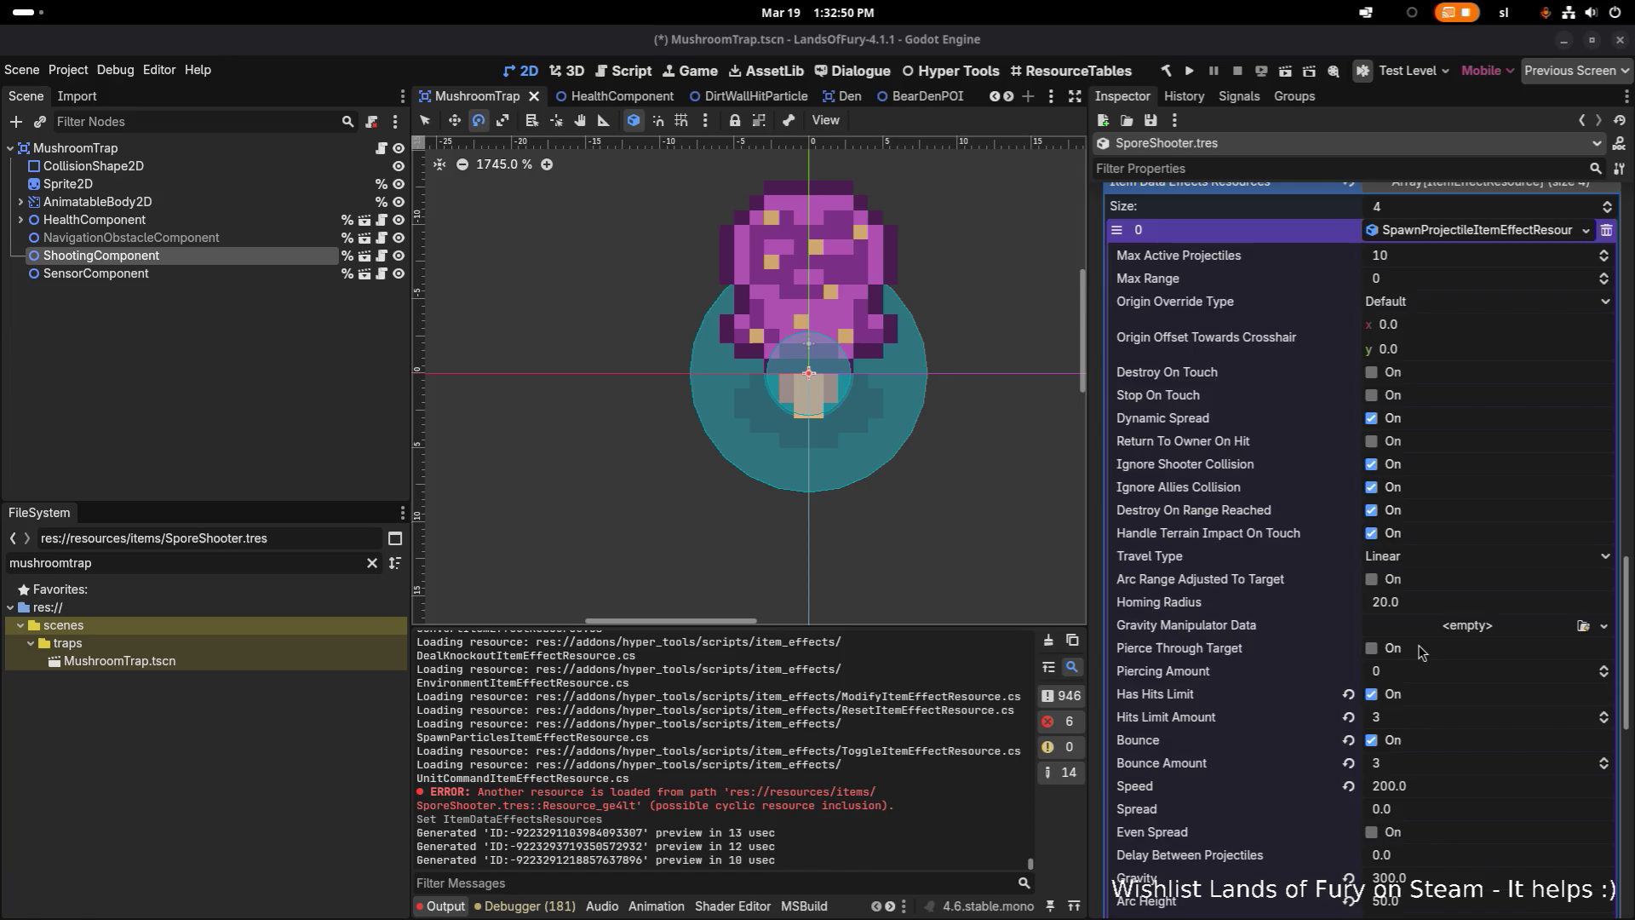
Expand General Item Effect Info and change the SporeShooter effect Range from 200 to 80
scroll(1422, 652, down, 5)
scroll(1461, 655, down, 5)
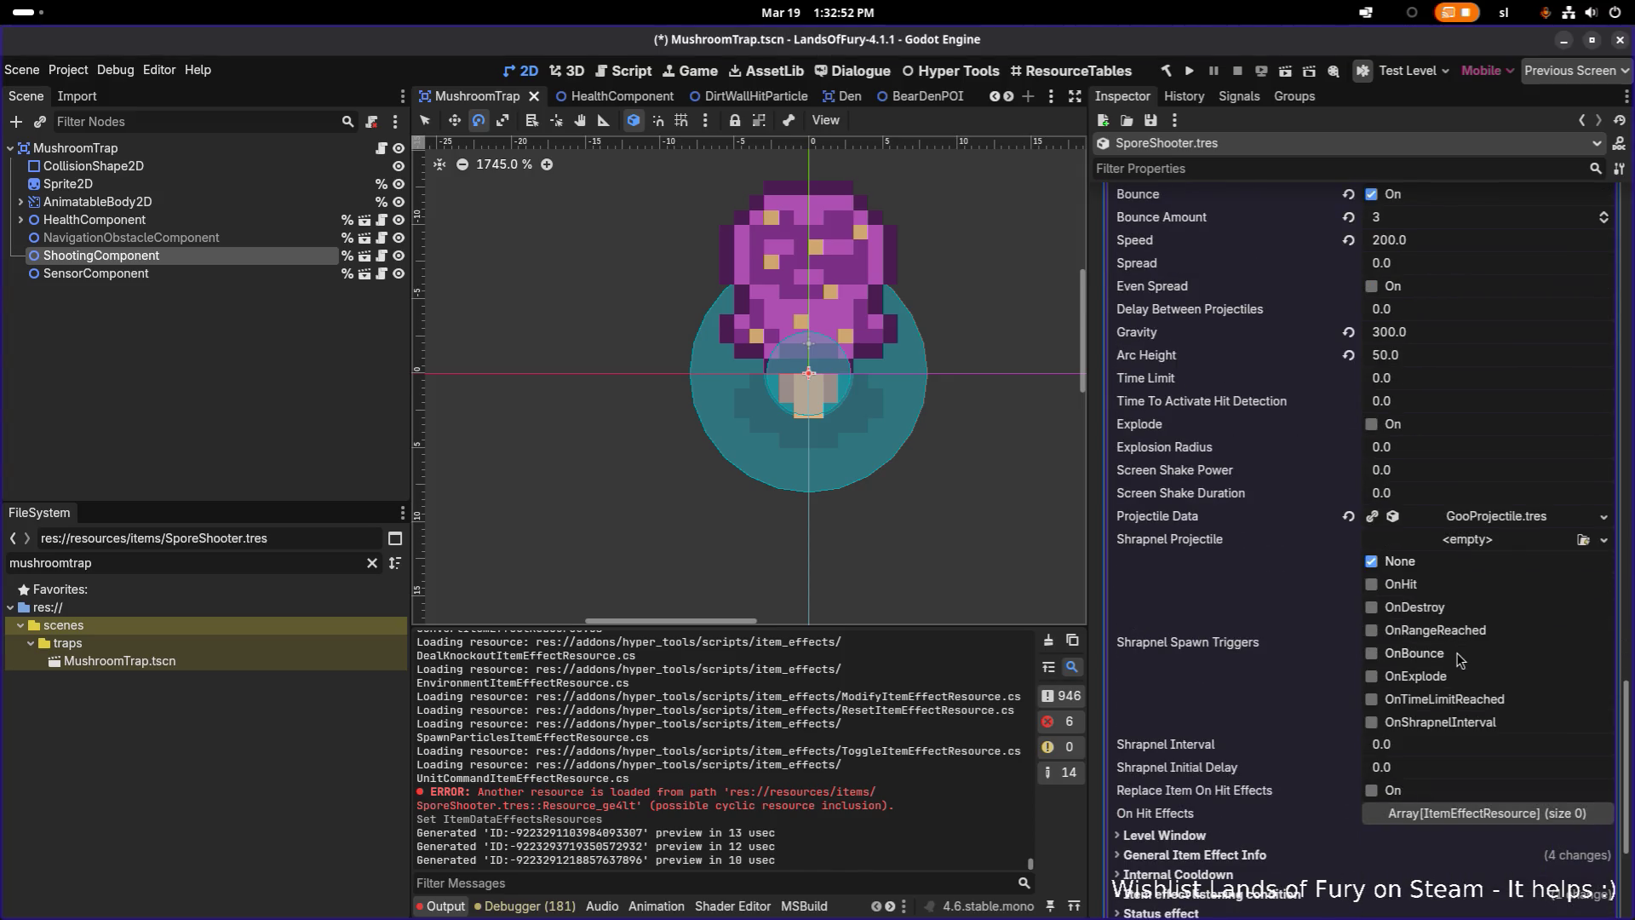
click(1252, 679)
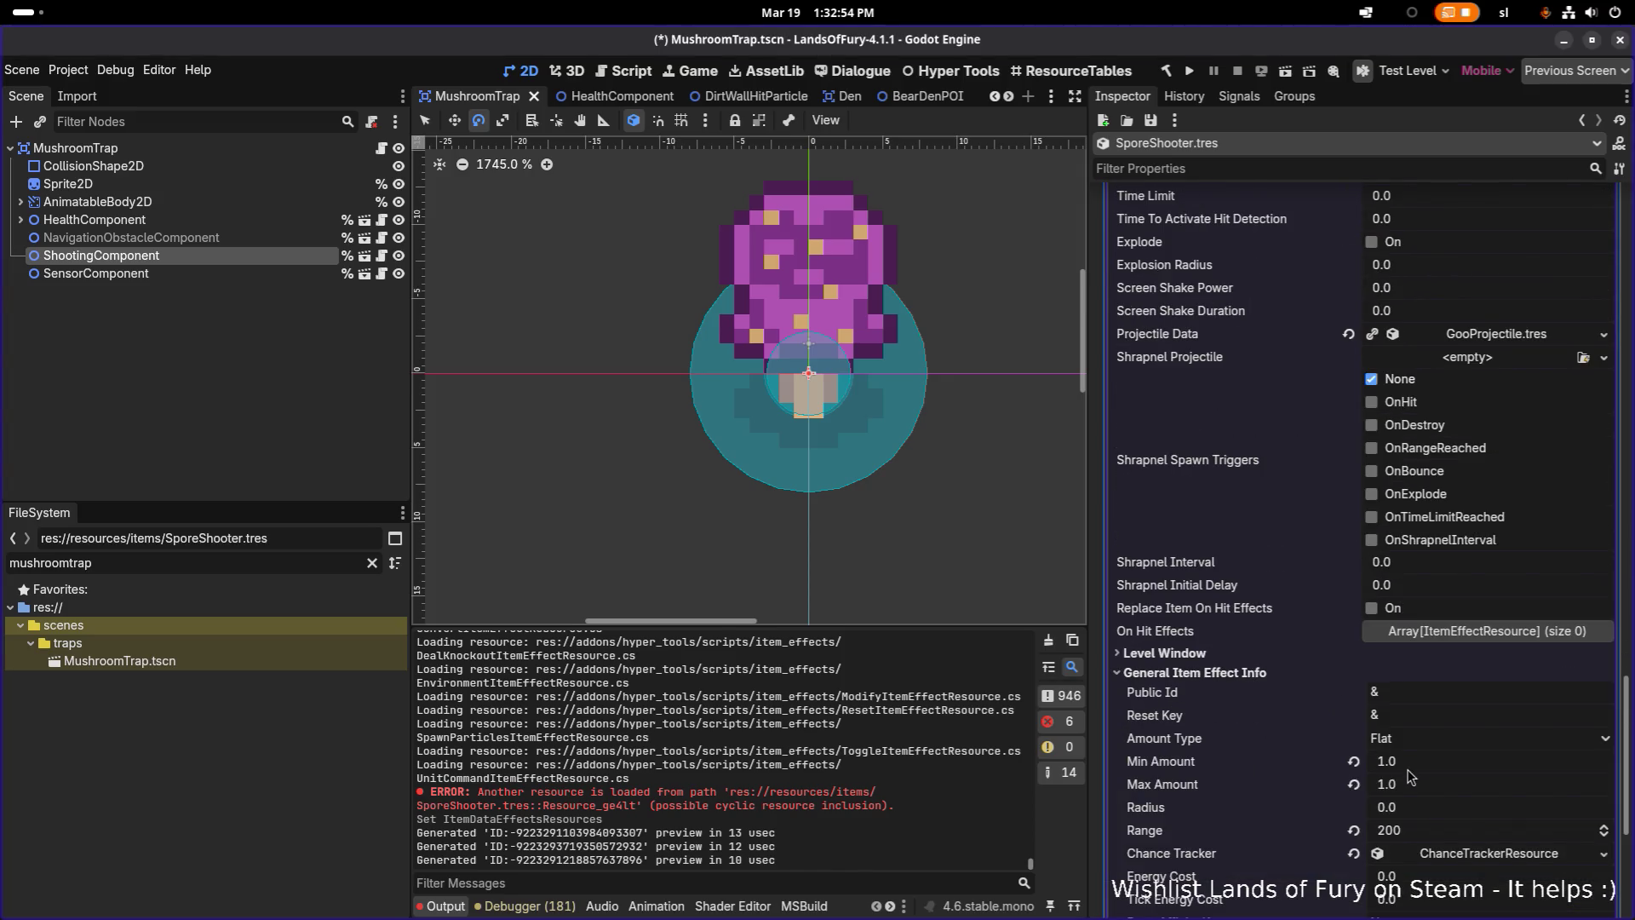
click(1424, 828)
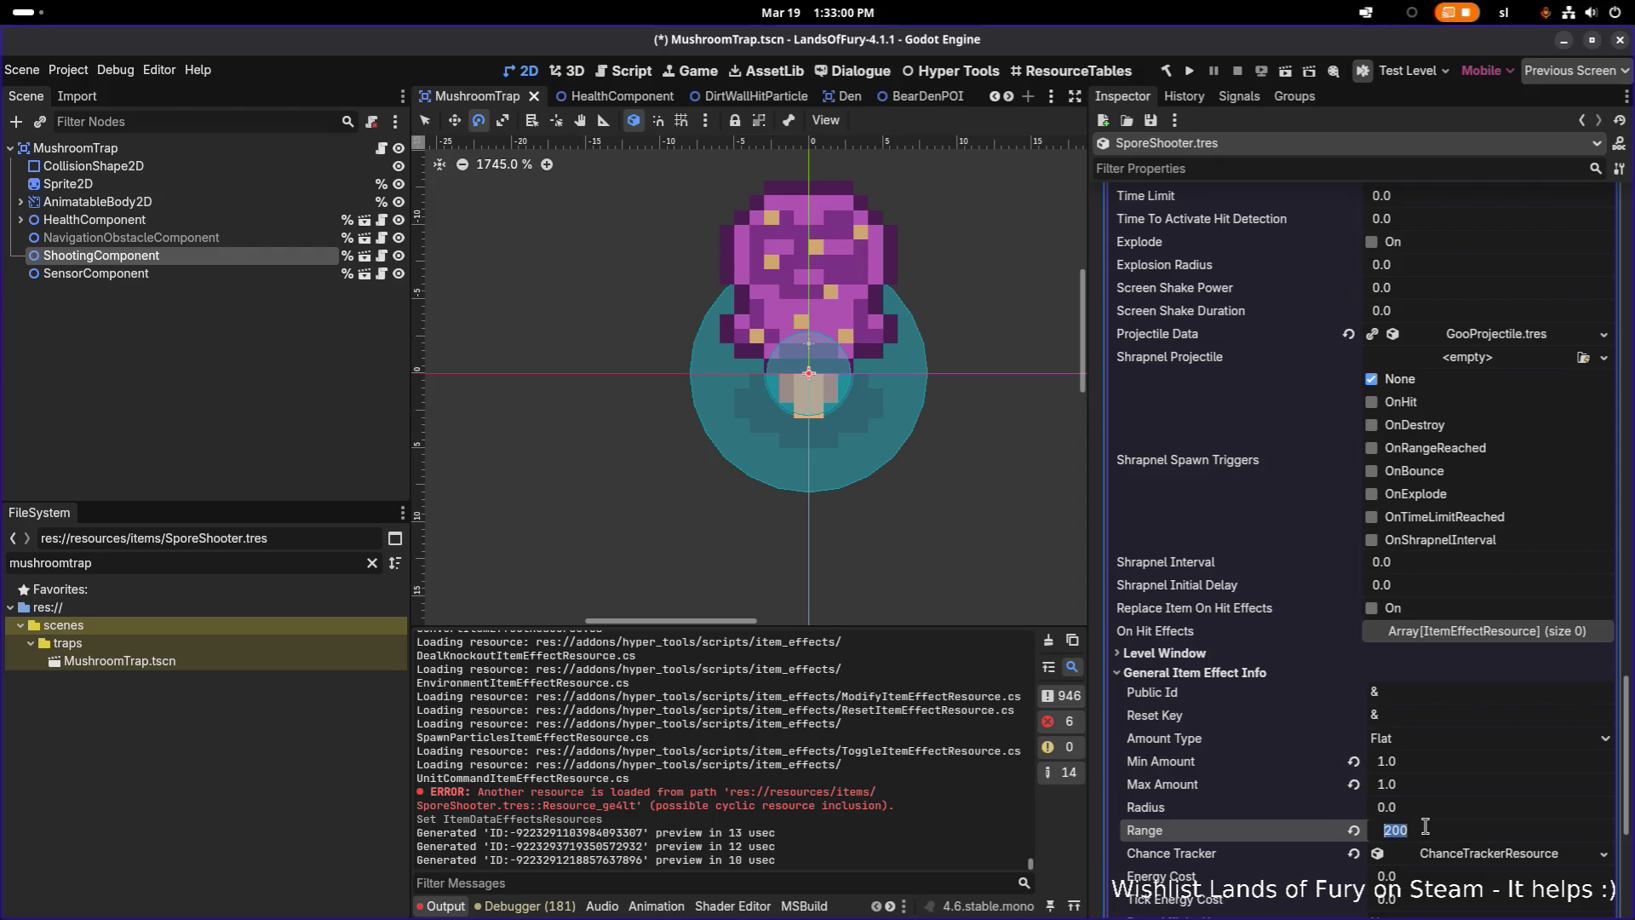
text(80)
key(Return)
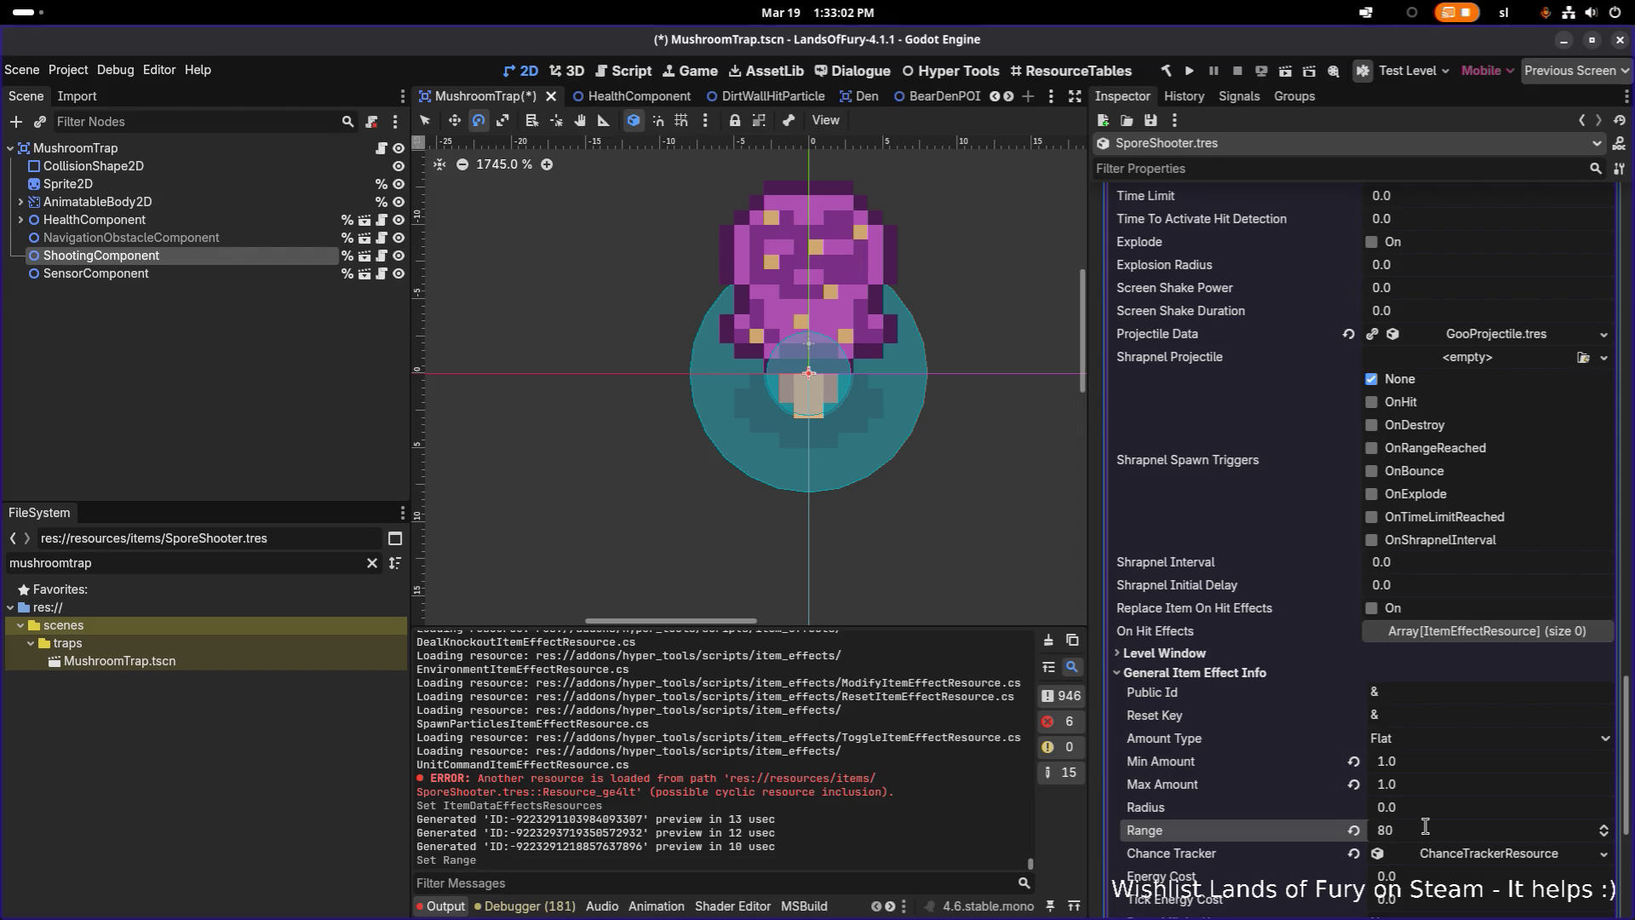
Save the MushroomTrap scene with Ctrl+S
scroll(1479, 737, up, 3)
scroll(1479, 737, up, 3)
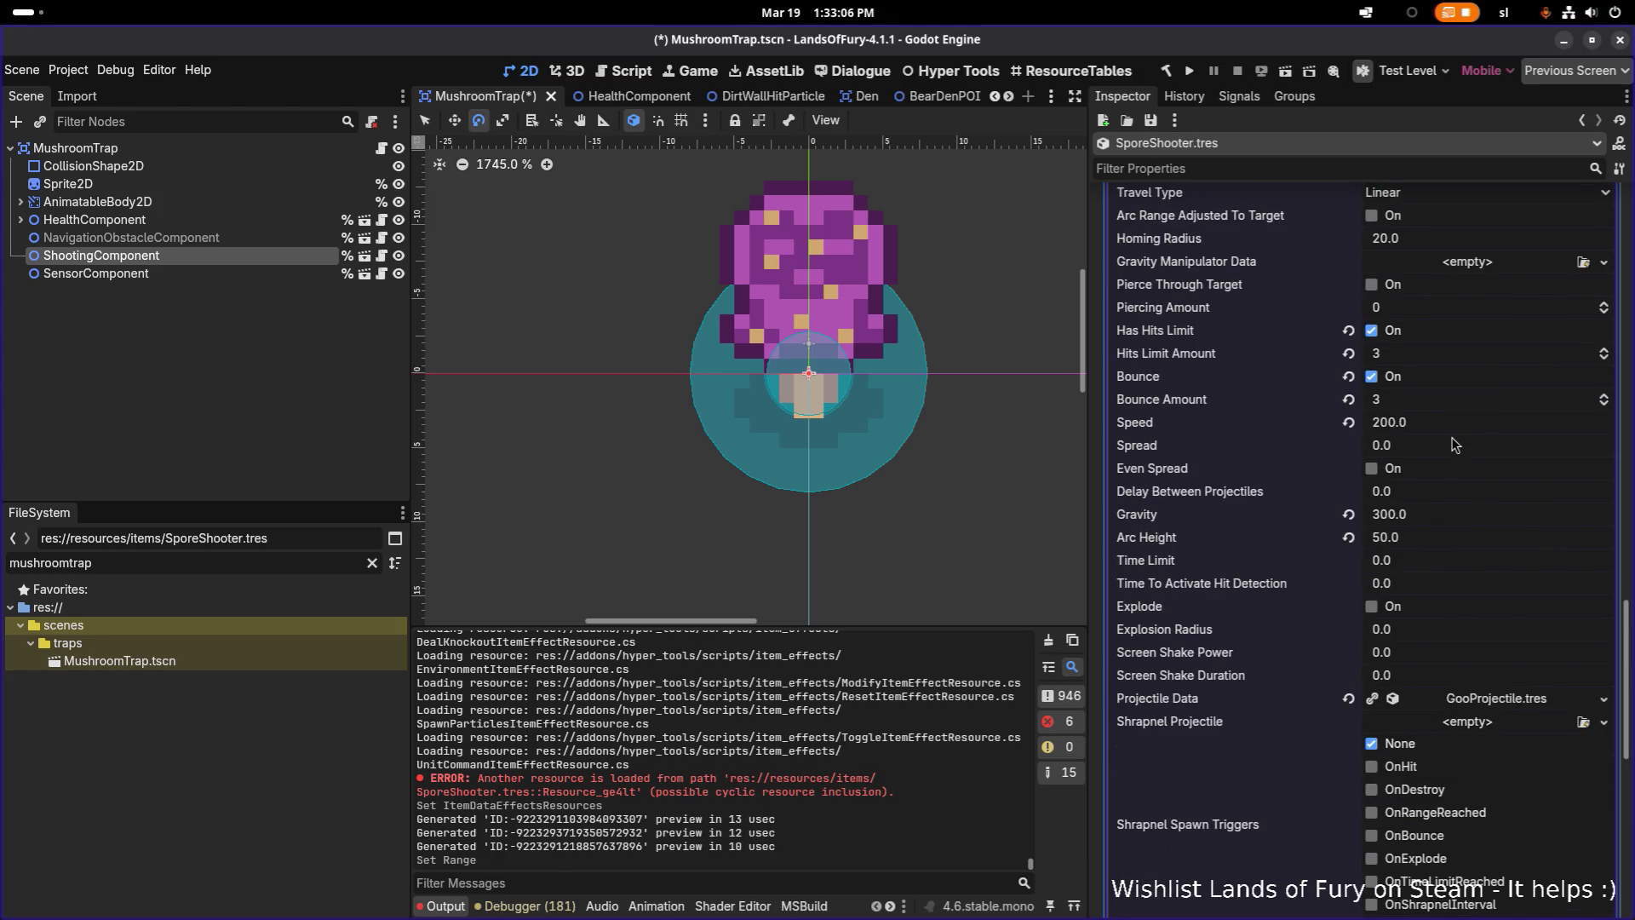
scroll(1478, 551, down, 10)
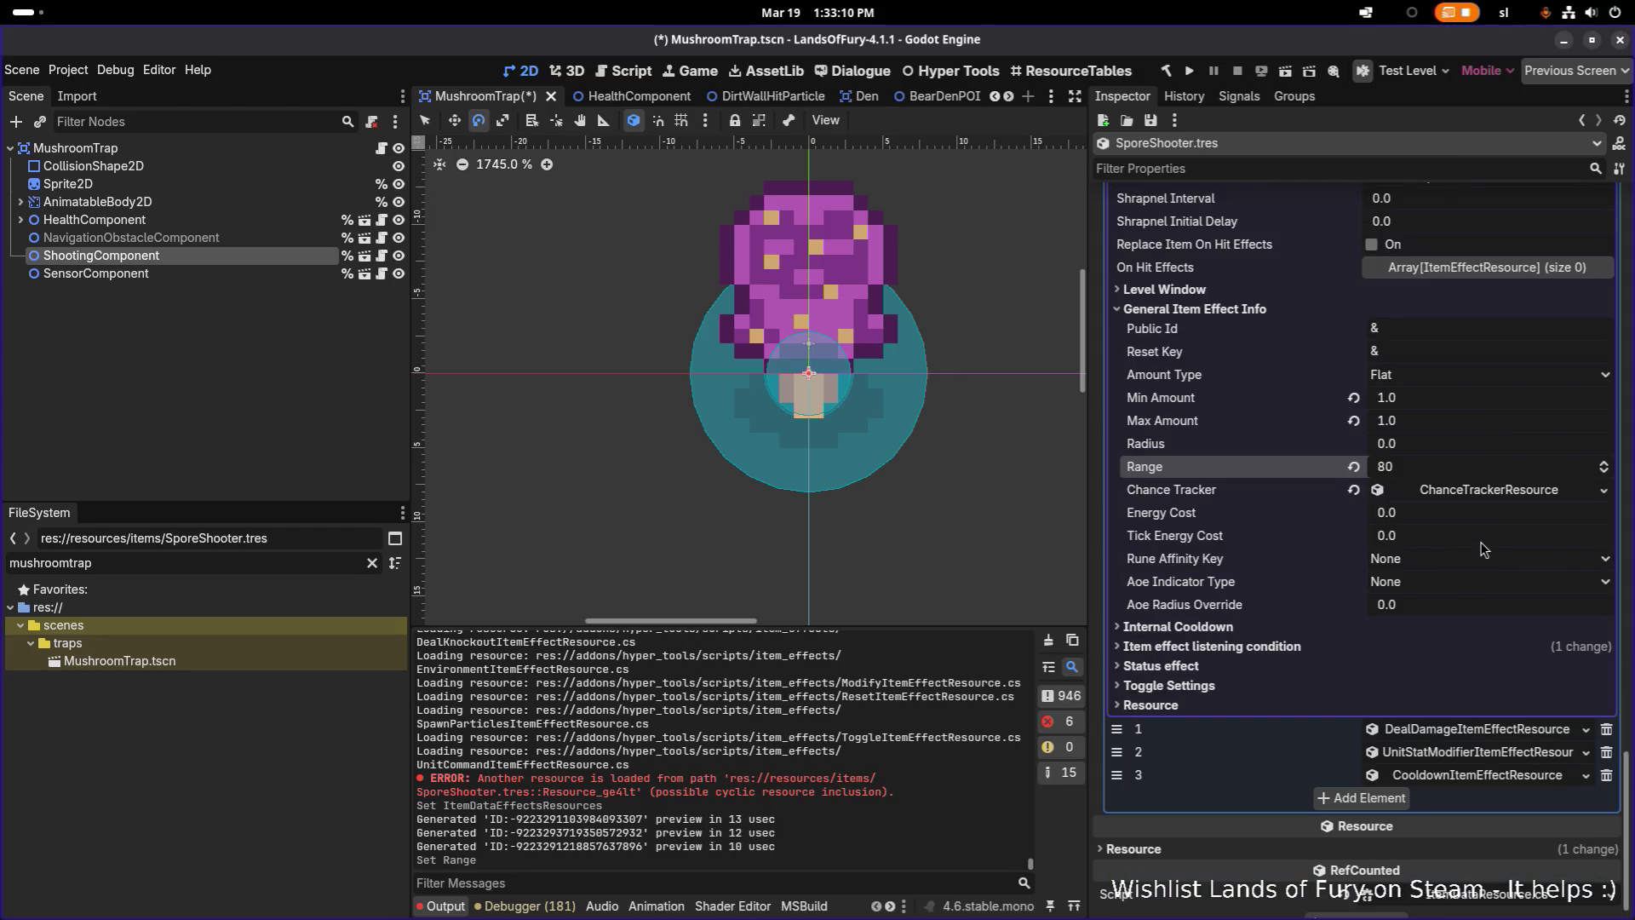
scroll(1487, 547, down, 1)
key(ctrl+s)
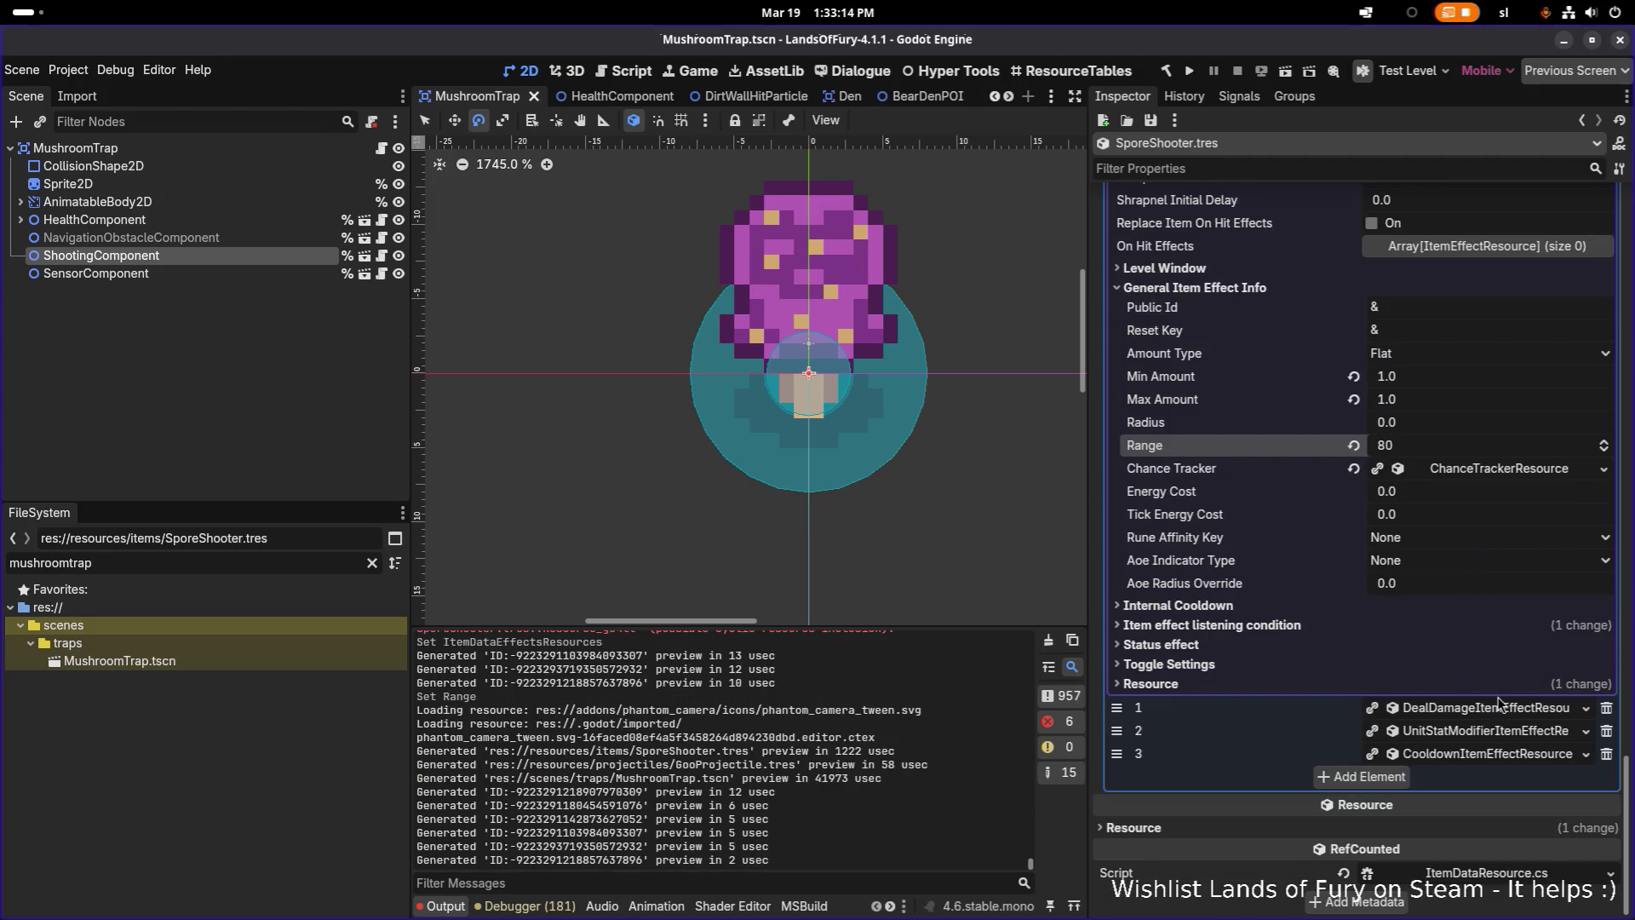
Review the SporeShooter.tres effects by briefly expanding and collapsing the first item effect
scroll(1494, 557, up, 3)
scroll(1510, 544, up, 4)
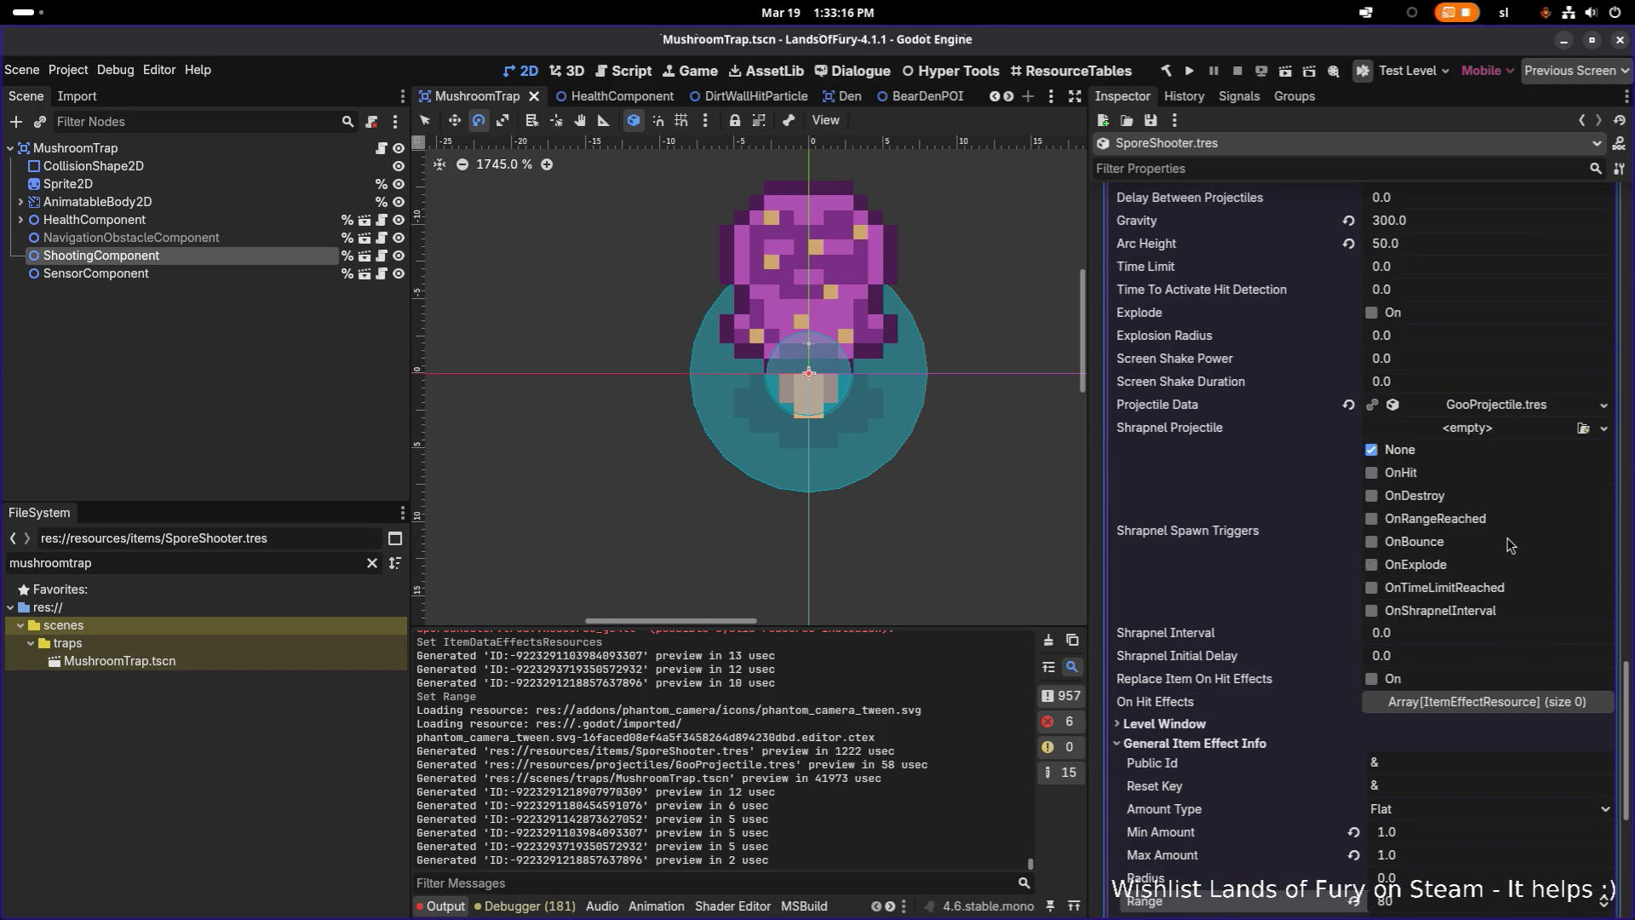
scroll(1509, 544, down, 7)
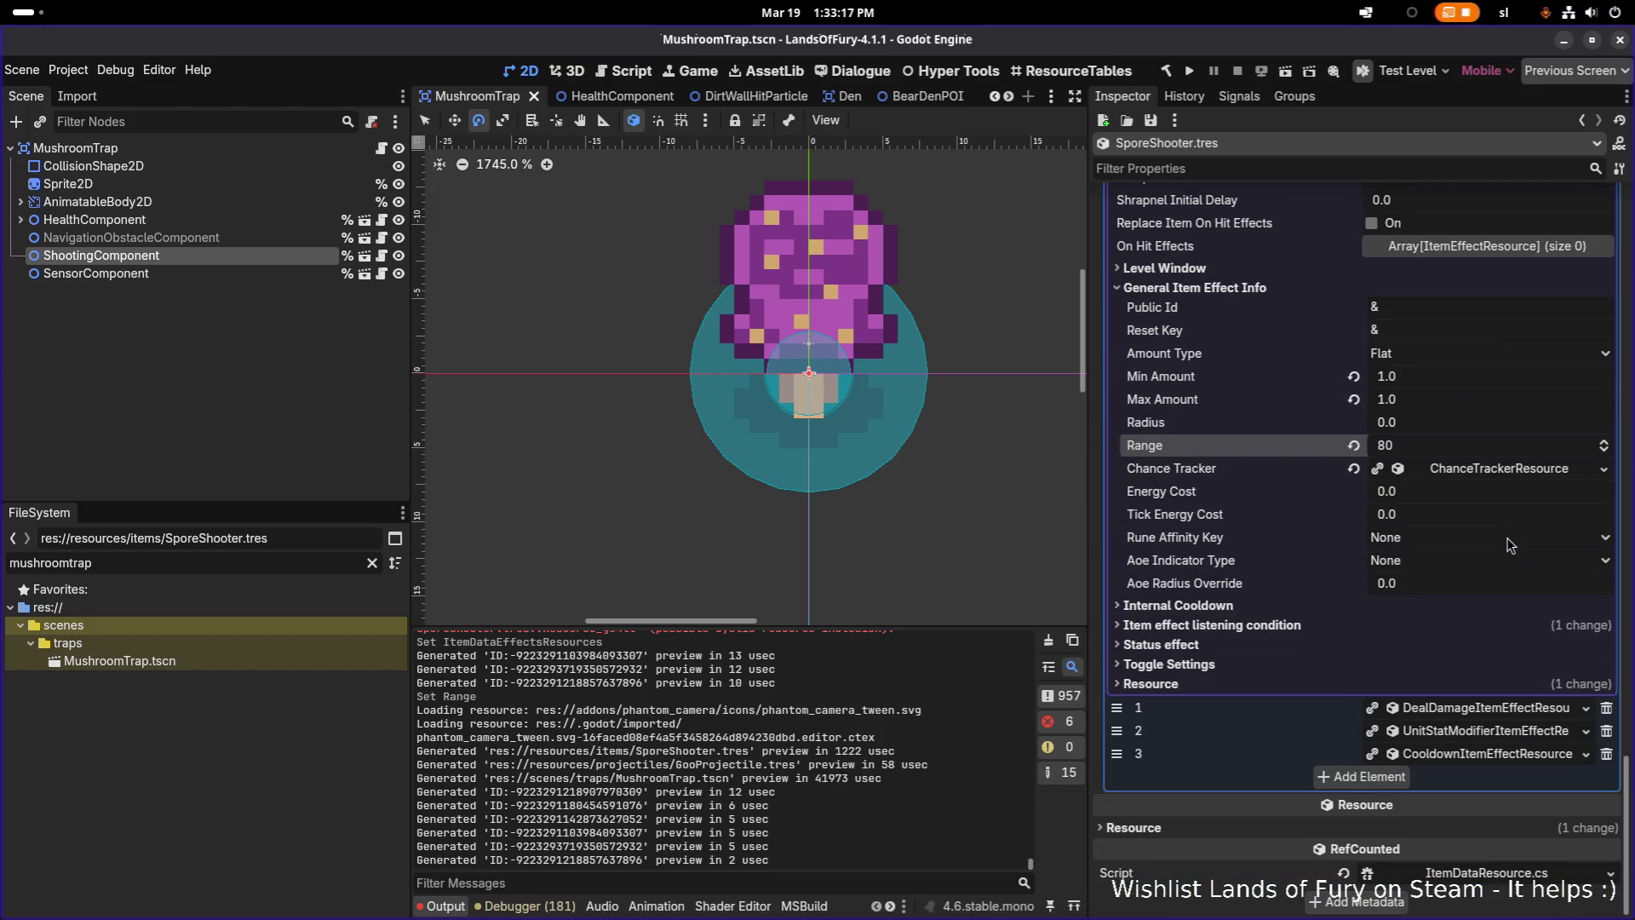
click(1476, 709)
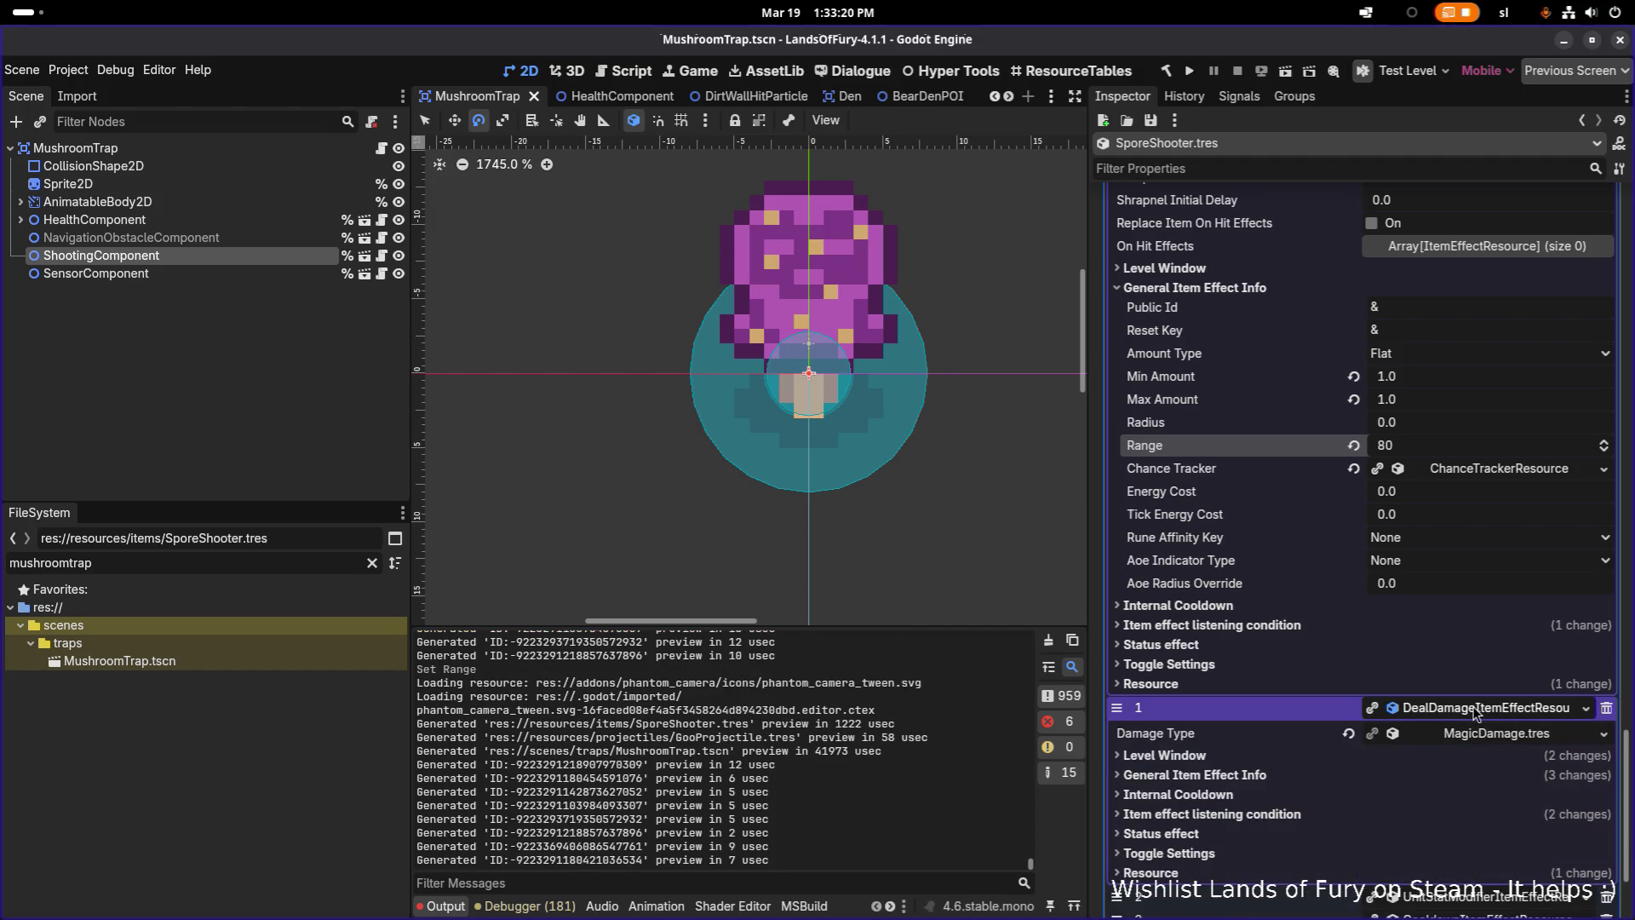
click(1476, 709)
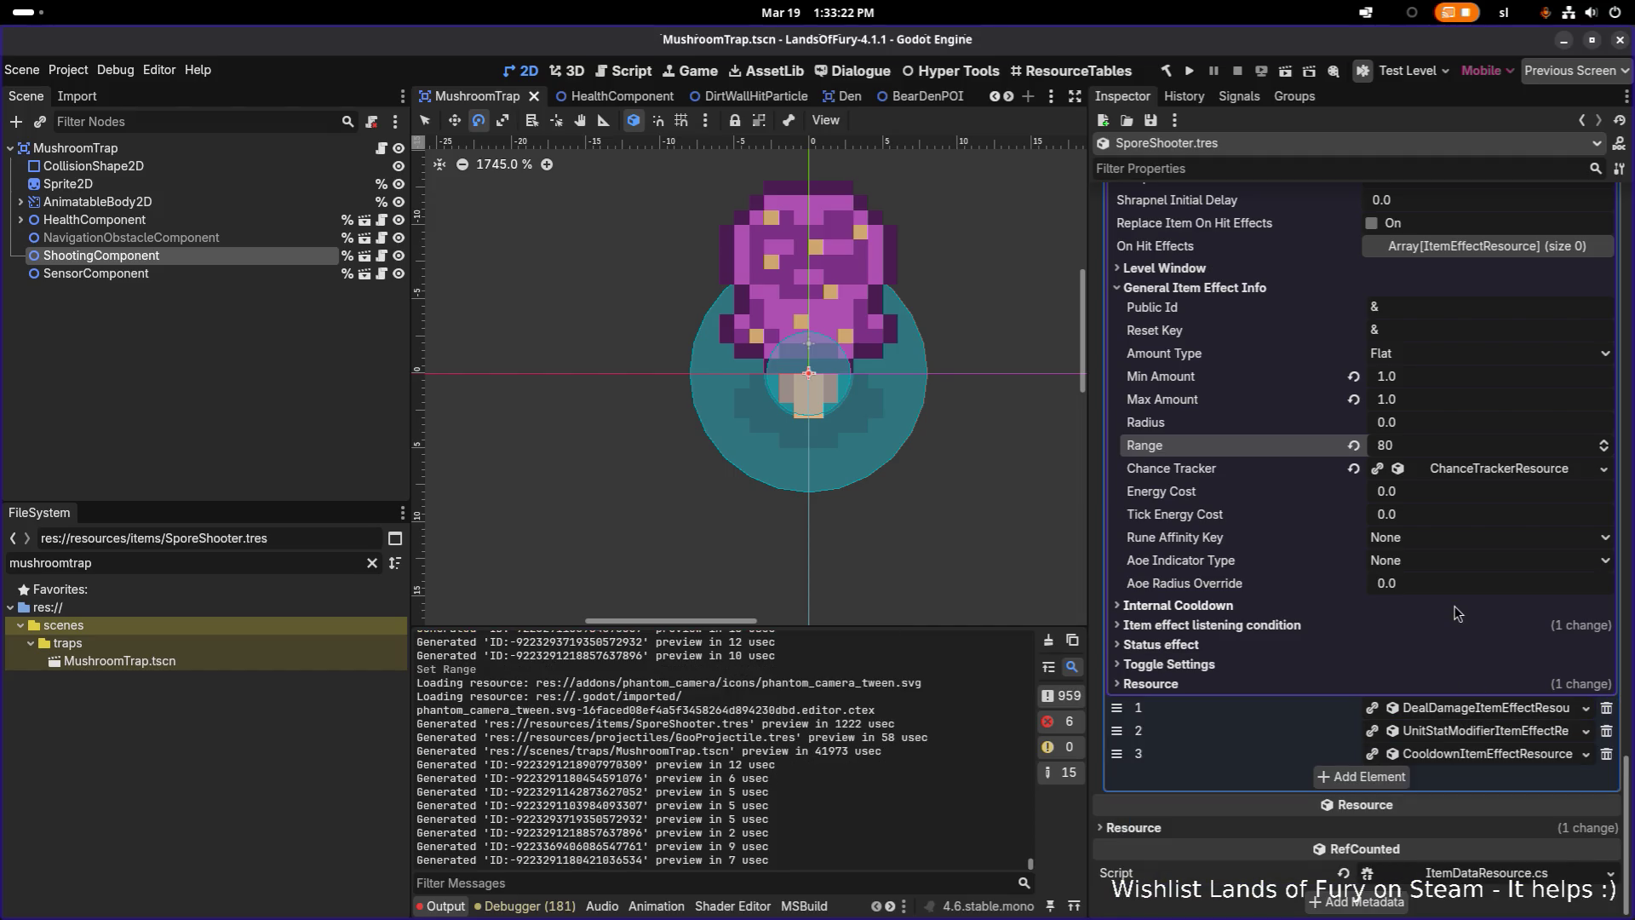
scroll(1460, 611, up, 10)
scroll(1490, 383, up, 8)
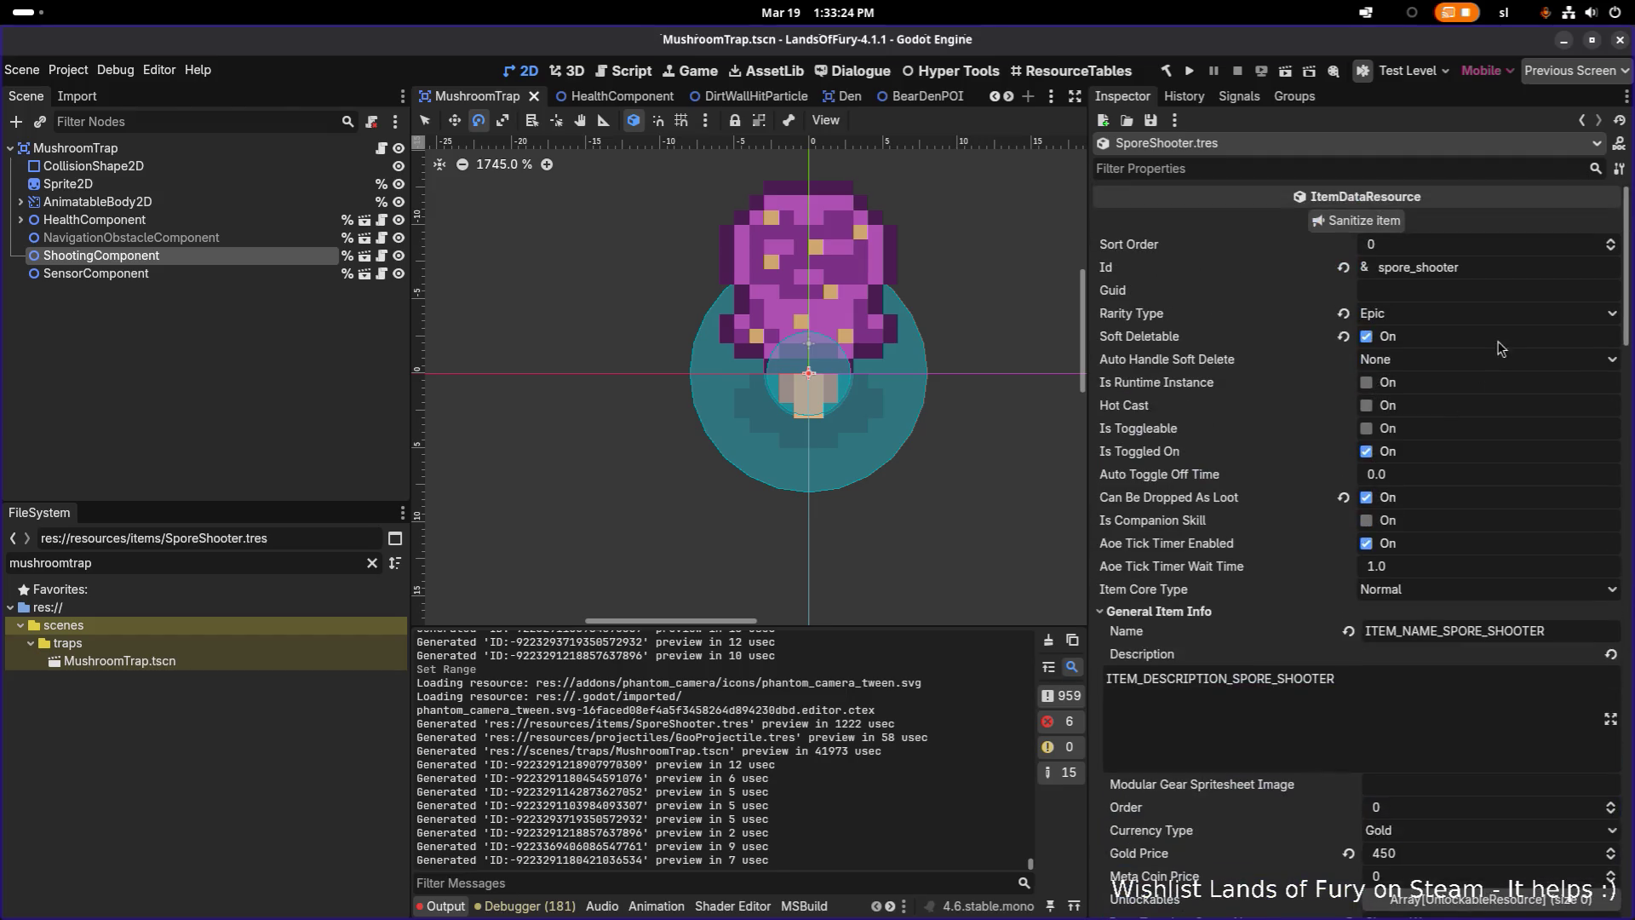
Select the spore_shooter Id text, then show the MushroomTrap SensorComponent's properties
double_click(1517, 269)
key(ctrl+c)
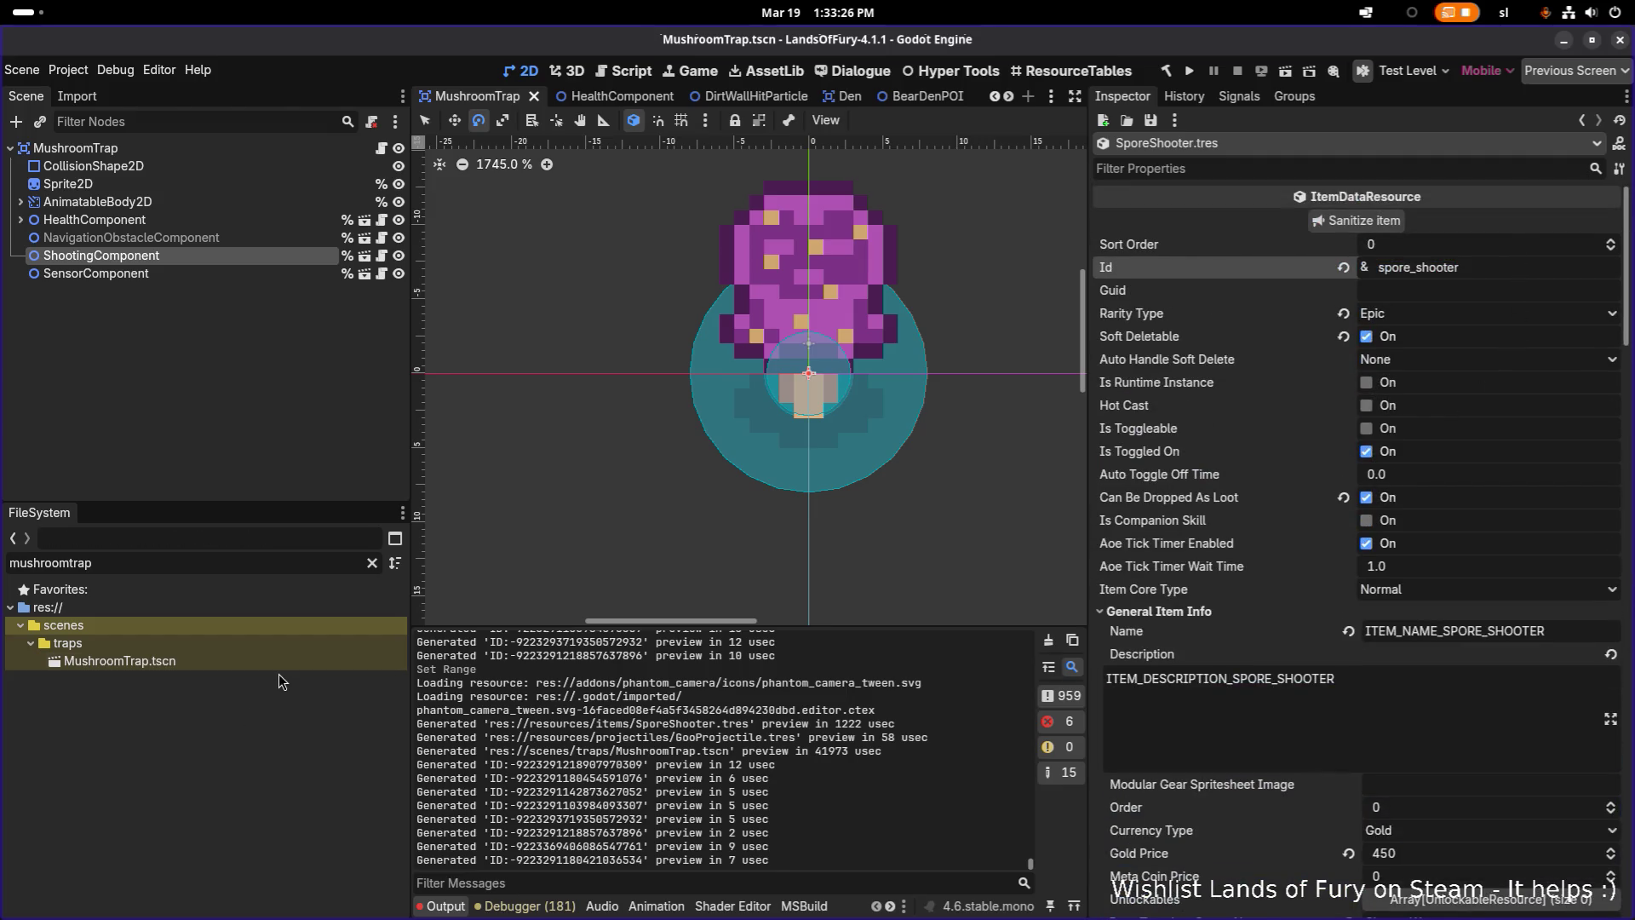
click(279, 664)
click(269, 272)
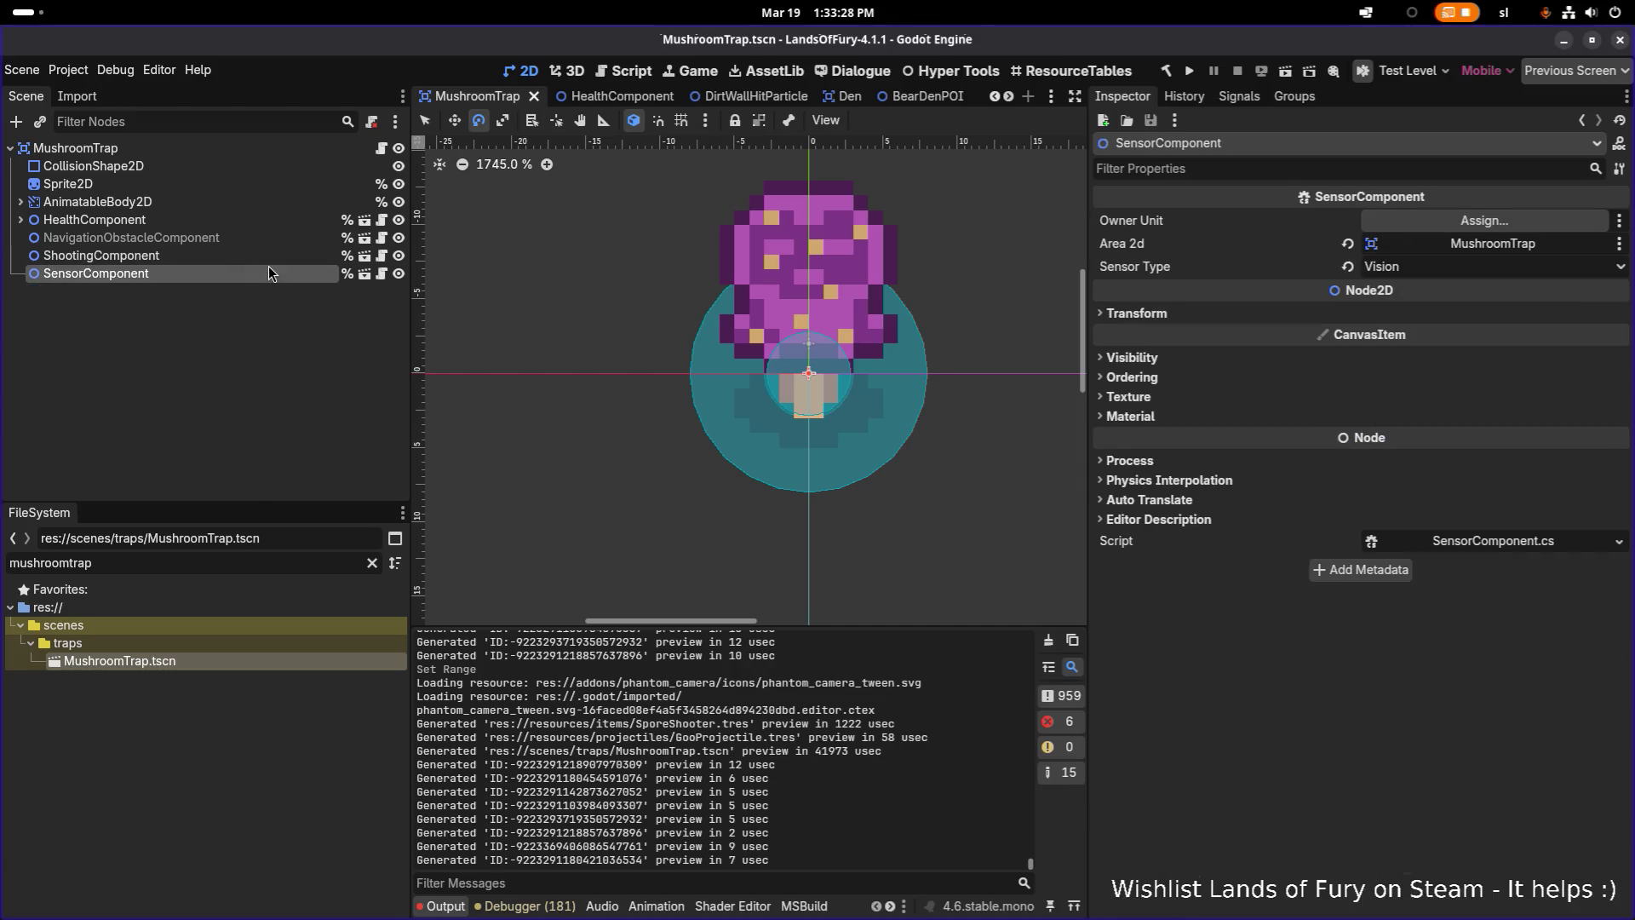
Set the ShootingComponent's Weapon Id to spore_shooter and save the scene
click(274, 254)
double_click(1580, 219)
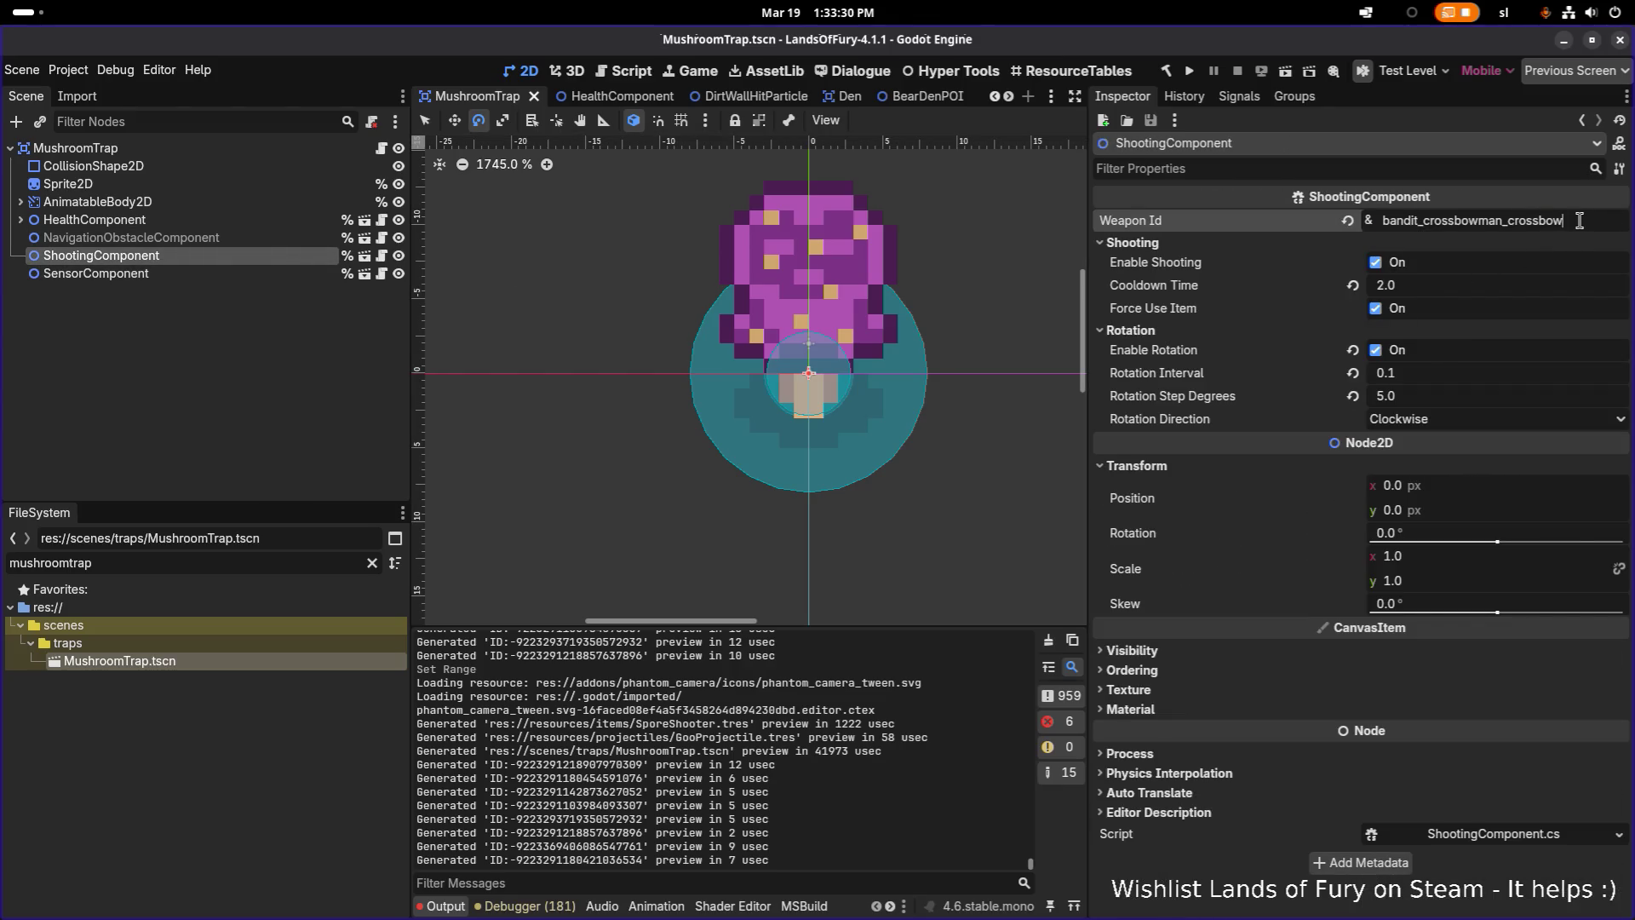
key(ctrl+v)
key(ctrl+s)
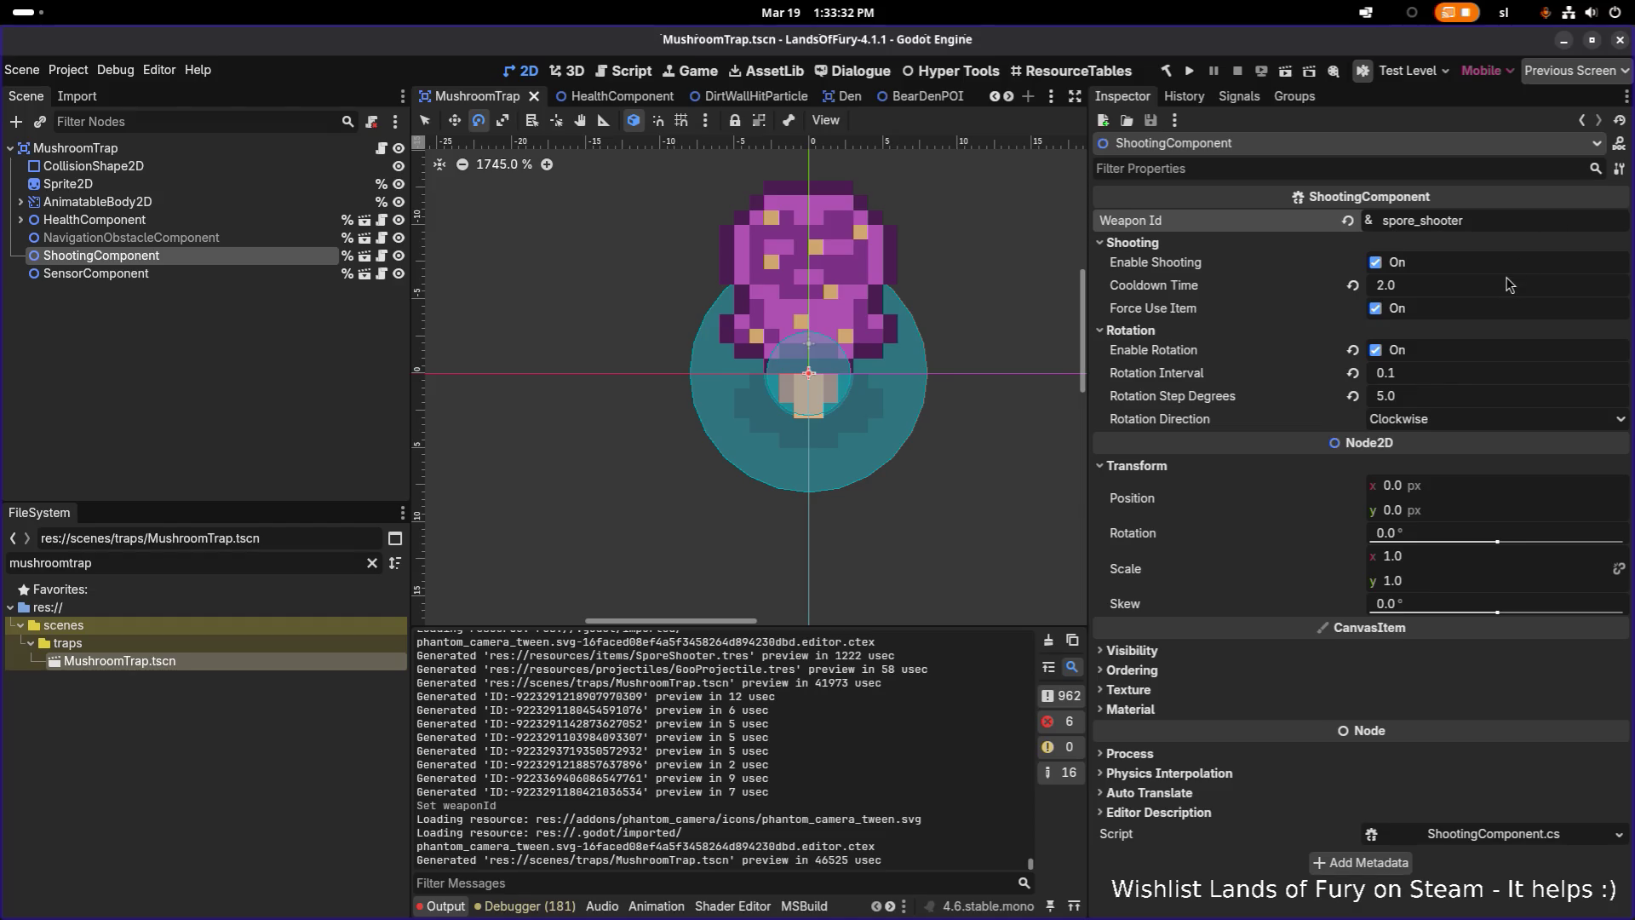
Set the ShootingComponent's Cooldown Time to 5.0 and save again
click(1457, 285)
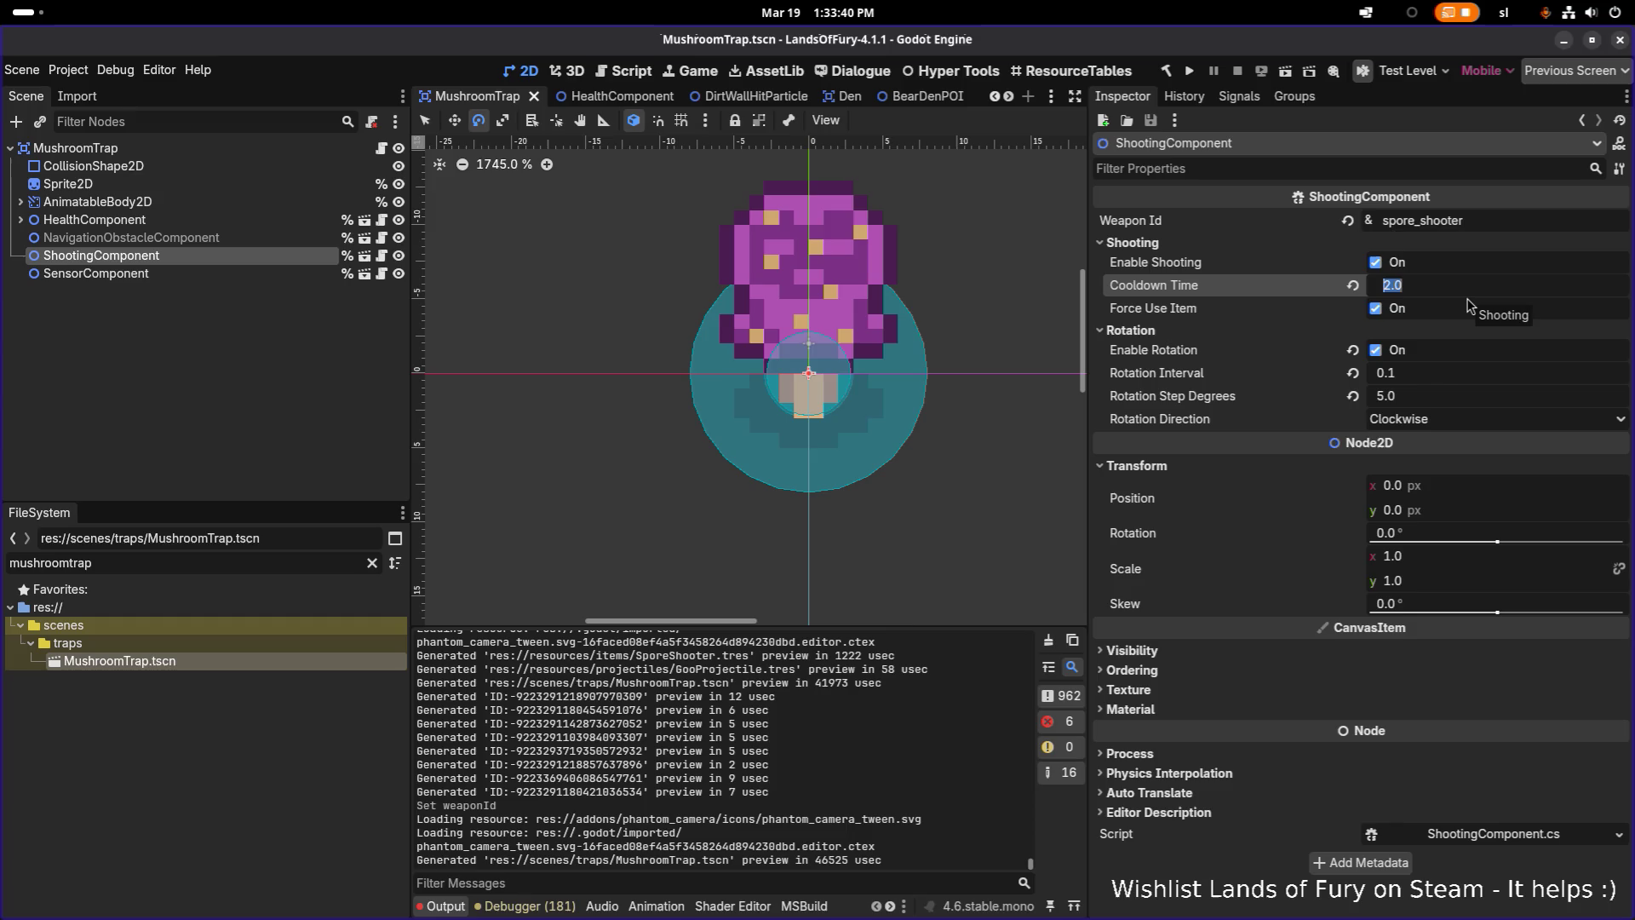
text(5)
key(Return)
key(ctrl+s)
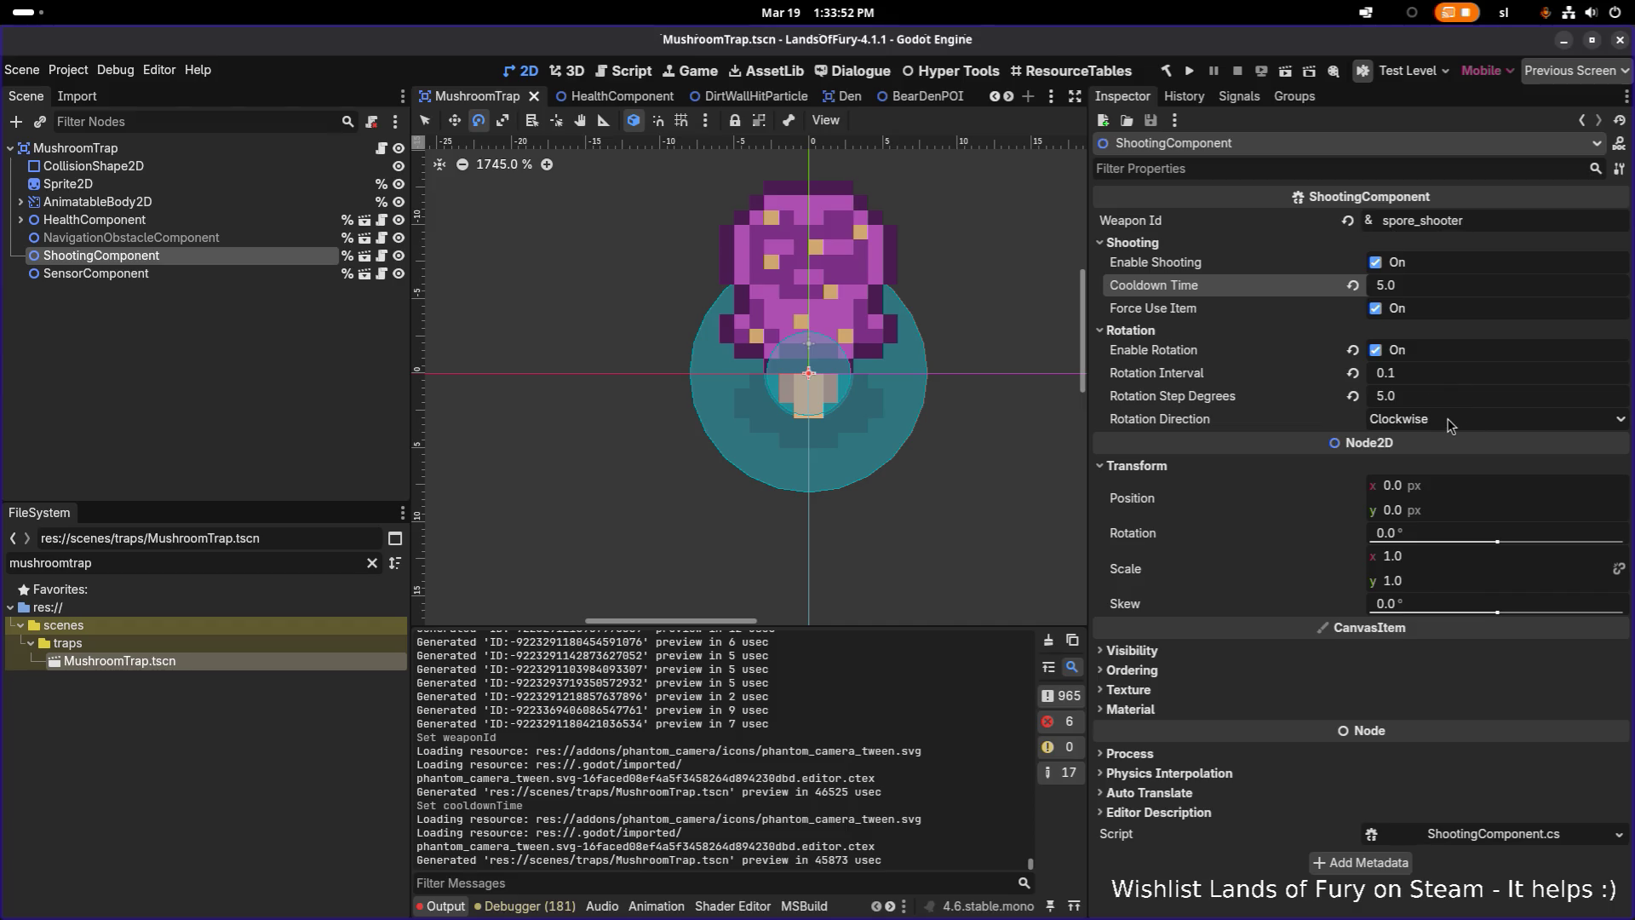
key(alt+Tab)
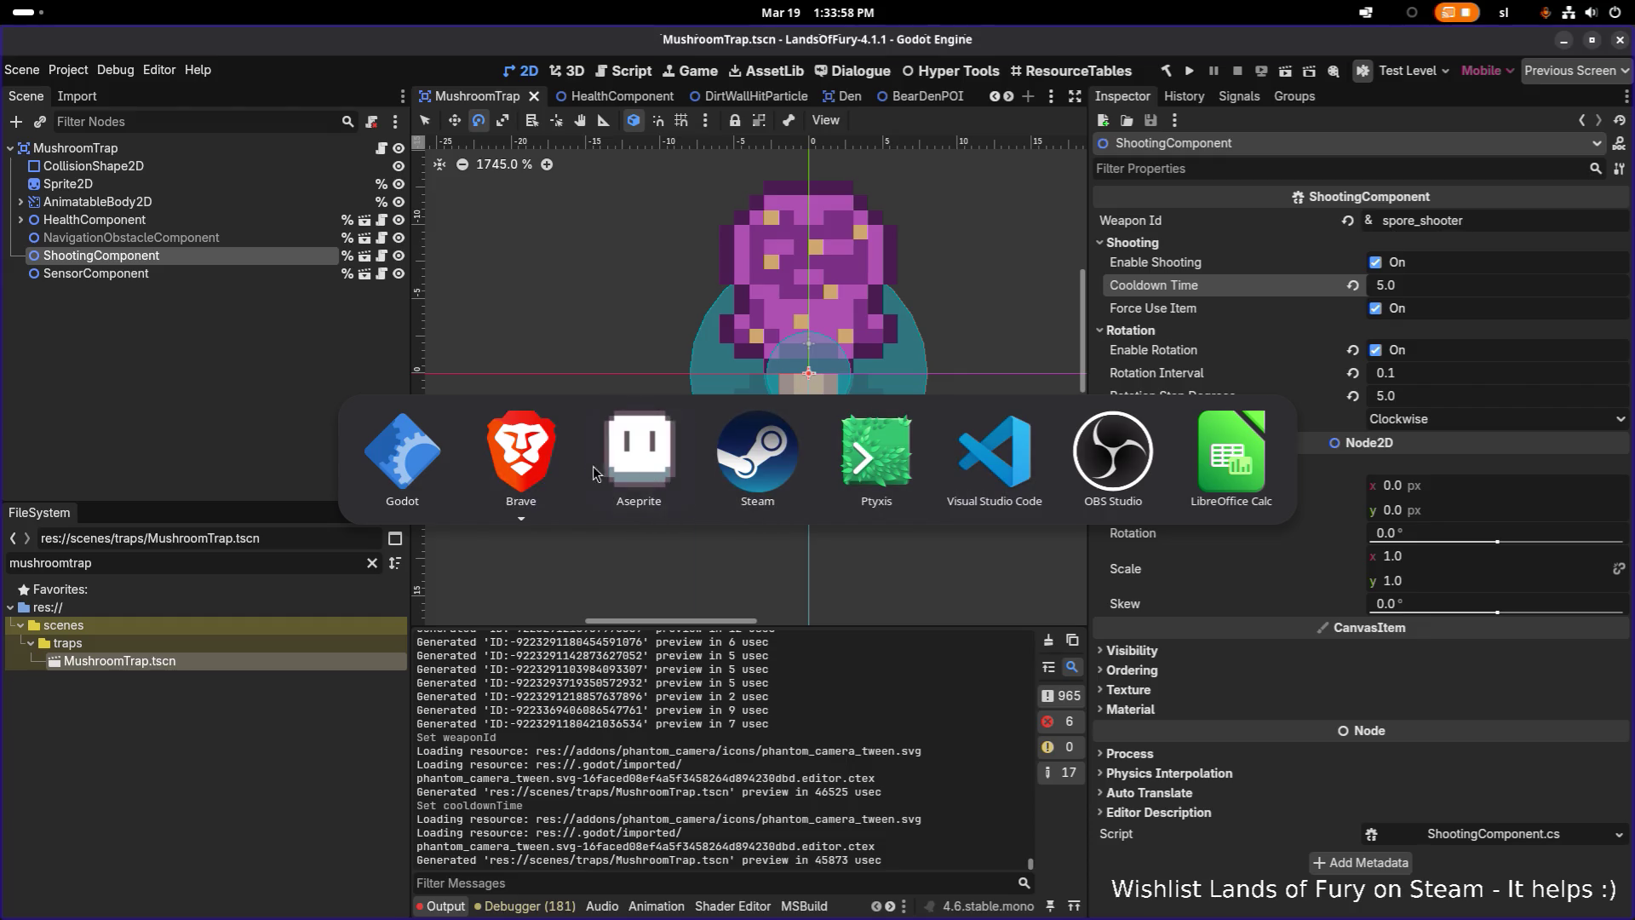
Return to the Godot editor and run the project, waiting through the .NET build
click(402, 456)
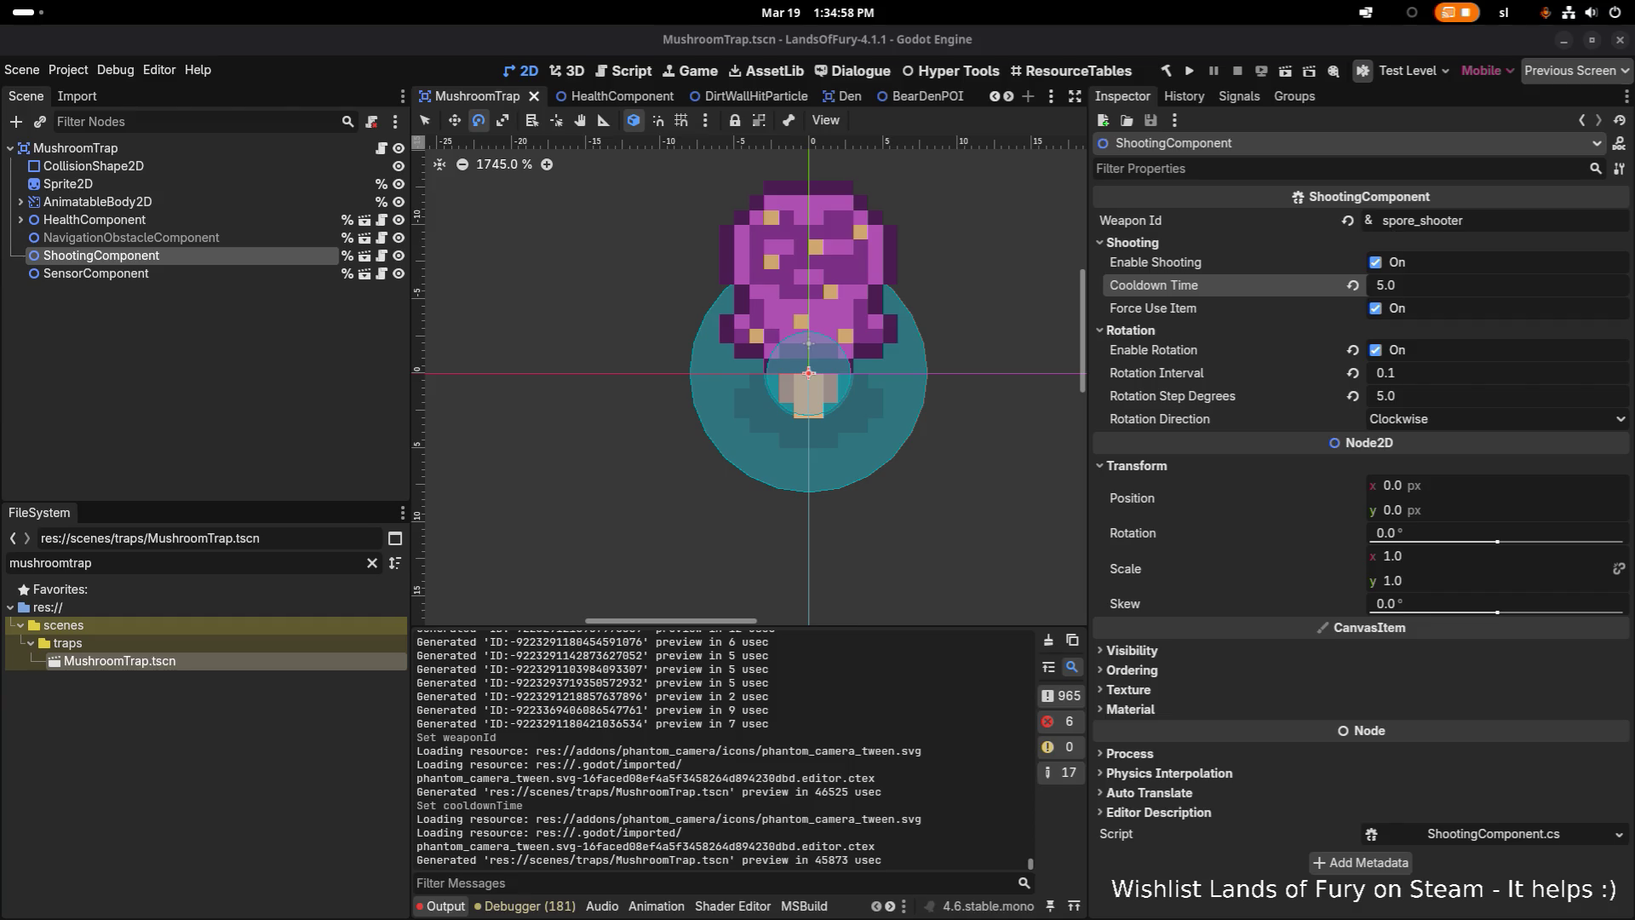
click(1190, 71)
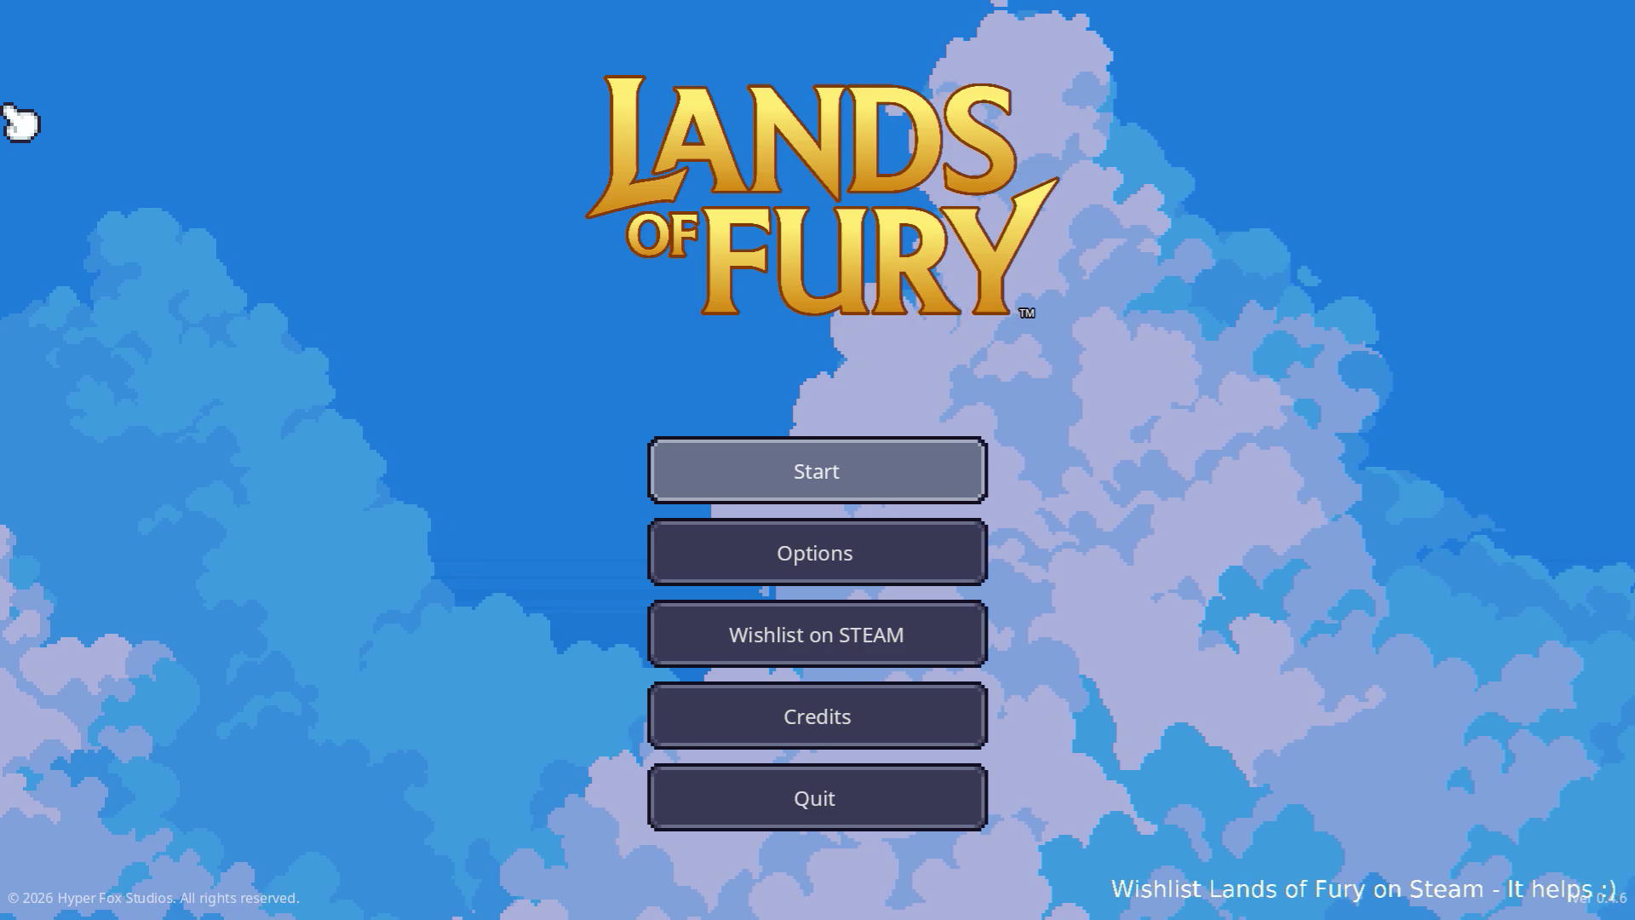
Start a game in The Glade, swing the sword, and view the debugger's Errors list
key(Return)
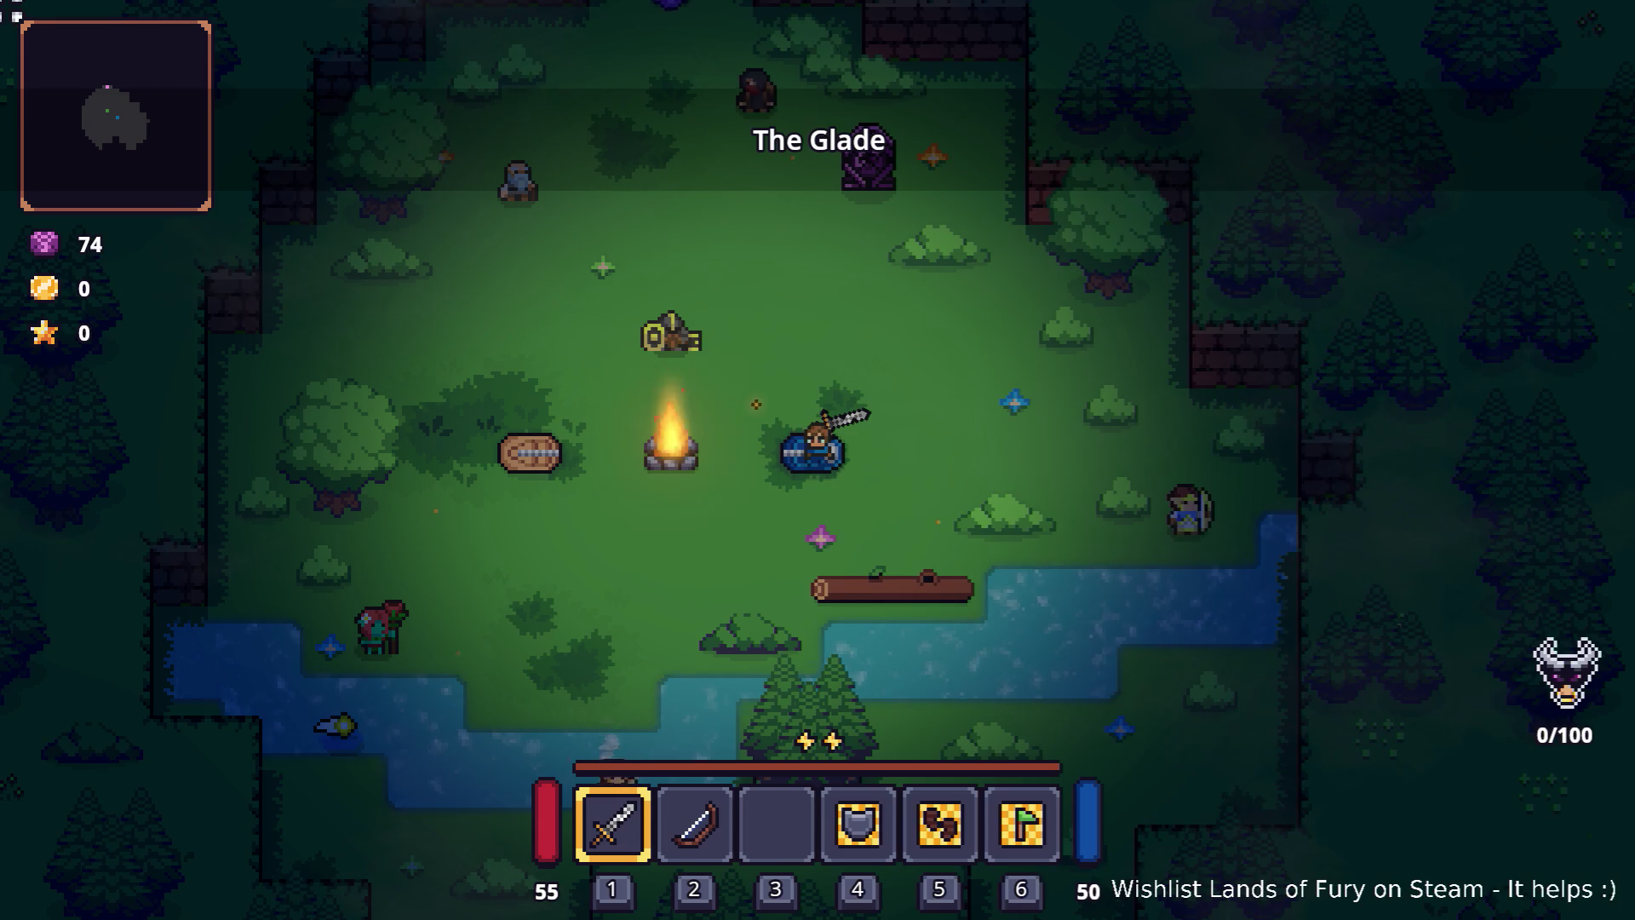
click(796, 321)
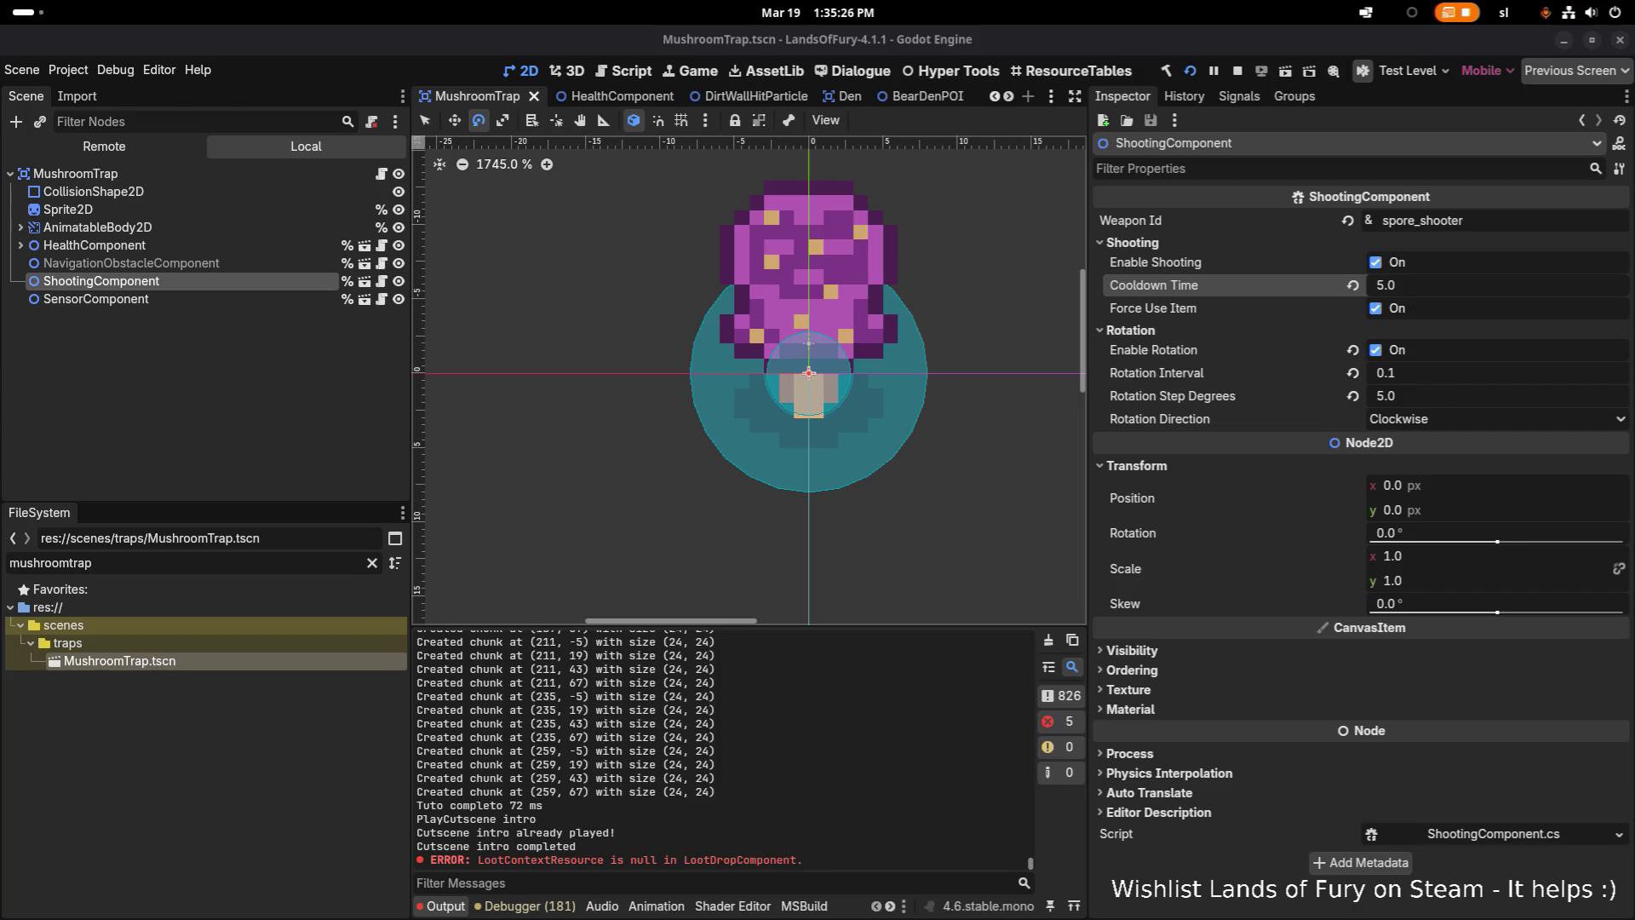
click(529, 905)
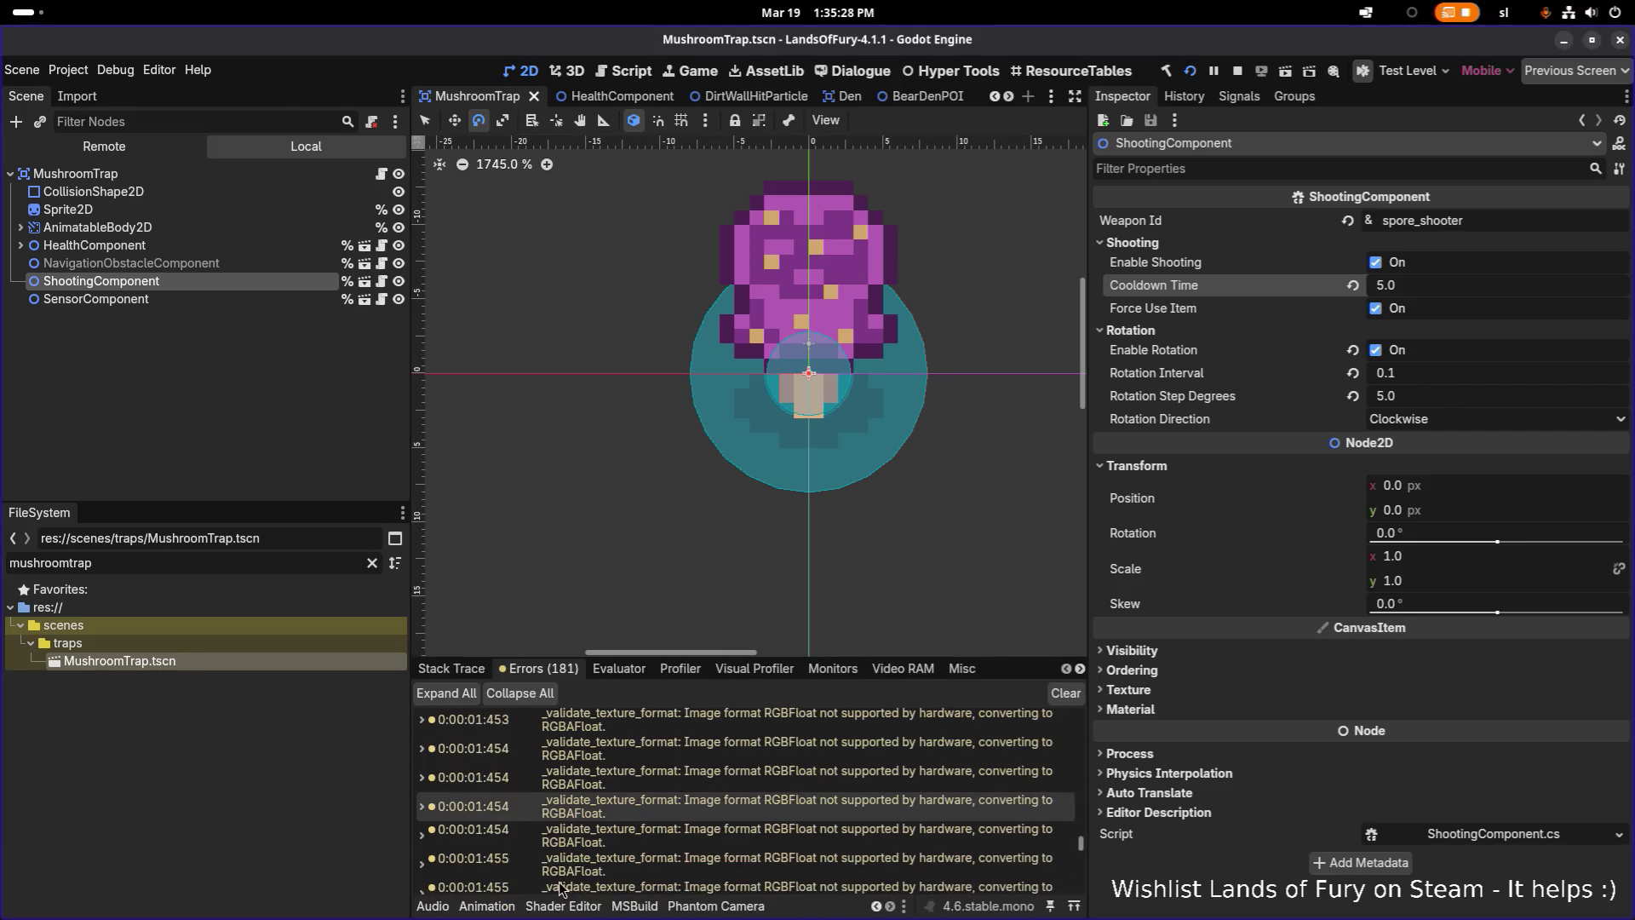
scroll(592, 826, up, 5)
scroll(592, 826, down, 5)
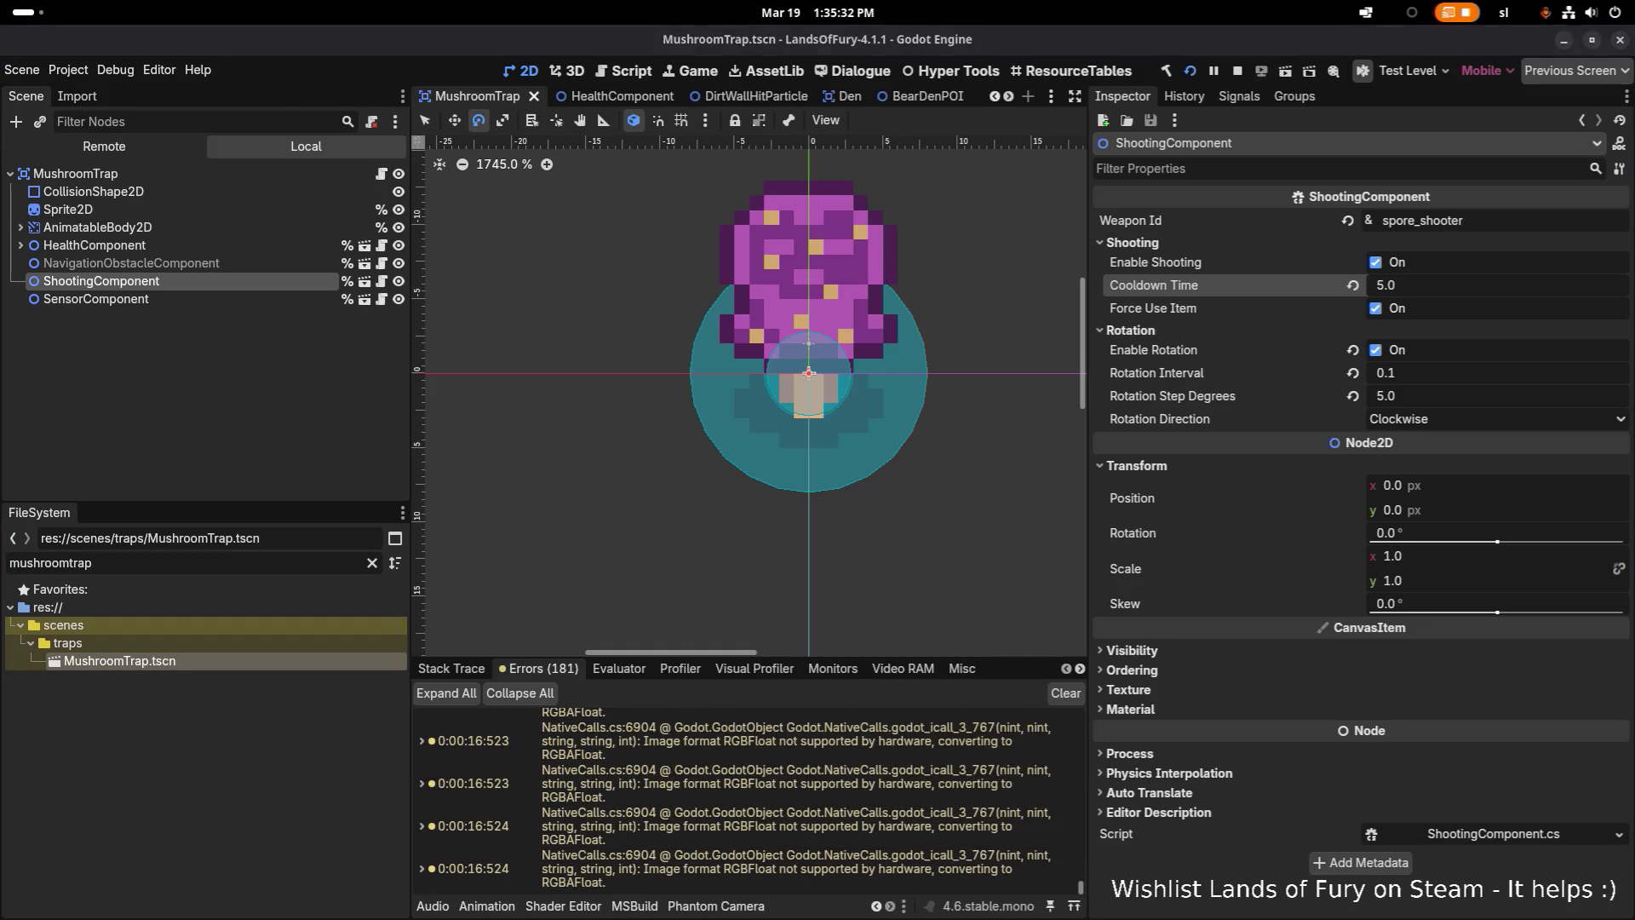
Pause the game with Esc and restart the level
key(Escape)
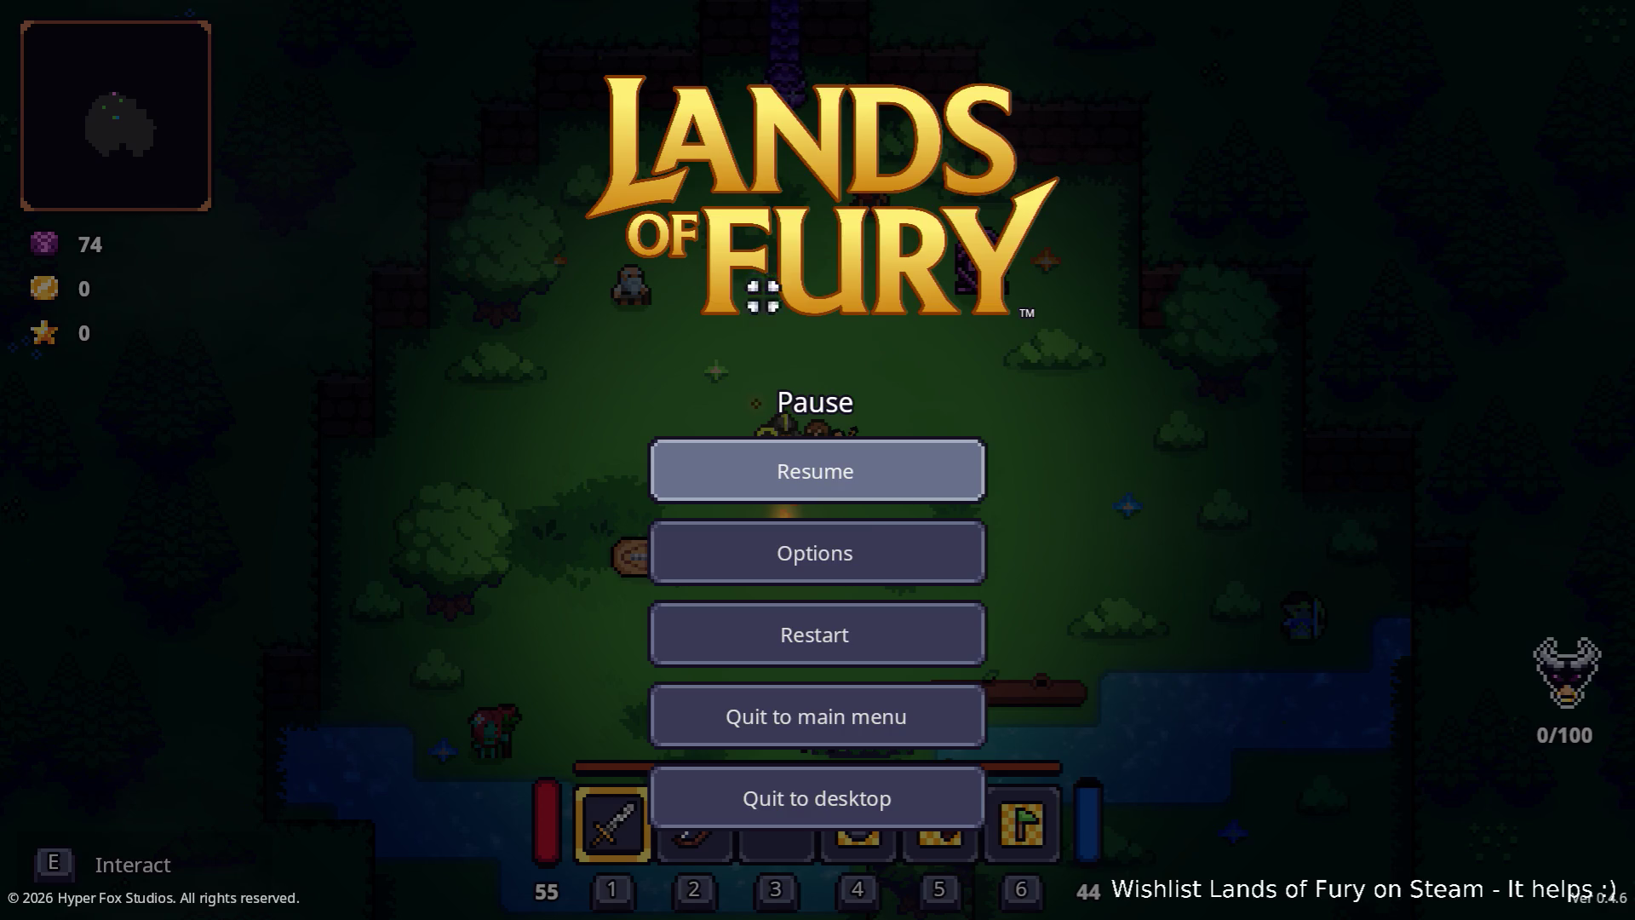
click(865, 631)
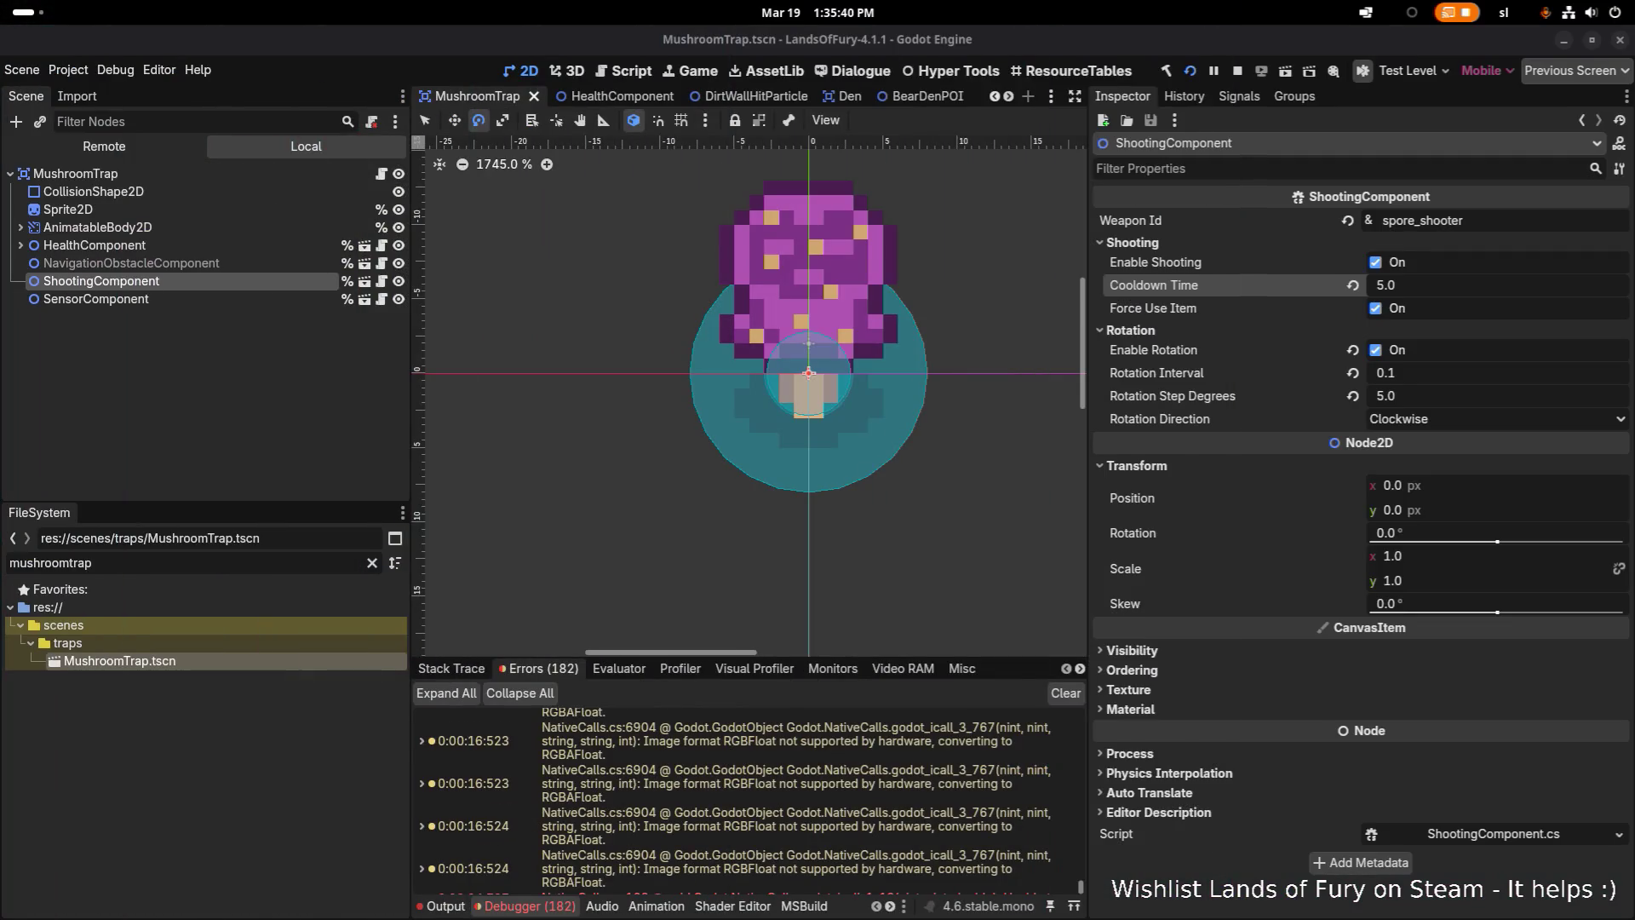
scroll(715, 157, up, 1)
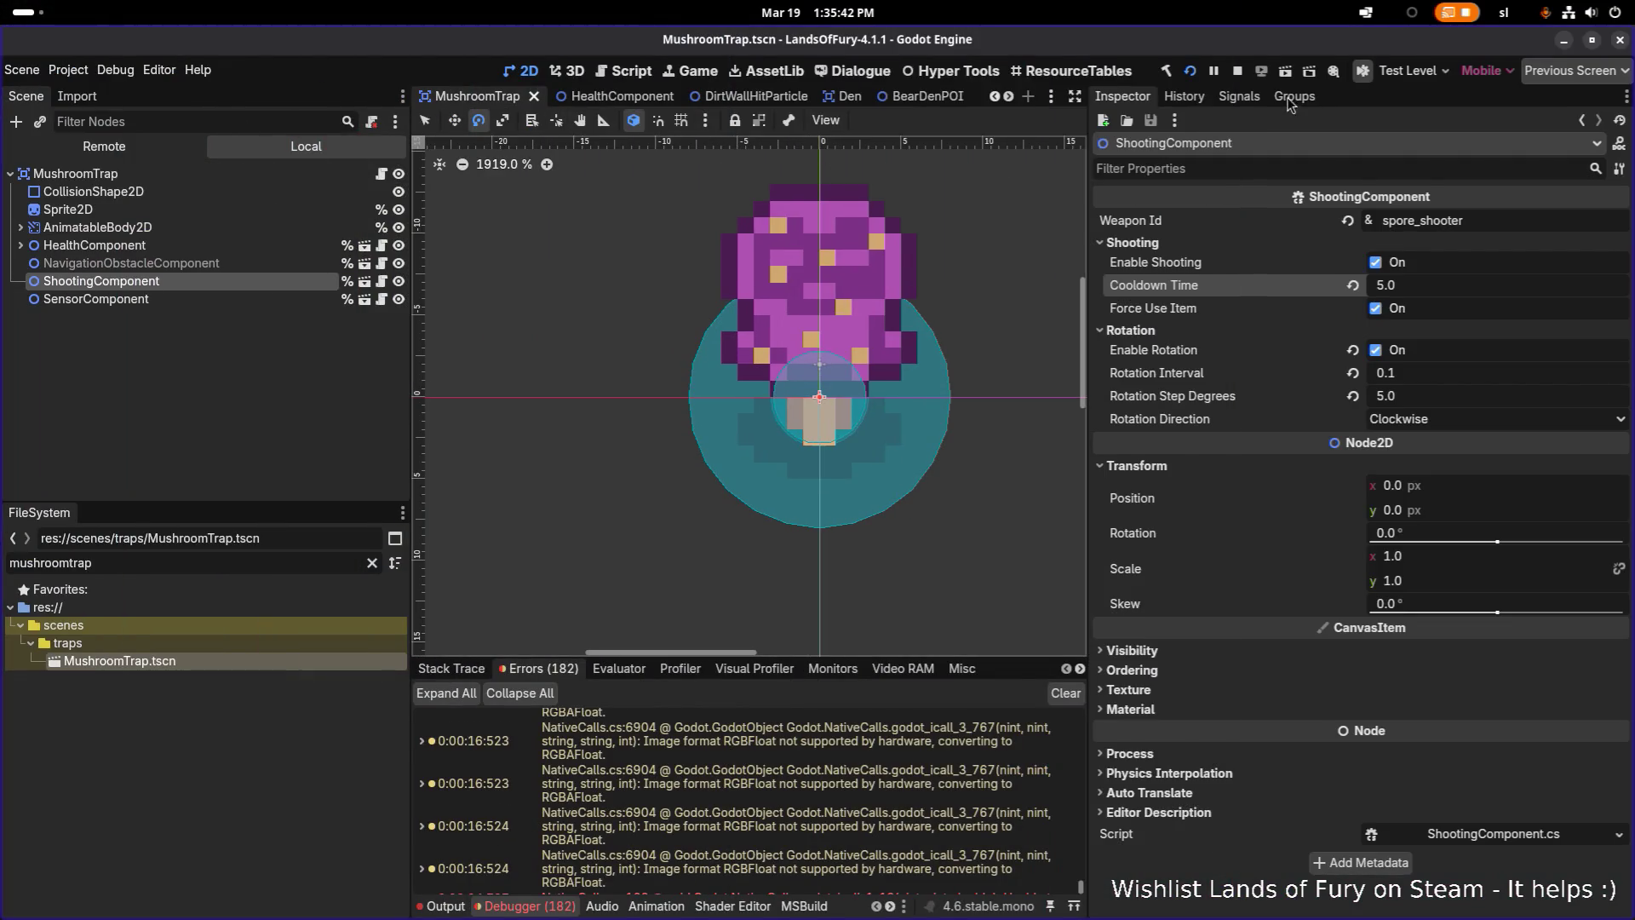
Stop the game and open SporeShooter.tres using the FileSystem filter
click(1239, 73)
double_click(240, 567)
text(sporte)
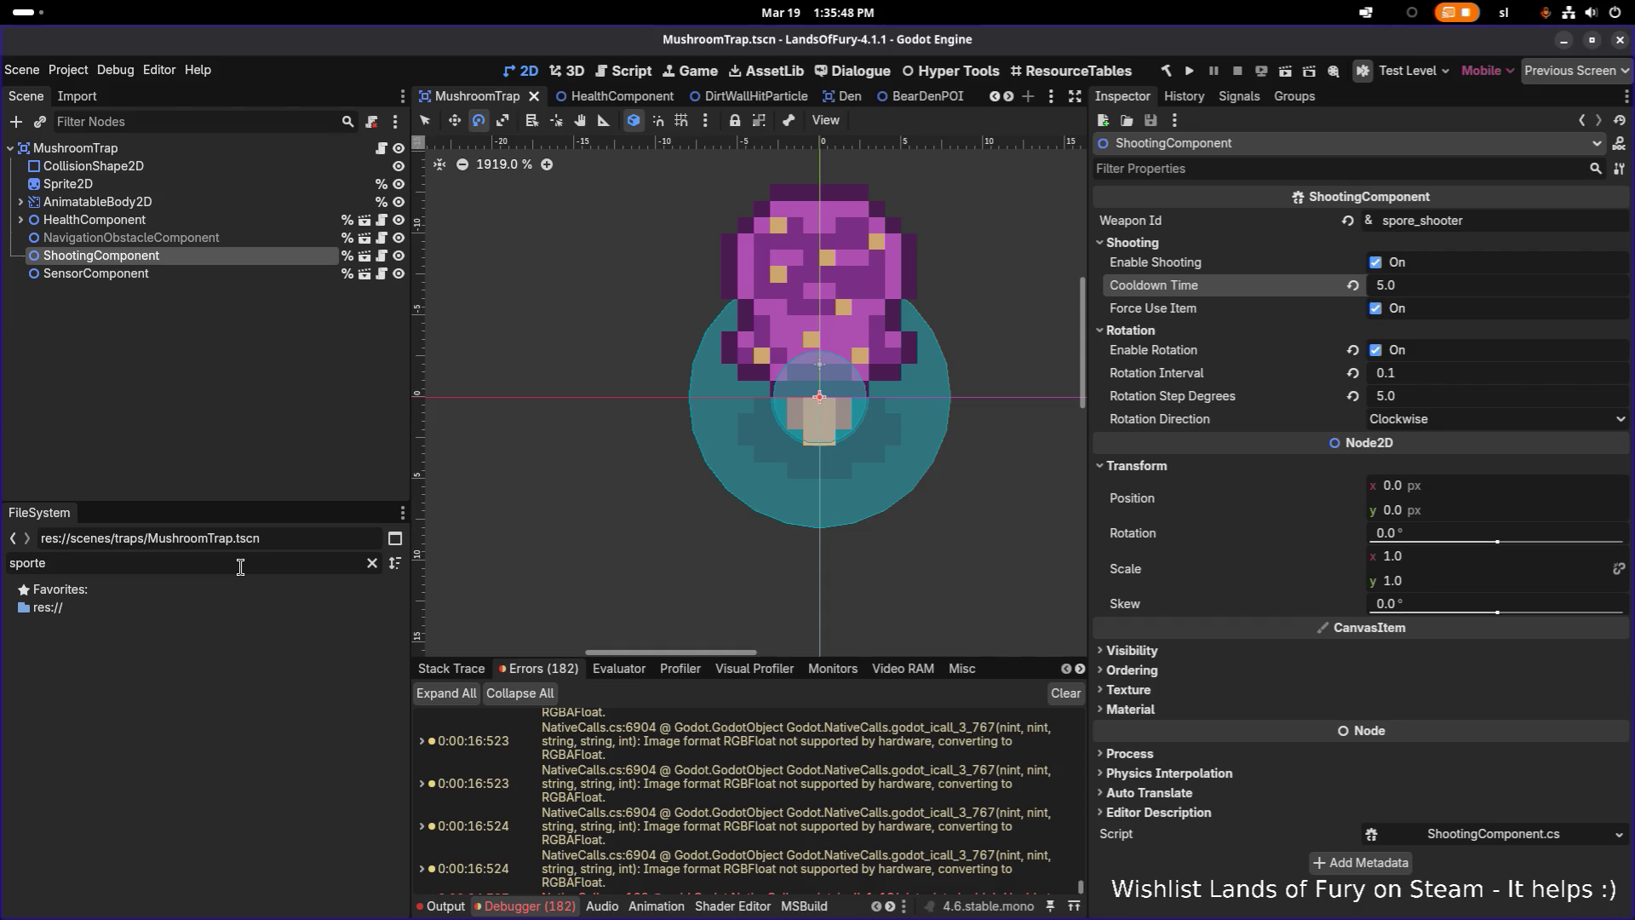
key(BackSpace)
key(BackSpace)
text(es)
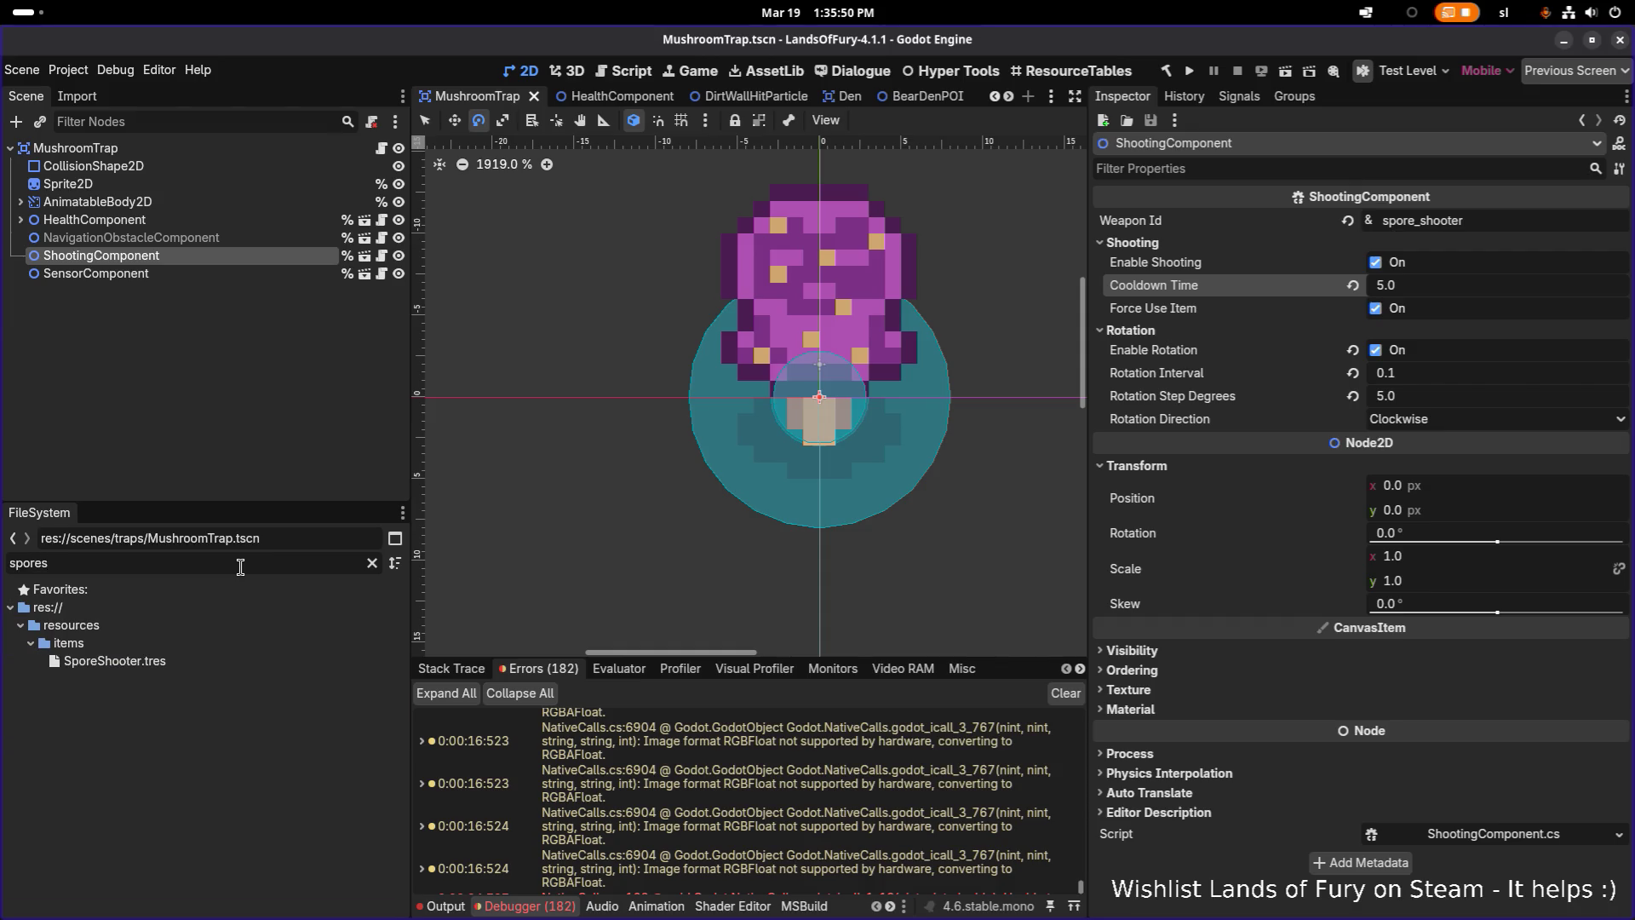
click(227, 661)
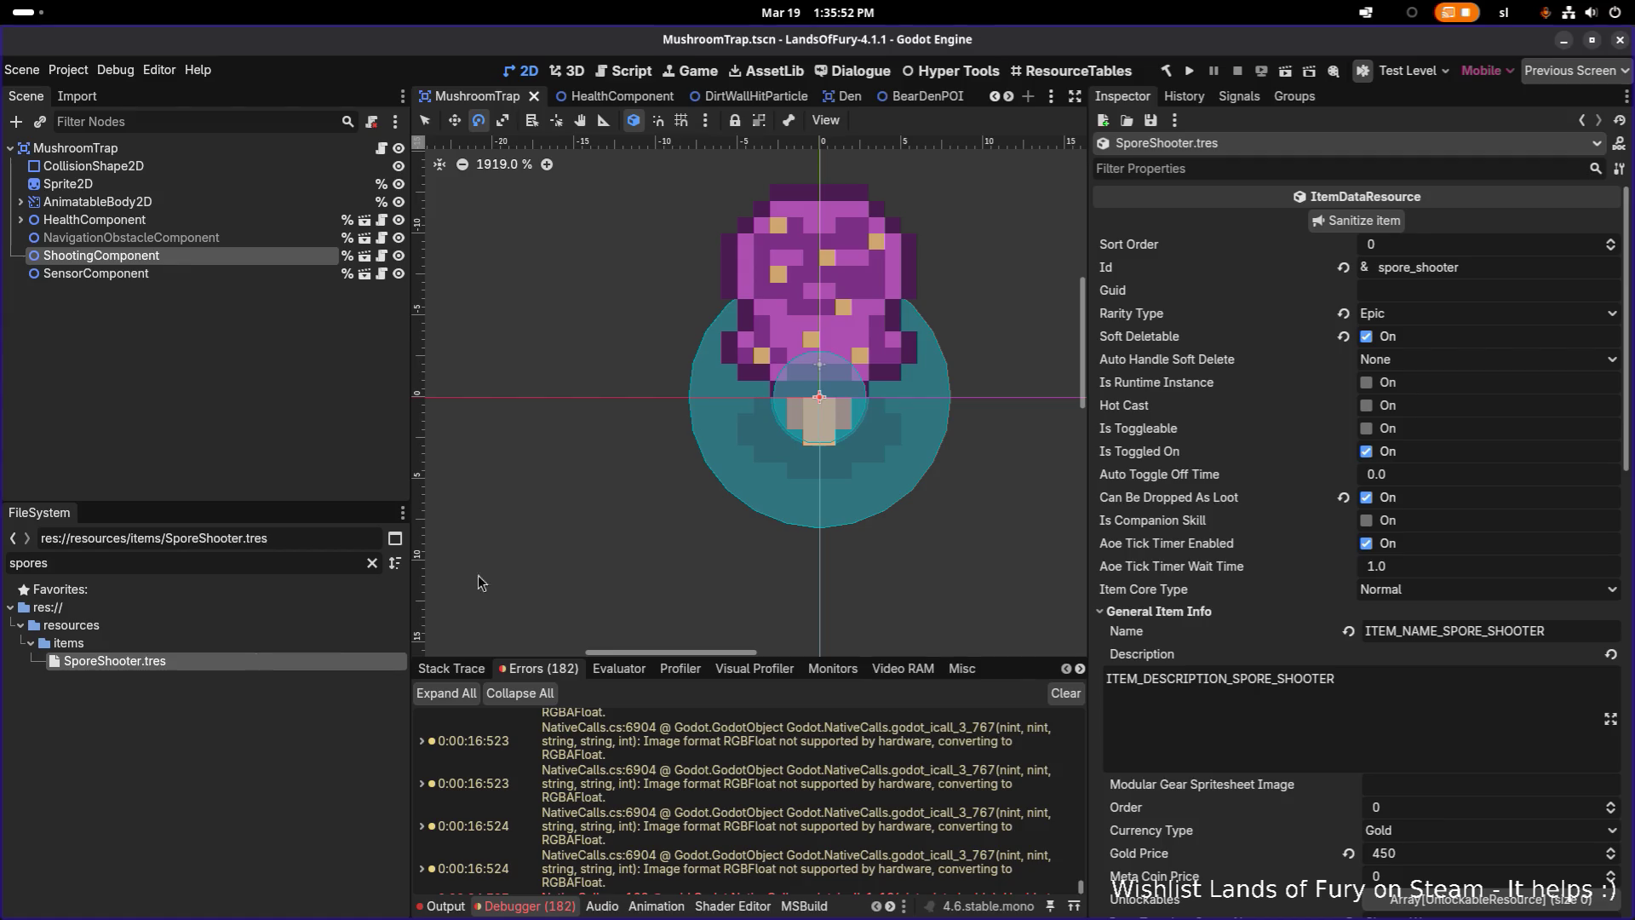
Expand Item Data Effects element 0 to show the spawn-projectile effect's settings
scroll(1346, 452, down, 10)
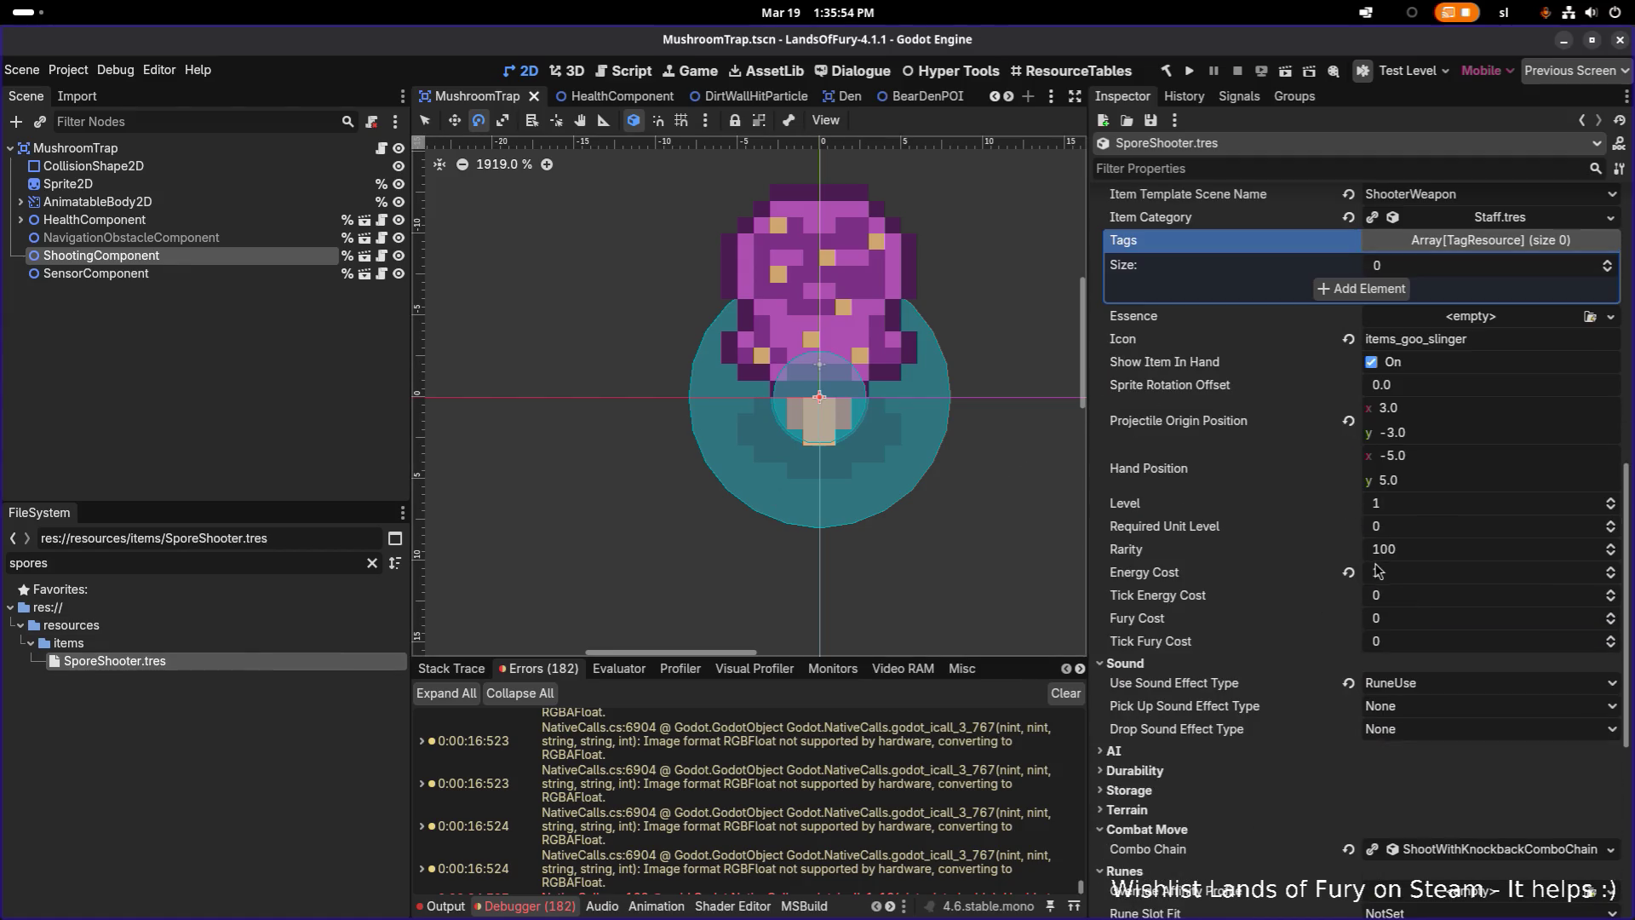
scroll(1456, 426, down, 3)
scroll(1414, 724, down, 5)
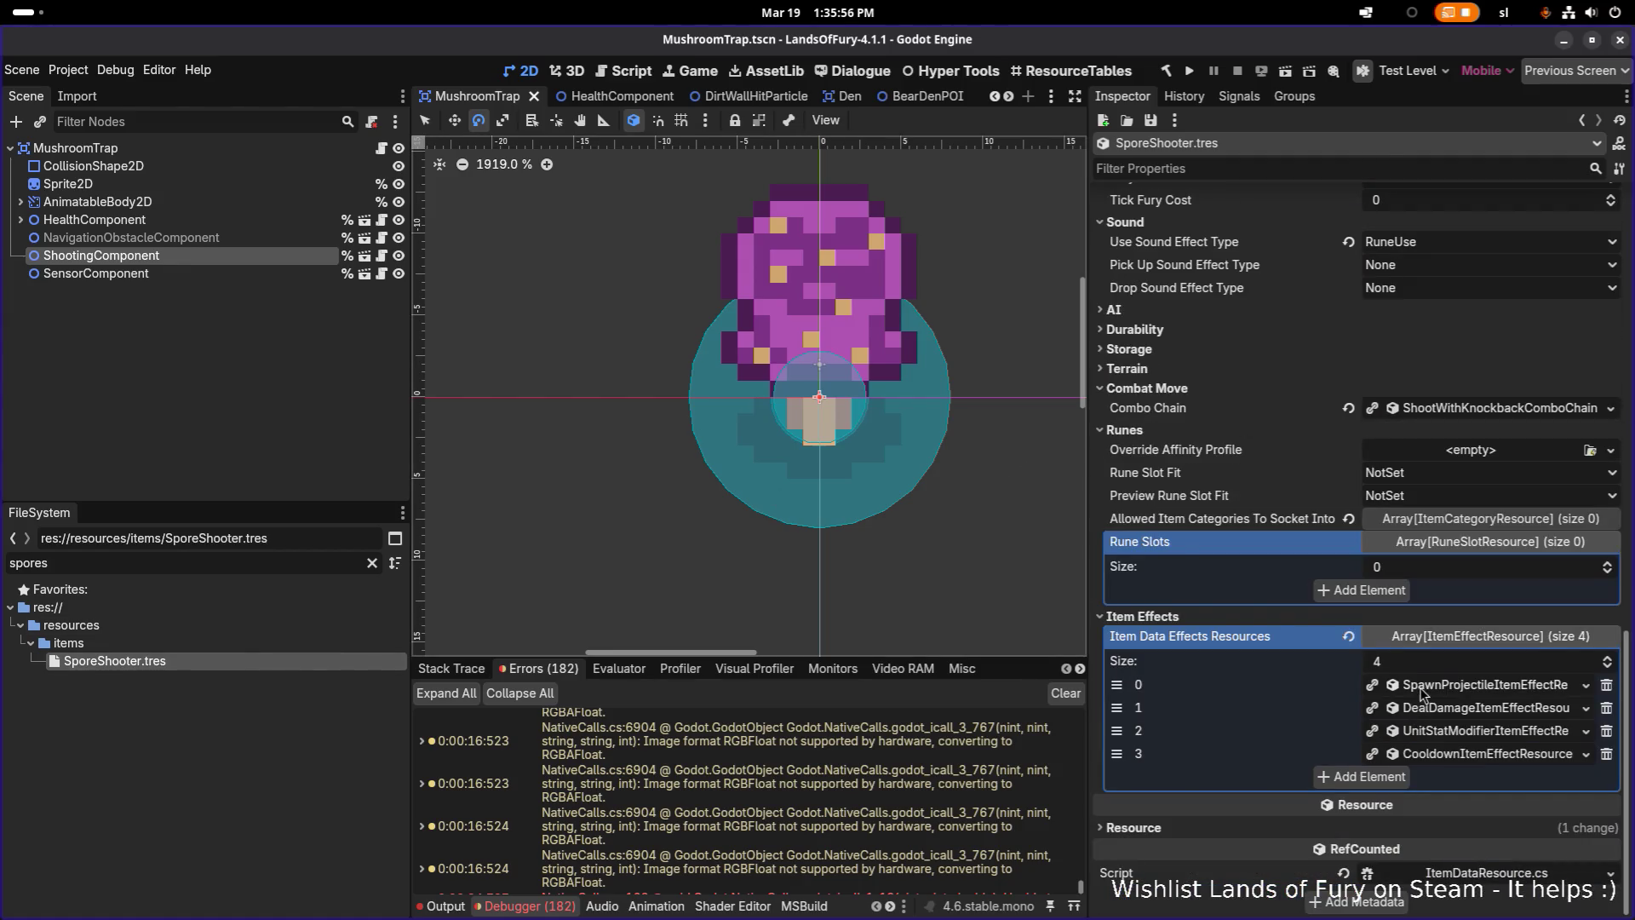
click(1459, 689)
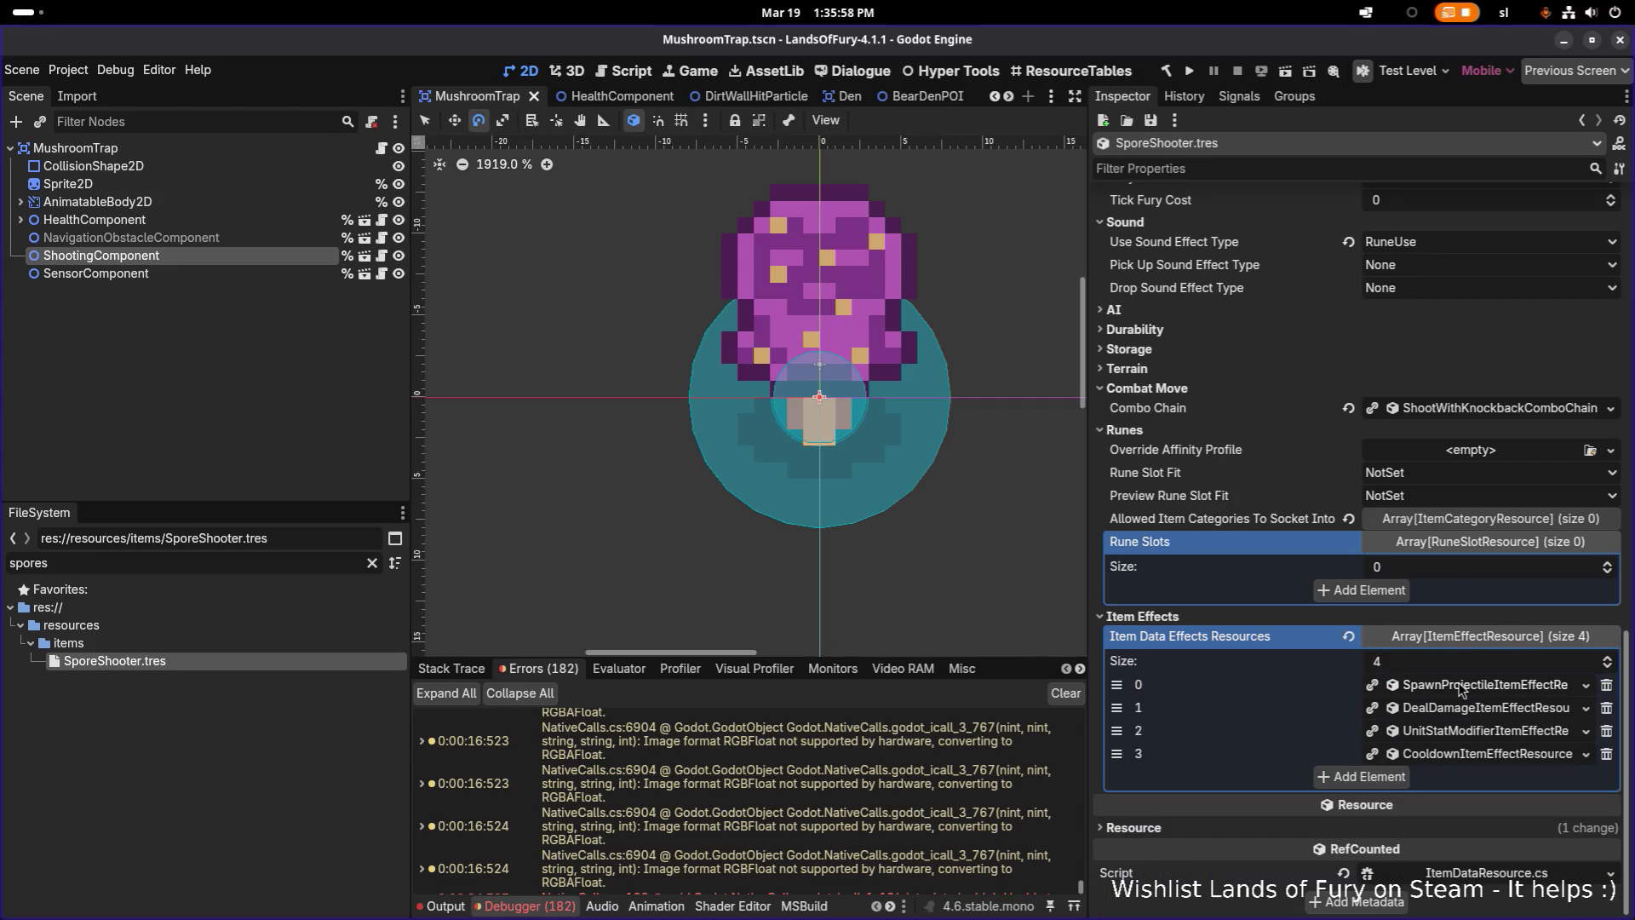
right_click(1459, 690)
click(1380, 694)
click(1475, 694)
scroll(1430, 682, down, 5)
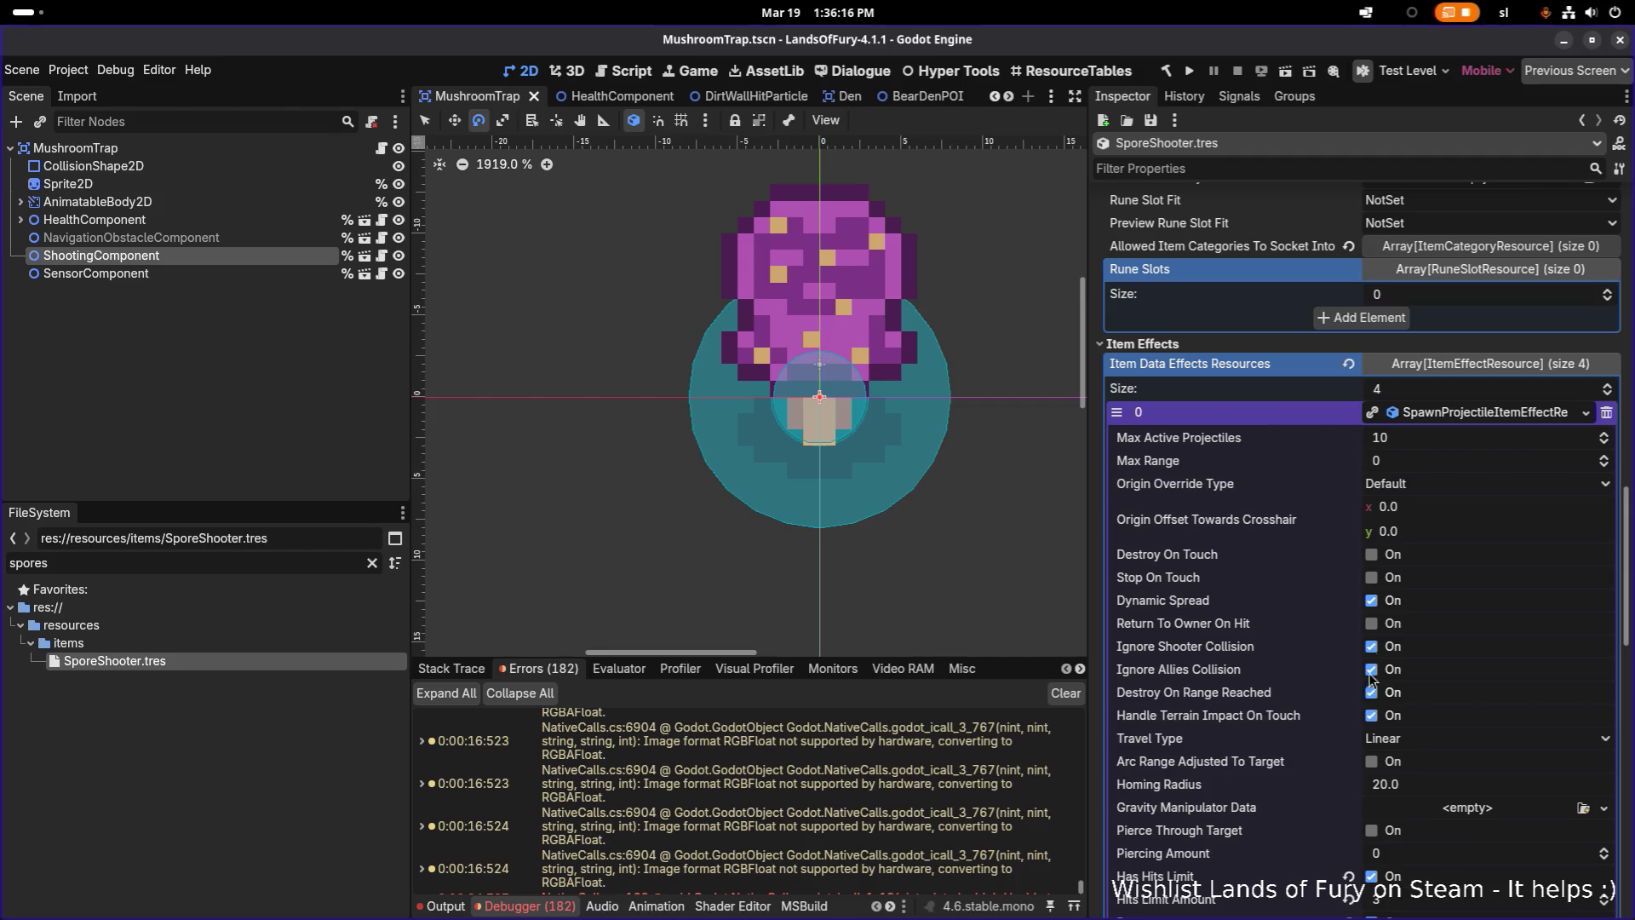
Set Origin Override Type to ShooterPosition with Origin Offset x 6, save, and run the game
click(1406, 492)
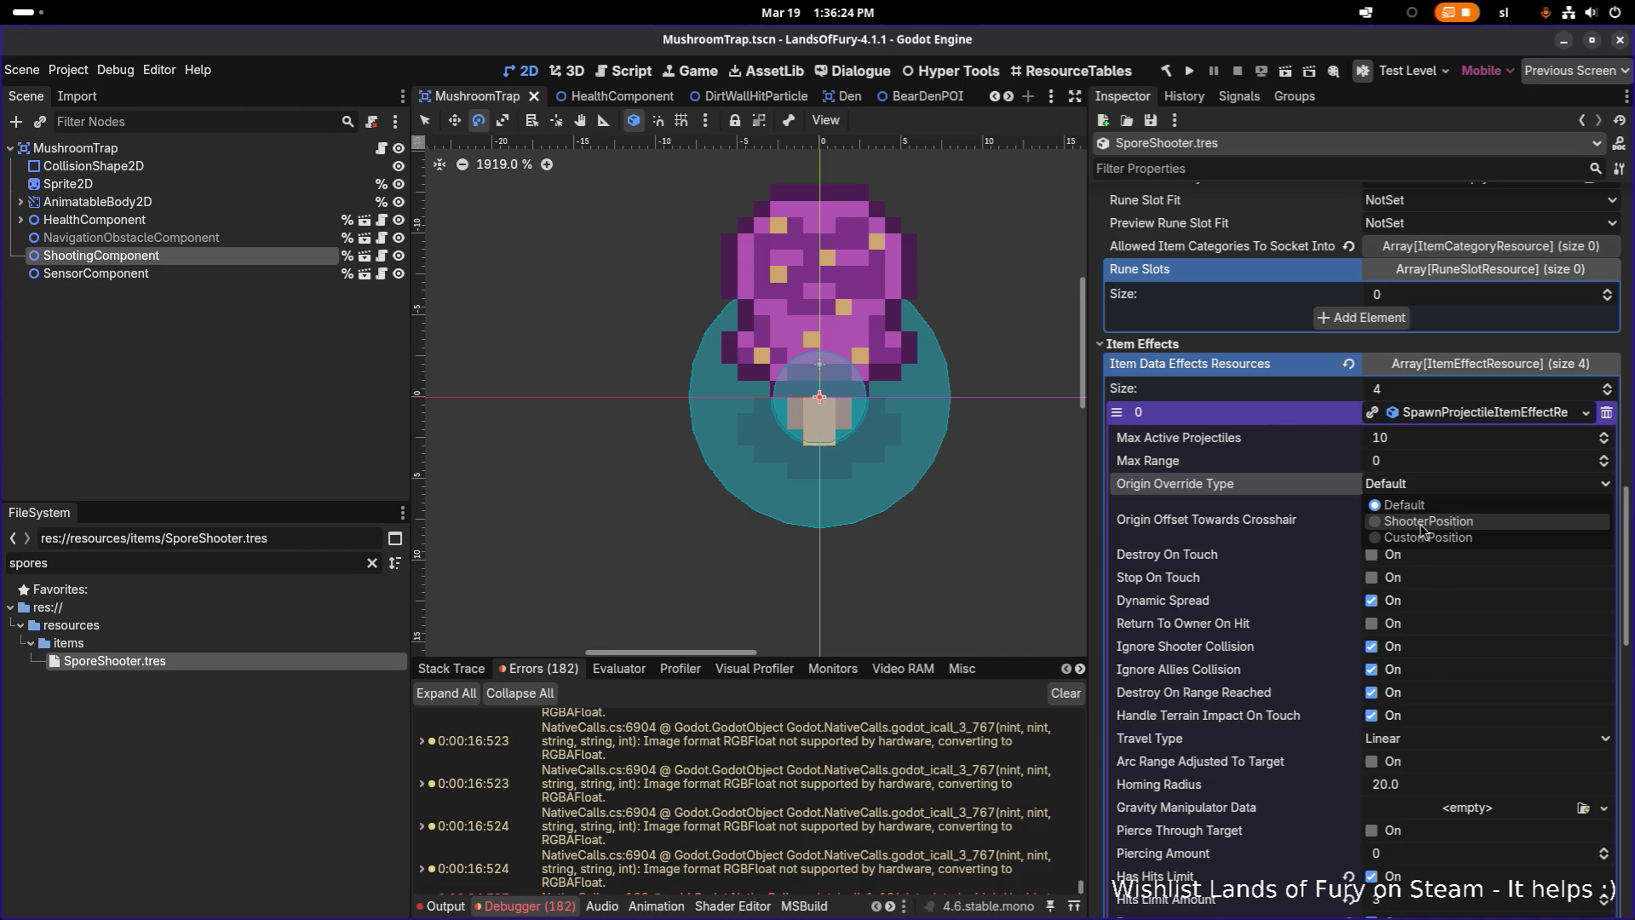
click(1422, 529)
click(1437, 514)
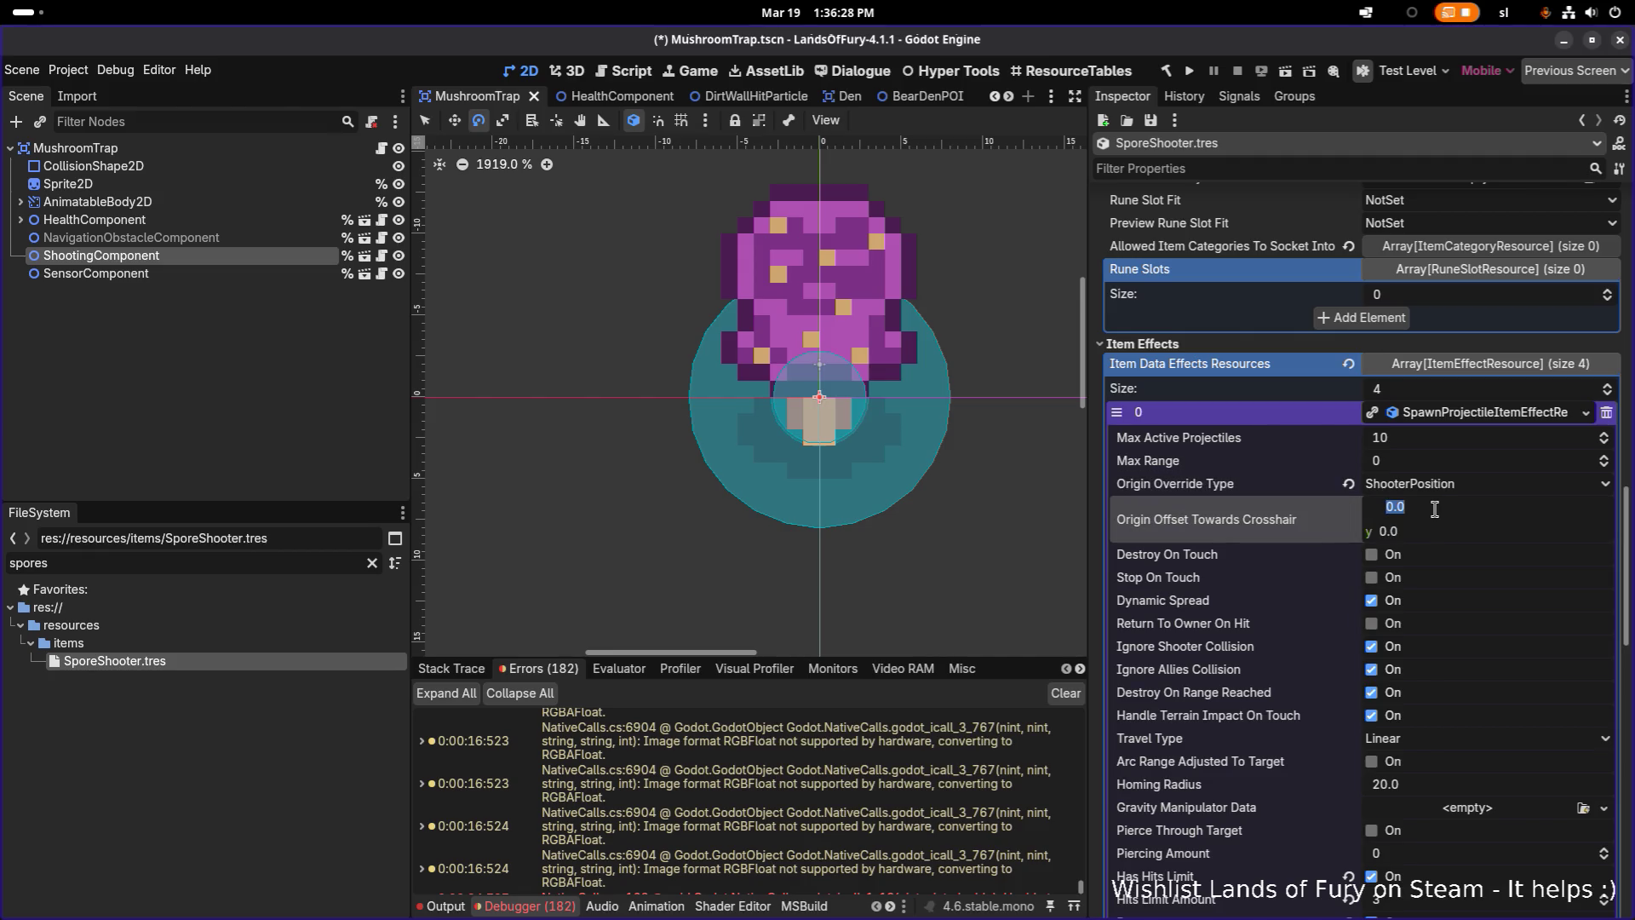
text(6)
key(Return)
key(ctrl+s)
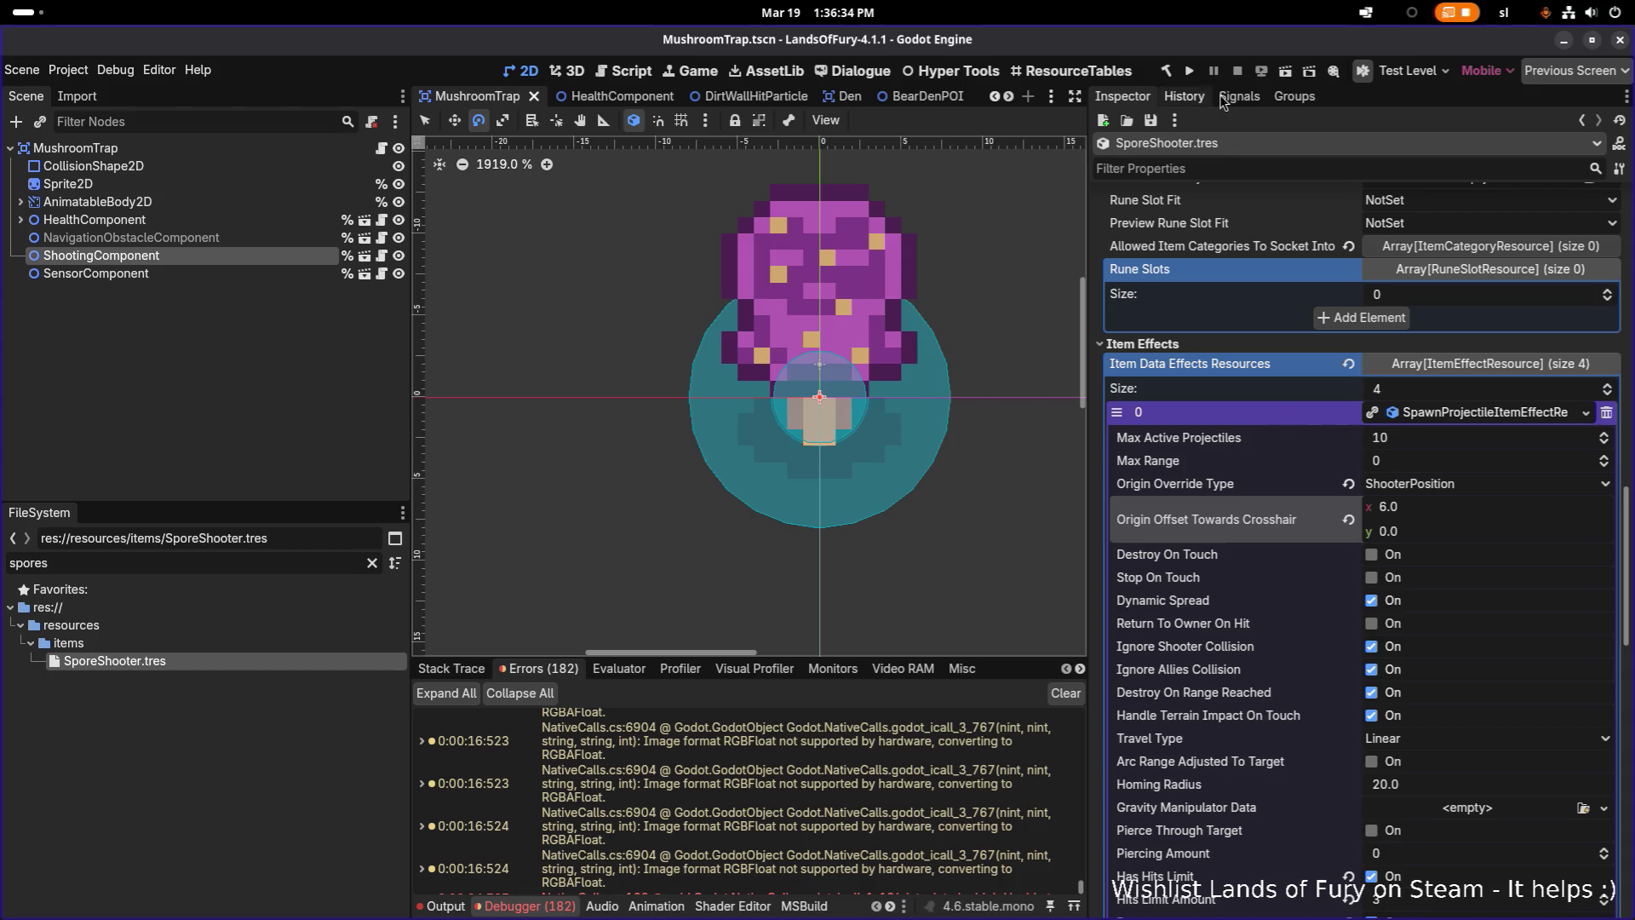
click(1190, 72)
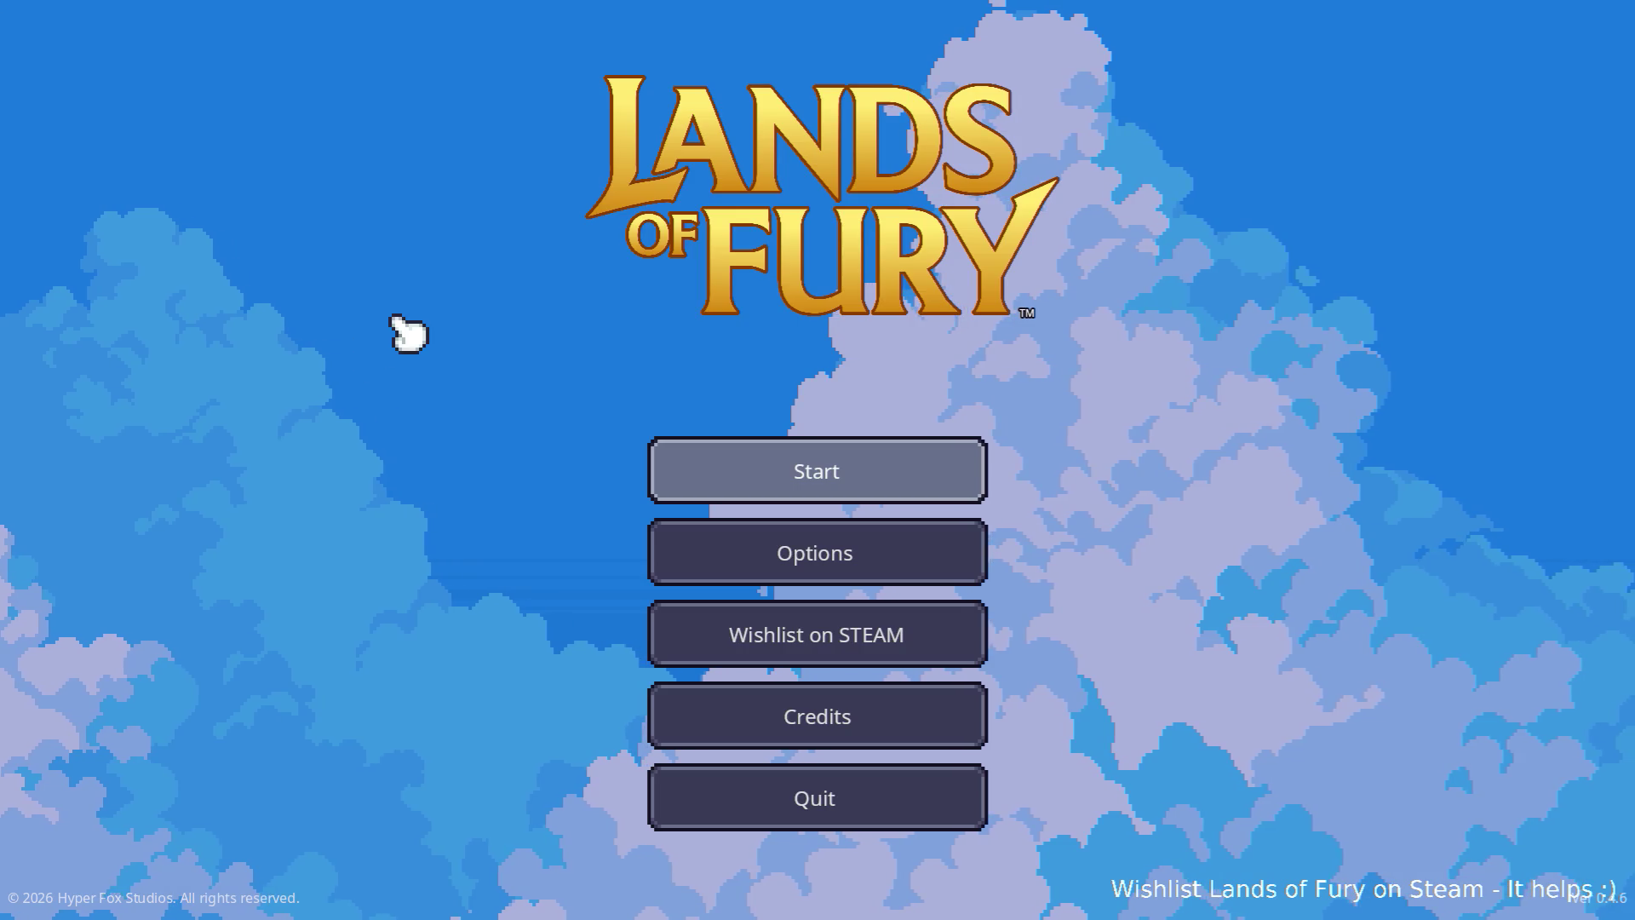
Start a game, walk the player up-left past the purple mushroom, then quit
key(Return)
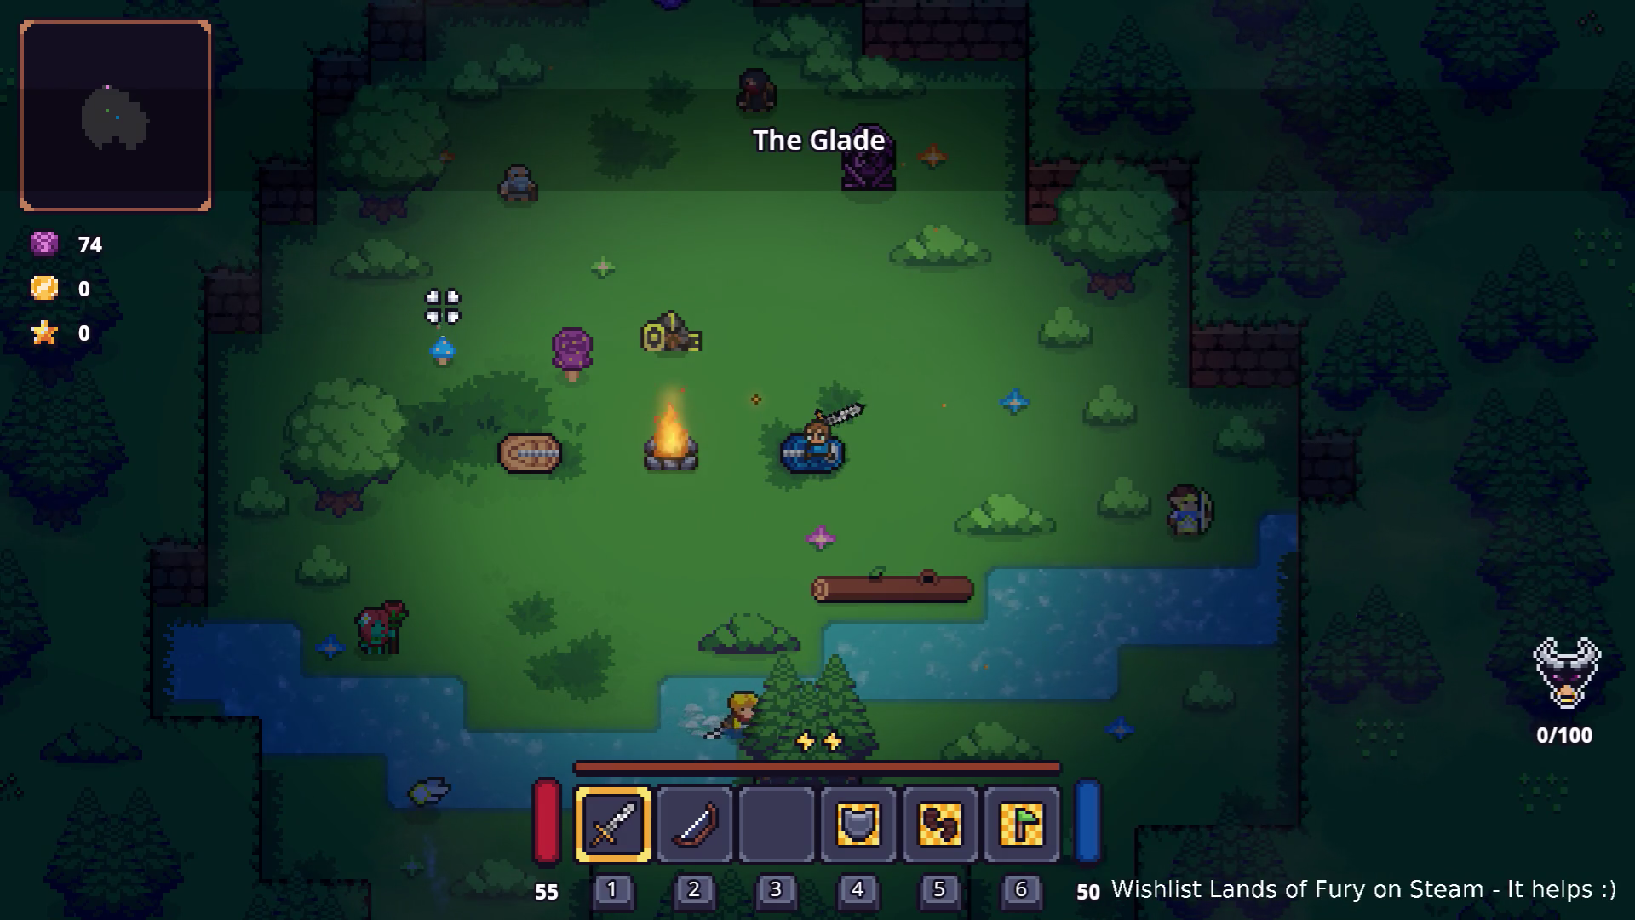
key(a)
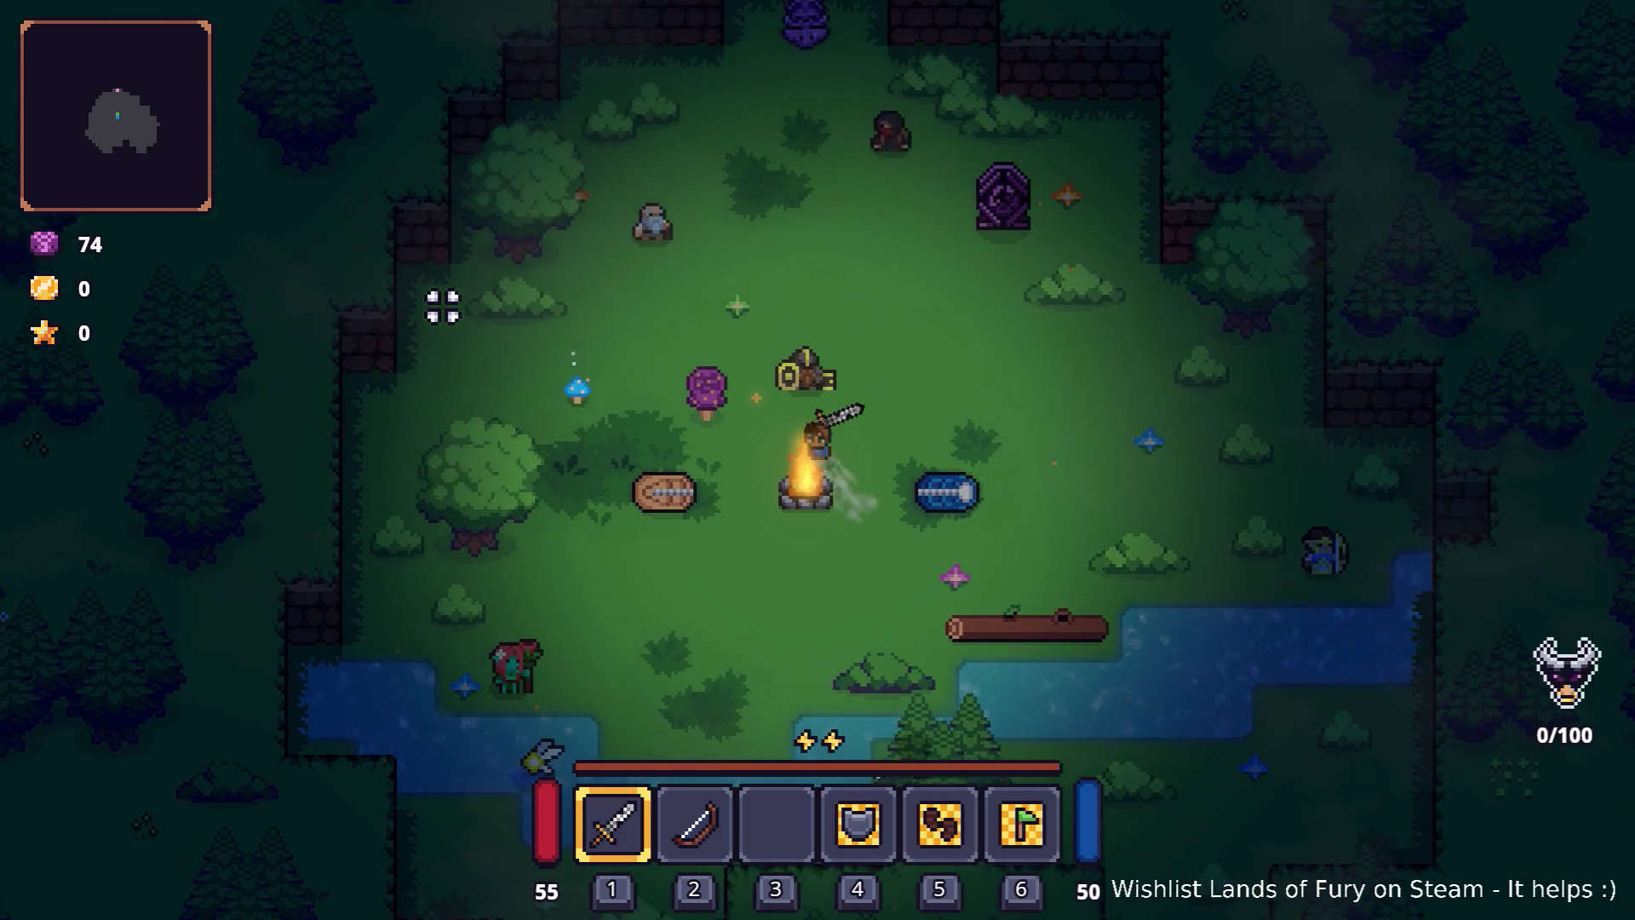
key(a)
key(w)
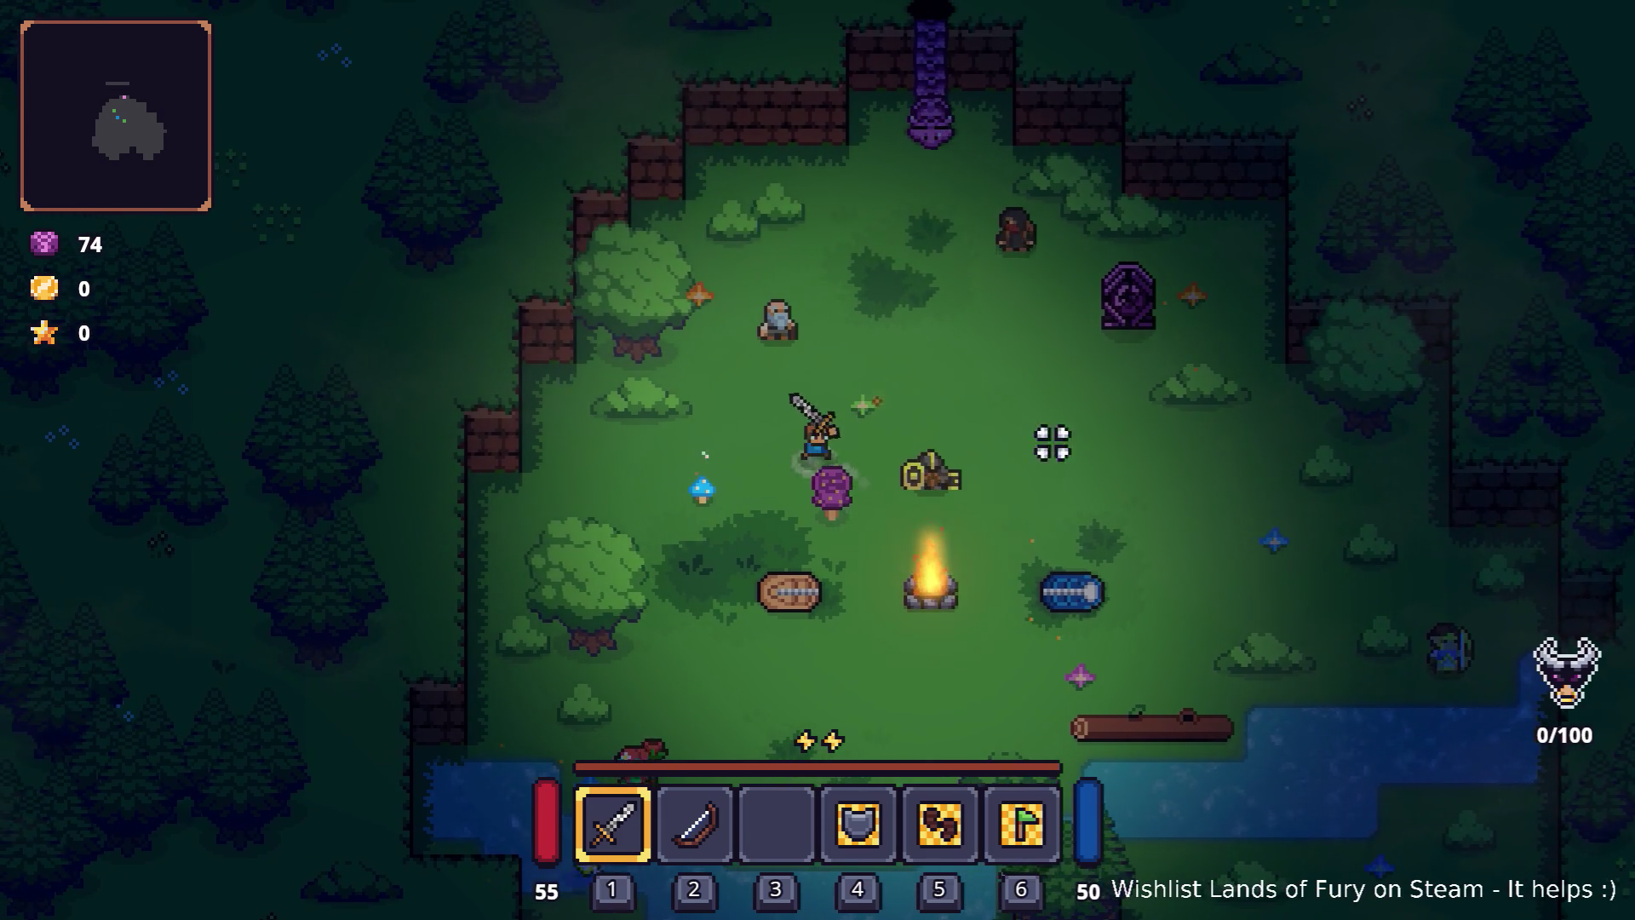
key(Escape)
click(861, 798)
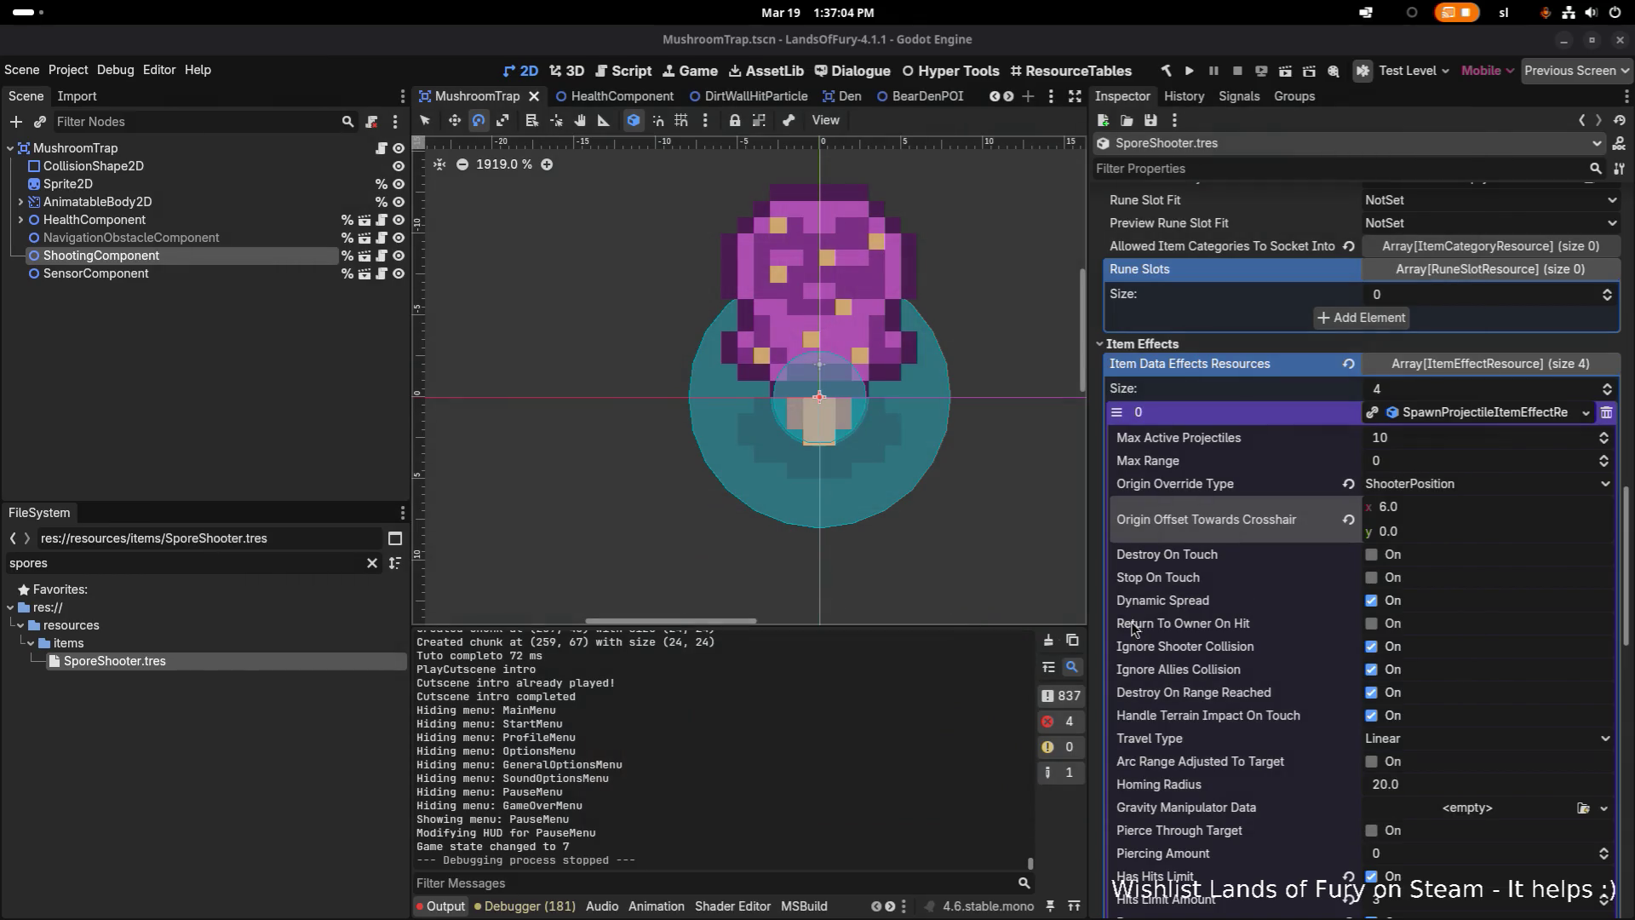
Switch the Origin Override Type from ShooterPosition back to Default
click(1434, 487)
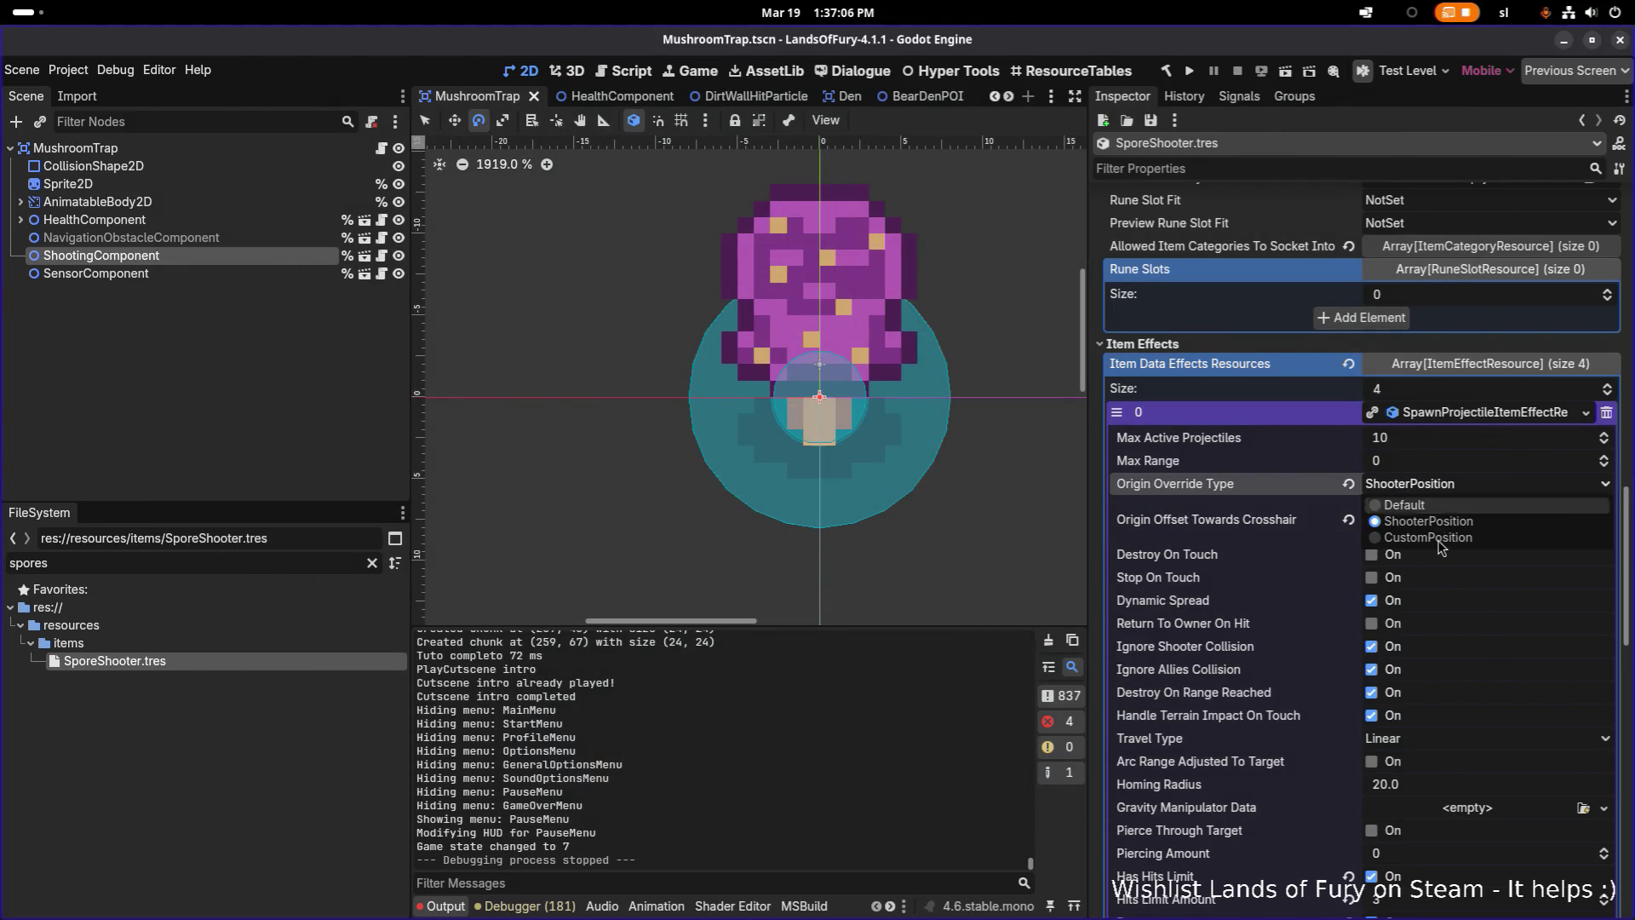
click(1301, 483)
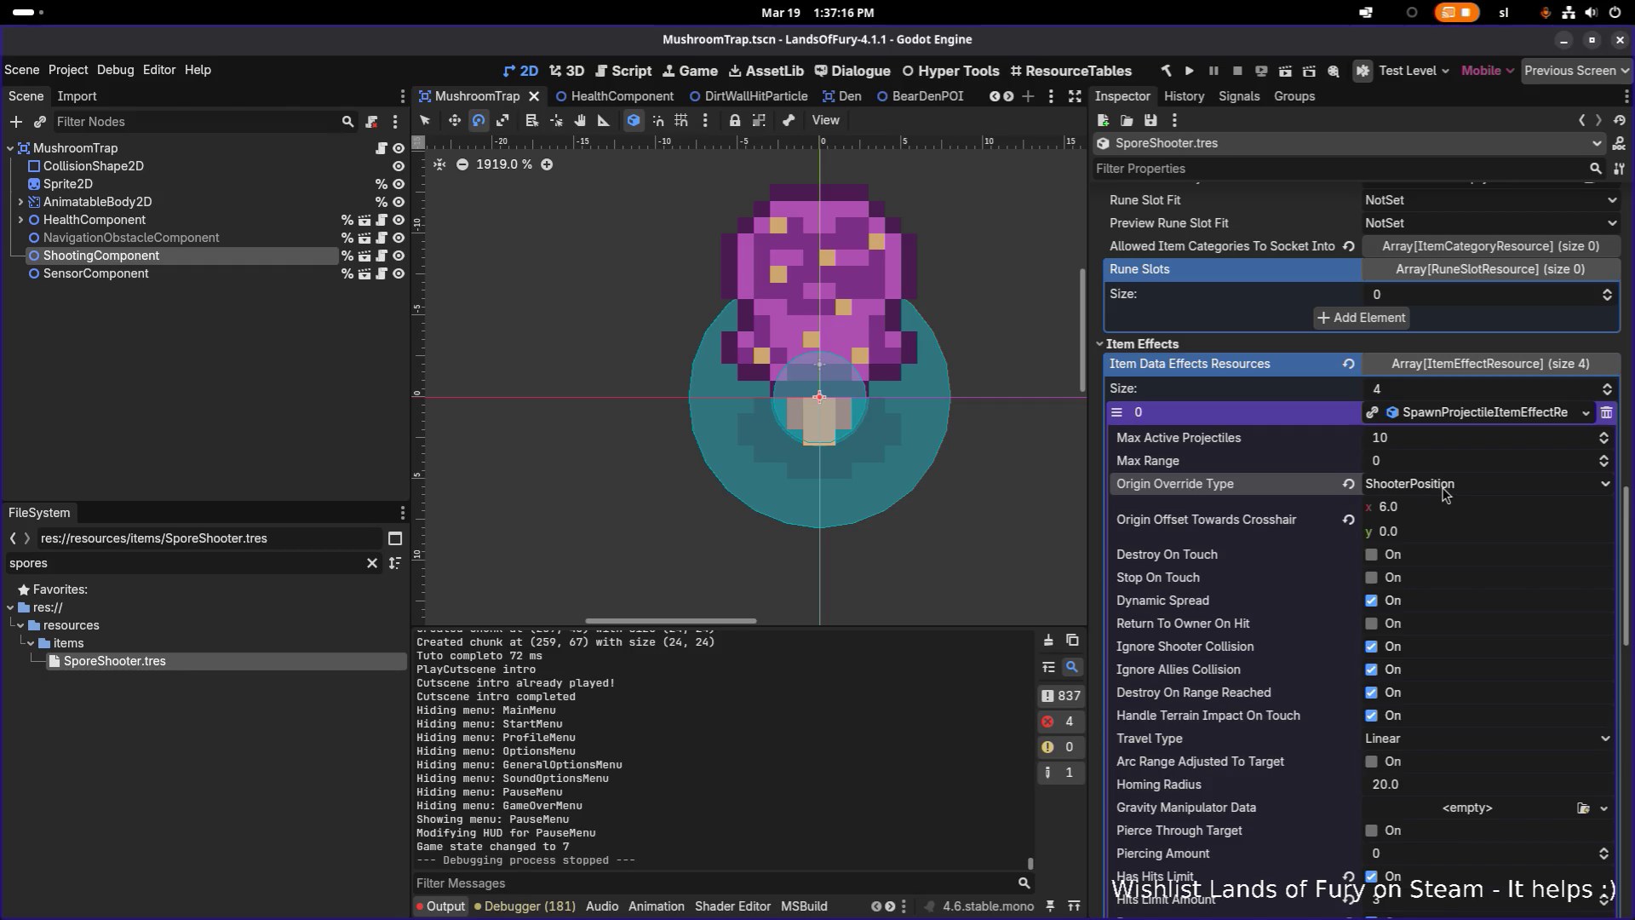
click(1445, 485)
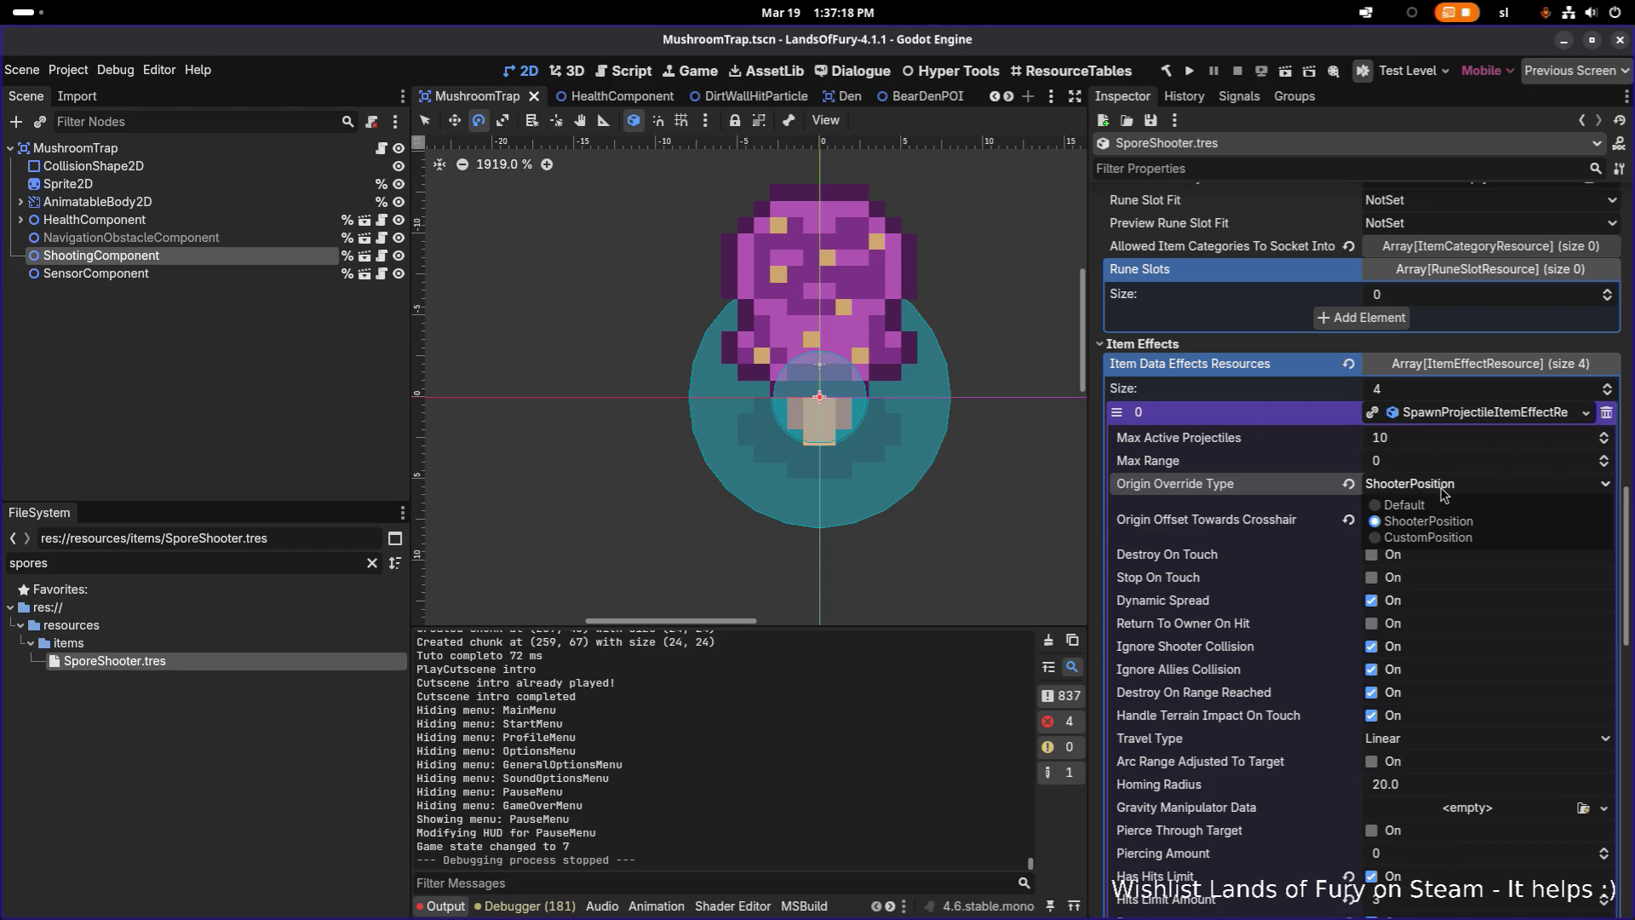
click(1430, 511)
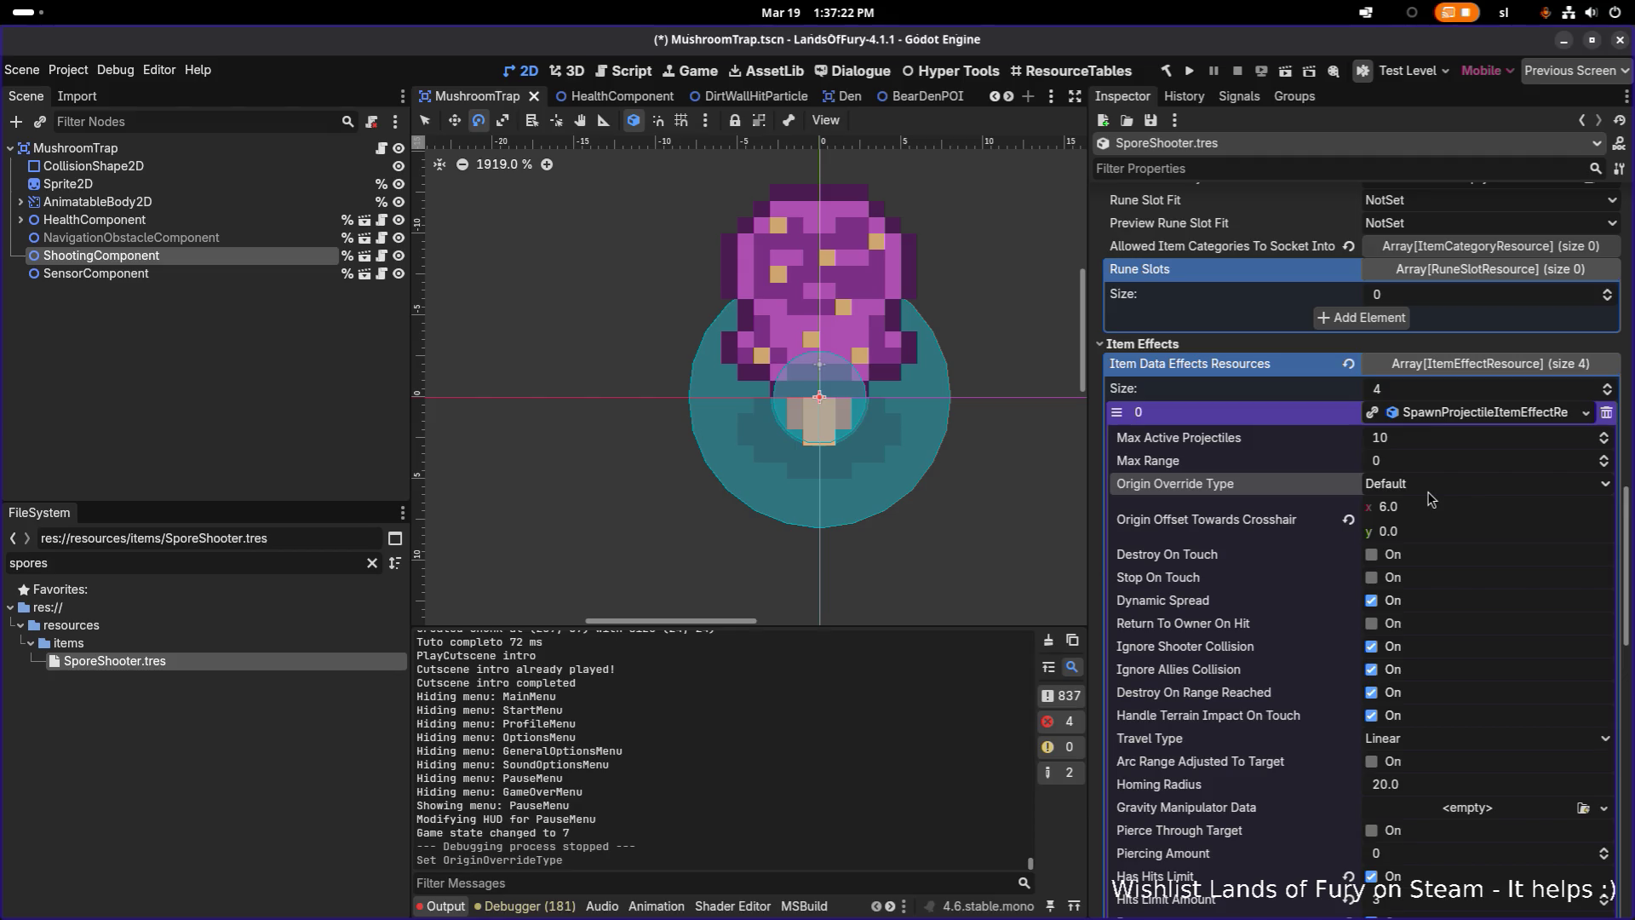
key(alt+Tab)
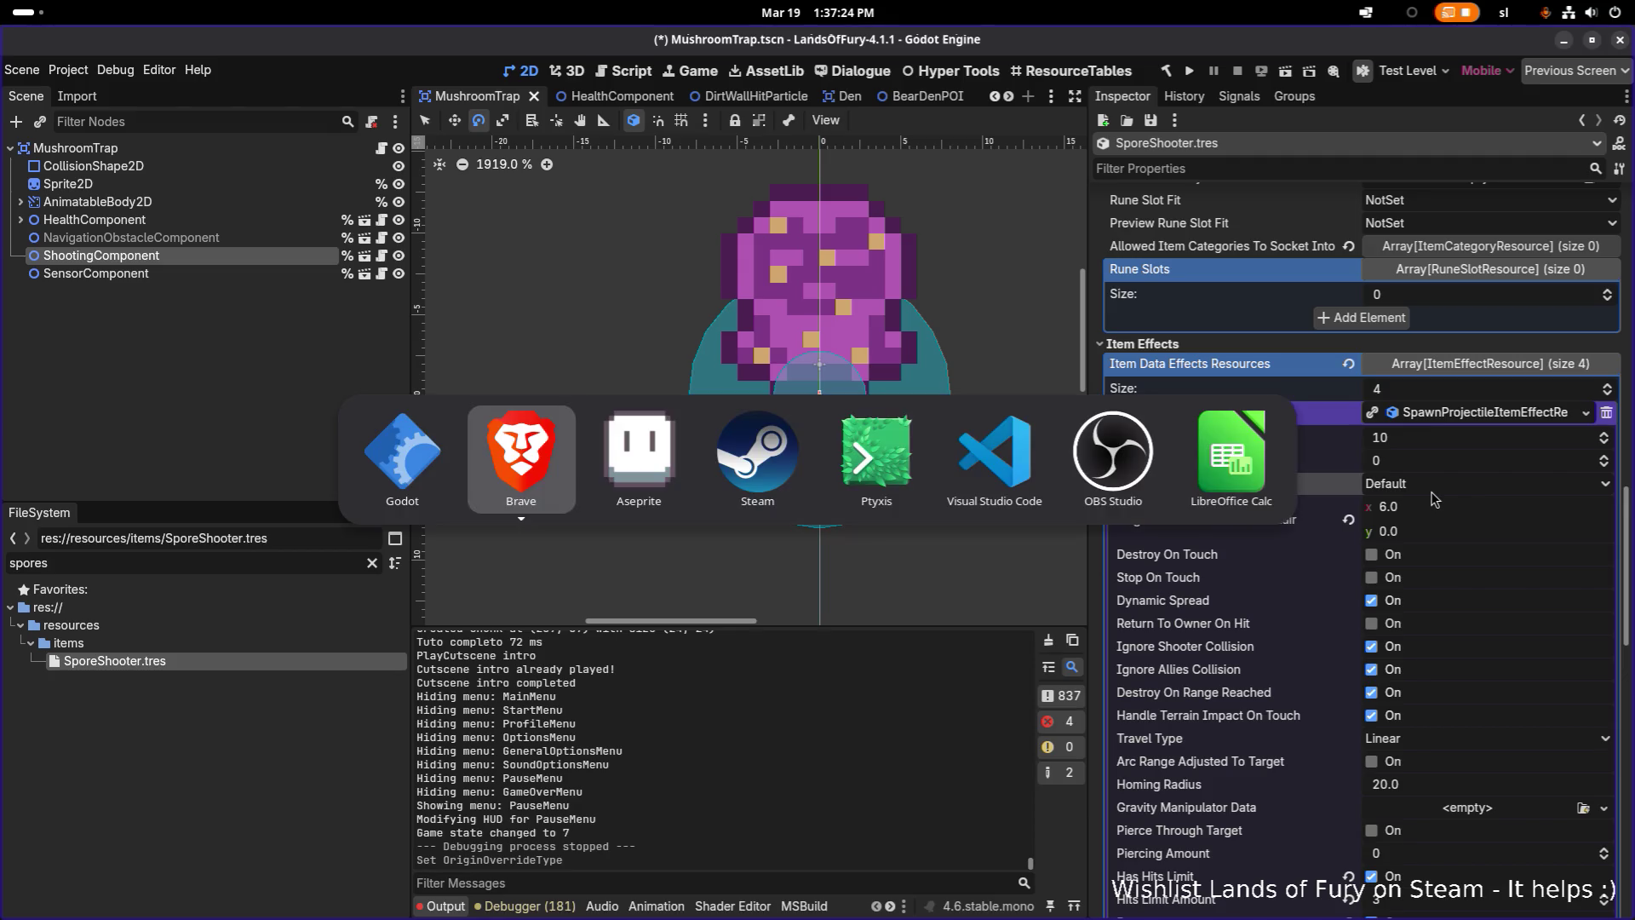
In VS Code, search for 'shot' in ShootingComponent.cs to reach OnShootingTimerTimeout
click(996, 457)
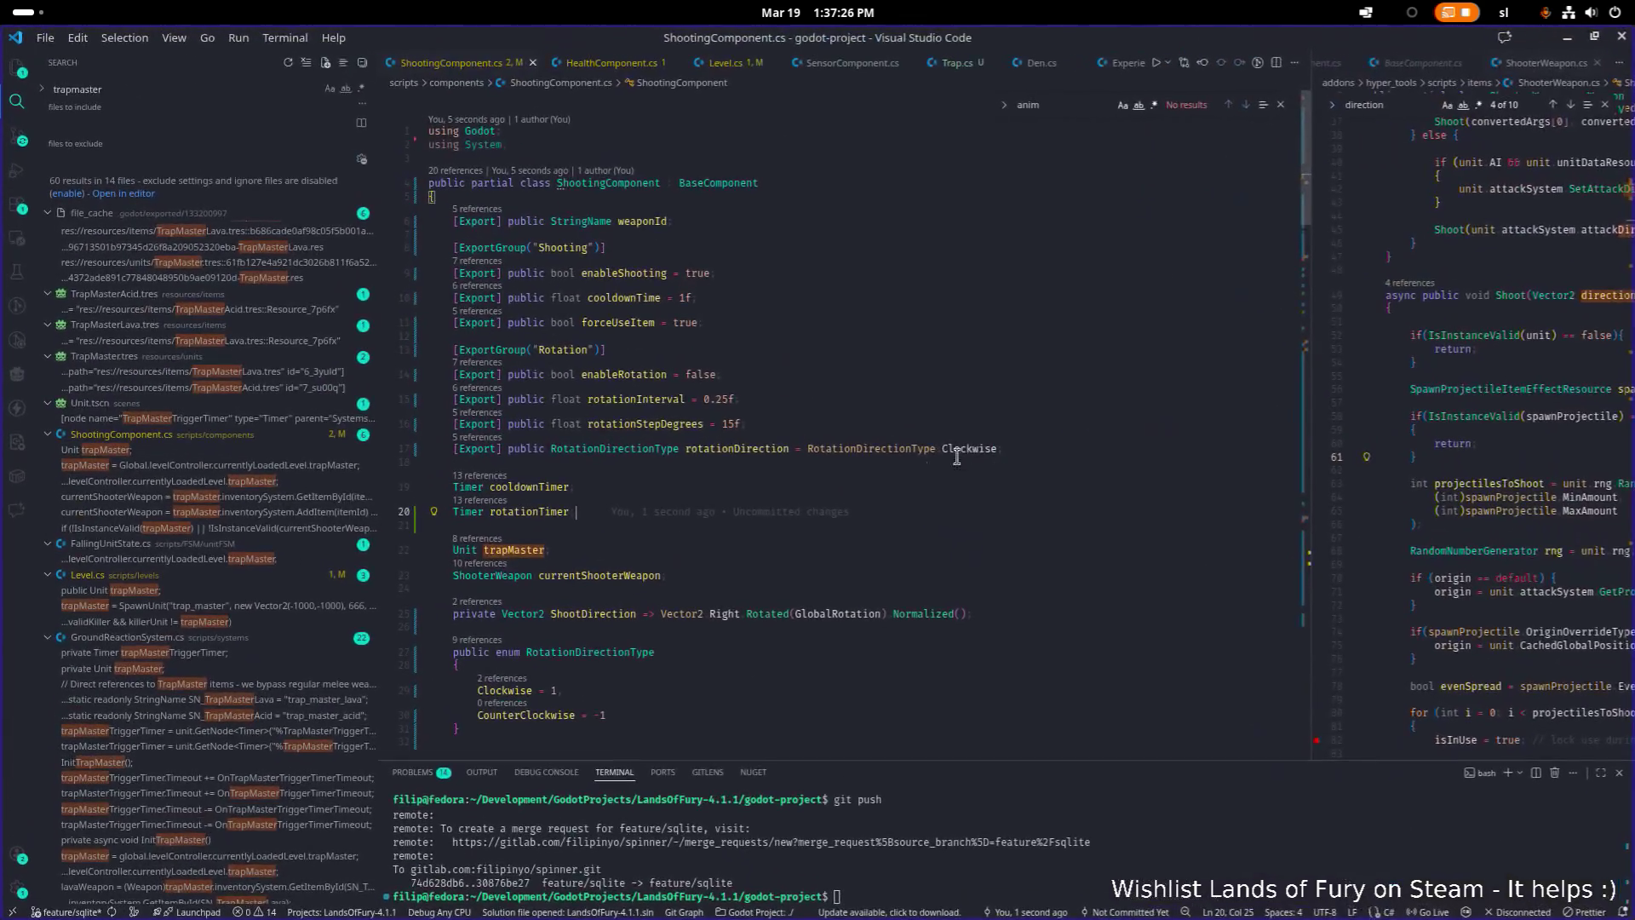
scroll(798, 520, down, 15)
click(808, 515)
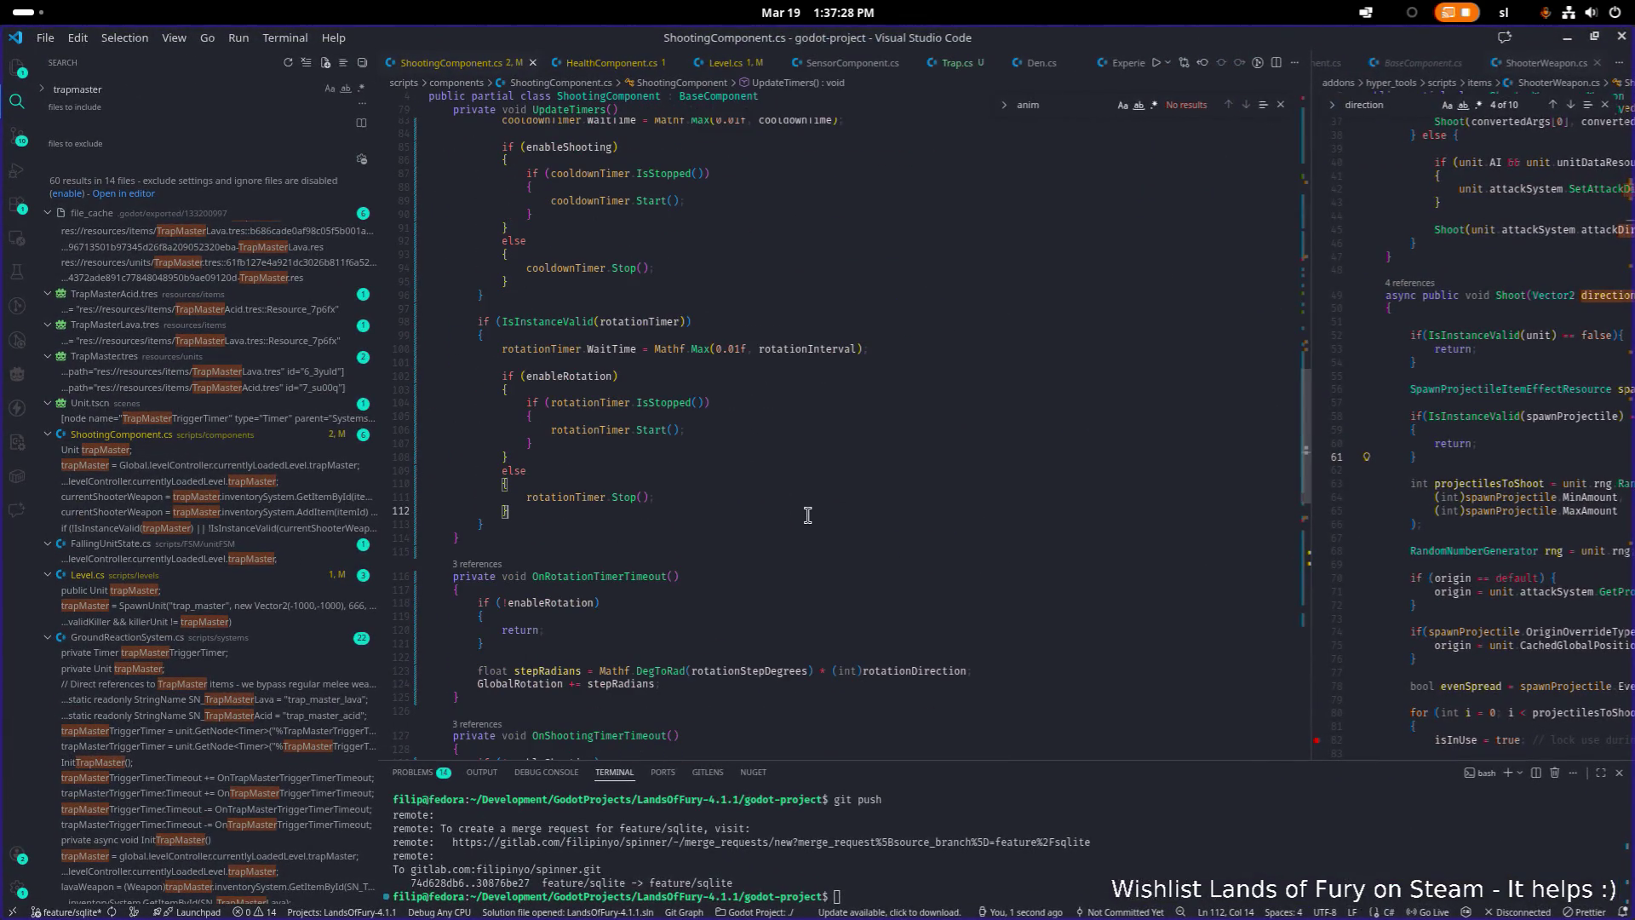
text(shot)
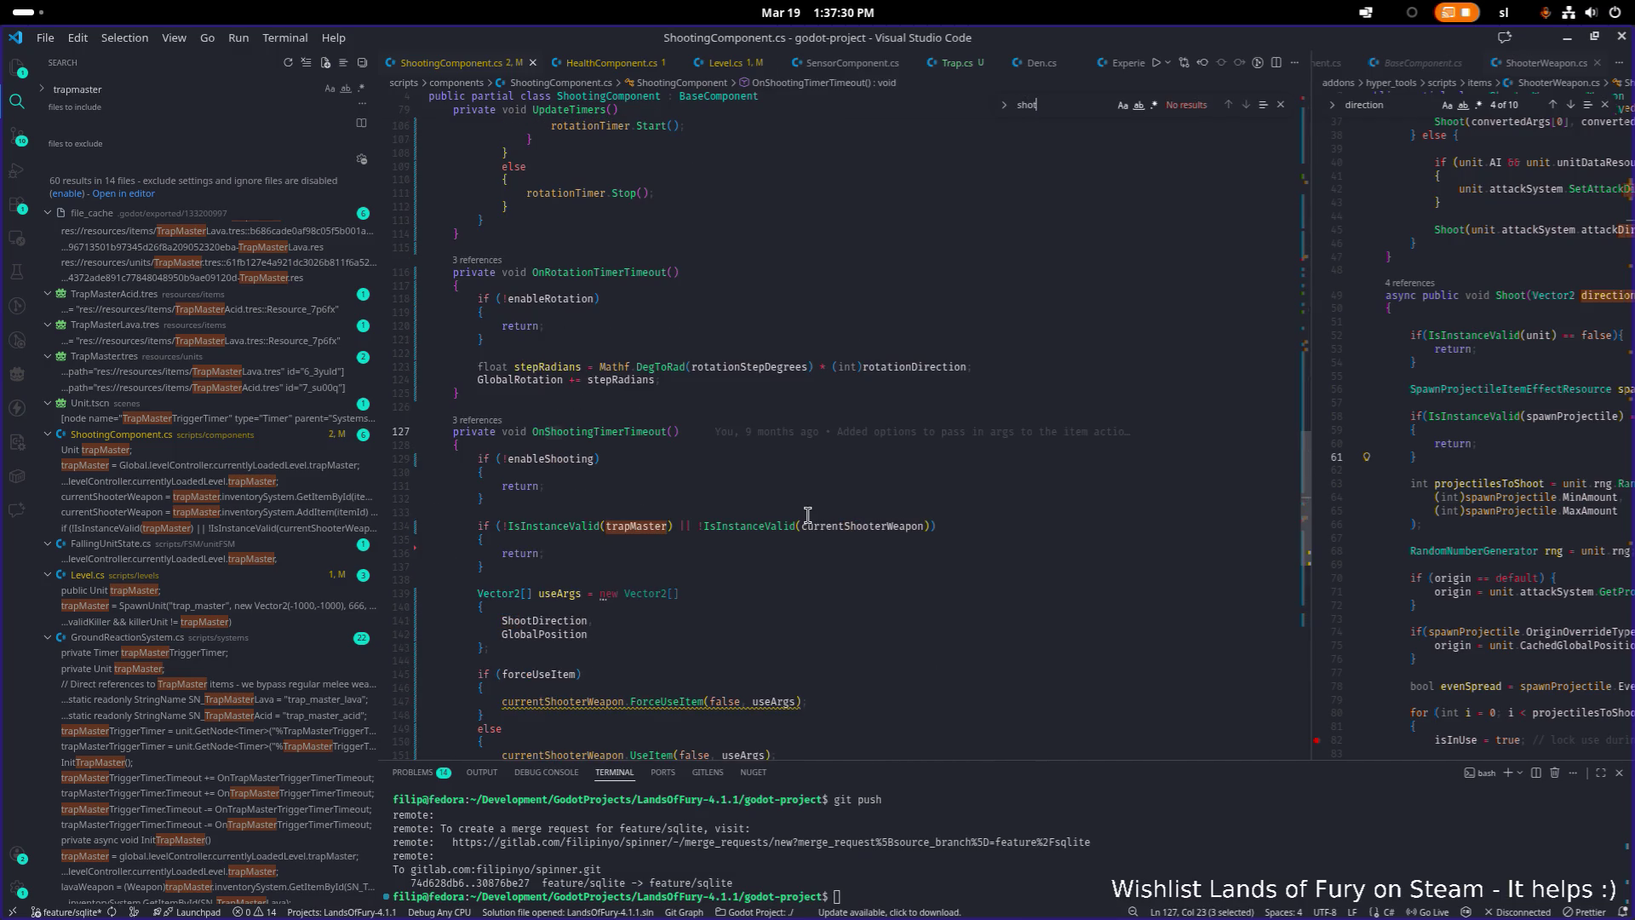
scroll(807, 515, down, 10)
scroll(807, 515, up, 7)
Inspect useArgs, ShootDirection, GlobalPosition and currentShooterWeapon, leaving the caret on line 142
double_click(773, 557)
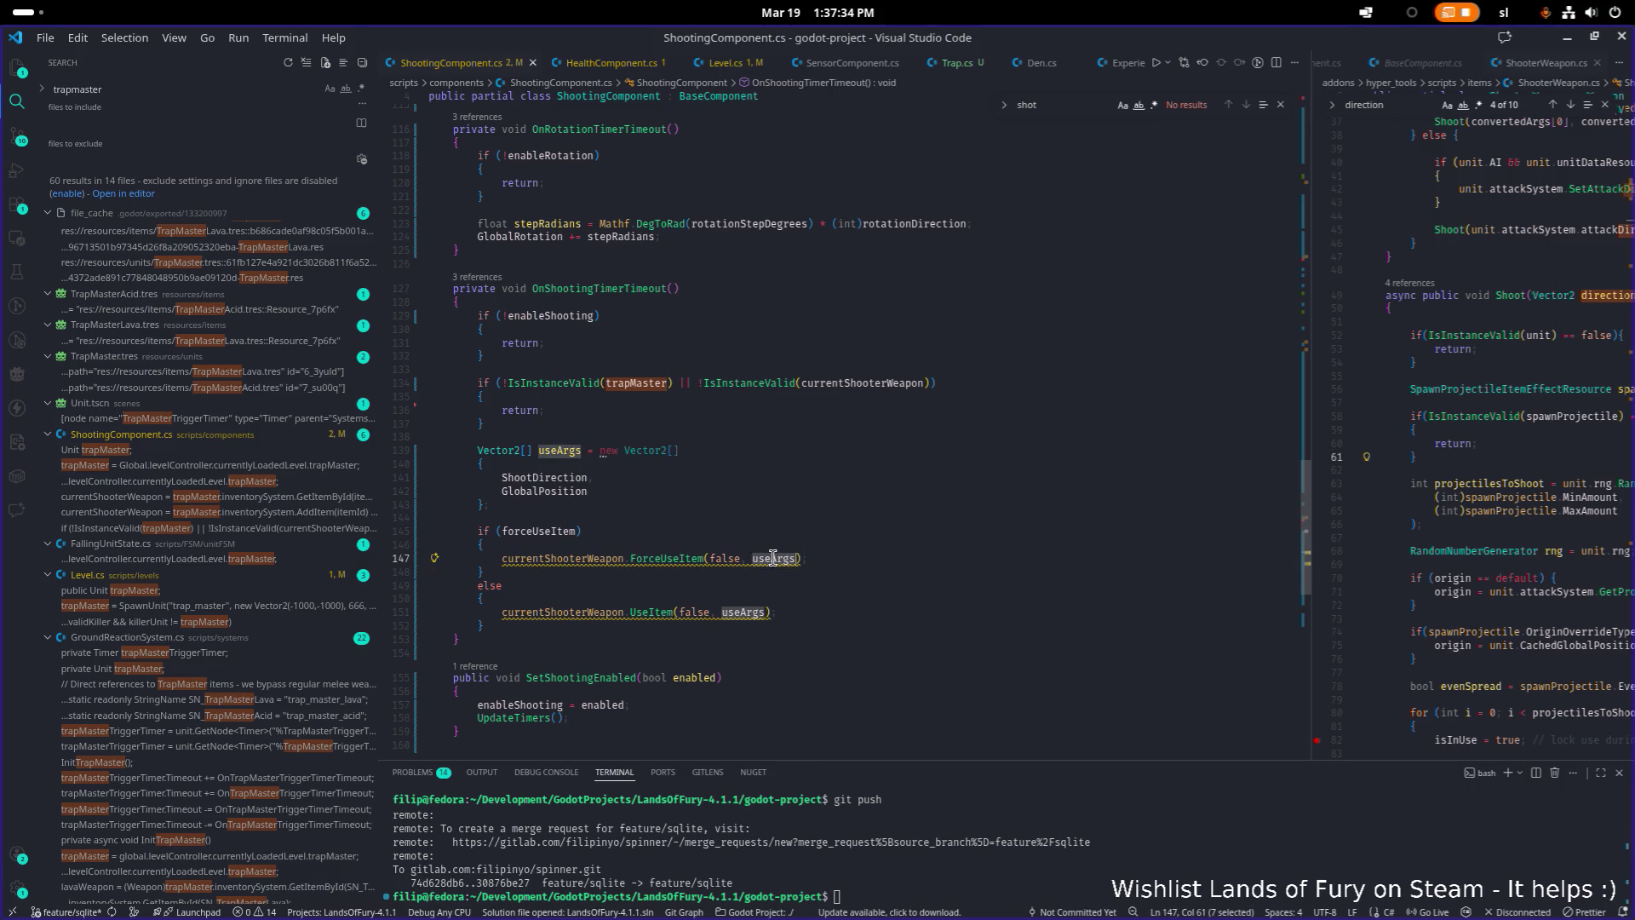
double_click(548, 479)
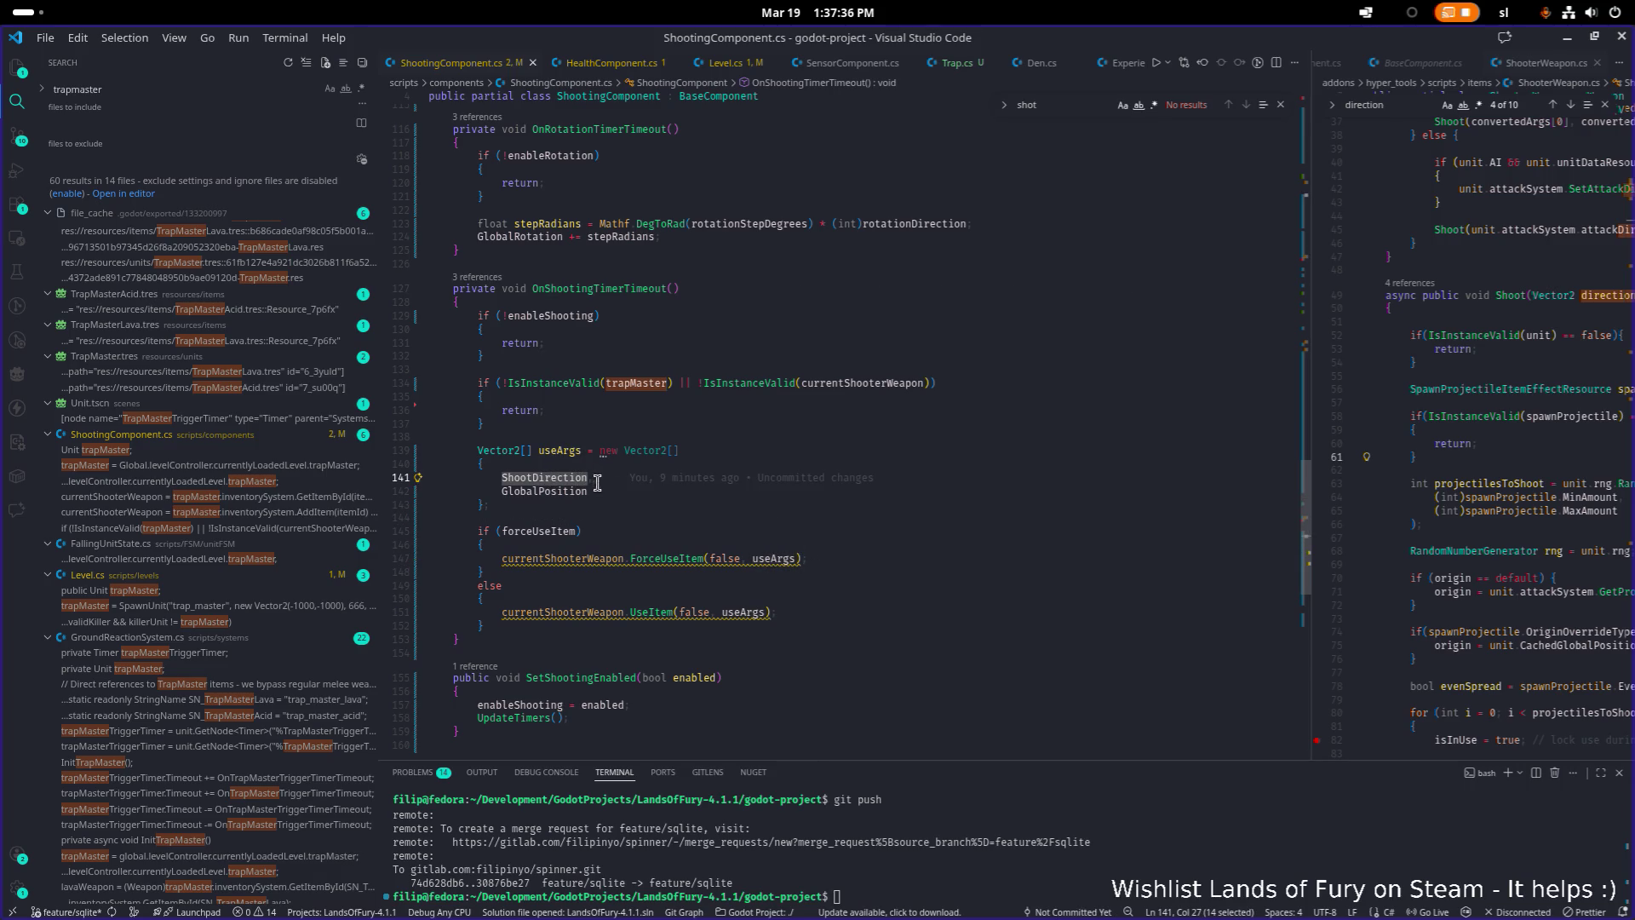
double_click(544, 492)
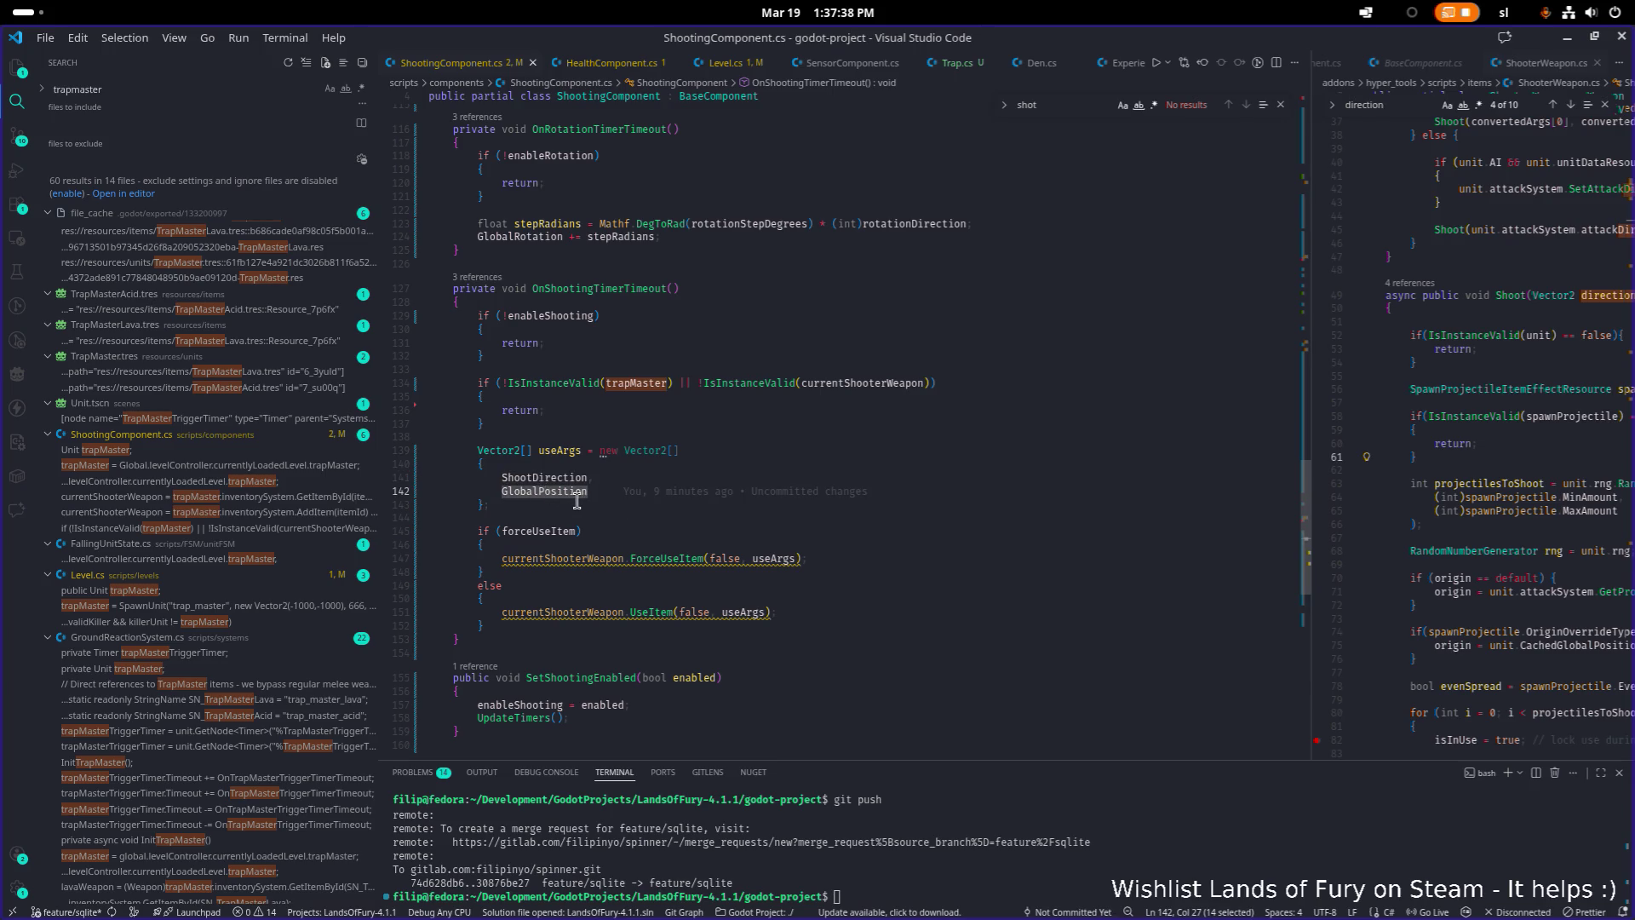
click(647, 516)
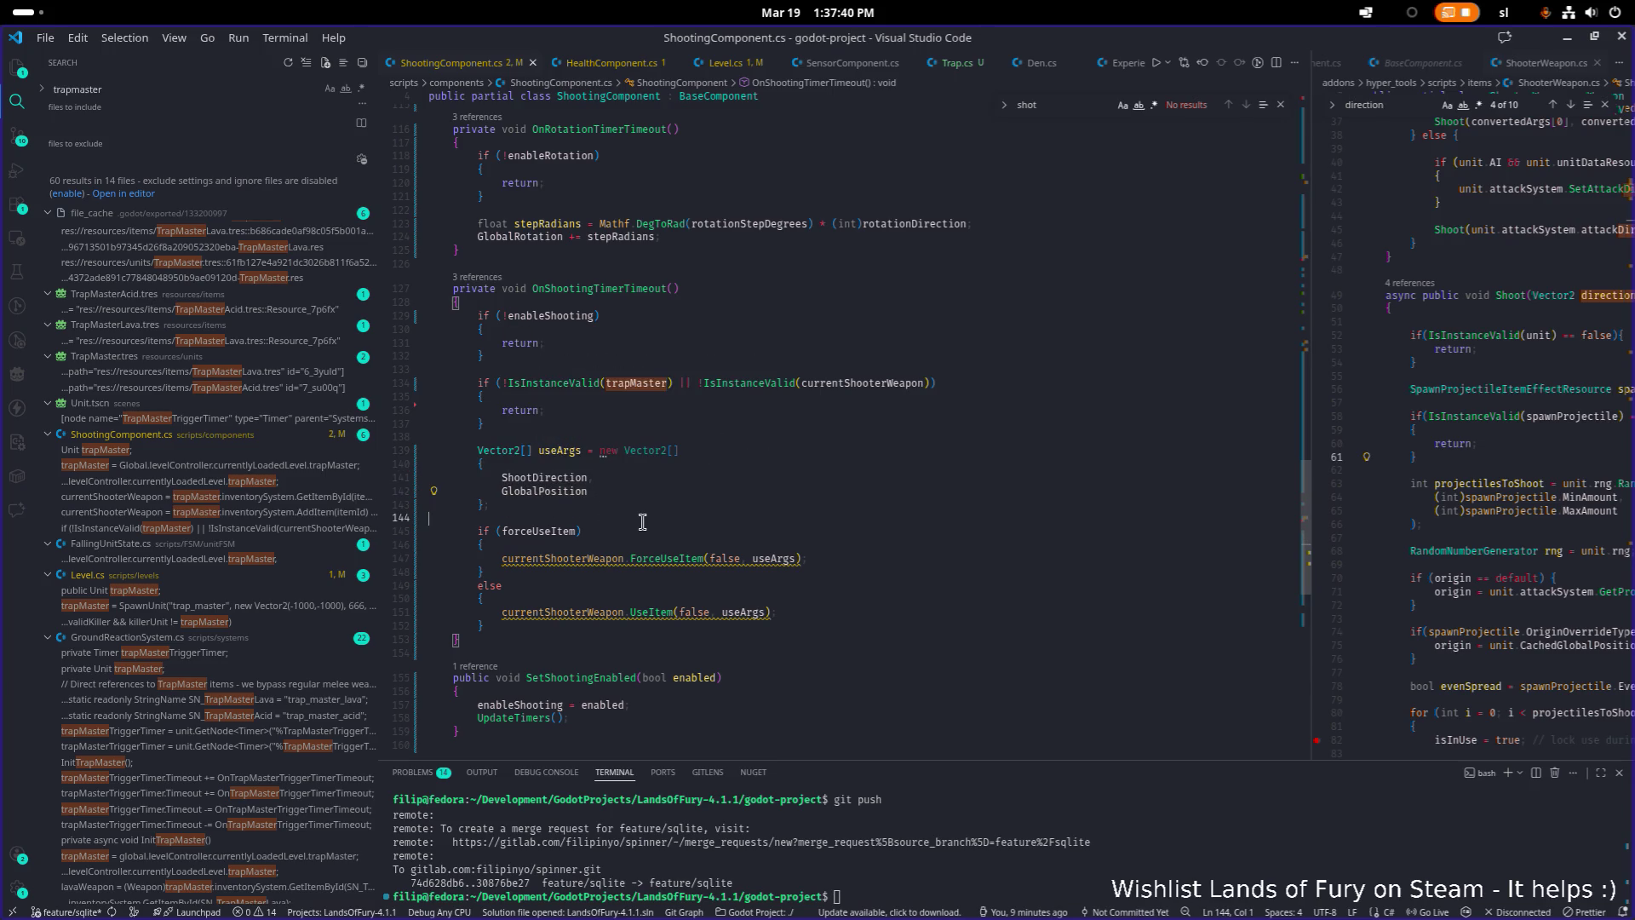
double_click(596, 558)
key(ctrl+c)
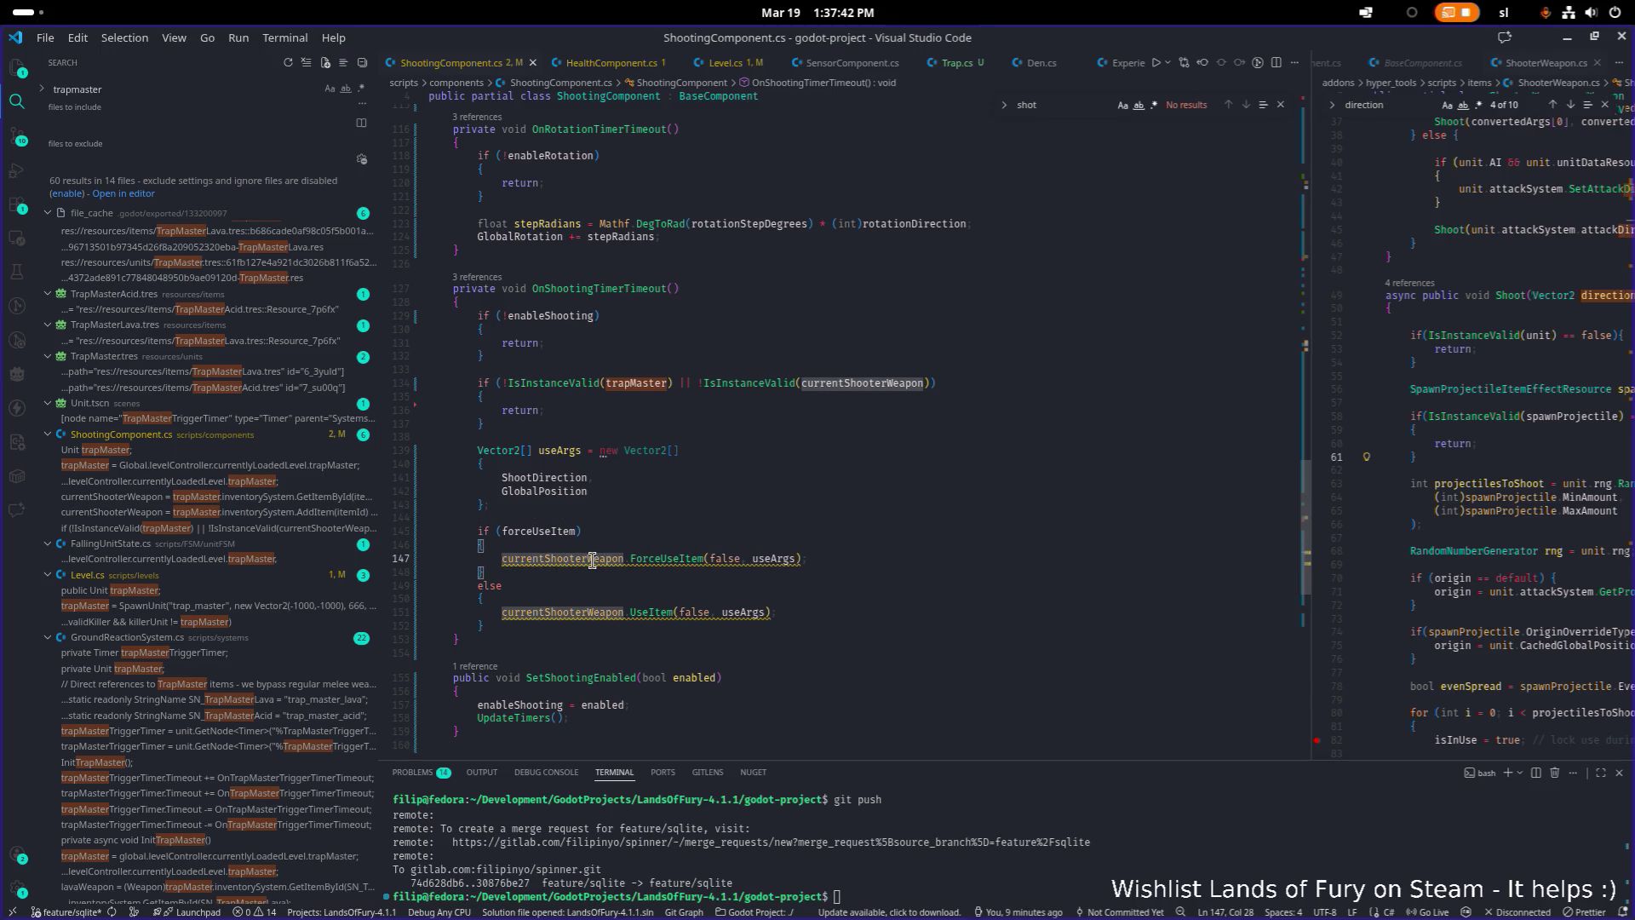
click(792, 498)
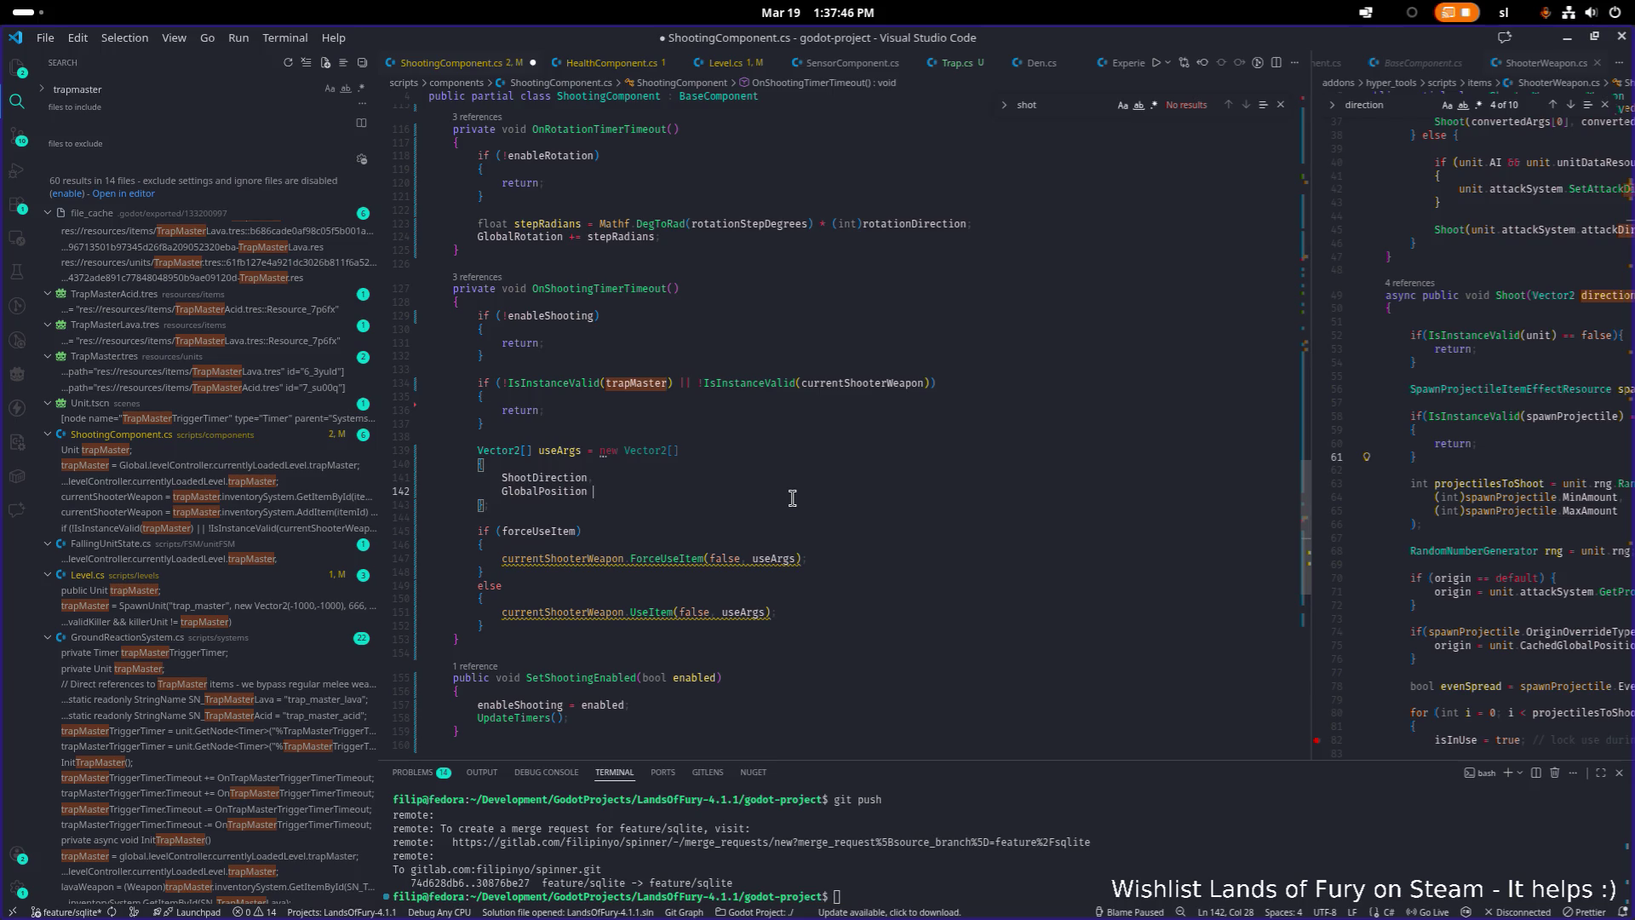
Extend line 142 with currentShooterWeapon and try member names after it, discarding the wrong ones
text(+)
key(ctrl+v)
text(.item)
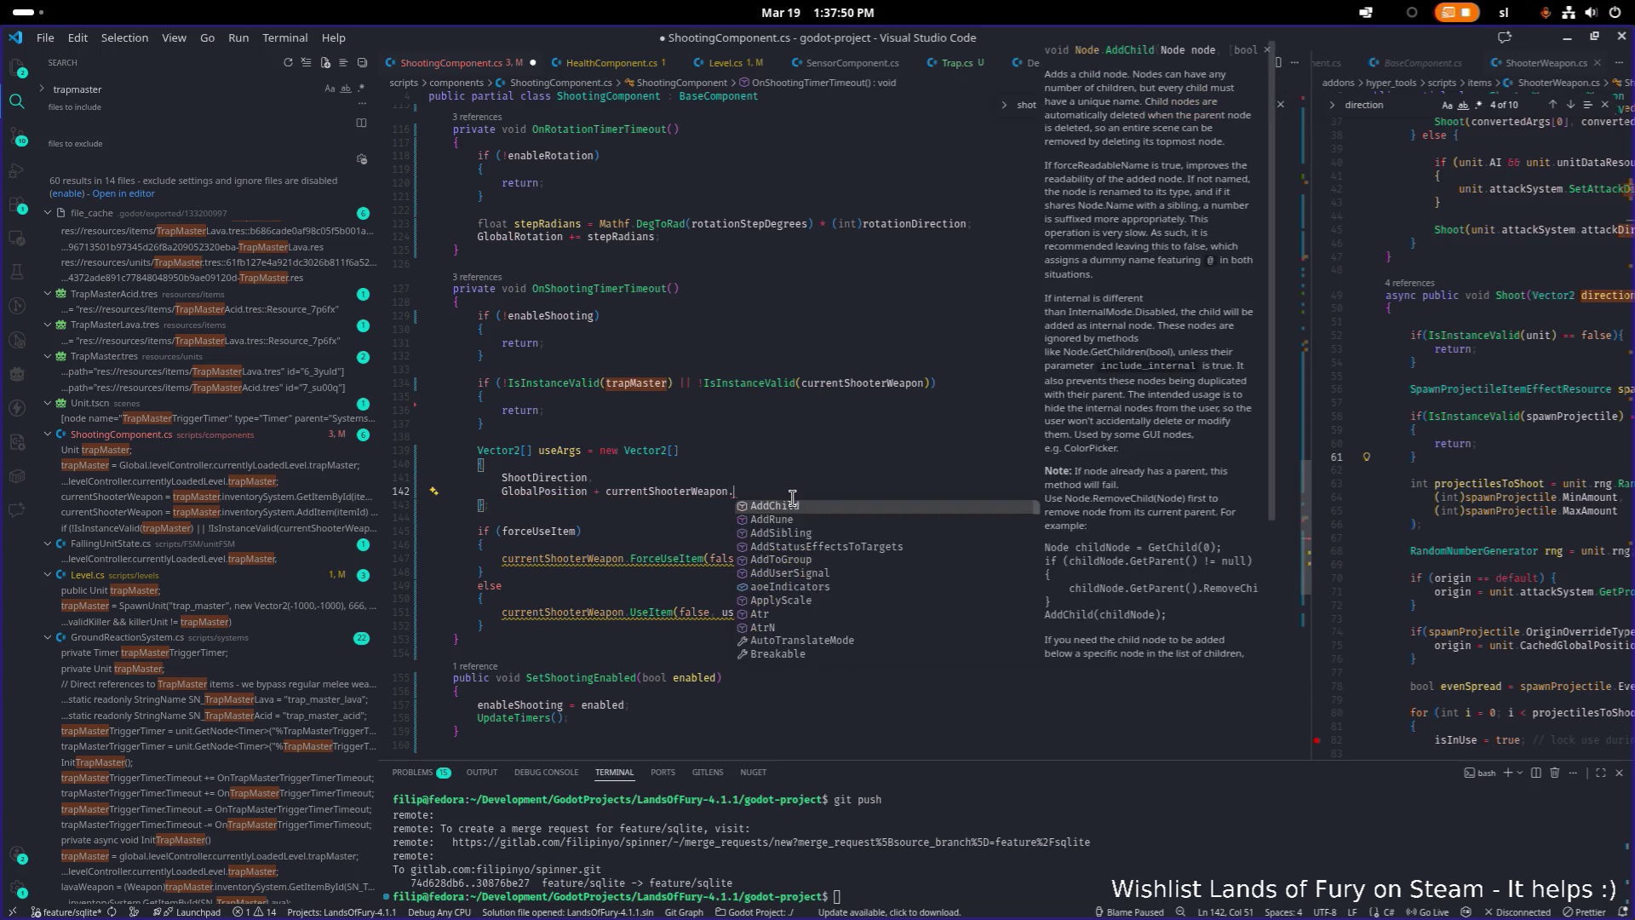
key(Tab)
text(.off)
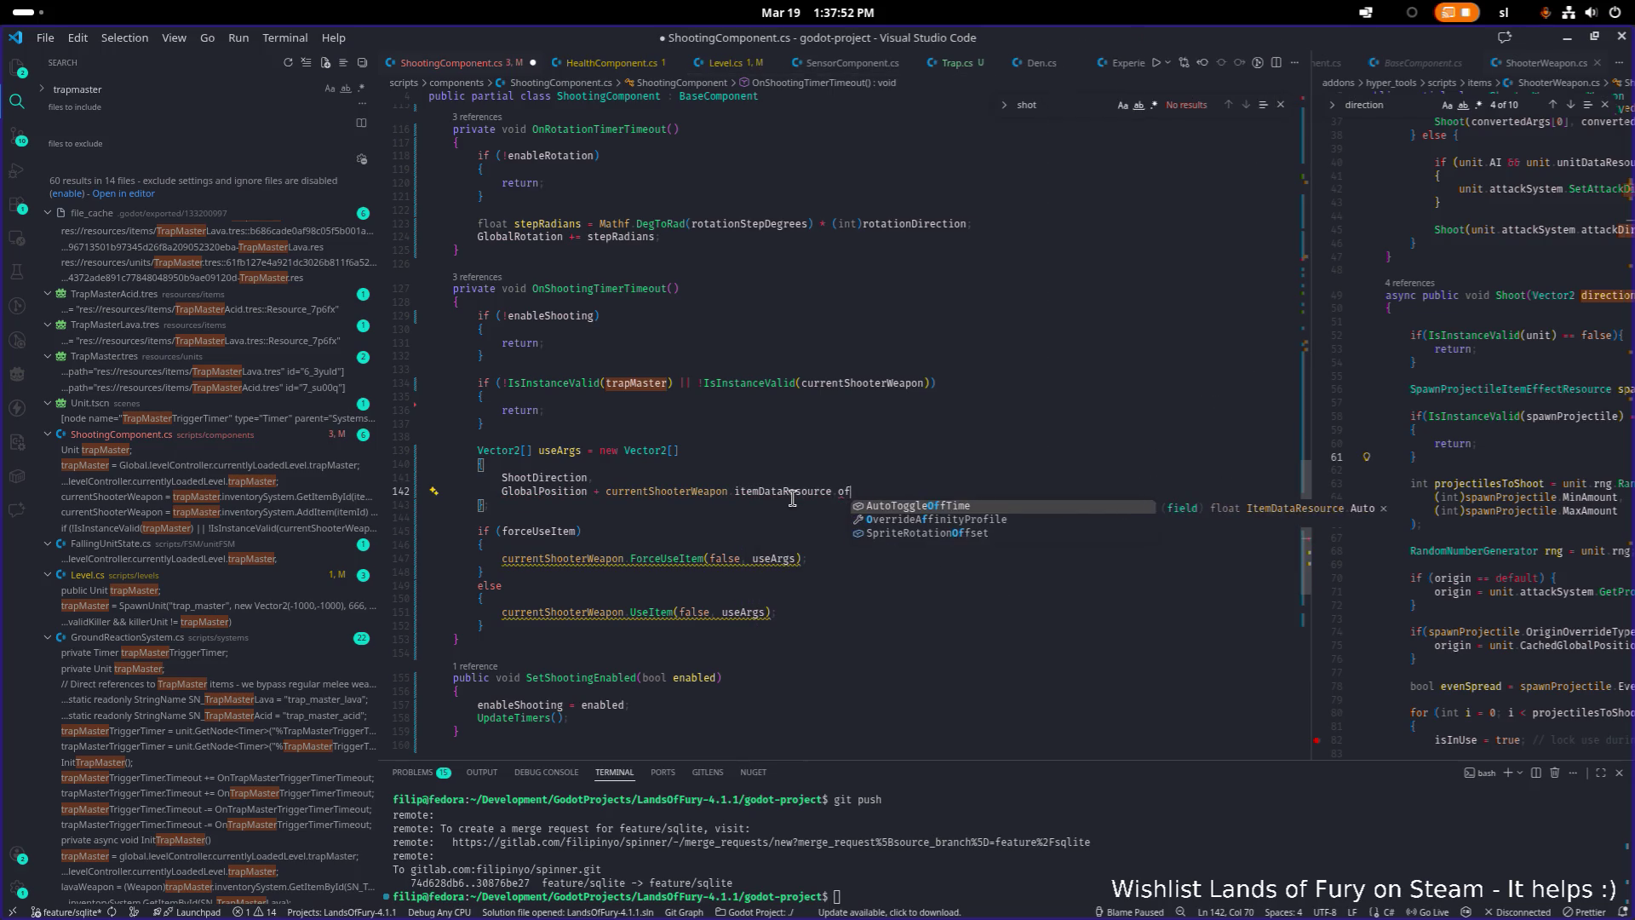
key(BackSpace)
key(BackSpace)
key(BackSpace)
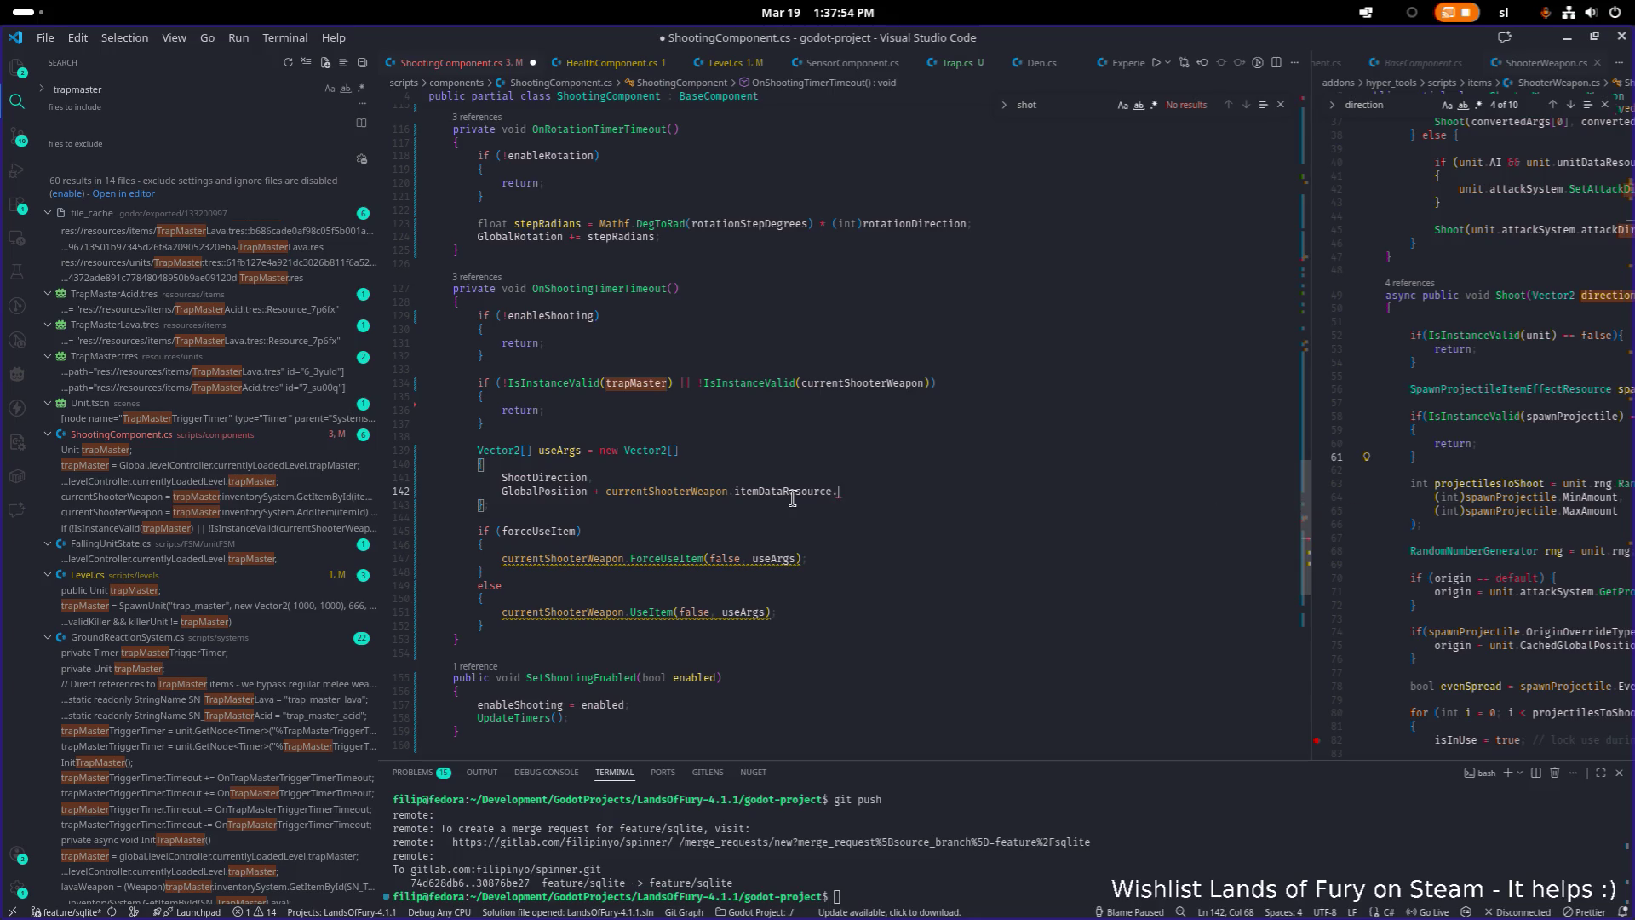
text(sho)
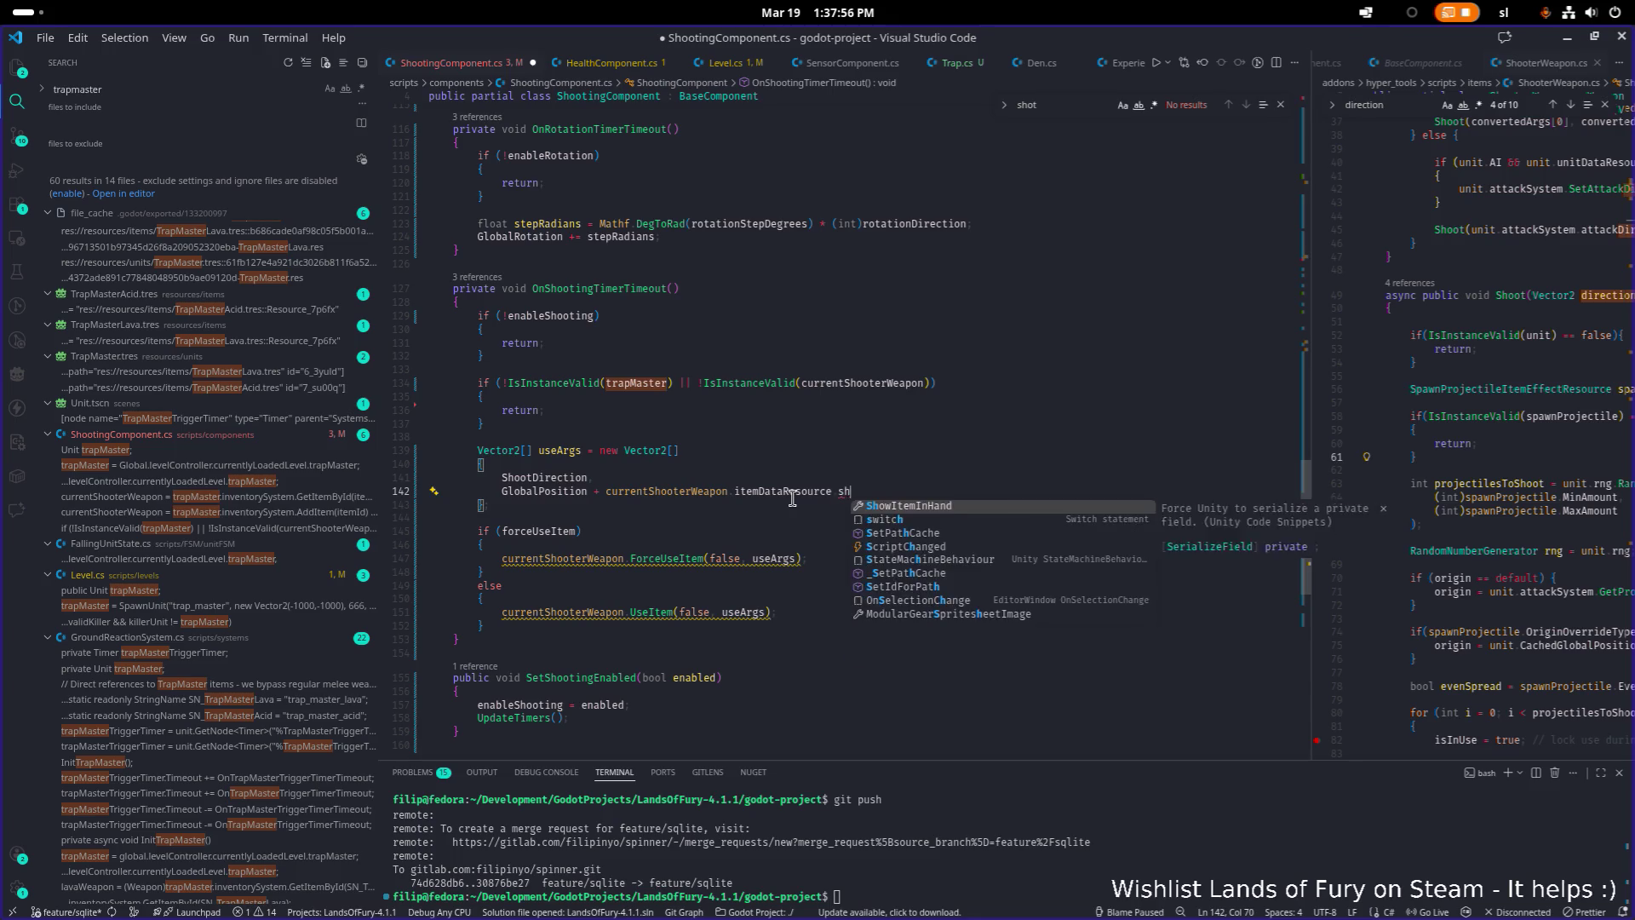
key(BackSpace)
key(BackSpace)
key(BackSpace)
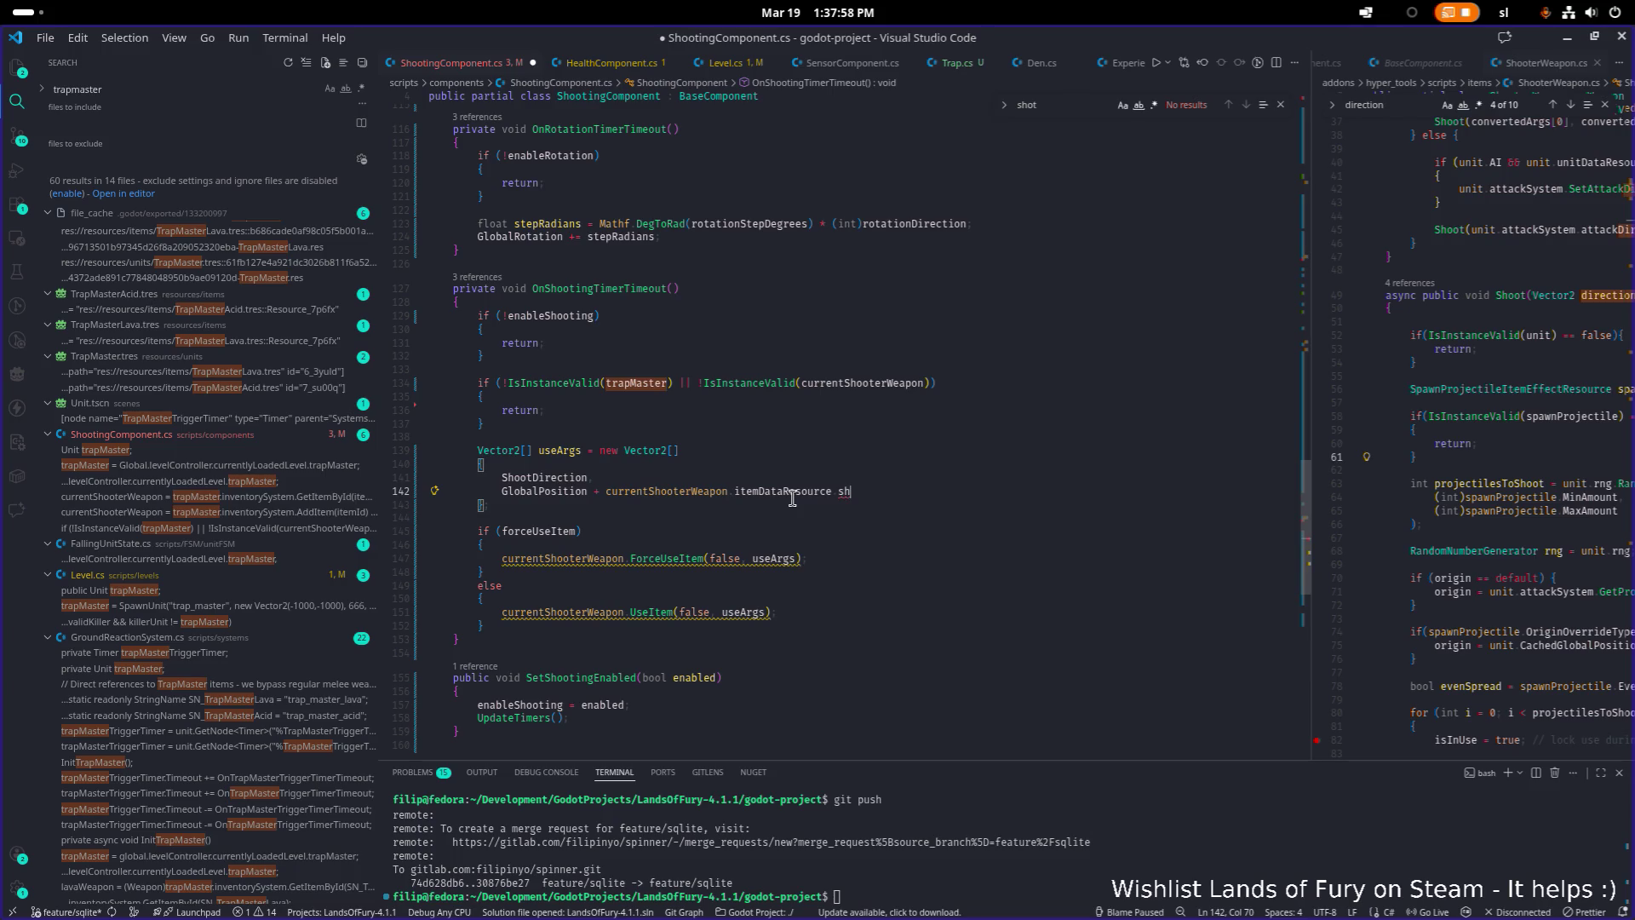
text(curren)
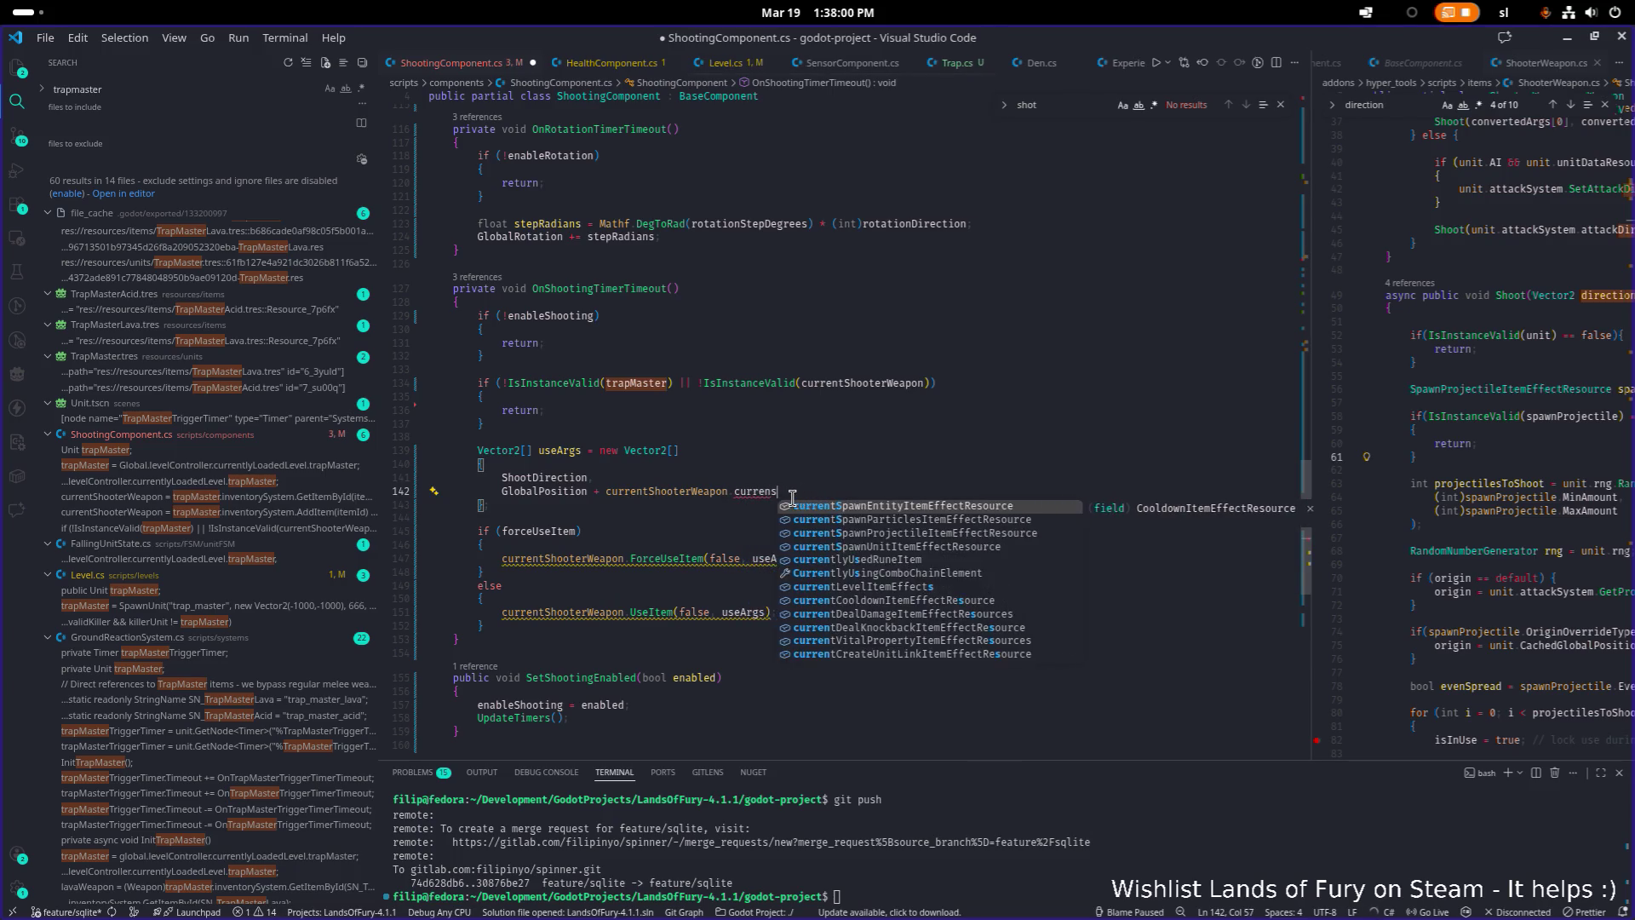
key(BackSpace)
key(BackSpace)
key(BackSpace)
text(shoot)
key(BackSpace)
key(BackSpace)
key(BackSpace)
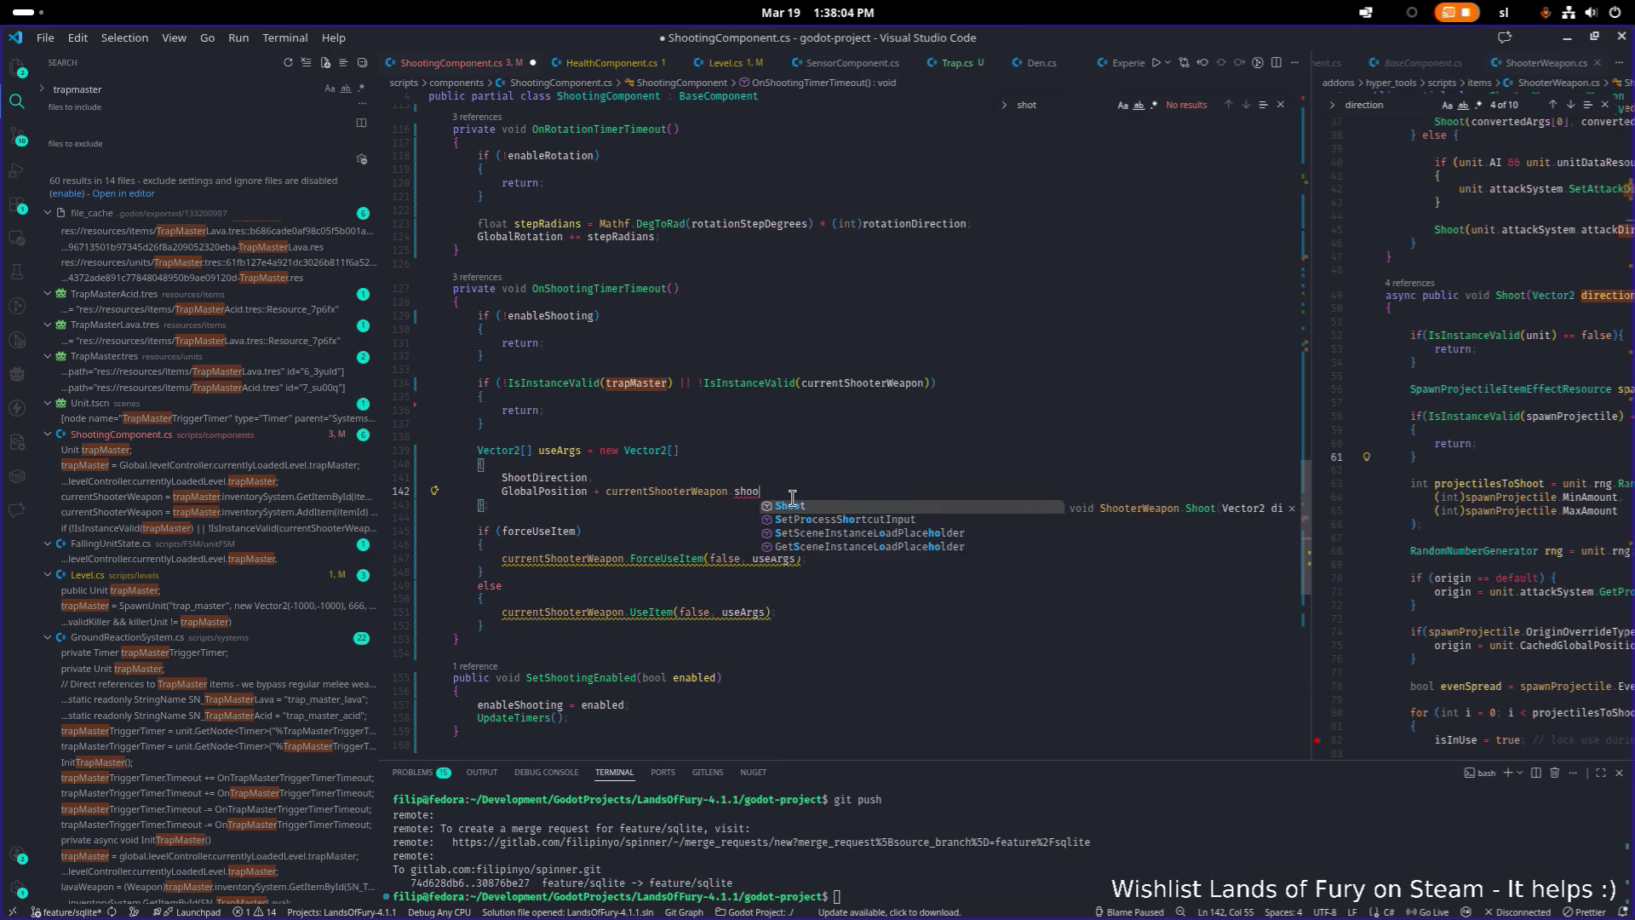
key(Escape)
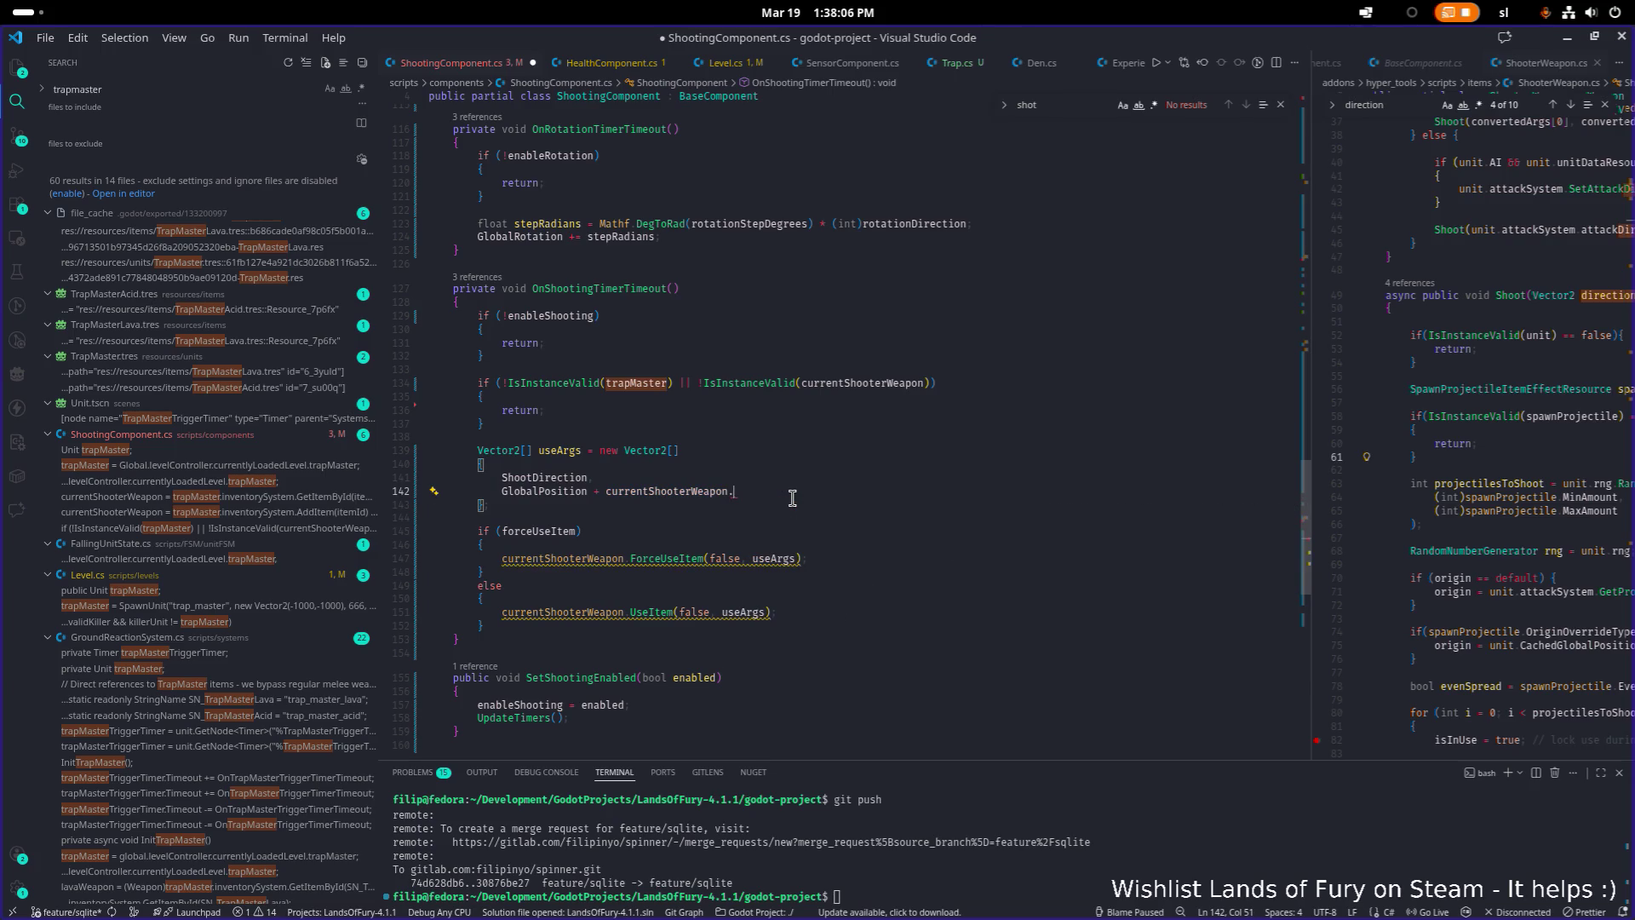
Finish it as currentSpawnProjectileItemEffectResource.OriginOffsetTowardsCrosshair and save ShootingComponent.cs
text(proje)
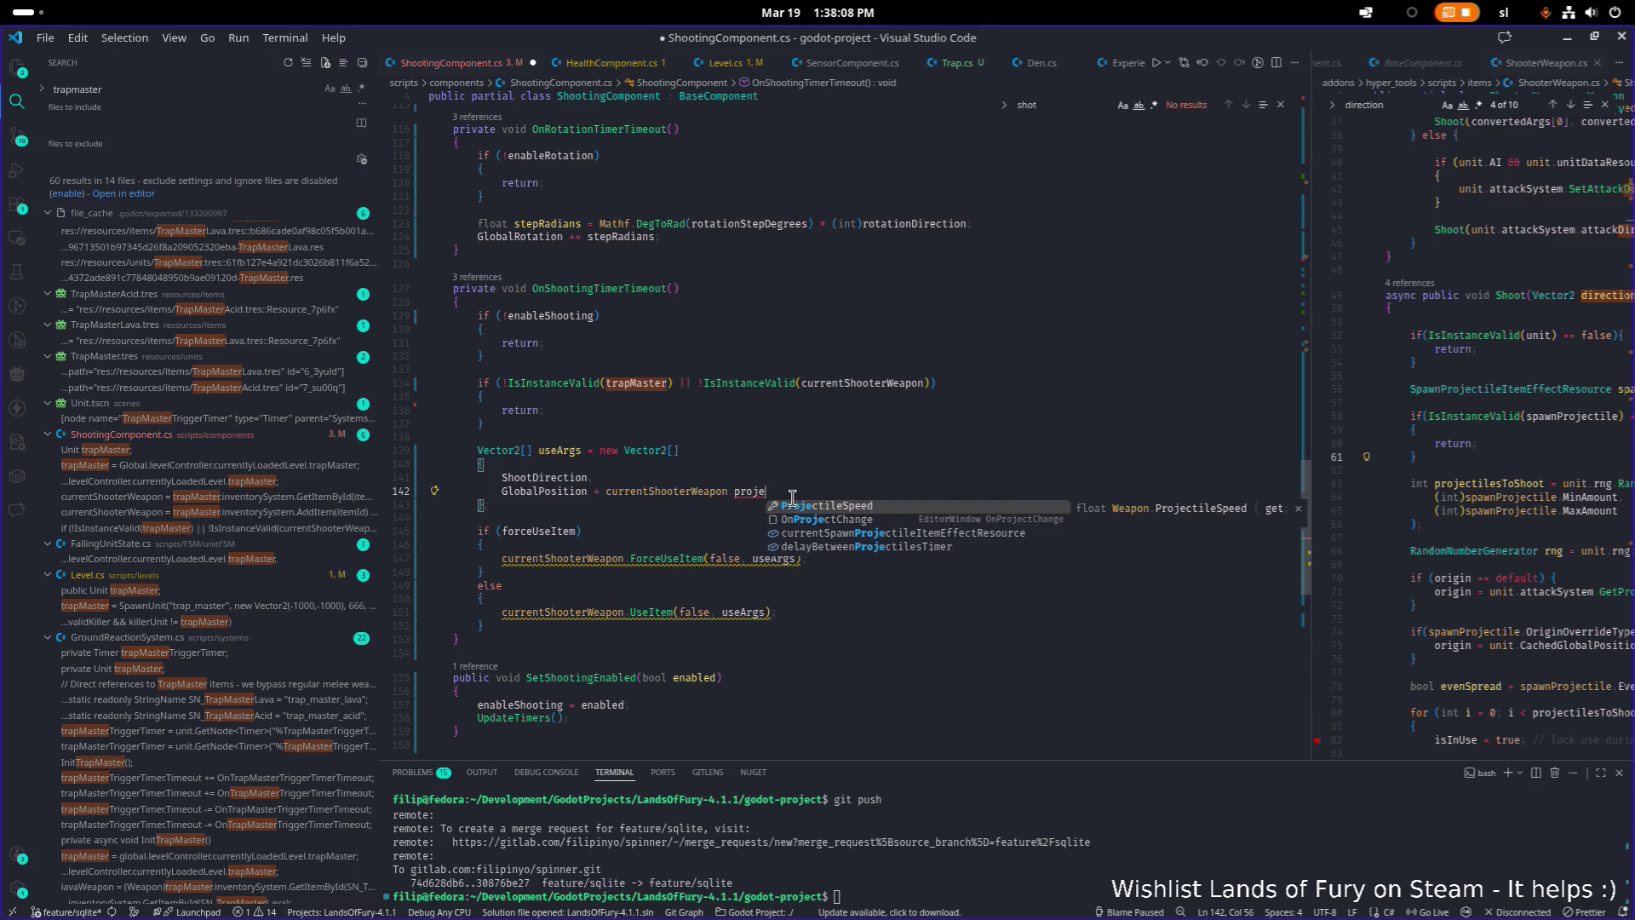
key(Down)
key(Down)
key(Return)
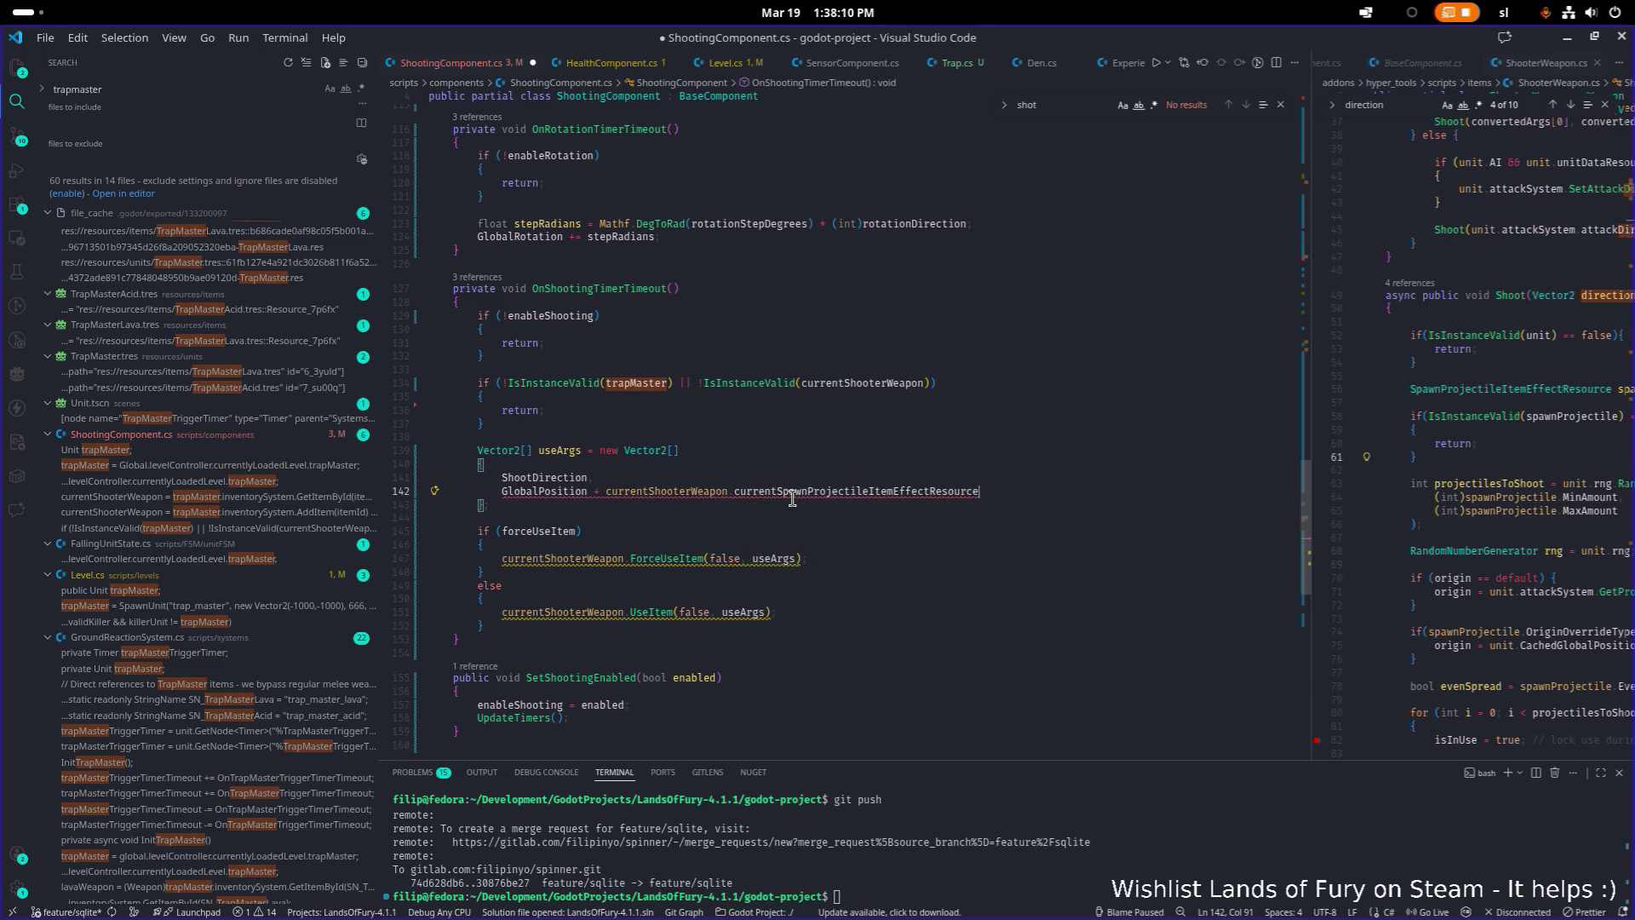
text(.off)
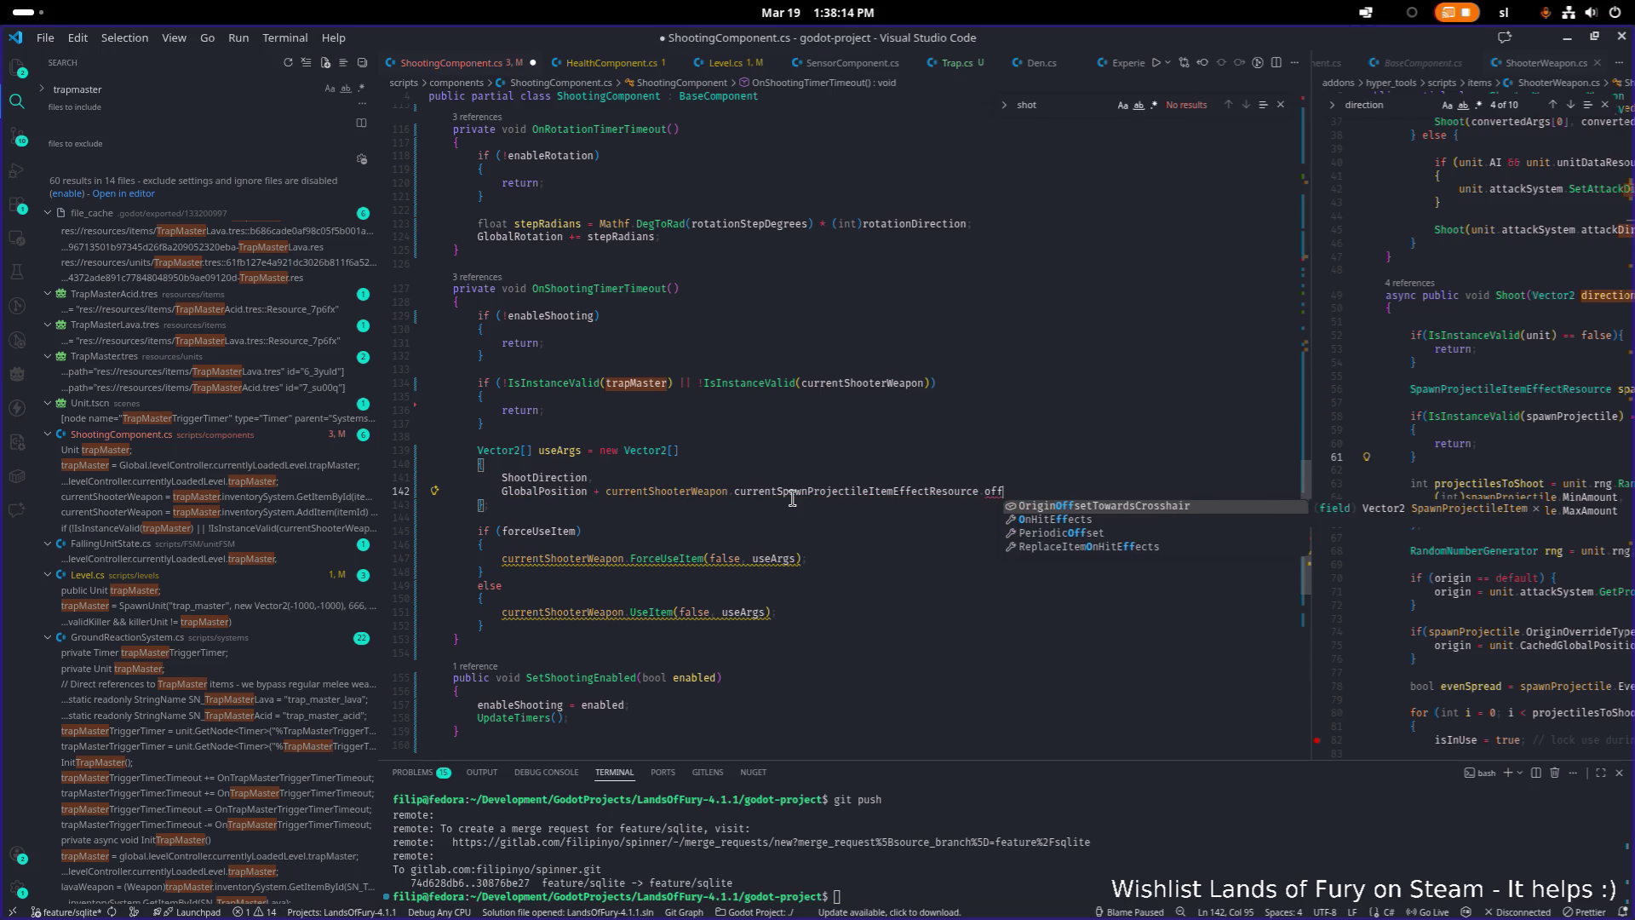
key(Return)
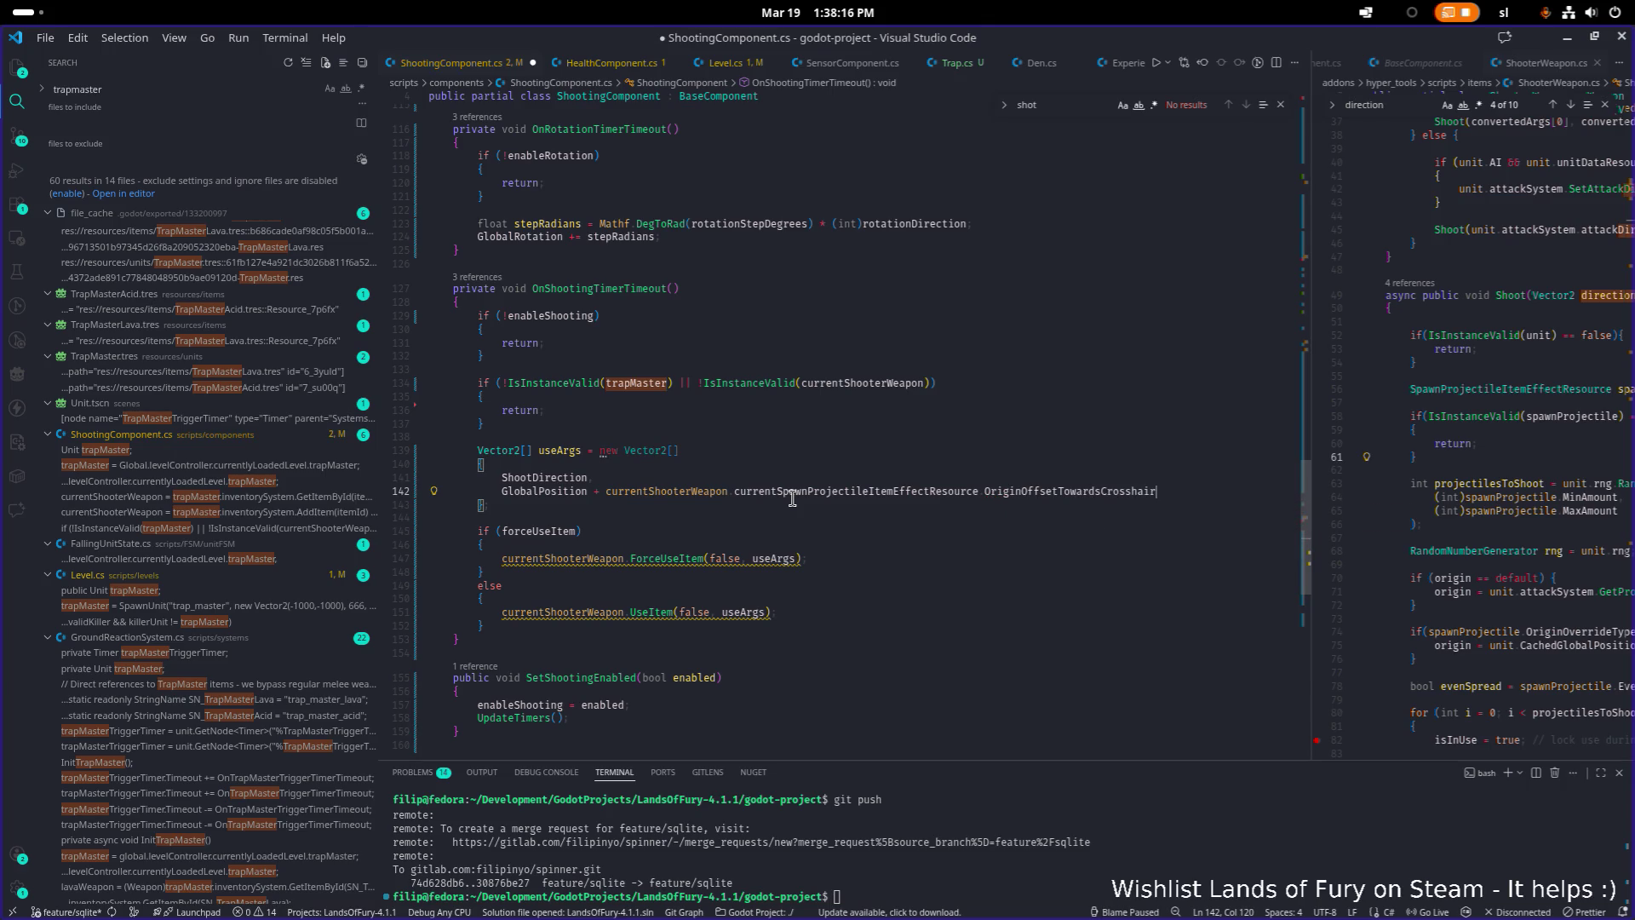
key(ctrl+s)
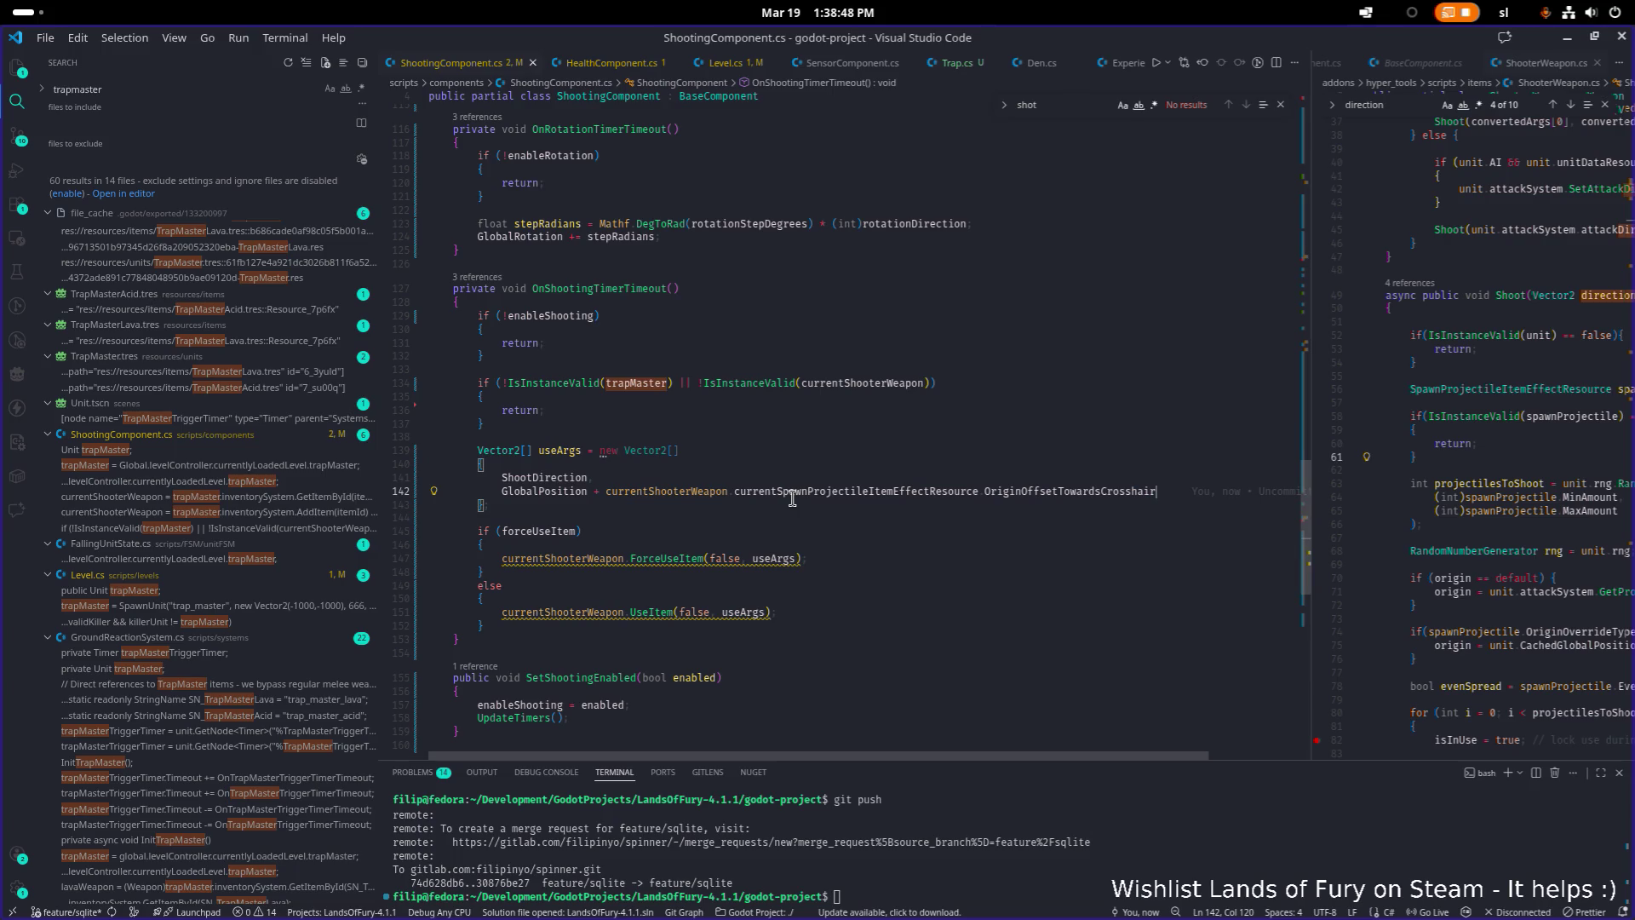
Add a comma after ShootDirection and insert ShootDirection after 'GlobalPosition =' on line 142
double_click(567, 475)
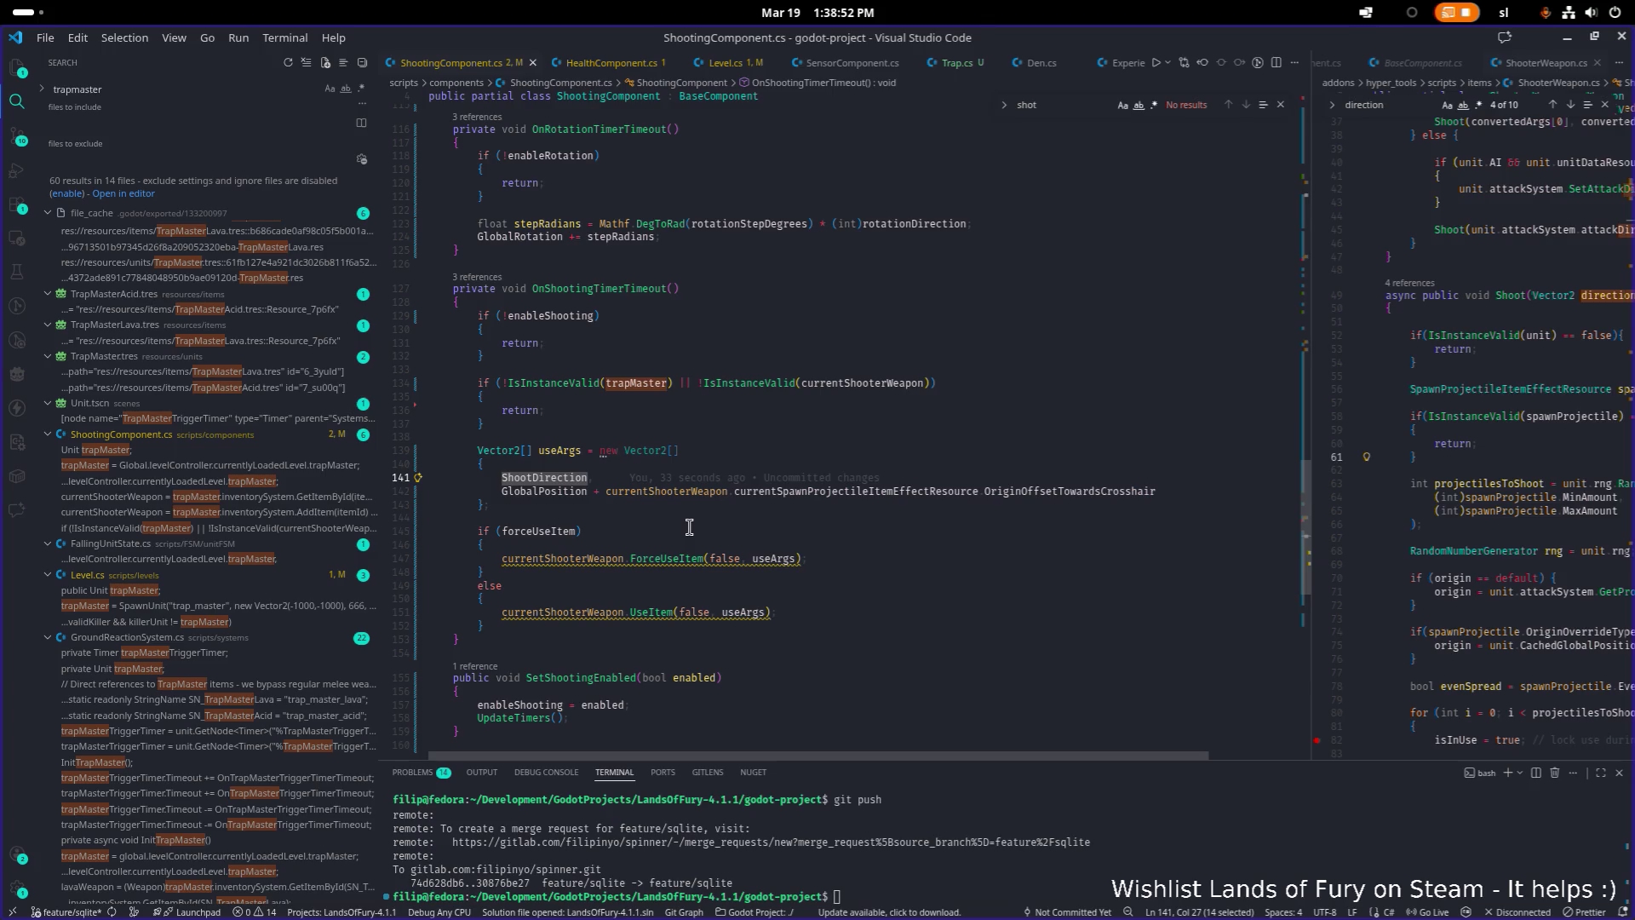
key(Right)
text(,)
click(599, 491)
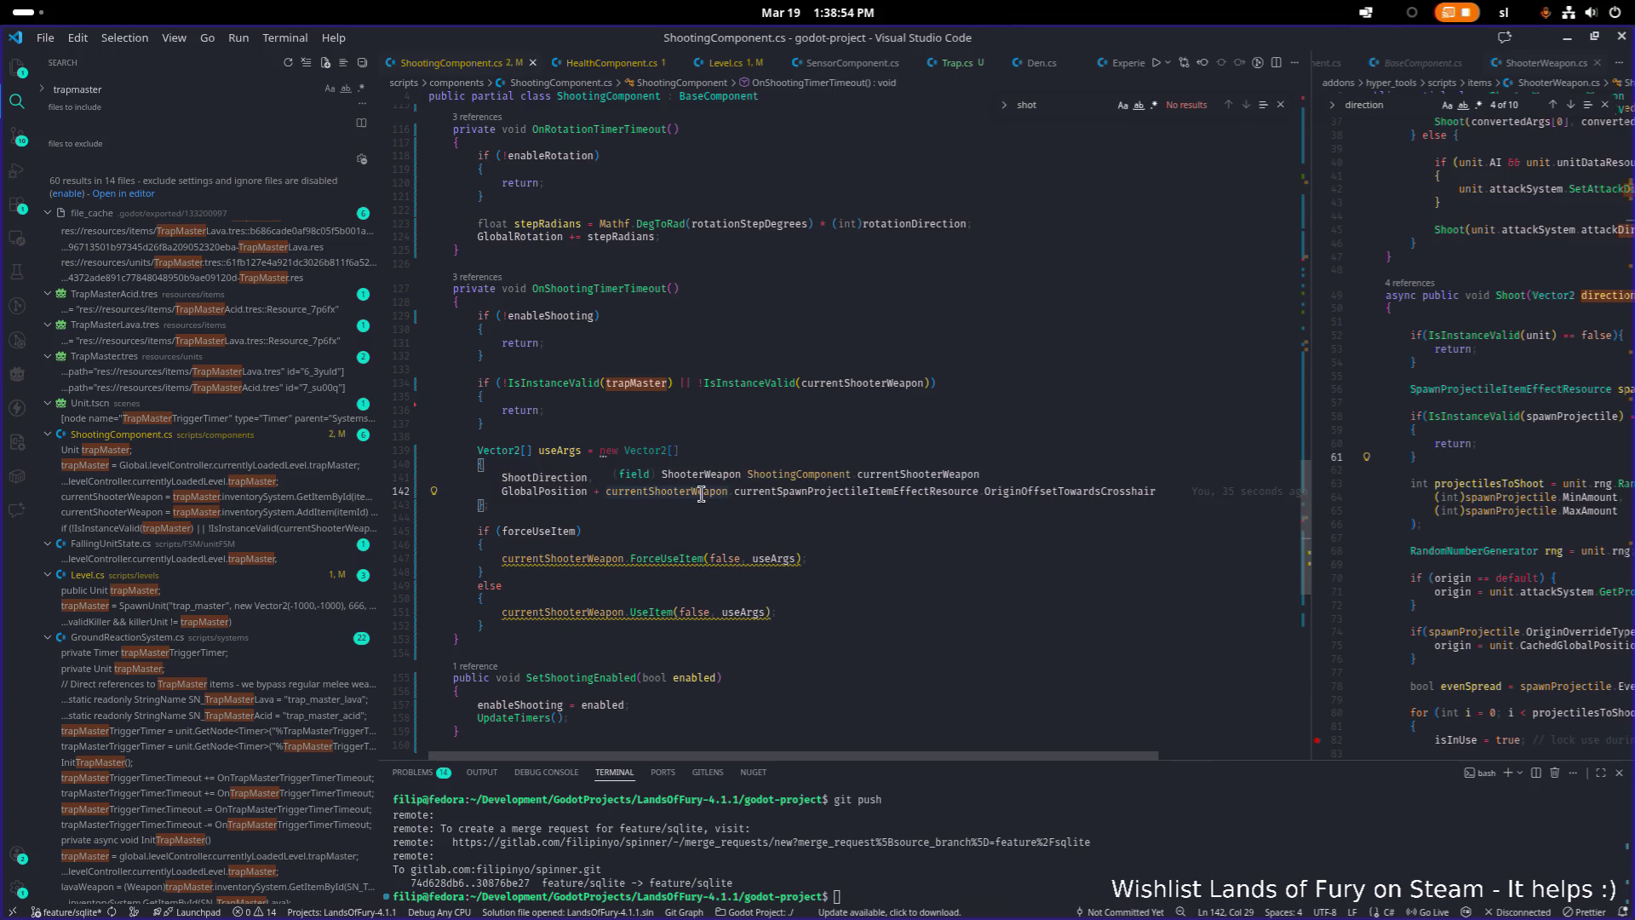
text(ShootDirection *)
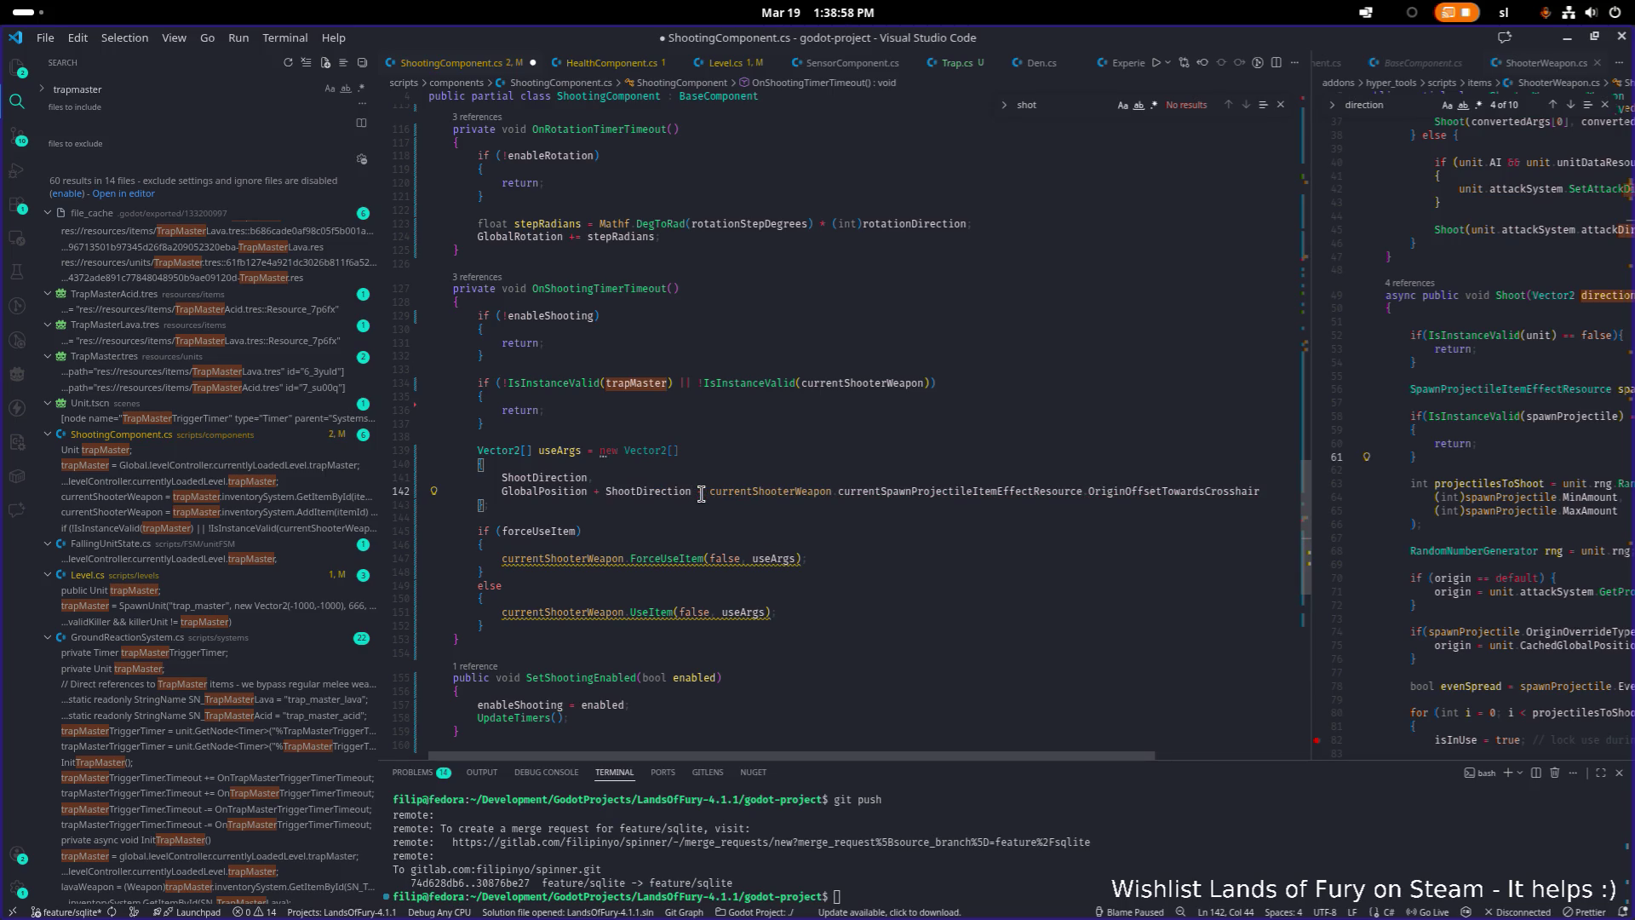
Check every ShootDirection match with Find, including its definition on line 25
double_click(680, 492)
key(ctrl+f)
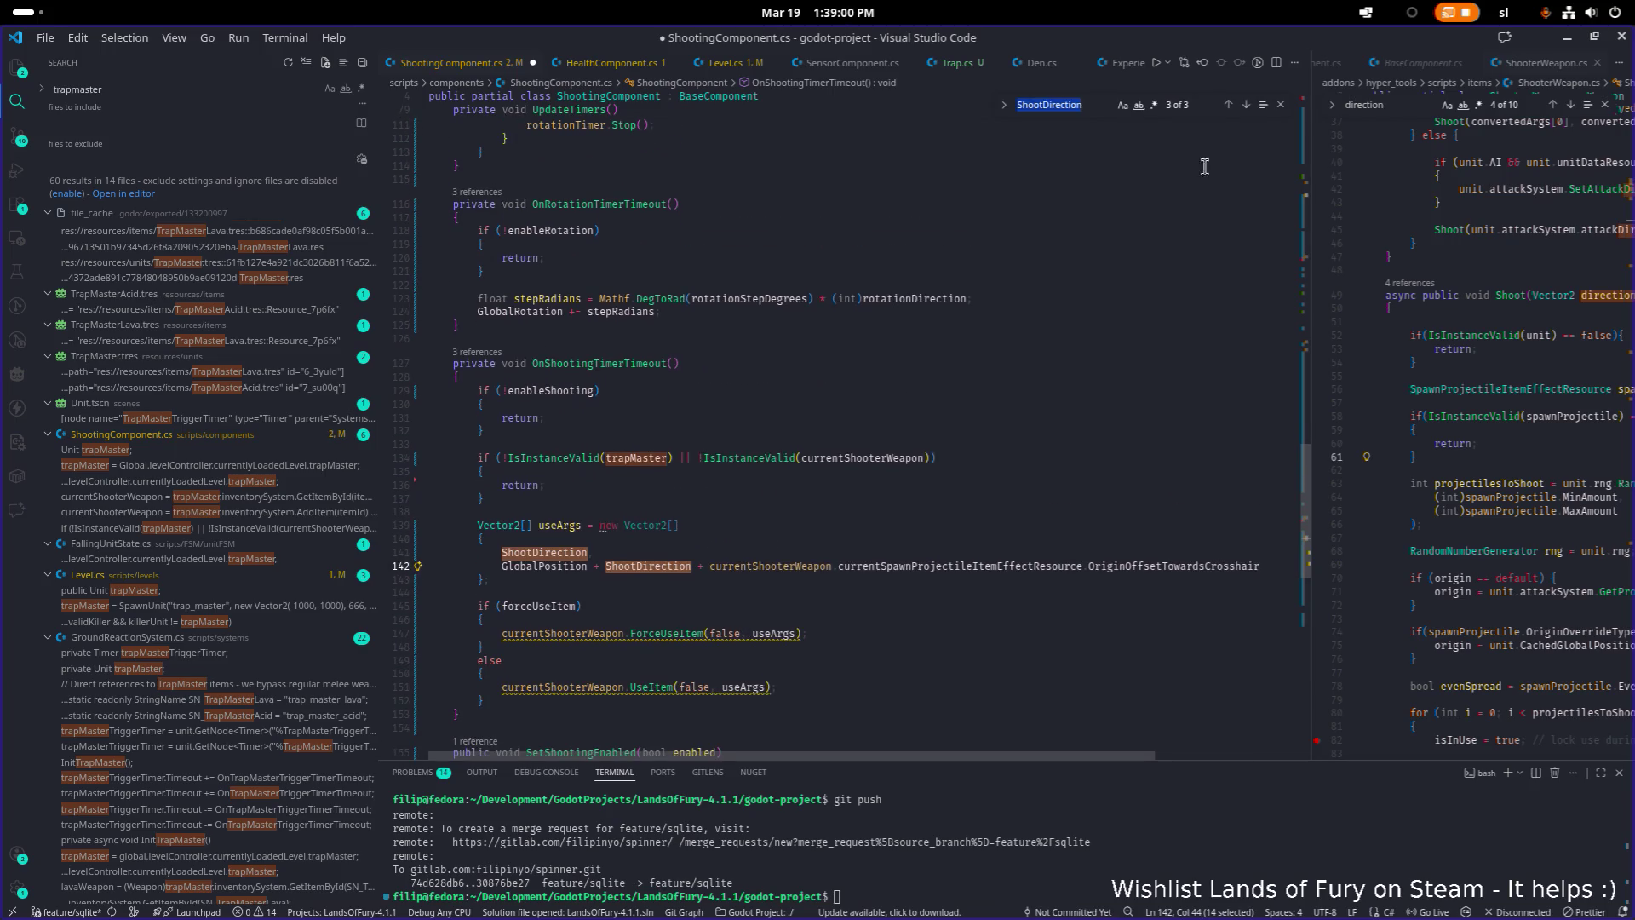
click(1229, 104)
click(1228, 104)
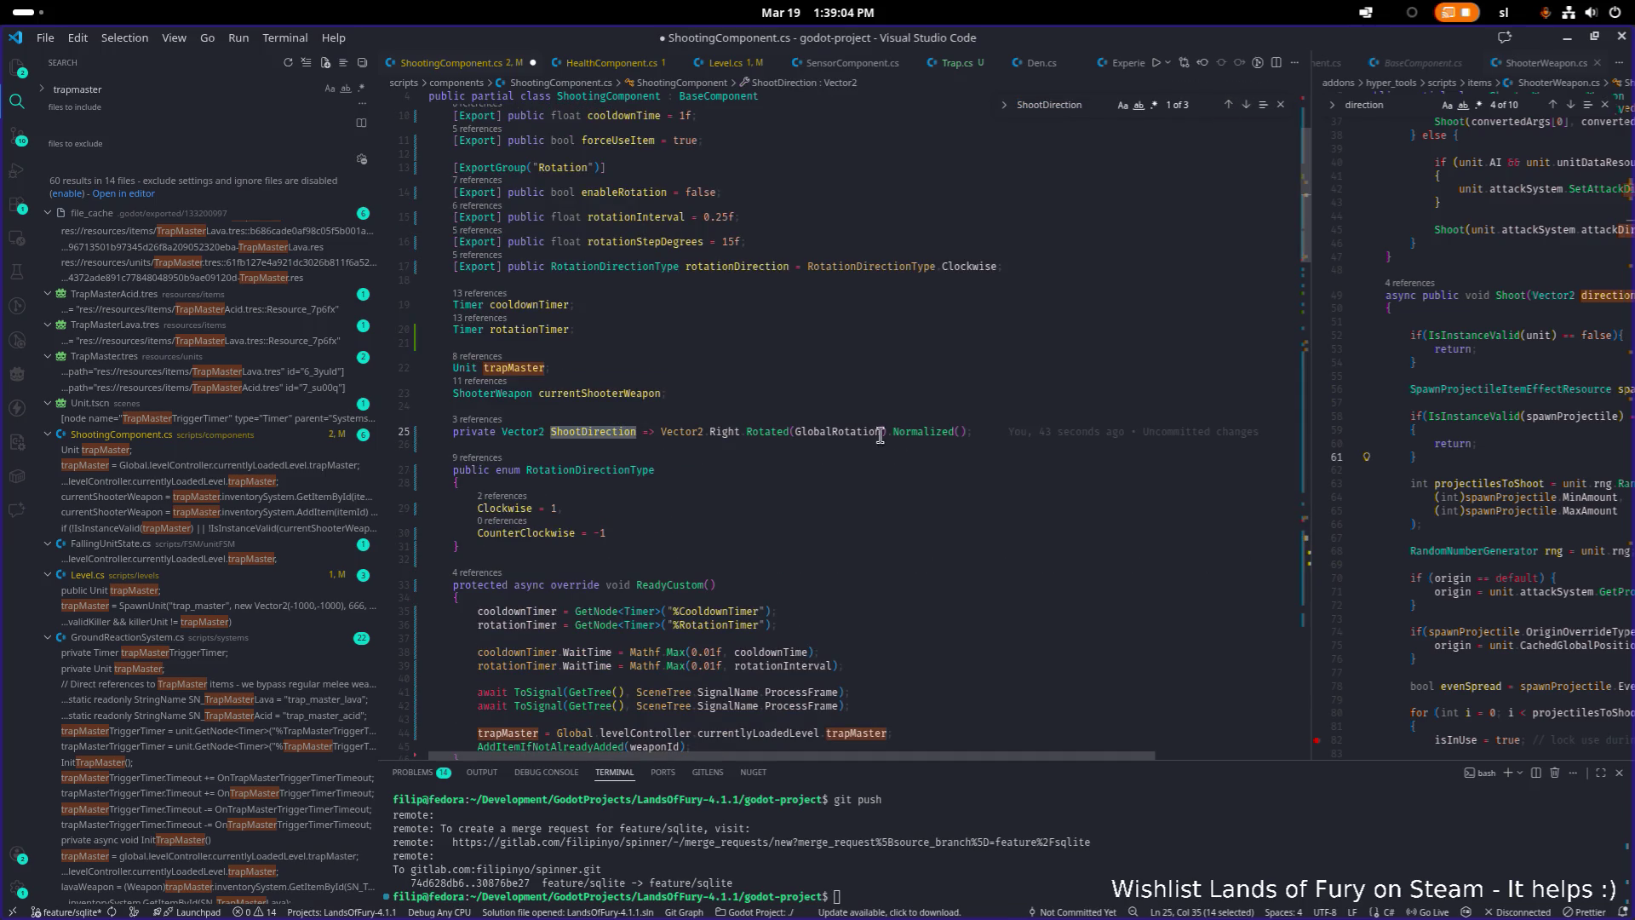
click(1247, 104)
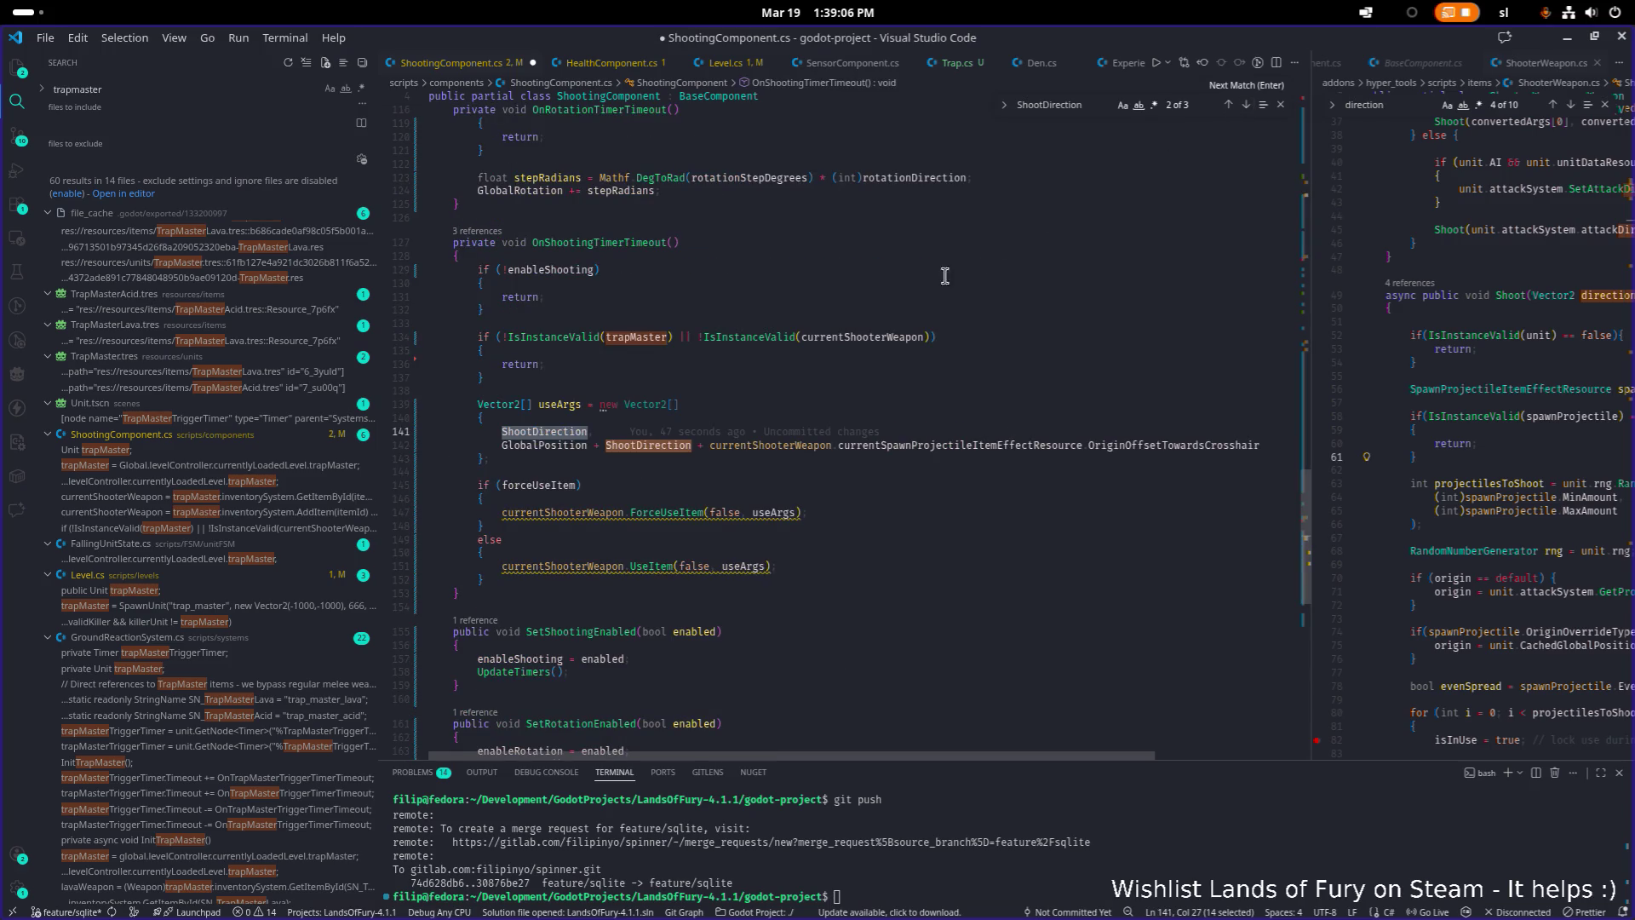
click(928, 458)
Save the script and go back to the Godot editor
click(1173, 444)
key(ctrl+s)
click(1604, 39)
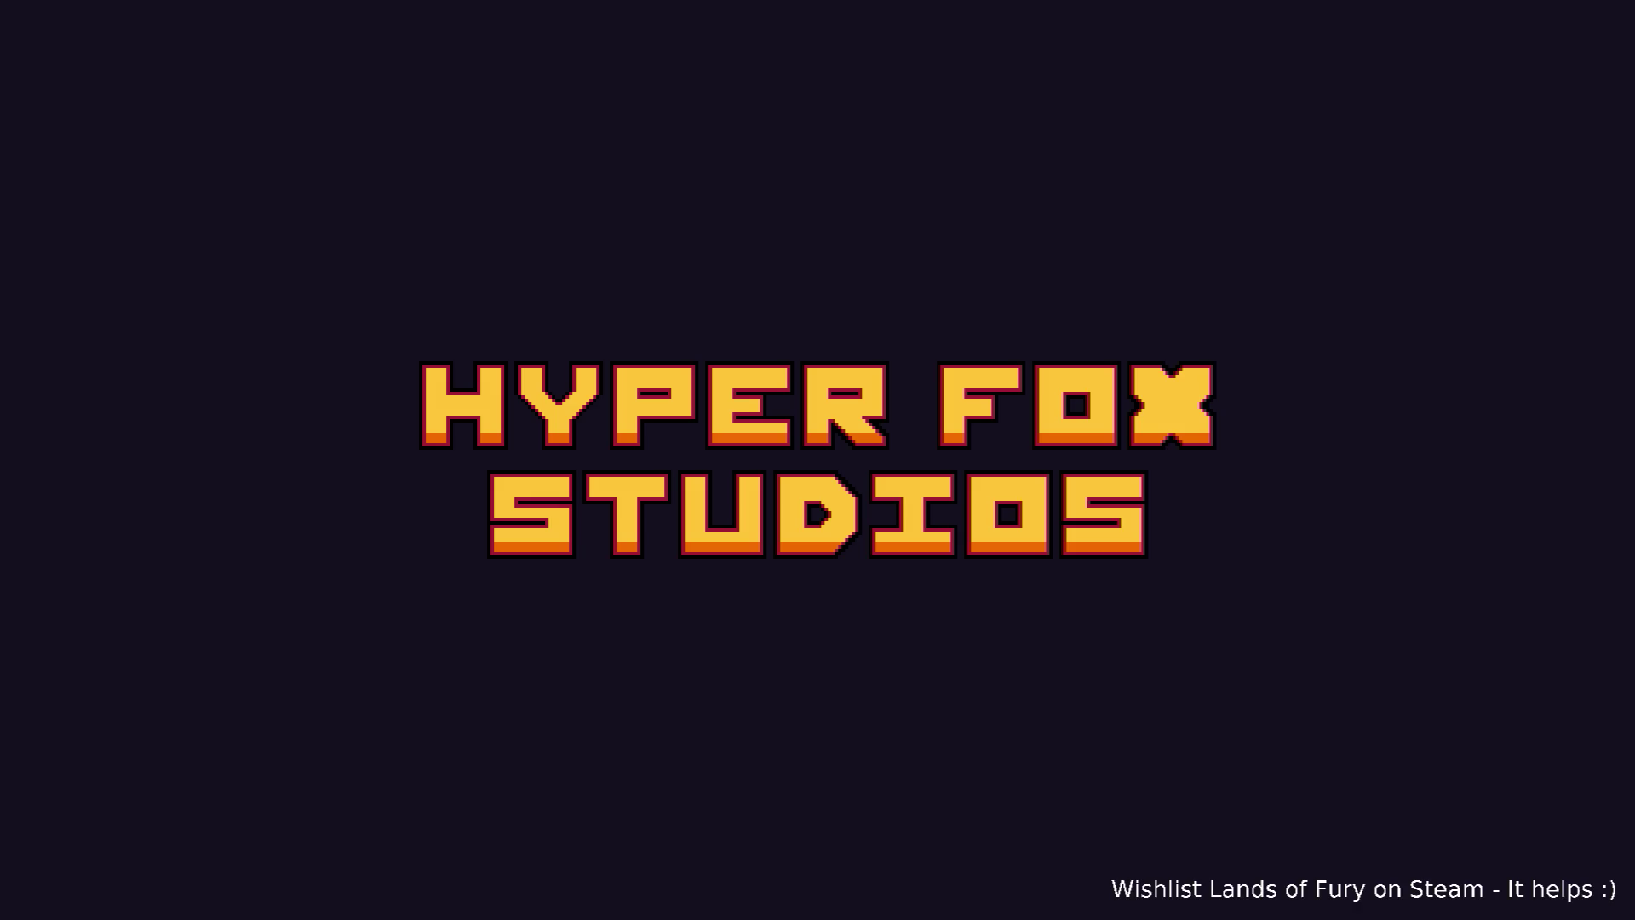
Enter the game from the main menu and walk the player around the camp
key(Return)
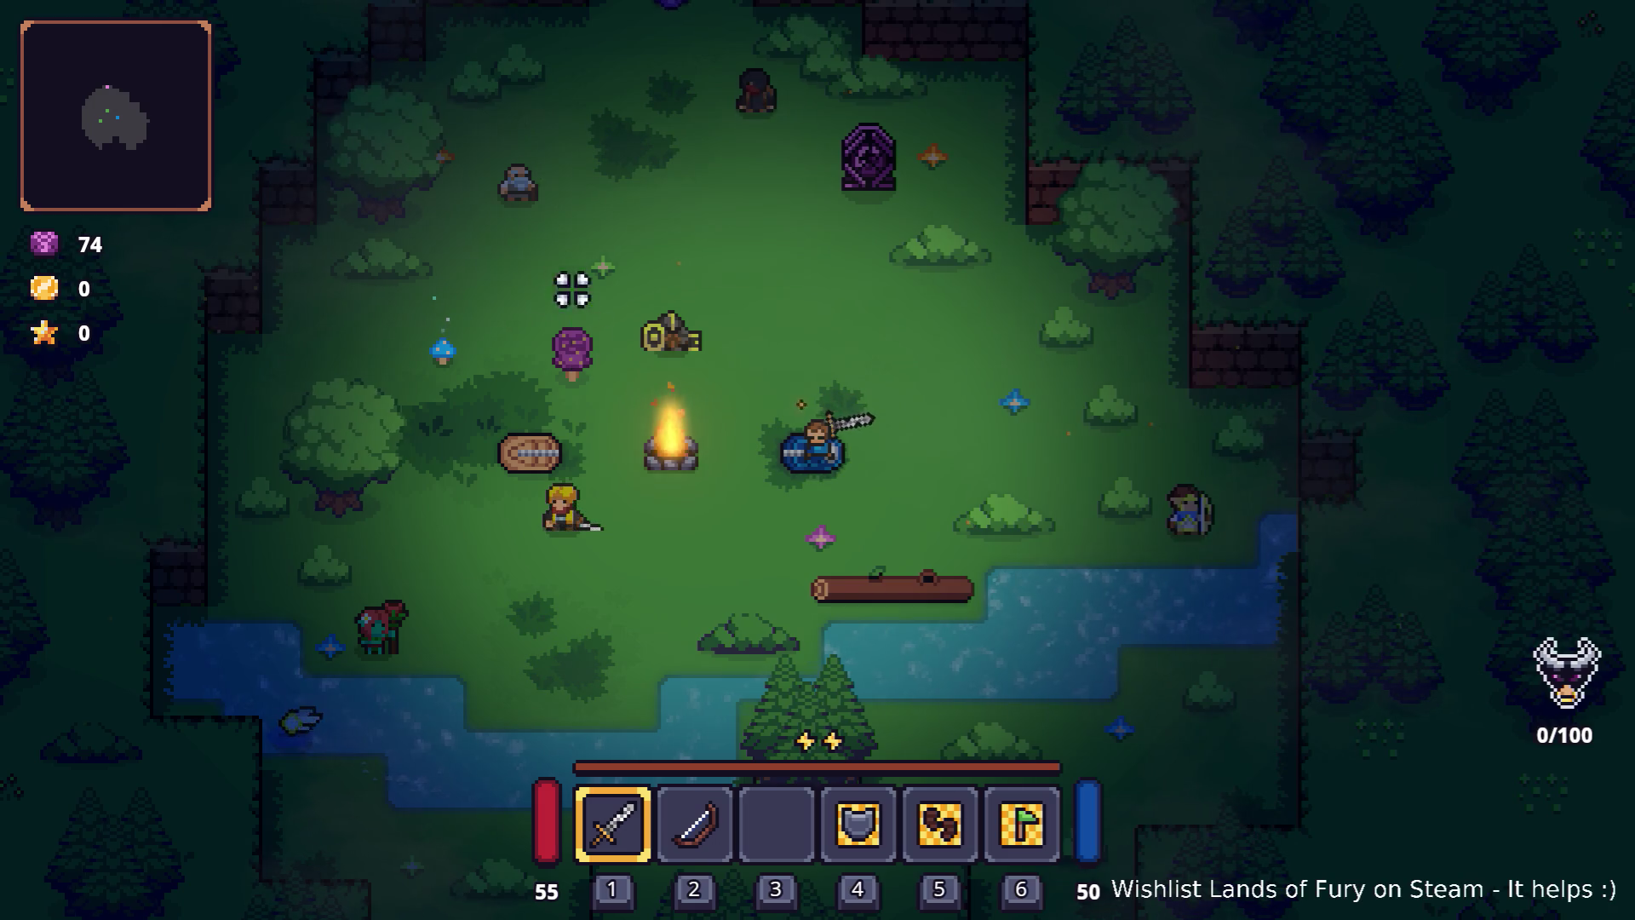
key(w+a)
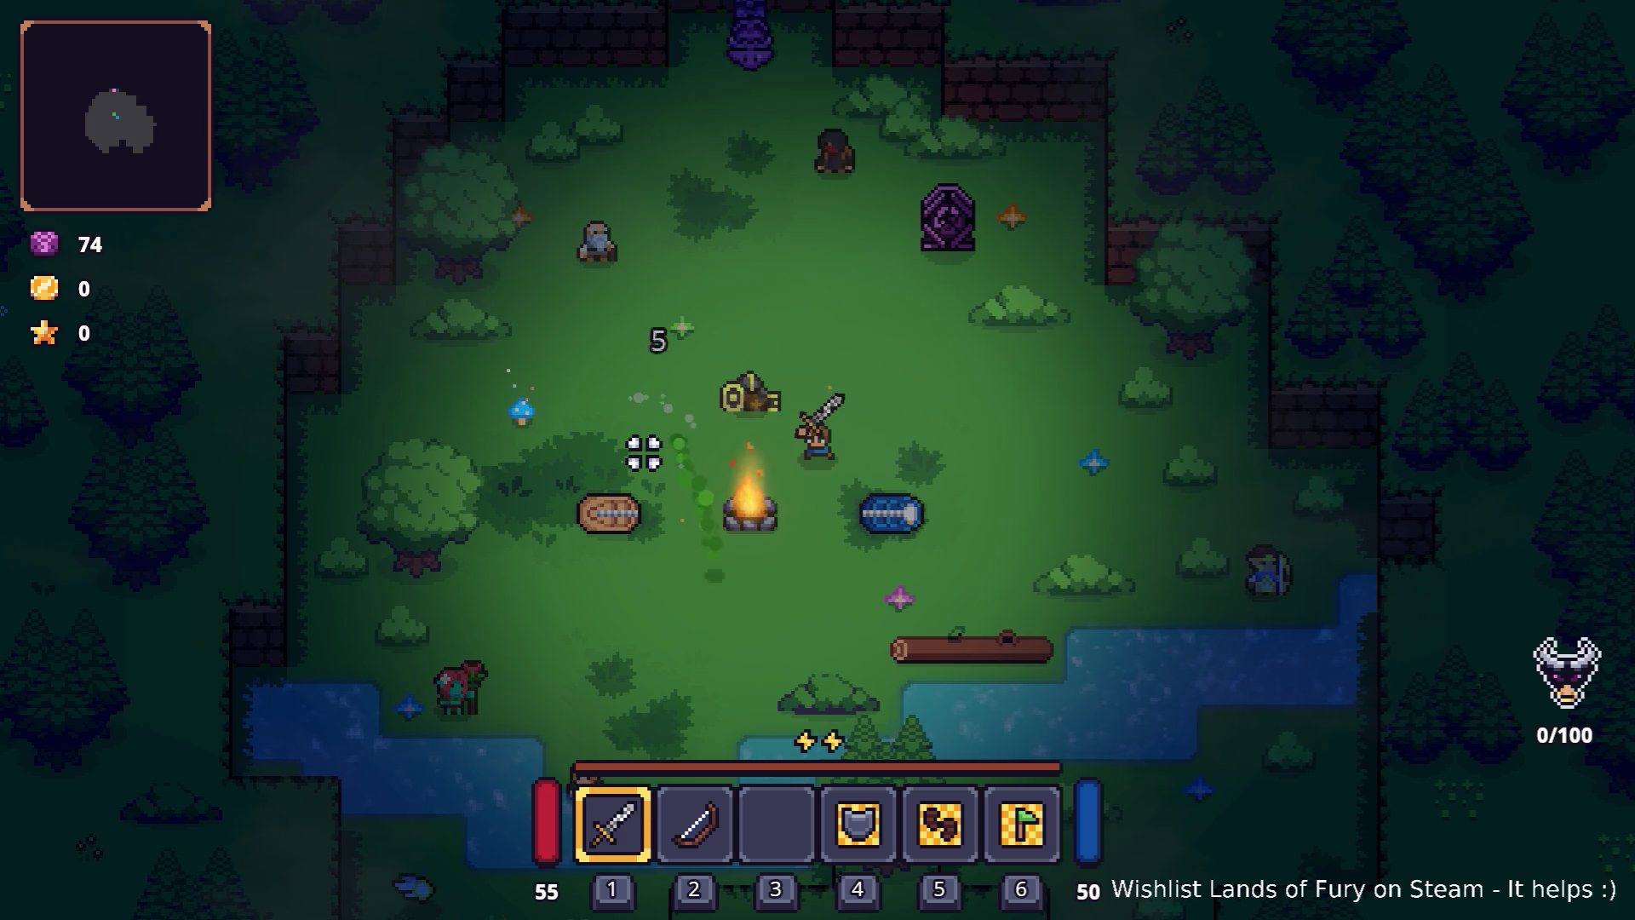
key(a)
Pause, quit Lands of Fury to desktop, and return to Visual Studio Code
key(Escape)
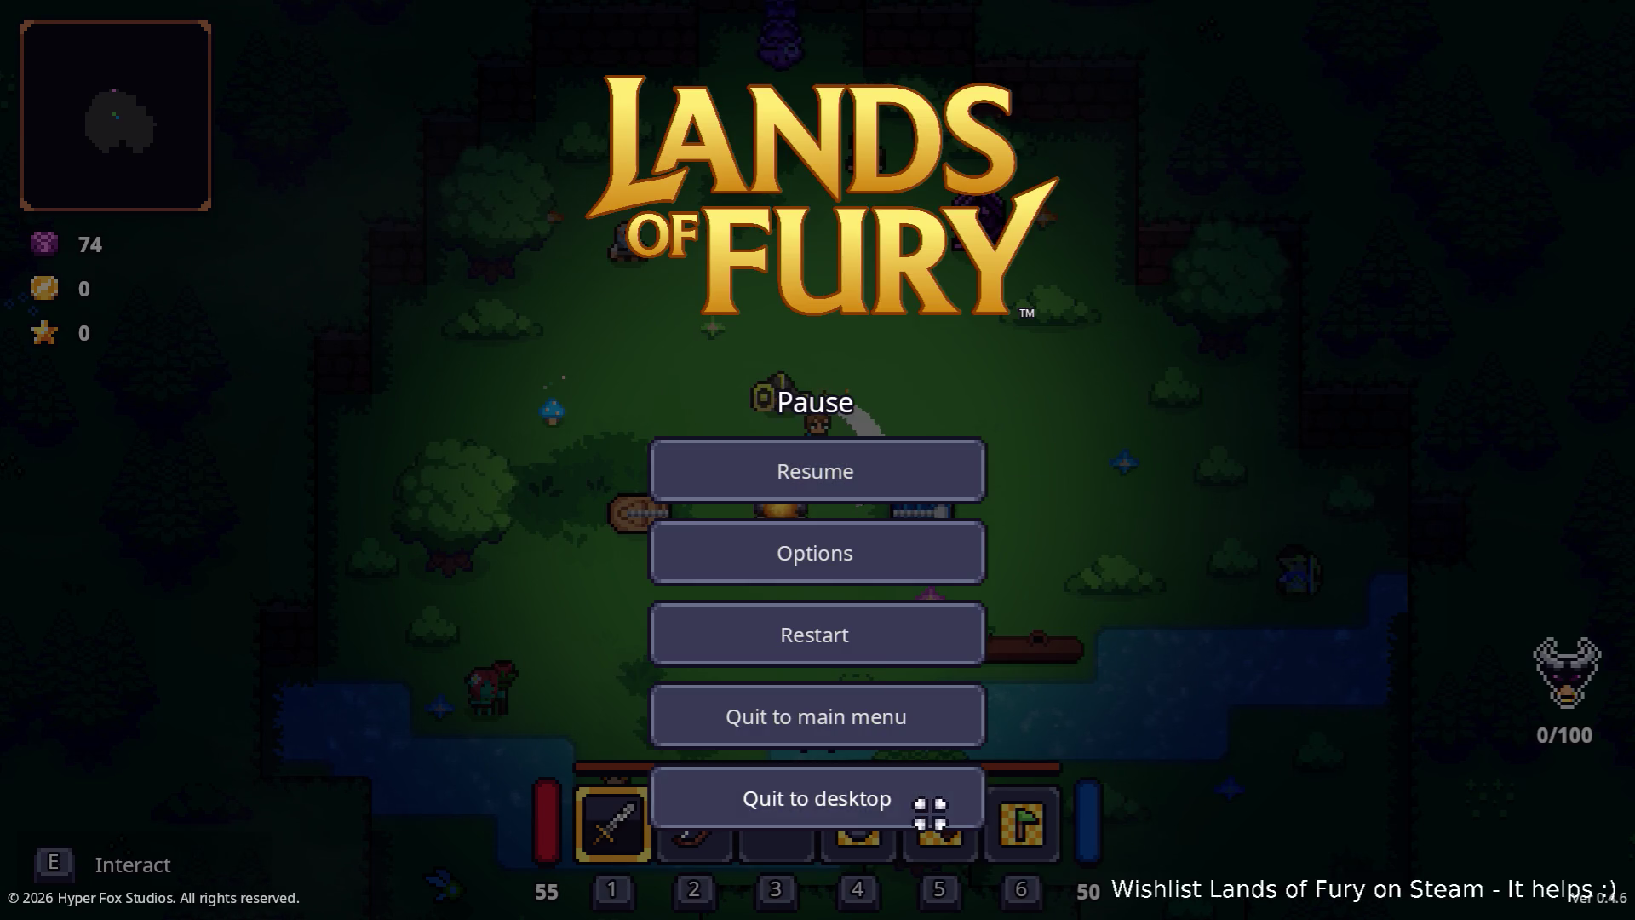
click(931, 810)
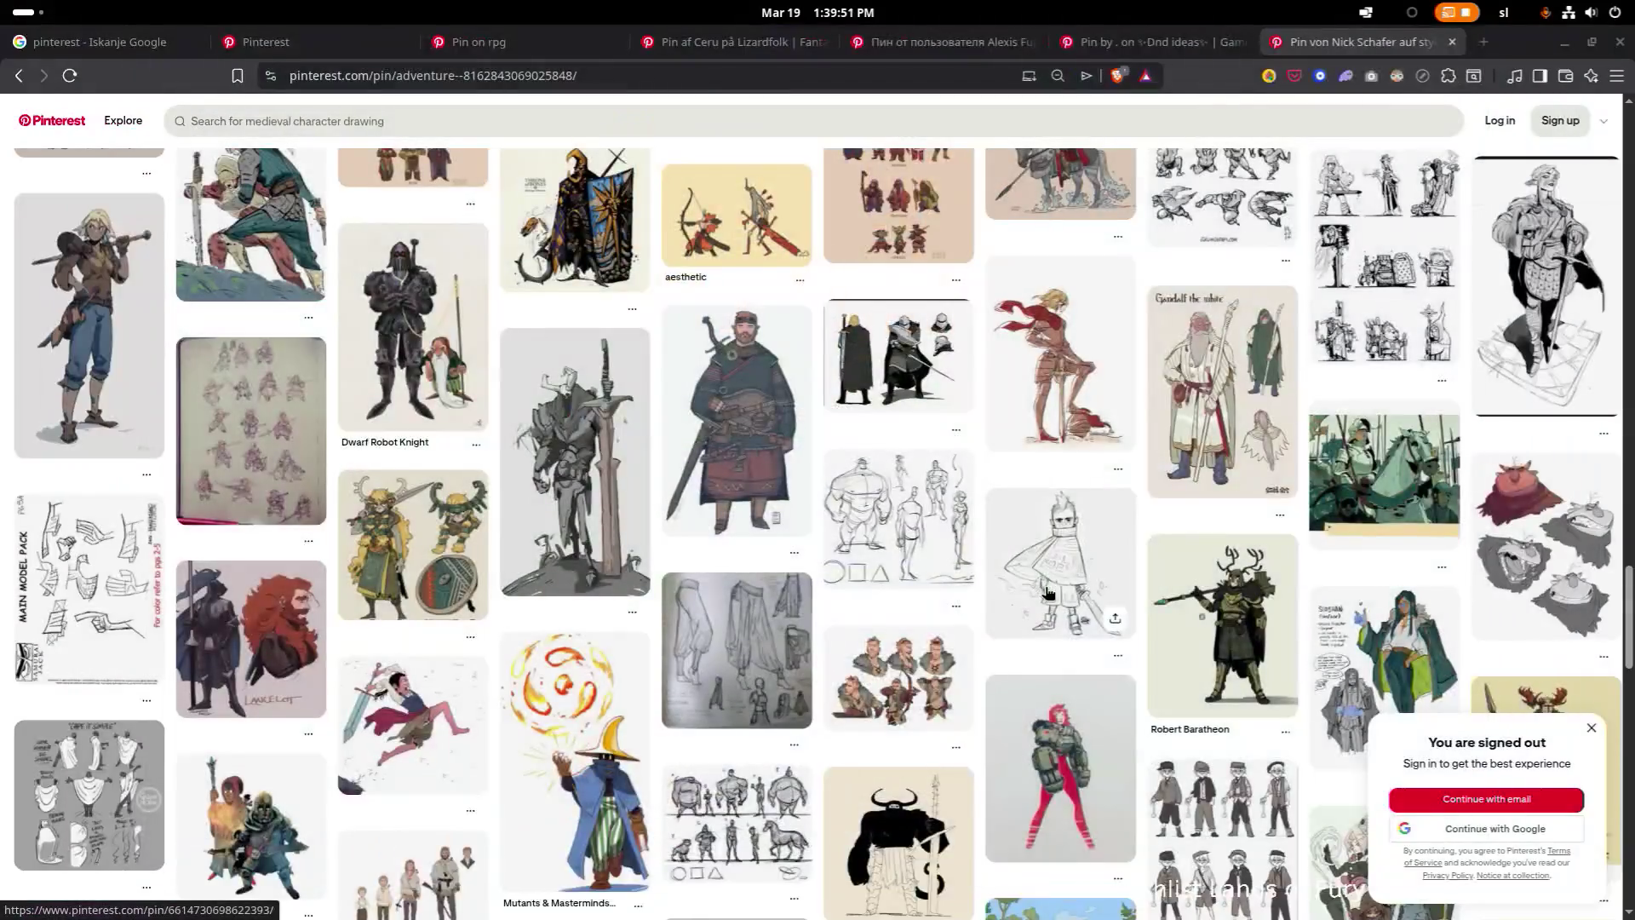
key(alt+Tab)
click(903, 461)
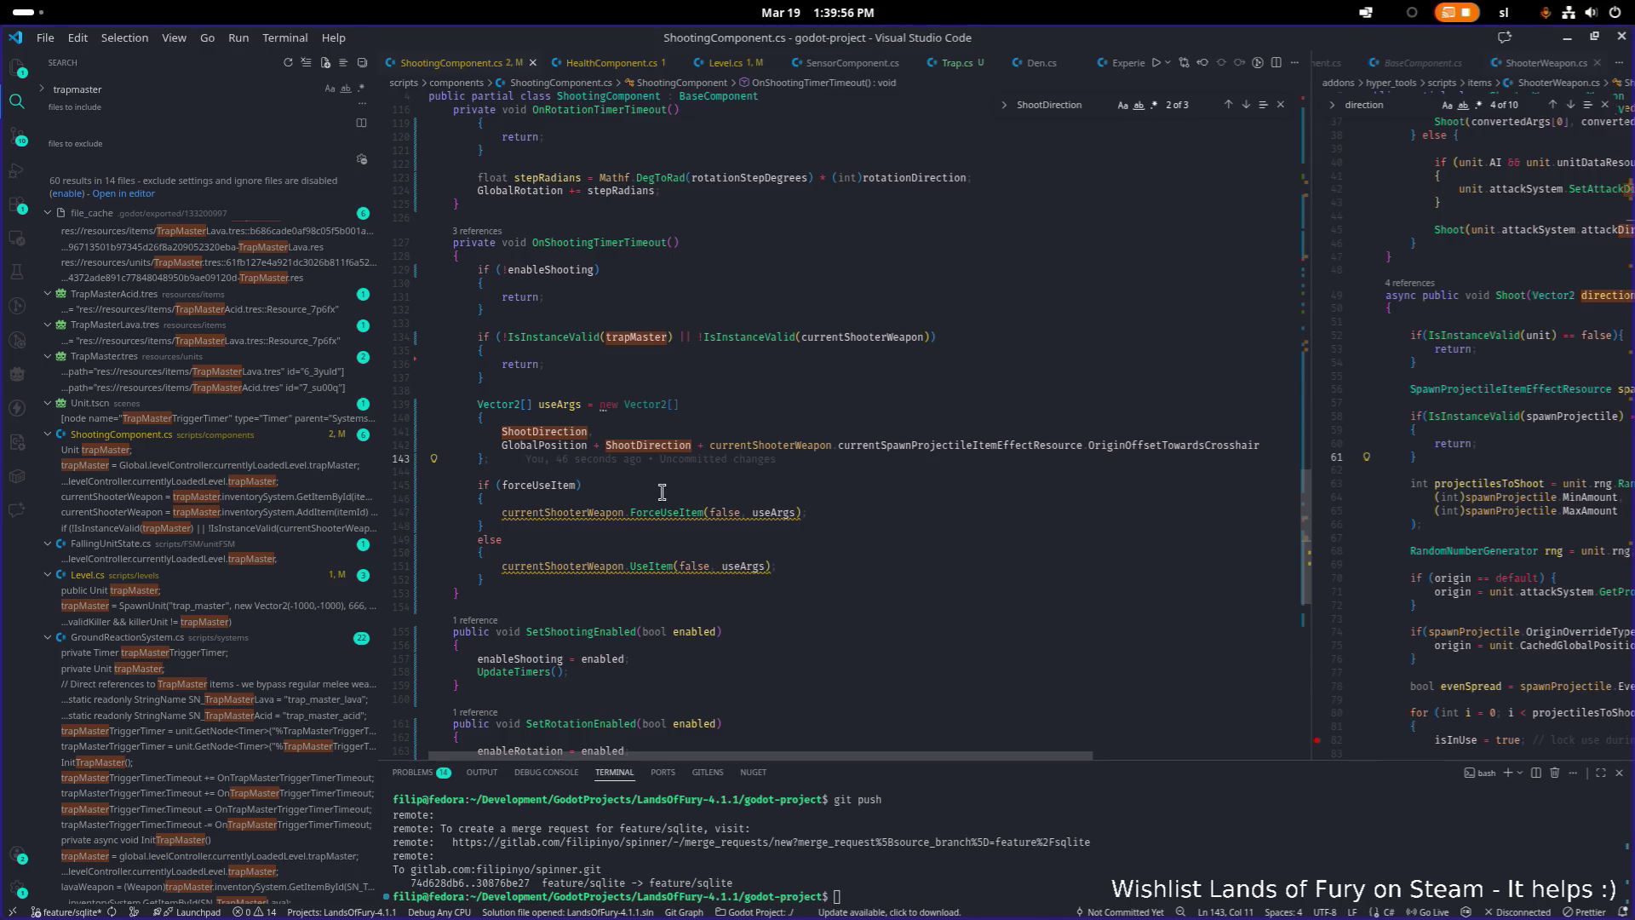
double_click(649, 445)
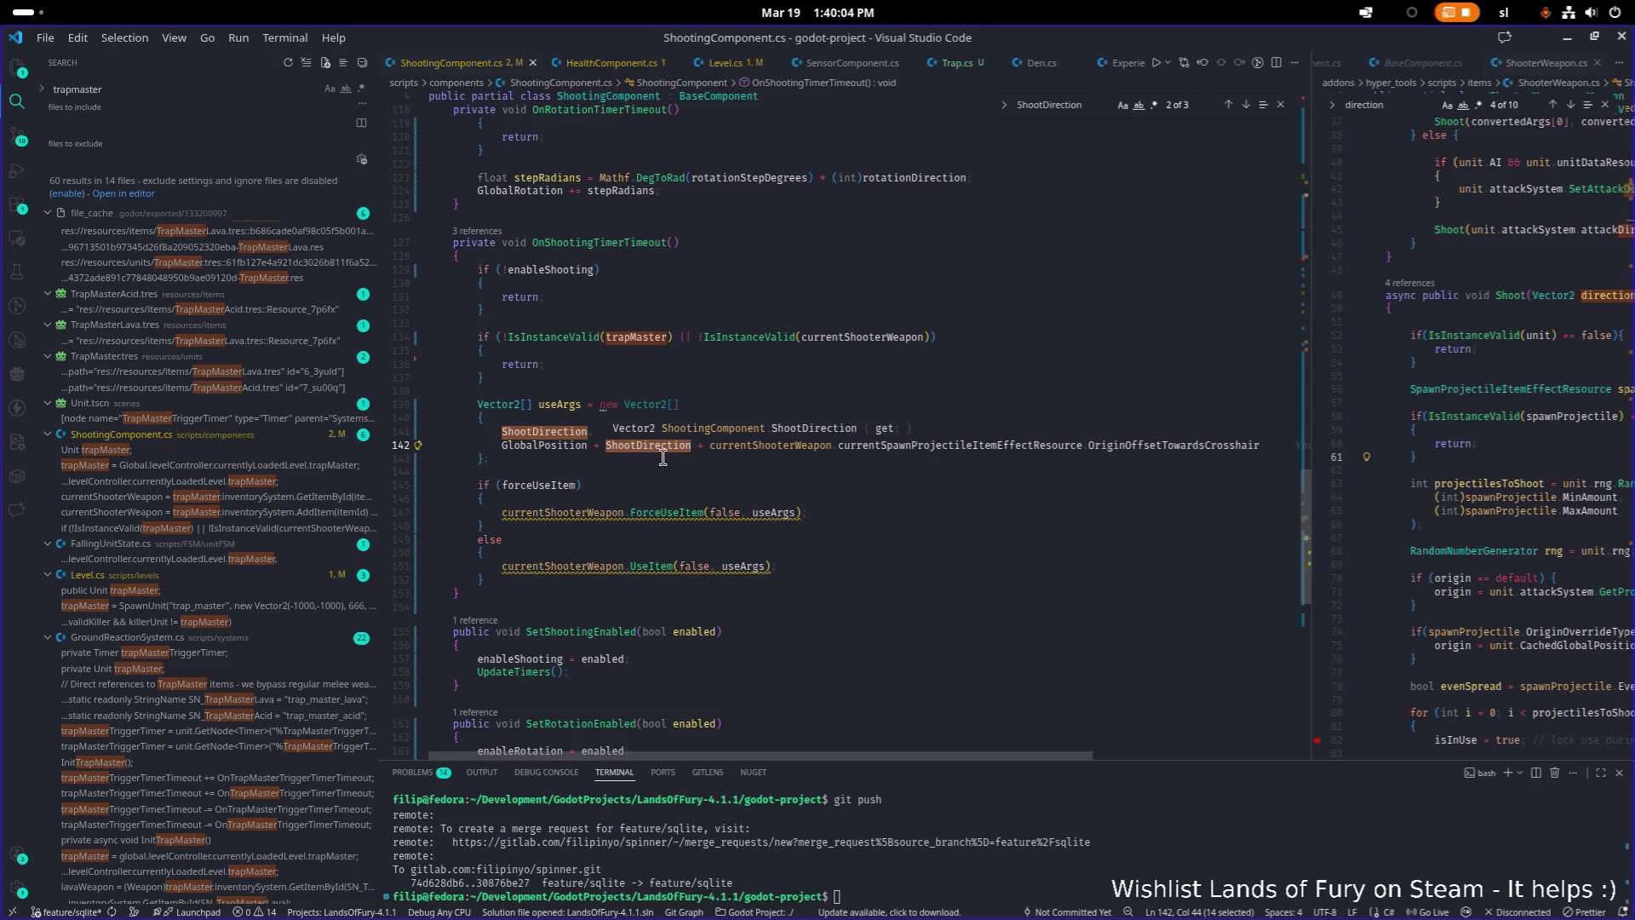
key(Down)
key(Down)
key(Down)
scroll(824, 438, up, 1)
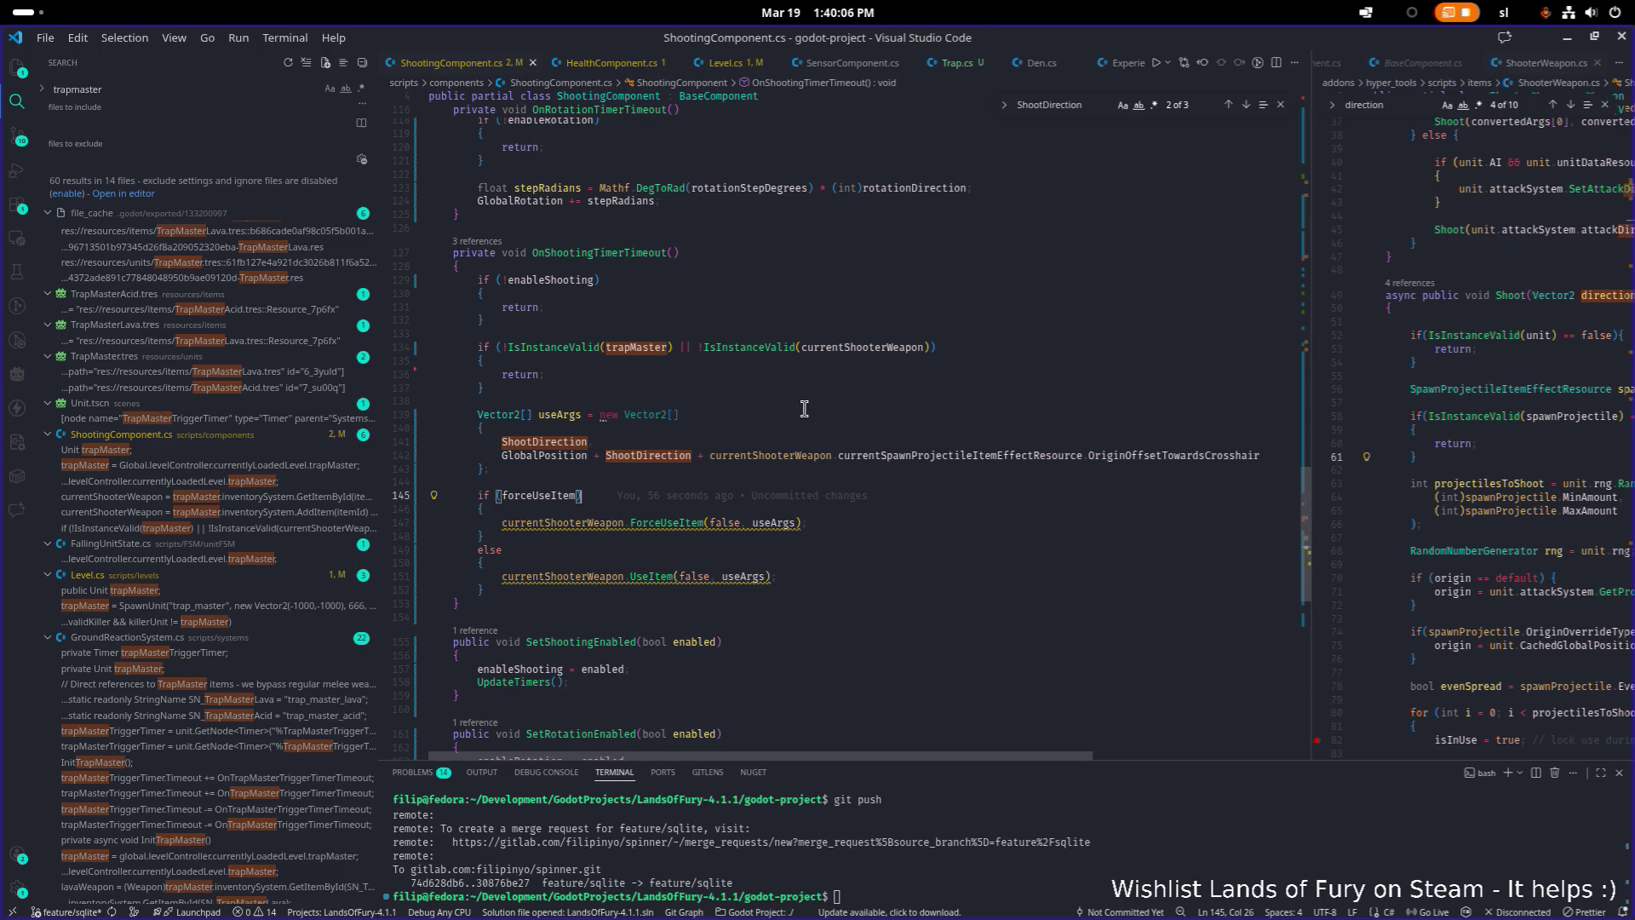
scroll(798, 418, up, 12)
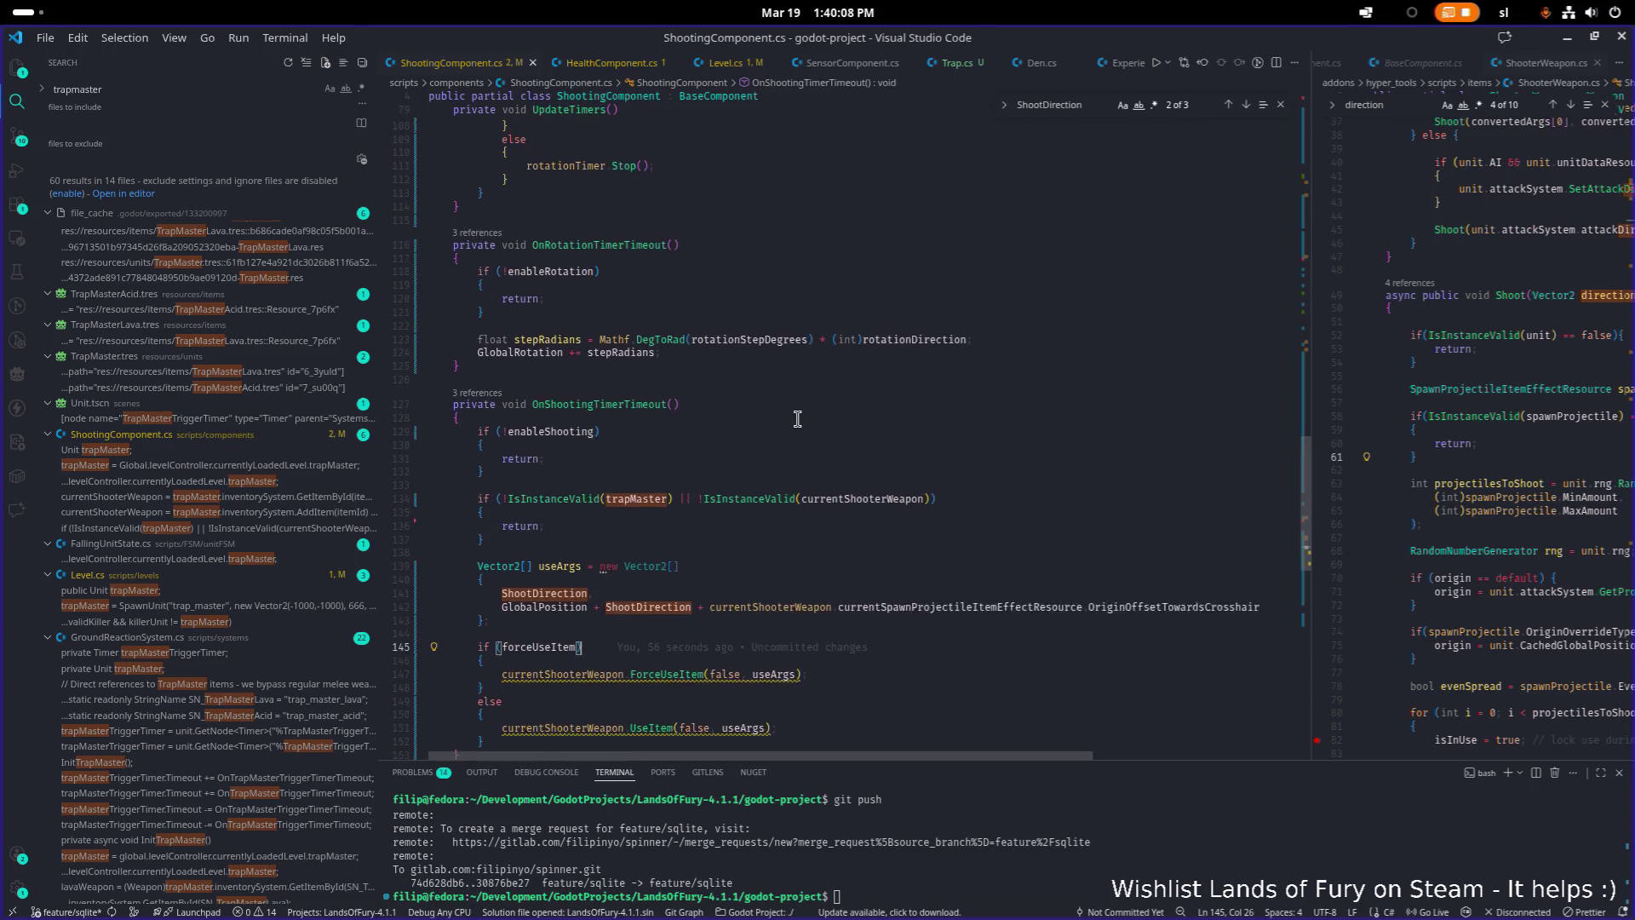
scroll(795, 421, down, 9)
double_click(672, 569)
ctrl+click(672, 568)
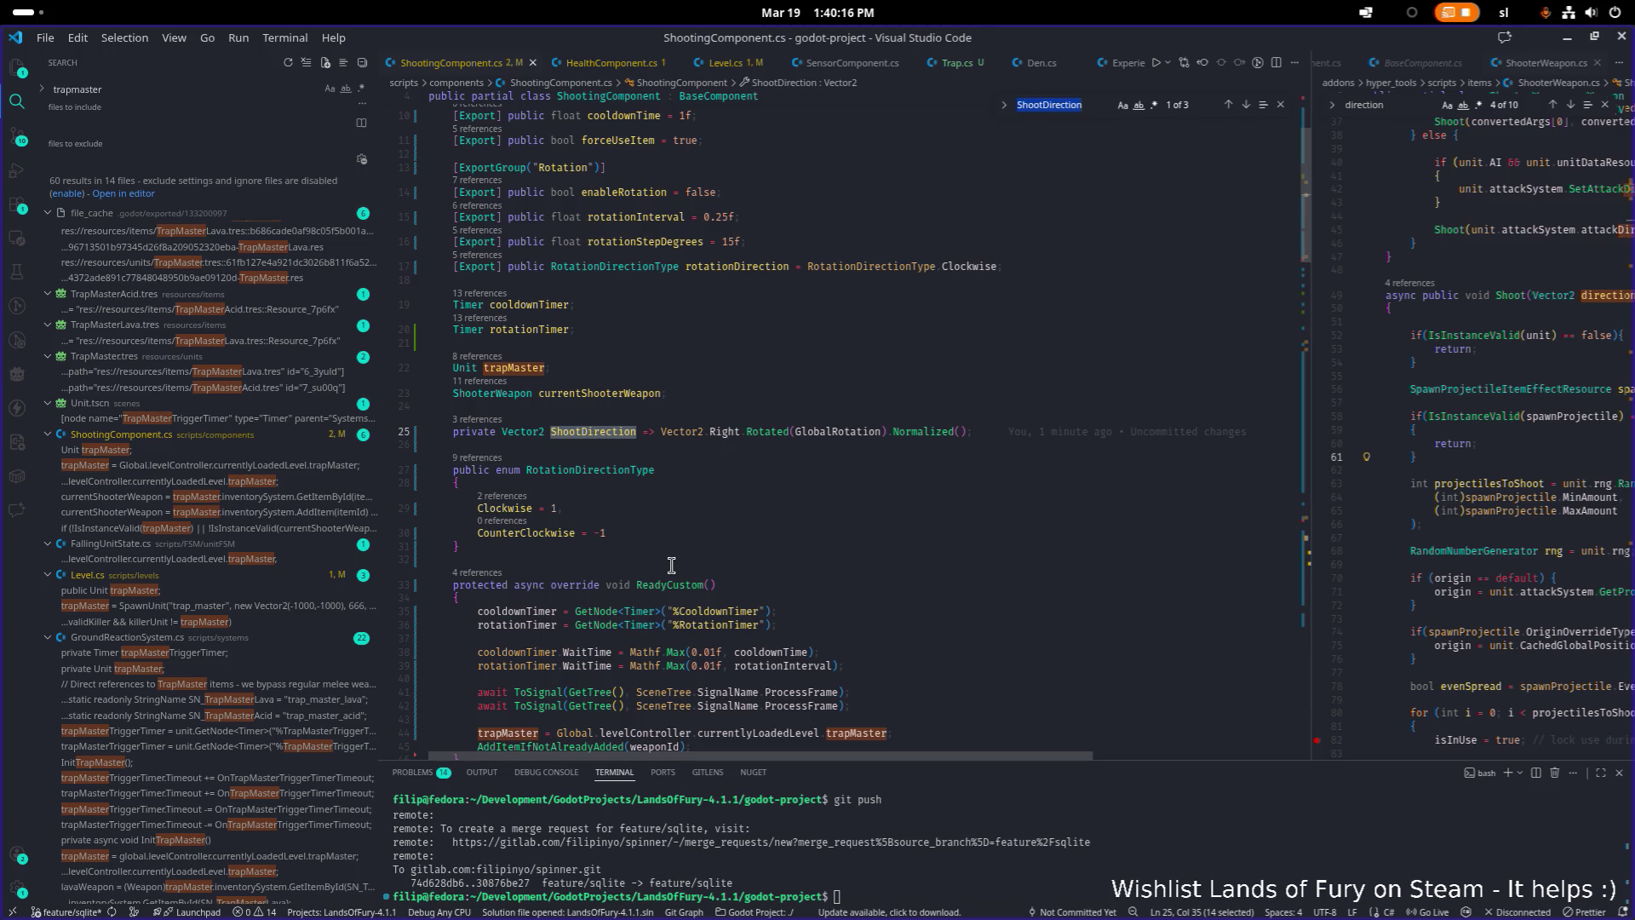
key(F3)
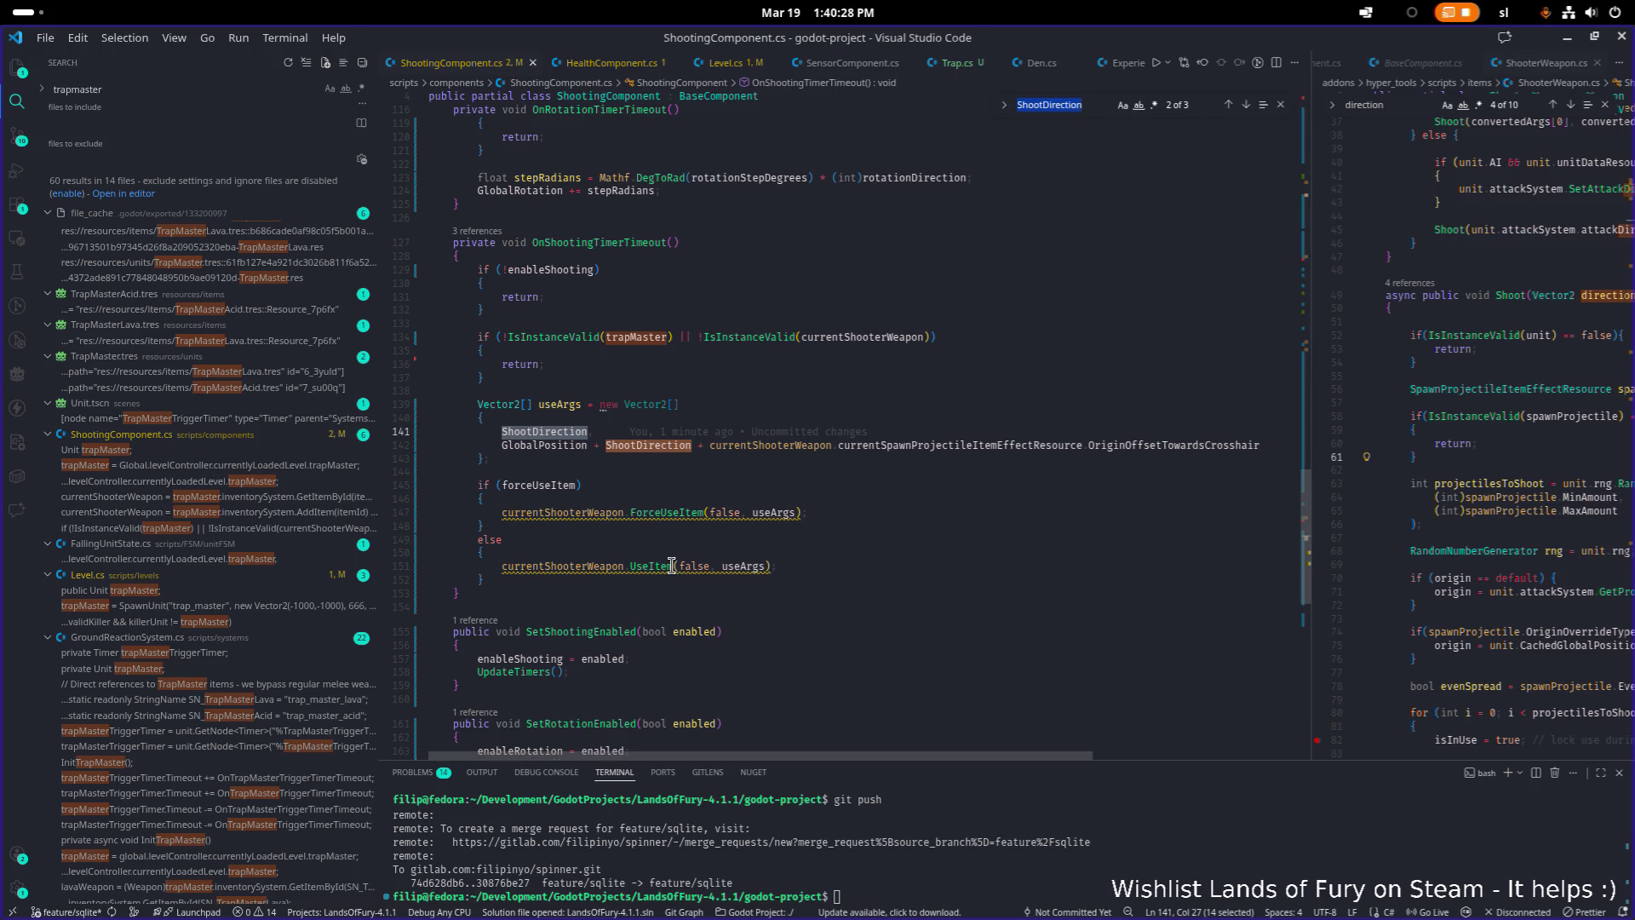
click(698, 445)
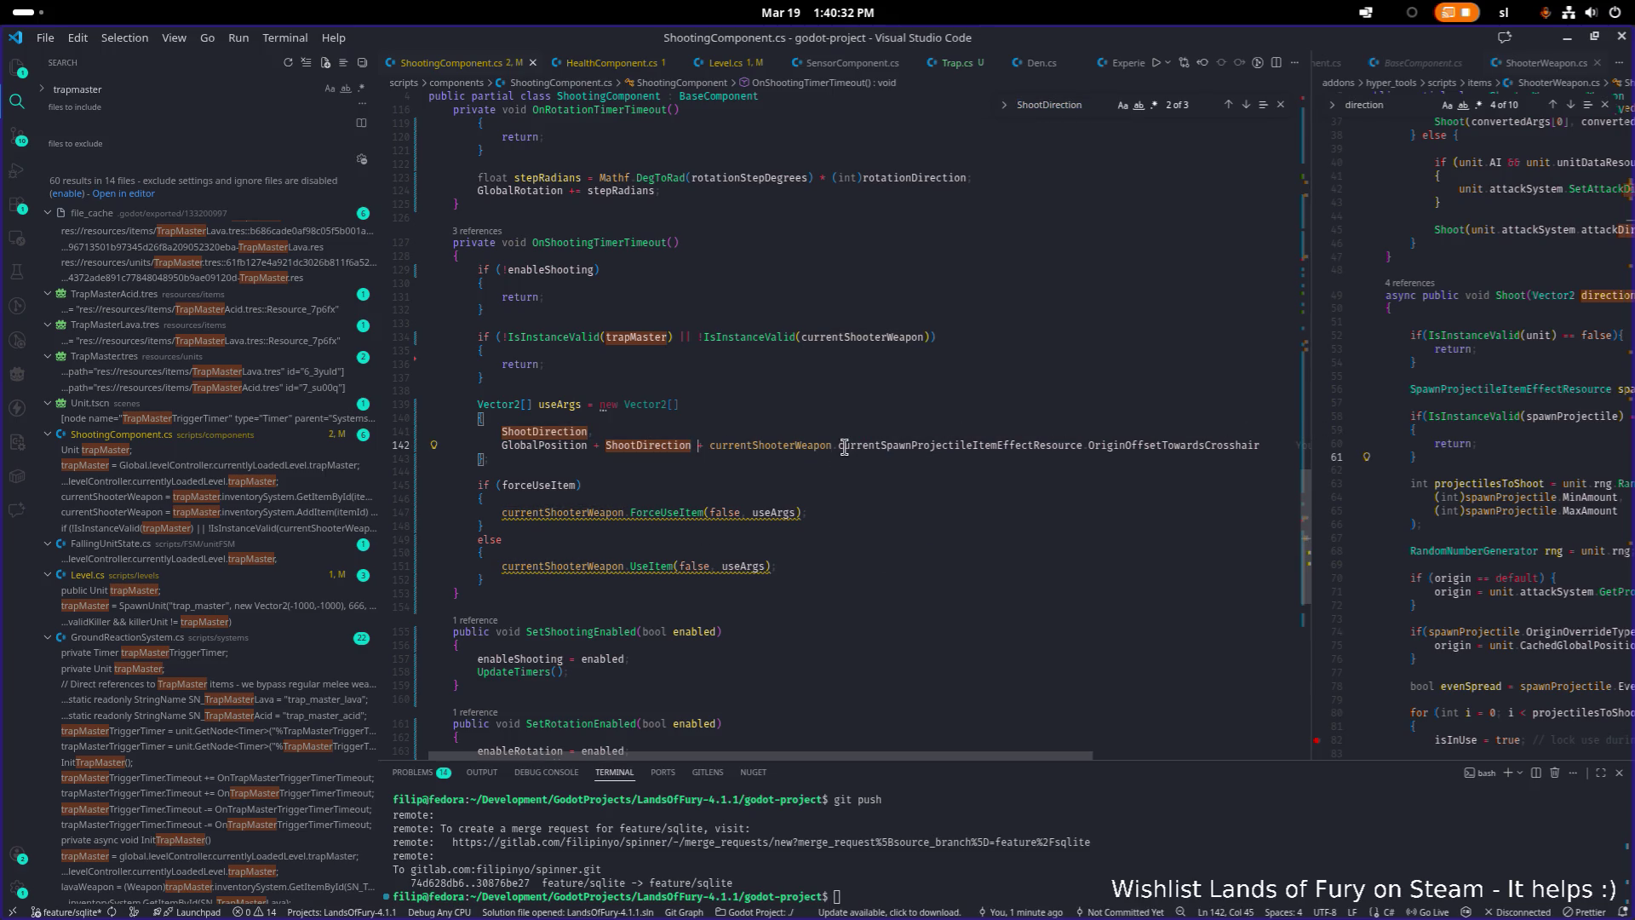
Make line 142 read ShootDirection.GlobalPosition + (ShootDirection * 4f)
key(shift+End)
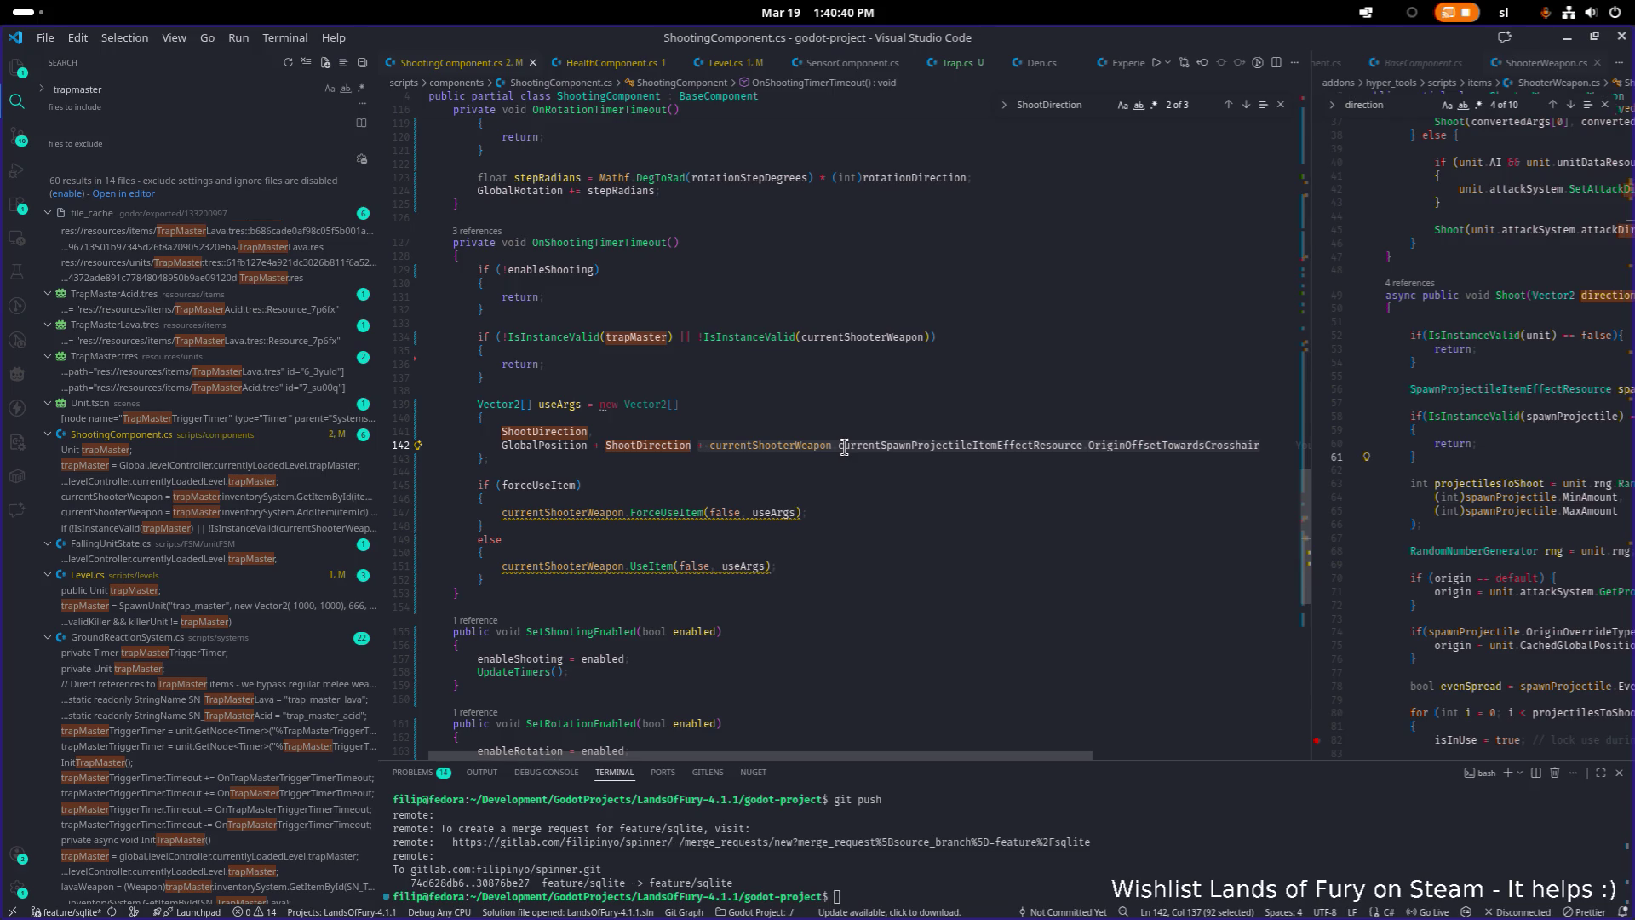
text(*)
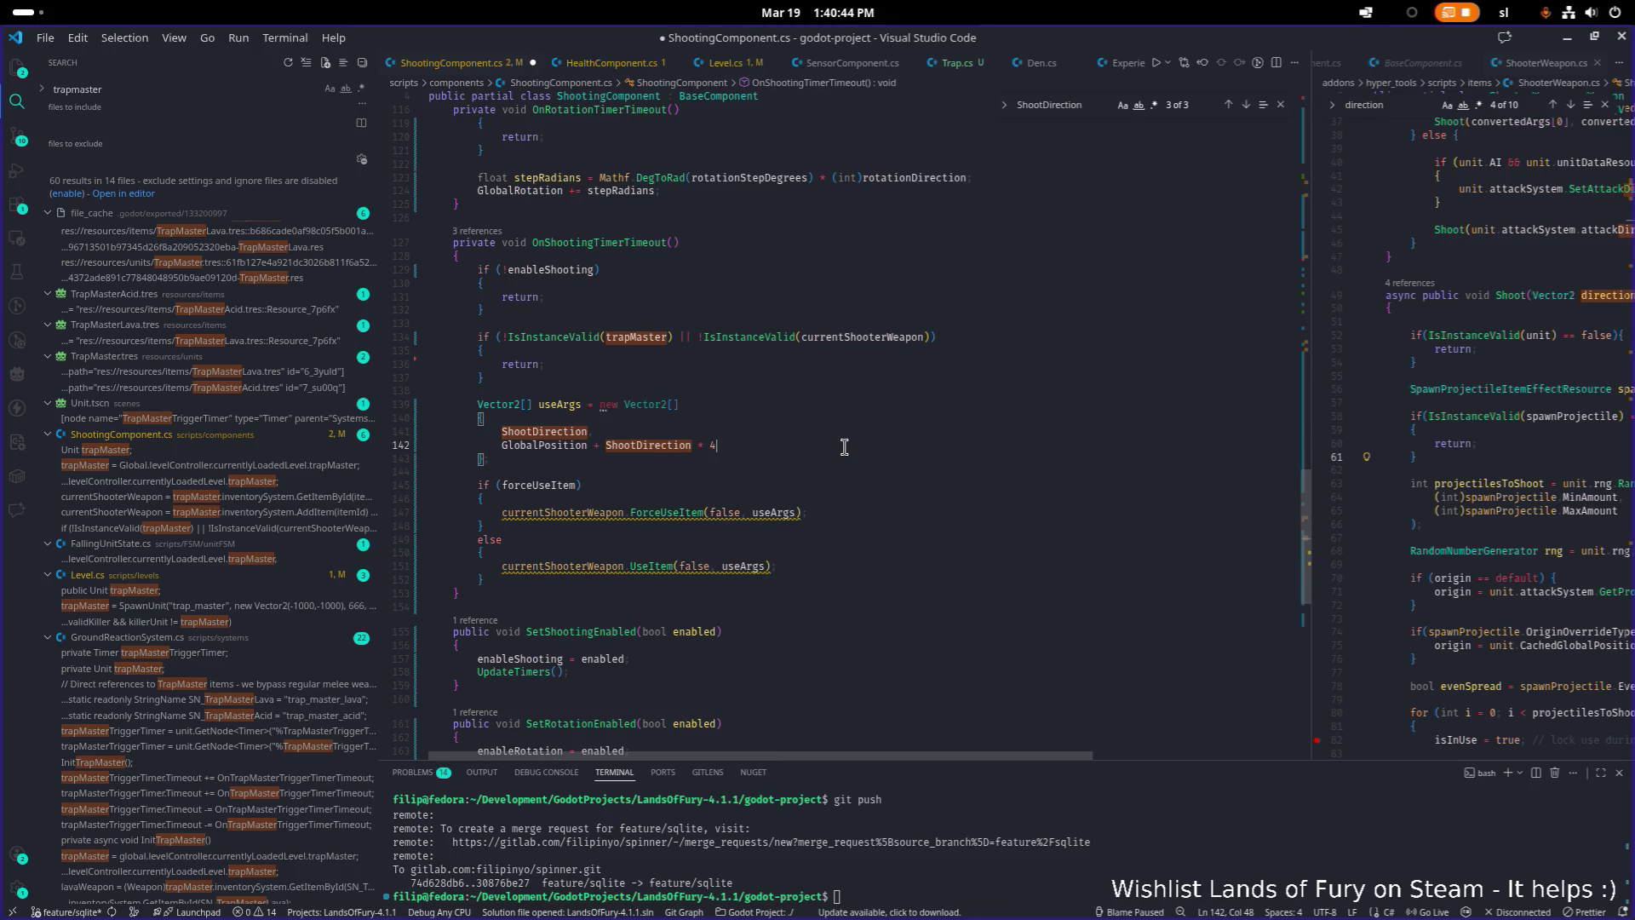
key(ctrl+Left)
key(ctrl+Left)
key(ctrl+Left)
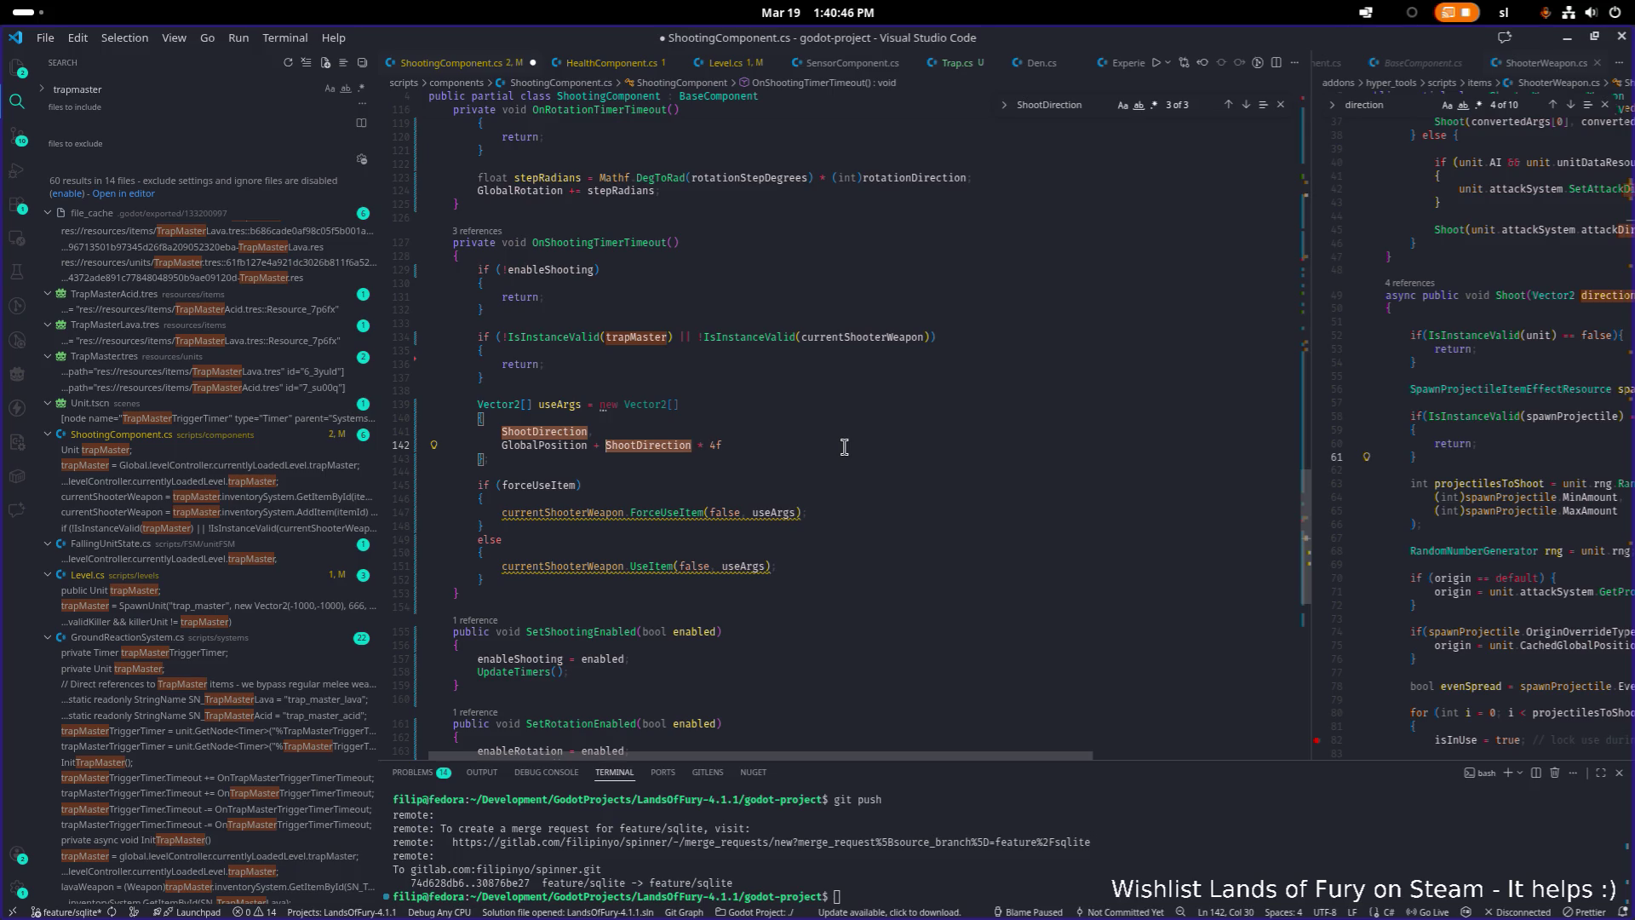
key(ctrl+End)
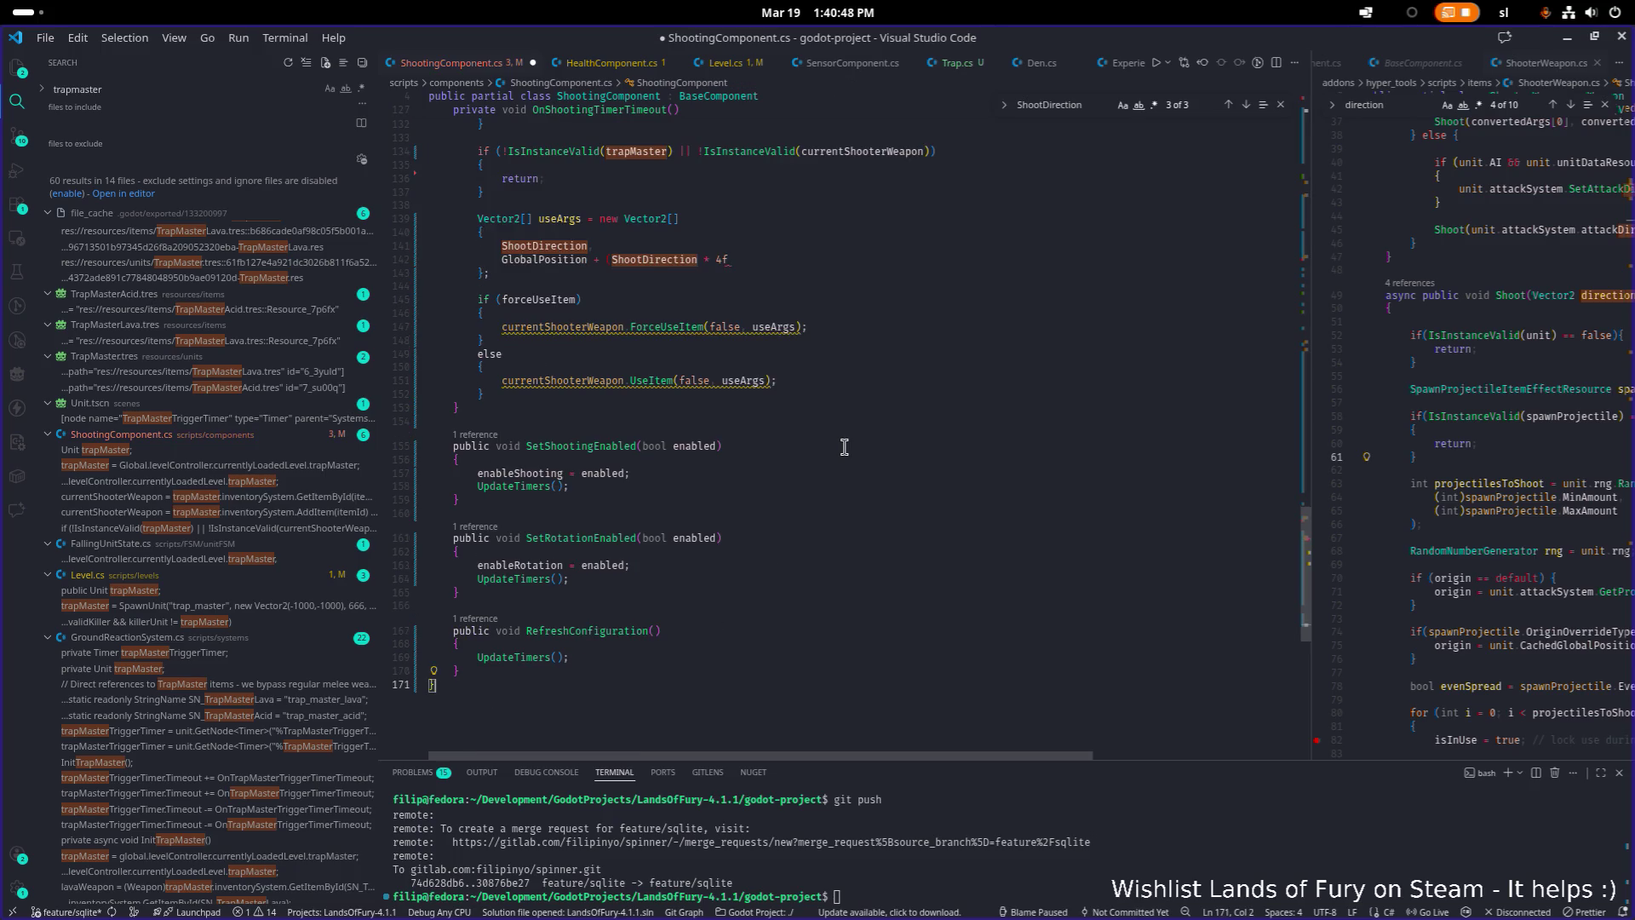
key(ctrl+alt+minus)
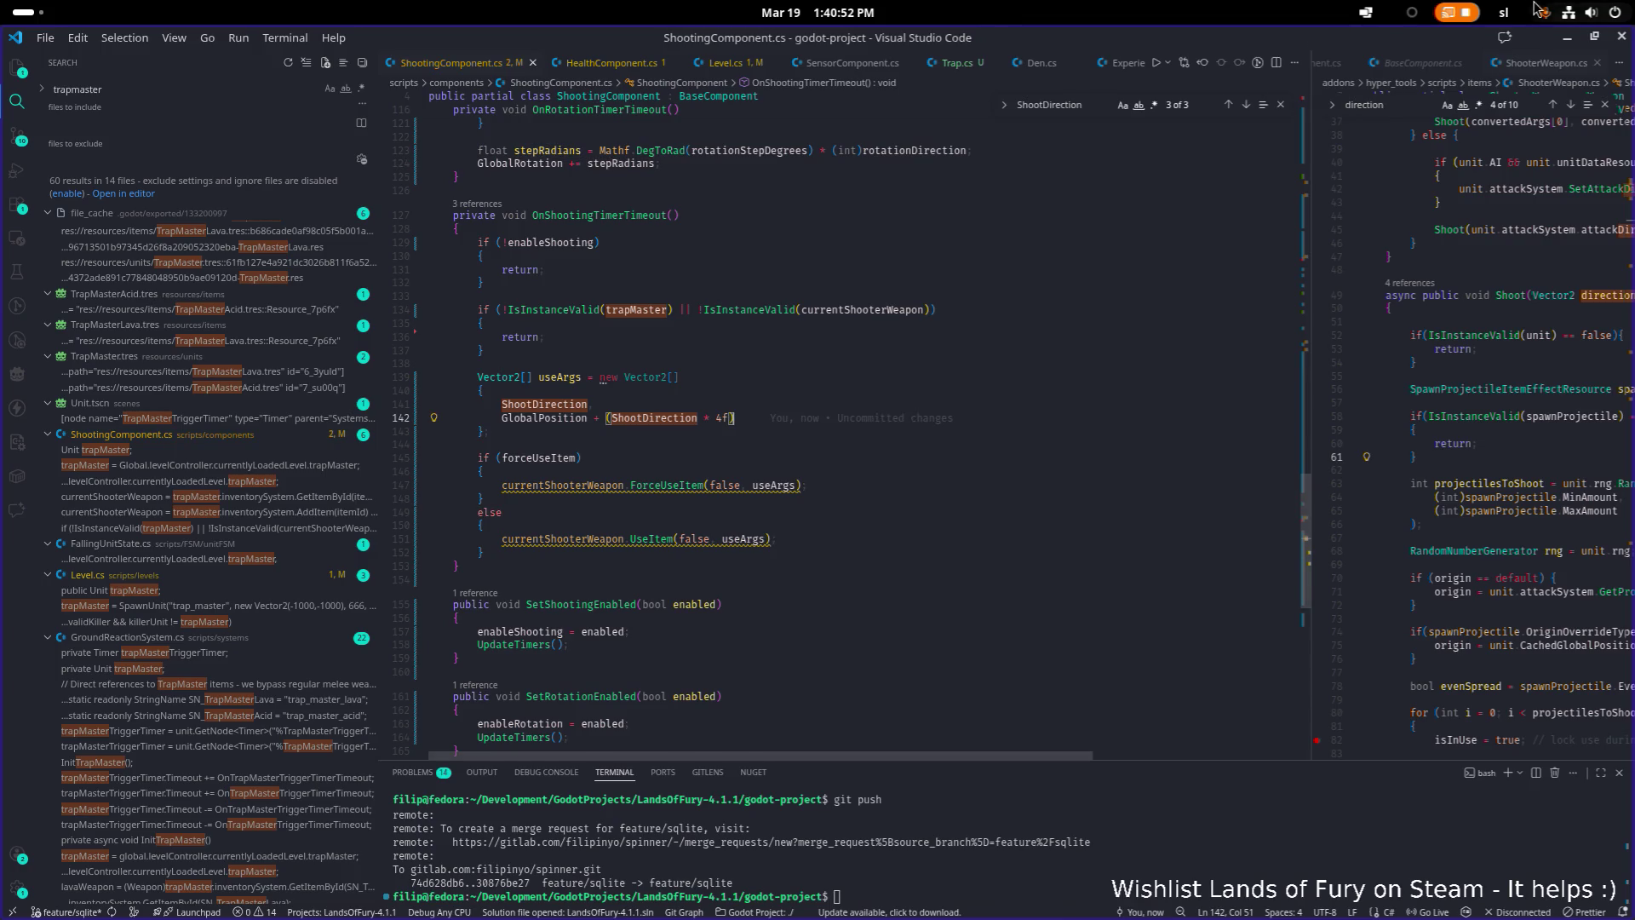
Move between windows and end up in the terminal in Godot's folder
click(1565, 39)
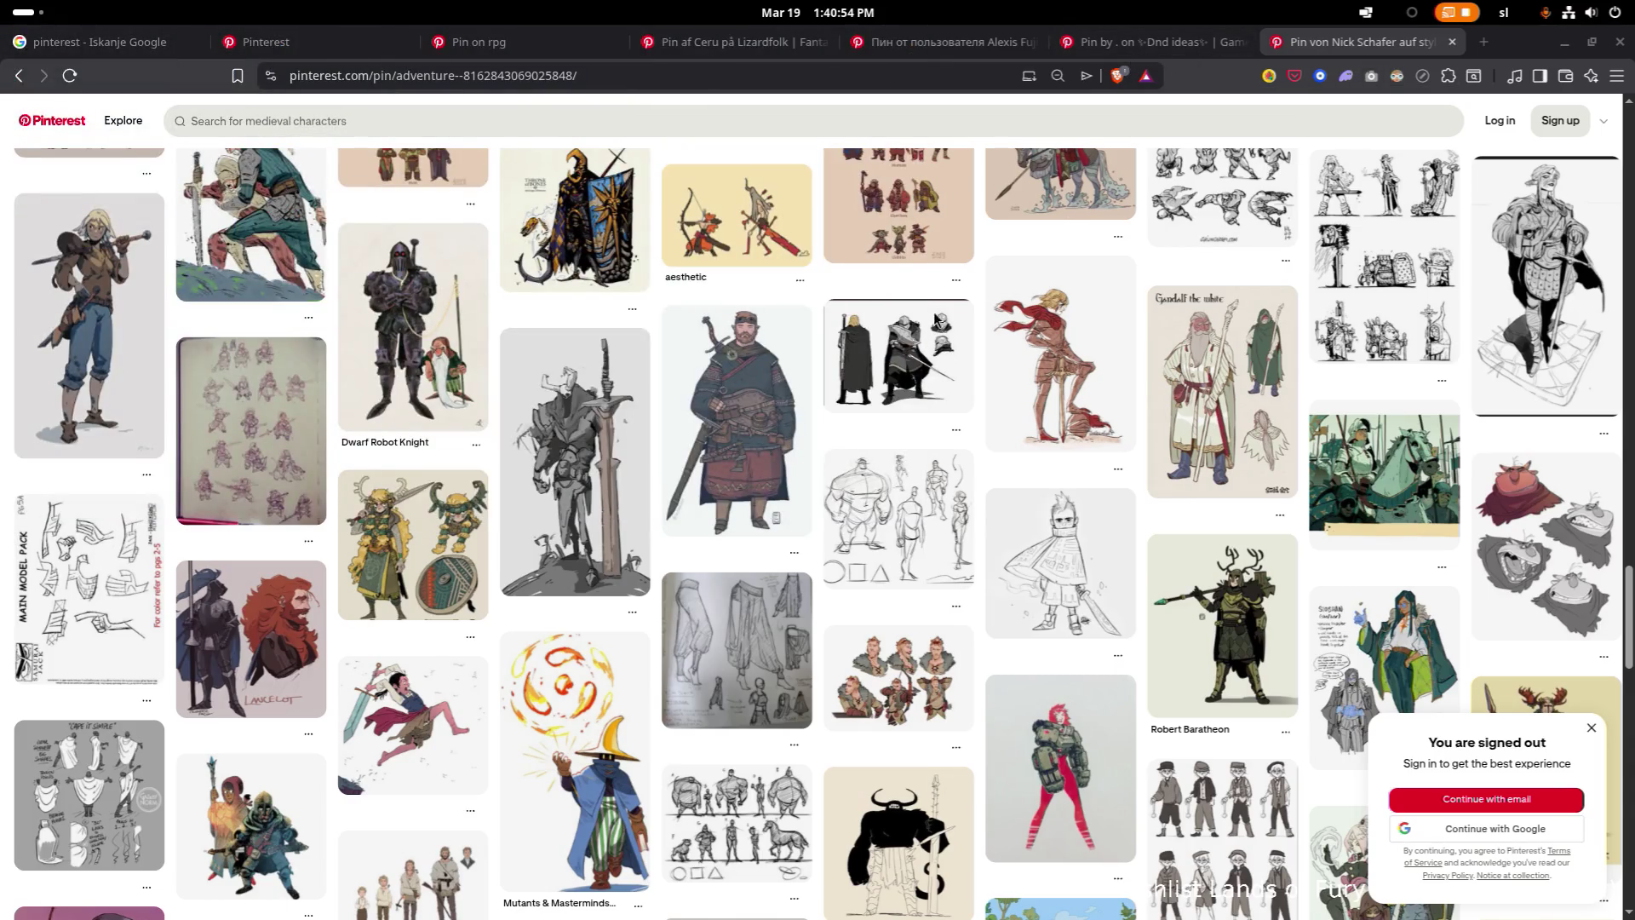
key(alt+Tab)
key(alt+Tab)
click(906, 439)
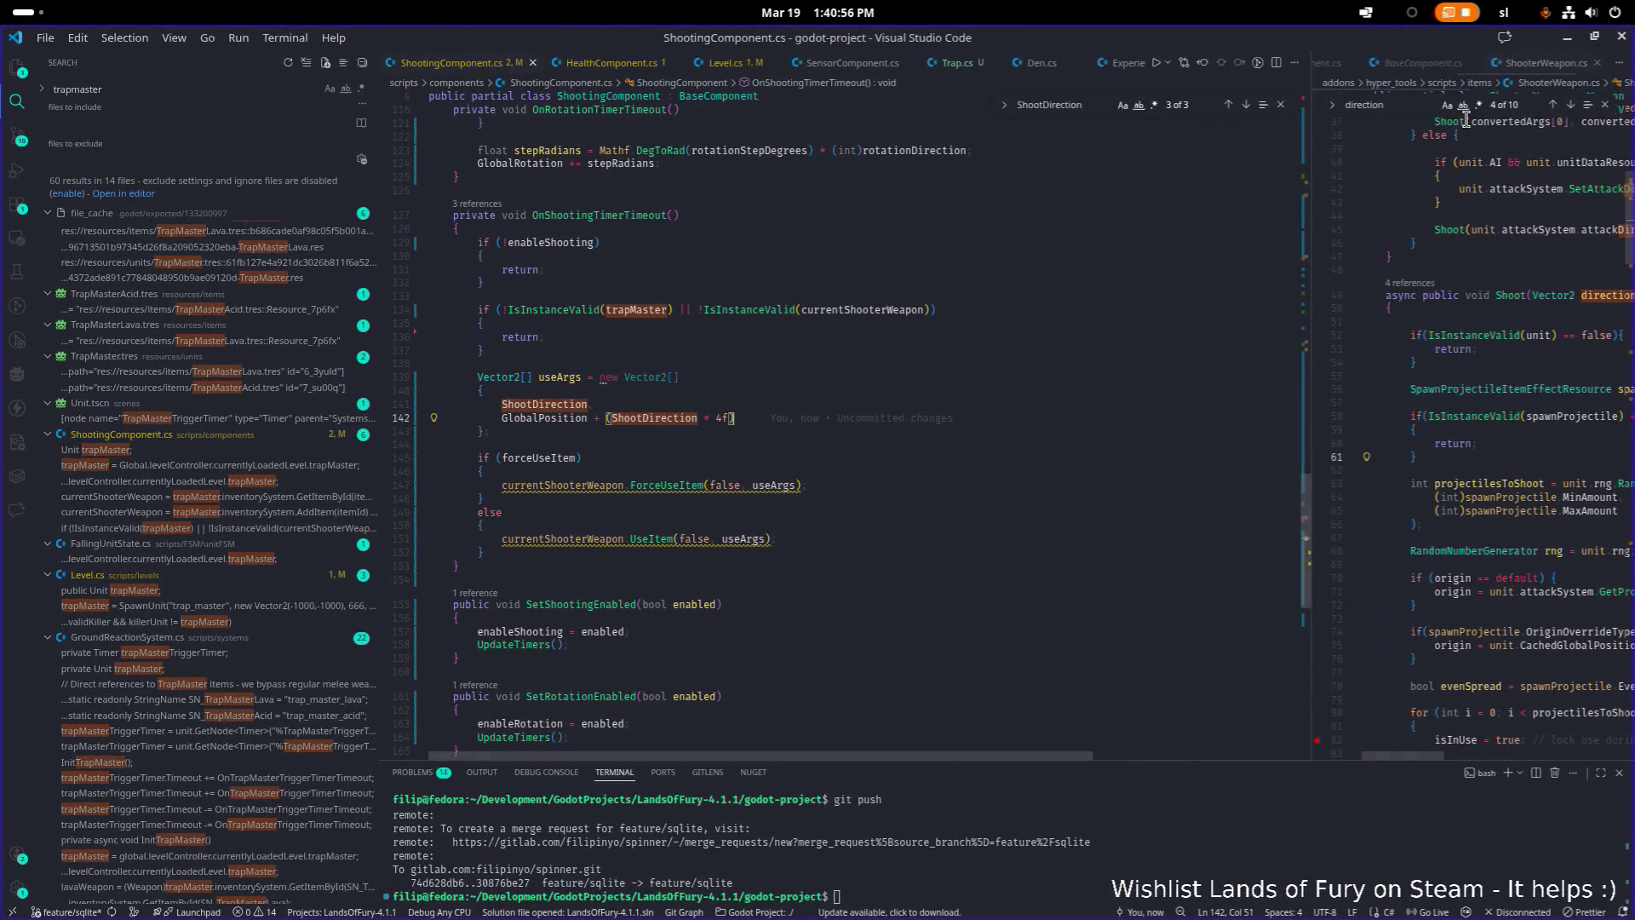
click(1098, 269)
key(alt+Tab)
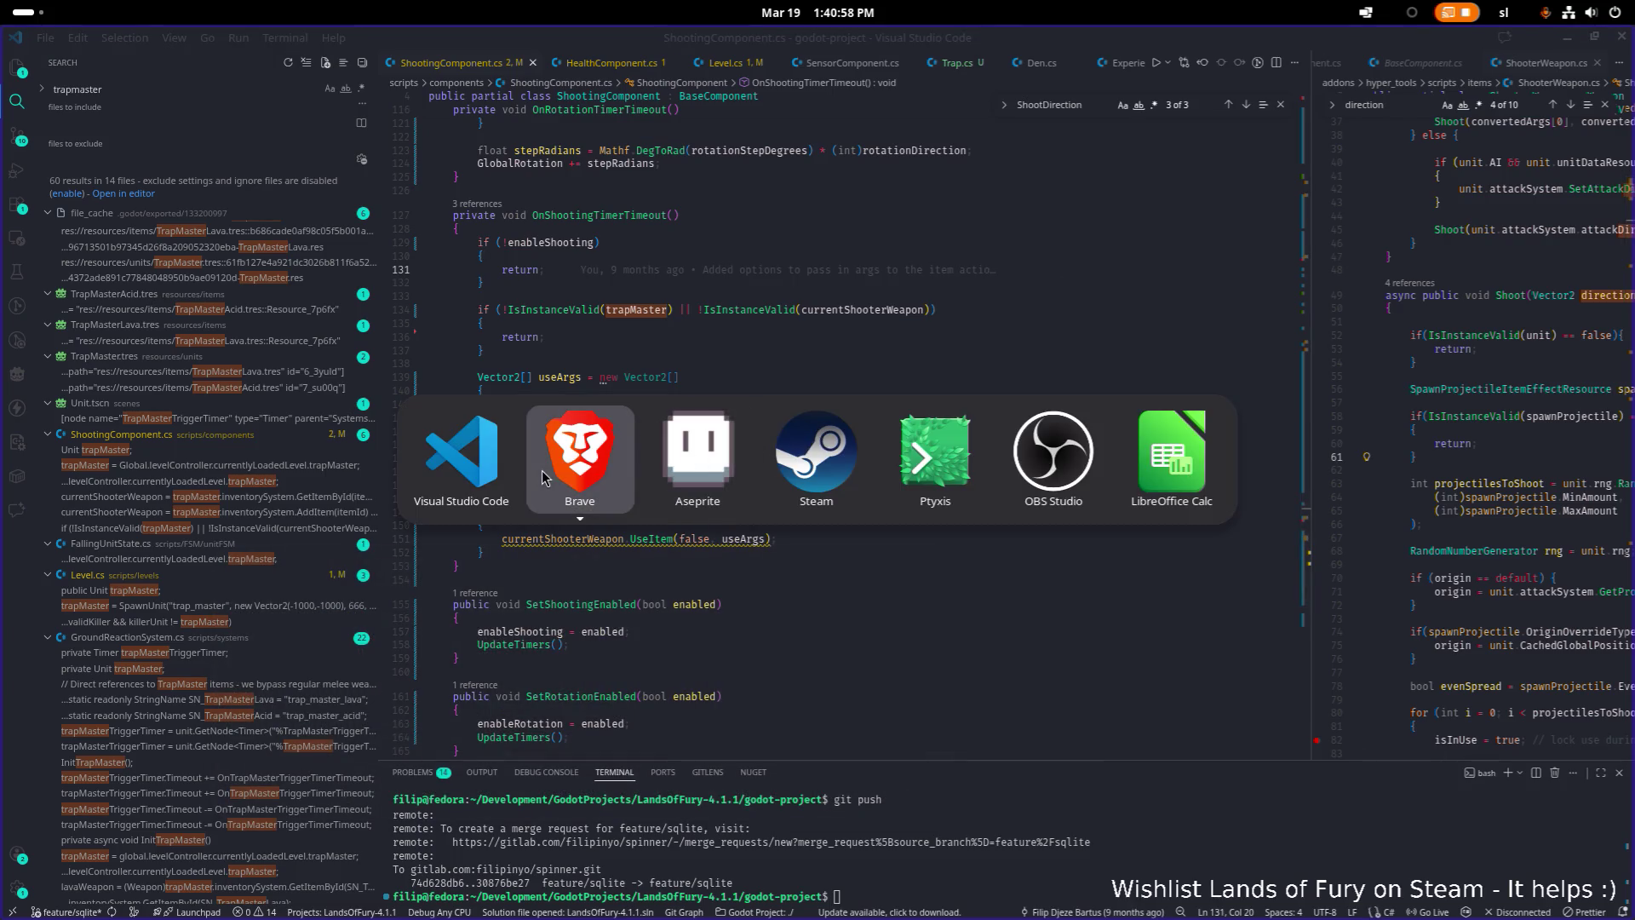
click(934, 449)
Restart Godot_v4.6-stable_mono_linux.x86_64 from the terminal and open the LandsOfFury-4.1.1 project
key(ctrl+c)
key(Up)
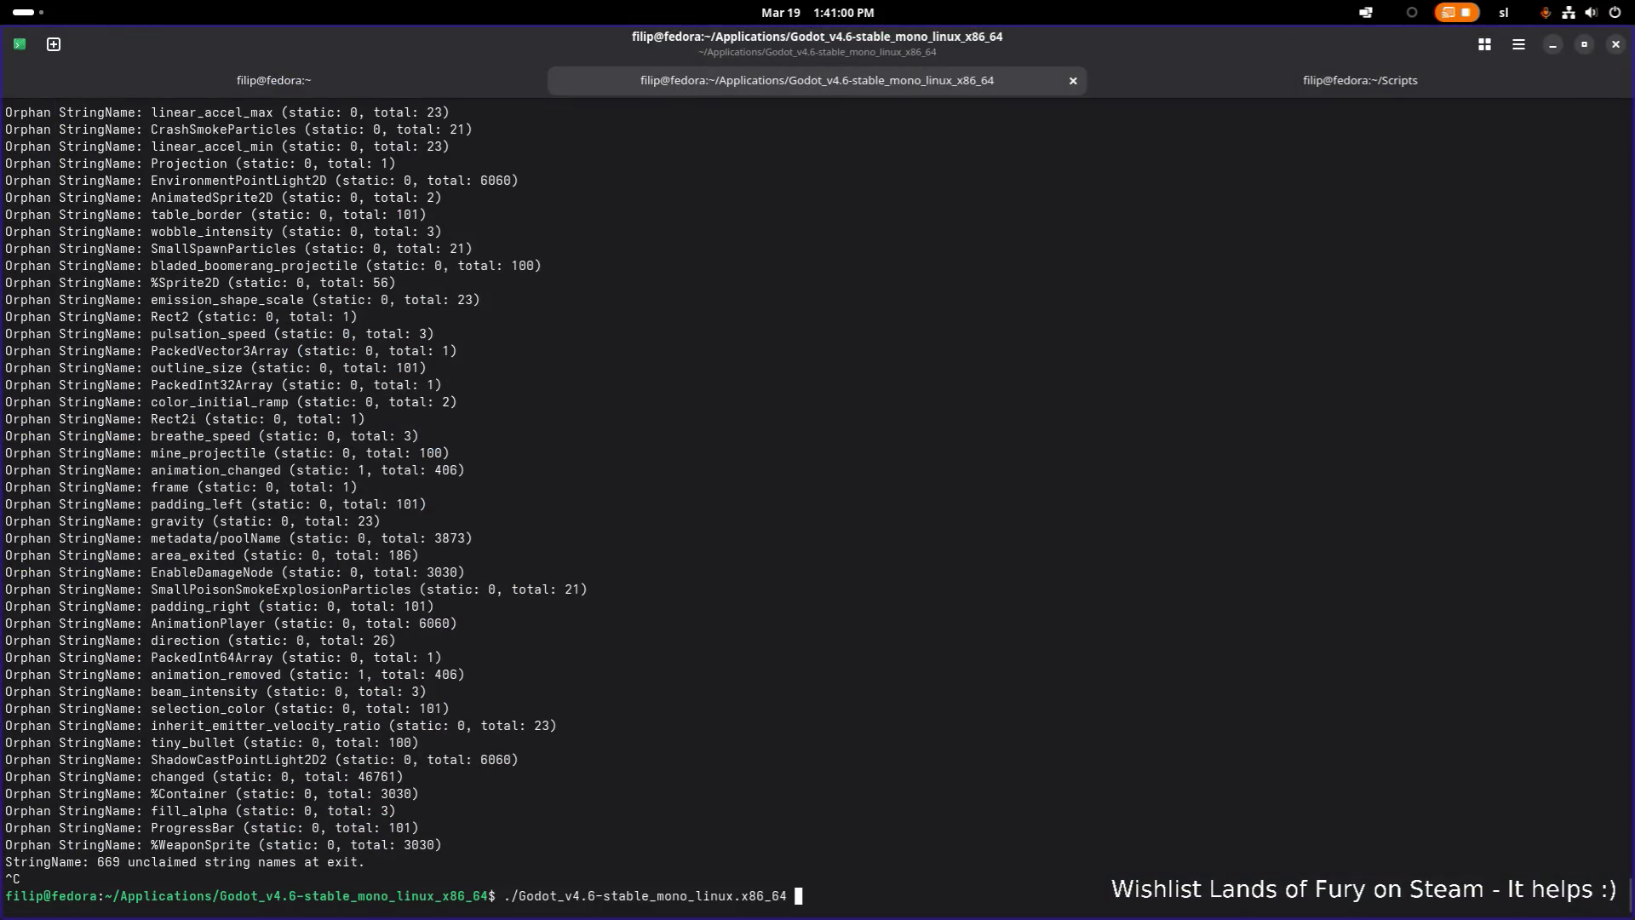
key(Return)
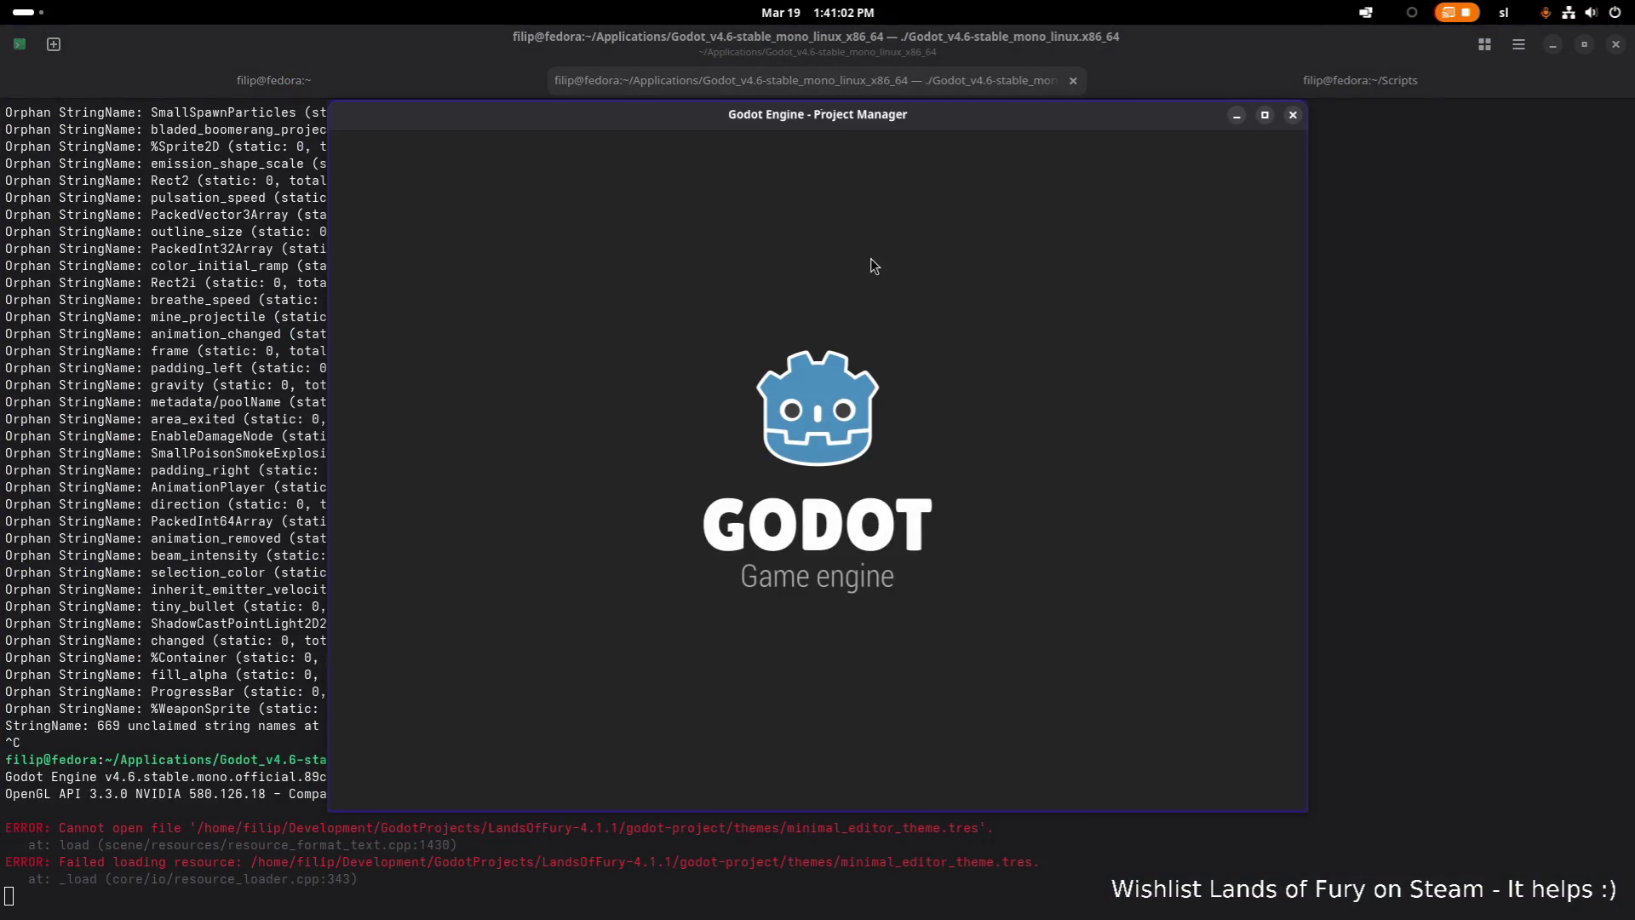
double_click(804, 238)
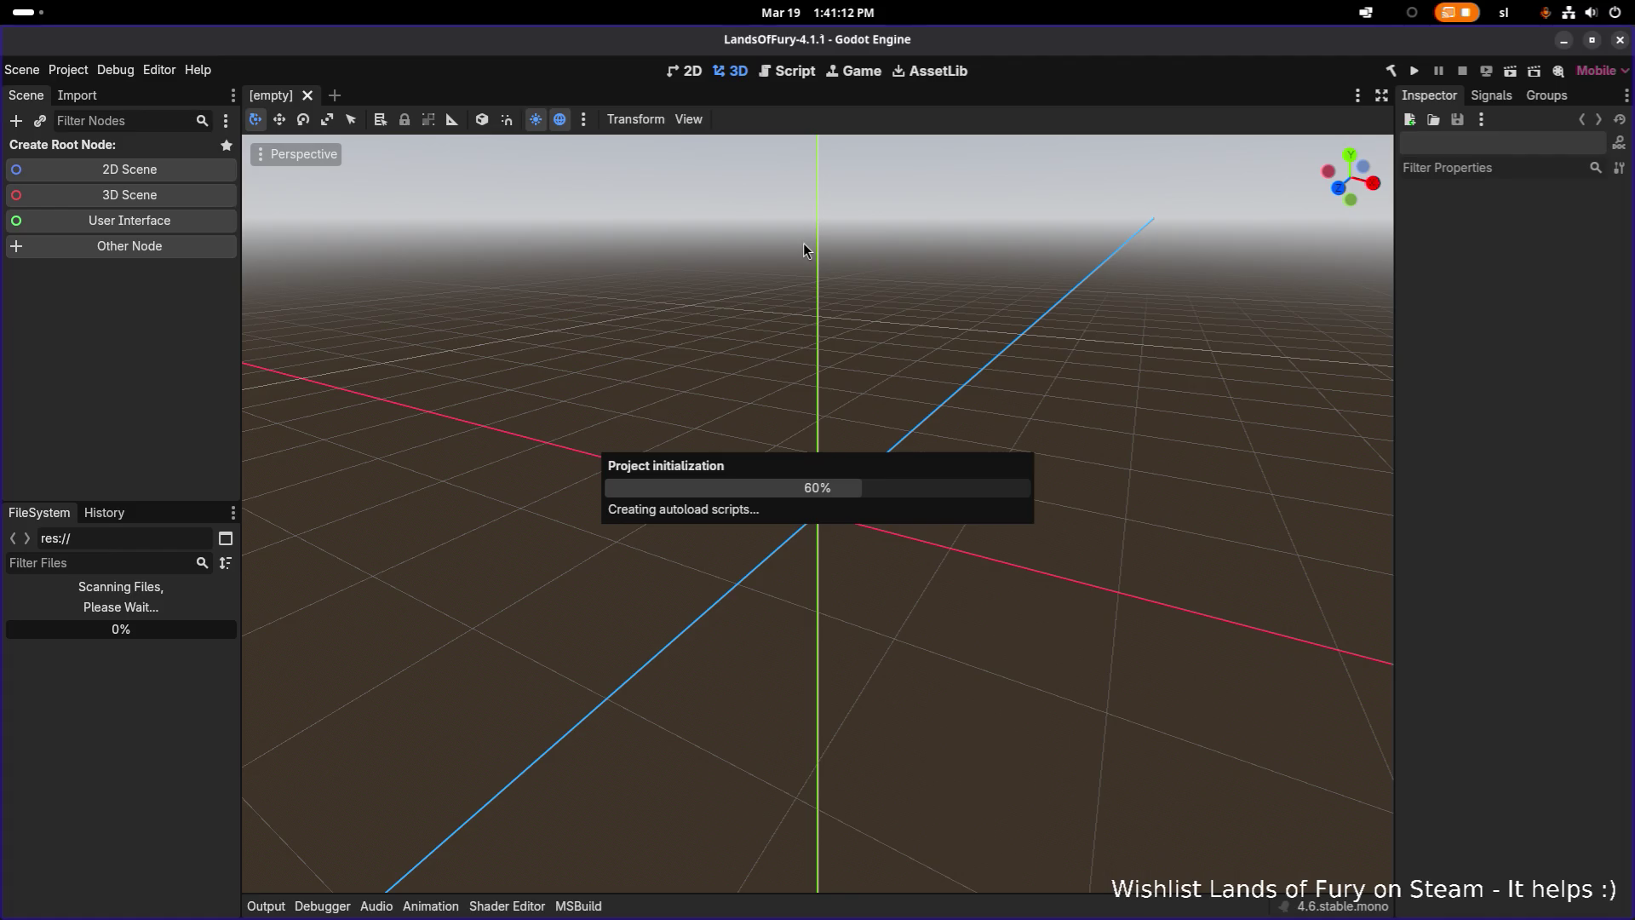
Return to Visual Studio Code at the forceUseItem line
key(alt+Tab)
key(alt+Tab)
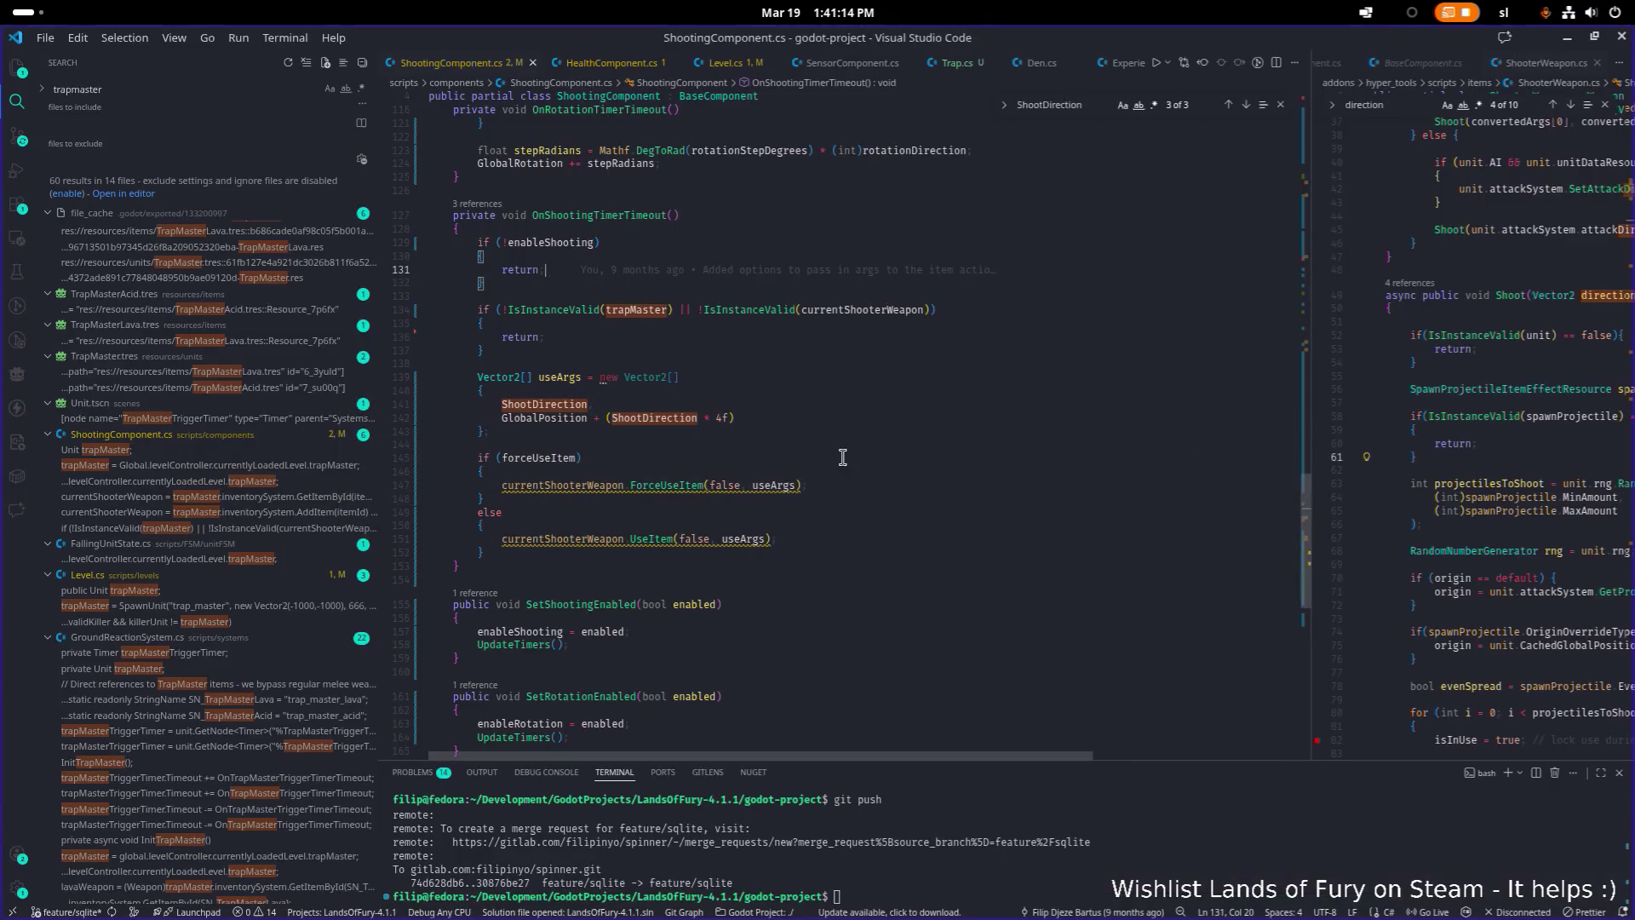
click(842, 457)
scroll(826, 460, up, 10)
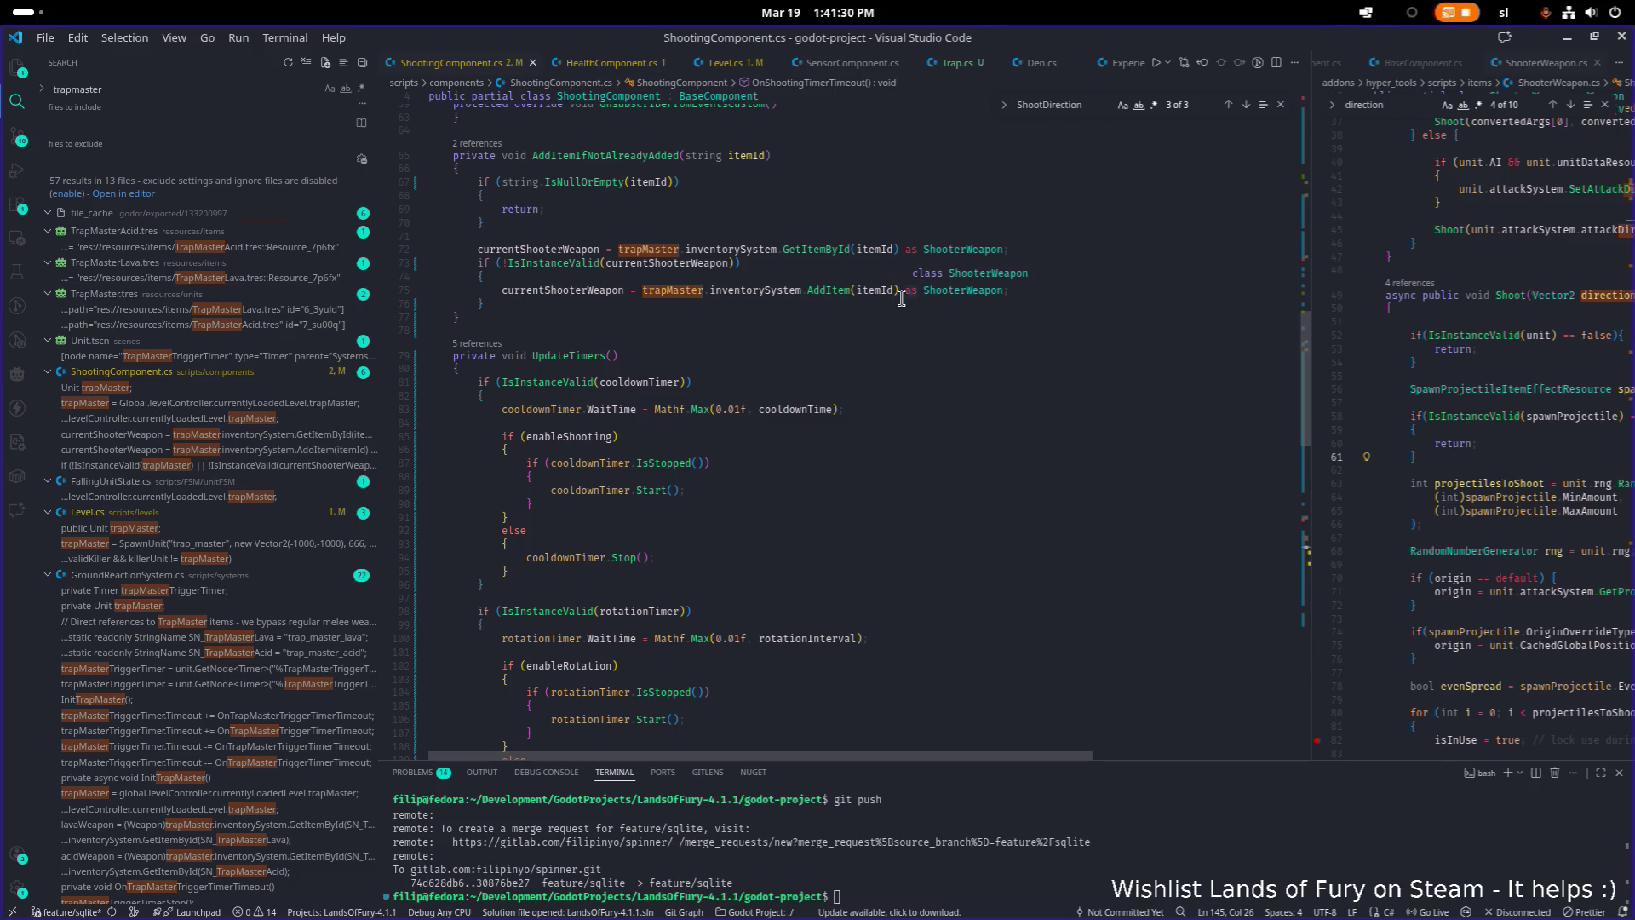
Open HealthComponent.cs in the right-hand editor group via Quick Open
click(1291, 350)
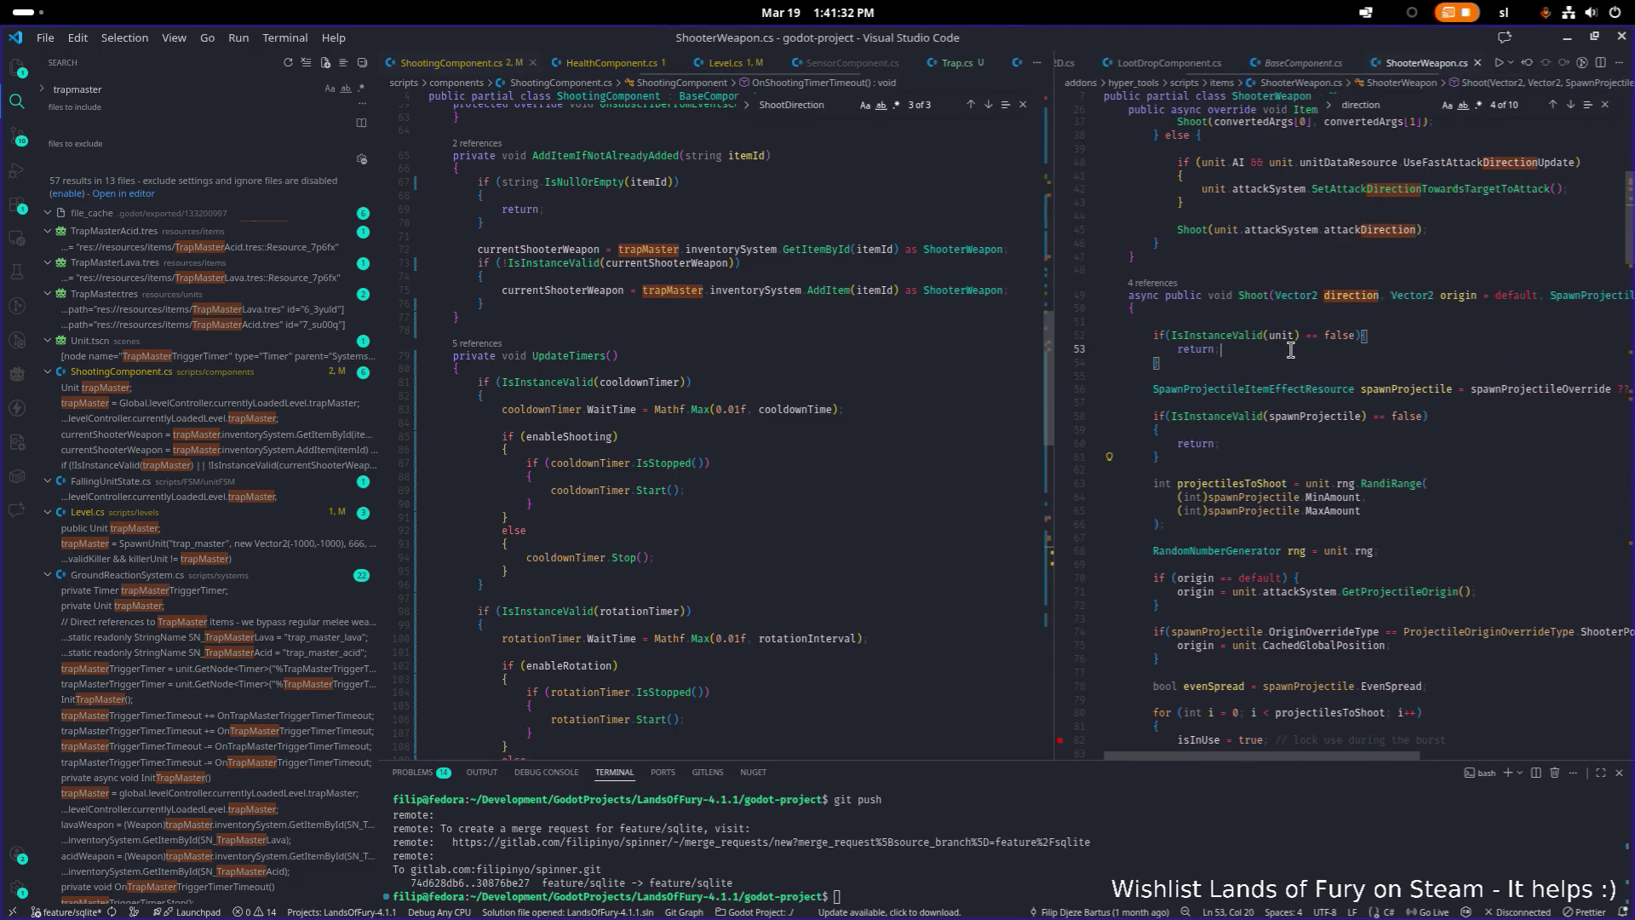
key(ctrl+p)
text(healthco)
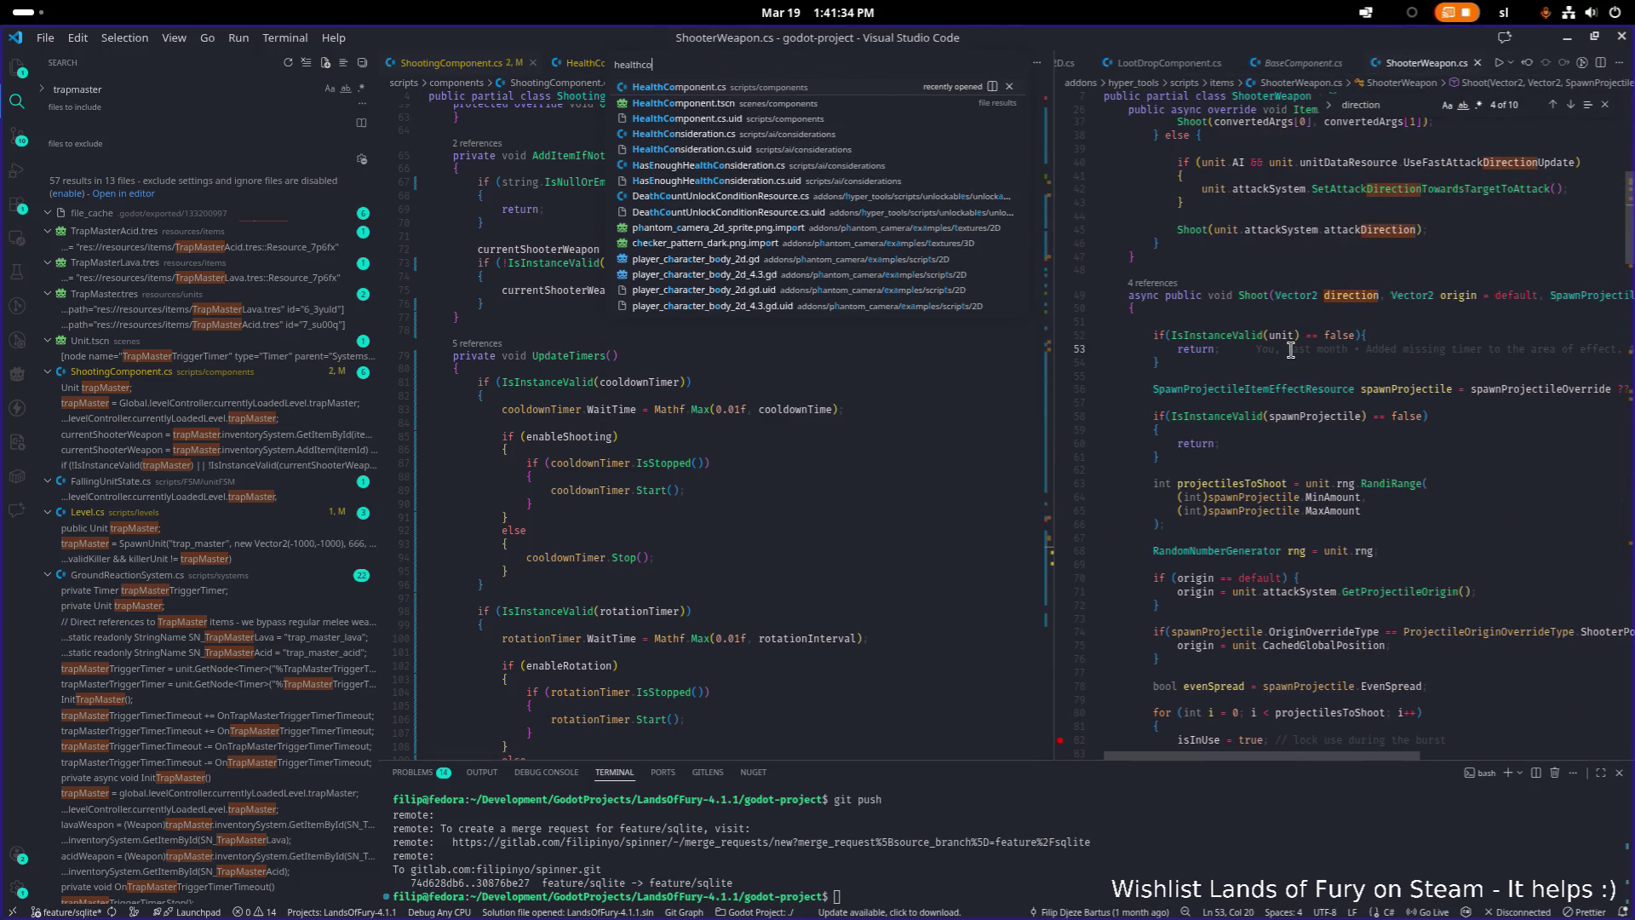
key(Return)
Find 'team' to reach the GetTeam method, widen that pane, and close the find box
text(team)
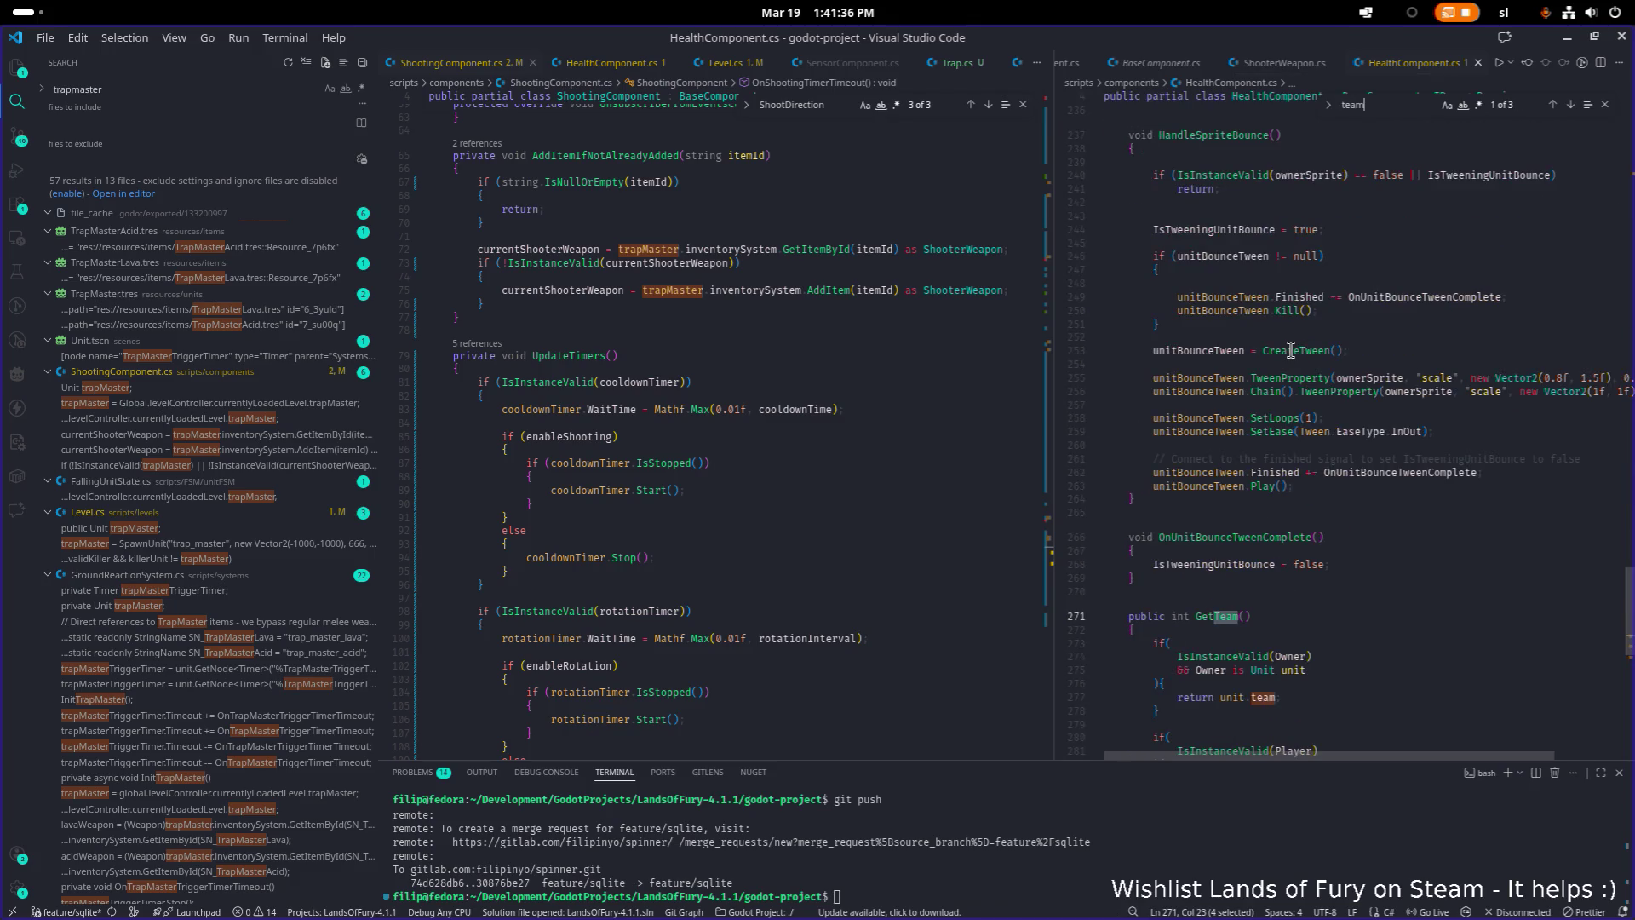
key(Return)
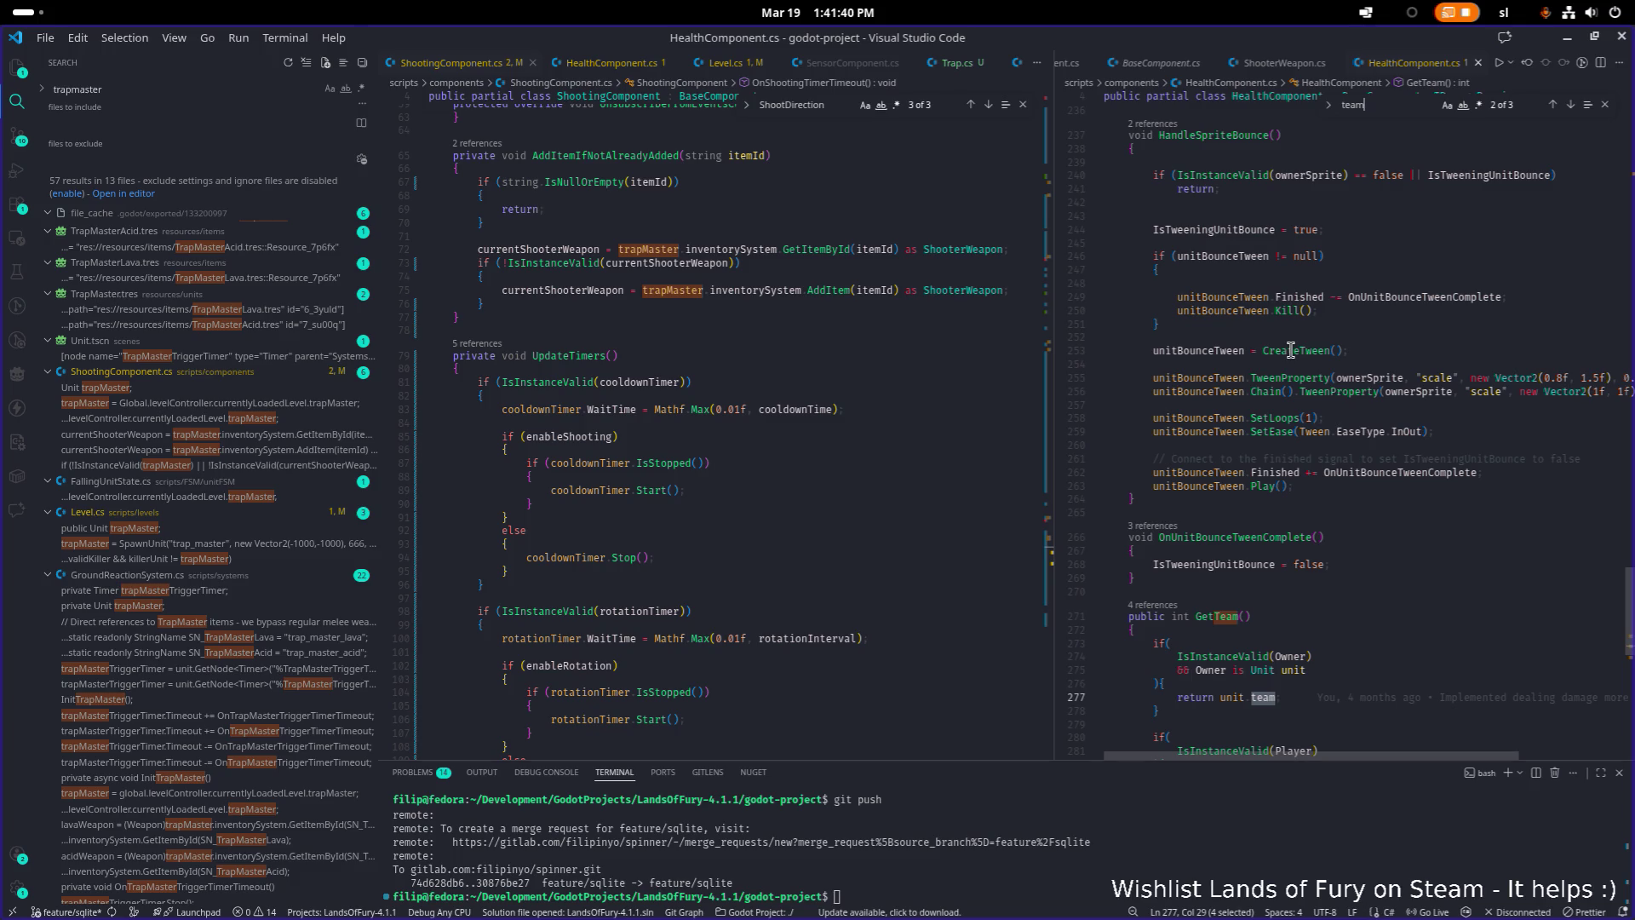
key(Return)
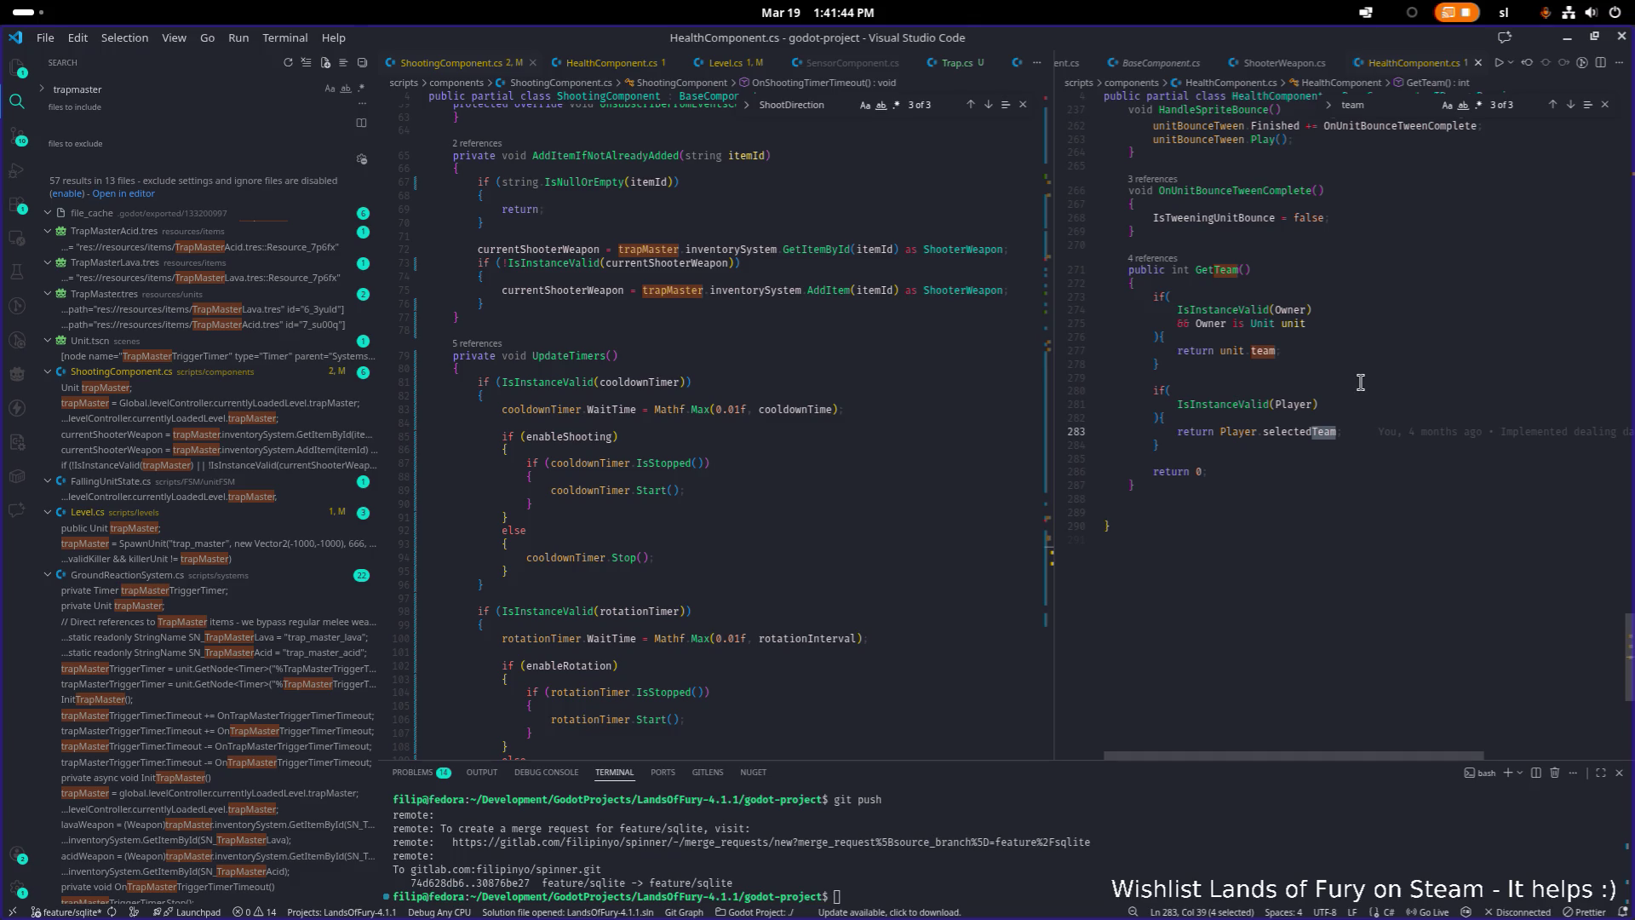
click(1241, 487)
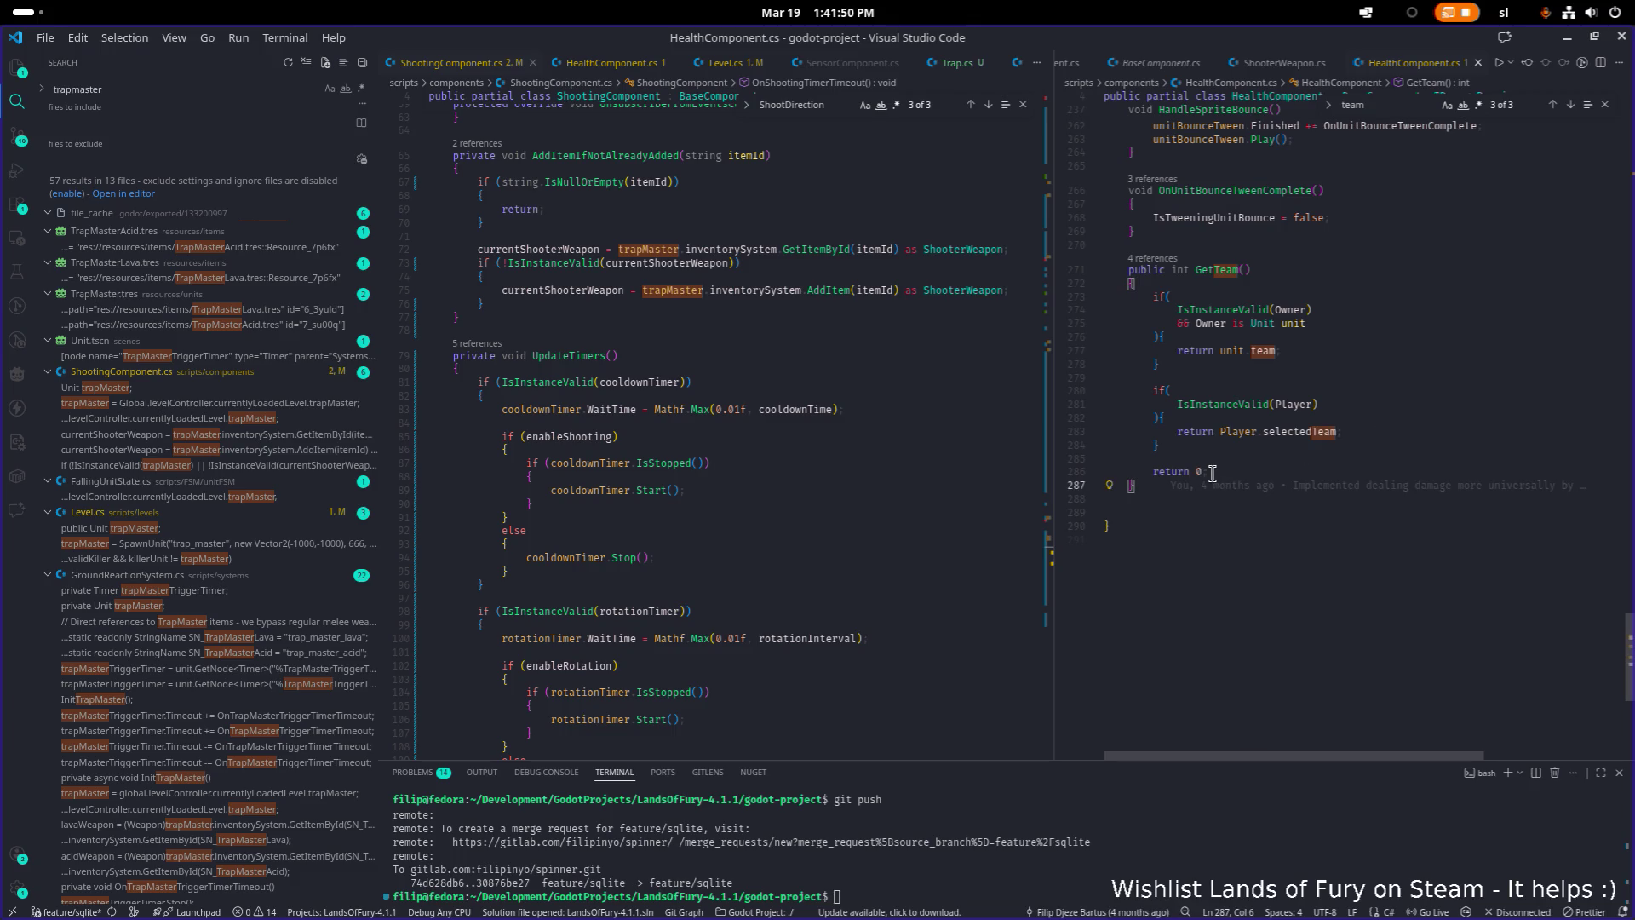
drag(1053, 452, 1013, 453)
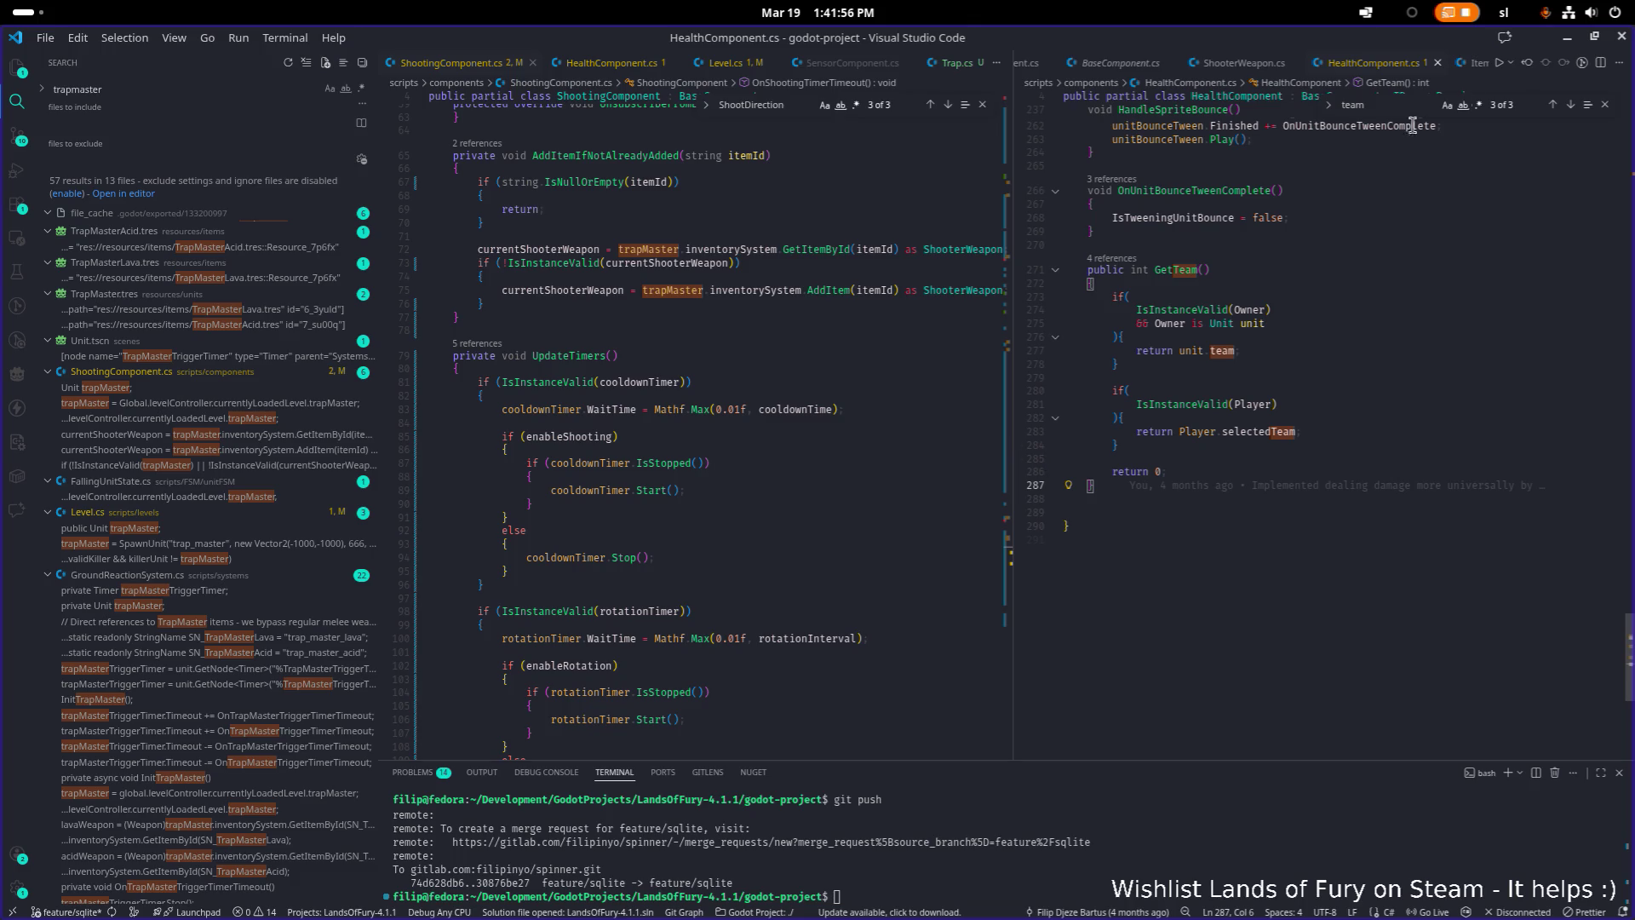
click(1605, 104)
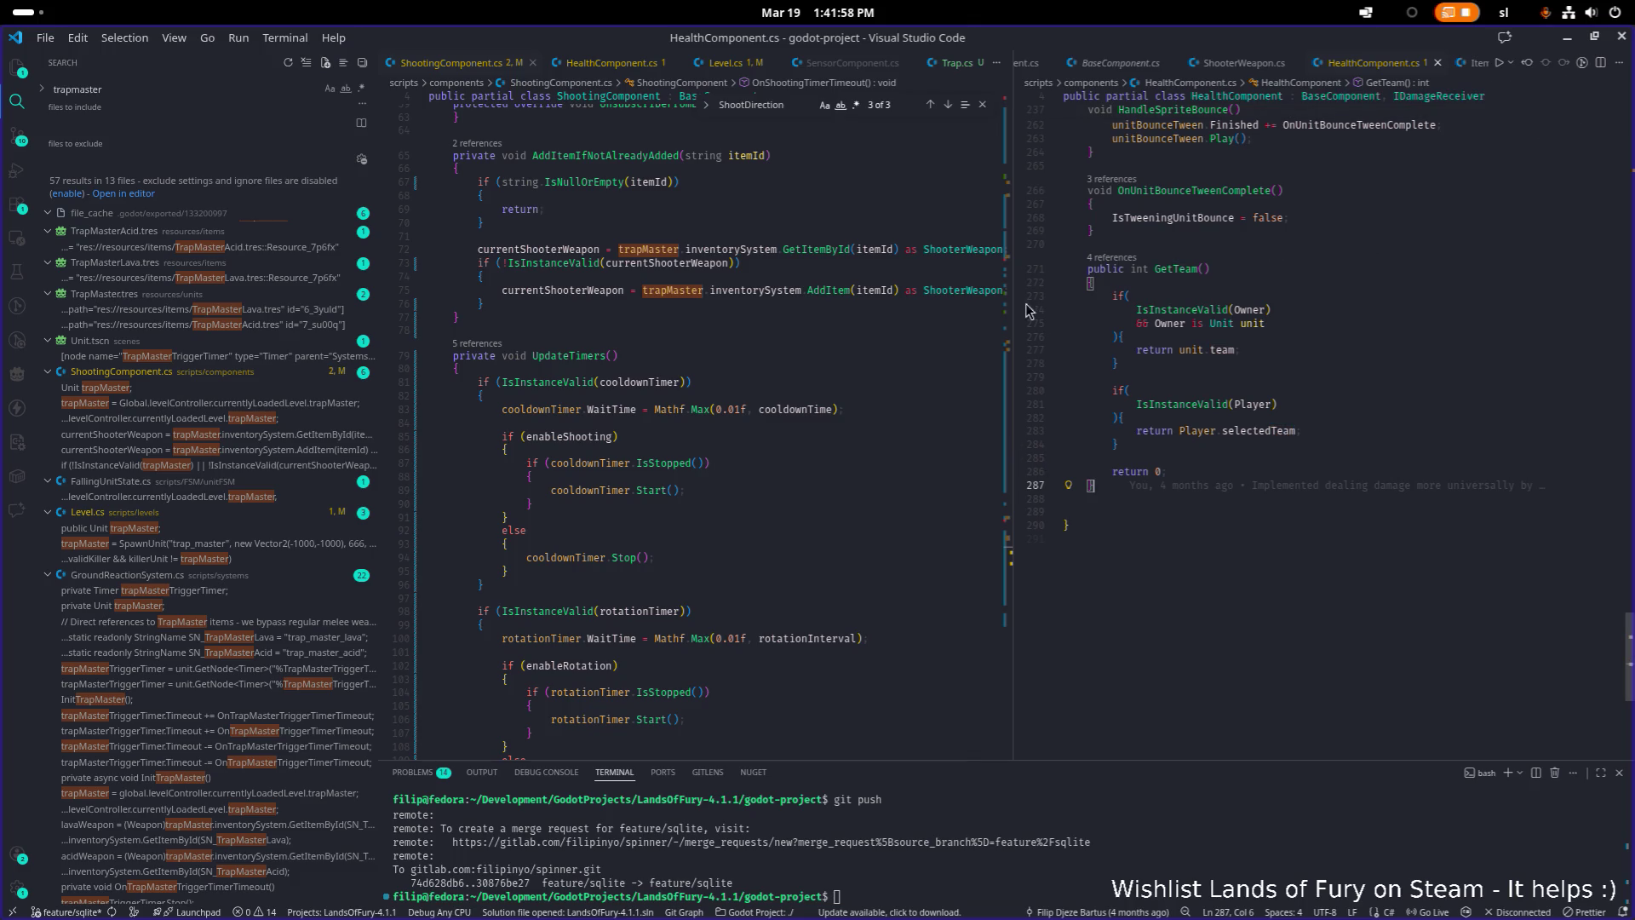
click(870, 330)
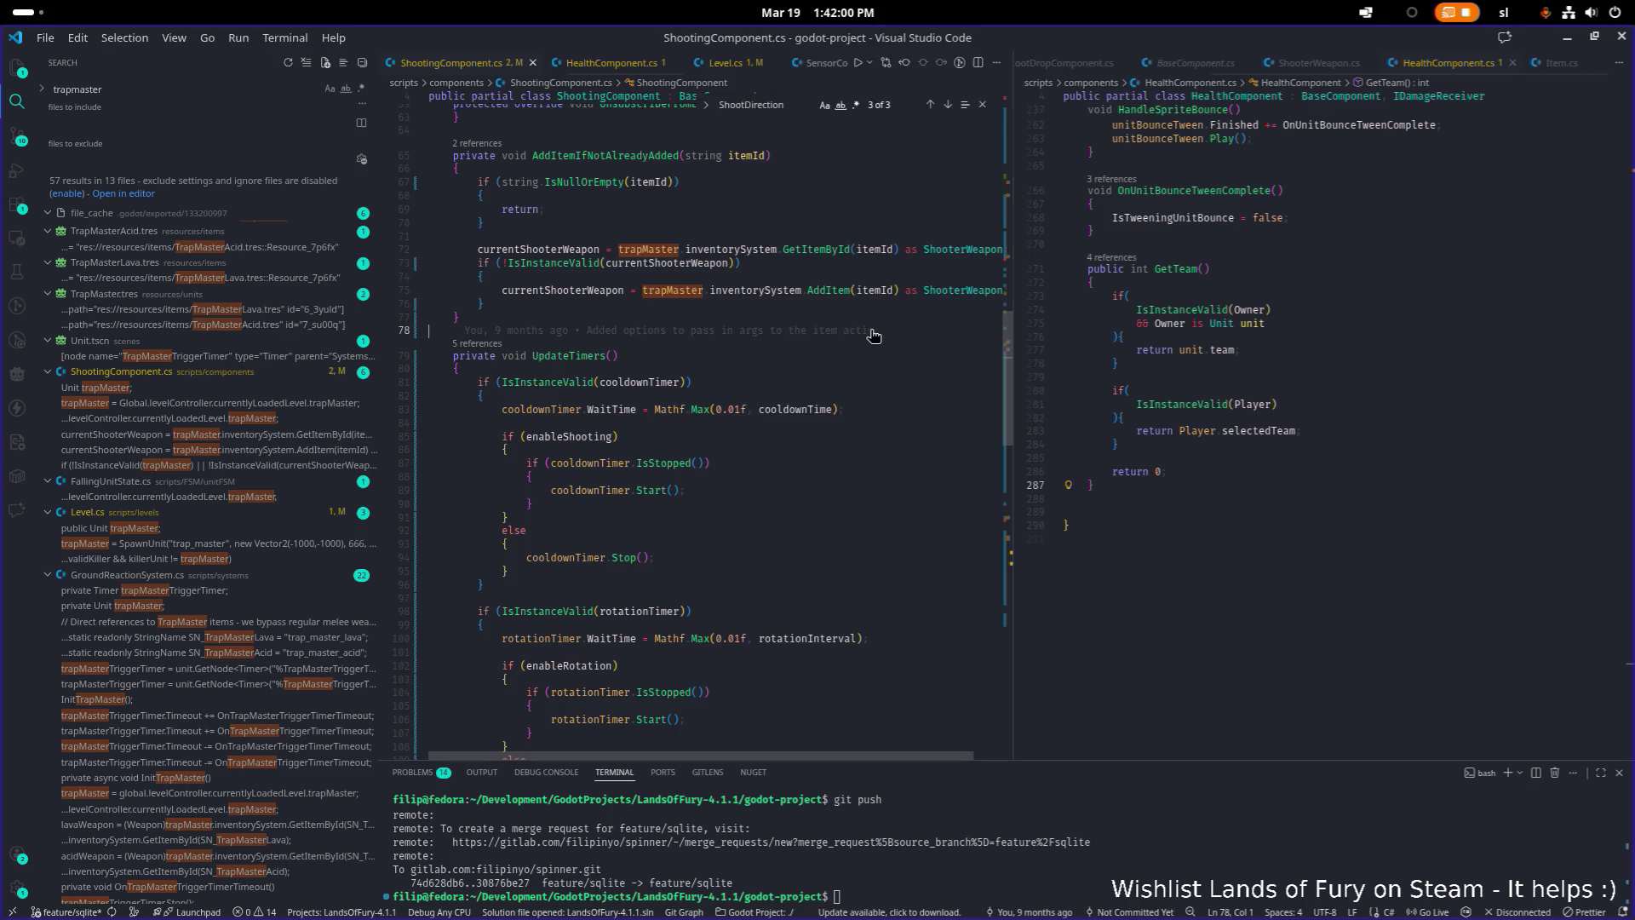
Open TrapMaster.tres and search it for 'team'
key(ctrl+p)
text(trapmaster)
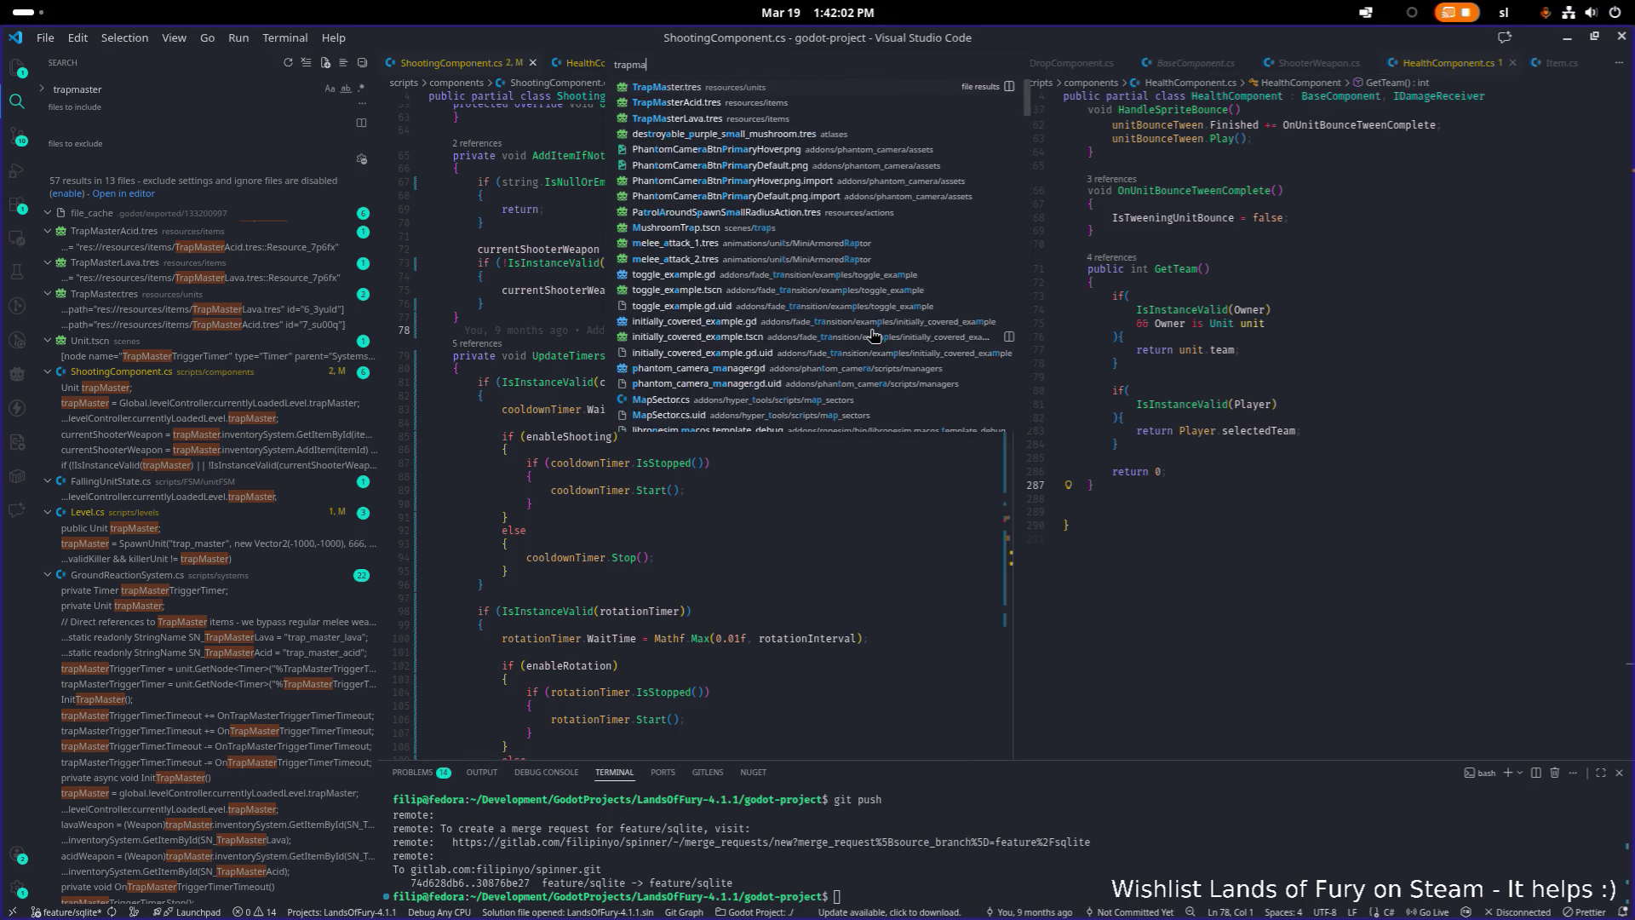
key(Return)
key(ctrl+f)
text(team)
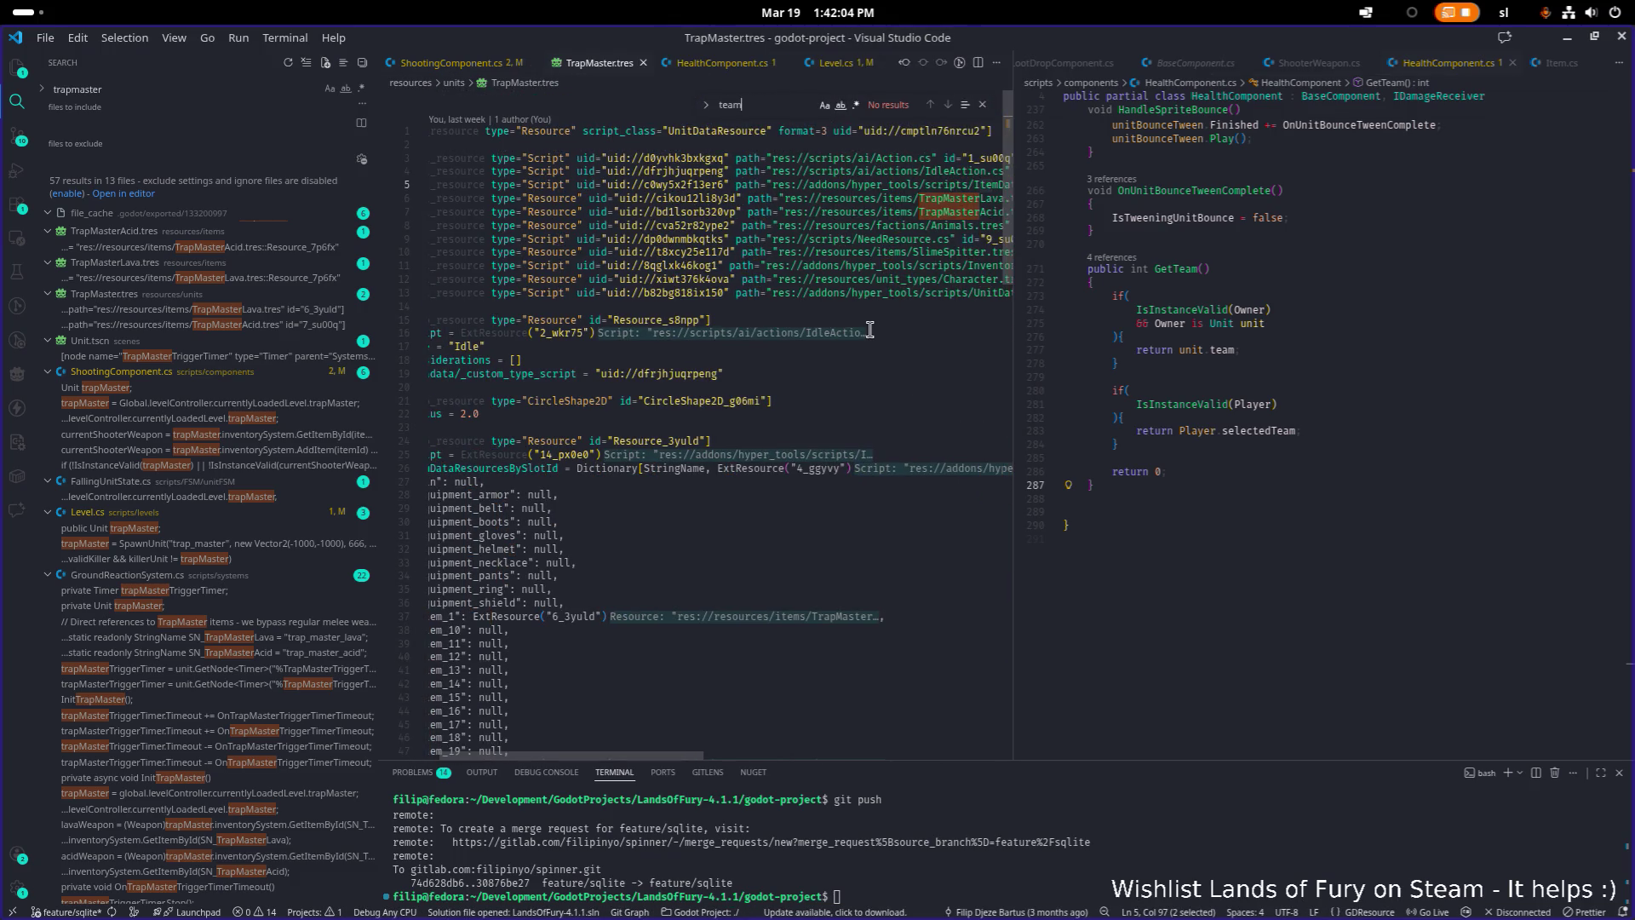
Search the workspace for 'trap_master' and jump to its spawn at line 149 of Level.cs
key(ctrl+shift+f)
text(trap_m,a)
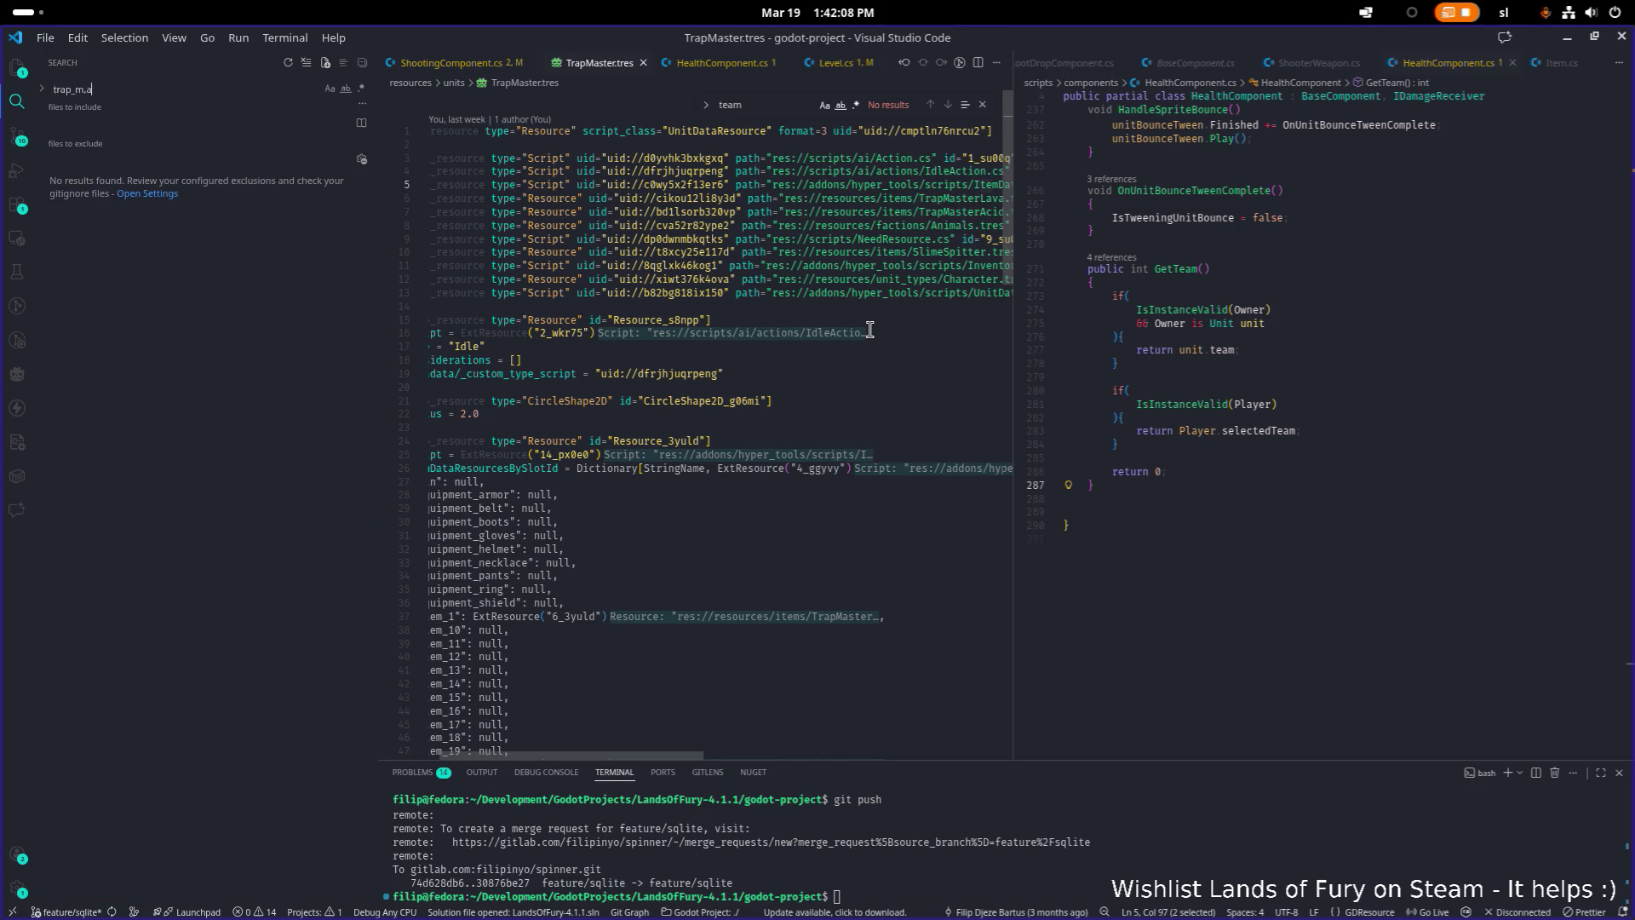
key(BackSpace)
key(BackSpace)
text(aster)
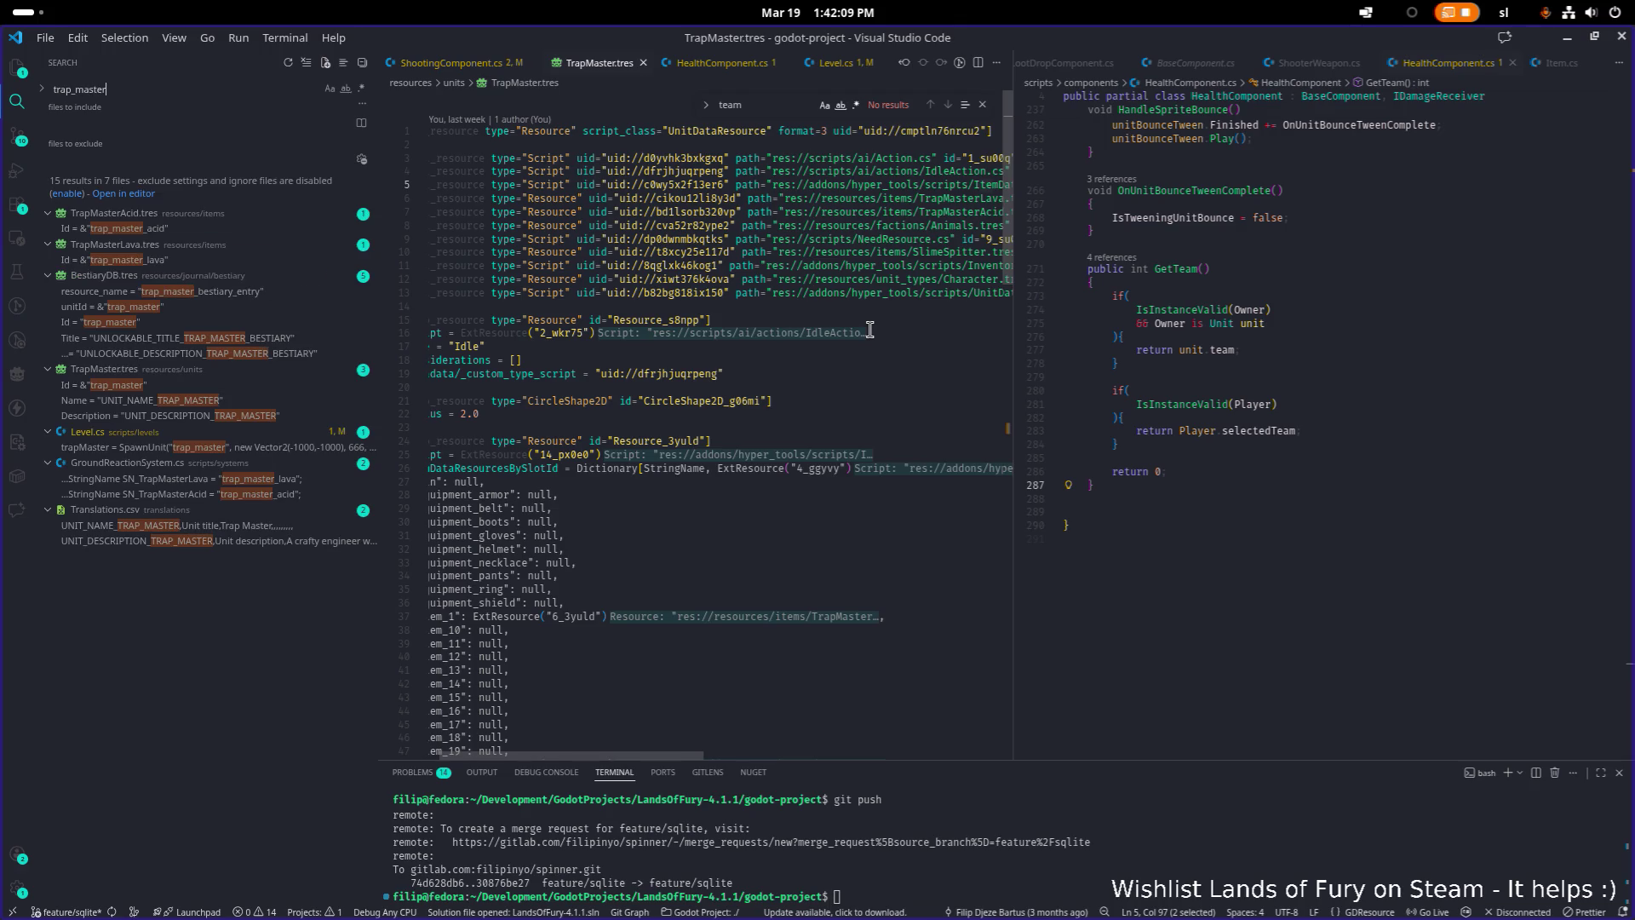
click(758, 315)
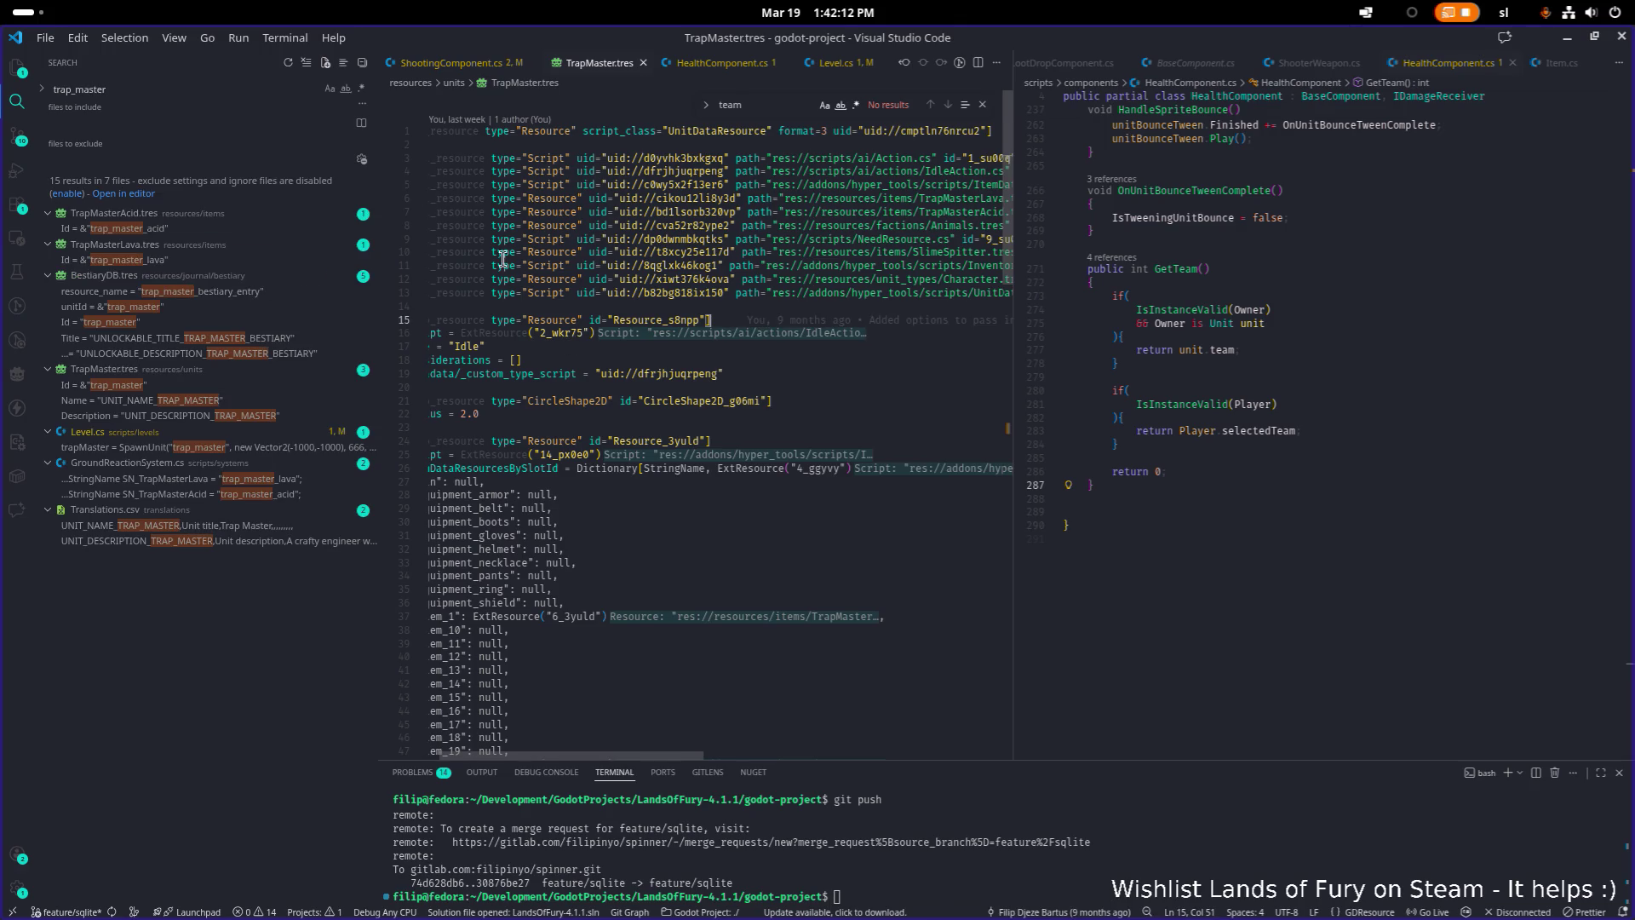
click(158, 94)
text(")
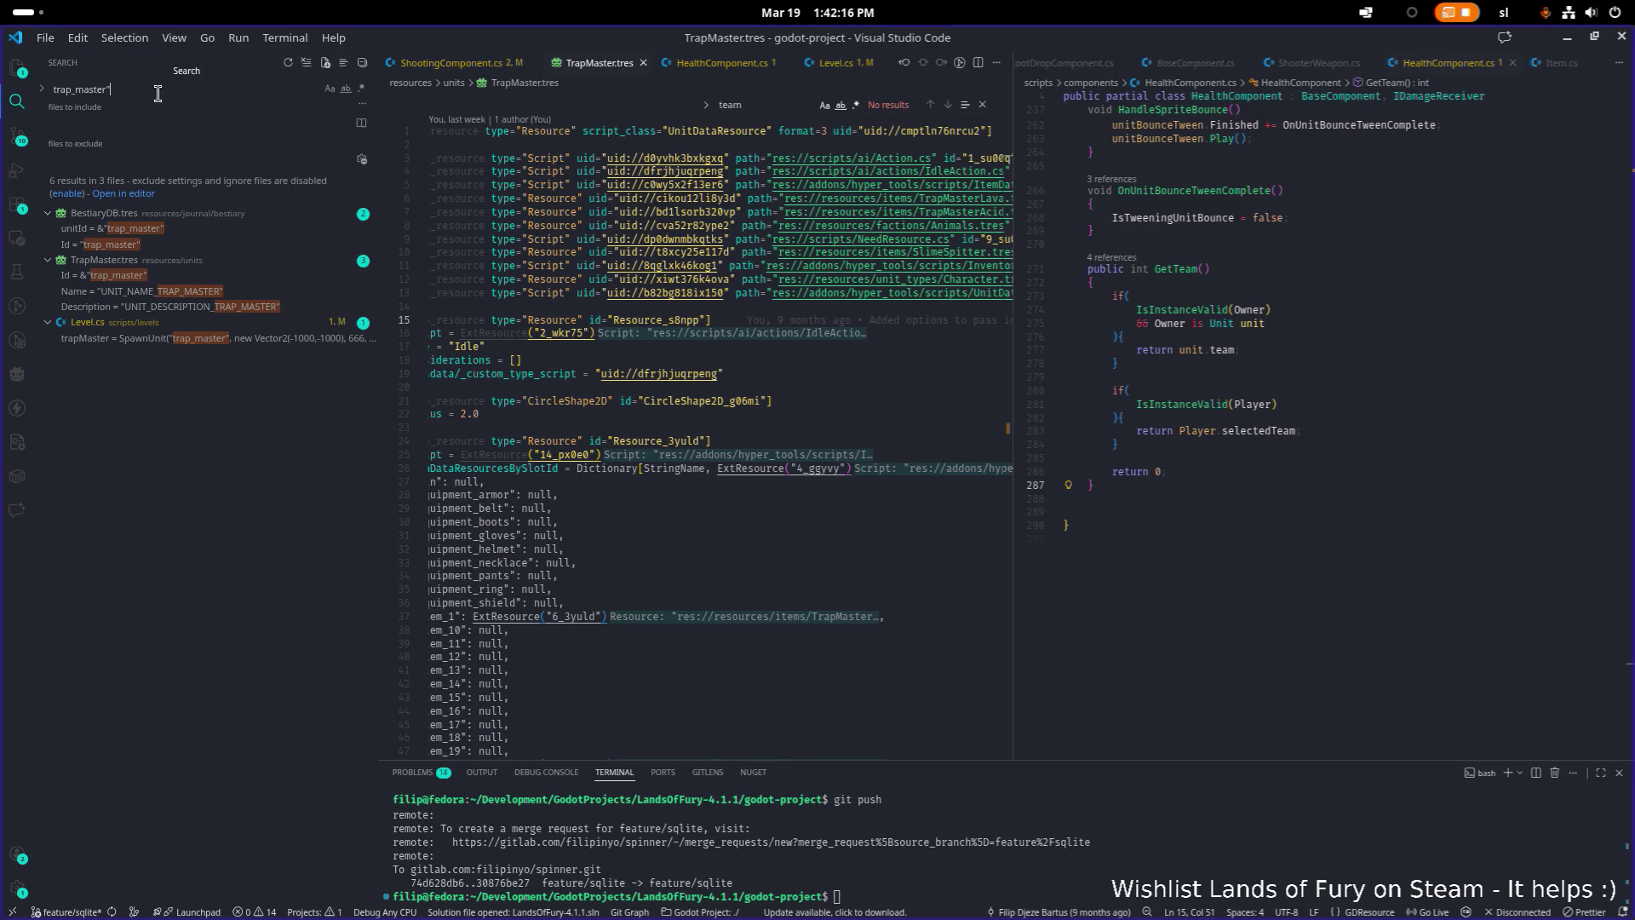
click(288, 338)
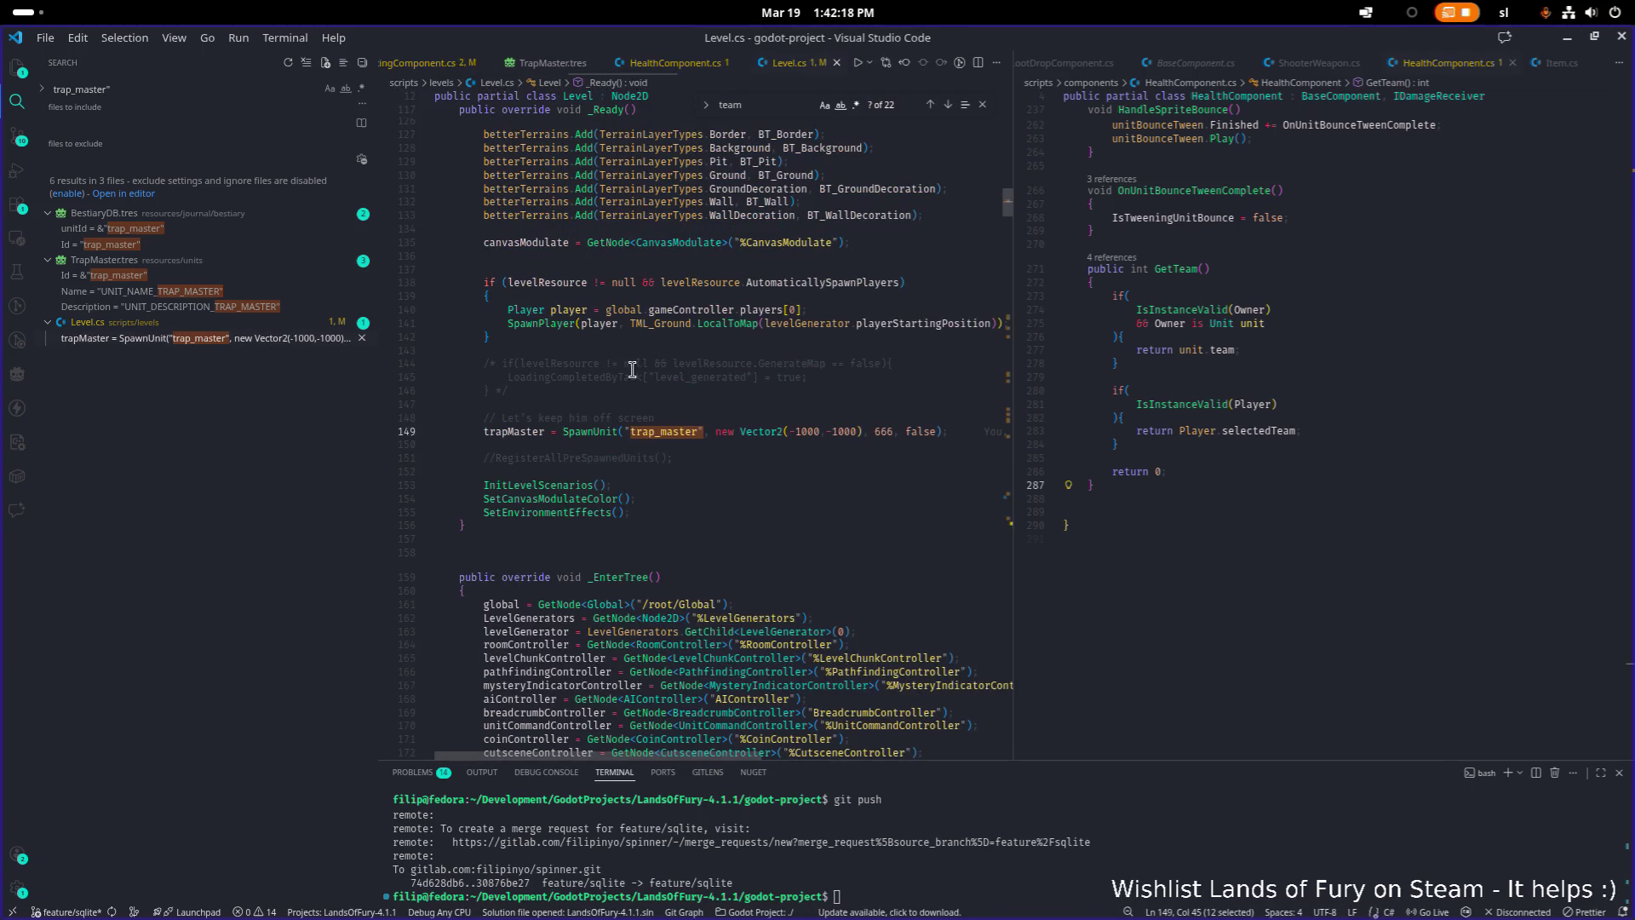
double_click(883, 432)
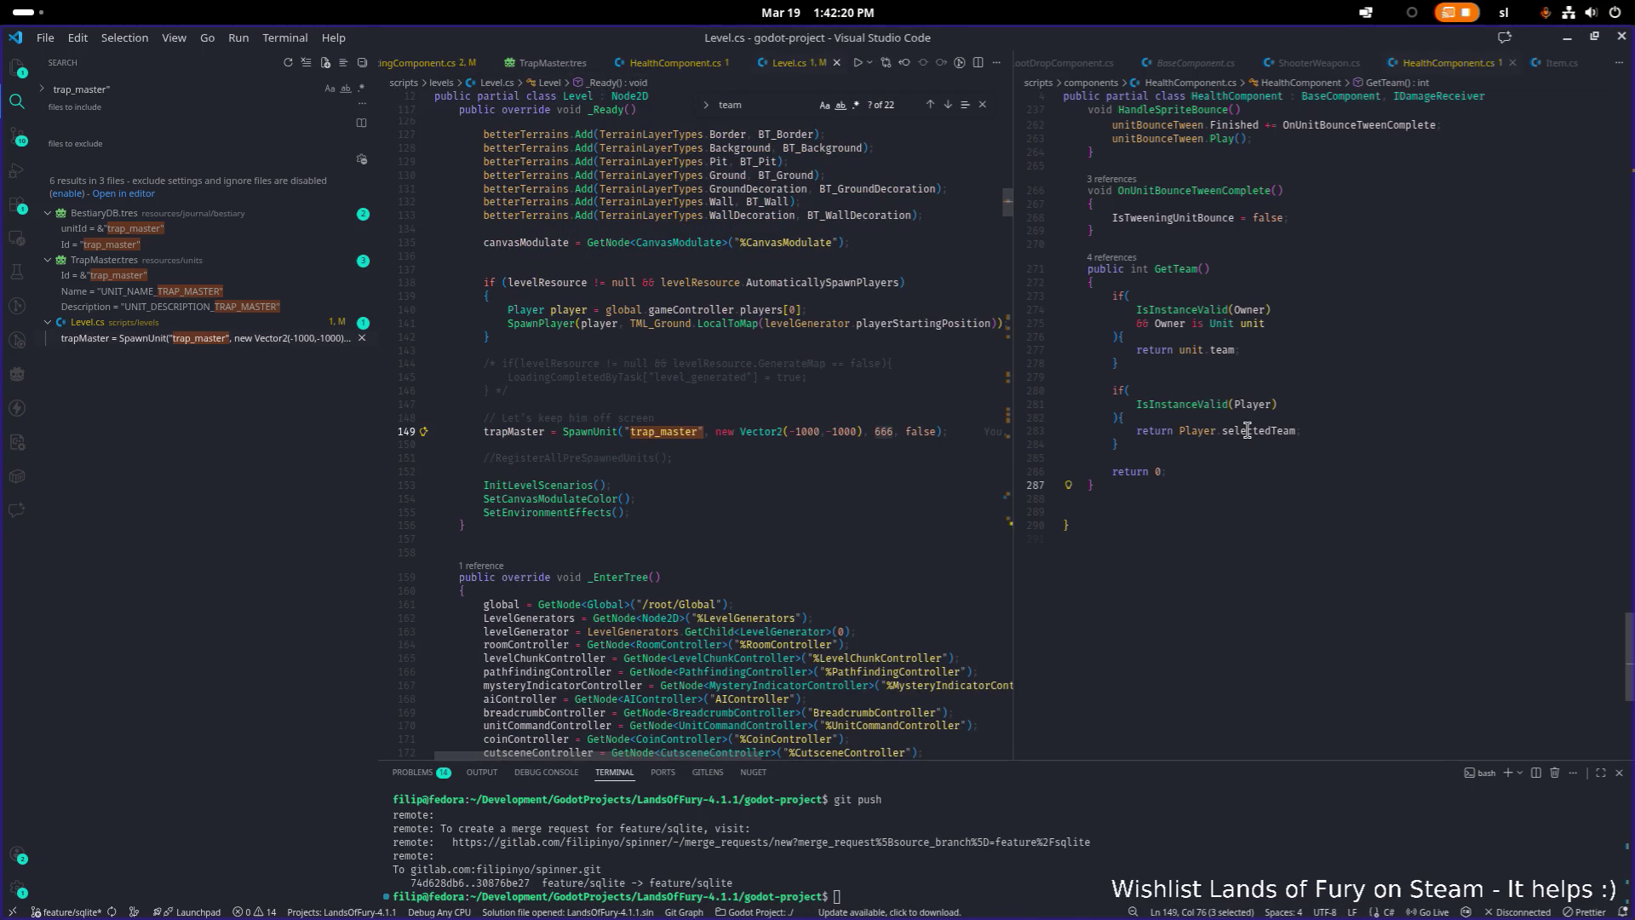
scroll(1247, 430, up, 20)
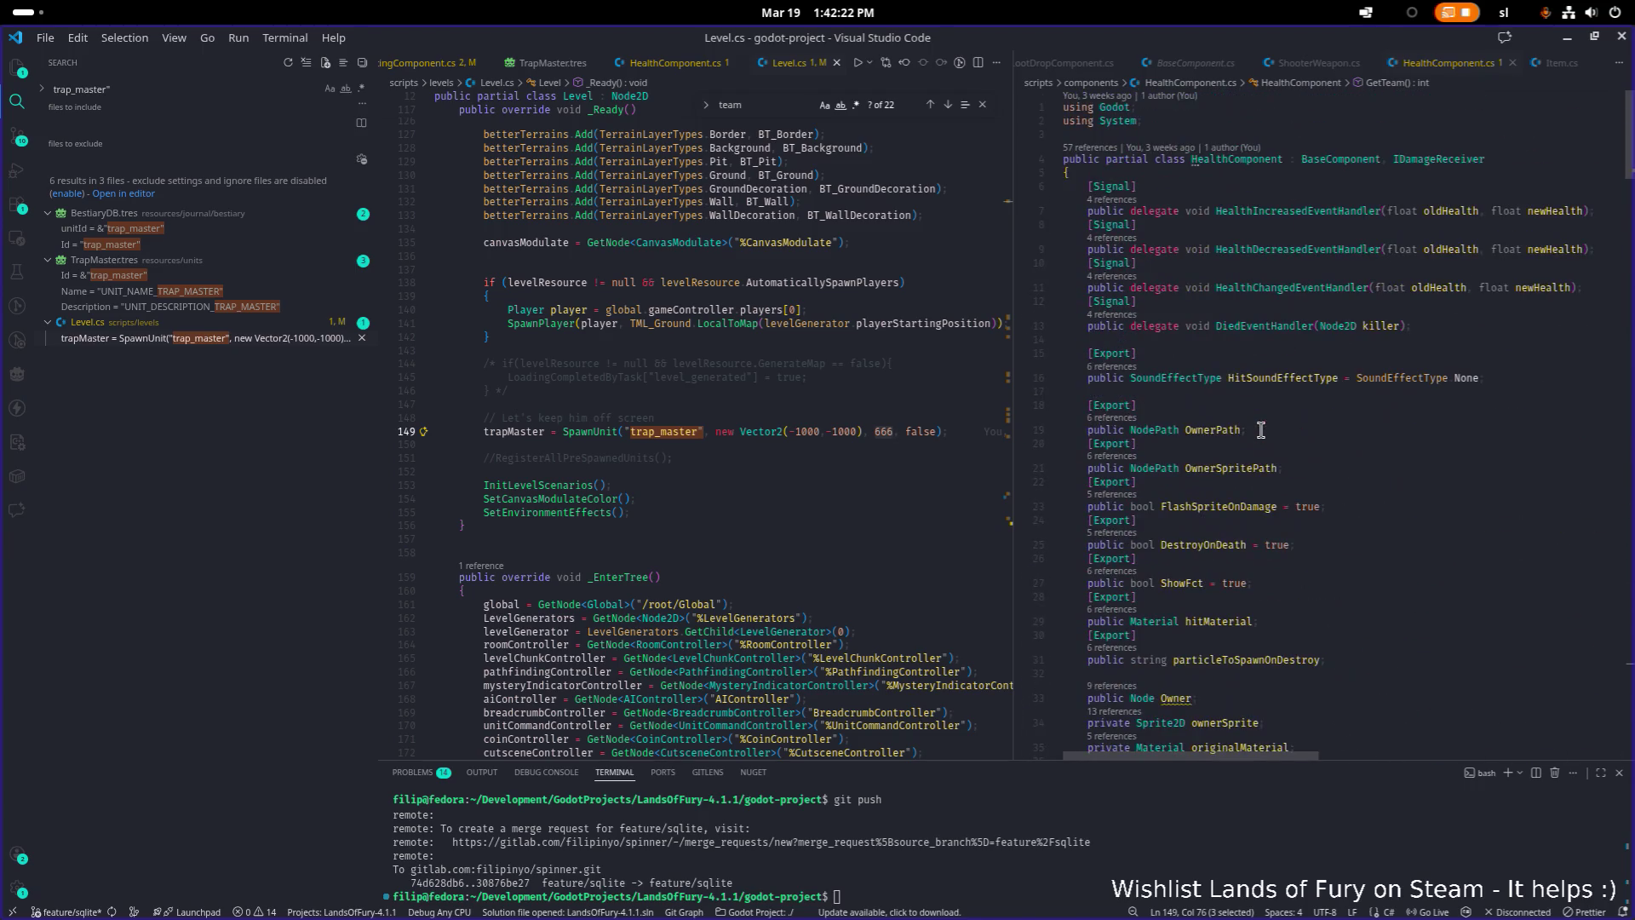
Add an [Export] attribute below the HitSoundEffectType field in HealthComponent.cs
click(1356, 326)
click(1444, 341)
scroll(1358, 477, down, 3)
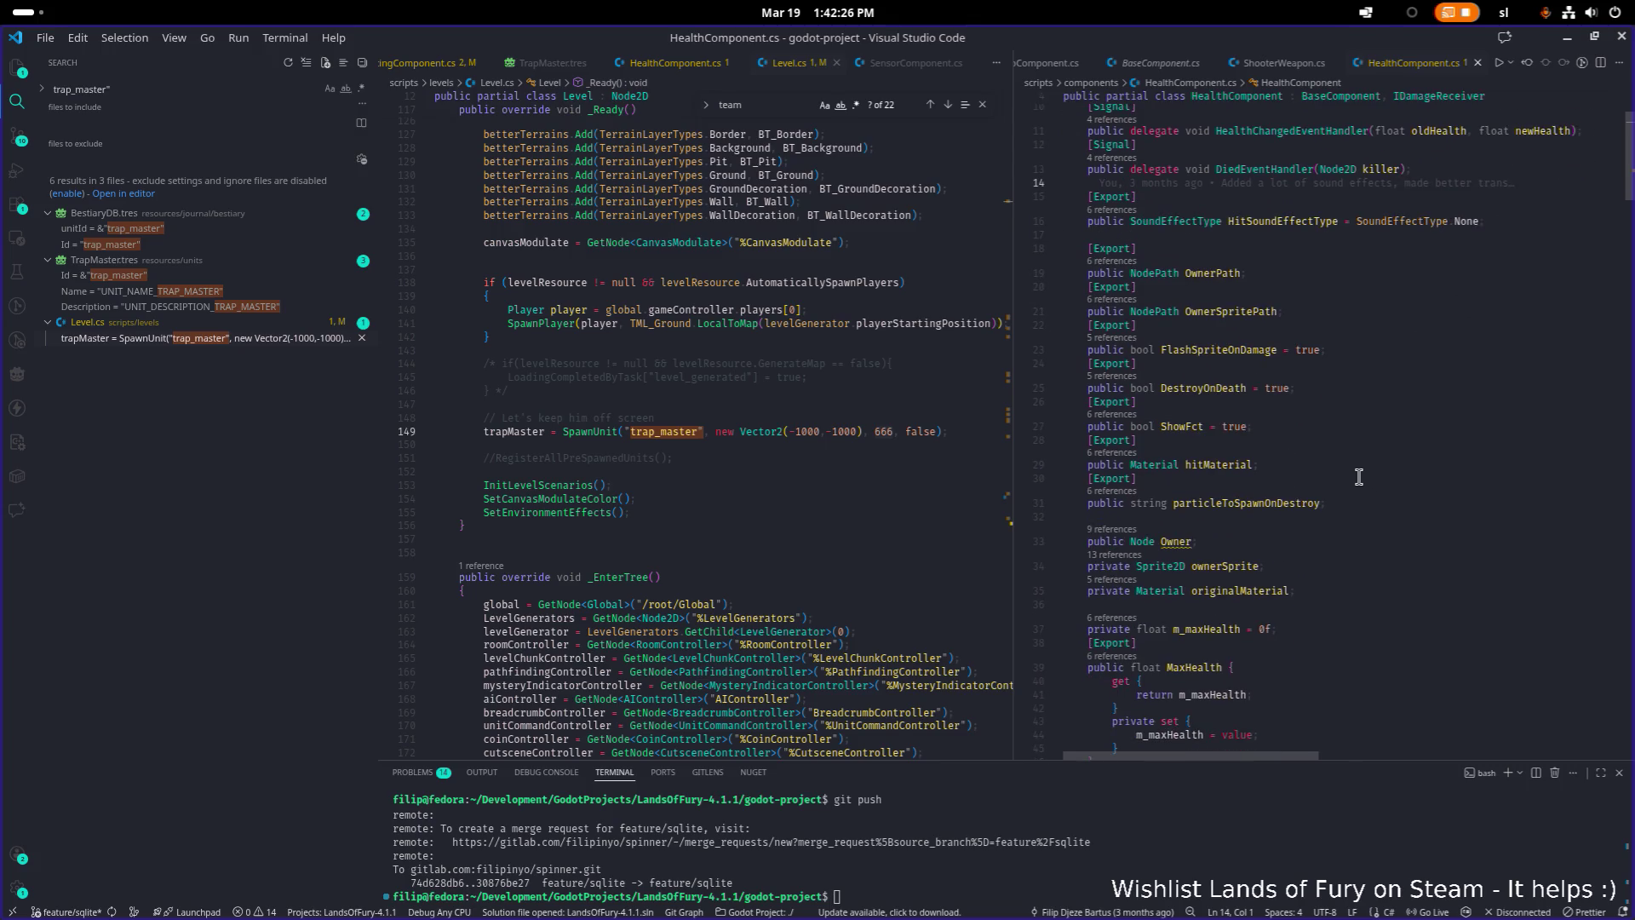
scroll(1396, 503, up, 2)
click(1522, 298)
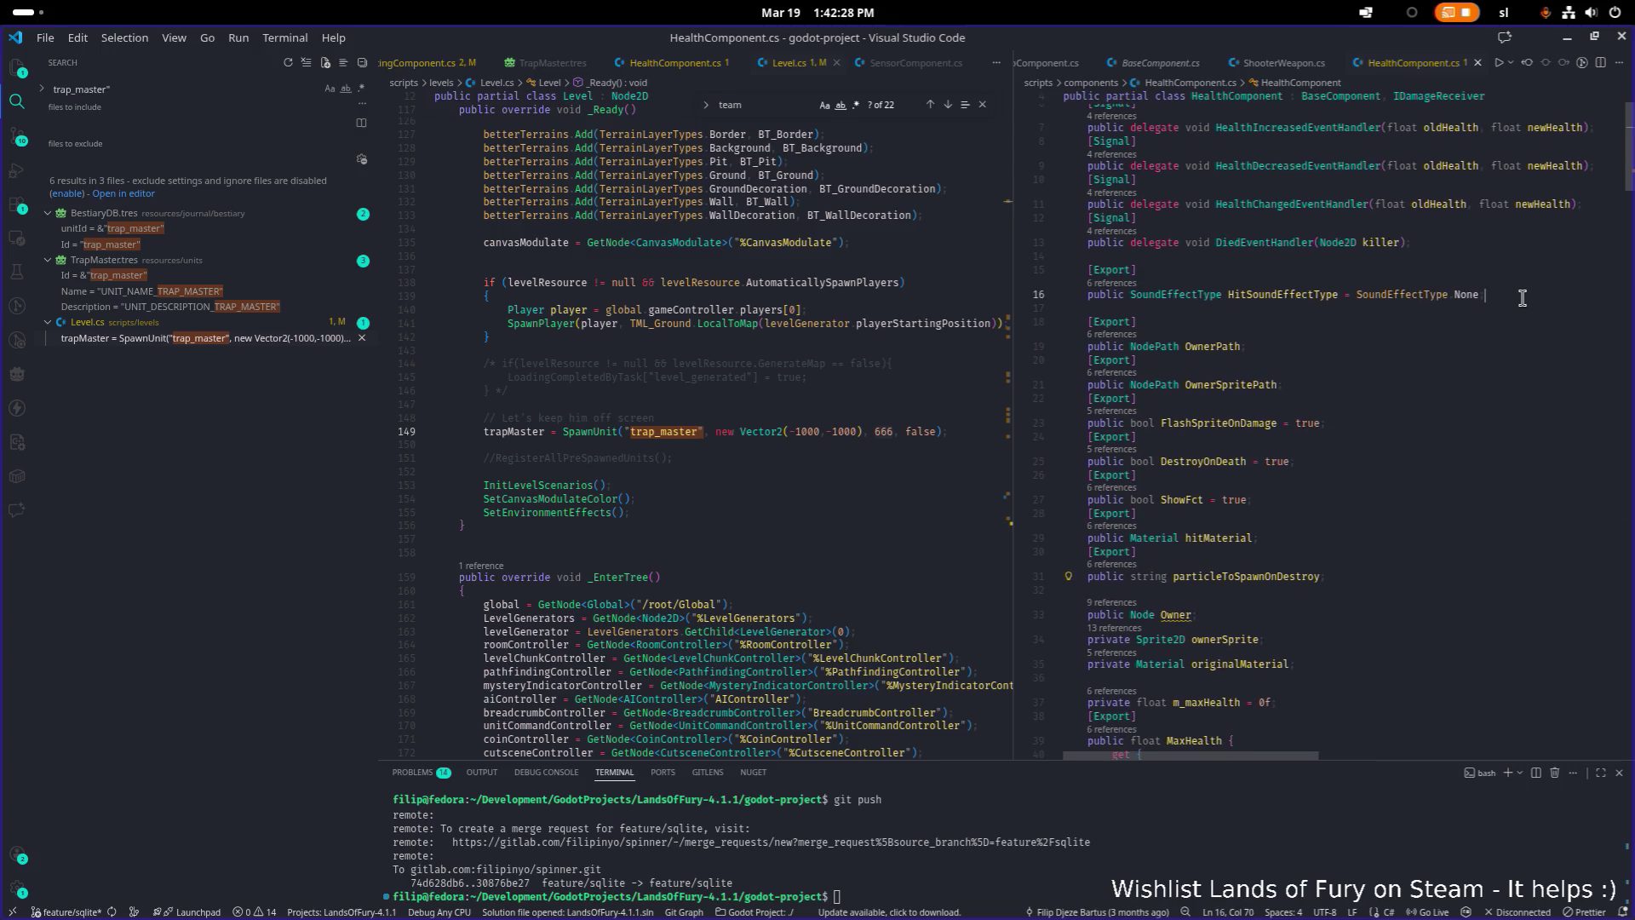
key(Return)
key(Return)
text([E)
key(Return)
Declare 'public int Team = -1;' under it and save the file
scroll(1522, 298, down, 4)
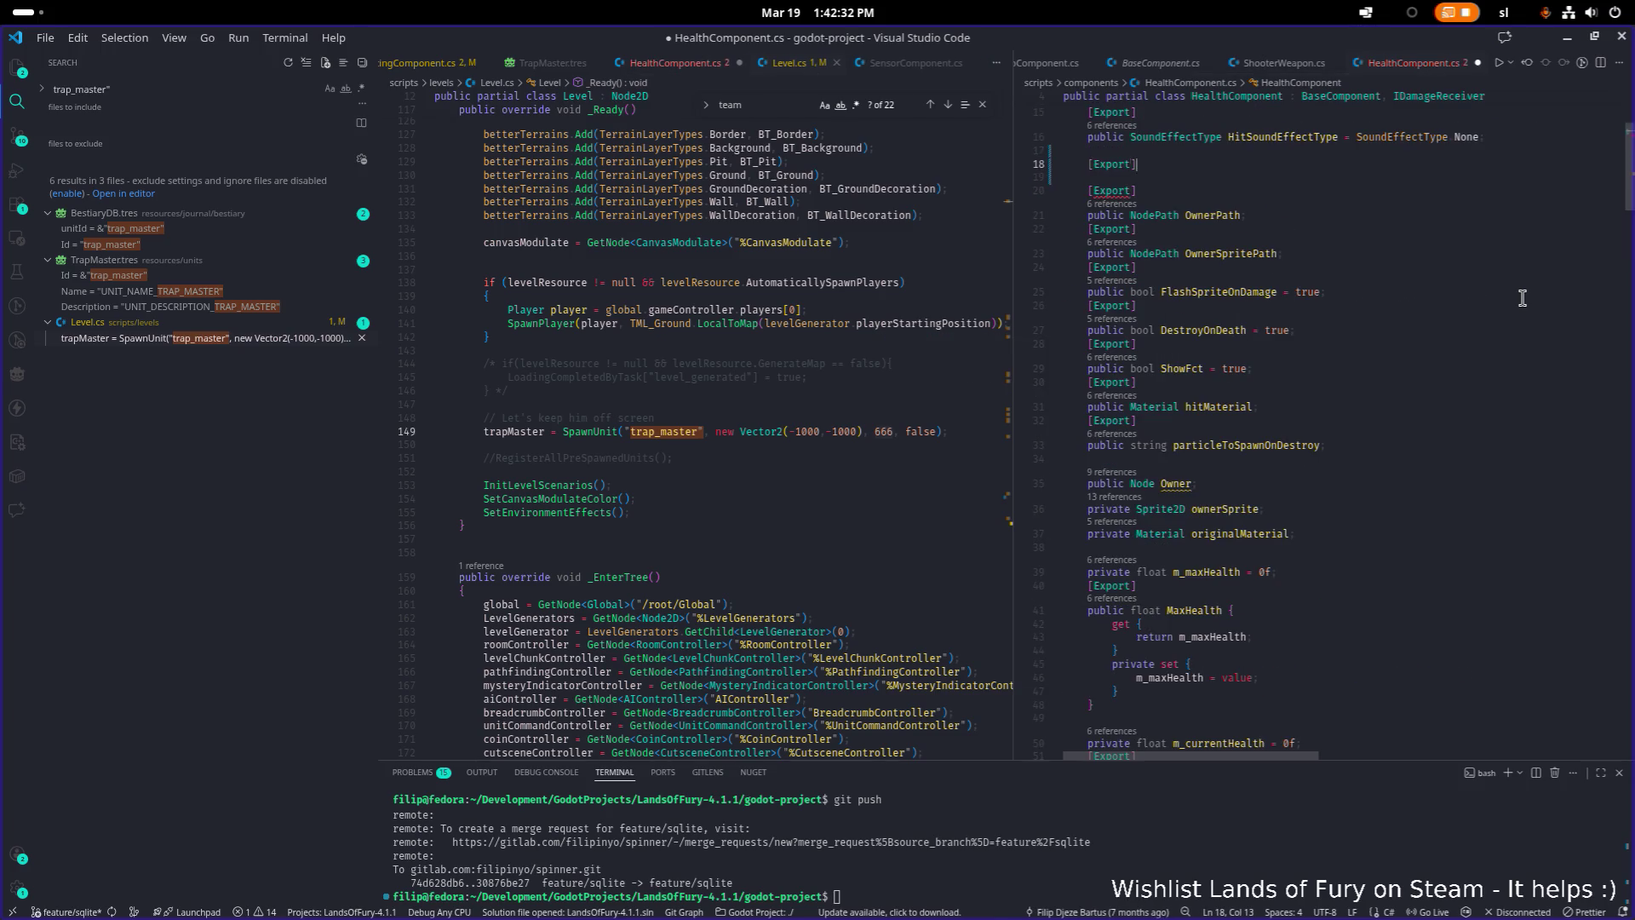
scroll(1521, 294, up, 2)
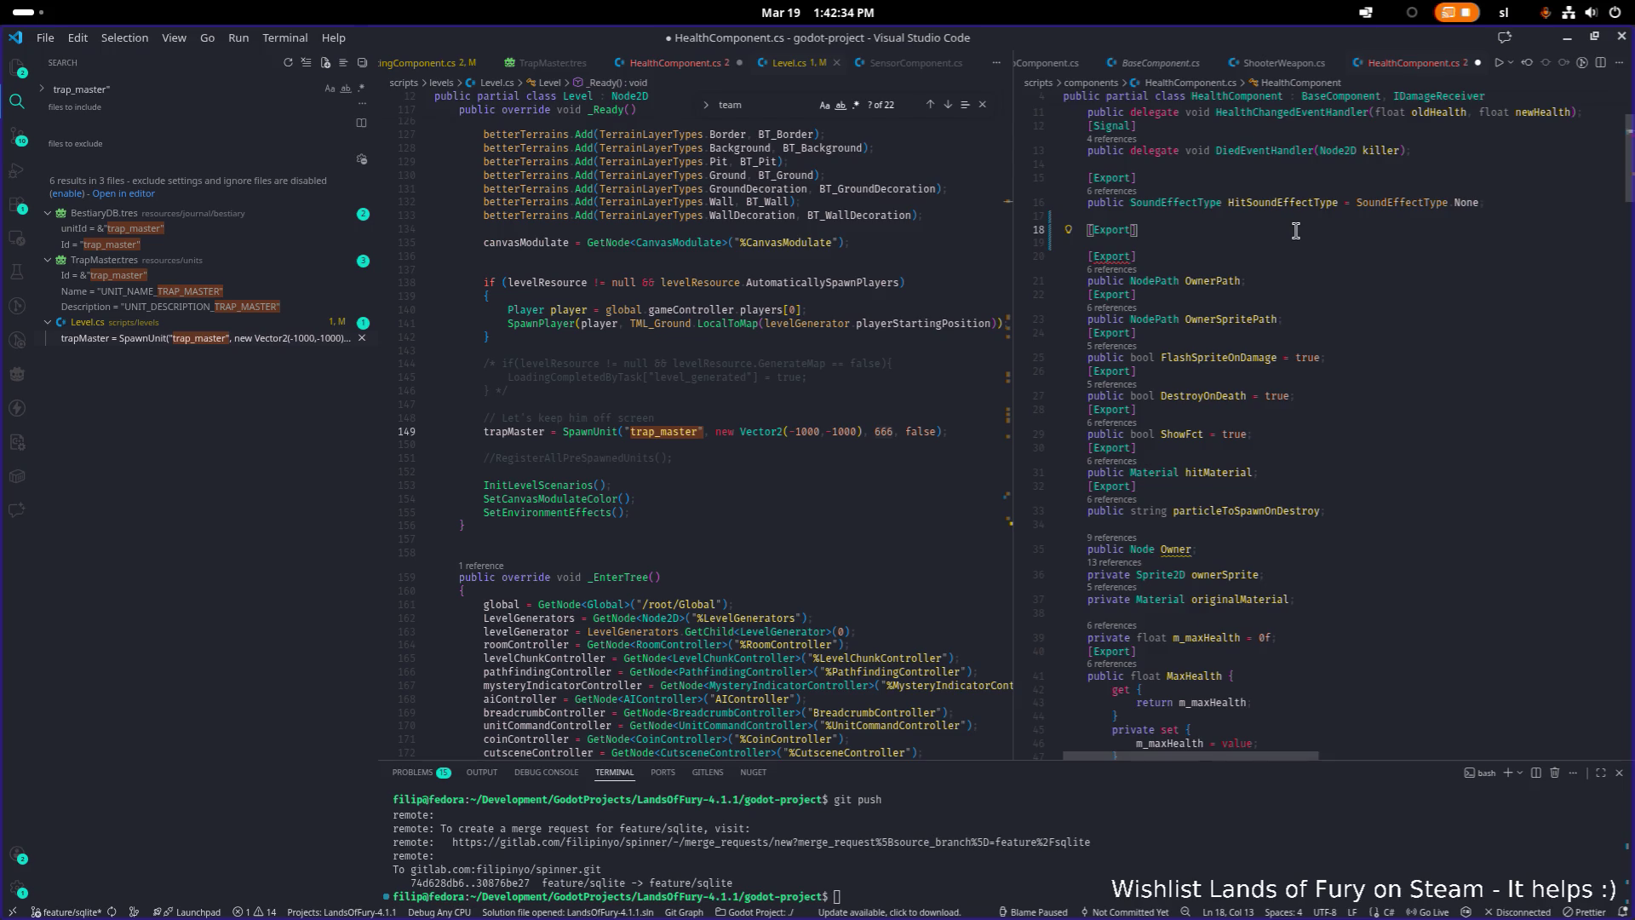
key(Return)
text(public int)
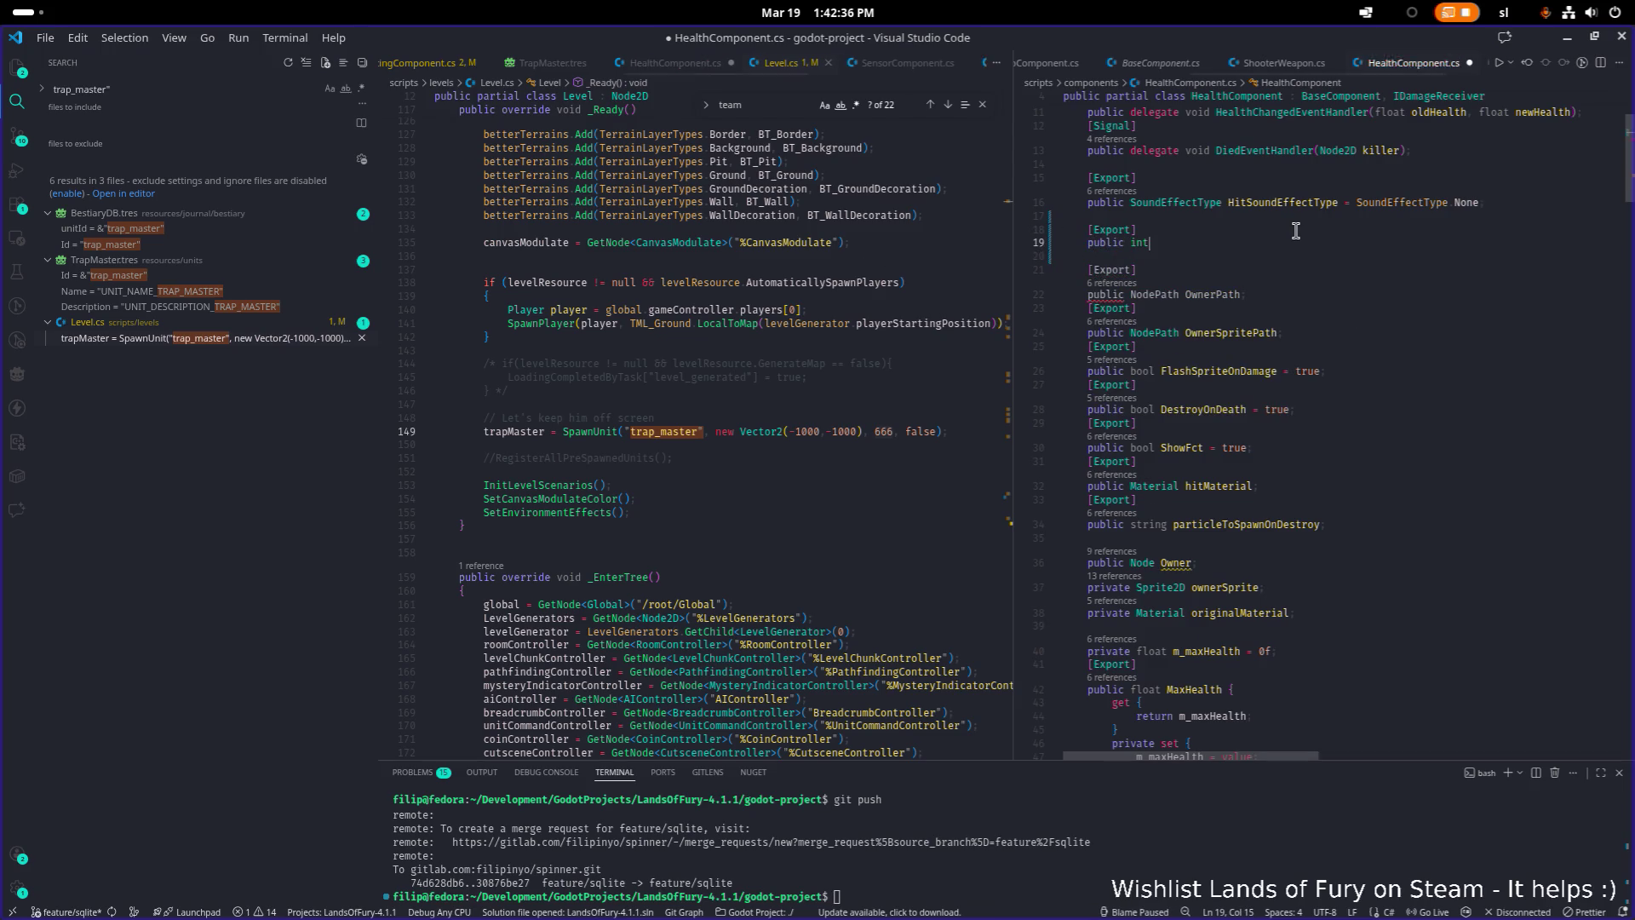
text( T)
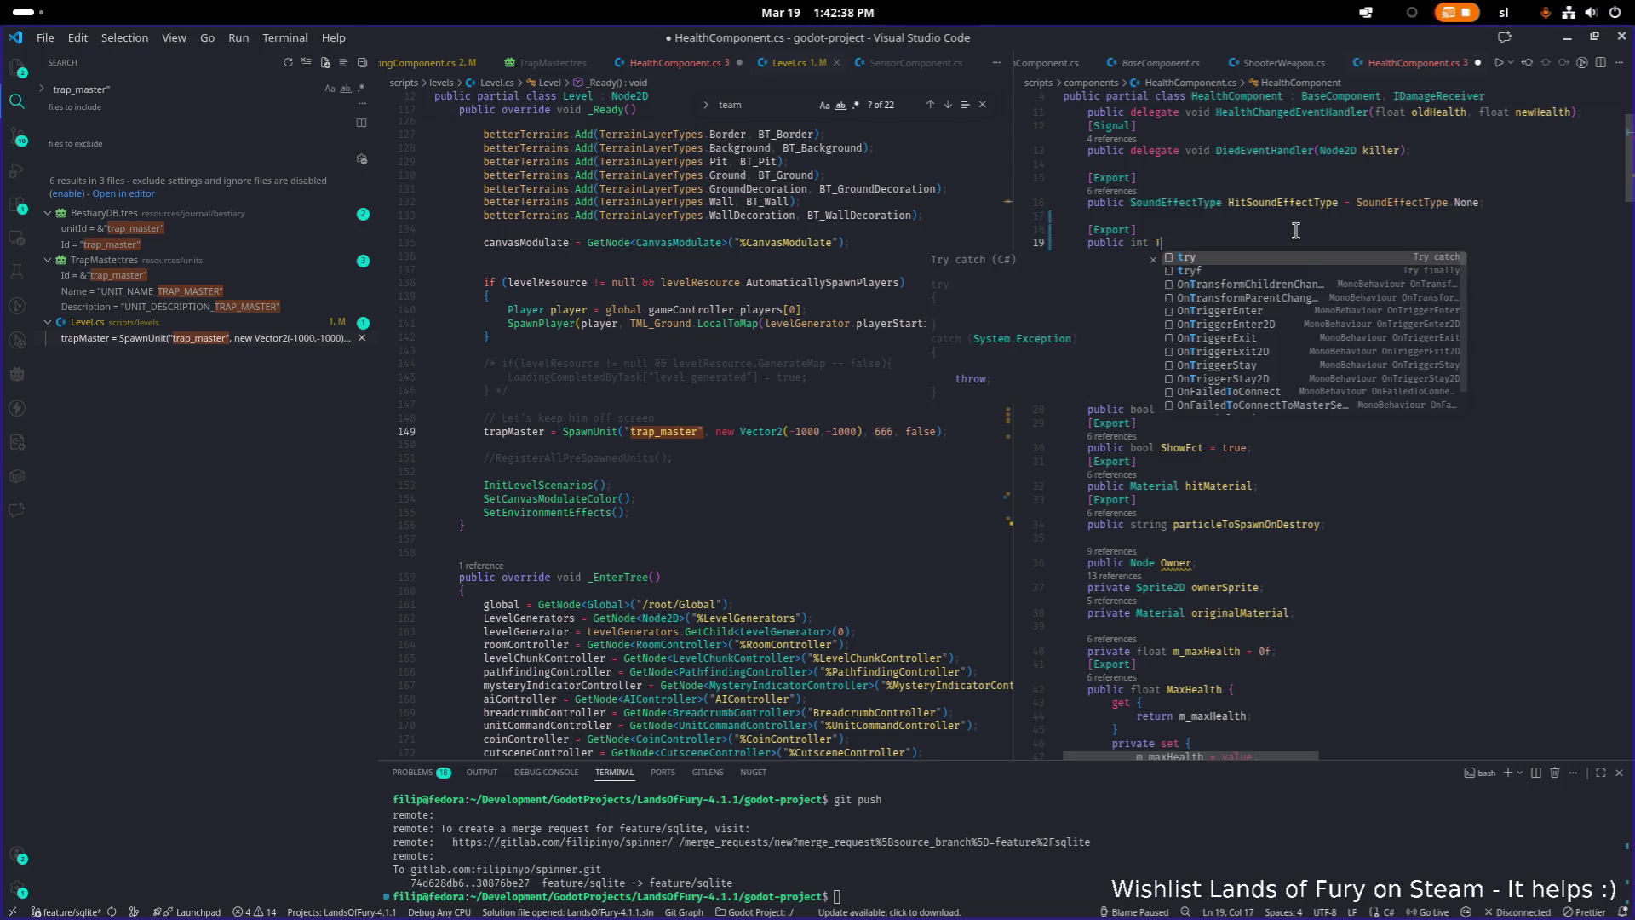
text(eam  = -.;)
key(ctrl+s)
Scroll down to the GetTeam method and click inside it
scroll(1277, 272, down, 5)
scroll(1260, 296, down, 20)
click(1300, 402)
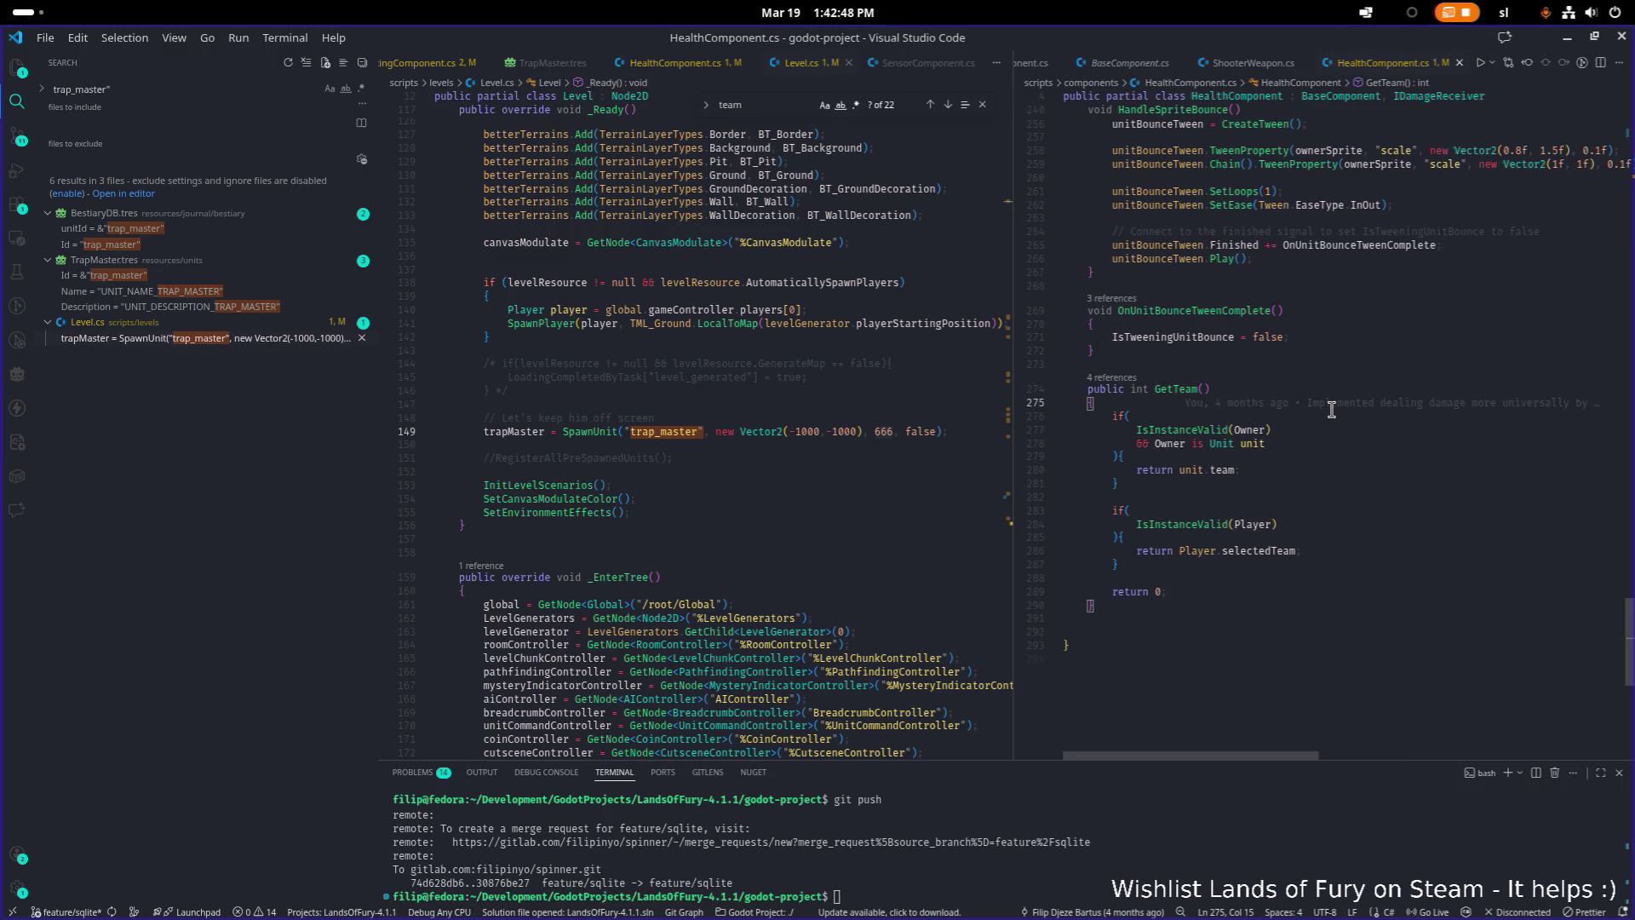
Insert an 'if(Team != -1)' check at the top of GetTeam
key(Return)
key(Return)
key(Return)
key(Up)
text(if(666)
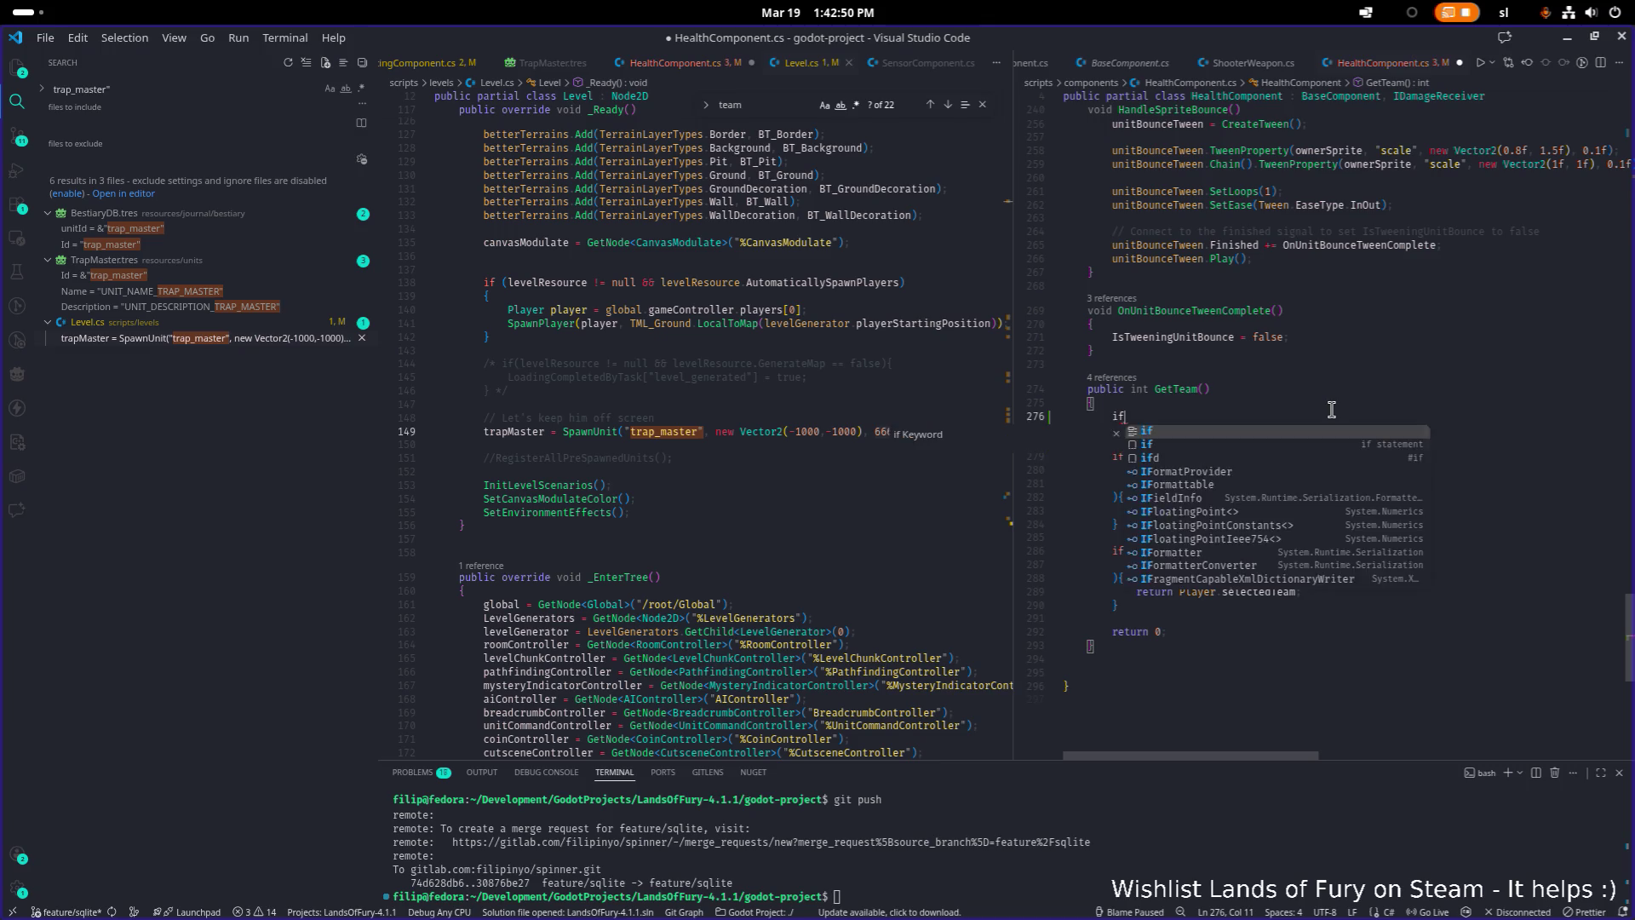
key(BackSpace)
key(BackSpace)
key(BackSpace)
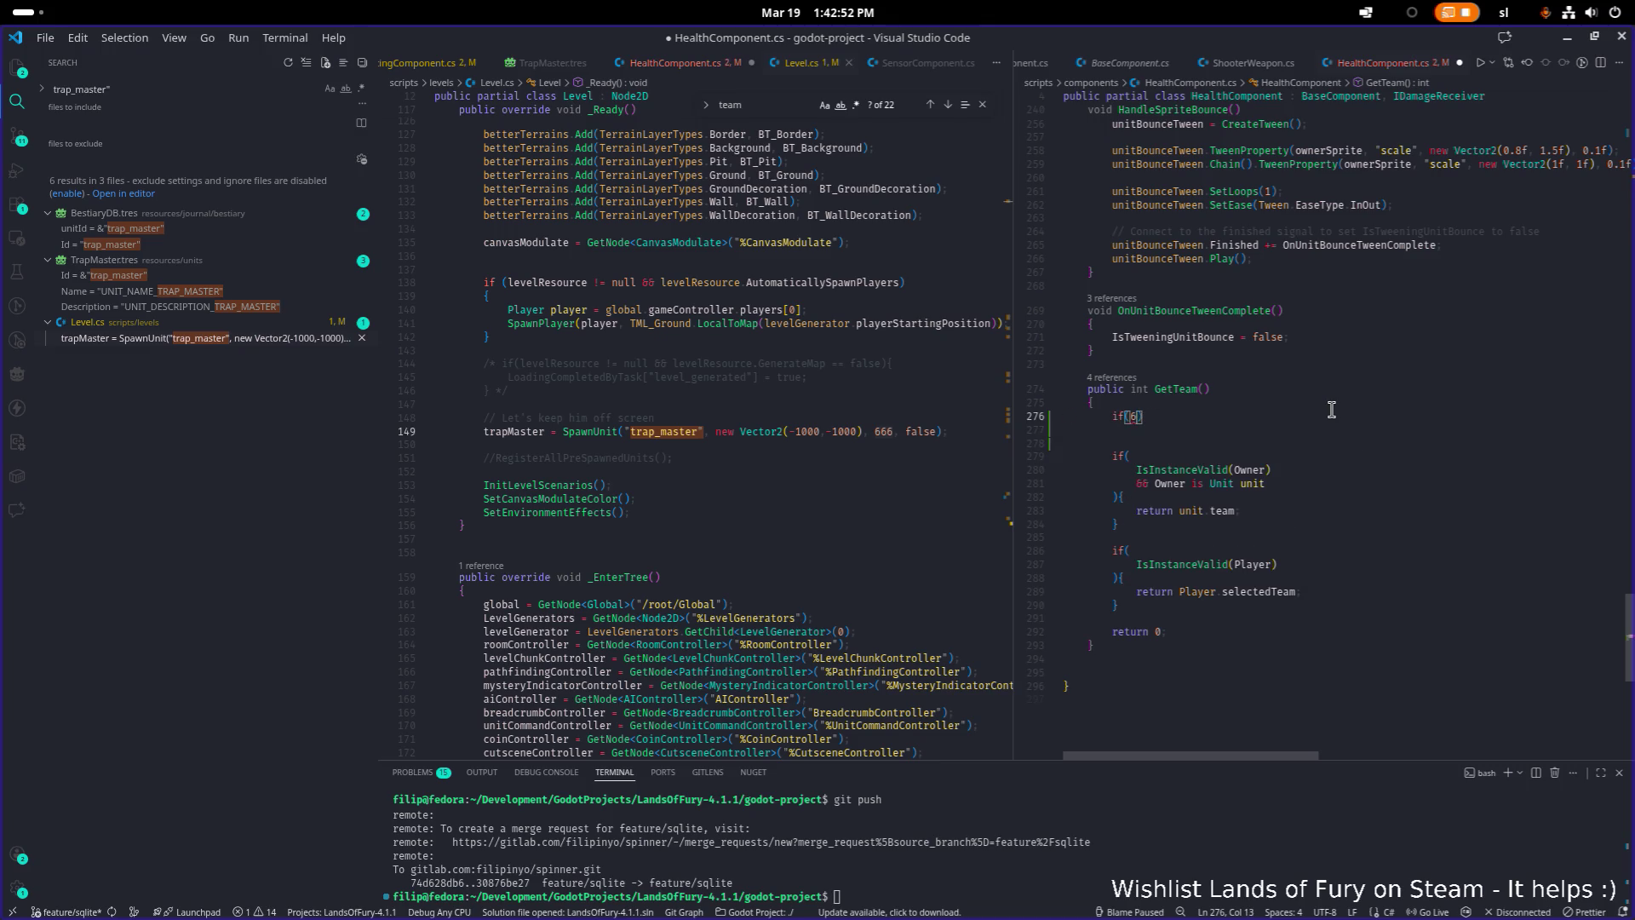
text(Team !=)
key(Return)
text({)
key(Return)
Have the check return Team, then save HealthComponent.cs
text(ret)
text(urn te)
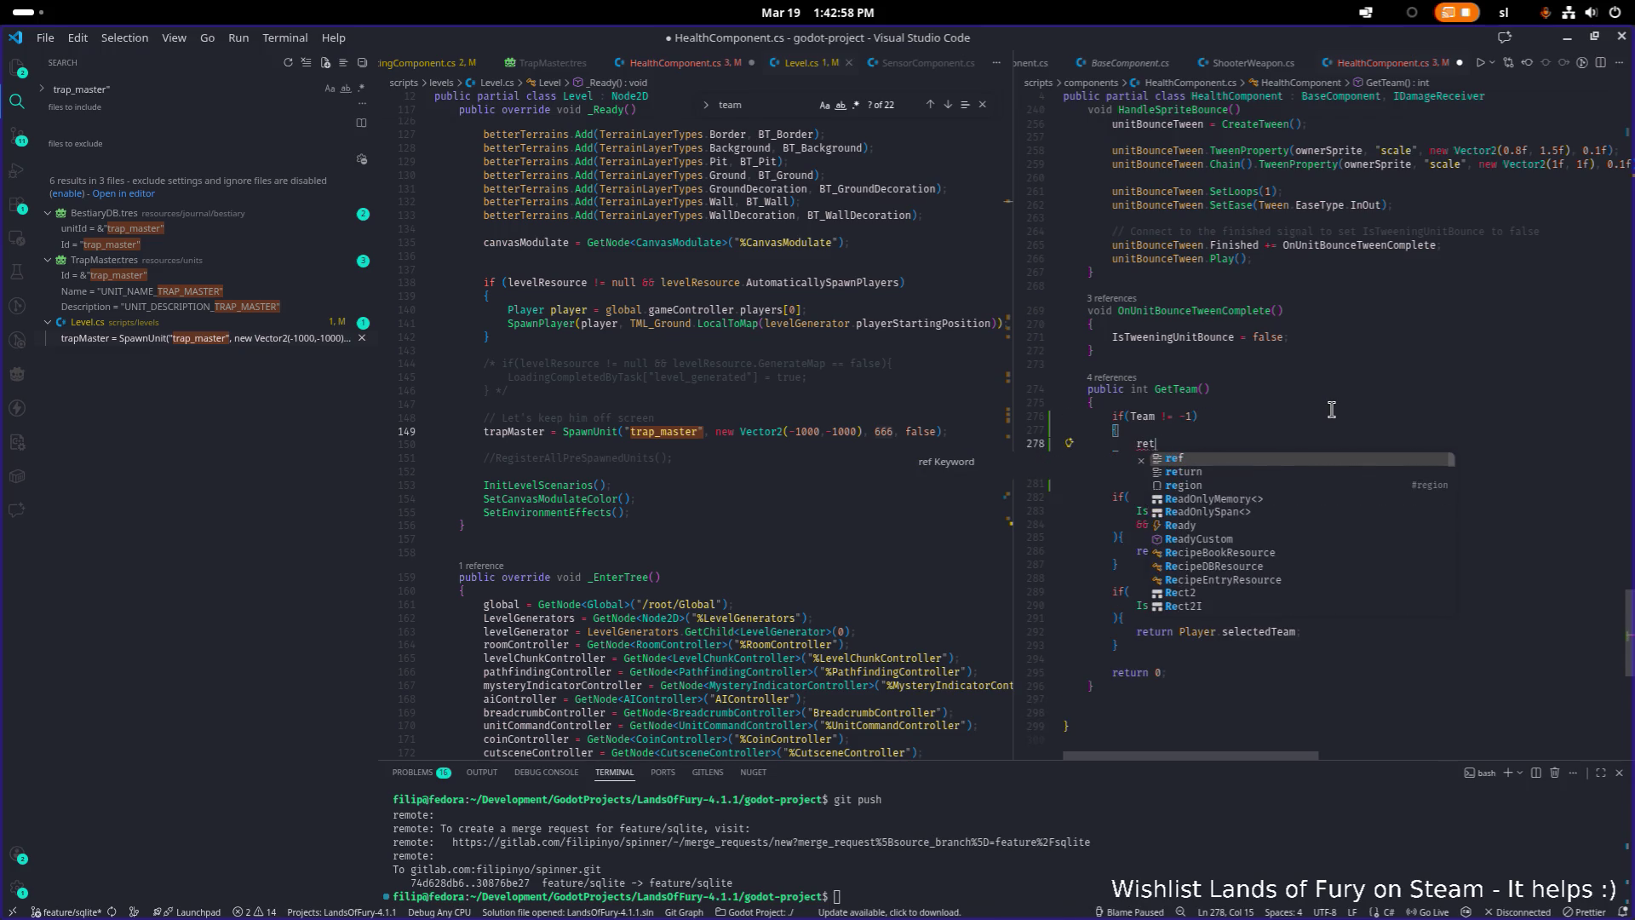
key(Down)
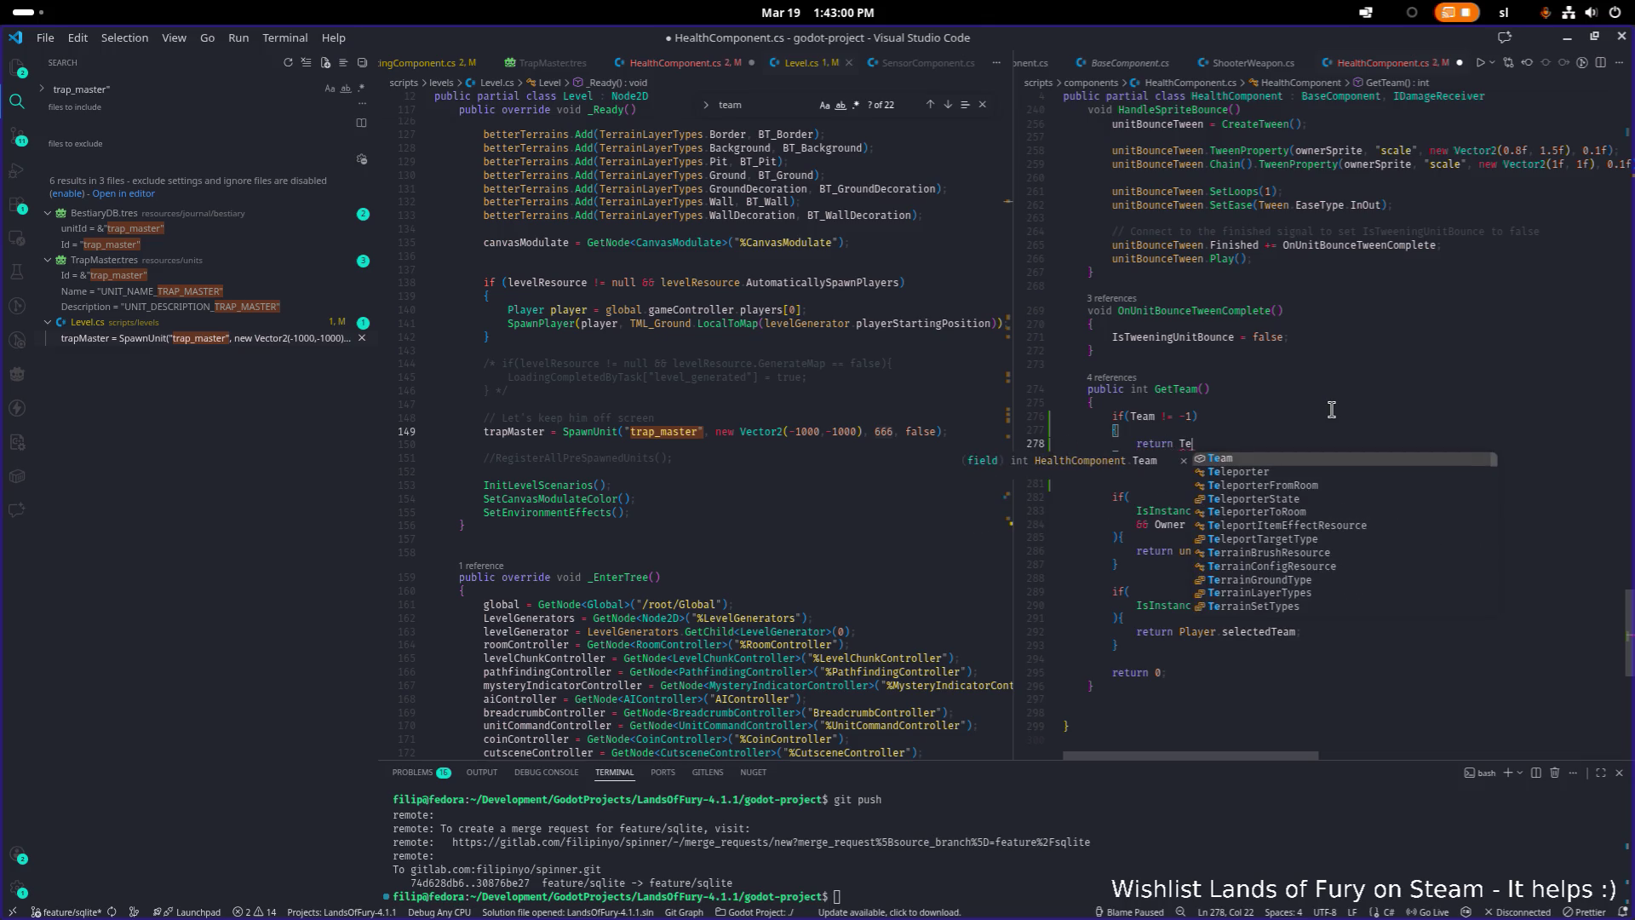
key(Return)
key(ctrl+s)
click(1194, 416)
key(alt+Tab)
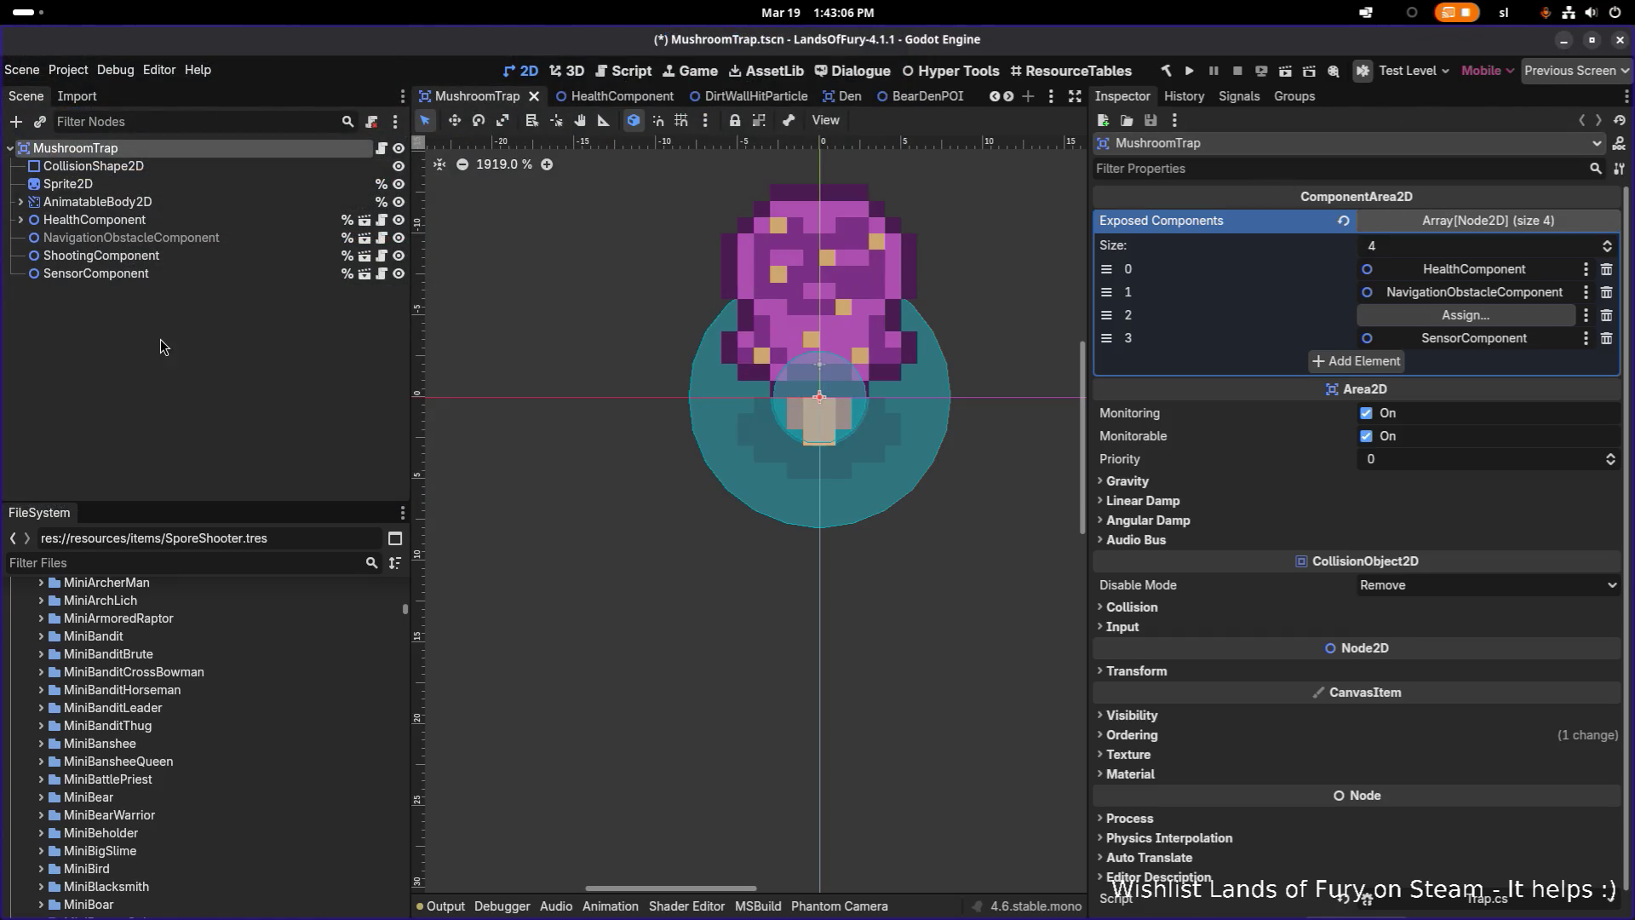
Save the mushroom trap scene, select its HealthComponent, and rebuild the C# project
key(ctrl+s)
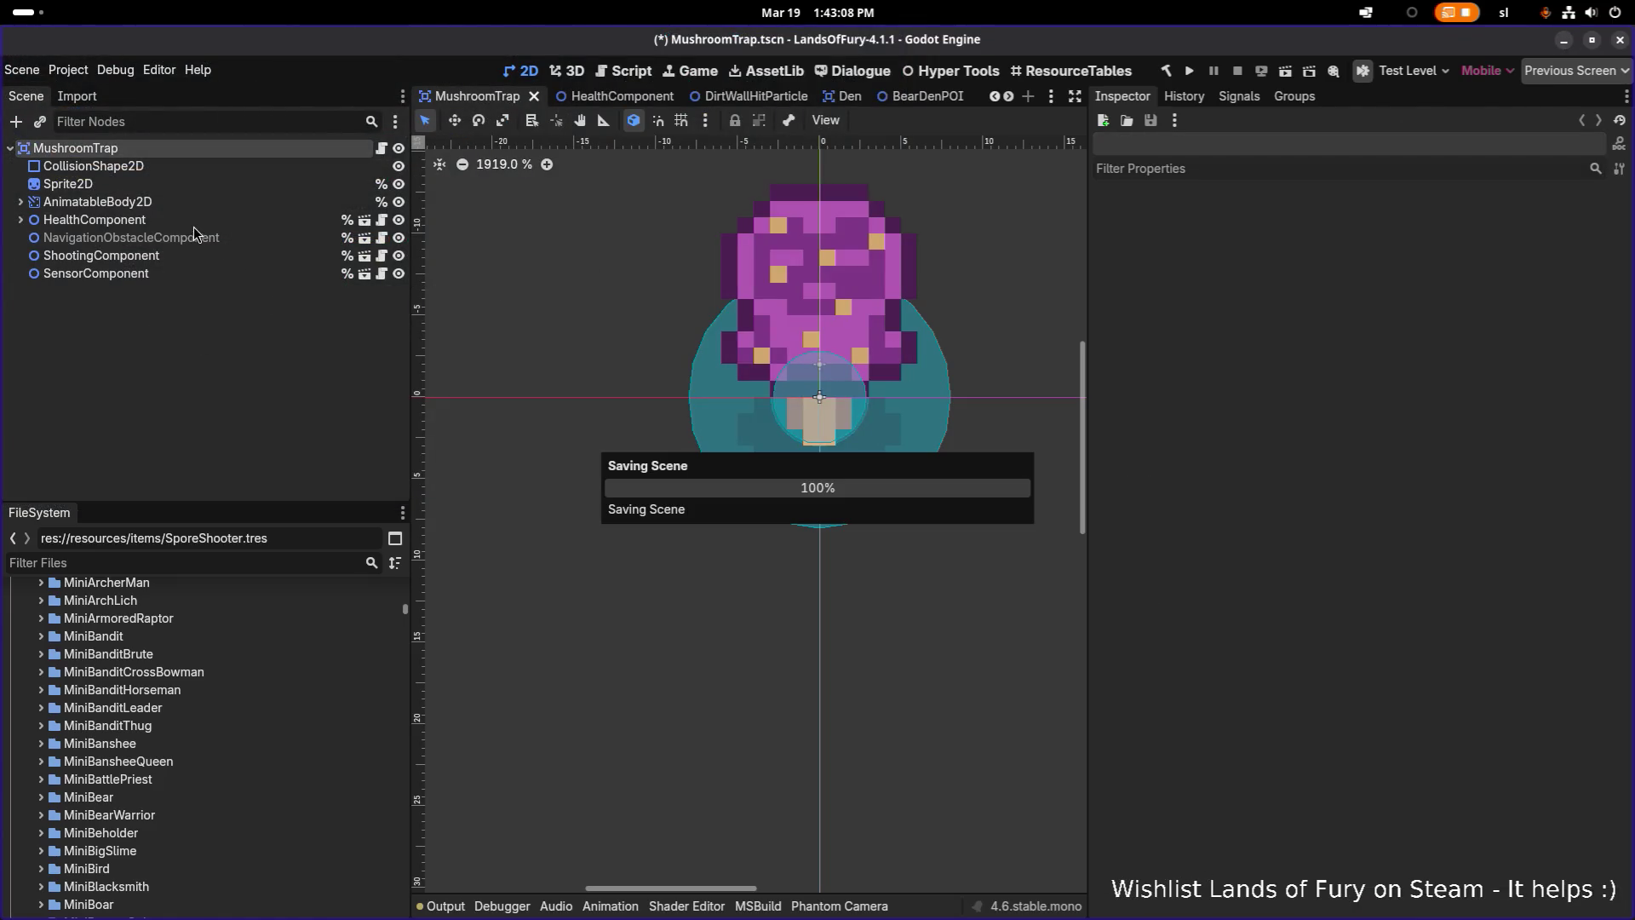
click(168, 219)
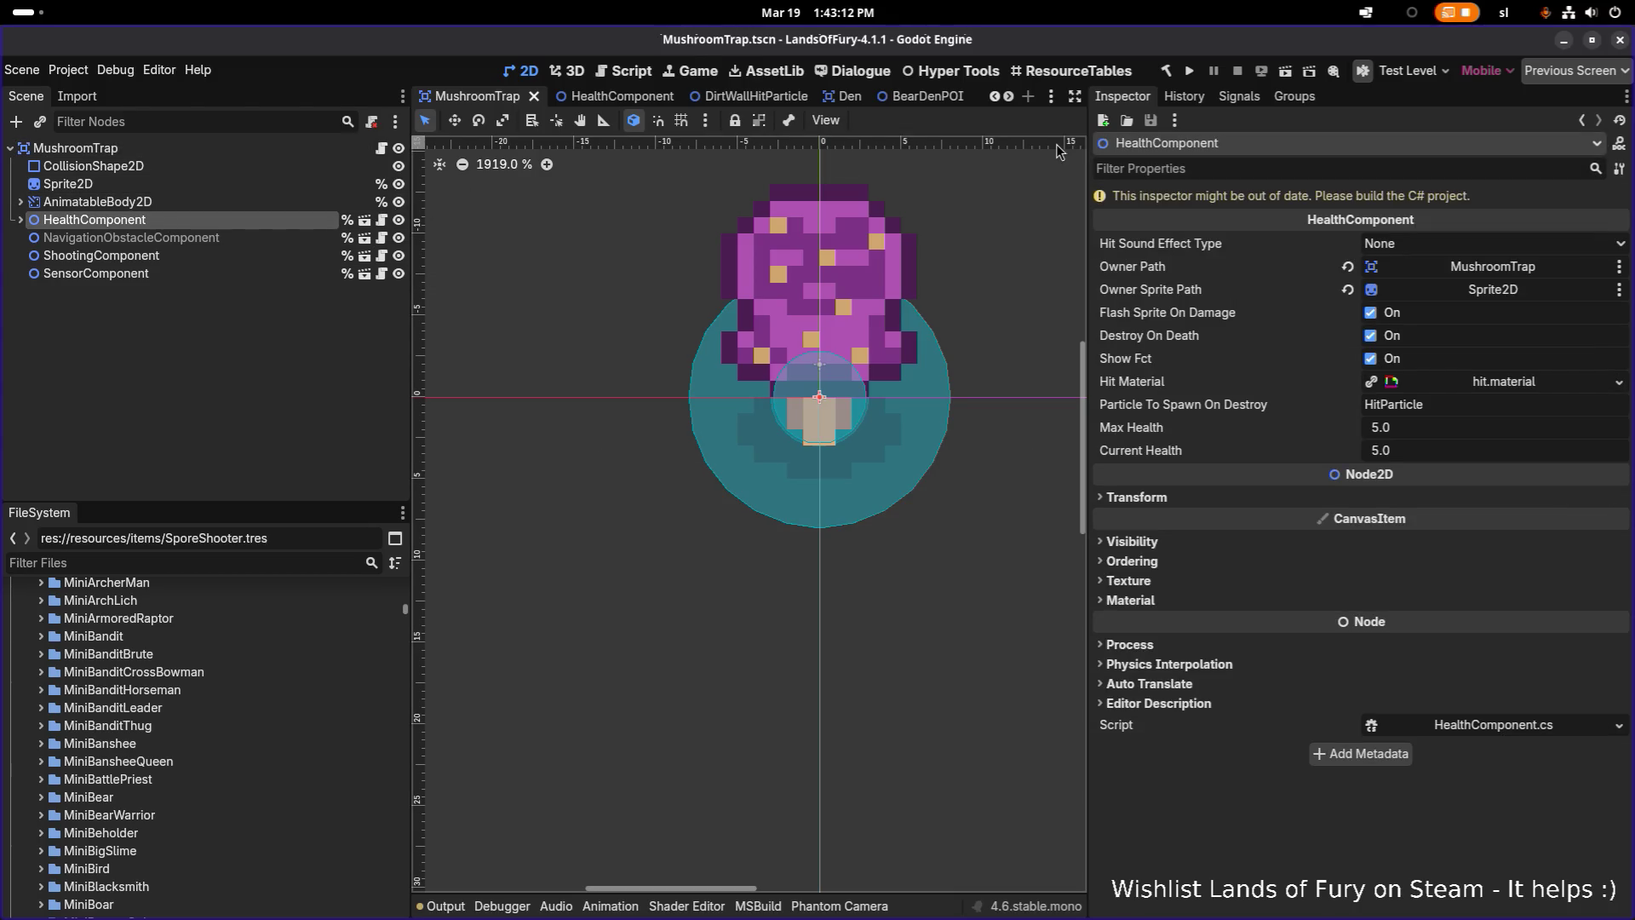
click(1166, 73)
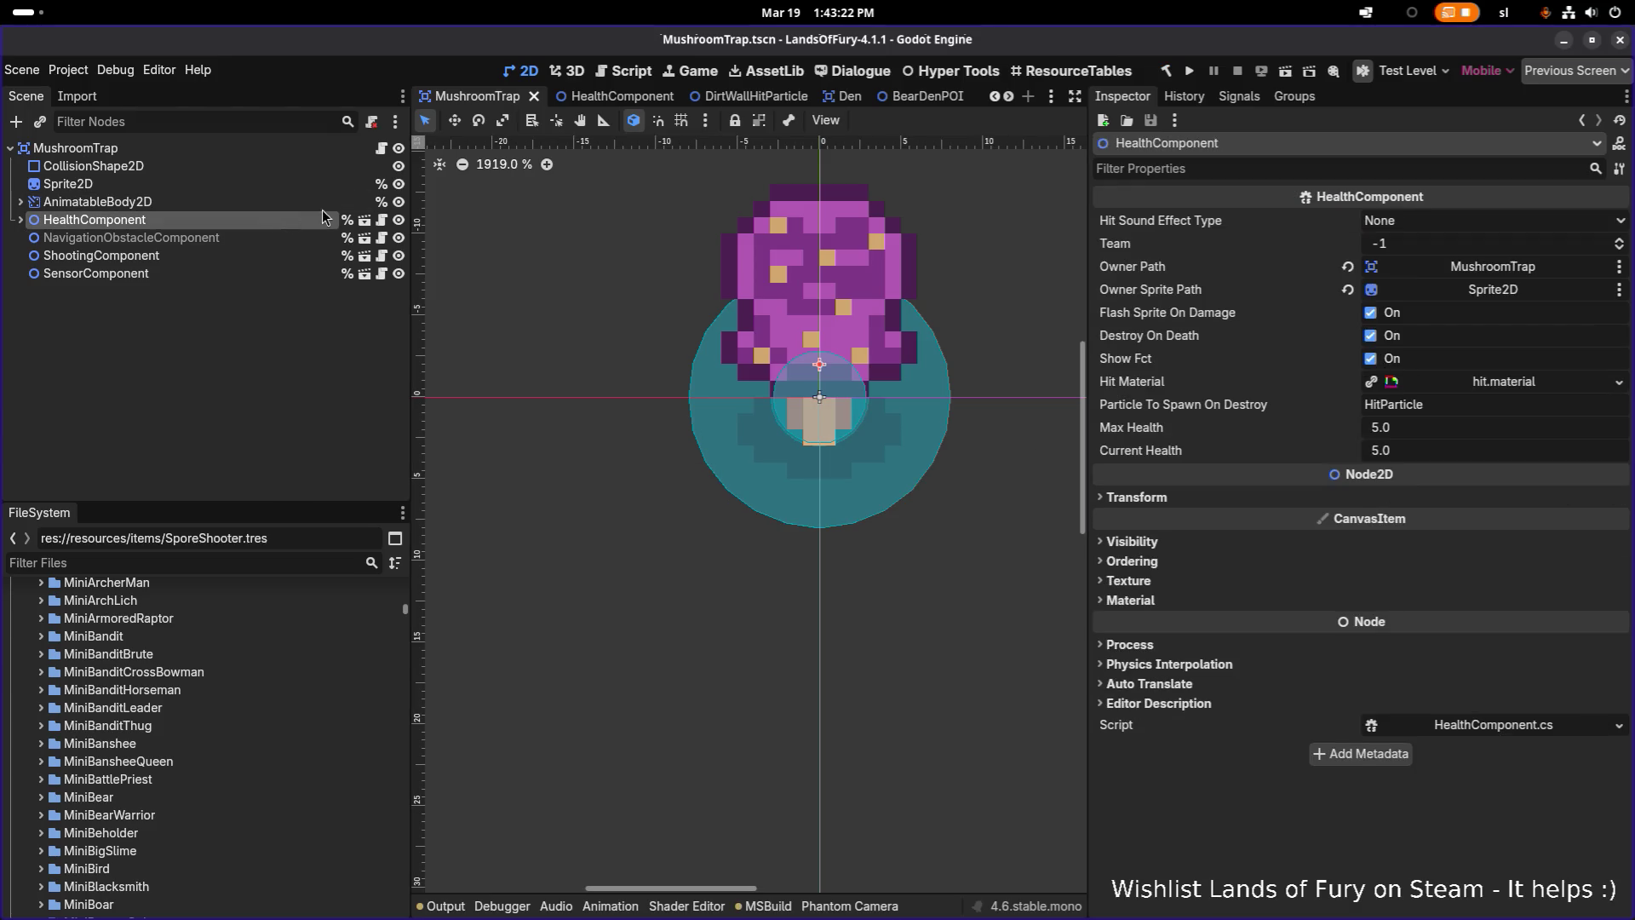
Set the HealthComponent's Team property to 666 and save the scene
click(1445, 246)
text(6)
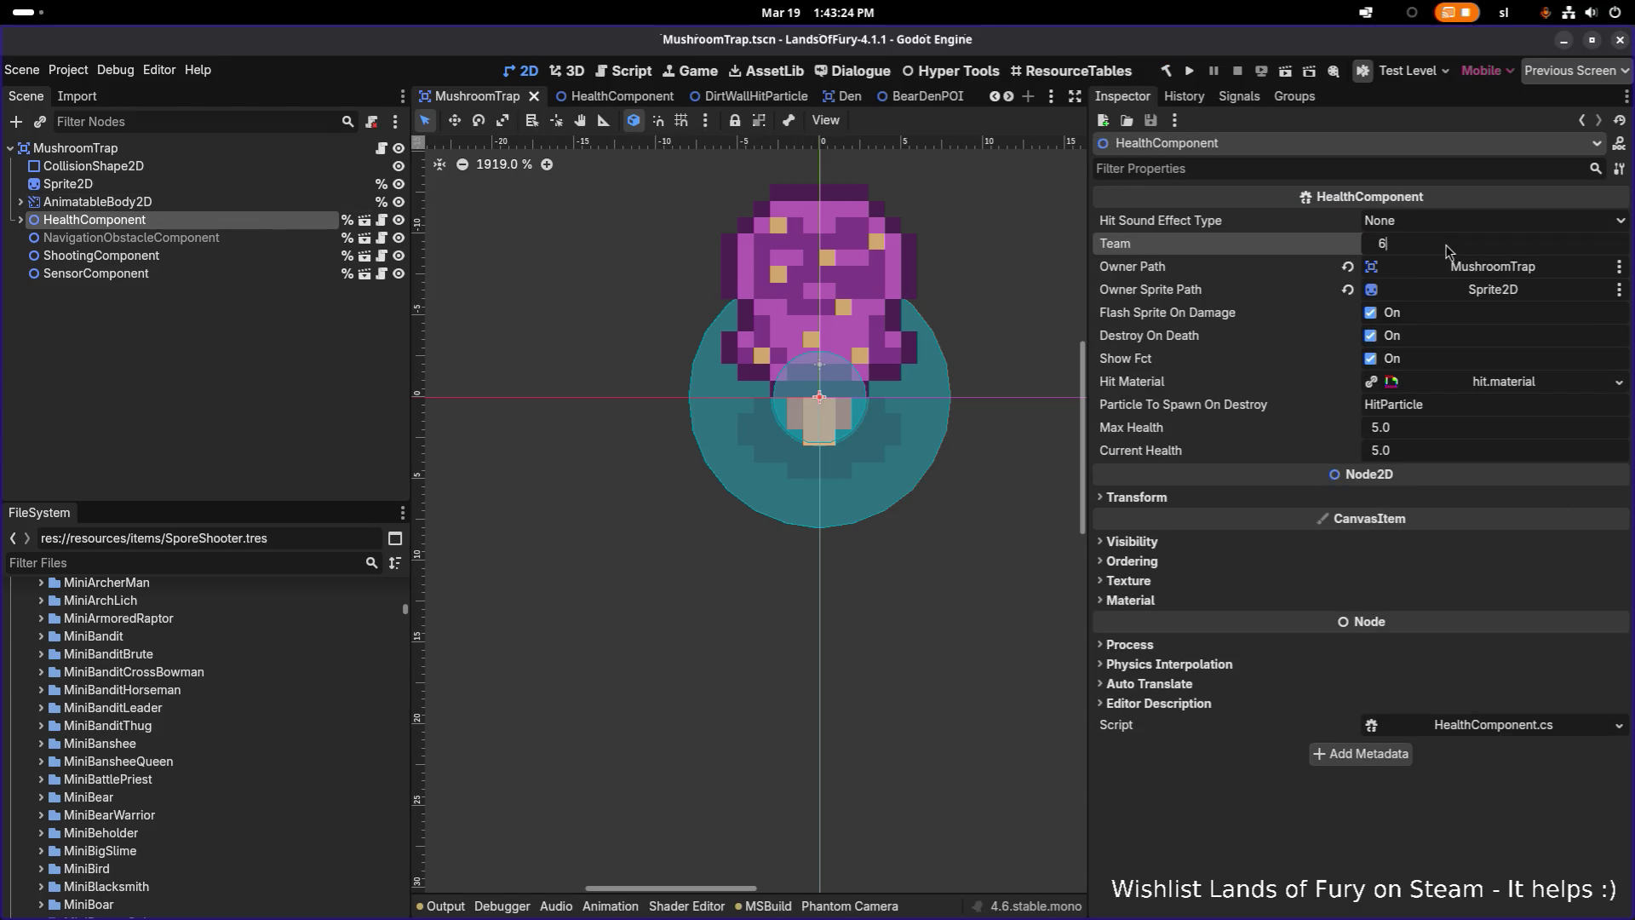
text(6)
key(Return)
key(ctrl+s)
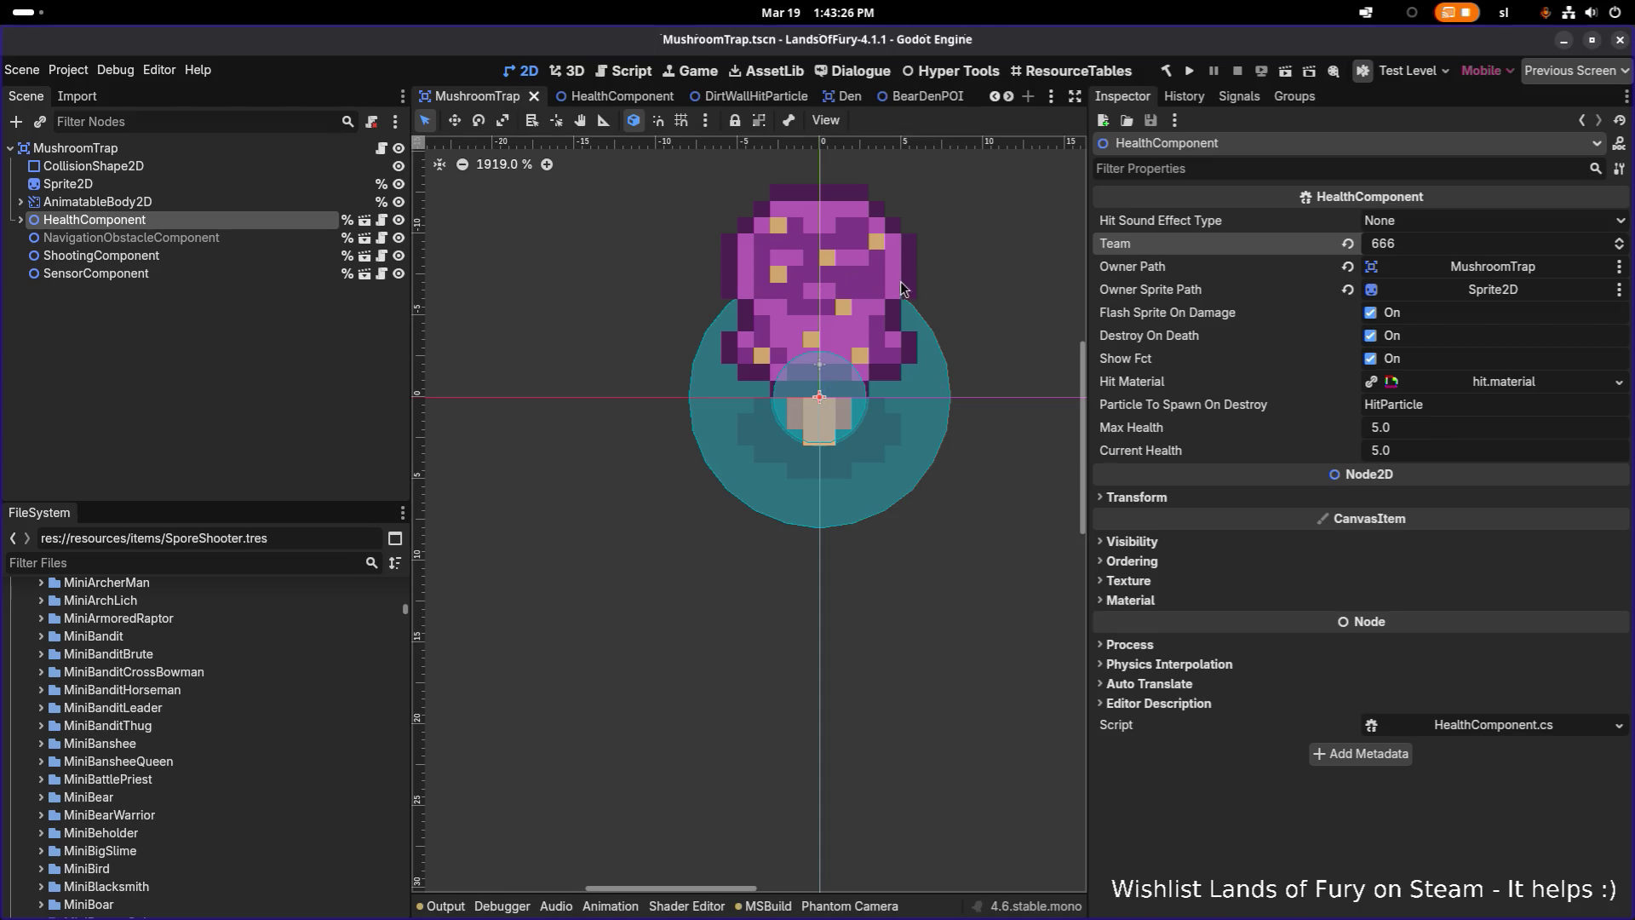
Compare the ShootingComponent and SensorComponent settings in the Inspector
click(225, 258)
click(253, 274)
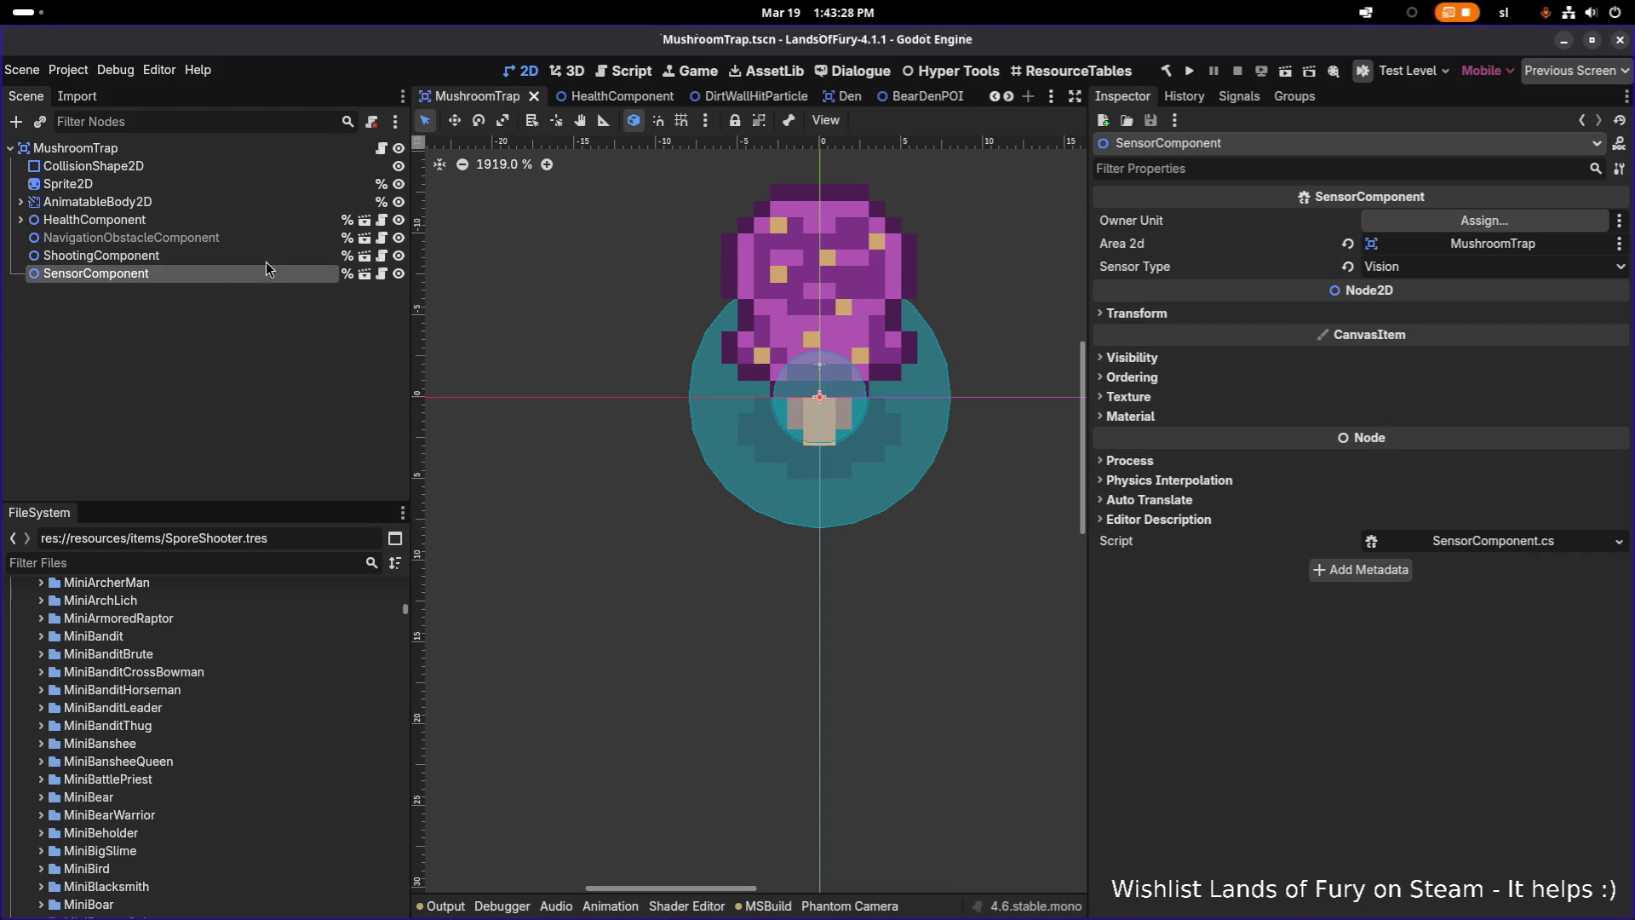
click(233, 257)
click(238, 271)
click(240, 260)
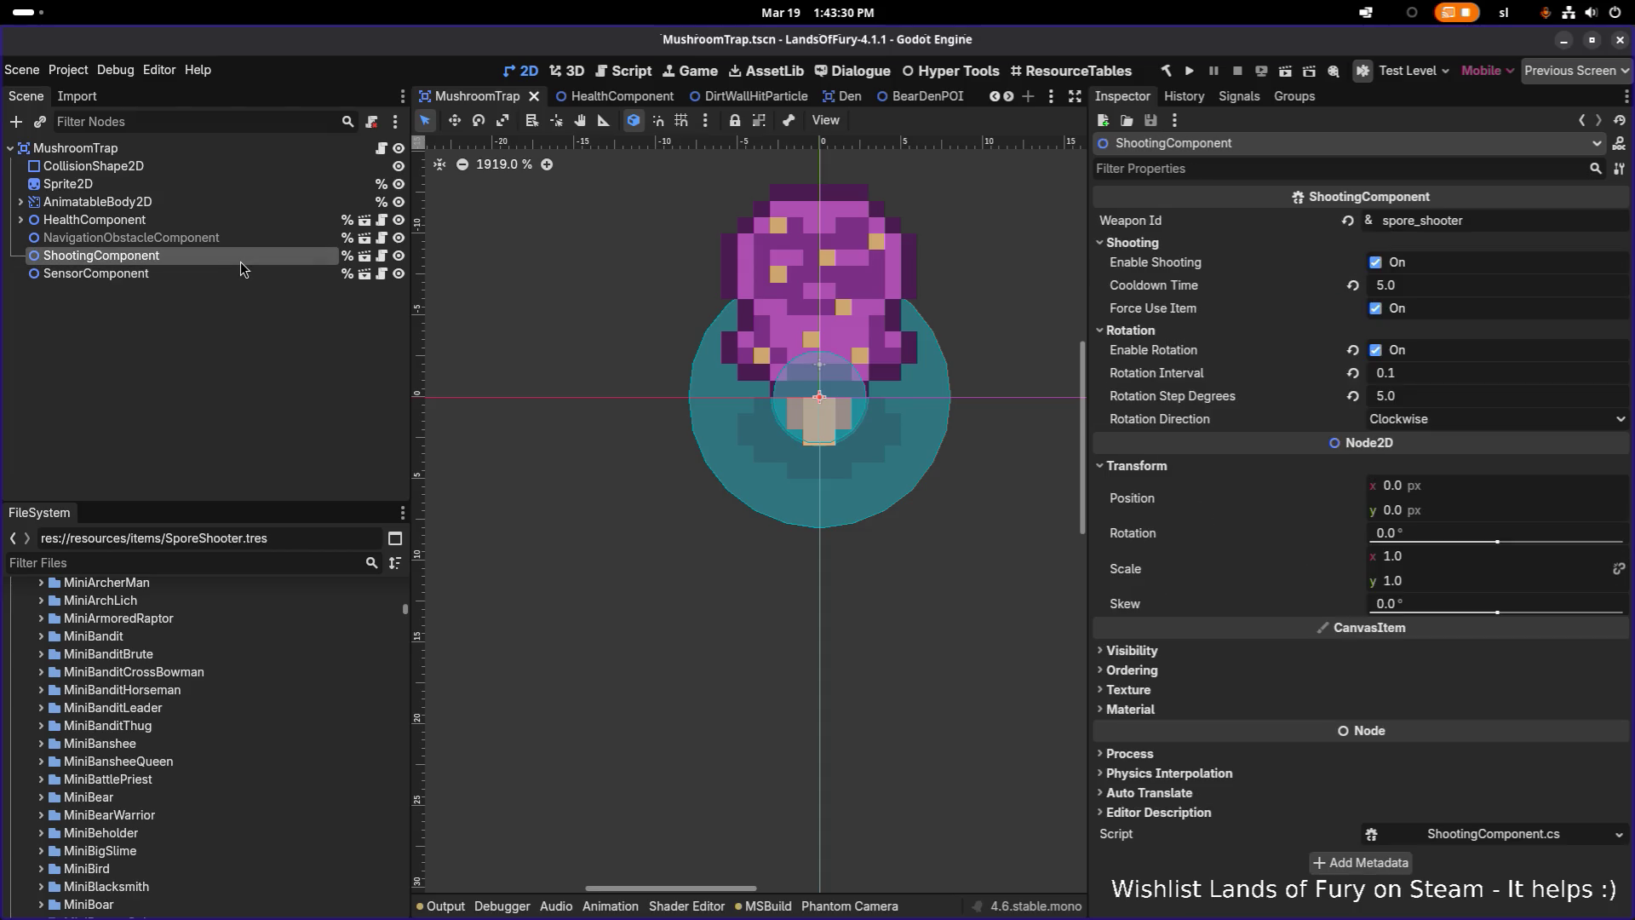
Filter the FileSystem for 'spore' and select SporeShooter.tres
click(204, 566)
text(g)
key(BackSpace)
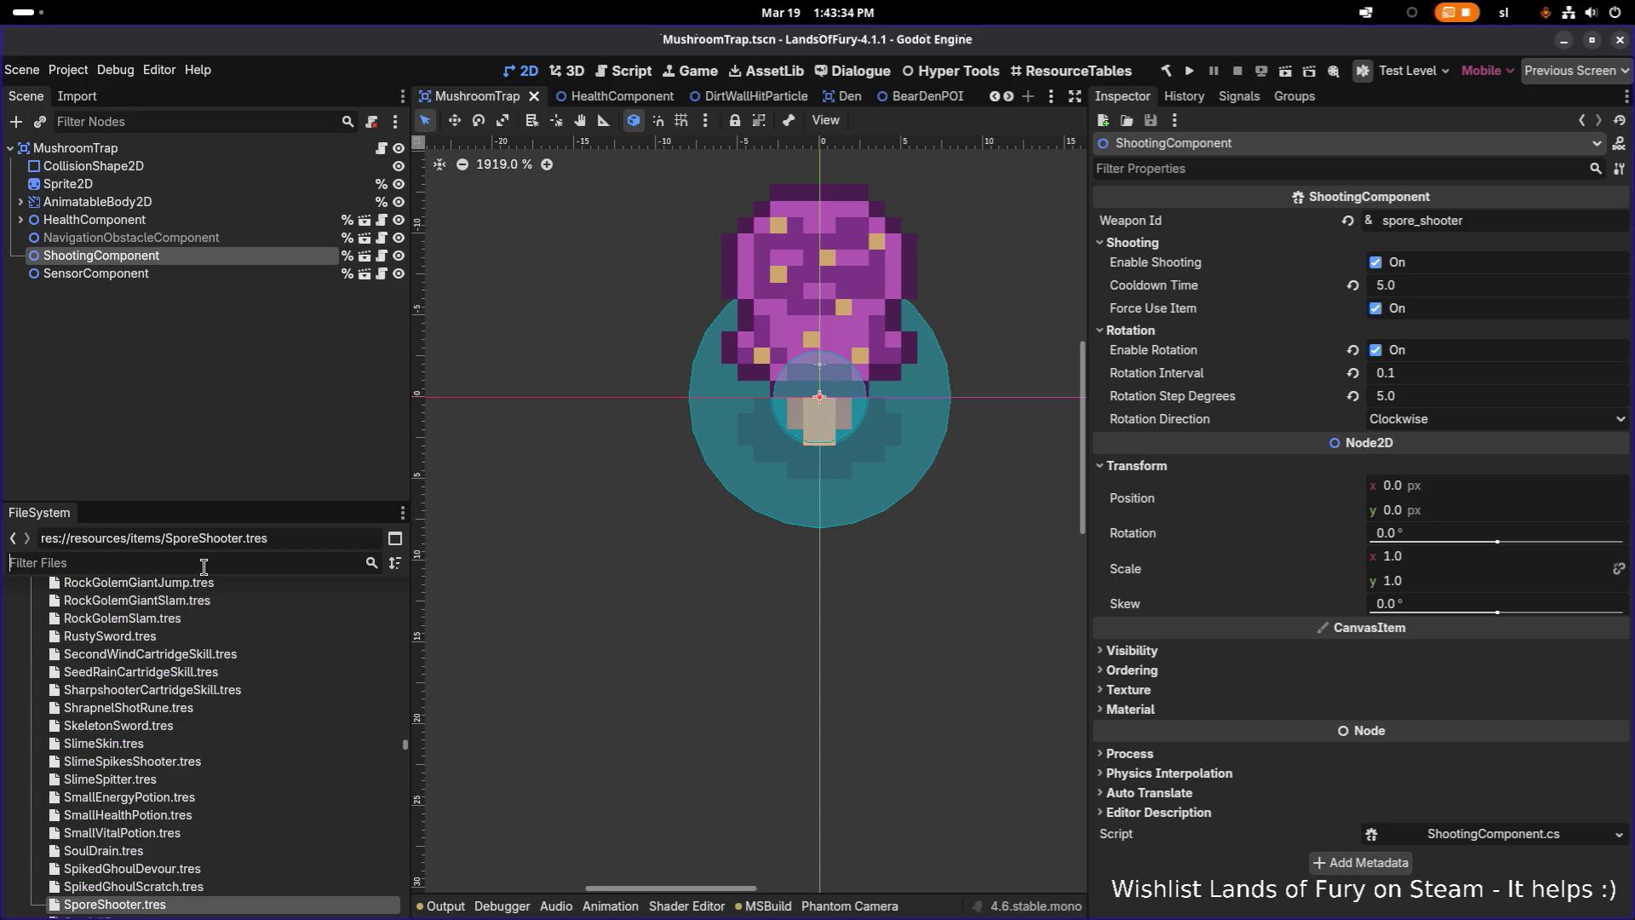
text(spore)
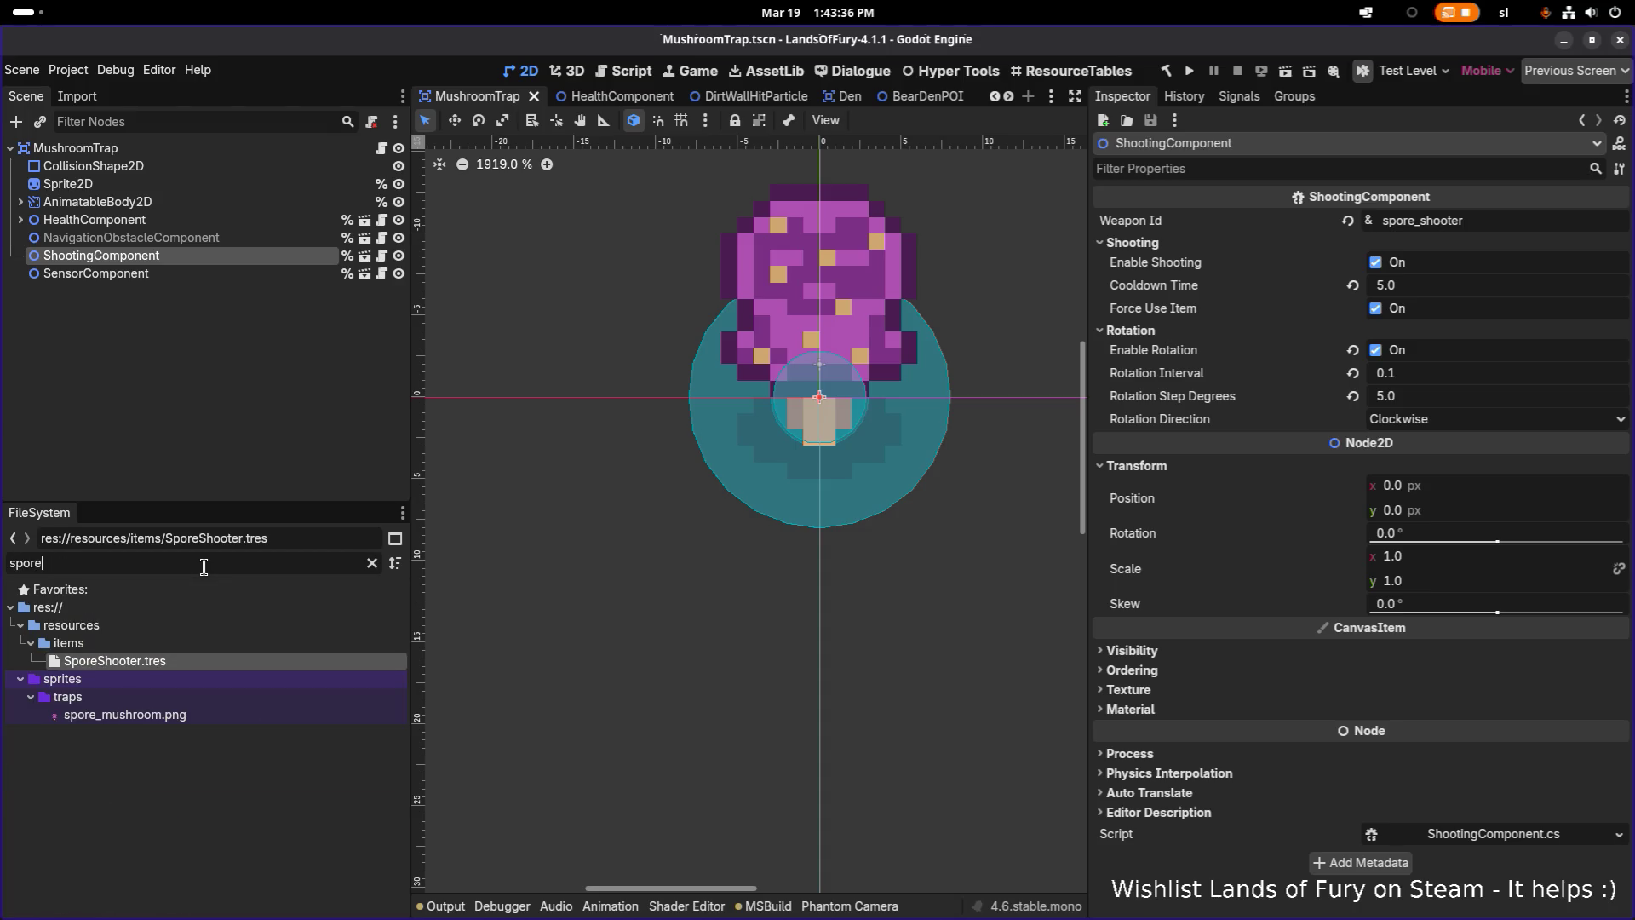
click(199, 662)
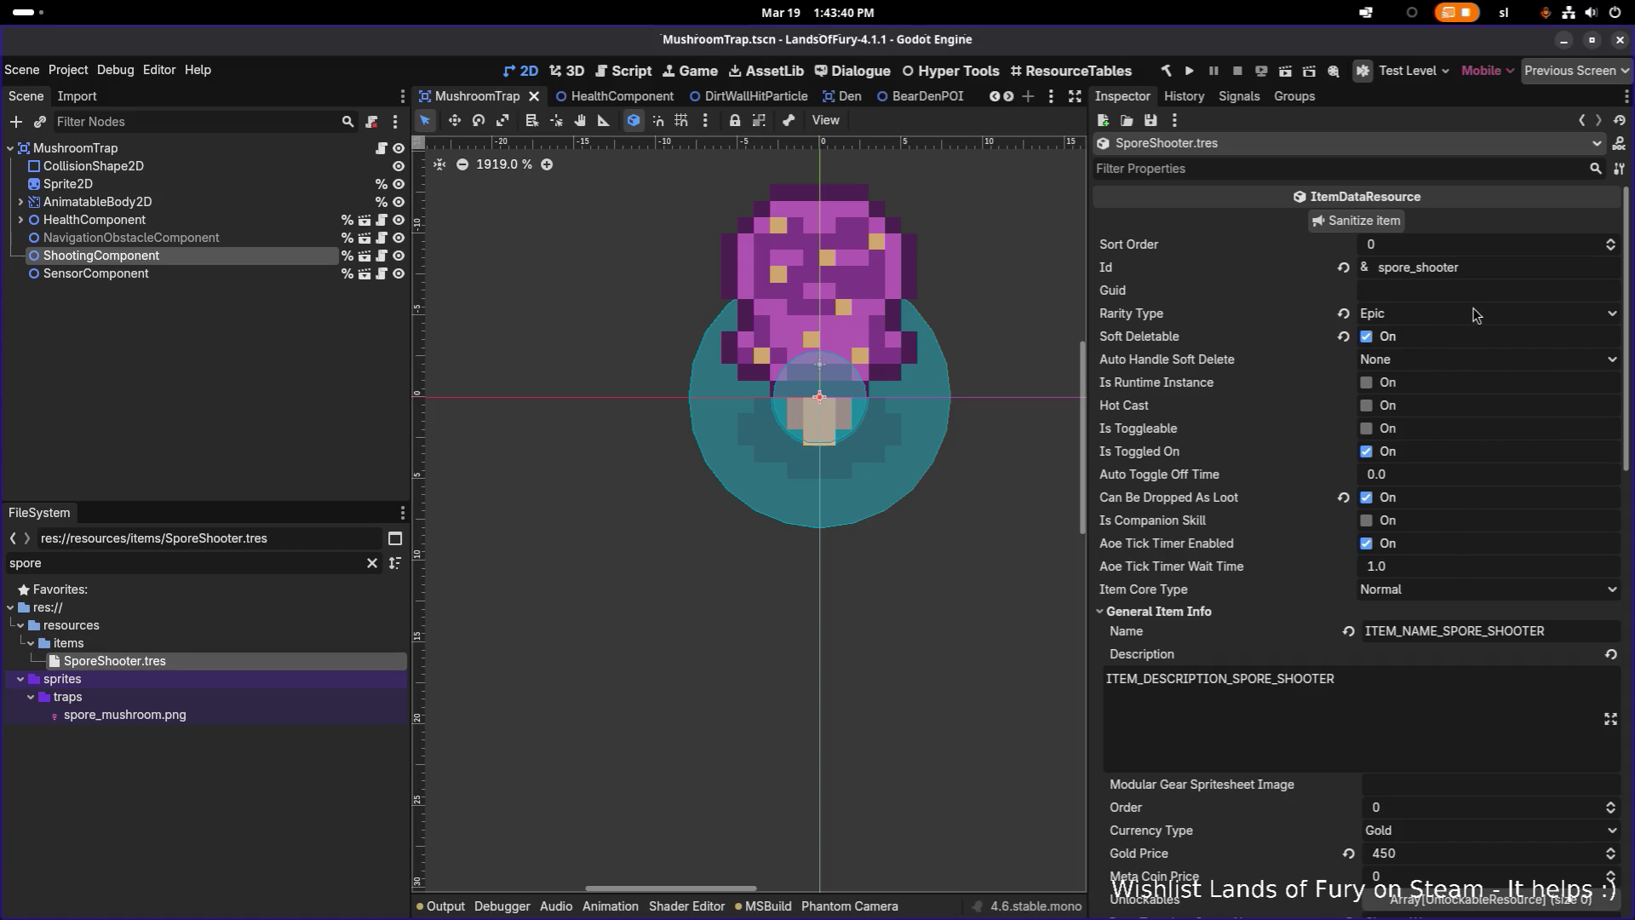
Set SporeShooter's Origin Offset Towards Crosshair x to 0 and save
scroll(1459, 371, down, 5)
scroll(1458, 371, down, 10)
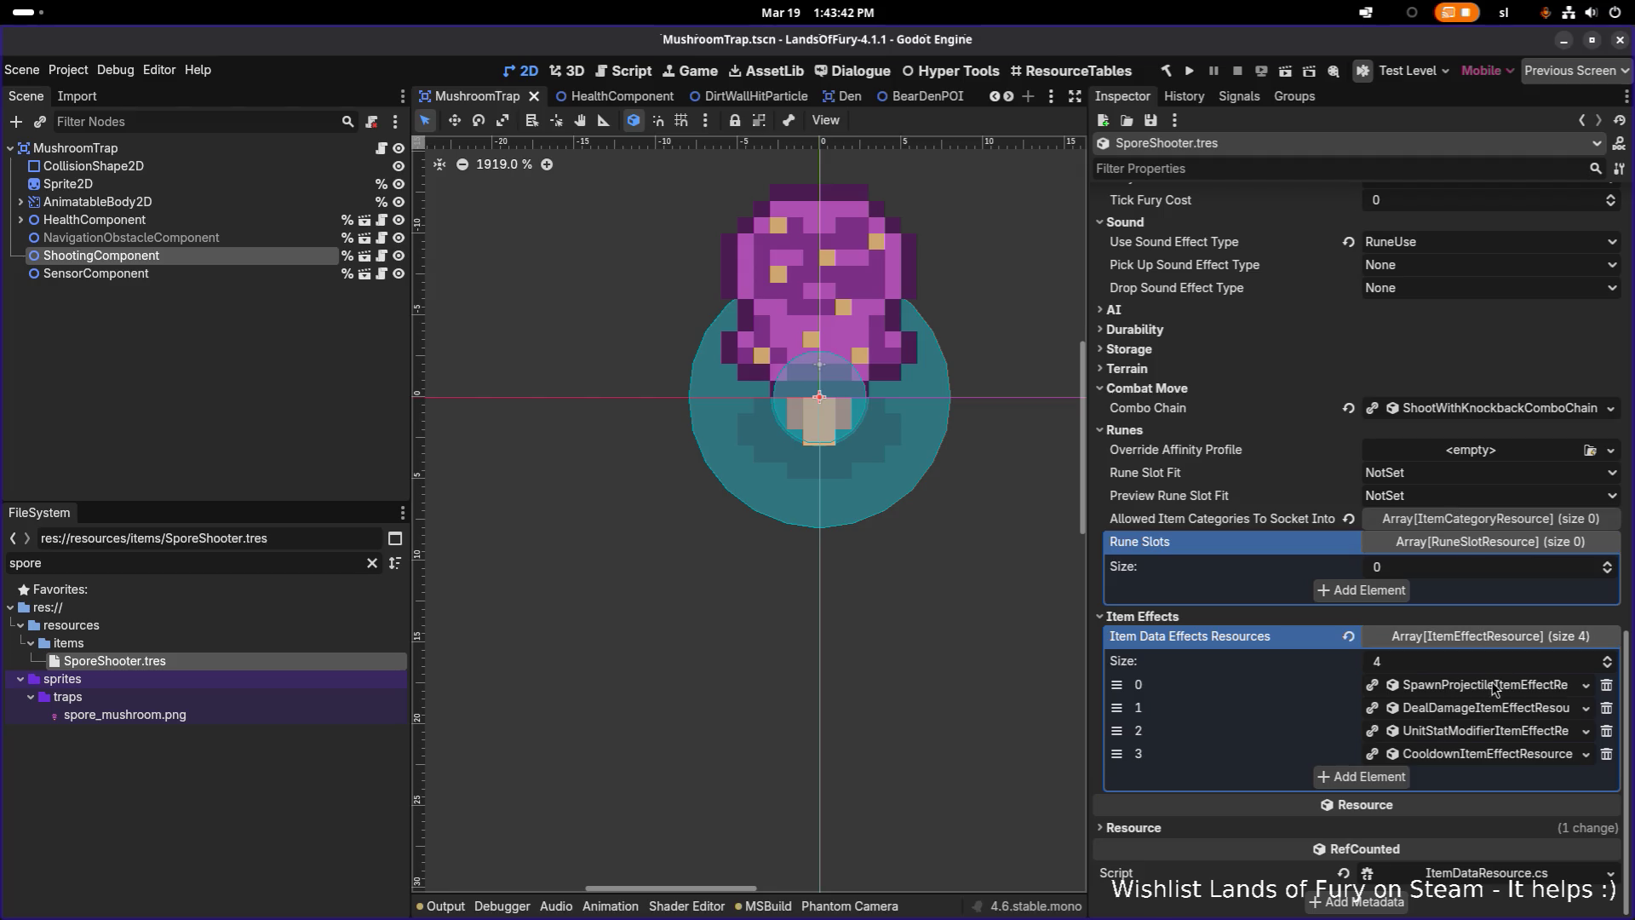
scroll(1491, 657, down, 4)
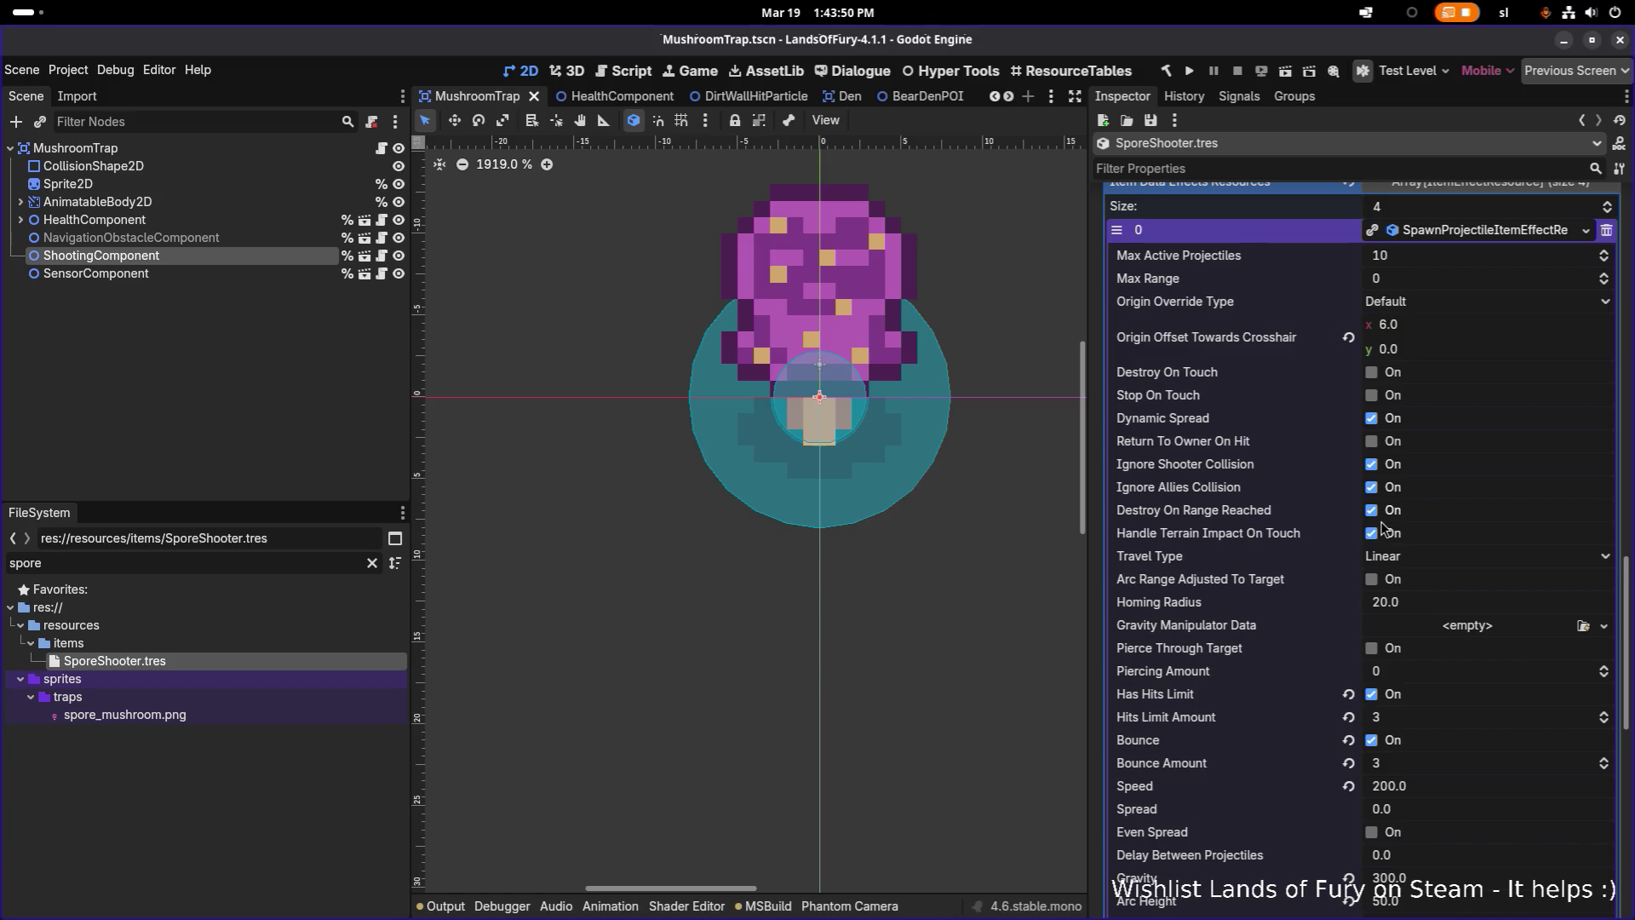
key(ctrl+s)
click(1463, 332)
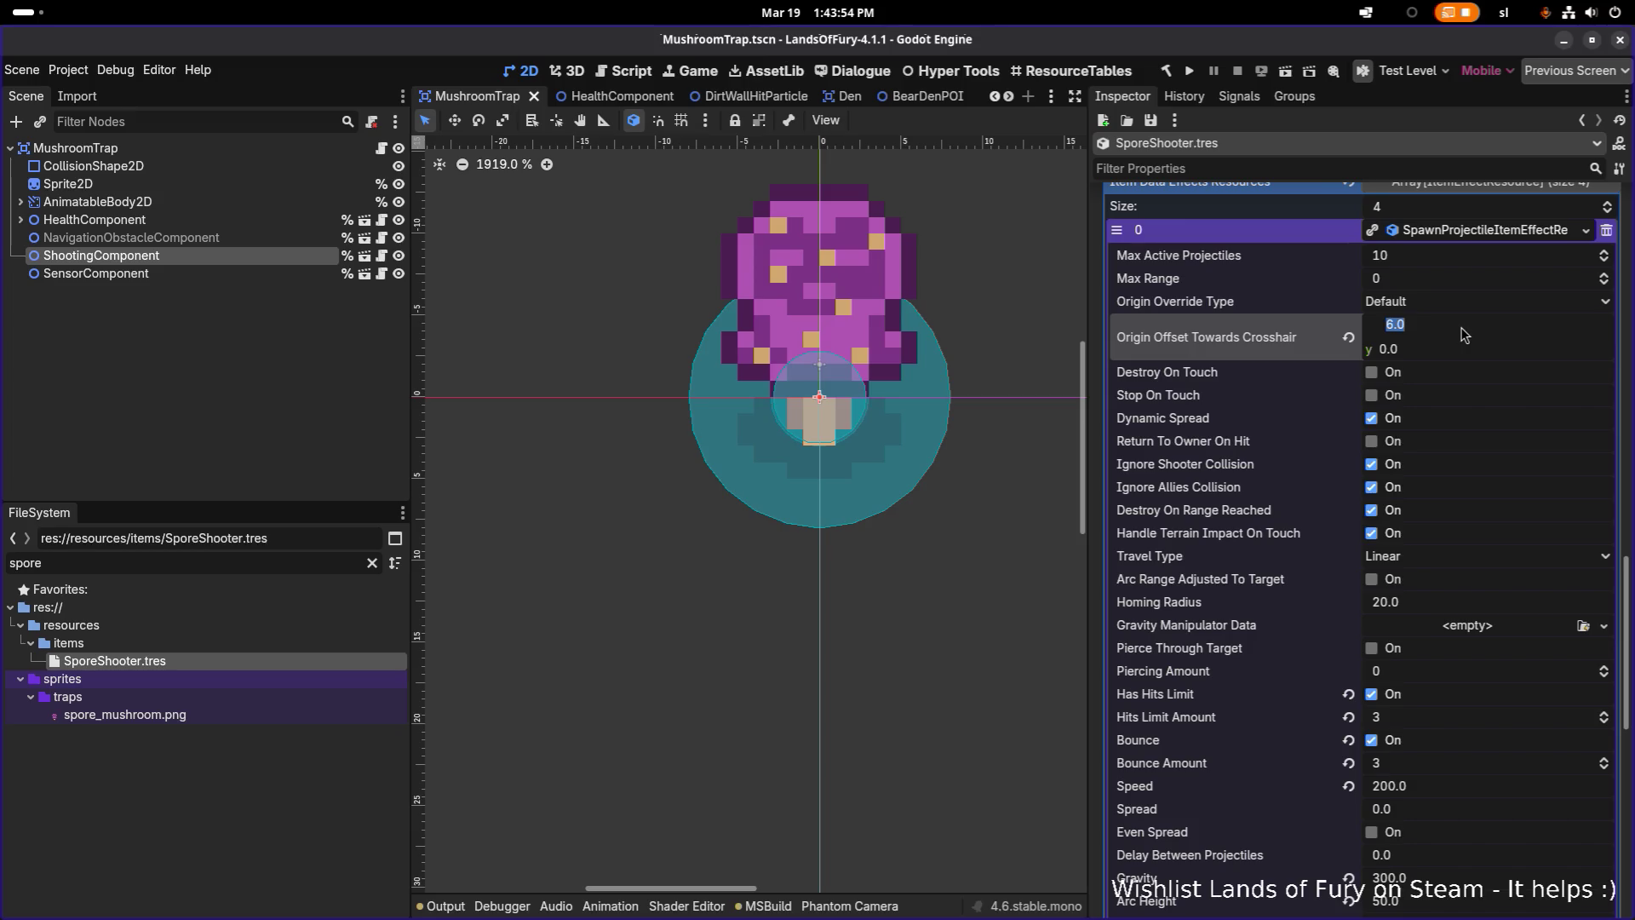
text(0)
key(Return)
key(ctrl+s)
Return to the Godot editor and run the game to test the trap
click(1564, 41)
key(alt+Tab)
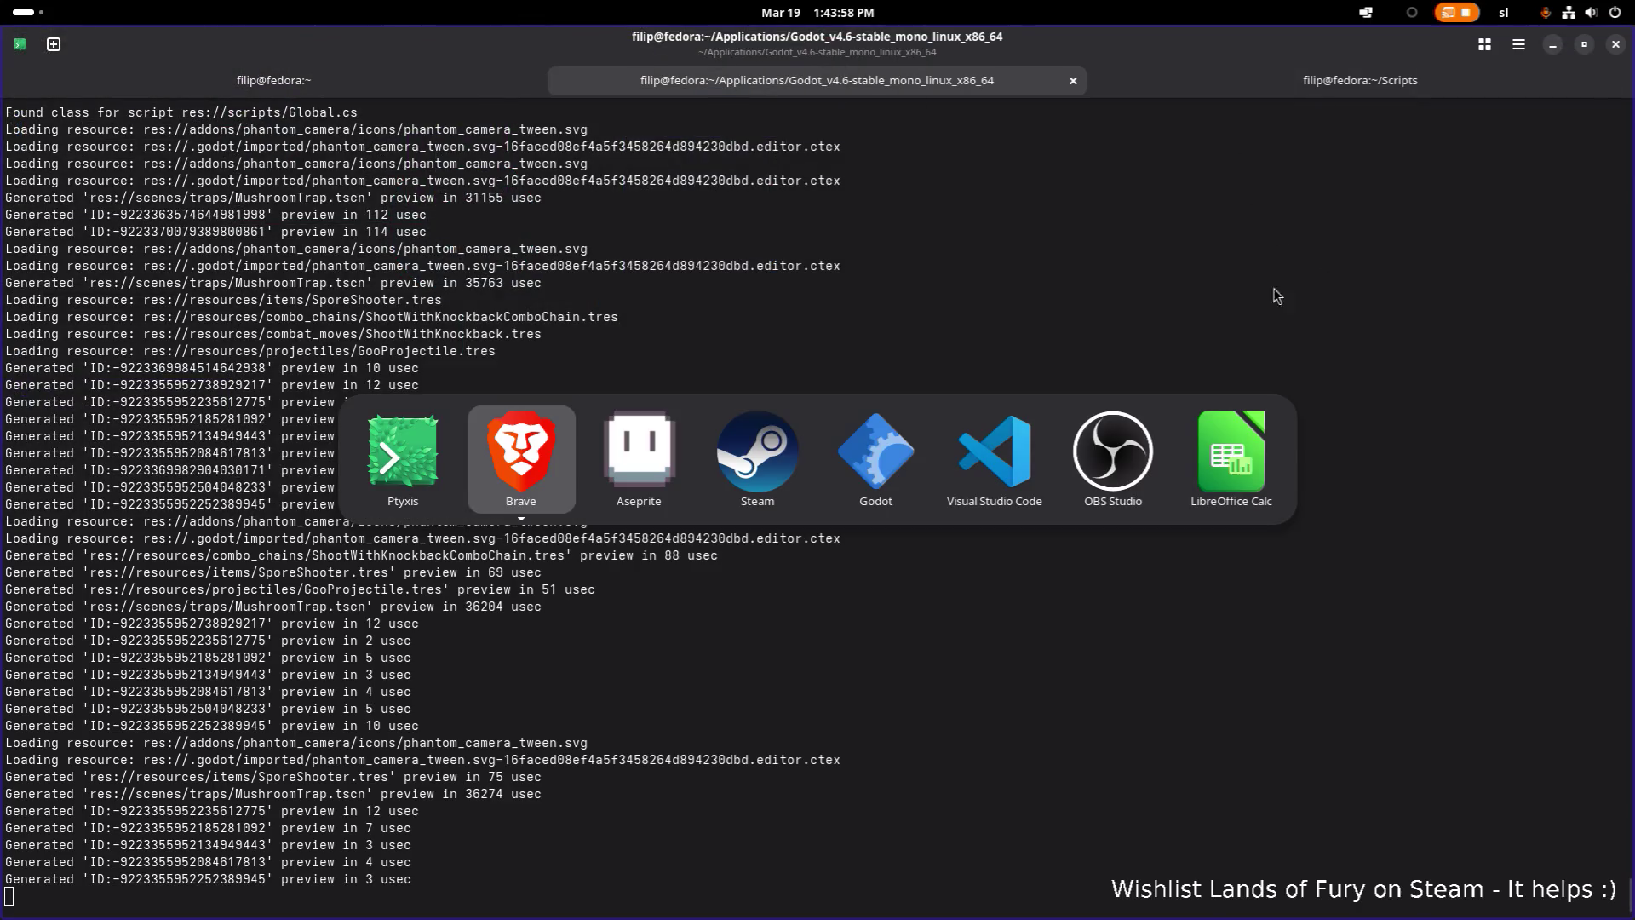
click(875, 456)
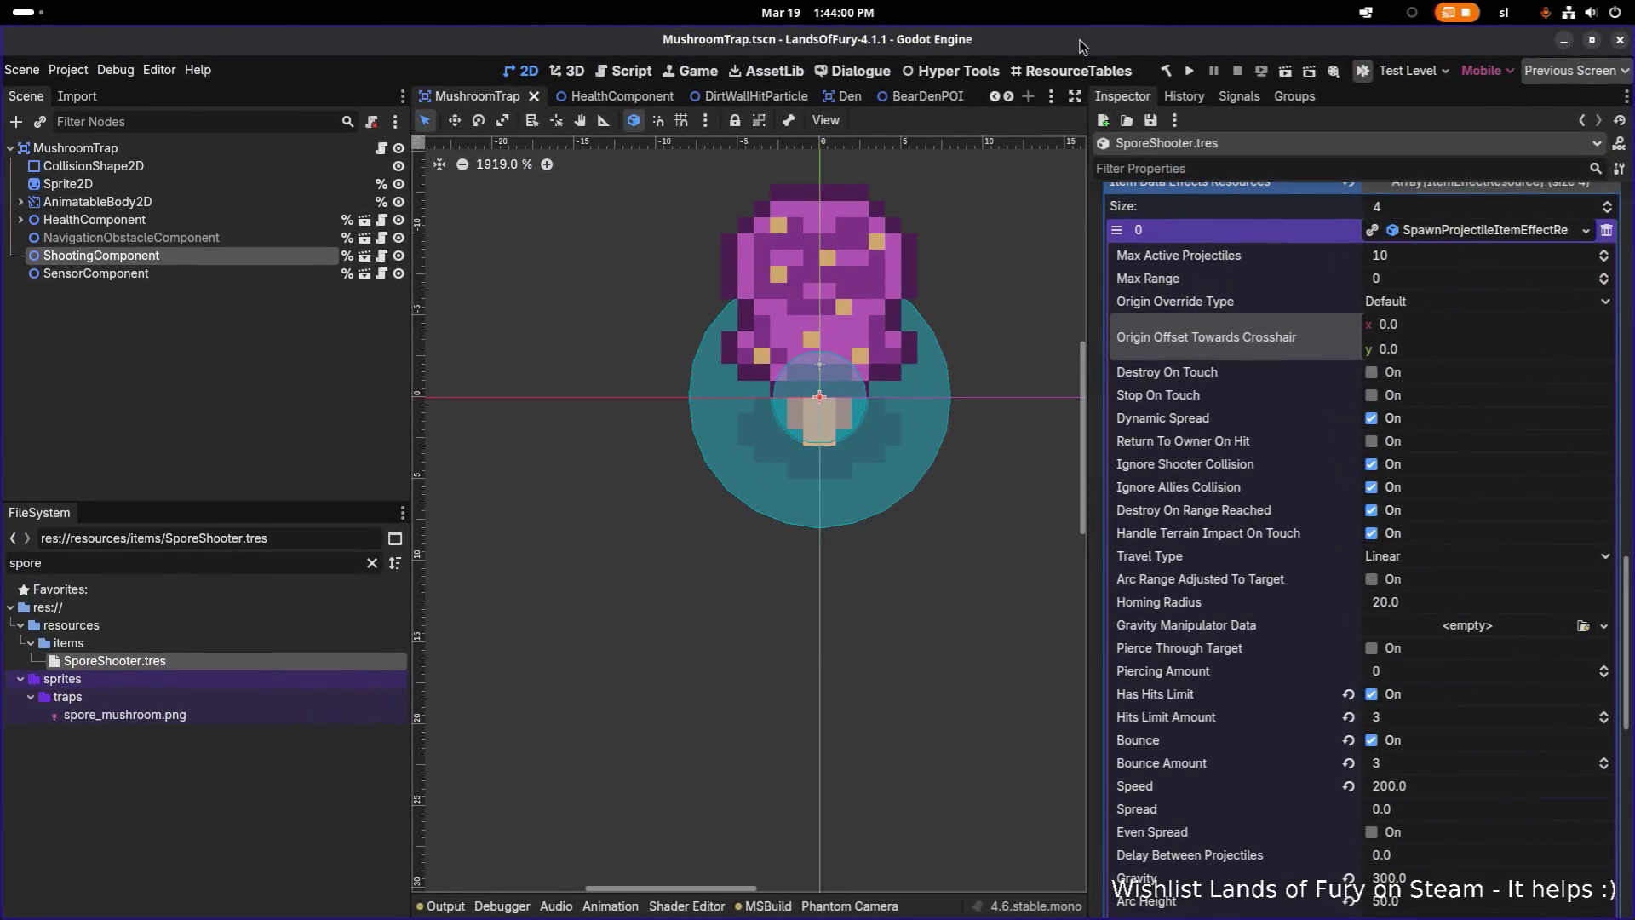
click(1190, 71)
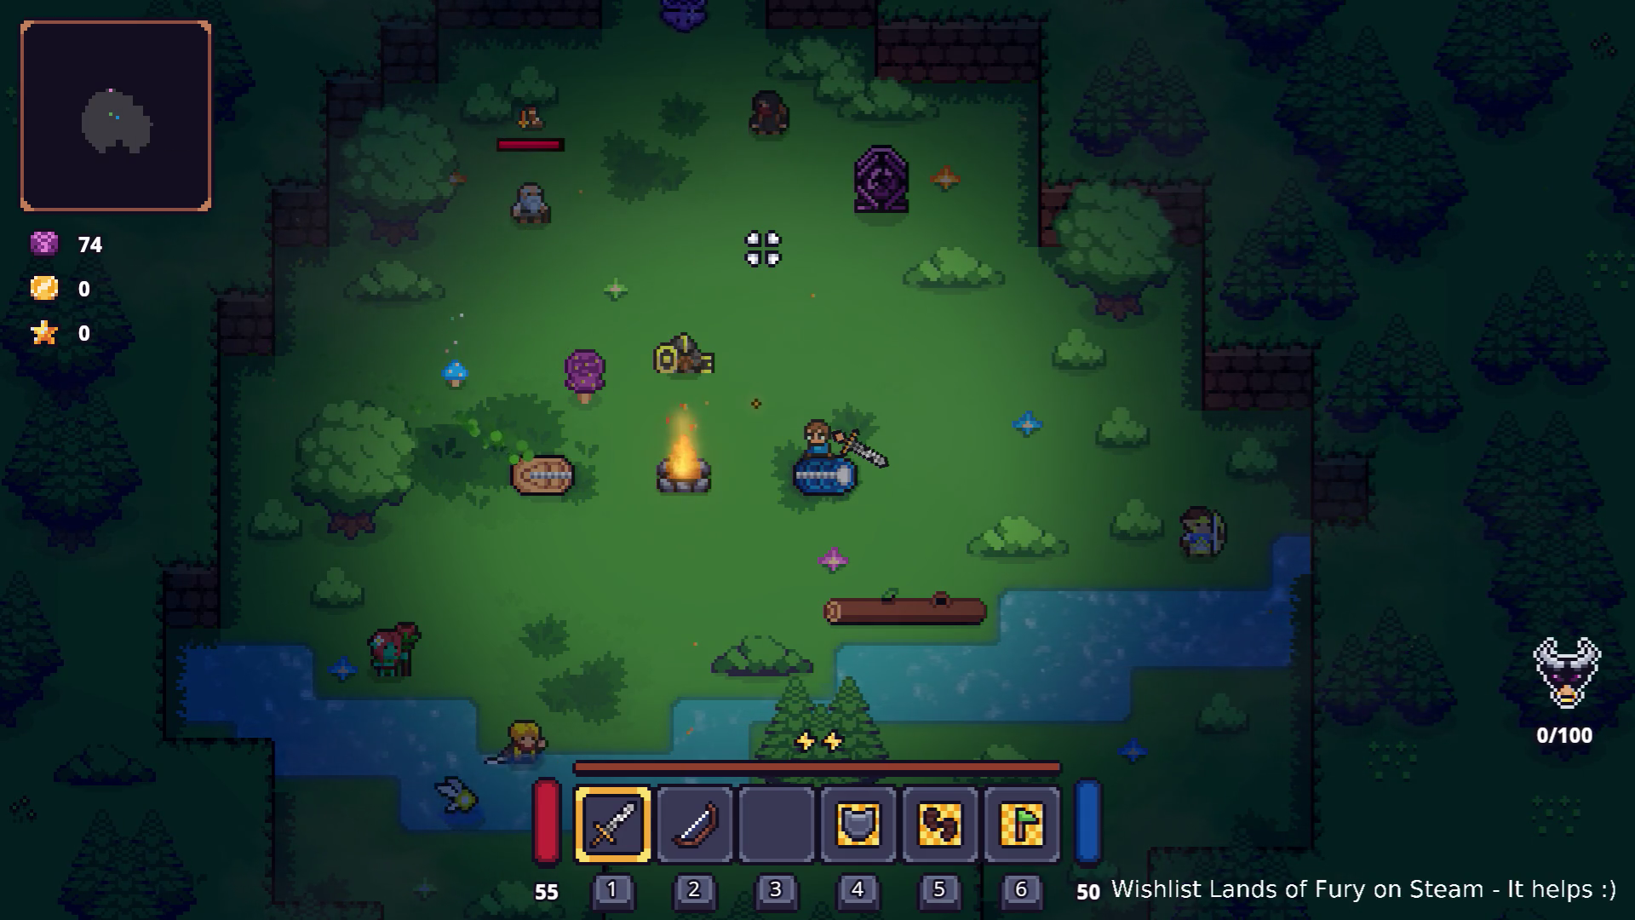
Walk the hero around the mushroom and river, including an upward dash
key(a)
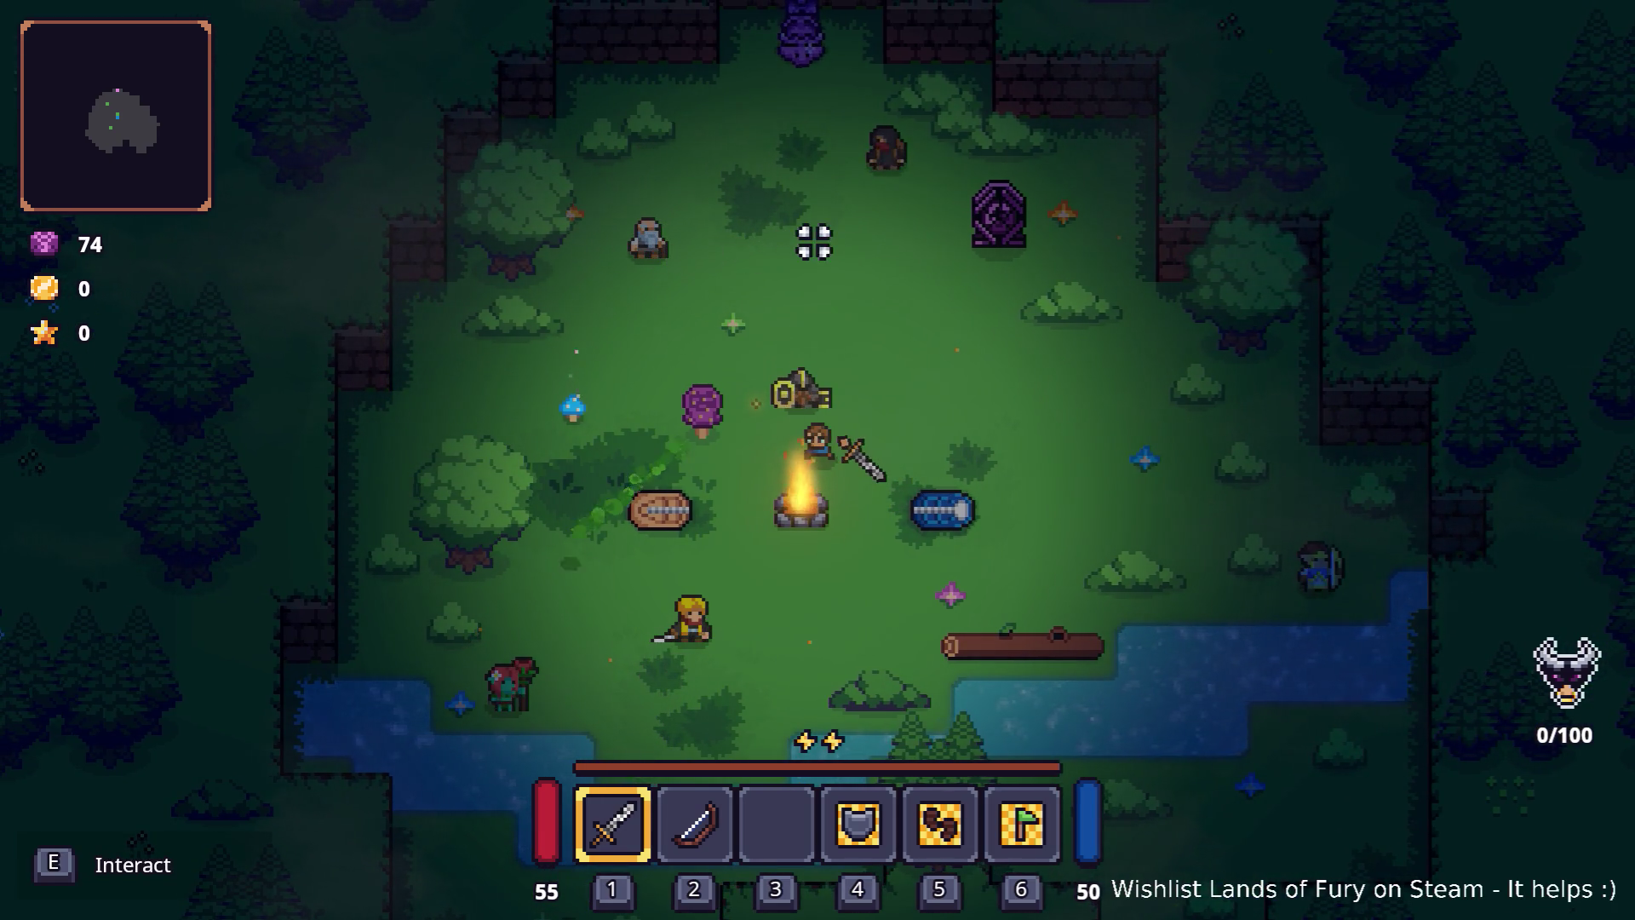
key(a)
key(s)
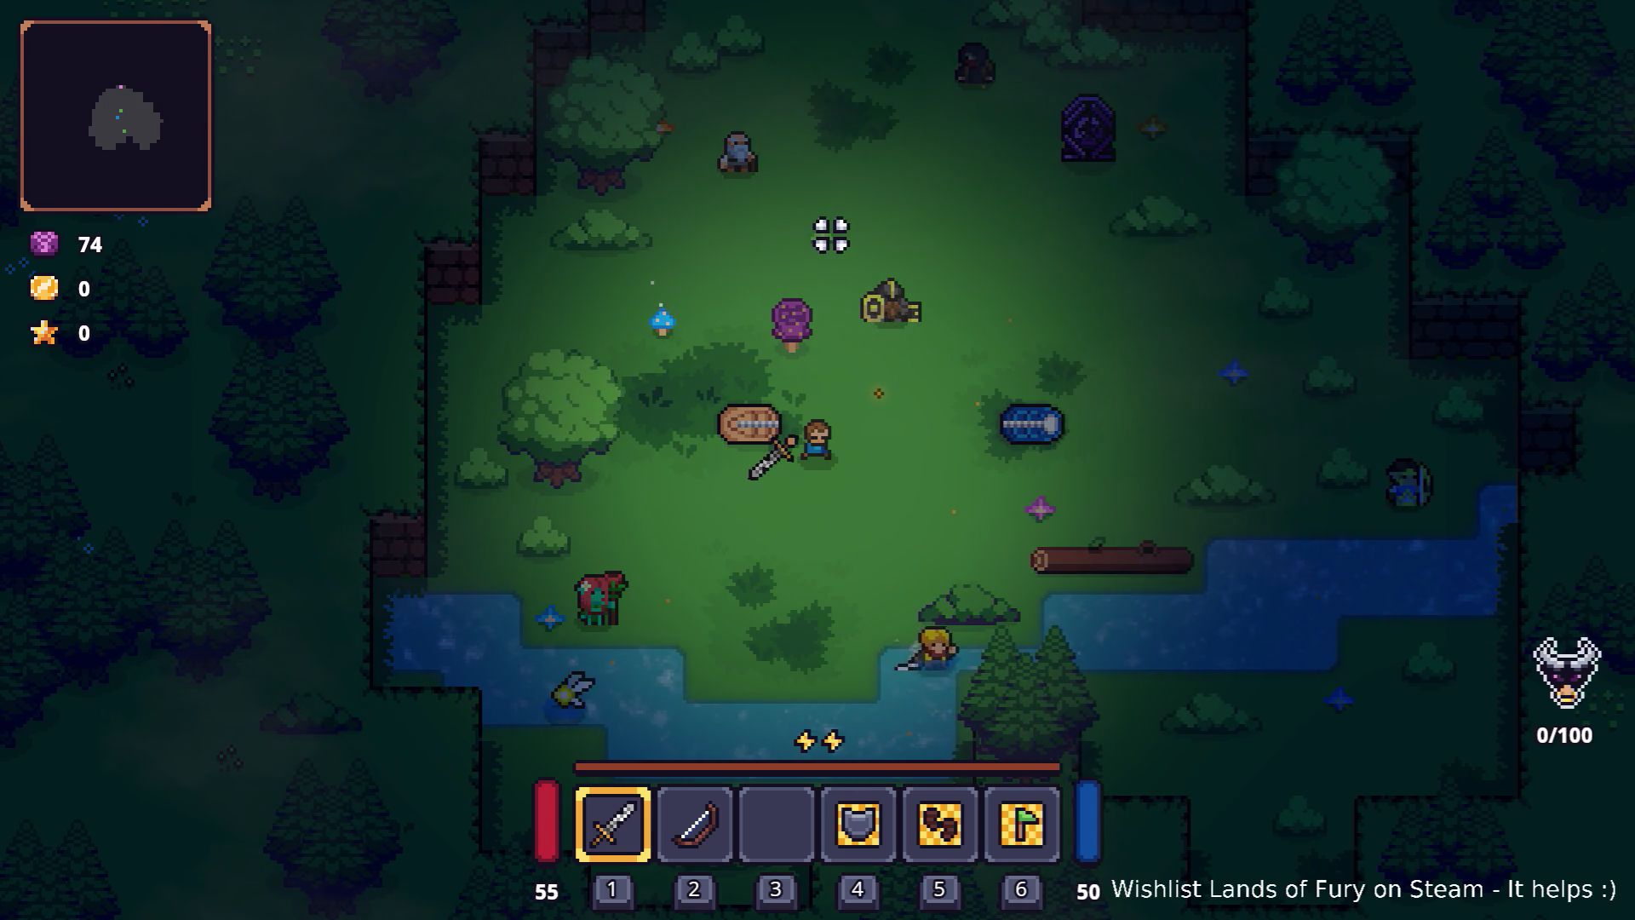
key(w)
key(d)
key(a)
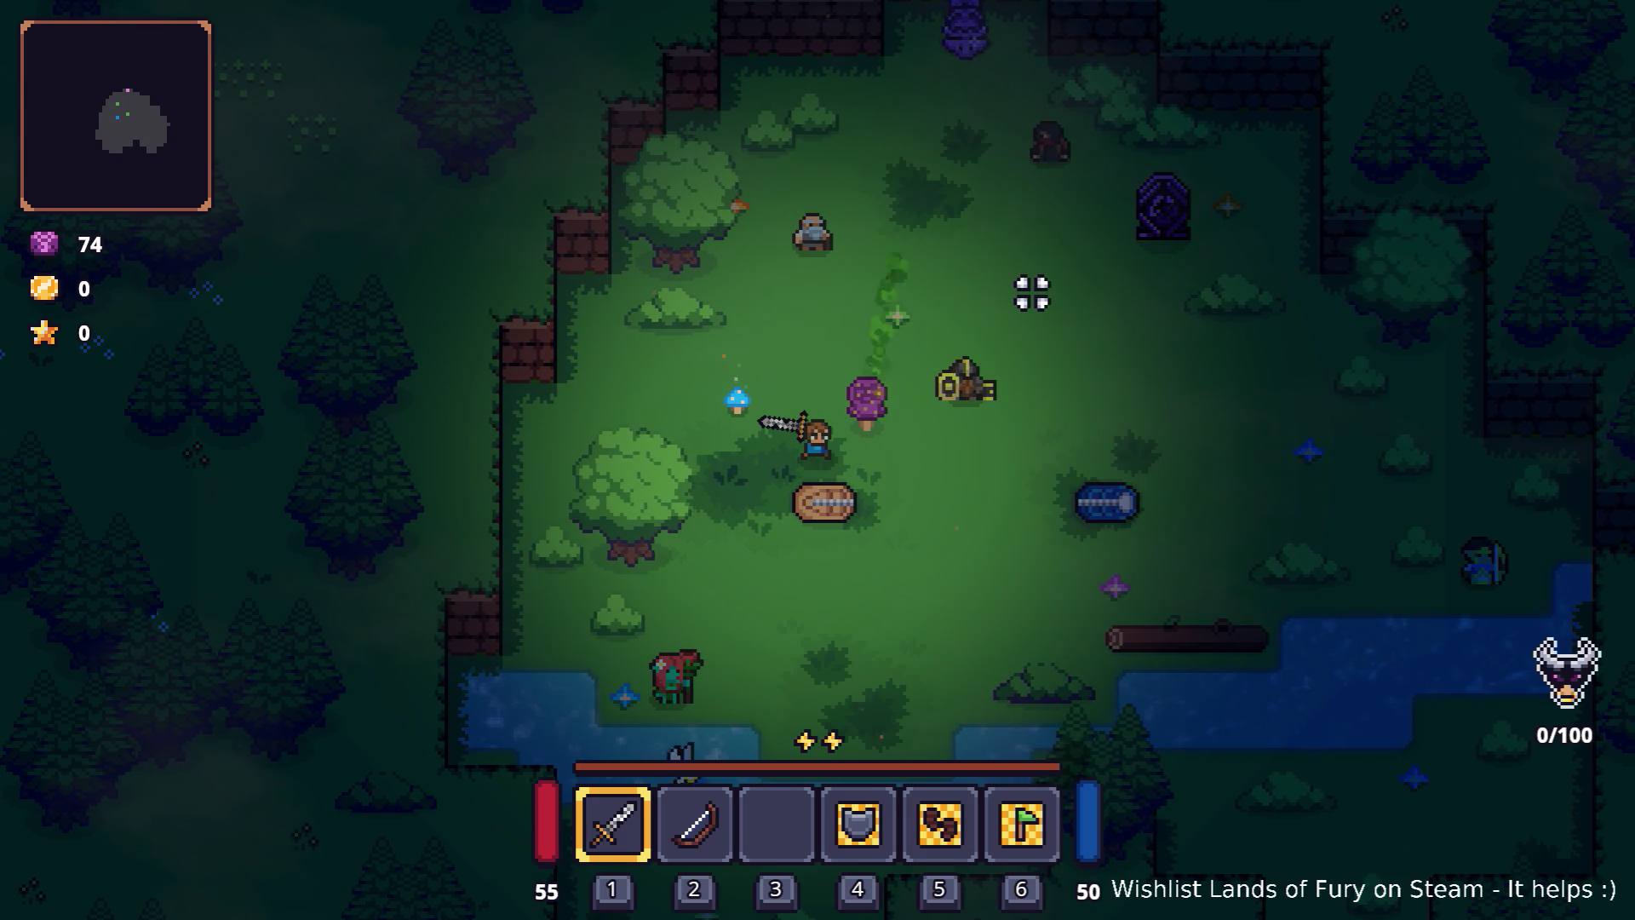
key(w)
key(a)
key(a)
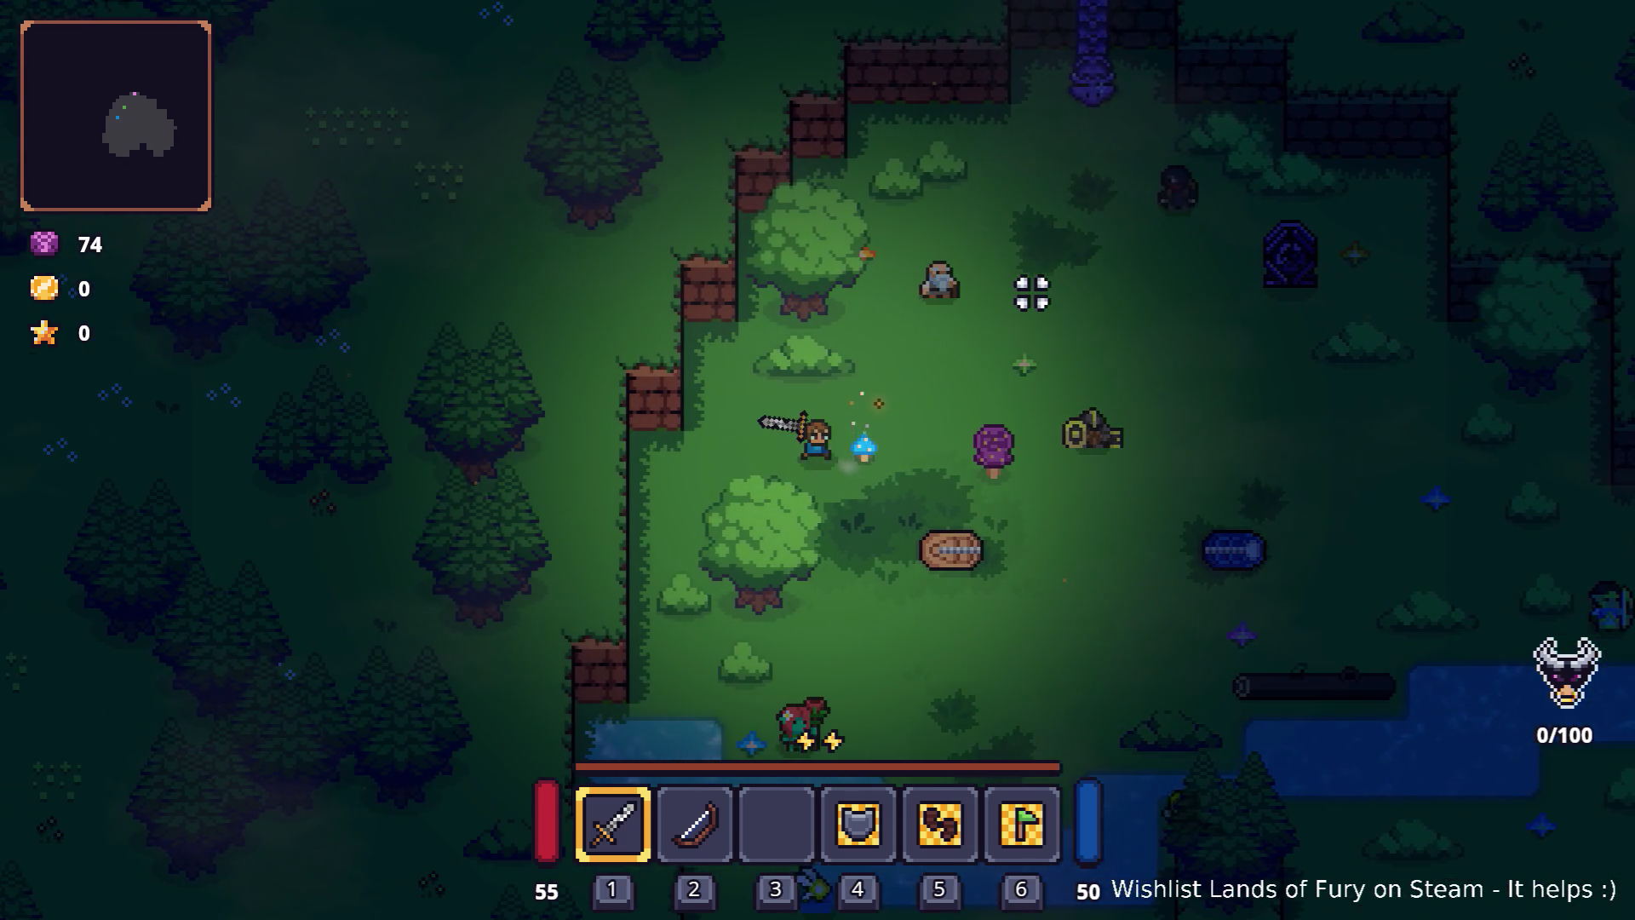
key(d)
key(w)
key(a)
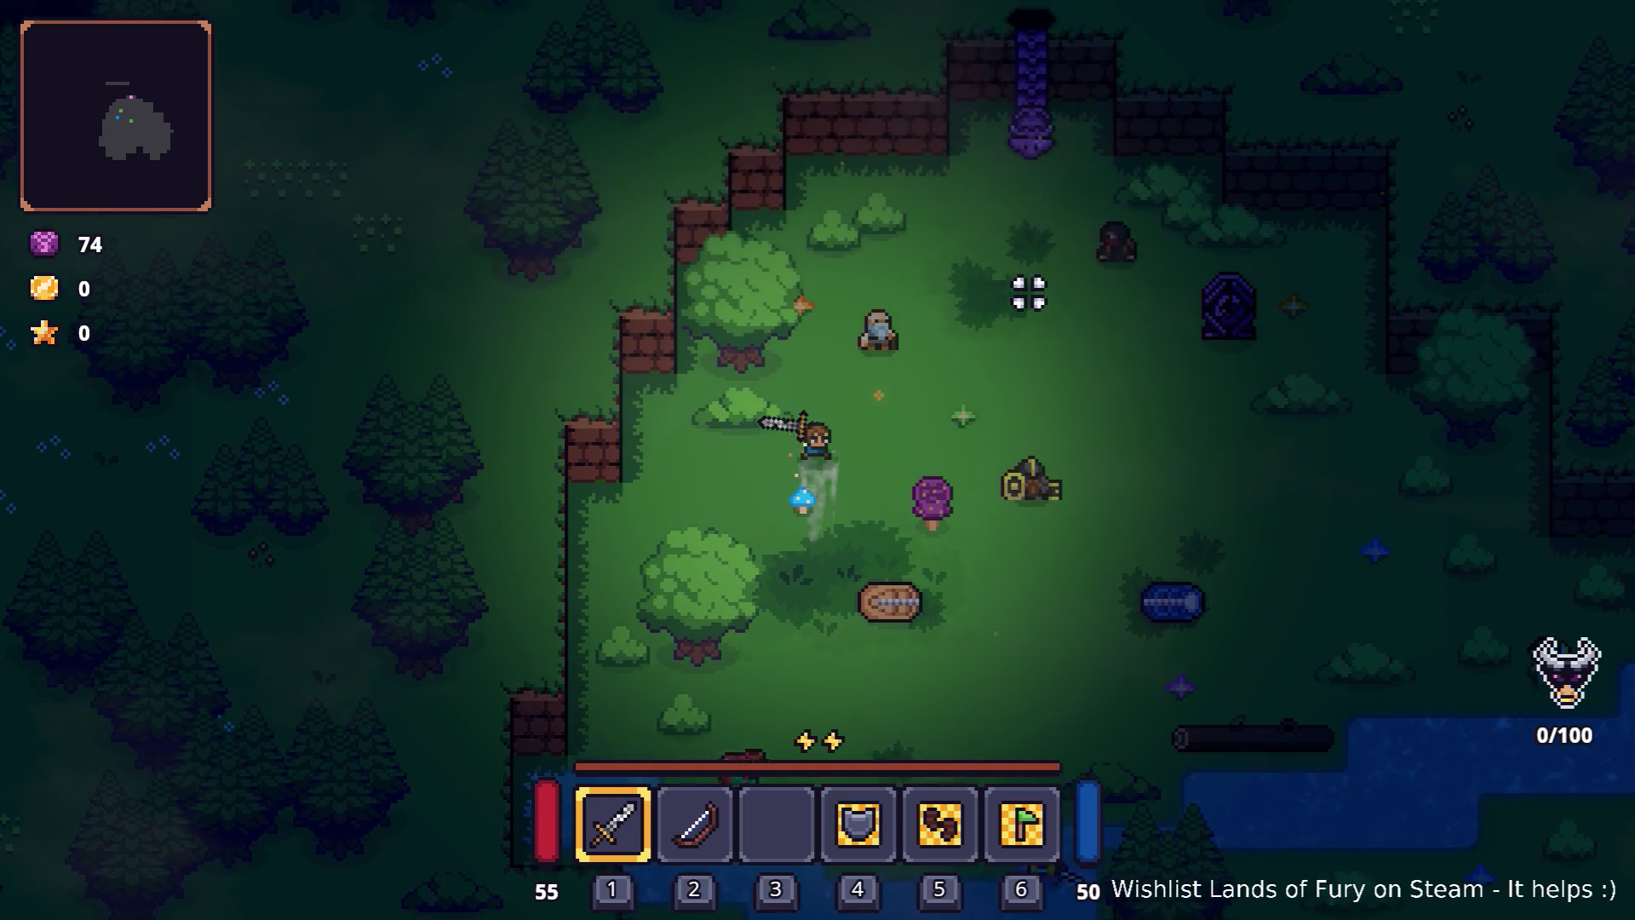
key(s)
key(d)
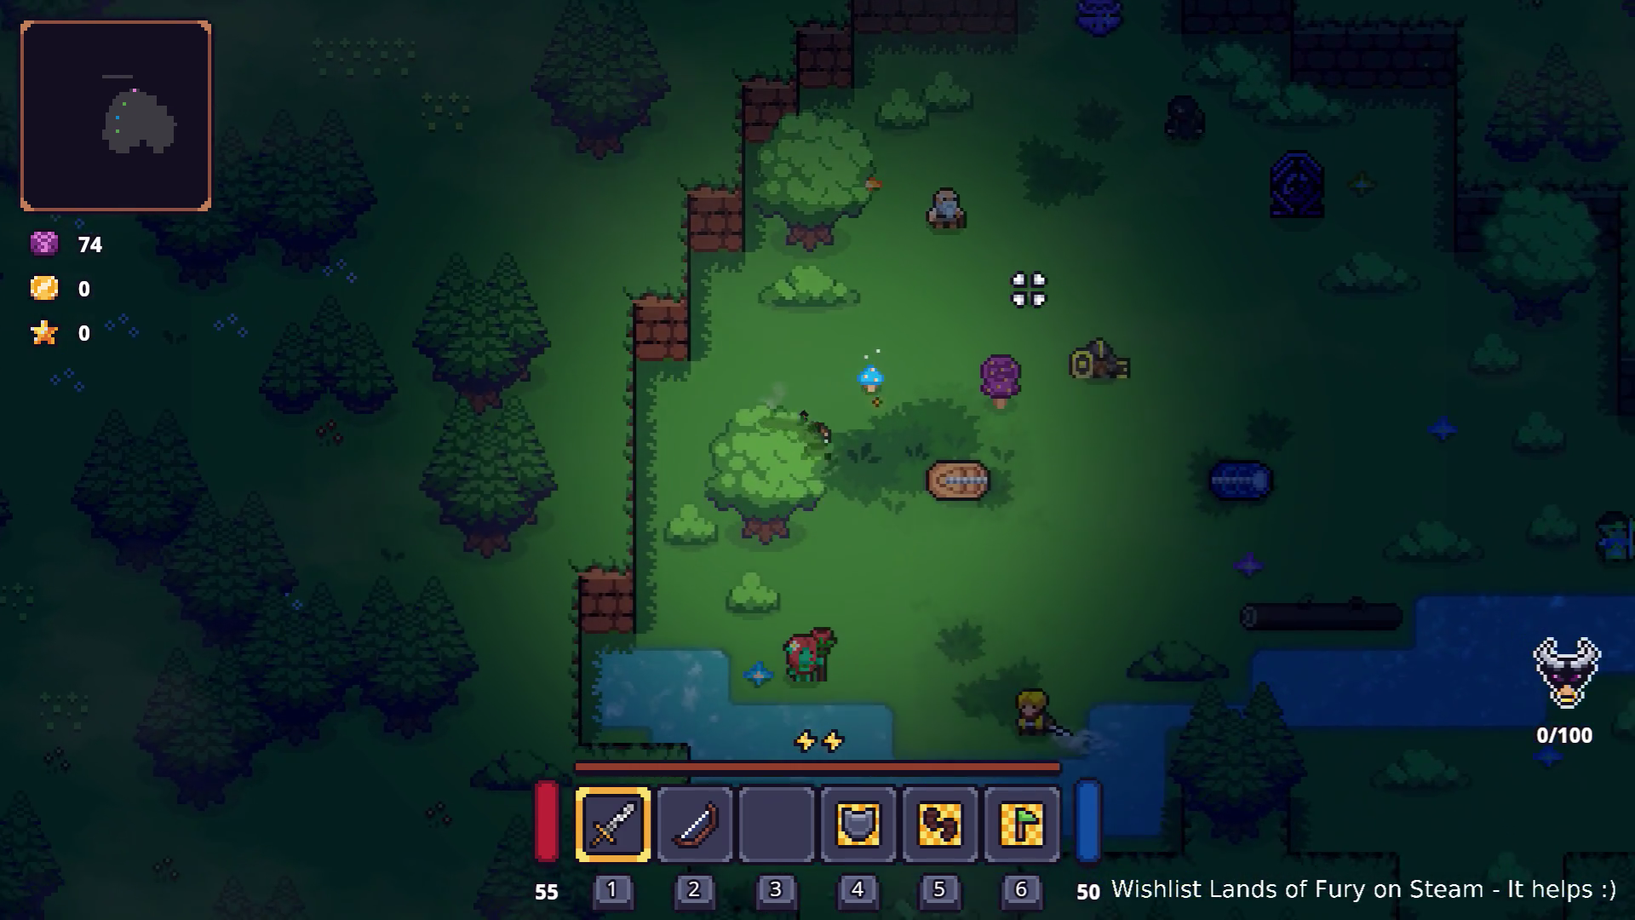
key(d)
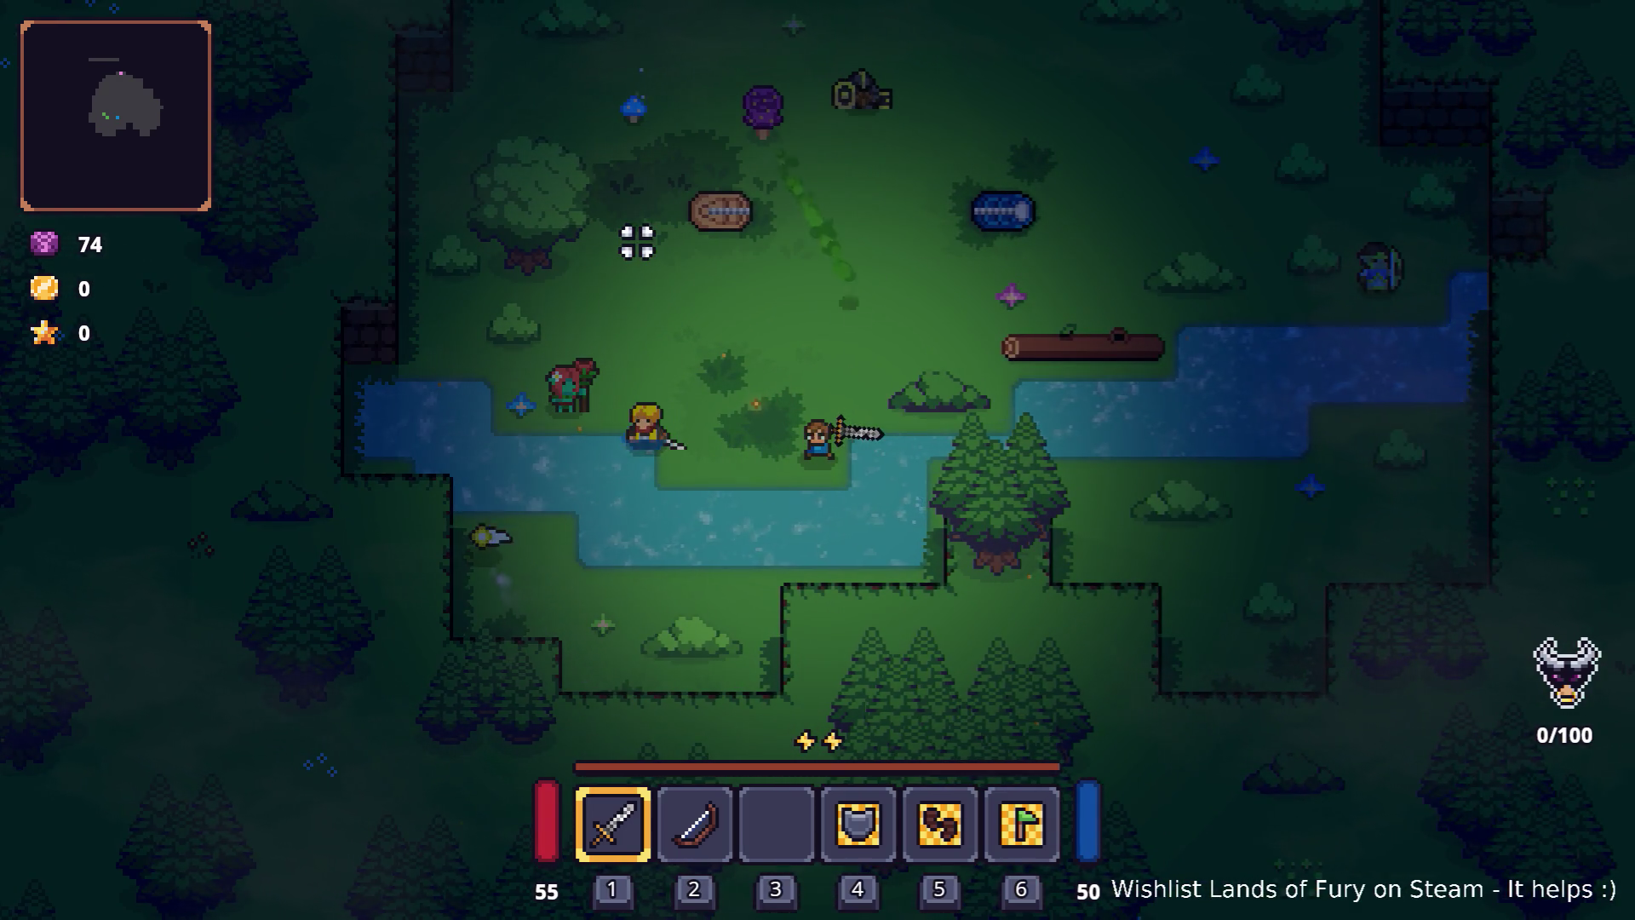
key(w)
key(space)
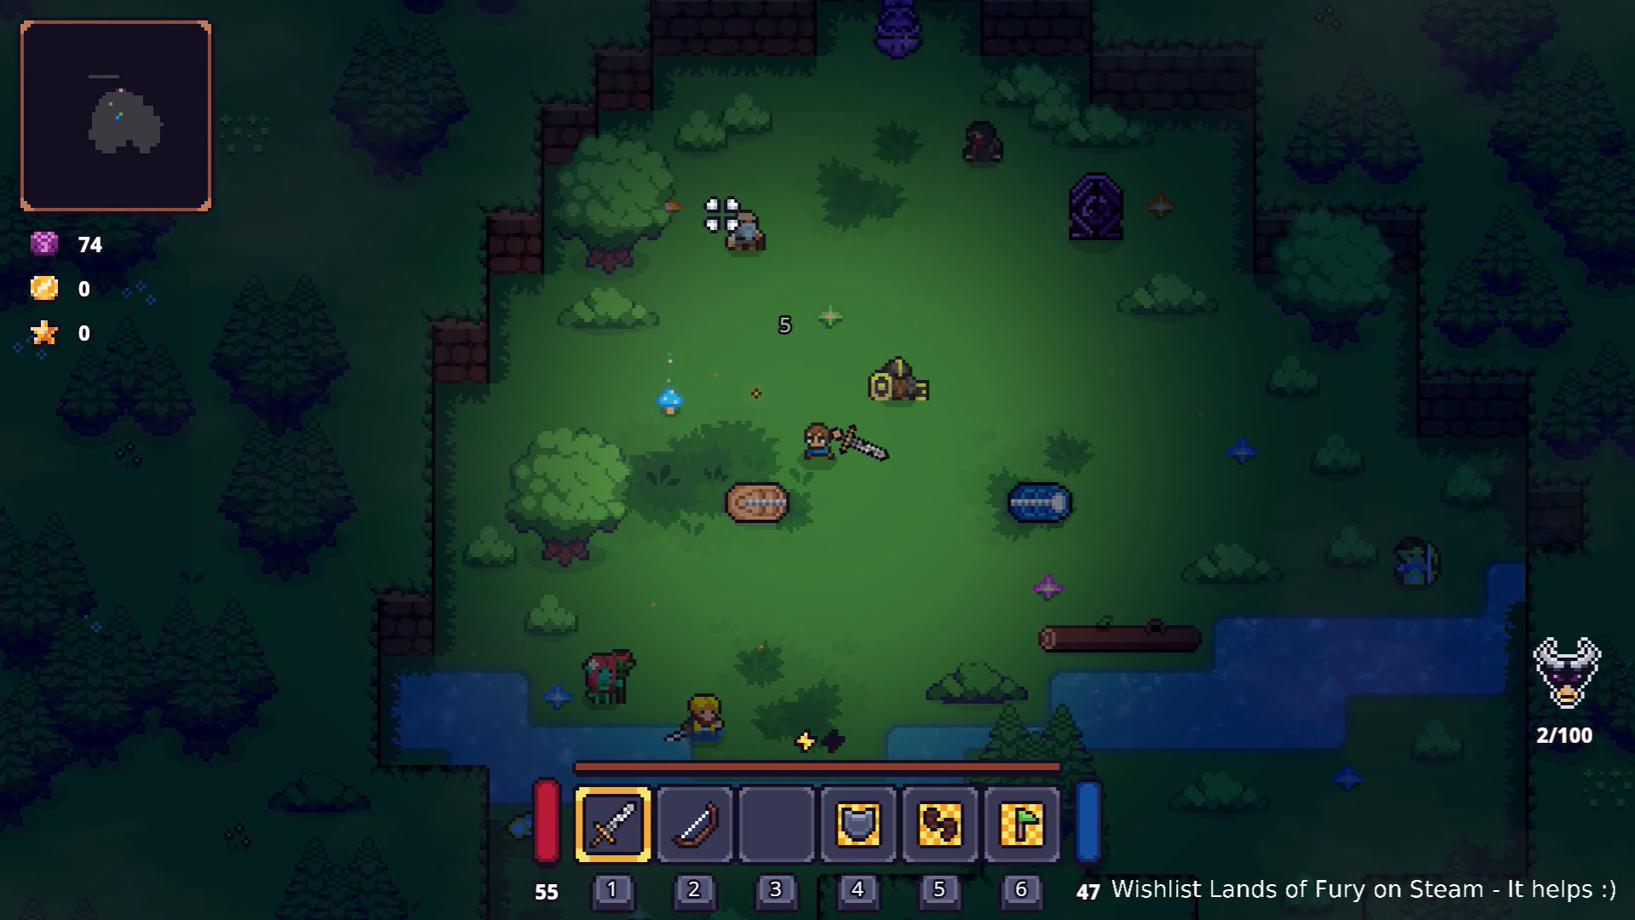
key(s)
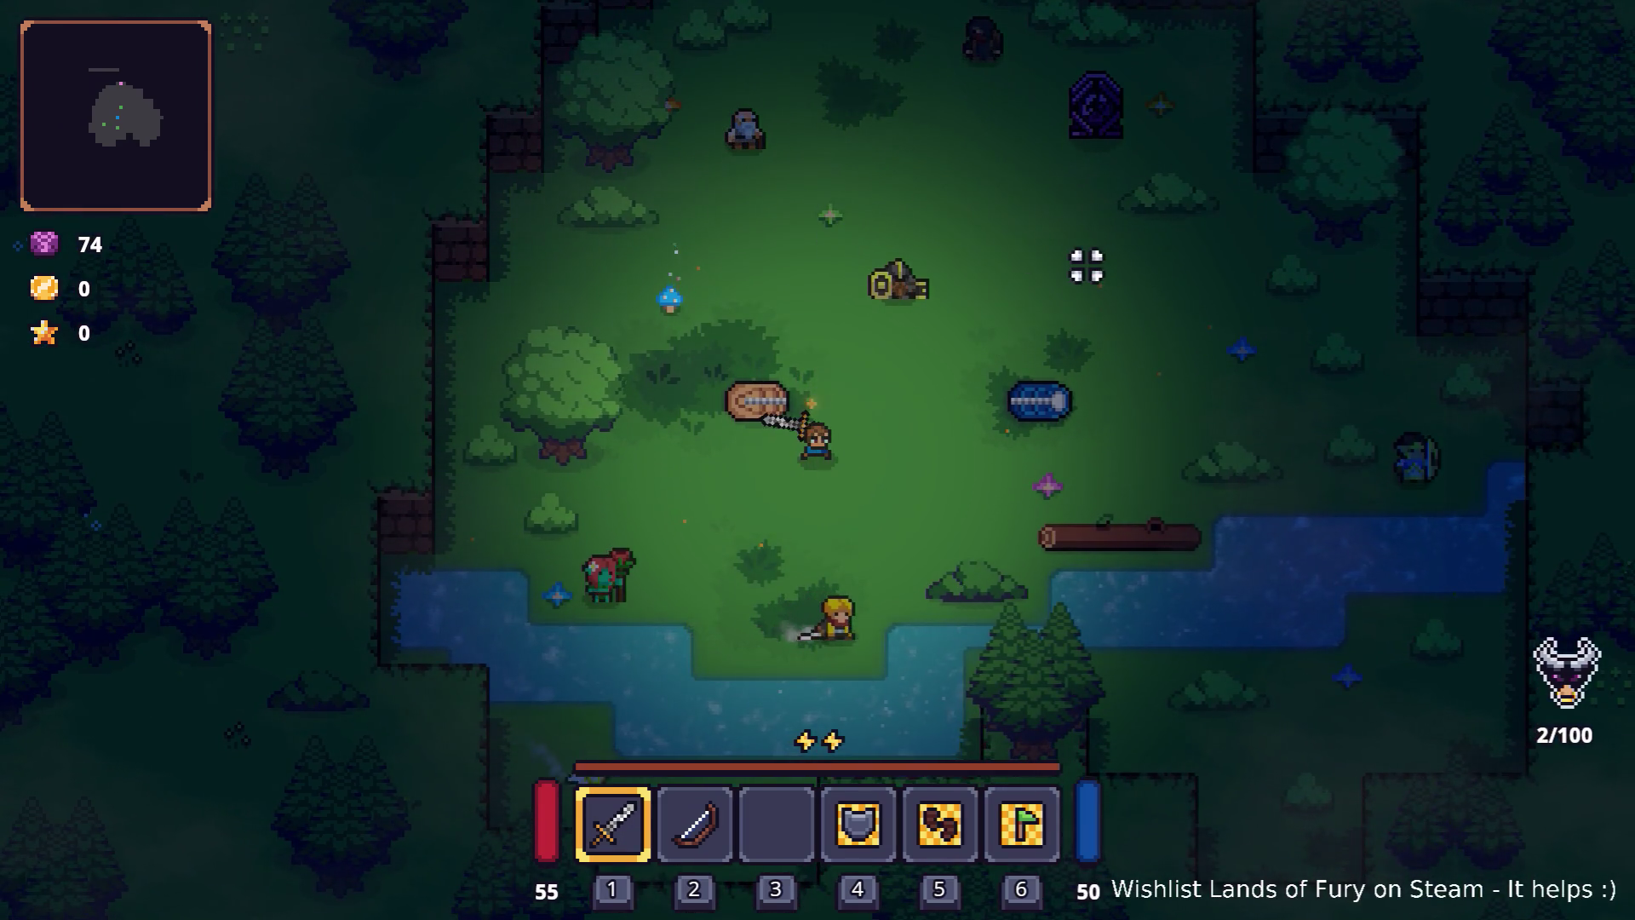
Pause the game with Esc and quit to the desktop
key(super+Page_Down)
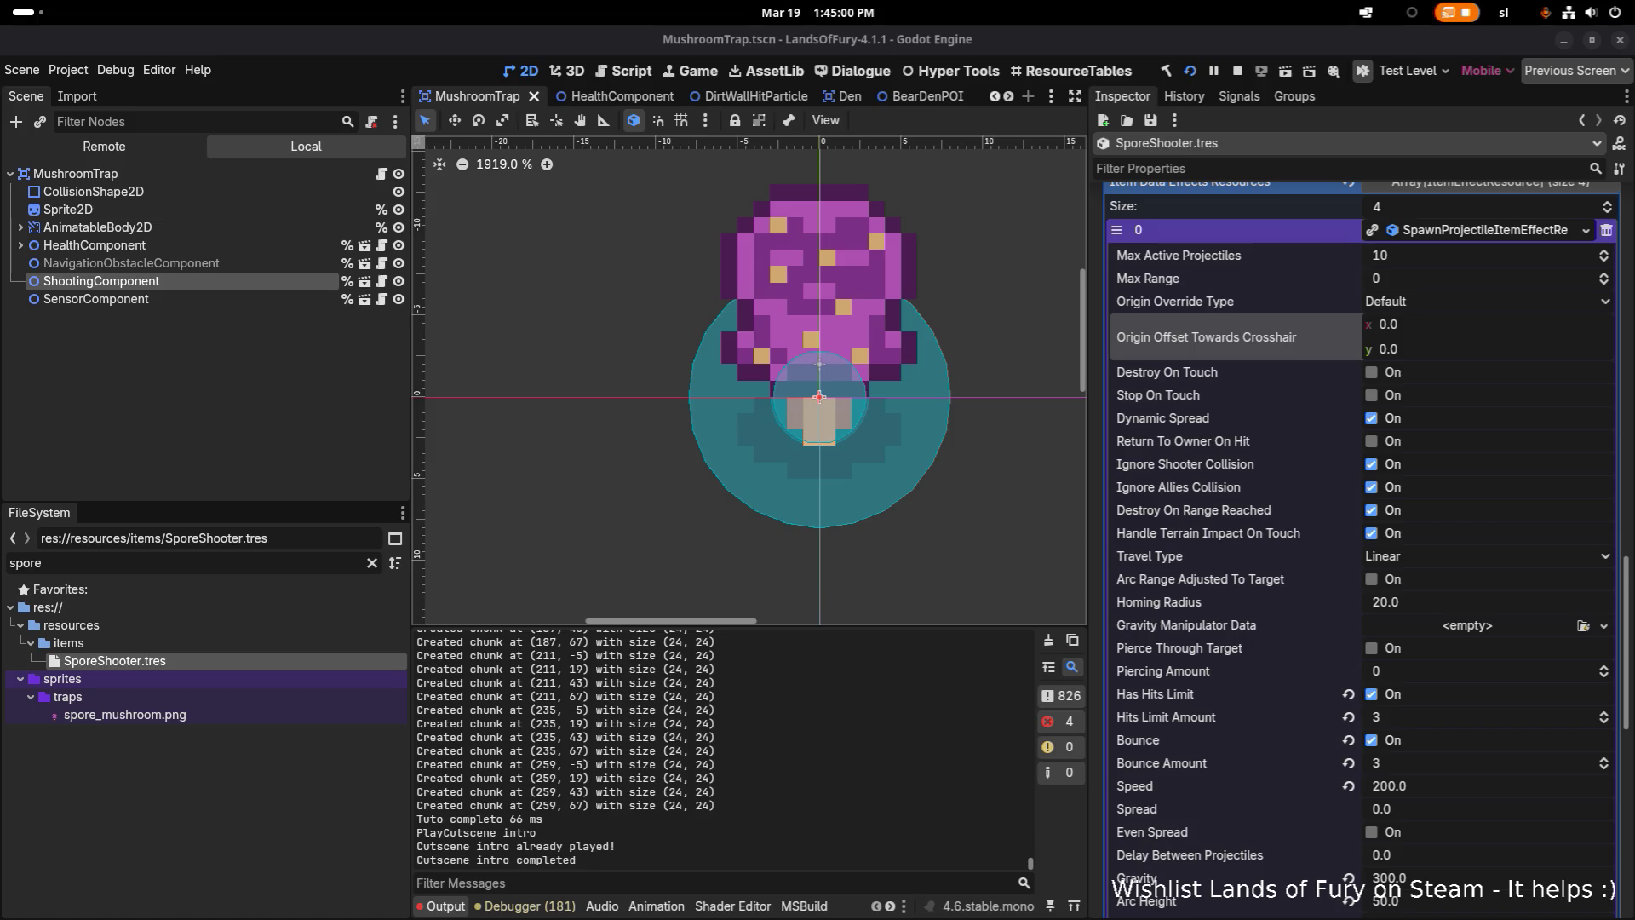
key(super+Page_Up)
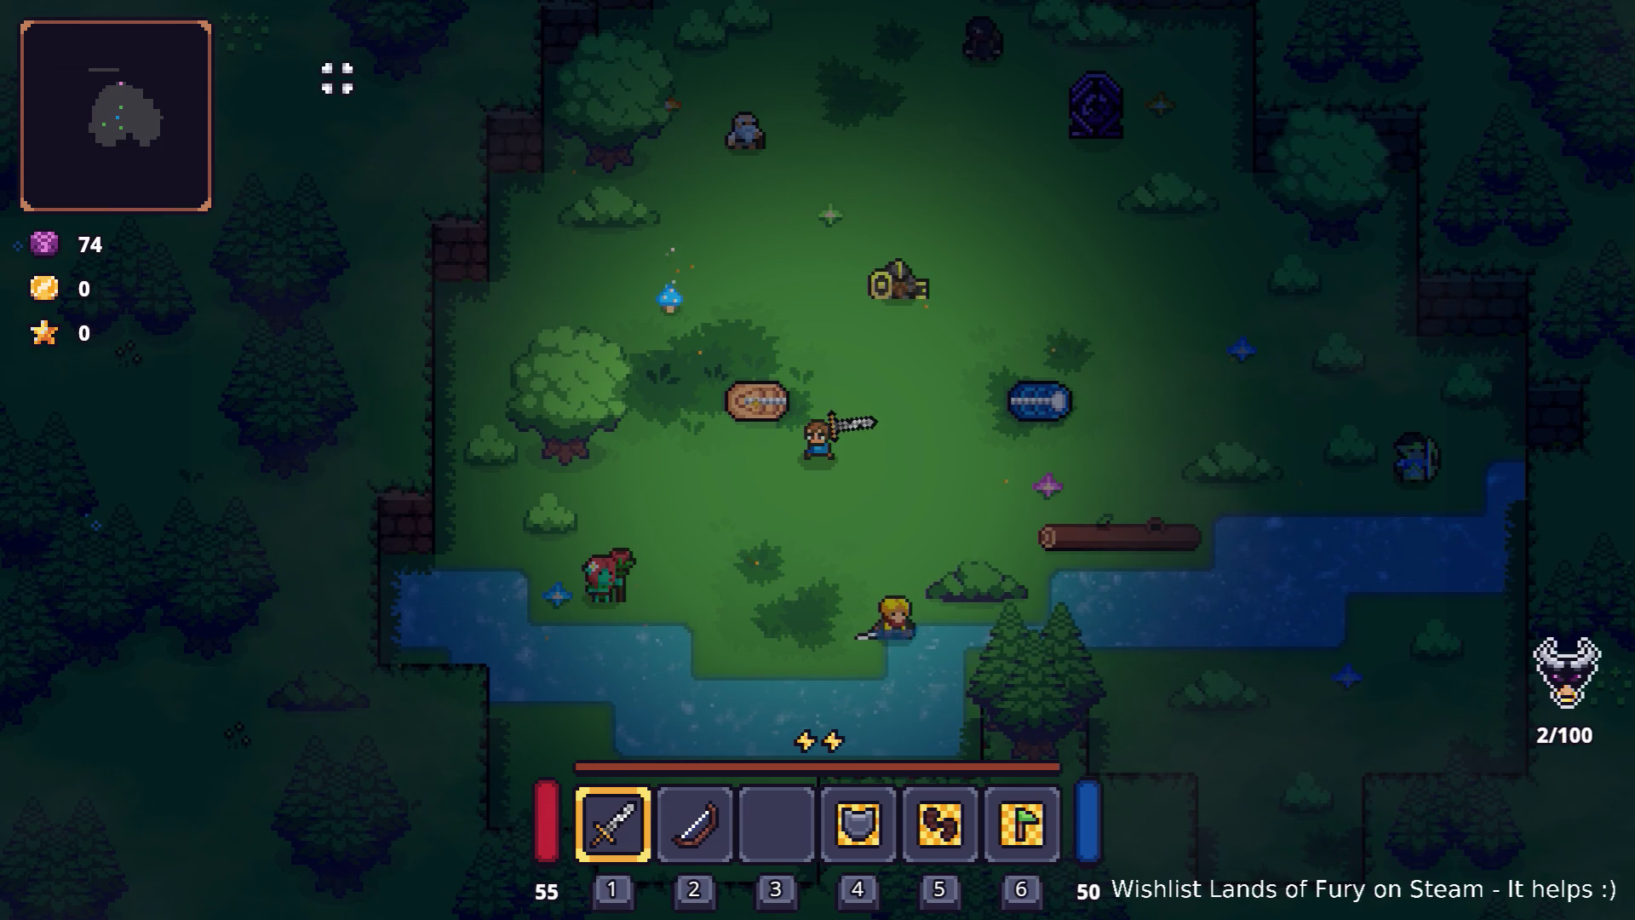
key(Escape)
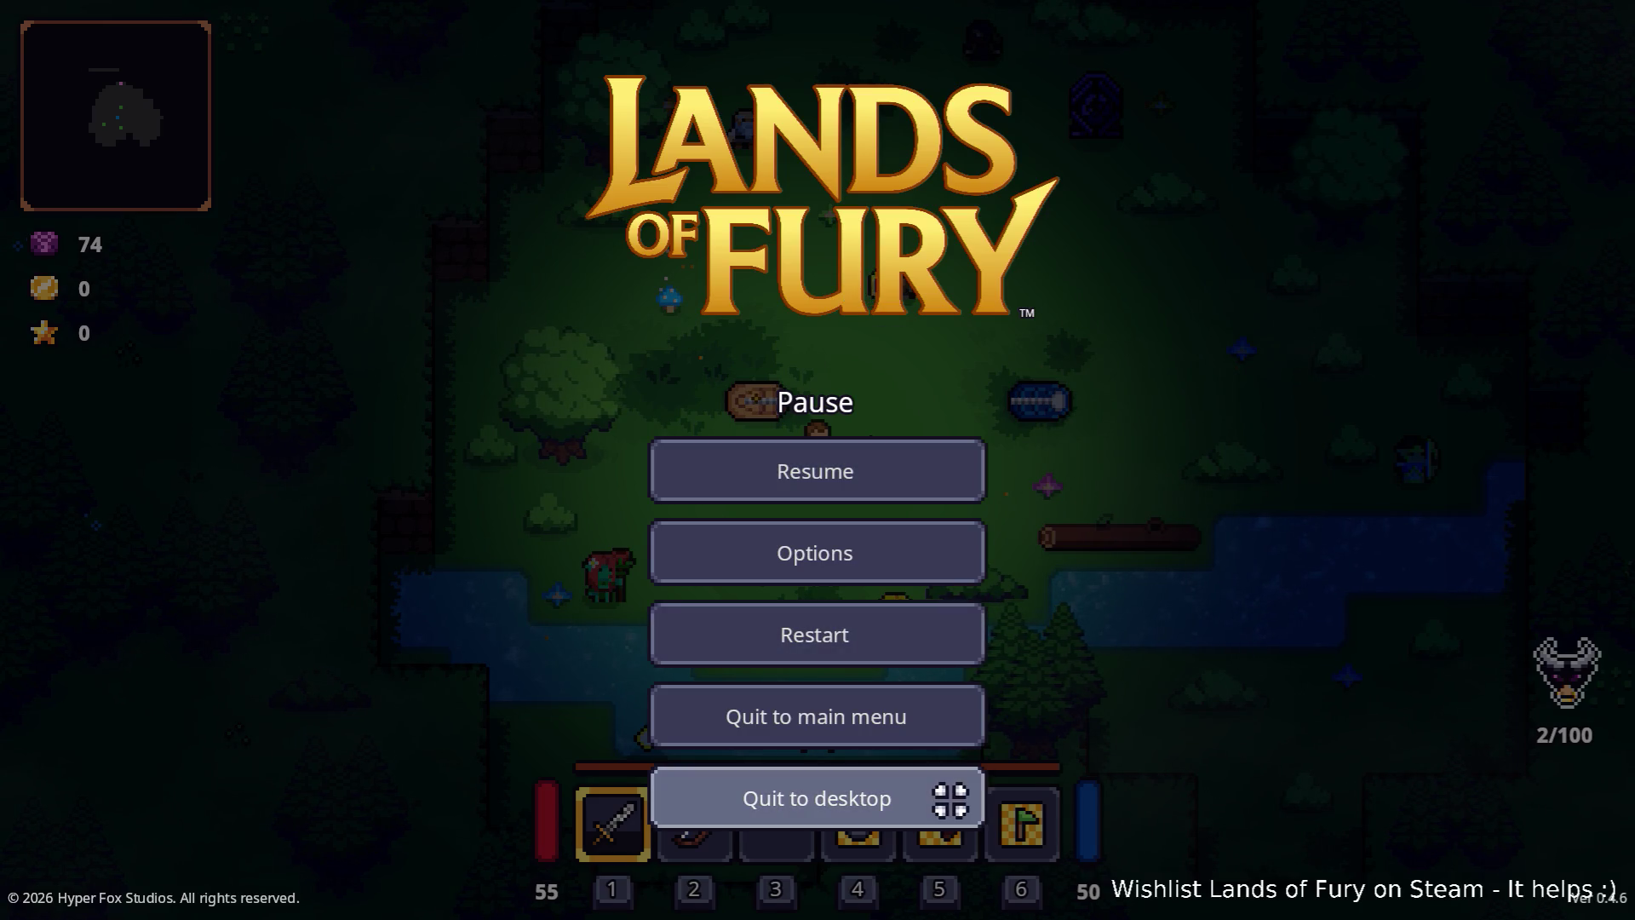
click(952, 792)
scroll(753, 319, down, 4)
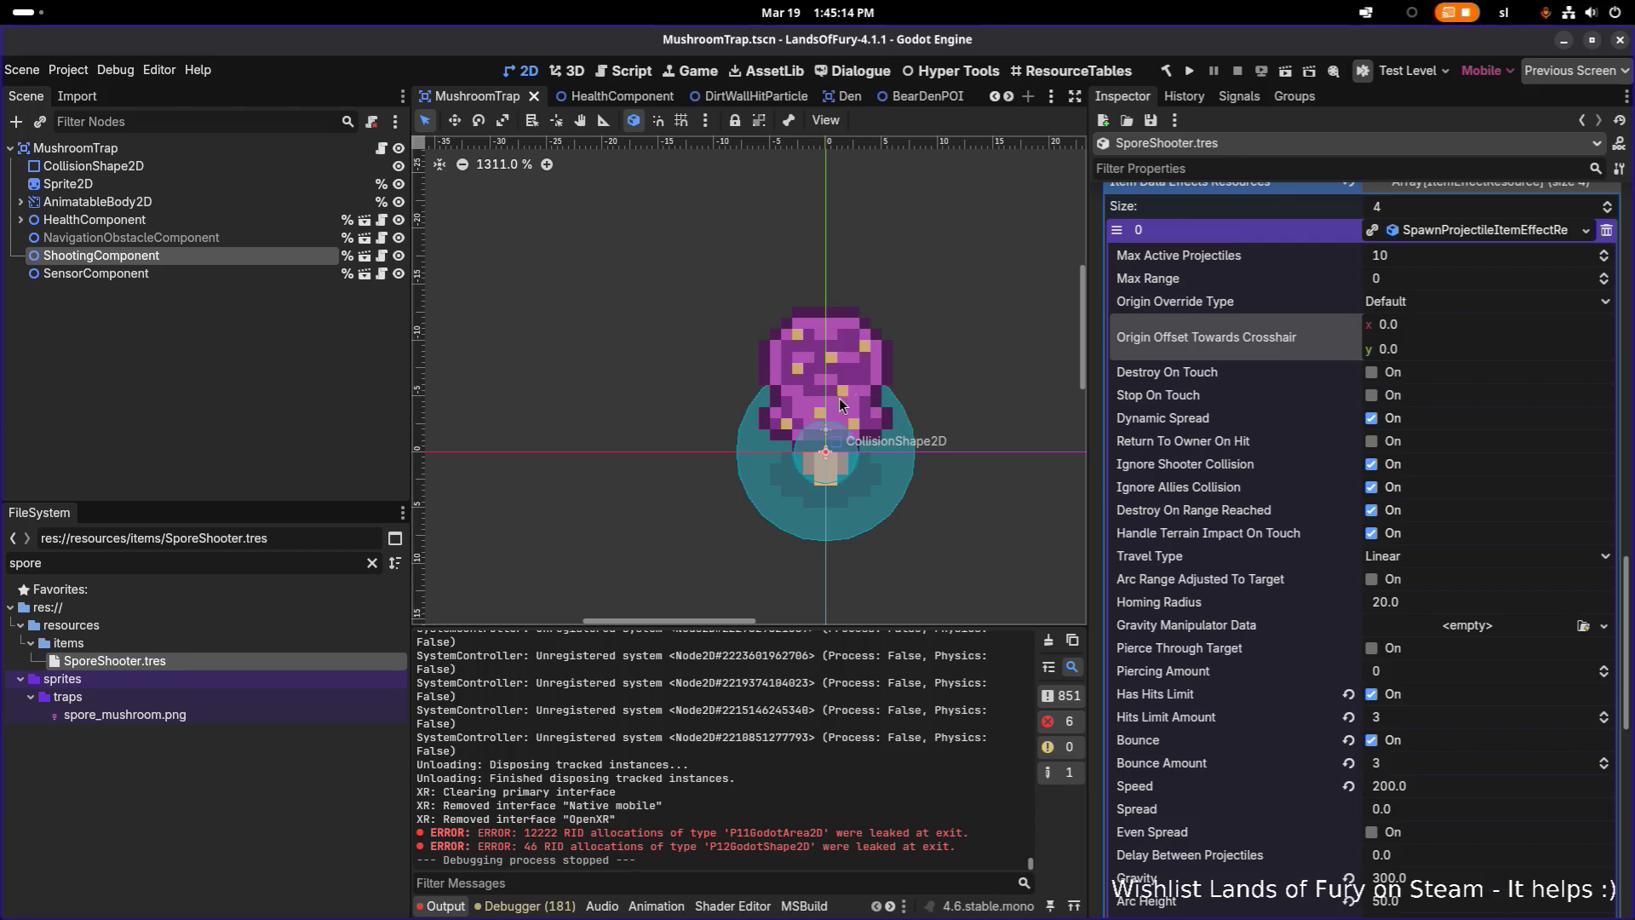
click(257, 239)
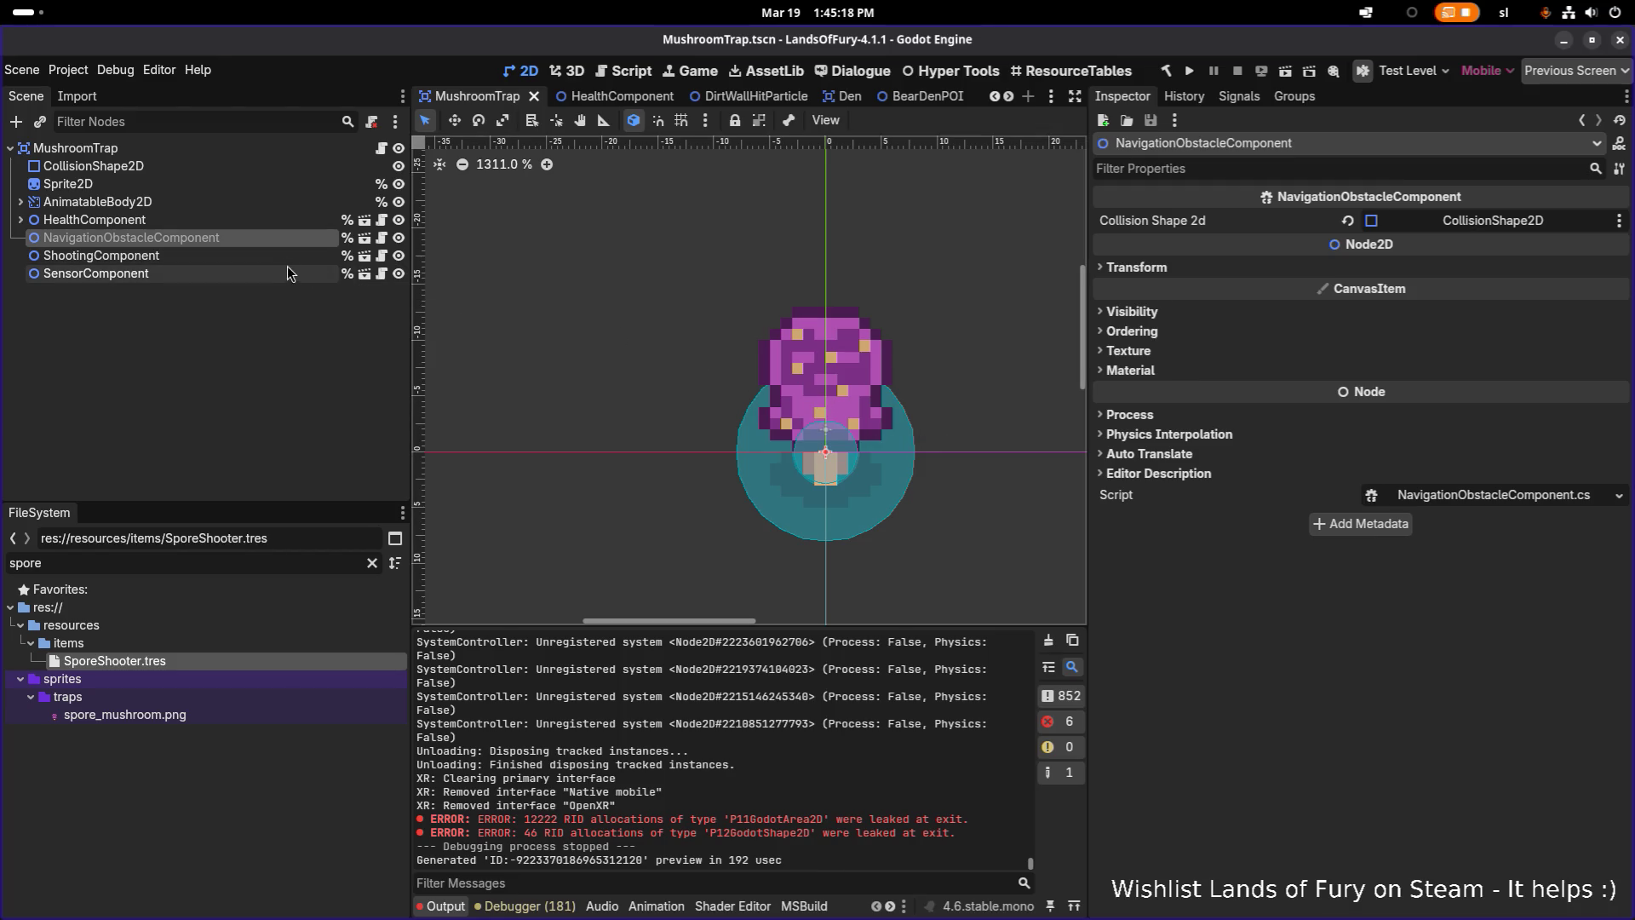
click(298, 391)
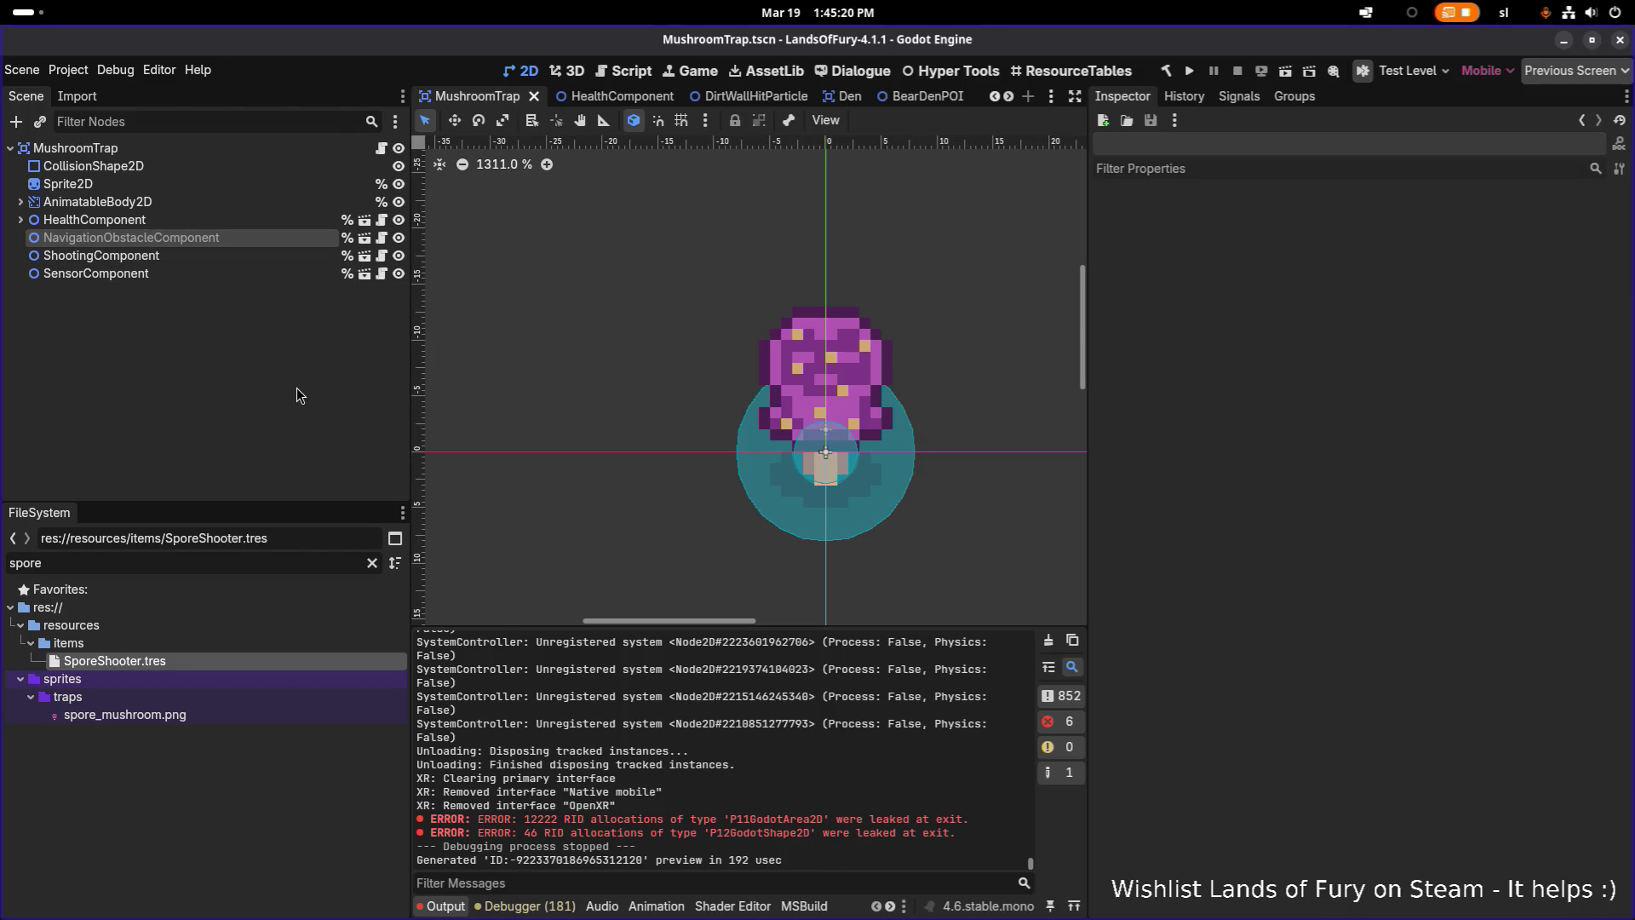
key(alt+Tab)
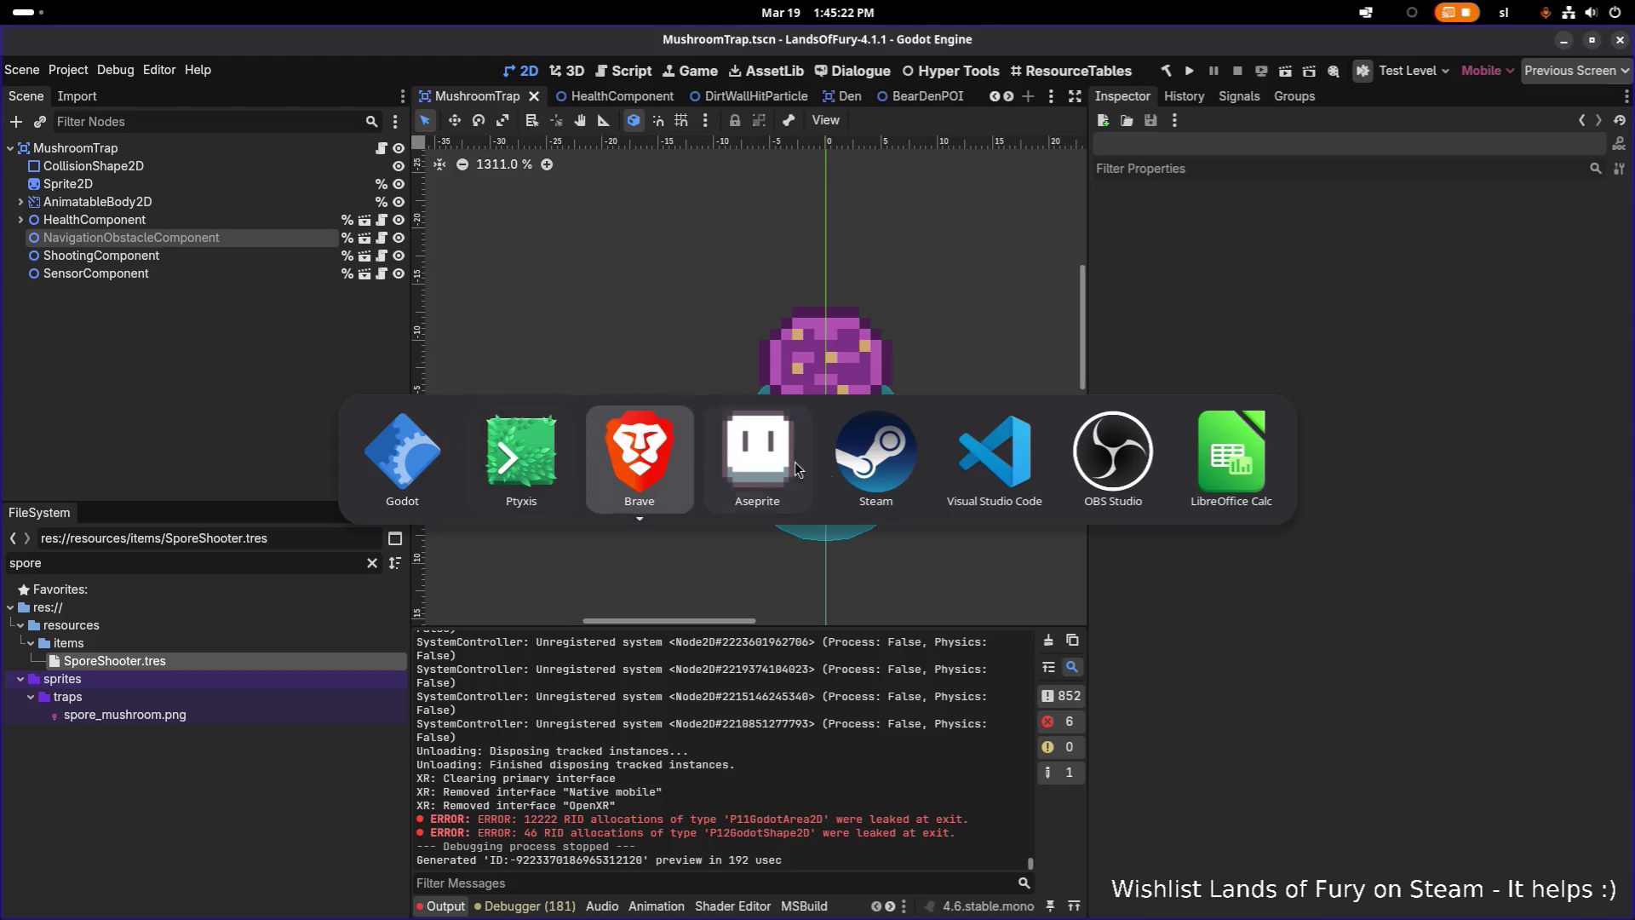
click(244, 257)
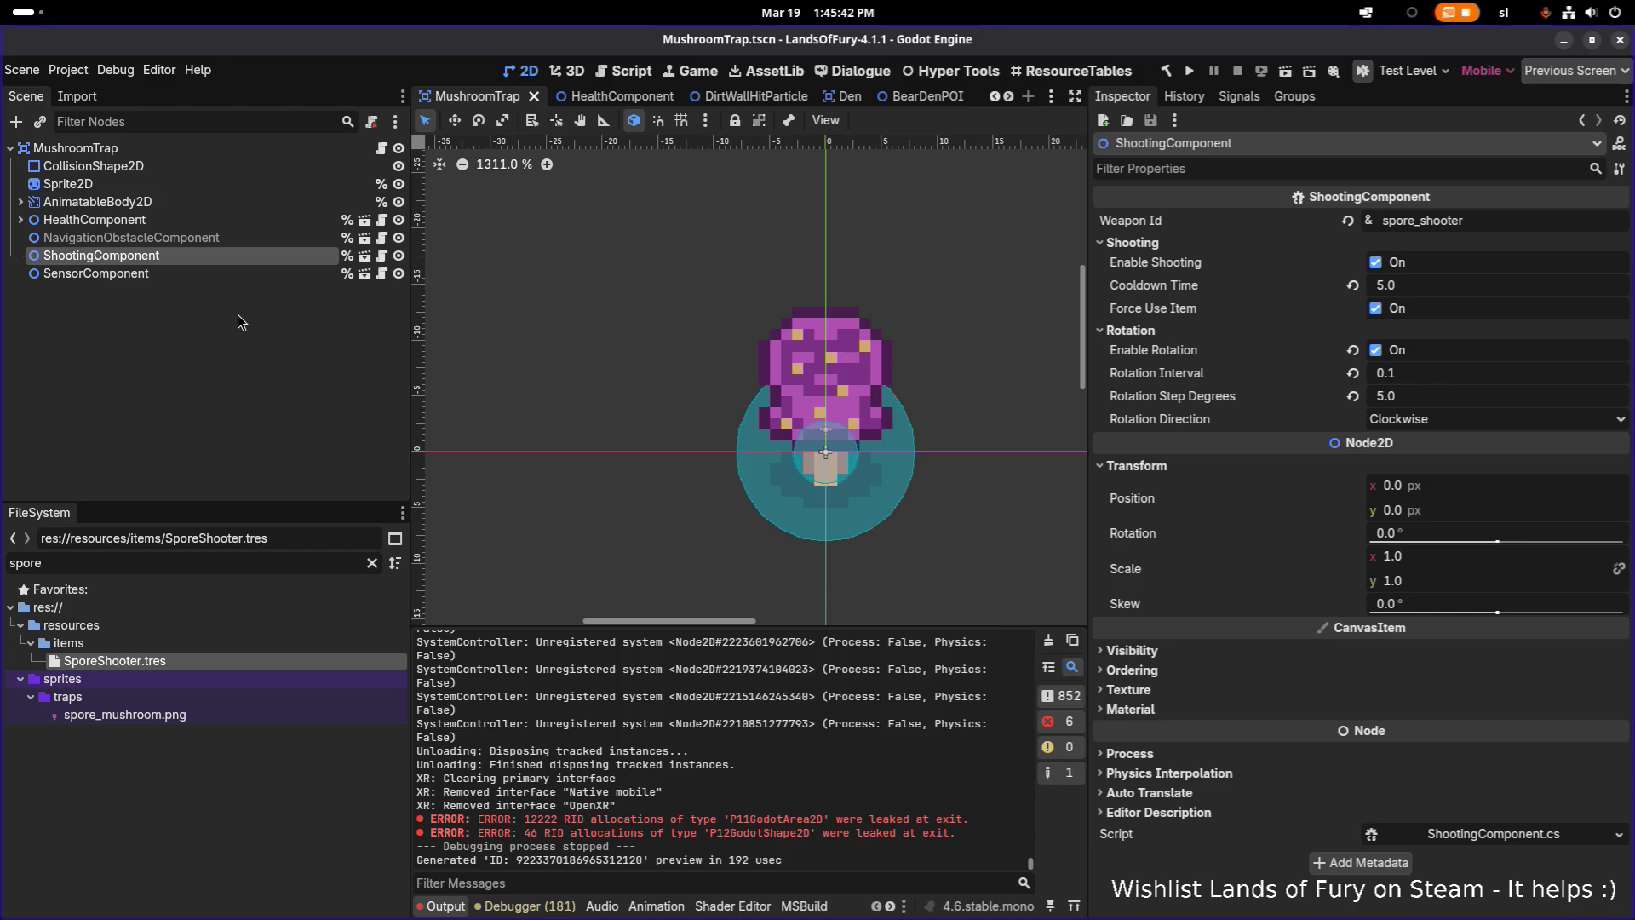
scroll(774, 400, up, 1)
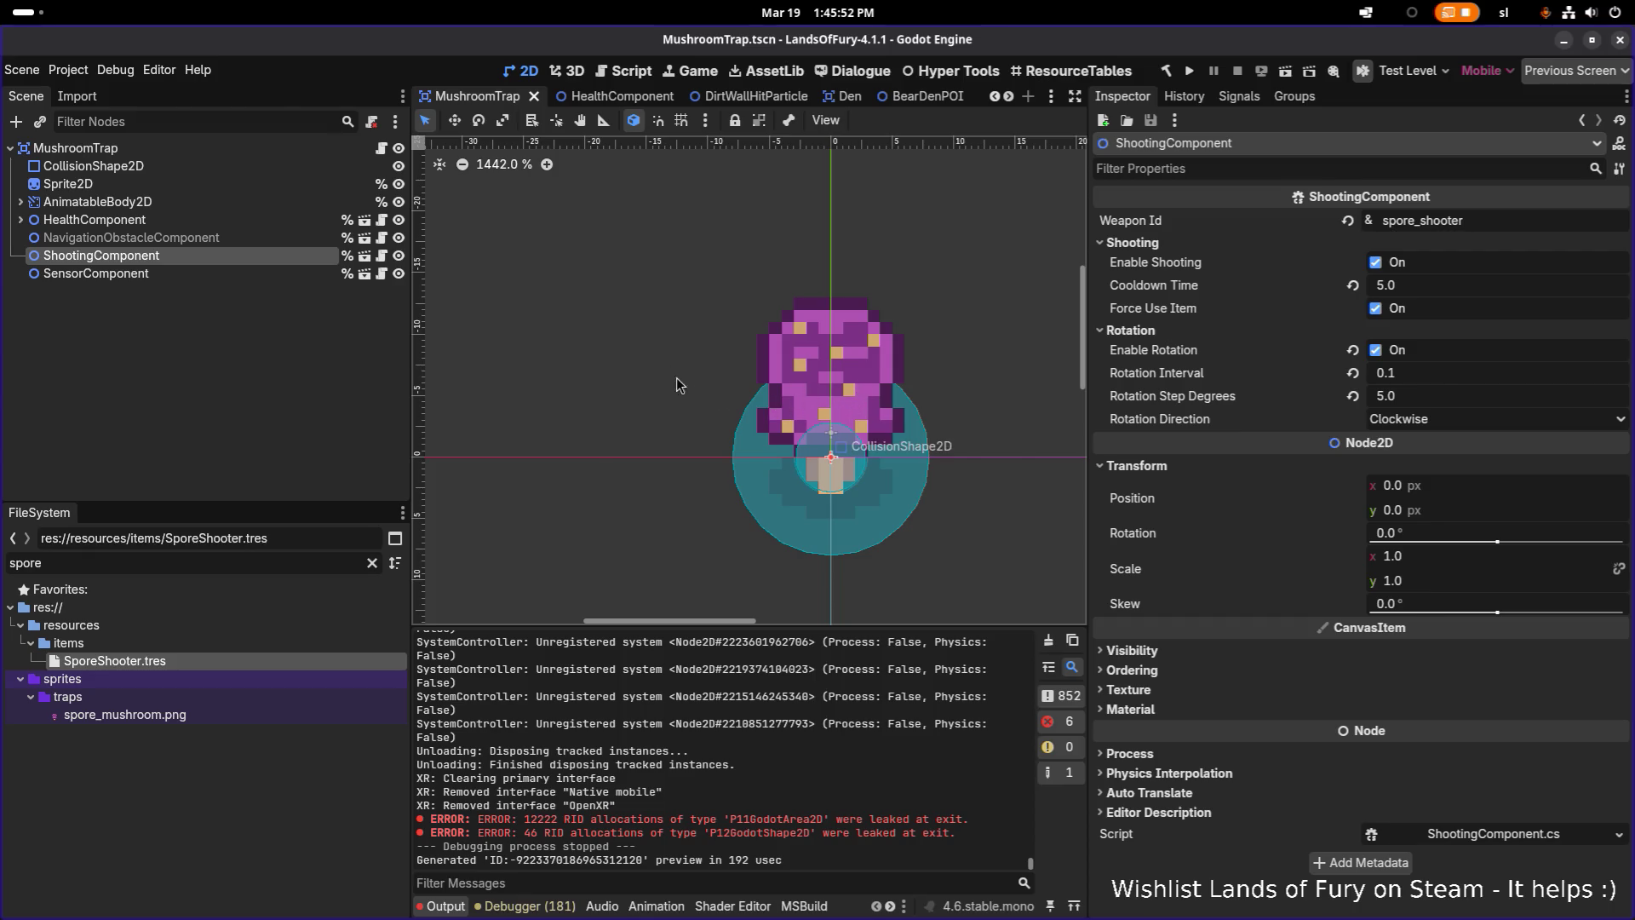
click(288, 274)
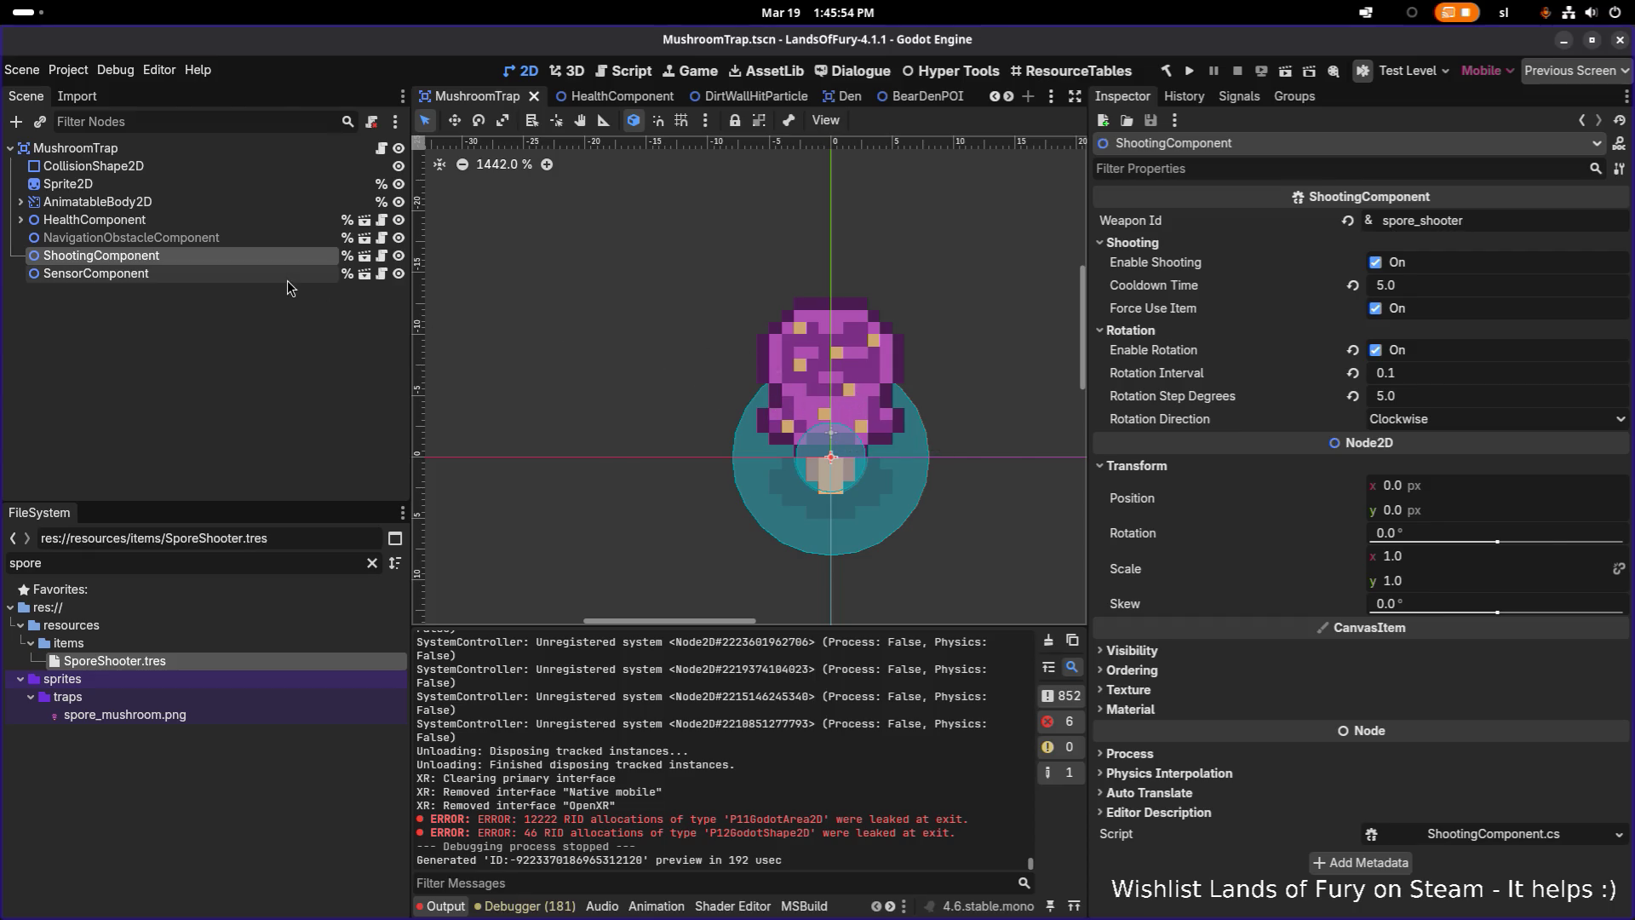
key(f)
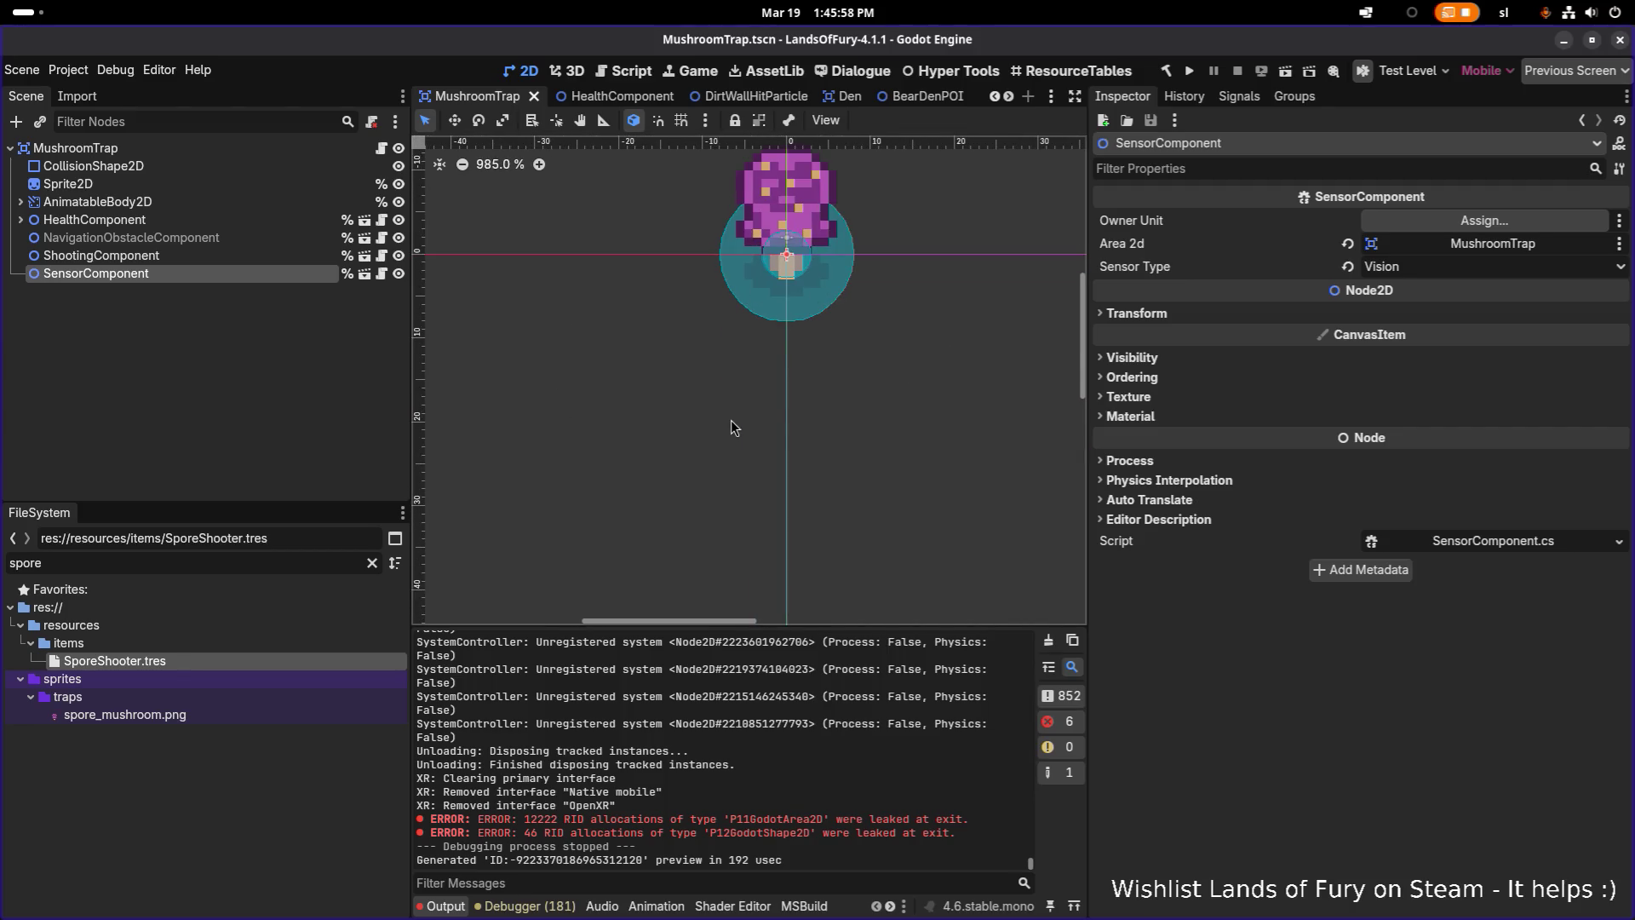
scroll(718, 424, down, 5)
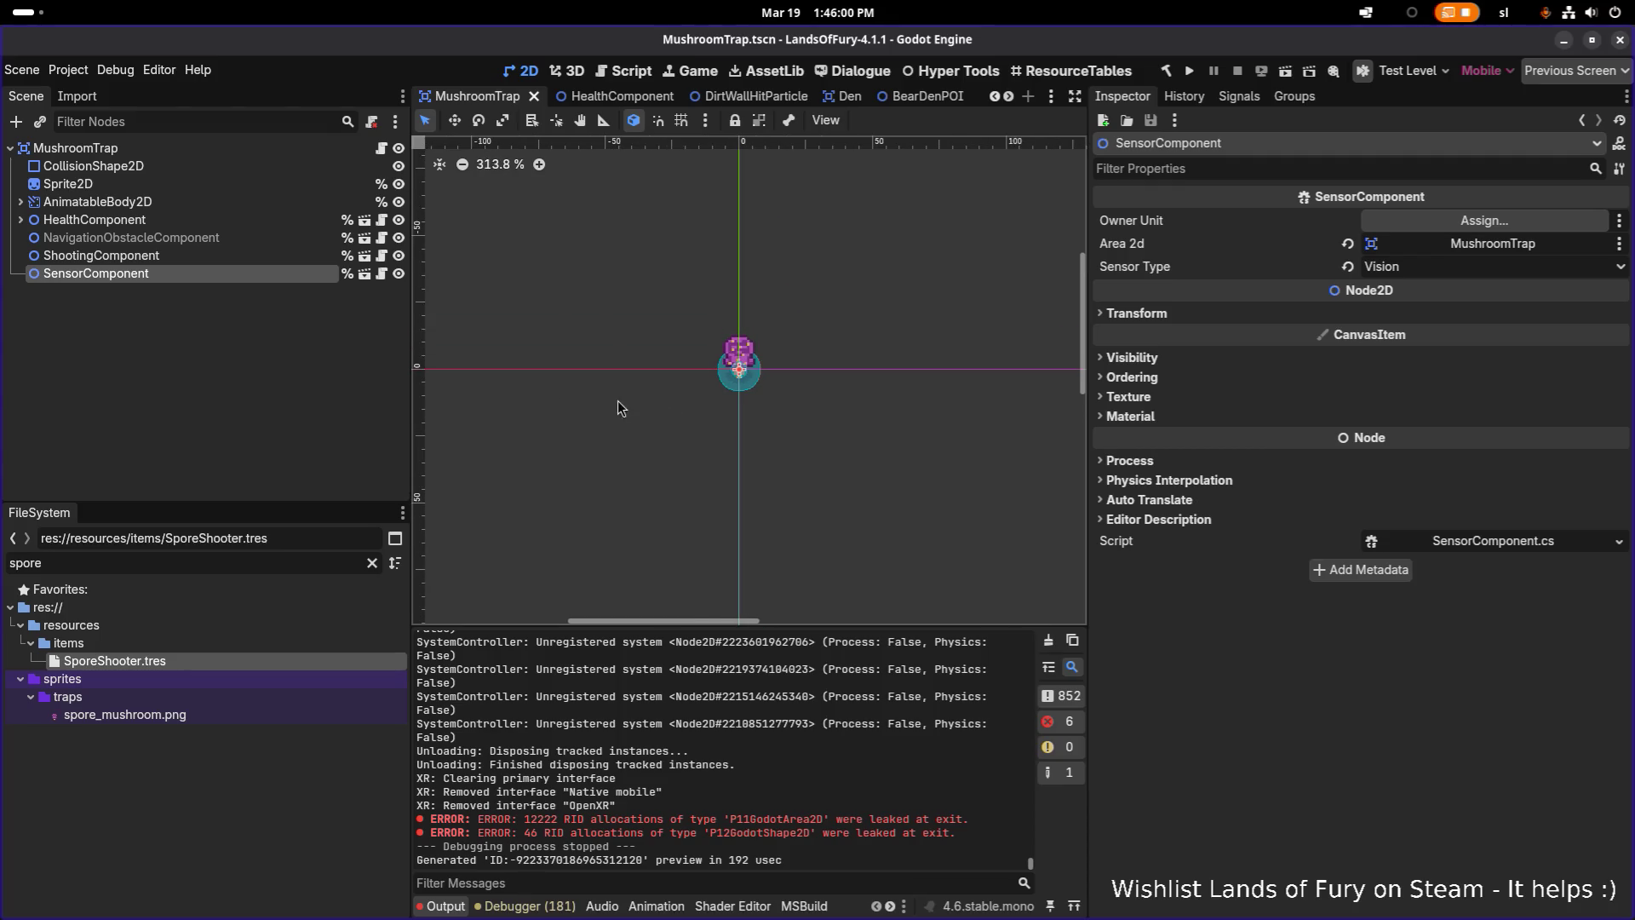
click(248, 351)
scroll(721, 357, up, 3)
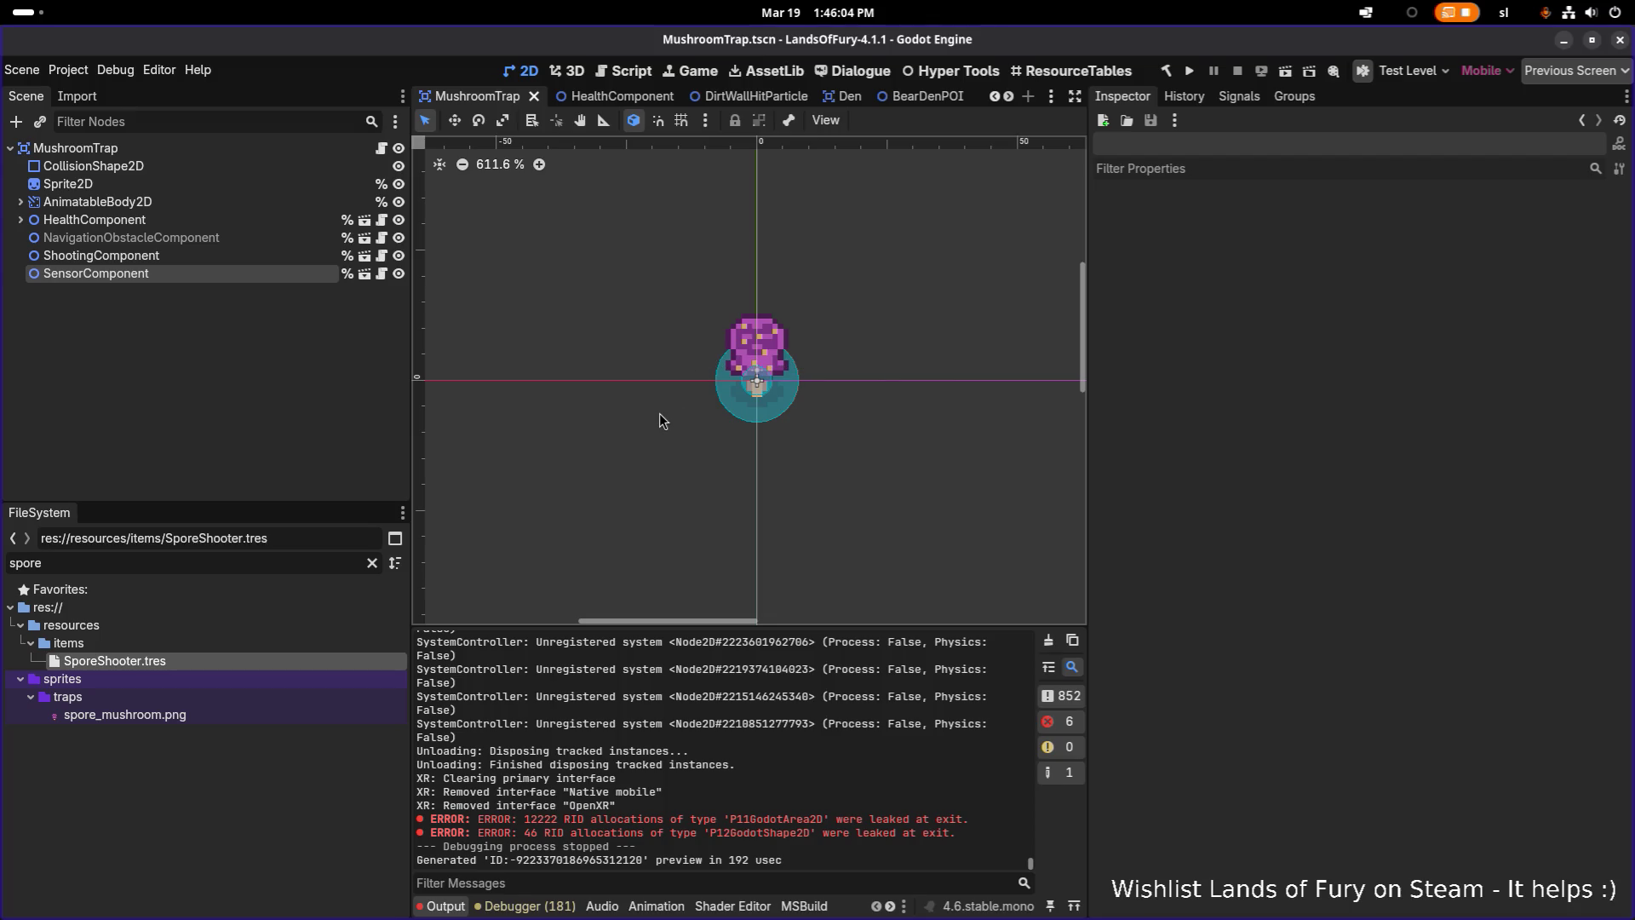
click(336, 562)
Change the ShootingComponent's Weapon Id from spore_shooter to poison_mine and save the scene
key(BackSpace)
key(BackSpace)
key(BackSpace)
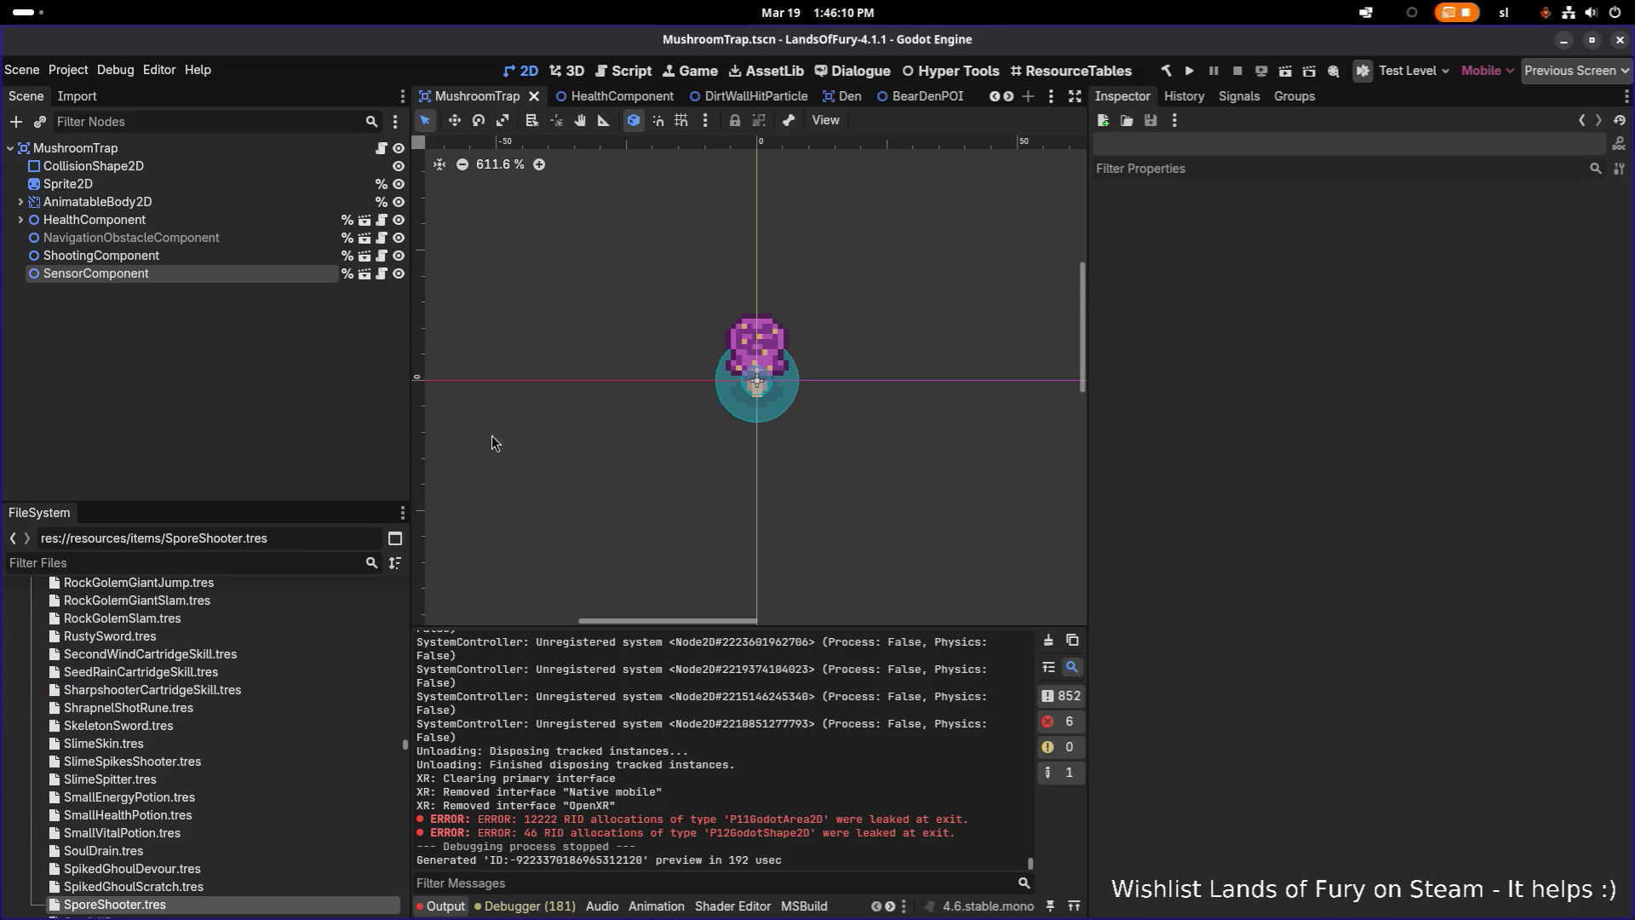
click(254, 258)
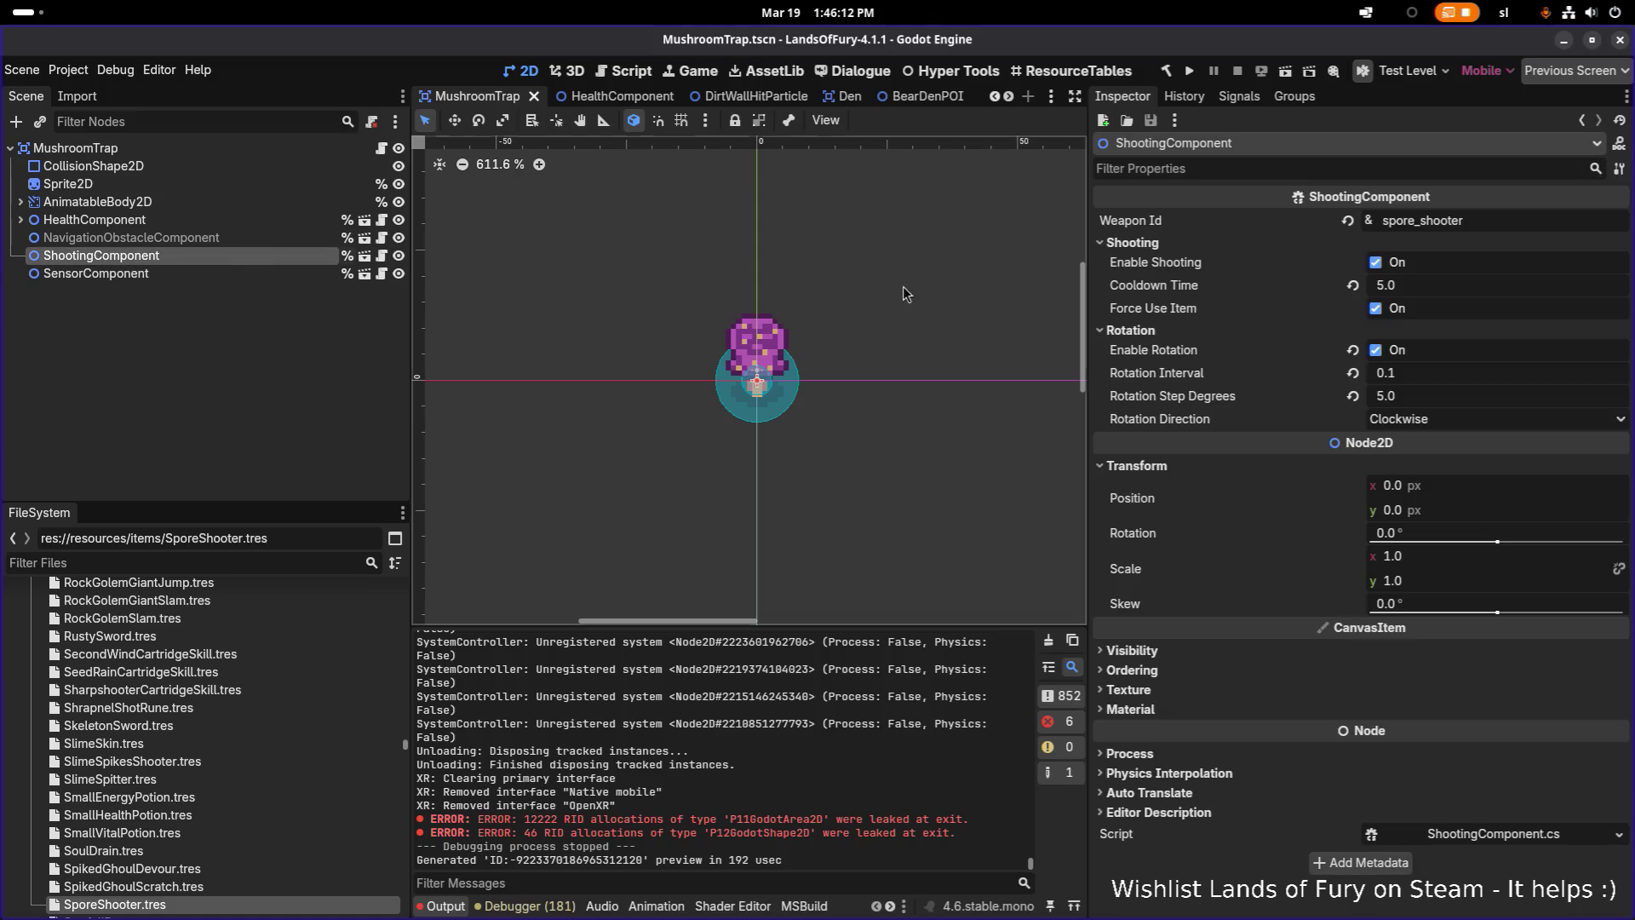
click(1484, 221)
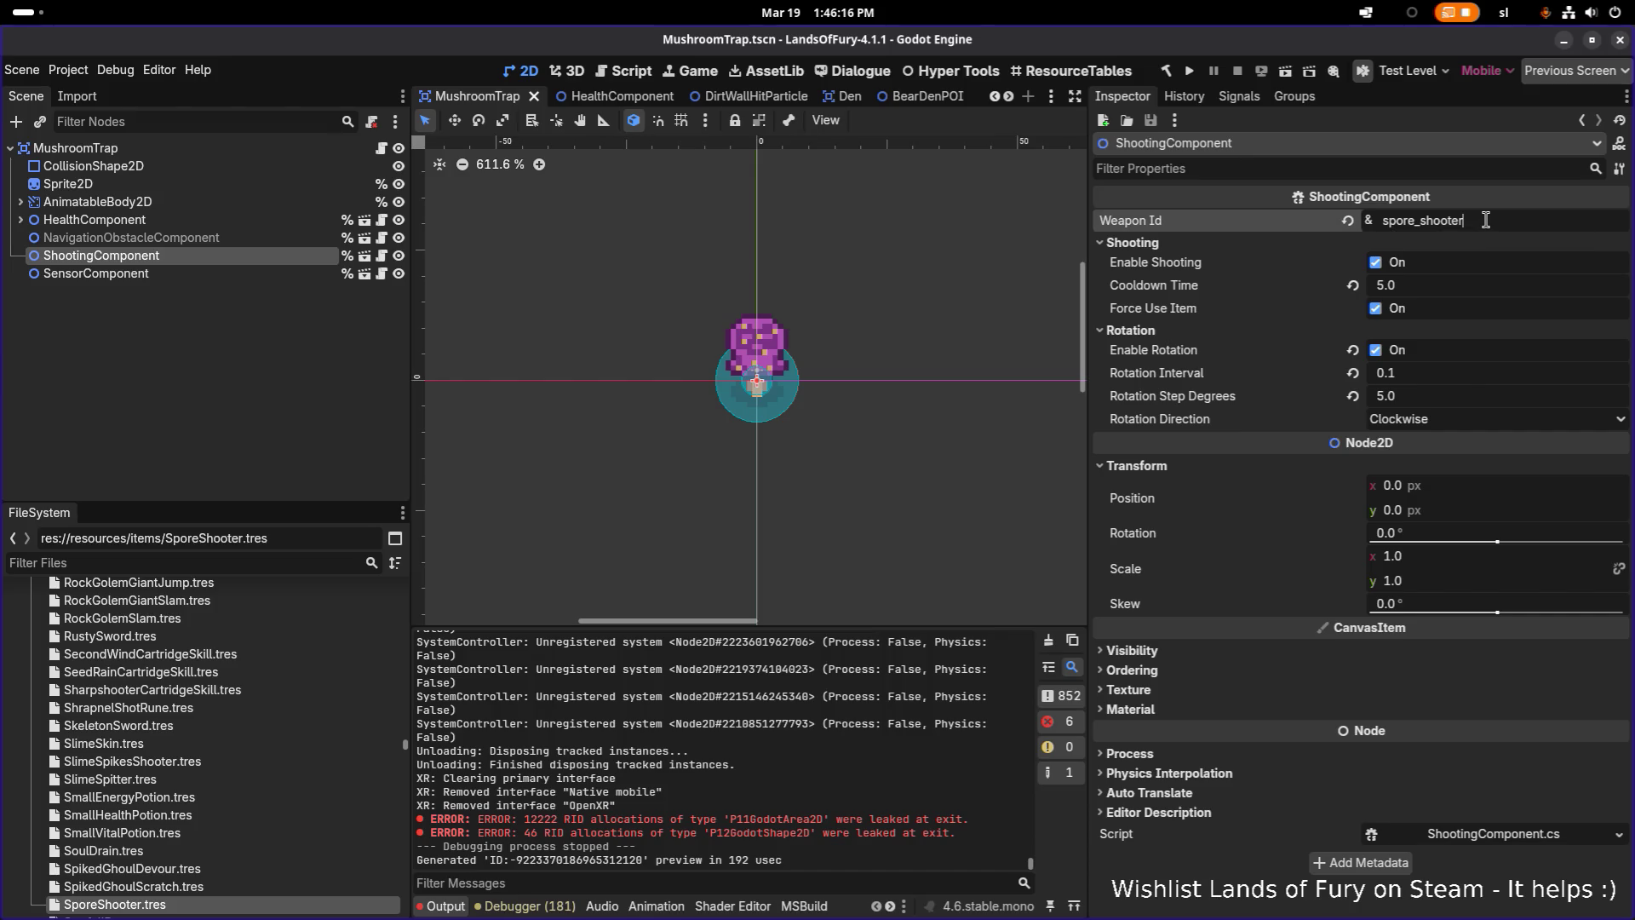
key(ctrl+a)
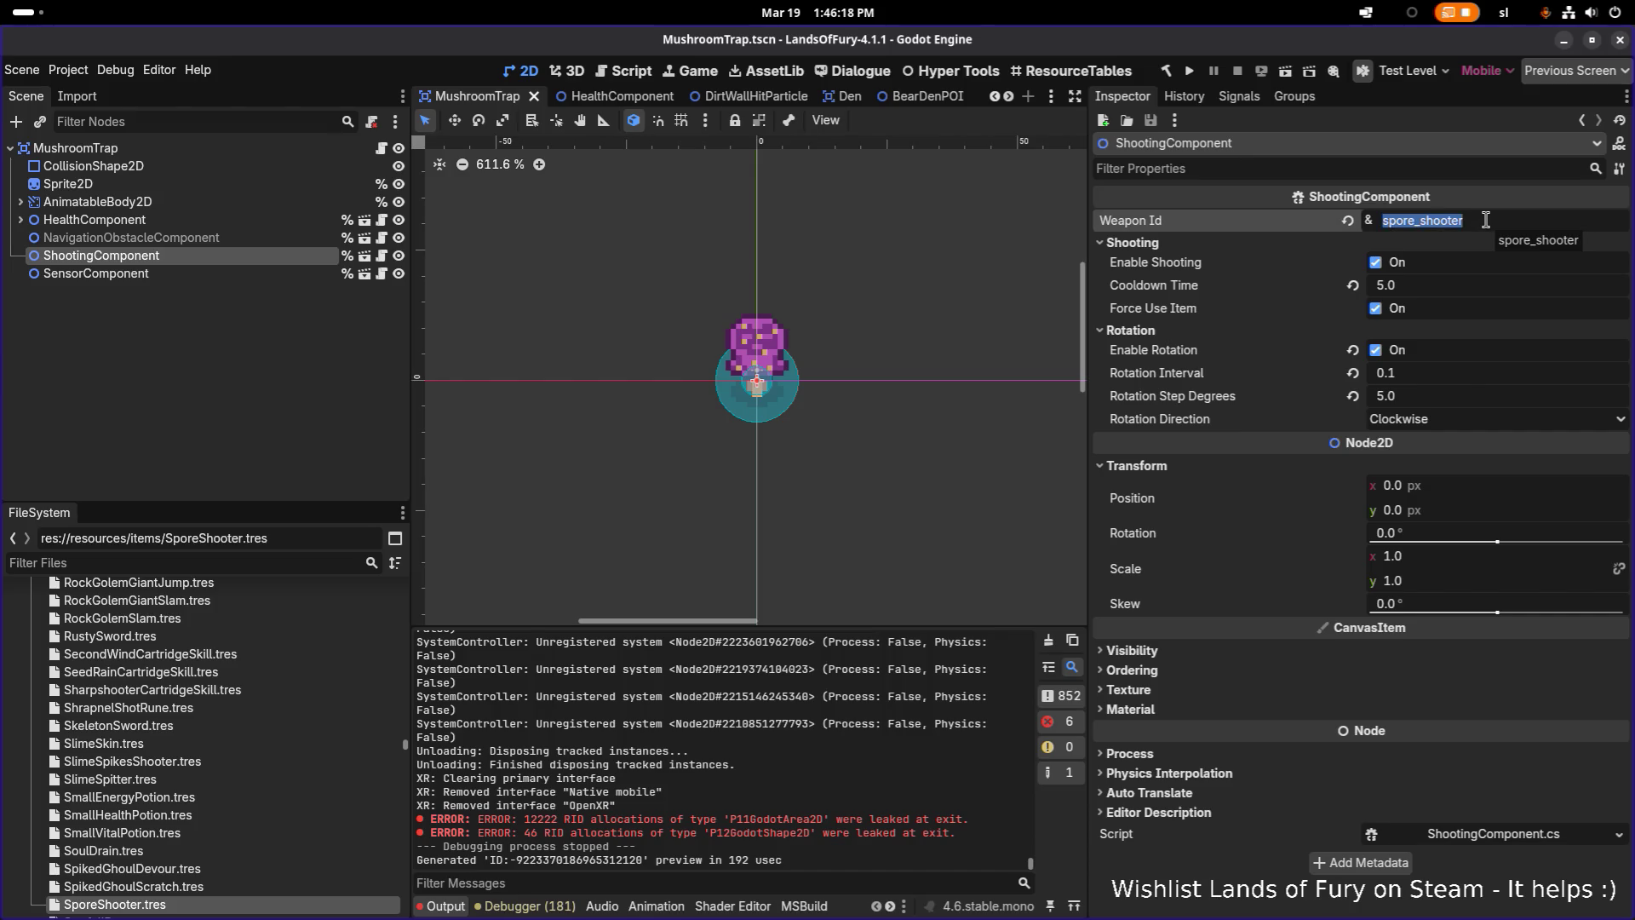
key(BackSpace)
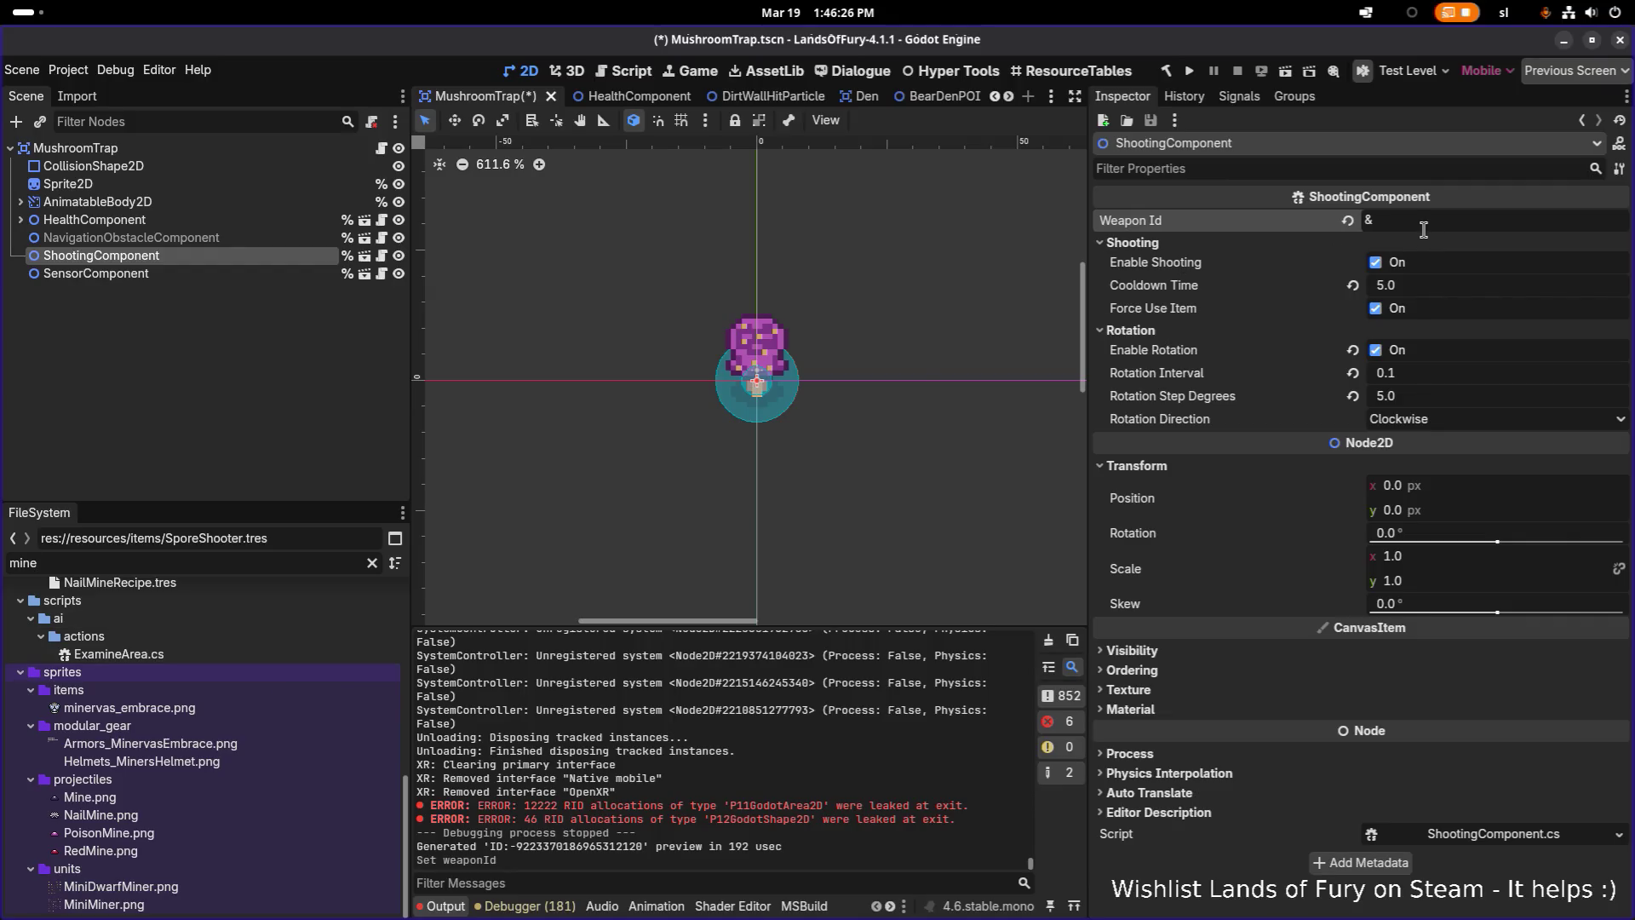
text(poison_mine)
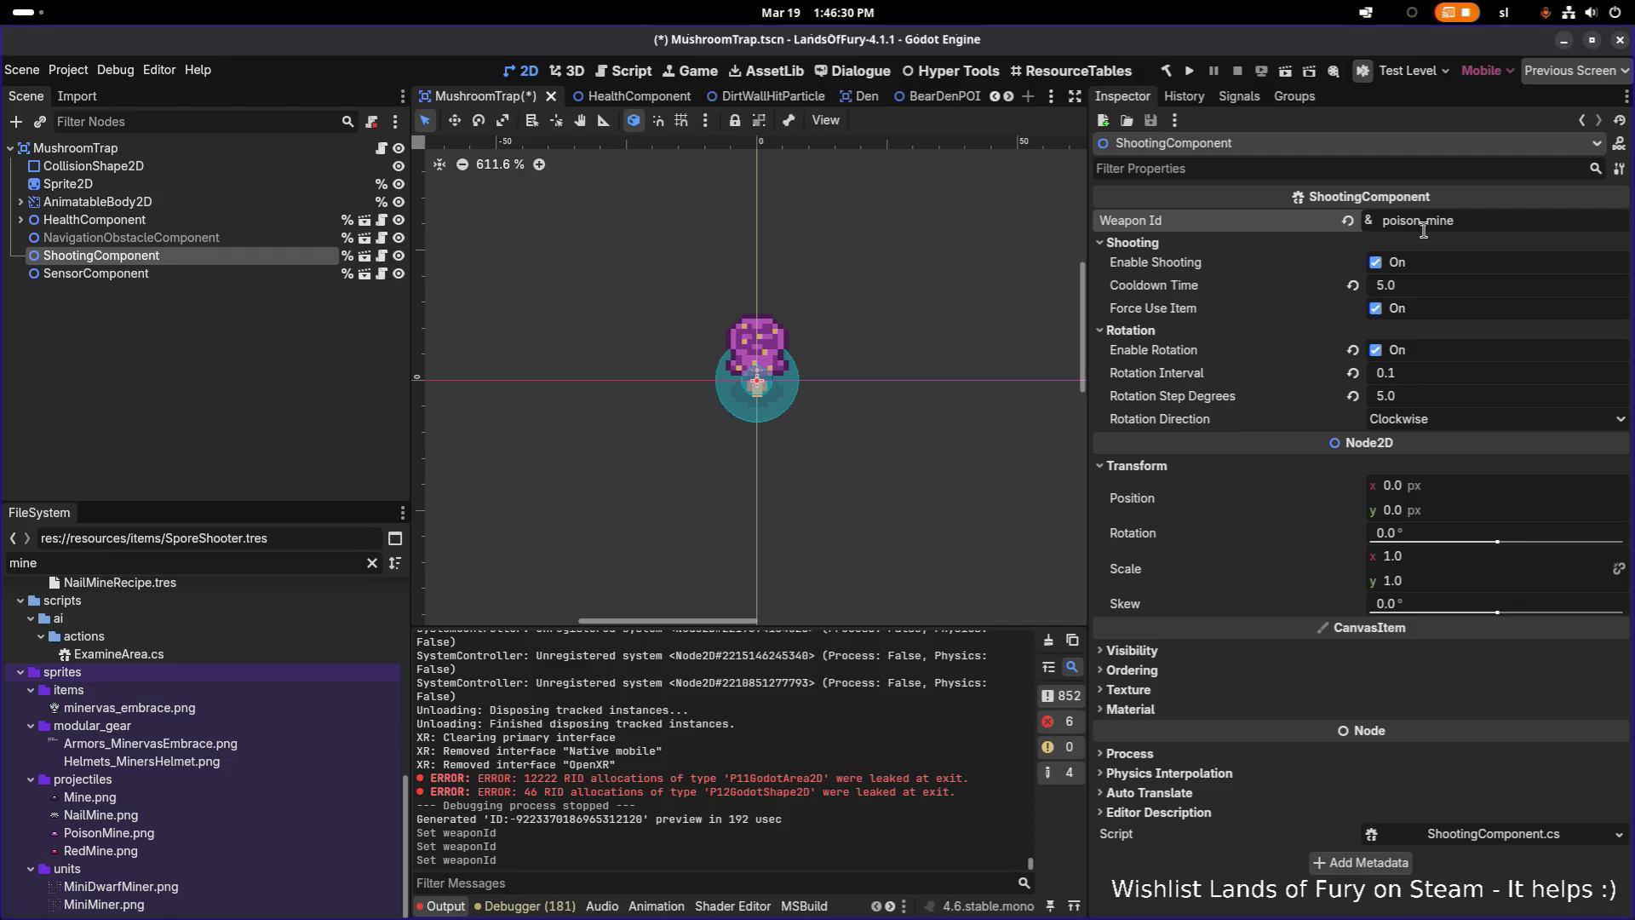
key(ctrl+s)
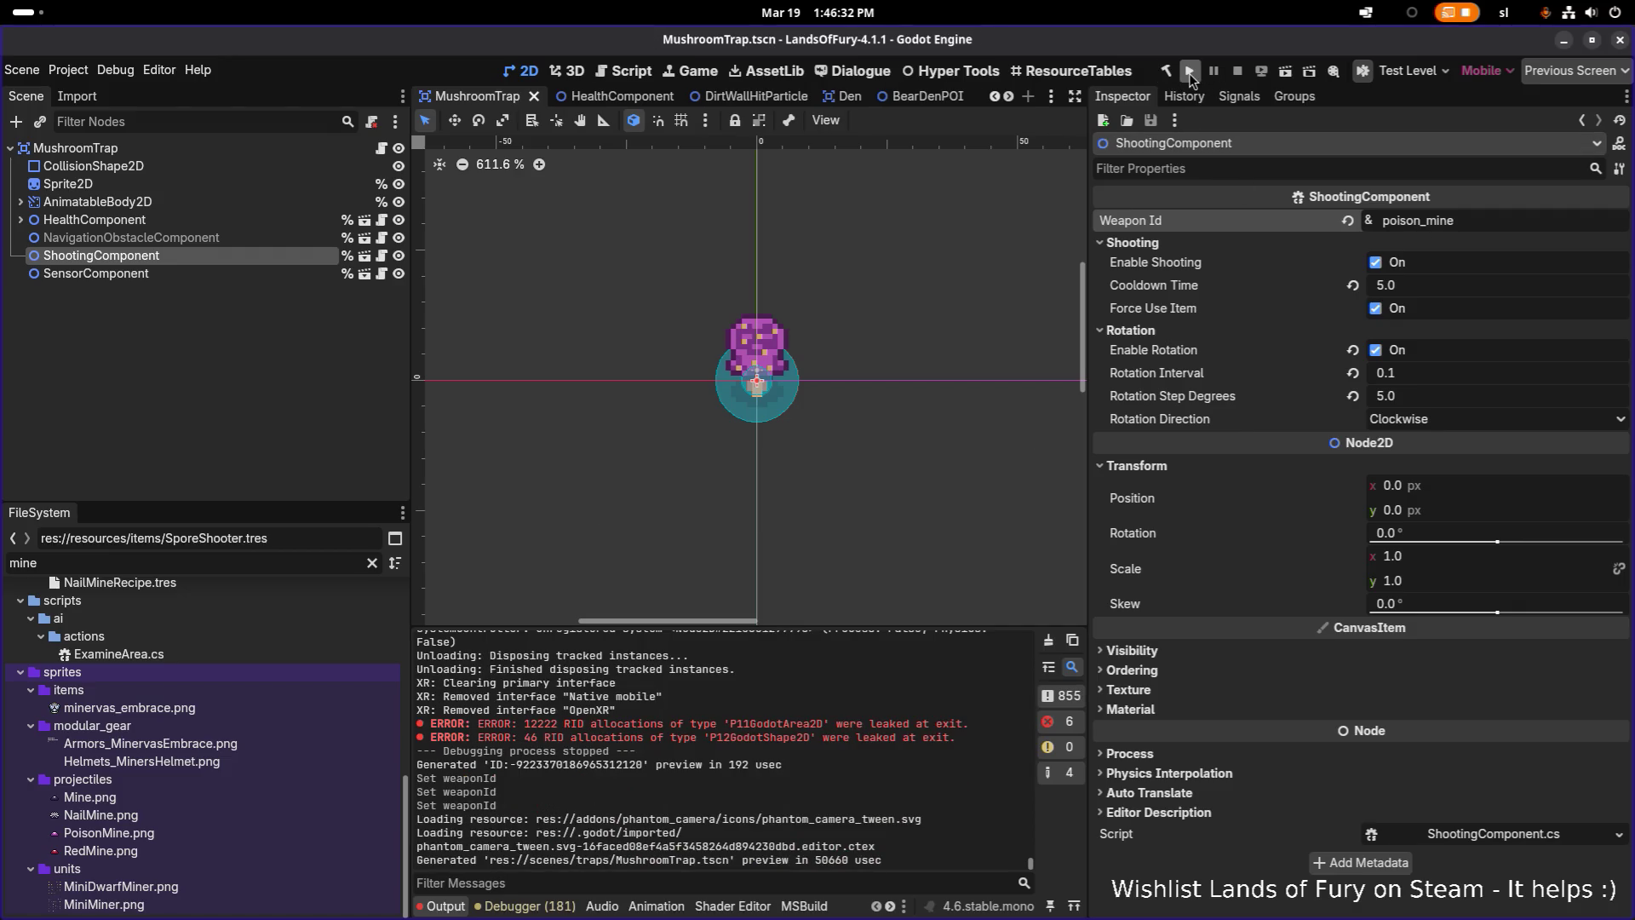
click(181, 273)
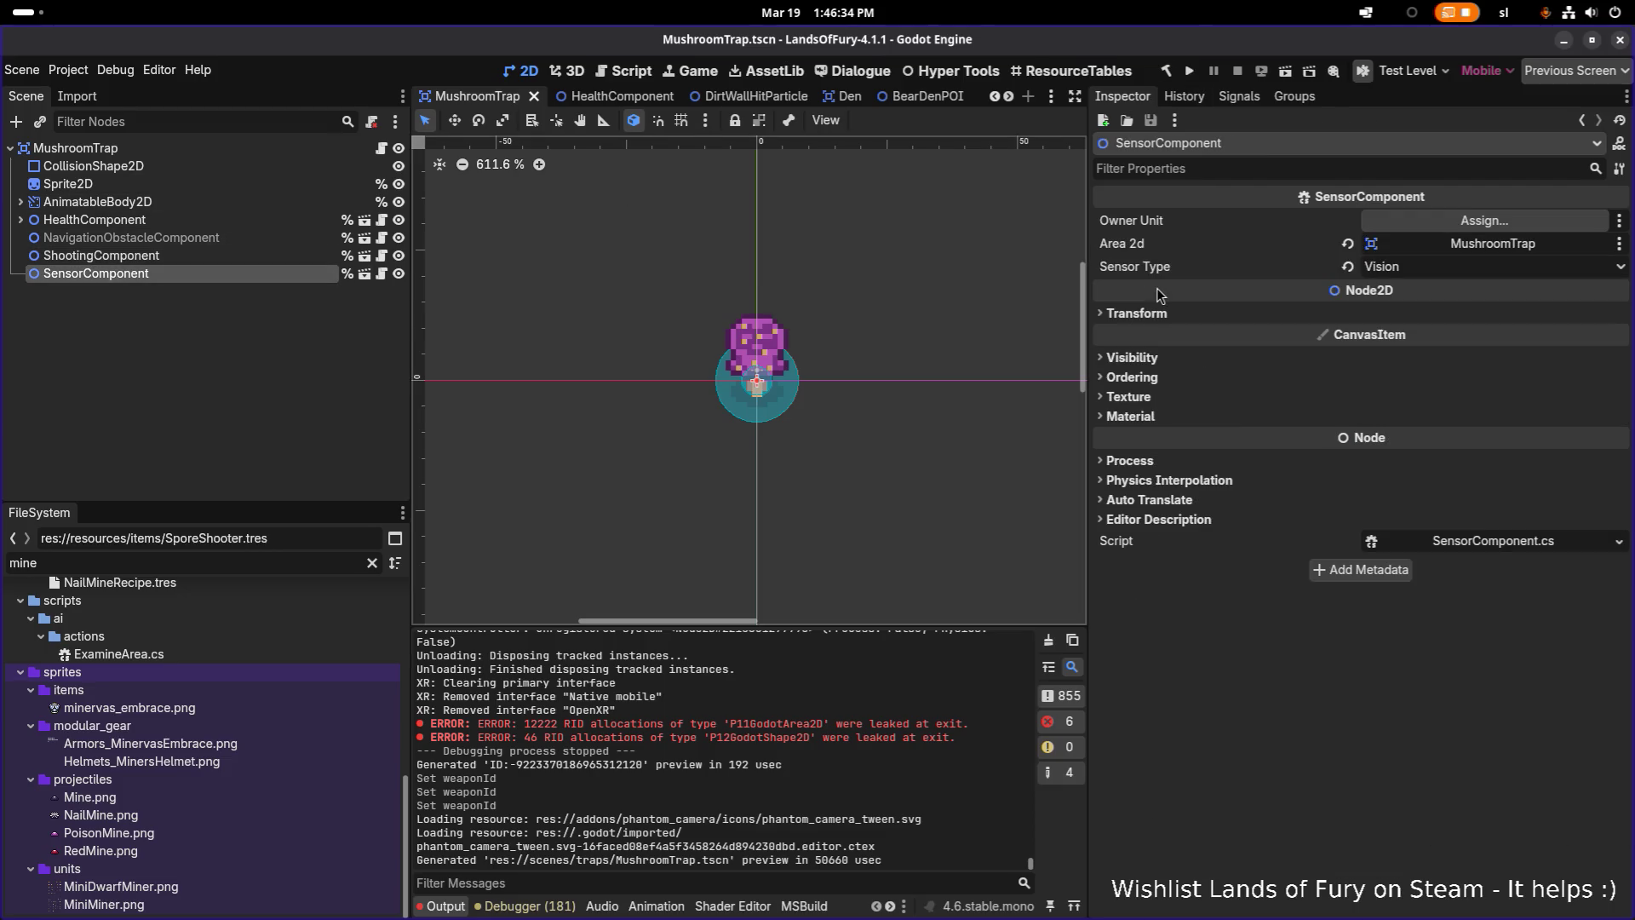
Set the ShootingComponent's Cooldown Time to 7.0
click(238, 259)
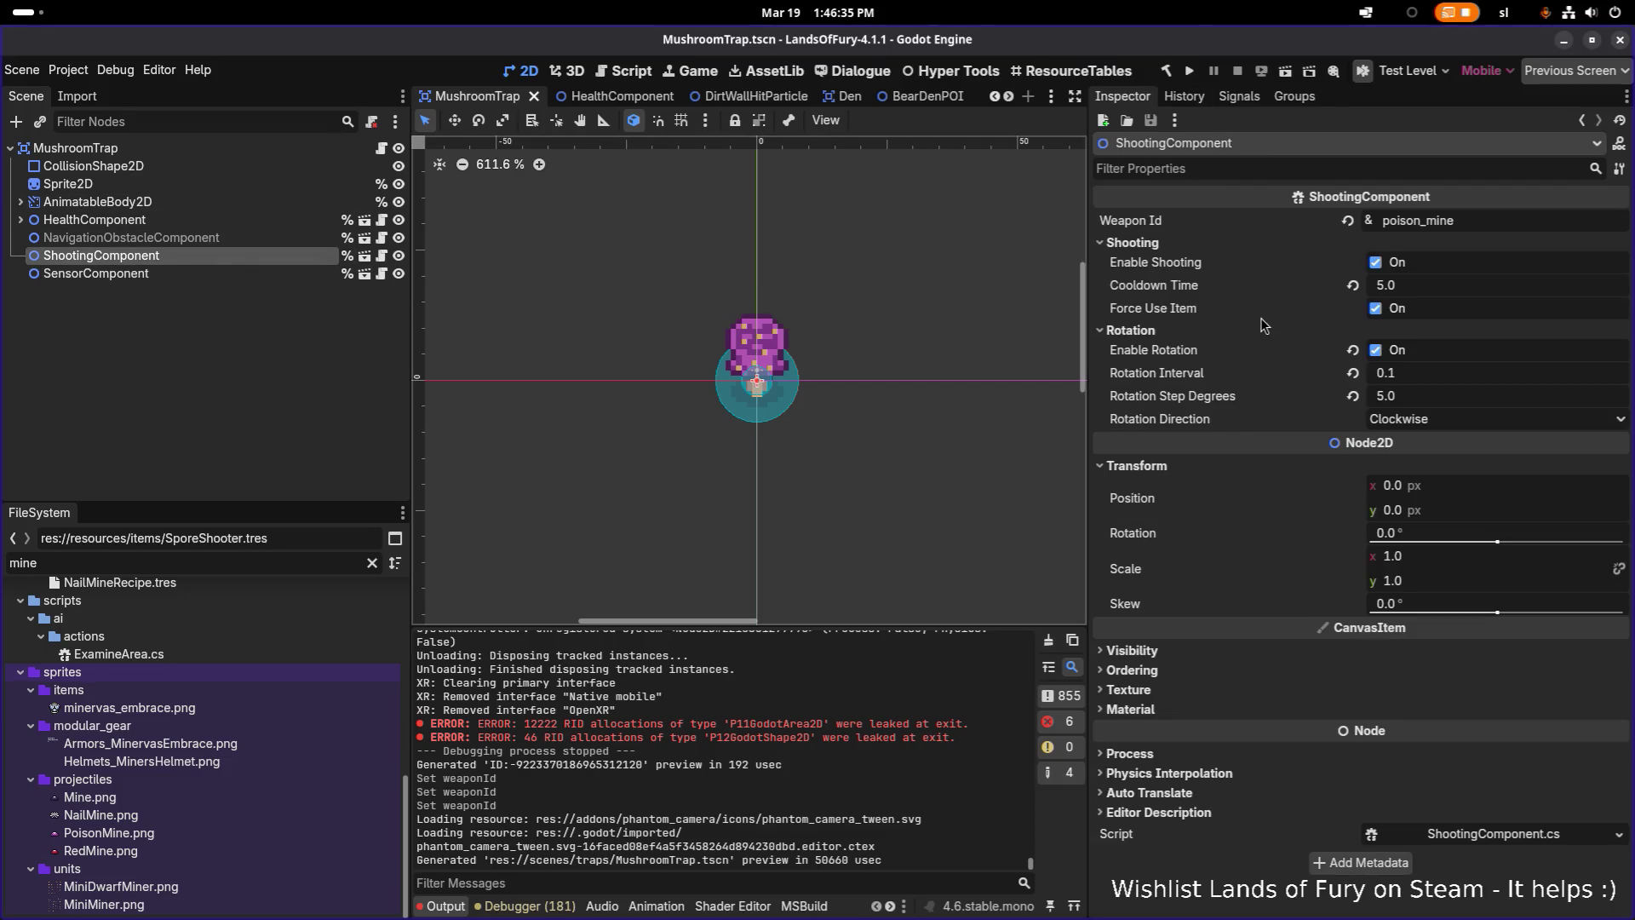
click(1465, 295)
text(10)
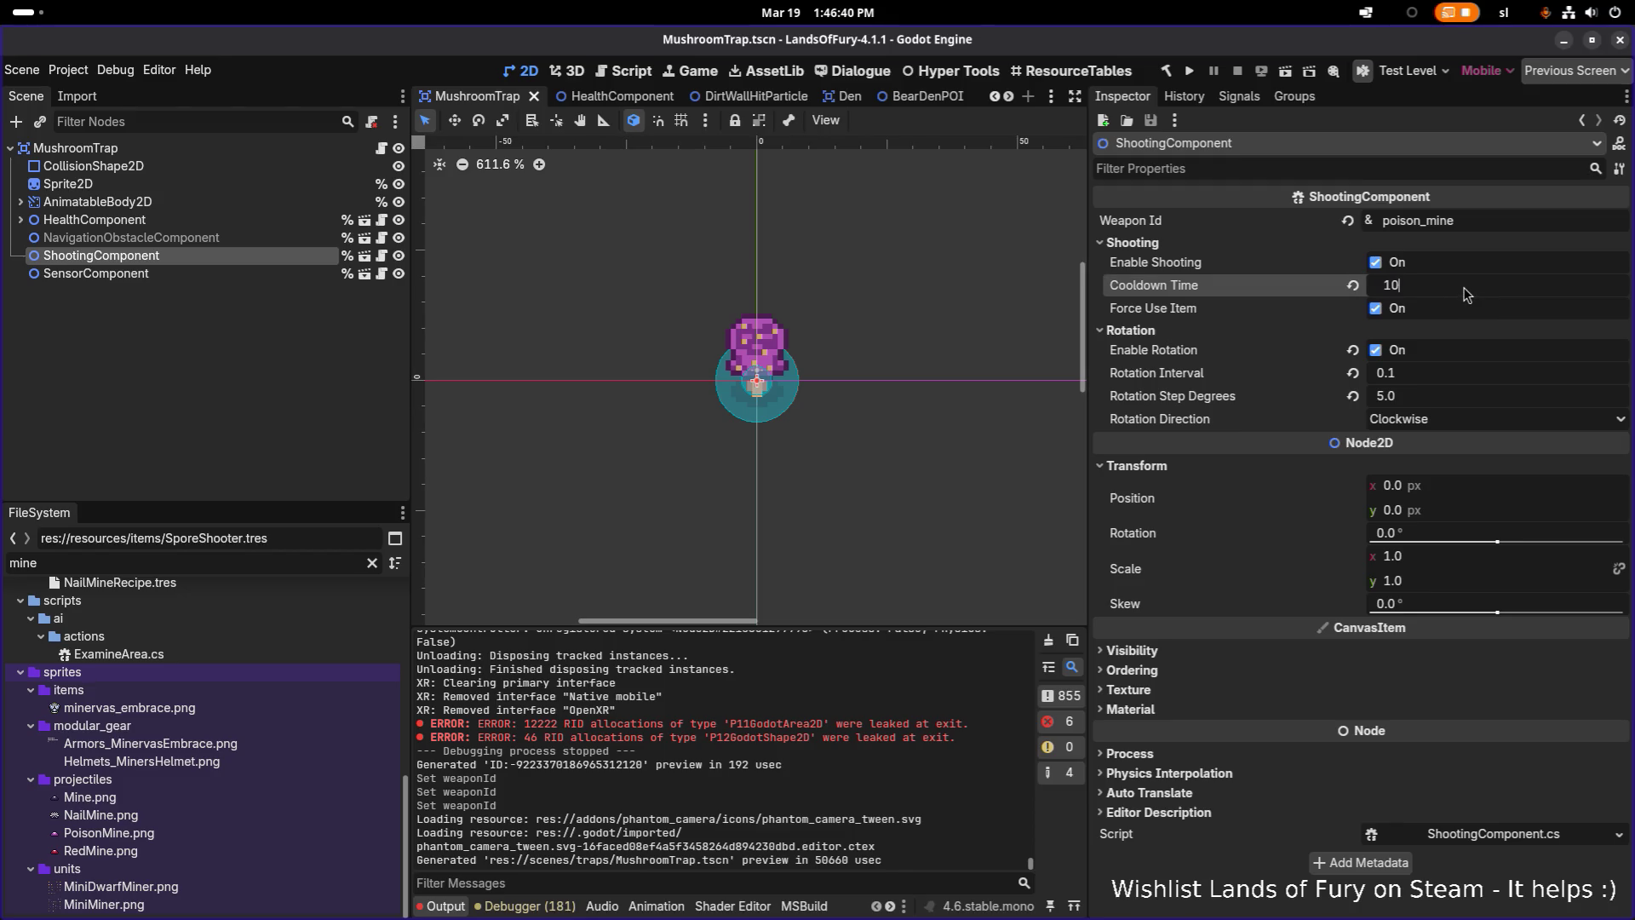
key(BackSpace)
key(BackSpace)
text(7)
key(Return)
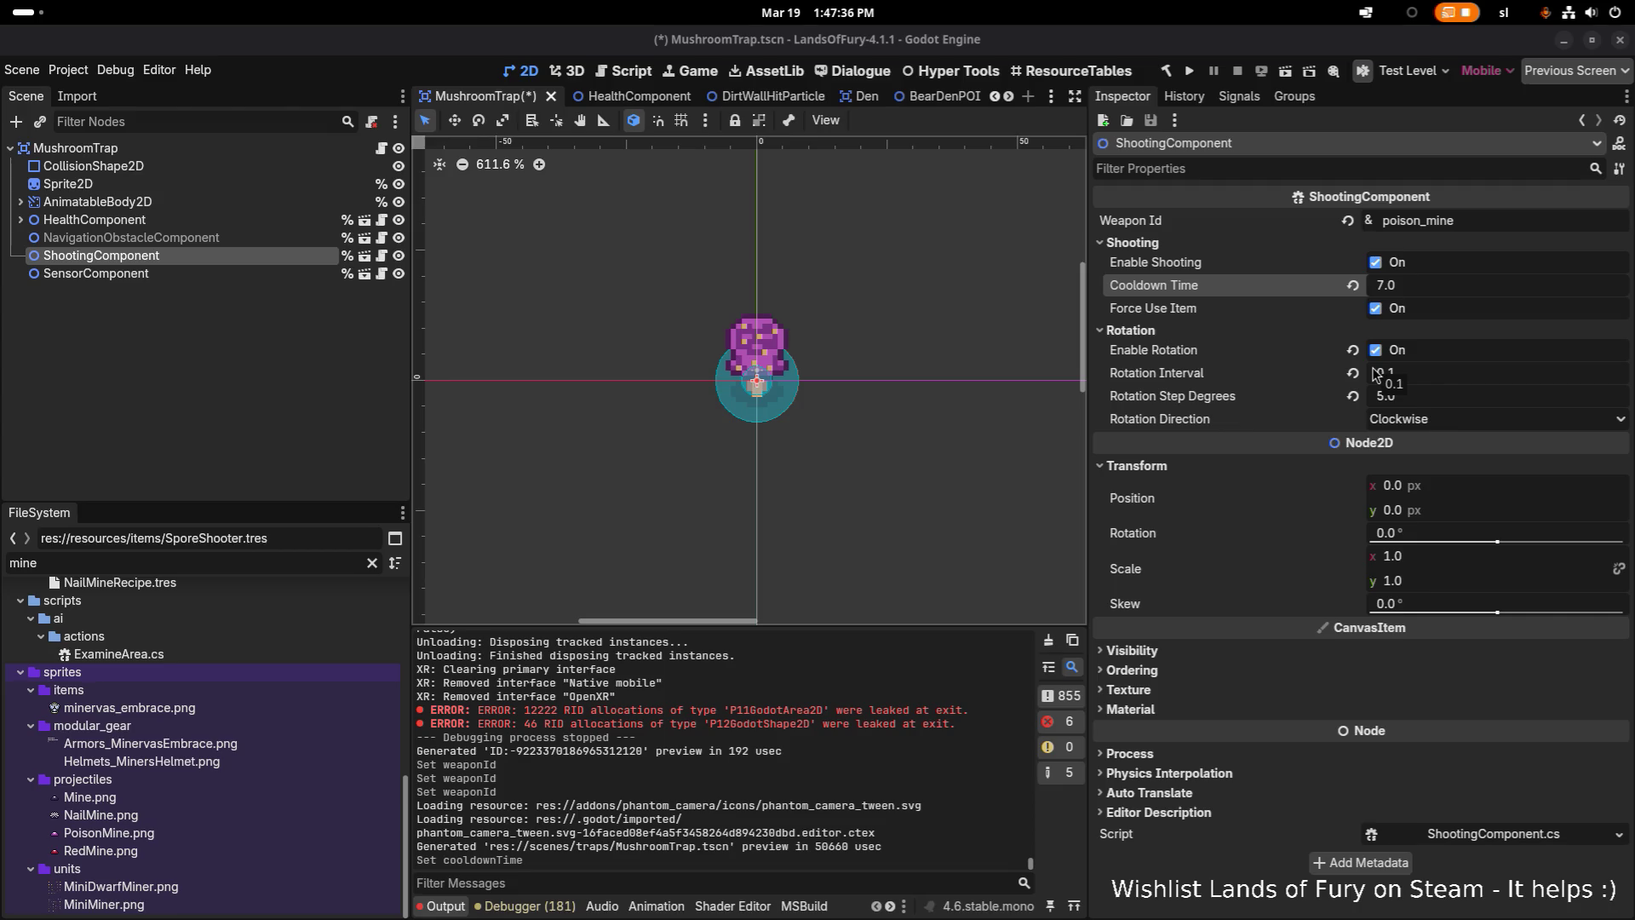
Run the game, load a save profile, and walk the hero around the clearing
click(1189, 70)
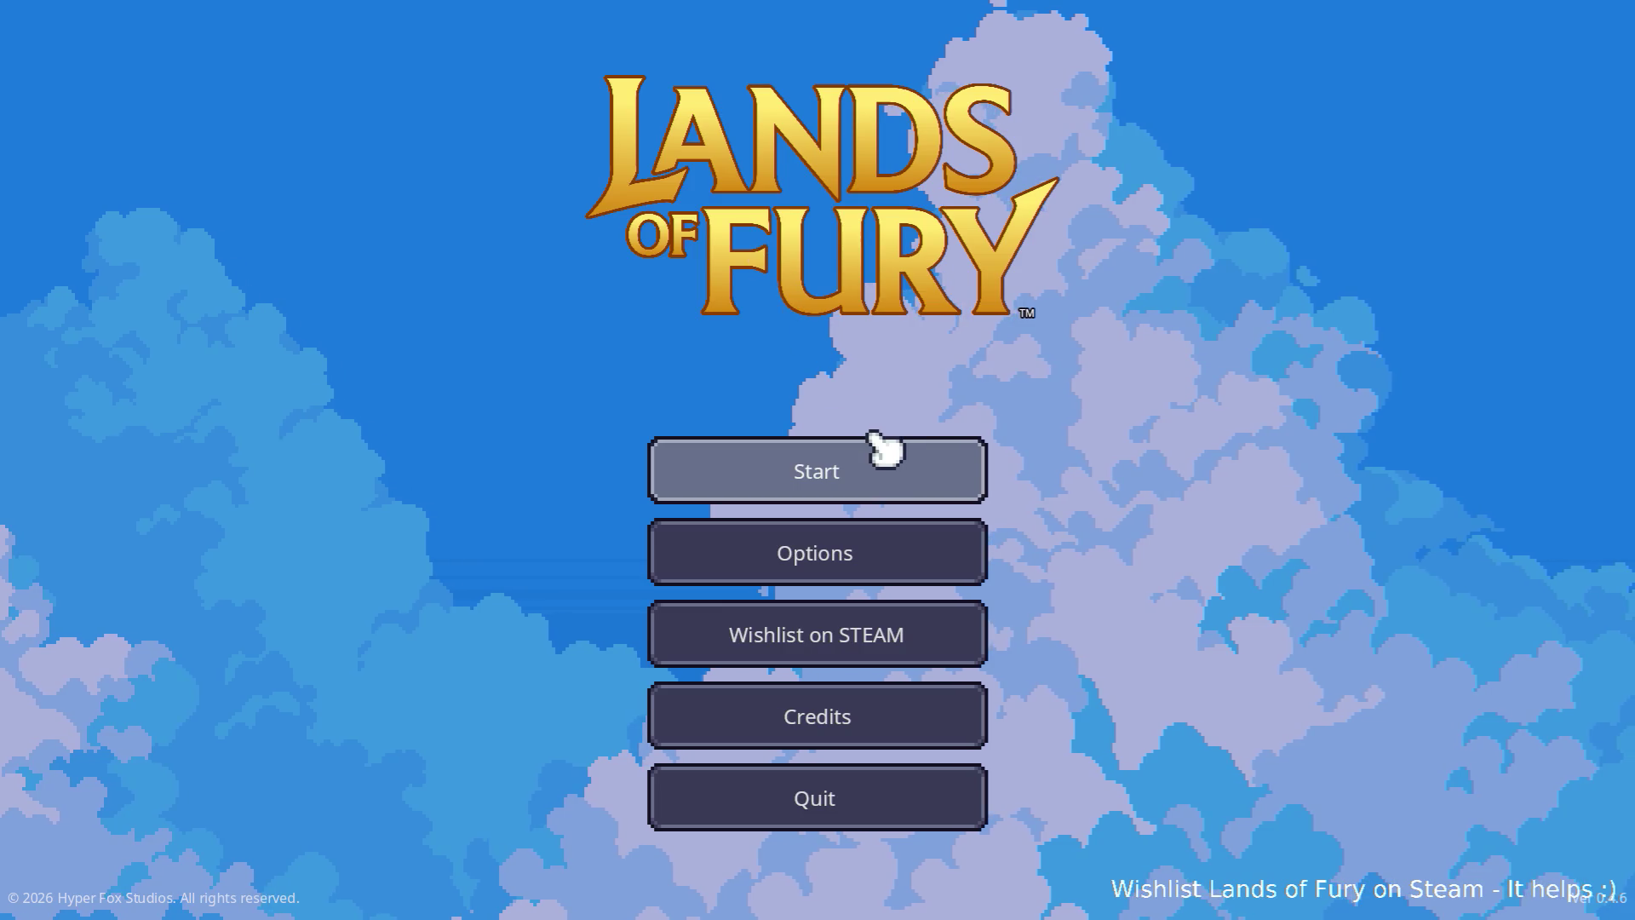
click(880, 451)
click(835, 464)
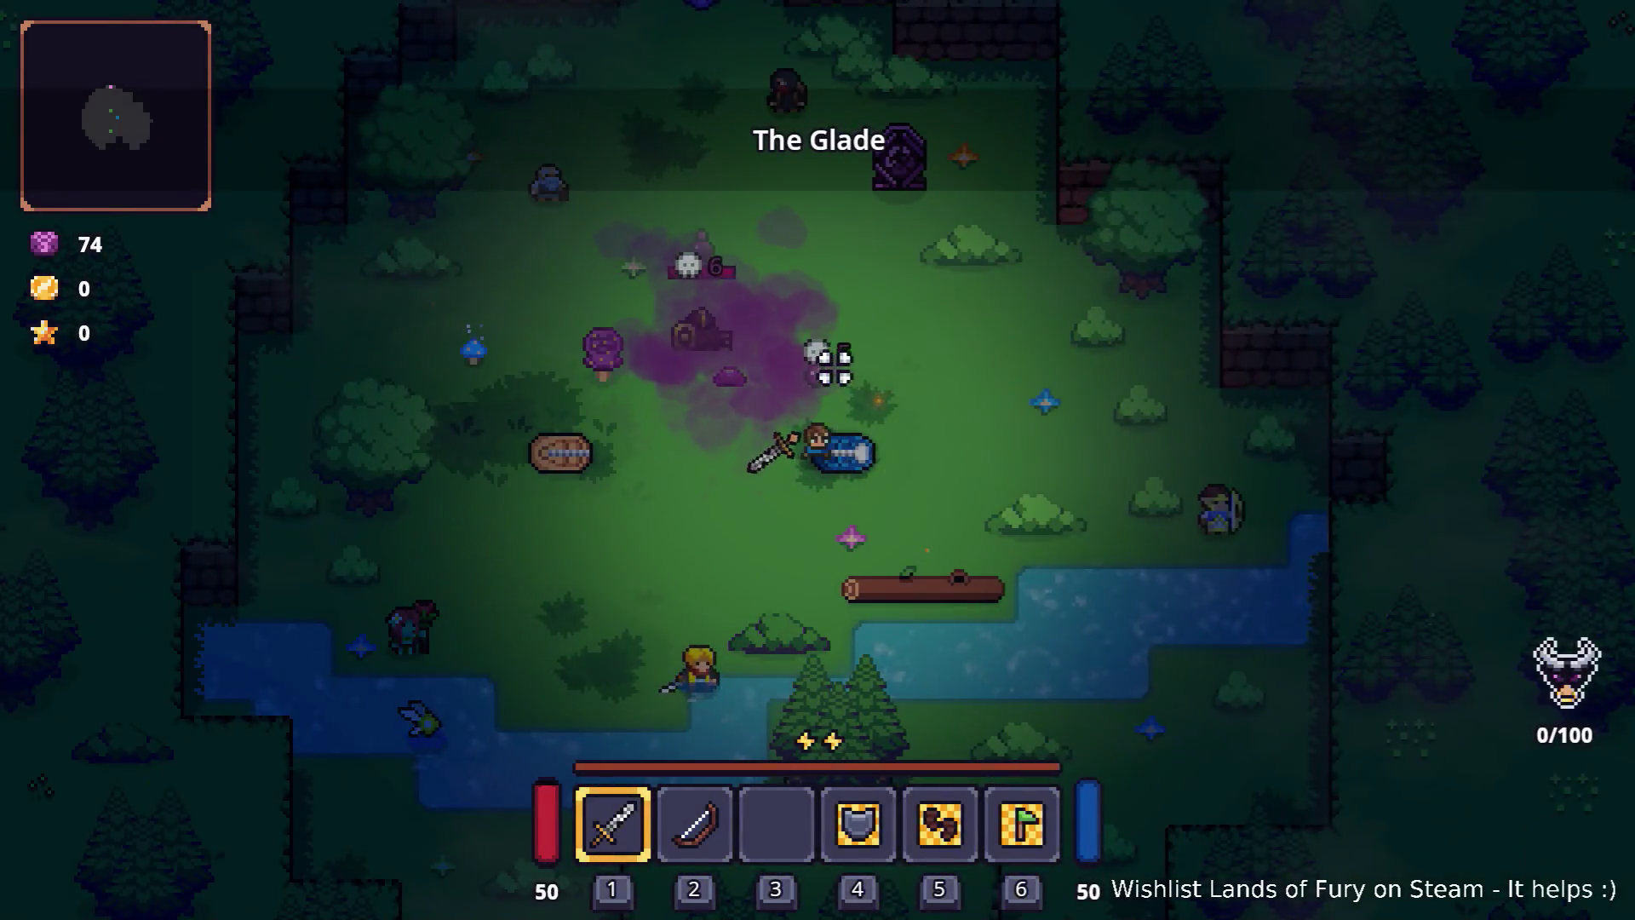
key(a)
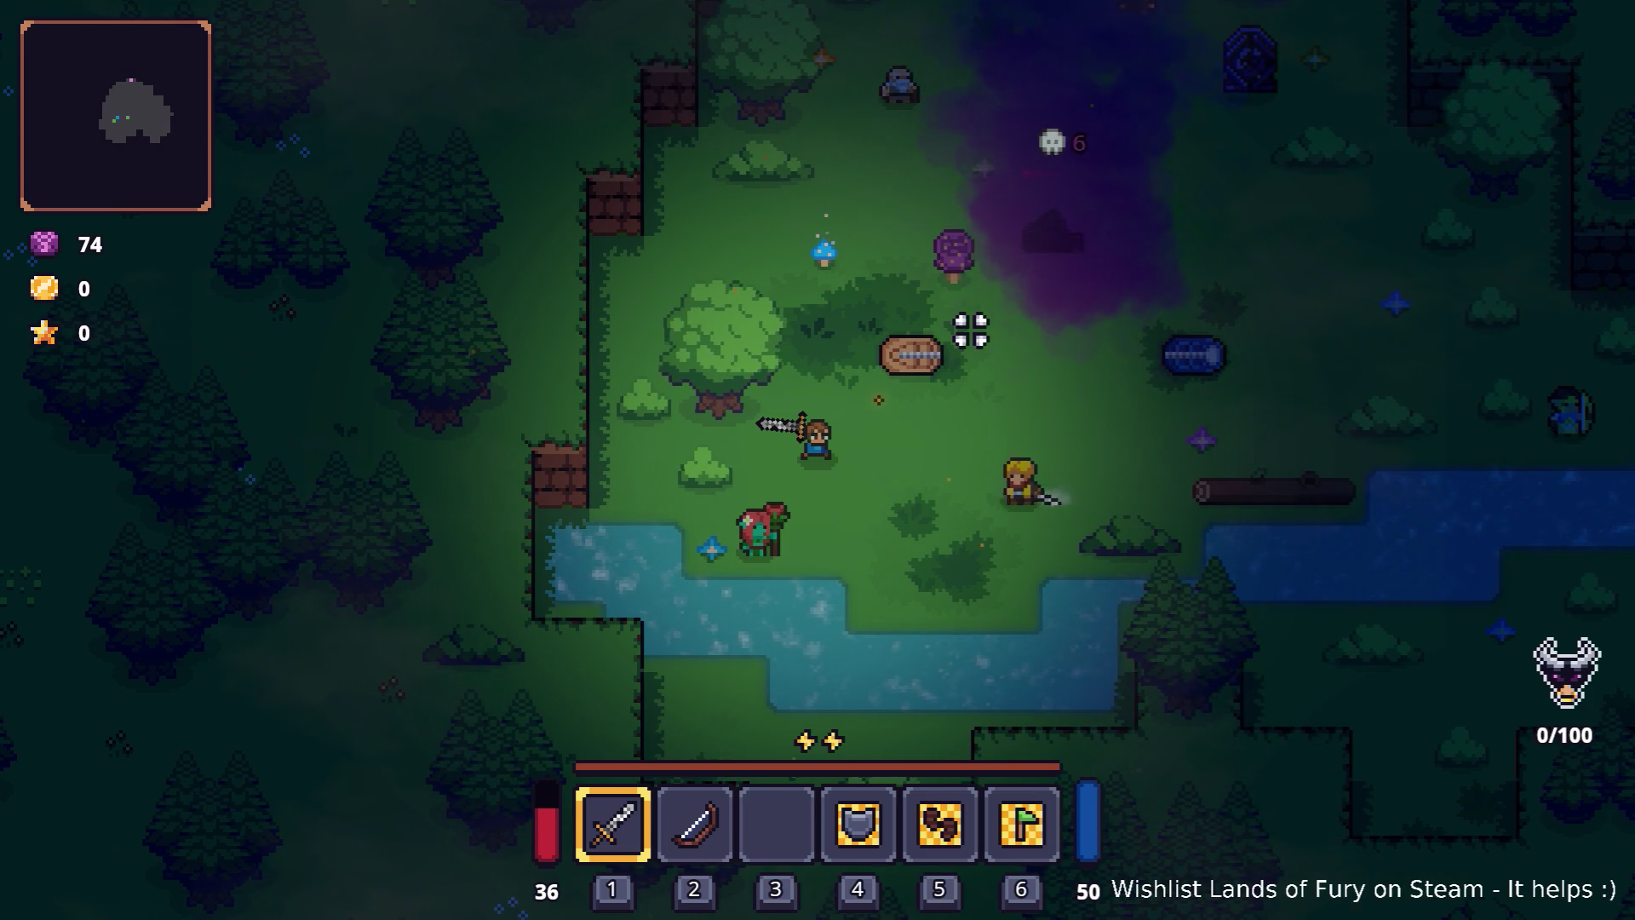
key(w)
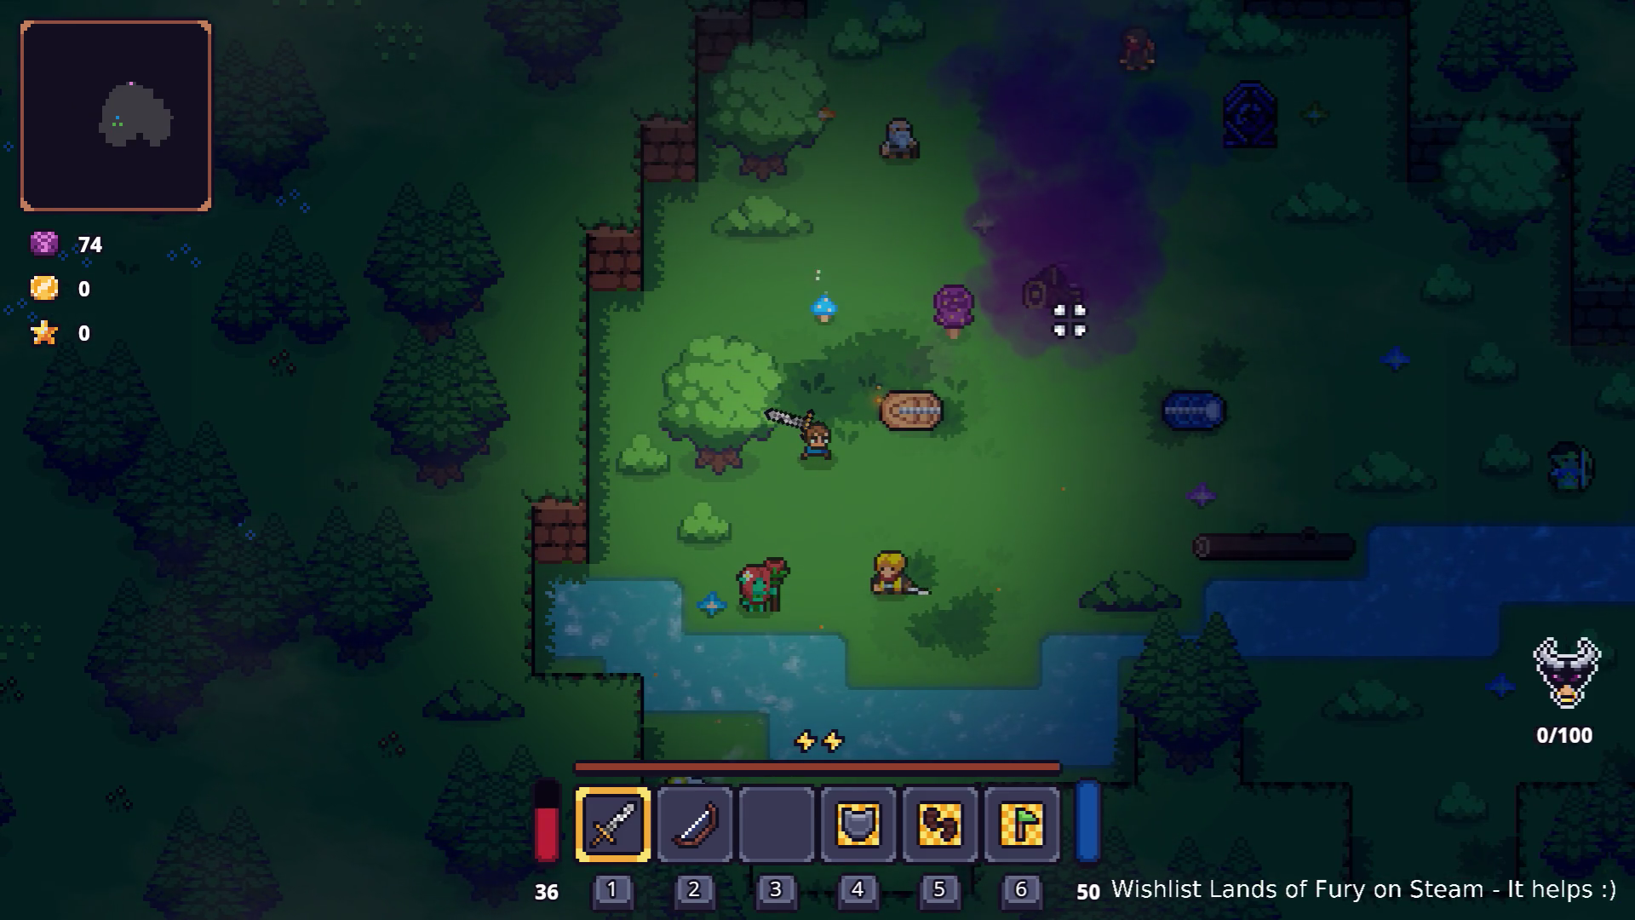
key(d)
key(d)
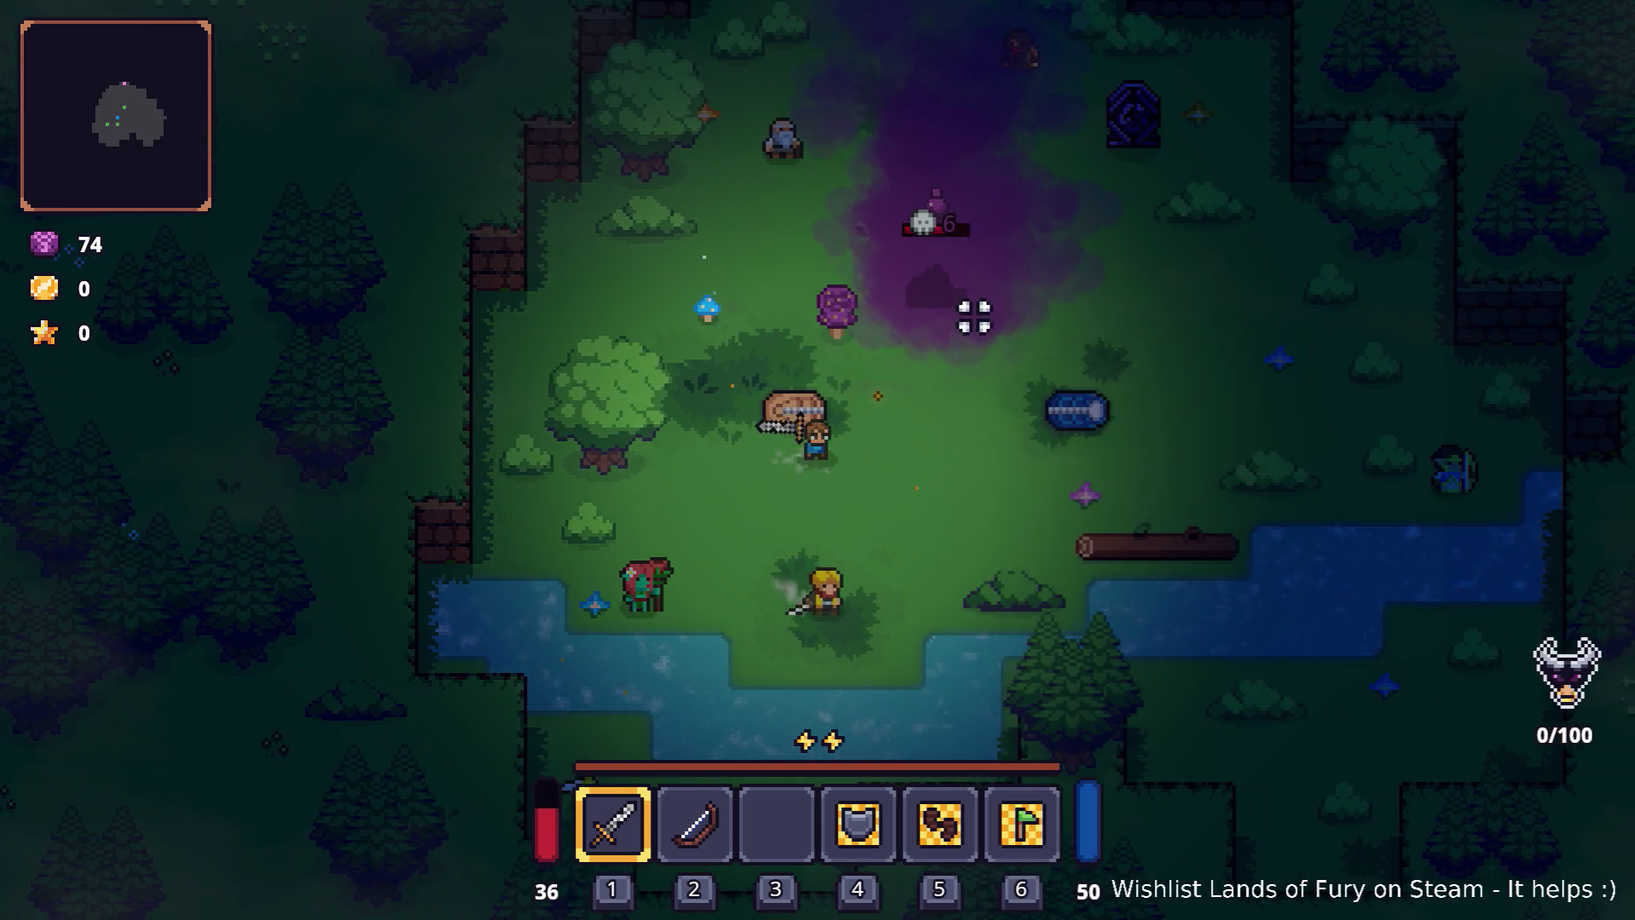
key(s)
key(d)
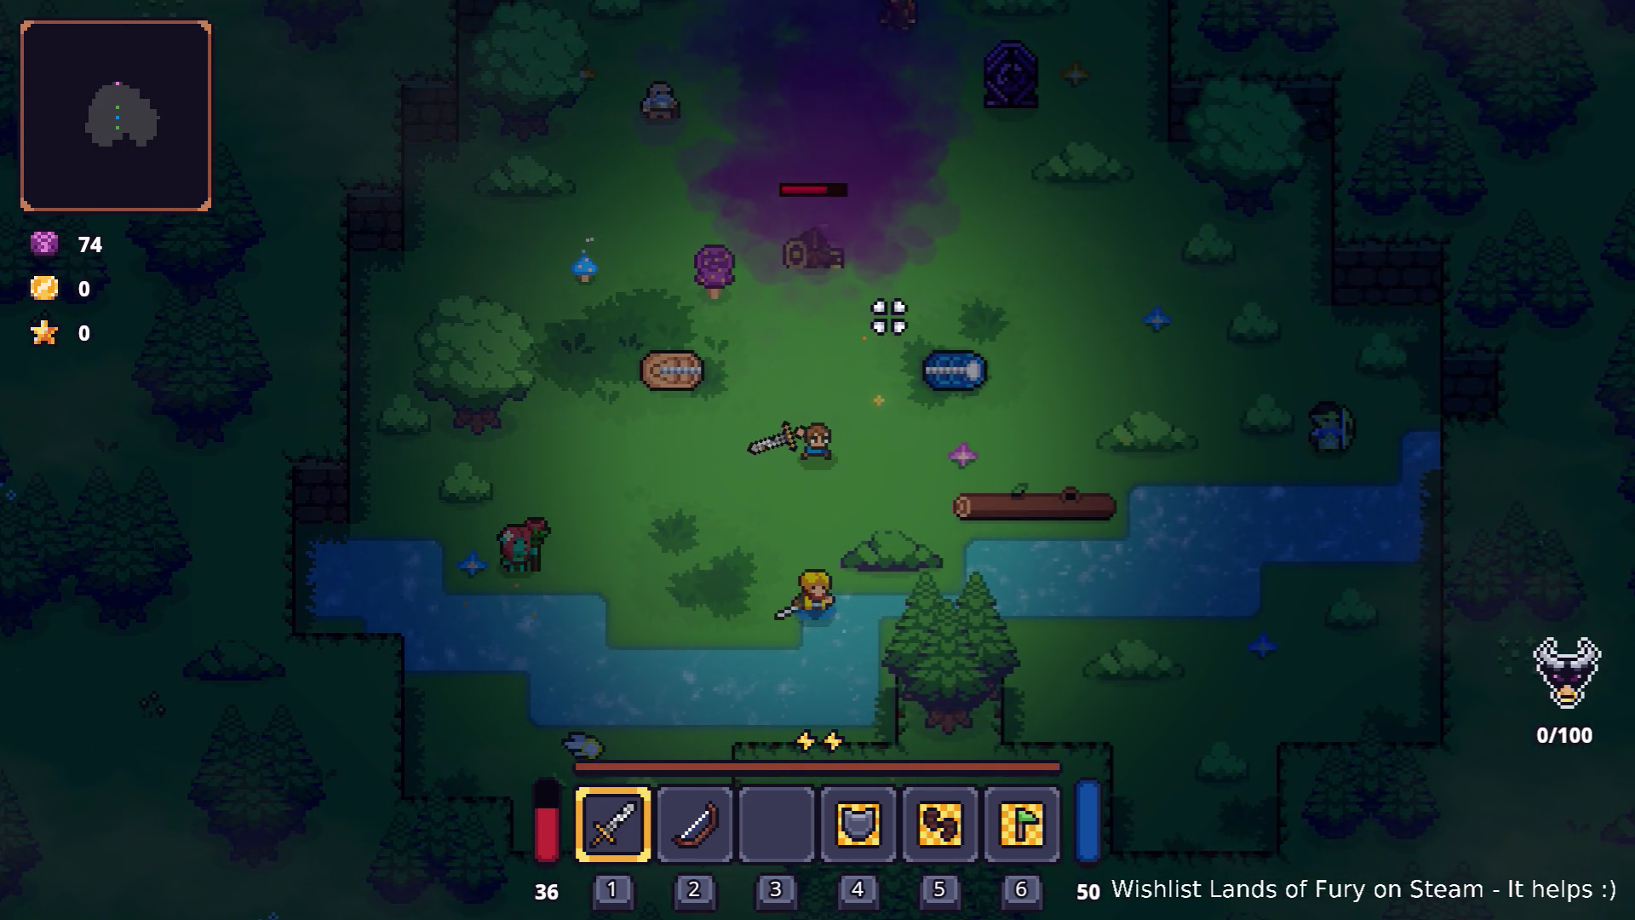
key(d)
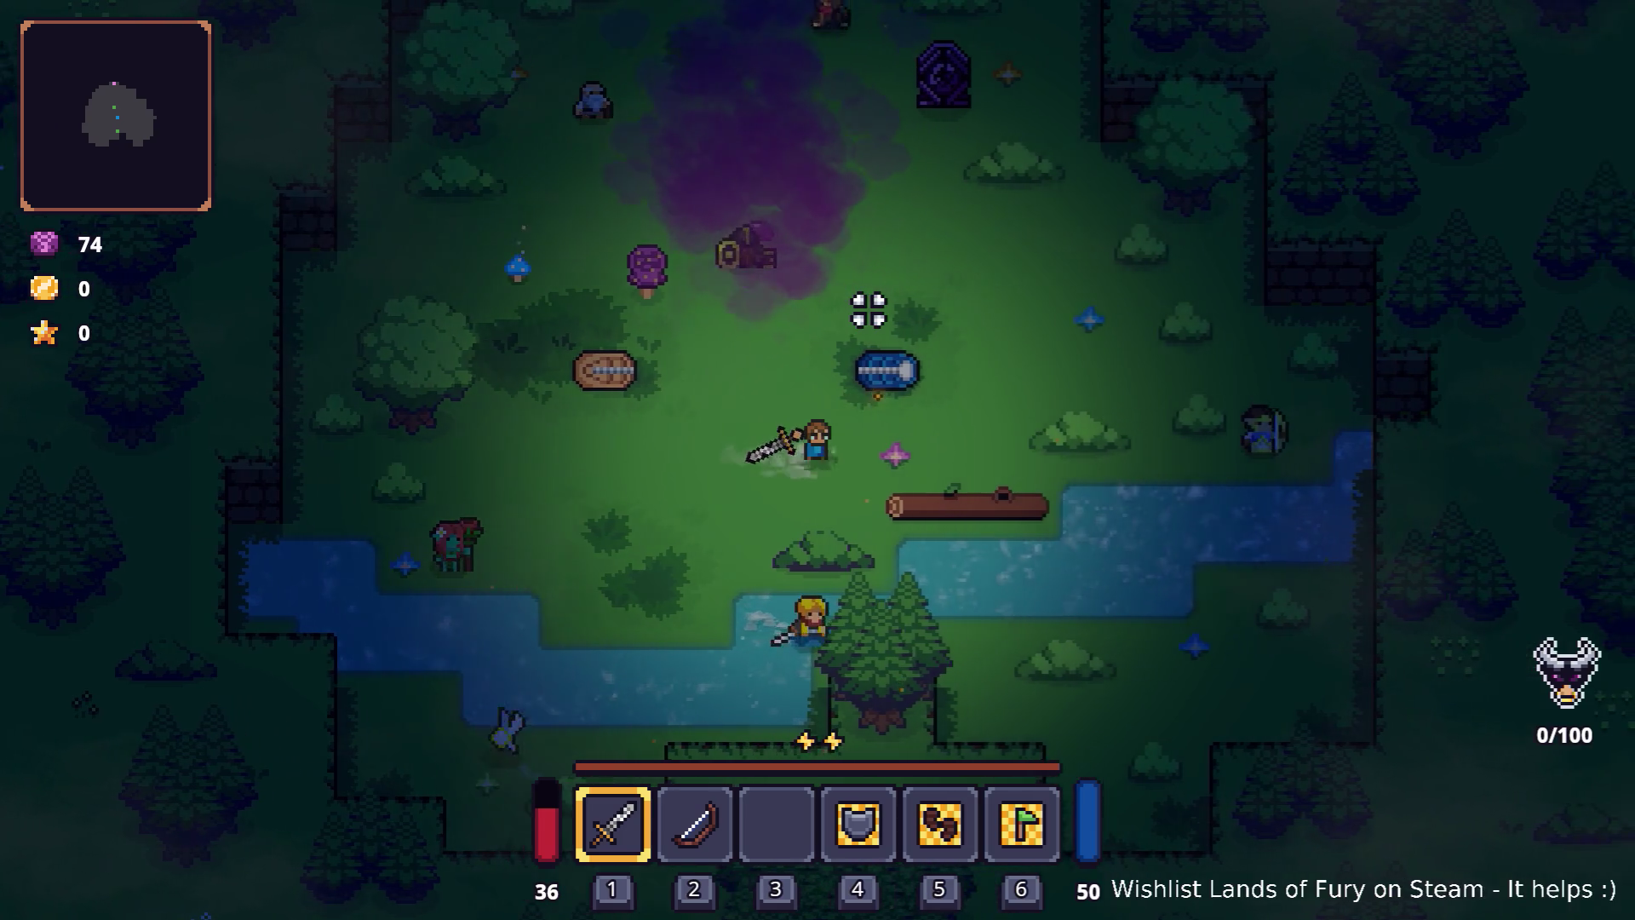
Walk past the poison cloud and barrel, fight nearby enemies, then pause and quit
key(a)
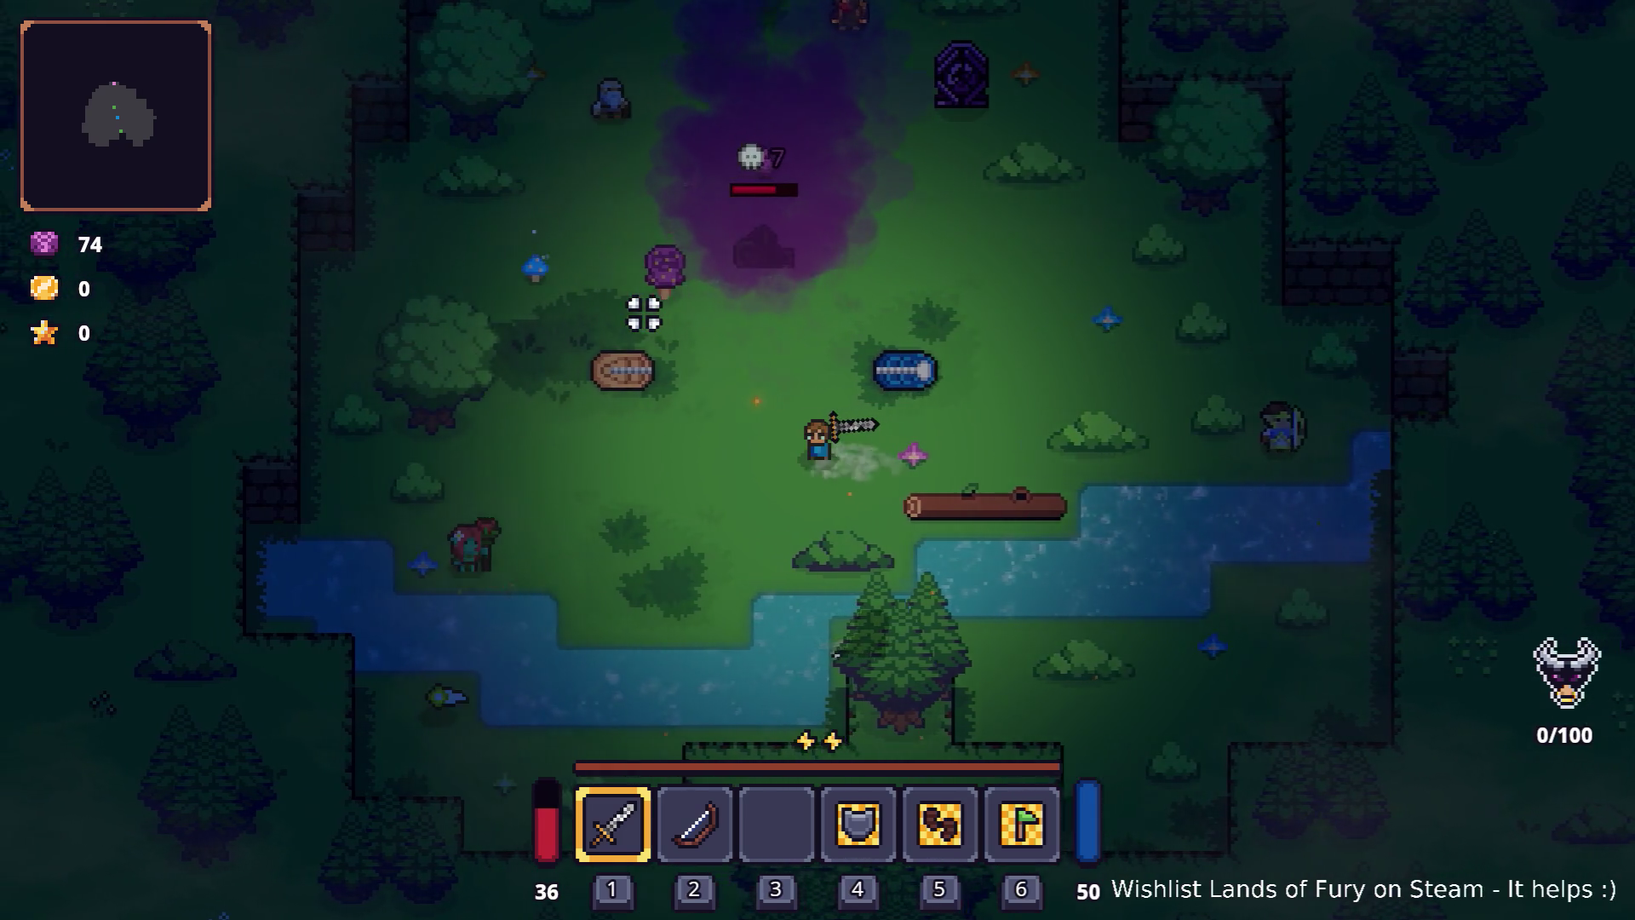
key(a)
key(d)
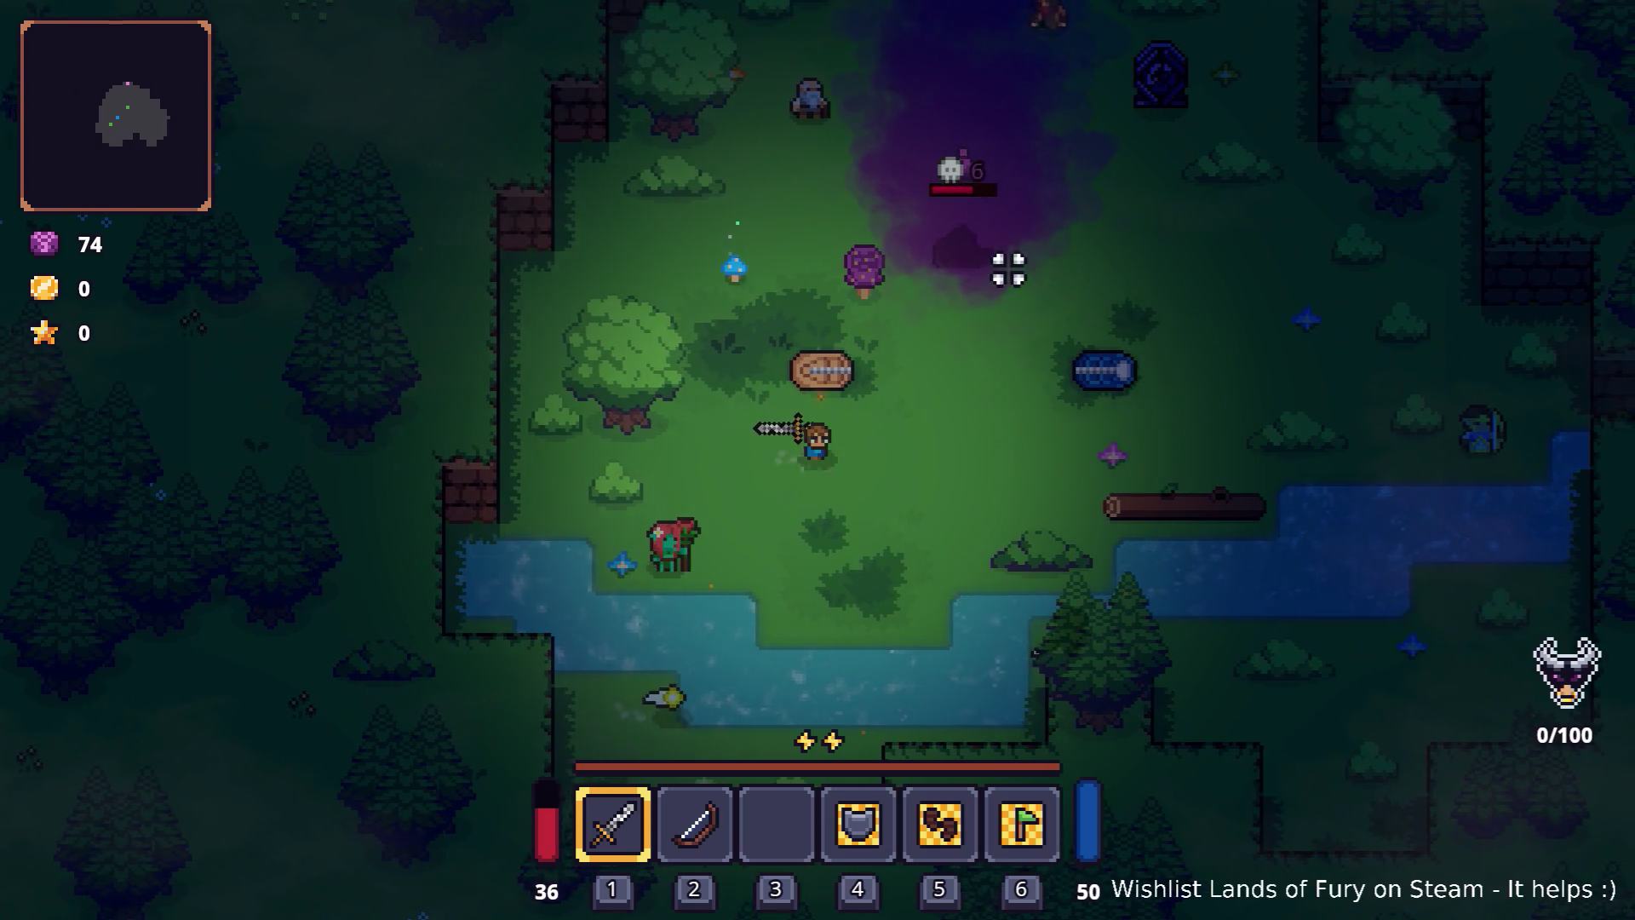
key(d)
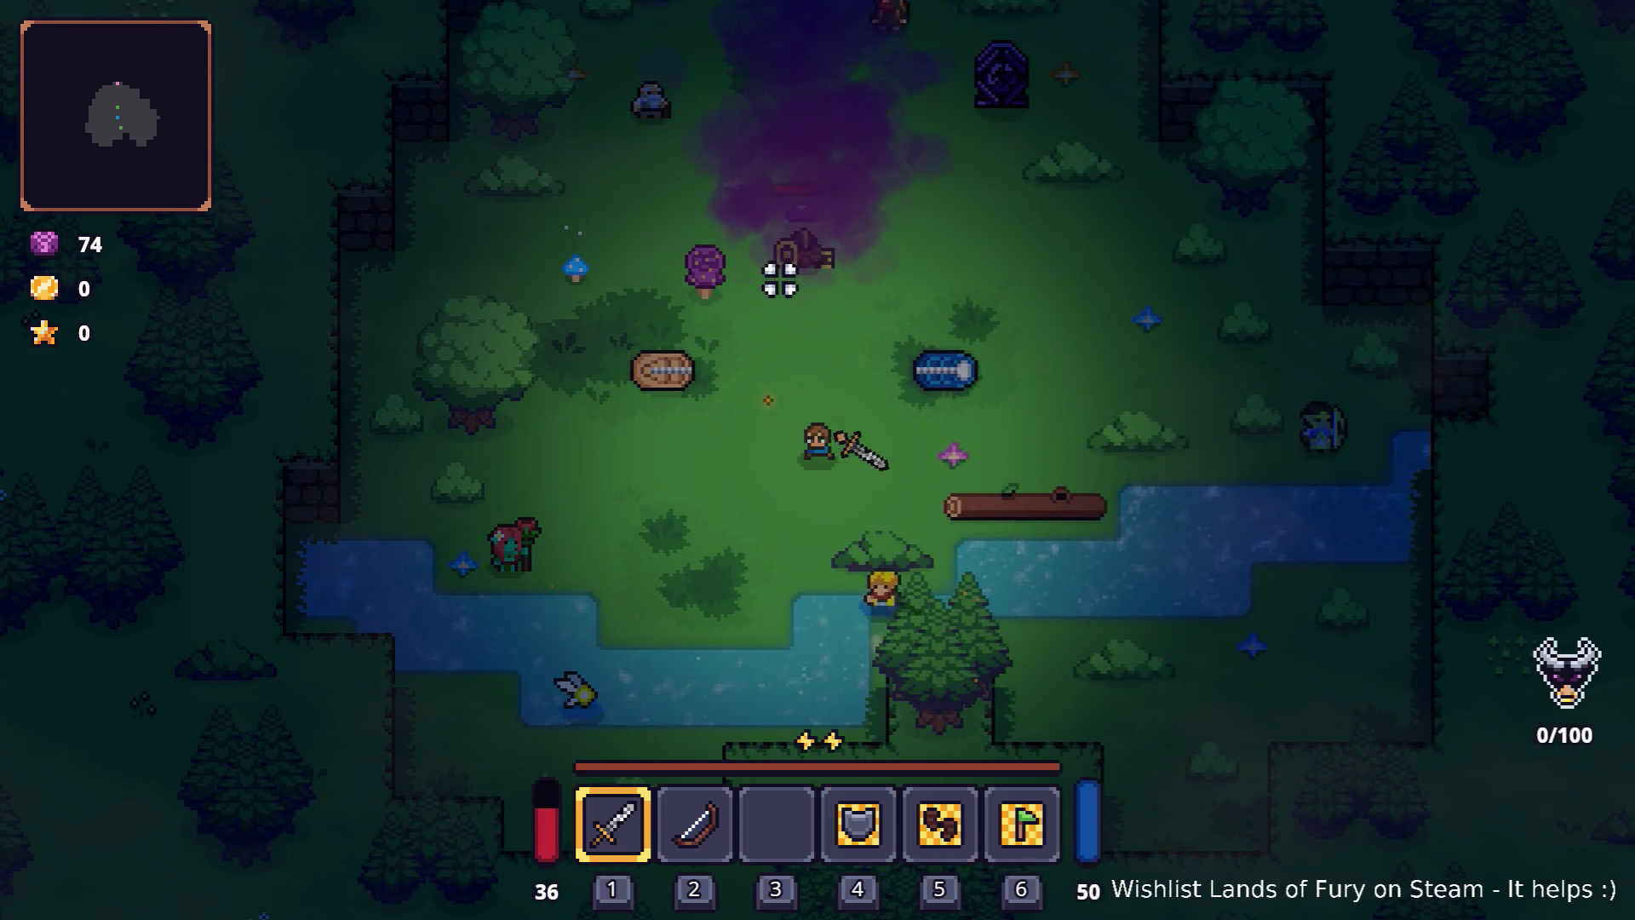
key(w)
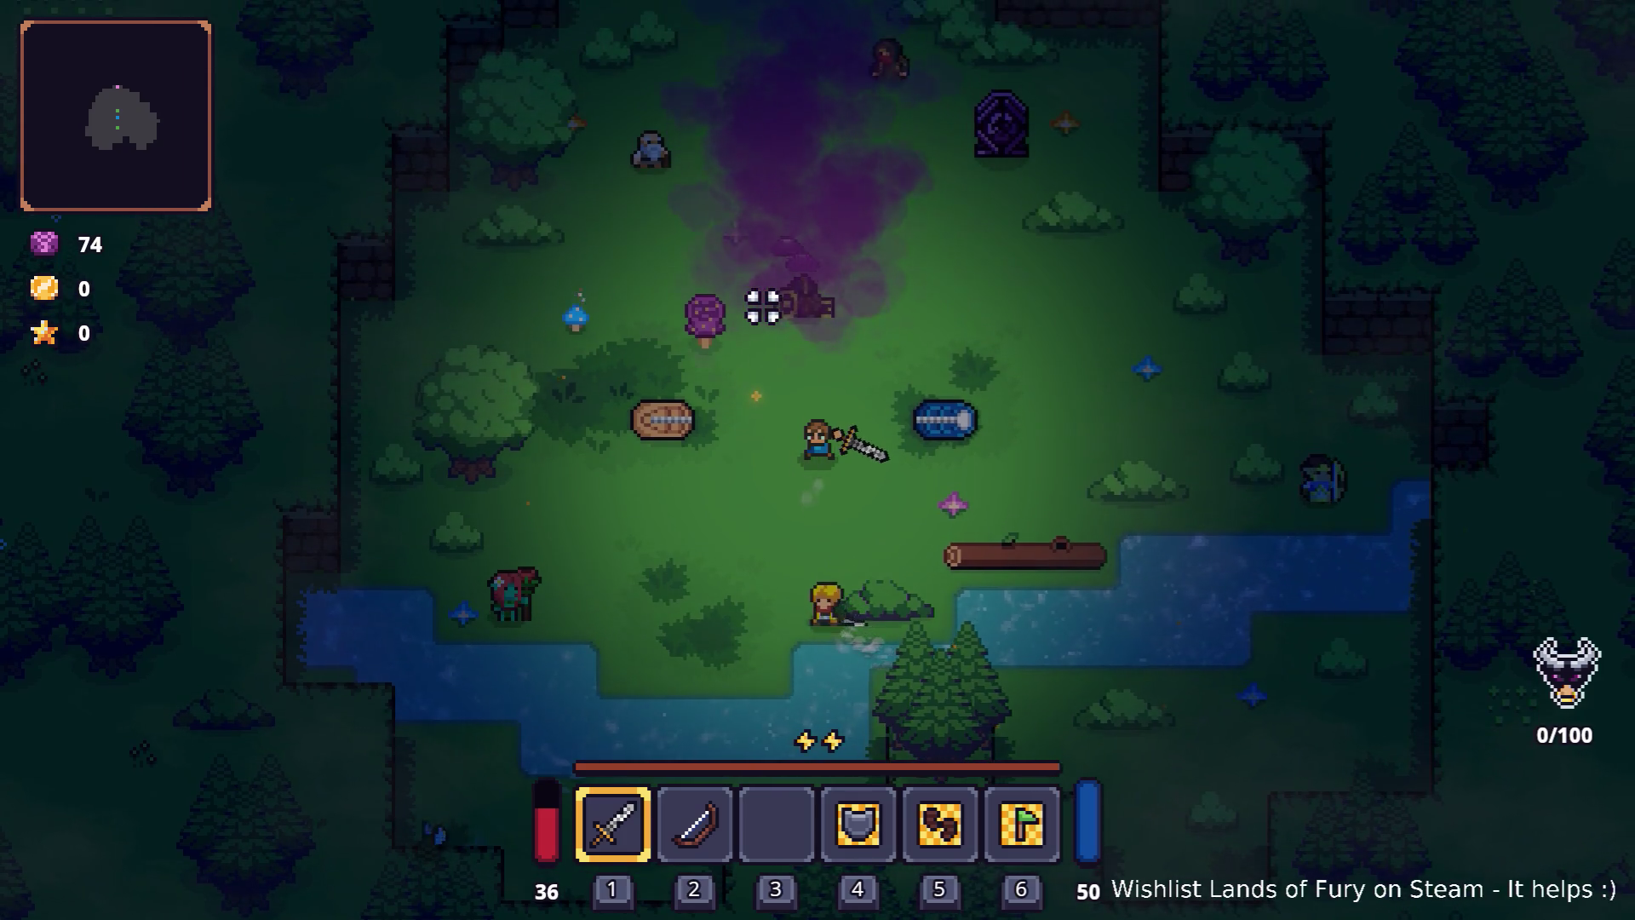
key(a)
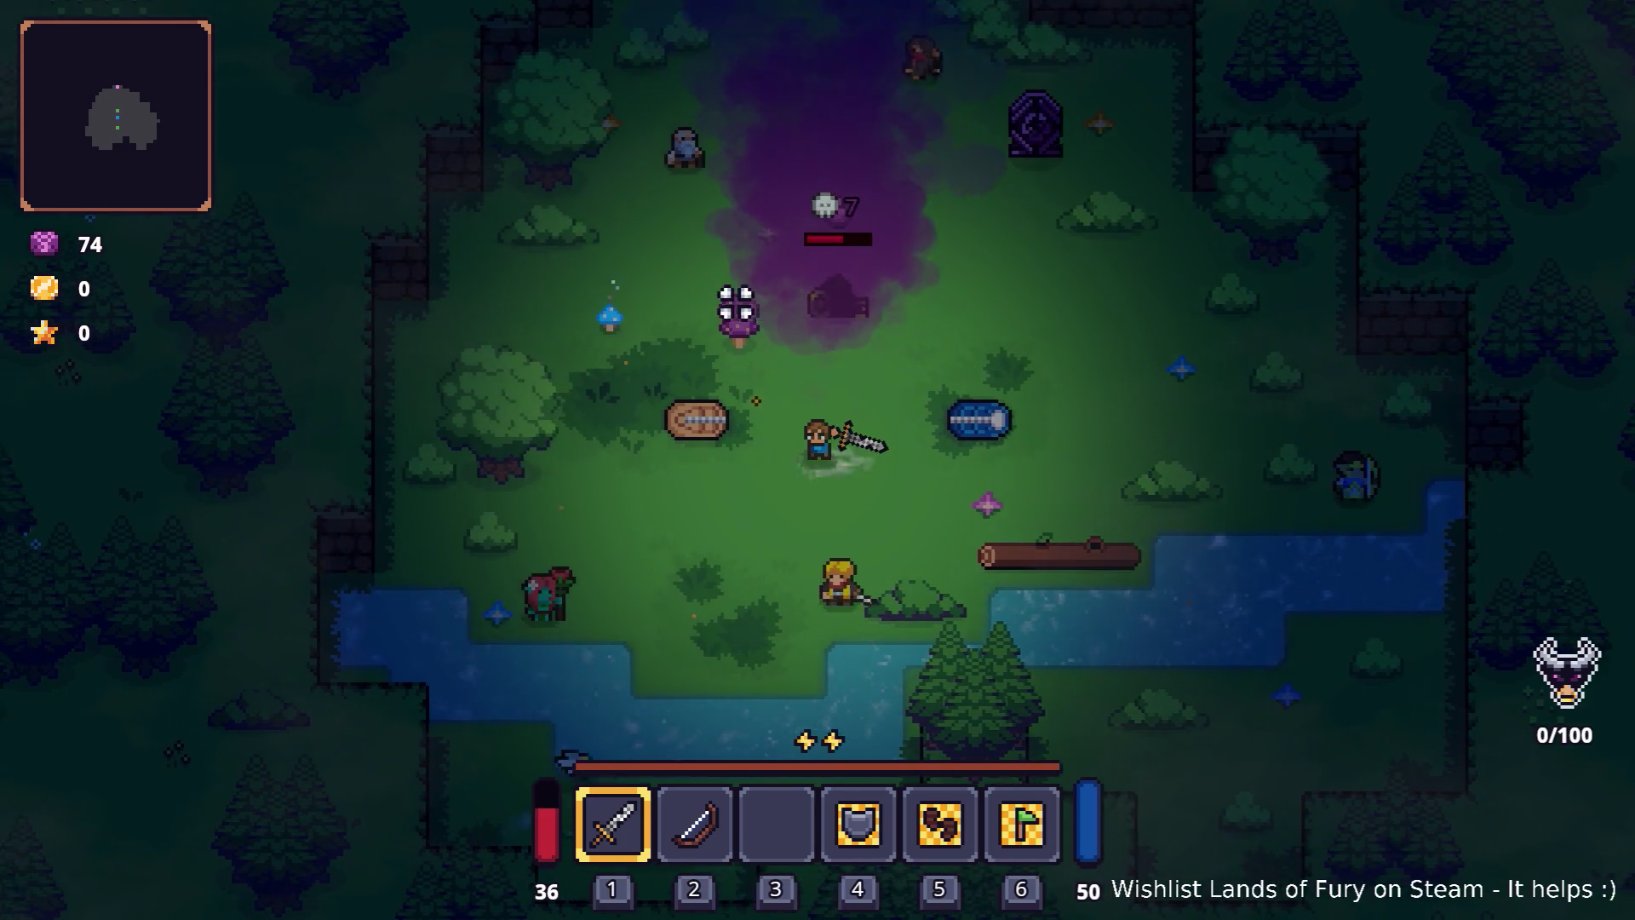
key(w+a)
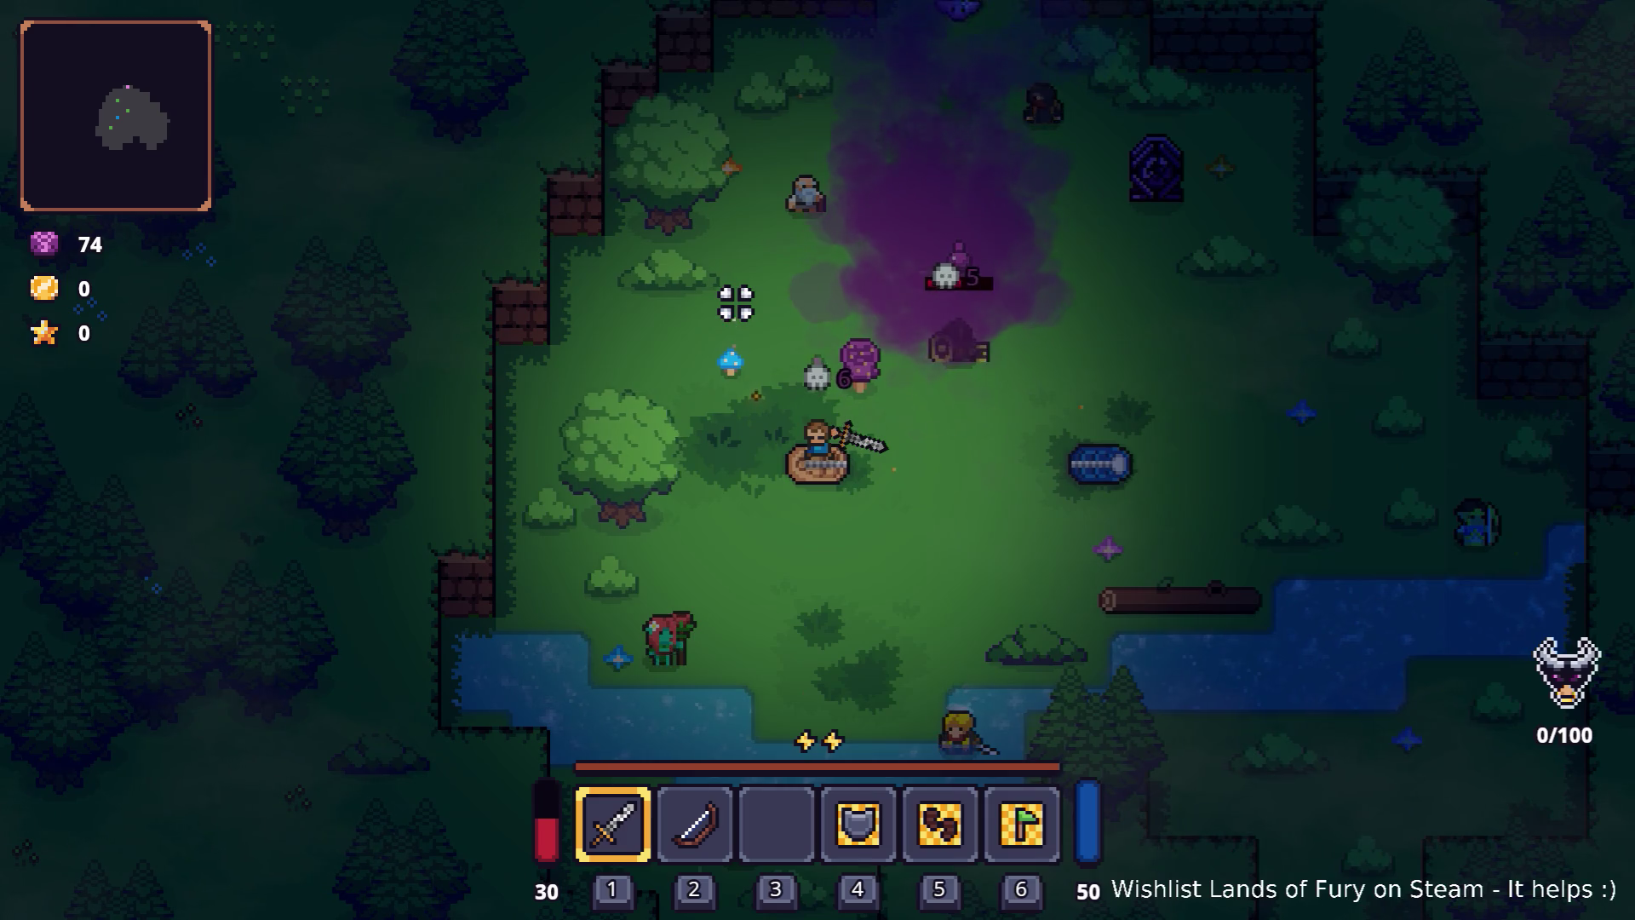
key(d)
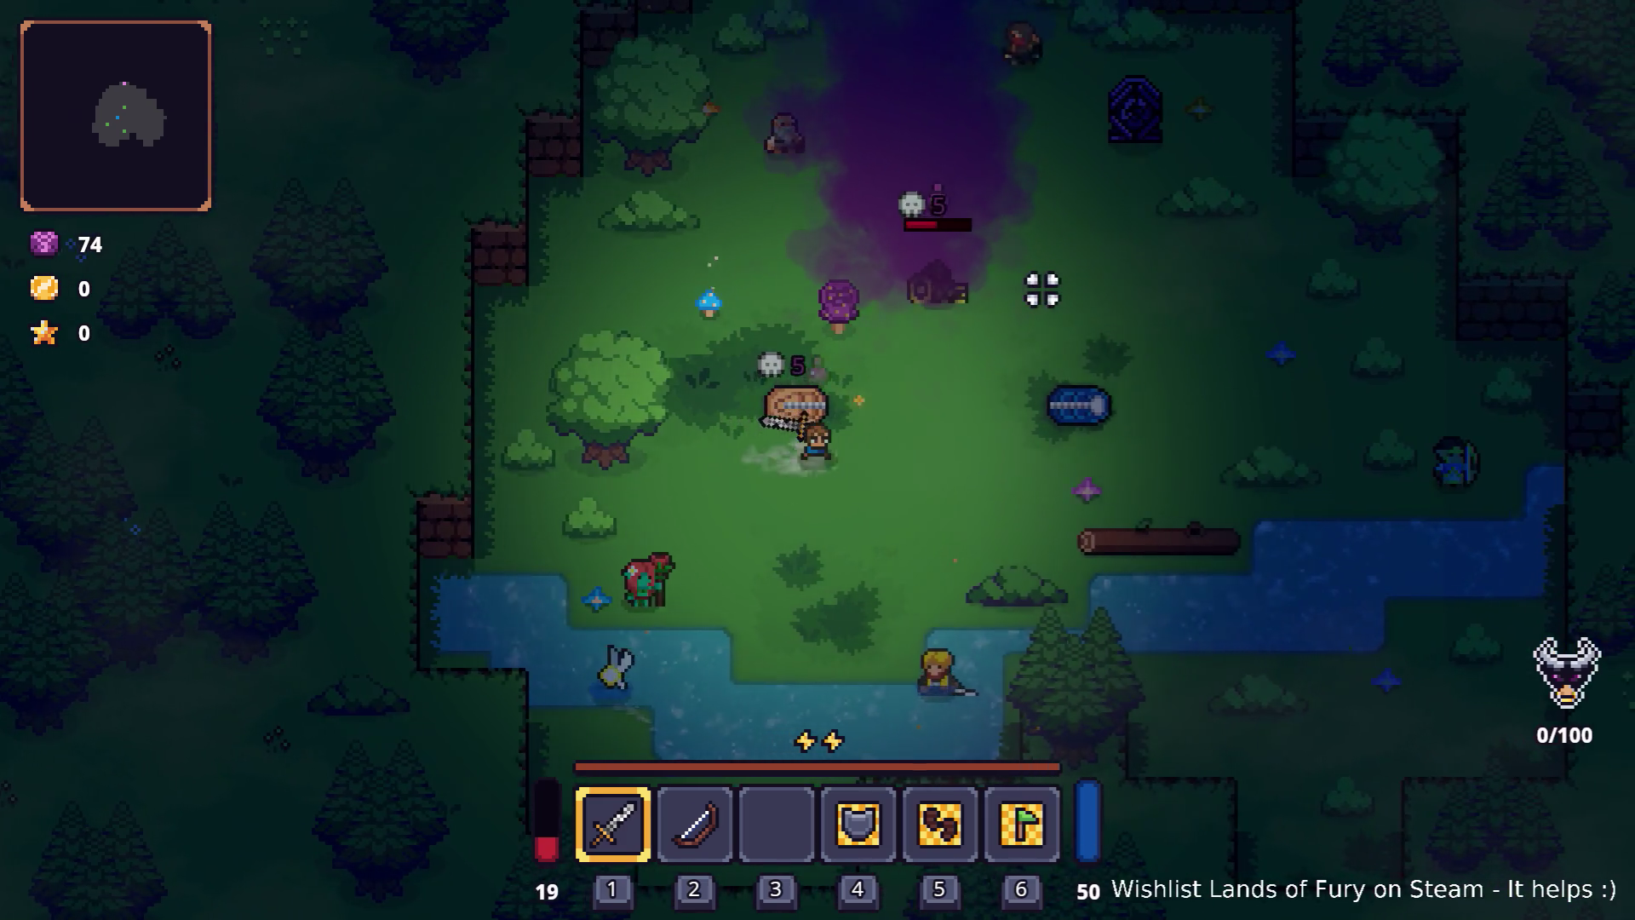
key(d)
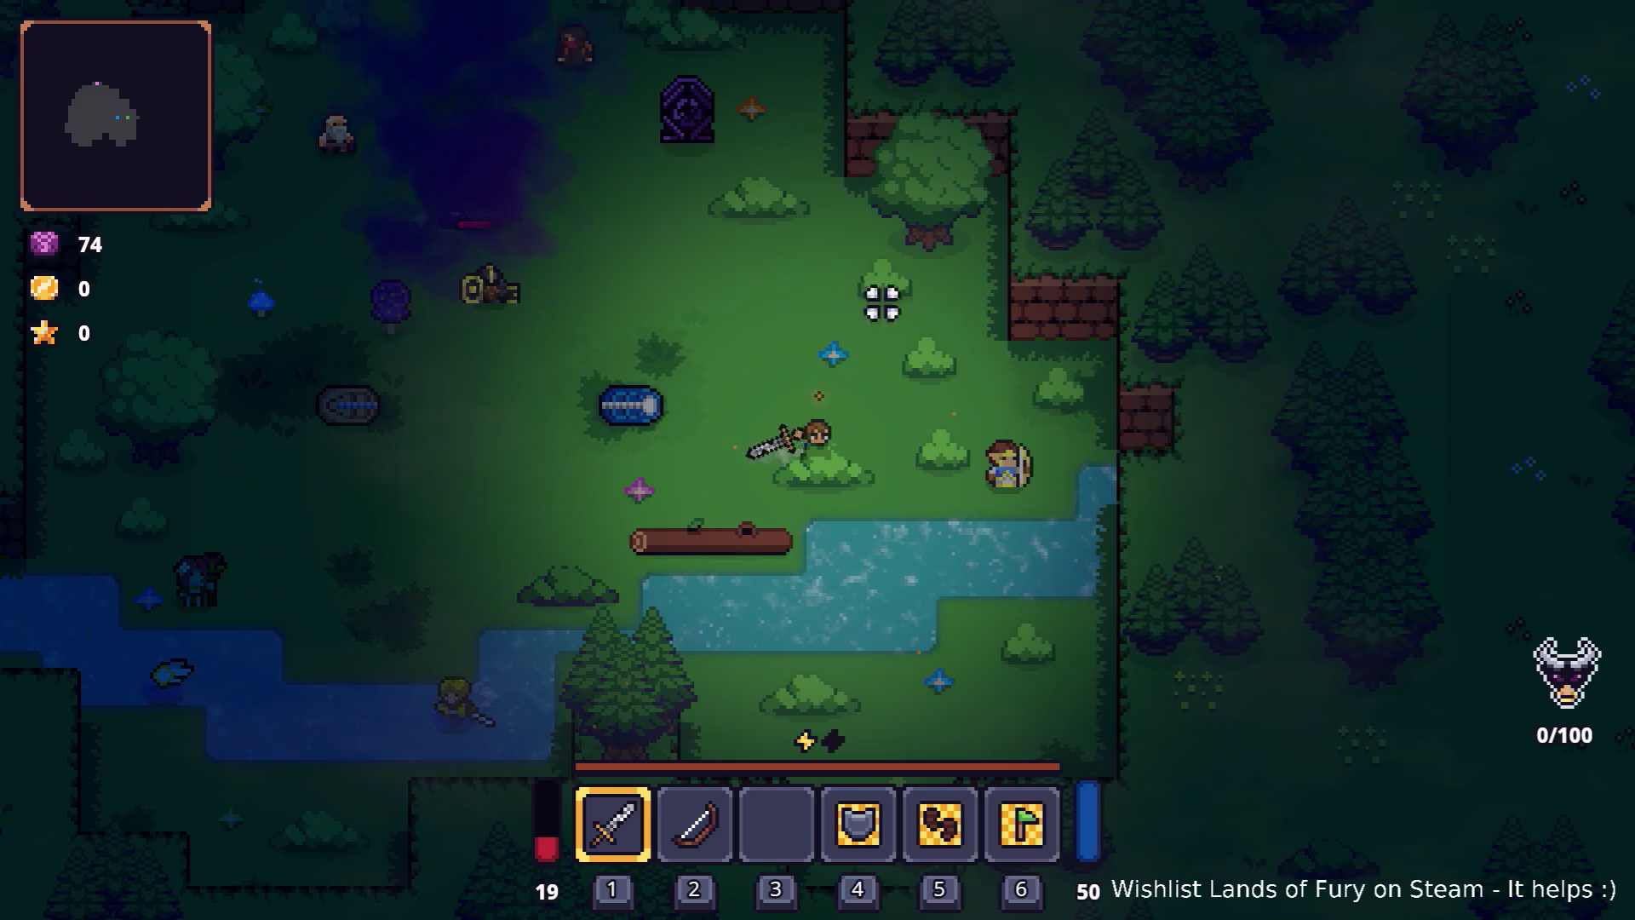
key(w)
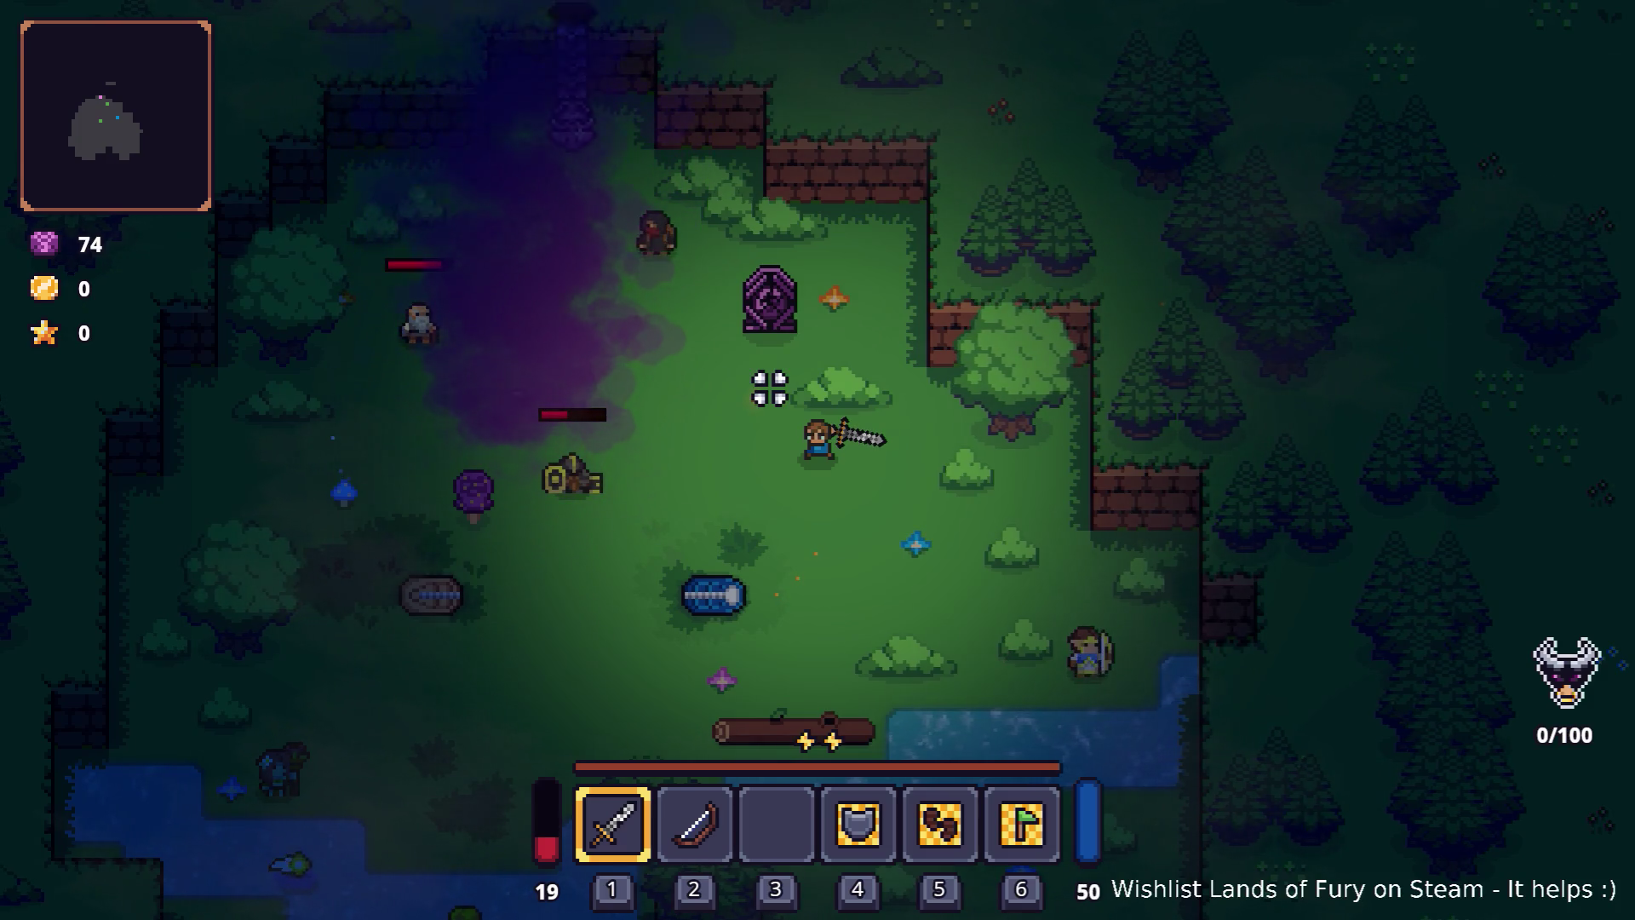
key(s)
key(a)
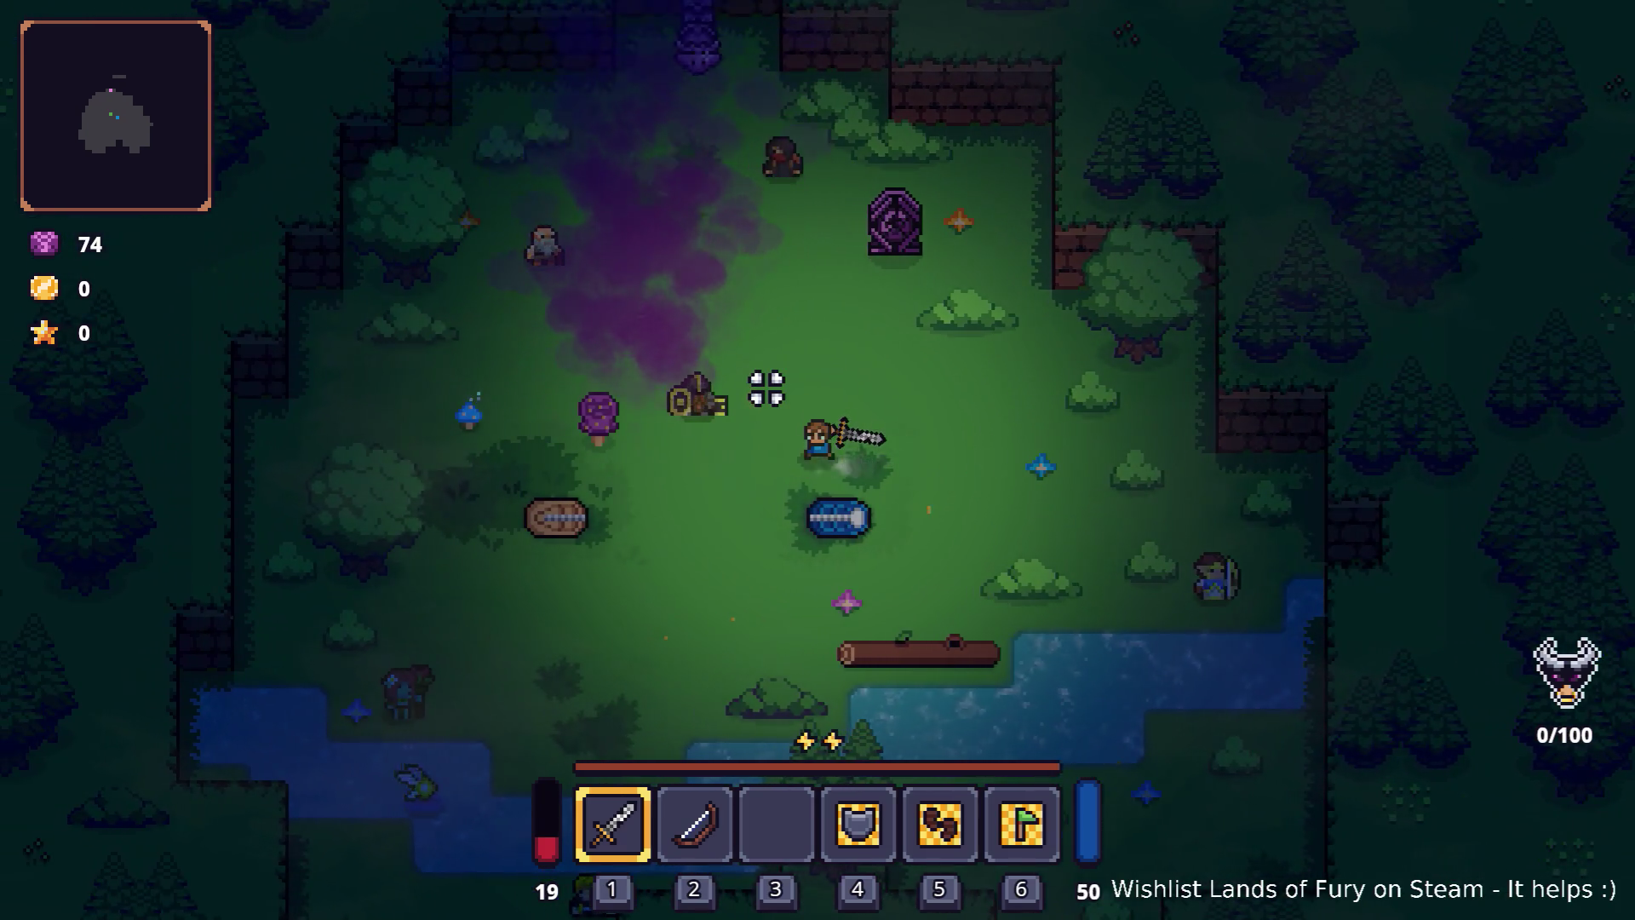
key(a)
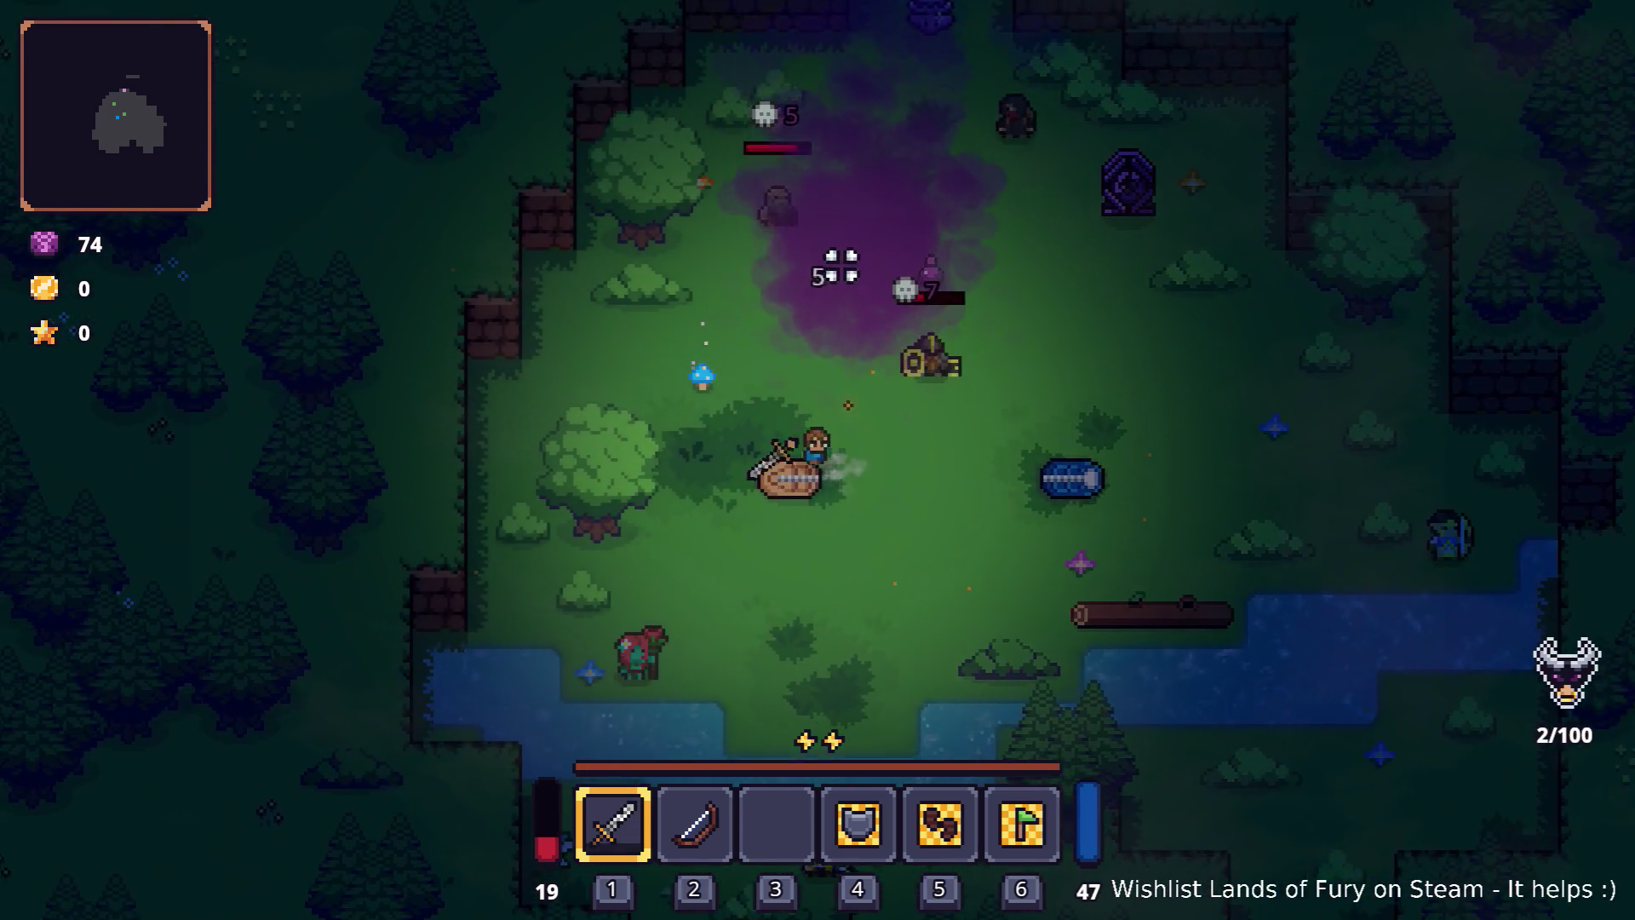
key(d)
key(w)
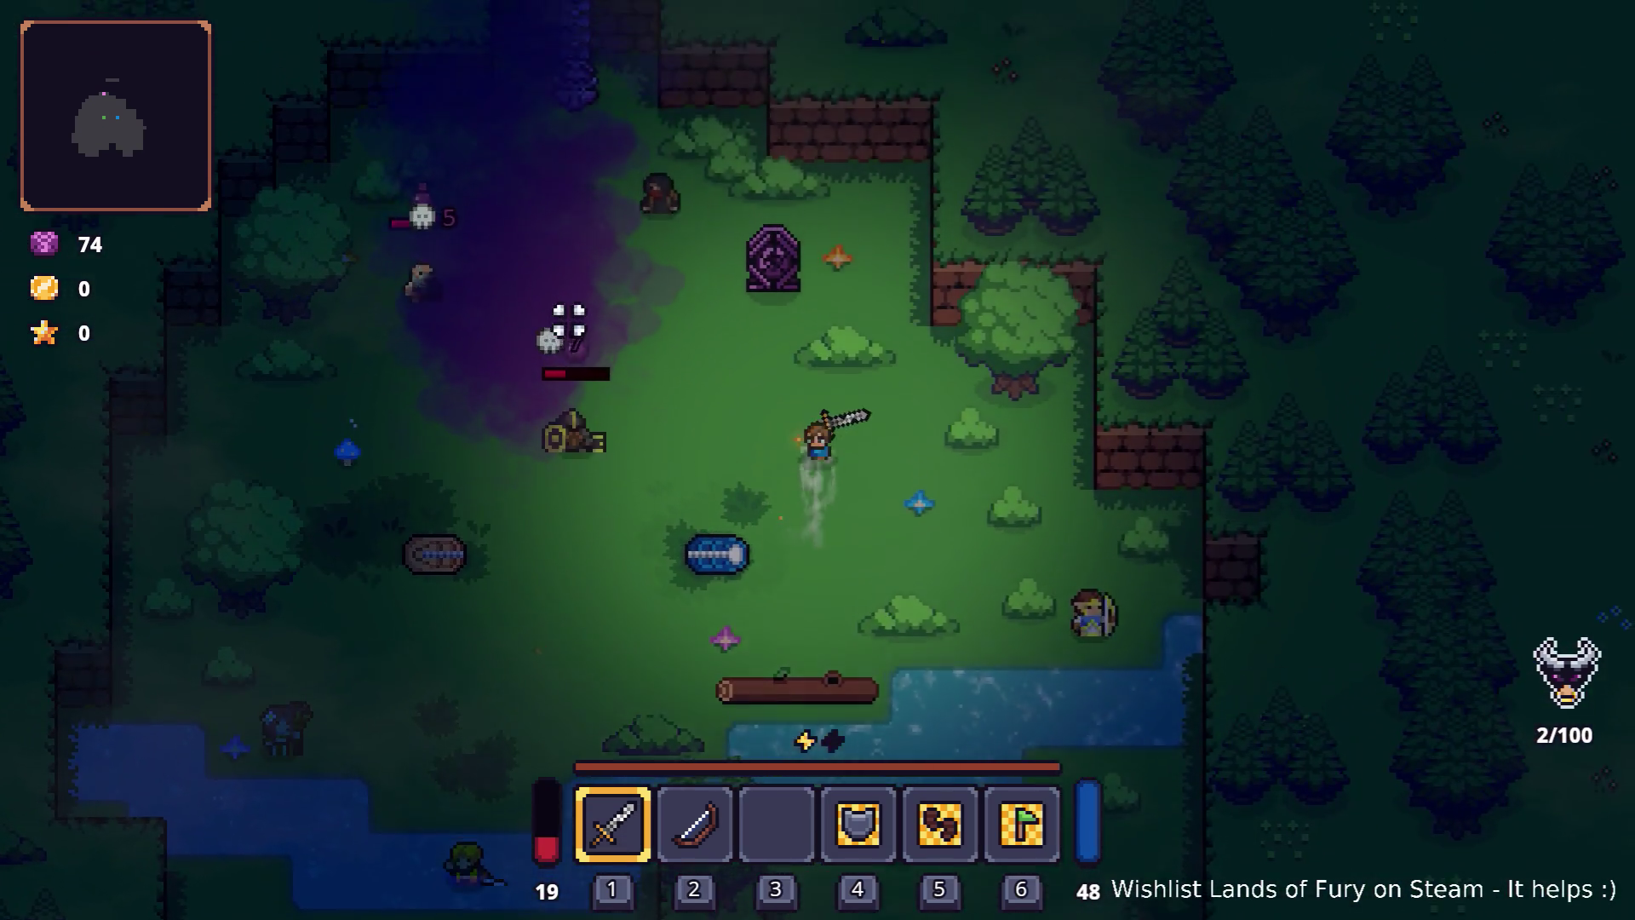
key(Escape)
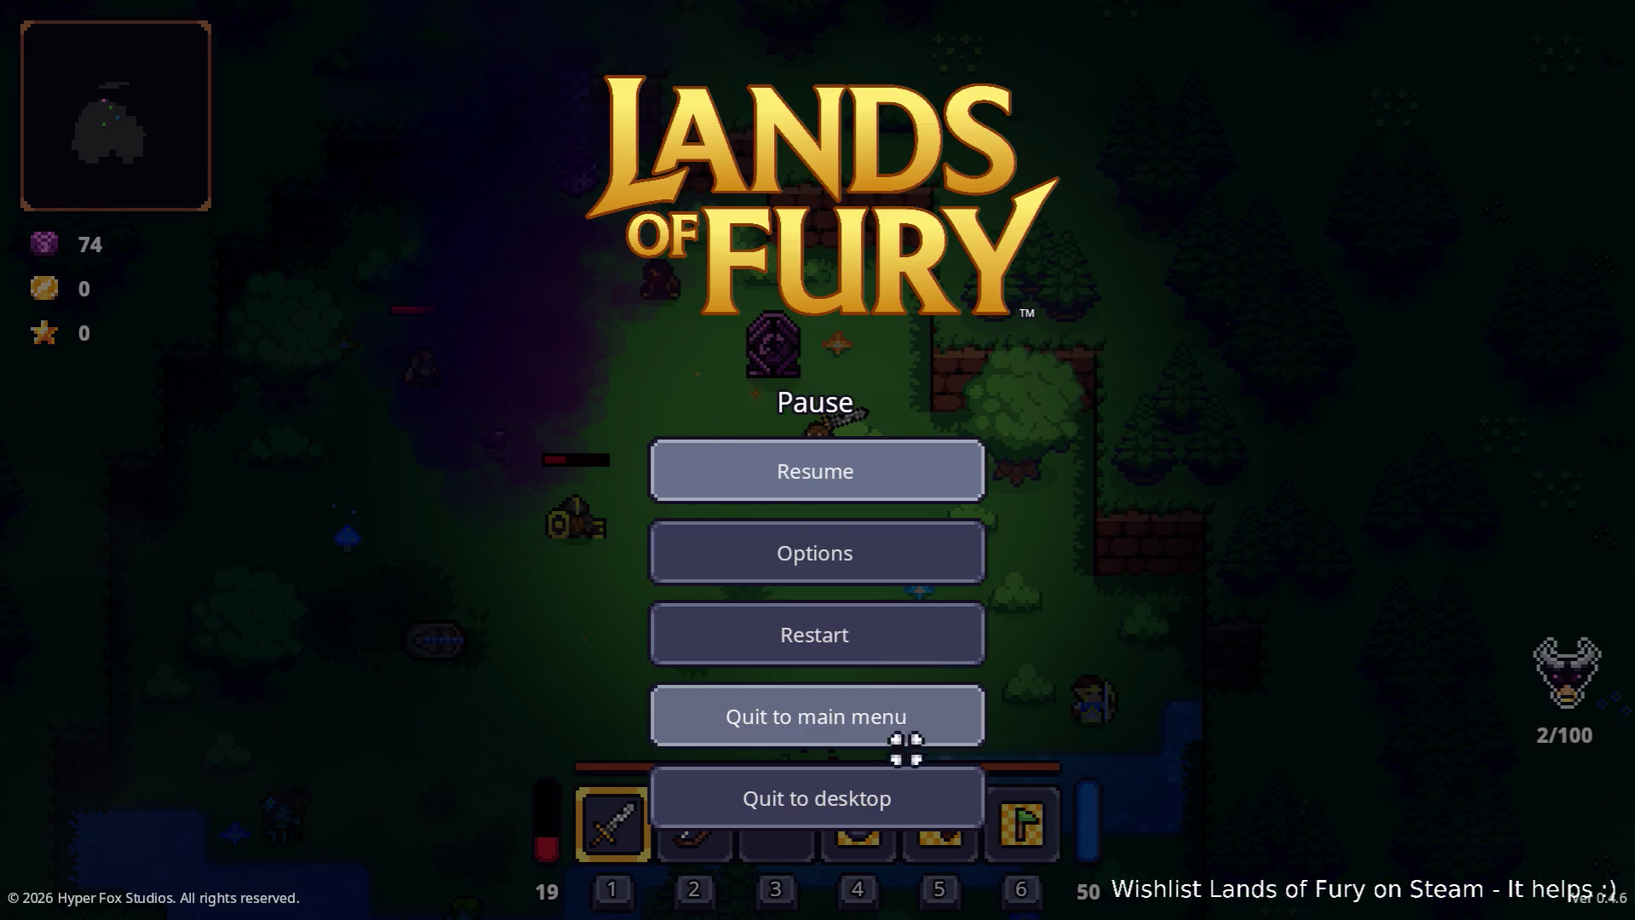
click(898, 776)
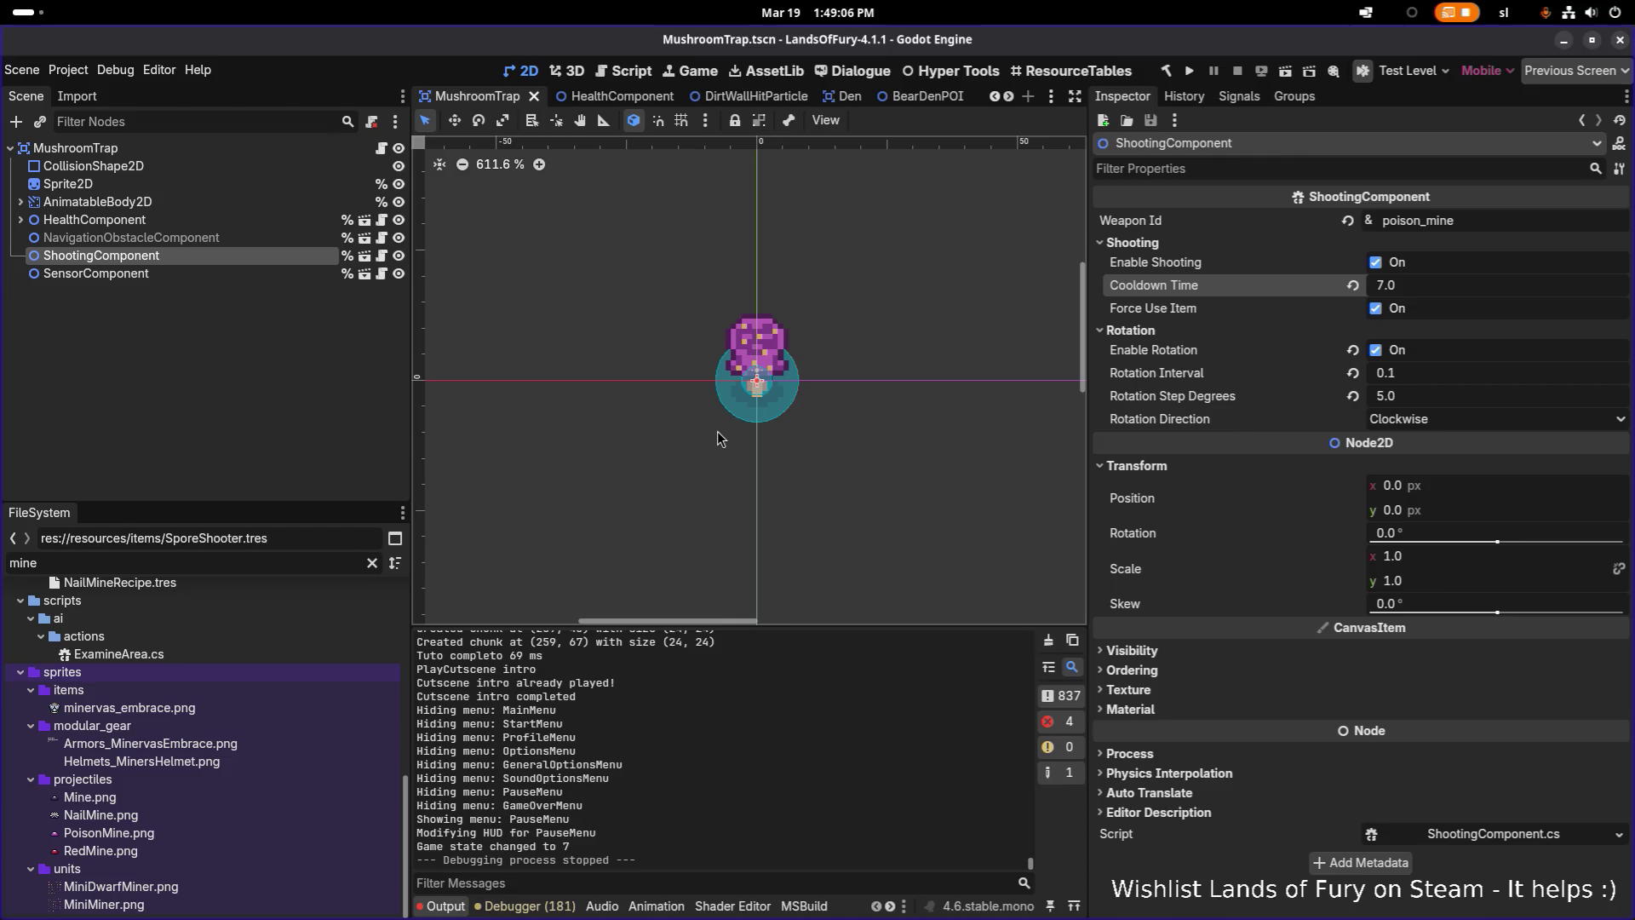
Filter the FileSystem for 'compon' and select a file in the components folder
click(192, 284)
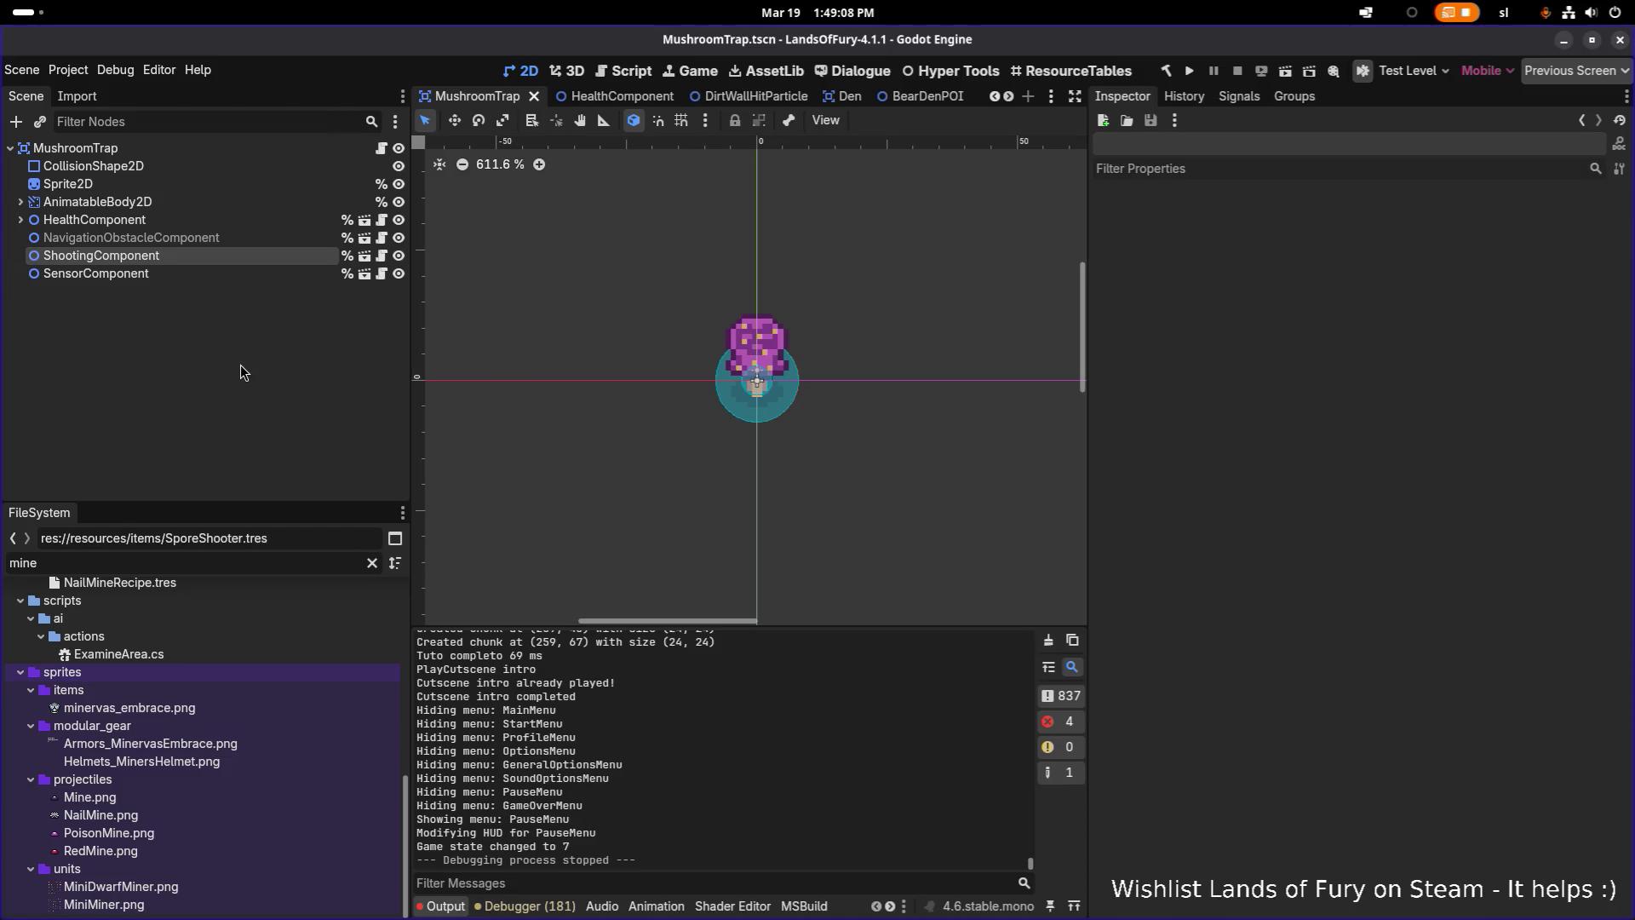
key(ctrl+a)
text(comp)
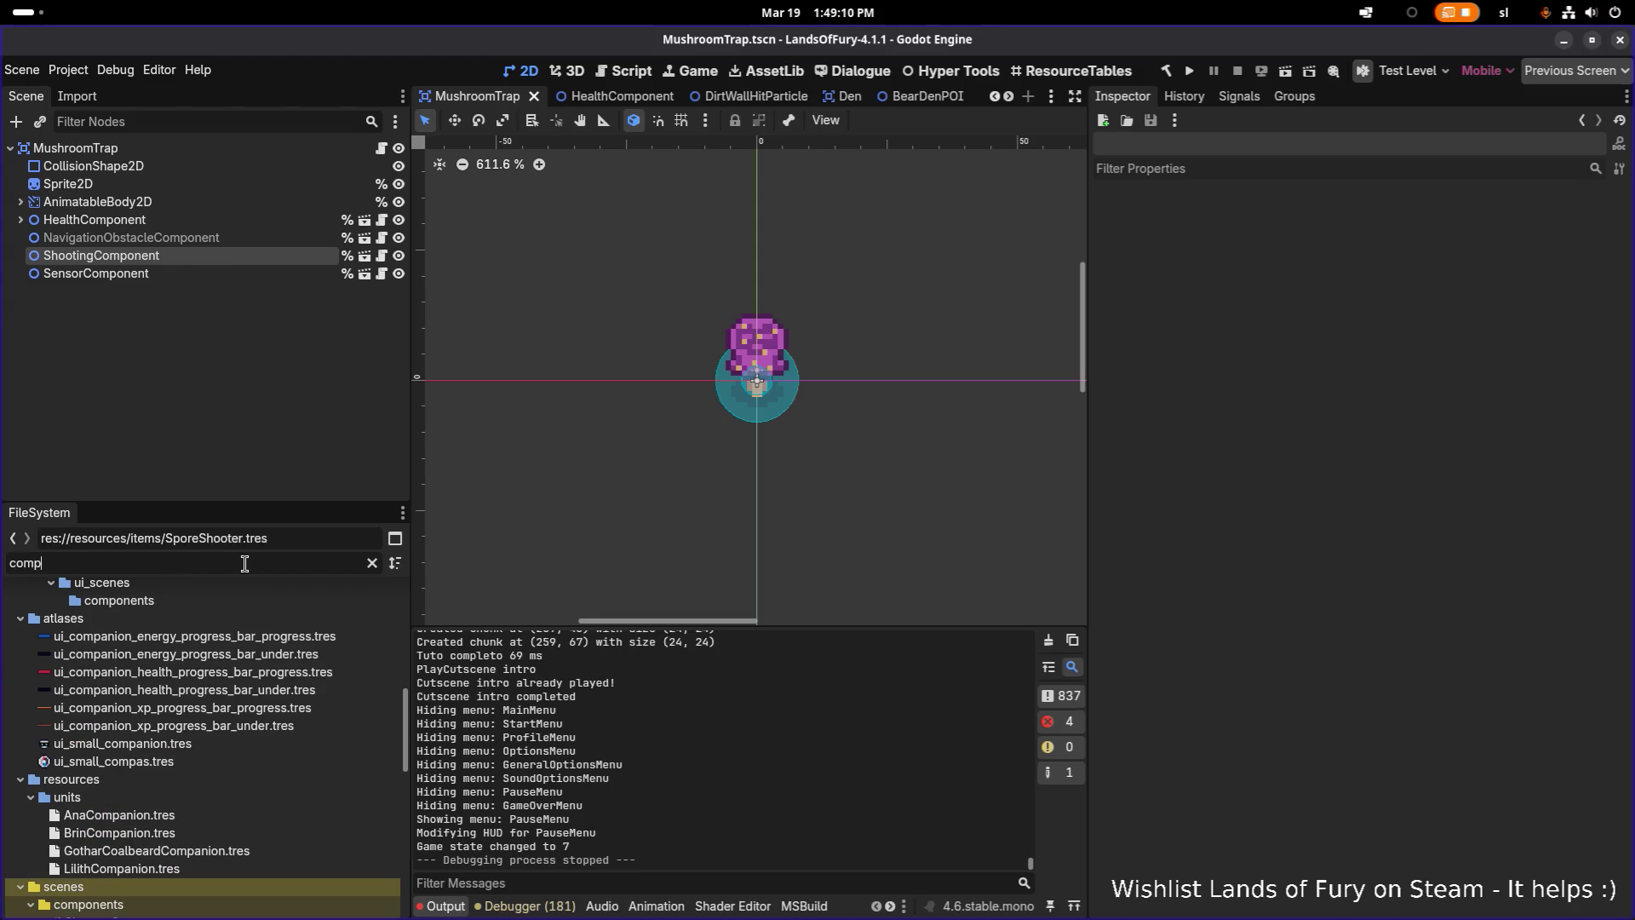
text(one)
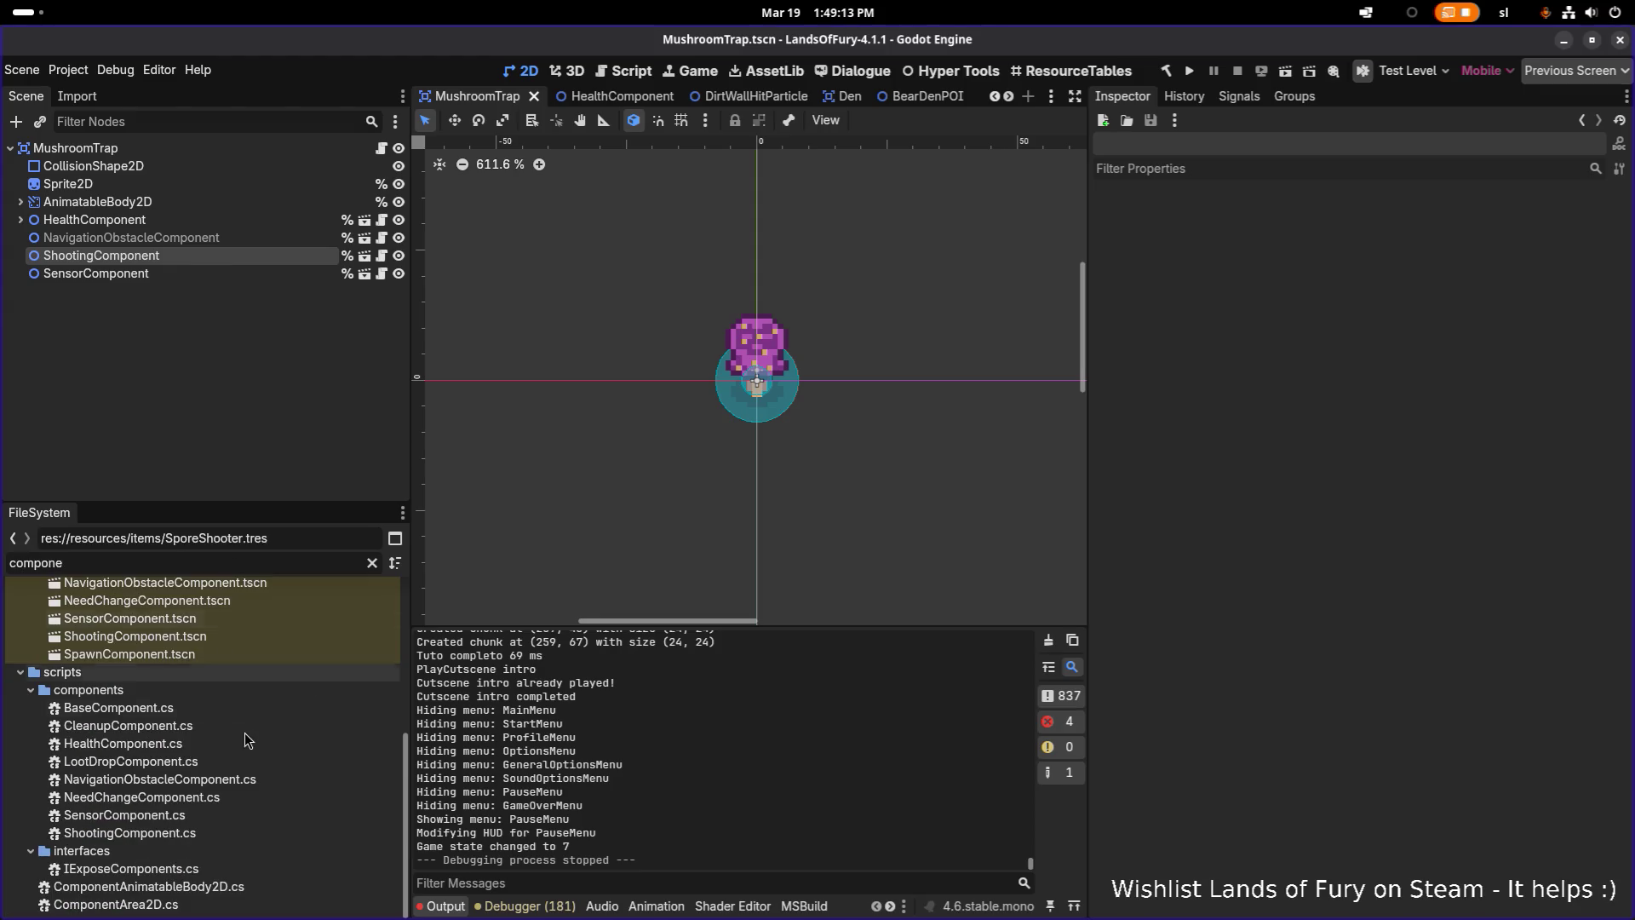
click(249, 739)
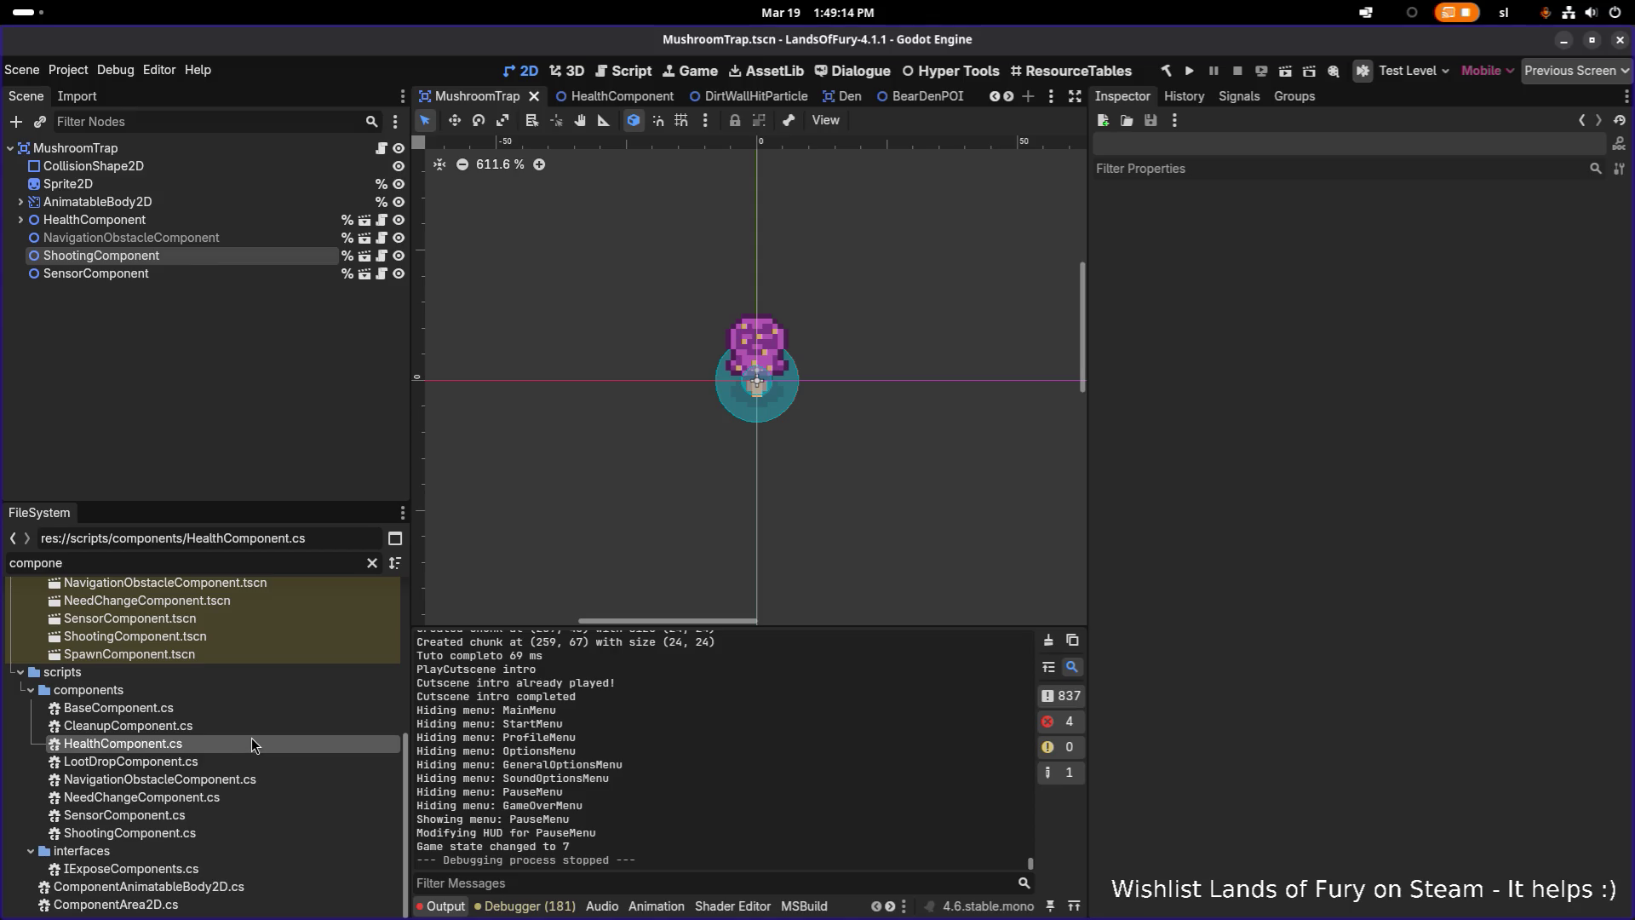
Create a new script named RotateComponent in scripts/components
right_click(252, 737)
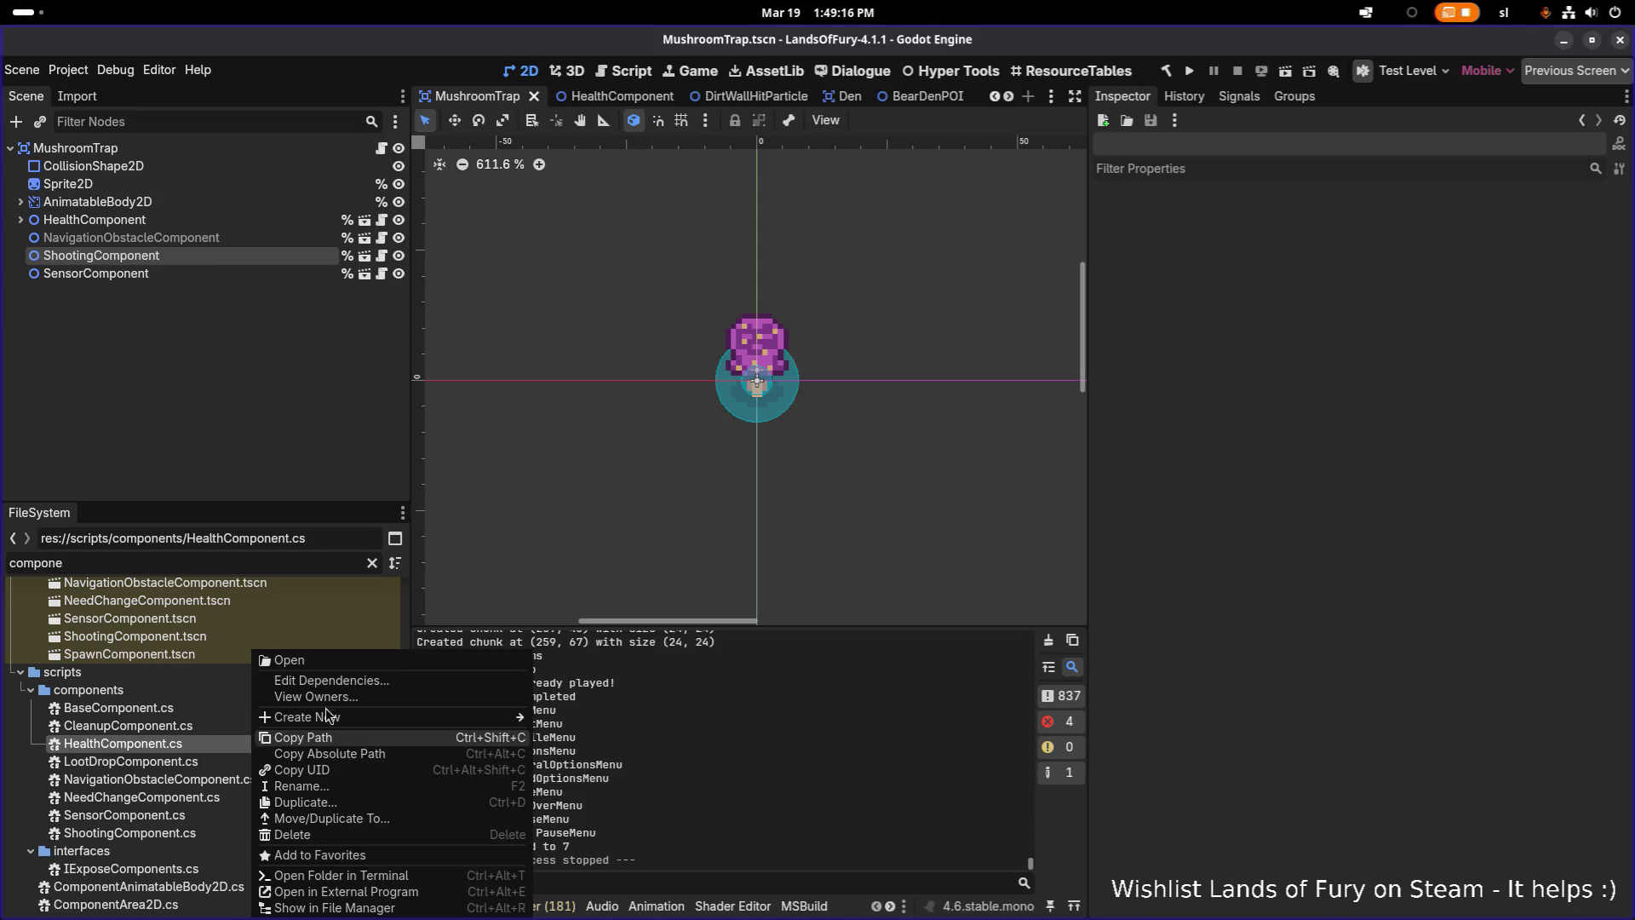
mouse_move(416, 718)
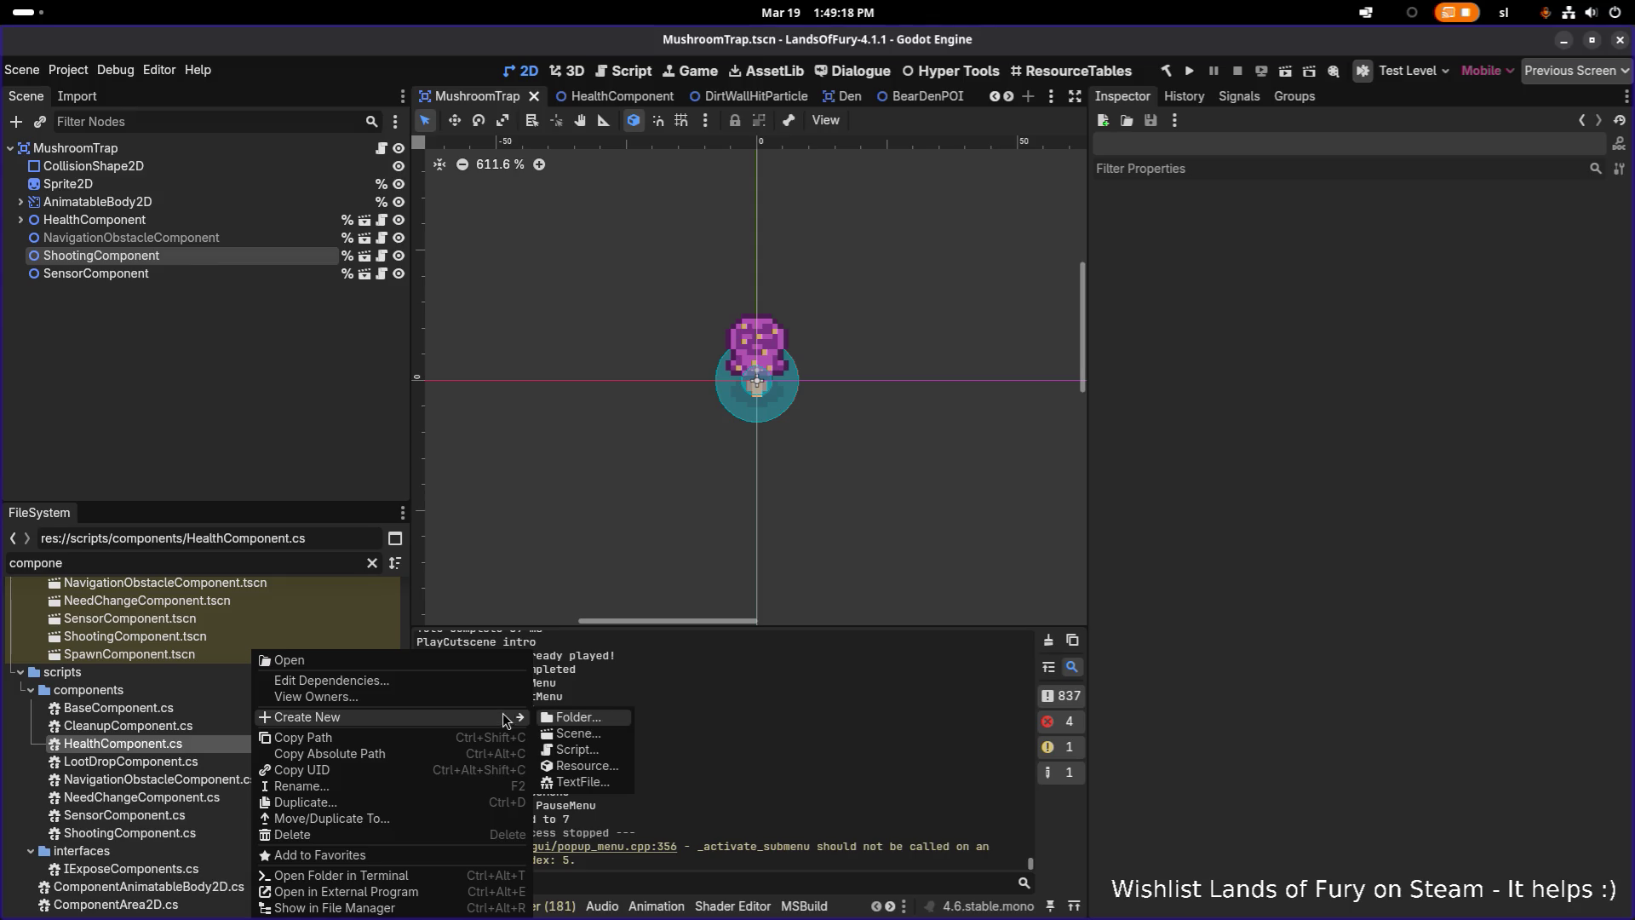
click(611, 752)
text(or)
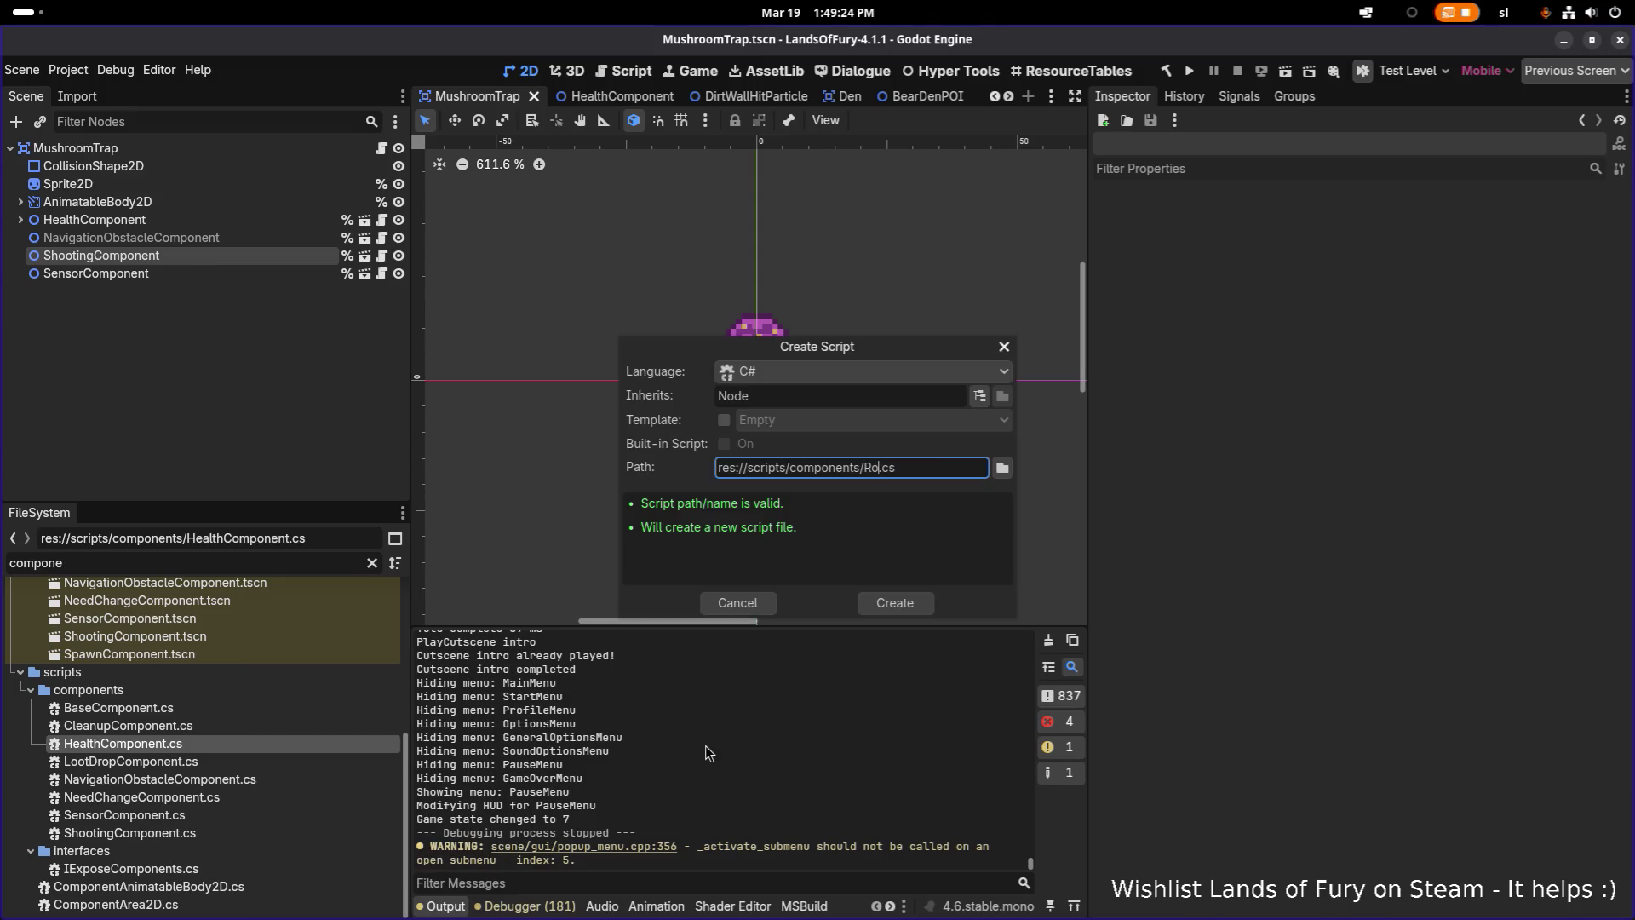
key(BackSpace)
text(tateCompo)
text(nent)
key(Return)
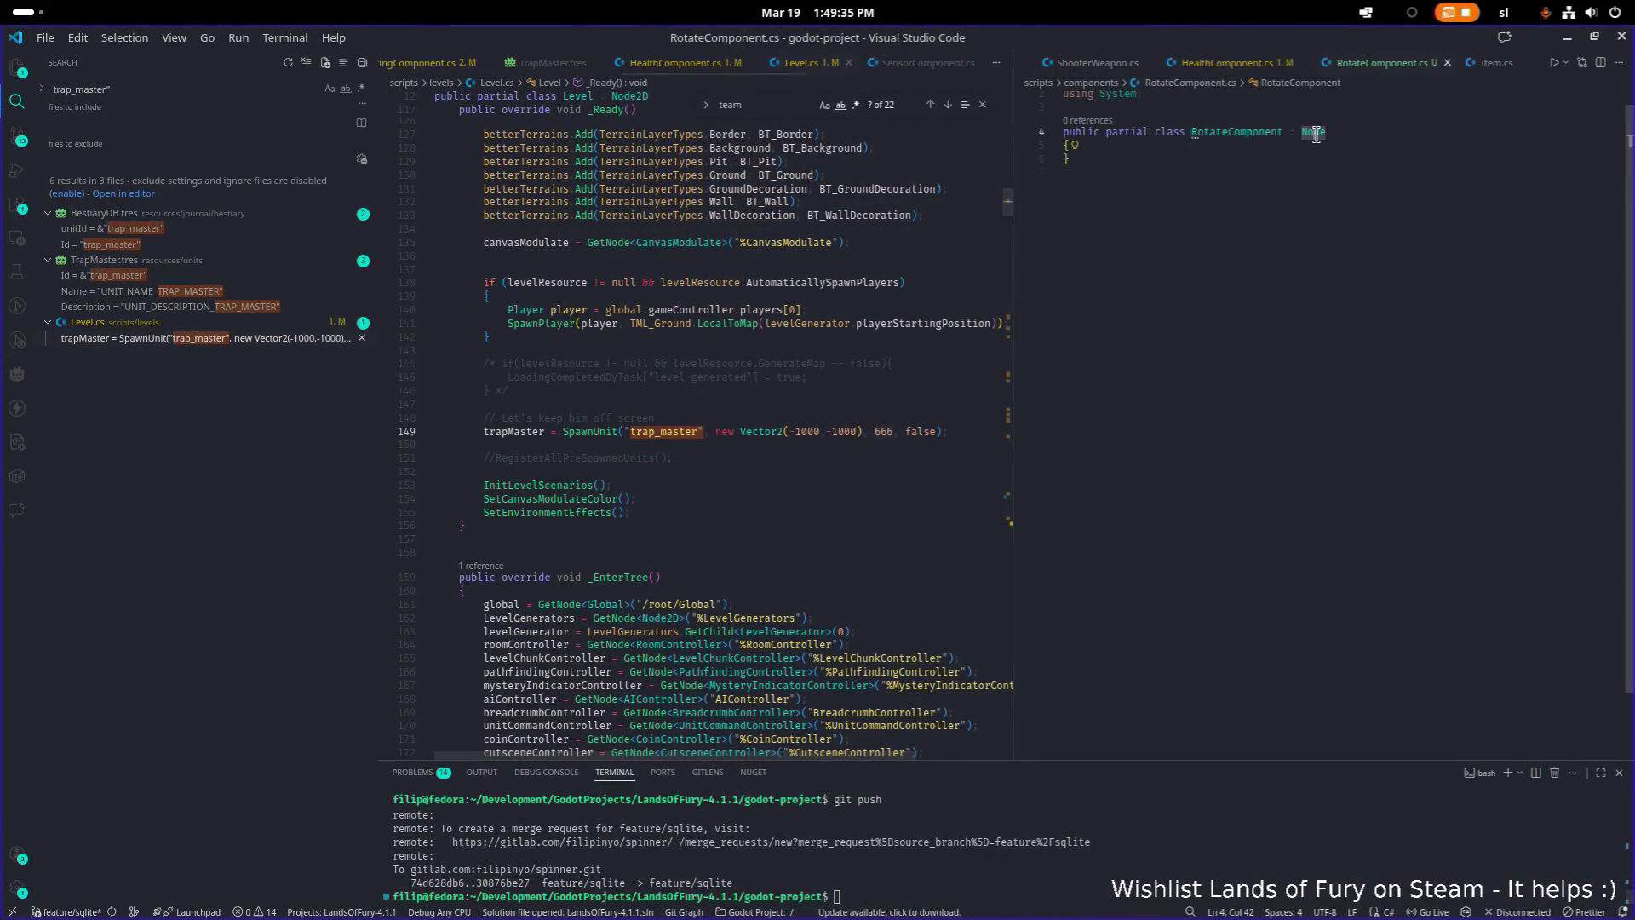
Change RotateComponent's base class from Node to BaseComponent and save
double_click(1315, 133)
text(BaseC)
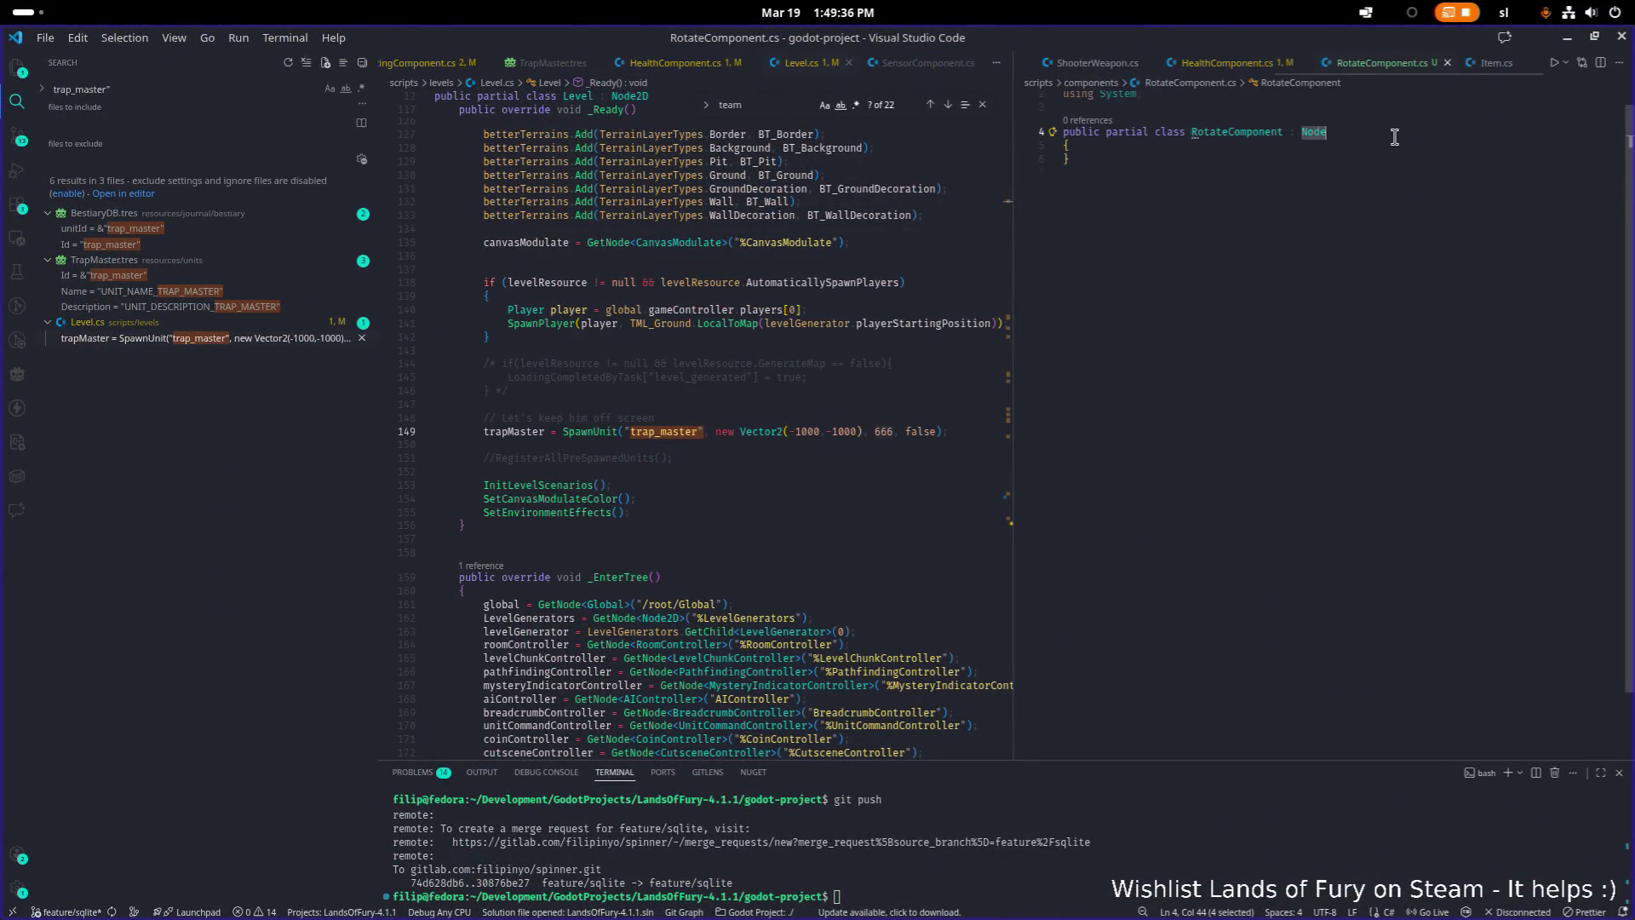
text(om)
key(Return)
key(ctrl+s)
Open ShootingComponent.cs via quick open and select all its code
scroll(819, 294, up, 20)
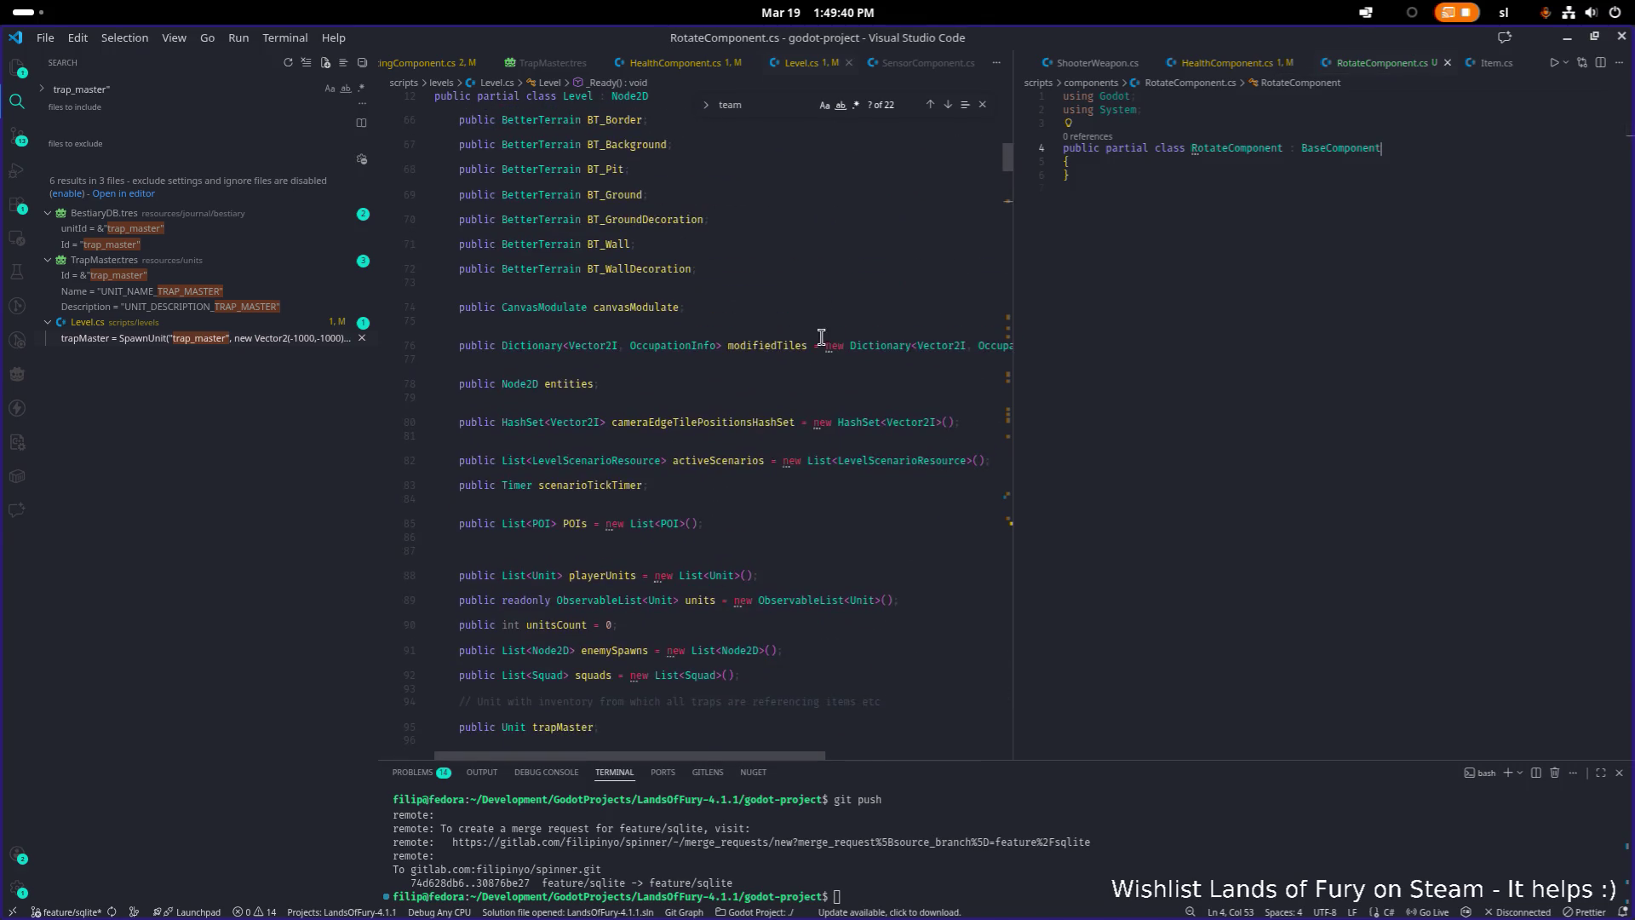
click(809, 331)
key(ctrl+p)
text(shoot)
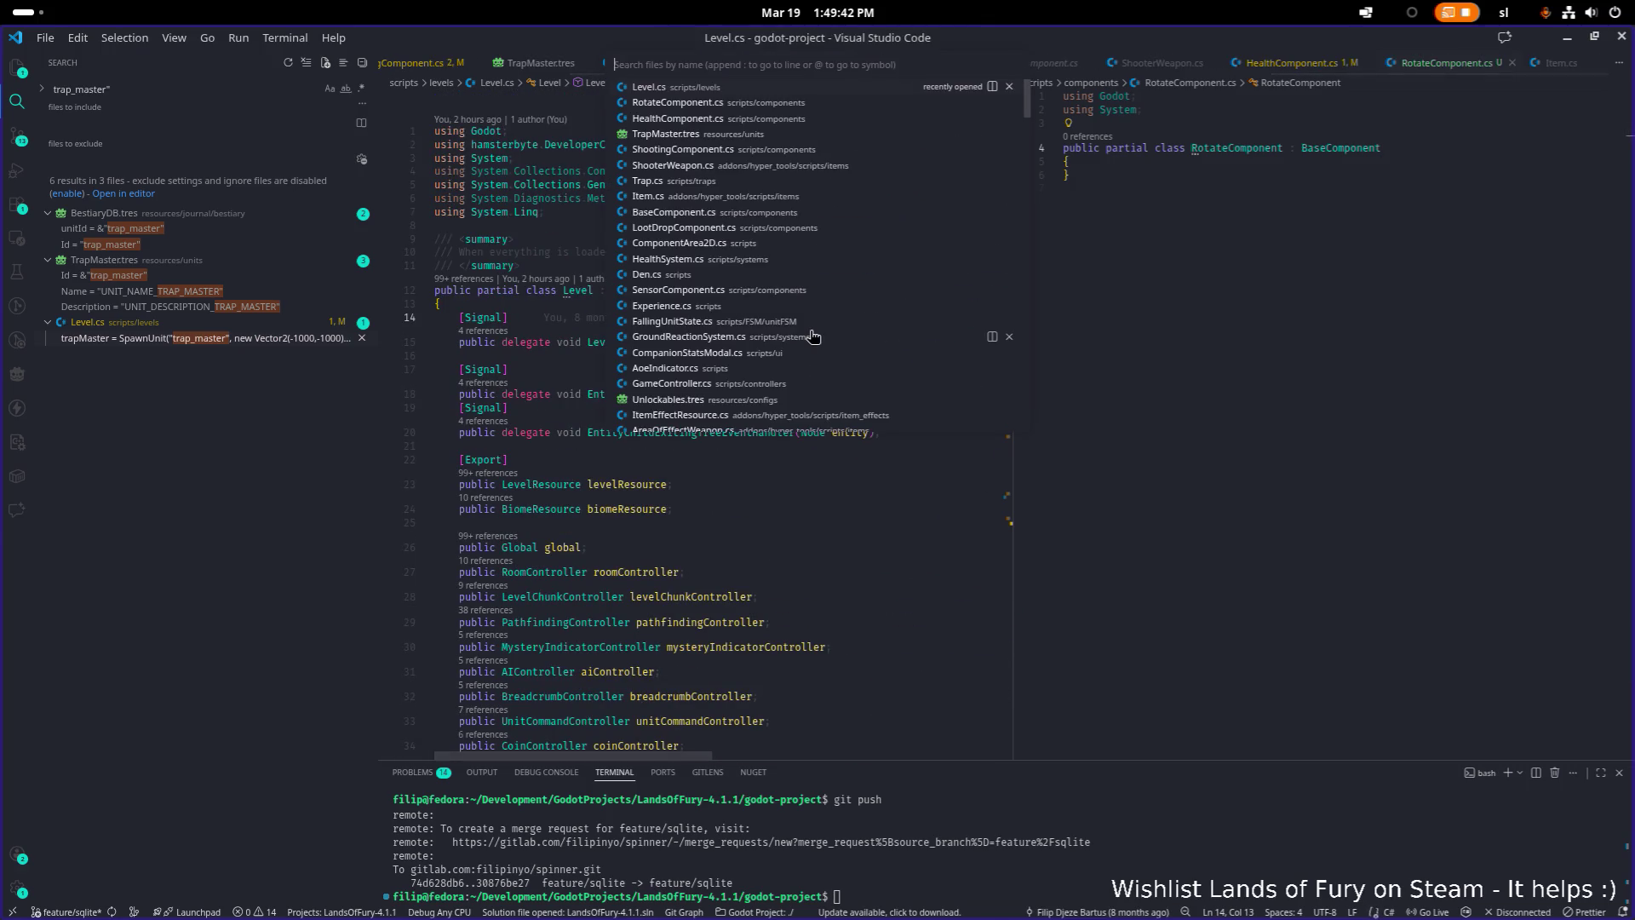
key(Down)
key(Return)
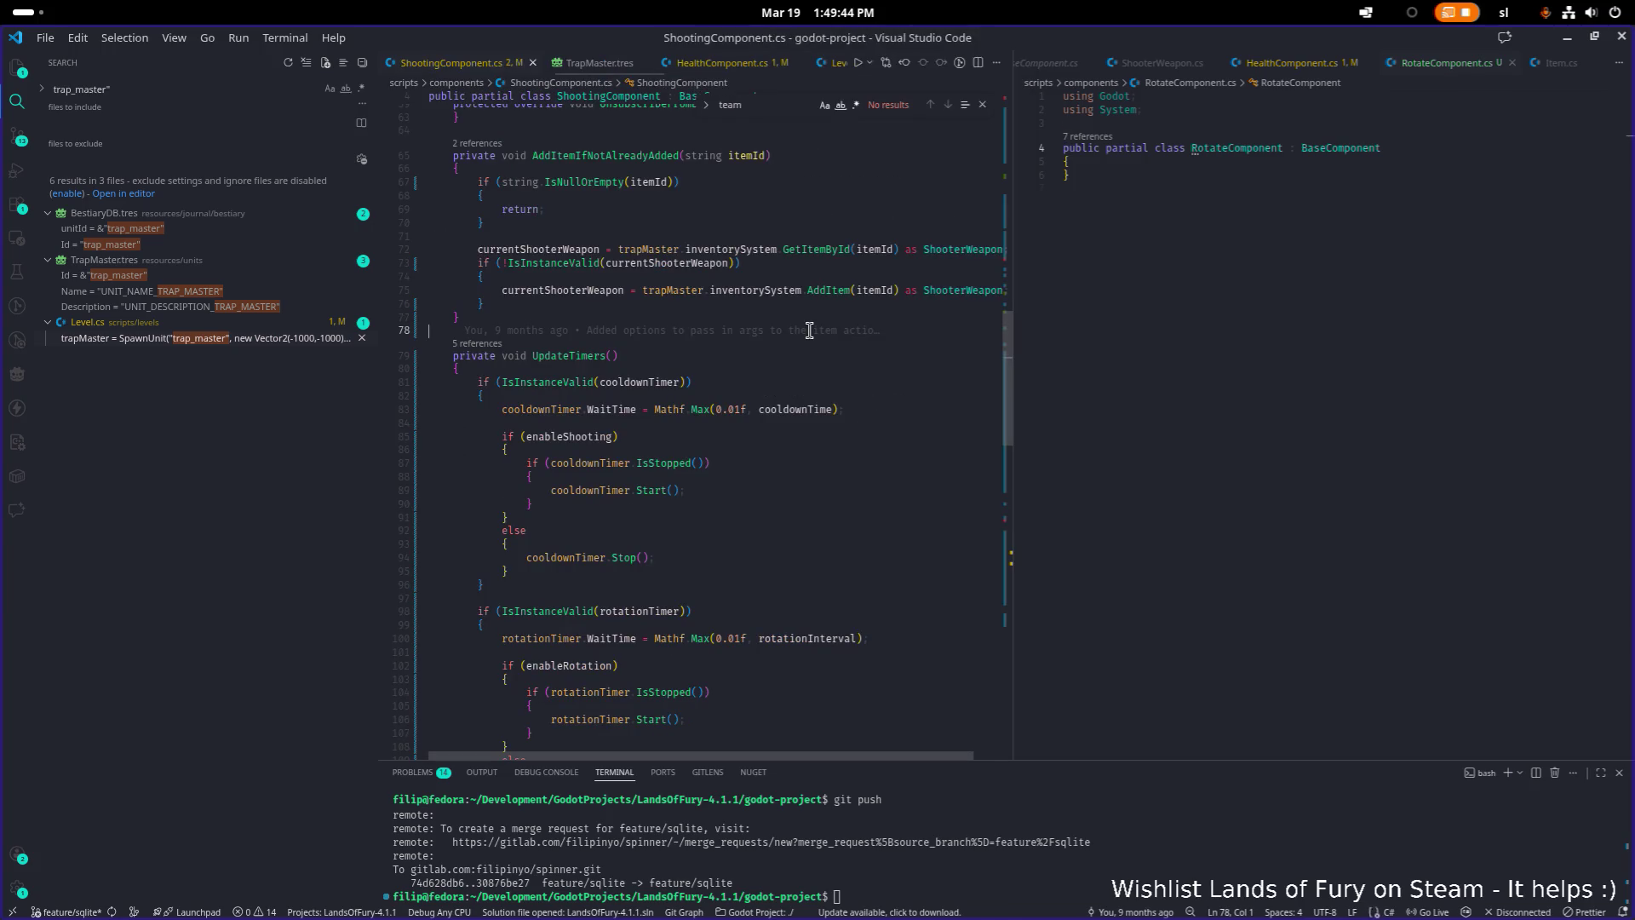
key(ctrl+a)
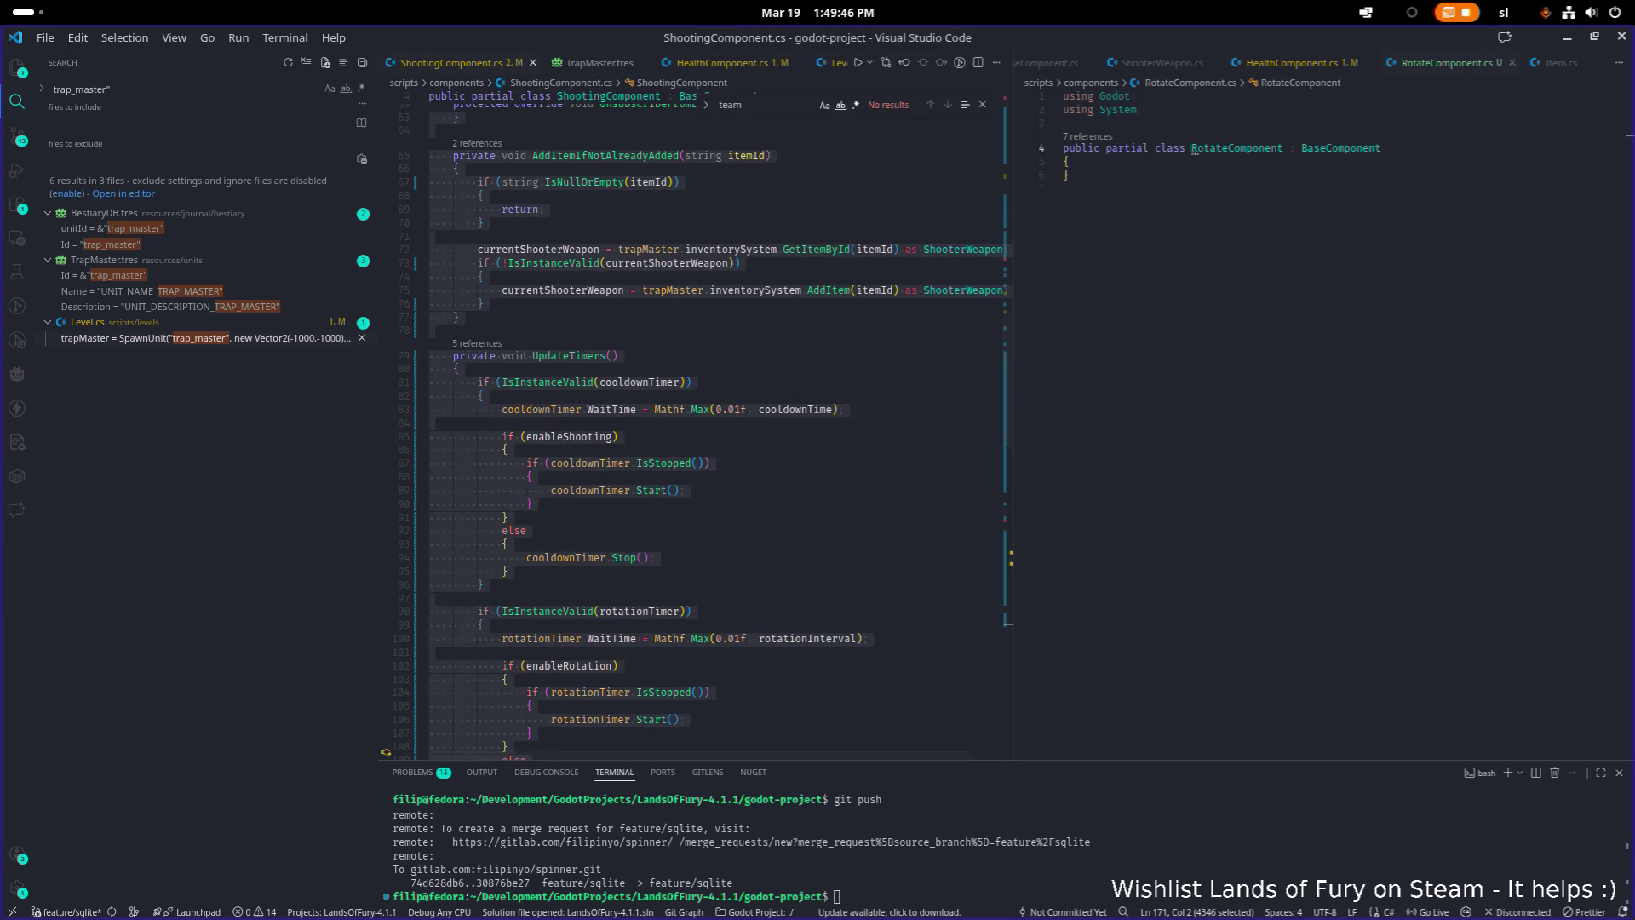
key(alt+Tab)
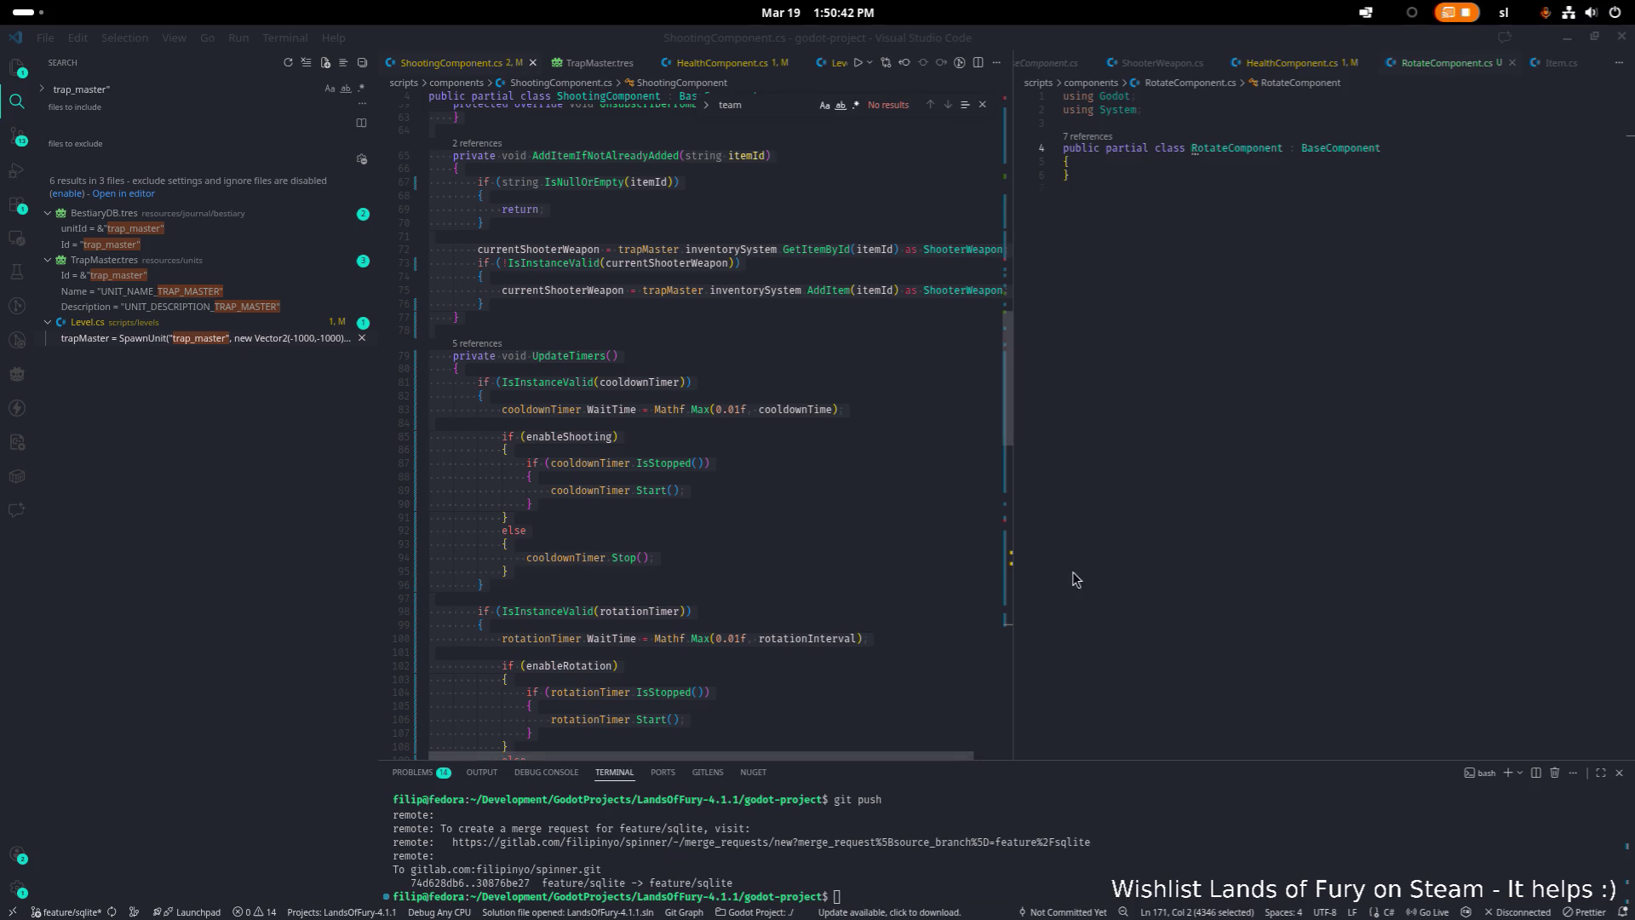
Select all of RotateComponent, then open BaseComponent.cs and select its whole source
click(1300, 528)
key(ctrl+a)
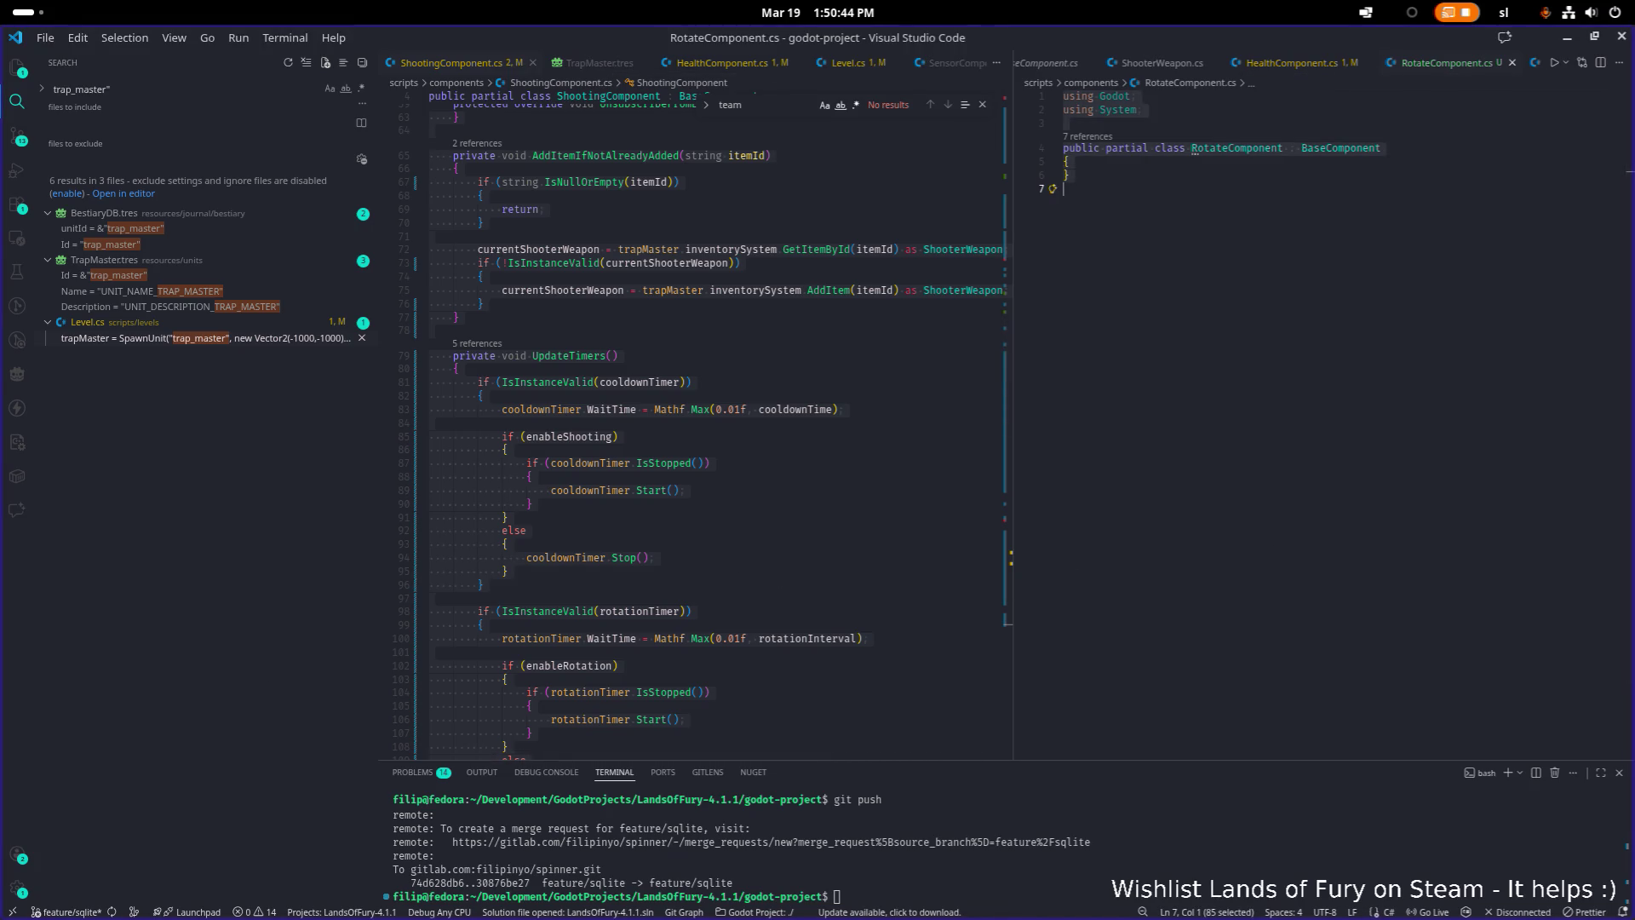
key(alt+Tab)
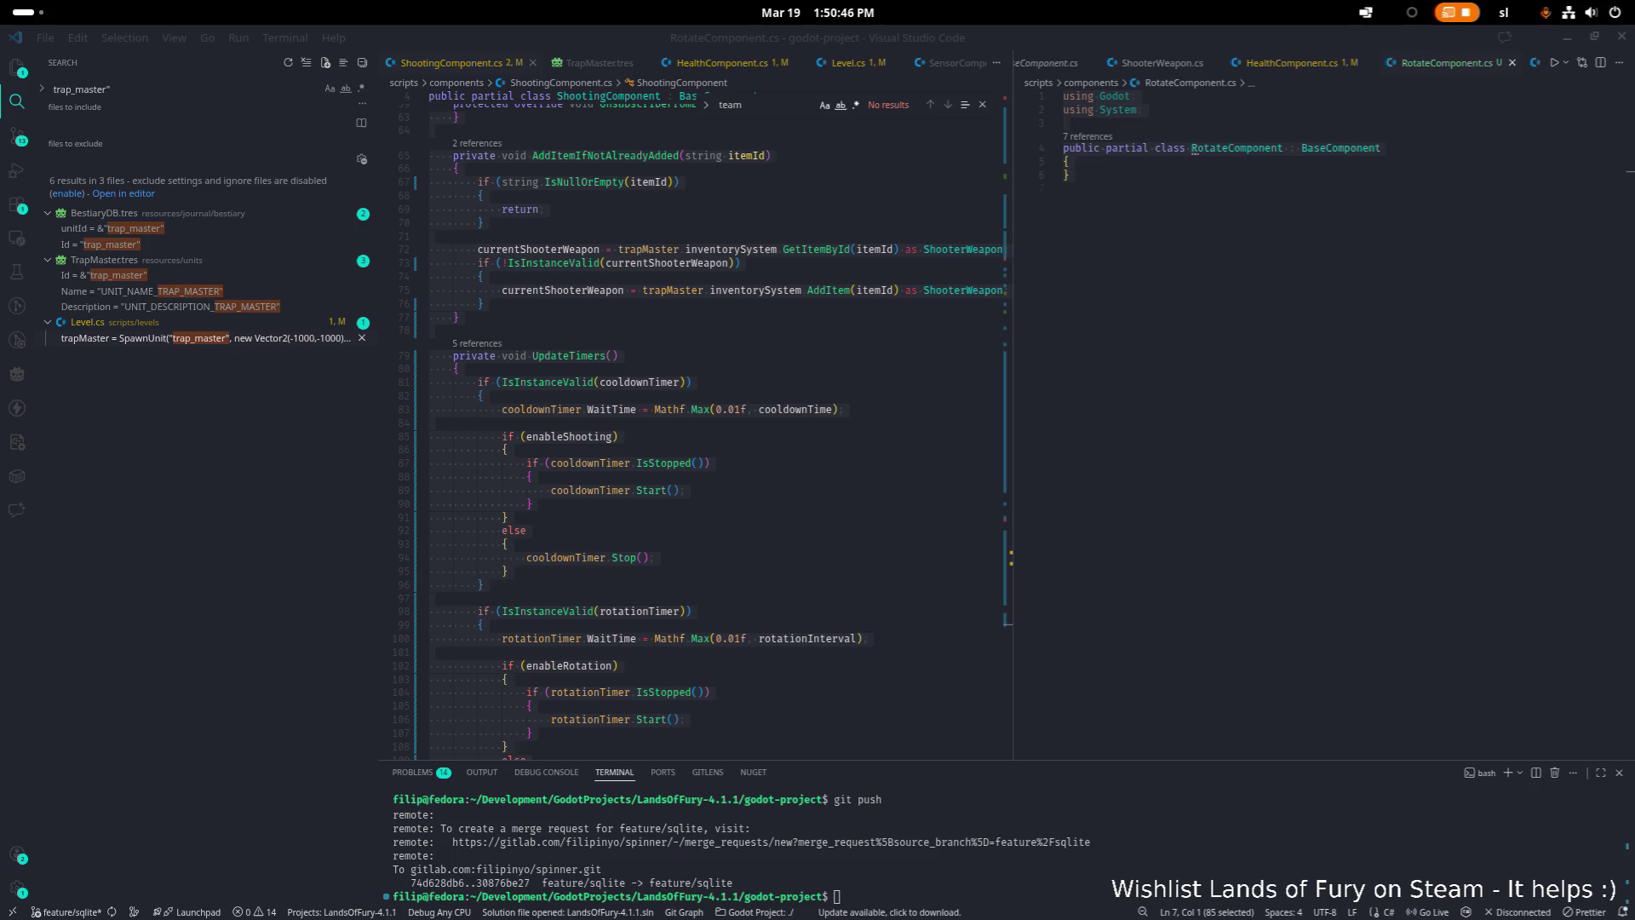
click(1256, 452)
key(ctrl+p)
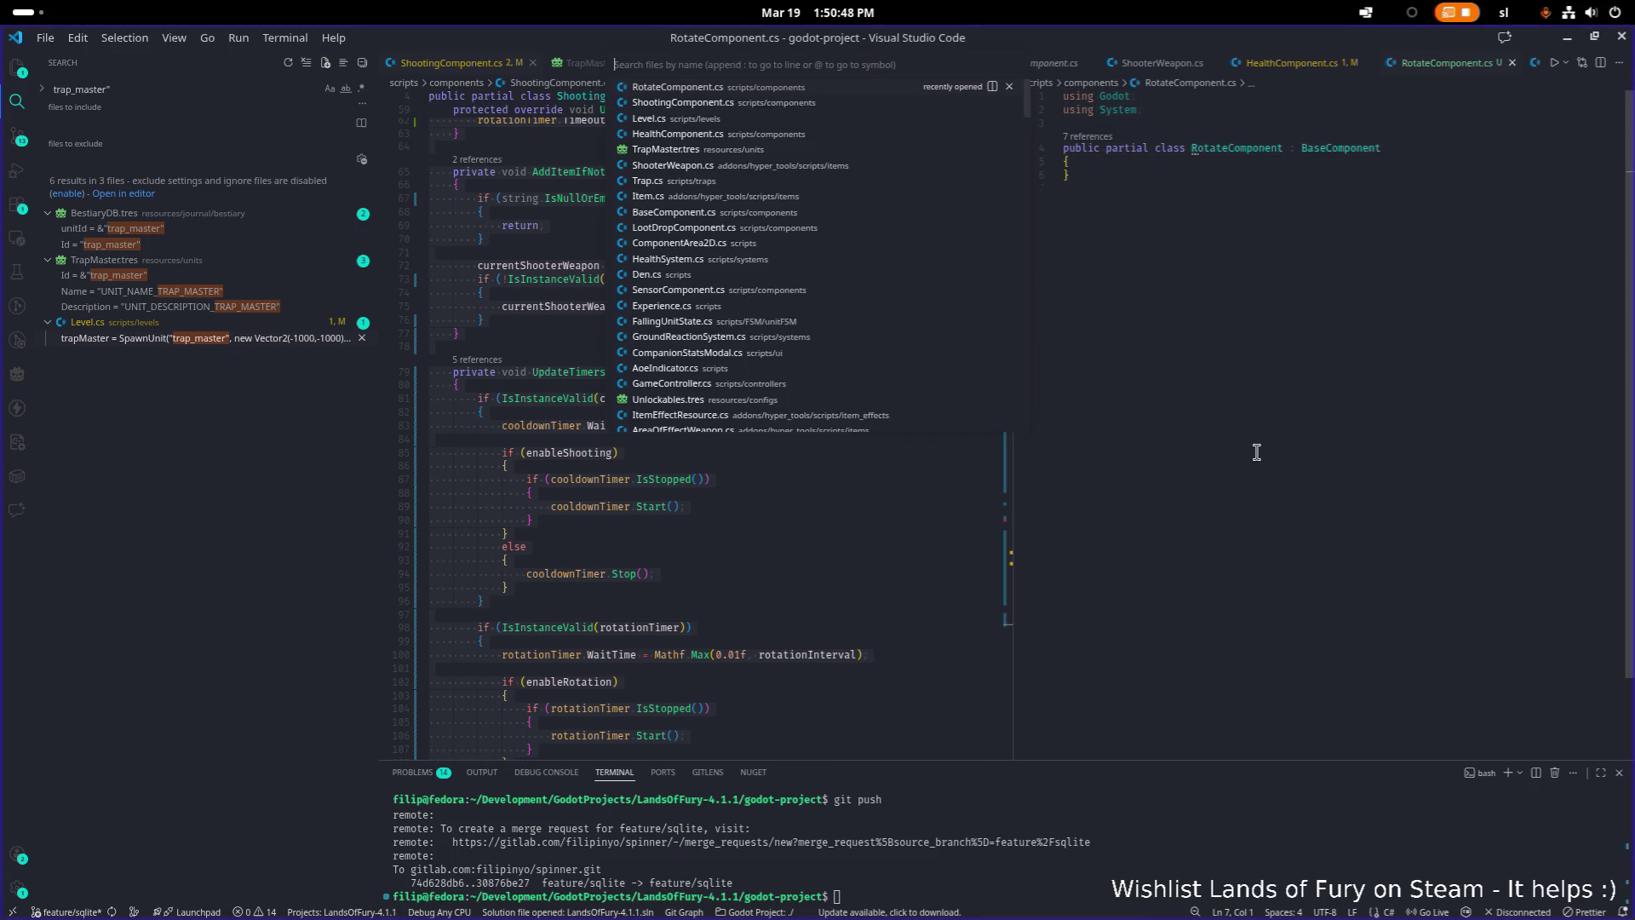
text(base)
key(Return)
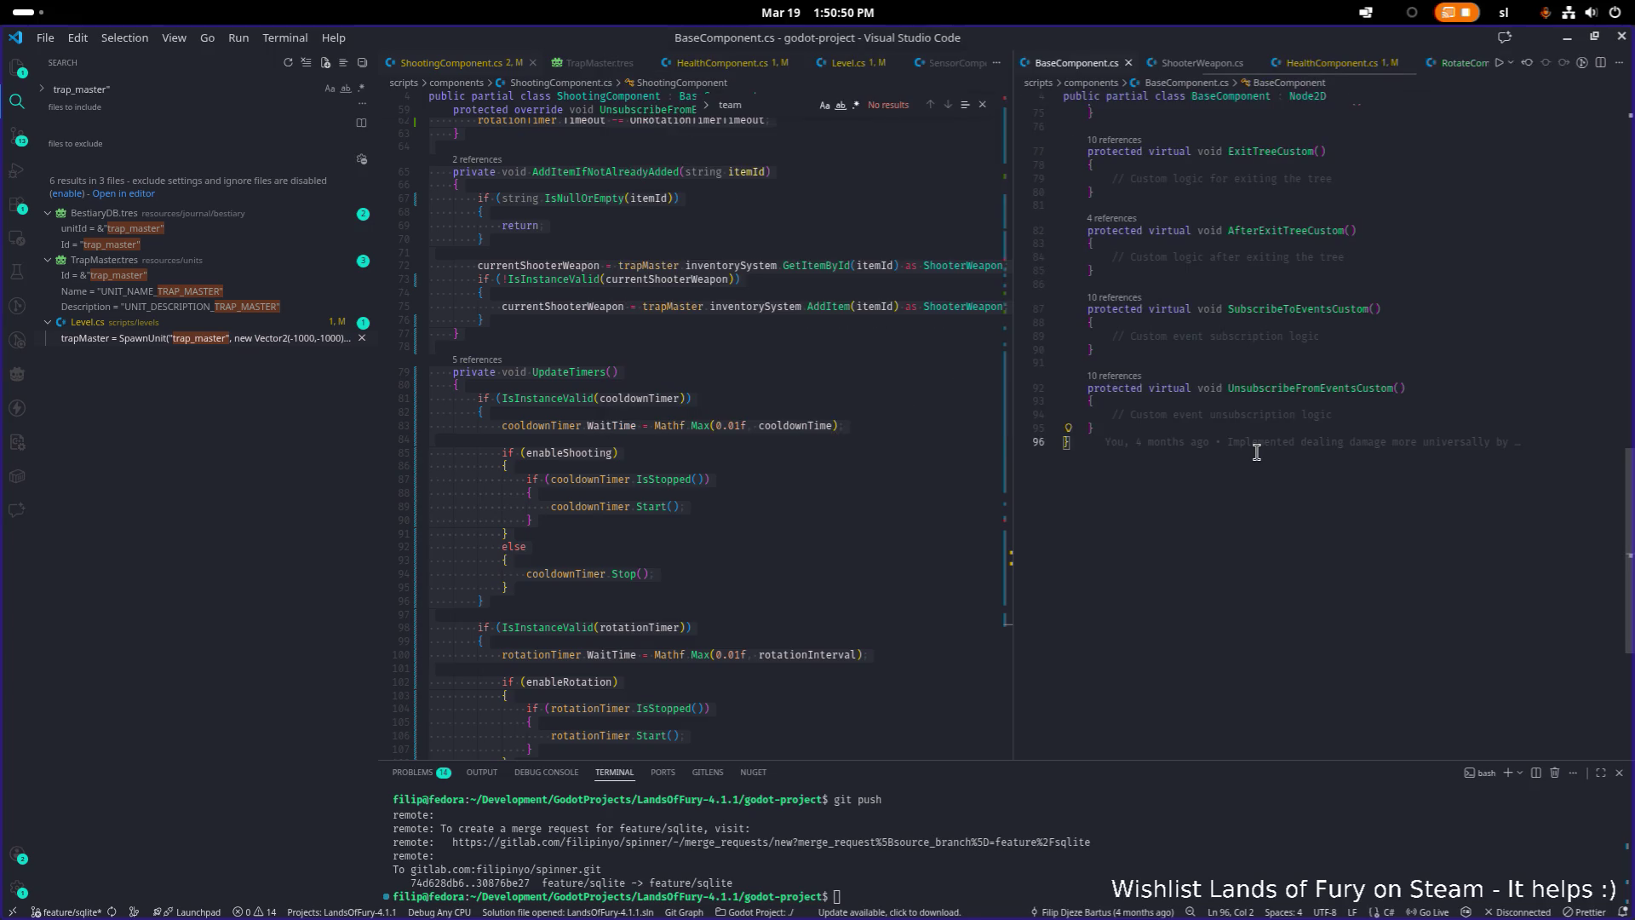
scroll(1256, 452, up, 15)
key(ctrl+a)
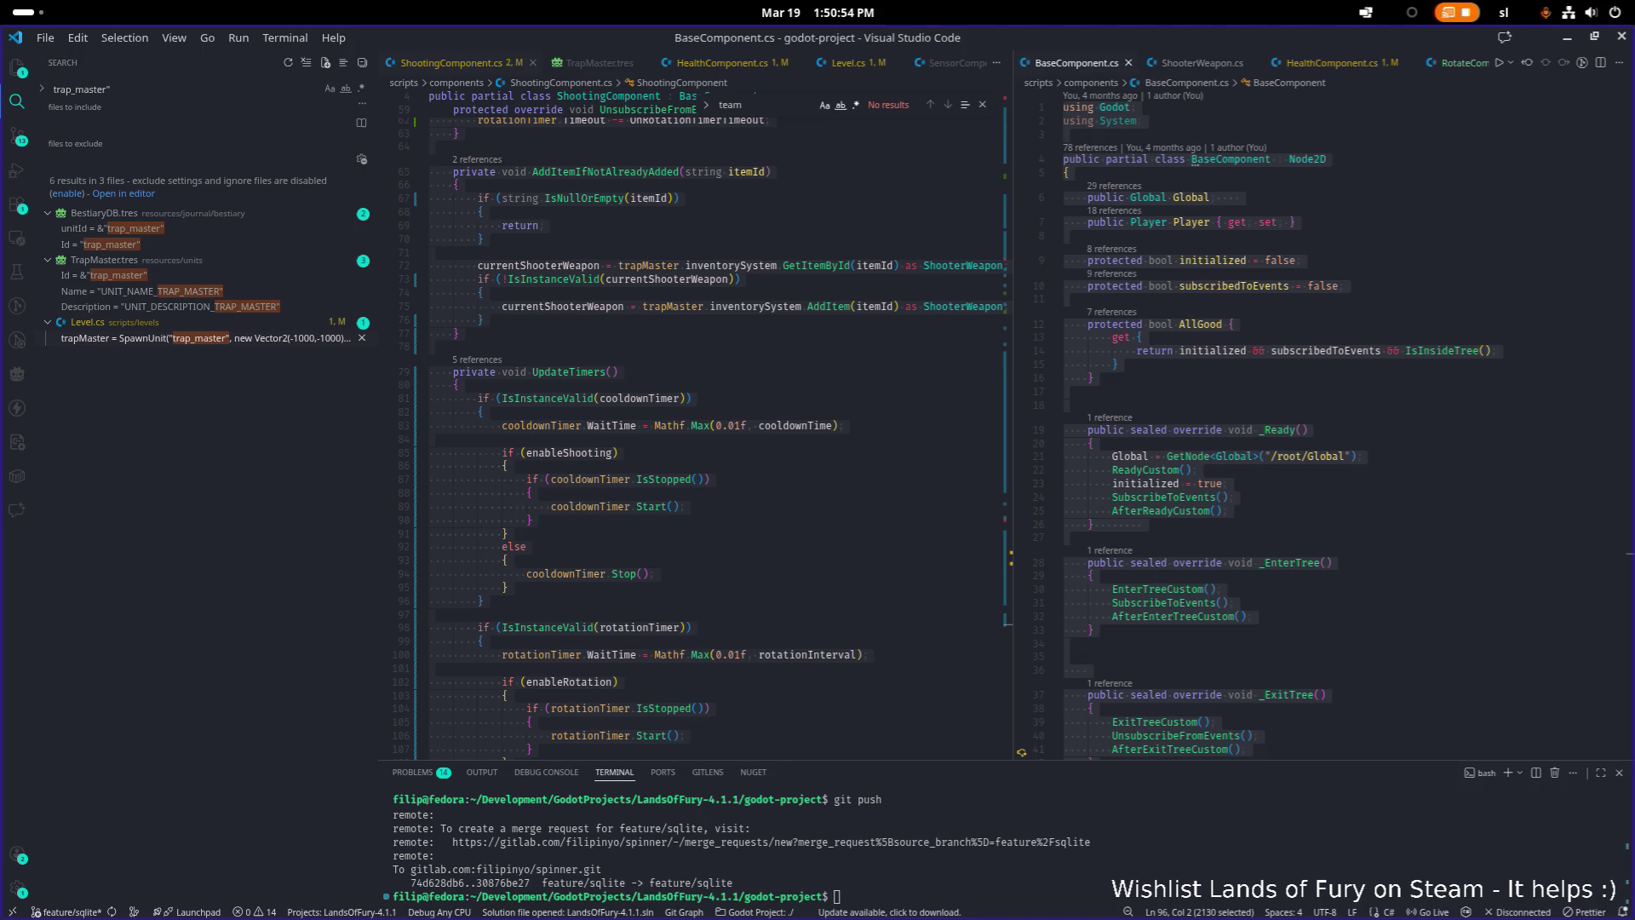
key(alt+Tab)
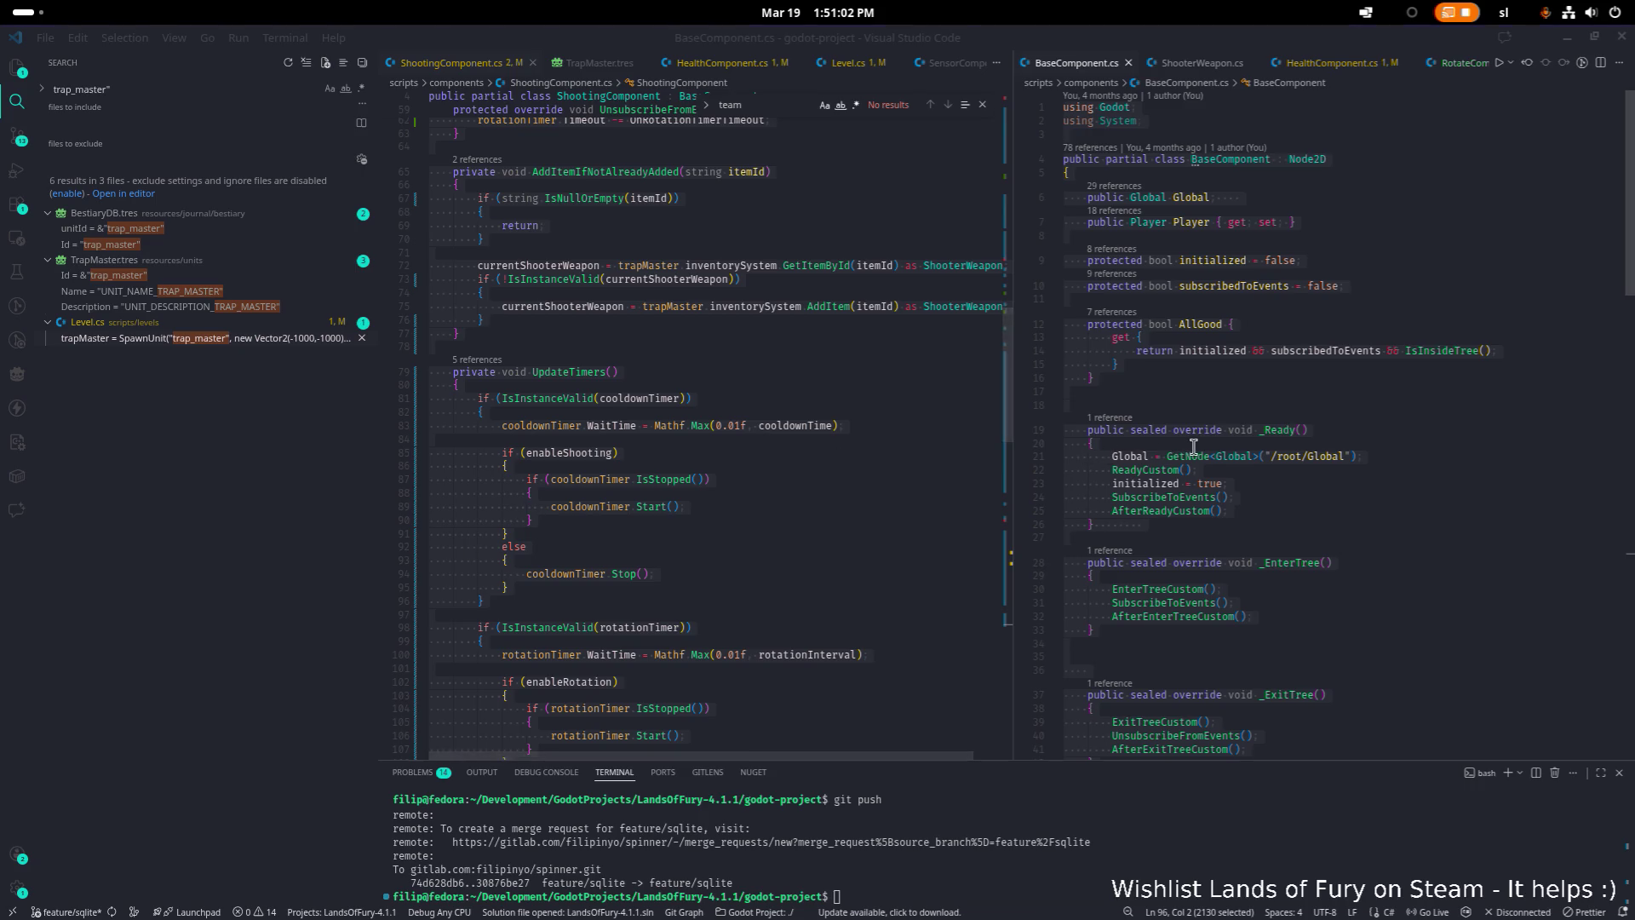
Narrow the search sidebar and select all of ShootingComponent.cs
click(1095, 442)
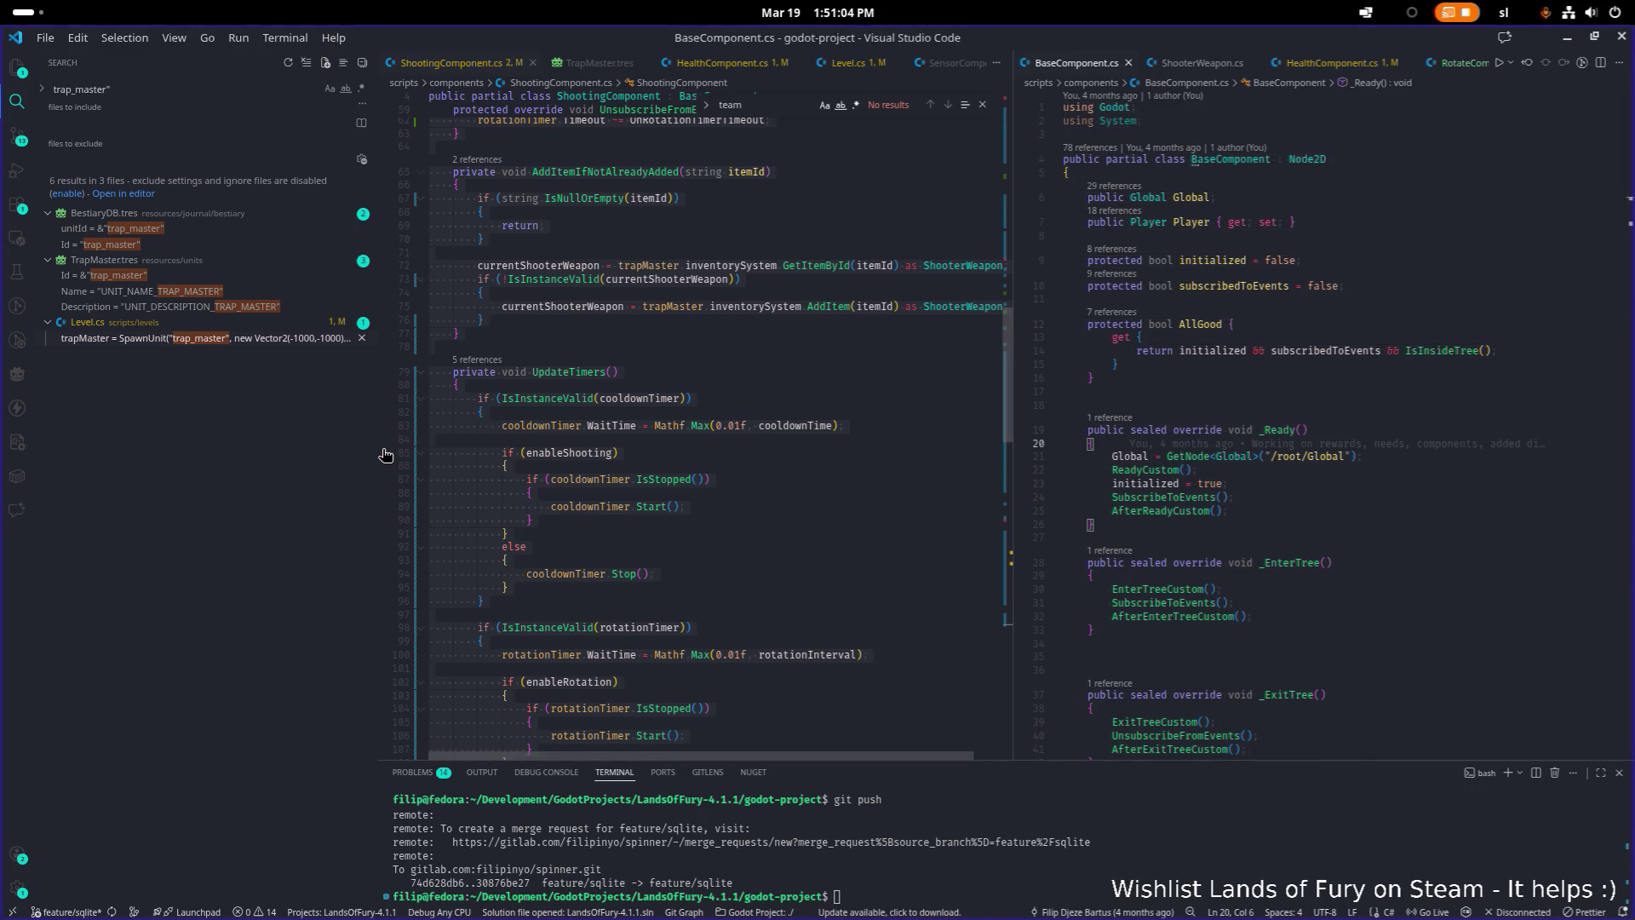
drag(377, 450, 239, 448)
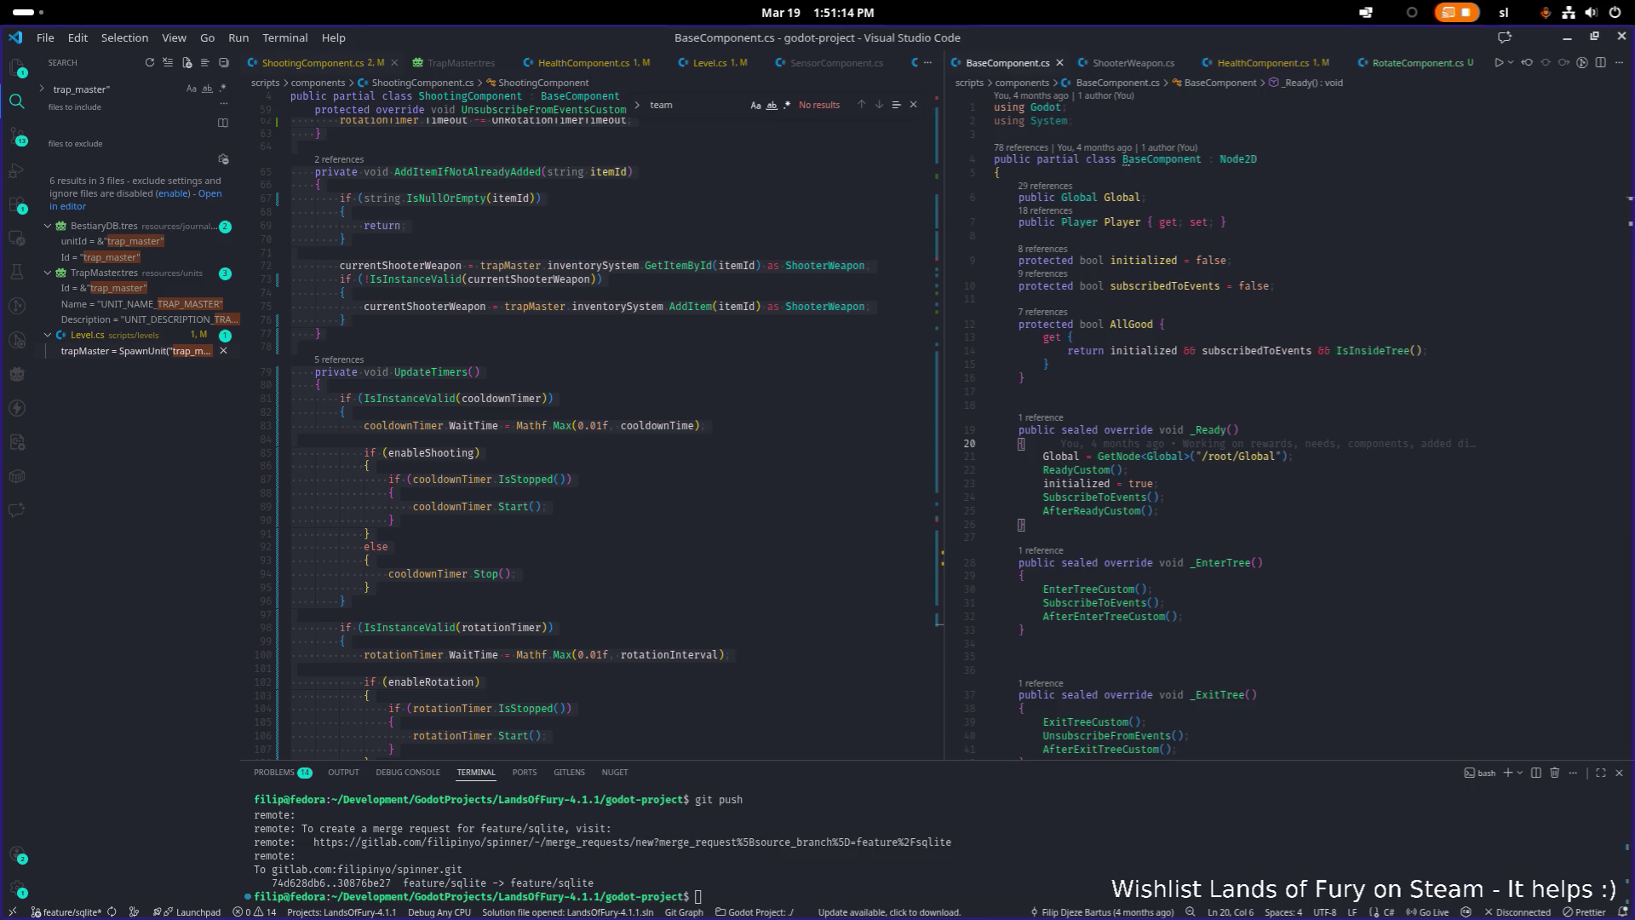
scroll(271, 474, down, 1)
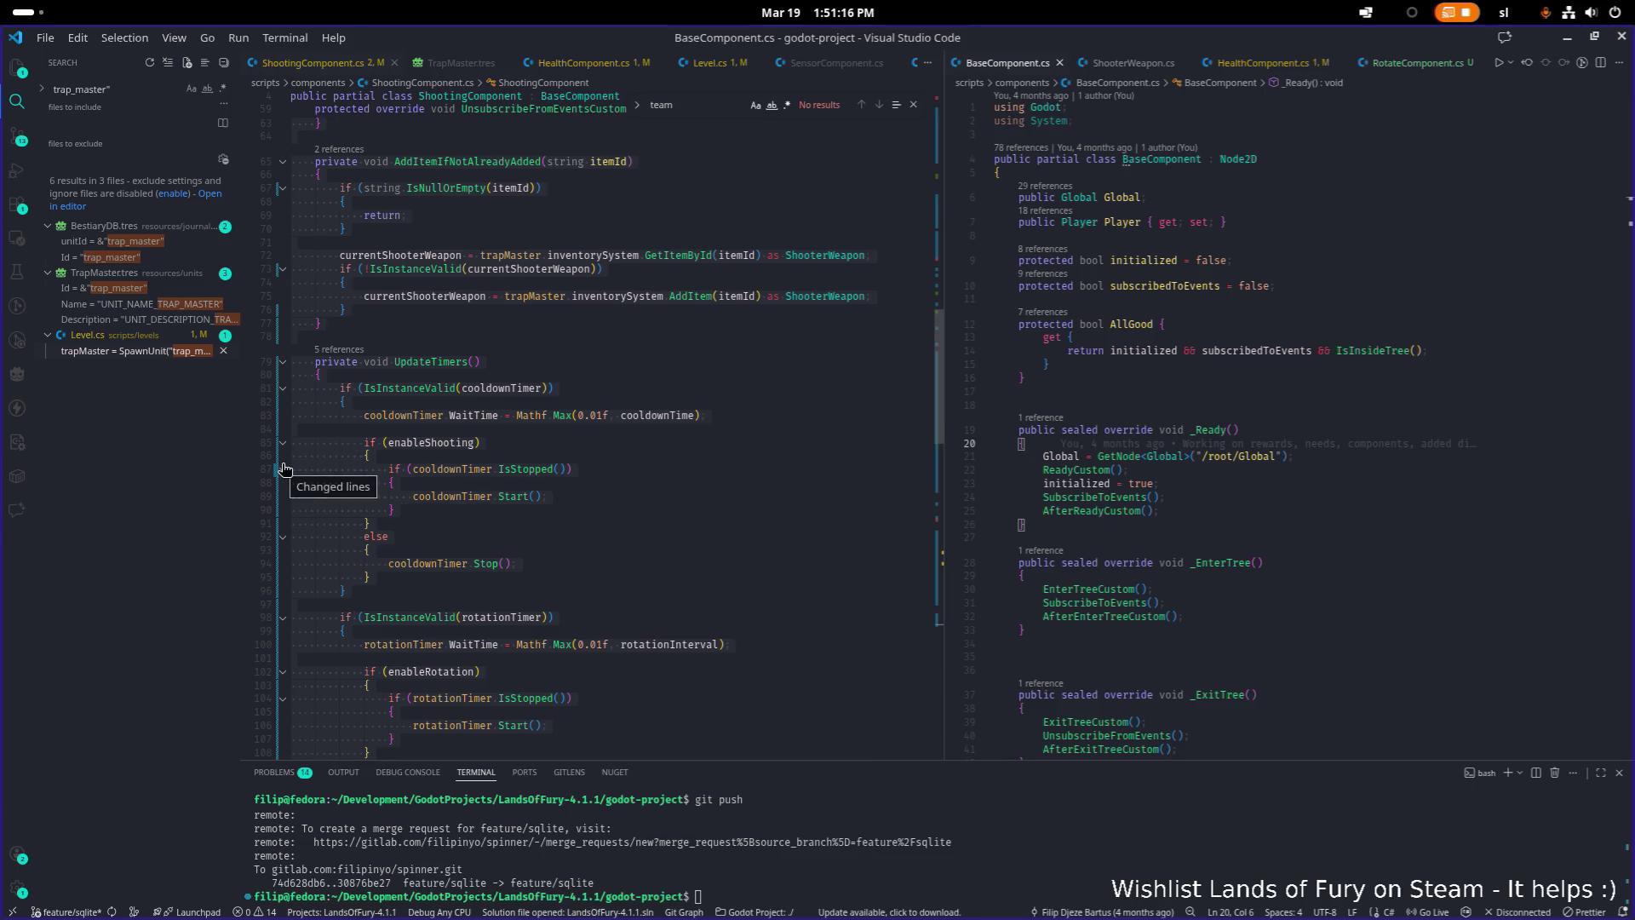
click(625, 353)
key(Escape)
key(ctrl+a)
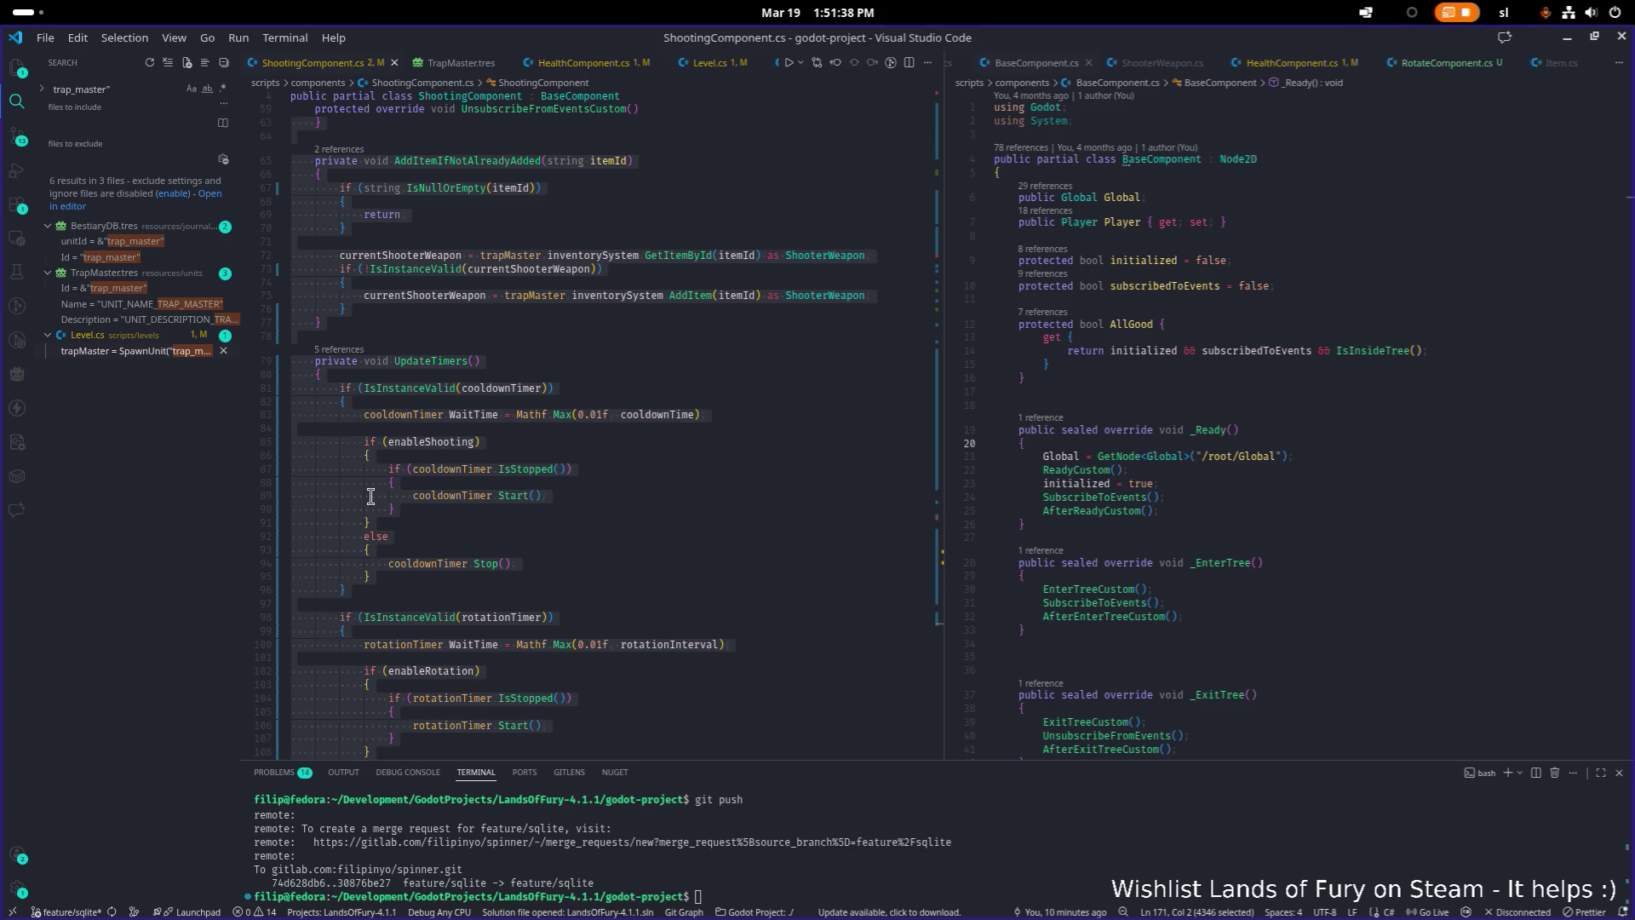
Review BaseComponent.cs, then reopen RotateComponent.cs and select all its code
click(1253, 430)
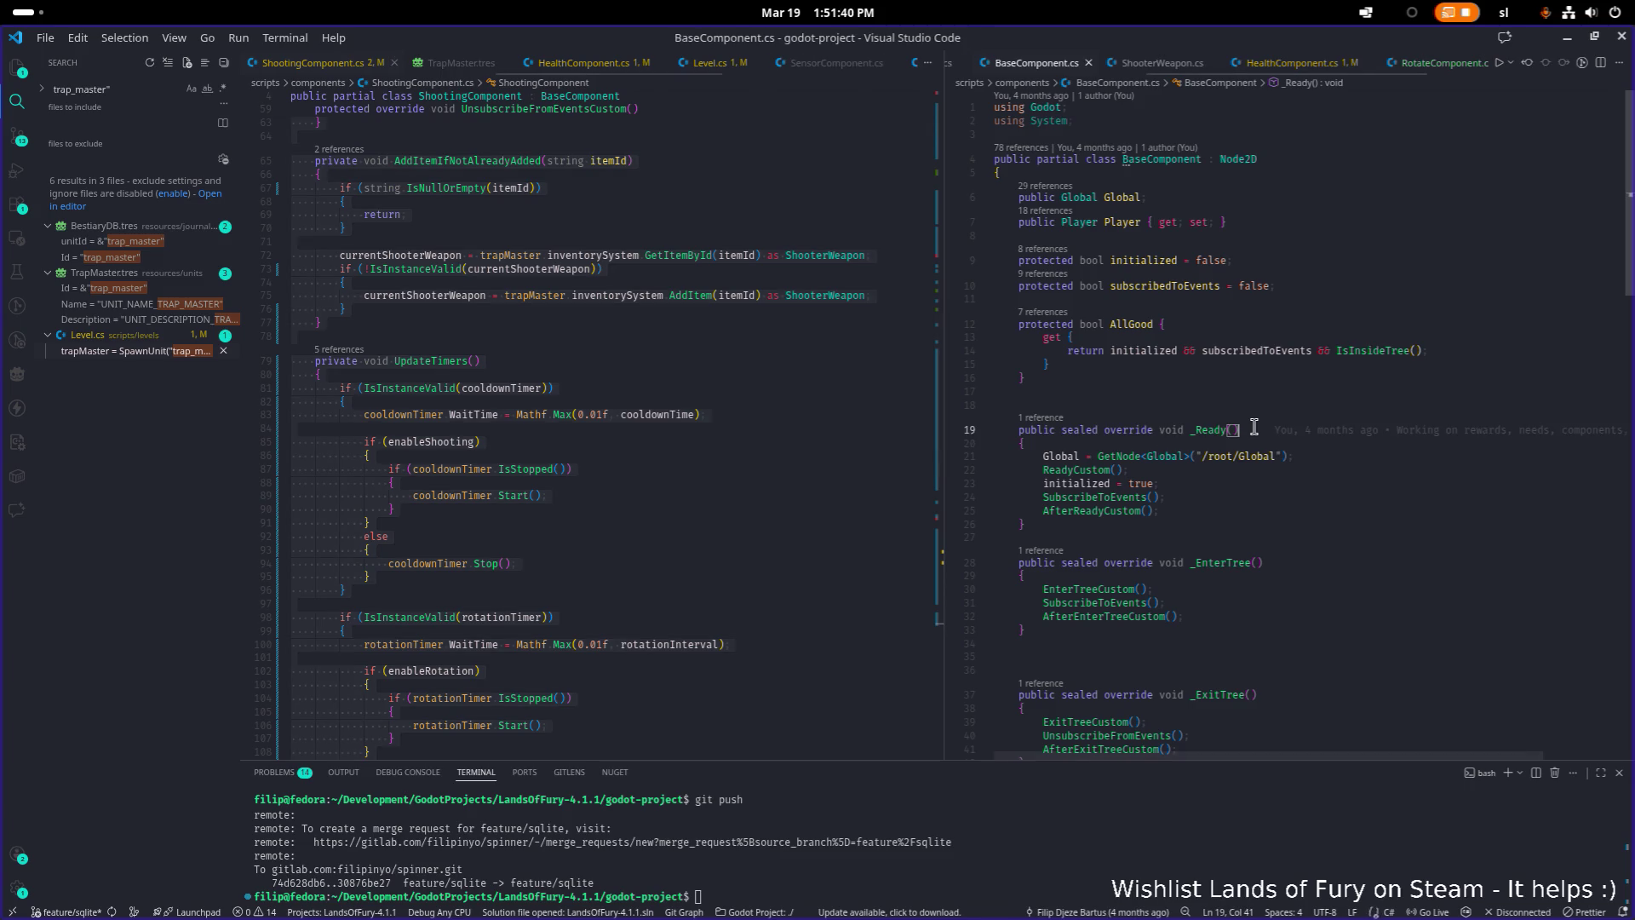
scroll(552, 508, up, 1)
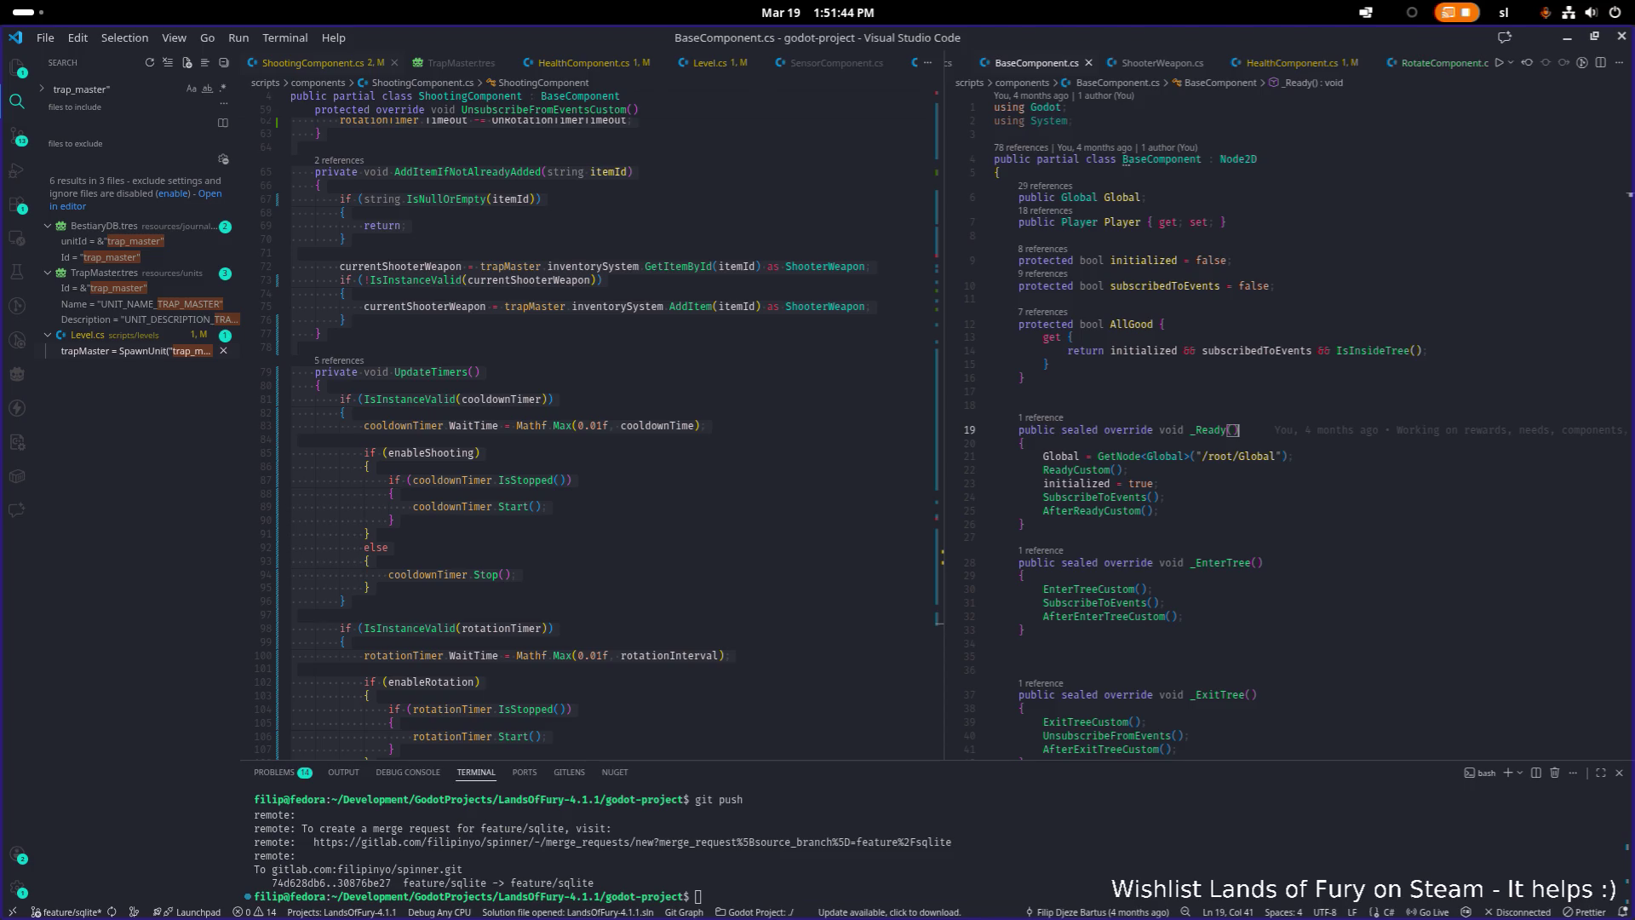
click(1306, 322)
click(1295, 192)
key(ctrl+p)
text(rtoate)
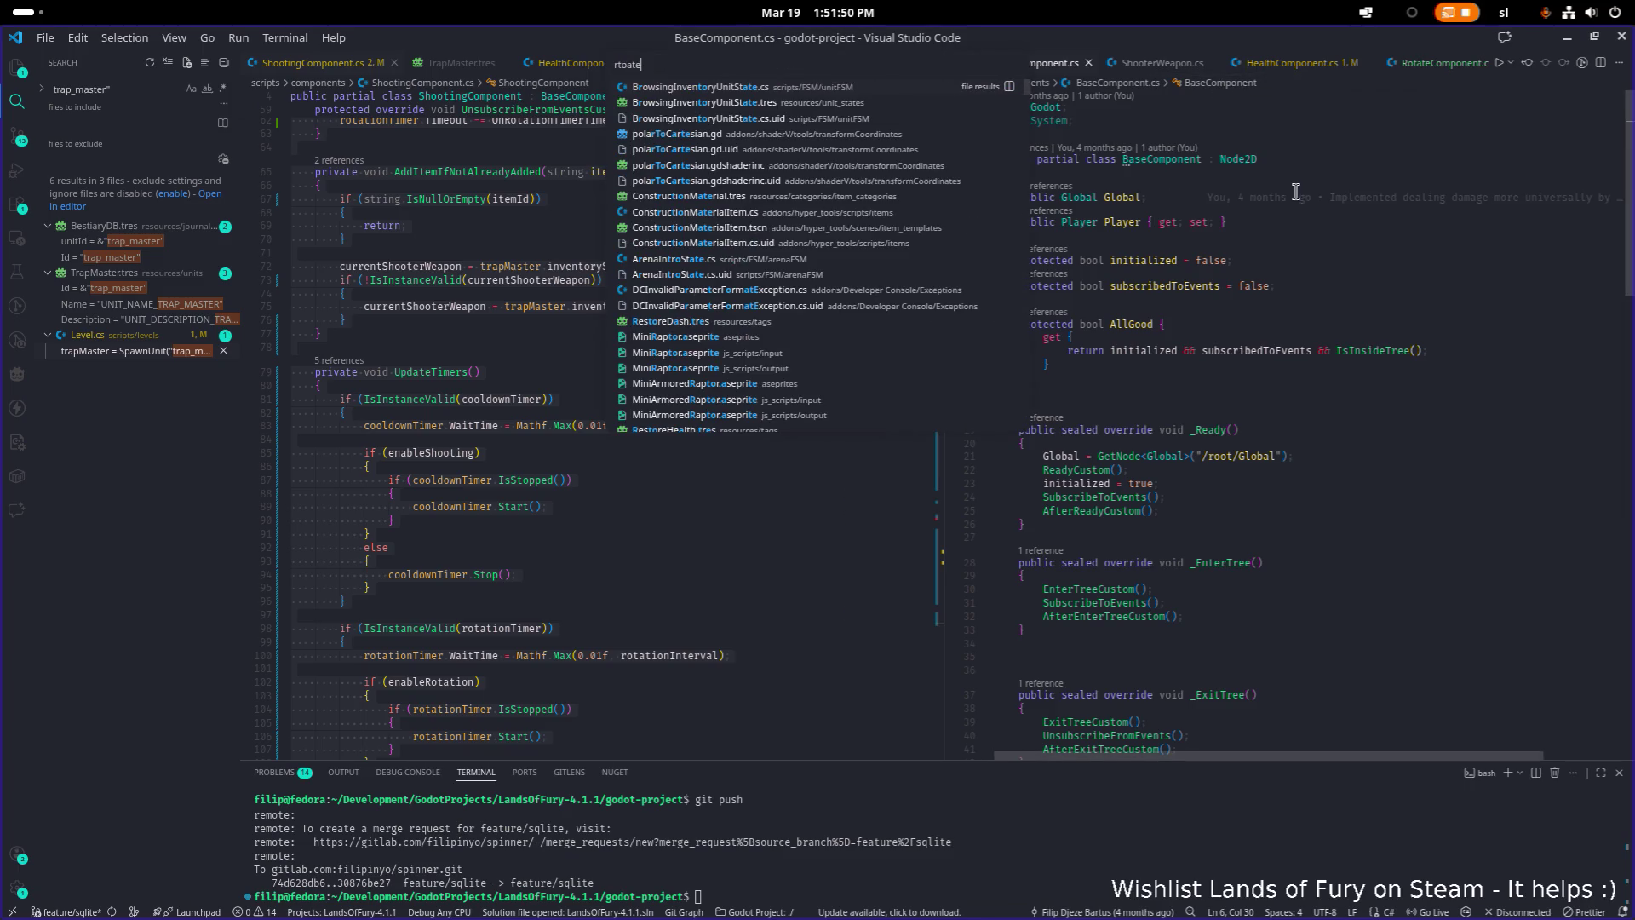
key(BackSpace)
key(BackSpace)
key(BackSpace)
text(otate)
key(Return)
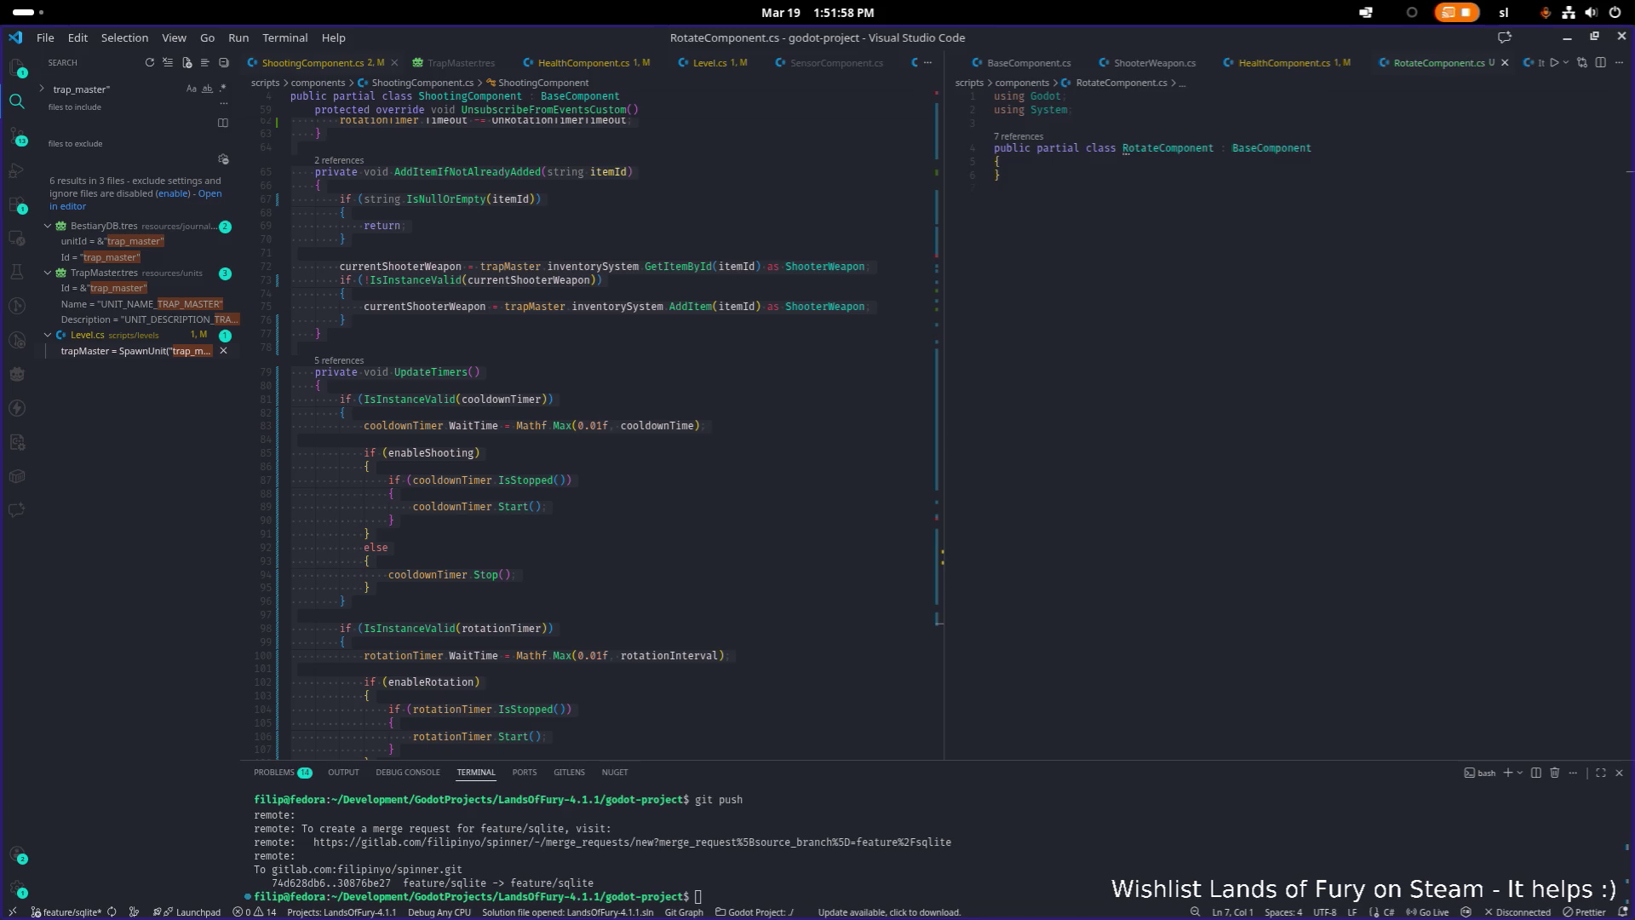
key(ctrl+a)
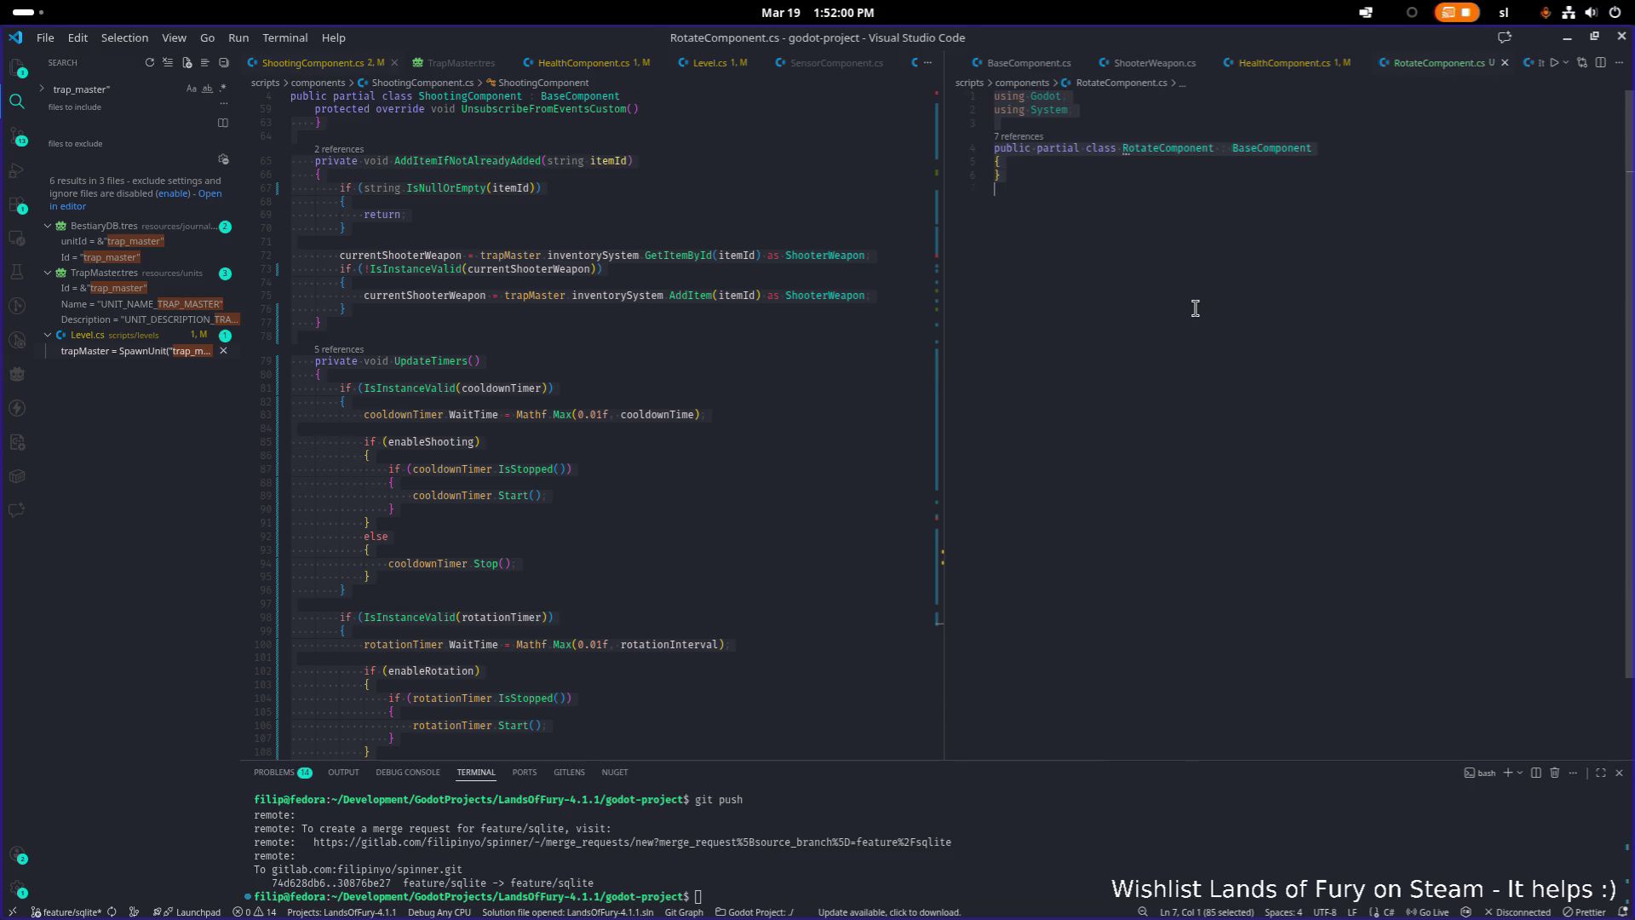
Paste the new RotateComponent implementation over the file and check the targetNode field
key(ctrl+v)
scroll(1226, 367, up, 5)
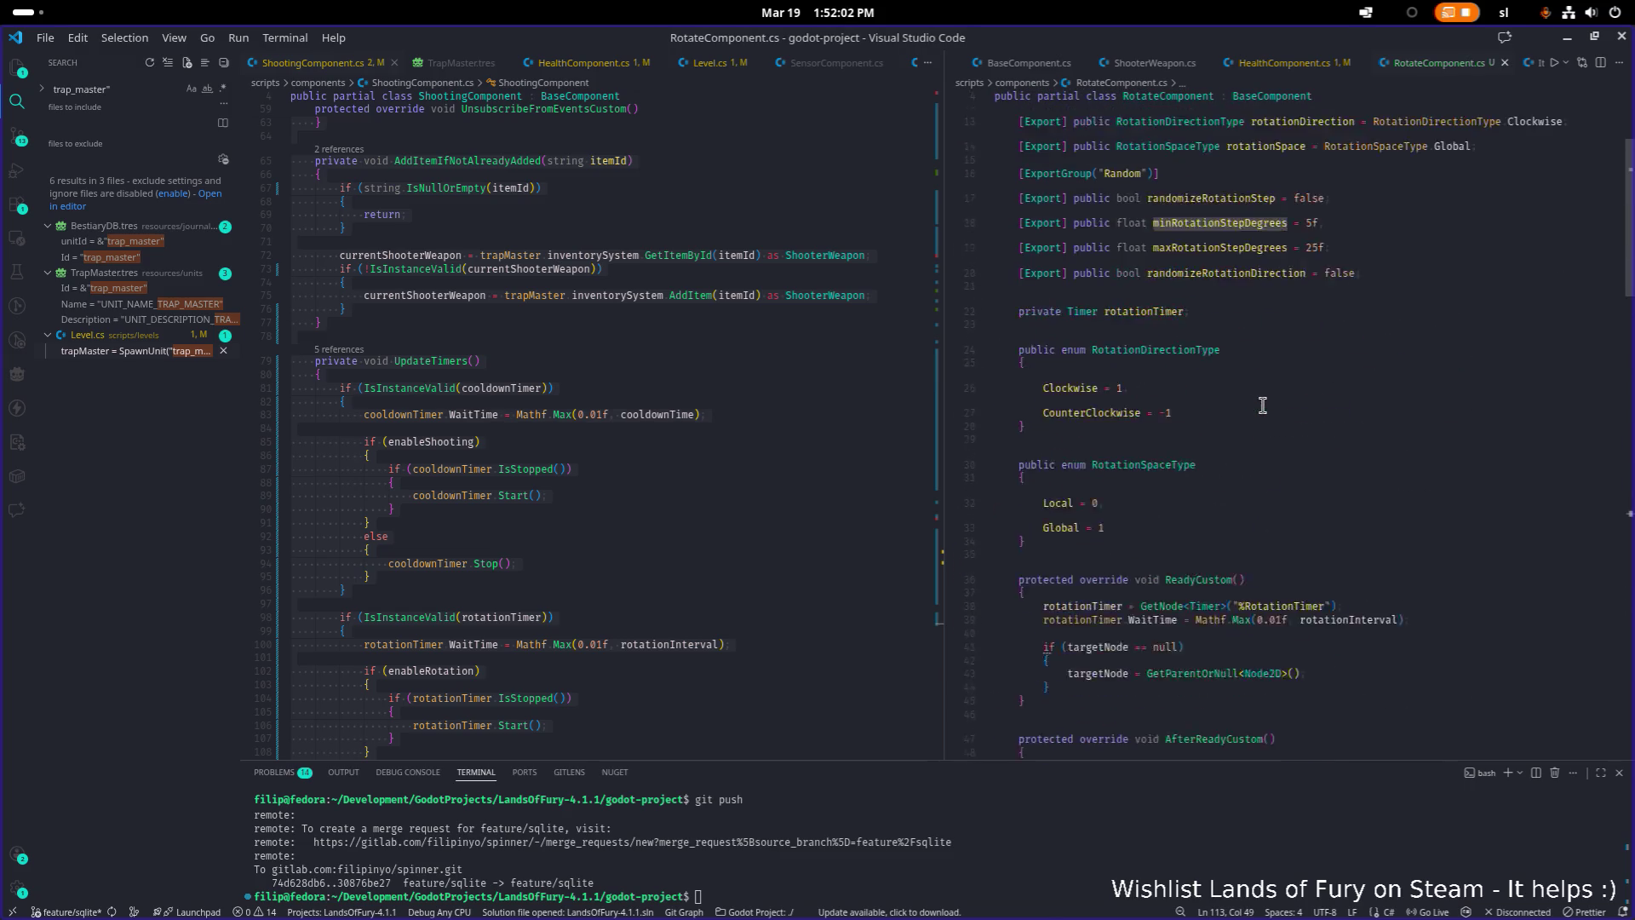
scroll(1261, 400, up, 5)
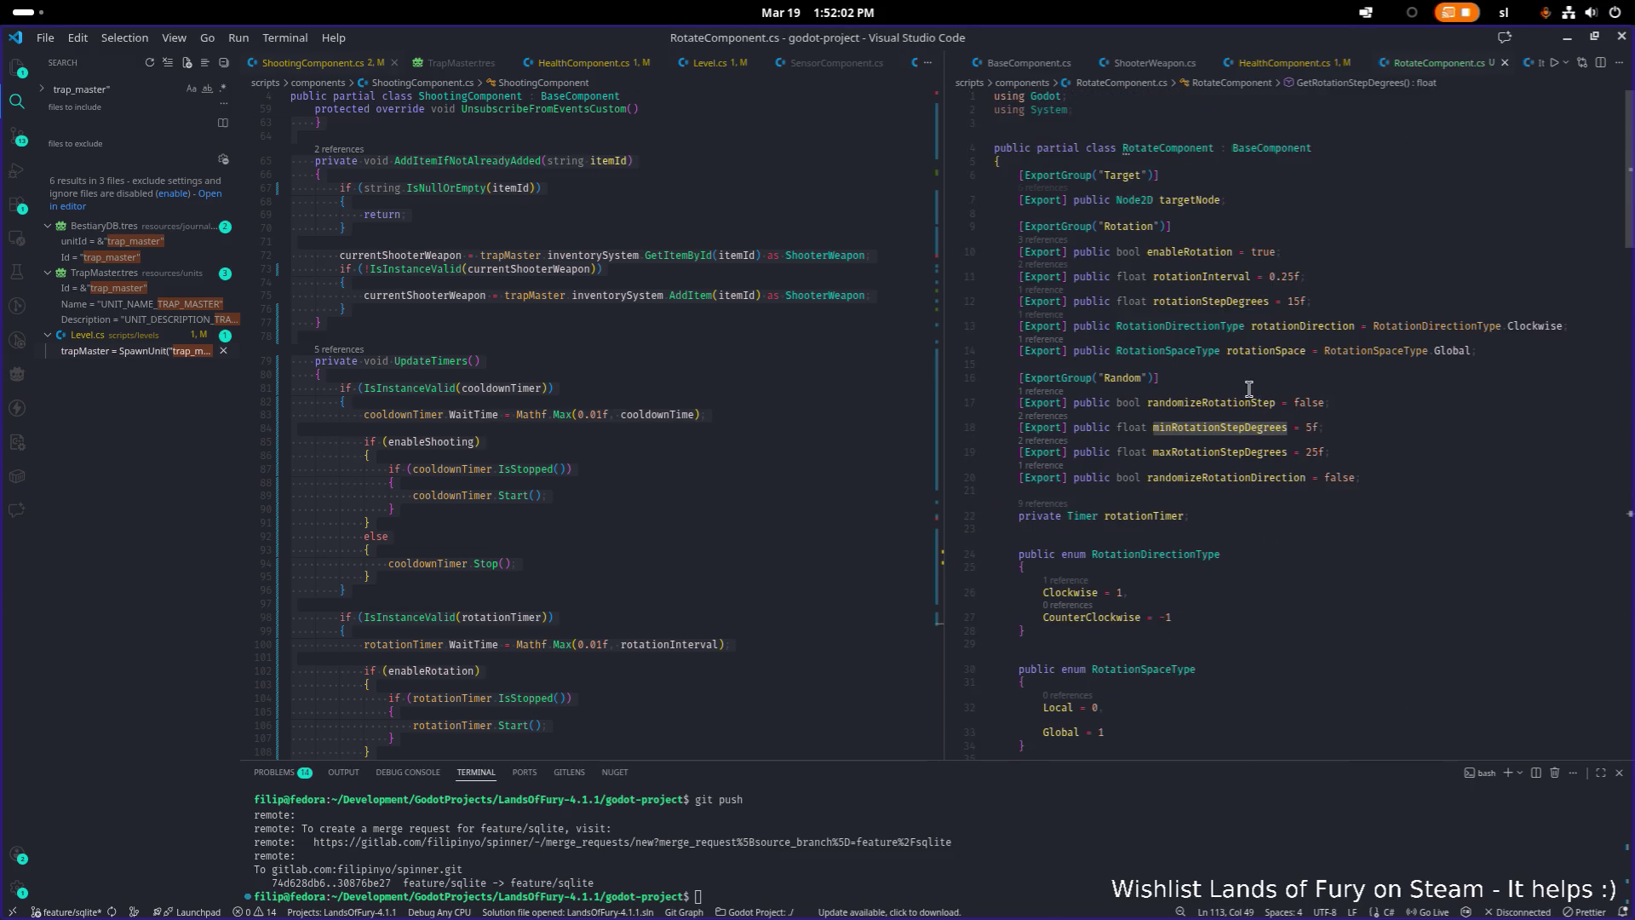
click(1244, 203)
scroll(1256, 228, down, 1)
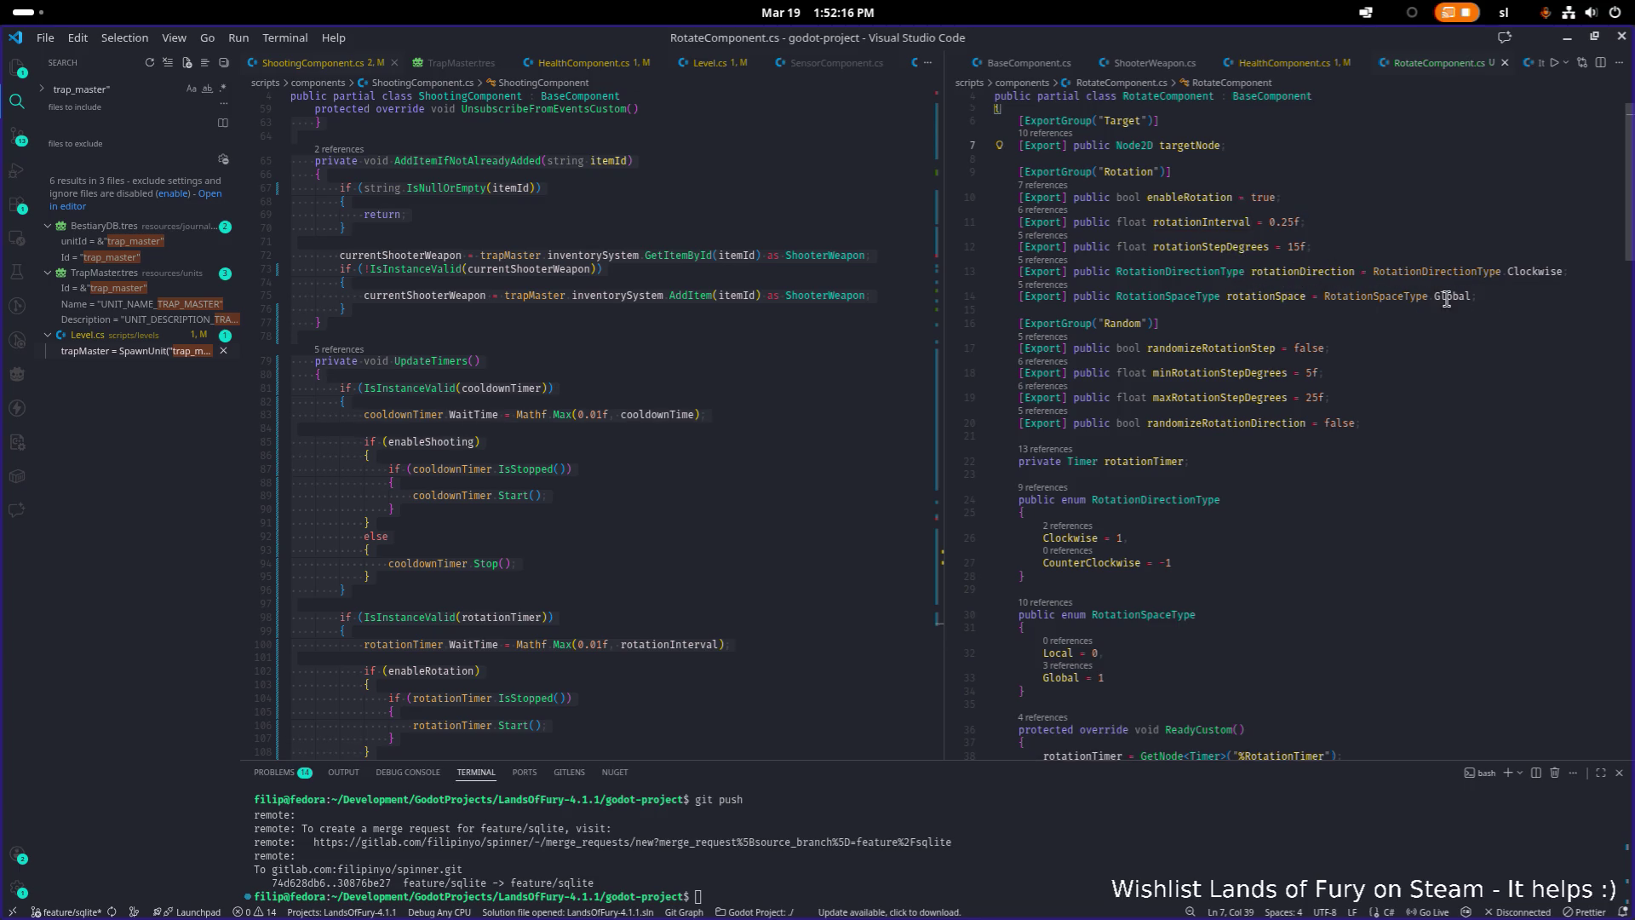
Find every RotationSpaceType occurrence, including the enum definition on line 14
double_click(1375, 297)
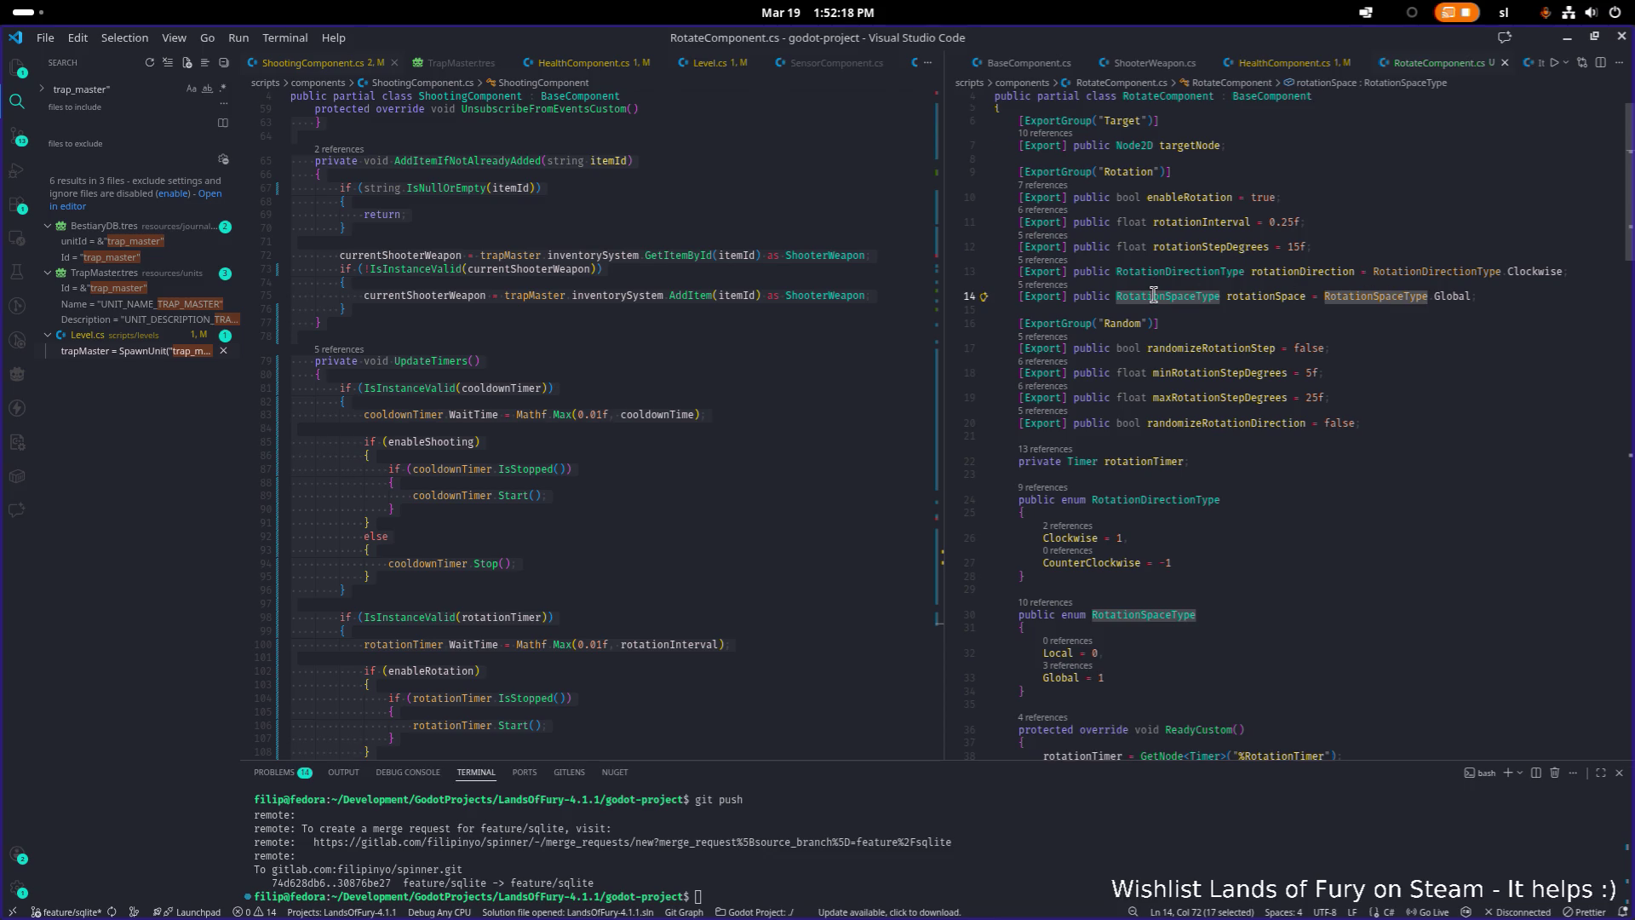
mouse_move(1153, 295)
scroll(1155, 297, down, 15)
scroll(1158, 298, up, 10)
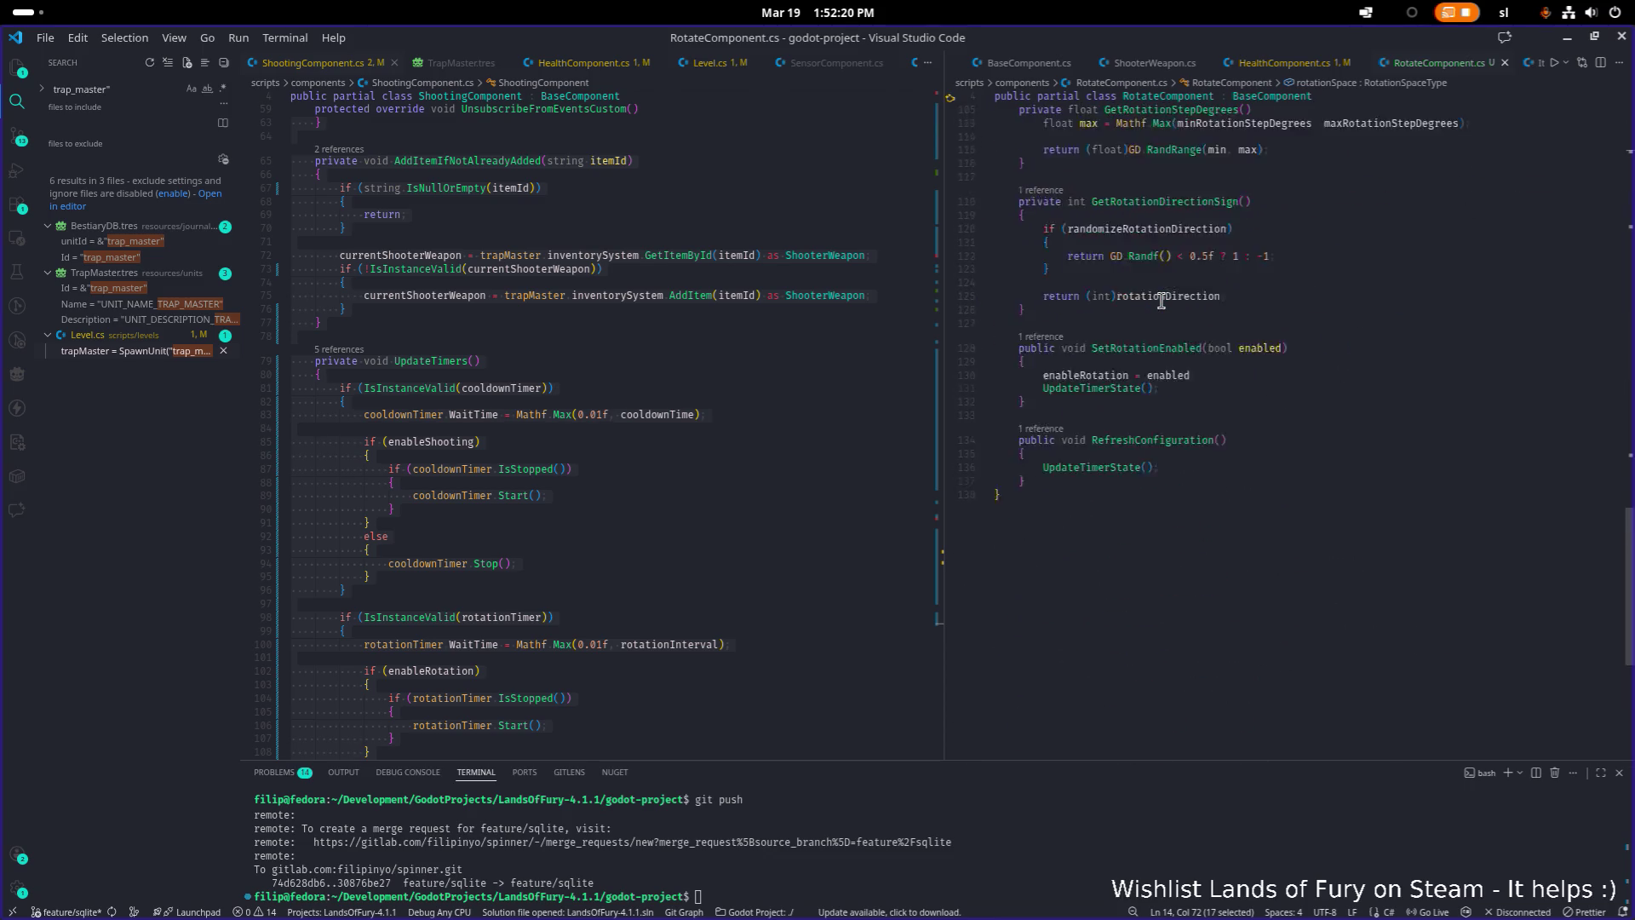
scroll(1161, 300, up, 5)
double_click(1165, 351)
key(ctrl+f)
scroll(1134, 610, down, 2)
click(1090, 400)
click(1164, 548)
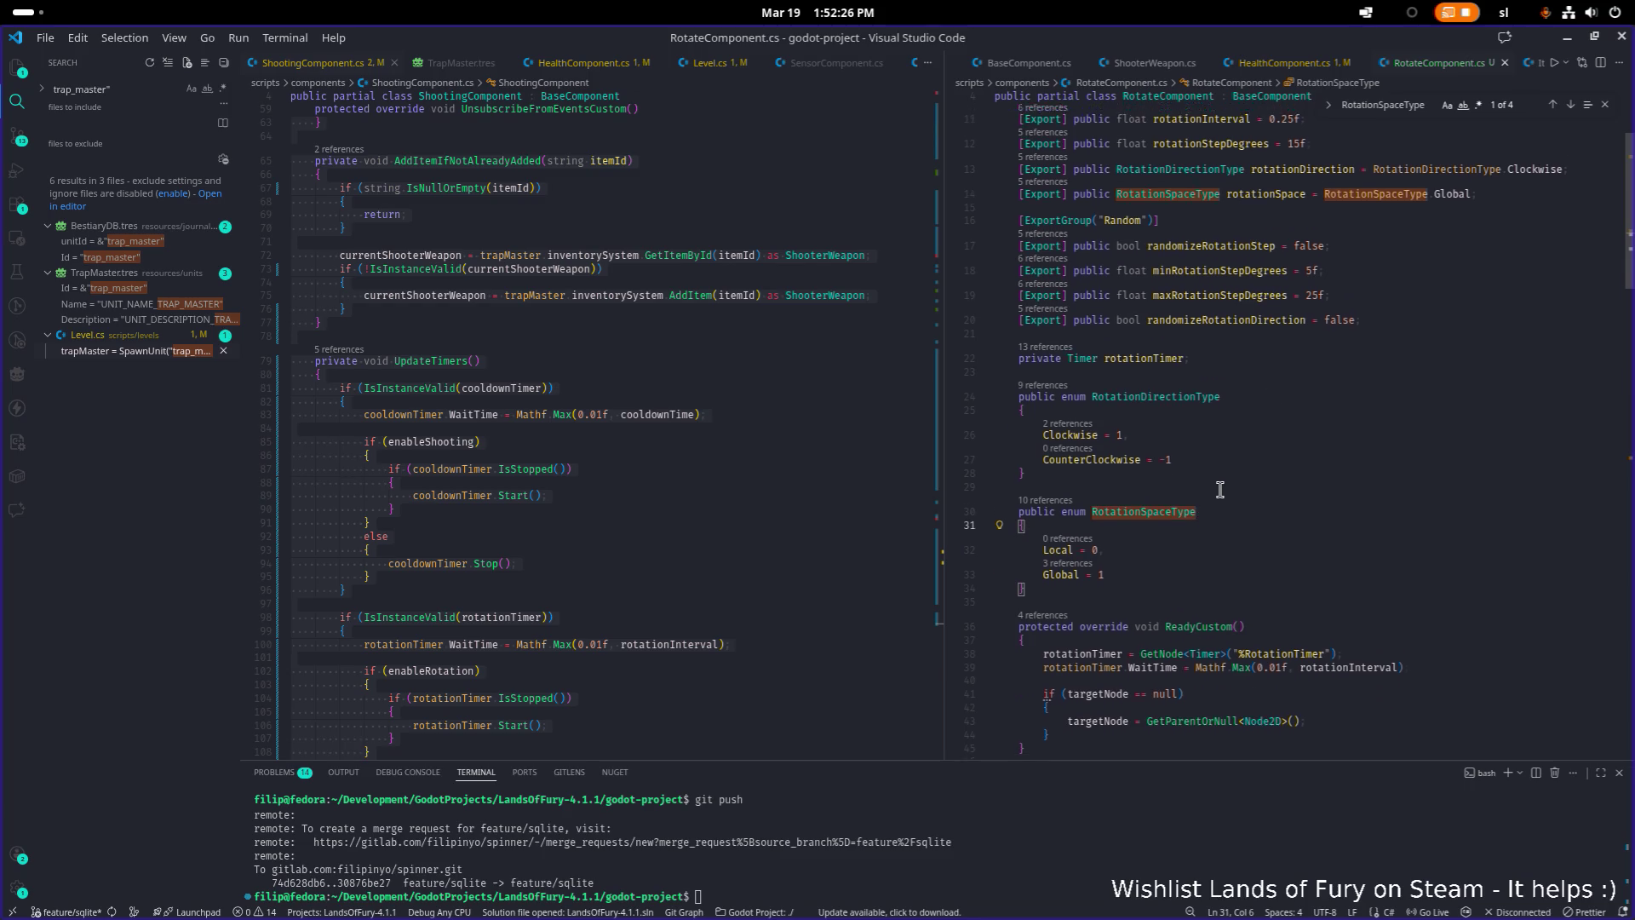
scroll(1217, 477, up, 3)
Inspect the maxRotationStepDegrees default and the randomizeRotationDirection field
click(1307, 392)
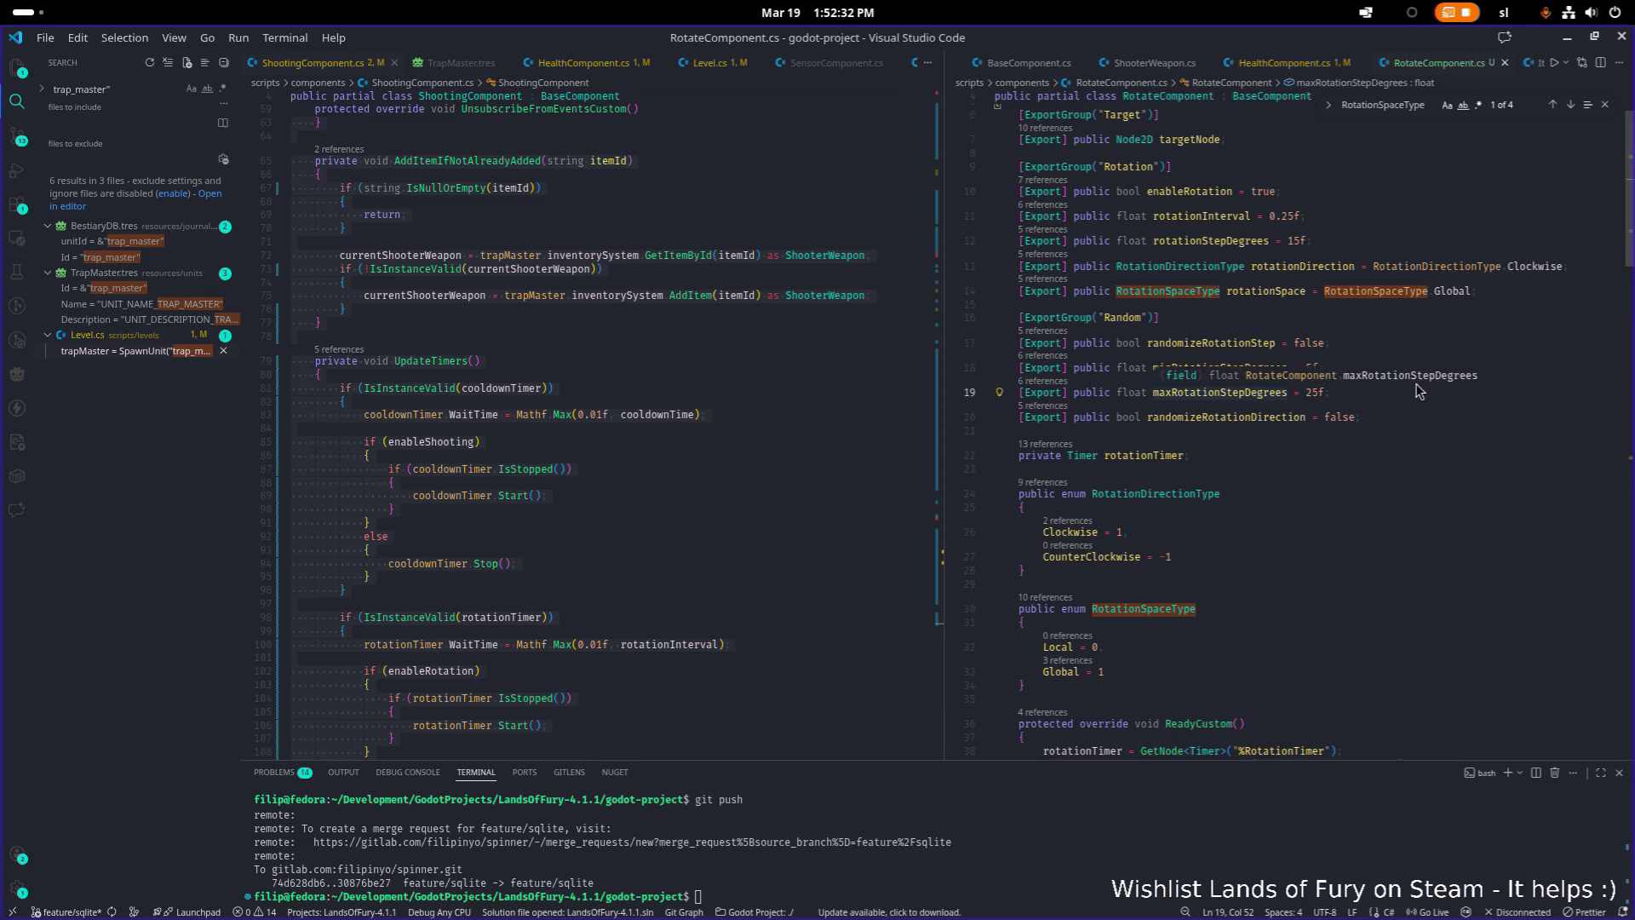
click(1454, 414)
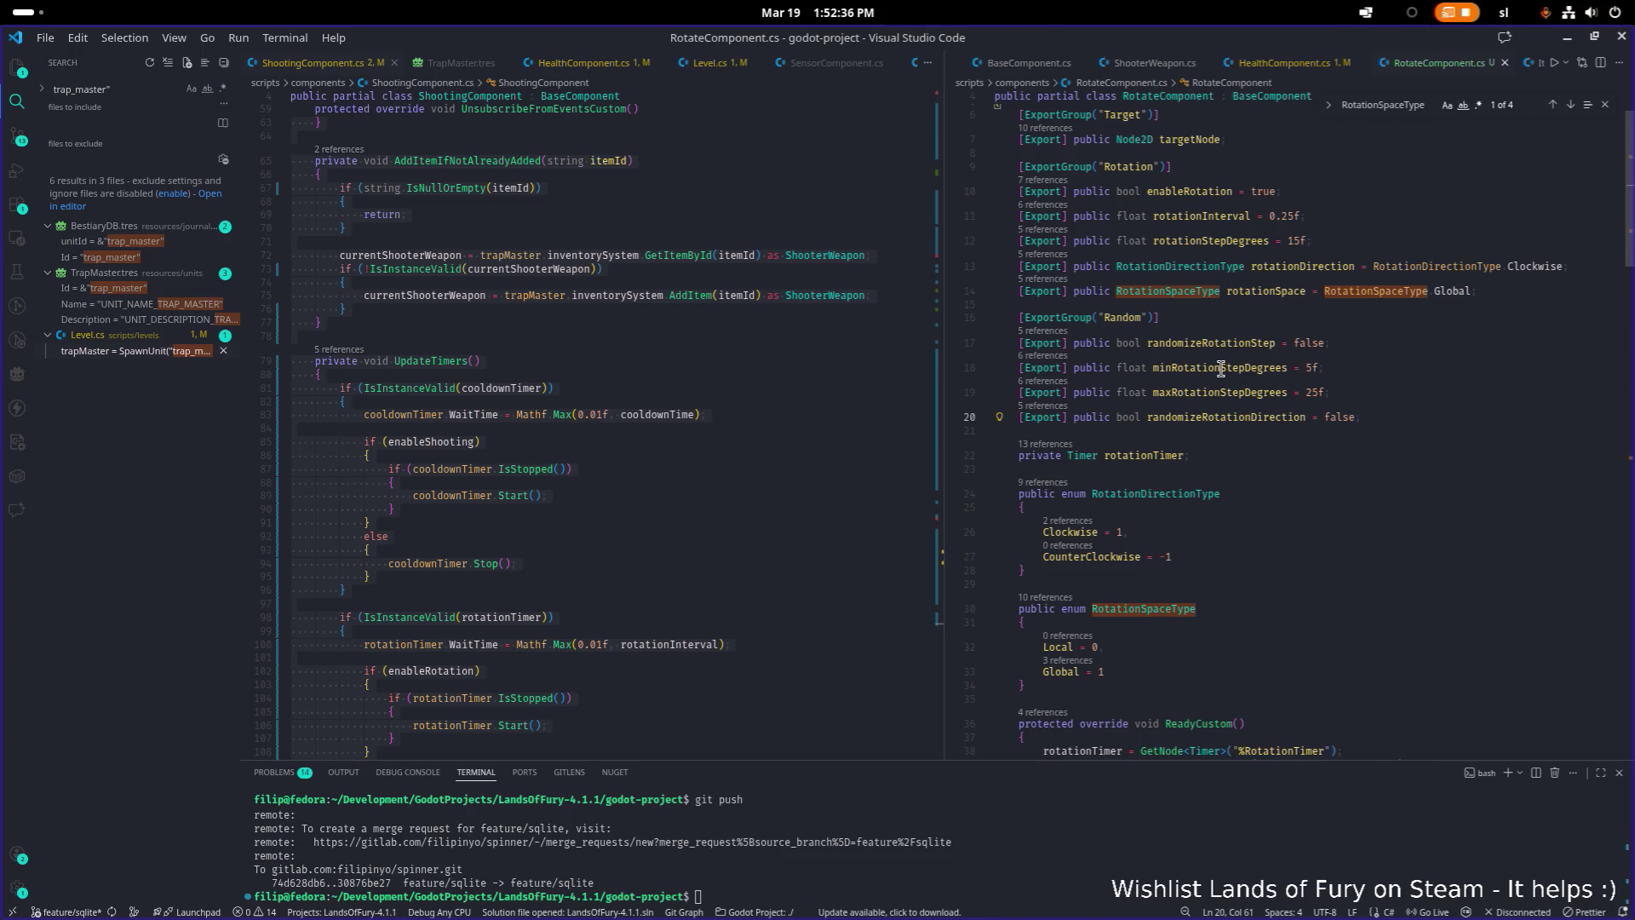
mouse_move(1221, 367)
Review the rotationTimer field and the RotationDirectionType enum
scroll(1251, 414, down, 1)
scroll(1251, 414, down, 2)
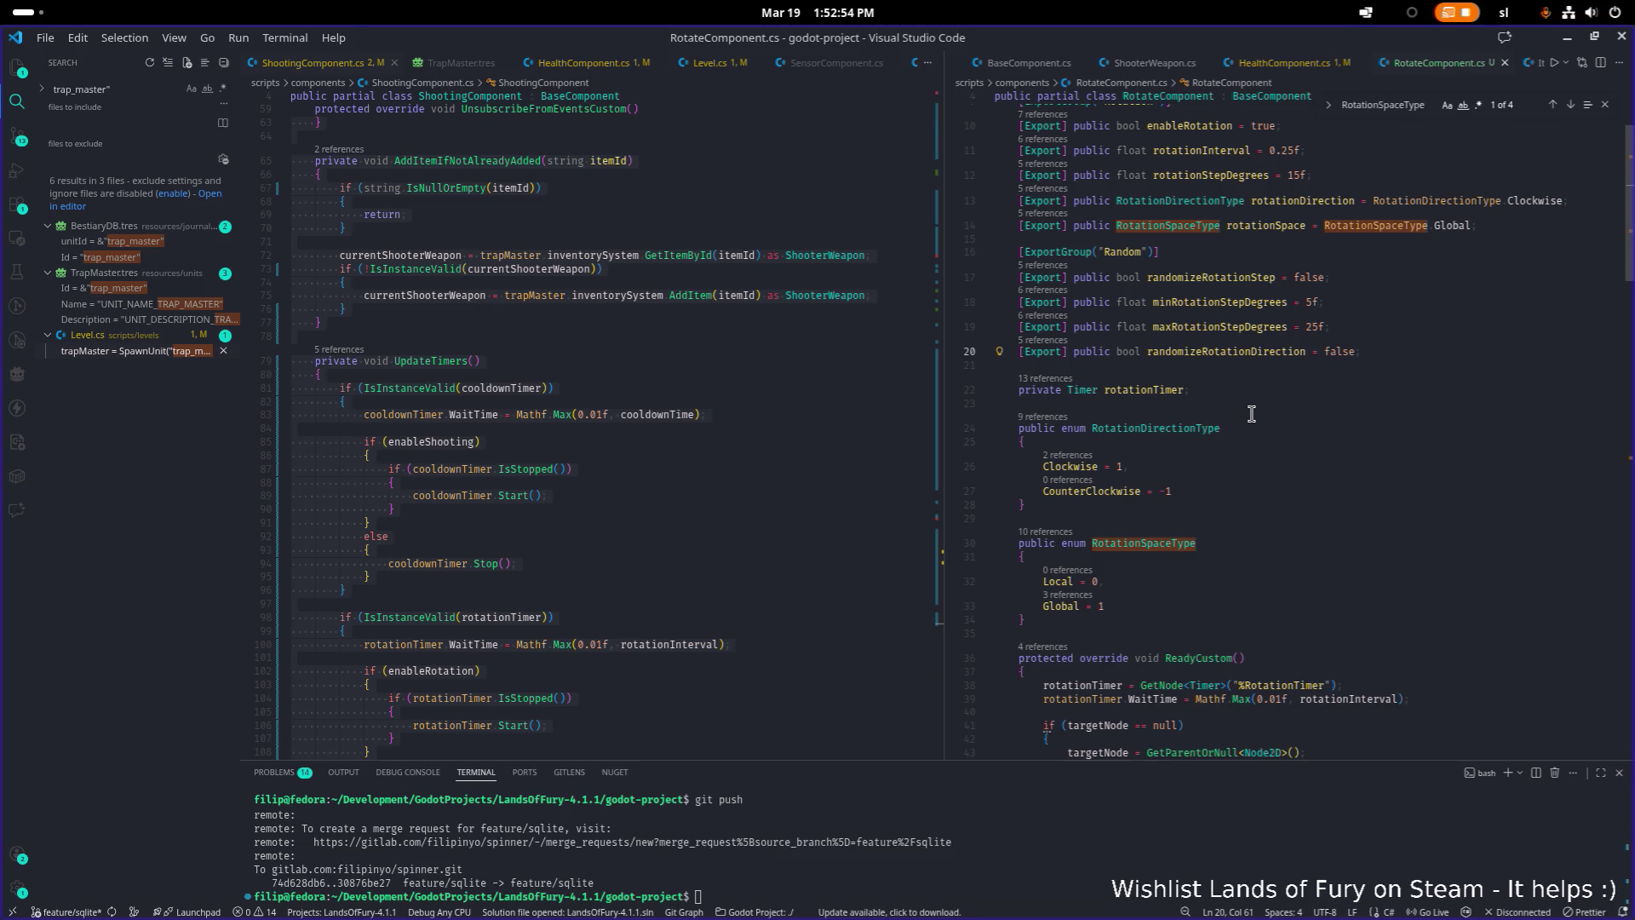
scroll(1251, 414, down, 2)
click(1184, 332)
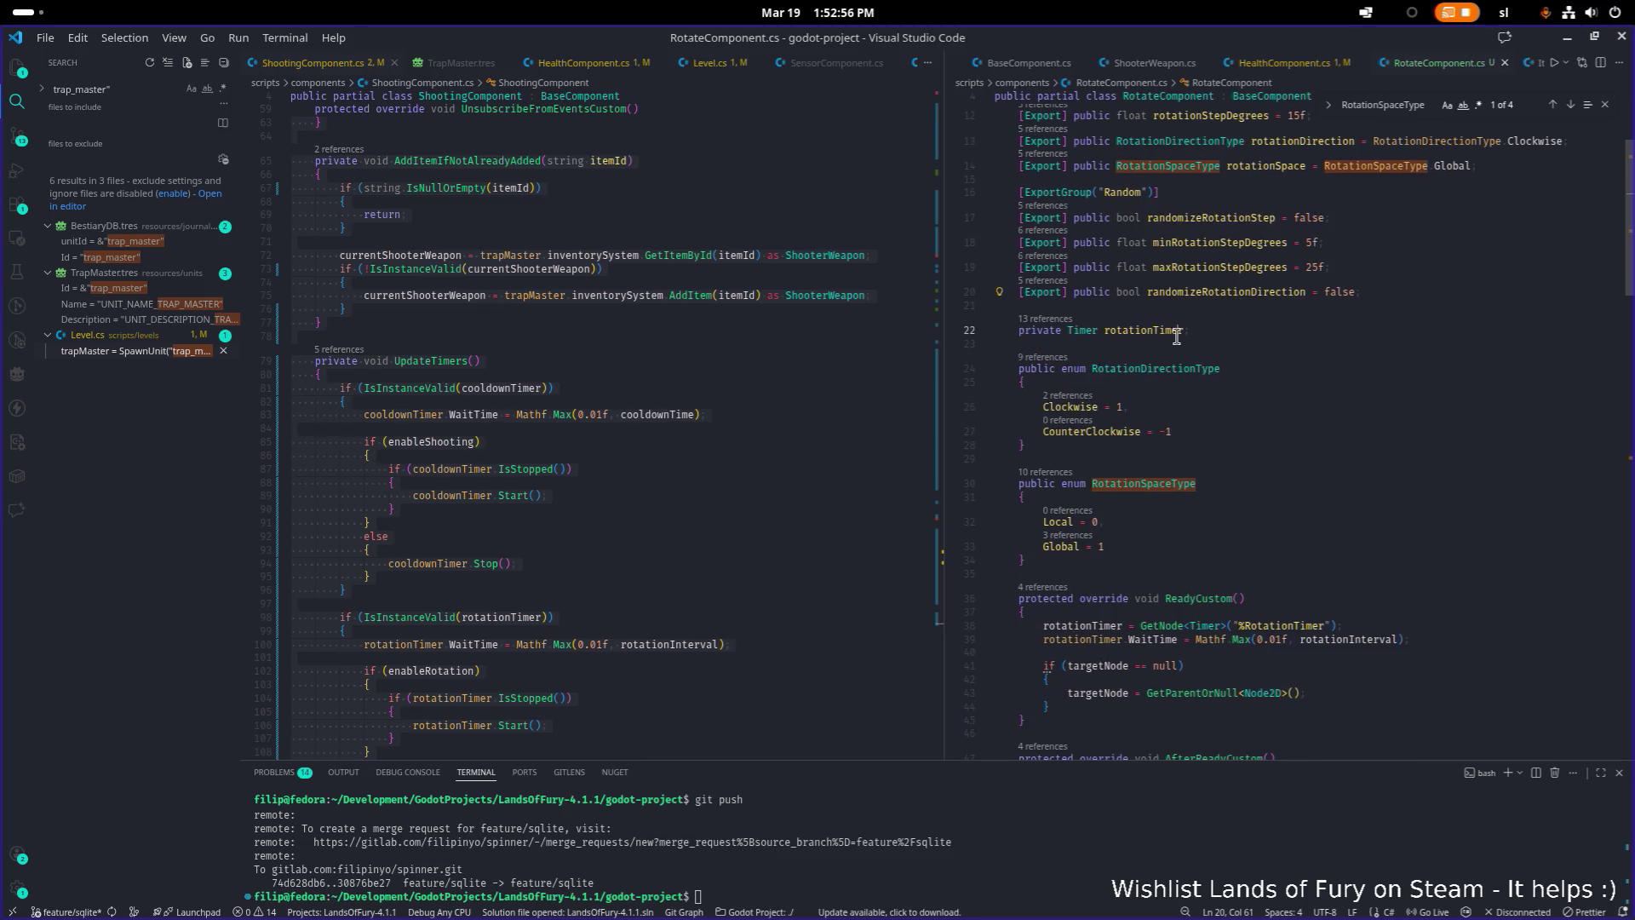
click(1400, 397)
click(1354, 377)
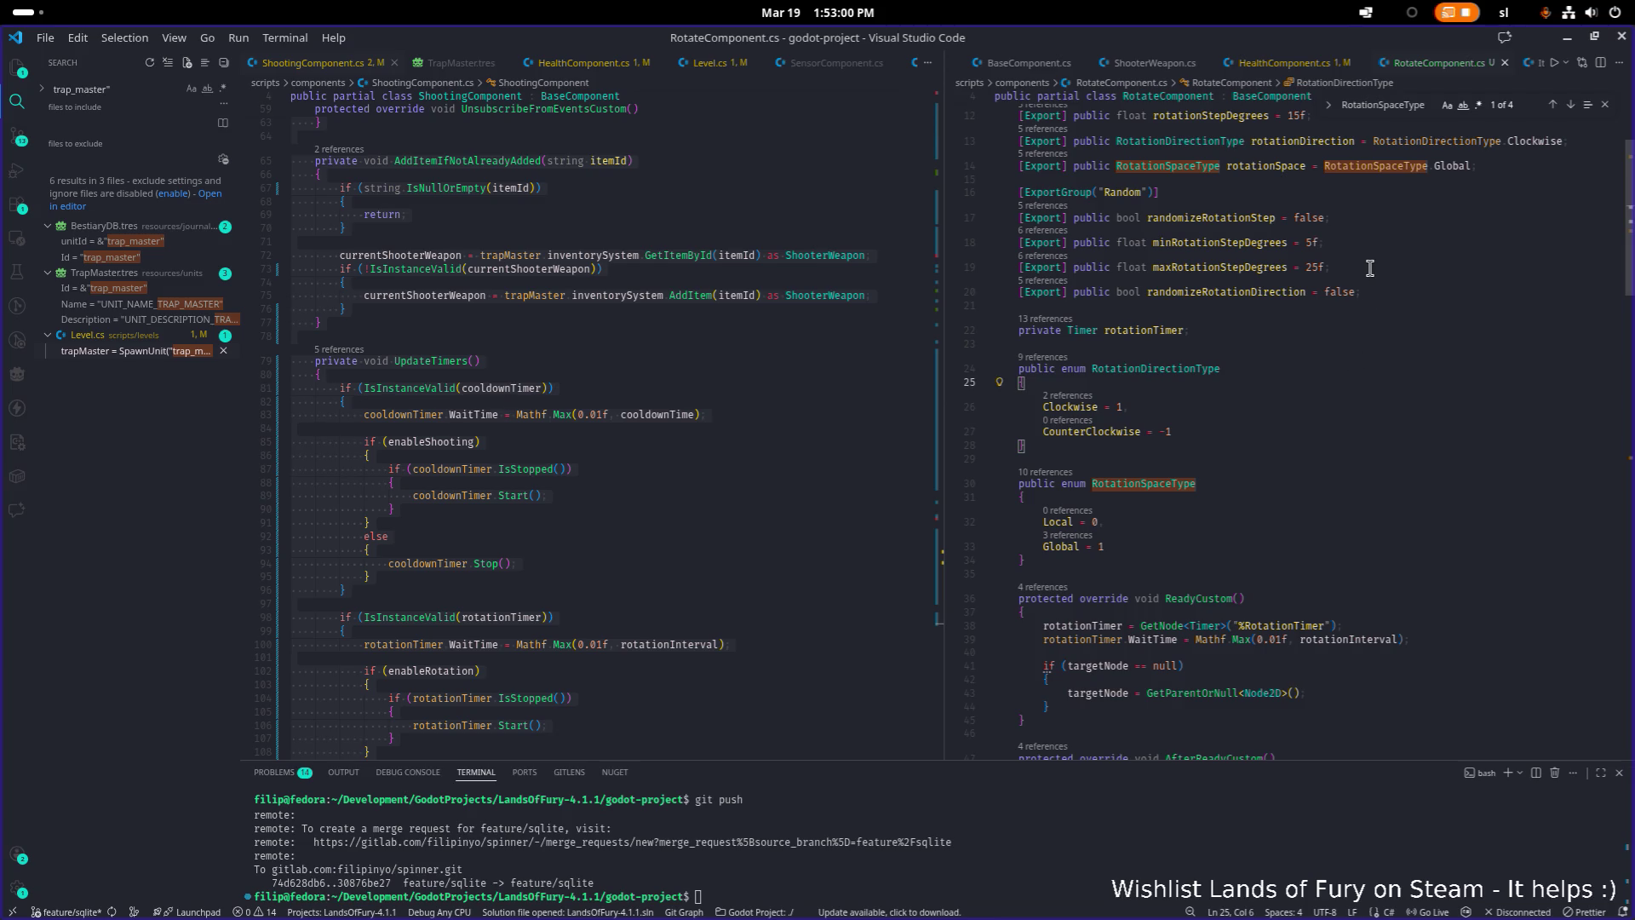
scroll(1328, 303, down, 10)
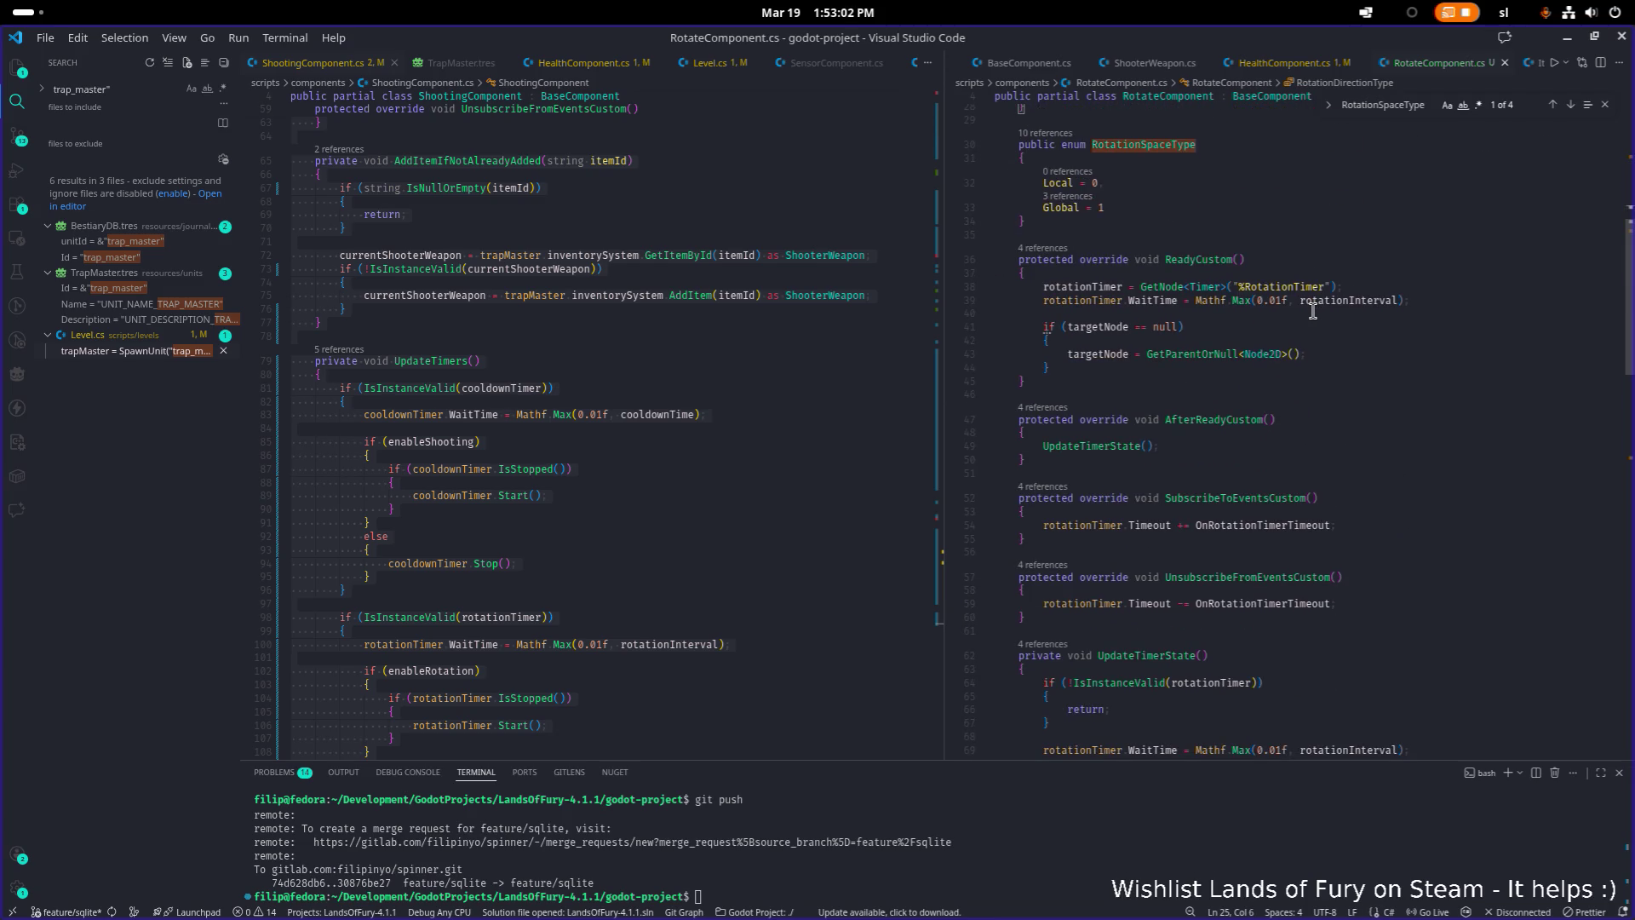
scroll(1312, 311, down, 2)
scroll(1260, 311, up, 3)
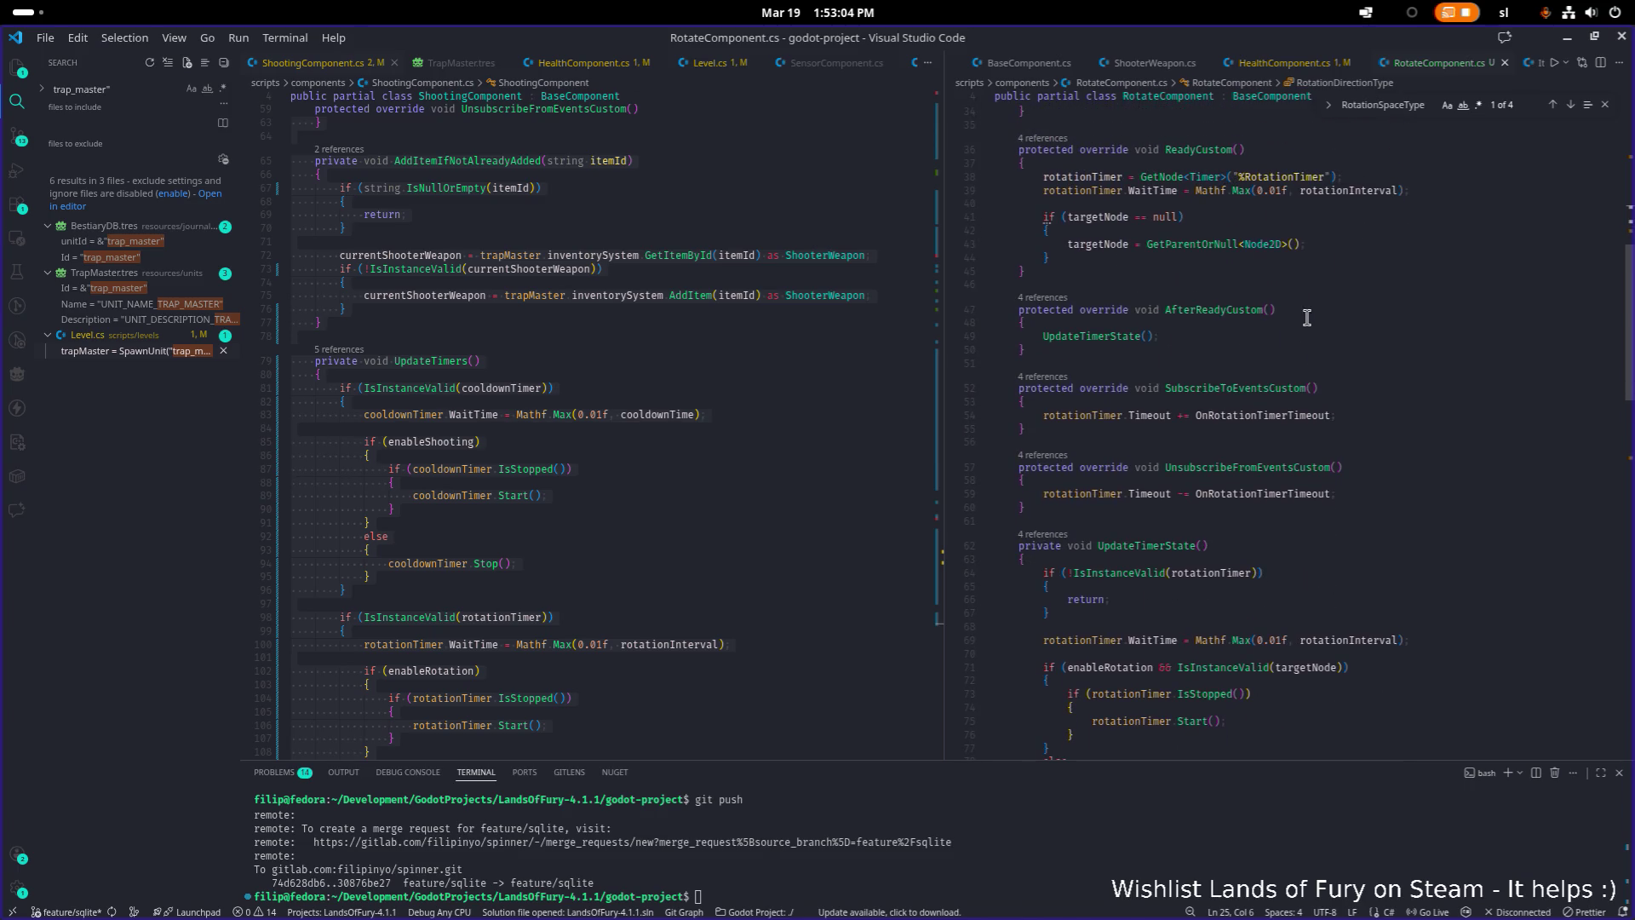
Look at SubscribeToEventsCustom, then step through each UpdateTimerState usage with F3
double_click(1235, 390)
scroll(1302, 400, down, 1)
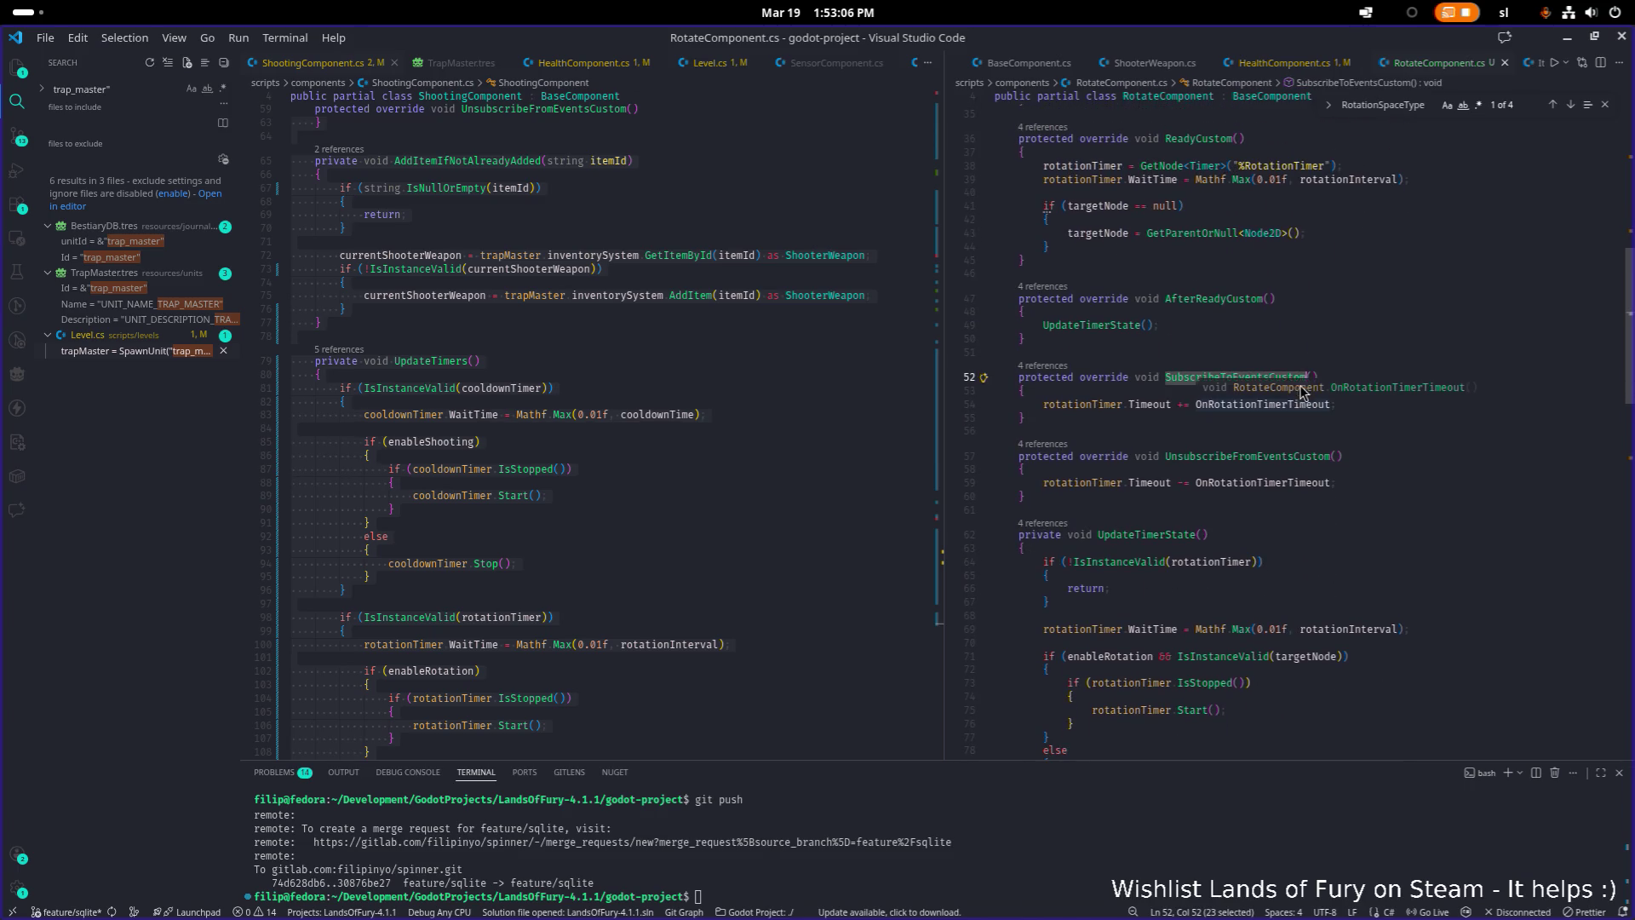
double_click(1257, 377)
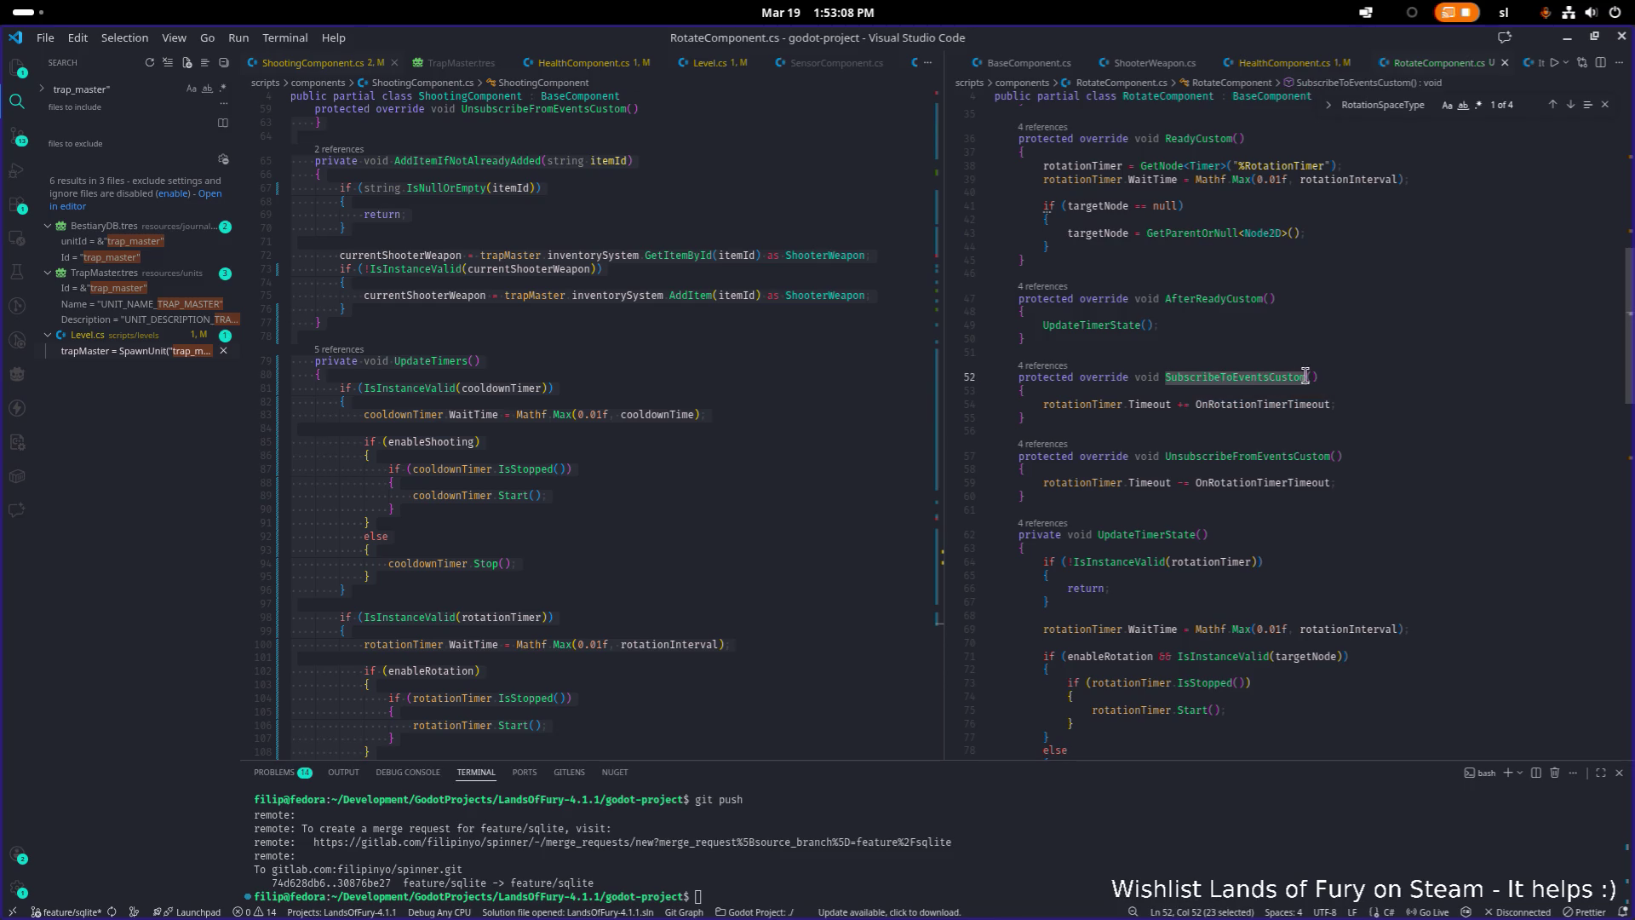
scroll(1320, 358, down, 5)
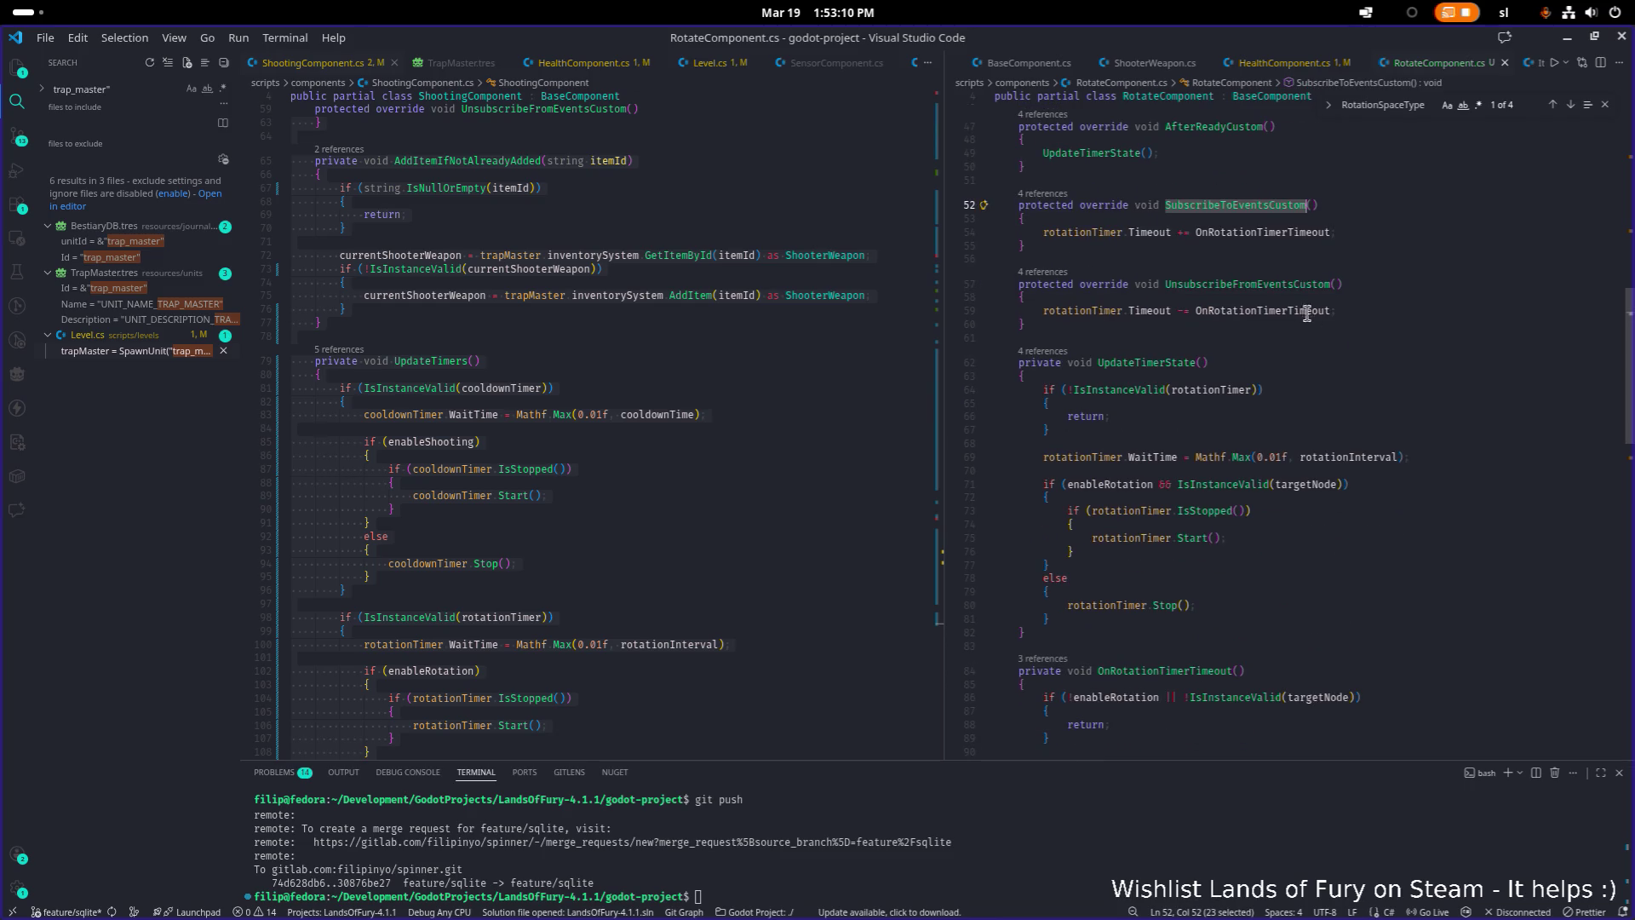
double_click(1150, 261)
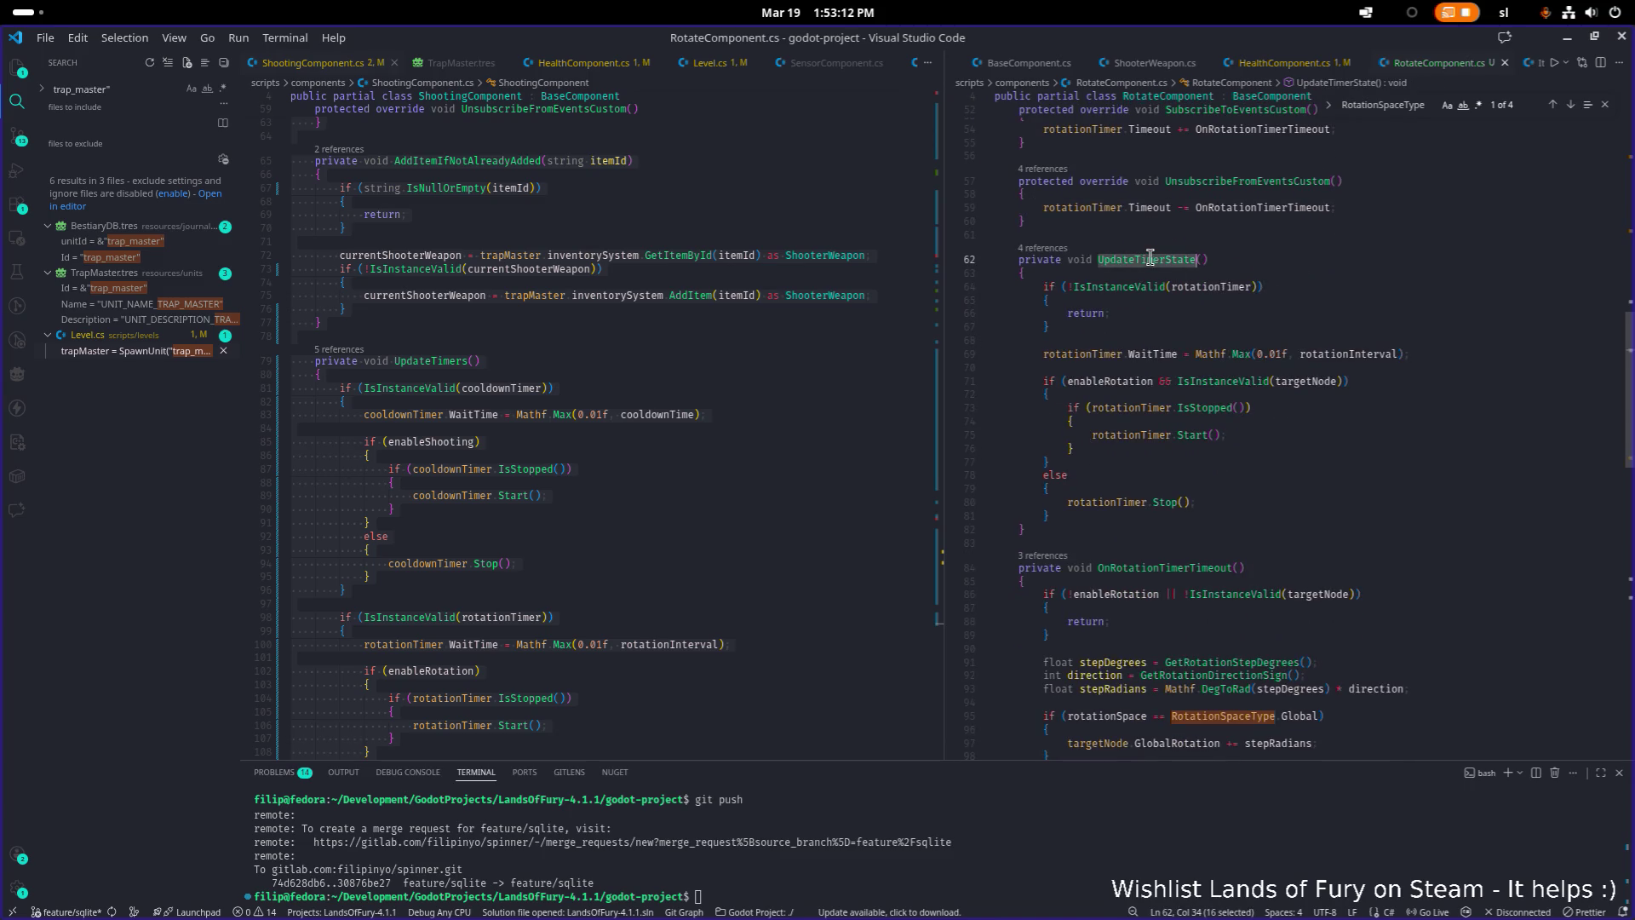
key(F3)
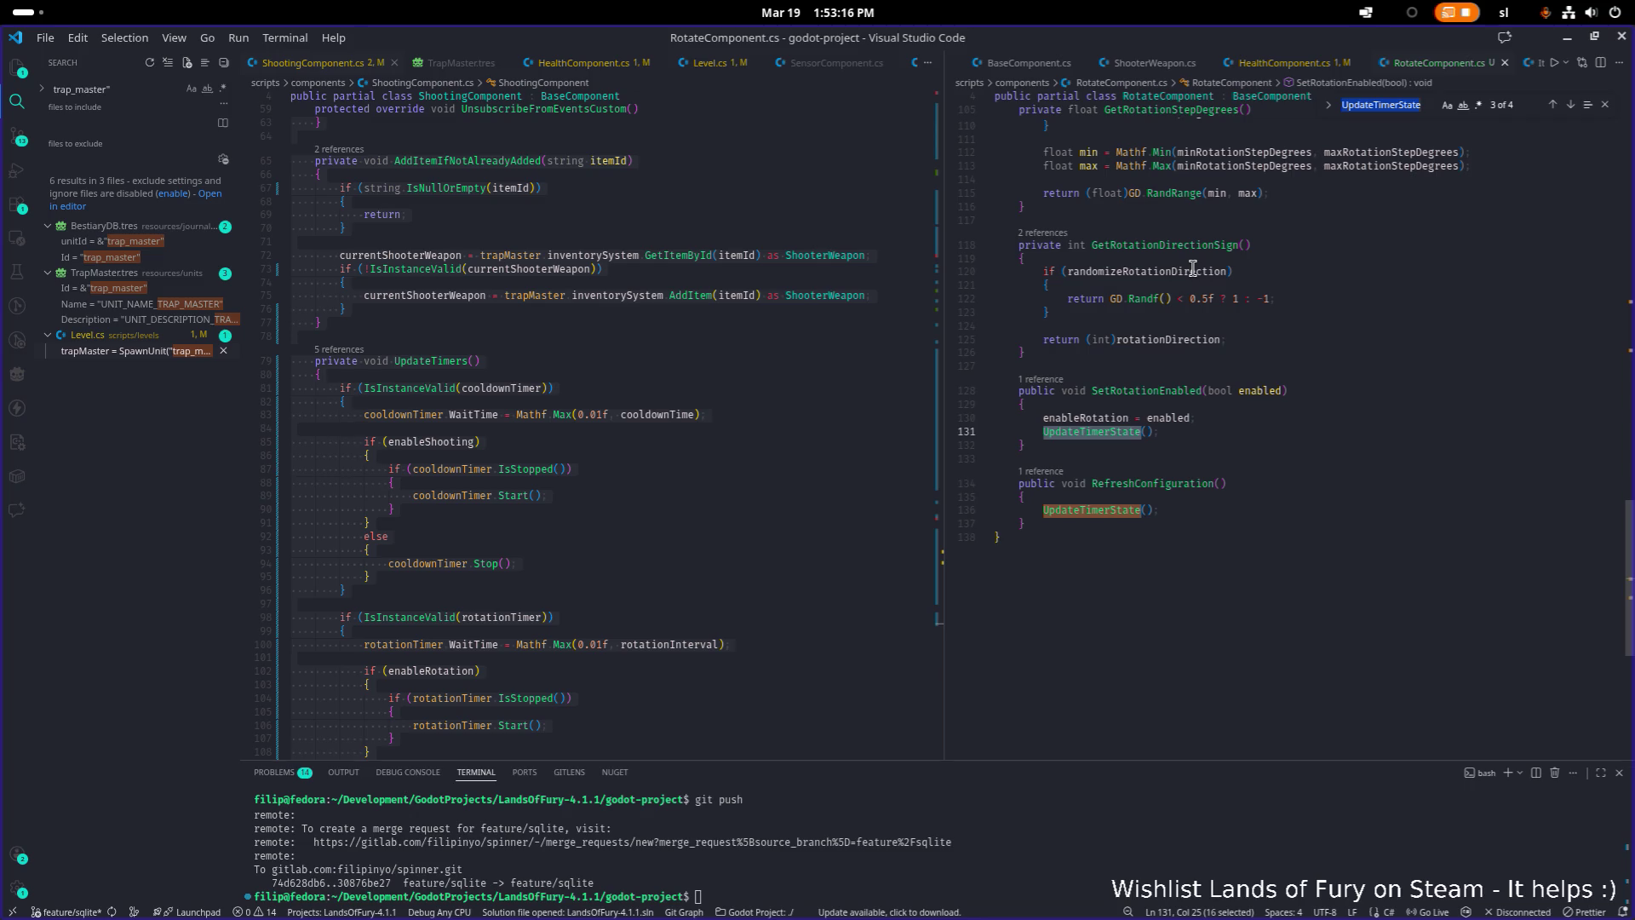
key(F3)
key(F3)
Search the file for rotationInterval, starting from line 69
scroll(1206, 341, down, 5)
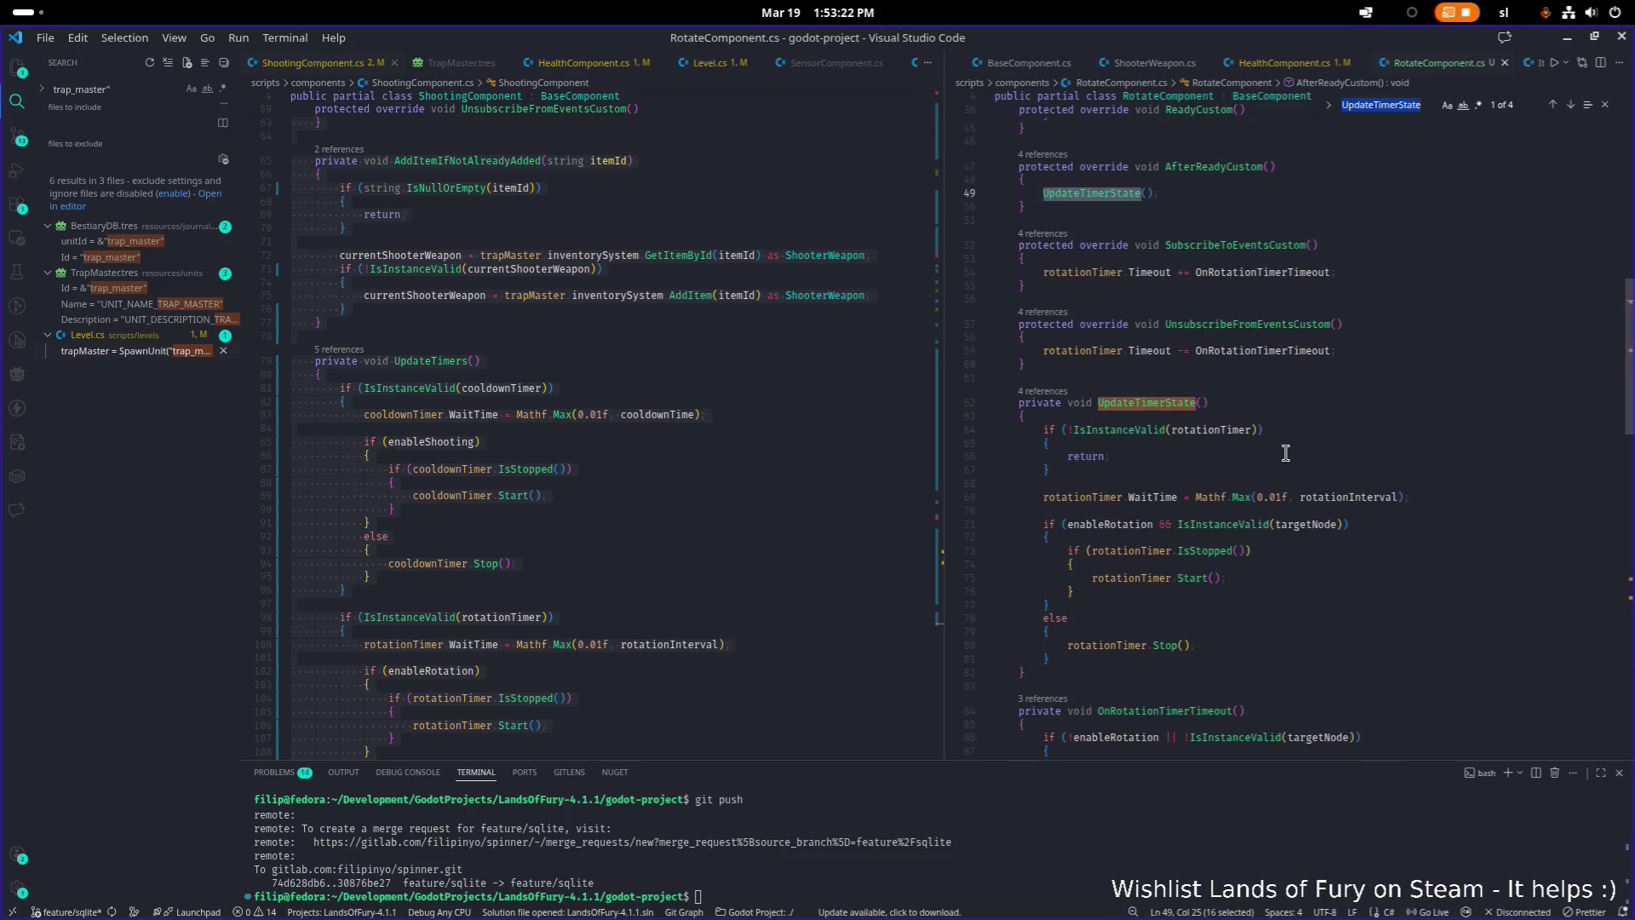
scroll(1277, 425, down, 1)
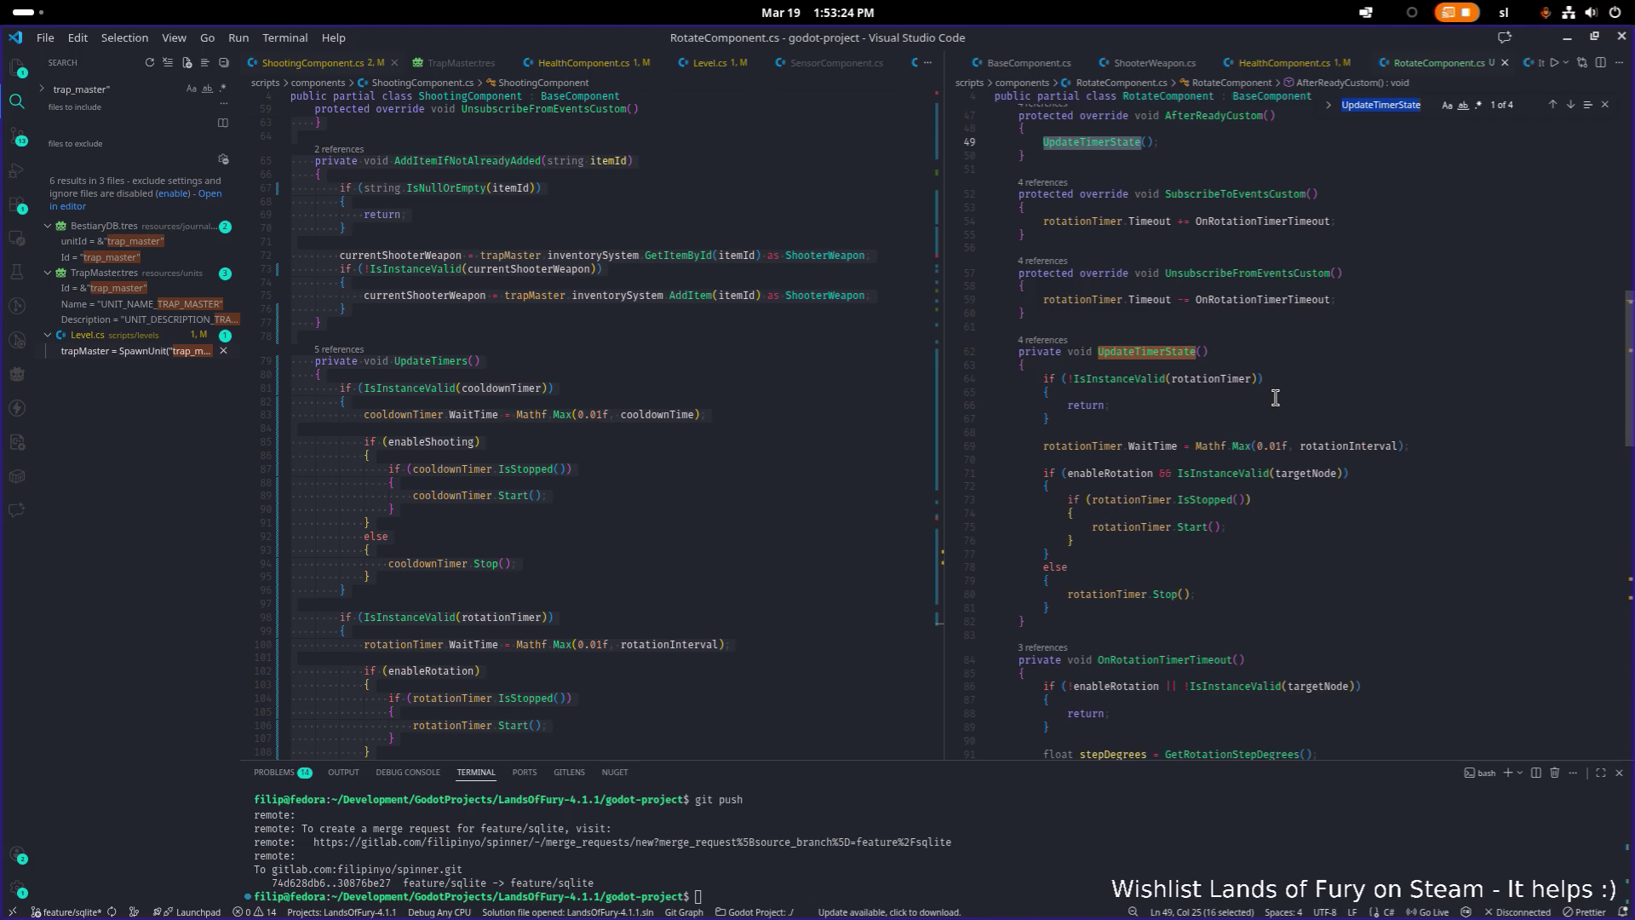
scroll(1275, 398, down, 2)
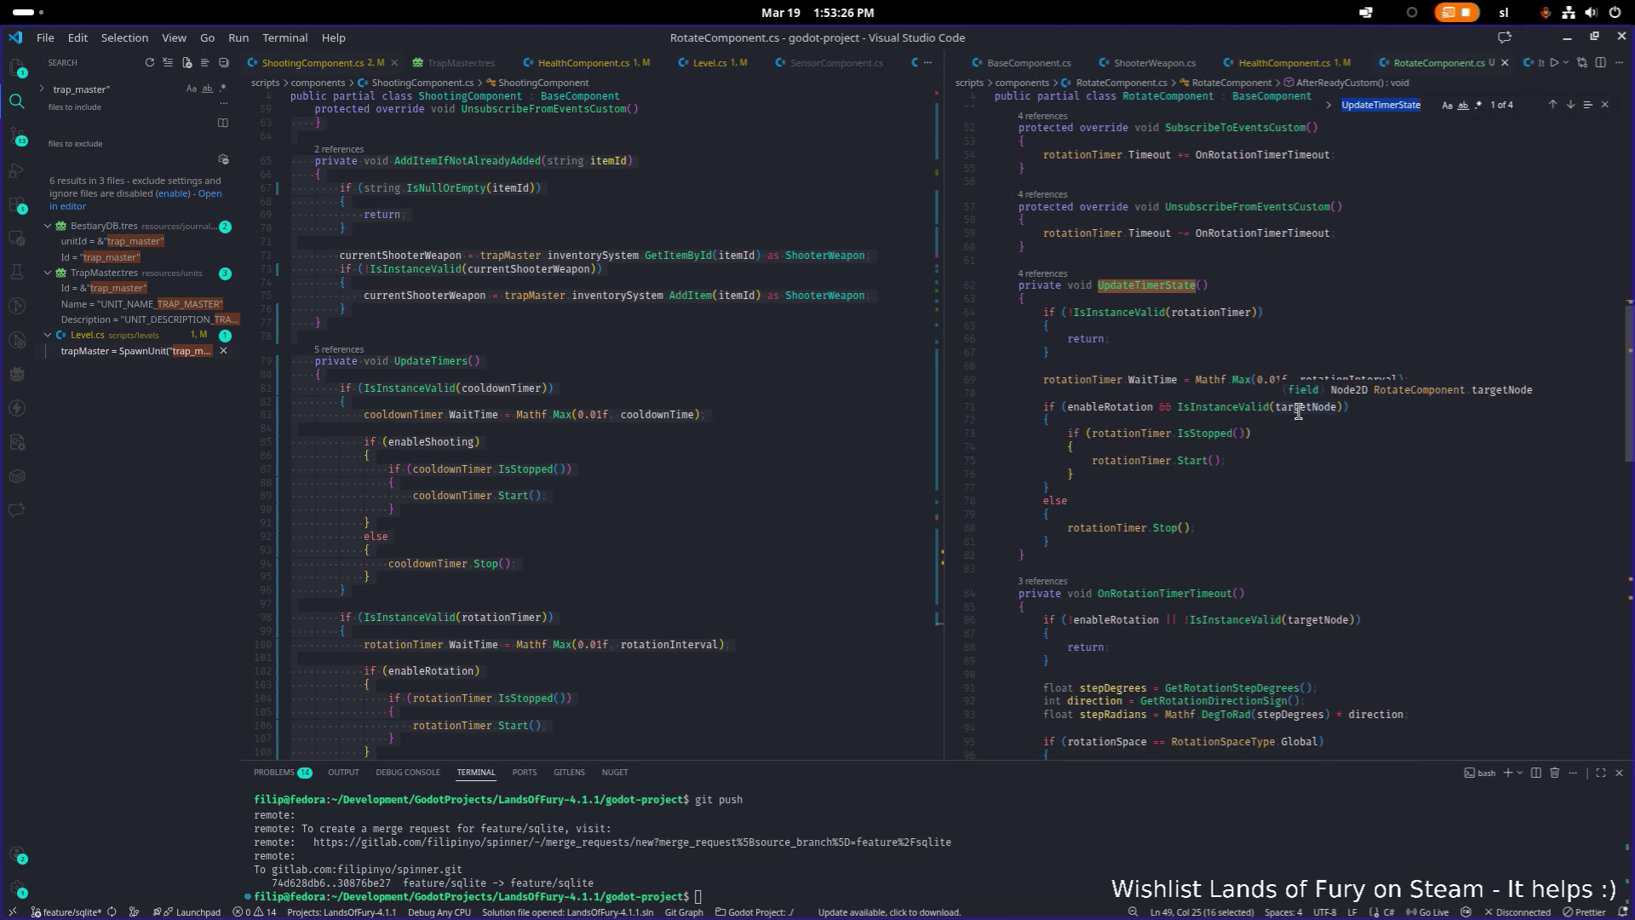
double_click(1360, 380)
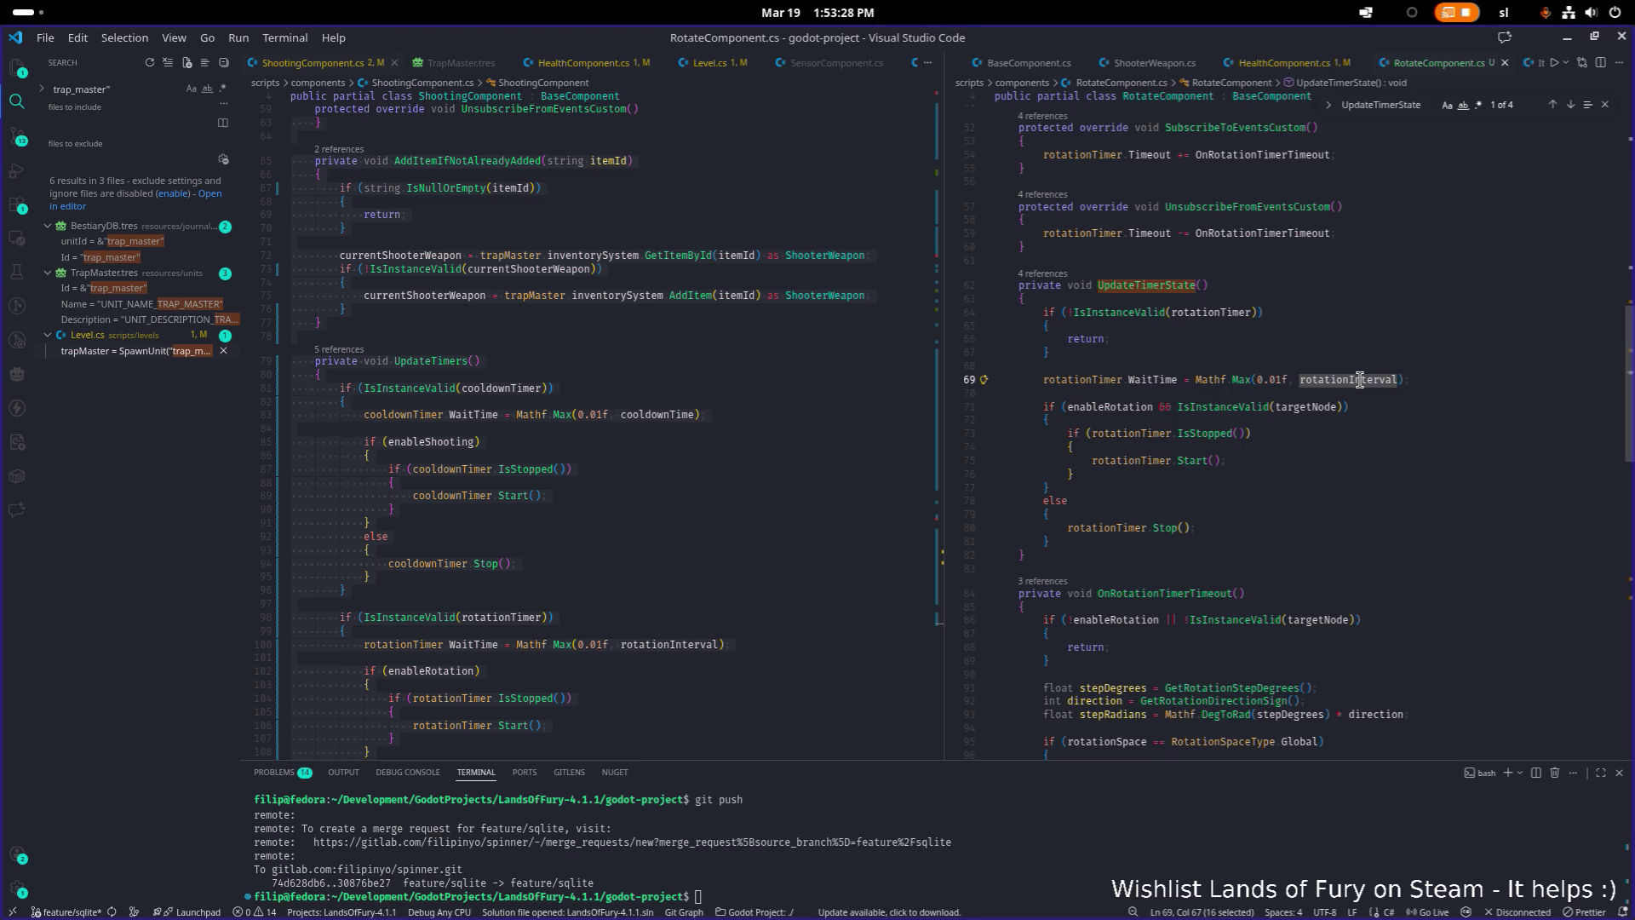
key(ctrl+f)
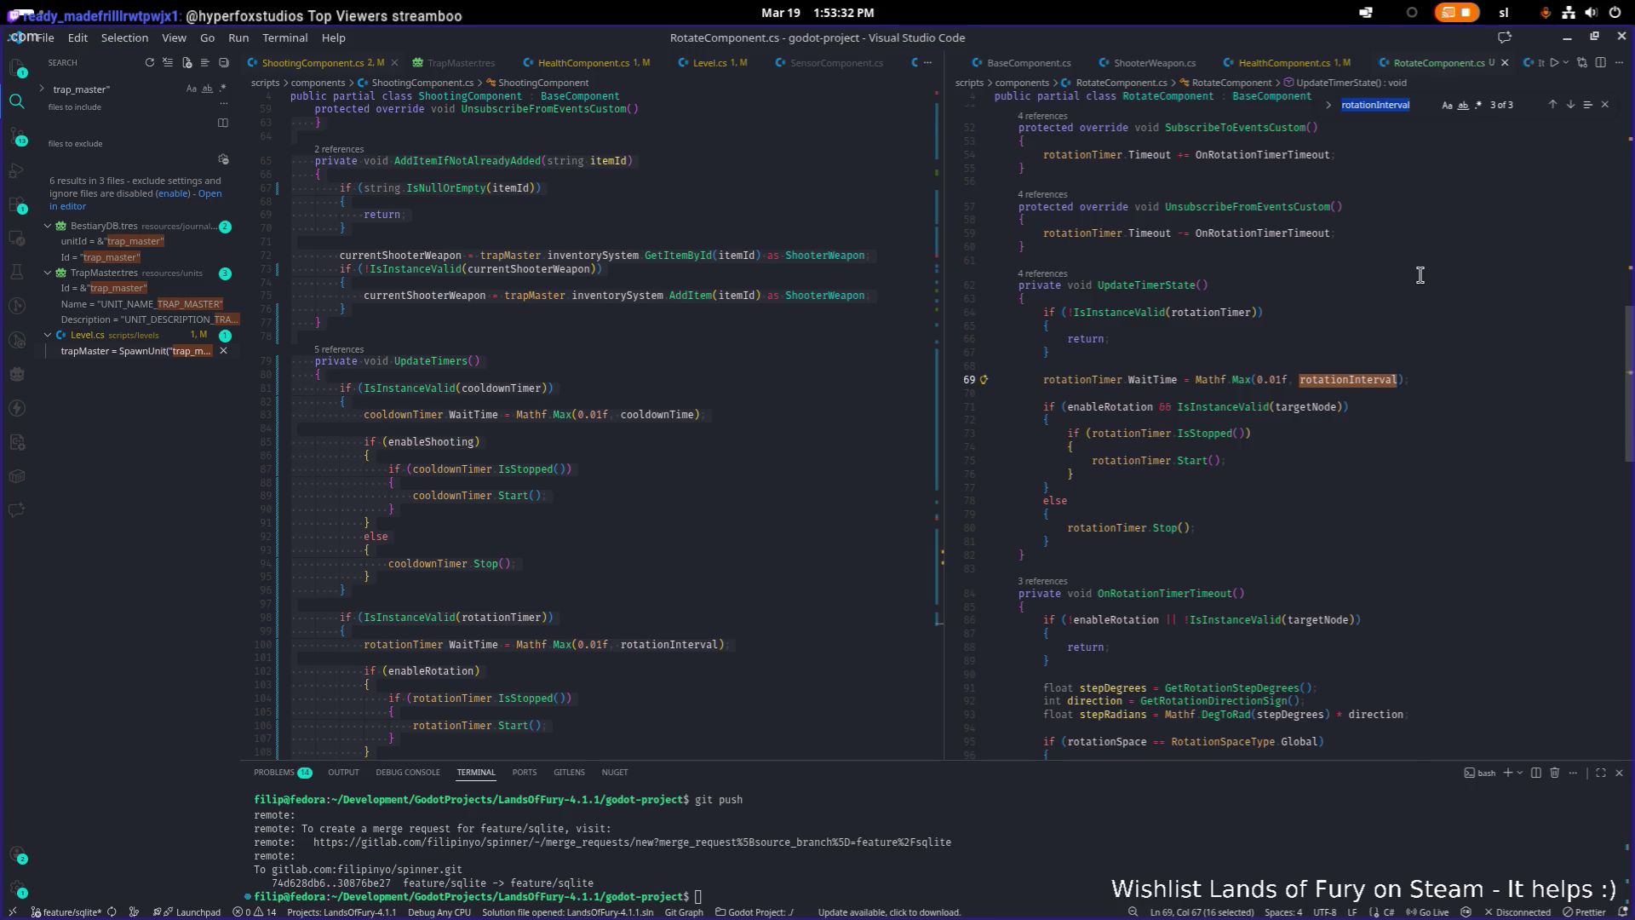
Jump to the rotationInterval declaration and find where minRotationStepDegrees is used
click(1569, 106)
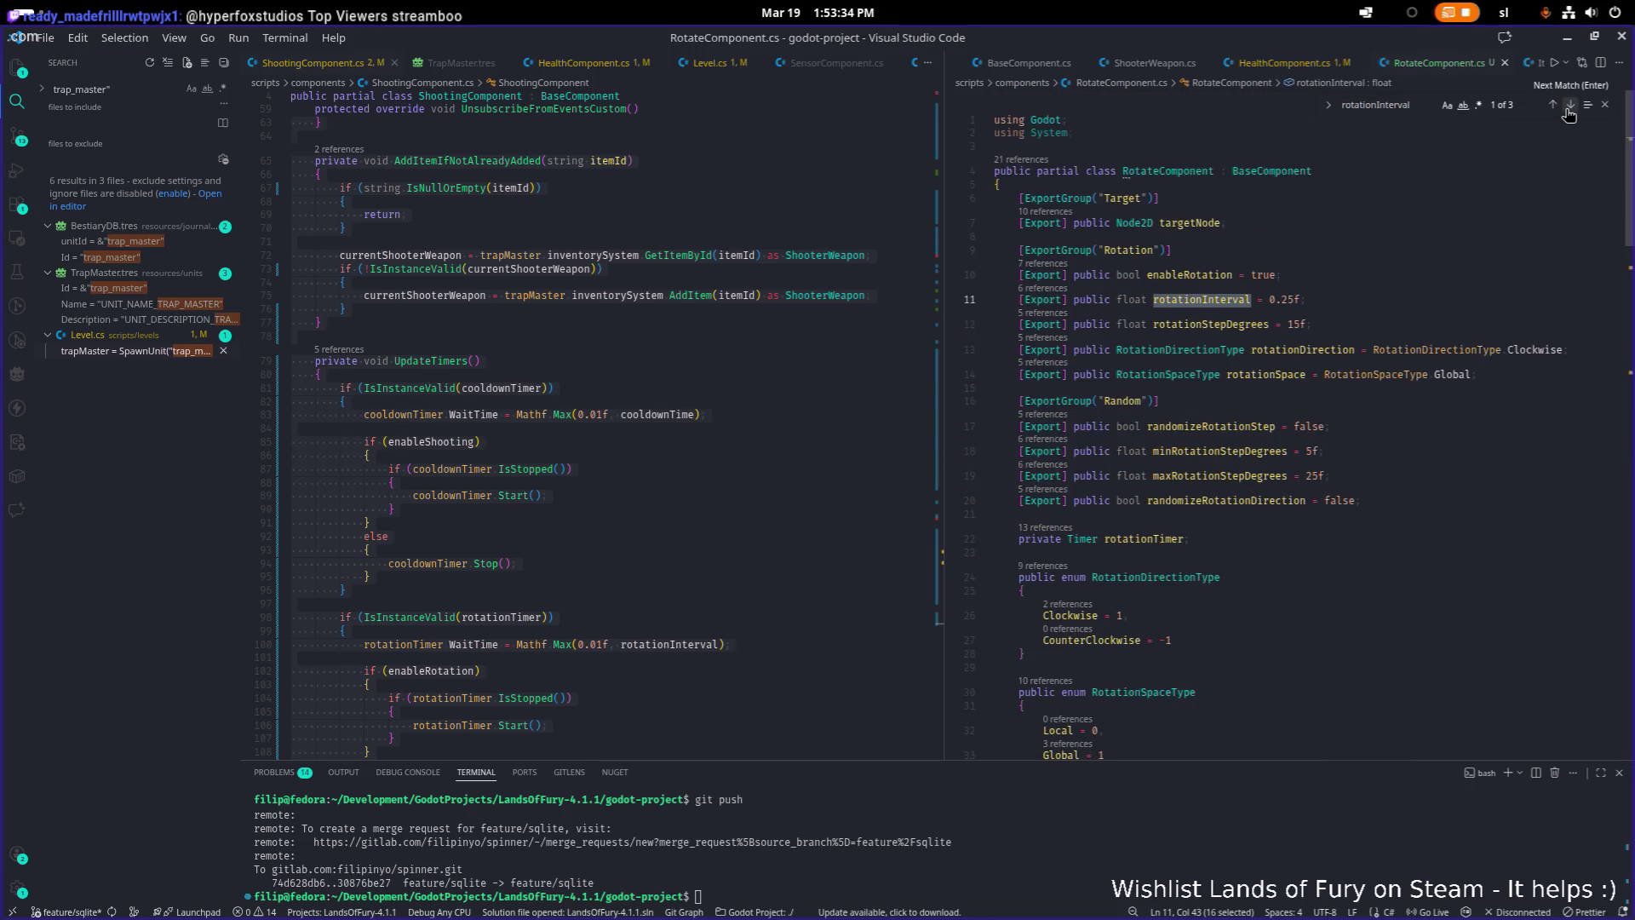
double_click(1239, 444)
key(ctrl+f)
key(Return)
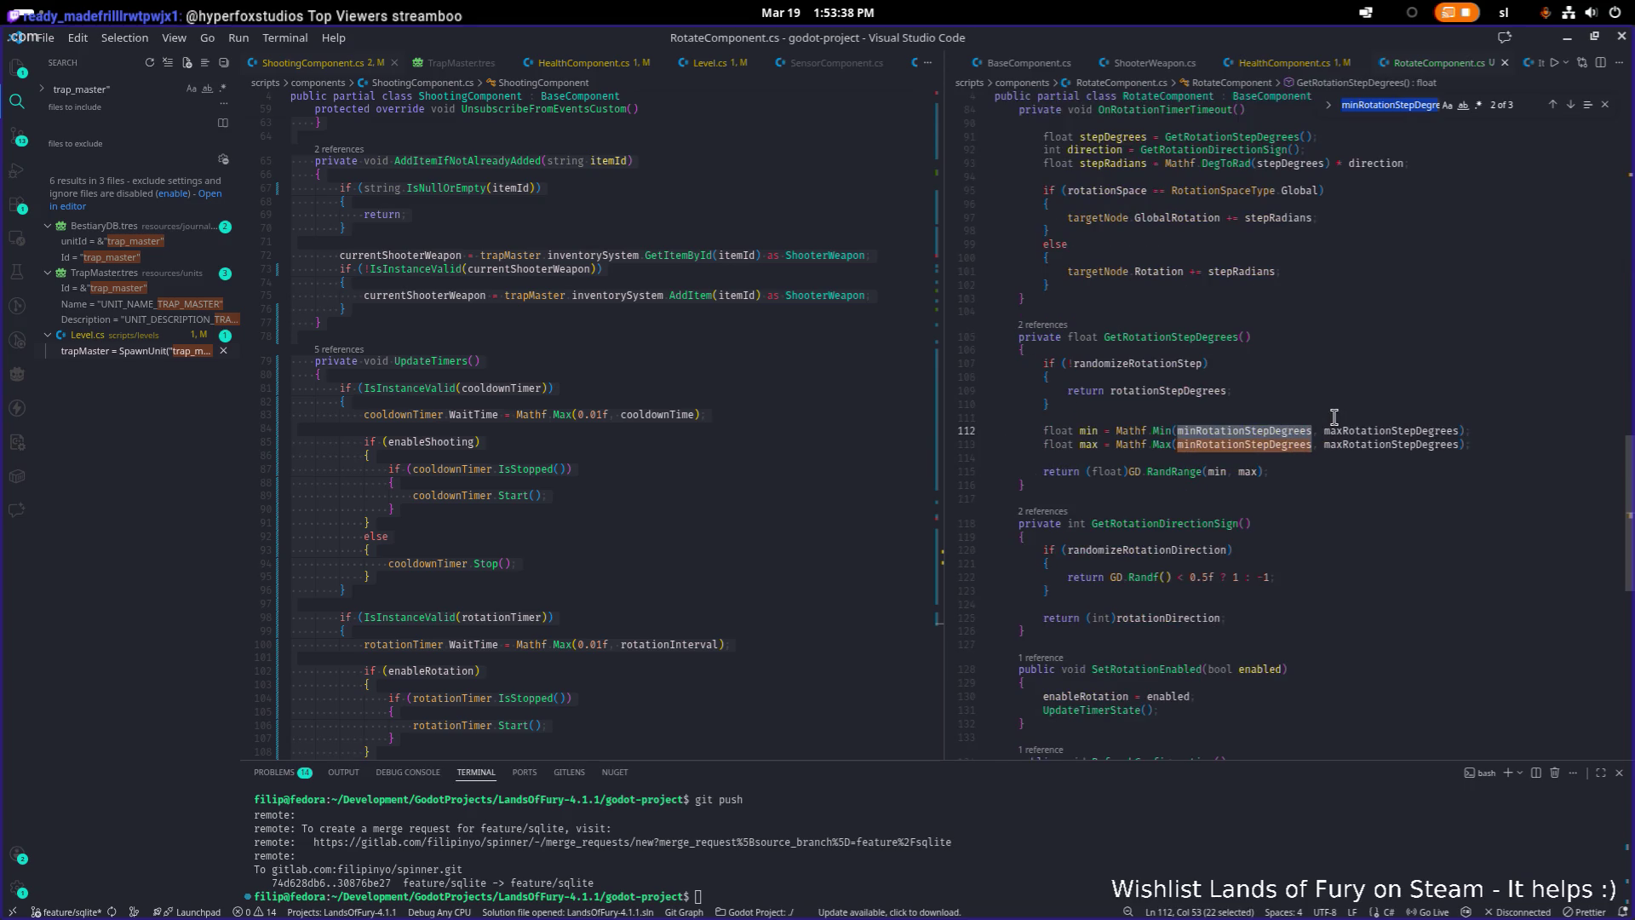
Trace the GetRotationStepDegrees call inside OnRotationTimerTimeout, then return to ShootingComponent.cs
double_click(1204, 338)
key(ctrl+f)
key(Return)
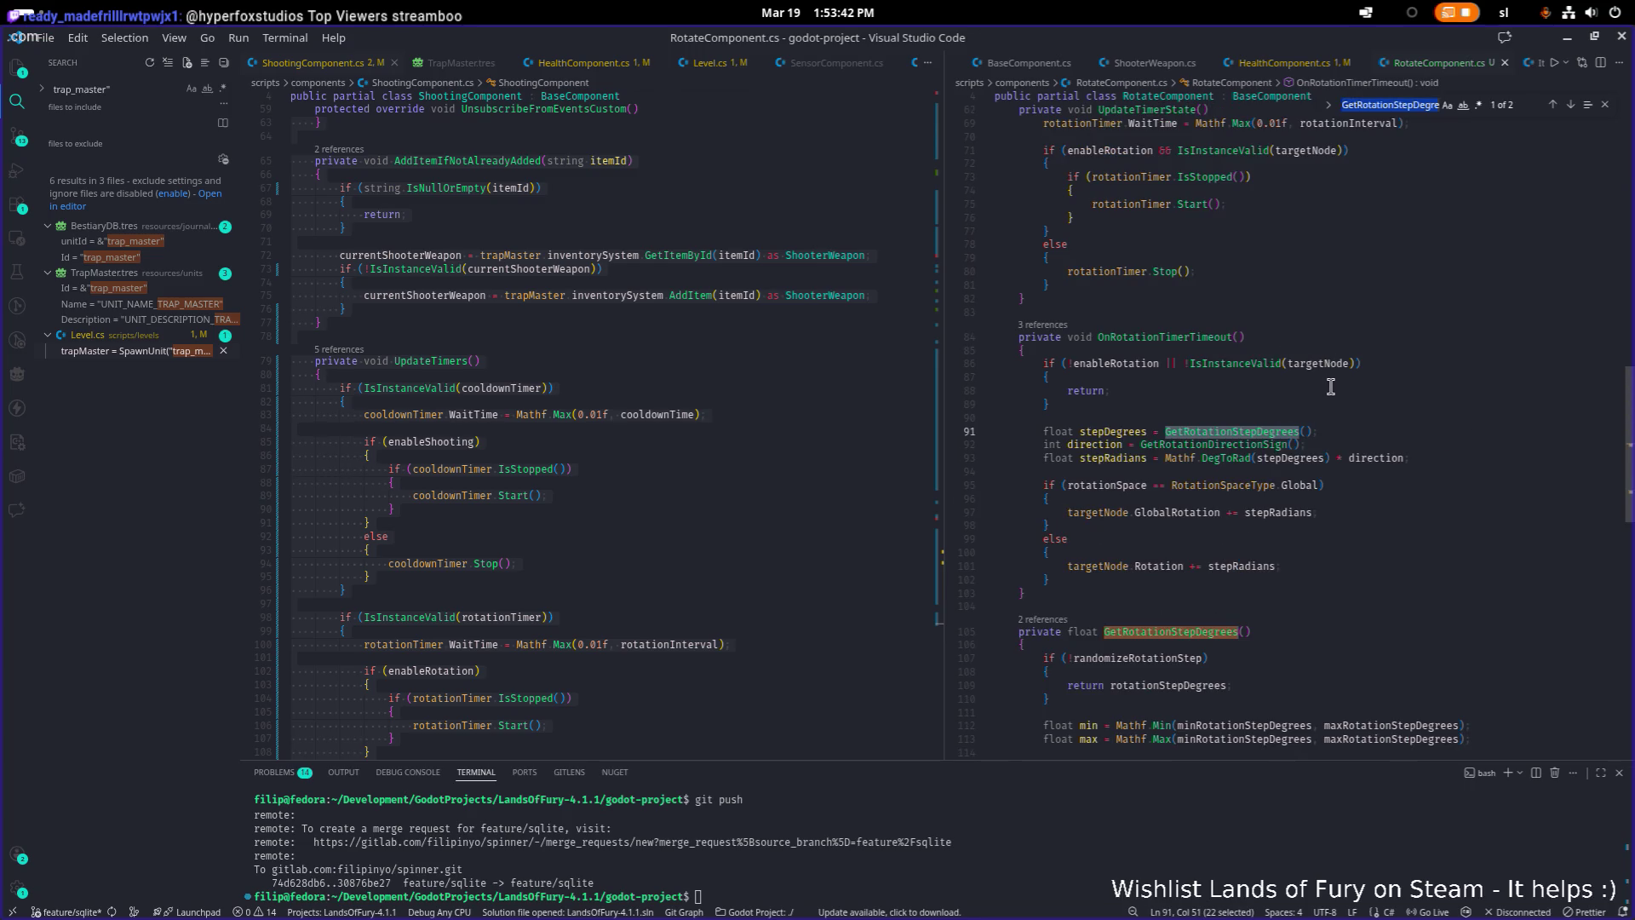
scroll(1331, 386, down, 1)
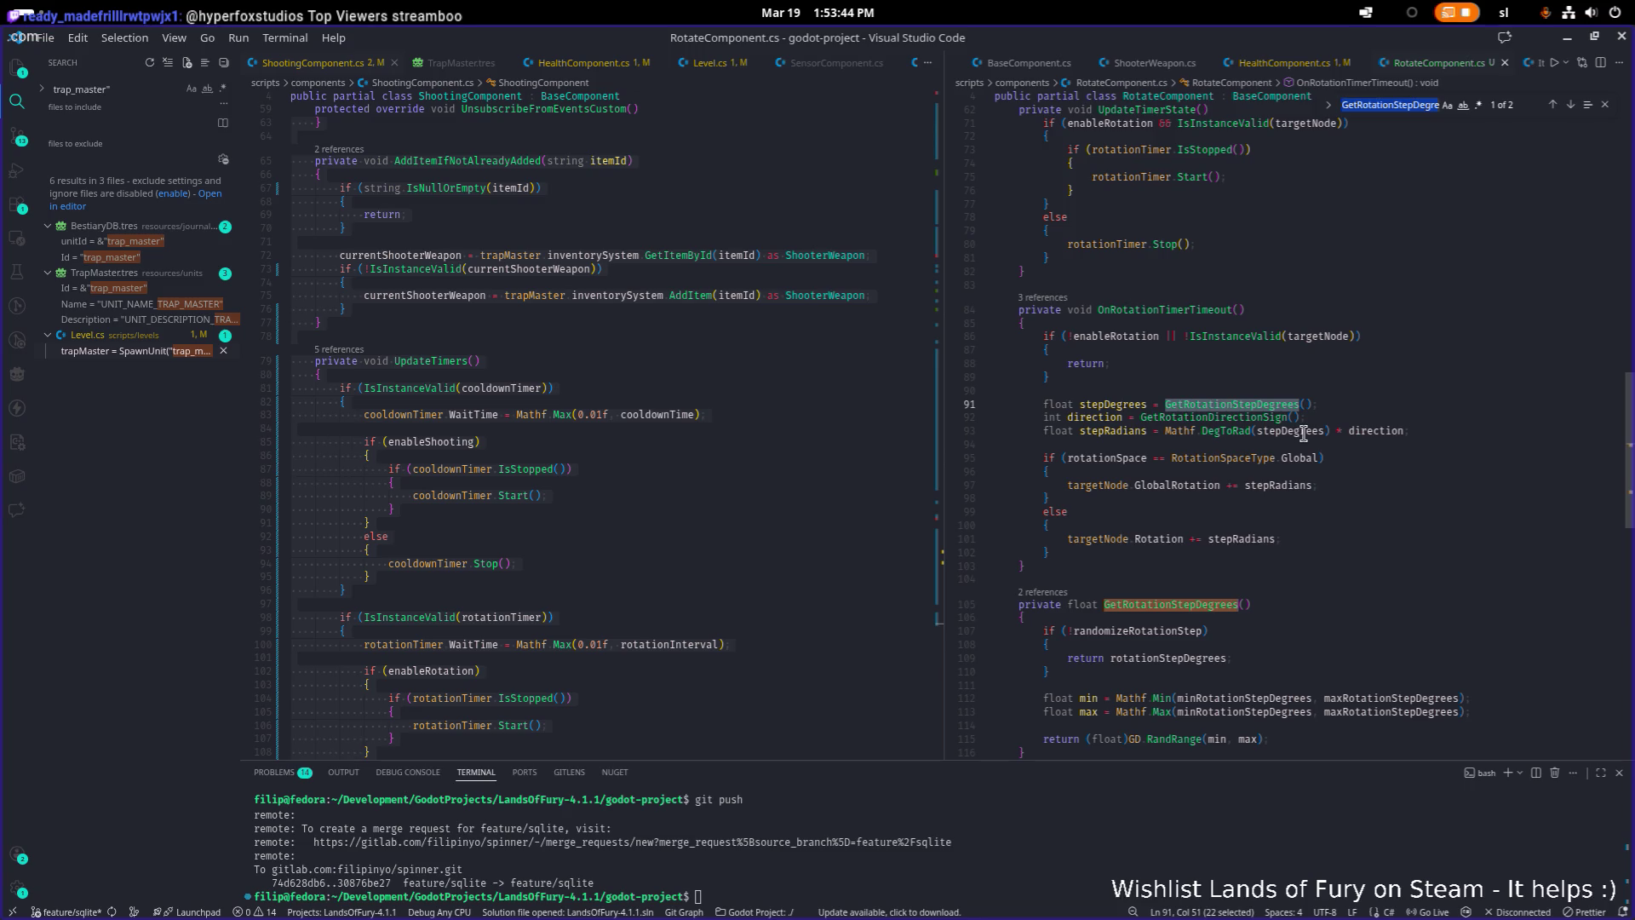
scroll(1328, 392, down, 2)
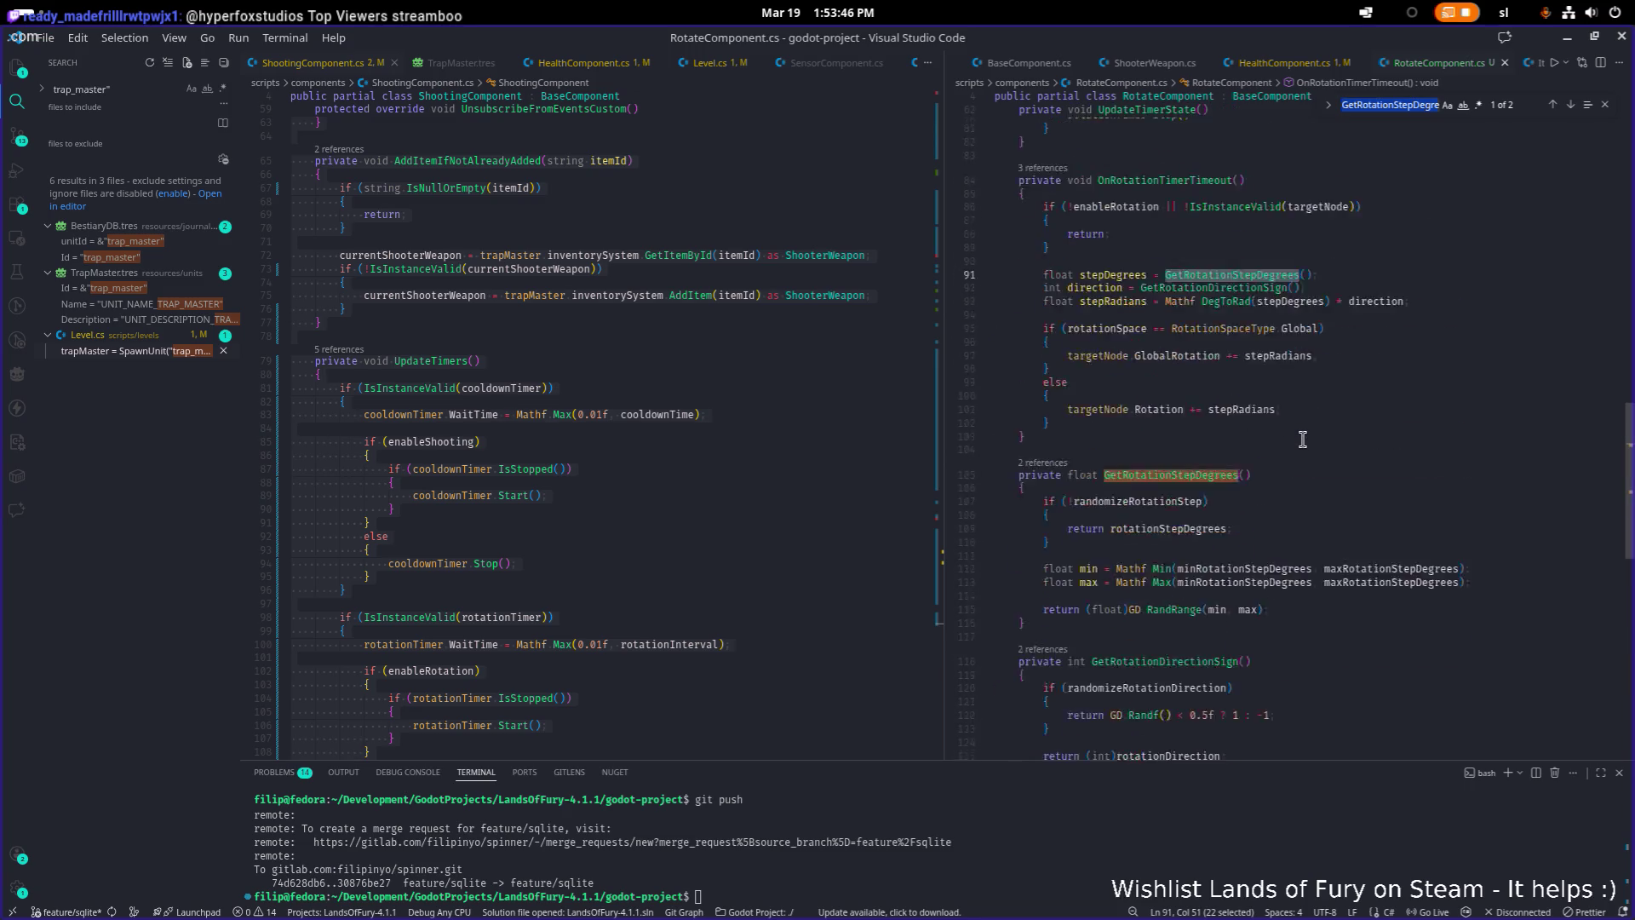
click(1359, 341)
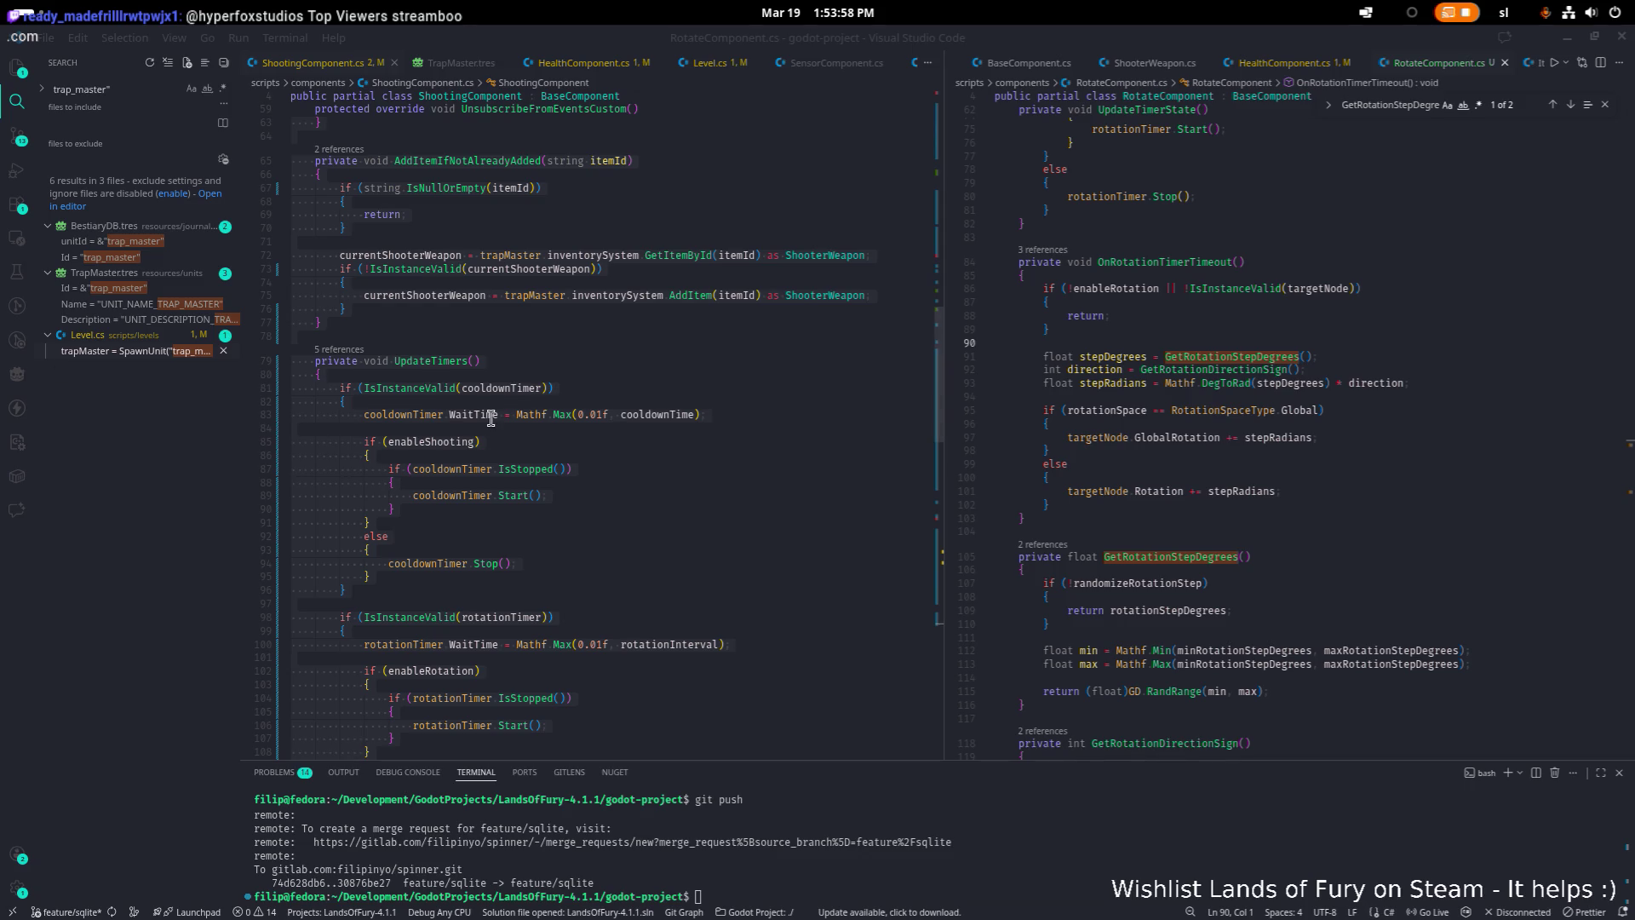
click(664, 442)
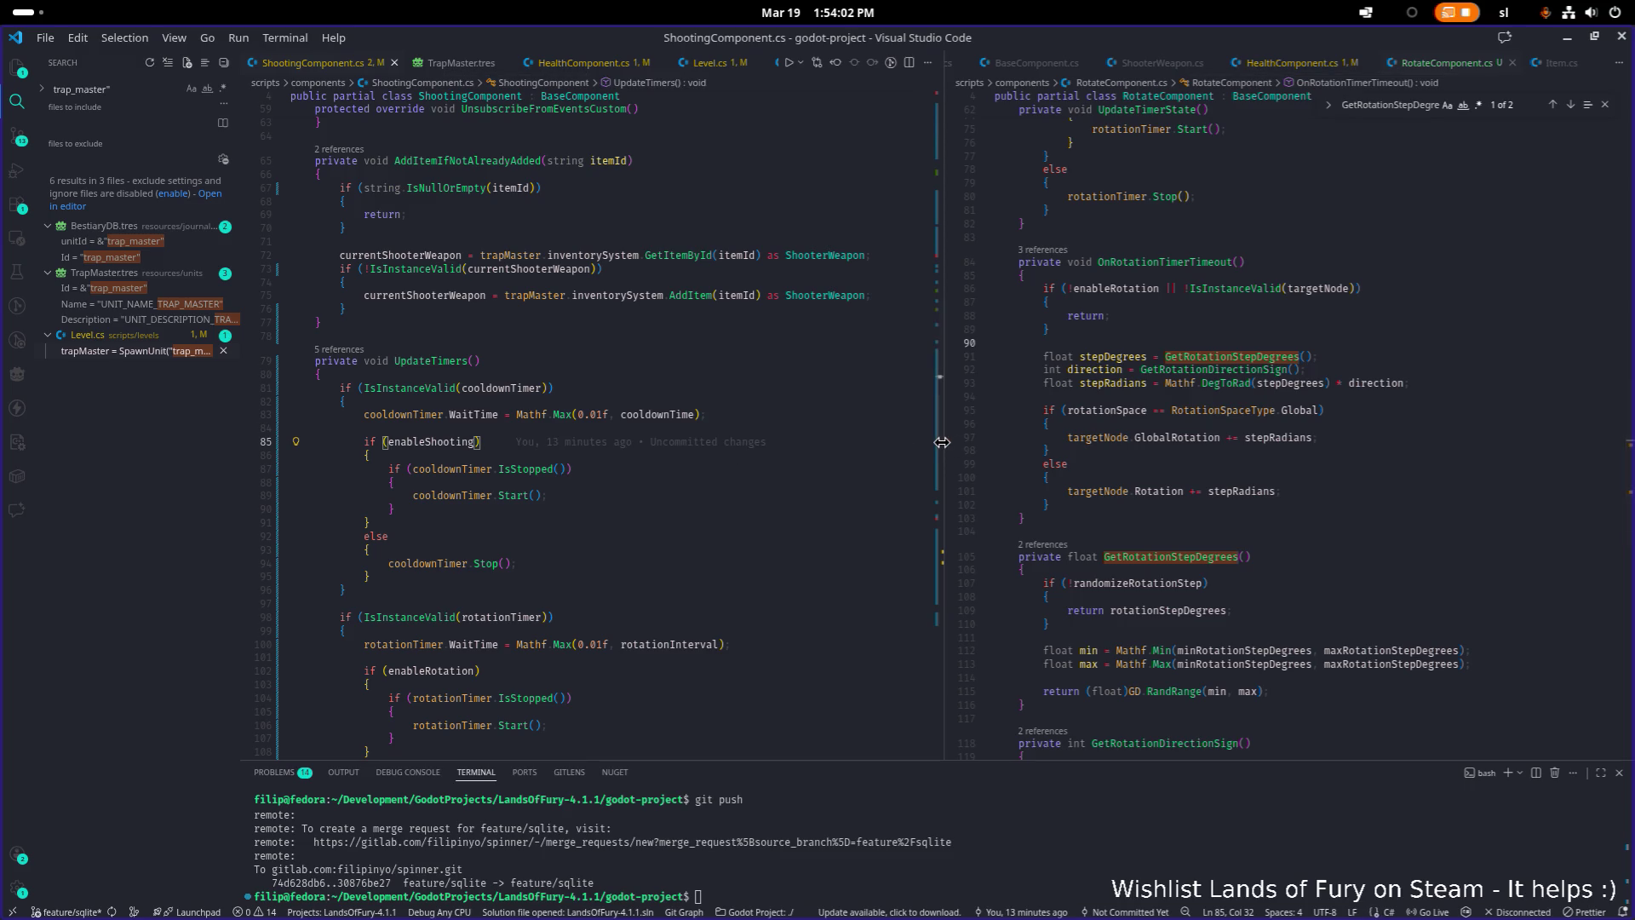
Widen the ShootingComponent editor and inspect the rotationDirection and currentShooterWeapon fields
drag(942, 442, 1112, 442)
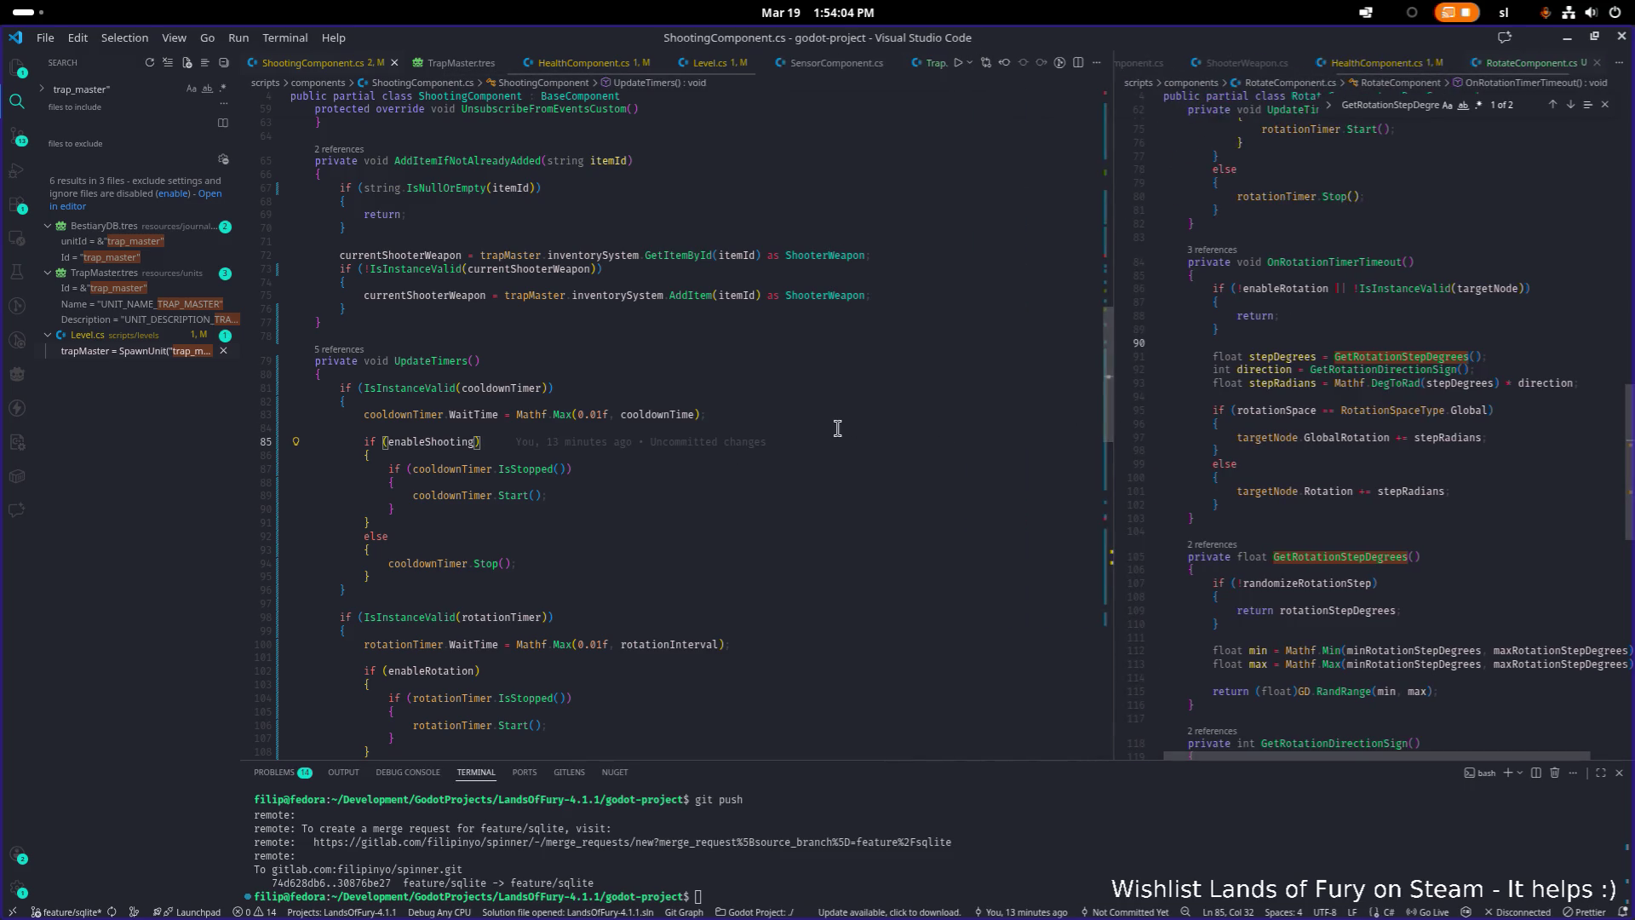
scroll(828, 434, up, 15)
click(890, 425)
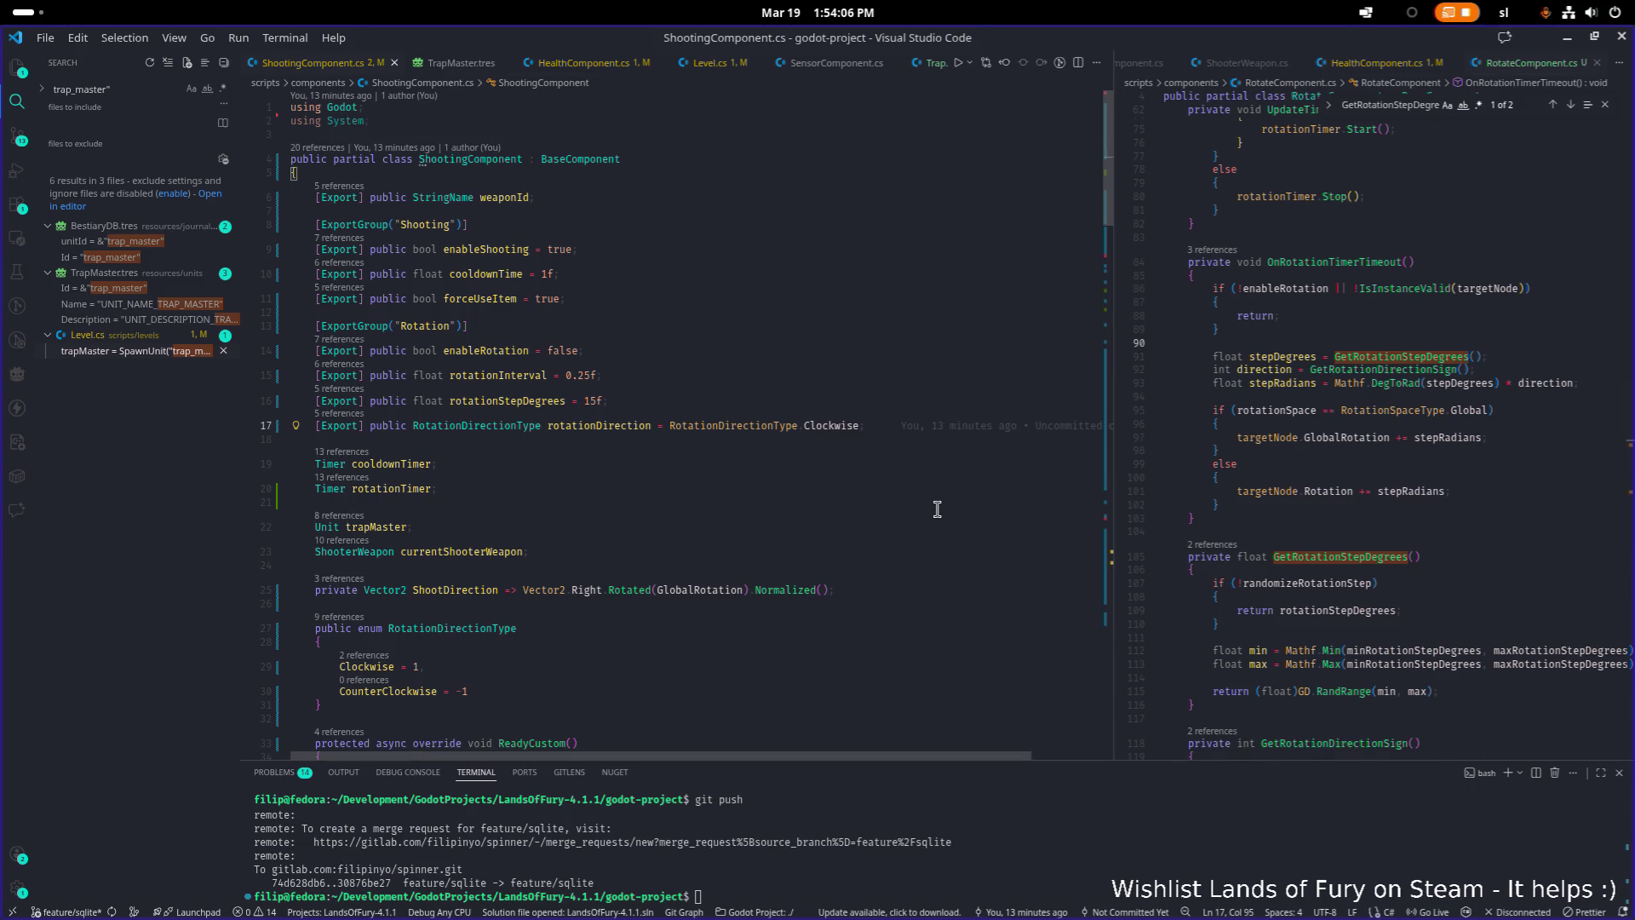
key(Down)
key(Down)
key(Down)
key(Home)
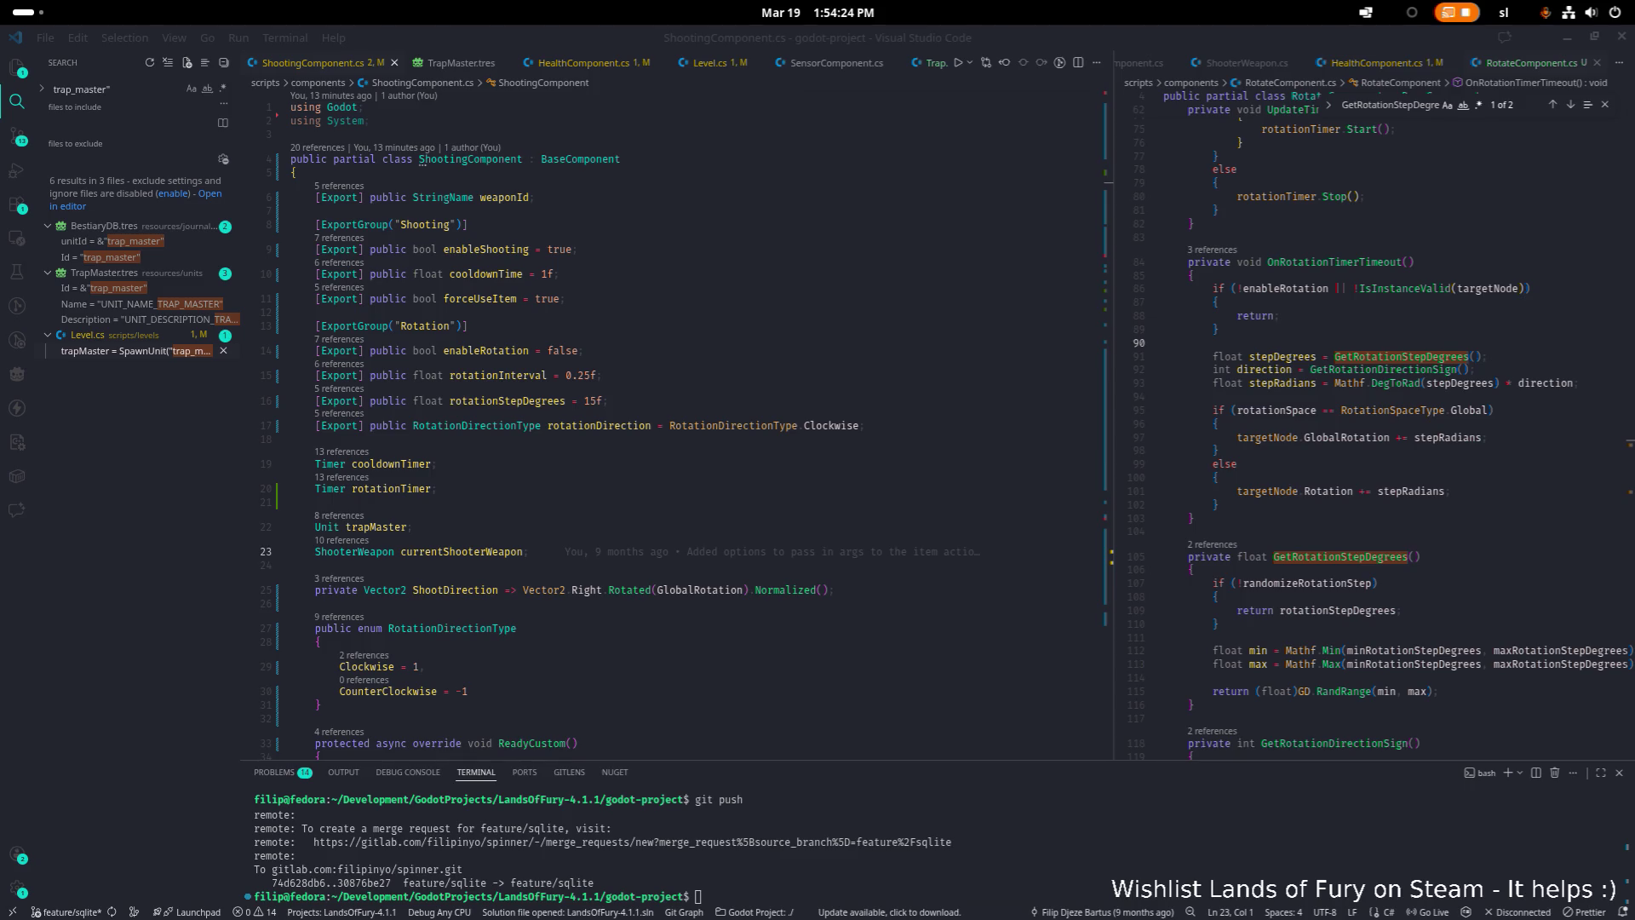
Replace all of ShootingComponent.cs with the slimmed shooting-only code
scroll(749, 372, down, 3)
click(781, 364)
scroll(780, 363, up, 3)
key(ctrl+a)
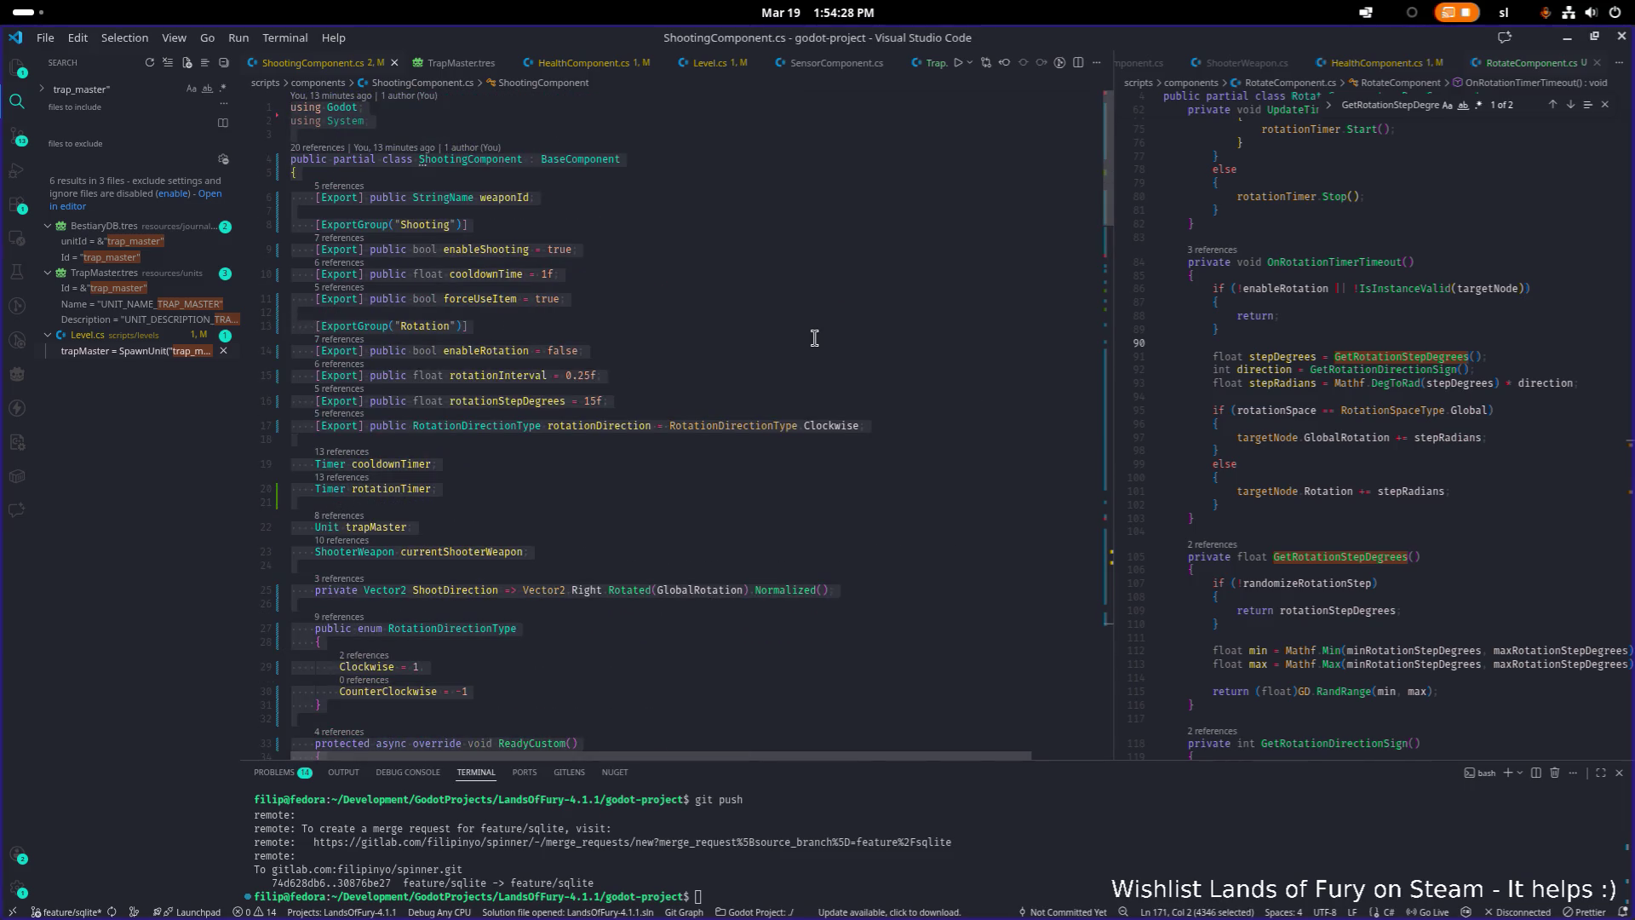
key(ctrl+v)
scroll(751, 396, up, 10)
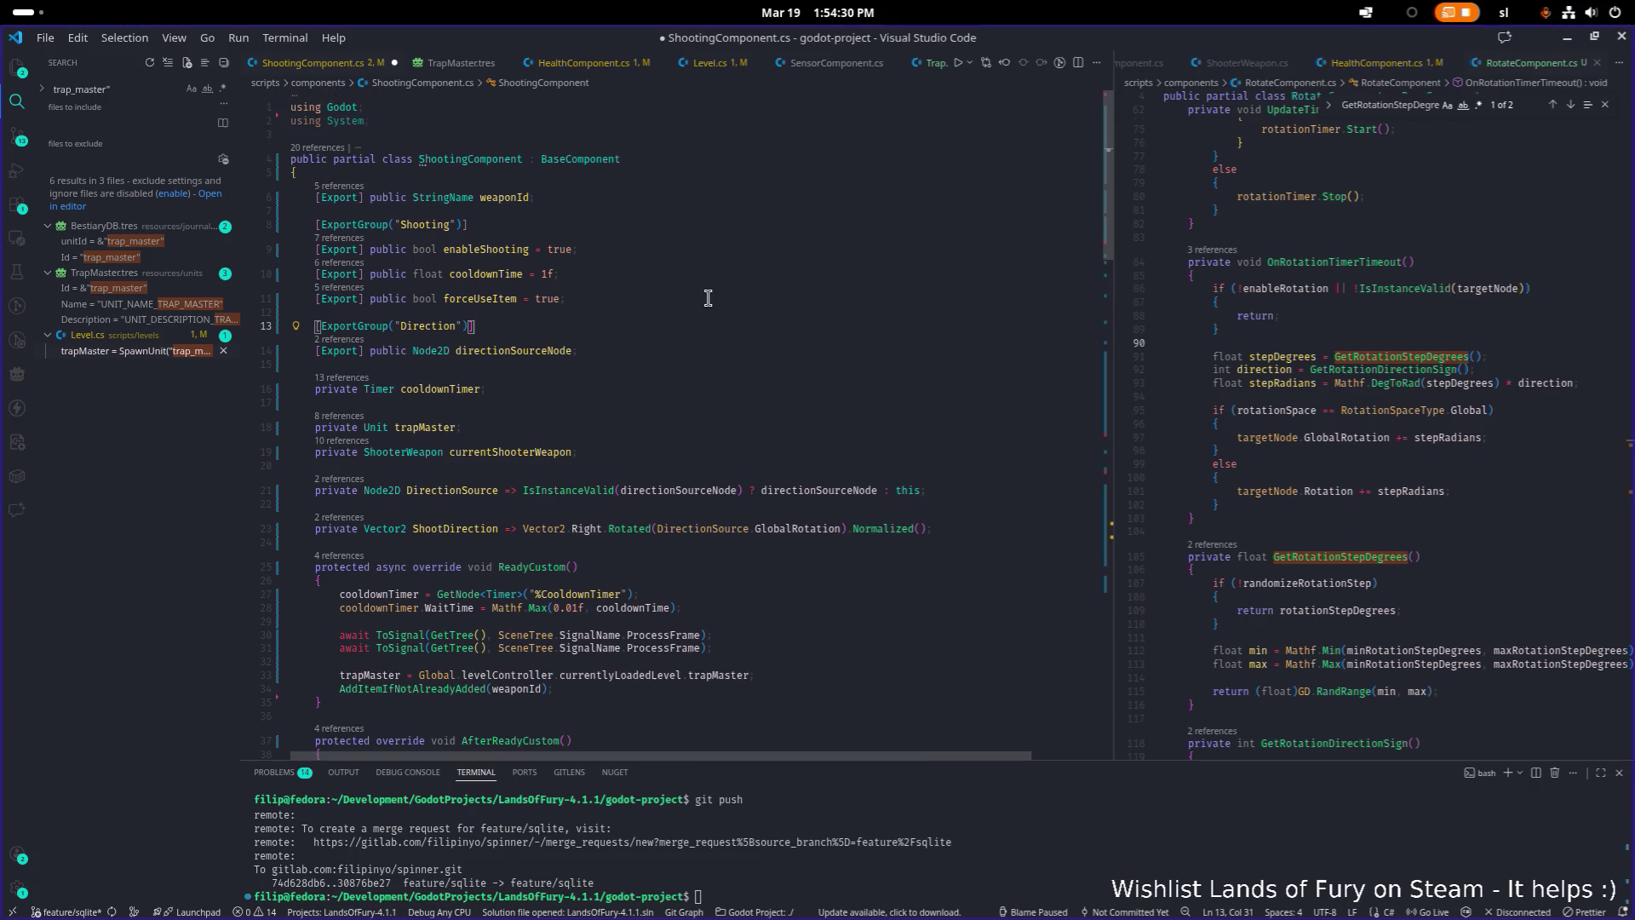
Find where directionSourceNode is used in ShootingComponent.cs
double_click(526, 350)
key(ctrl+f)
key(Return)
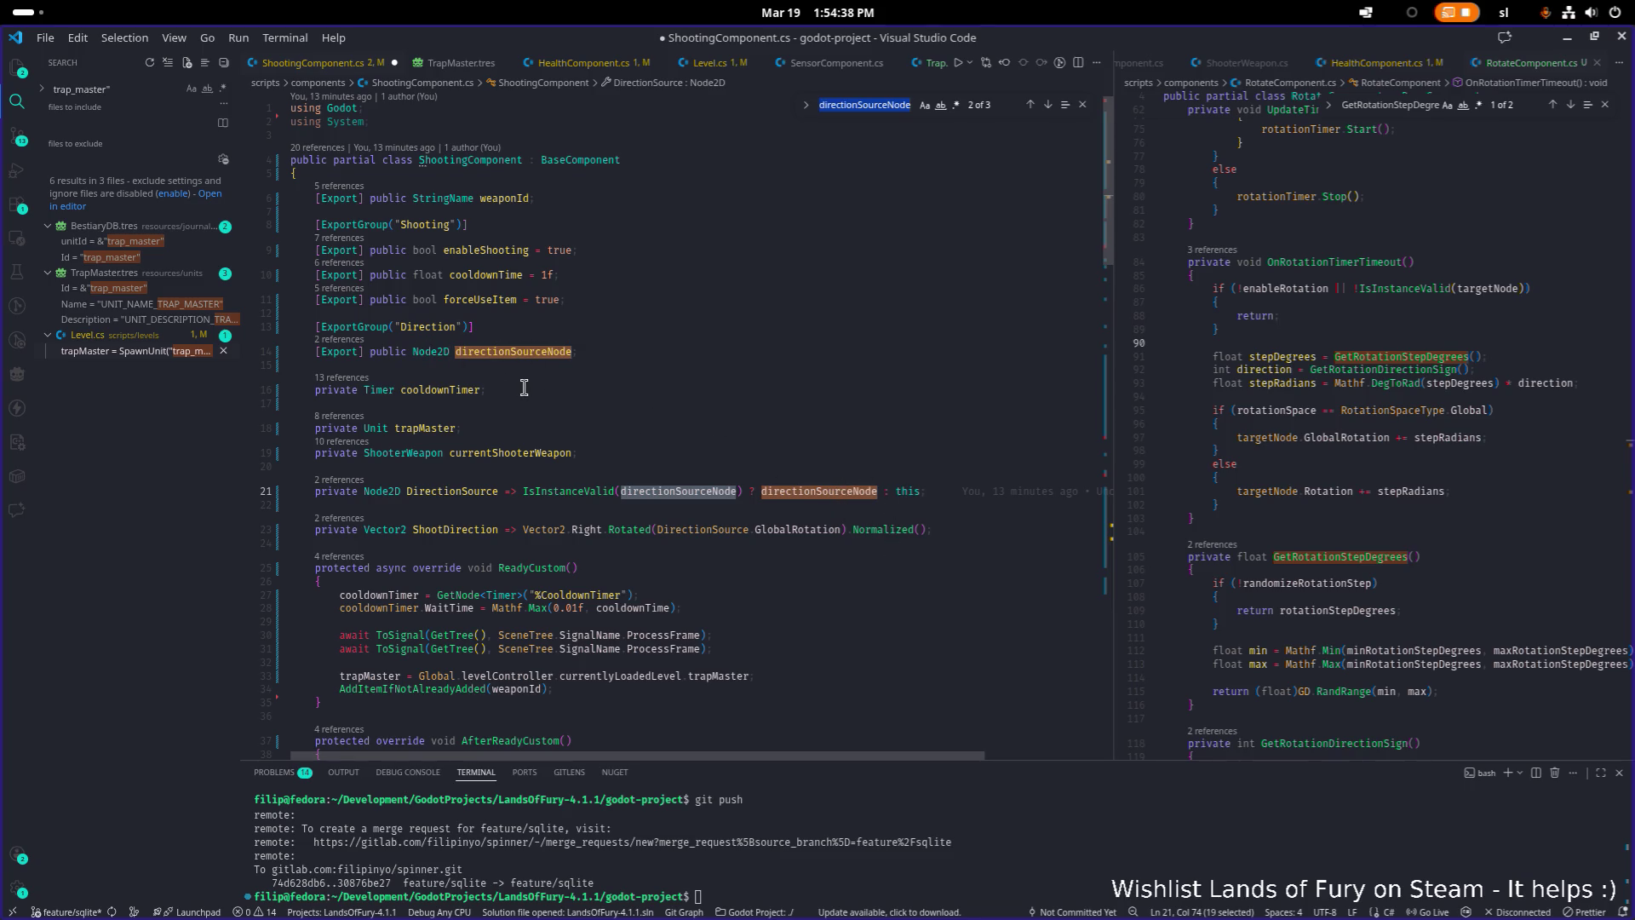
scroll(522, 385, down, 1)
Highlight trapMaster and scroll through its uses down to OnShootingTimerTimeout
double_click(426, 405)
scroll(489, 400, down, 3)
scroll(488, 401, down, 5)
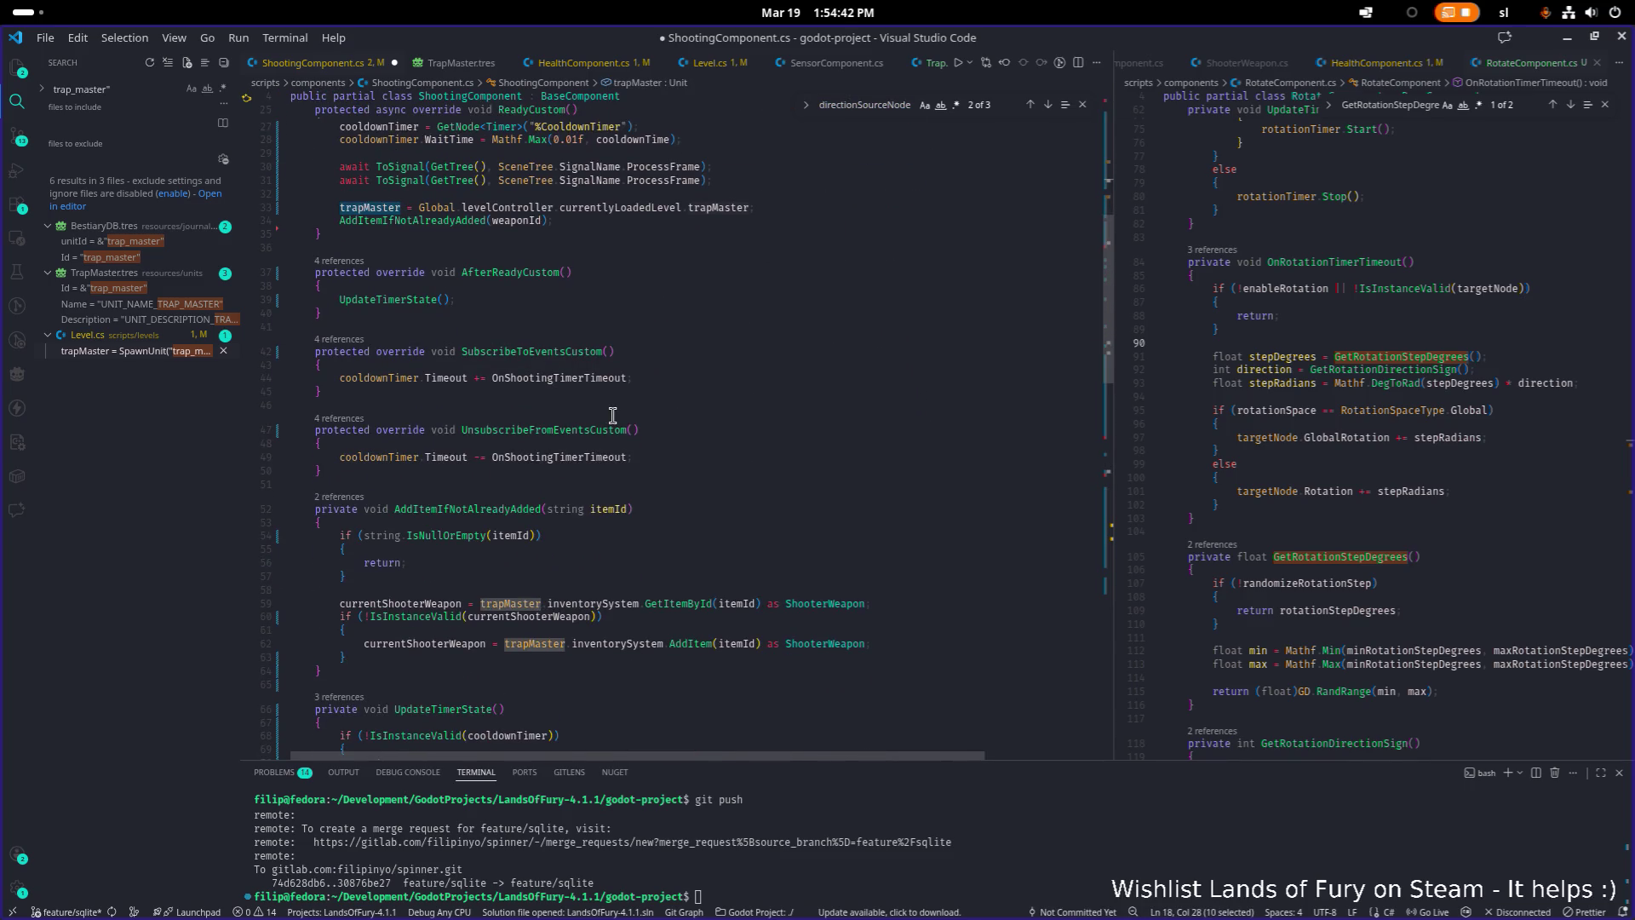
scroll(612, 415, down, 3)
scroll(612, 414, down, 1)
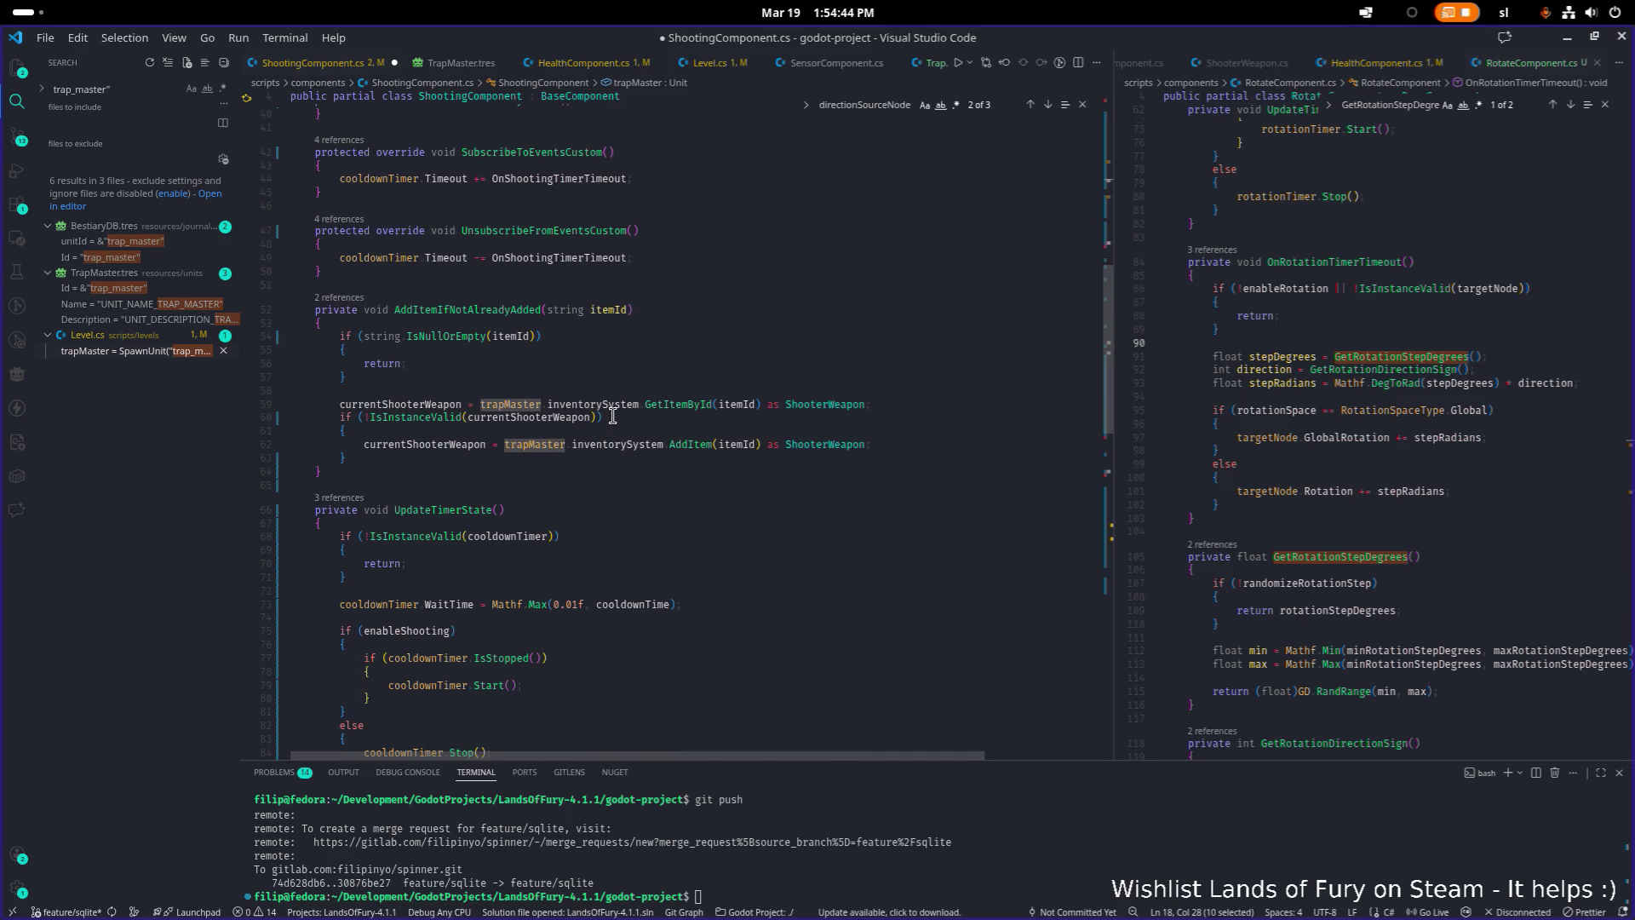
scroll(612, 414, down, 6)
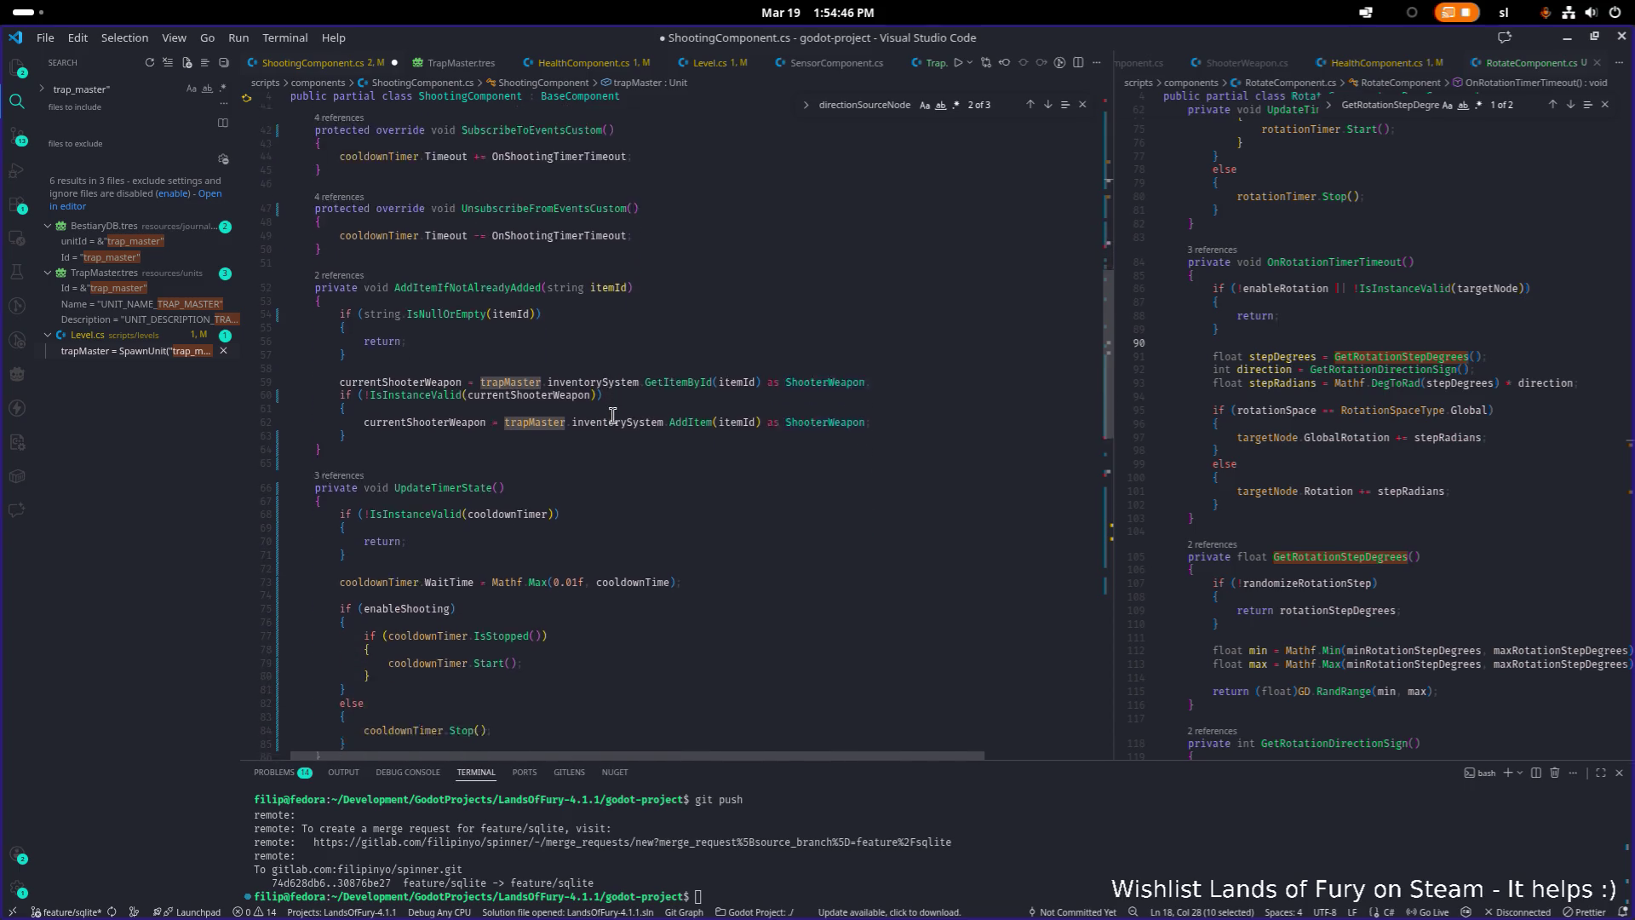
scroll(612, 414, up, 3)
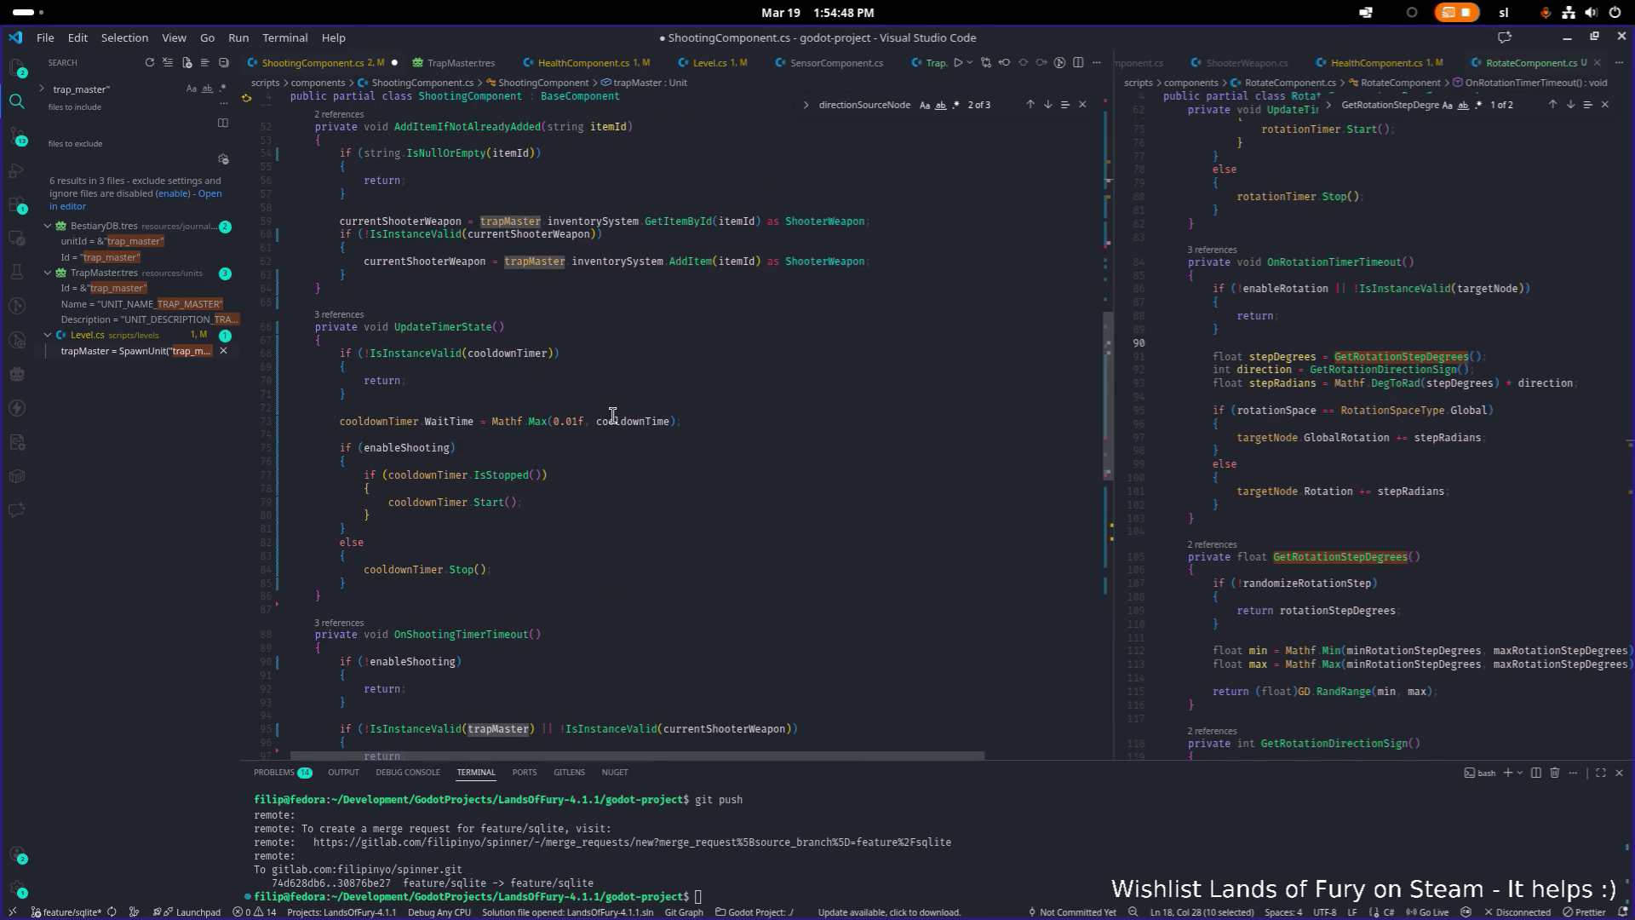
scroll(612, 414, down, 4)
scroll(612, 414, down, 5)
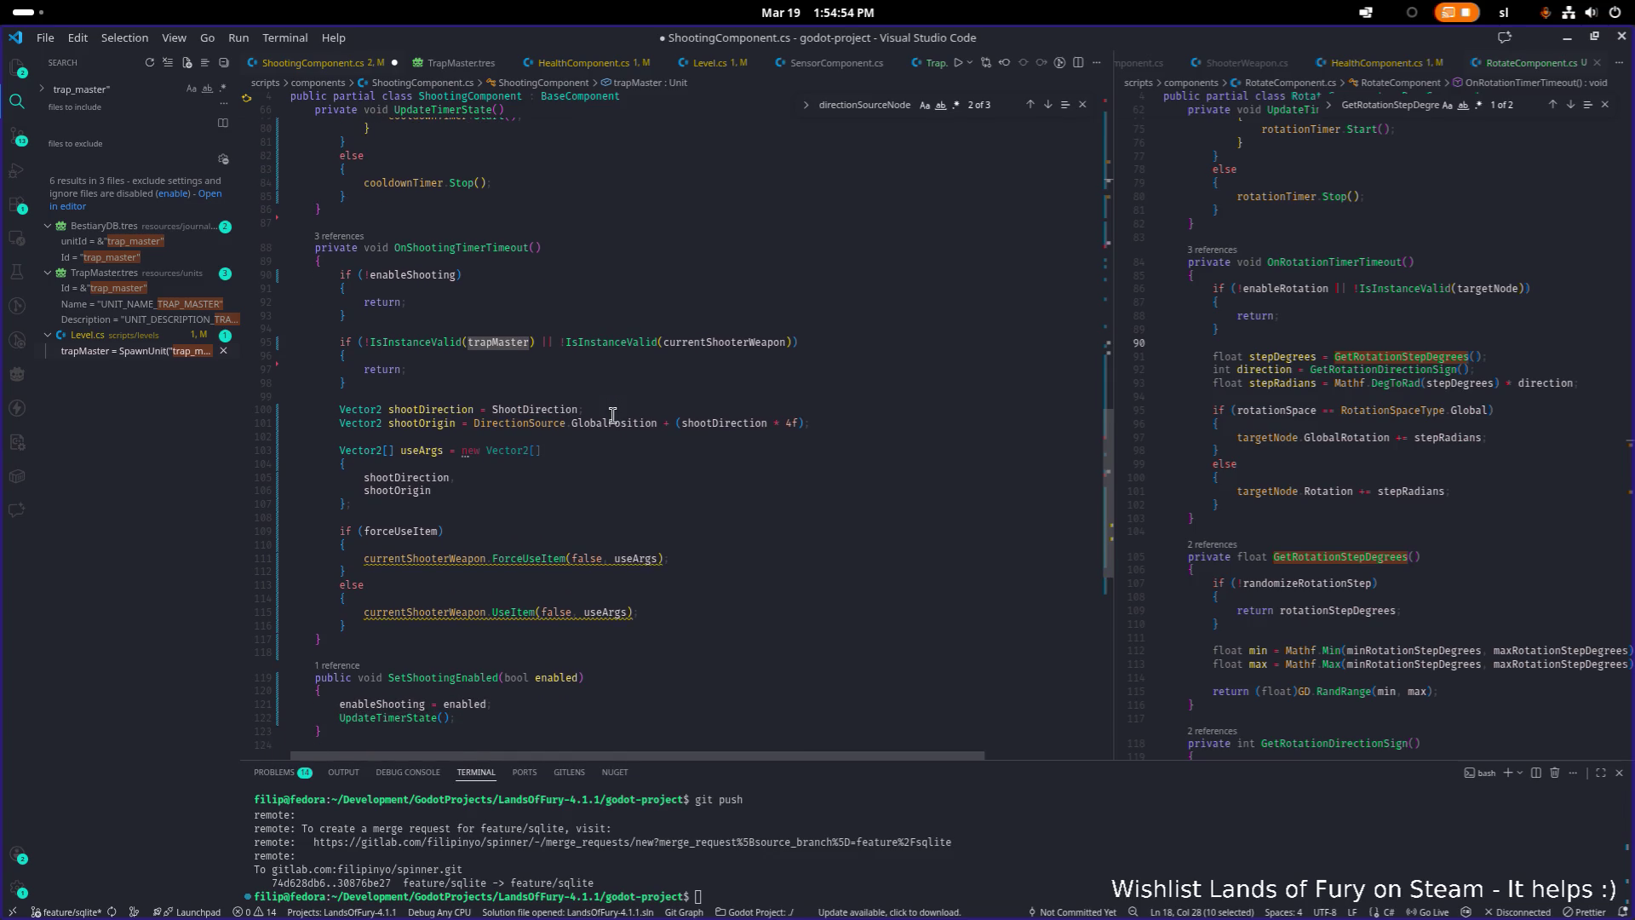
scroll(612, 415, up, 10)
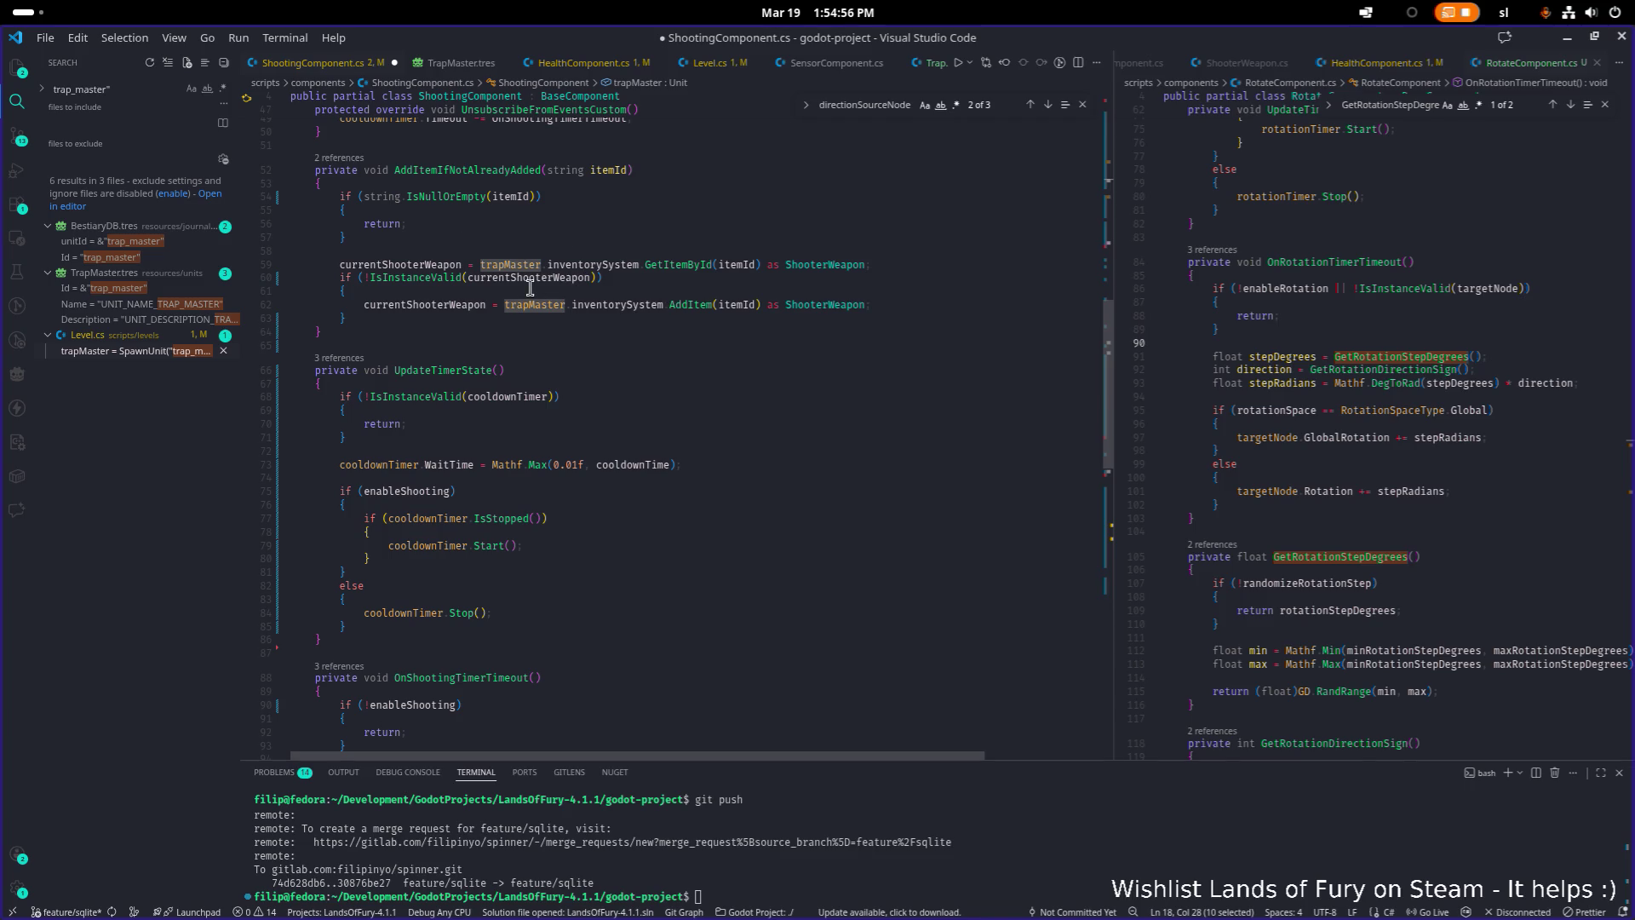
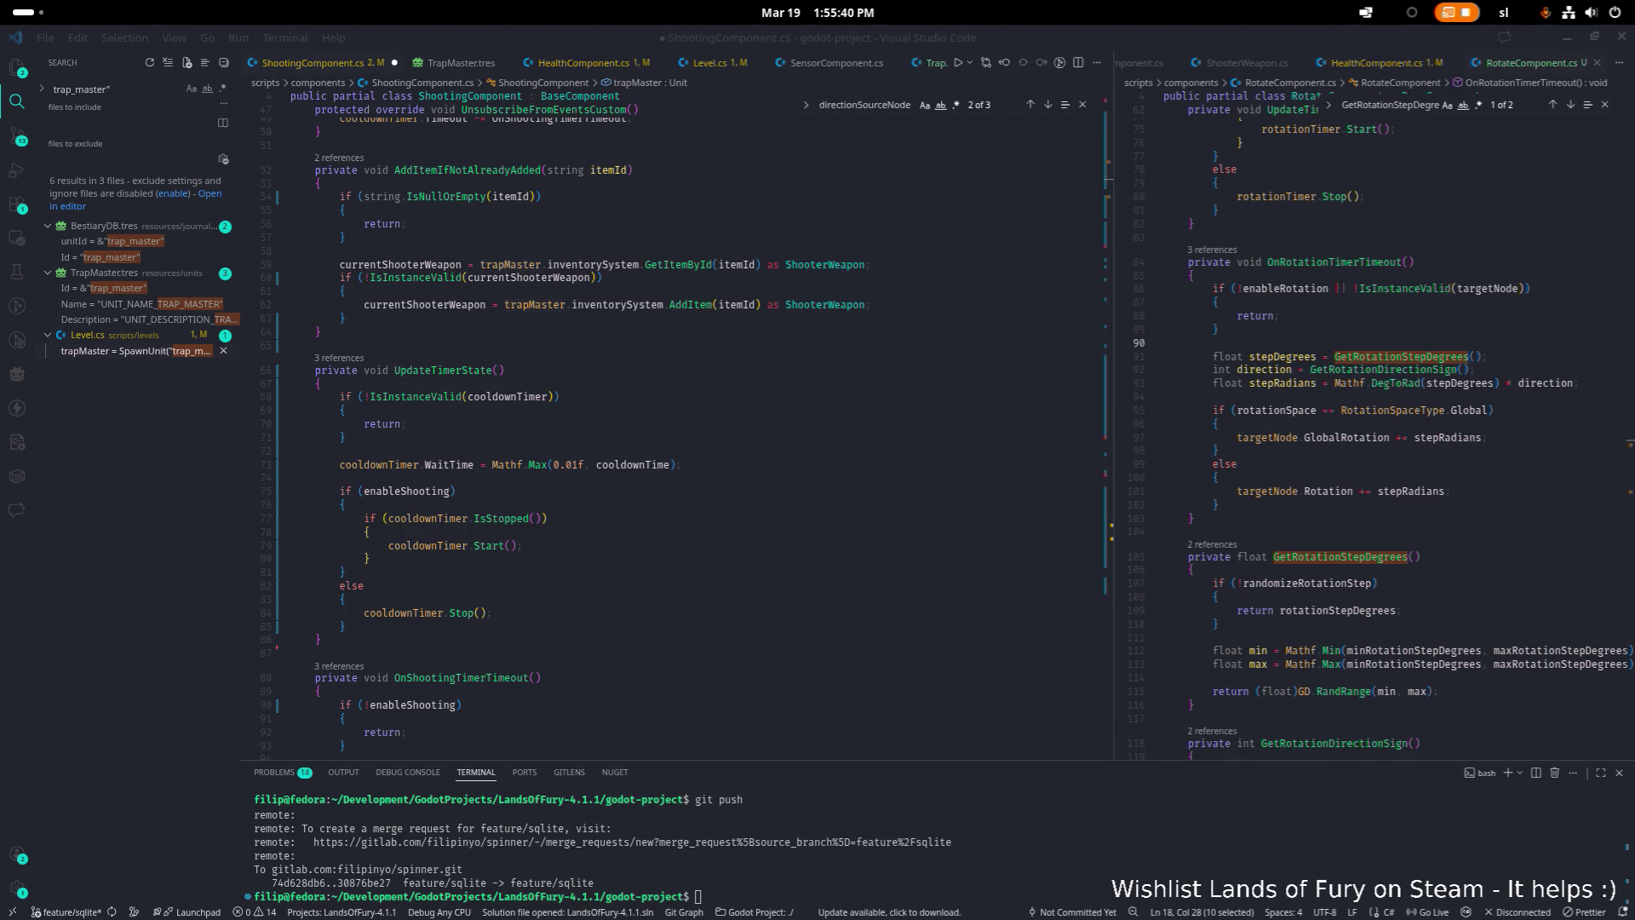
Save ShootingComponent.cs in VS Code, check the UpdateTimerState call, and minimize back to Godot
click(808, 435)
scroll(792, 422, down, 4)
click(877, 377)
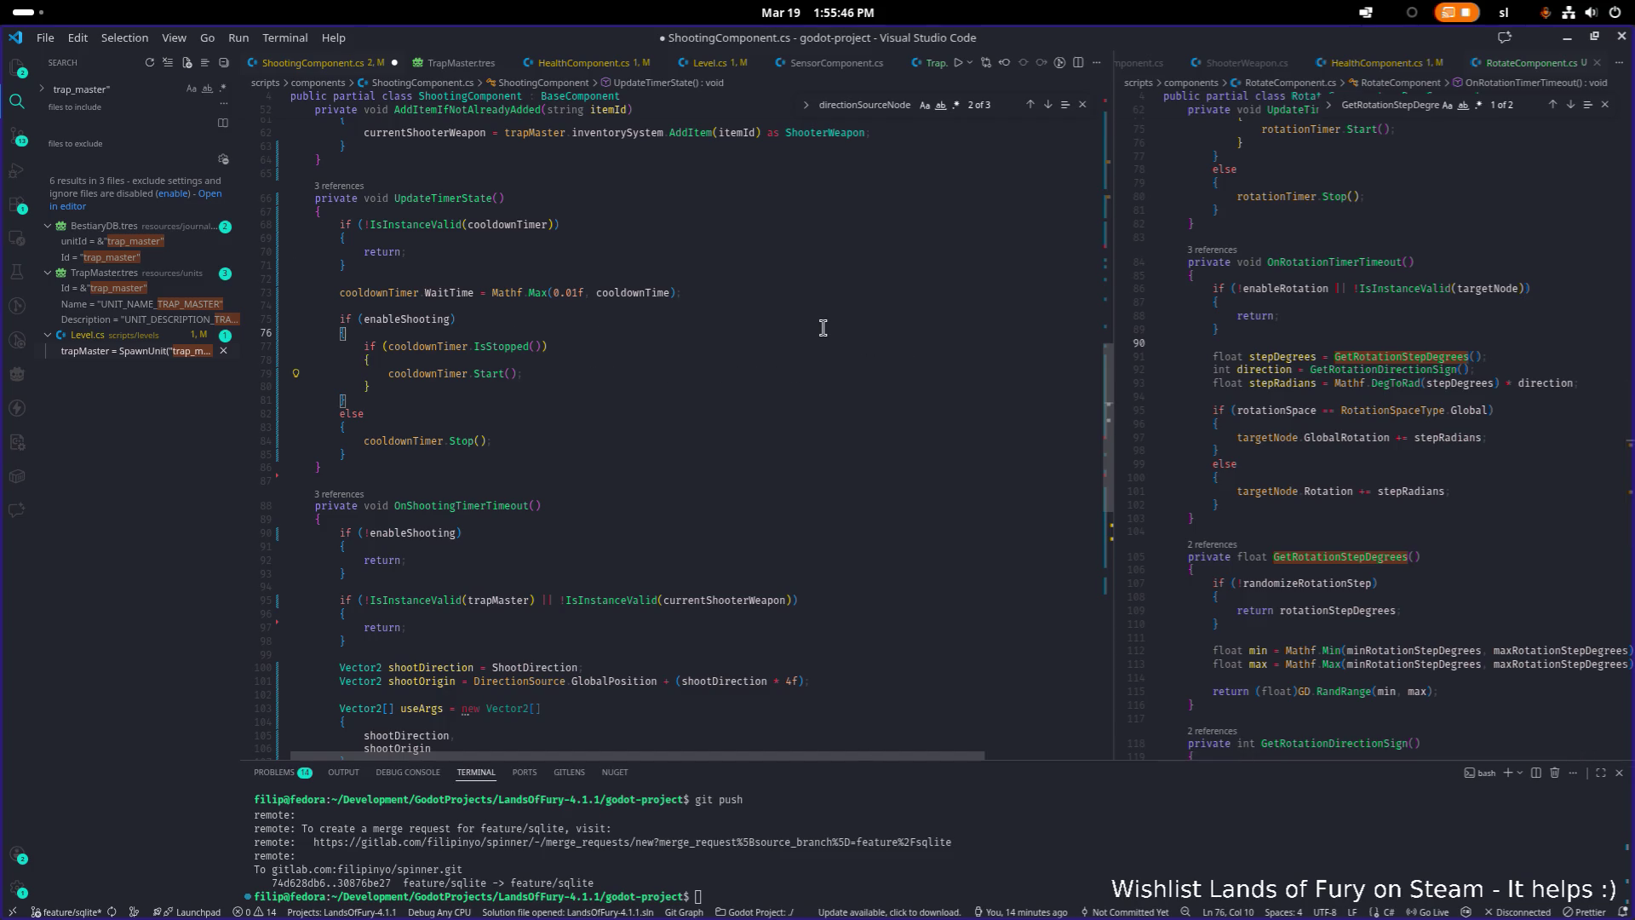
key(ctrl+s)
scroll(823, 328, down, 8)
scroll(823, 328, down, 4)
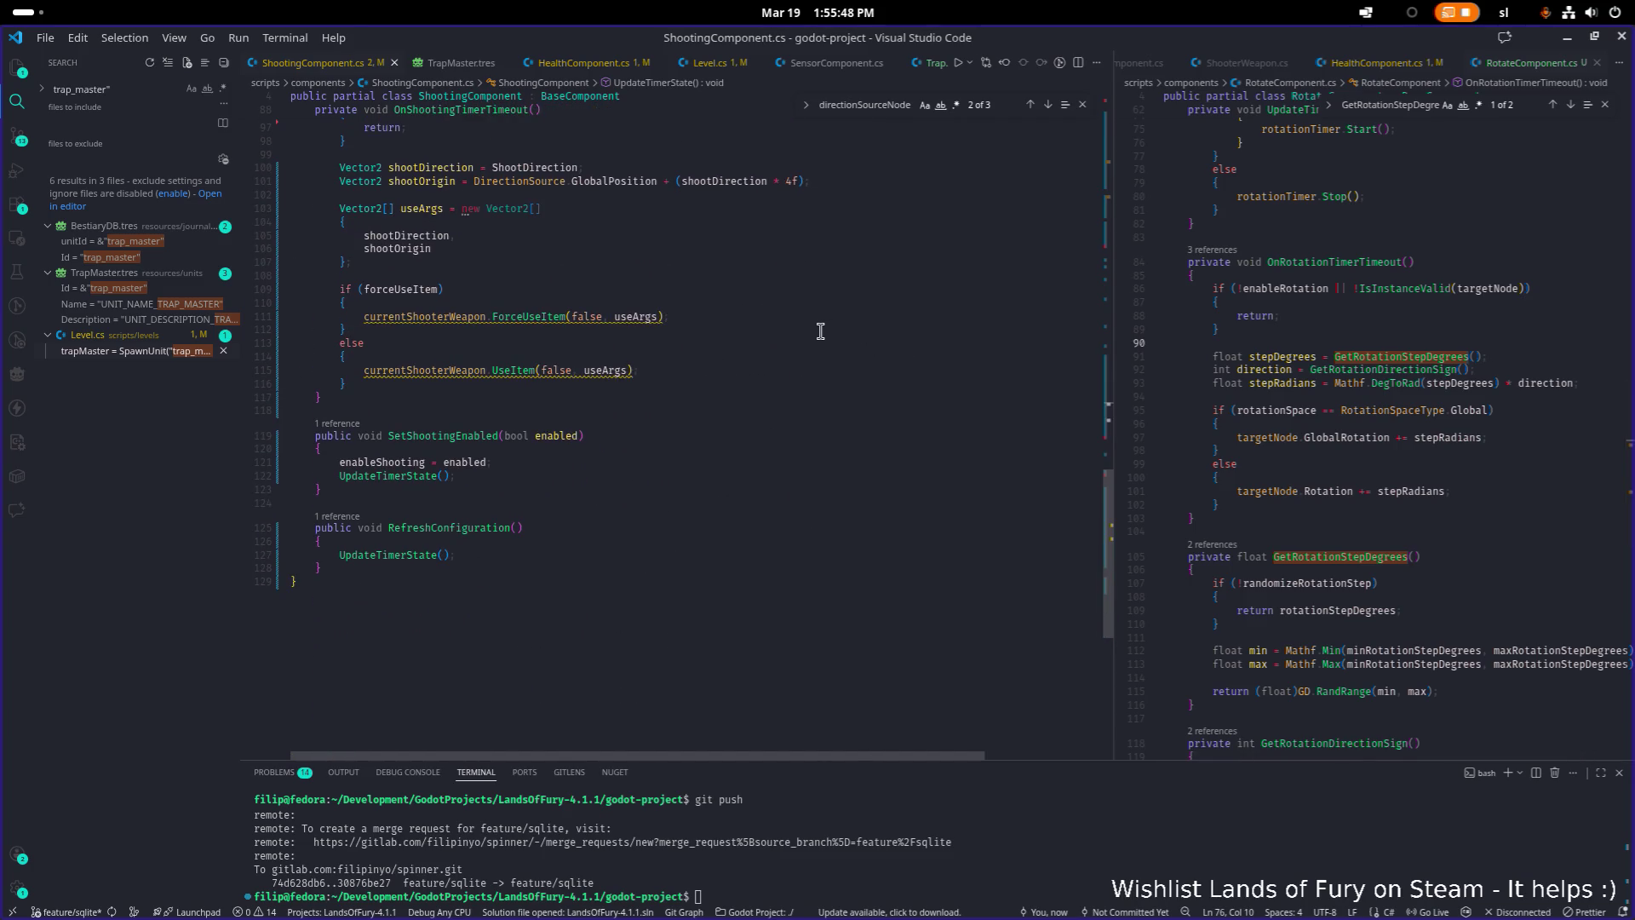
double_click(406, 477)
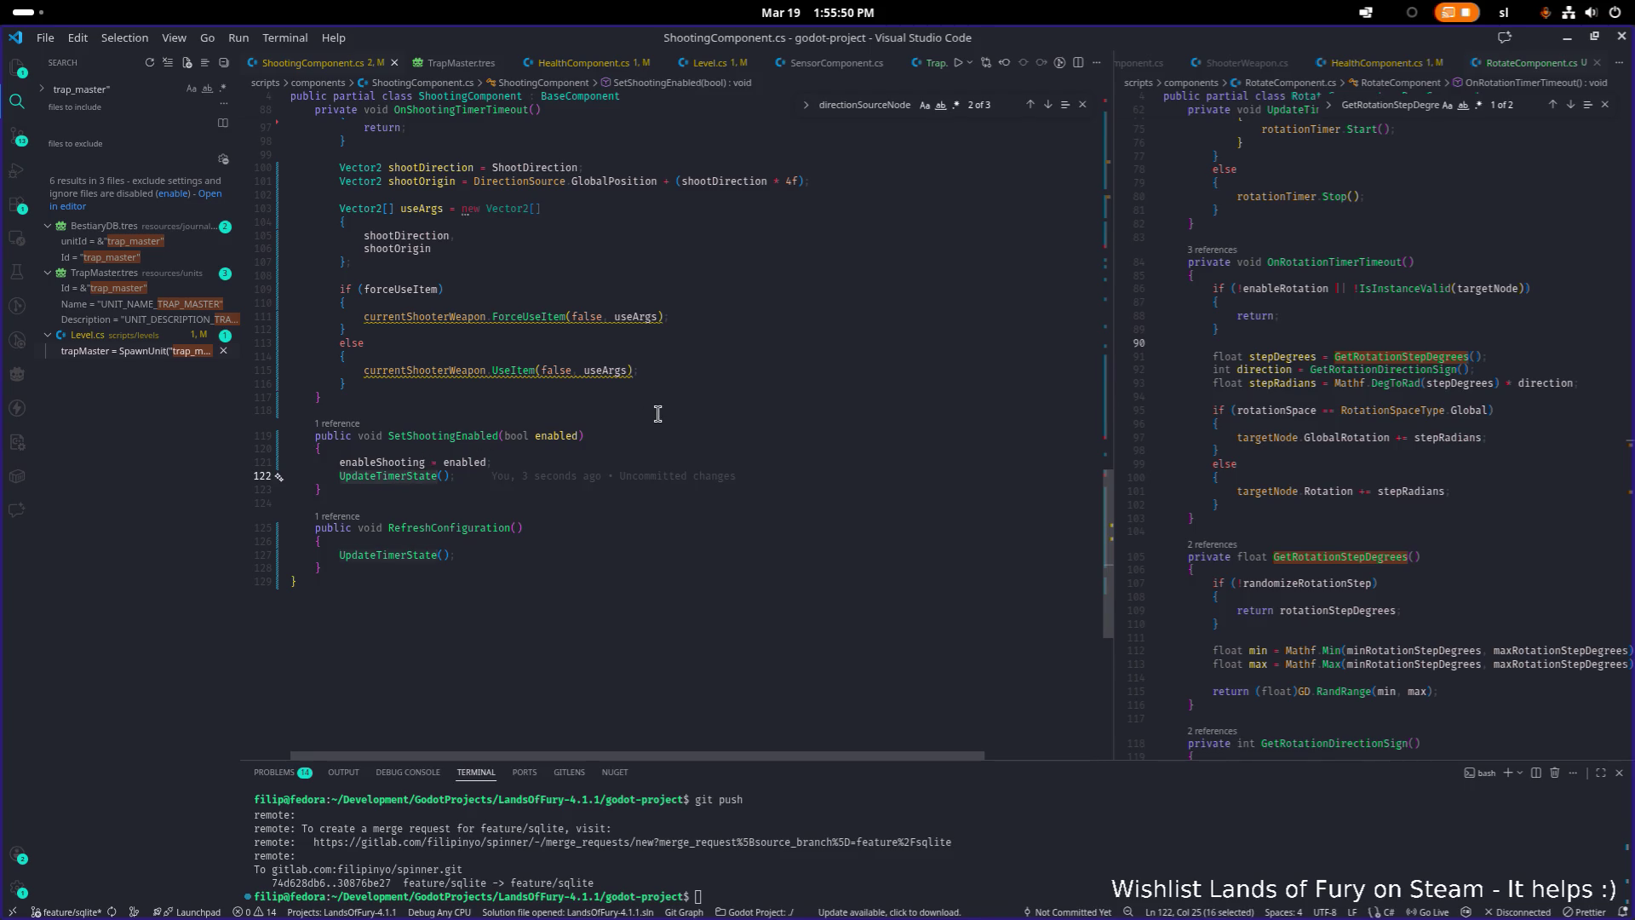
click(1567, 37)
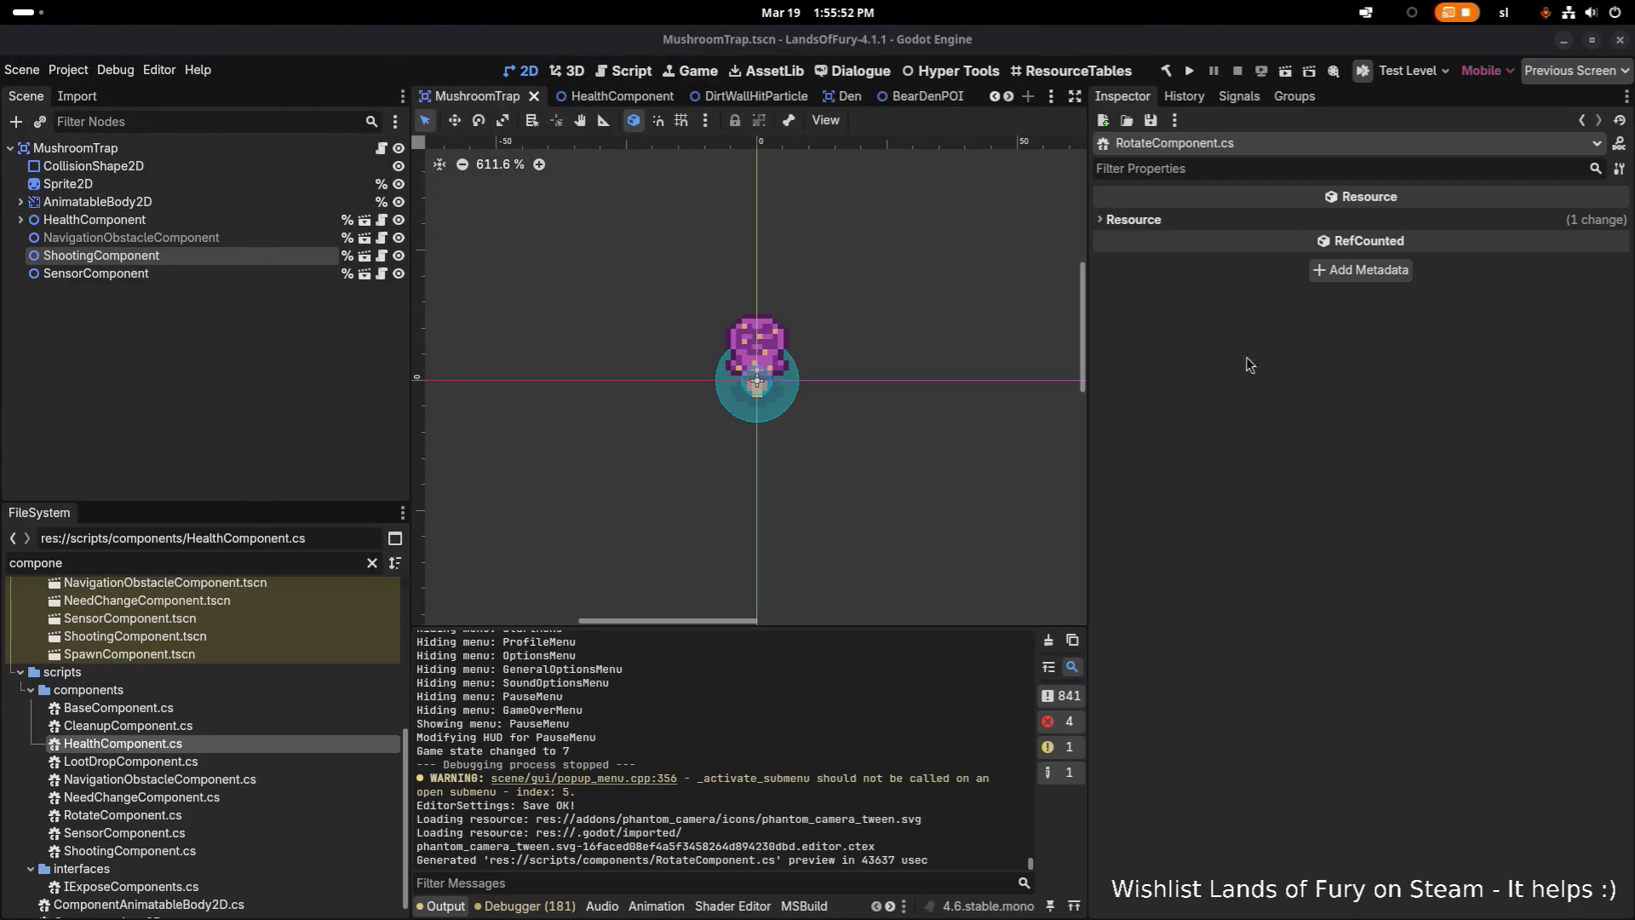
Select the SensorComponent node, the scenes/components folder and the MushroomTrap root node
click(300, 272)
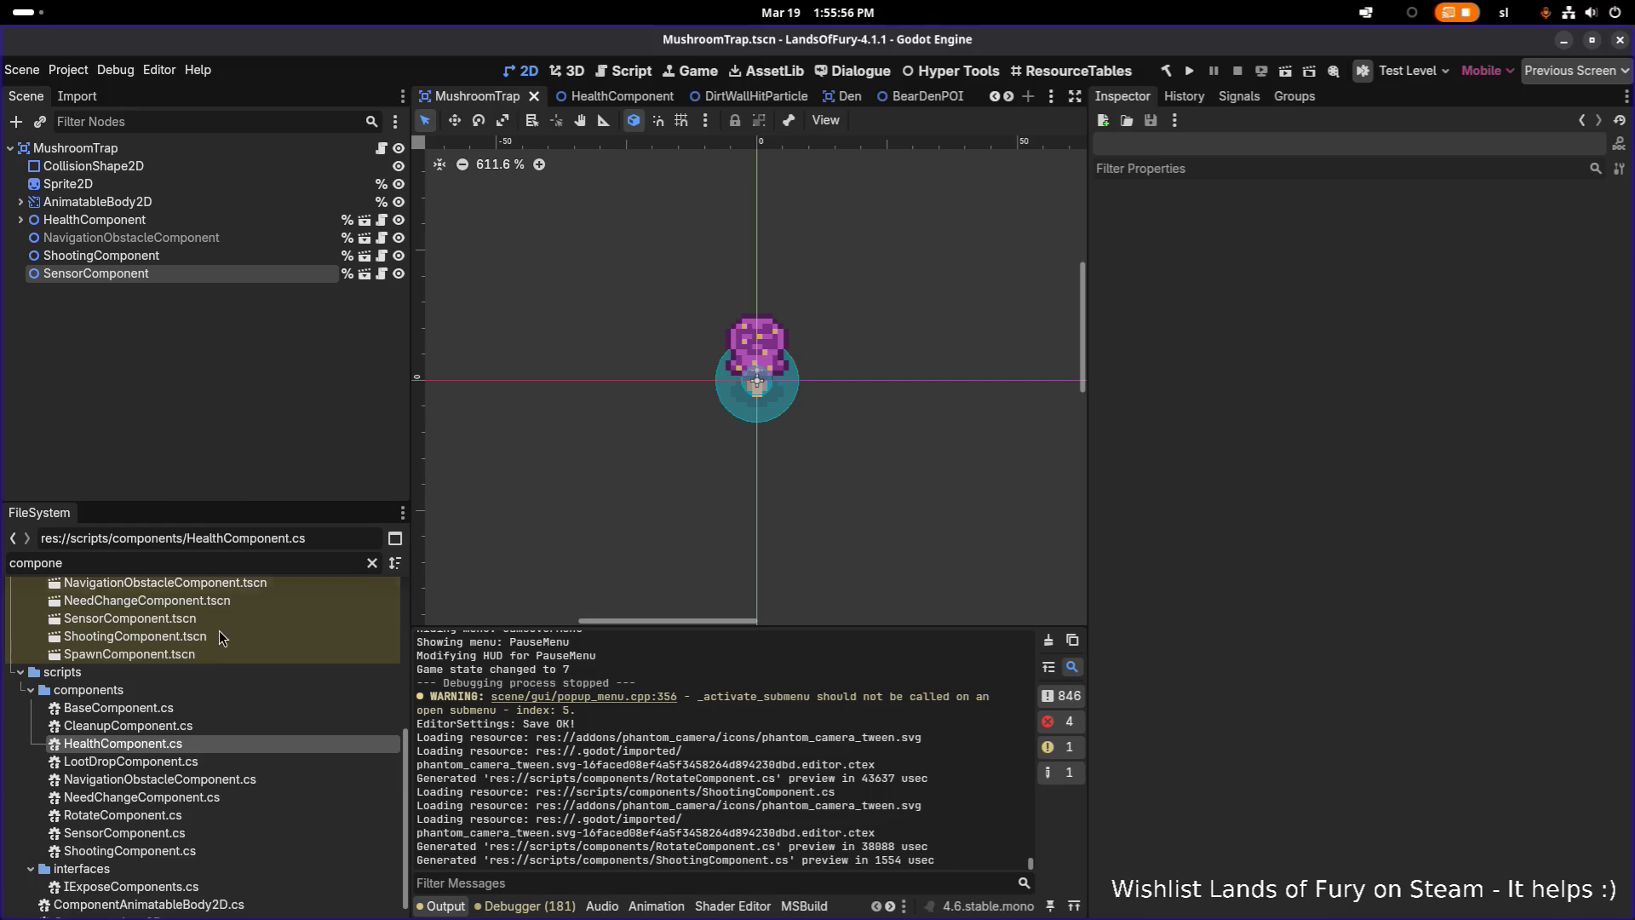
scroll(220, 631, up, 2)
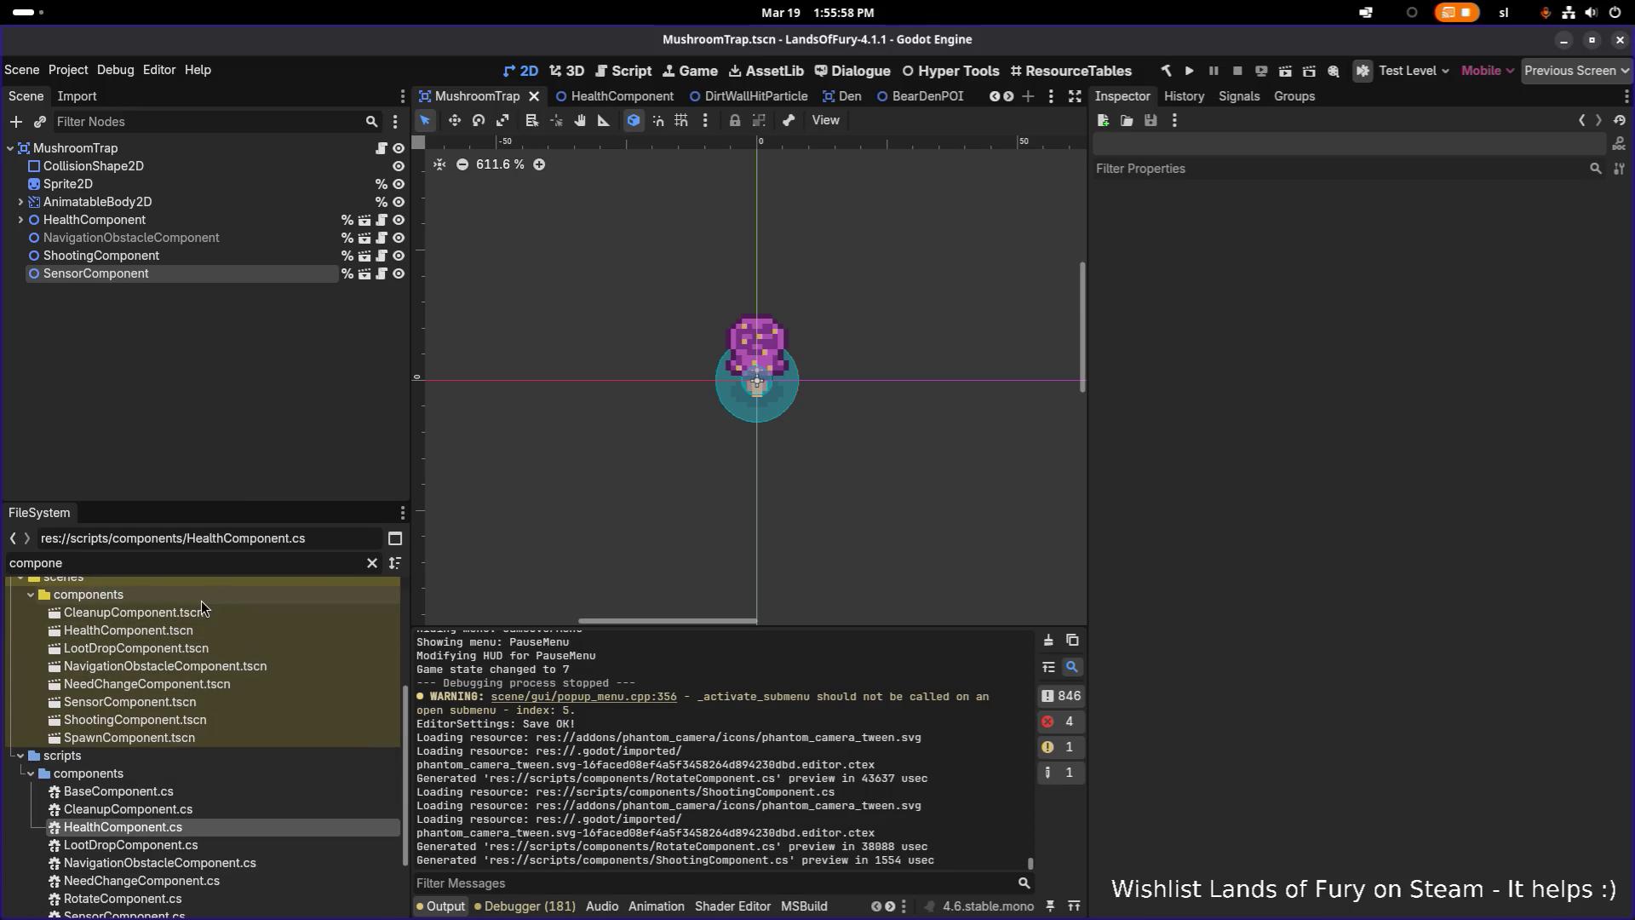
click(203, 598)
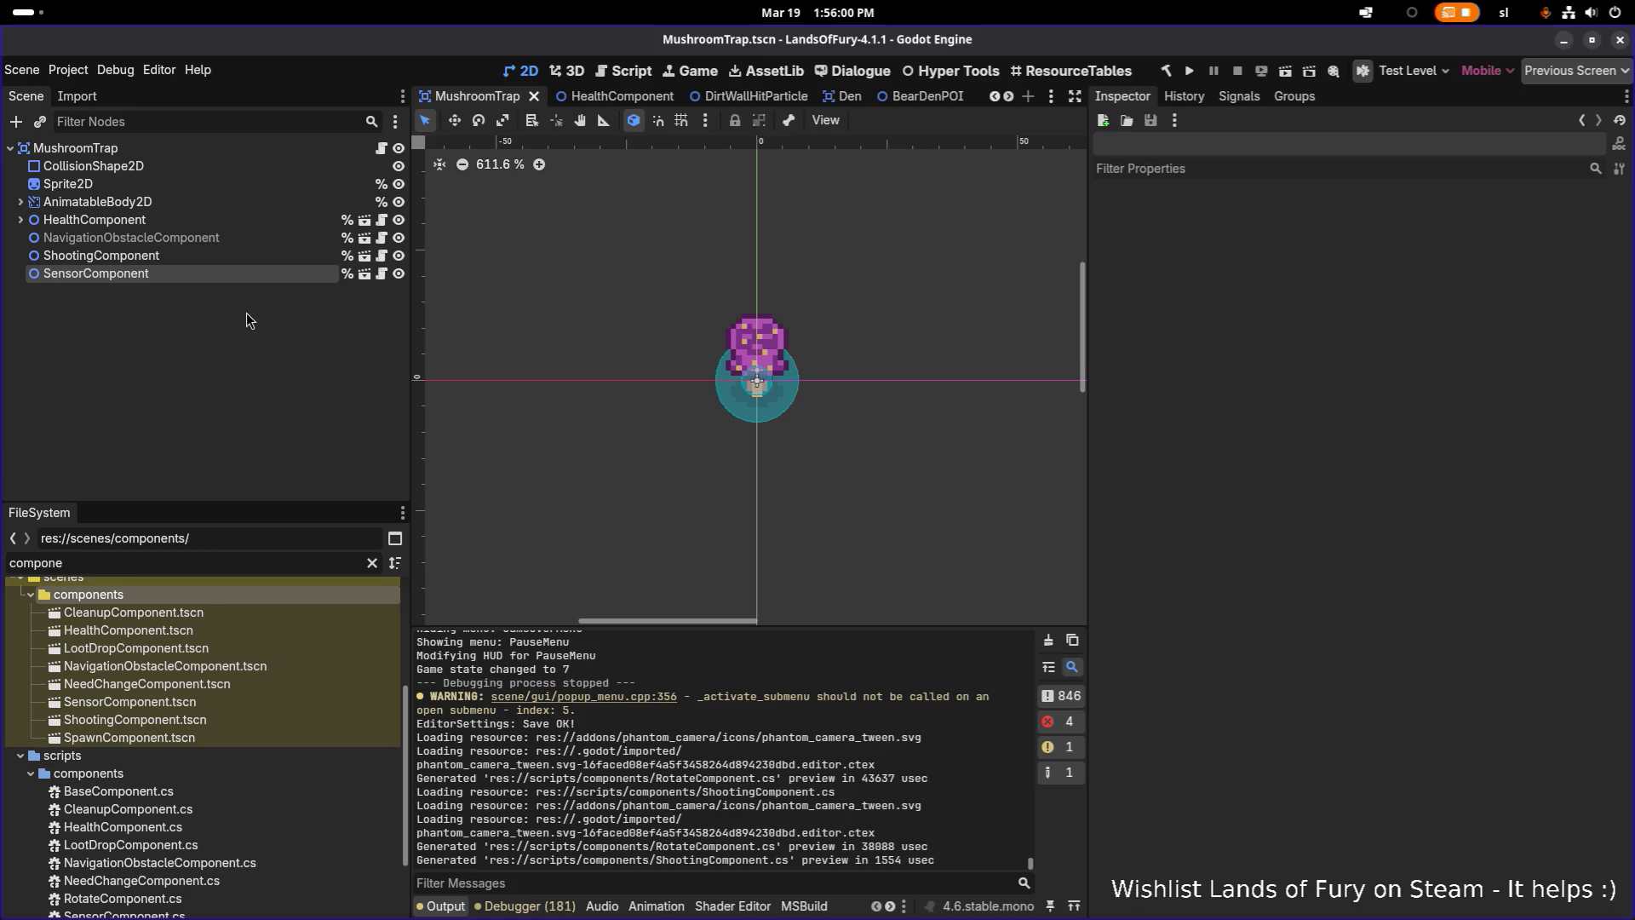
click(166, 148)
right_click(160, 150)
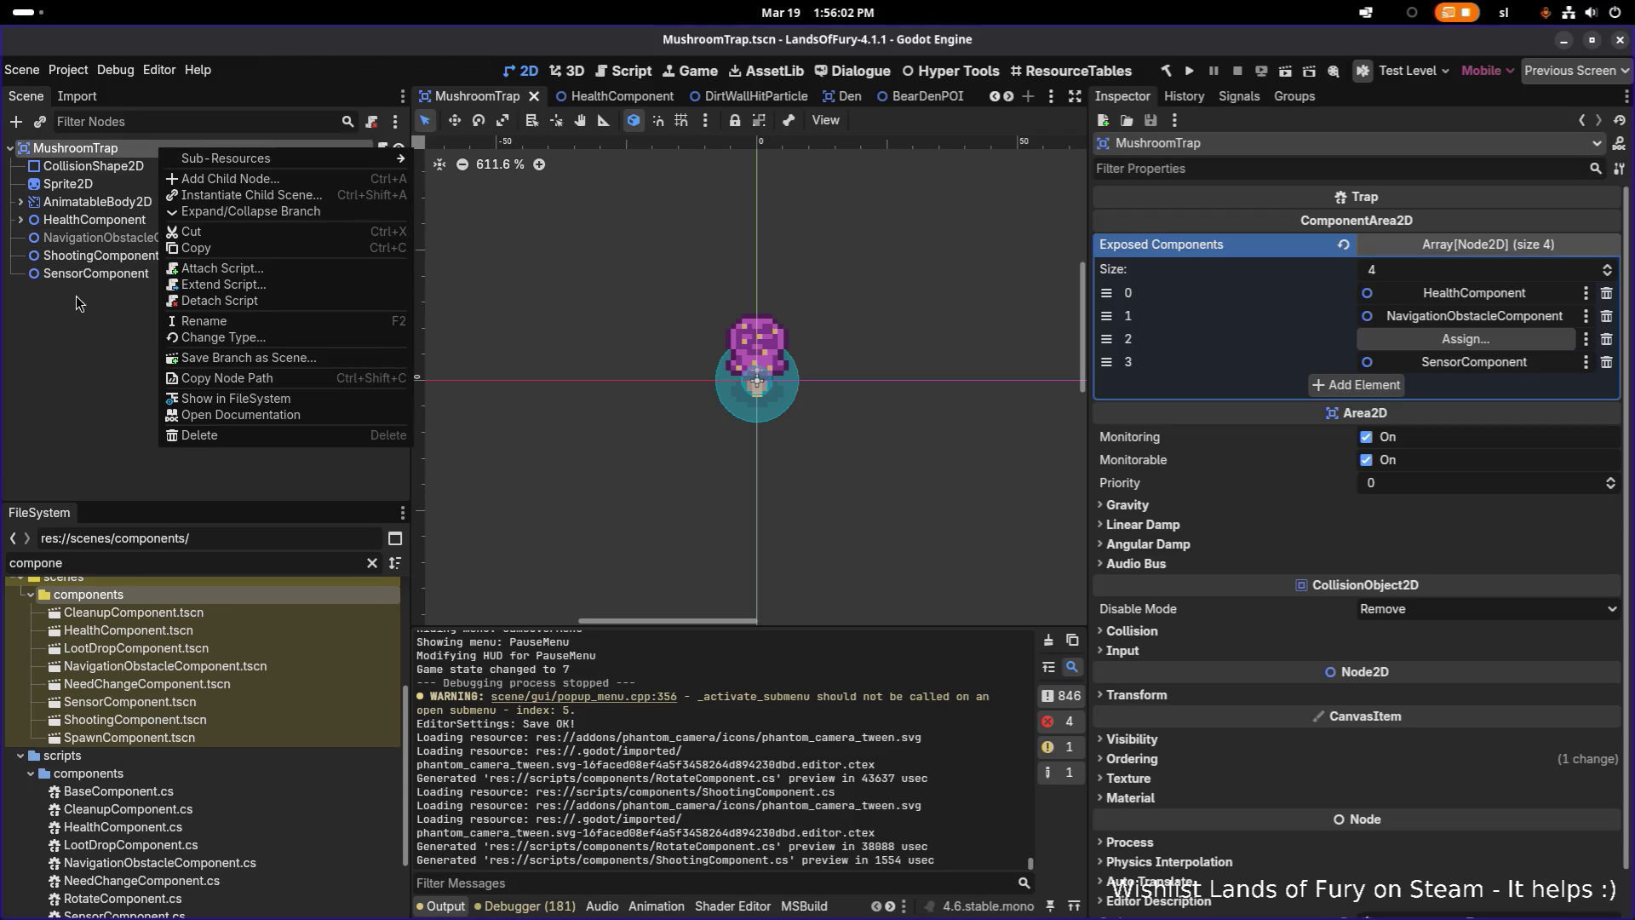
click(96, 282)
Create a new scene with a 2D Scene (Node2D) root
click(24, 70)
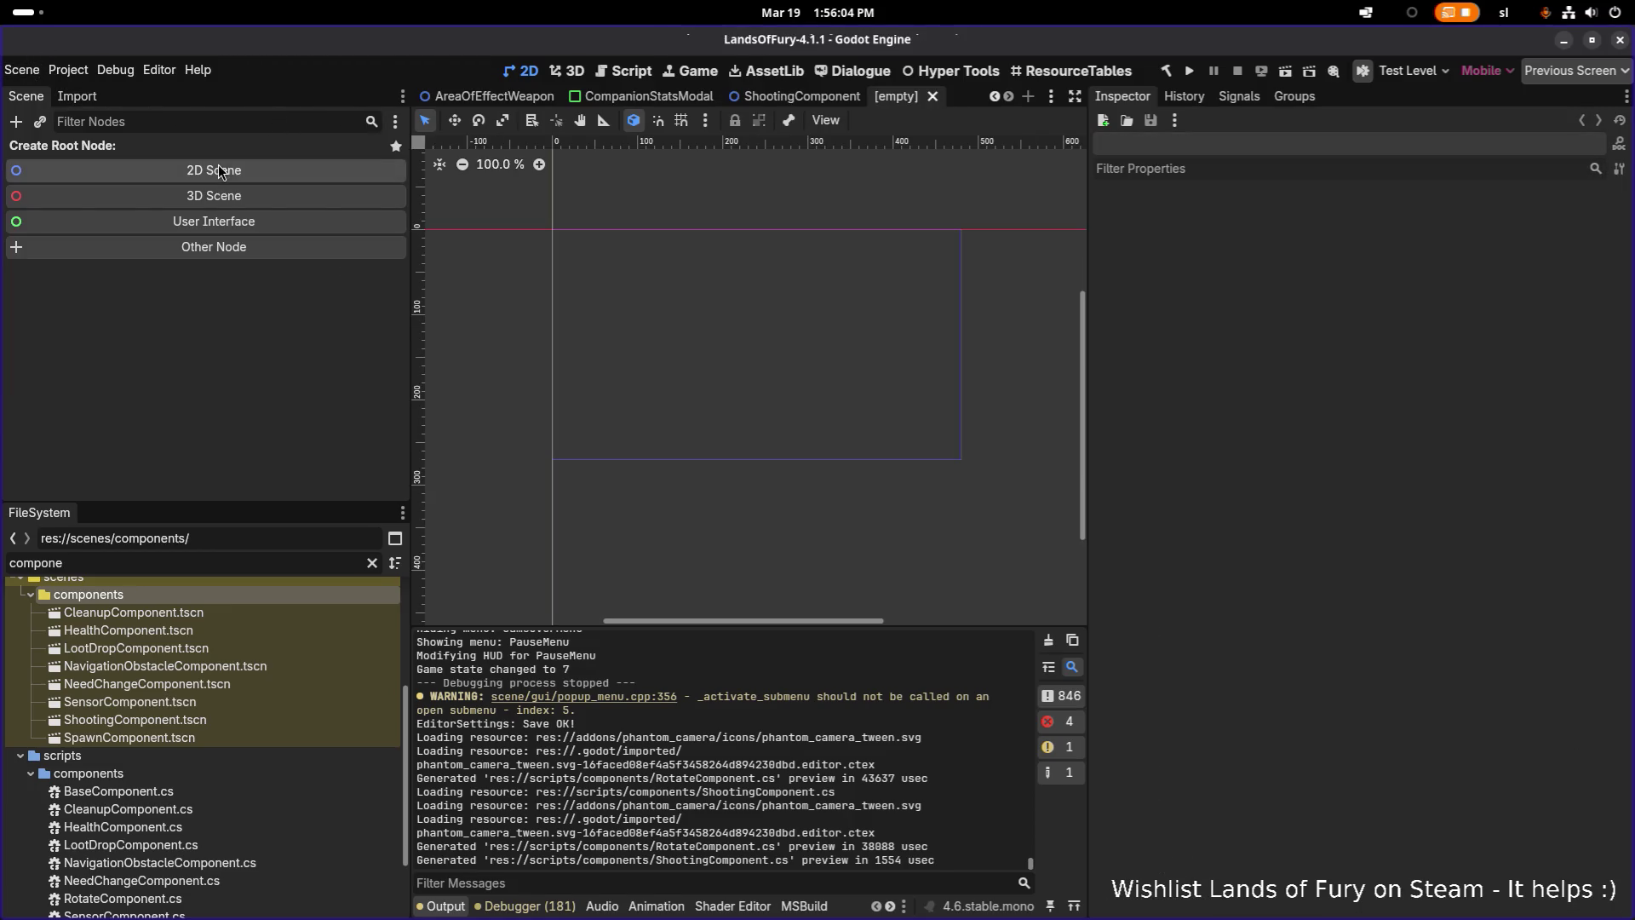
click(218, 167)
double_click(213, 152)
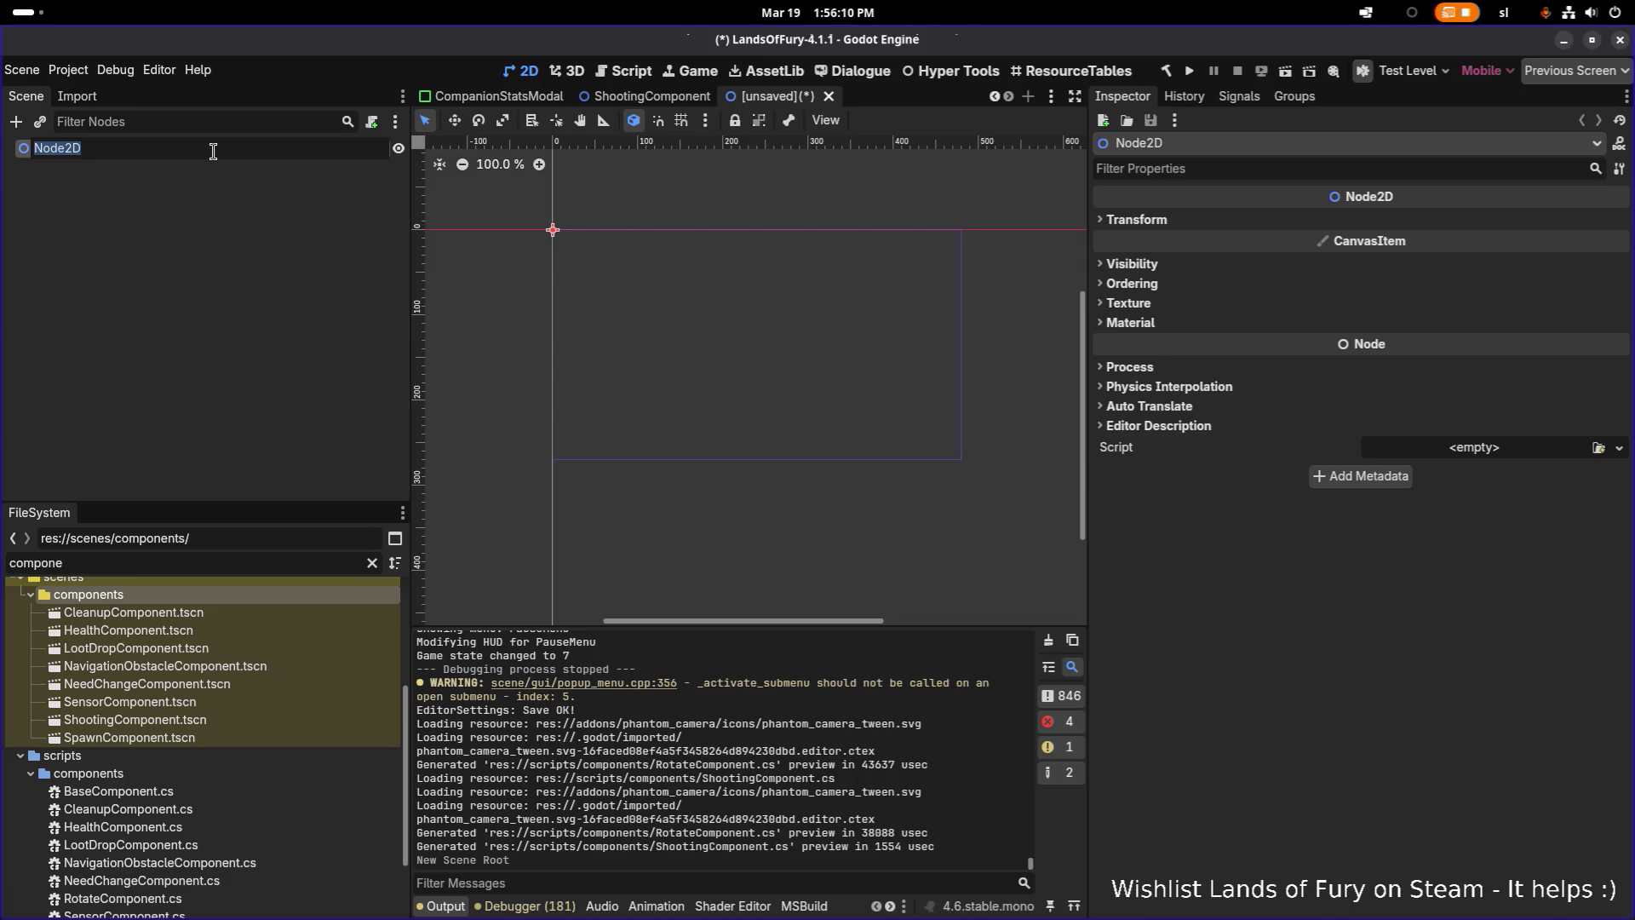
Open HealthComponent.tscn from the FileSystem and close it again
double_click(253, 637)
click(552, 95)
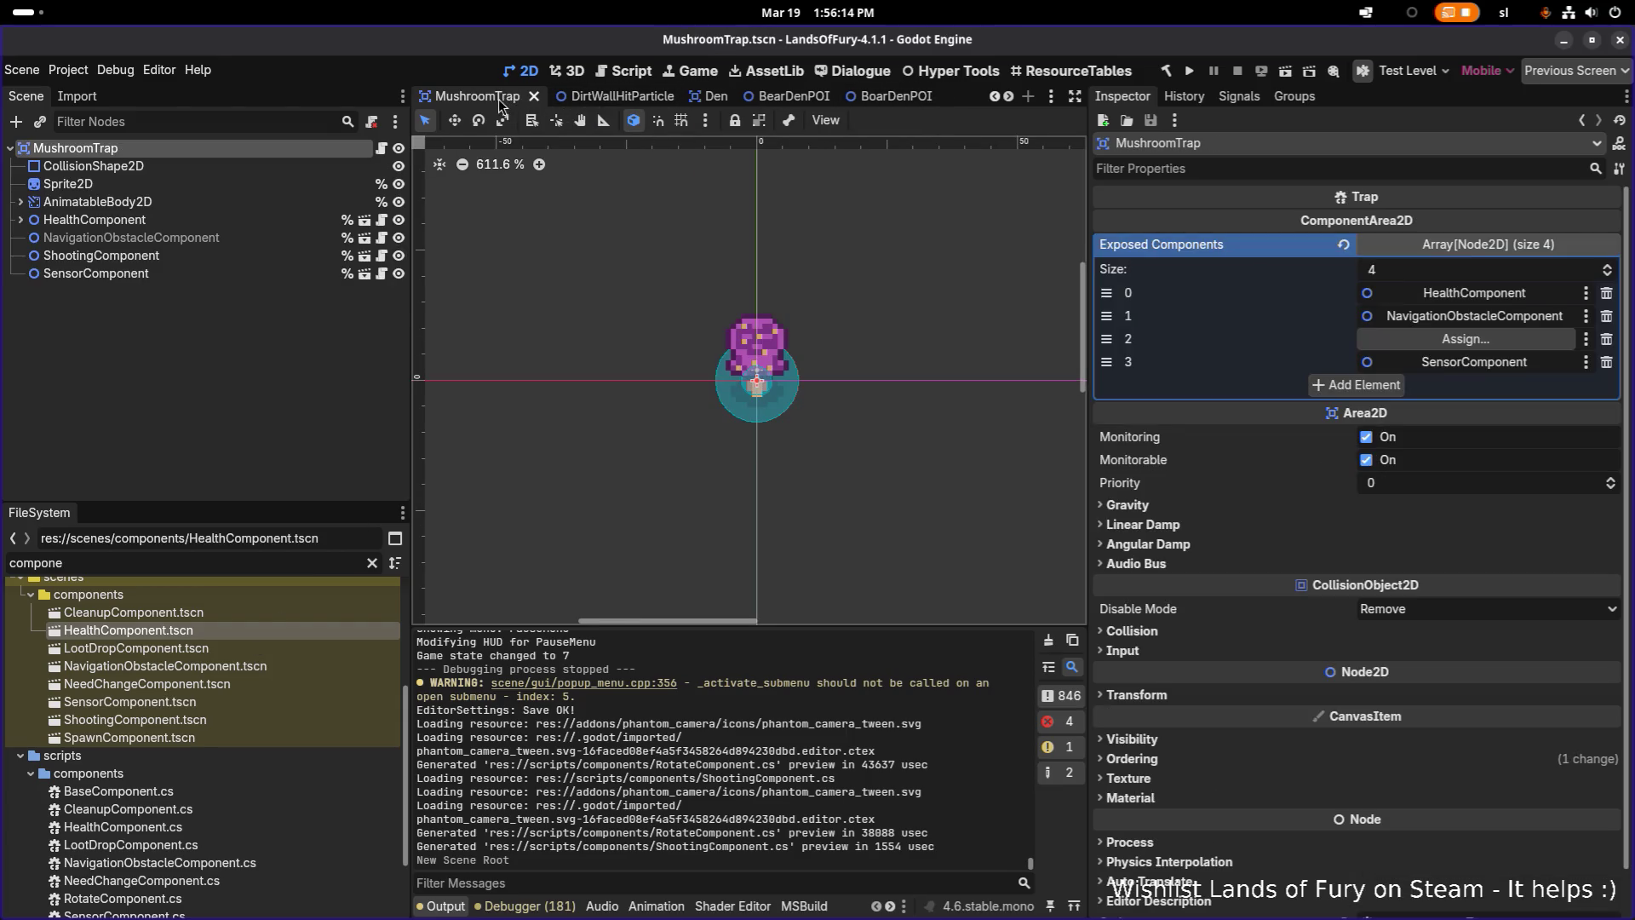
click(22, 70)
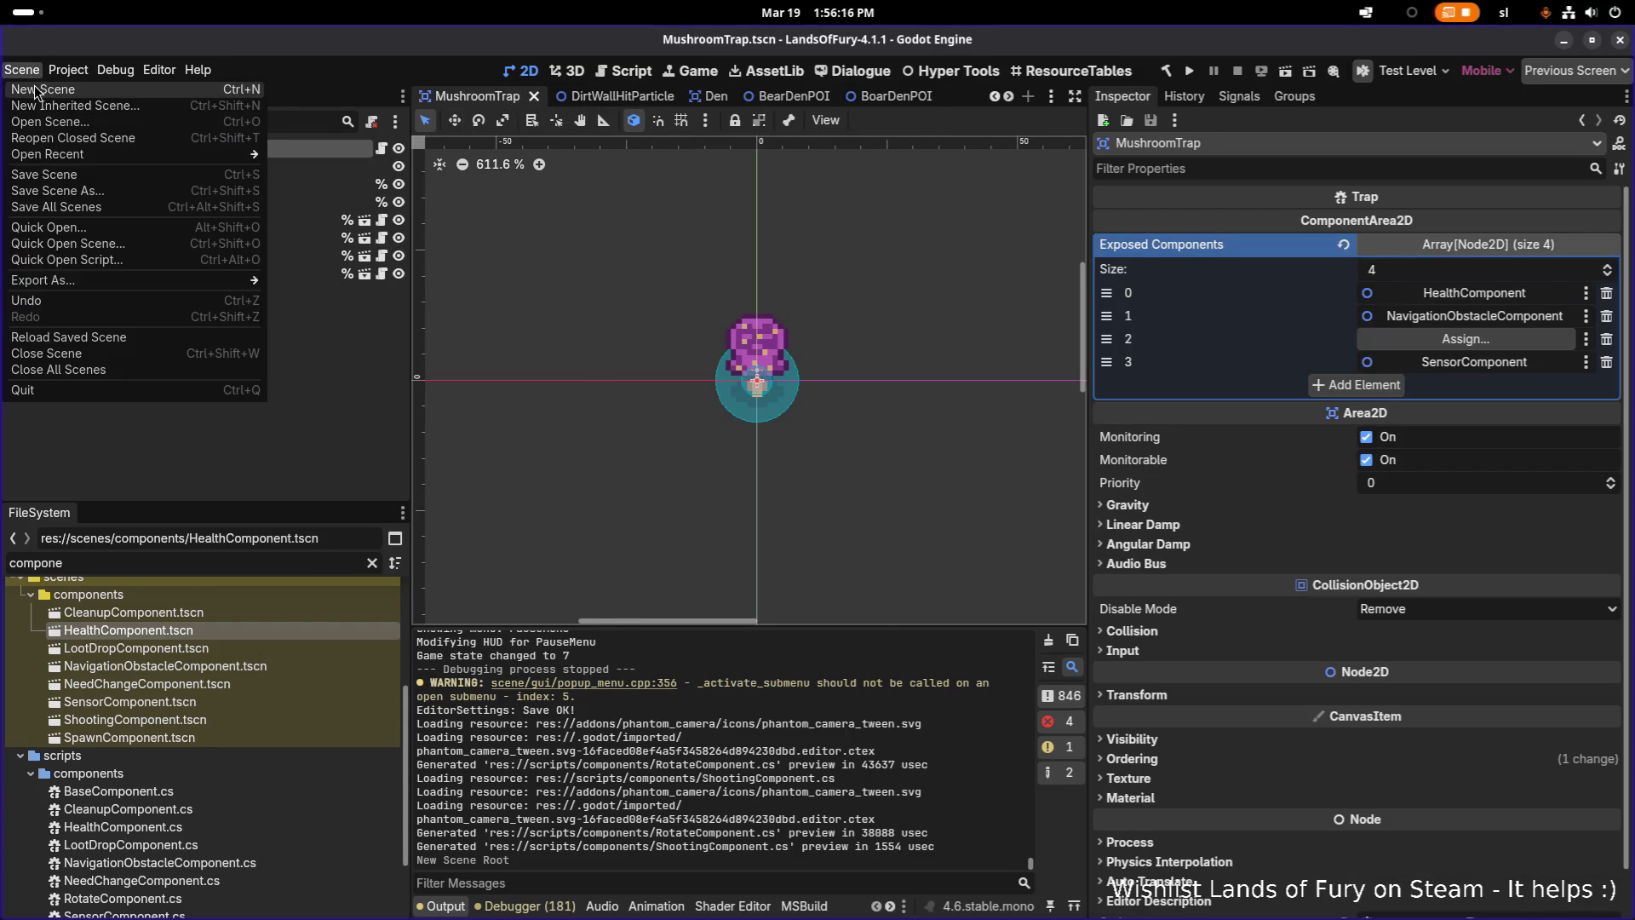
Create another new 2D scene and rename its Node2D root to RotateComponent
click(51, 85)
click(201, 172)
key(F2)
text(Rota)
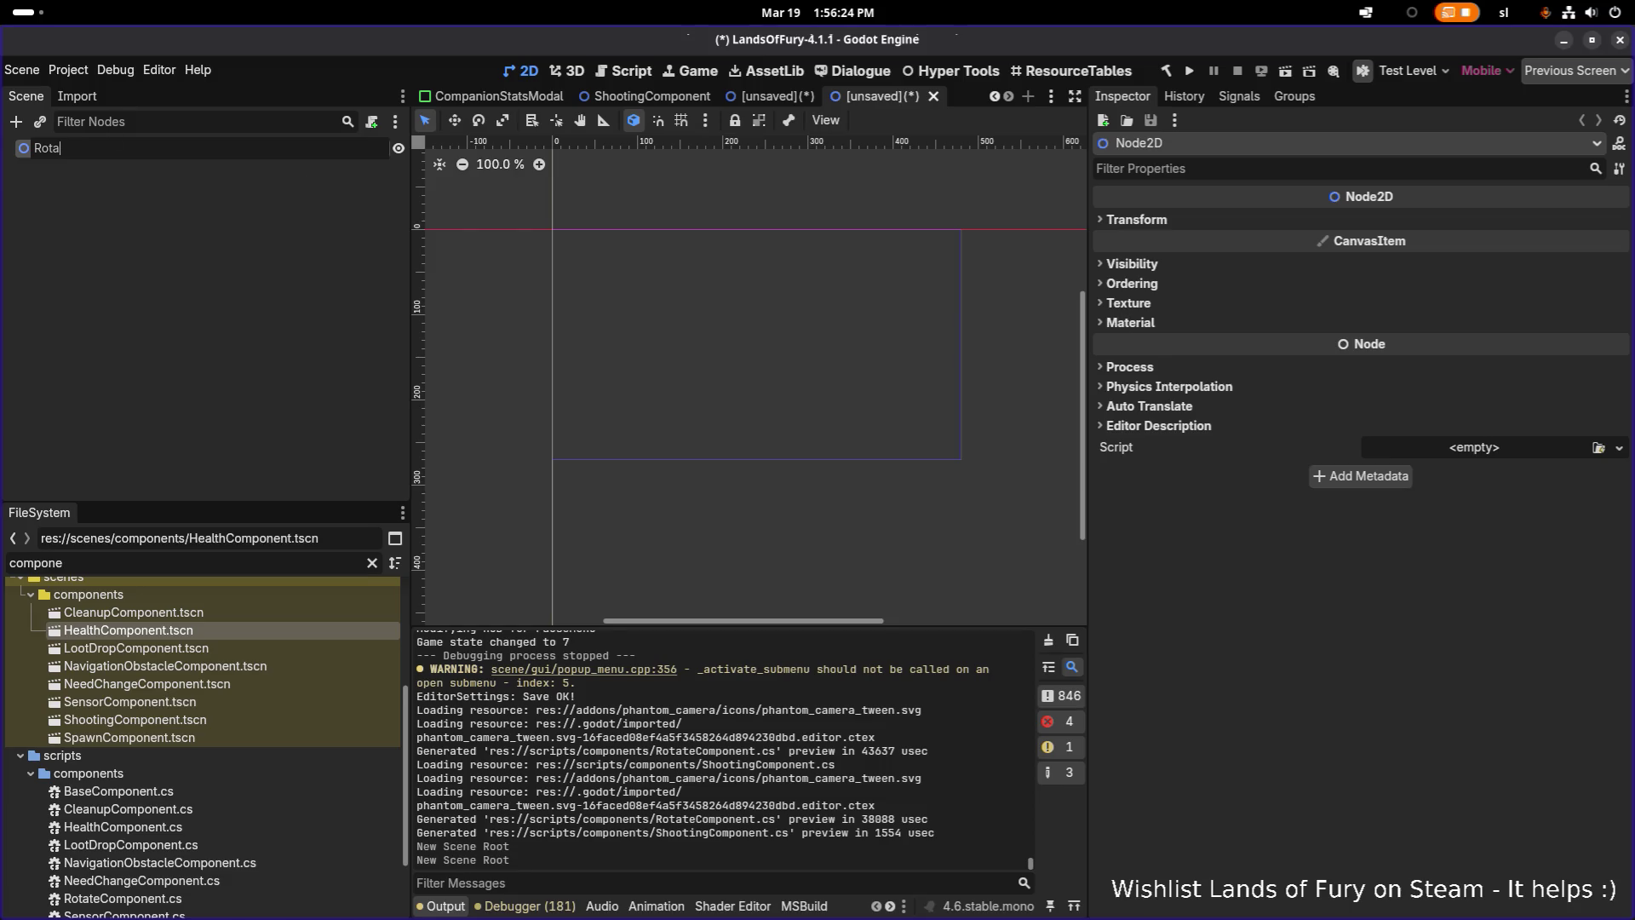
key(Return)
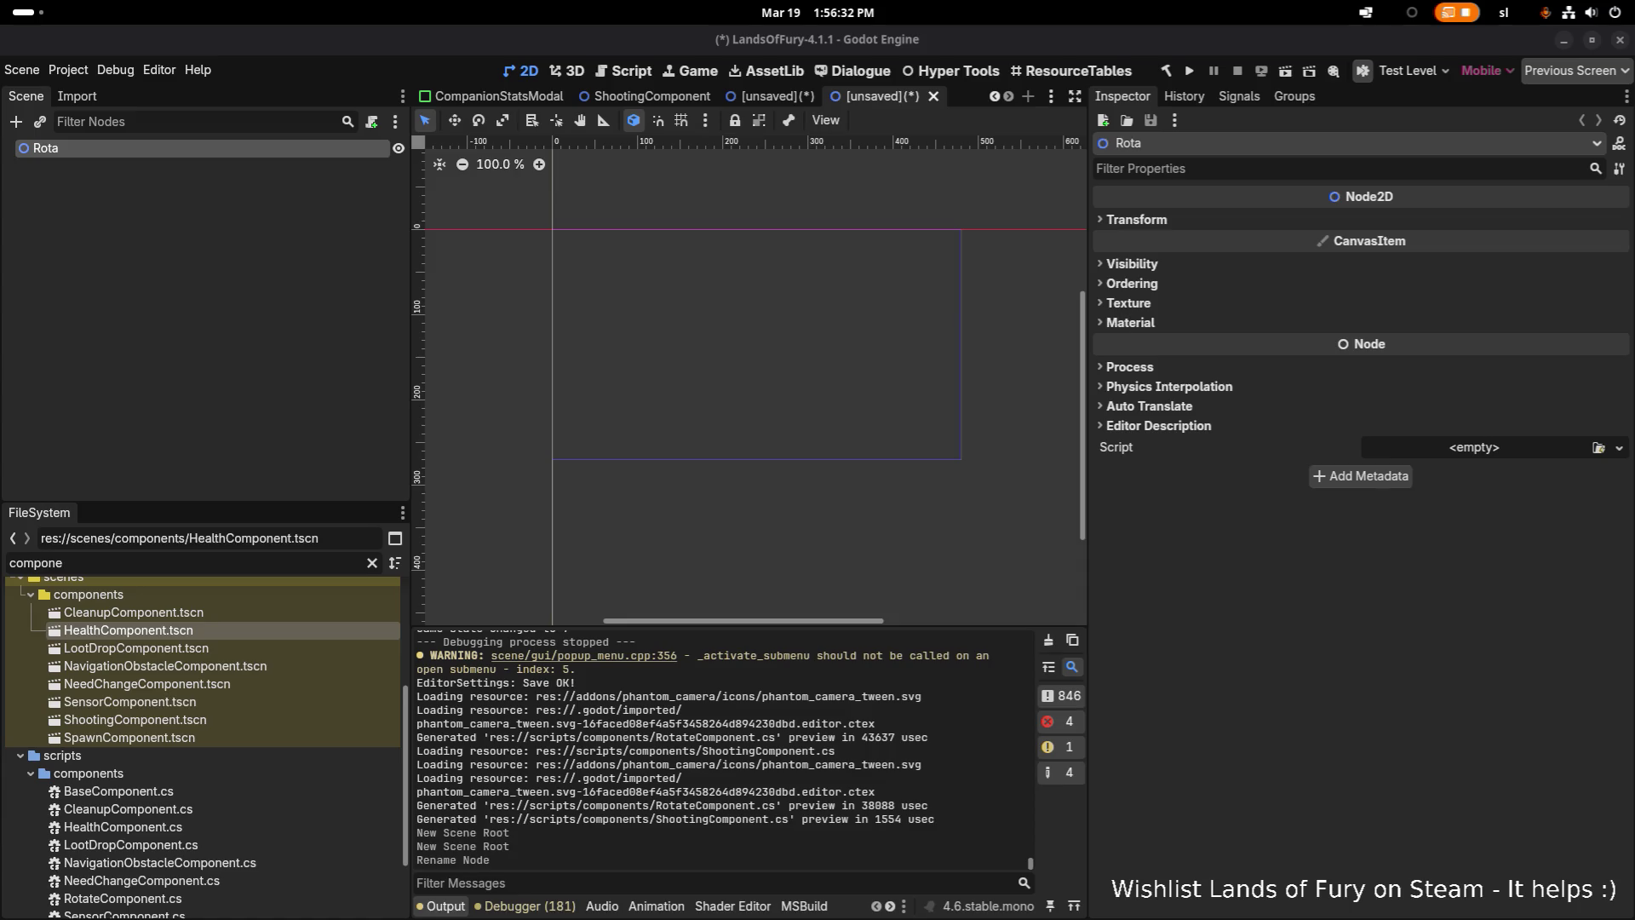
double_click(180, 153)
text(Rotat)
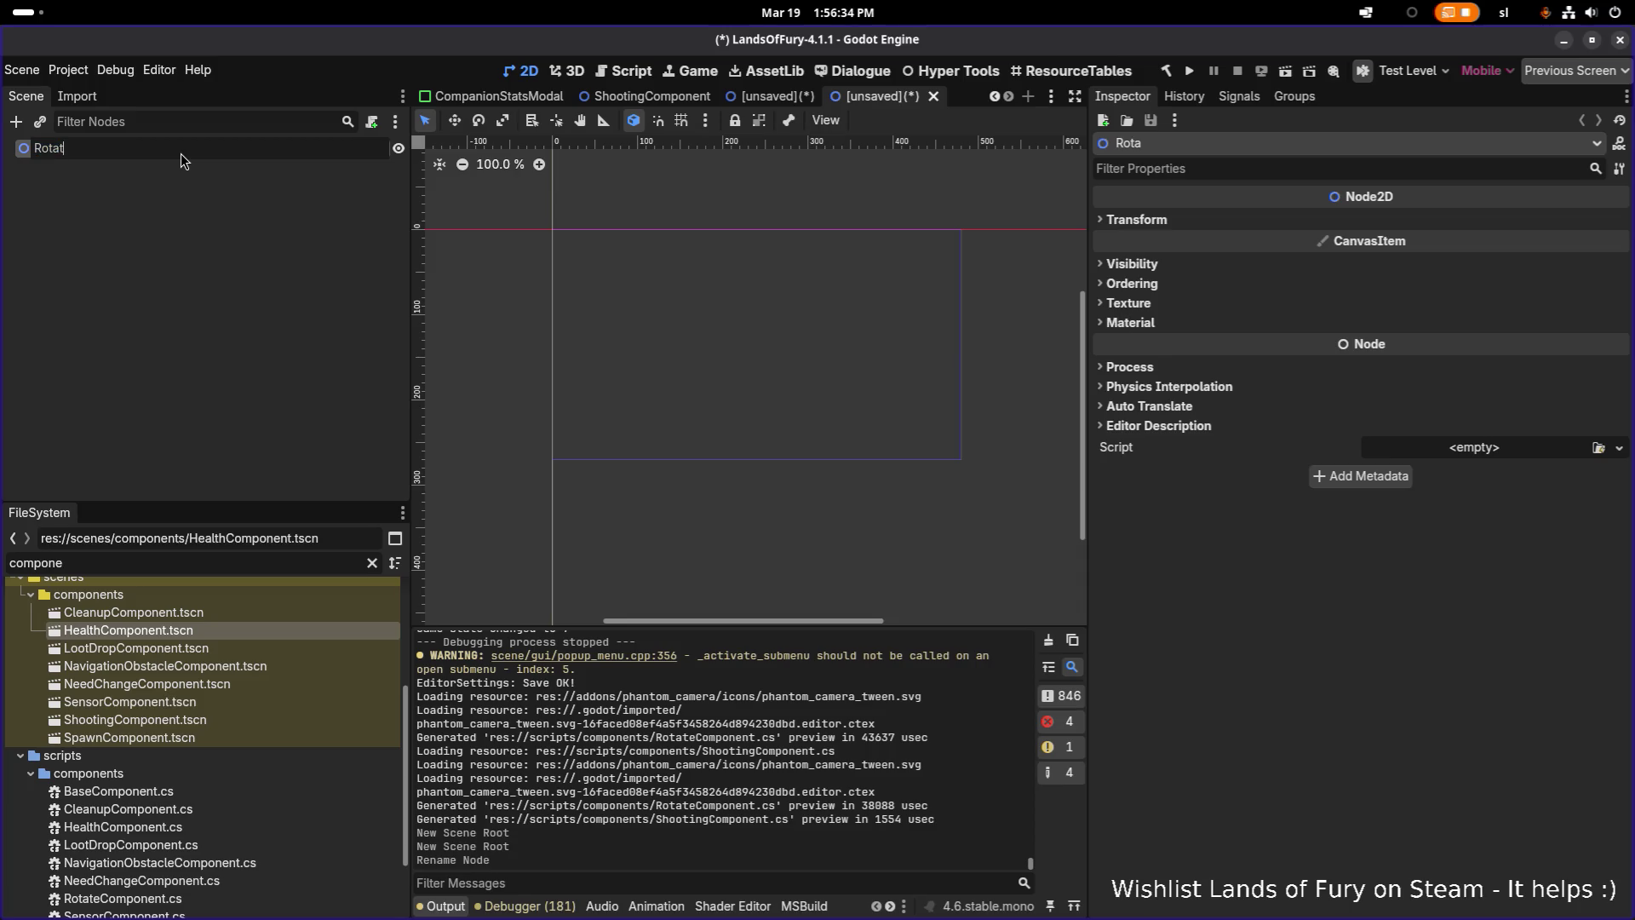
text(eCo)
text(mponent)
key(Return)
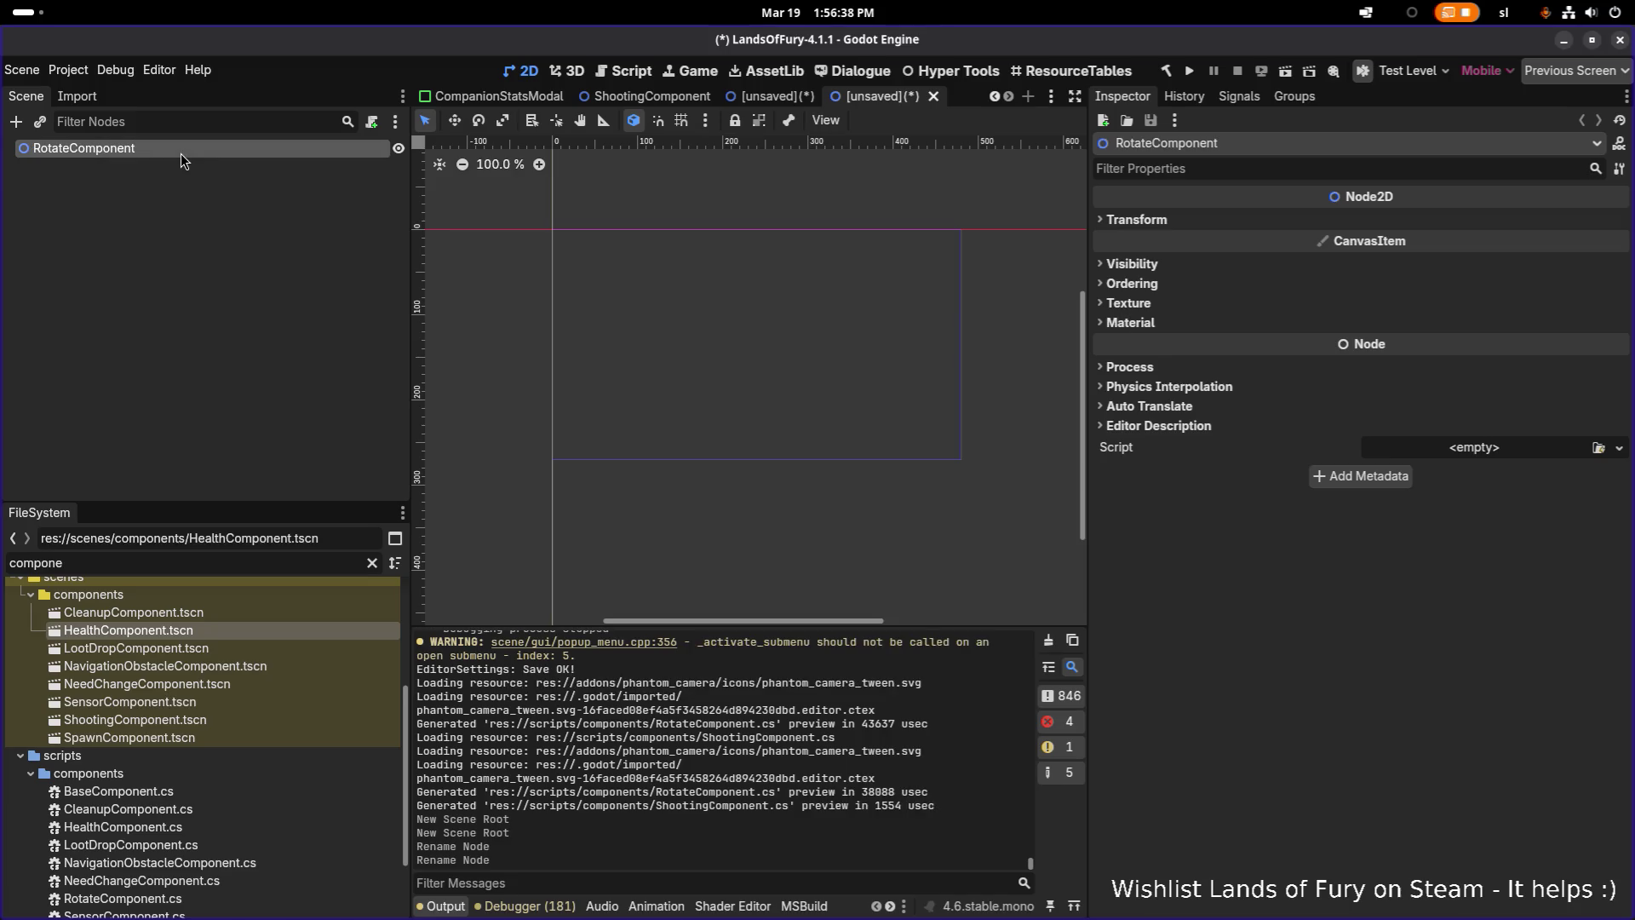
Open the Create New Node dialog to add a child under RotateComponent
right_click(143, 153)
click(123, 147)
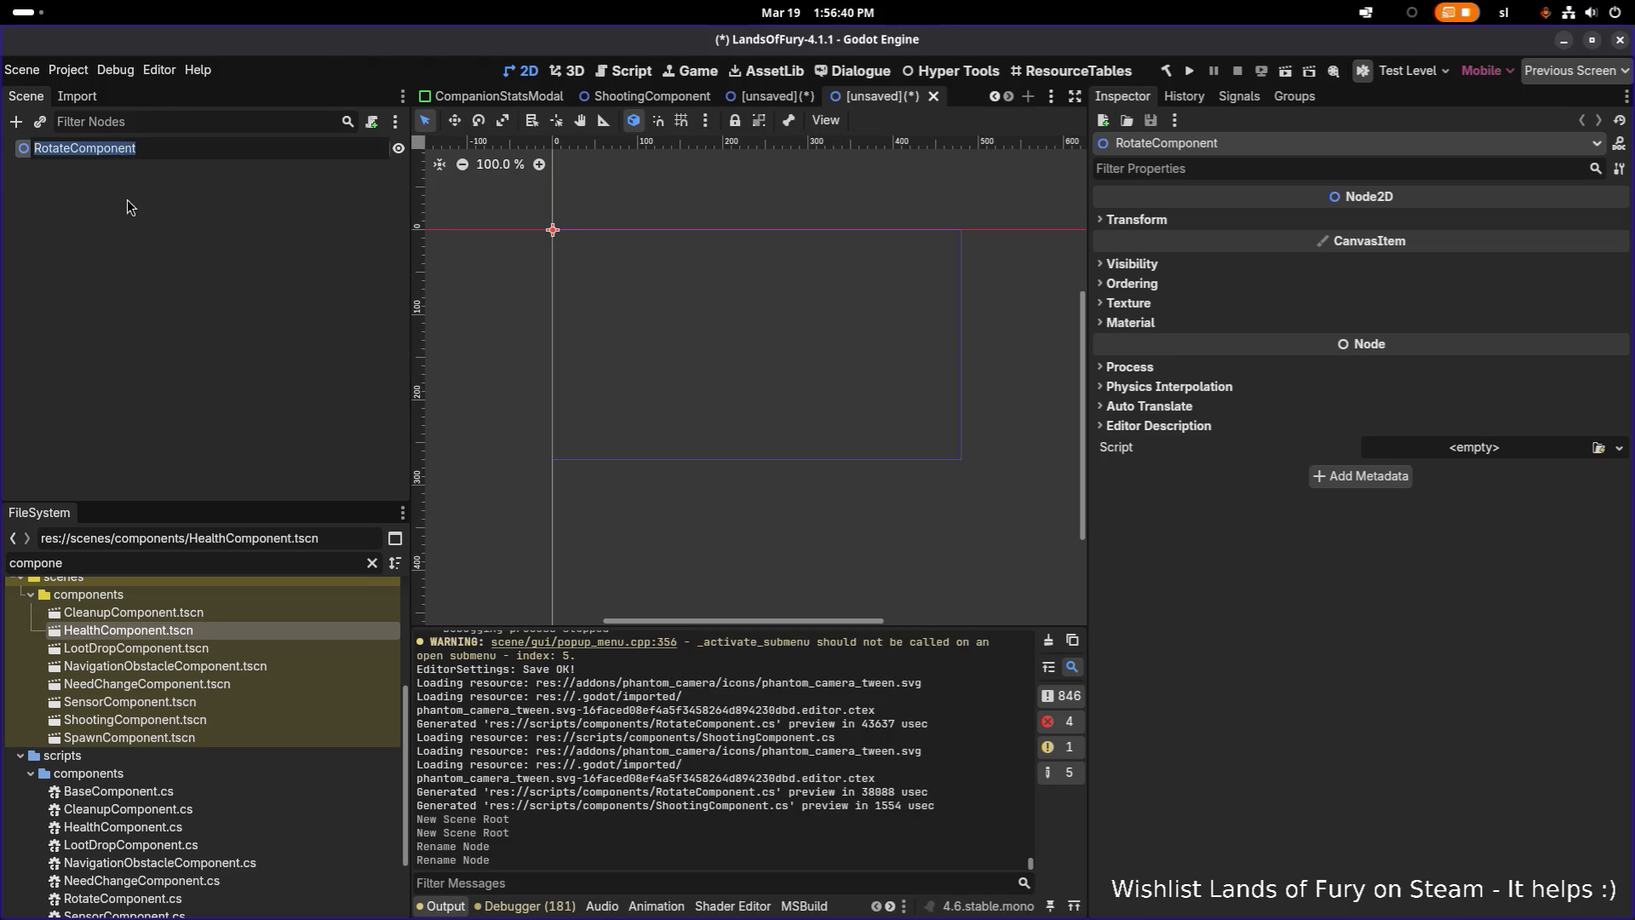
right_click(156, 148)
click(223, 161)
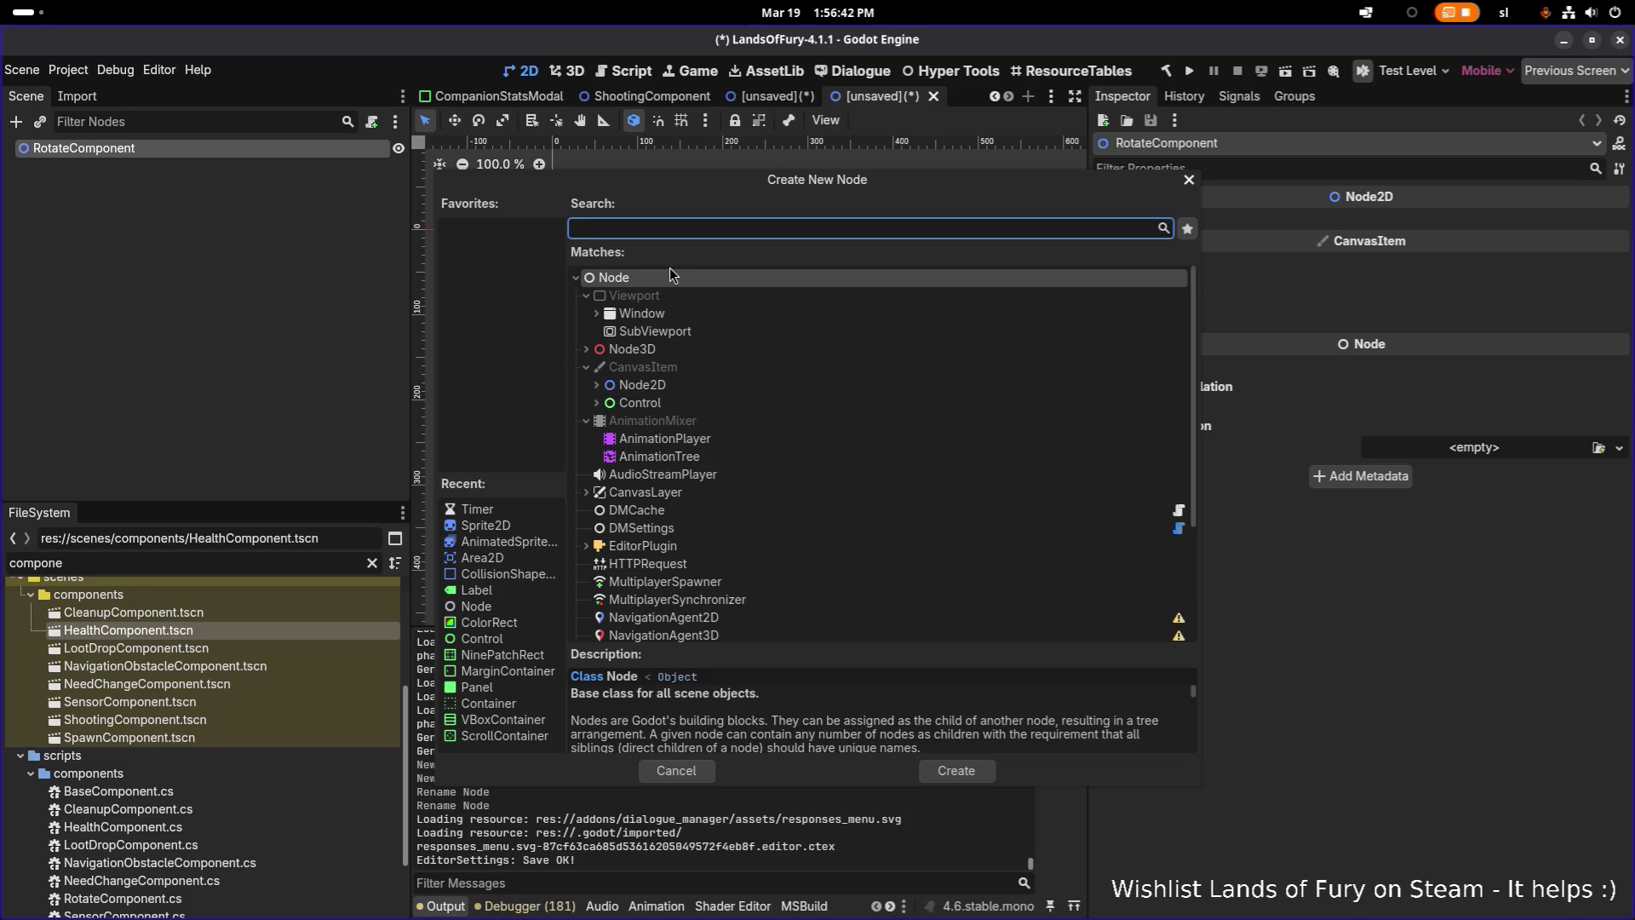
Add a Timer child named RotationTimer and enable Access as Unique Name on it
text(Timer)
key(Return)
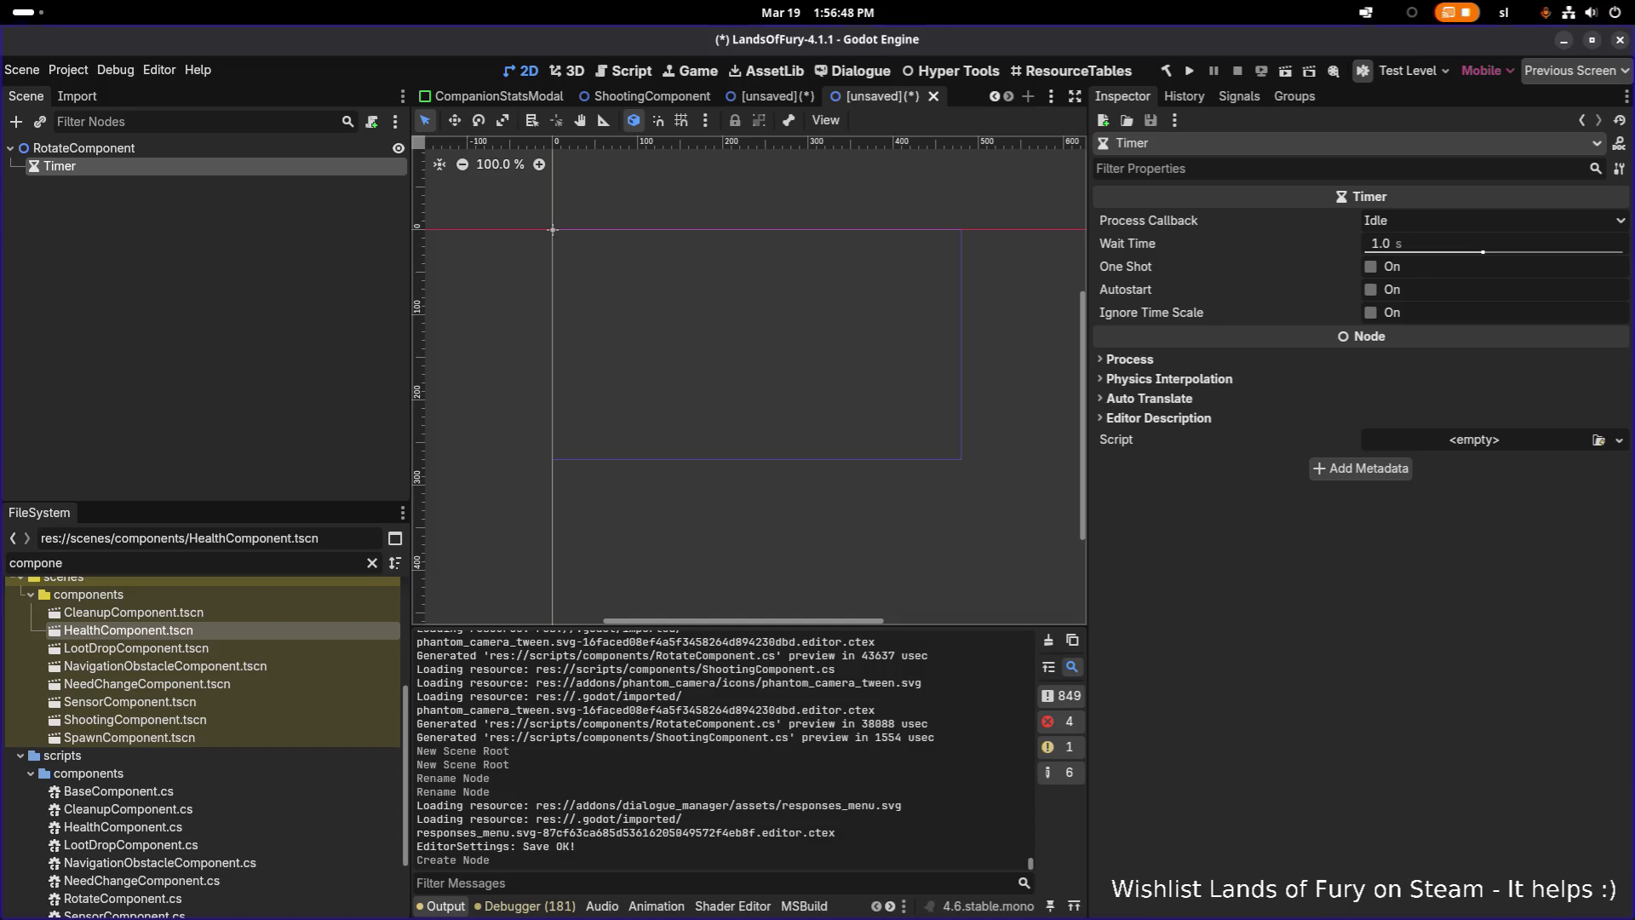
double_click(74, 165)
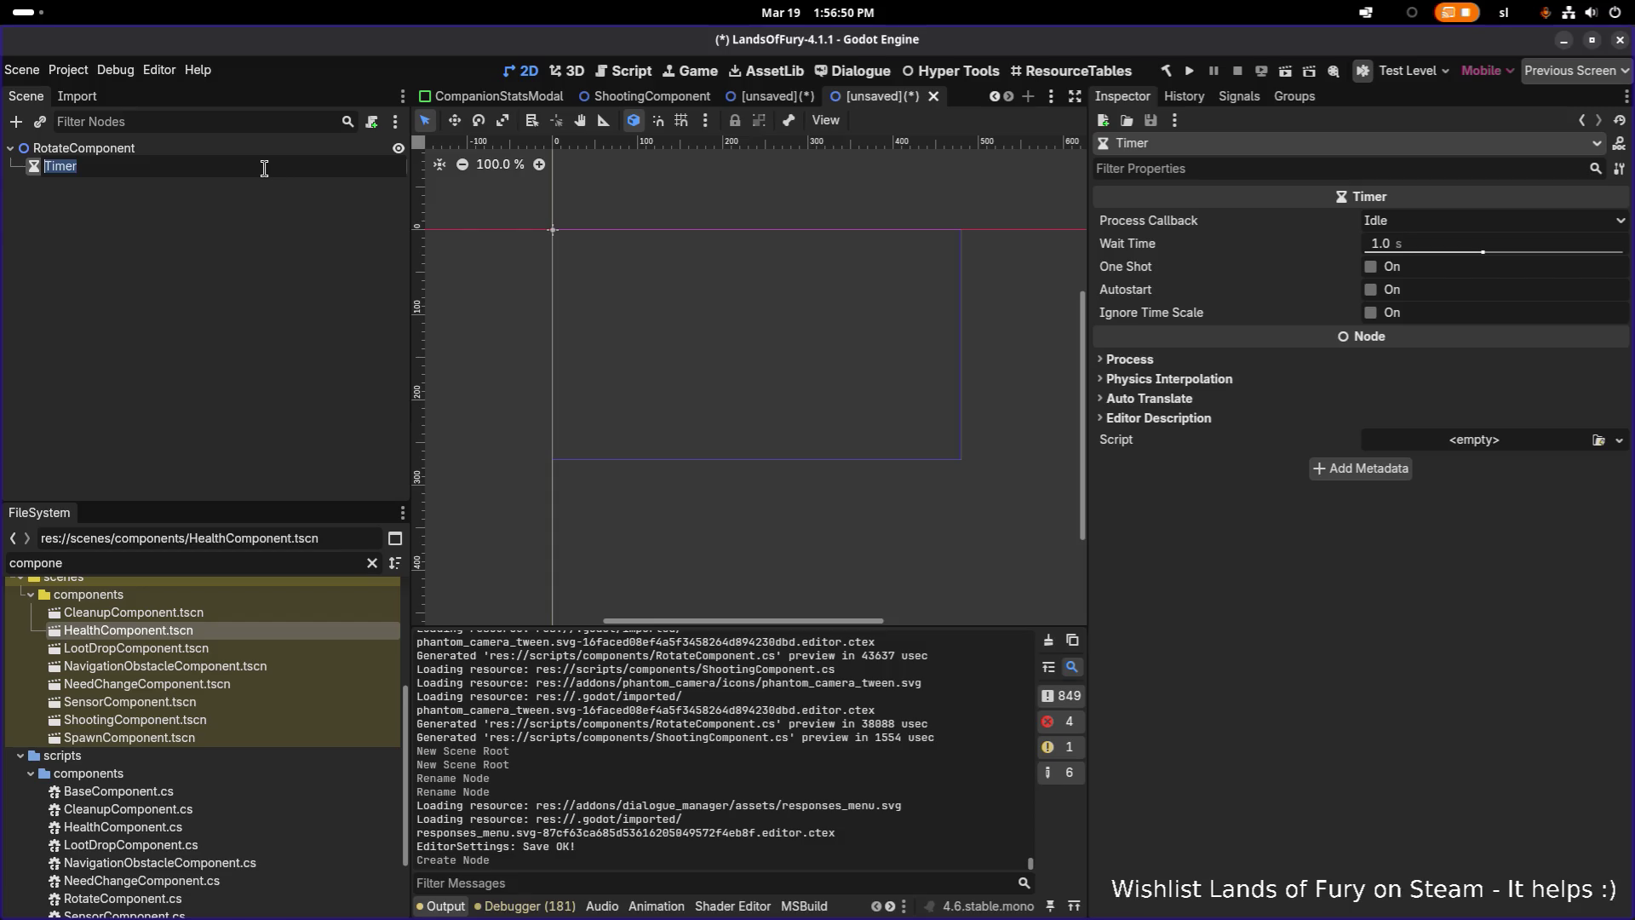
text(RotationTimer)
key(Return)
right_click(264, 171)
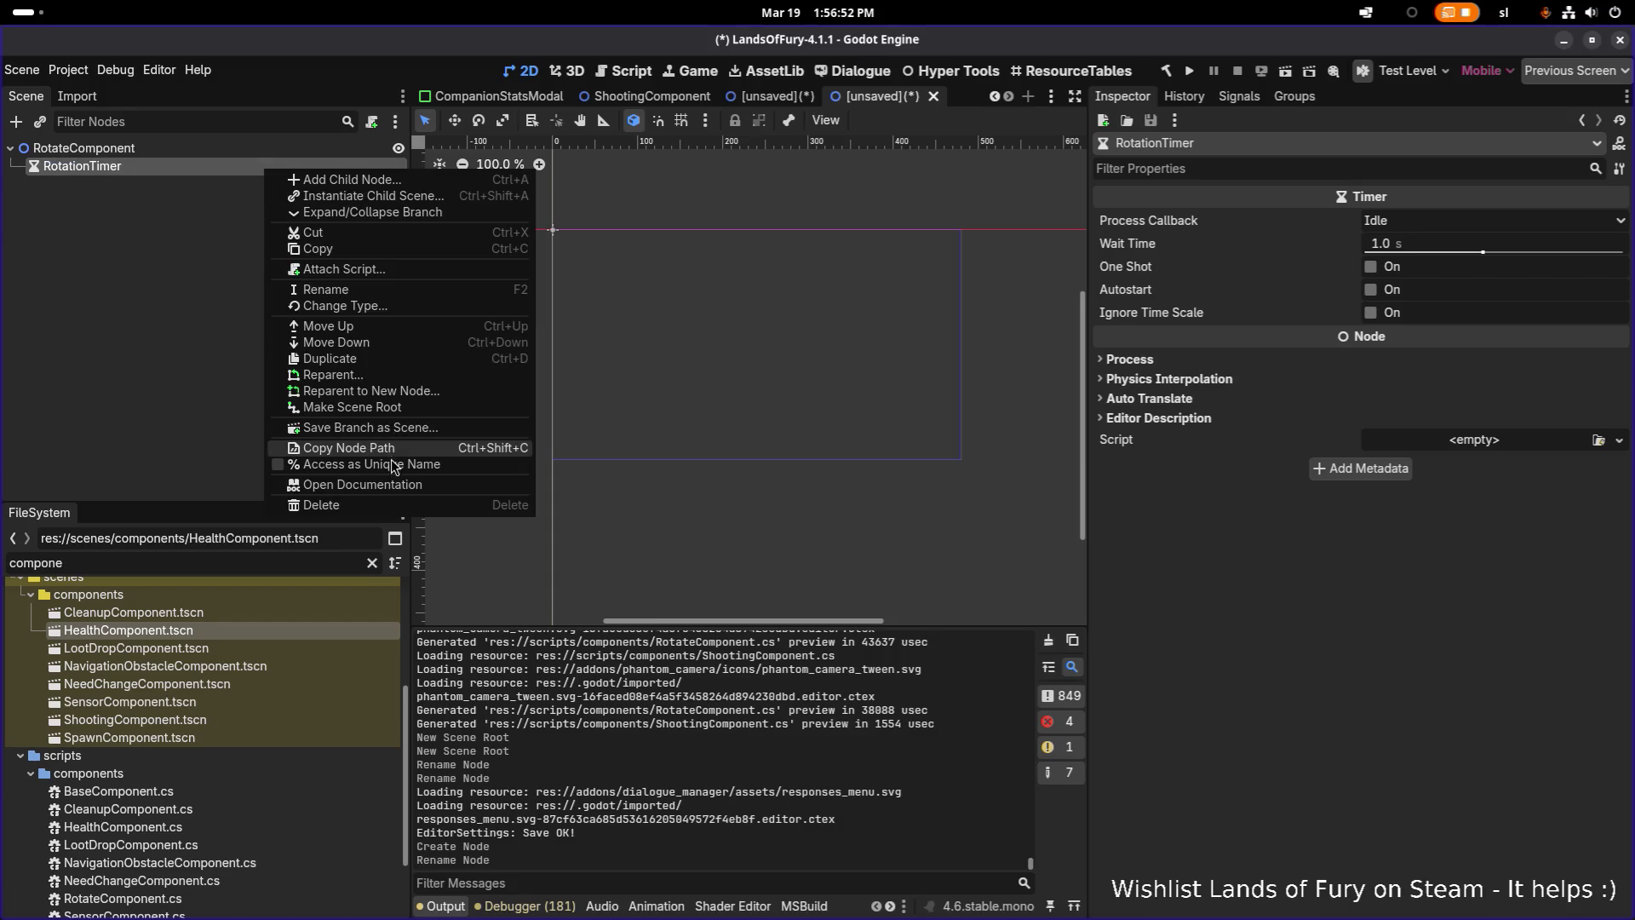
click(391, 456)
Save the scene as RotateComponent.tscn in the scenes/components folder
key(ctrl+s)
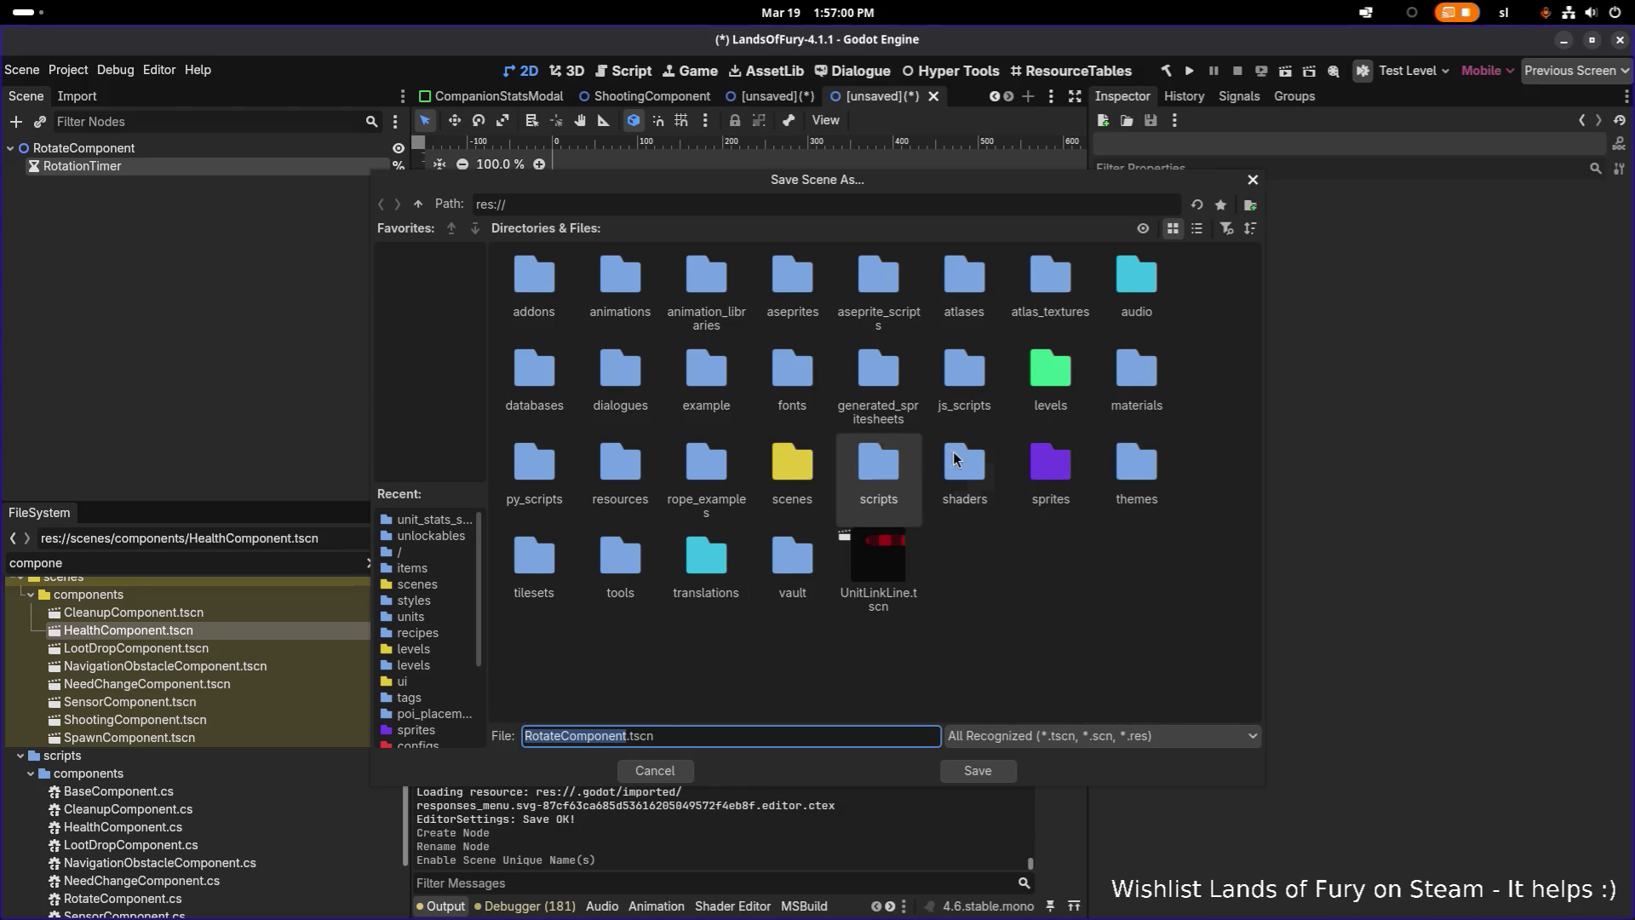
double_click(773, 487)
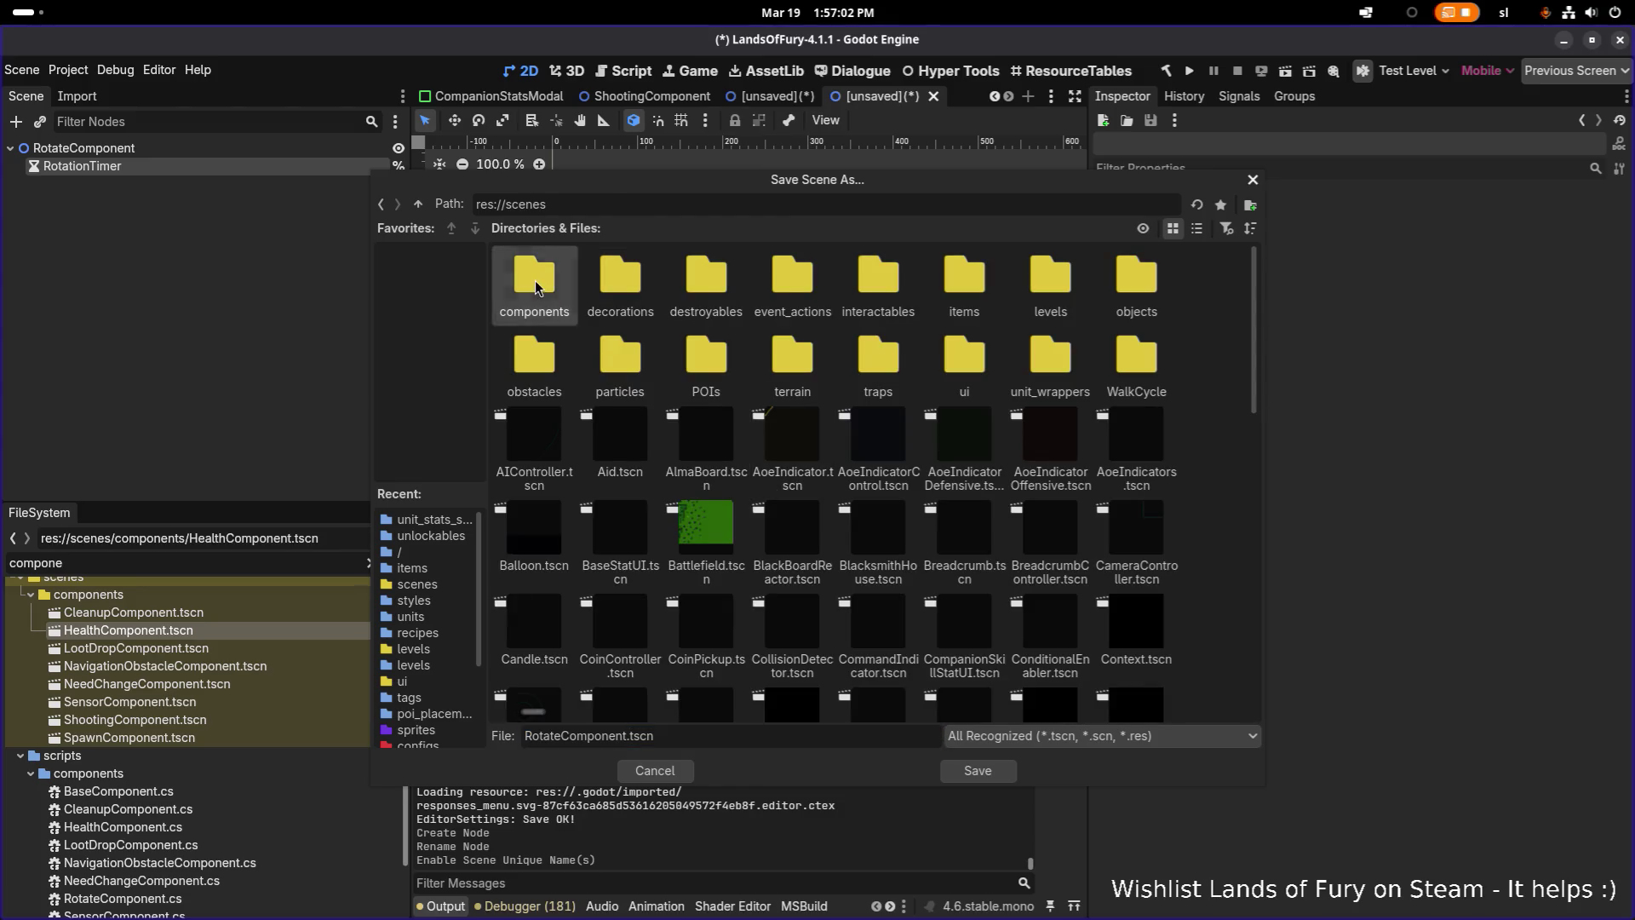
double_click(543, 285)
click(992, 775)
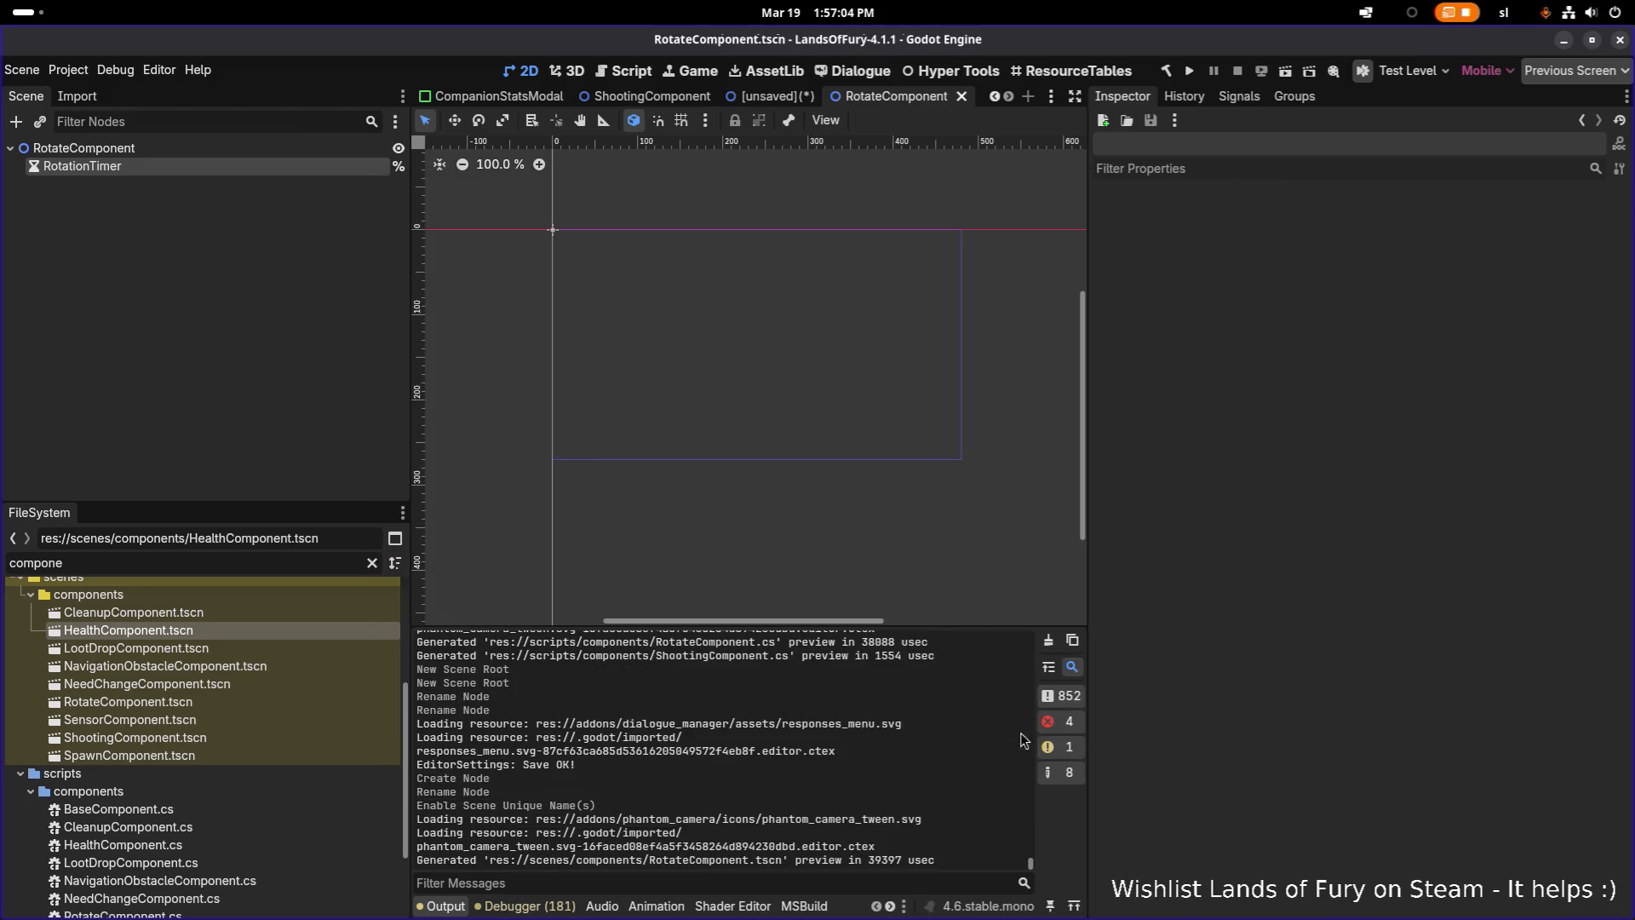
click(345, 166)
click(350, 151)
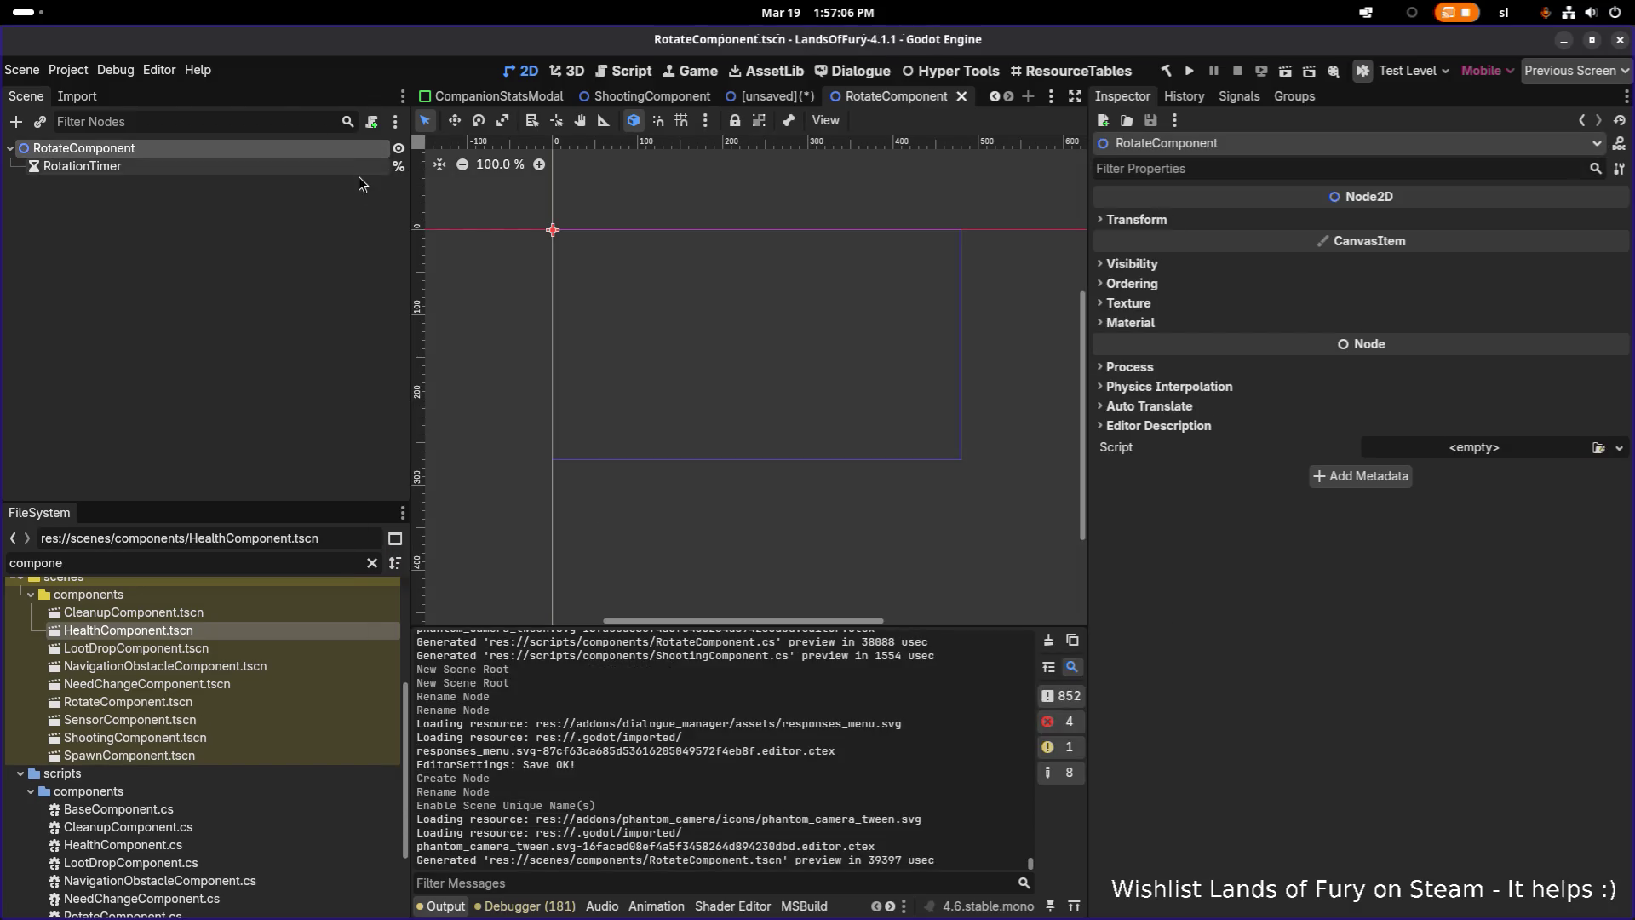
Close the unsaved Node2D scene without saving it
click(770, 96)
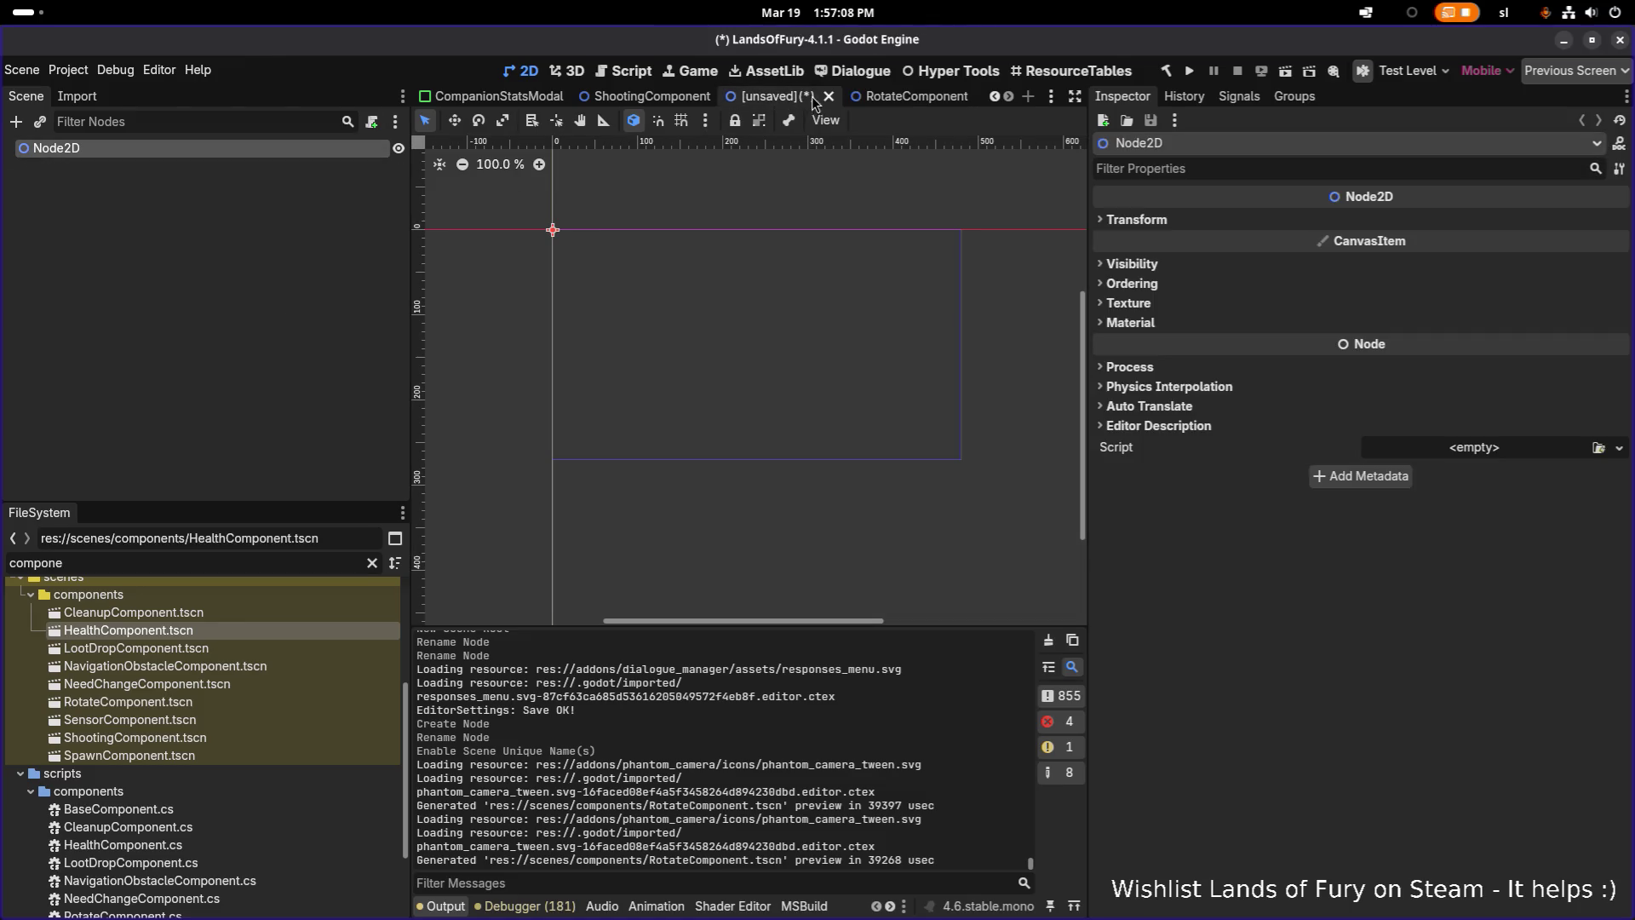
click(828, 95)
click(700, 523)
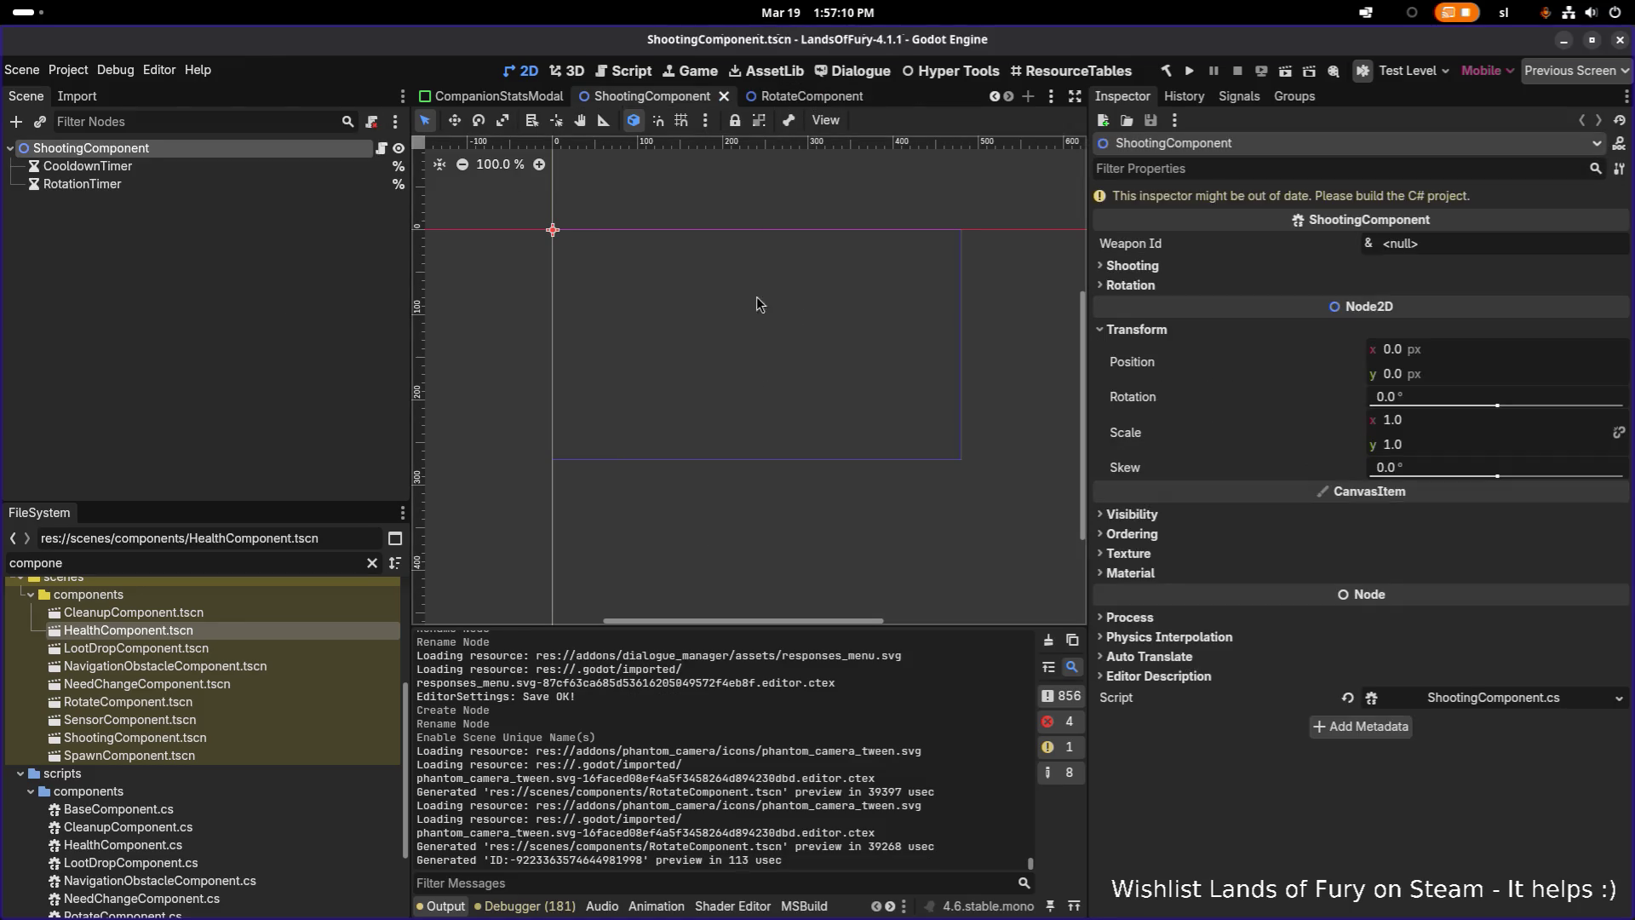
Quick-open the ShoterTrap scene, then the MushroomTrap scene
key(ctrl+shift+o)
text(trap)
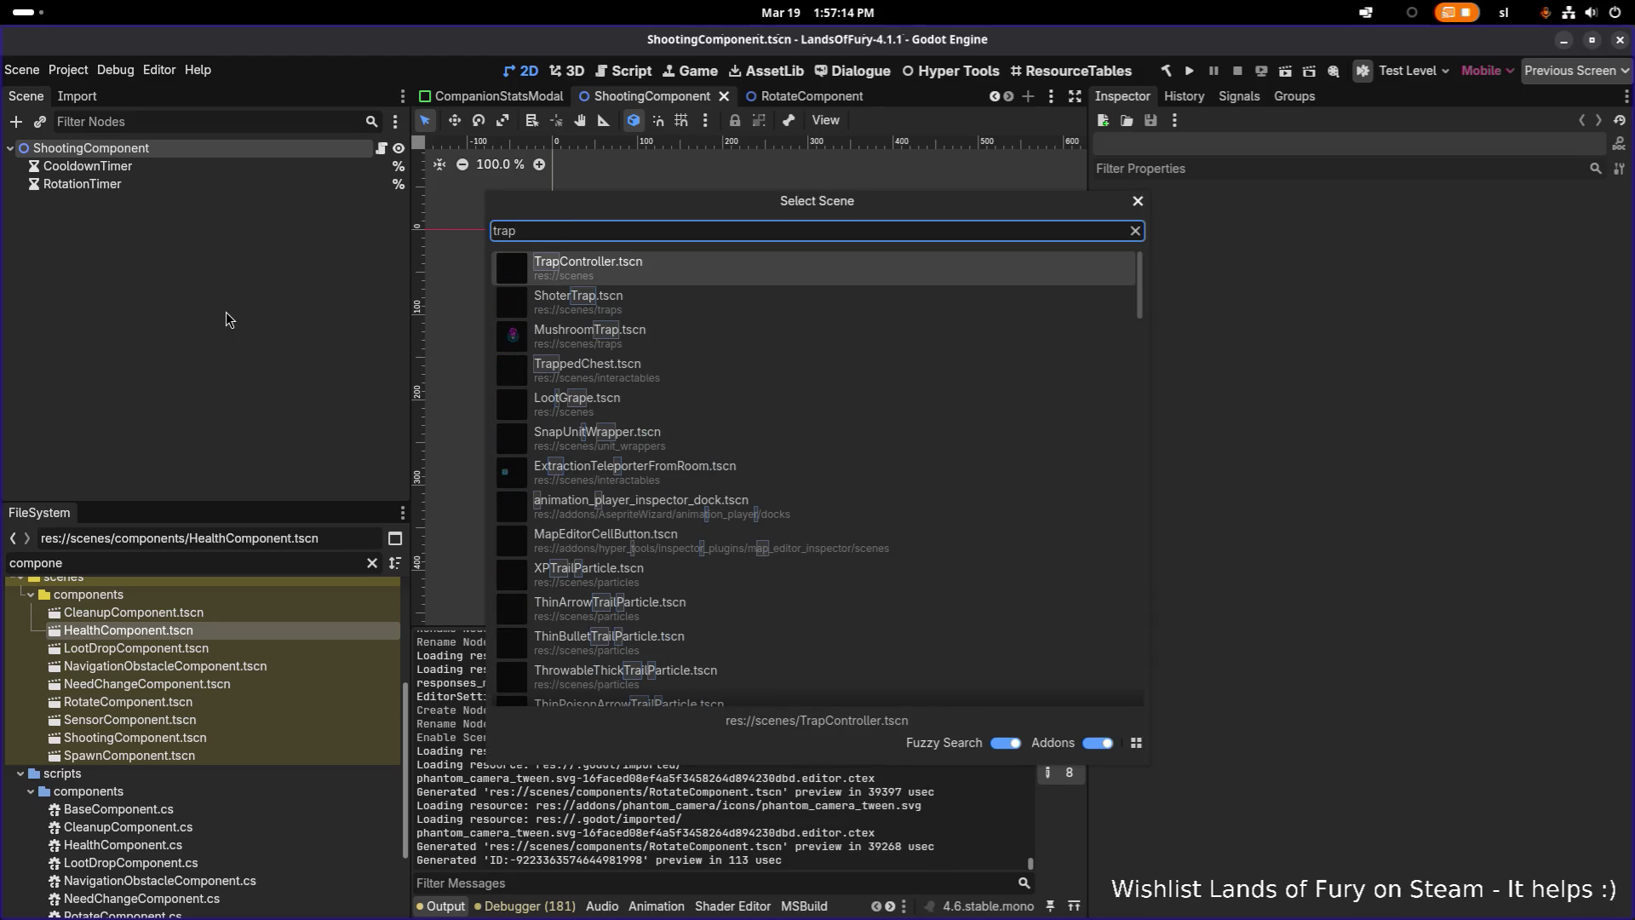
key(Down)
key(Return)
click(224, 313)
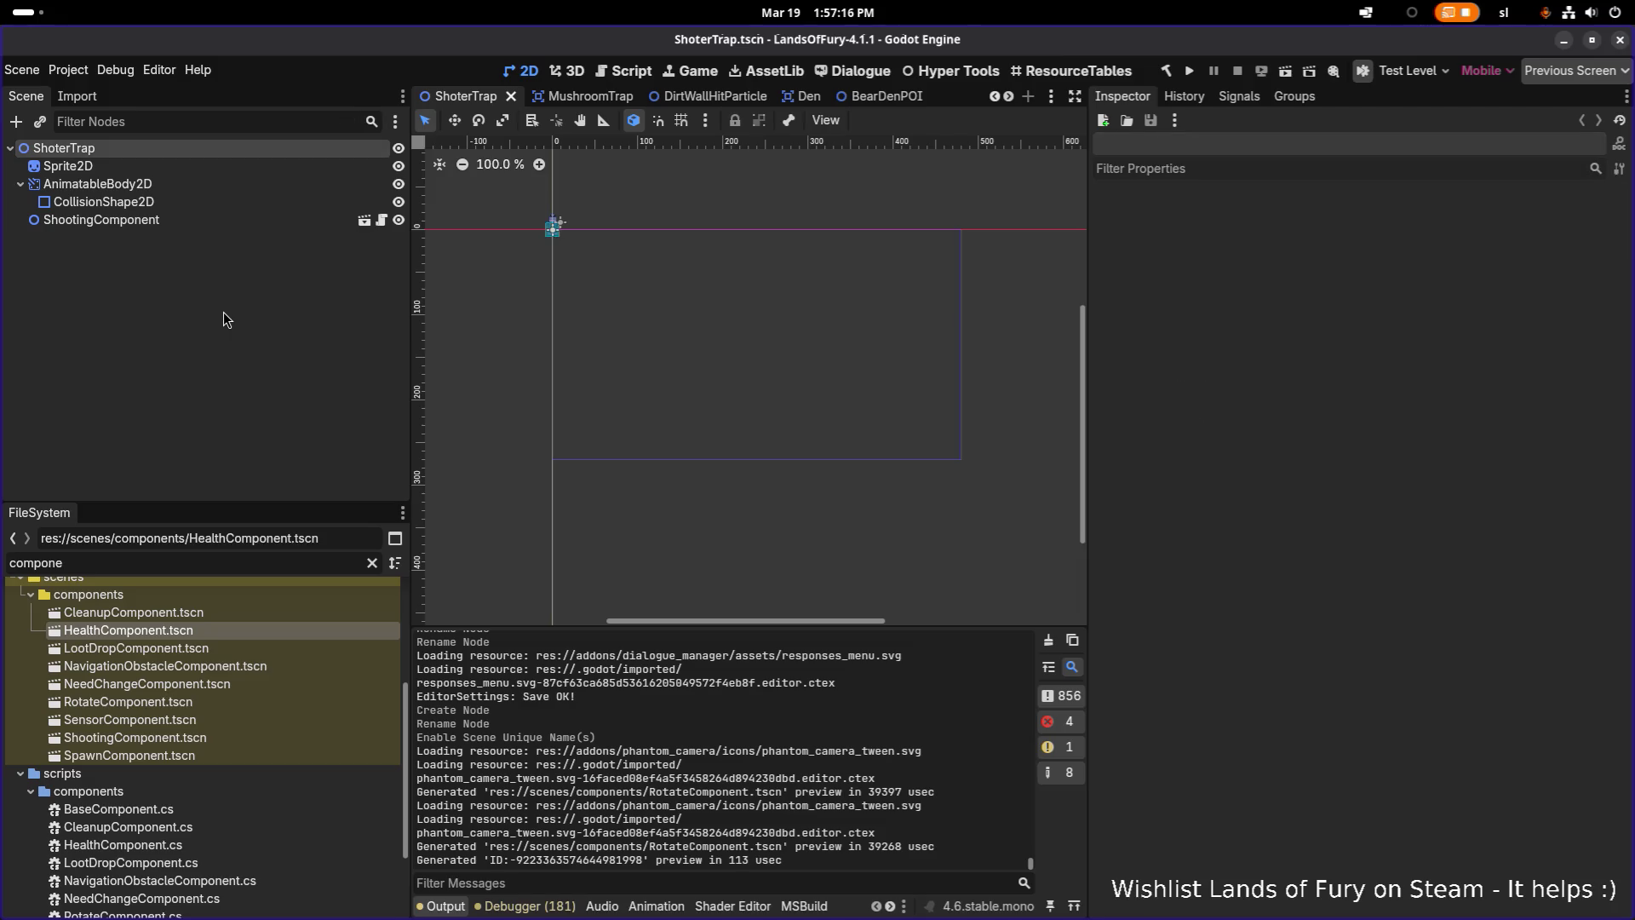
key(ctrl+shift+o)
text(mu)
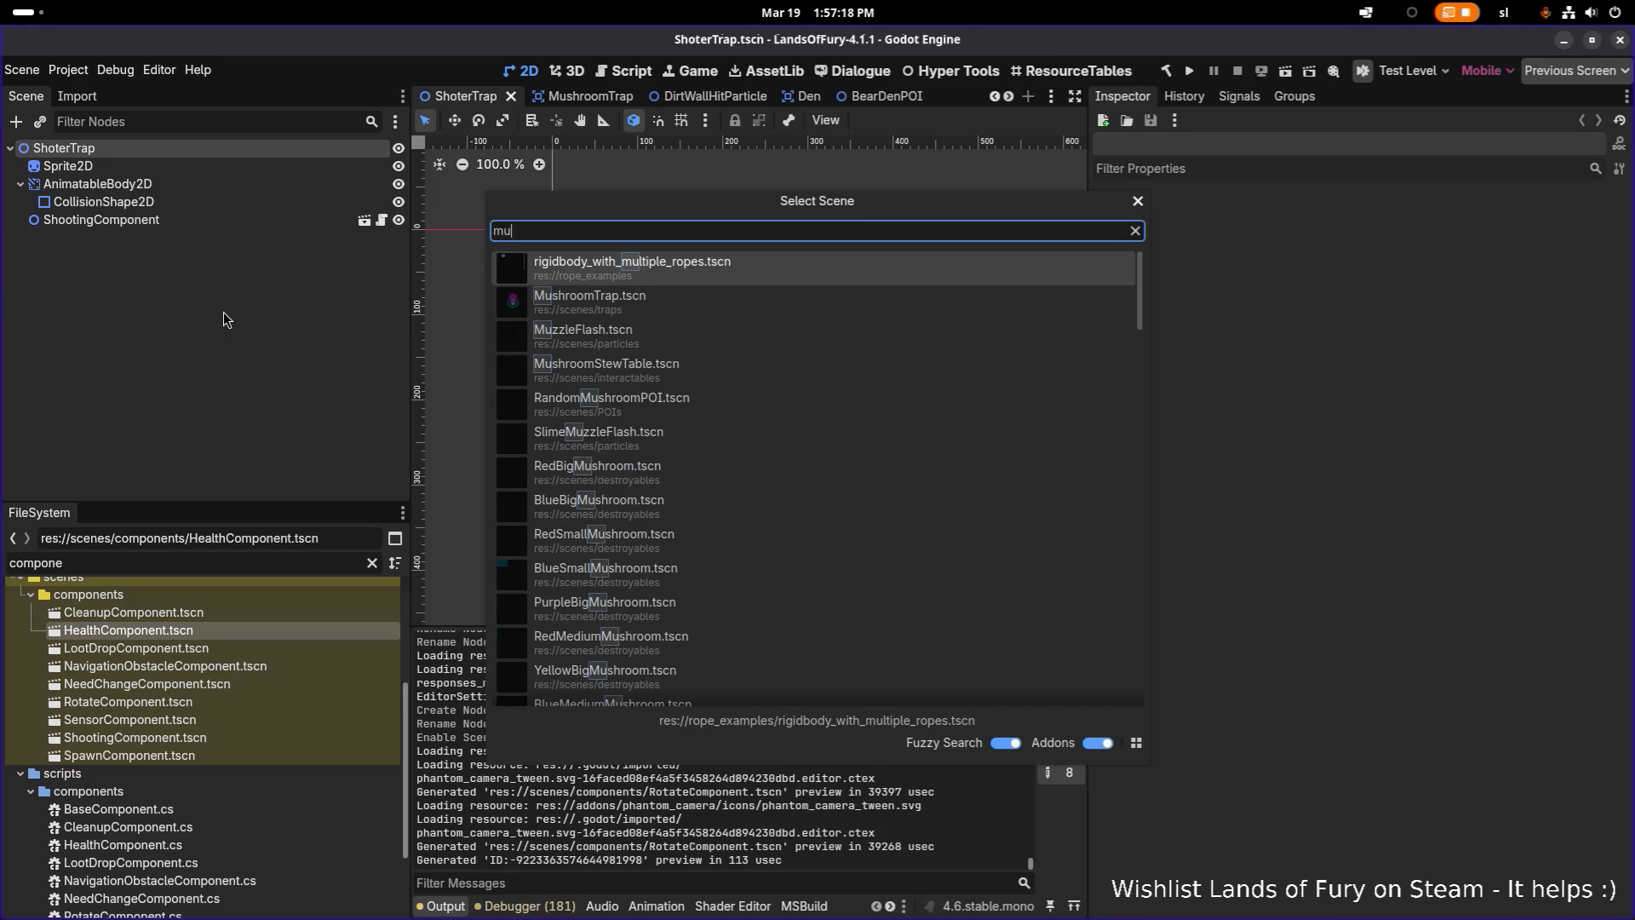
key(Down)
key(Return)
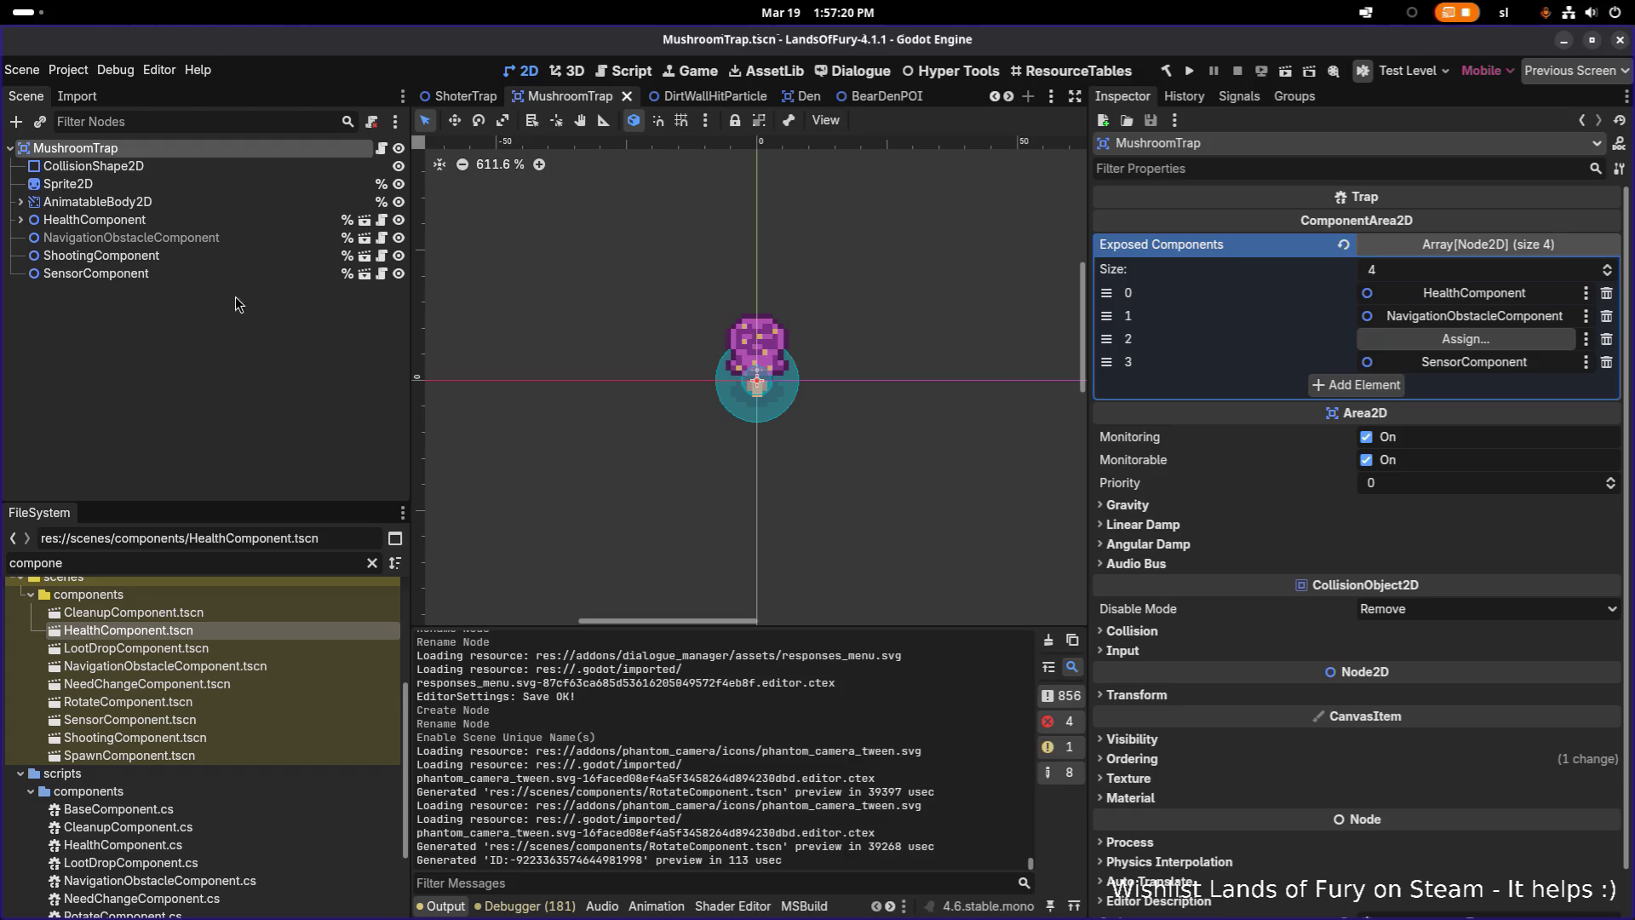
click(236, 299)
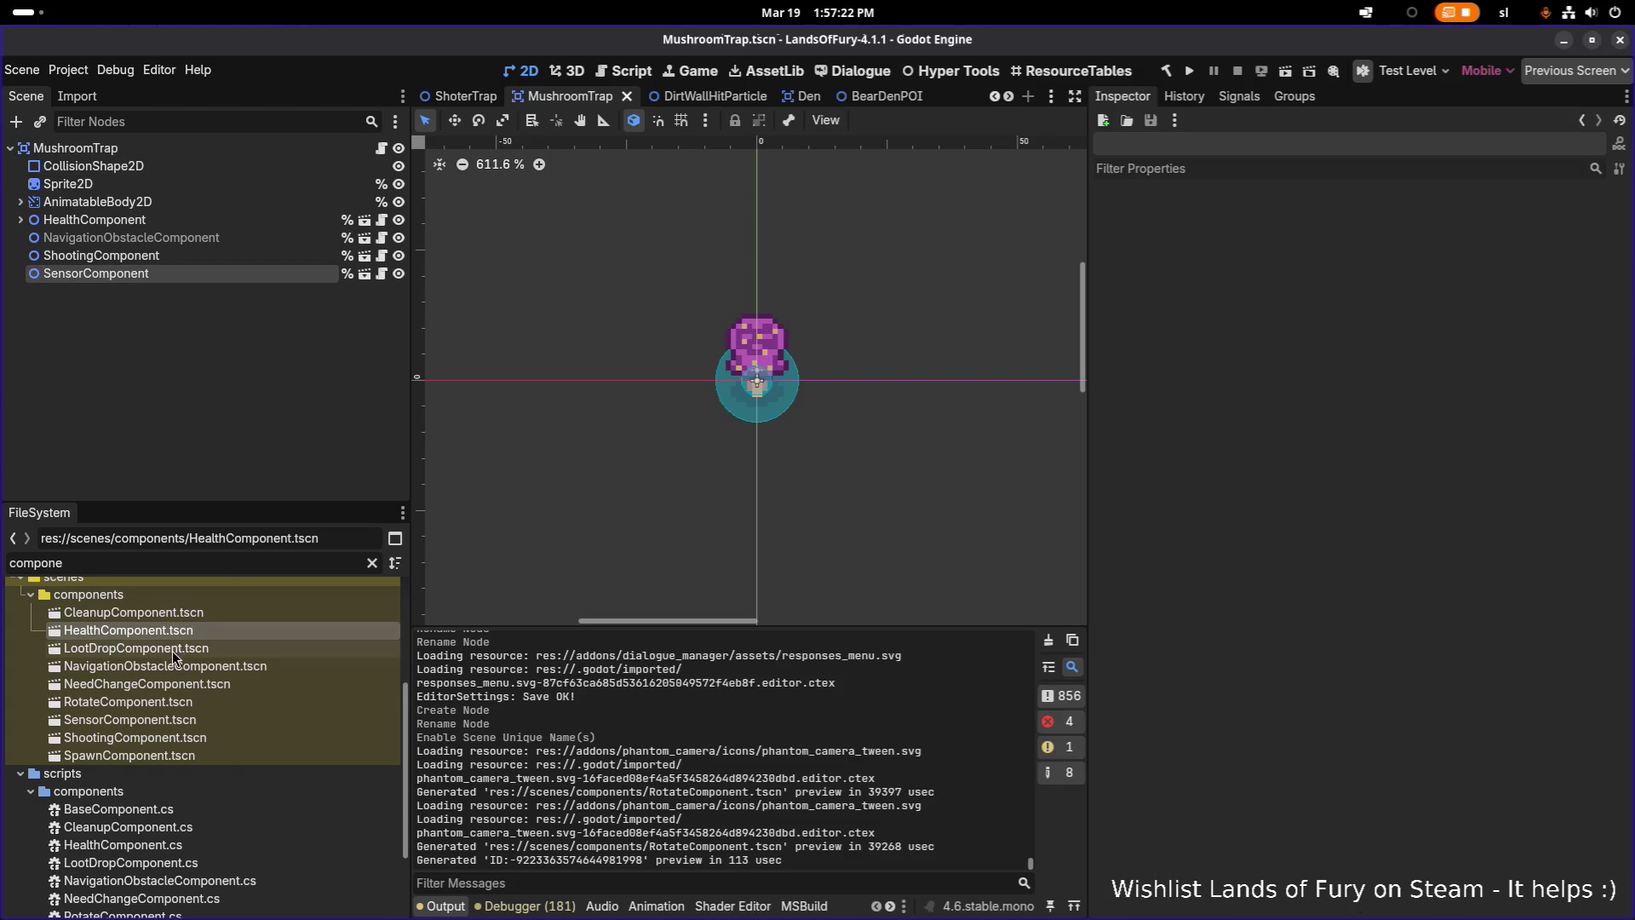
Instance RotateComponent.tscn into the MushroomTrap scene tree and build the .NET project
drag(165, 702, 168, 283)
click(187, 274)
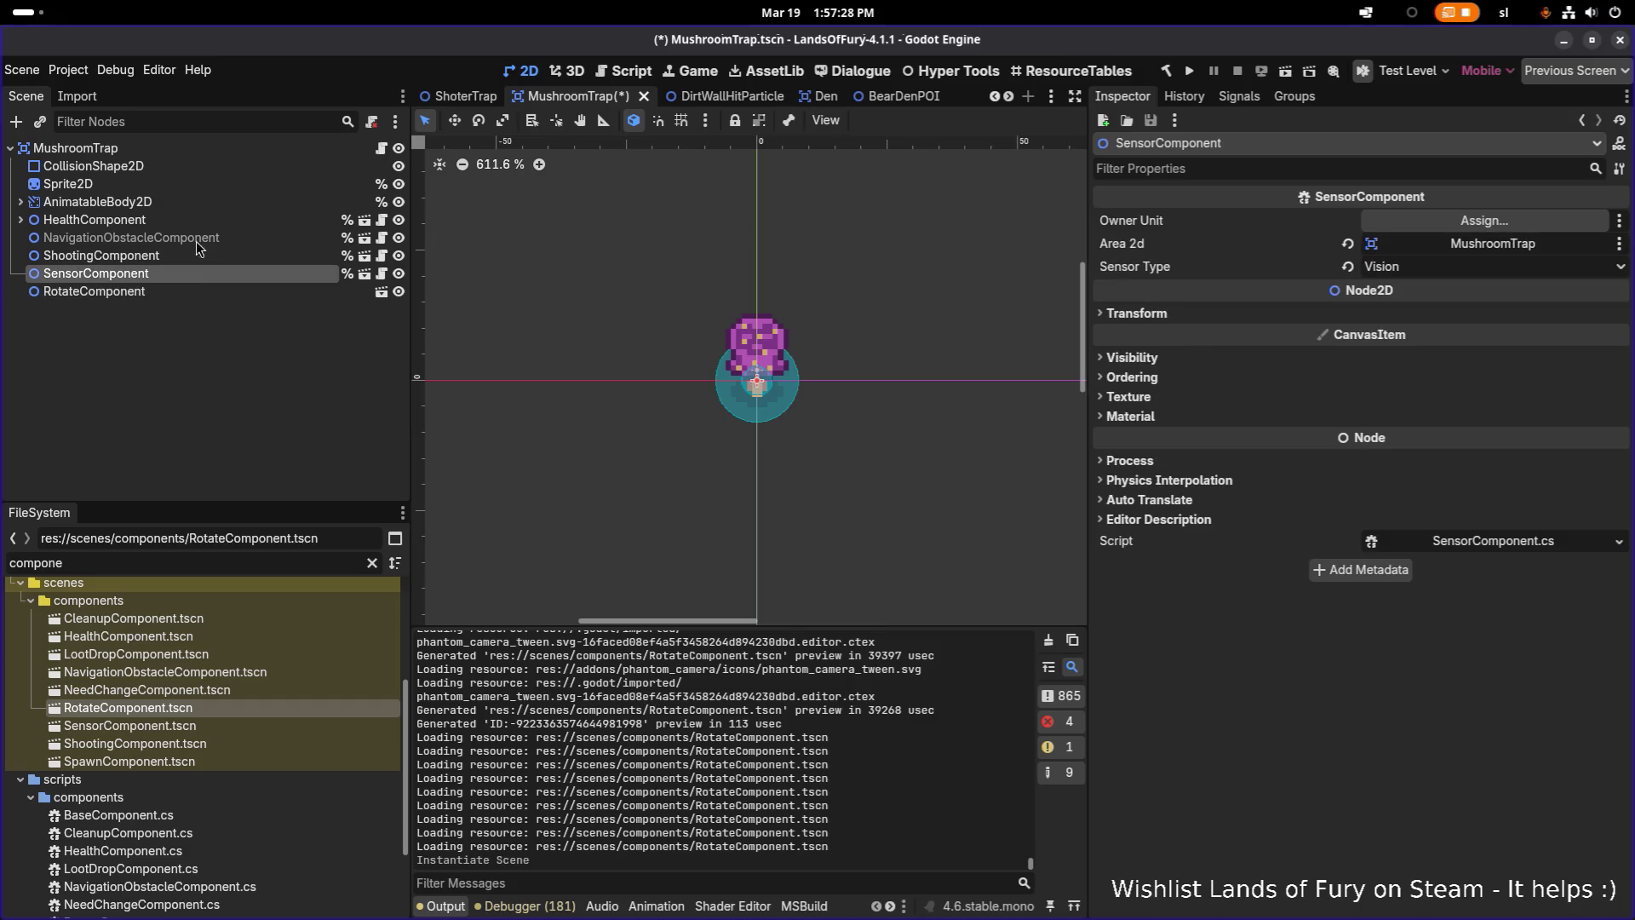
click(157, 292)
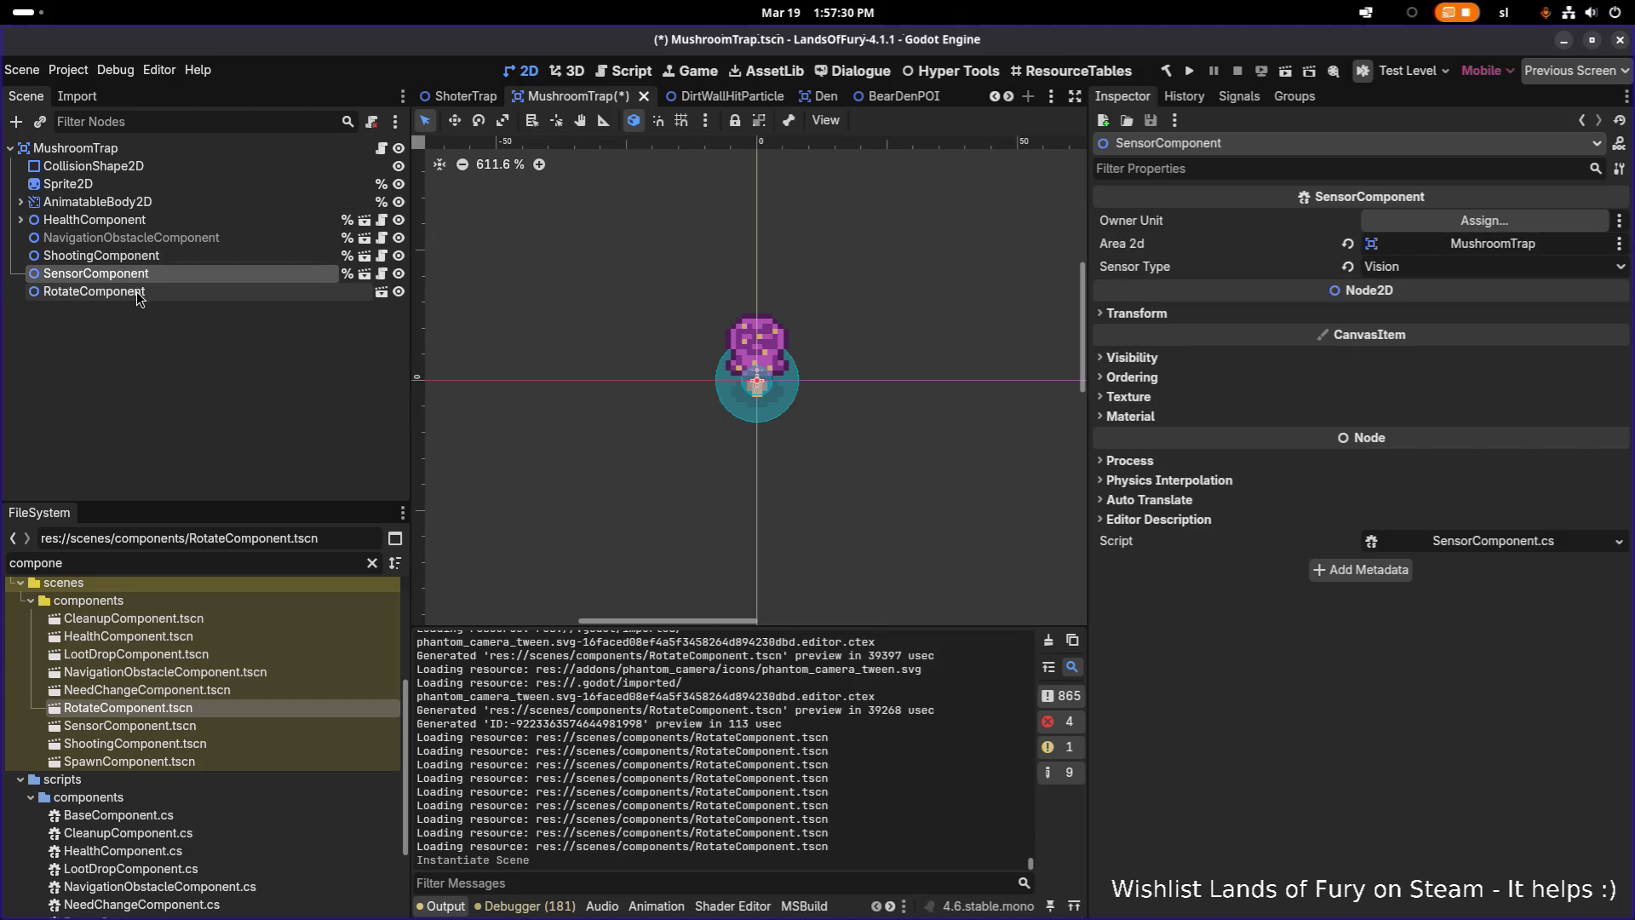
click(1166, 70)
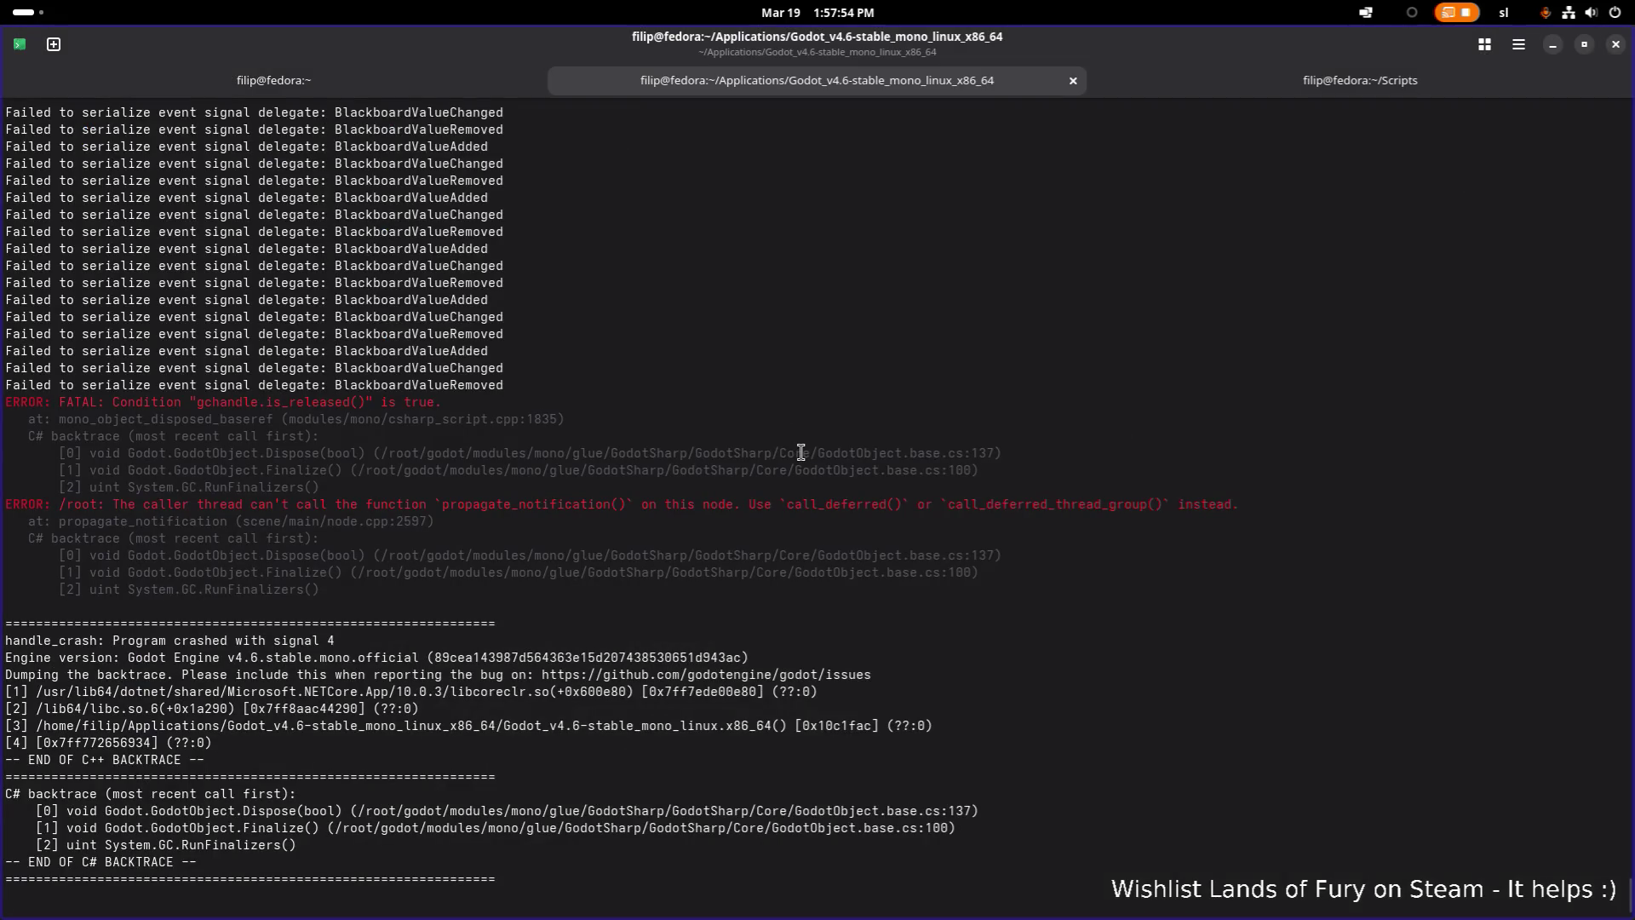
Stop the crashed Godot process in the terminal and rerun the previous launch command
key(ctrl+c)
key(Up)
key(Return)
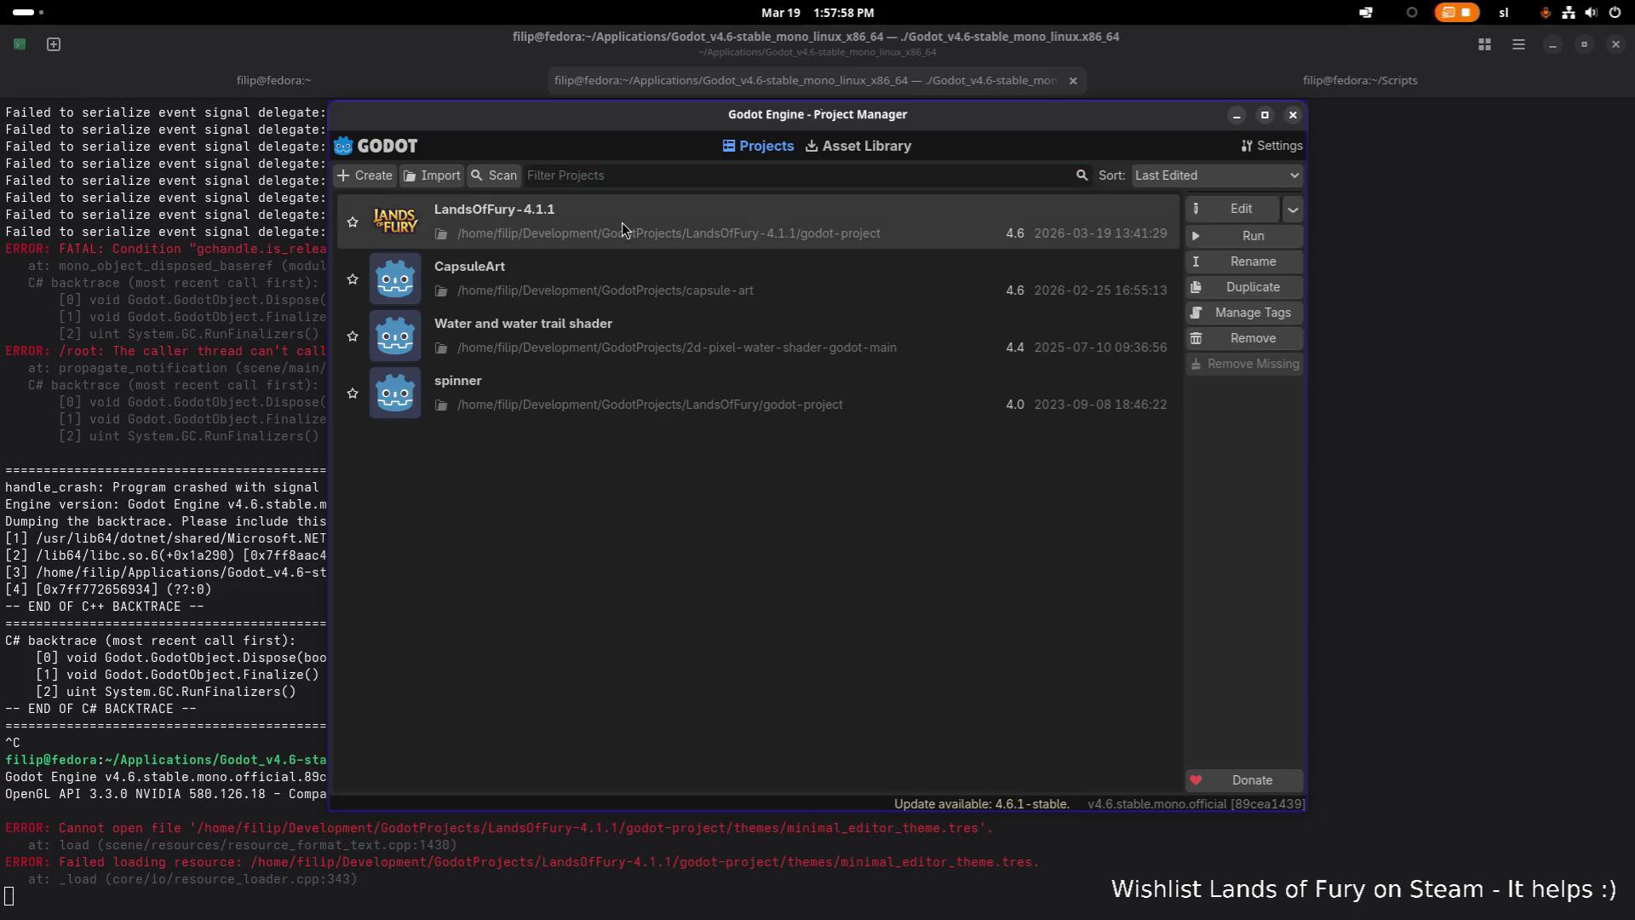
Open the LandsOfFury-4.1.1 project from the Project Manager
double_click(622, 223)
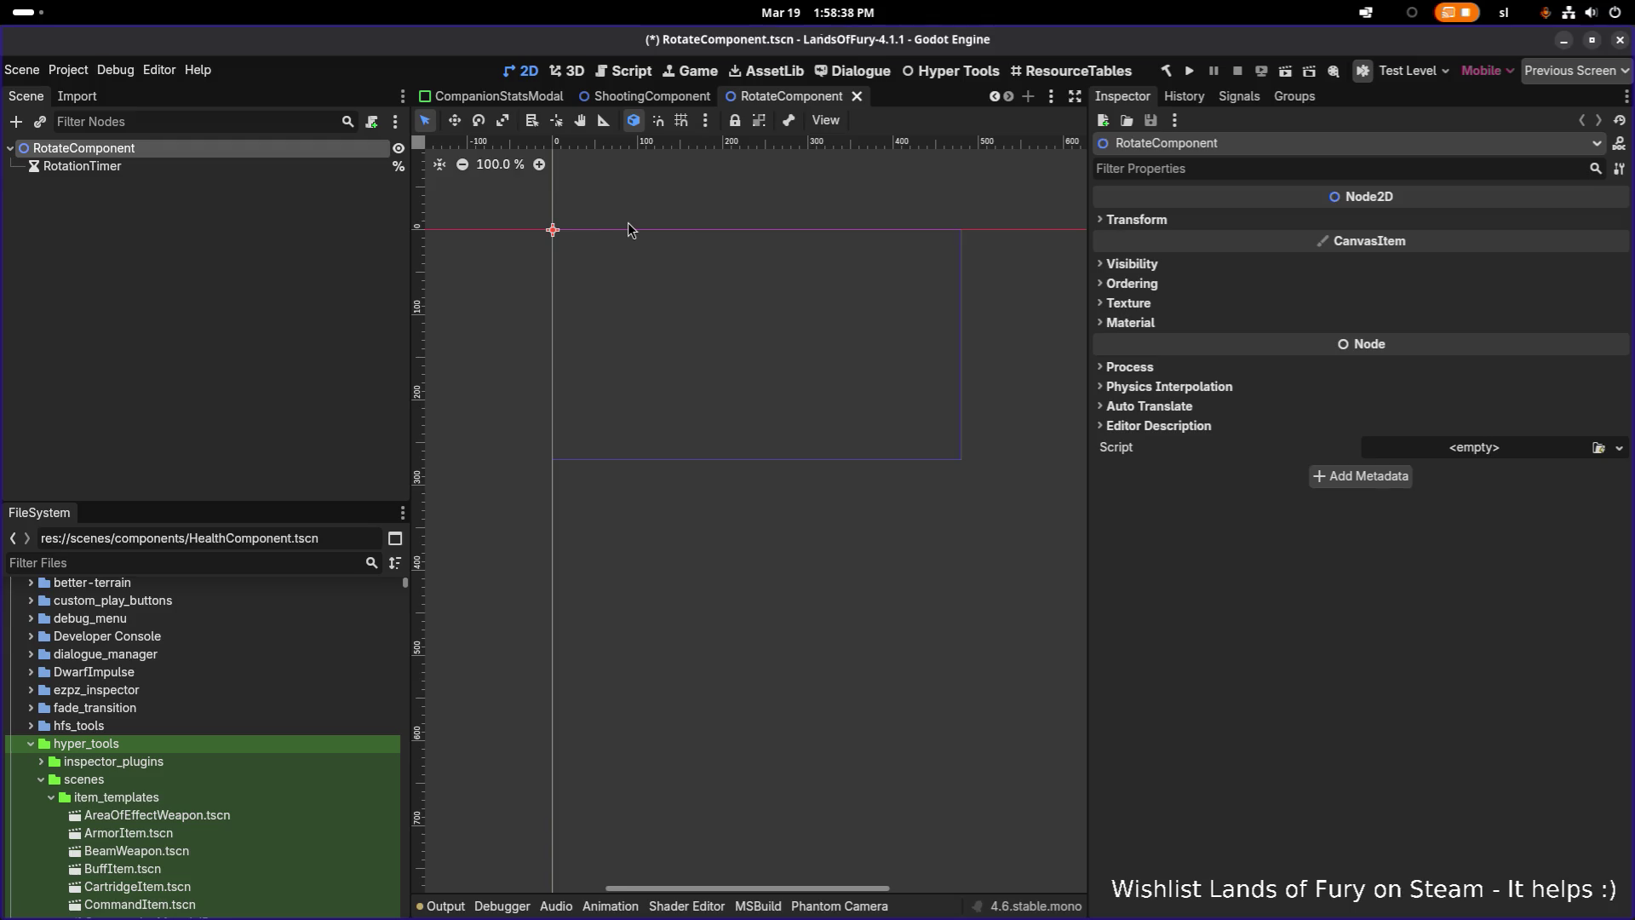
Quick-open MushroomTrap, filter files for 'rotatec', and instance RotateComponent.tscn into its tree
click(306, 209)
key(ctrl+shift+o)
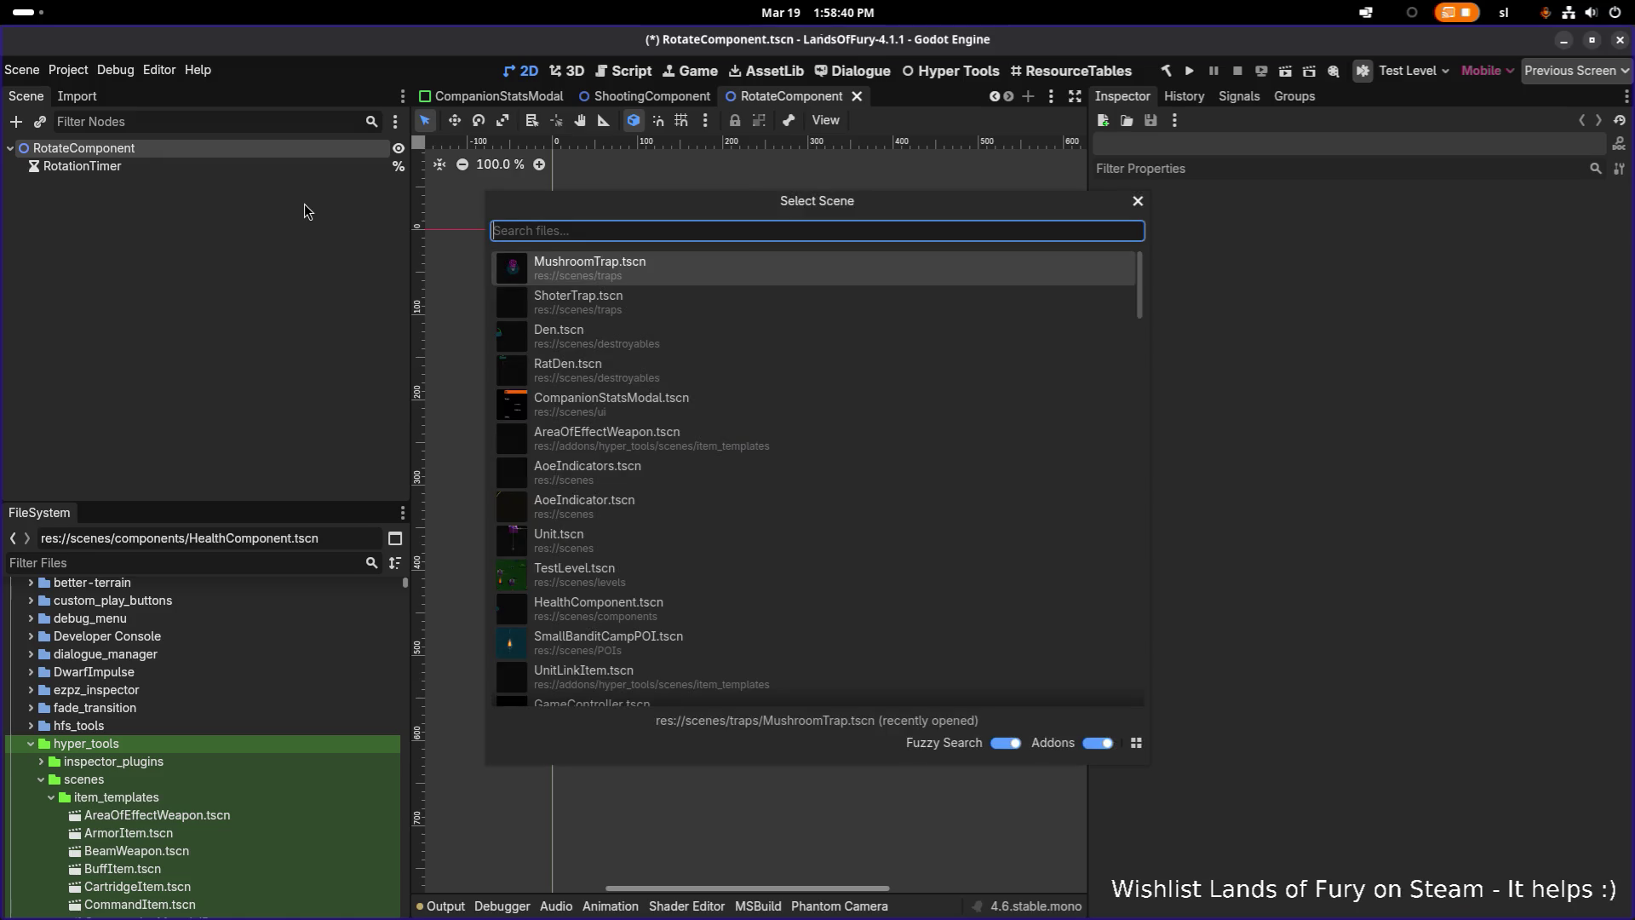
text(mush)
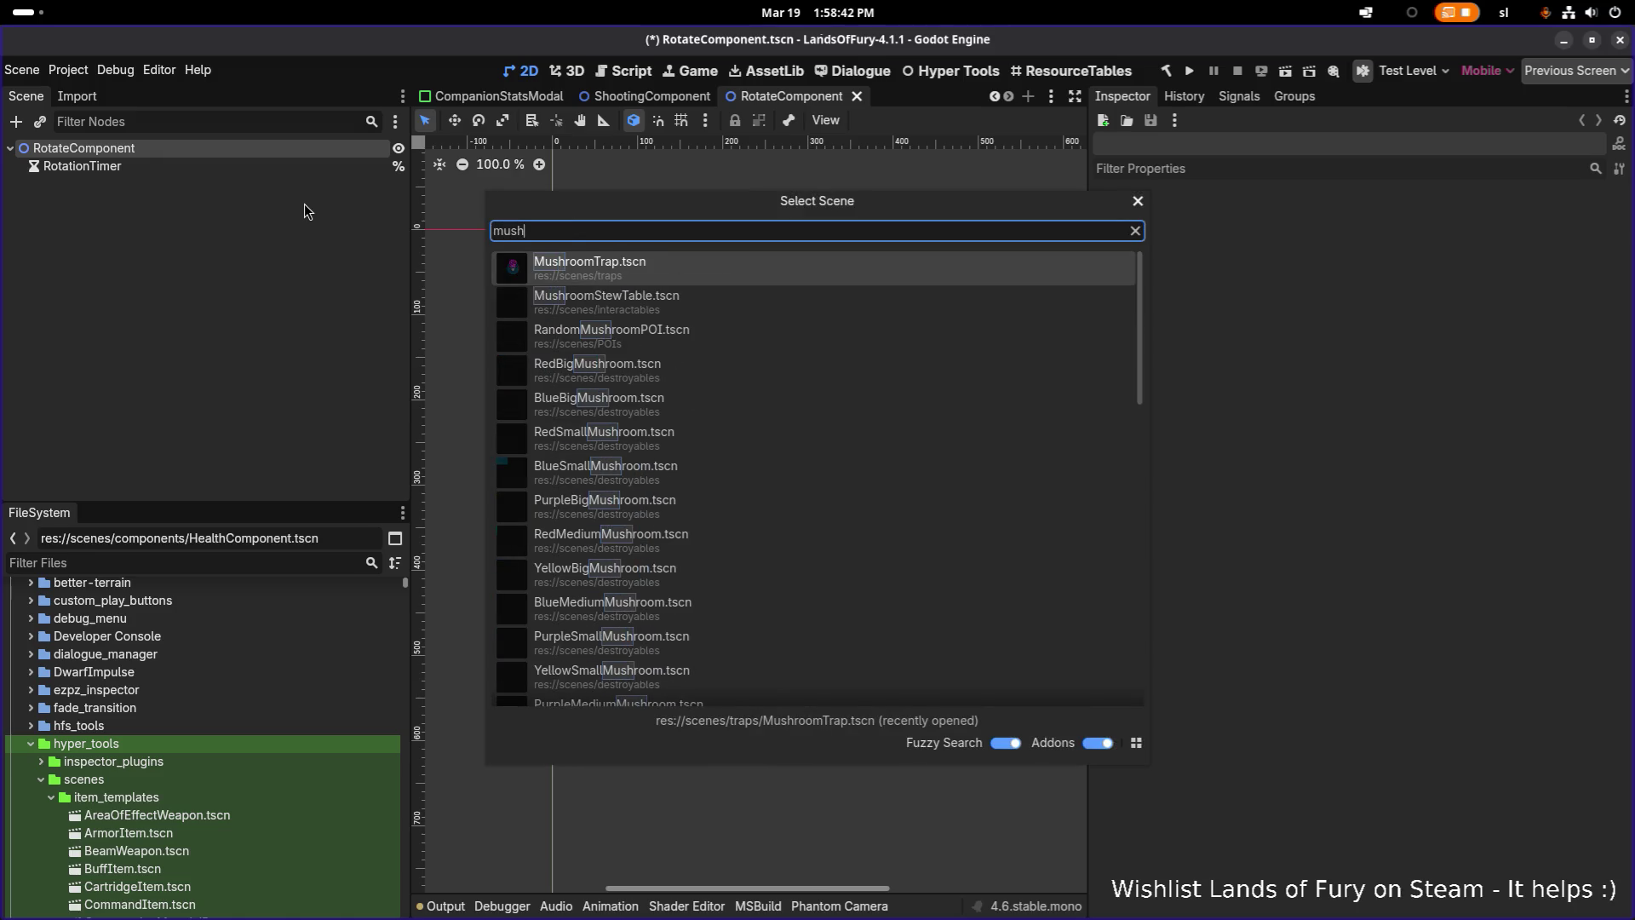
key(Return)
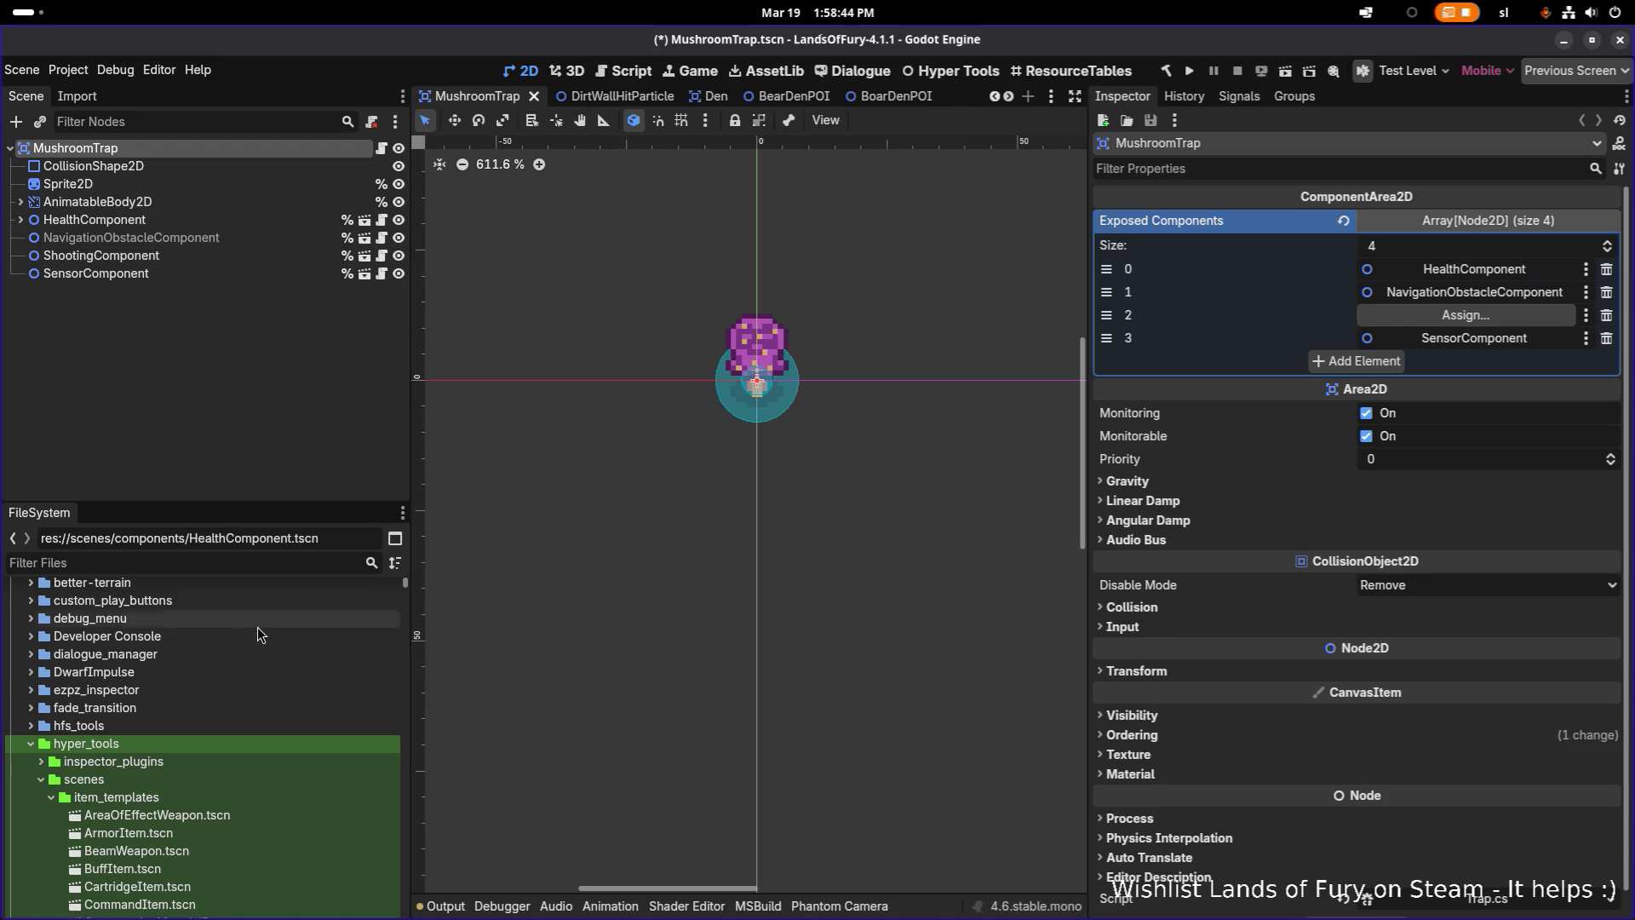
click(250, 563)
text(ro)
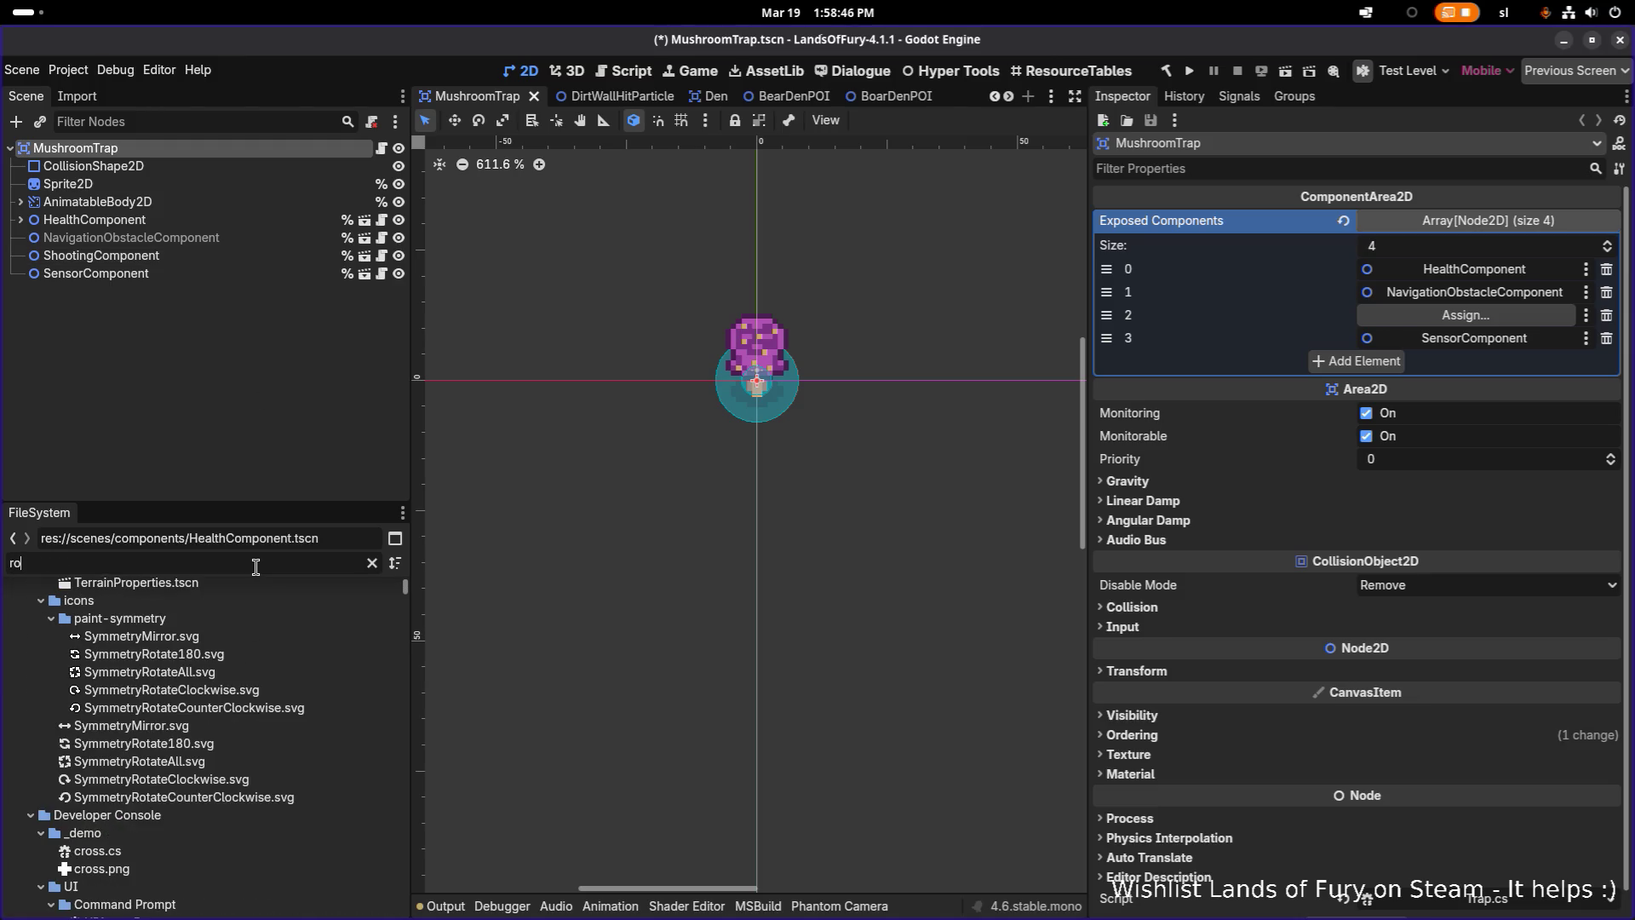
text(tatec)
mouse_move(204, 804)
mouse_down()
mouse_move(306, 672)
mouse_move(238, 268)
mouse_move(166, 298)
mouse_up()
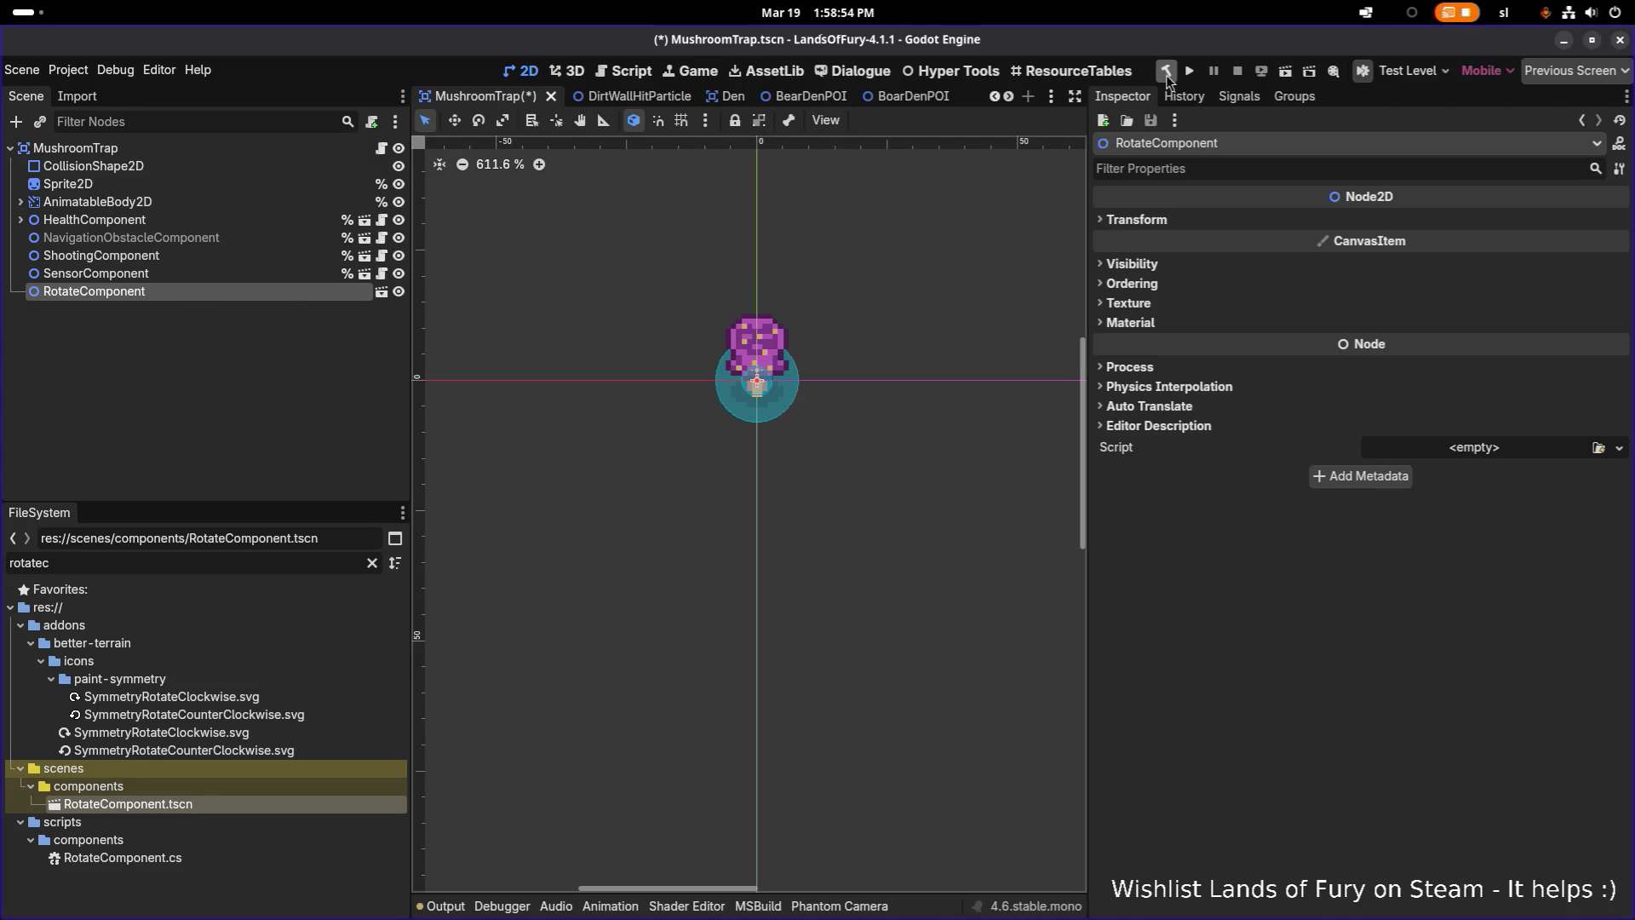
Open the RotateComponent instance's own scene for editing
key(alt+Tab)
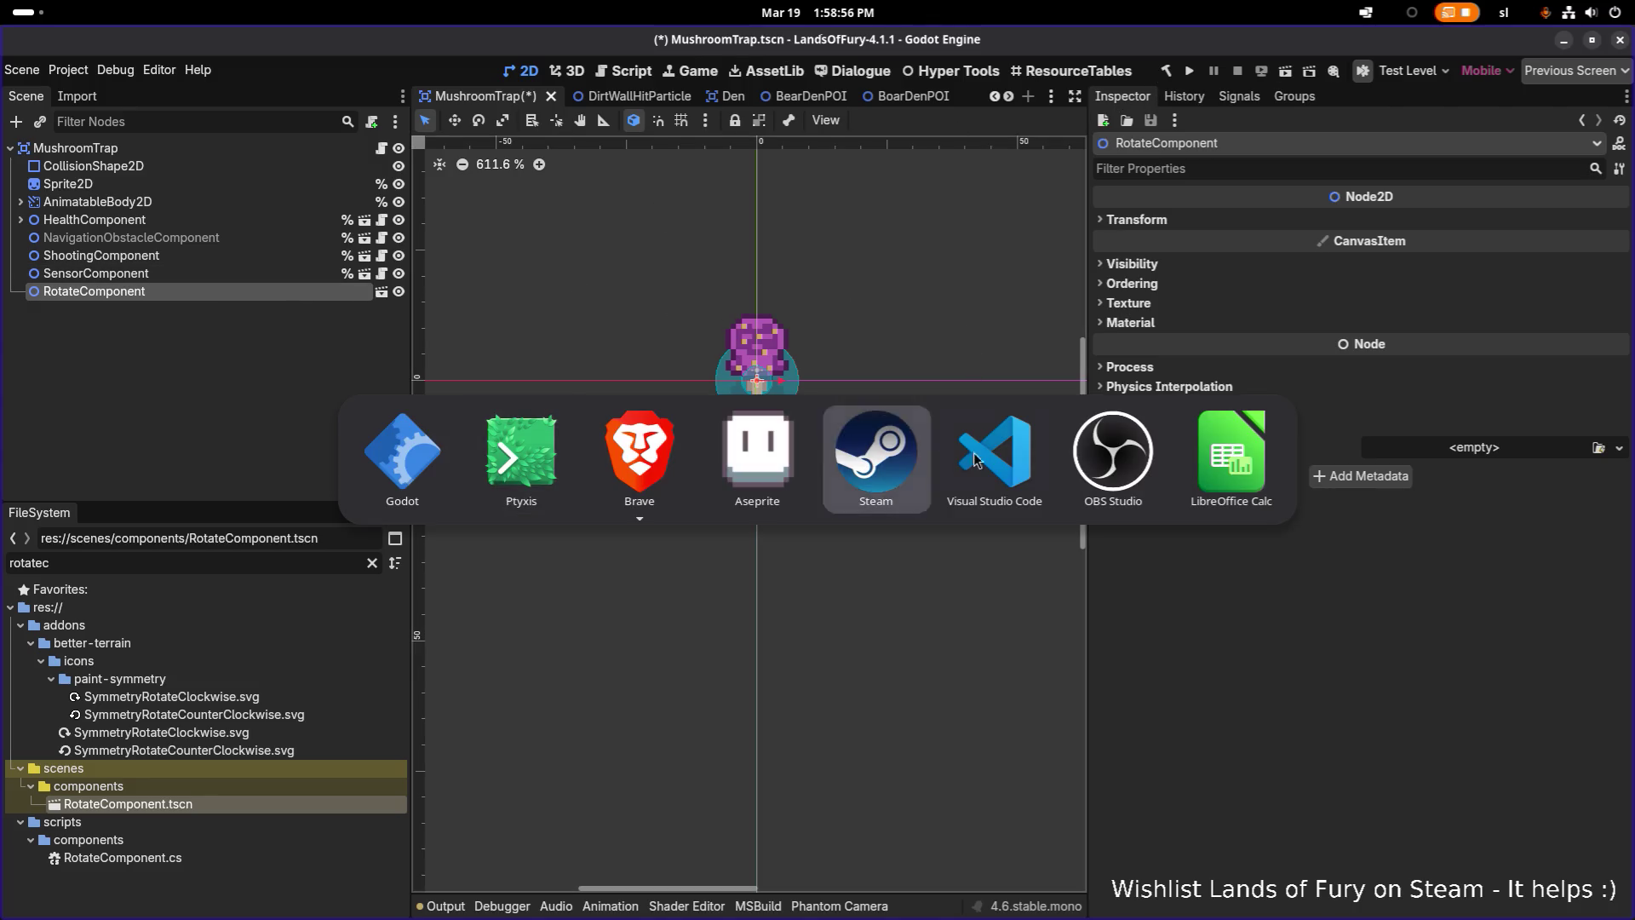
click(975, 460)
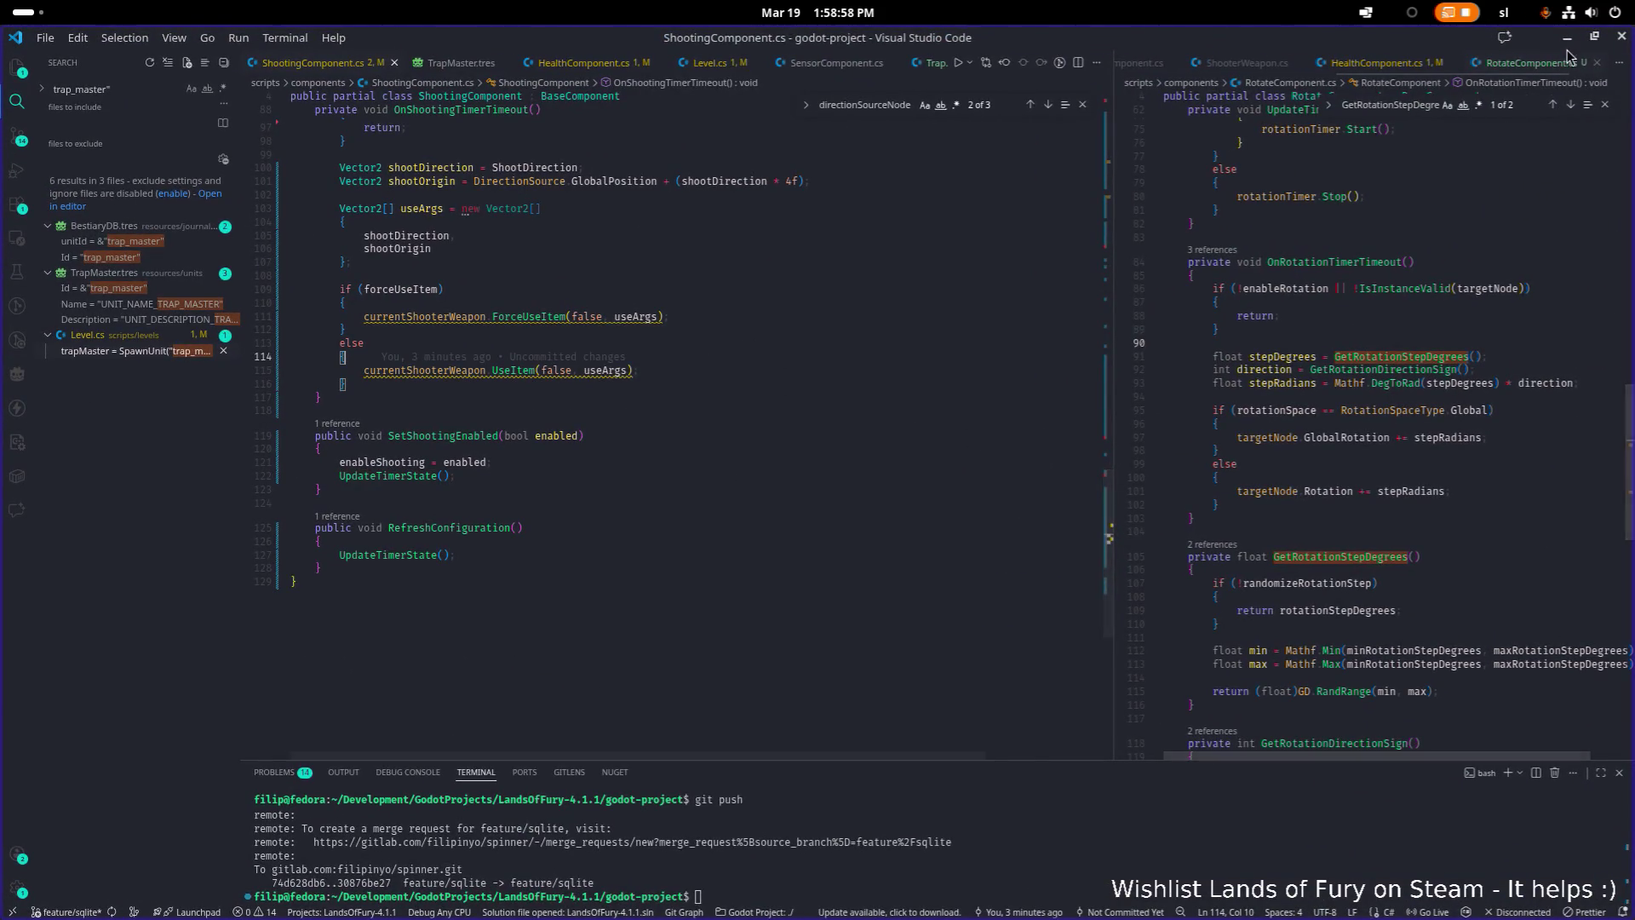
click(1566, 39)
click(386, 292)
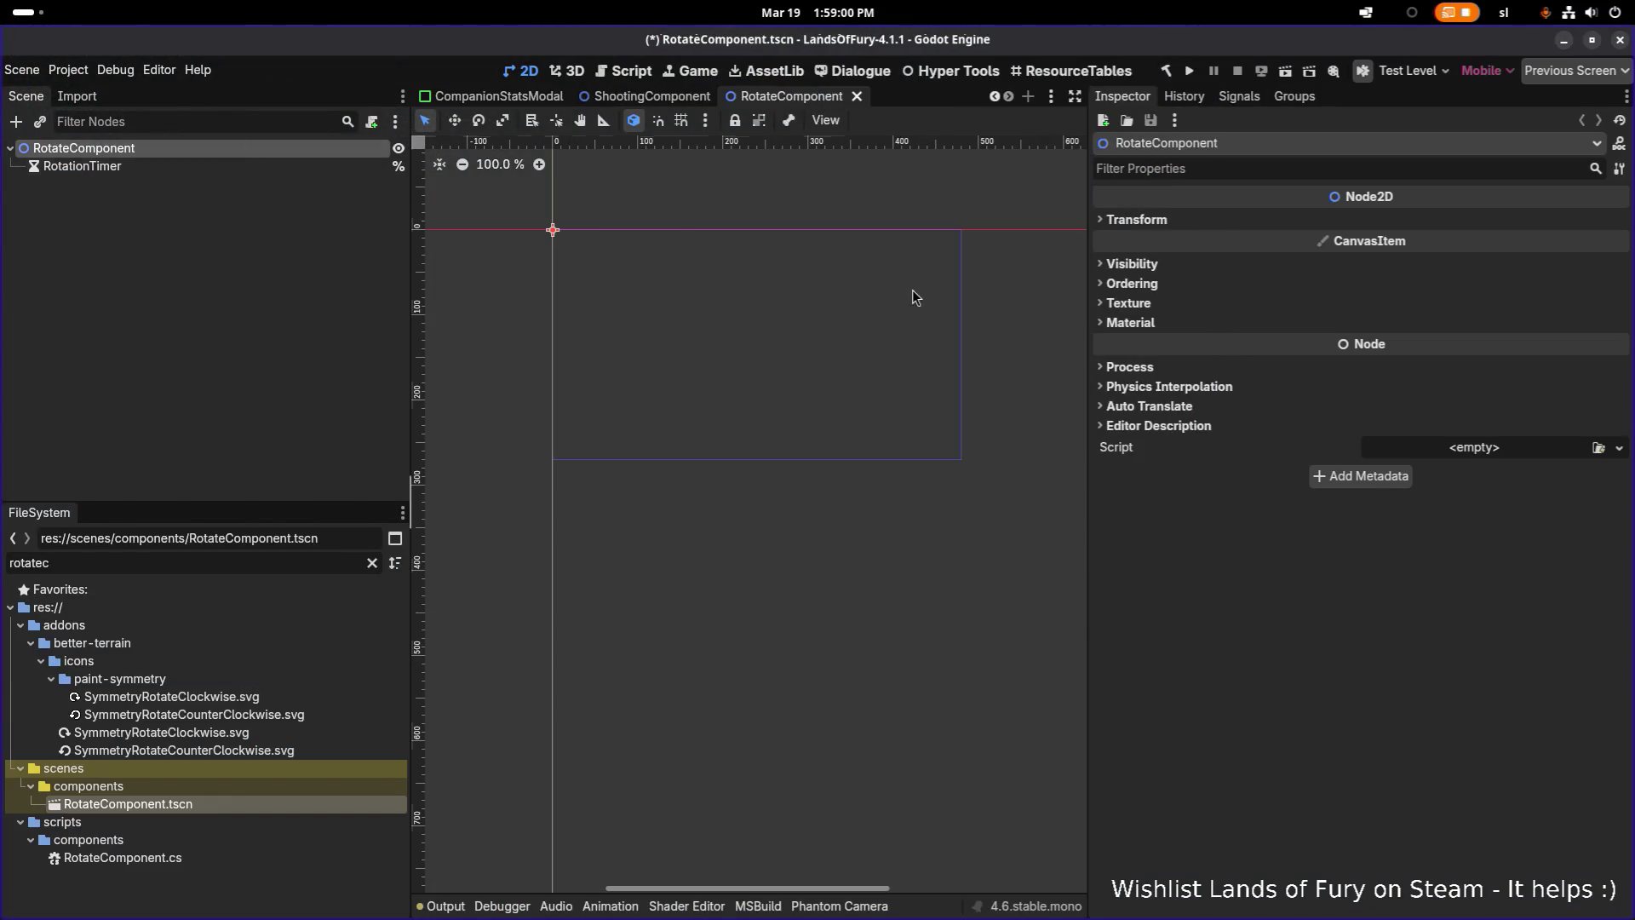
Quick Load RotateComponent.cs as the root's script and save the scene
click(1618, 447)
click(1557, 501)
text(rotateco)
key(Return)
key(ctrl+s)
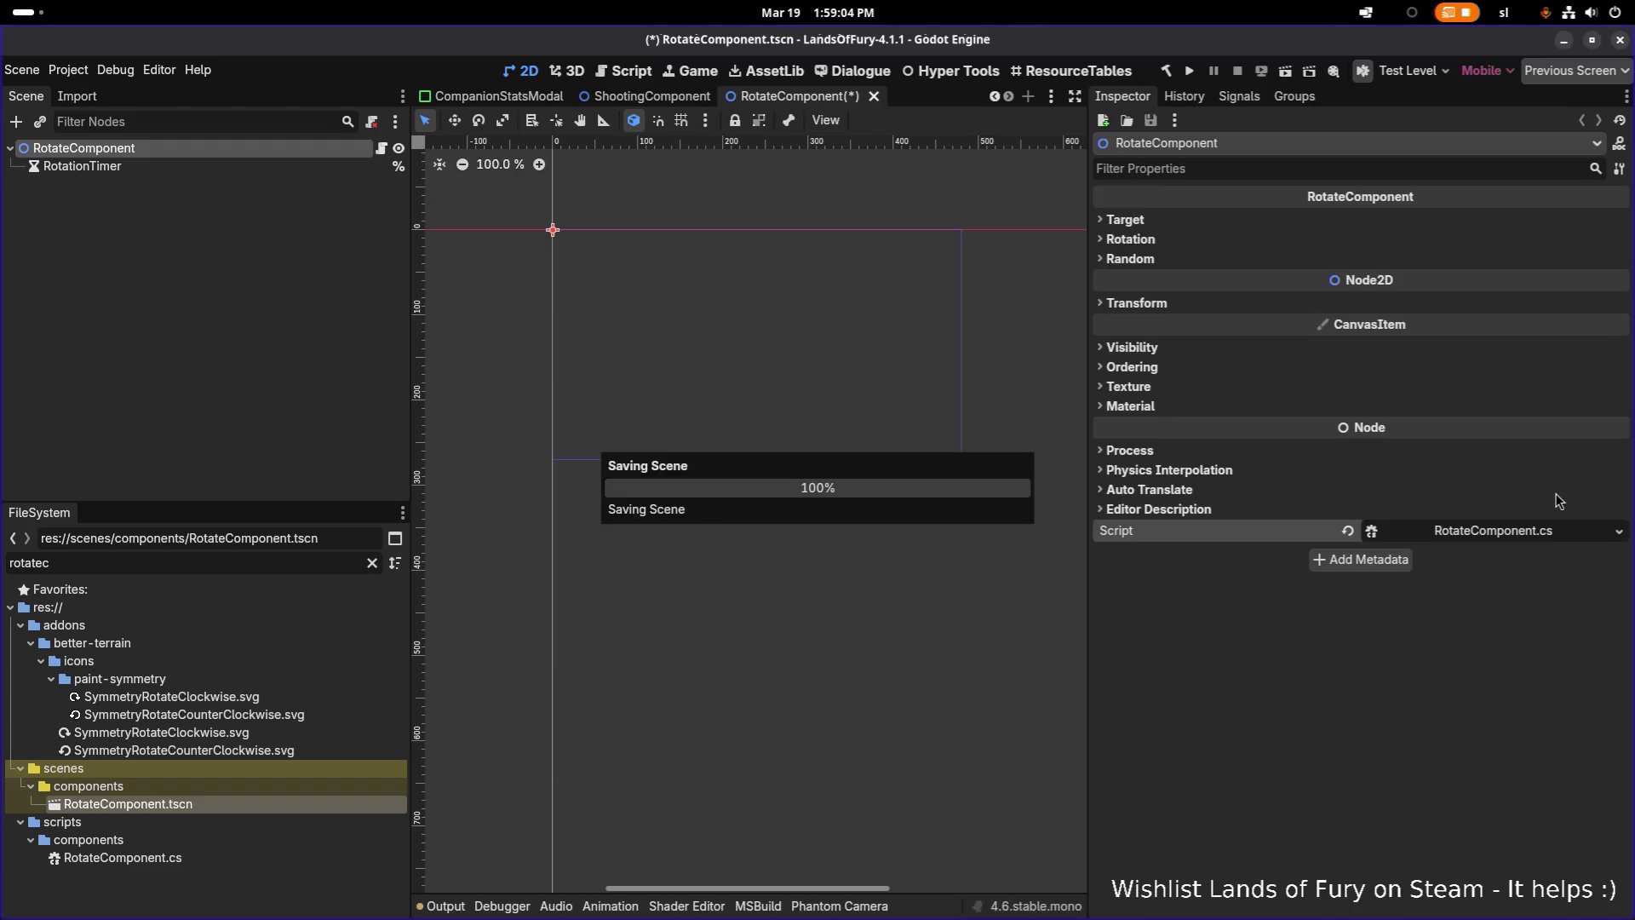
Review the Target, Rotation and Random property groups, then switch to the ShootingComponent scene
click(1180, 223)
click(1169, 217)
click(1169, 238)
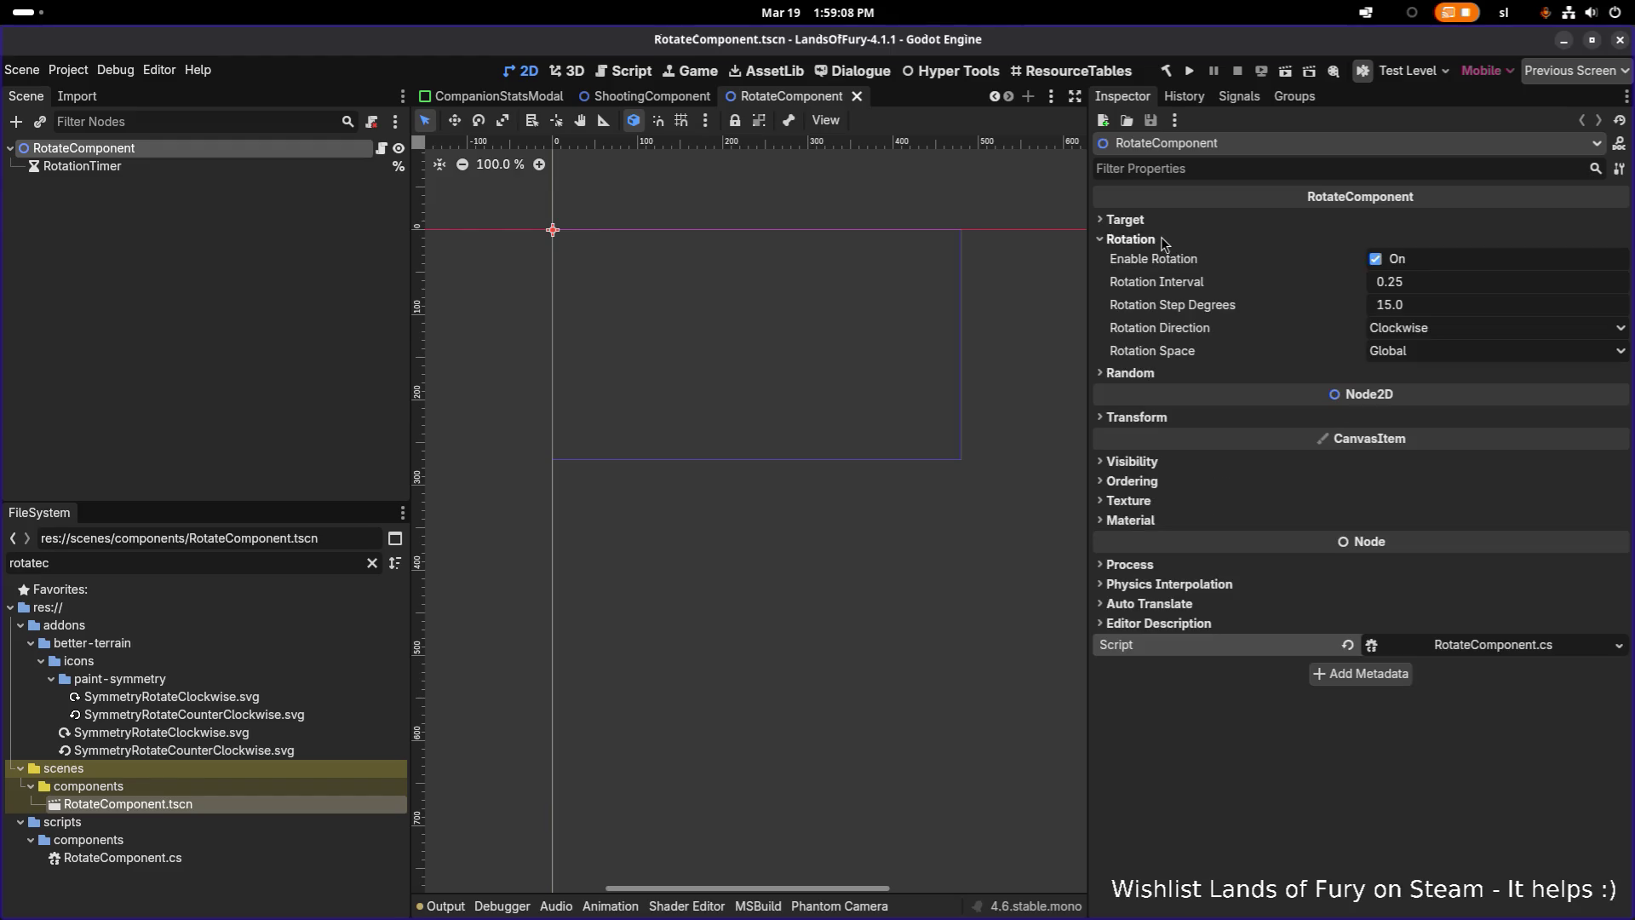
click(1169, 236)
click(1160, 260)
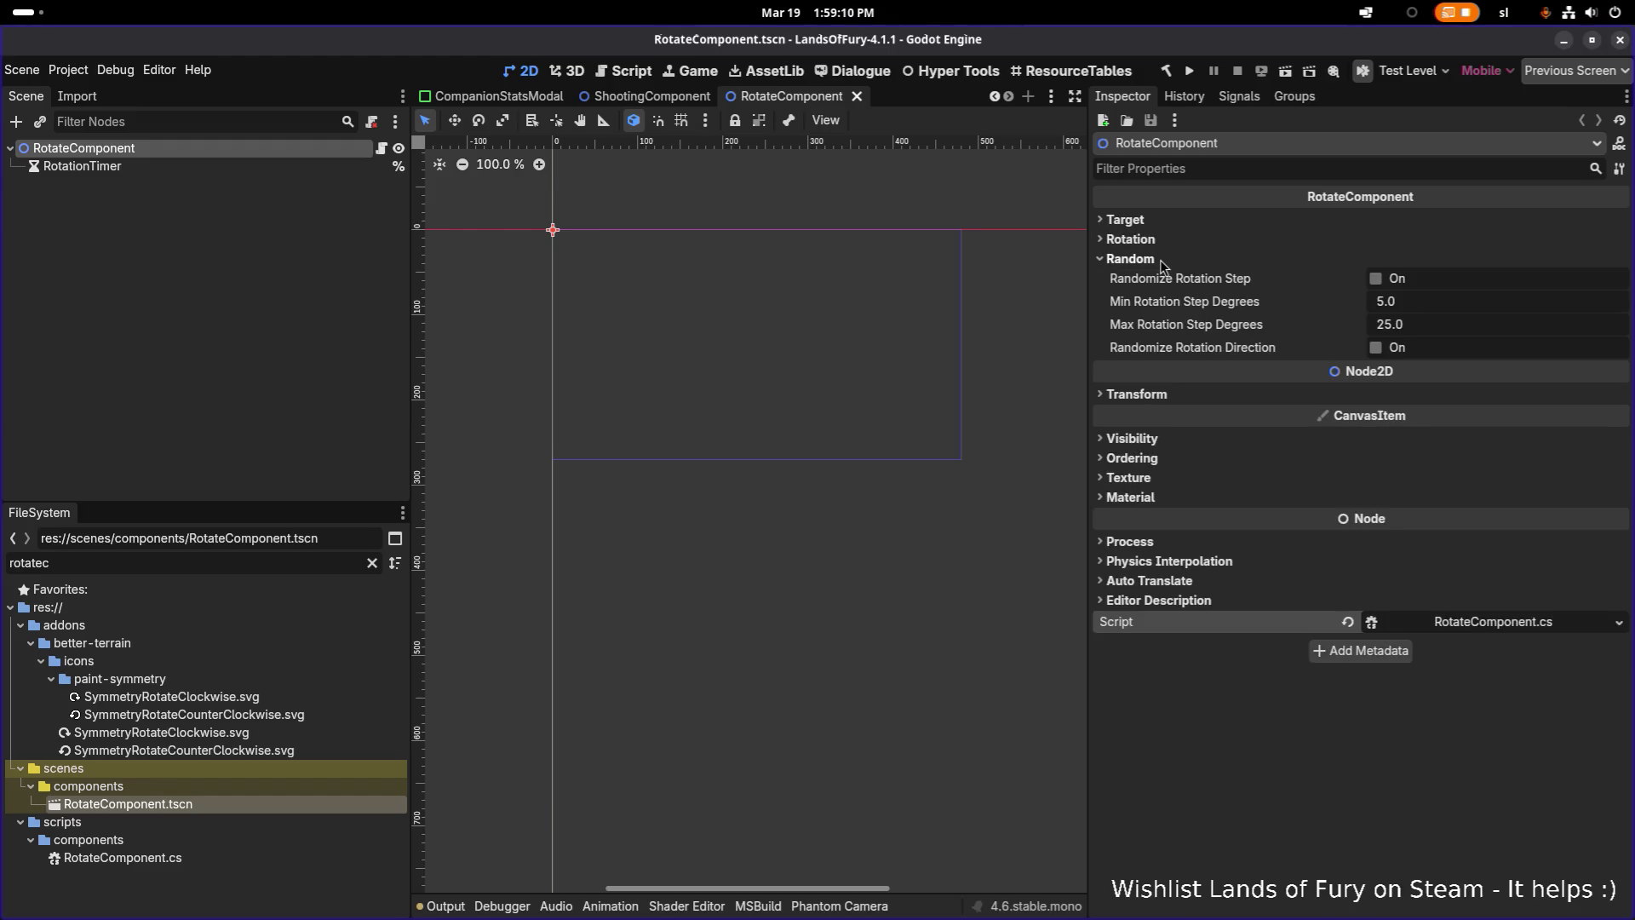
click(1160, 259)
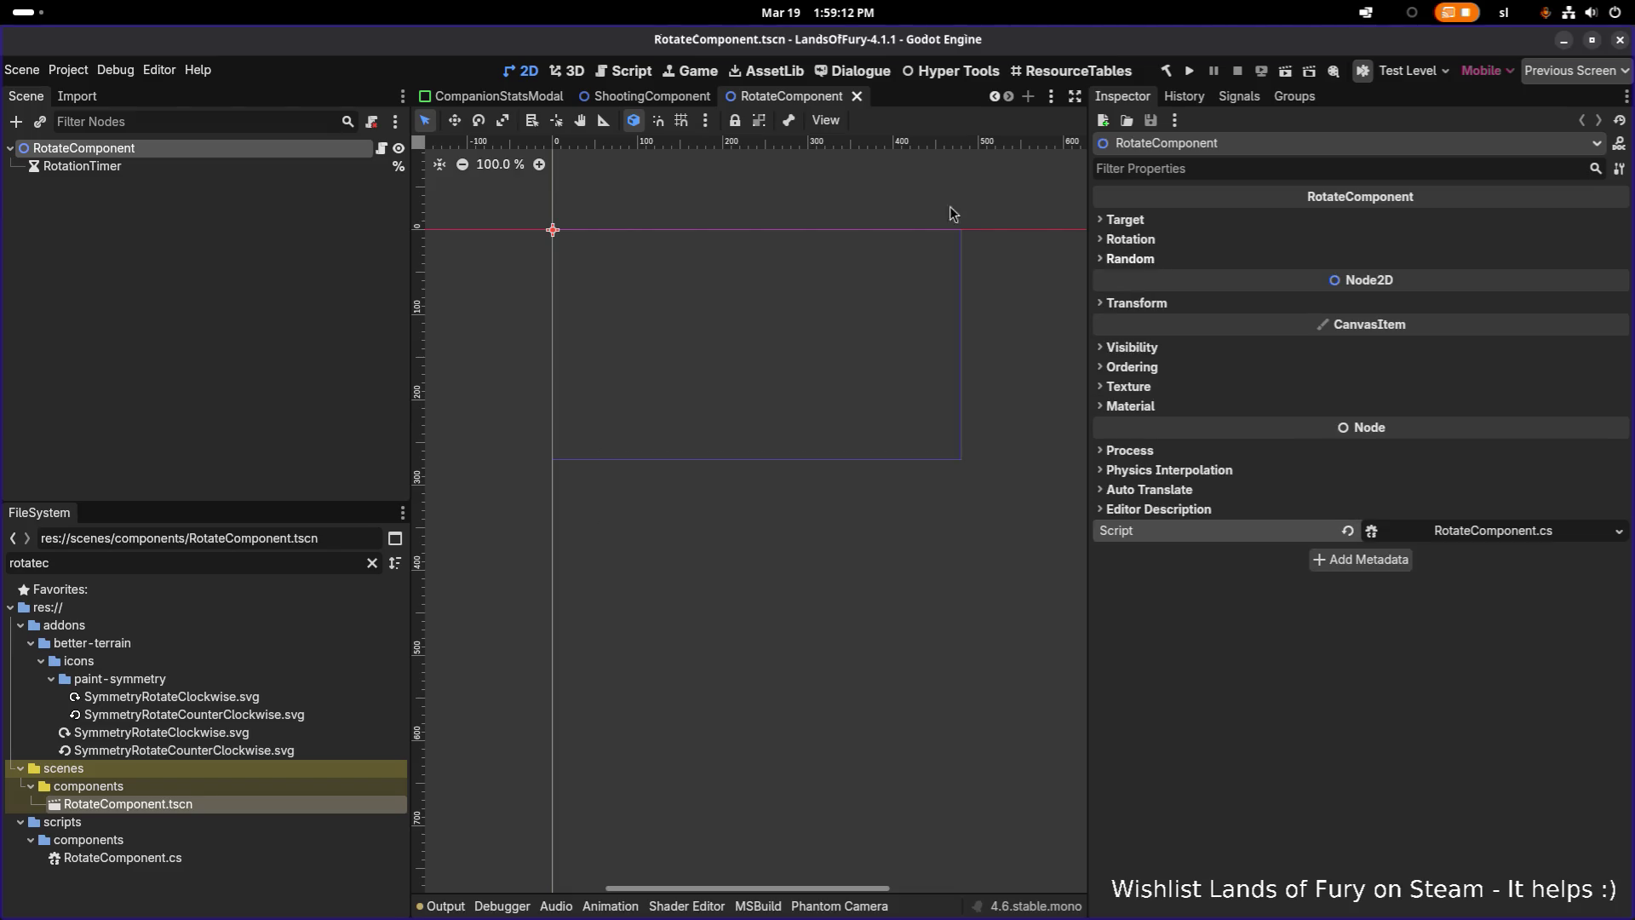
click(640, 98)
click(282, 263)
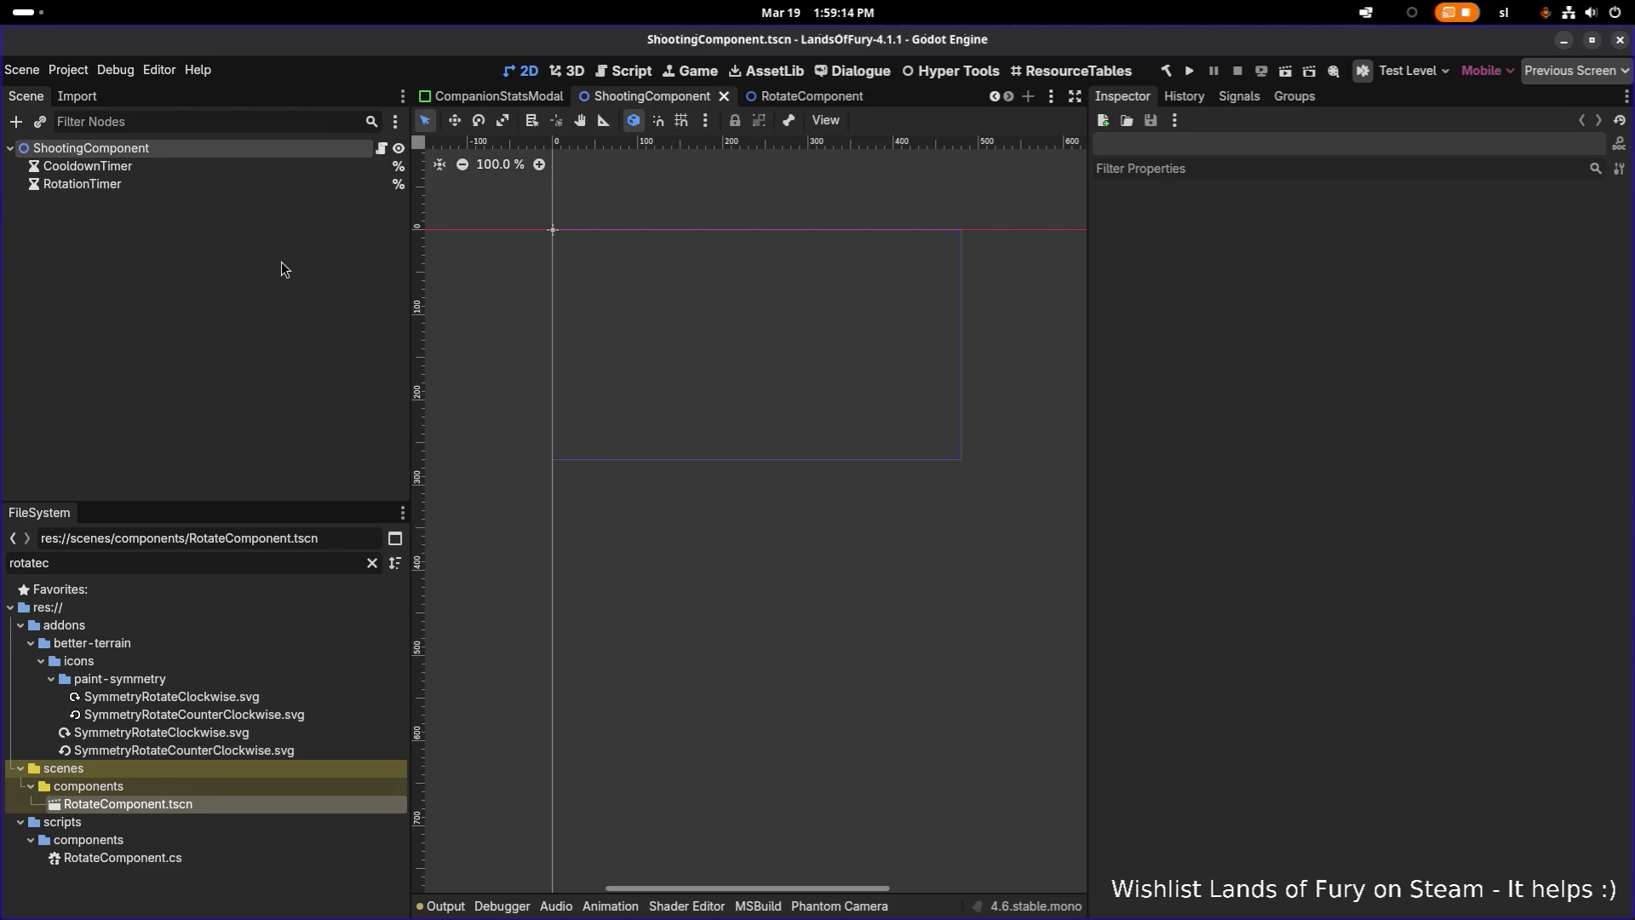
Open MushroomTrap and set RotateComponent's Target Node to ShootingComponent
key(ctrl+shift+a)
text(mu)
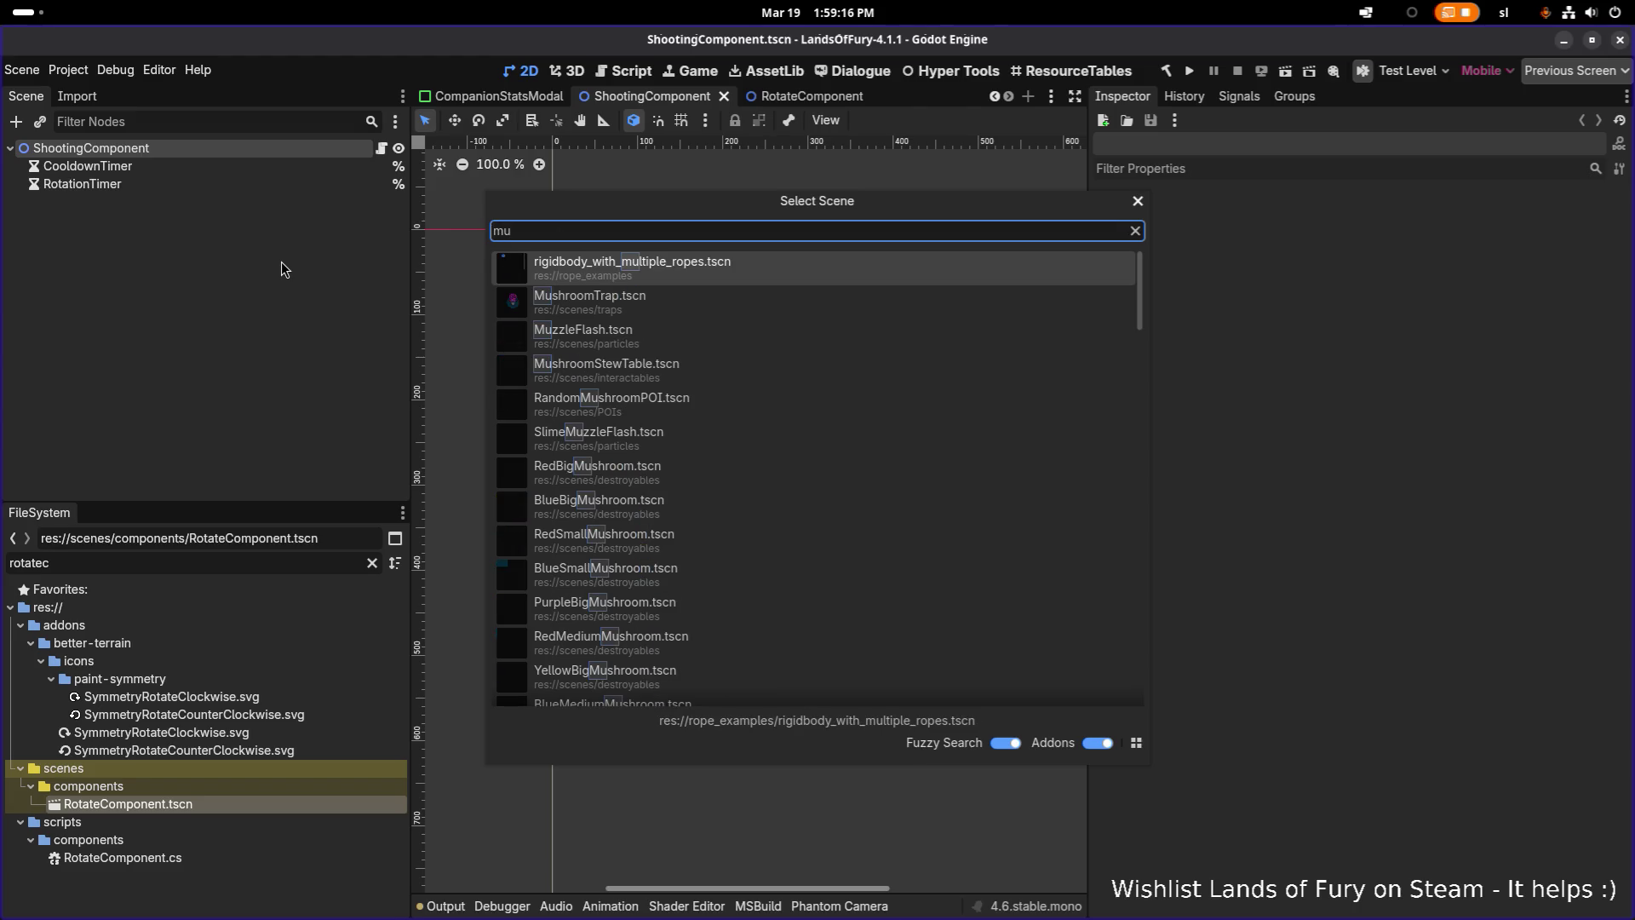
key(Down)
key(Return)
click(263, 273)
click(258, 298)
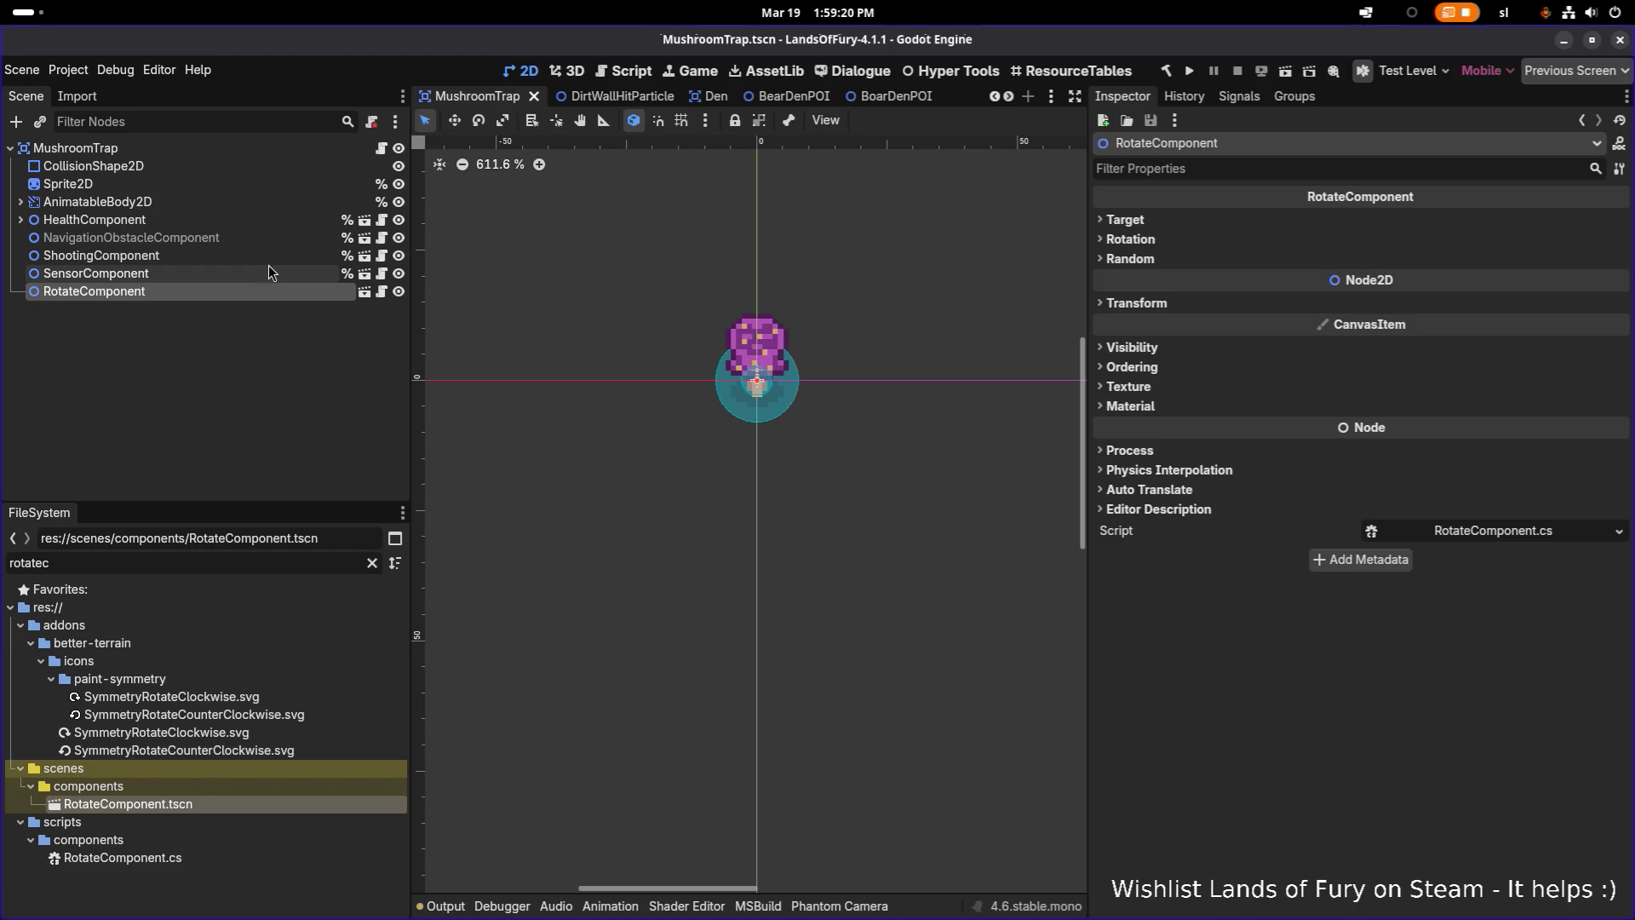
click(1098, 219)
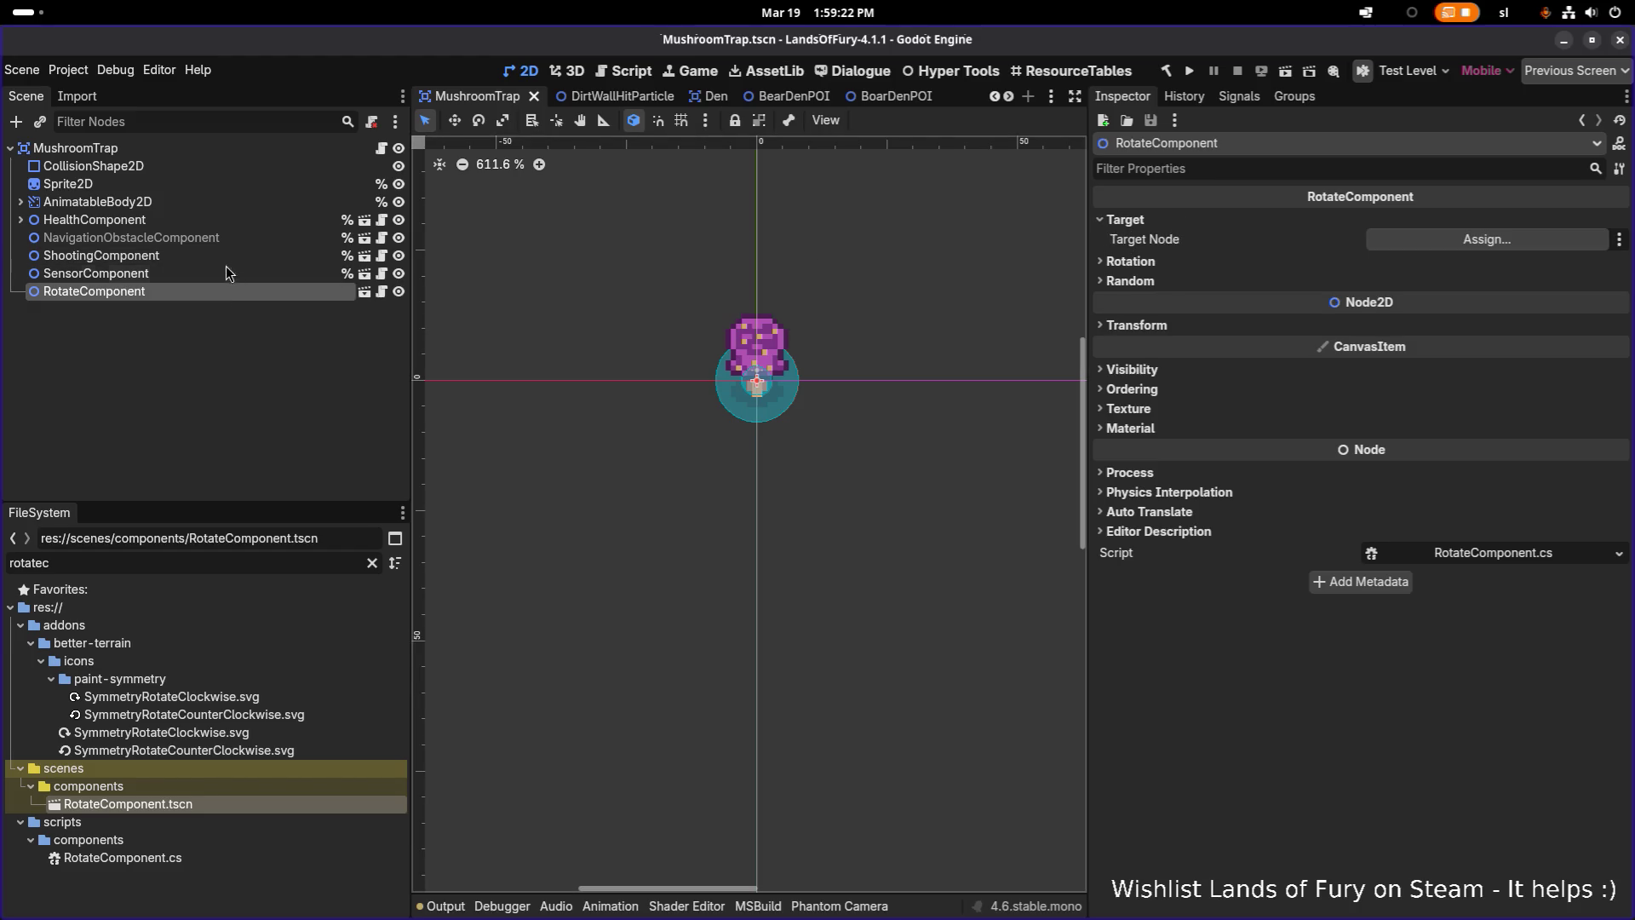
drag(216, 258, 1277, 213)
drag(1448, 239, 1447, 240)
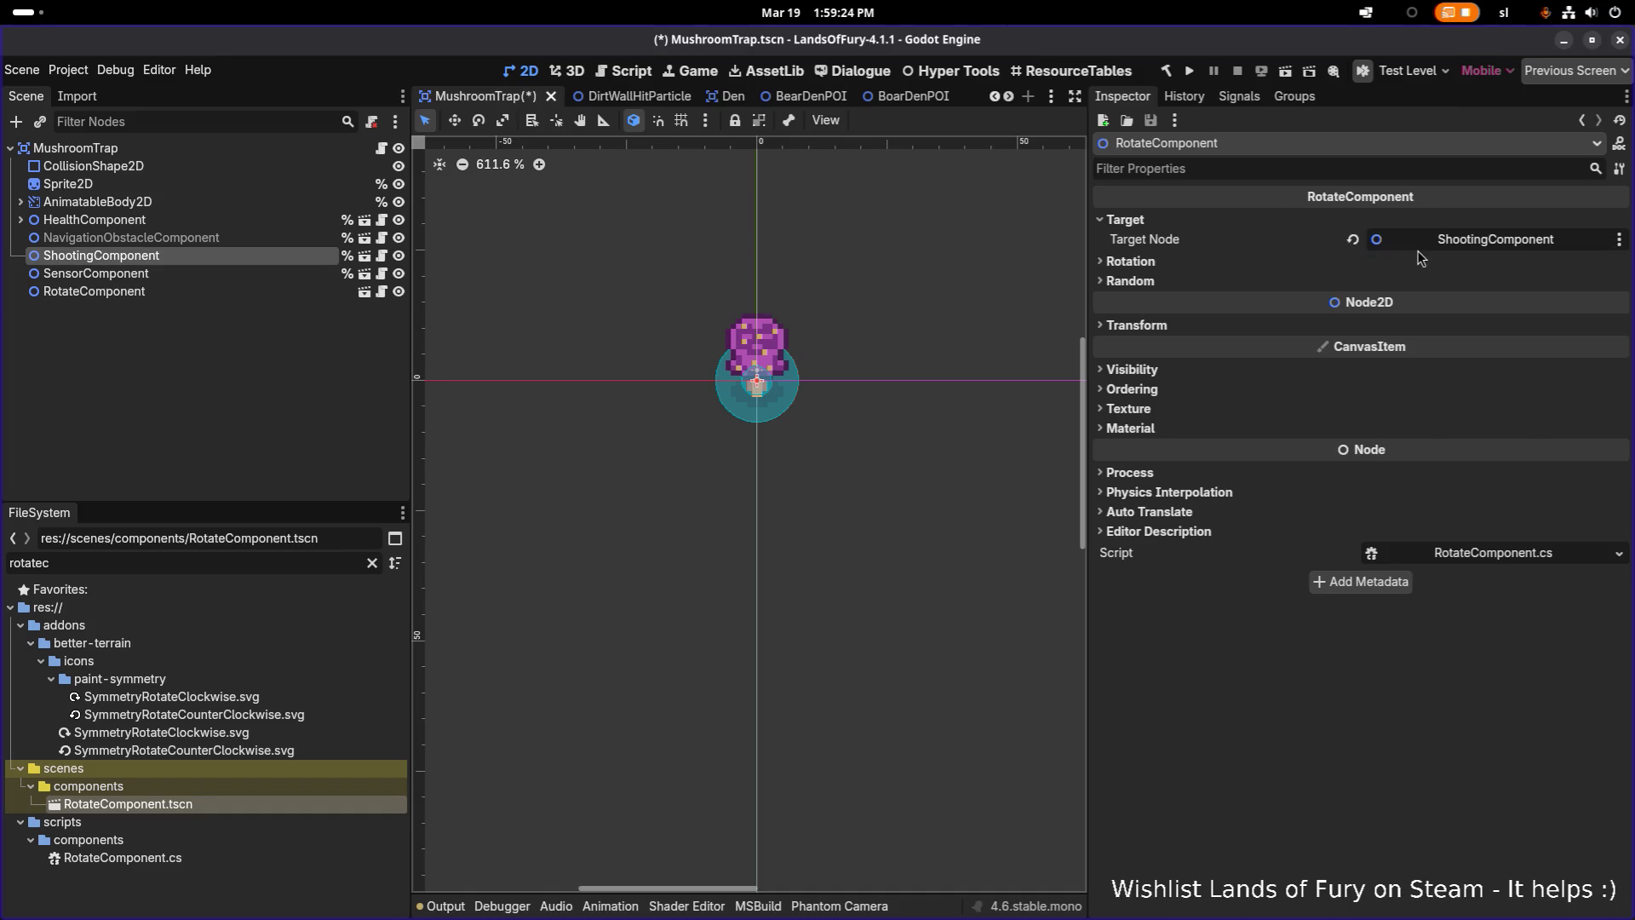
Set Rotation Interval to 1.0, keep Global rotation space, enable Randomize Rotation Step, and save
click(1141, 262)
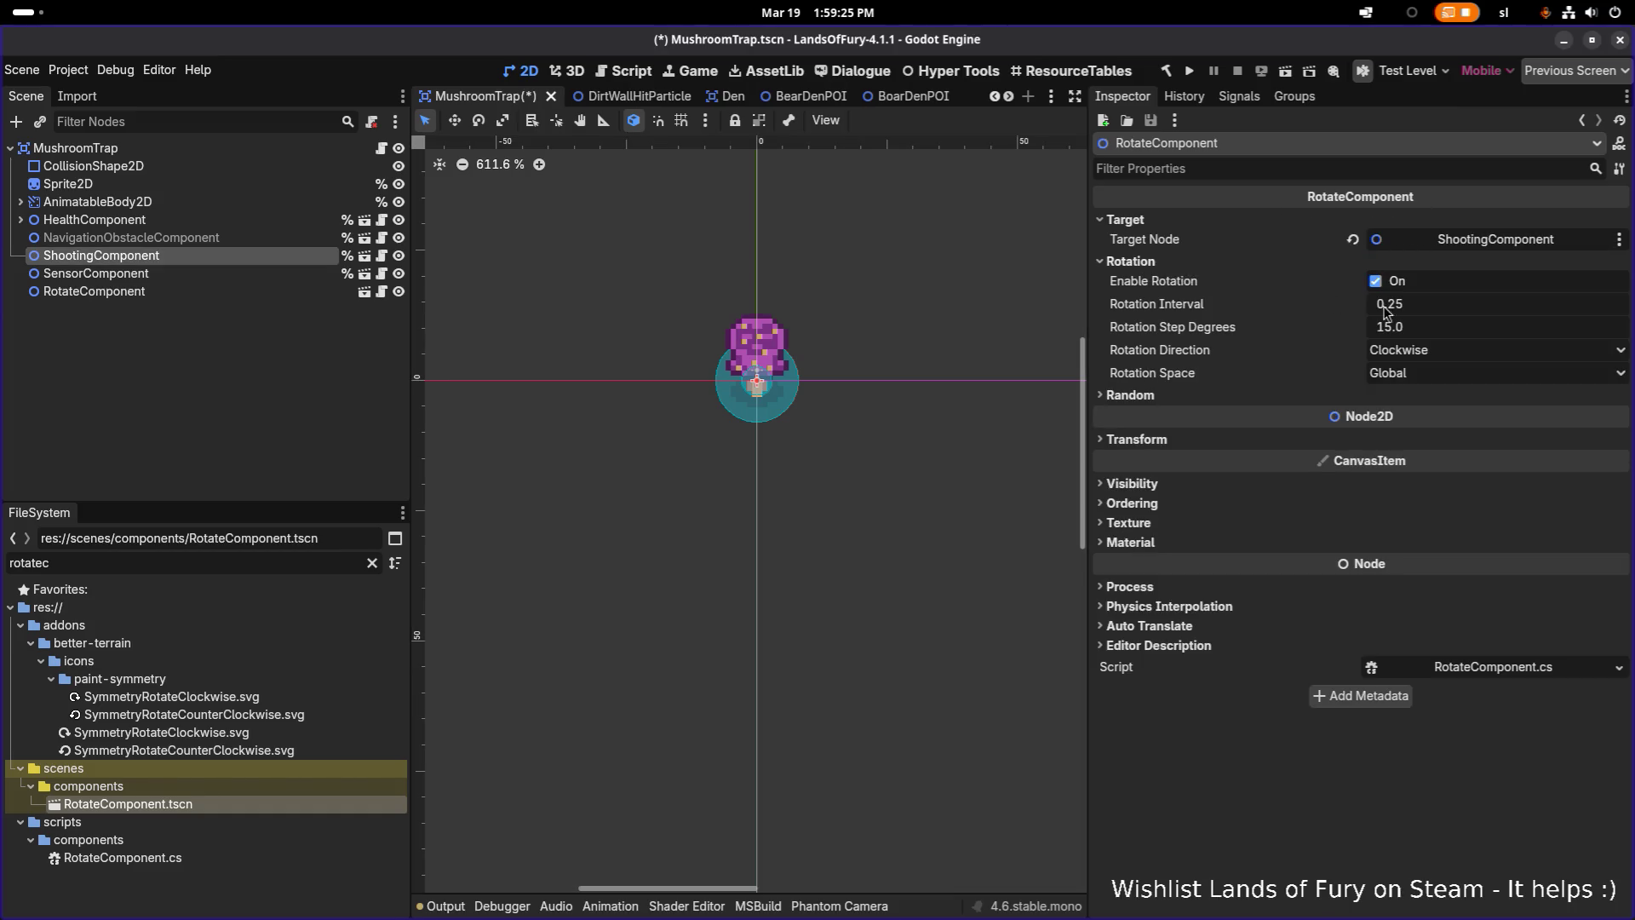
click(1435, 305)
click(1431, 304)
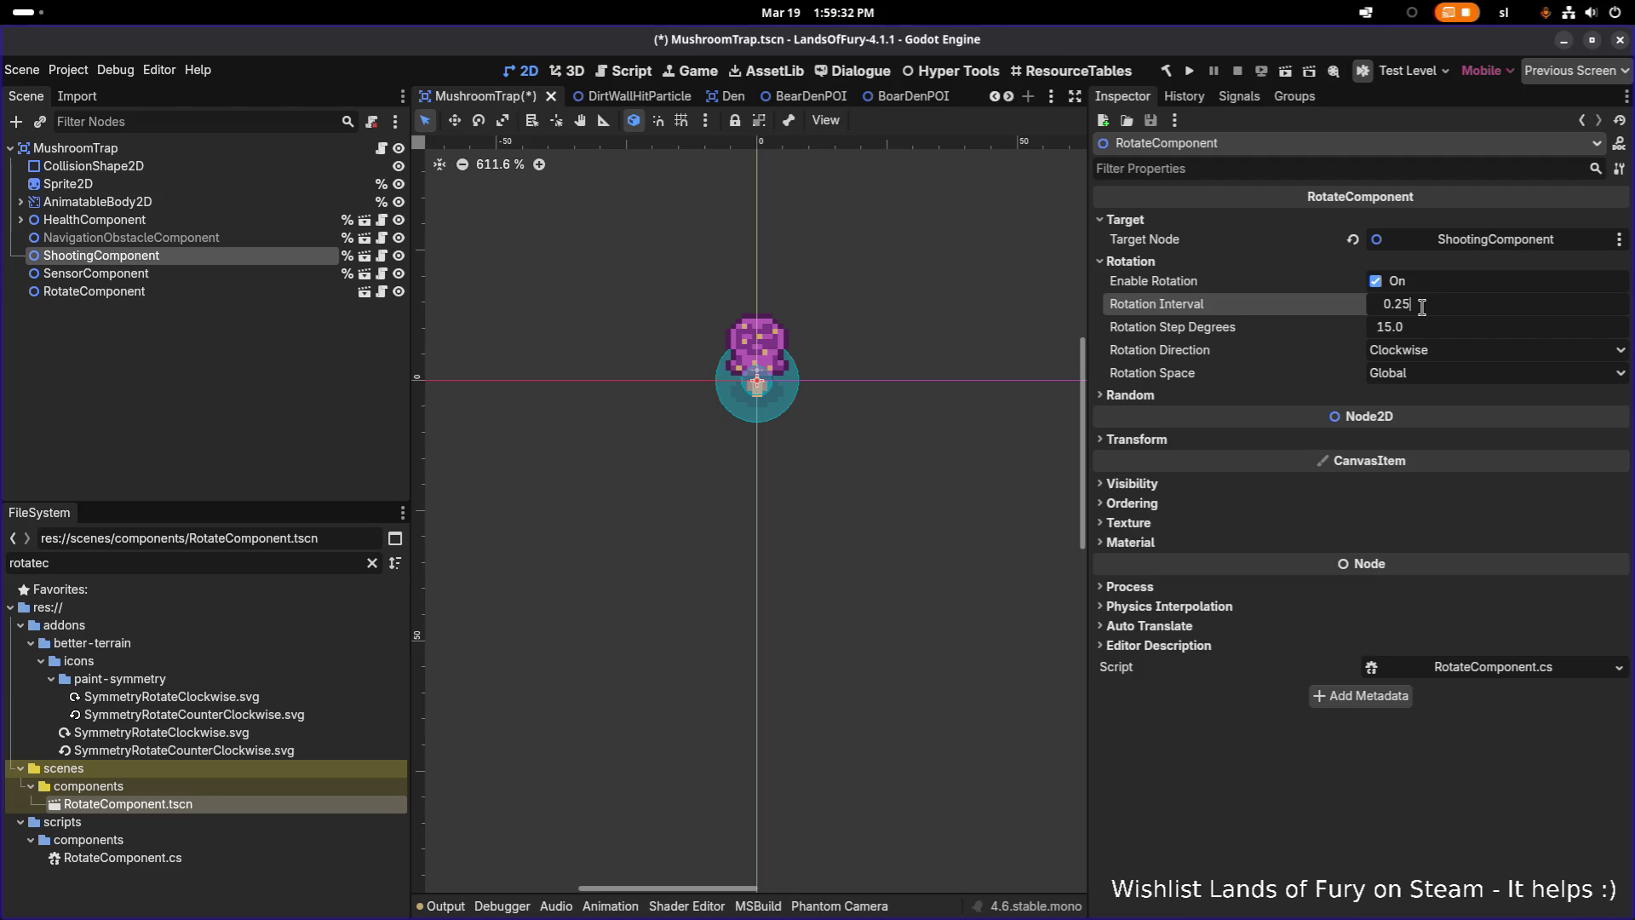
drag(1432, 308, 1361, 312)
text(1)
click(1432, 376)
click(1432, 377)
click(1393, 394)
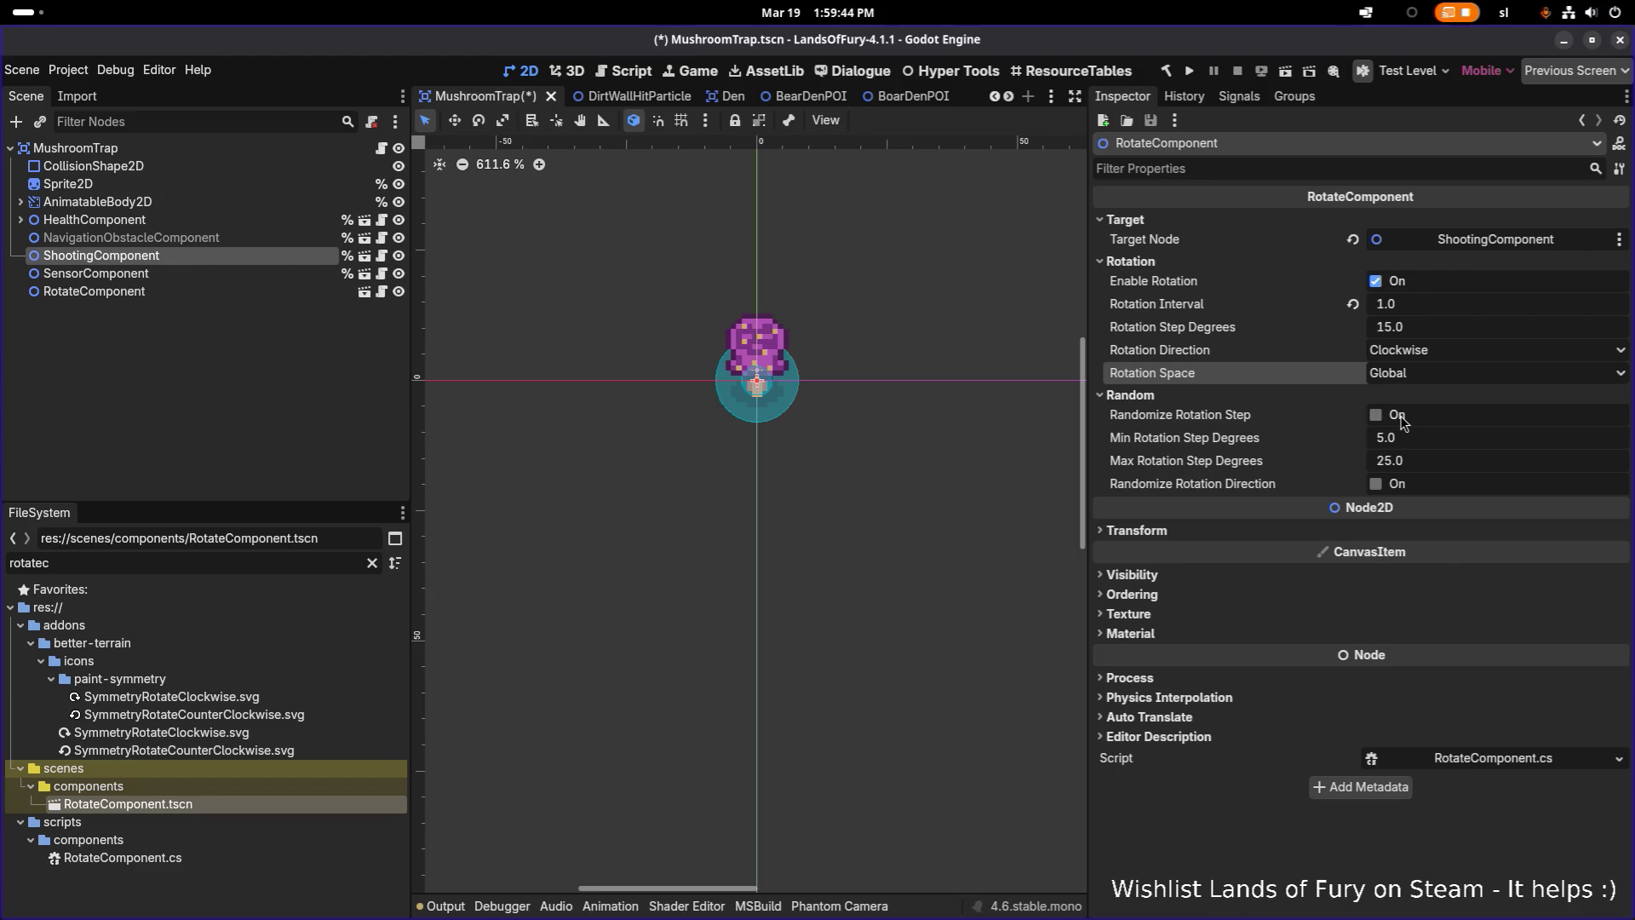
click(1401, 416)
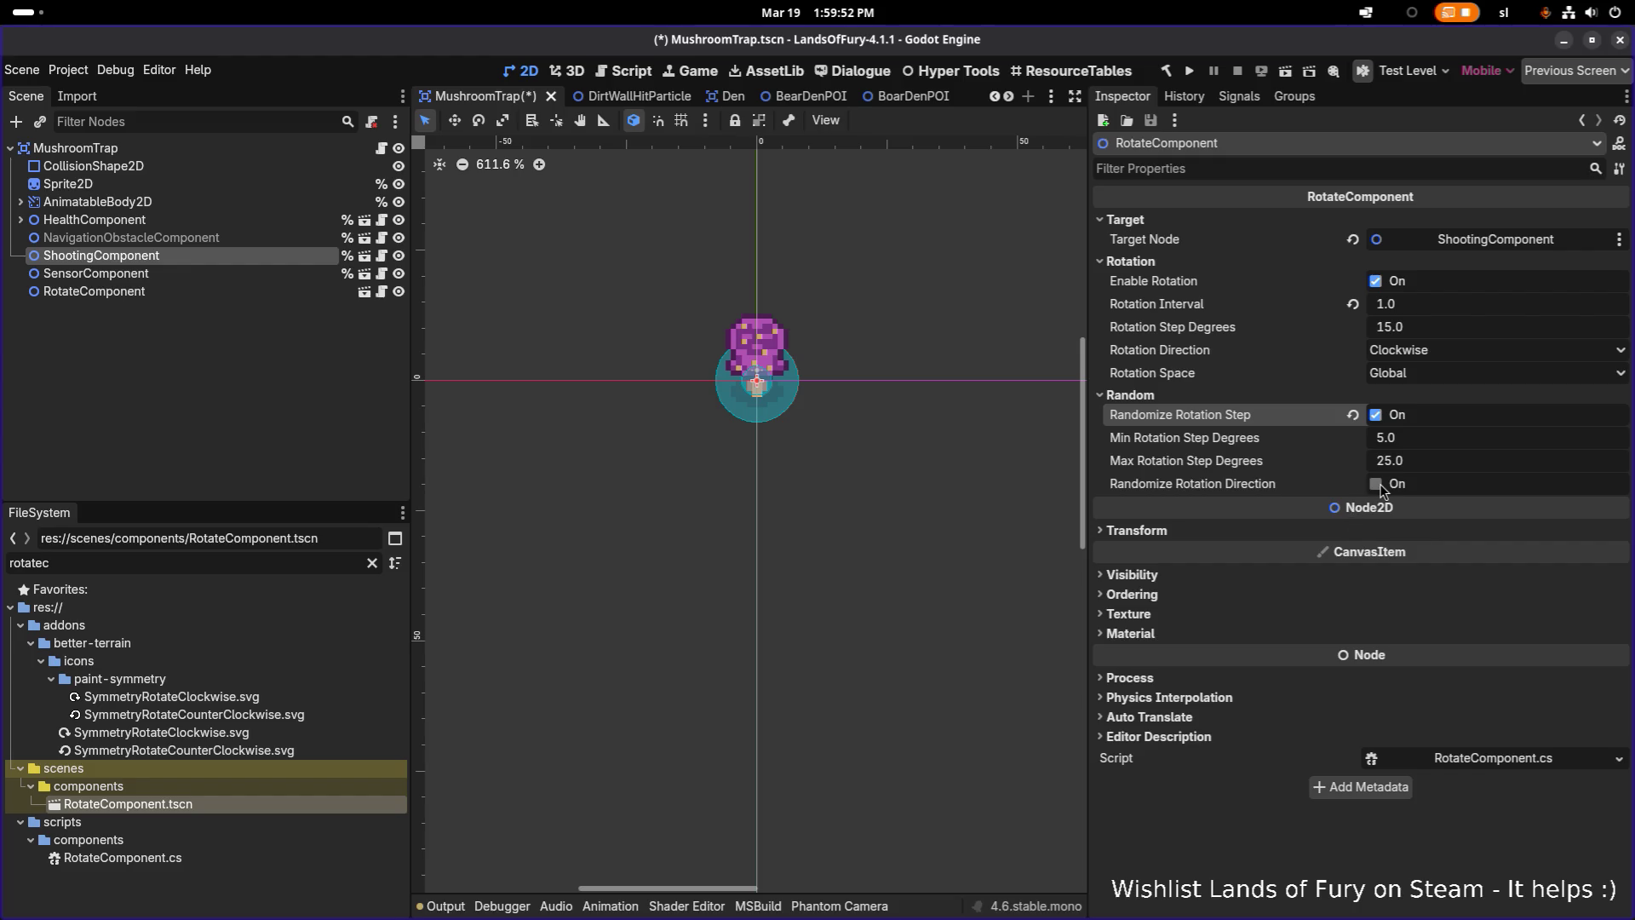
key(ctrl+s)
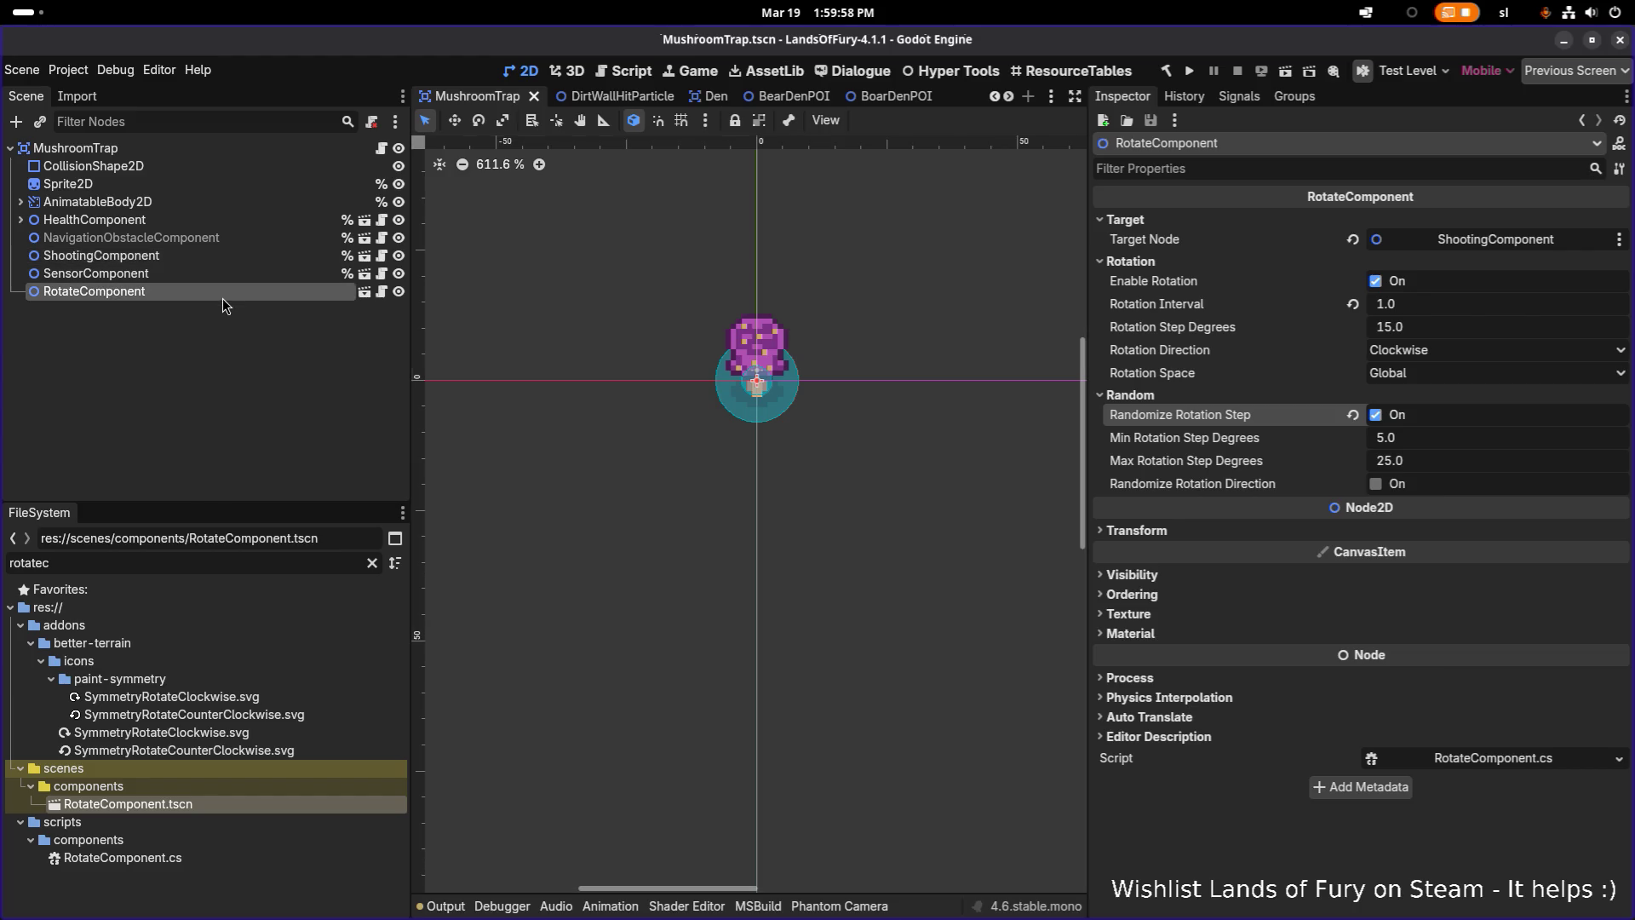
click(238, 255)
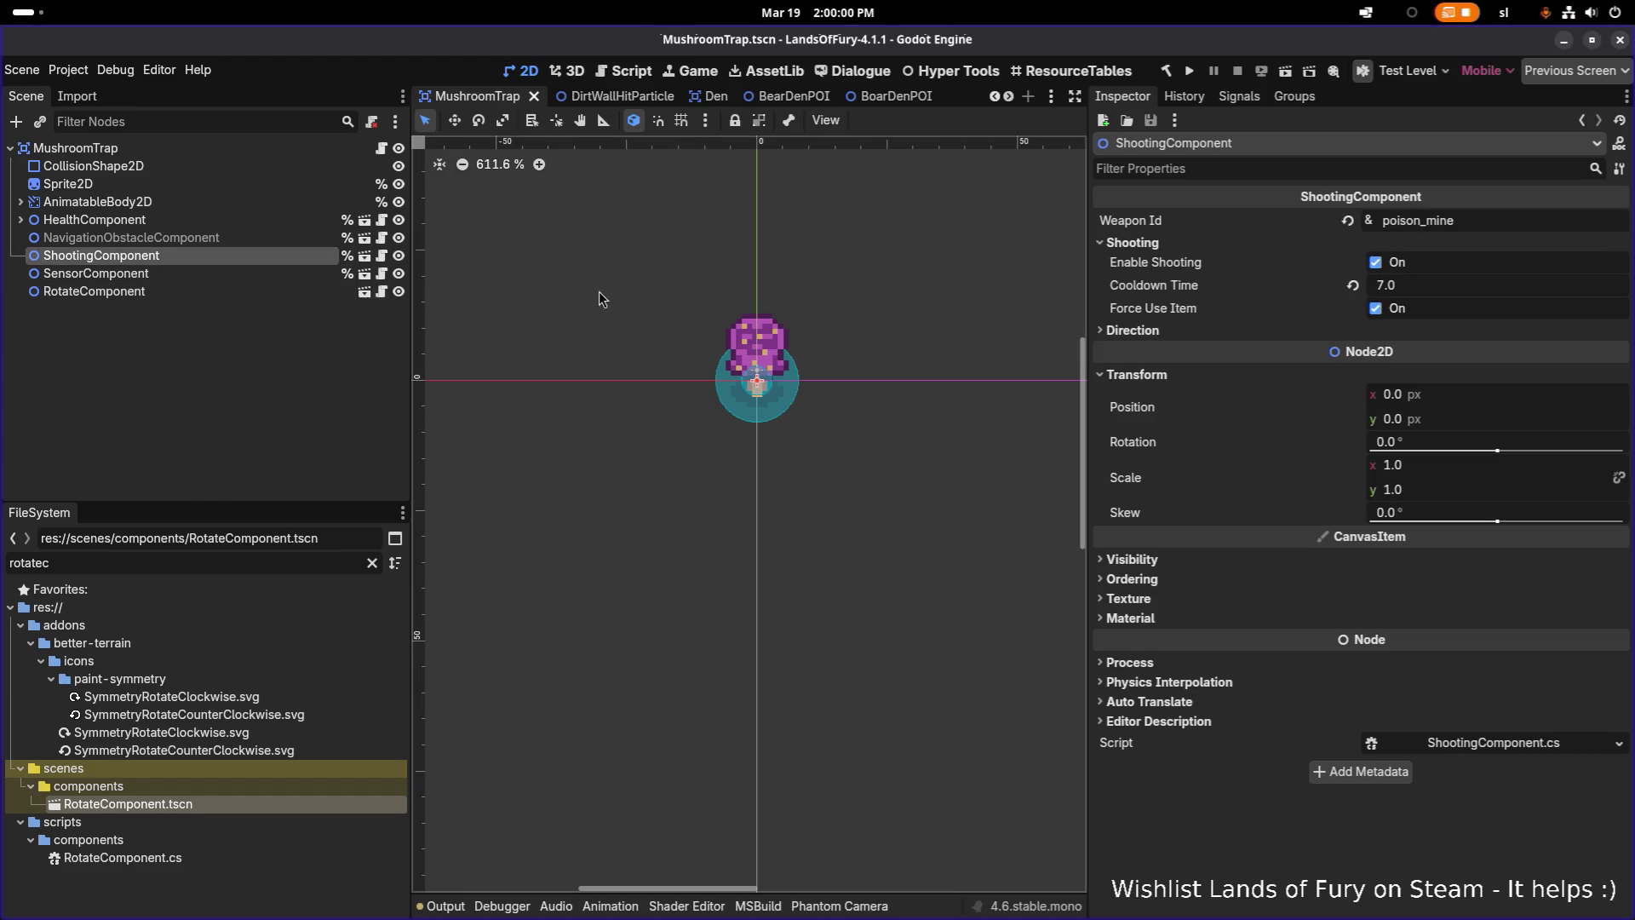
Move the ShootingComponent up 10 px to y -10, above the mushroom
key(w)
scroll(757, 417, up, 2)
drag(757, 416, 758, 336)
click(1189, 71)
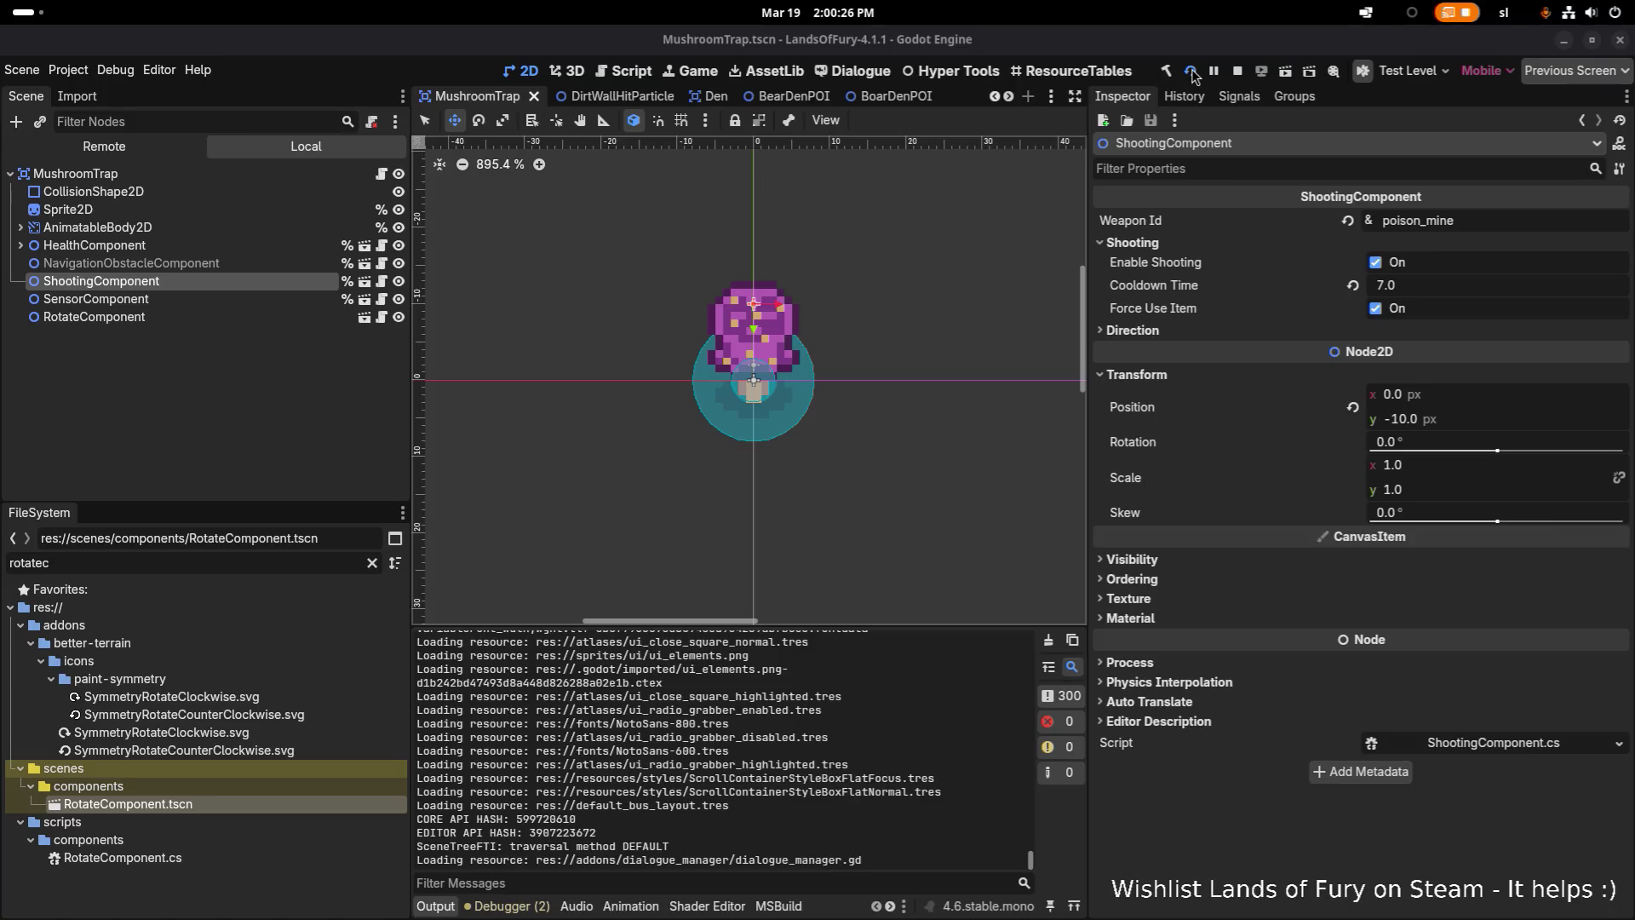
Set HealthComponent Max and Current Health to 15, save the scene, and run the game
click(95, 245)
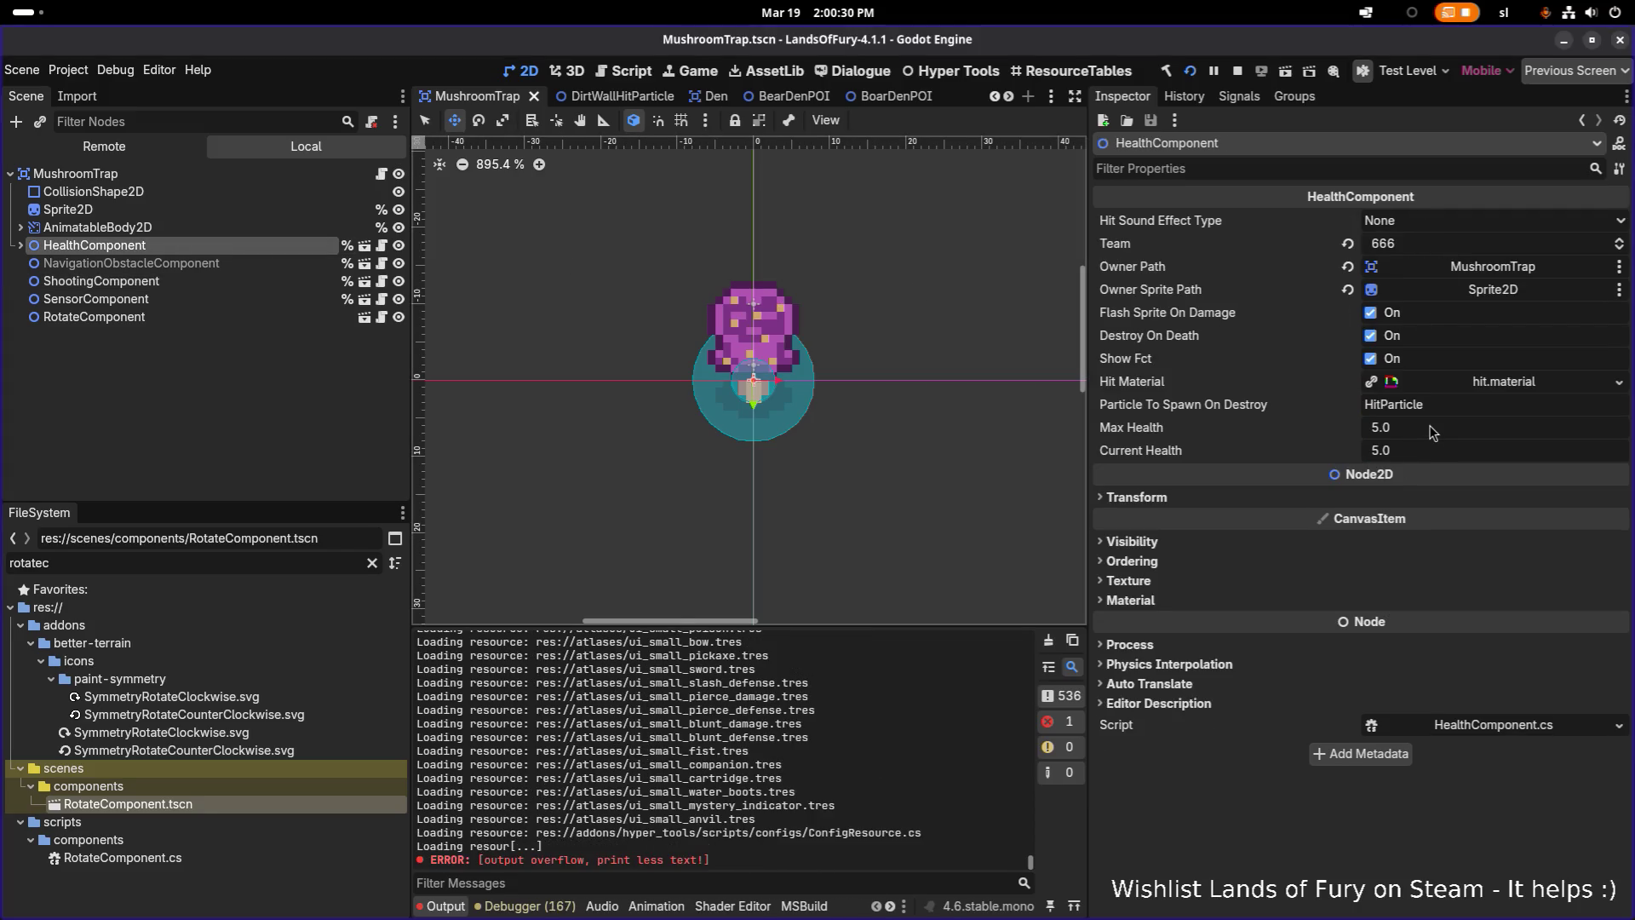
click(1442, 433)
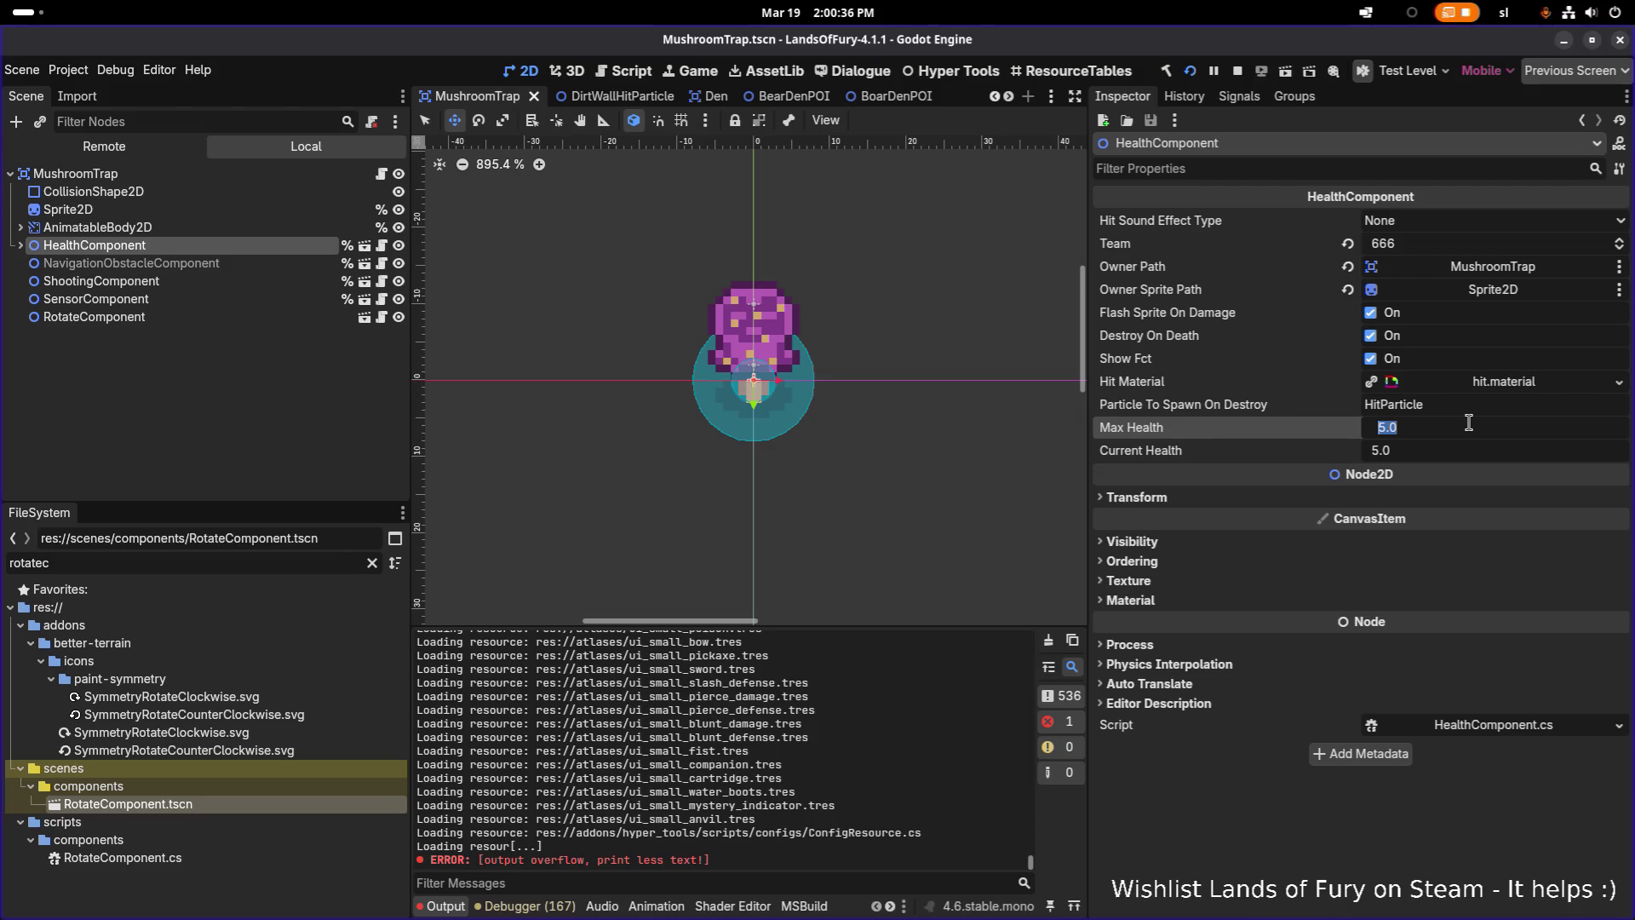
text(15)
key(Tab)
text(15)
key(Return)
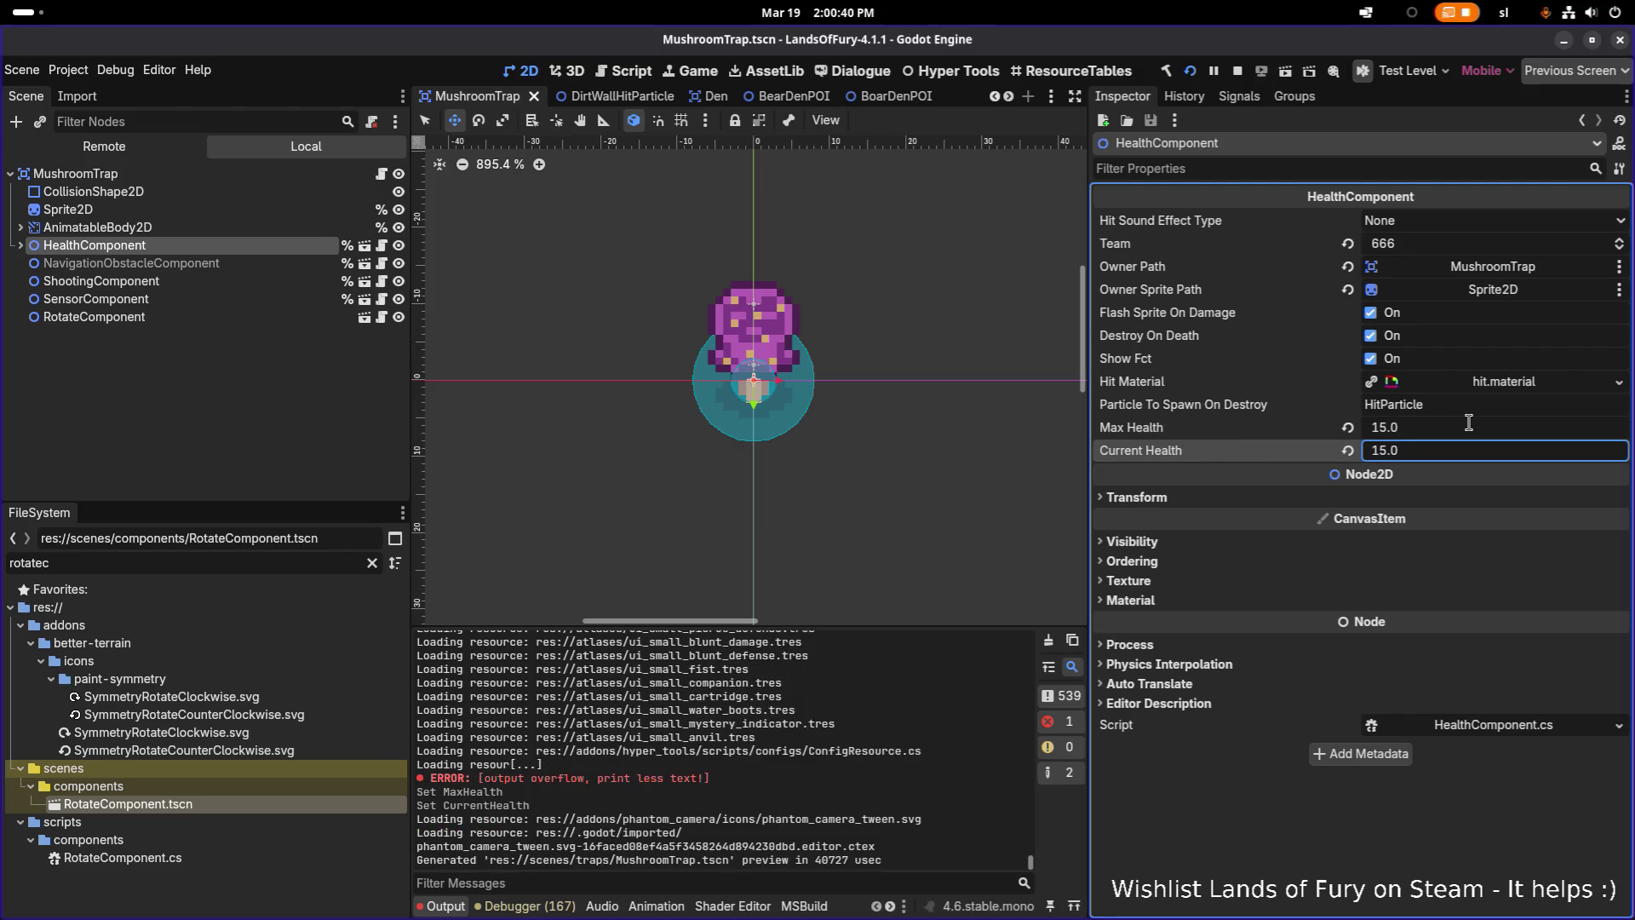
key(ctrl+s)
key(F5)
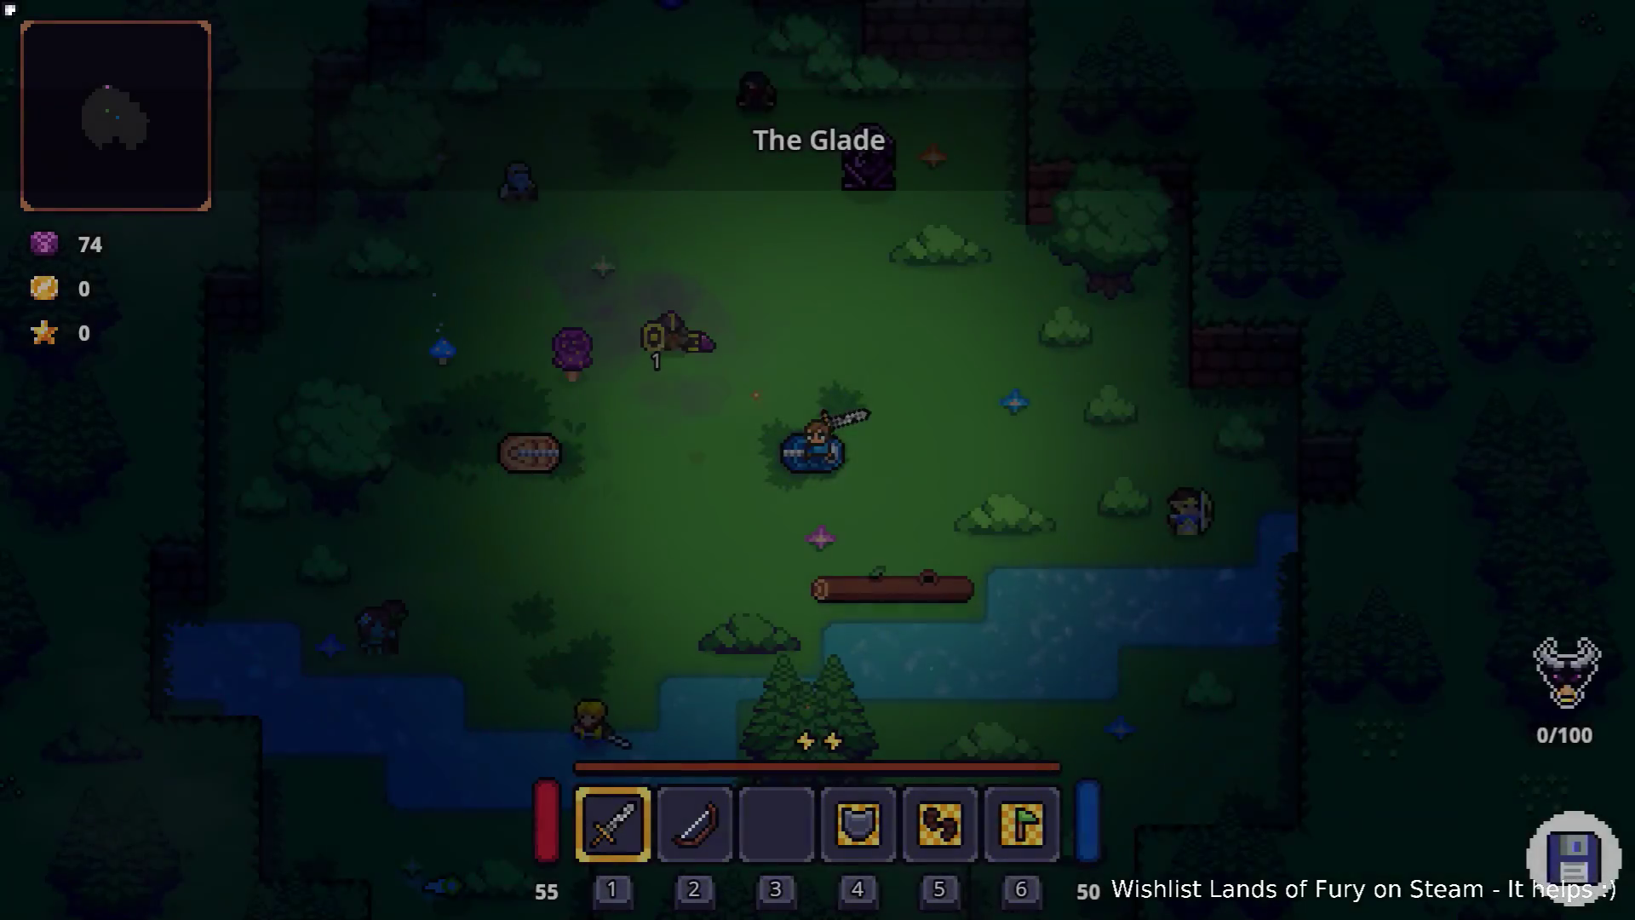
Fight near the mushroom traps in The Glade, then restart the level from the pause menu
click(694, 361)
click(639, 369)
key(a)
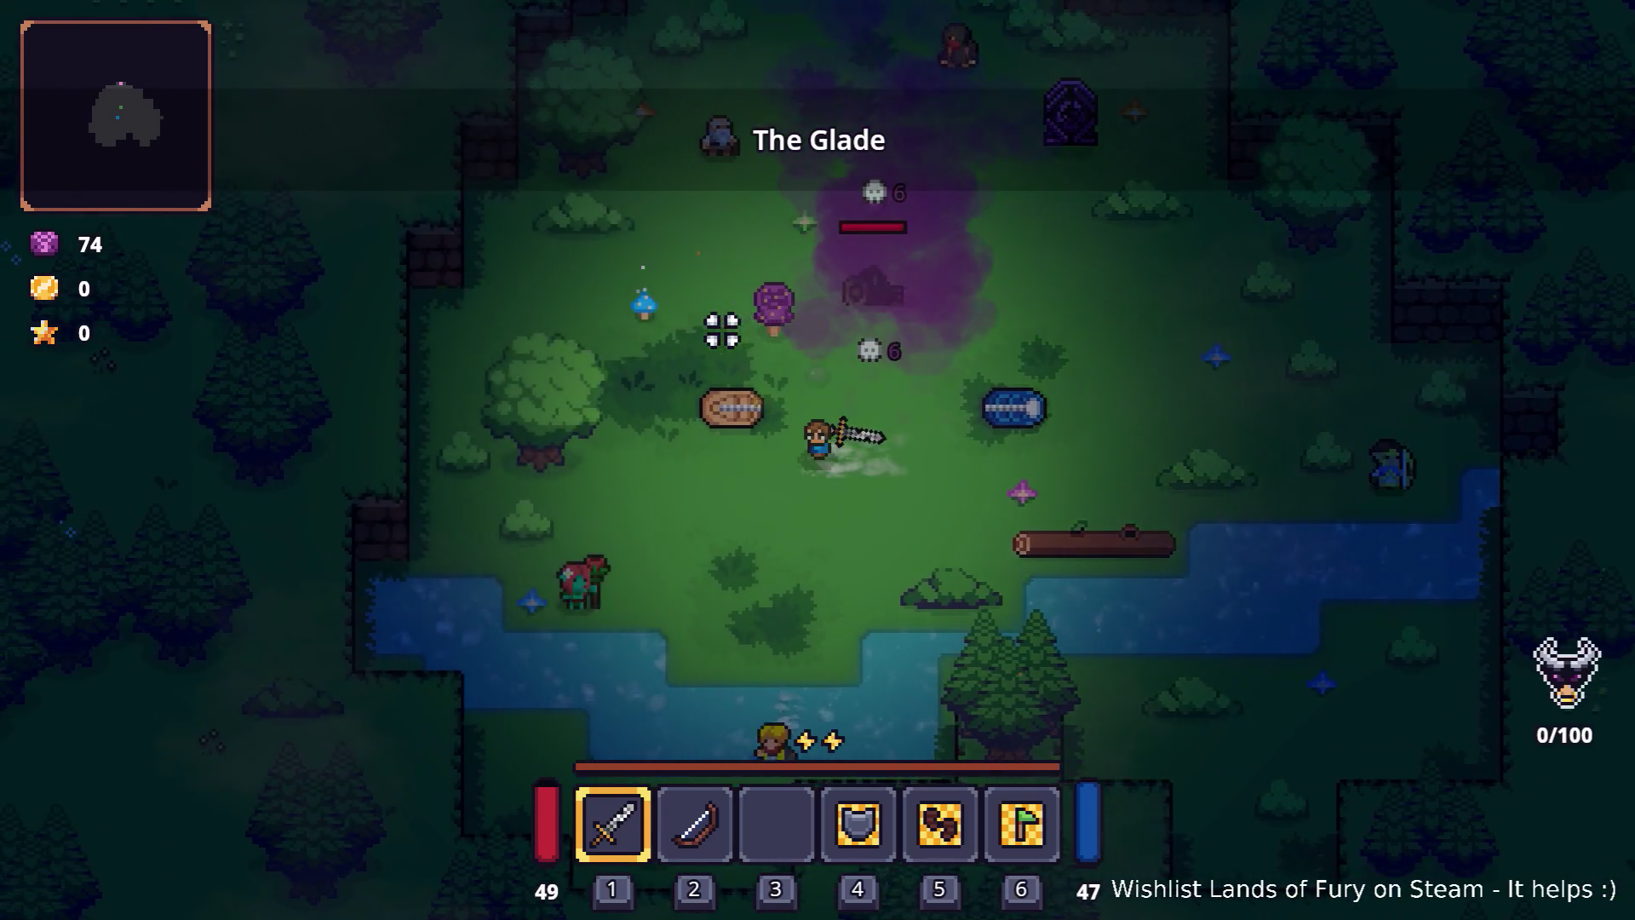
key(w)
key(a)
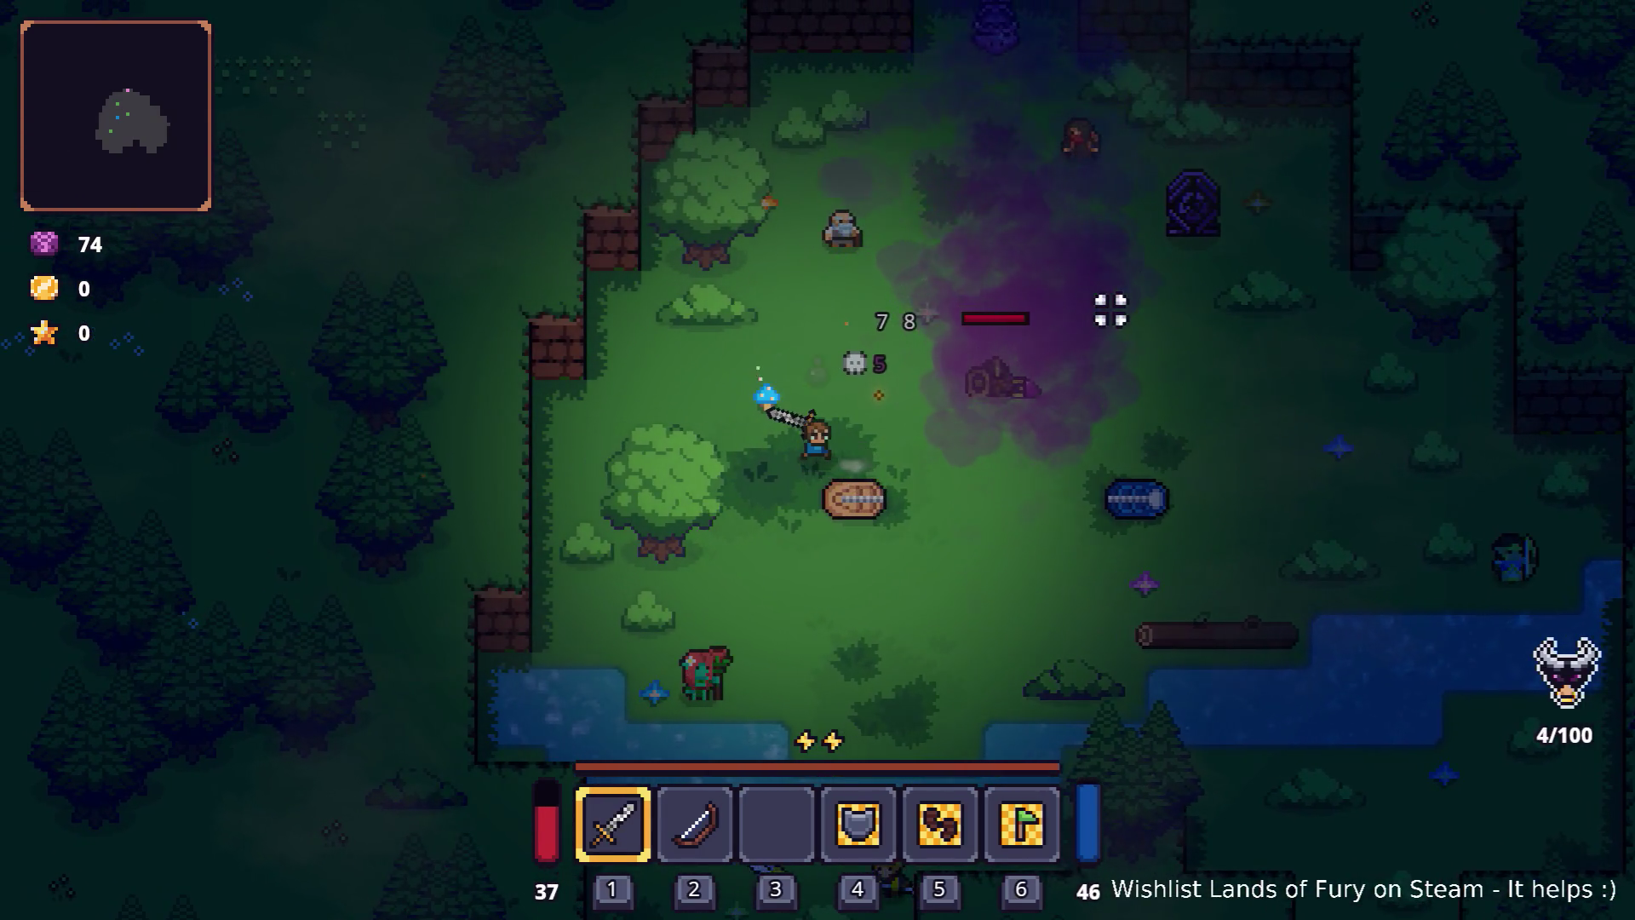
key(d)
key(s)
key(Escape)
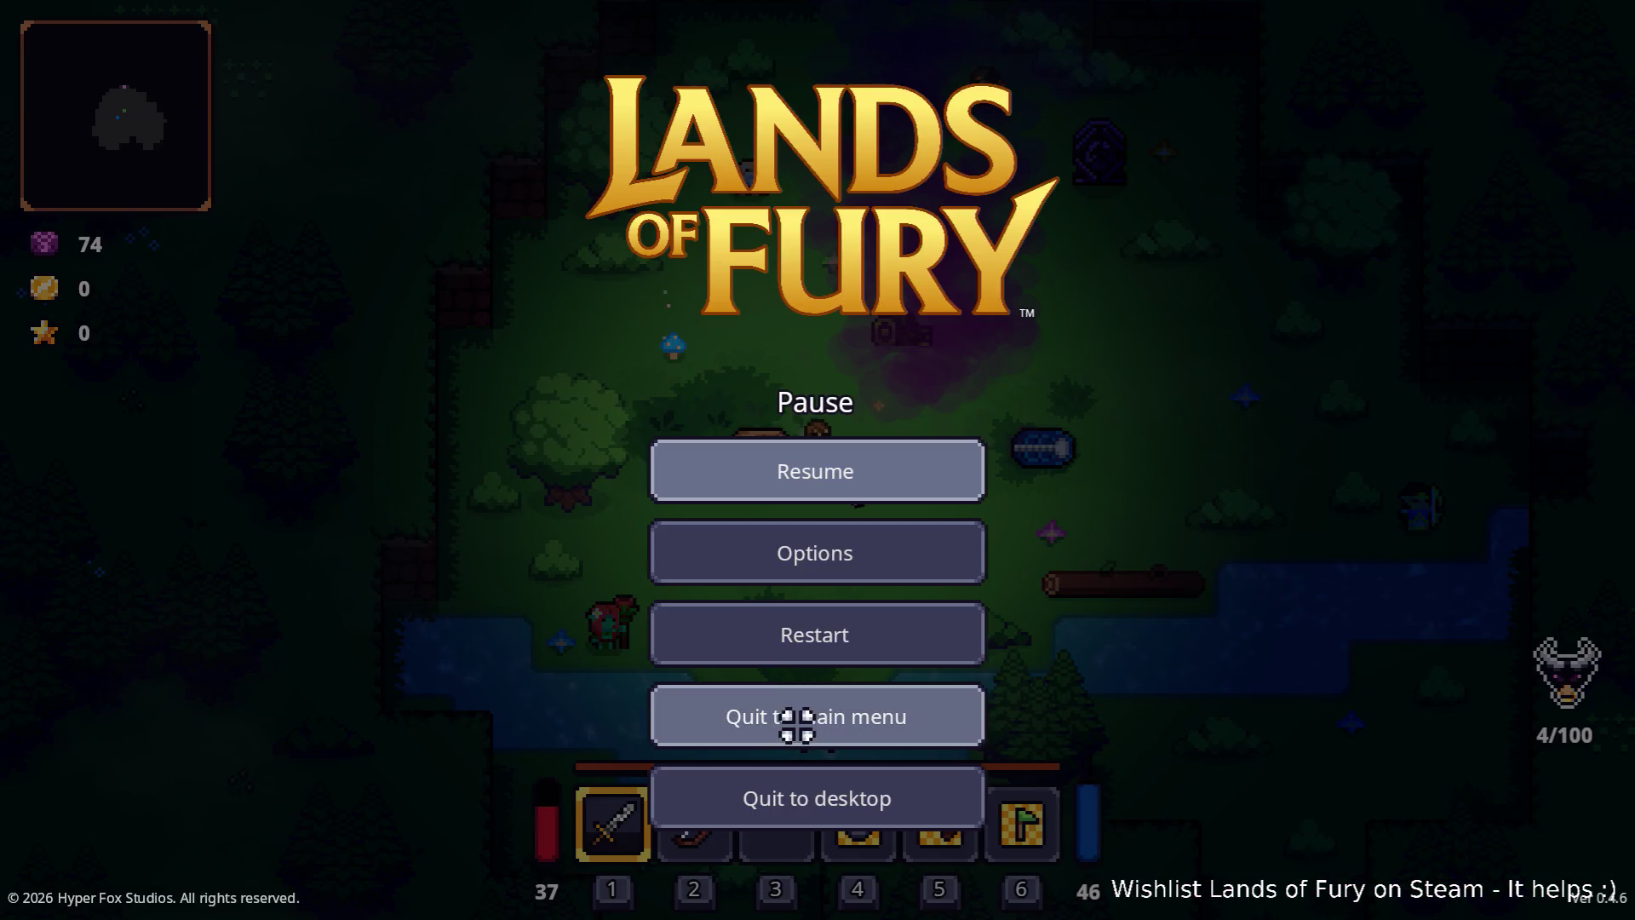
click(879, 657)
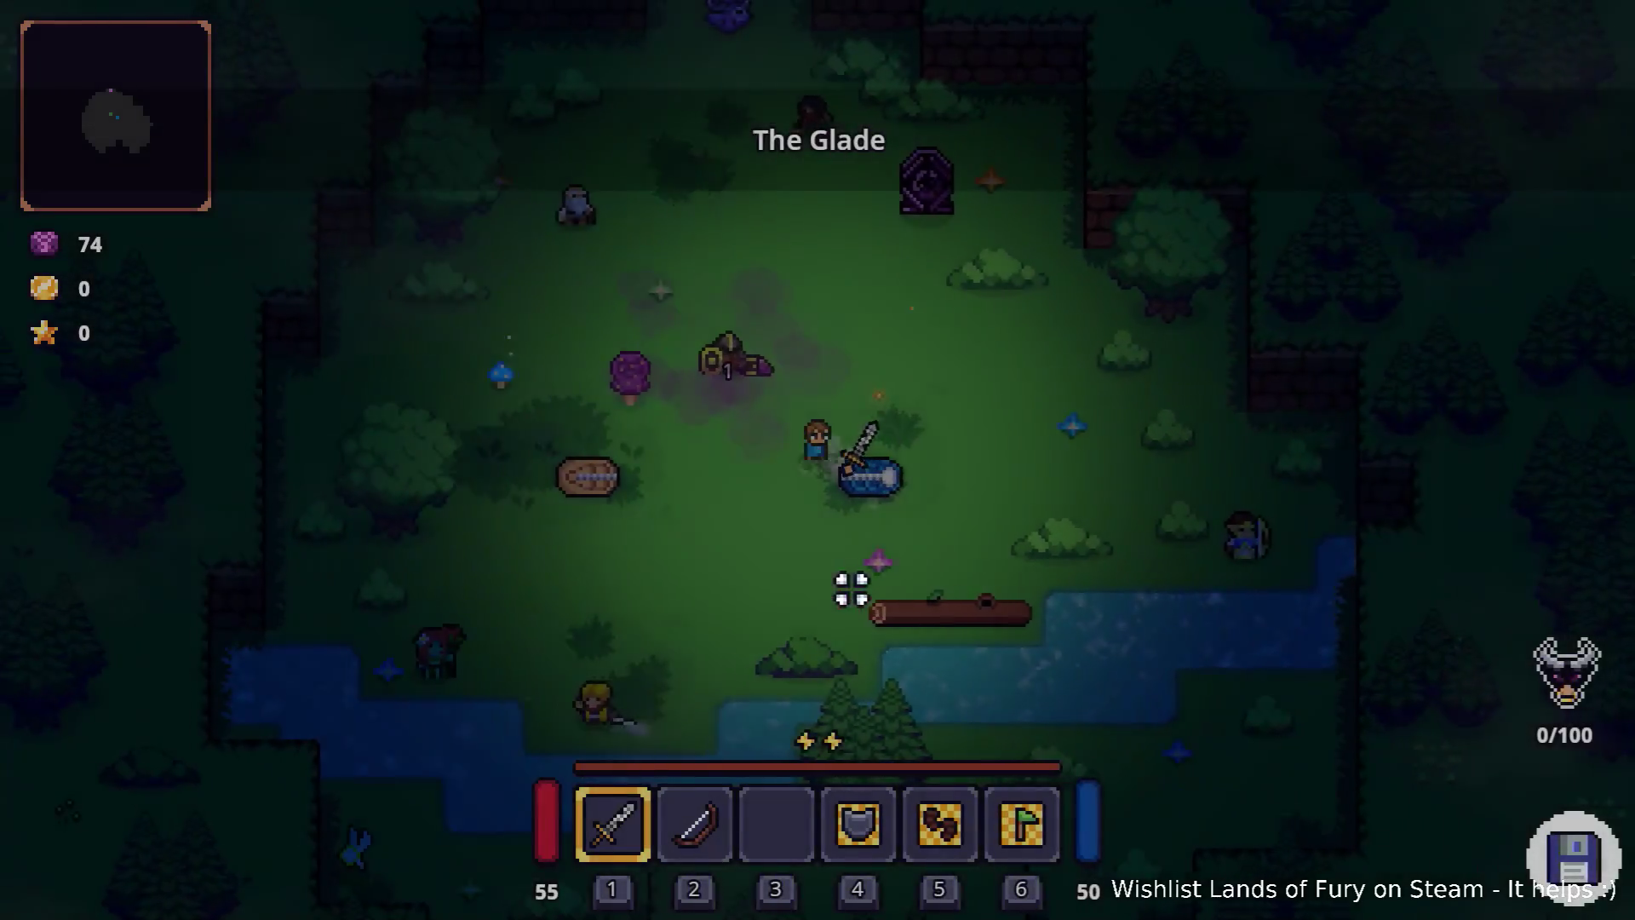
Walk into the spore cloud, attack the mushroom trap, then restart the level again
key(s)
key(a)
key(w)
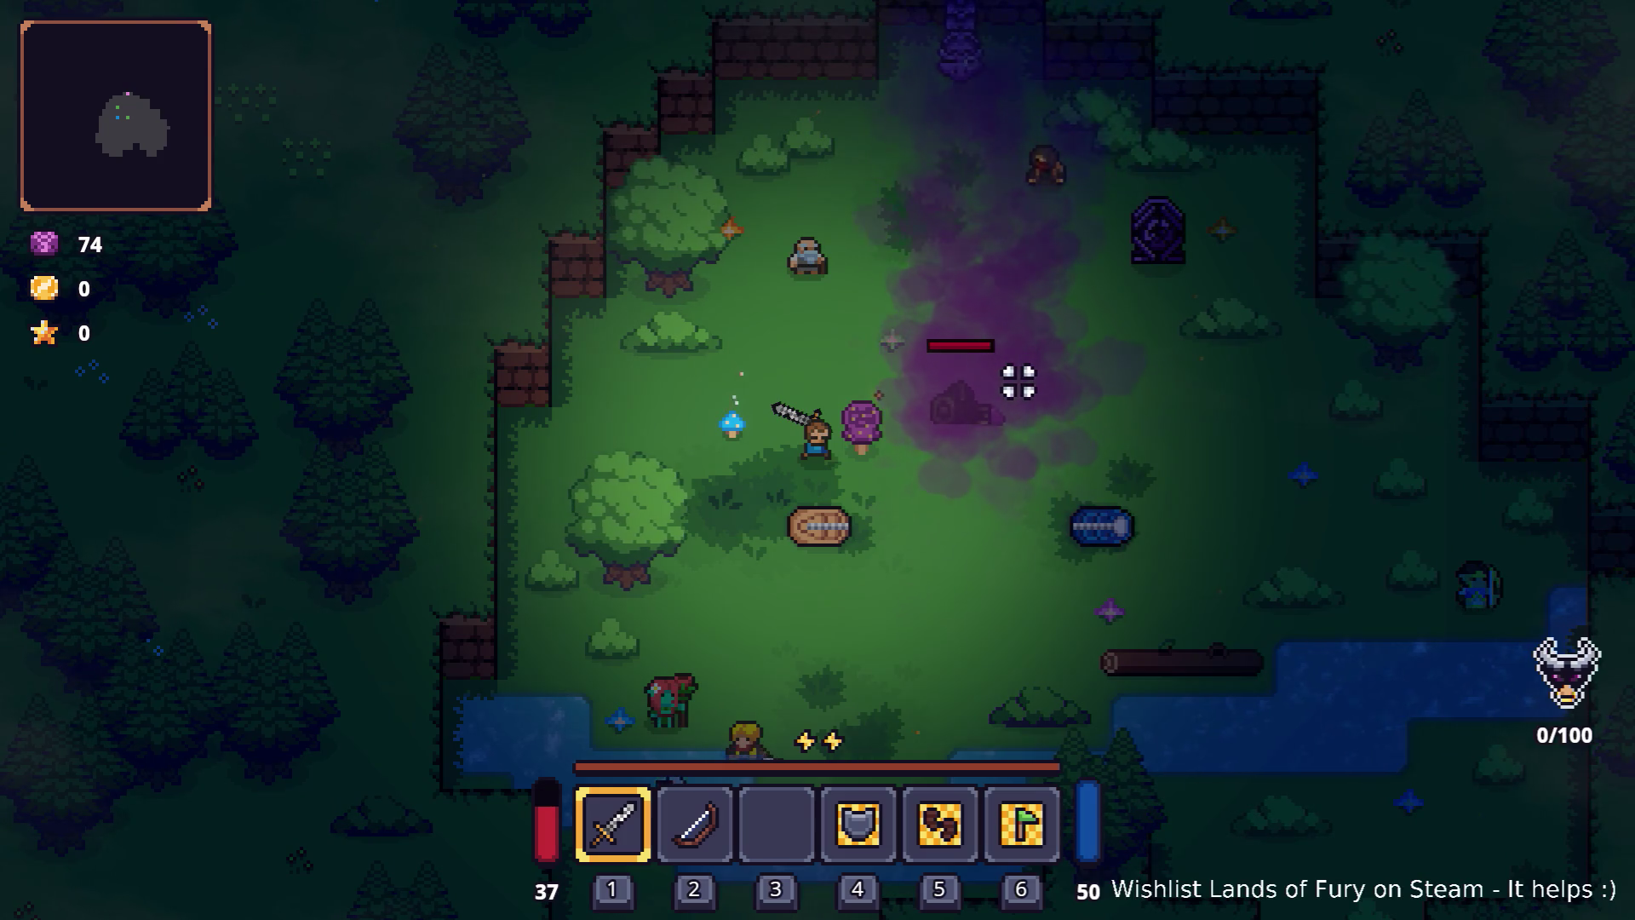
click(1018, 381)
click(1018, 380)
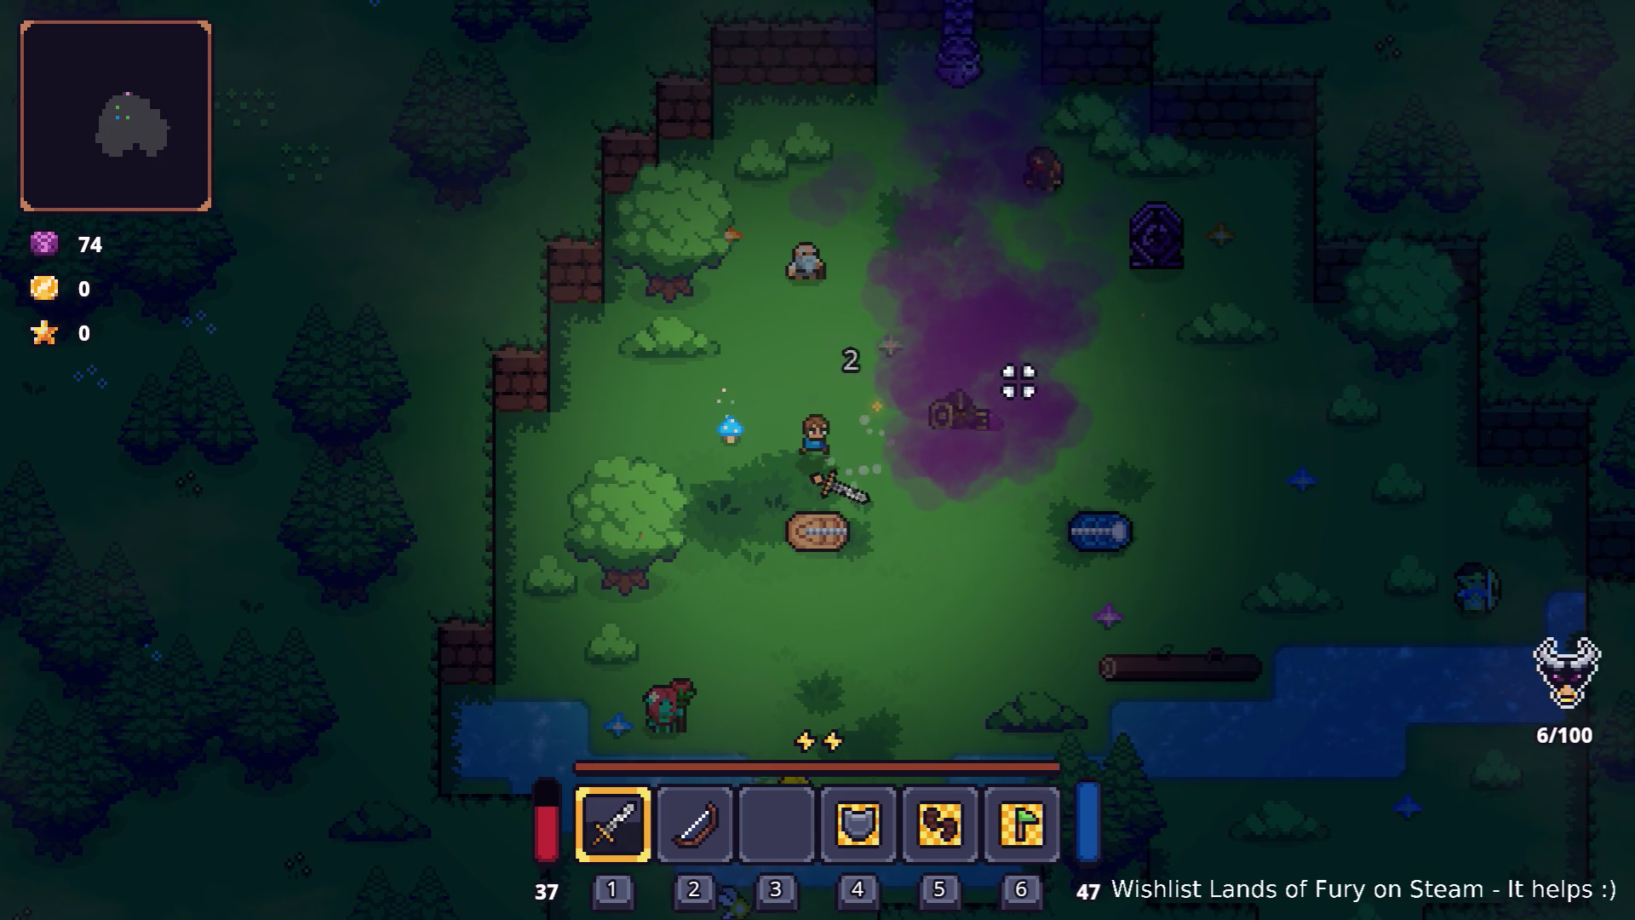
key(s)
key(d)
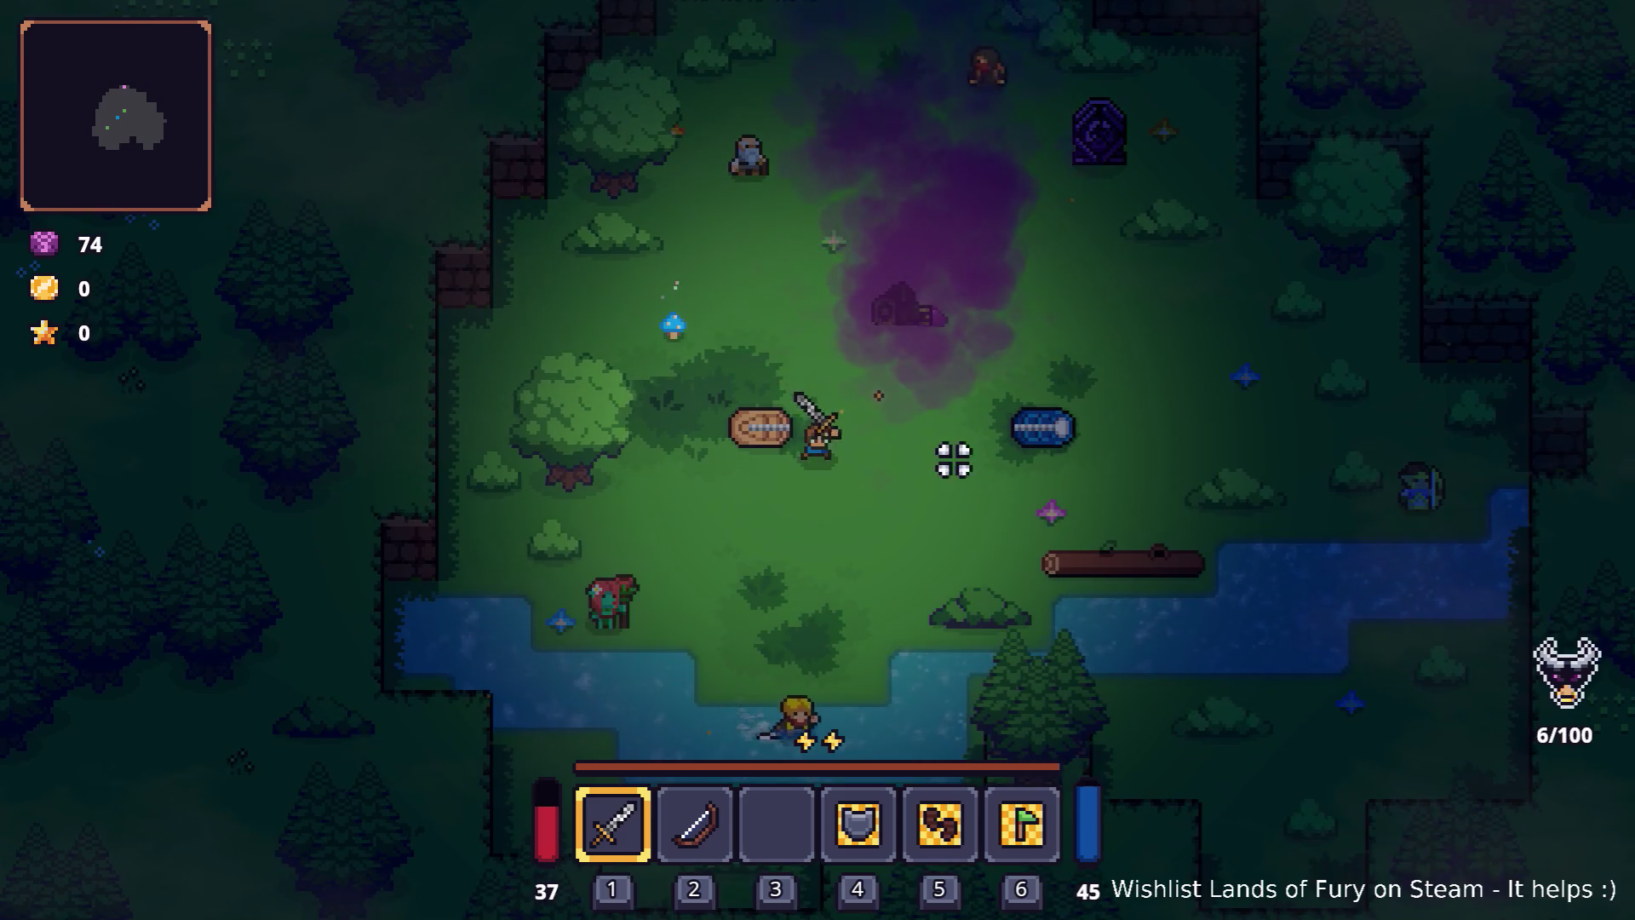
key(Escape)
click(851, 639)
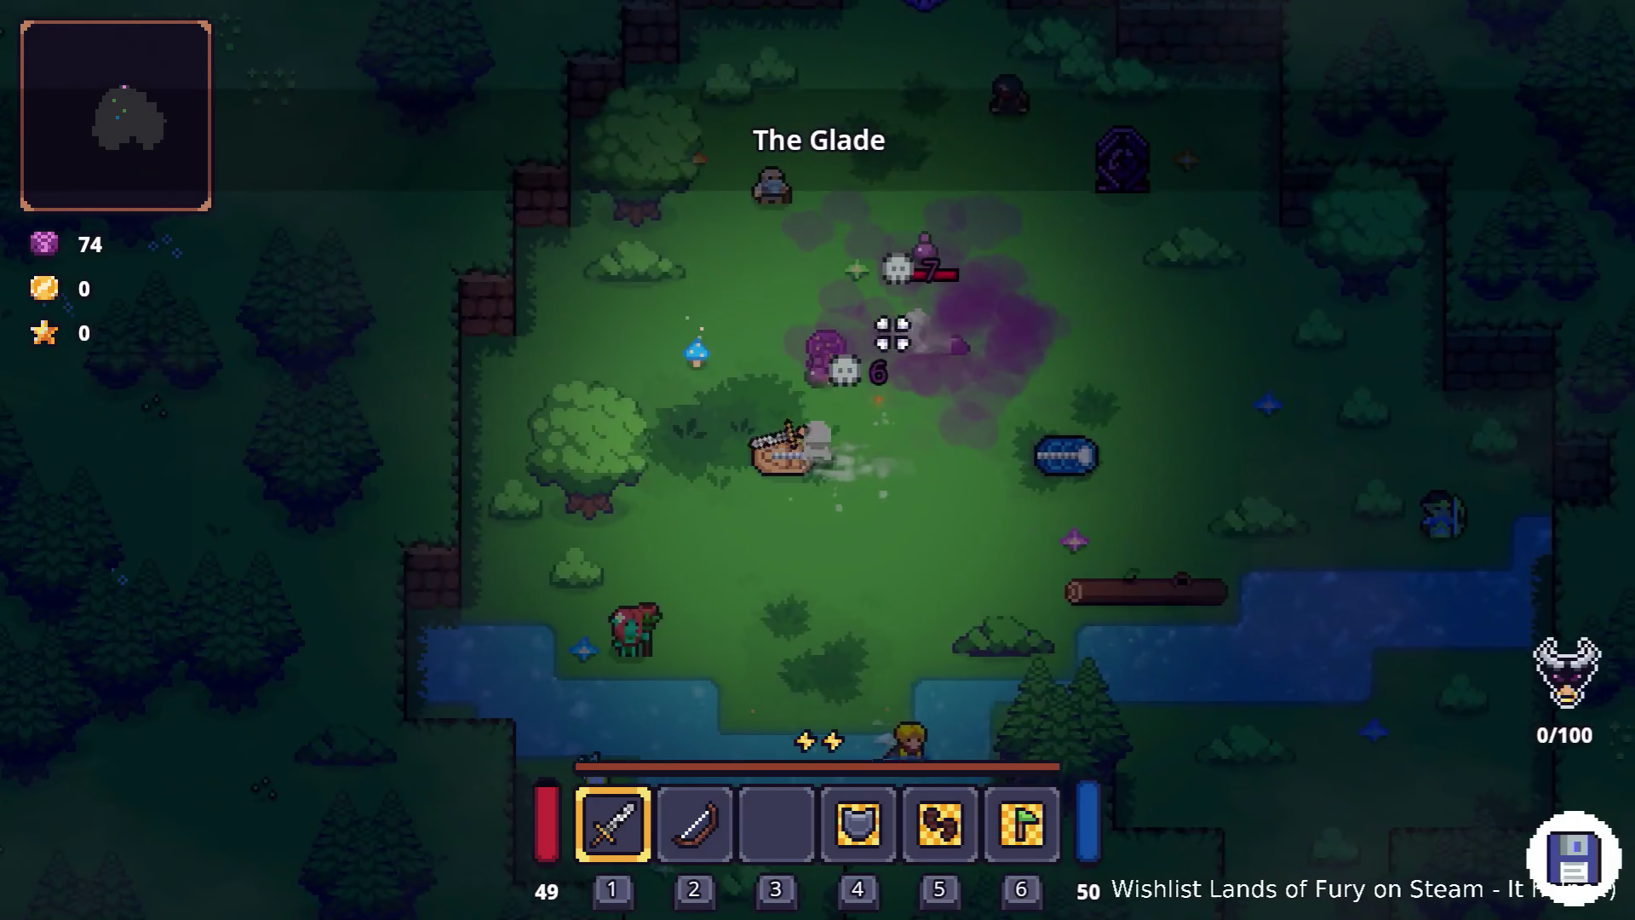
Roam past the mushroom traps once more, then quit back to the editor
key(w)
key(a)
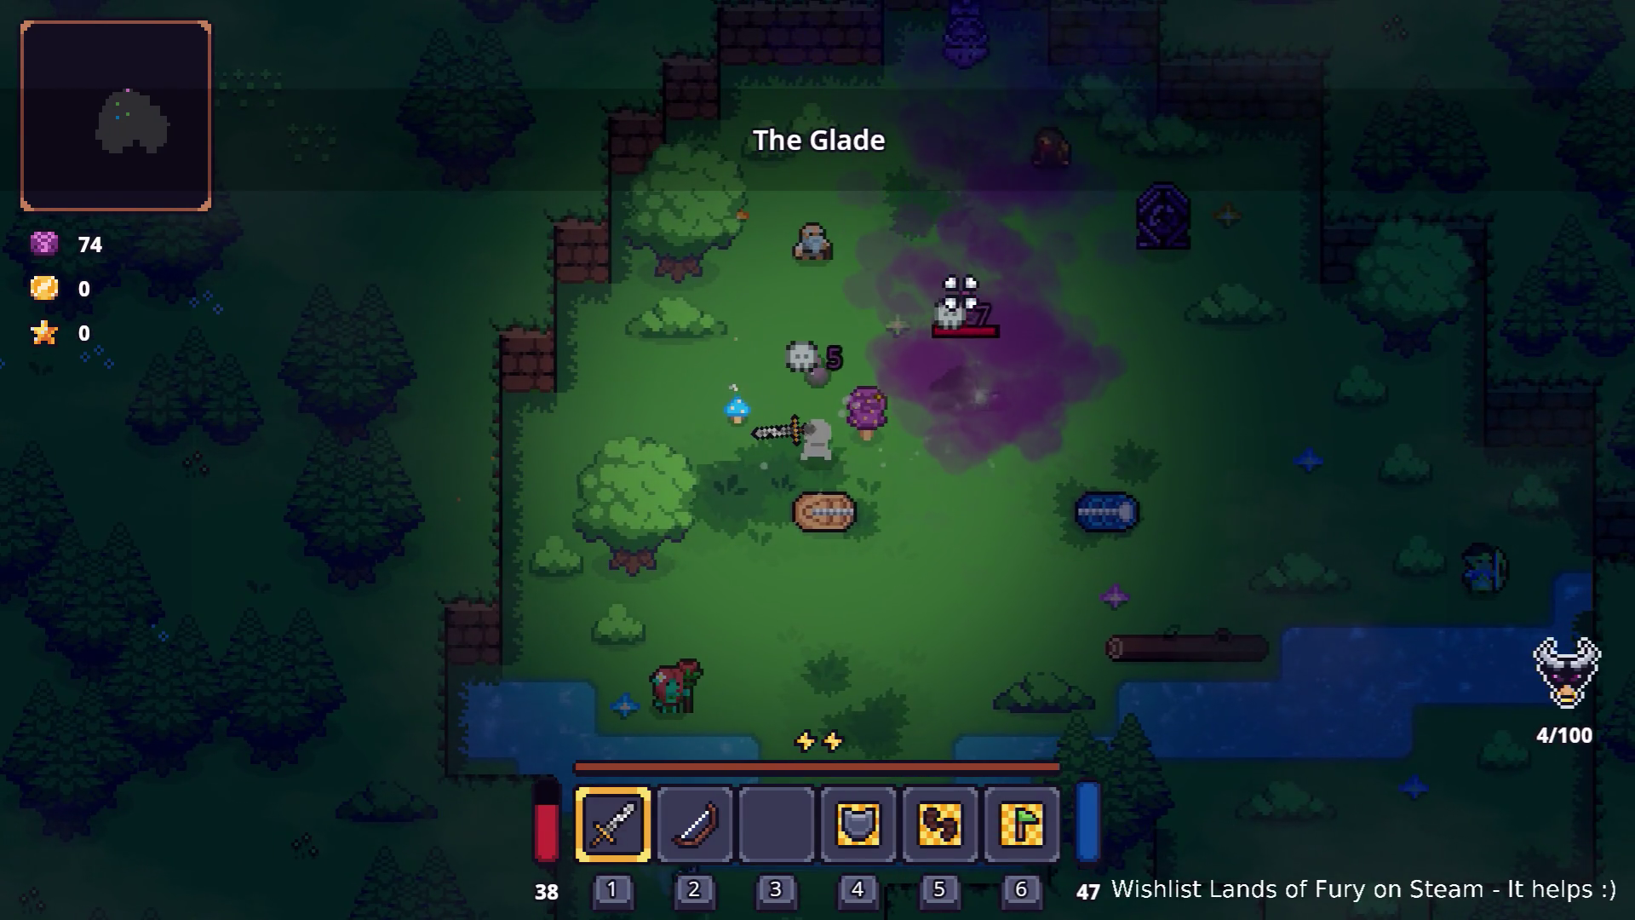
key(d)
key(s)
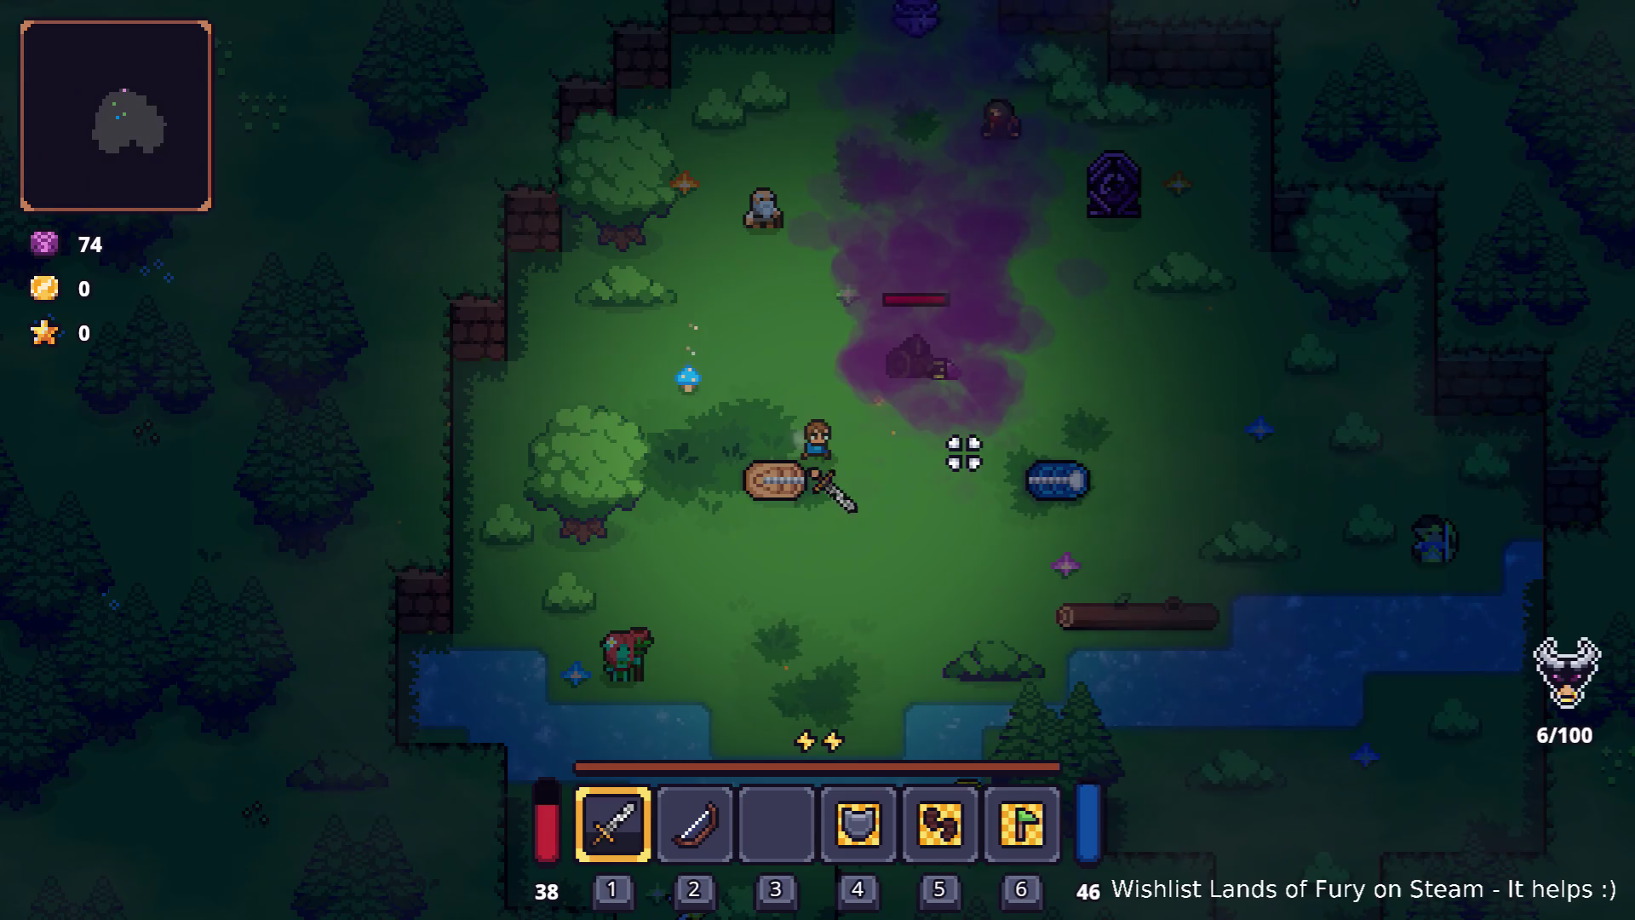
key(Escape)
click(891, 778)
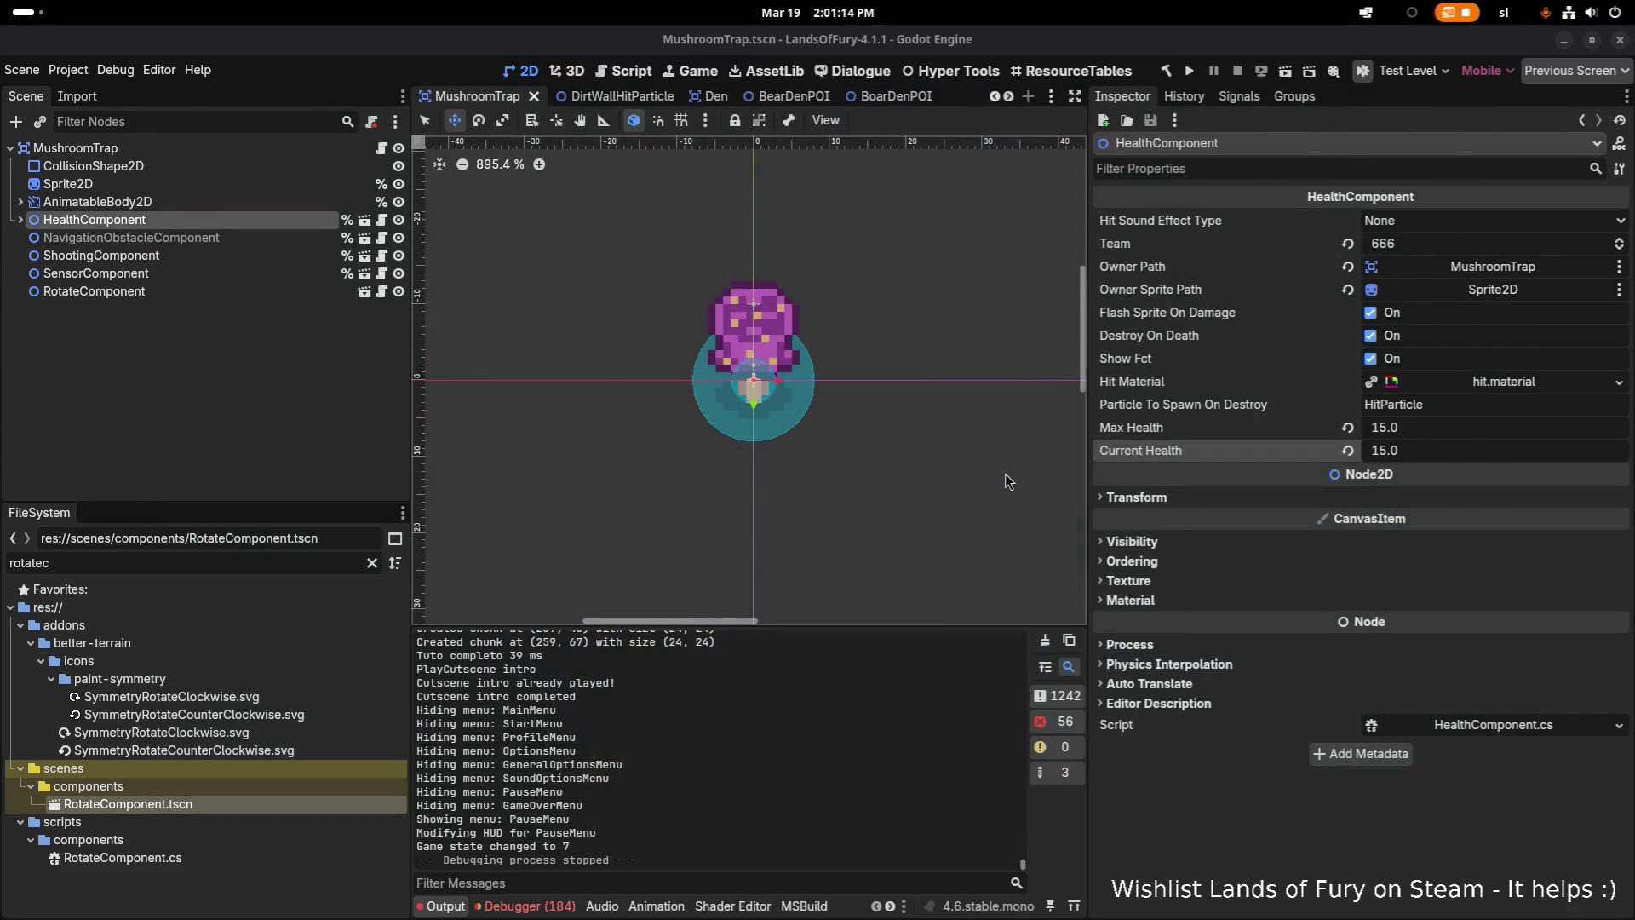
Expand HealthComponent to show its Area2D child and inspect the Area2D's Exposed Components list
click(228, 208)
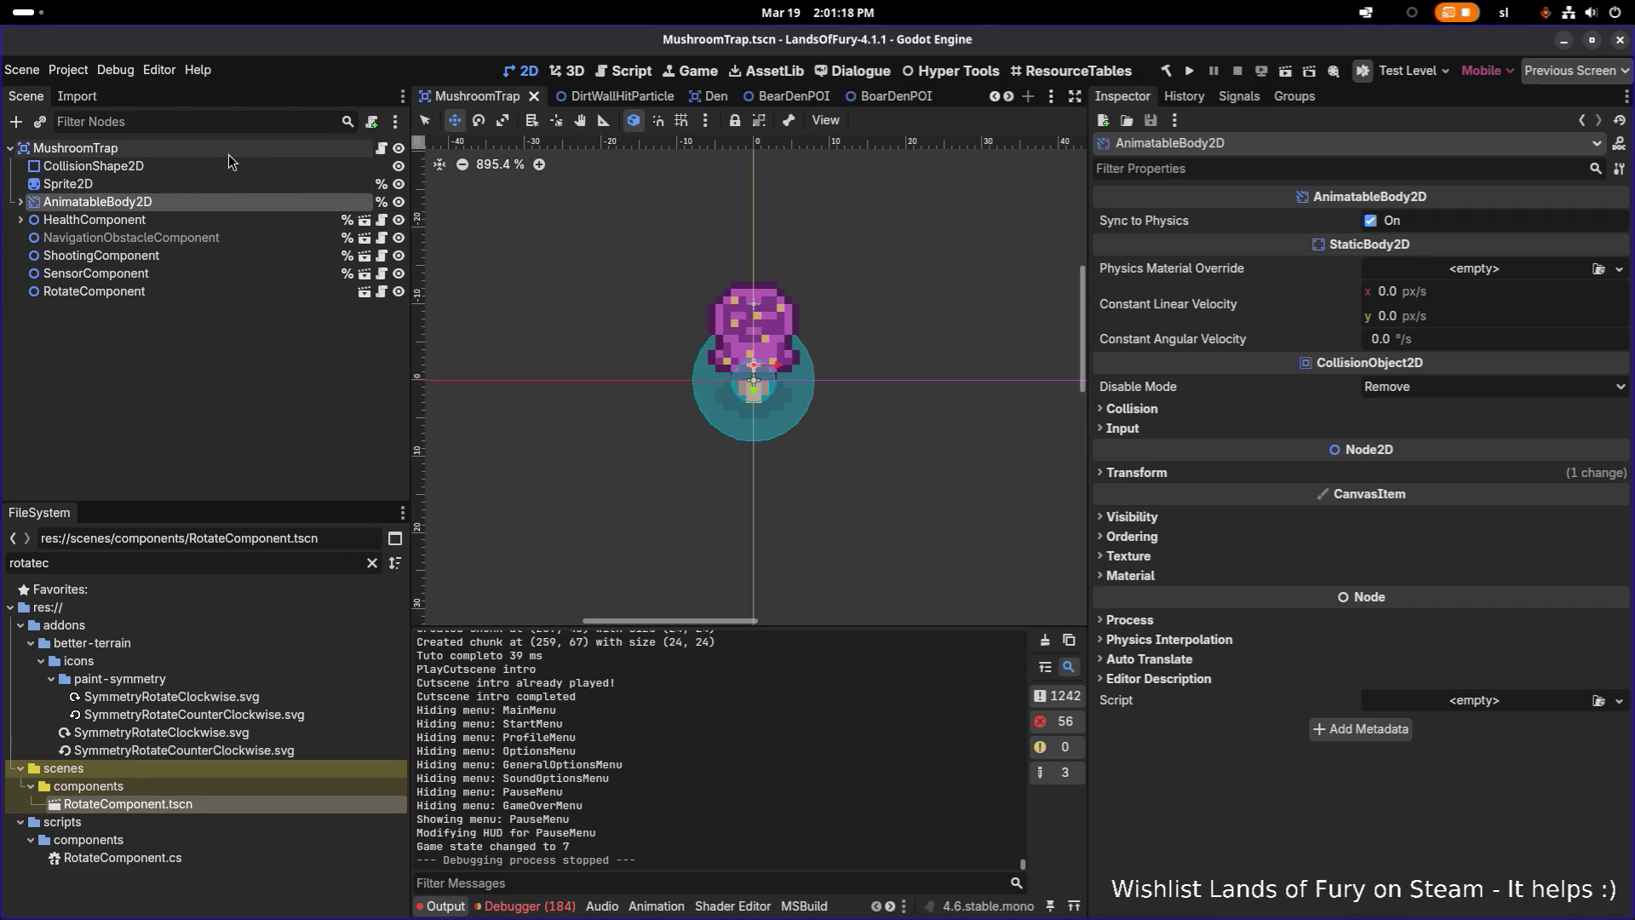
click(203, 222)
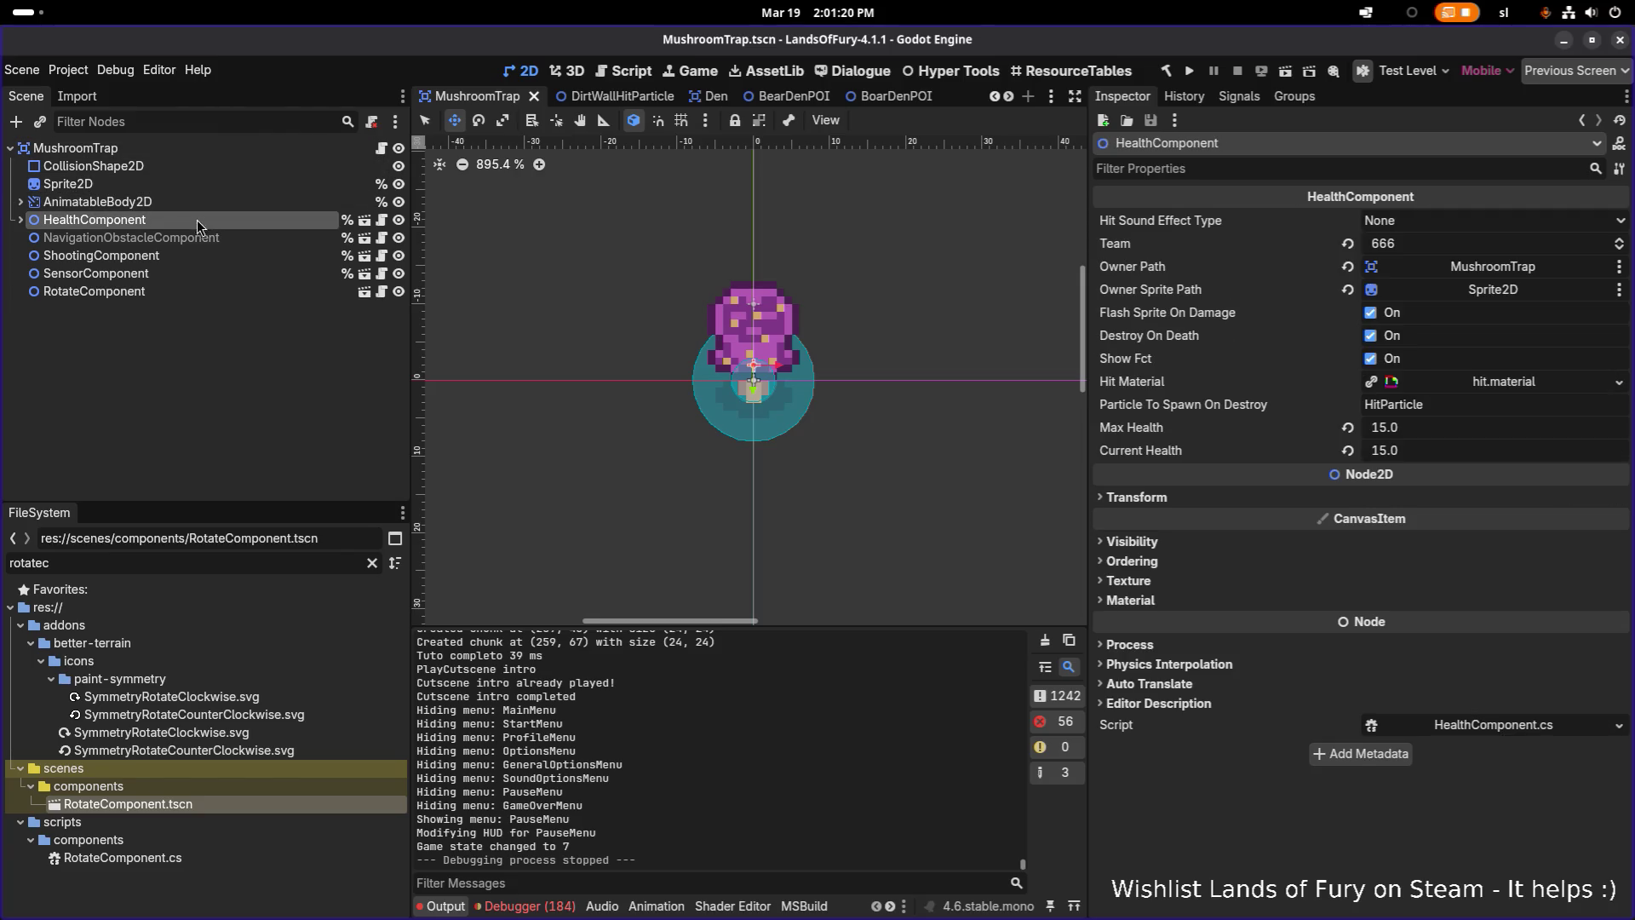
click(20, 219)
click(92, 246)
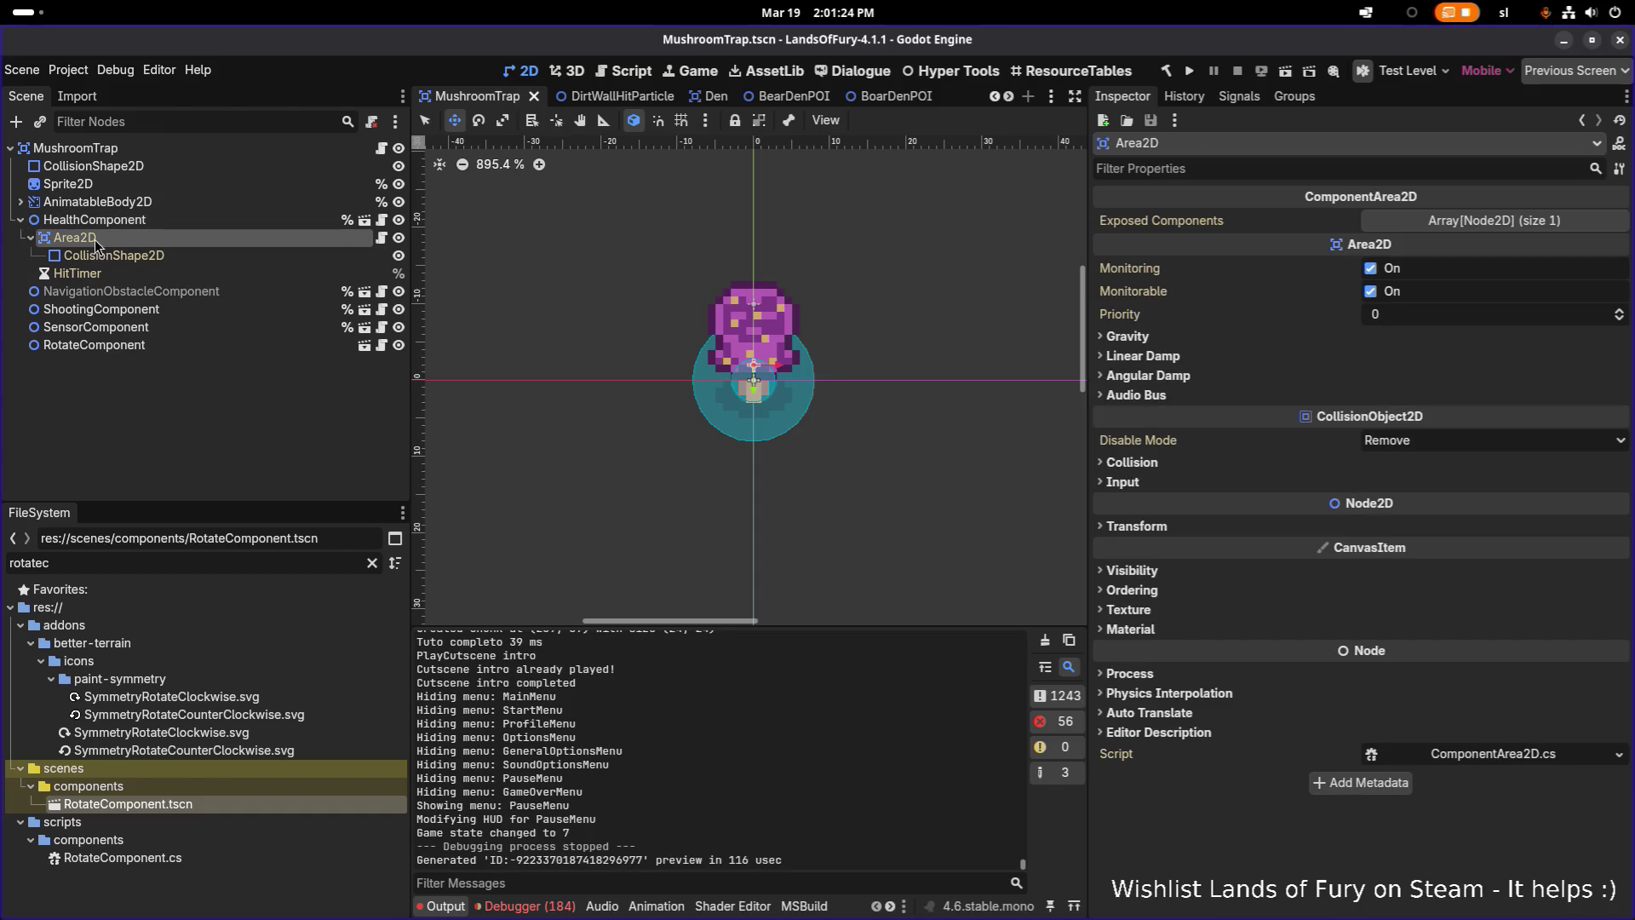
click(108, 225)
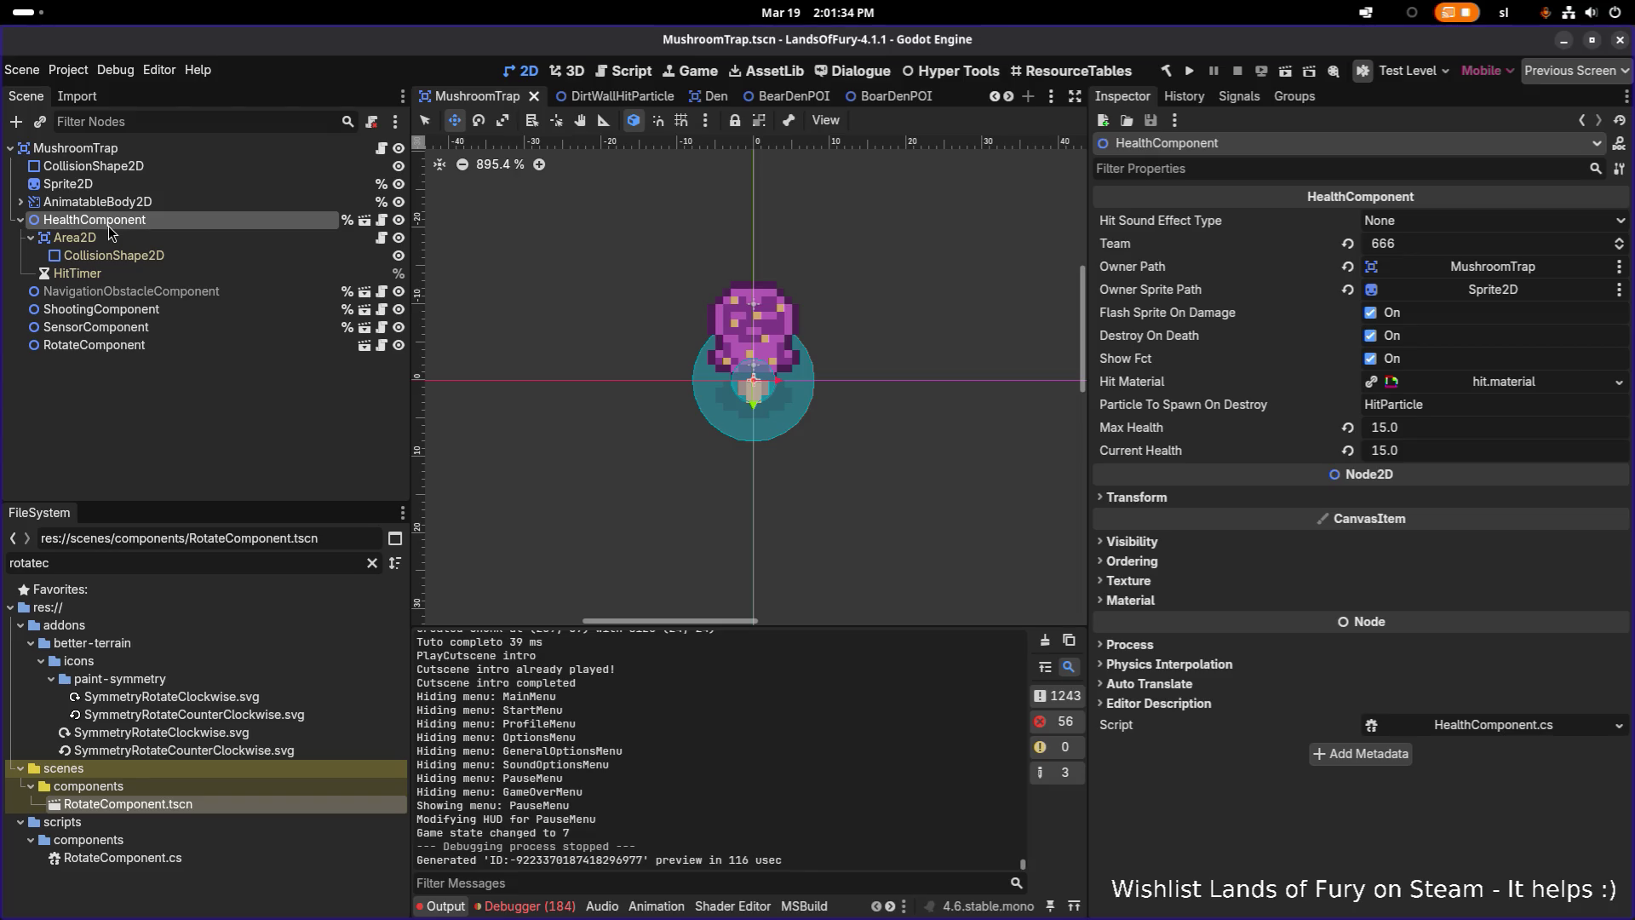
click(123, 238)
click(1494, 223)
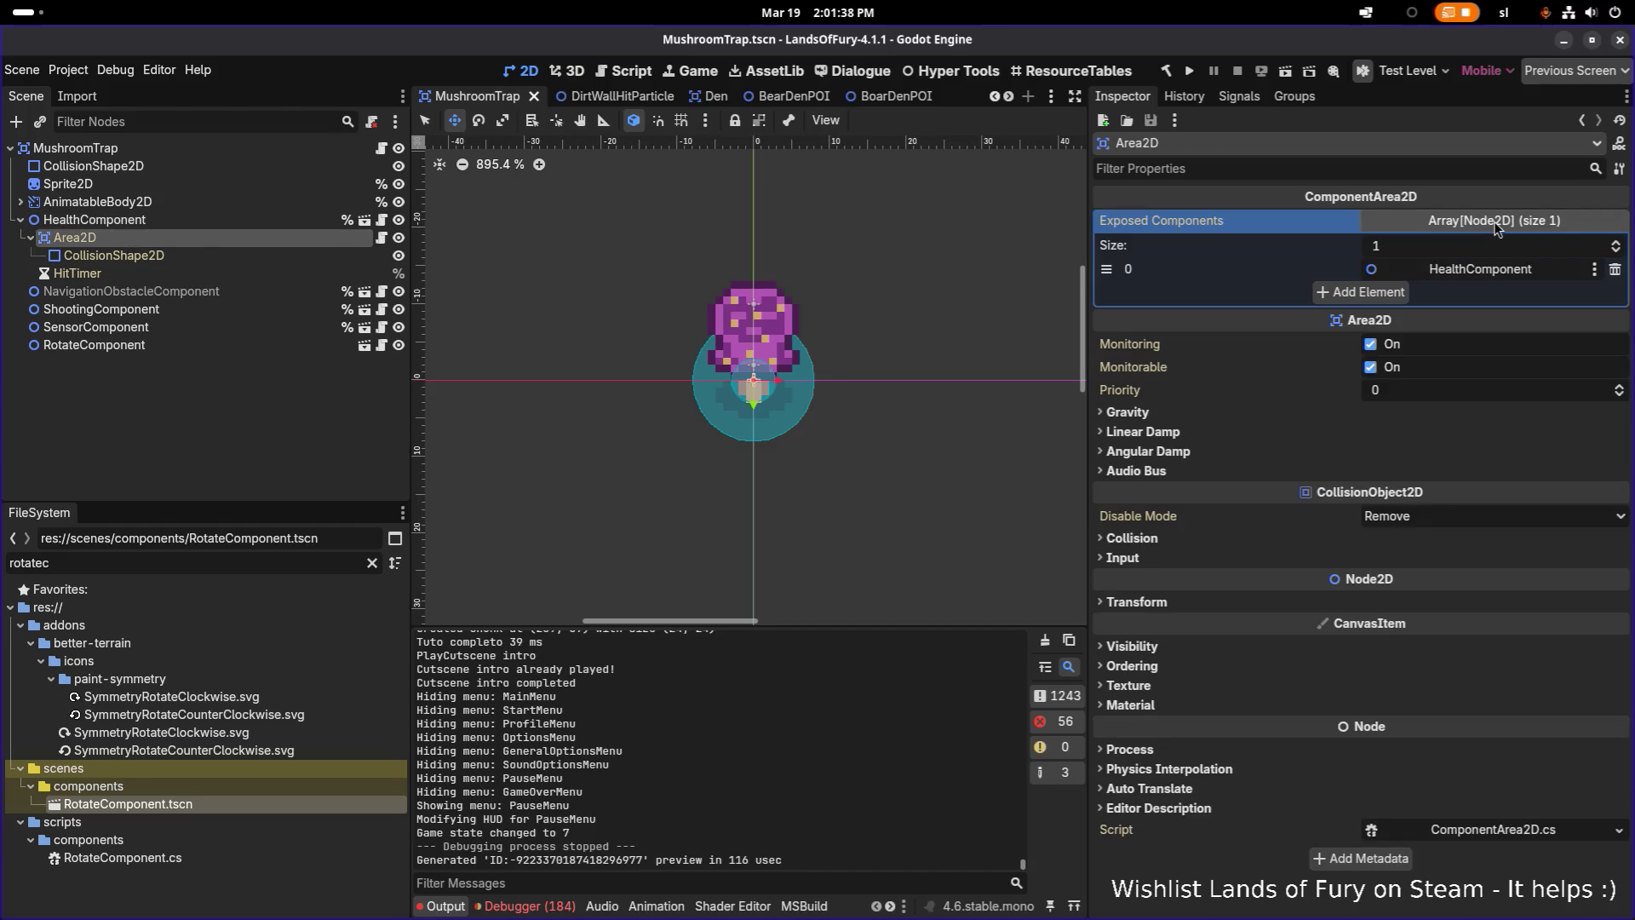
click(288, 223)
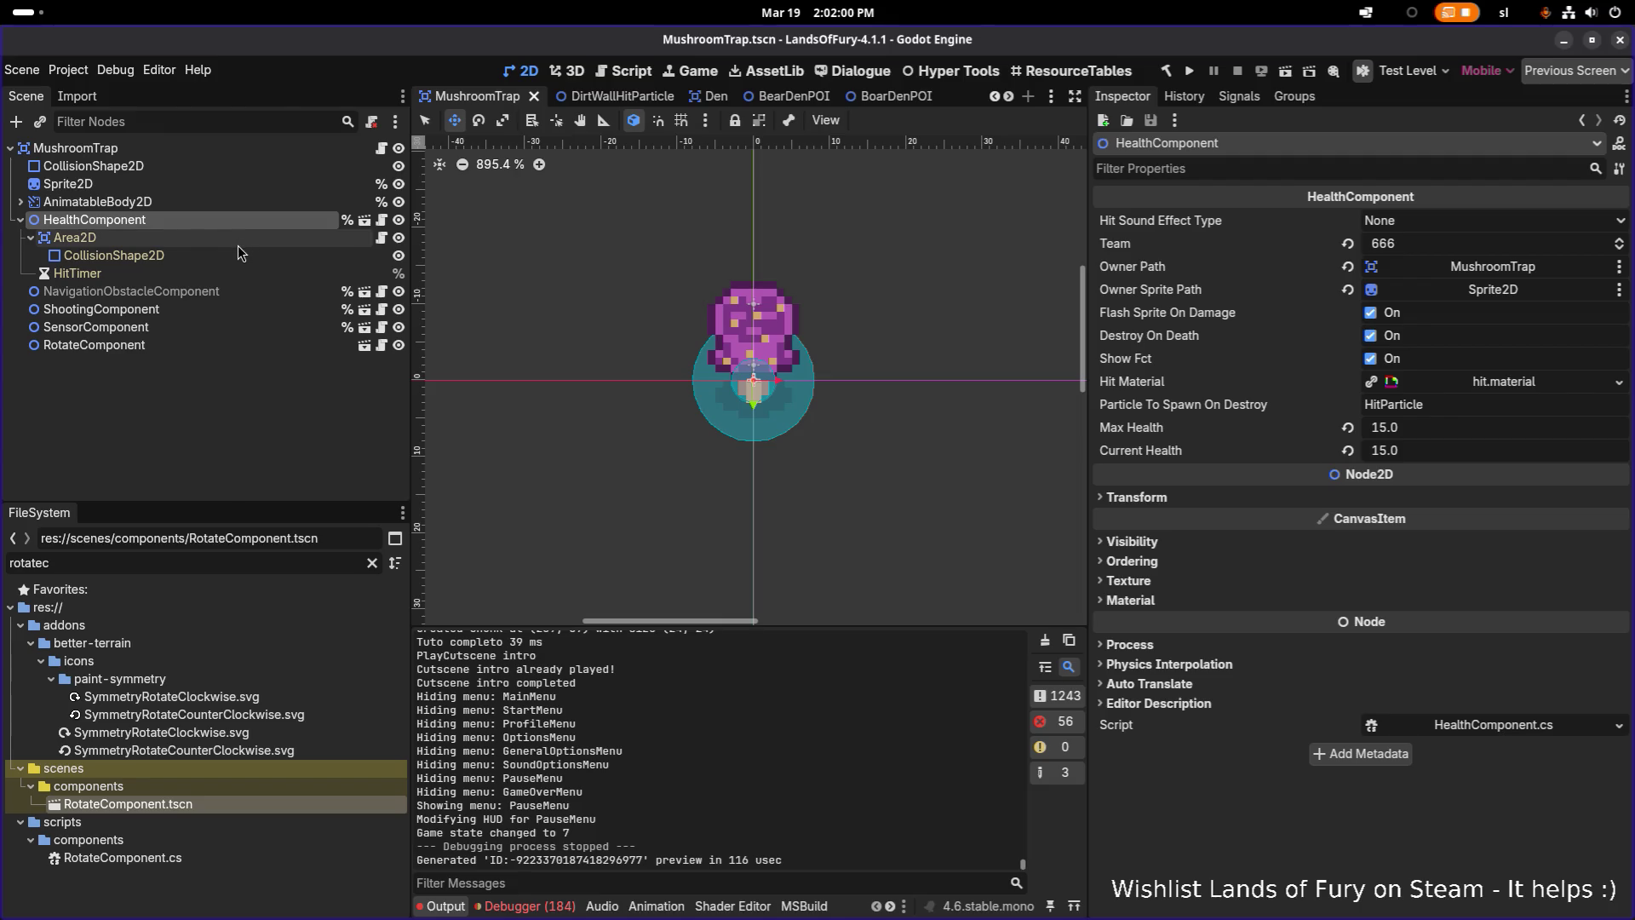
click(212, 150)
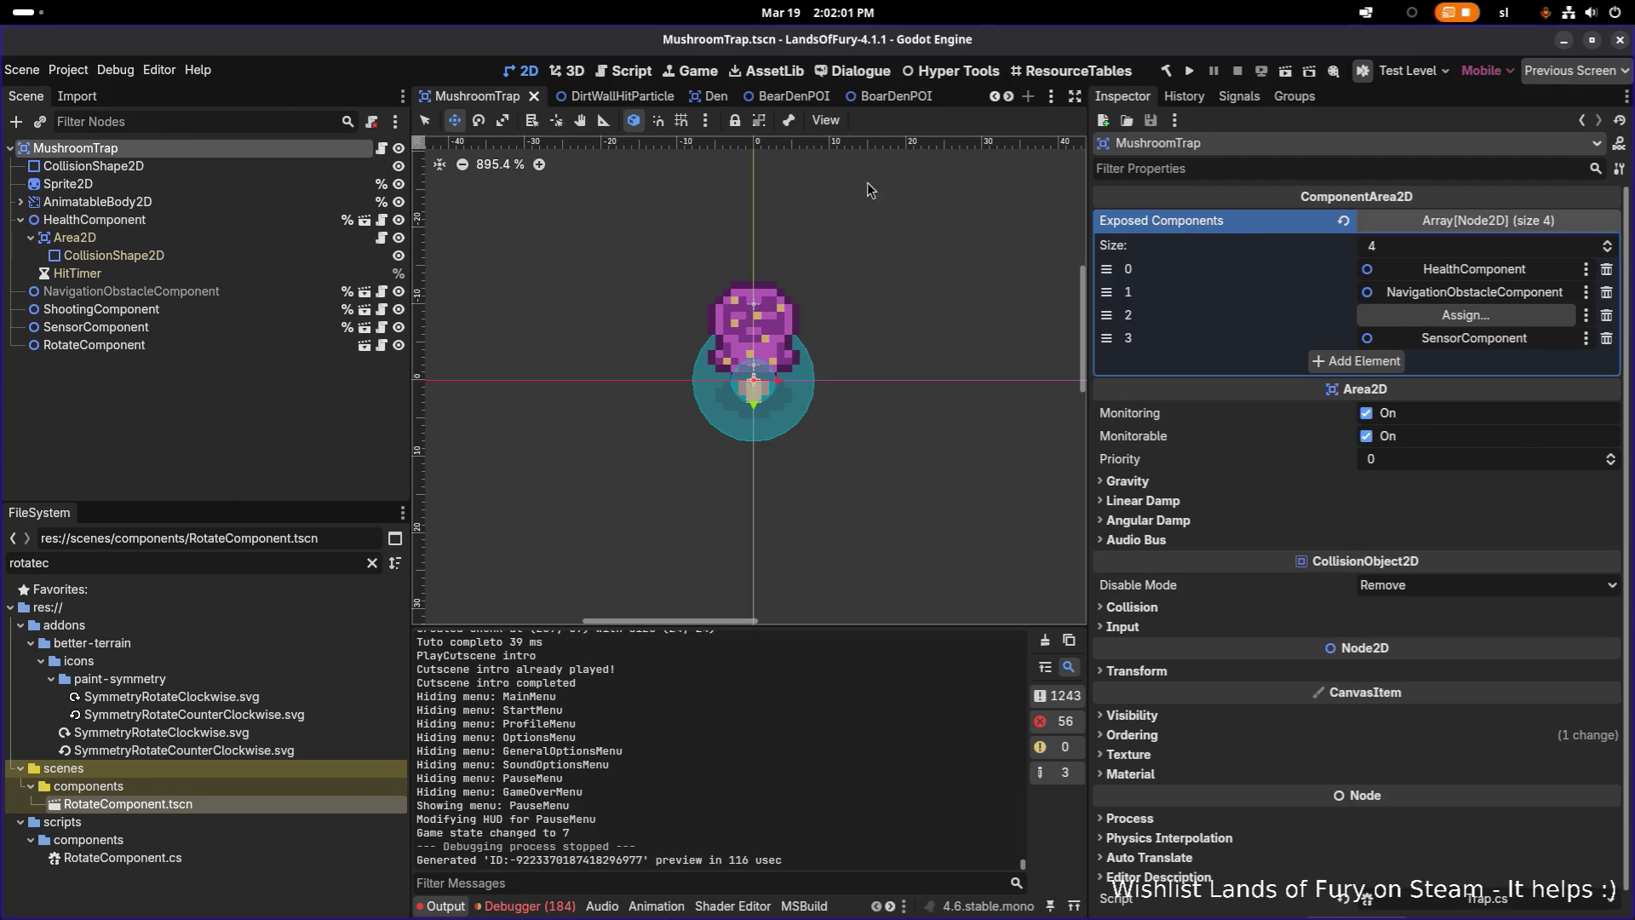
Replace HealthComponent with ShootingComponent and add RotateComponent in Exposed Components, then save
click(1606, 270)
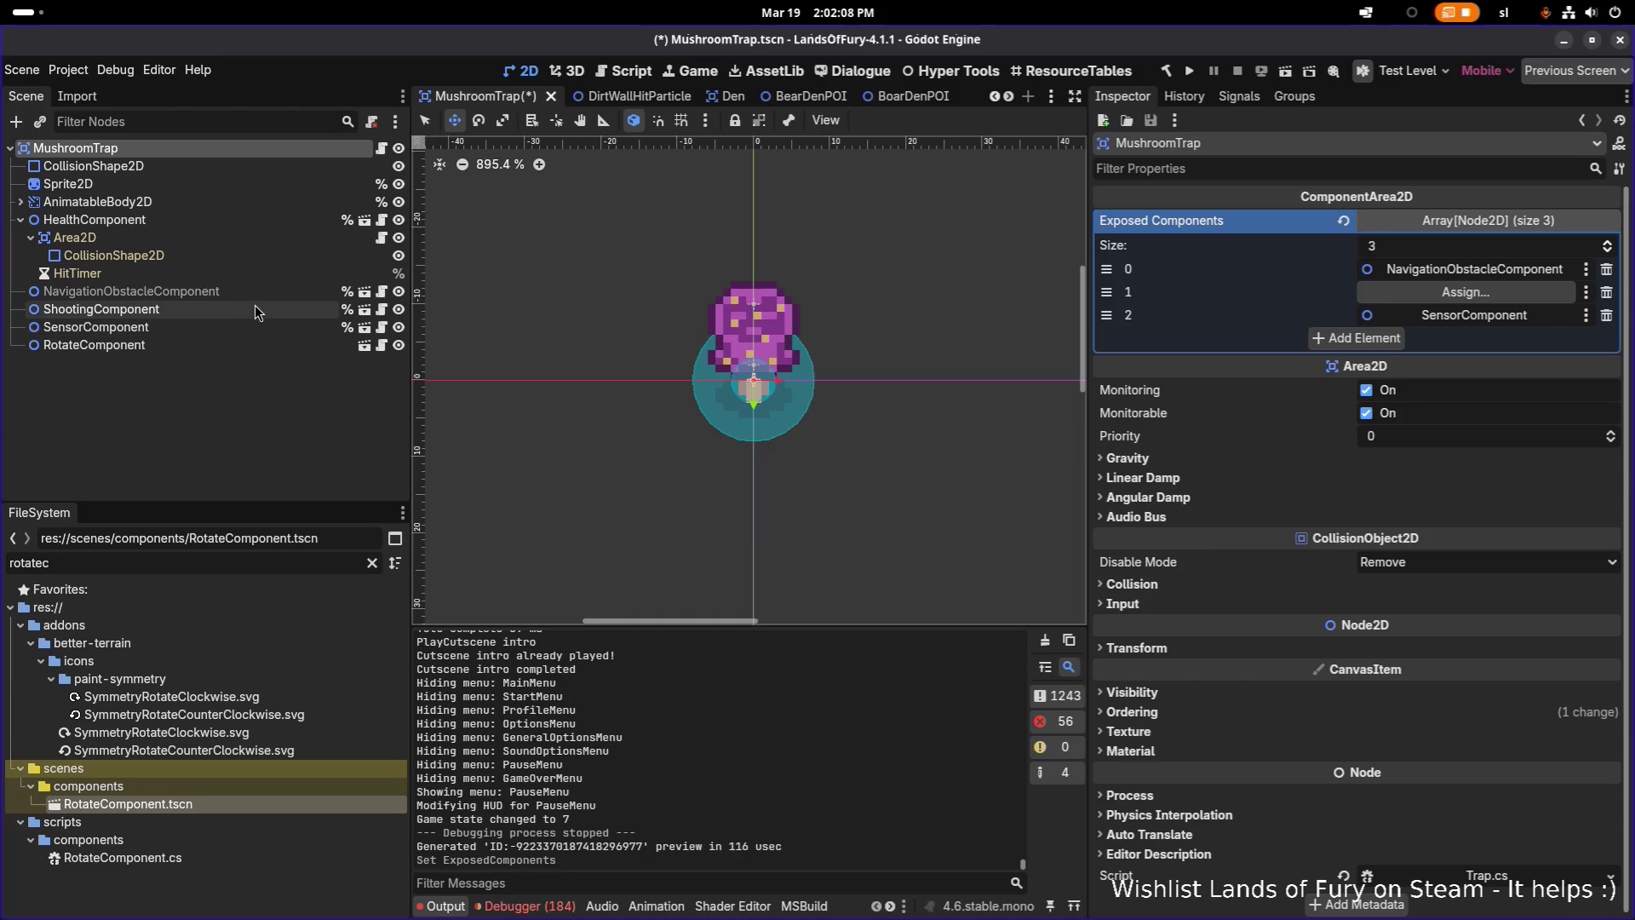
mouse_move(248, 311)
mouse_down()
mouse_move(1359, 258)
mouse_move(1465, 293)
mouse_up()
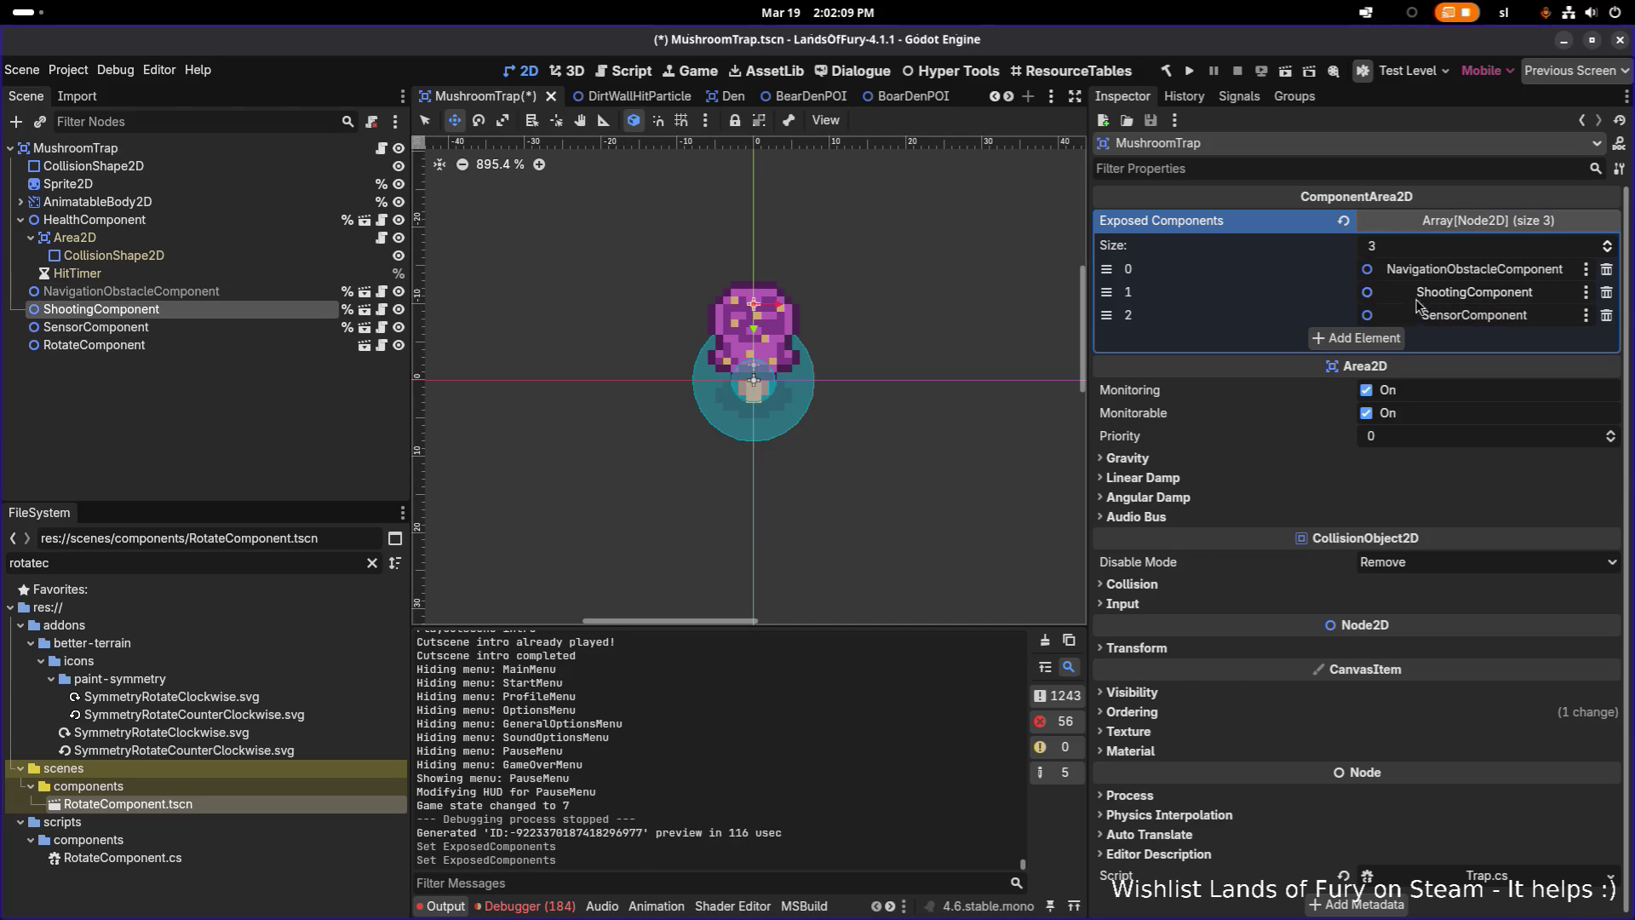
click(1354, 339)
drag(128, 345, 1465, 338)
key(ctrl+s)
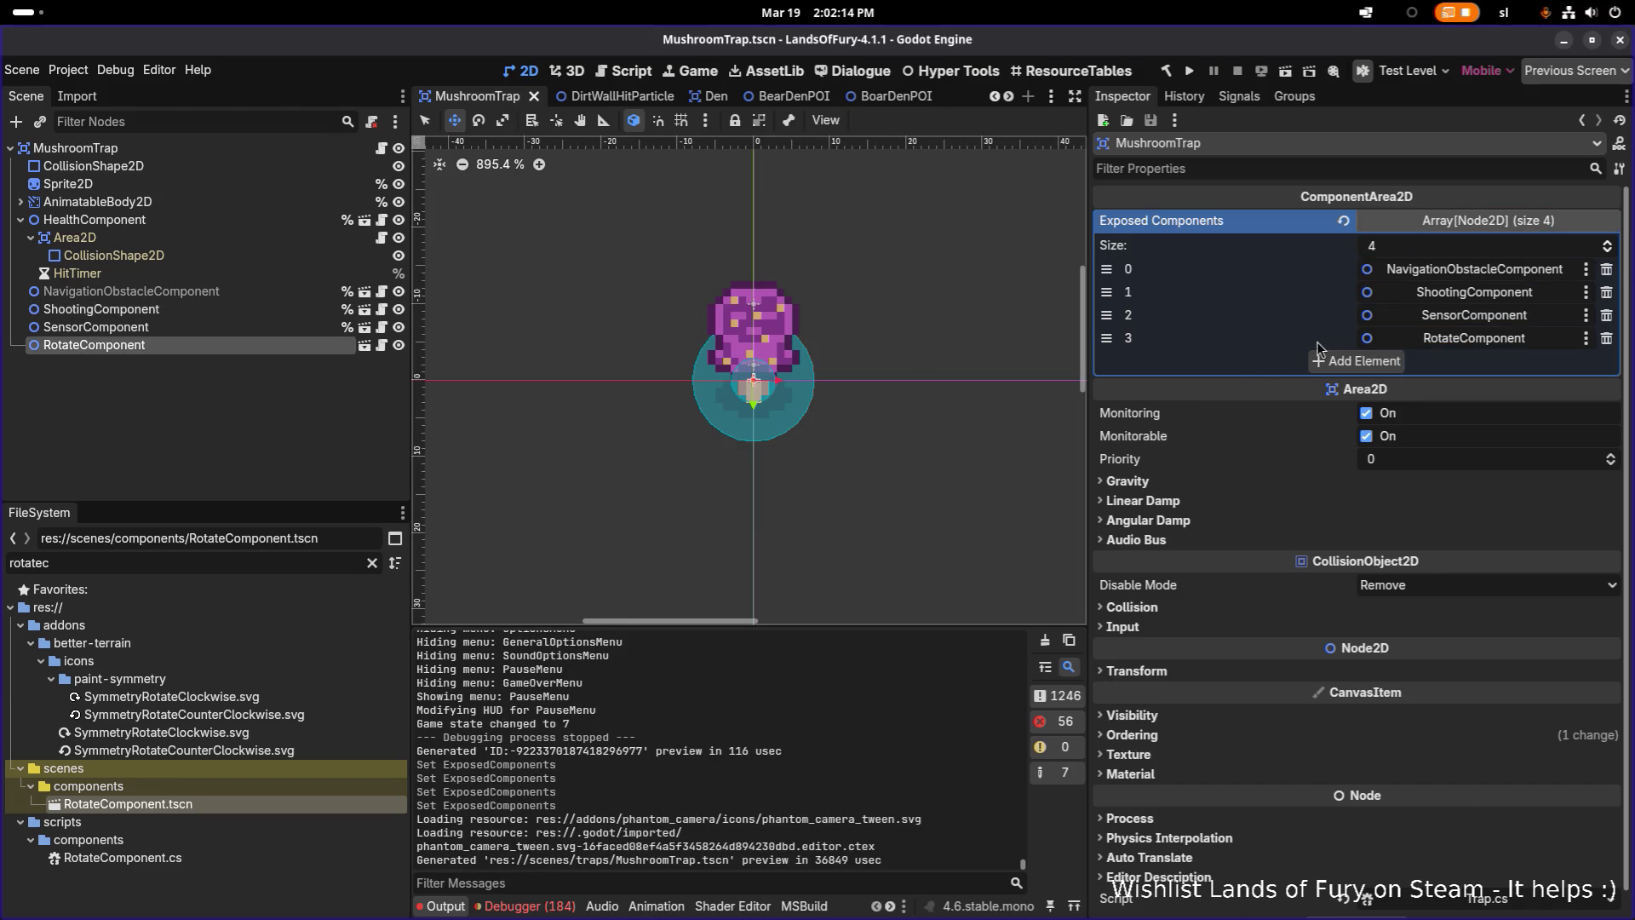
Select ShootingComponent's Weapon Id and filter the FileSystem for 'spore'
click(215, 370)
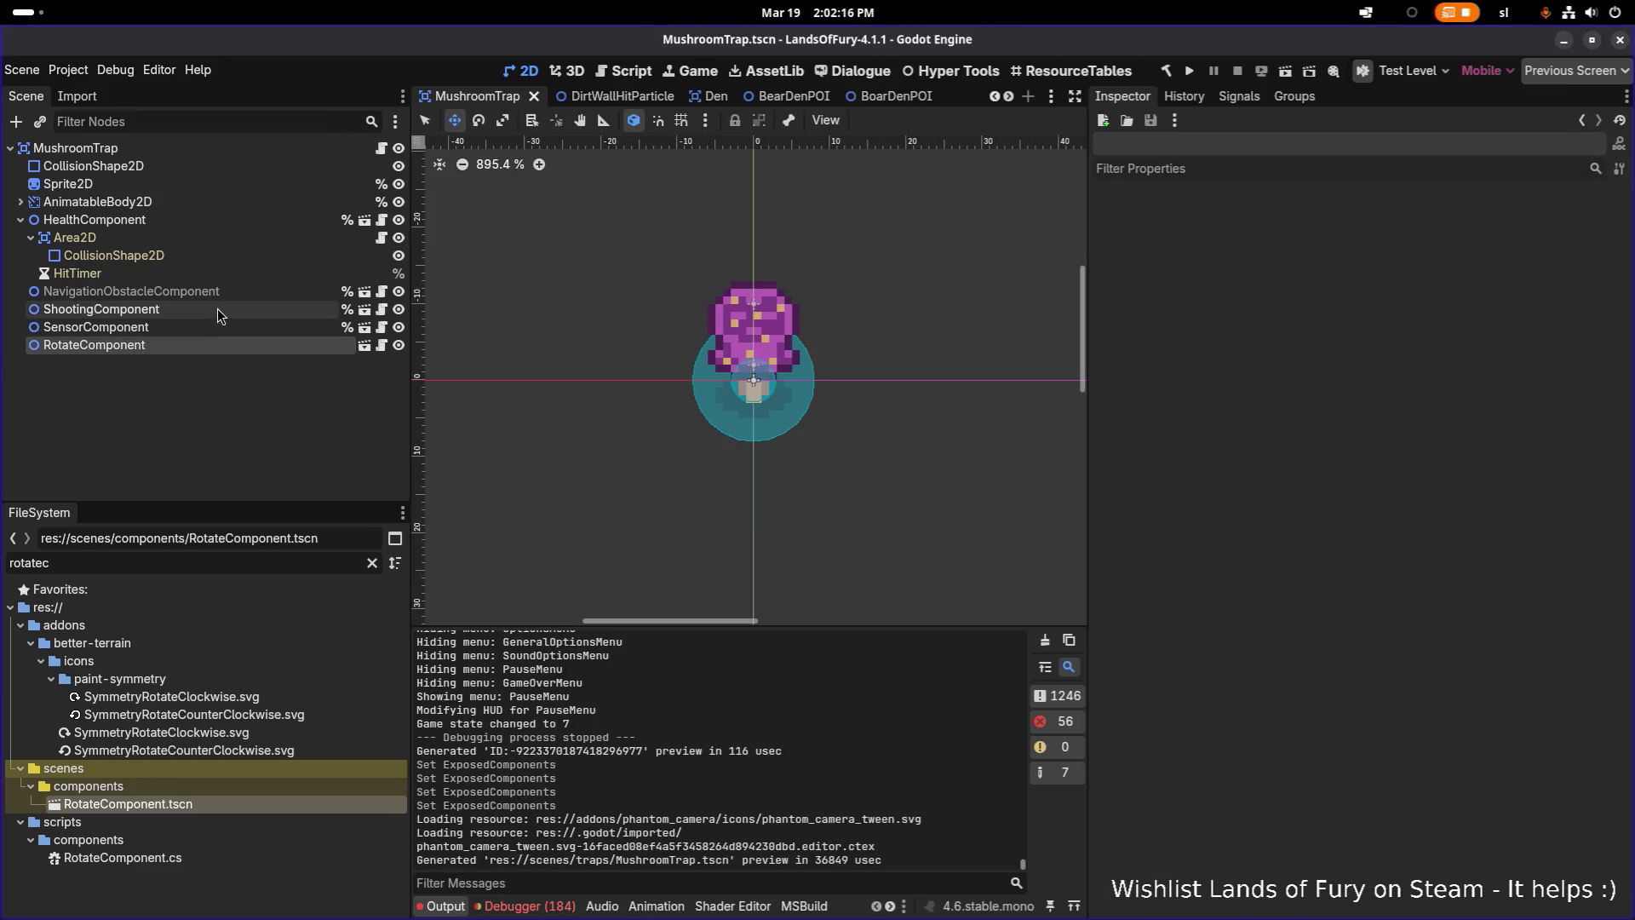
click(218, 310)
click(209, 329)
click(208, 310)
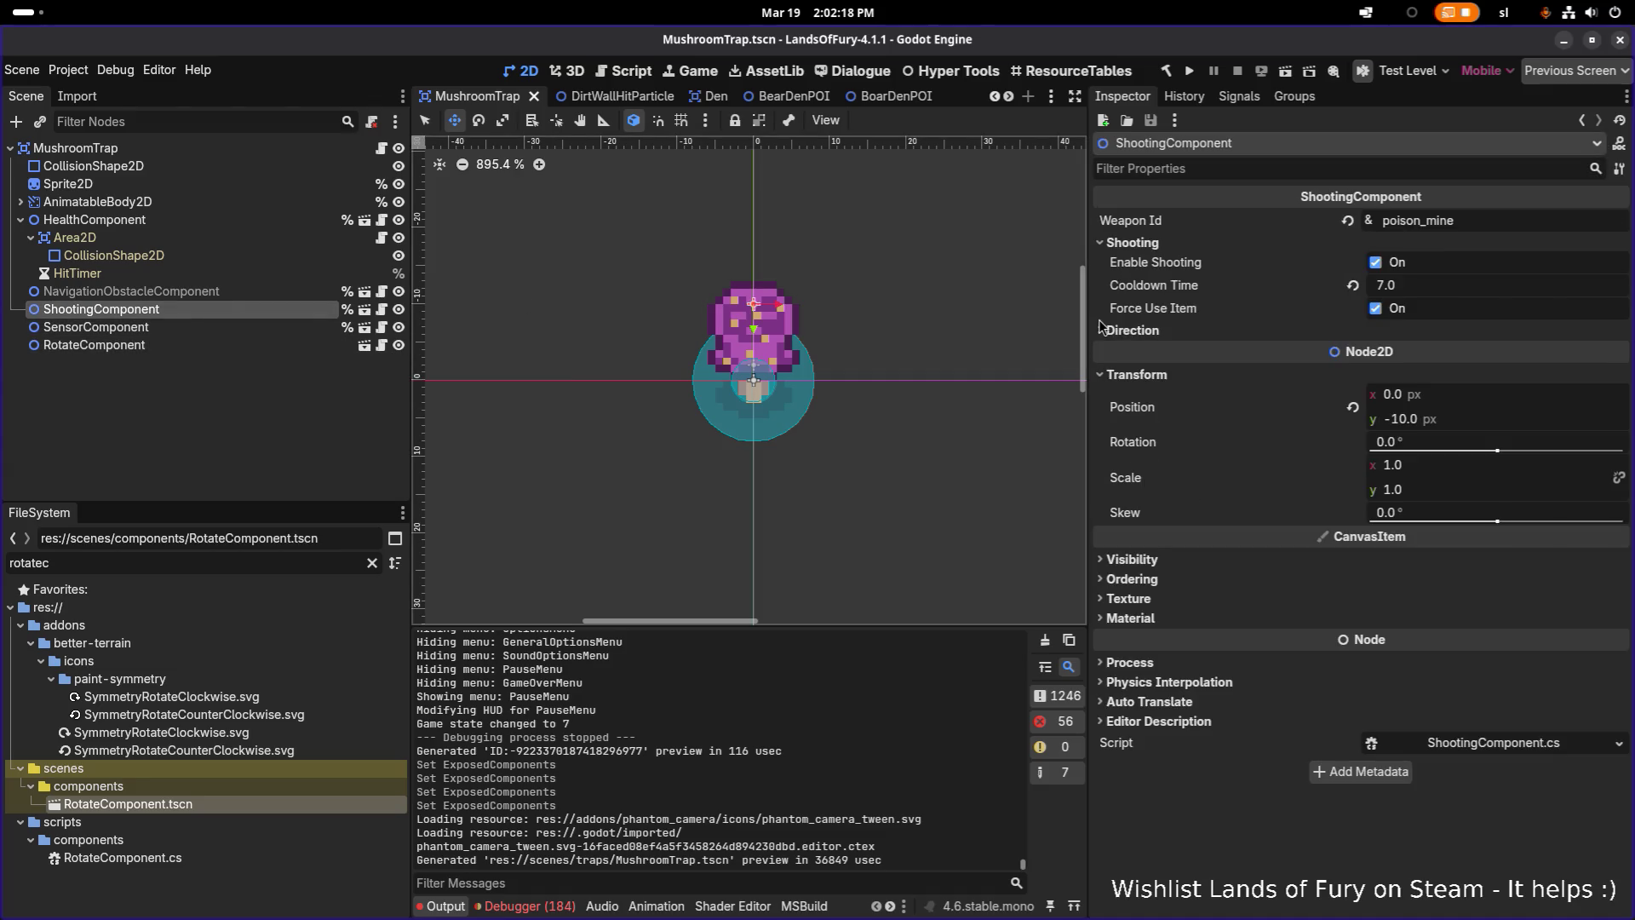
click(1506, 216)
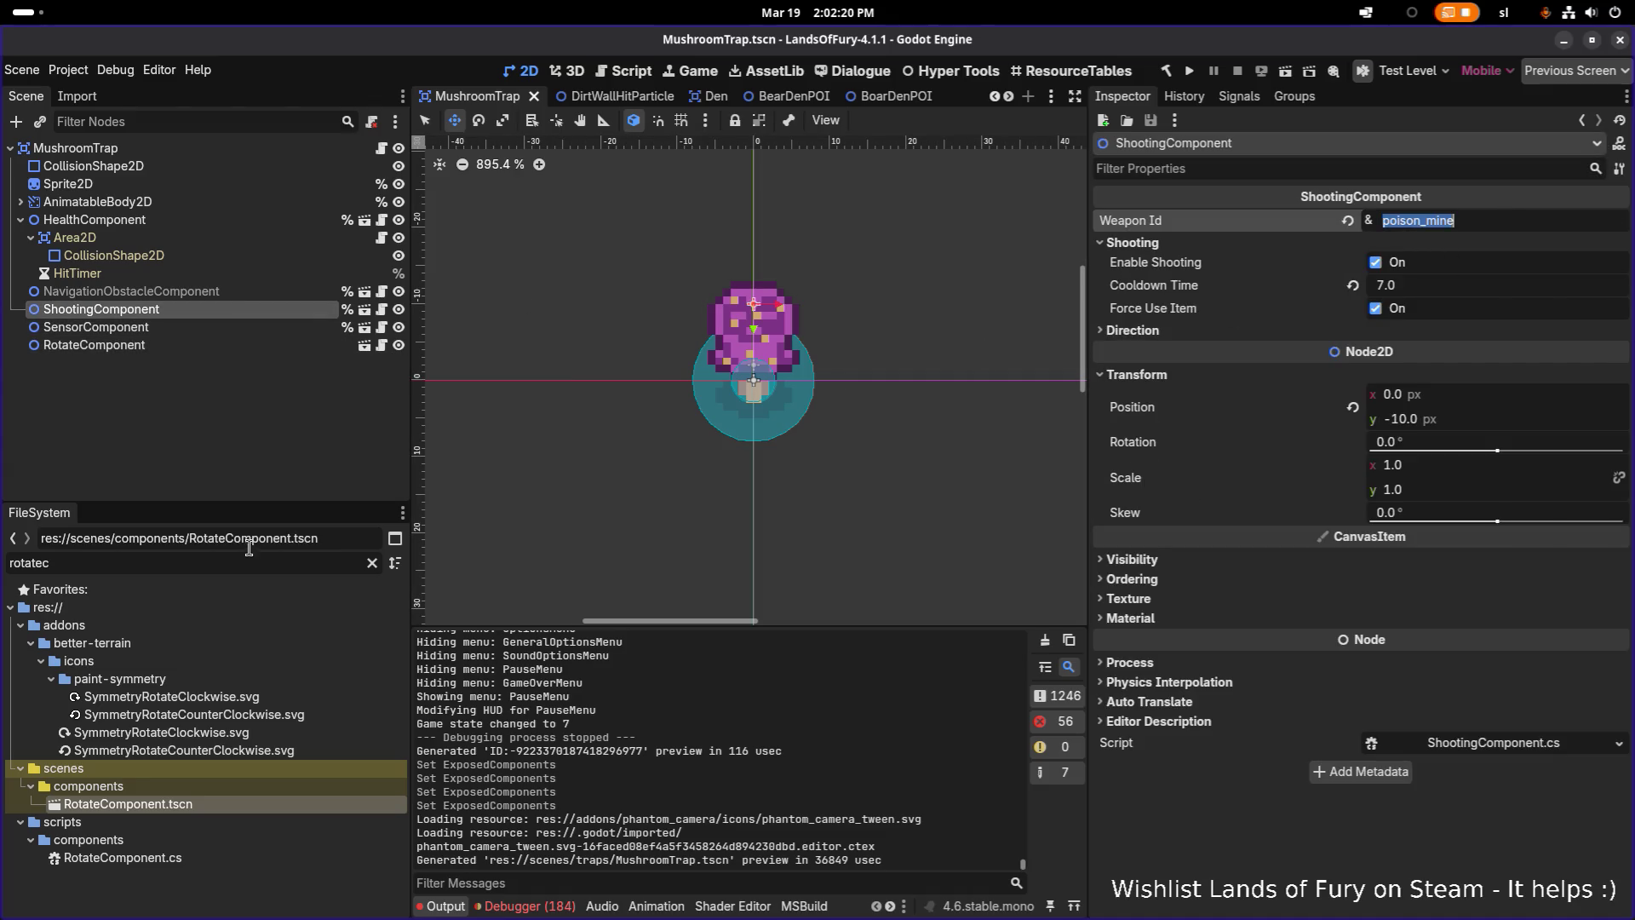
click(245, 569)
key(ctrl+a)
text(spore)
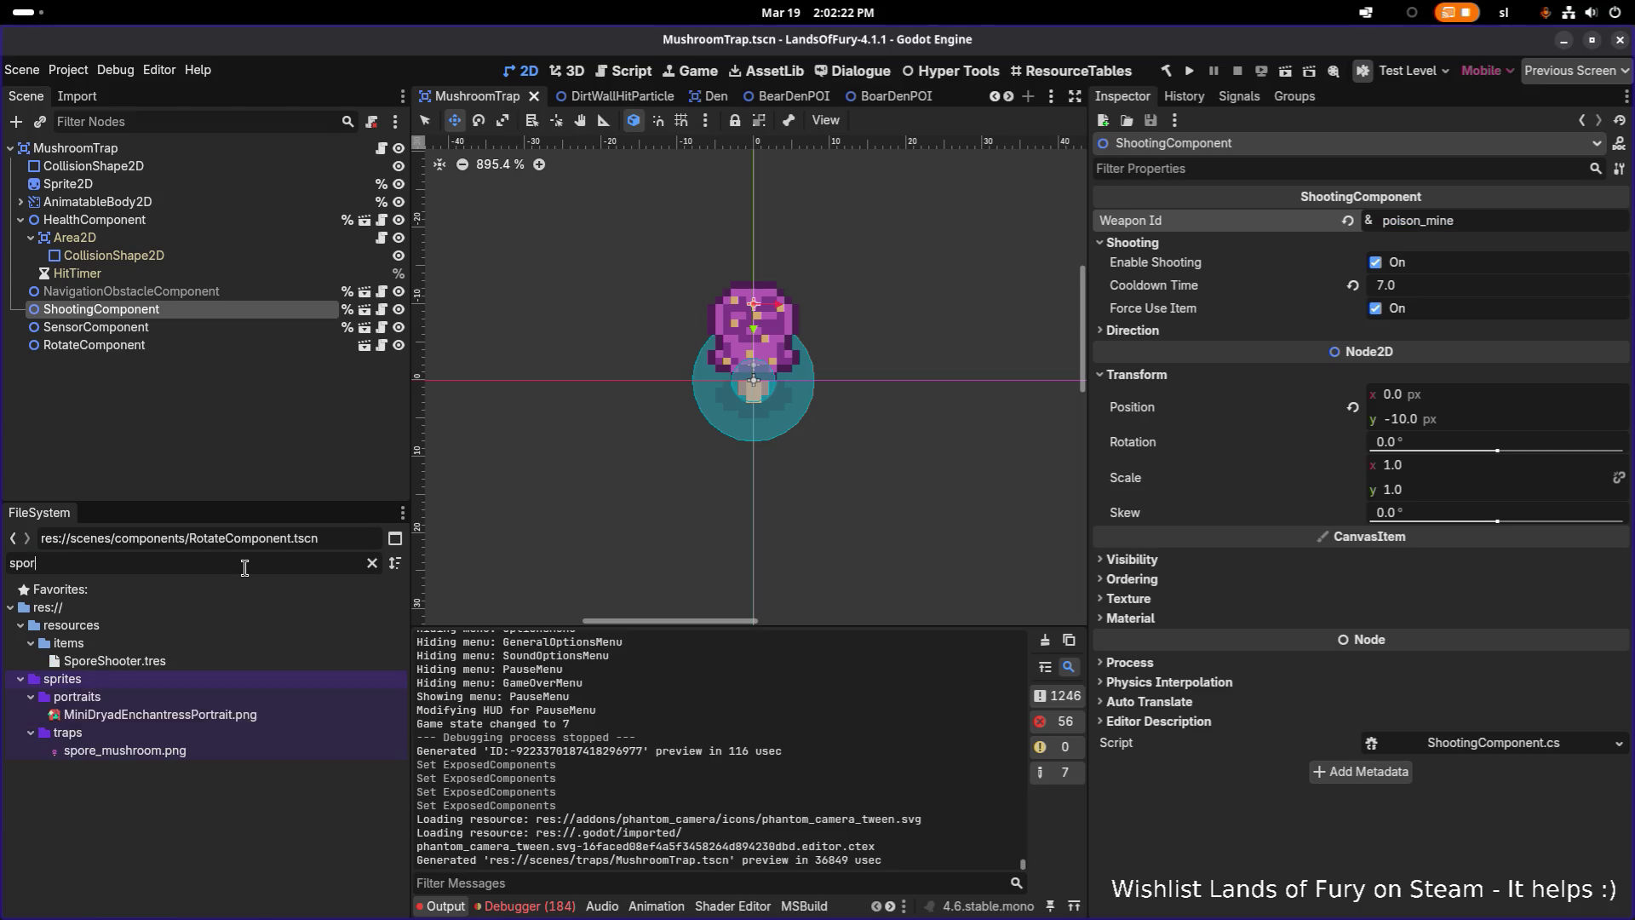
Change ShootingComponent's Weapon Id from poison_mine to spore_shooter, save, and switch to Visual Studio Code
click(1518, 223)
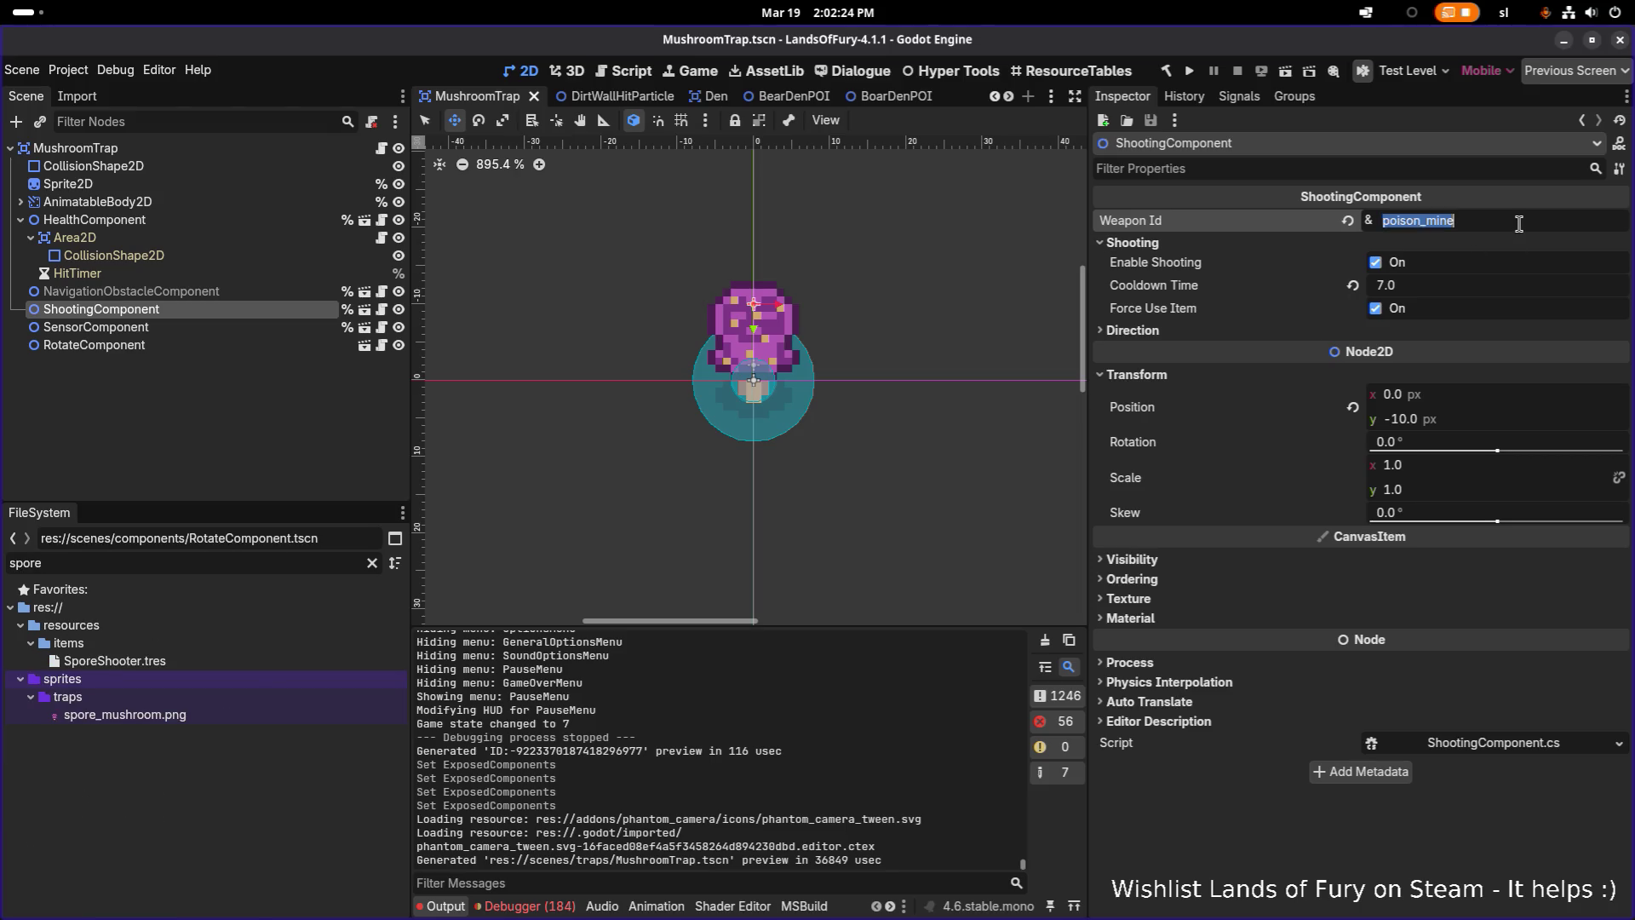
text(spore_shooter)
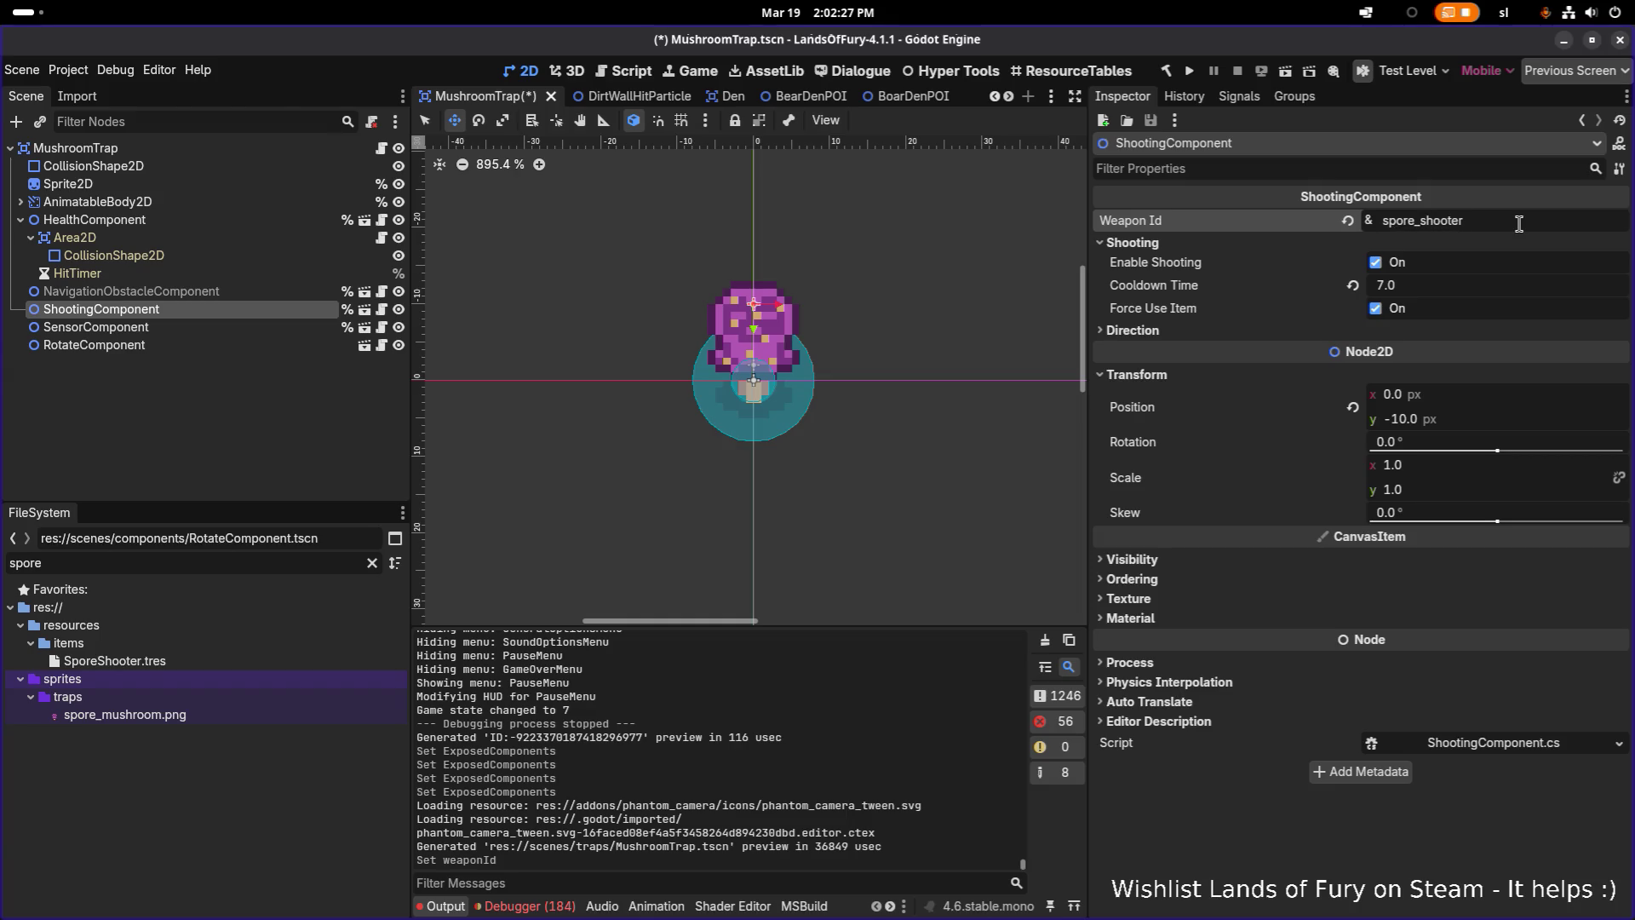
key(ctrl+s)
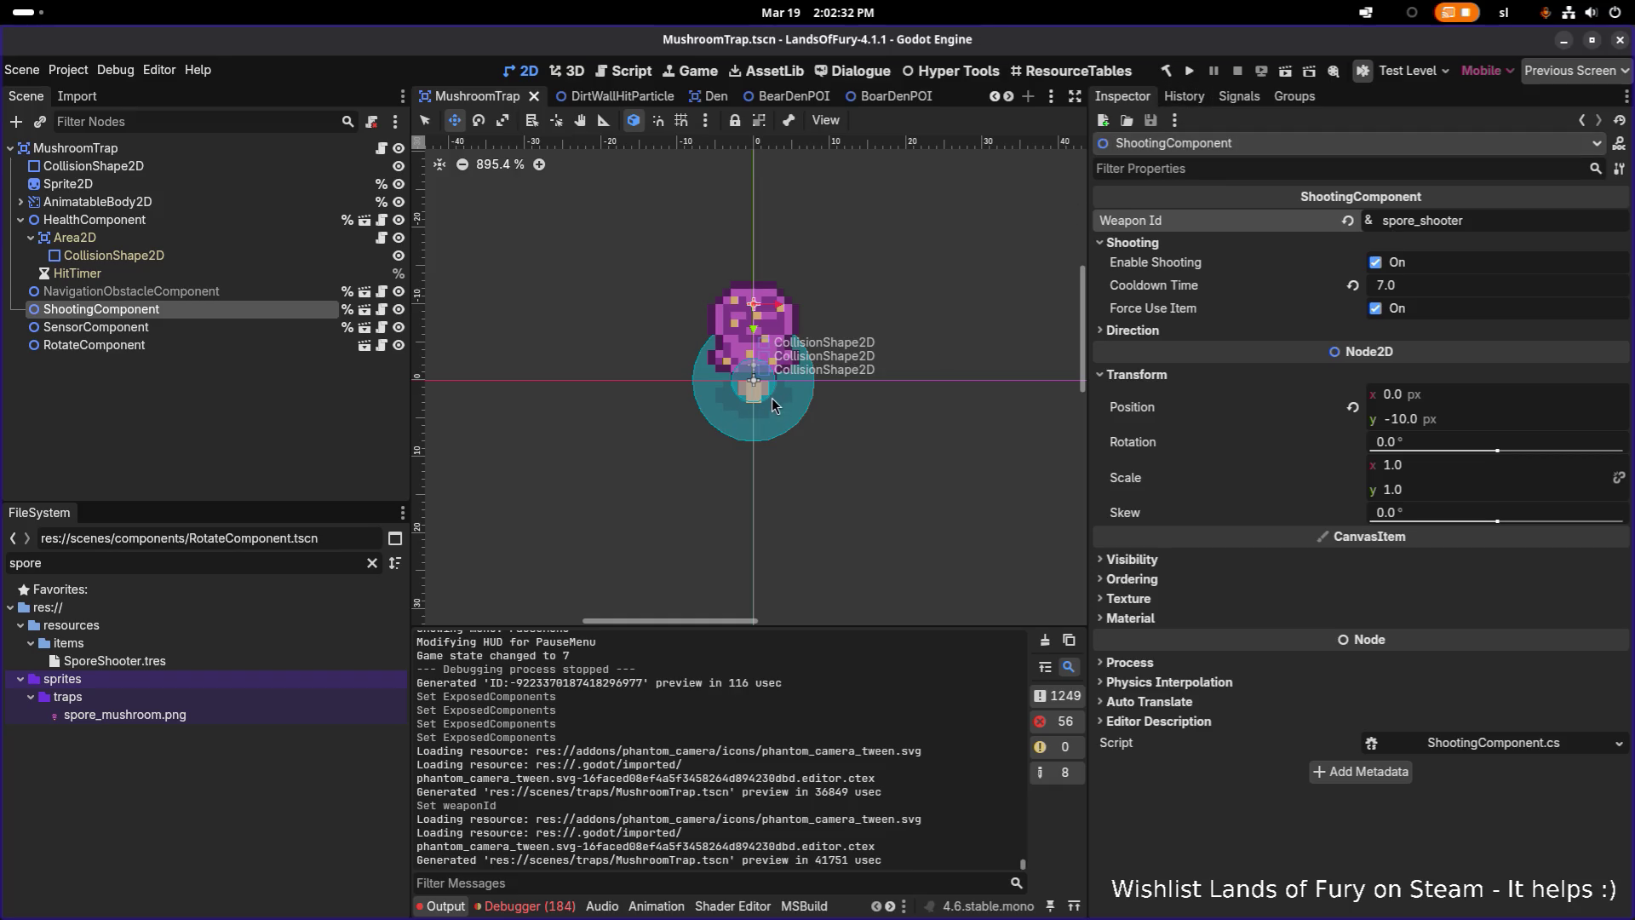
key(alt+Tab)
key(Tab)
key(Tab)
key(Tab)
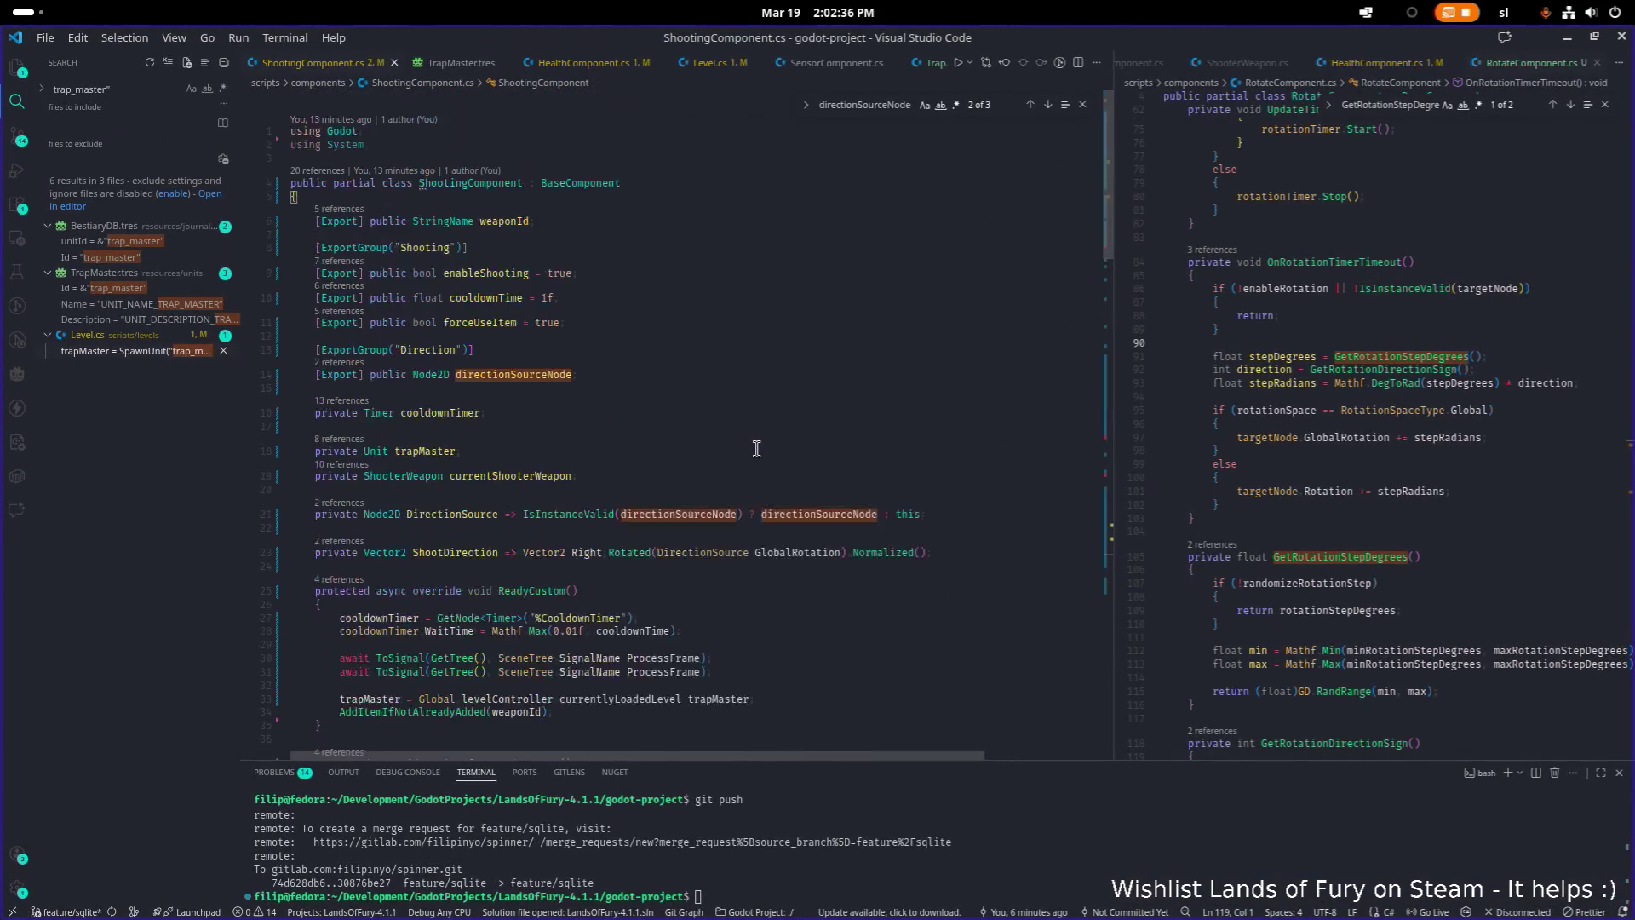
Add a [Signal] attribute line at the top of the ShootingComponent class
click(738, 202)
key(Return)
key(Return)
key(Up)
text([Expo)
key(Tab)
key(ctrl+BackSpace)
text(Si)
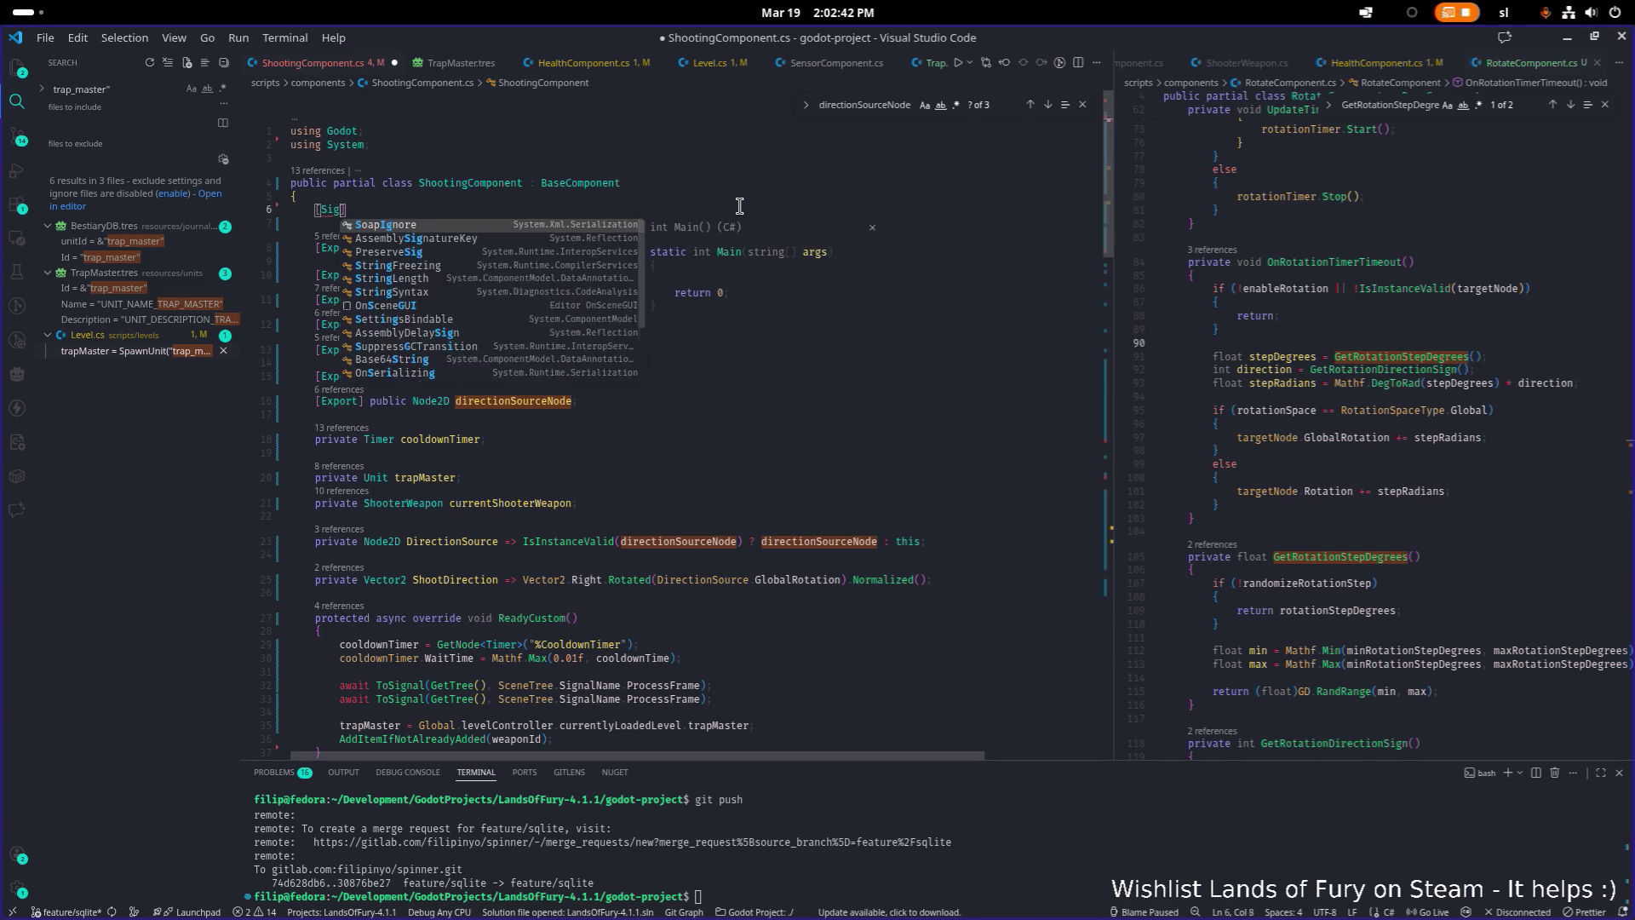
text(gna)
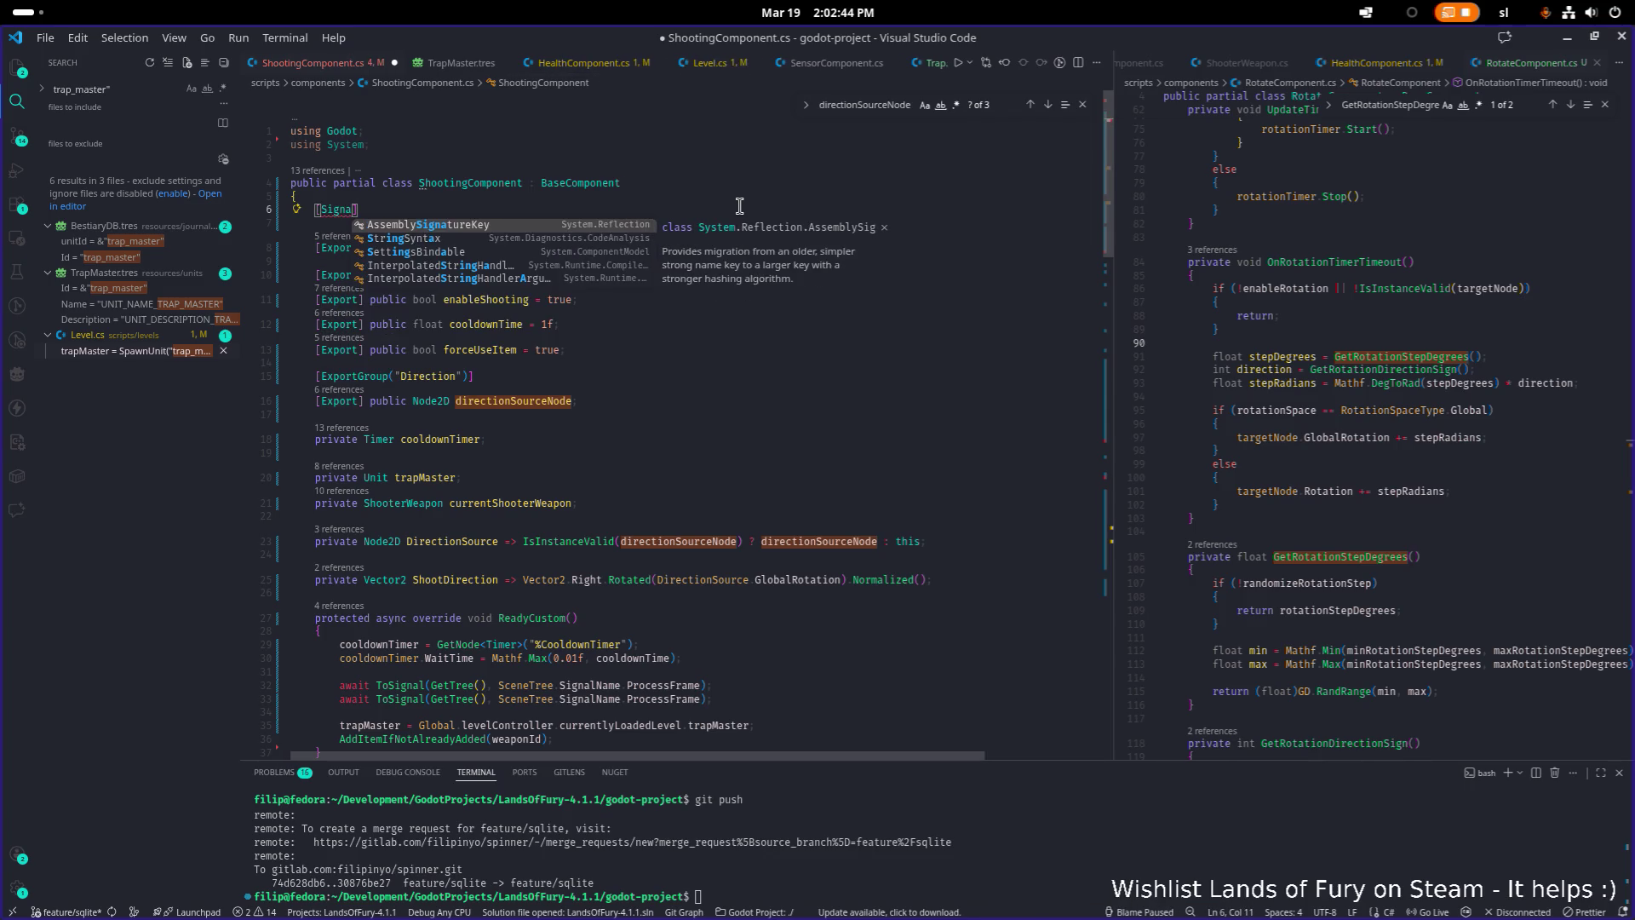
text(l)
key(Return)
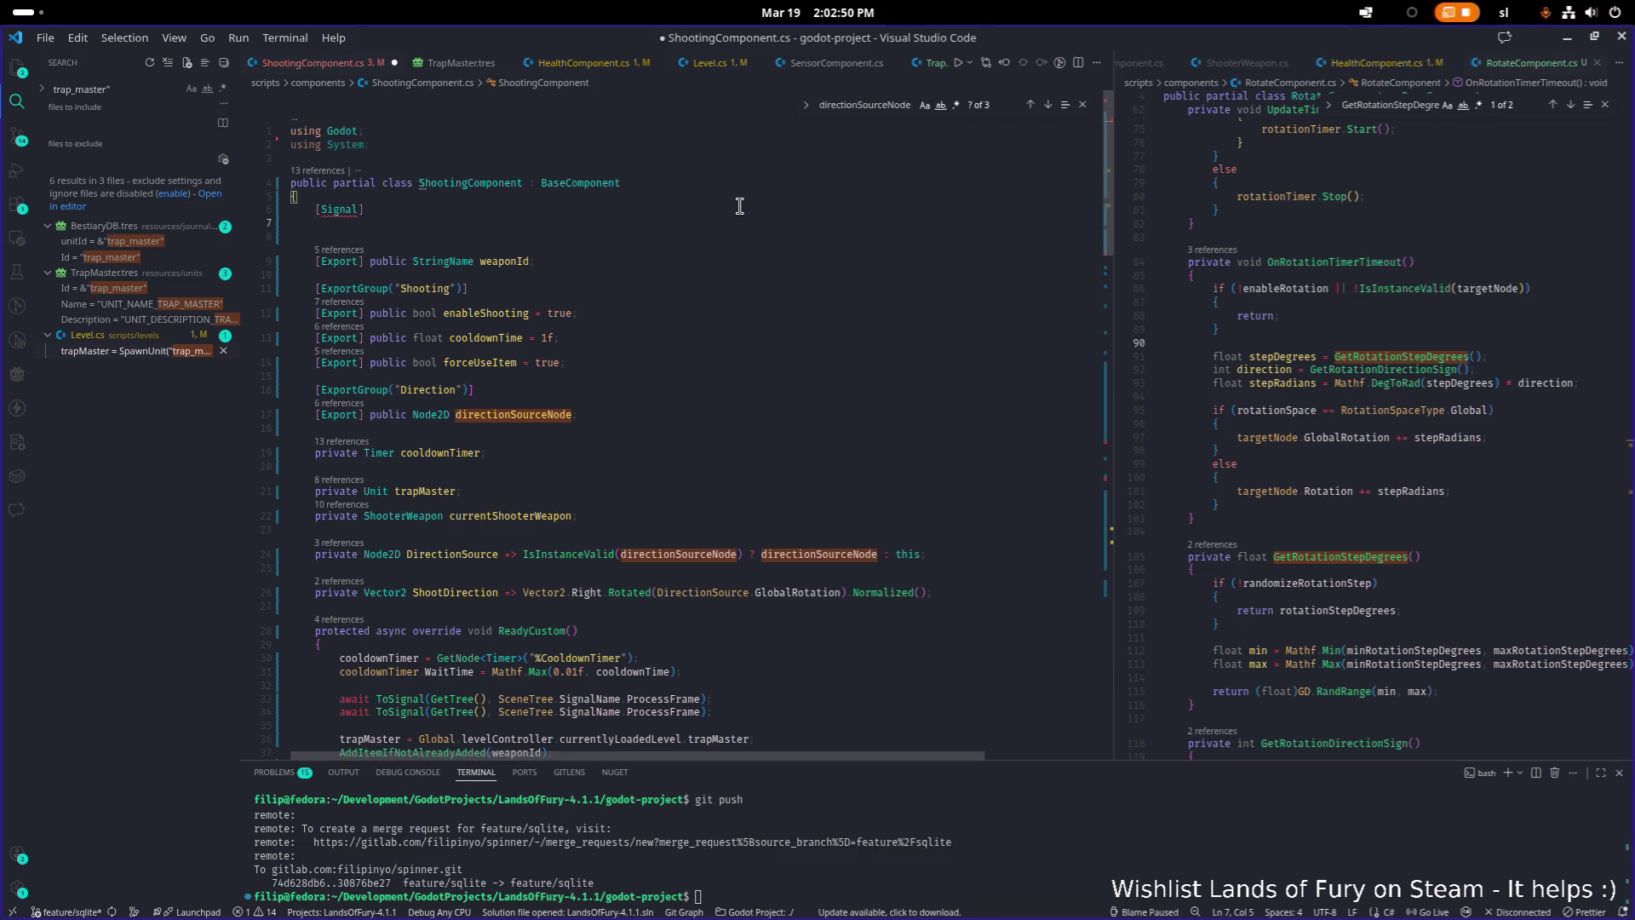
key(BackSpace)
key(BackSpace)
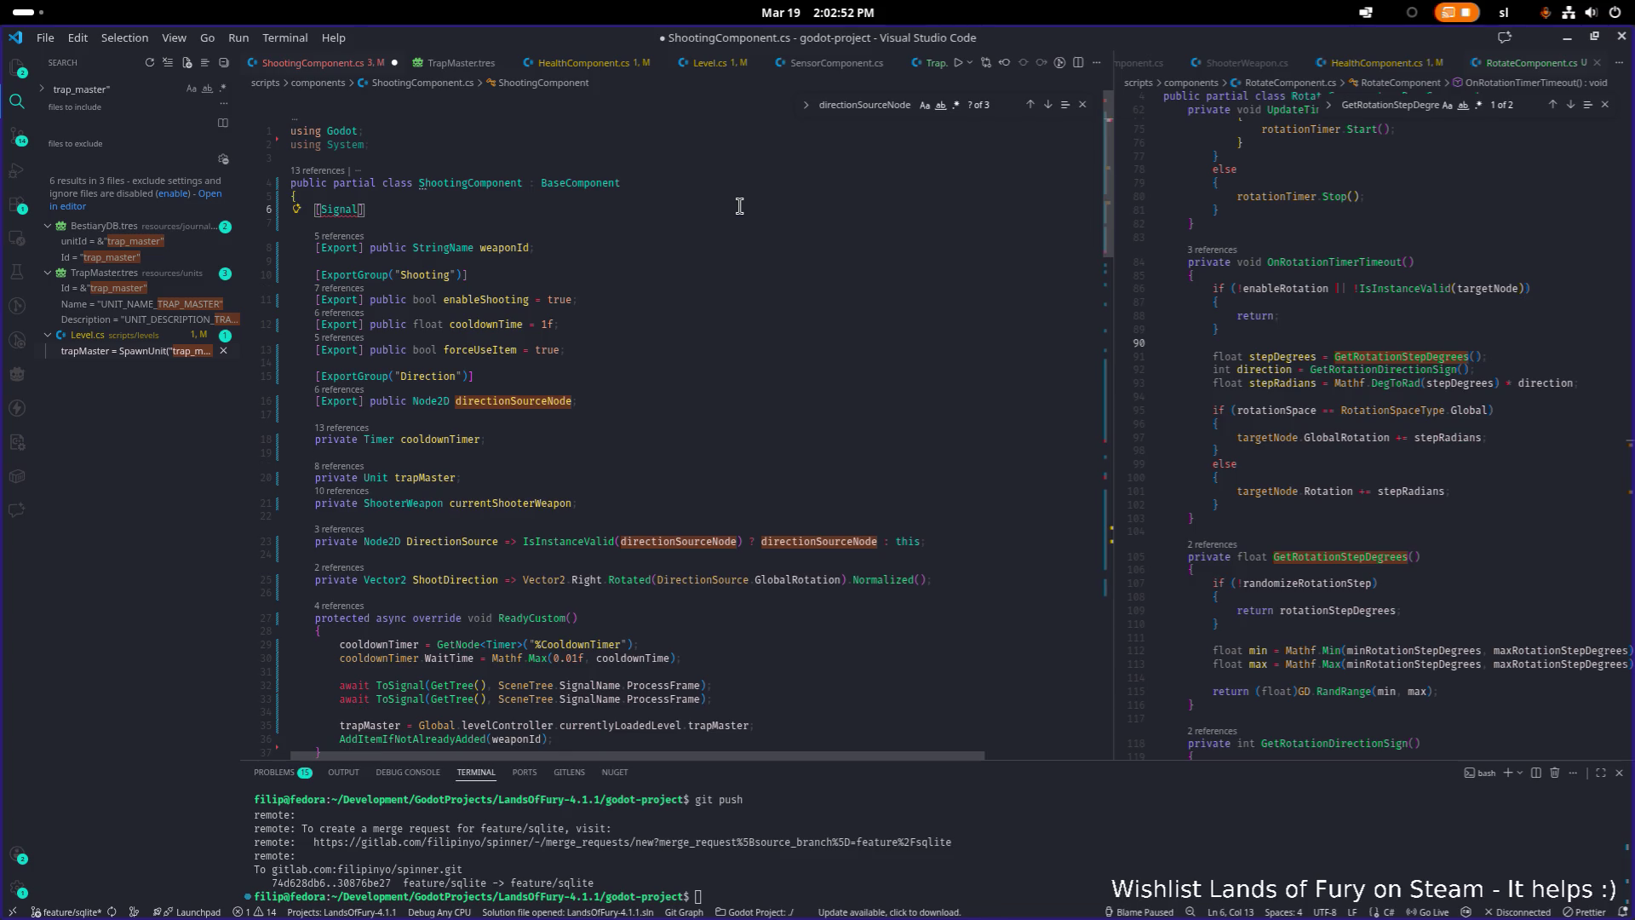
Open HealthSystem.cs in the right pane and copy its DiedEventHandler declaration
click(1449, 316)
key(ctrl+p)
text(heal)
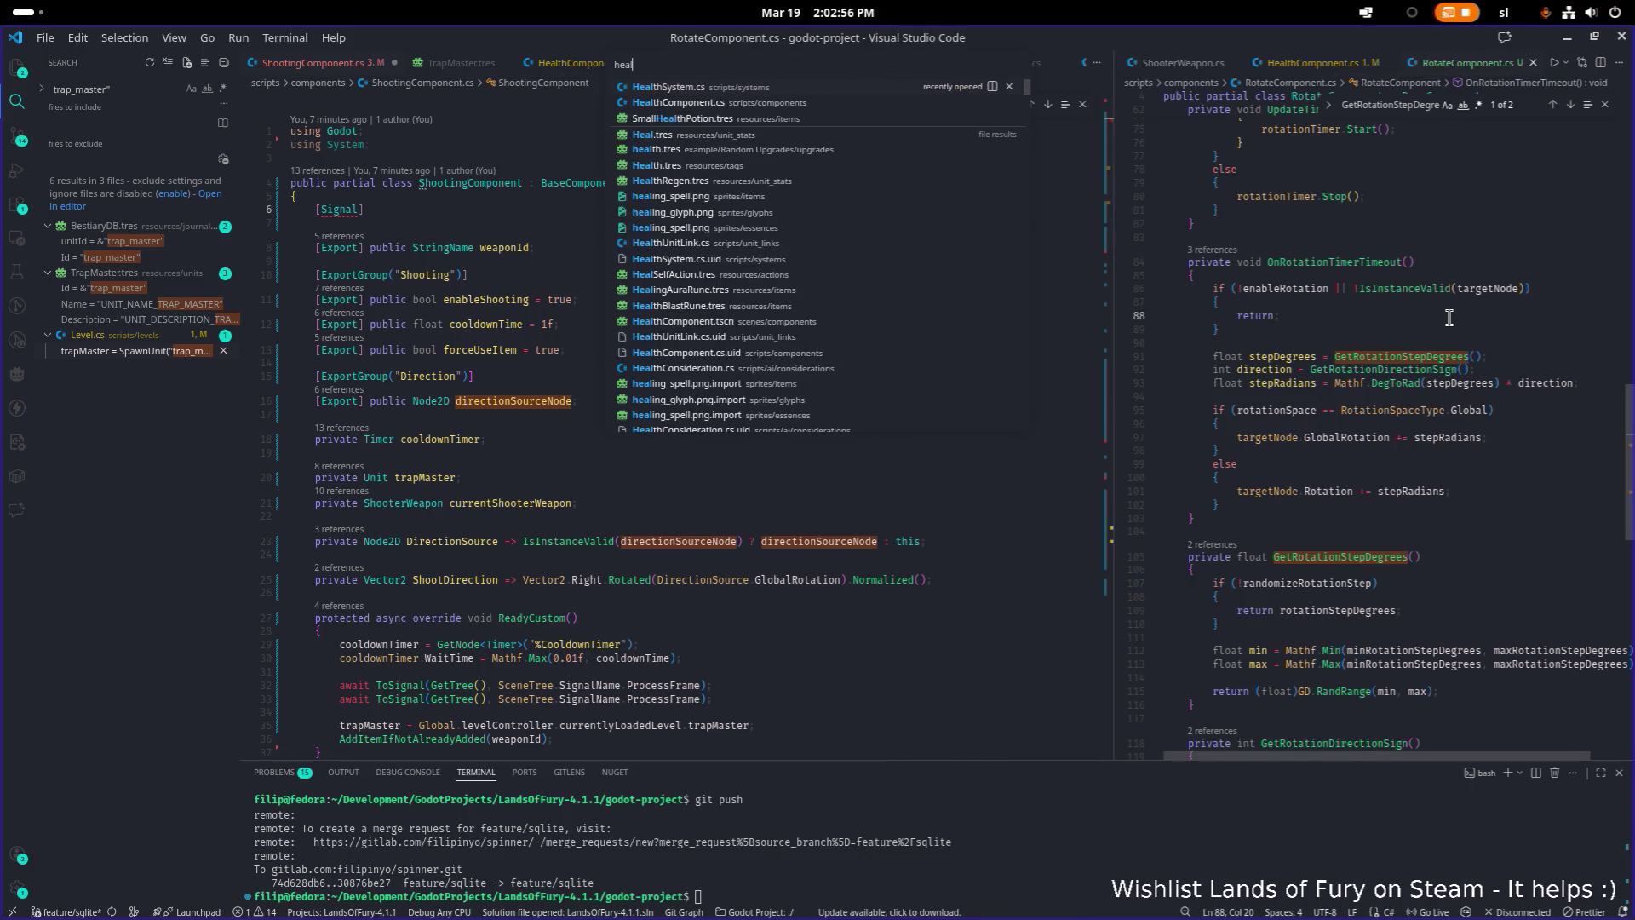
key(Return)
scroll(1403, 303, up, 15)
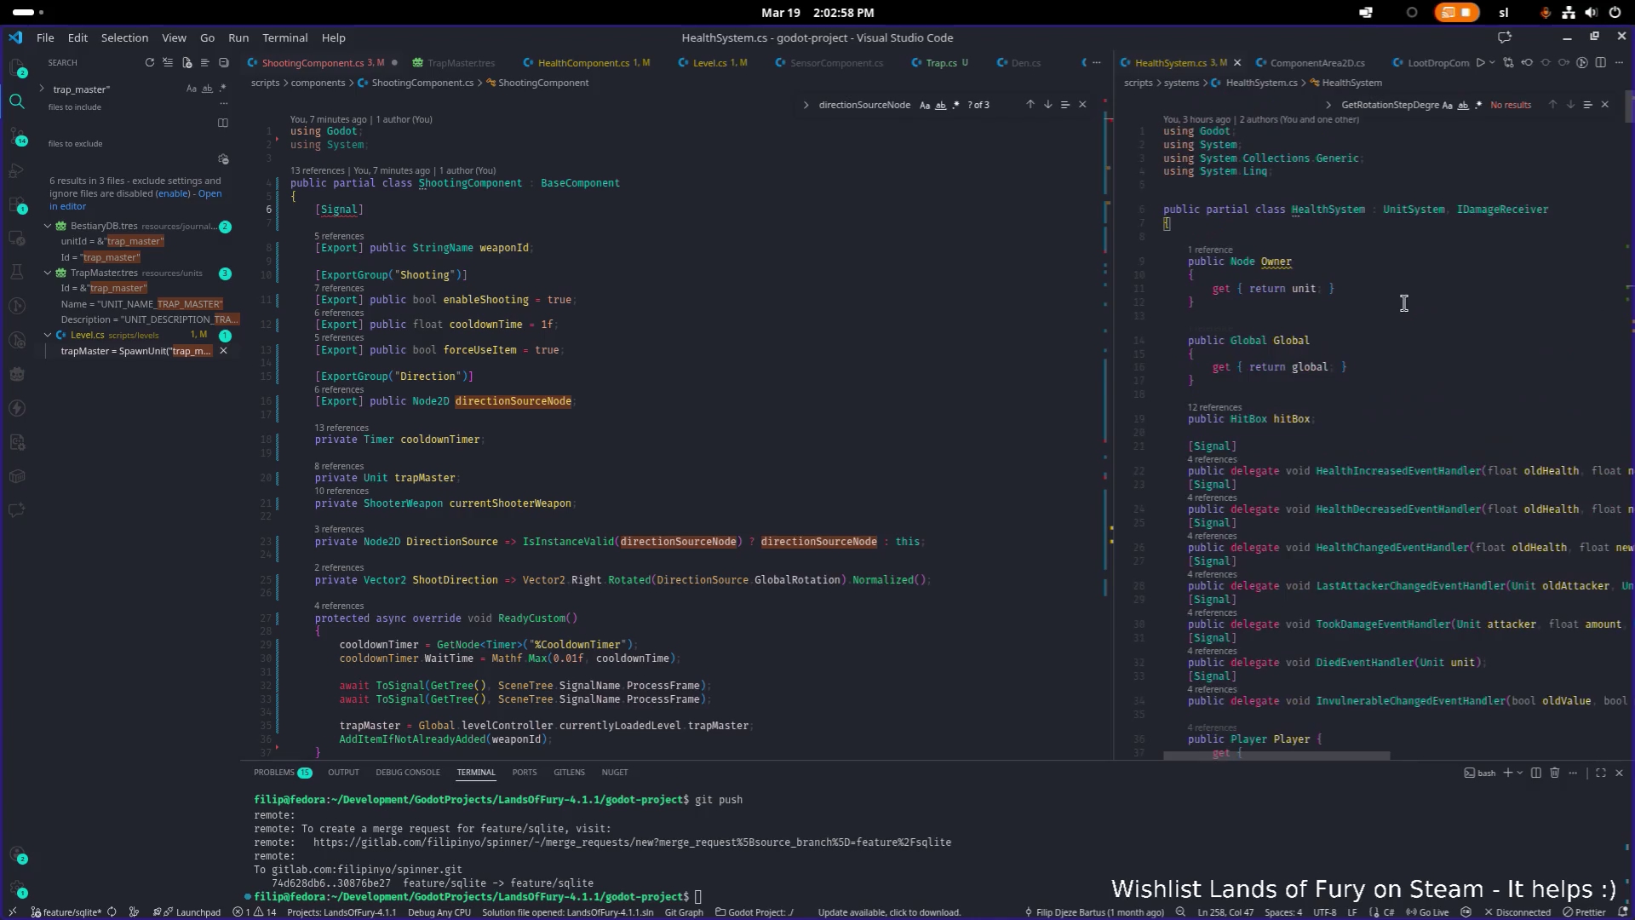
click(1461, 320)
scroll(1461, 322, up, 2)
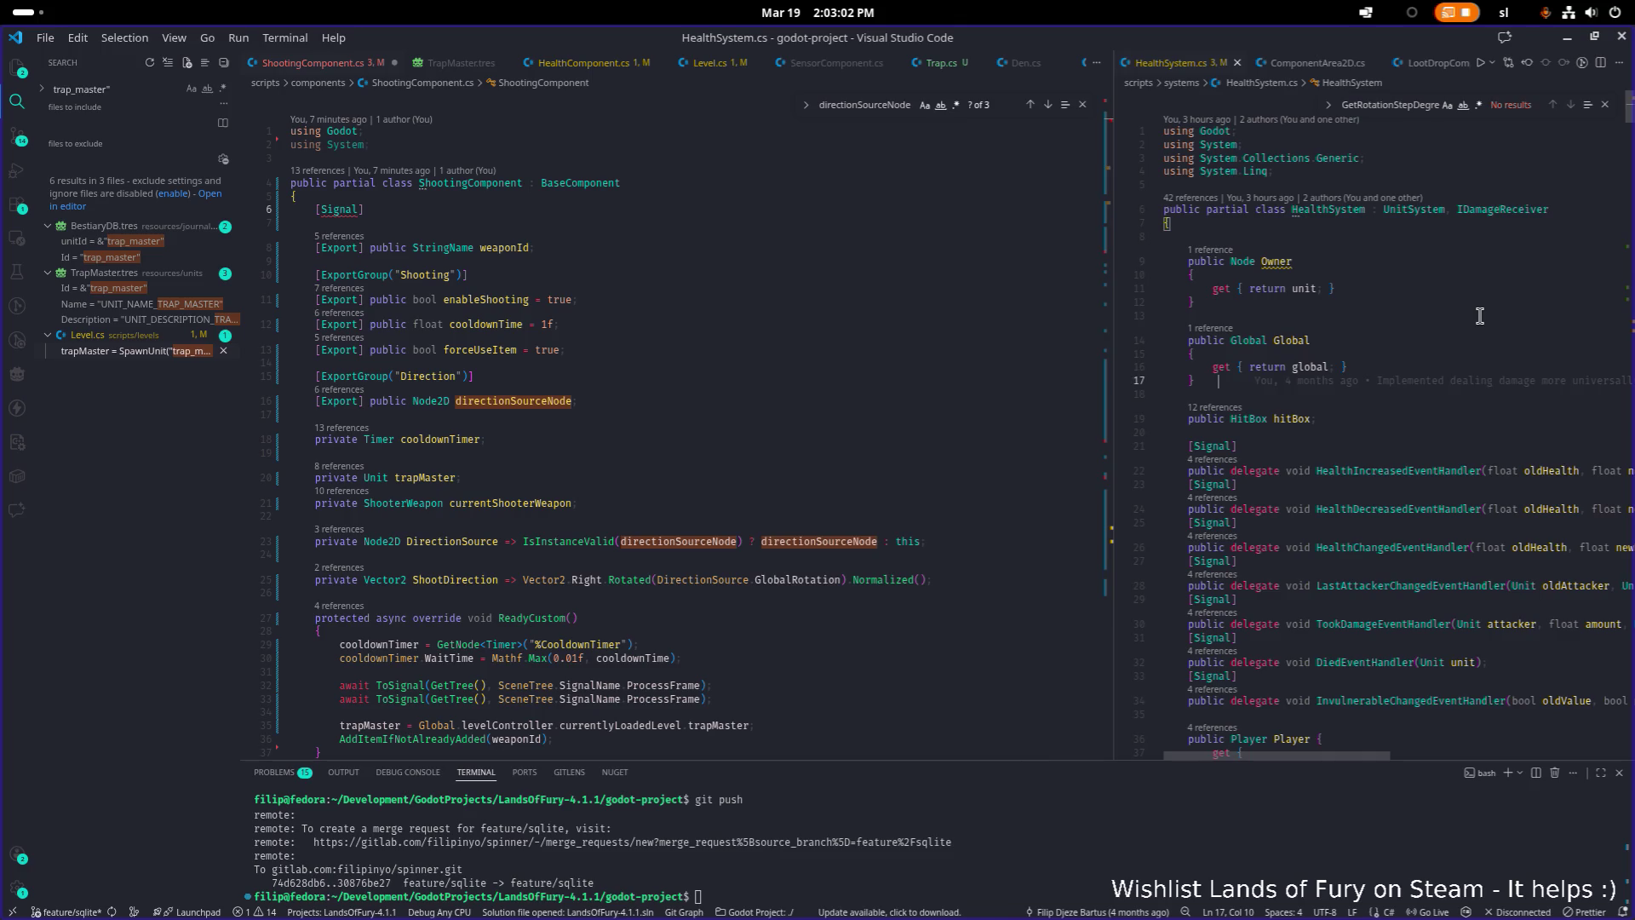
scroll(1479, 316, down, 5)
click(1284, 287)
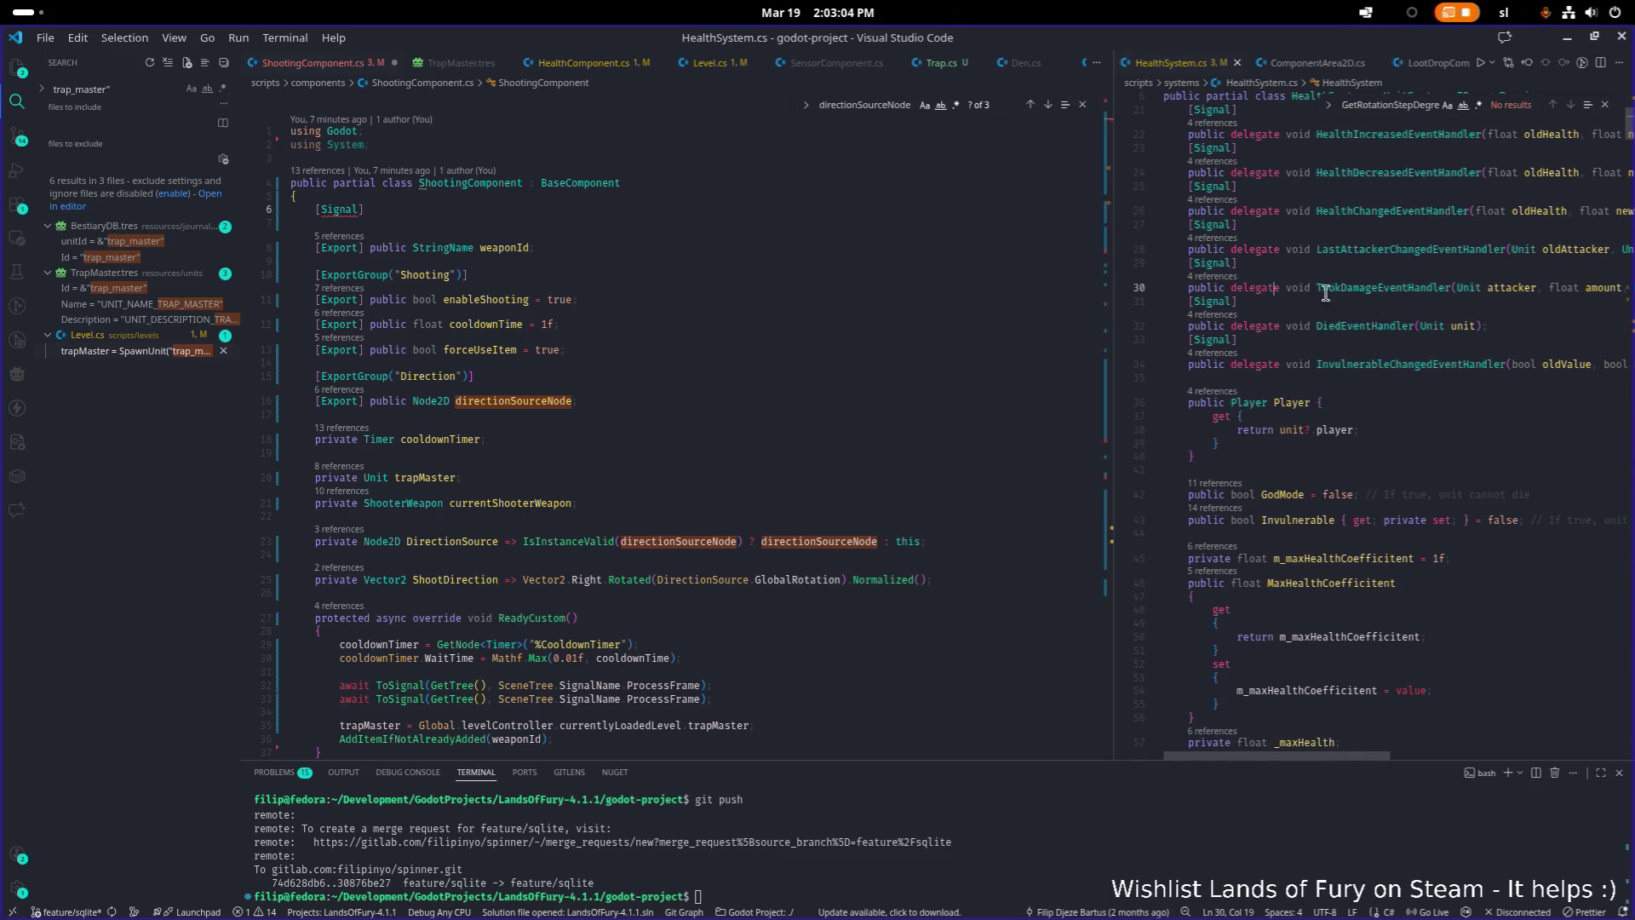
key(Down)
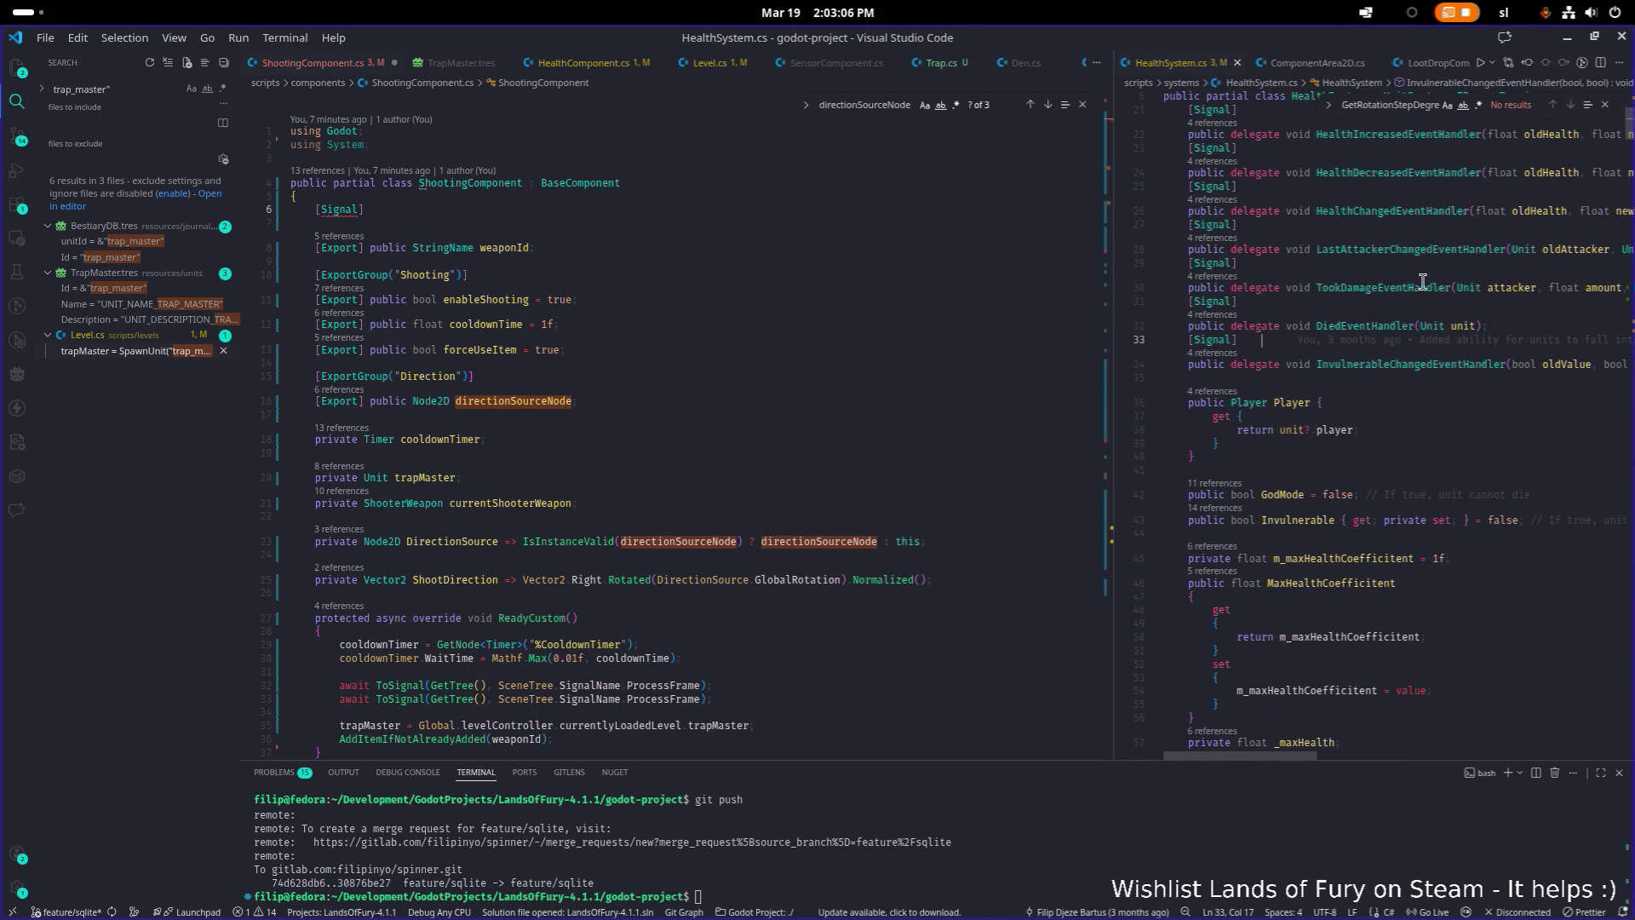
key(End)
key(shift+Home)
key(ctrl+c)
Paste the declaration under [Signal] and rename the delegate to StartingToShoot
click(596, 197)
key(Down)
key(Down)
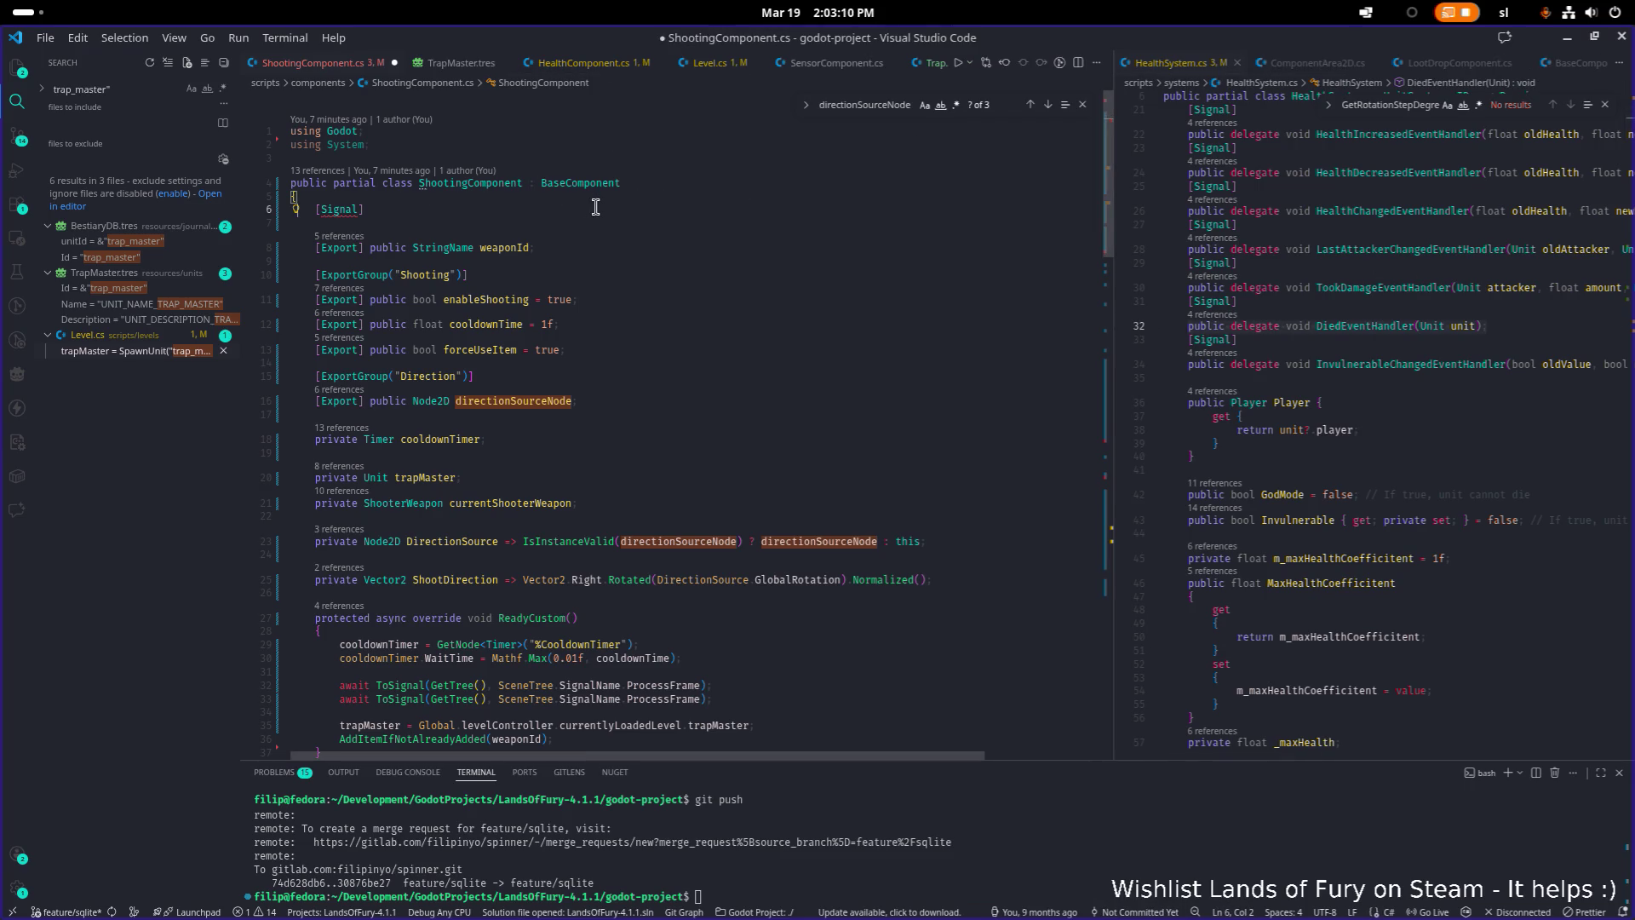
key(ctrl+v)
key(ctrl+Right)
key(ctrl+Right)
key(ctrl+Right)
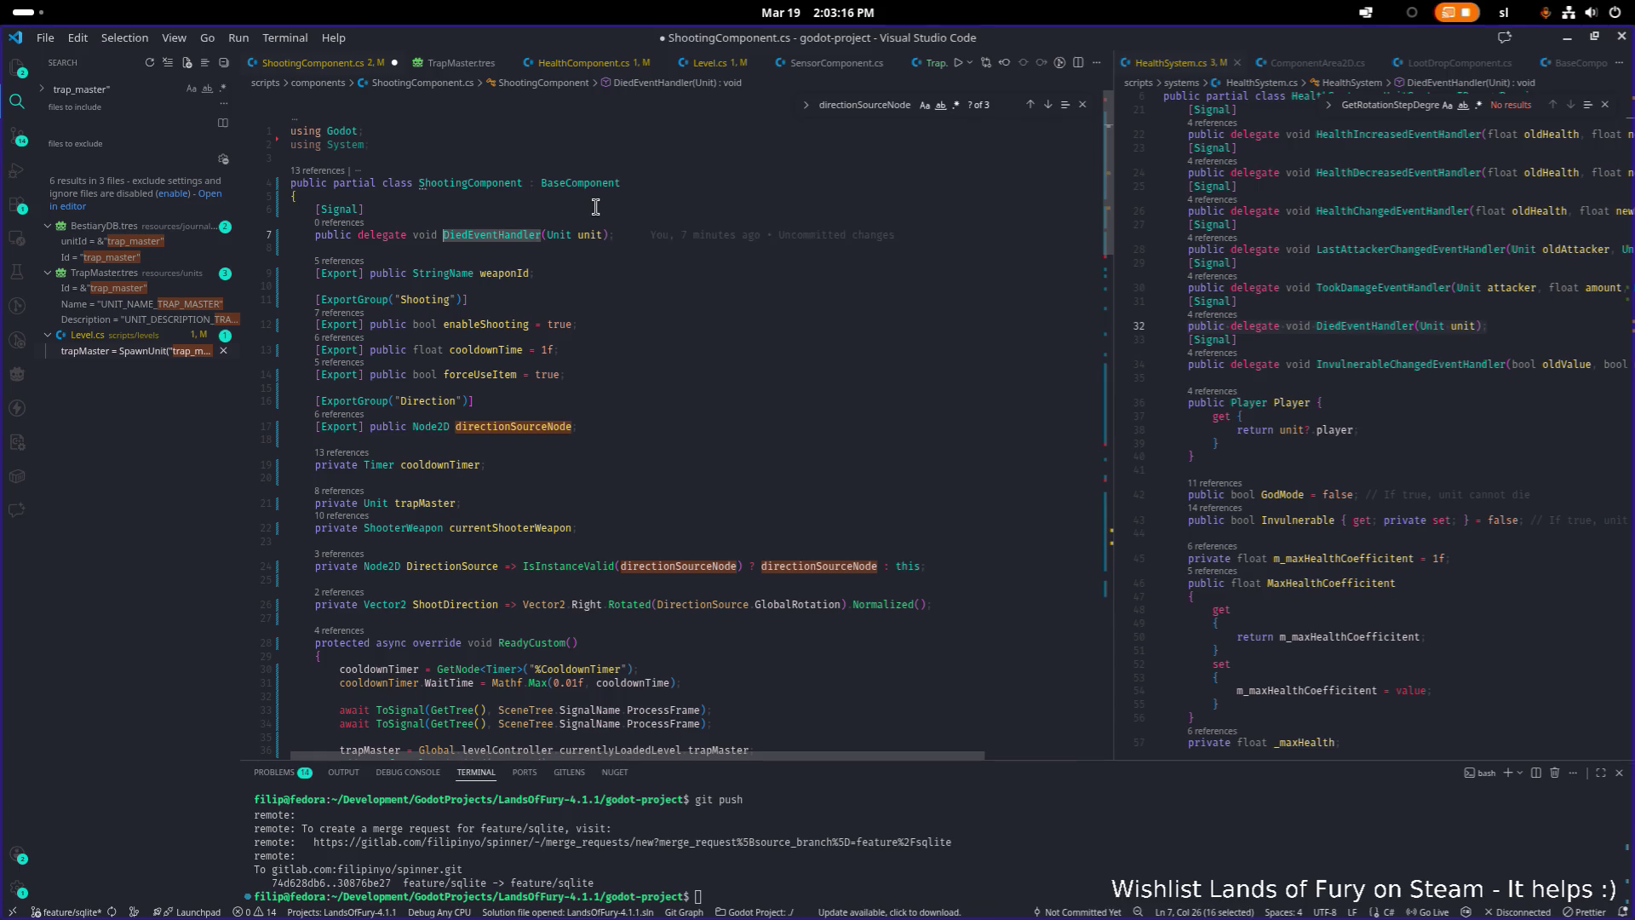
key(ctrl+BackSpace)
text(Starting)
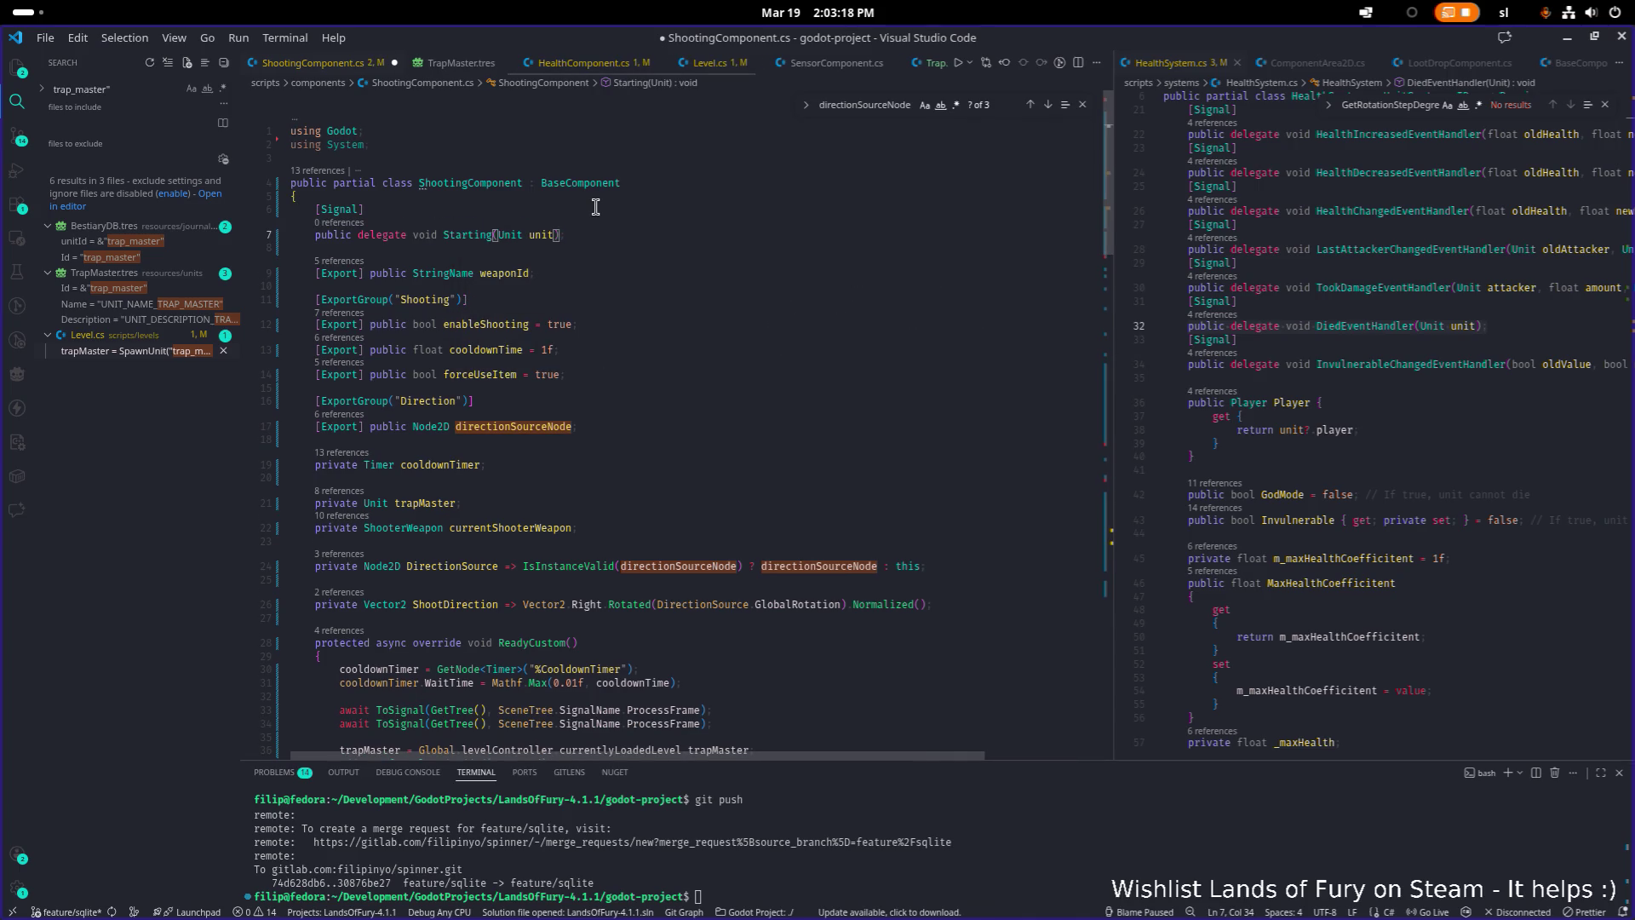
key(ctrl+BackSpace)
text(Shoot)
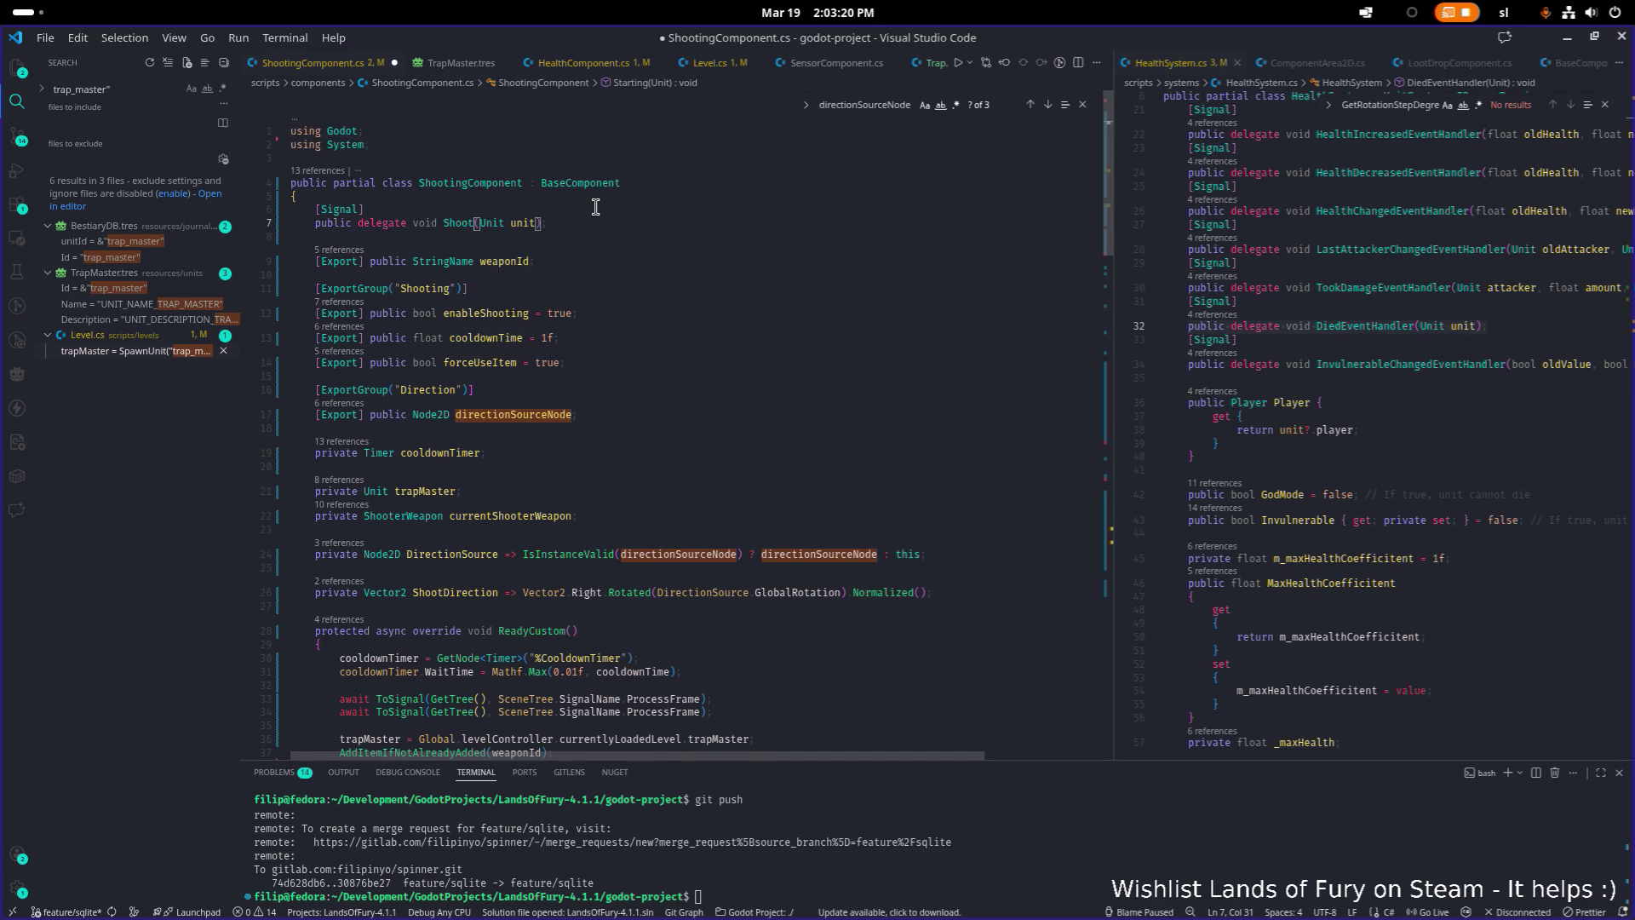
text(ing)
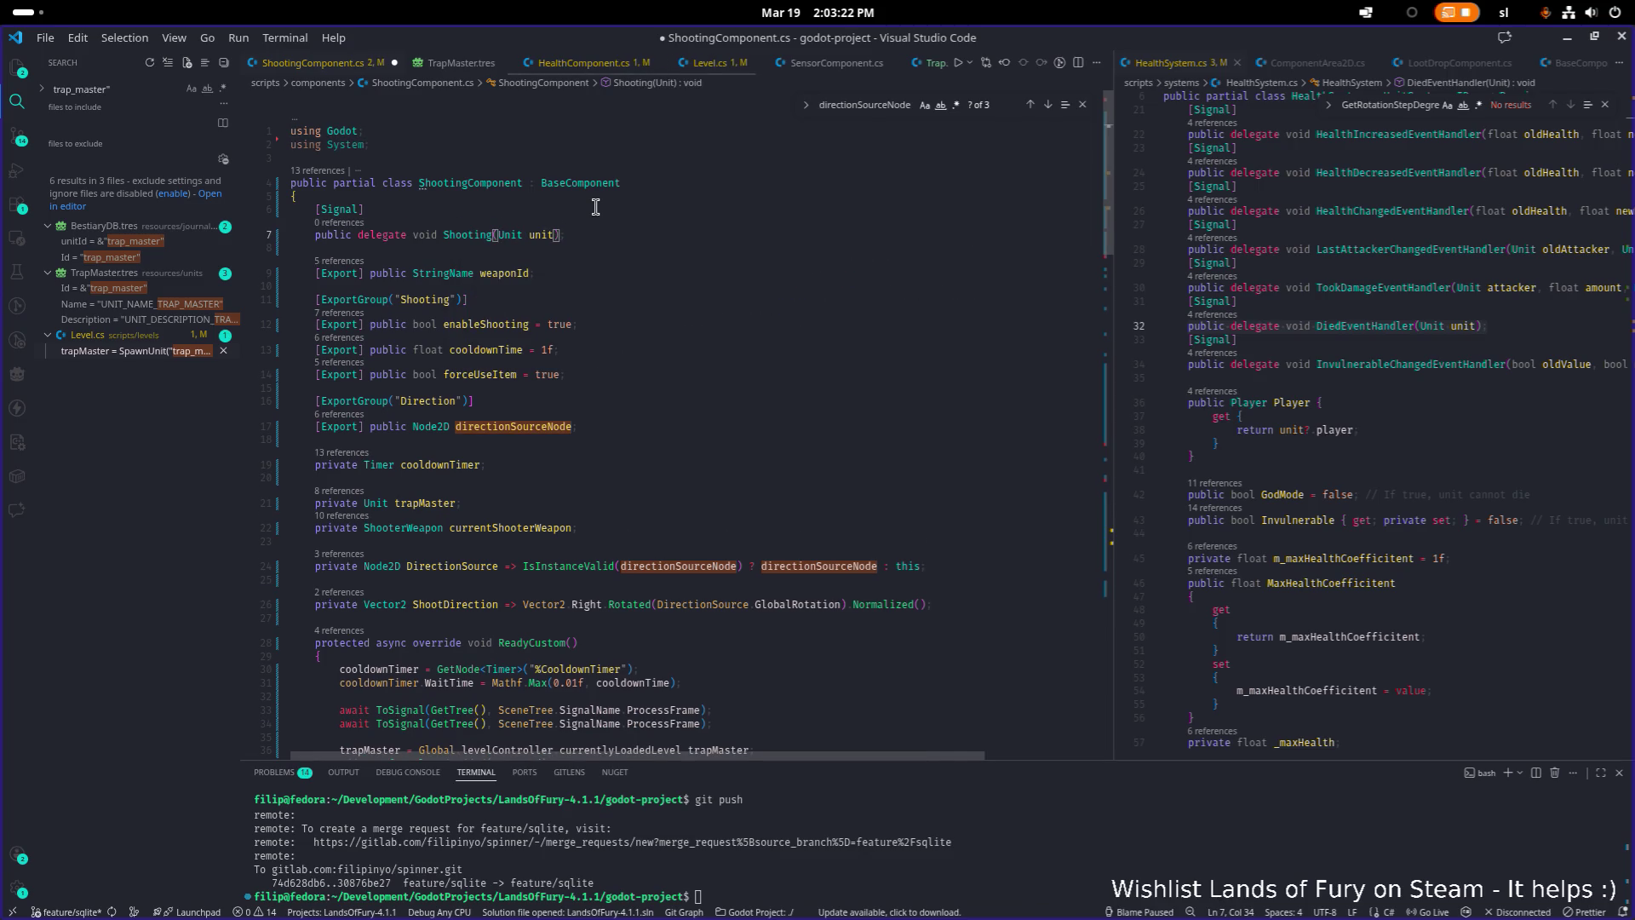
key(ctrl+BackSpace)
text(StartingToShoot)
Remove the Unit unit parameter, complete the name as StartingToShootEventHandler, and save
key(Right)
key(ctrl+shift+Right)
key(ctrl+shift+Right)
key(BackSpace)
key(Left)
text(Event)
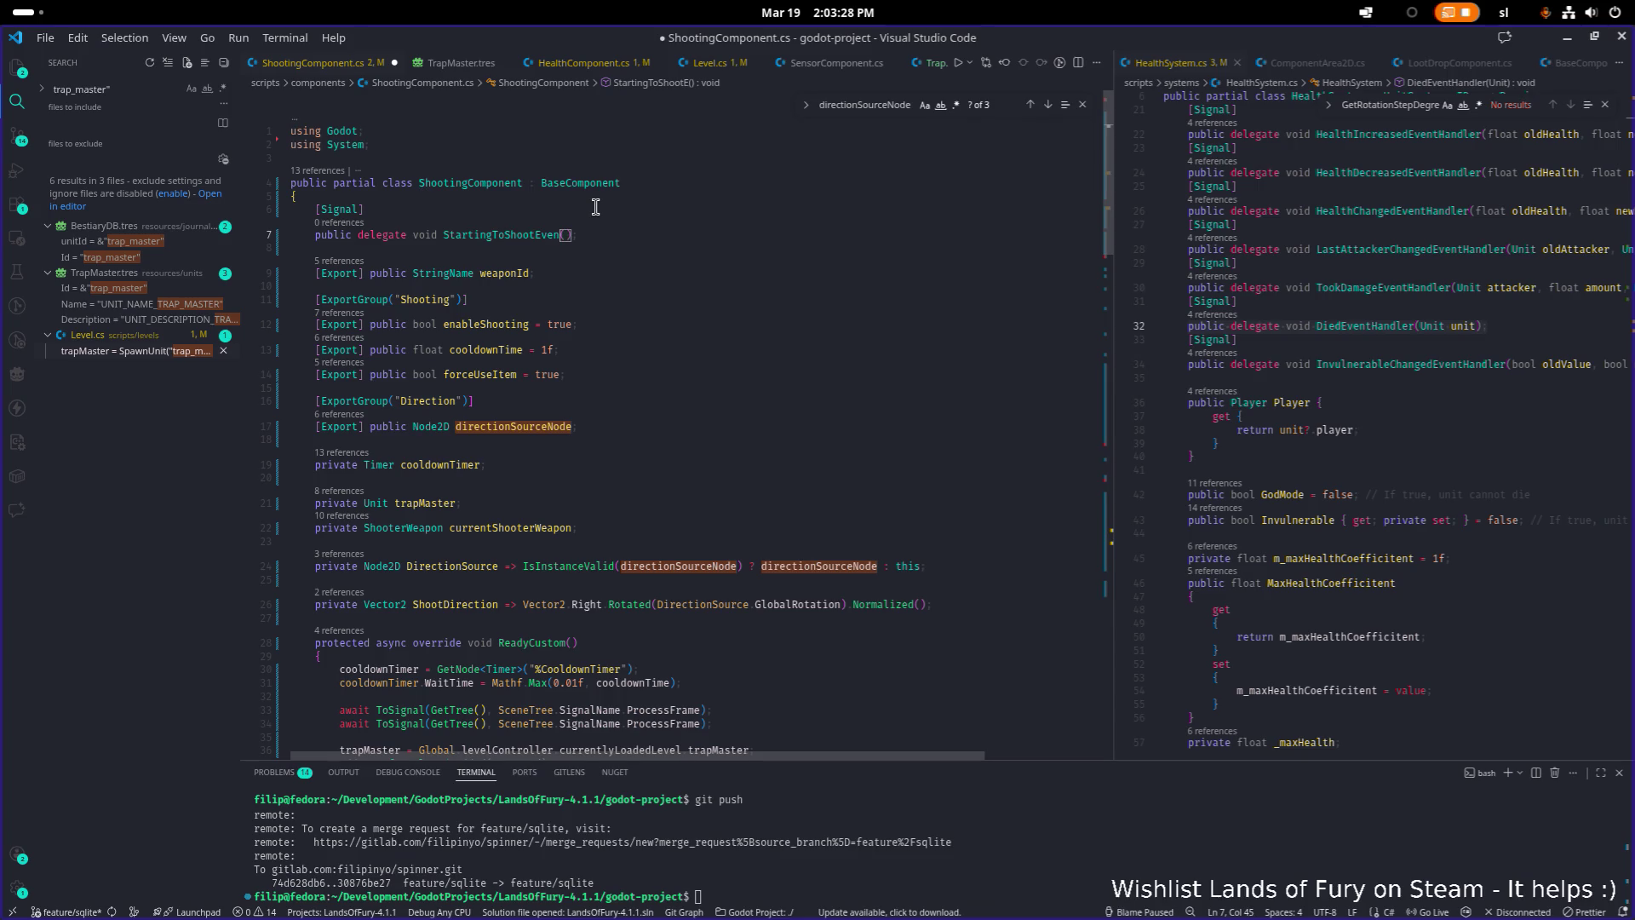
text(Handler)
key(ctrl+shift+Left)
key(ctrl+s)
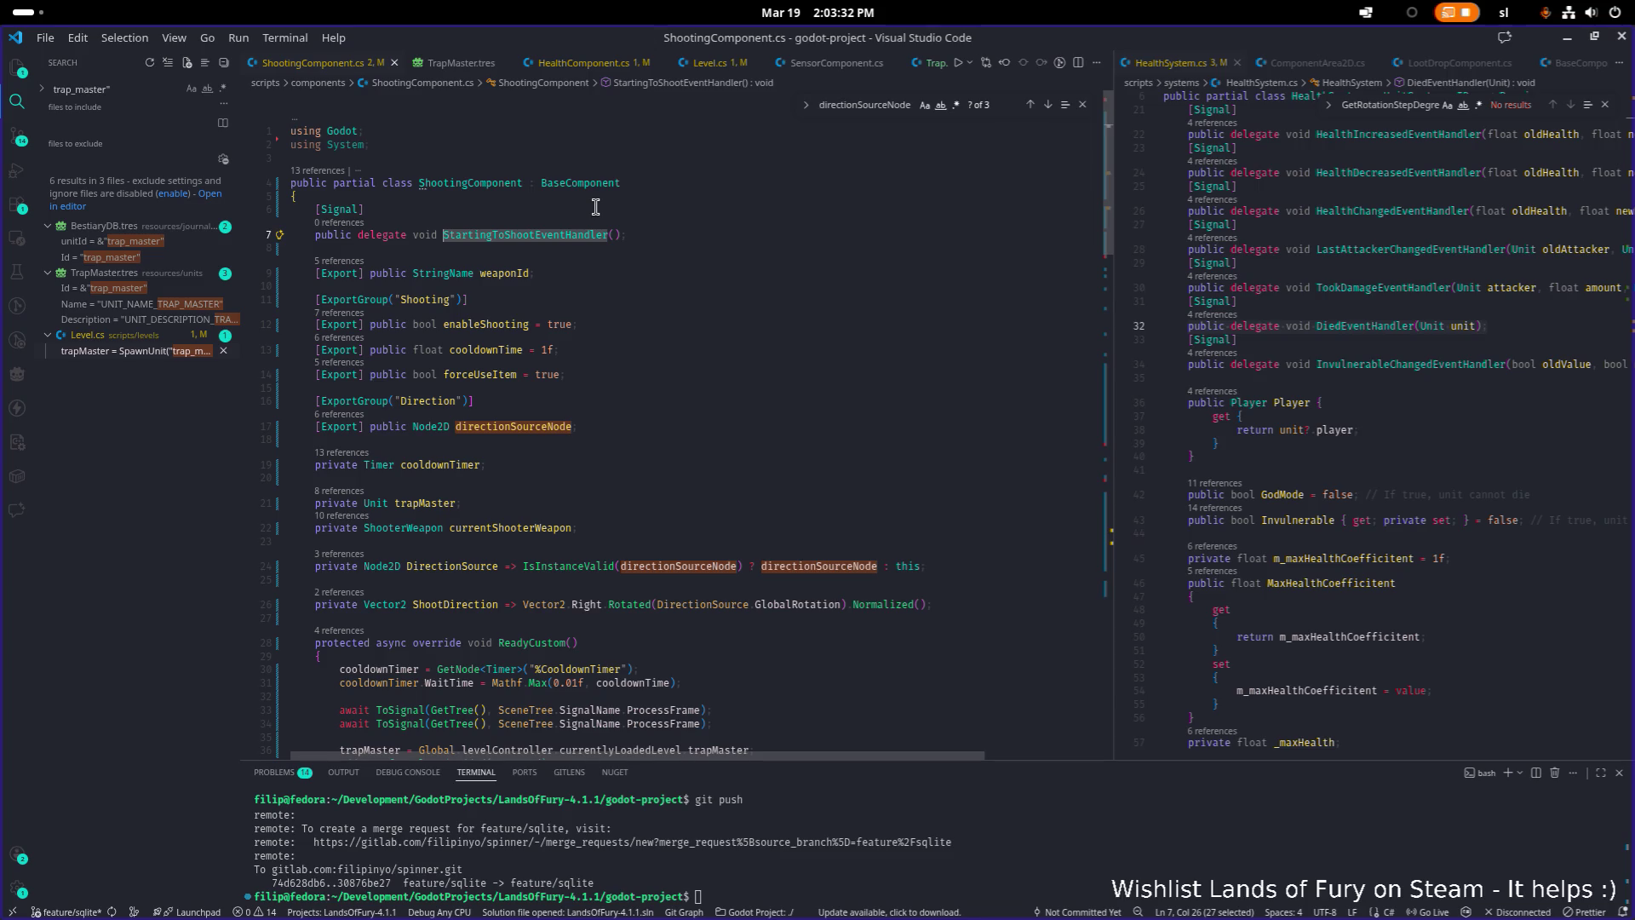
click(723, 292)
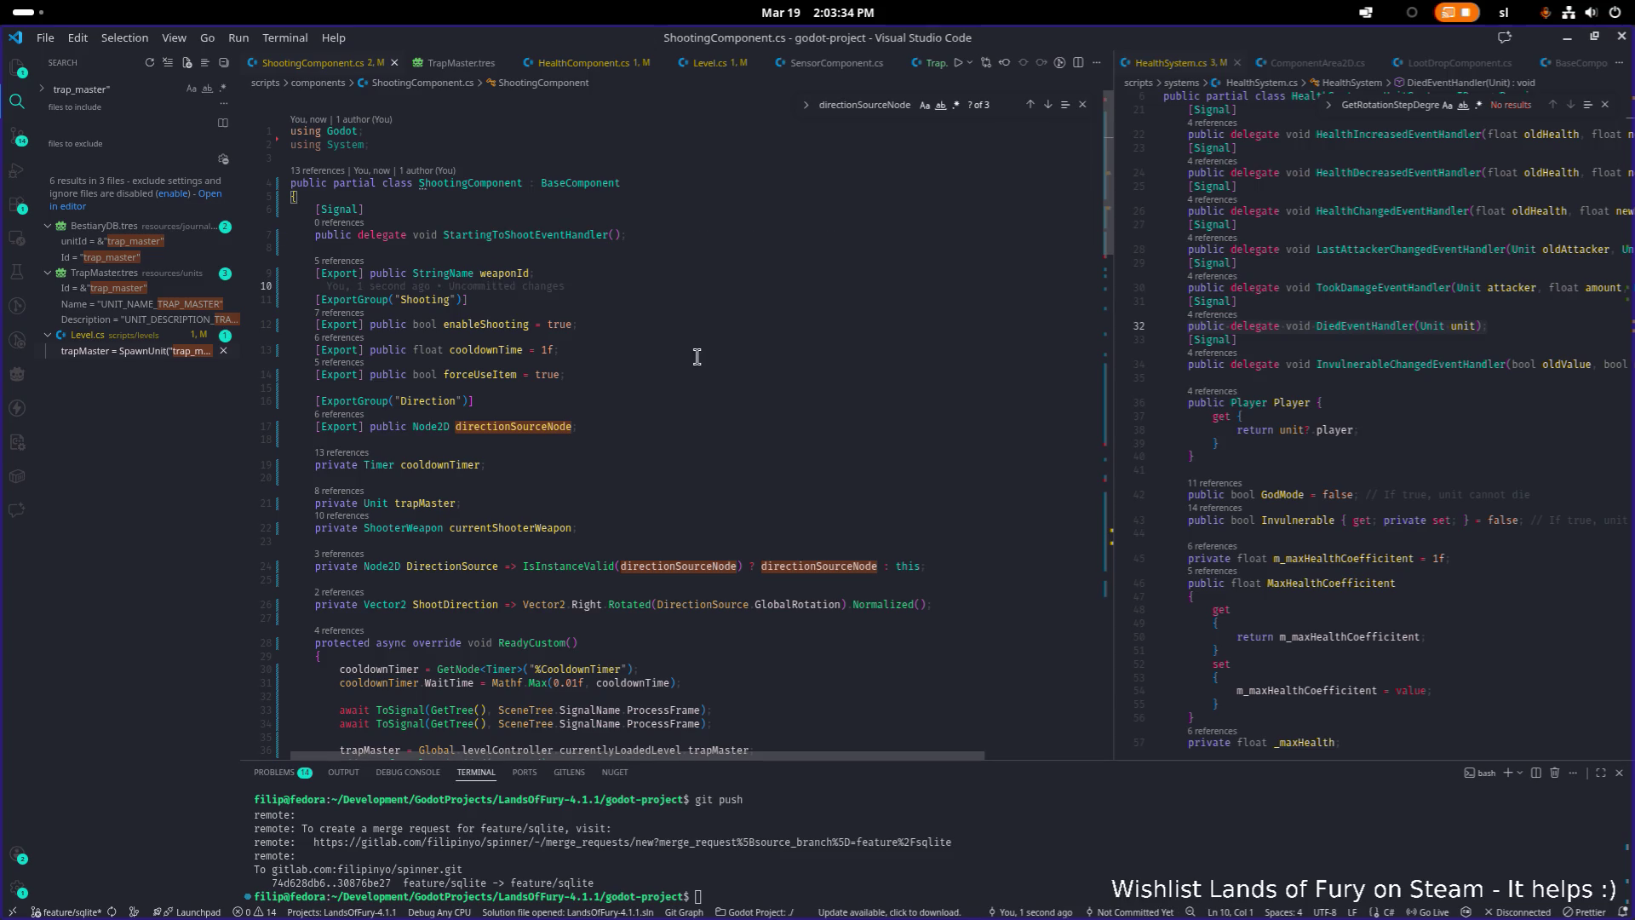
key(ctrl+alt+minus)
key(ctrl+shift+Left)
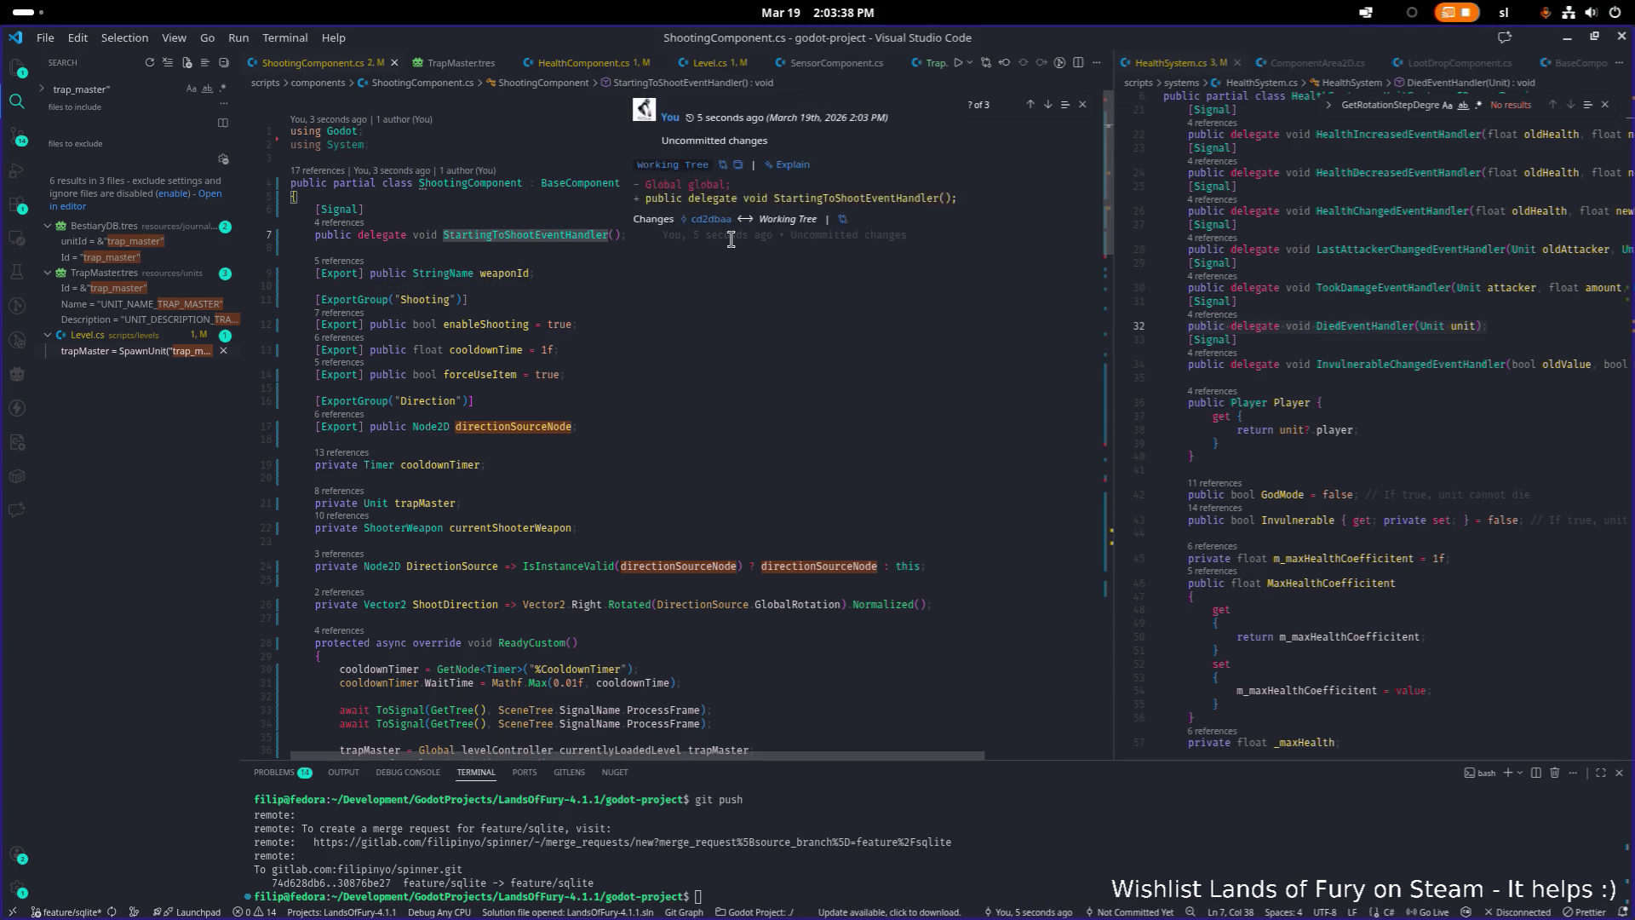
scroll(731, 239, down, 20)
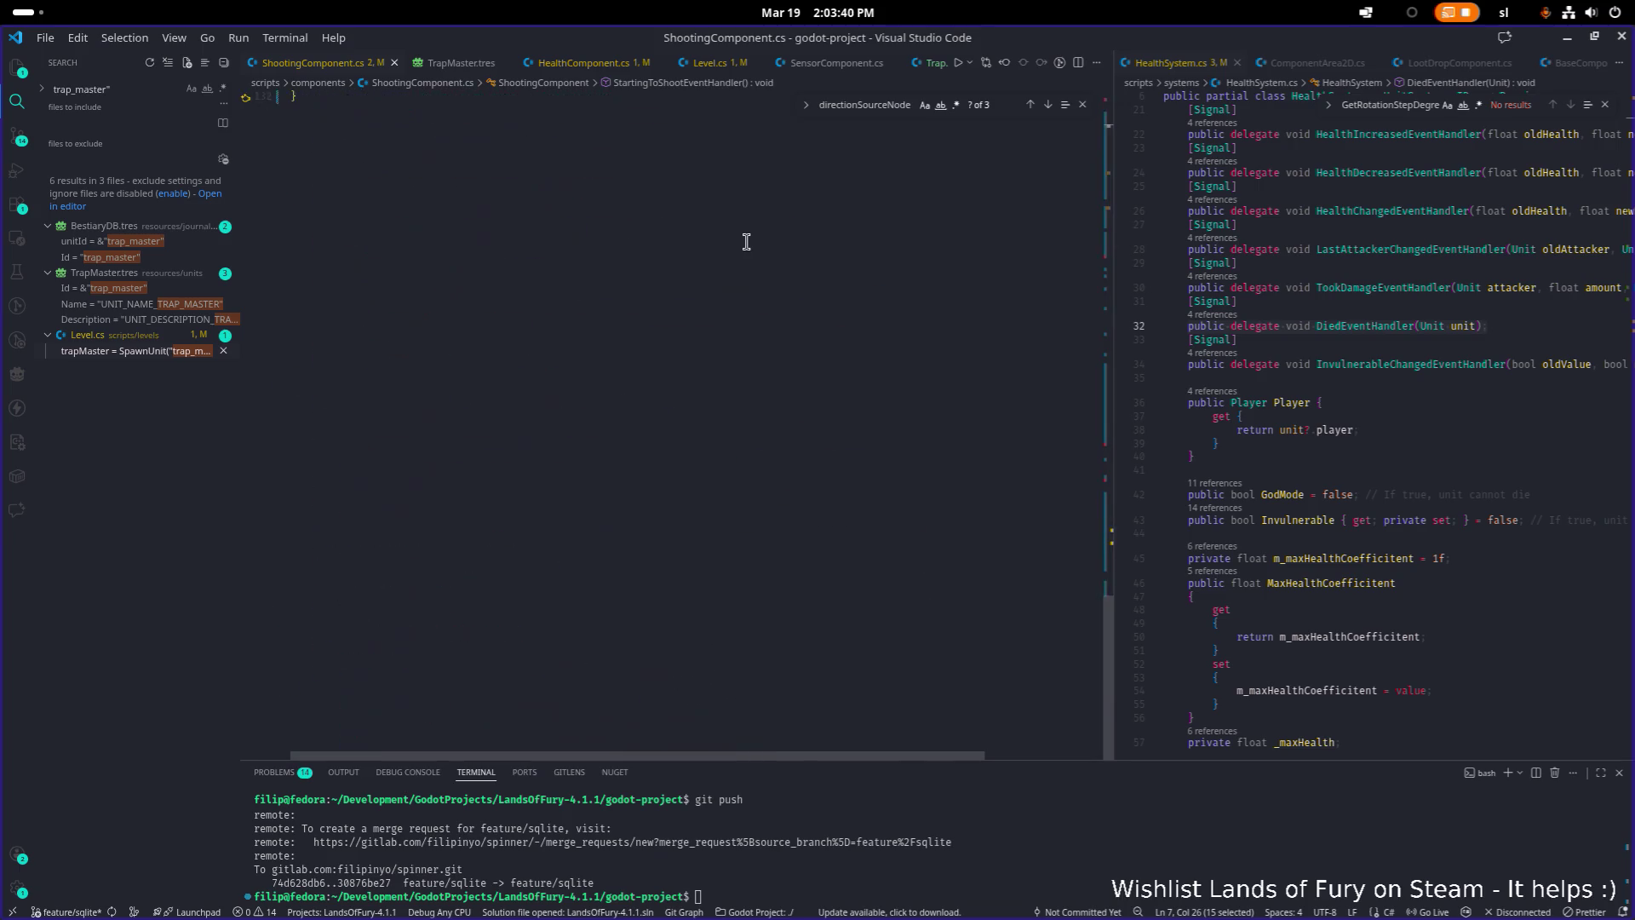
Add new lines after the else block with a StartingToShoot placeholder
click(717, 456)
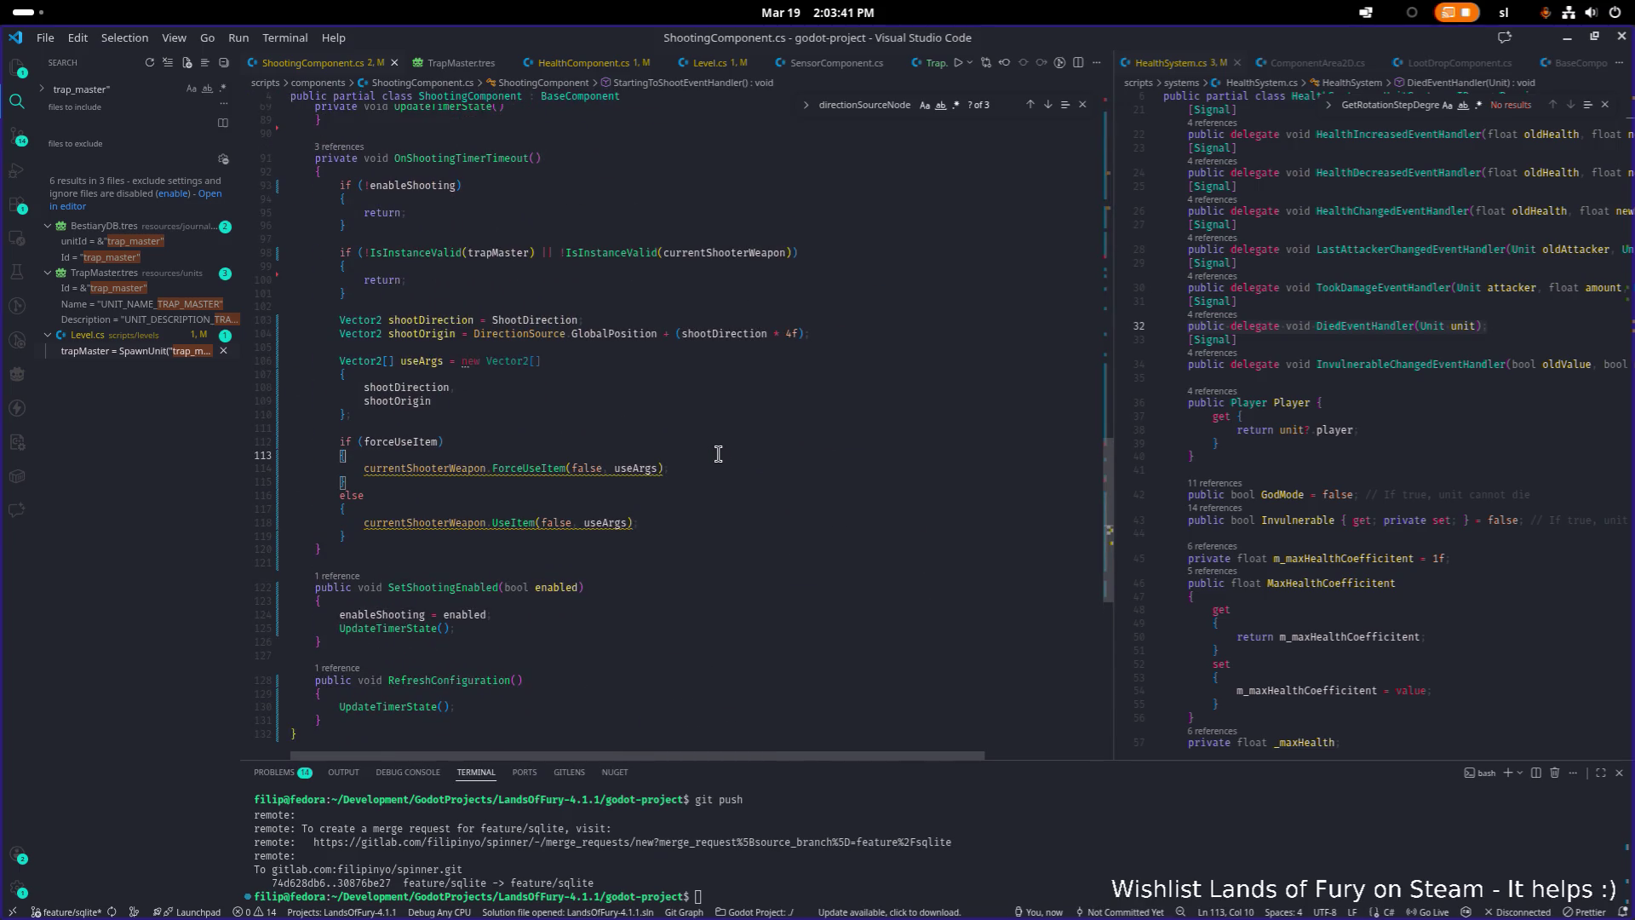
scroll(741, 486, up, 1)
click(737, 504)
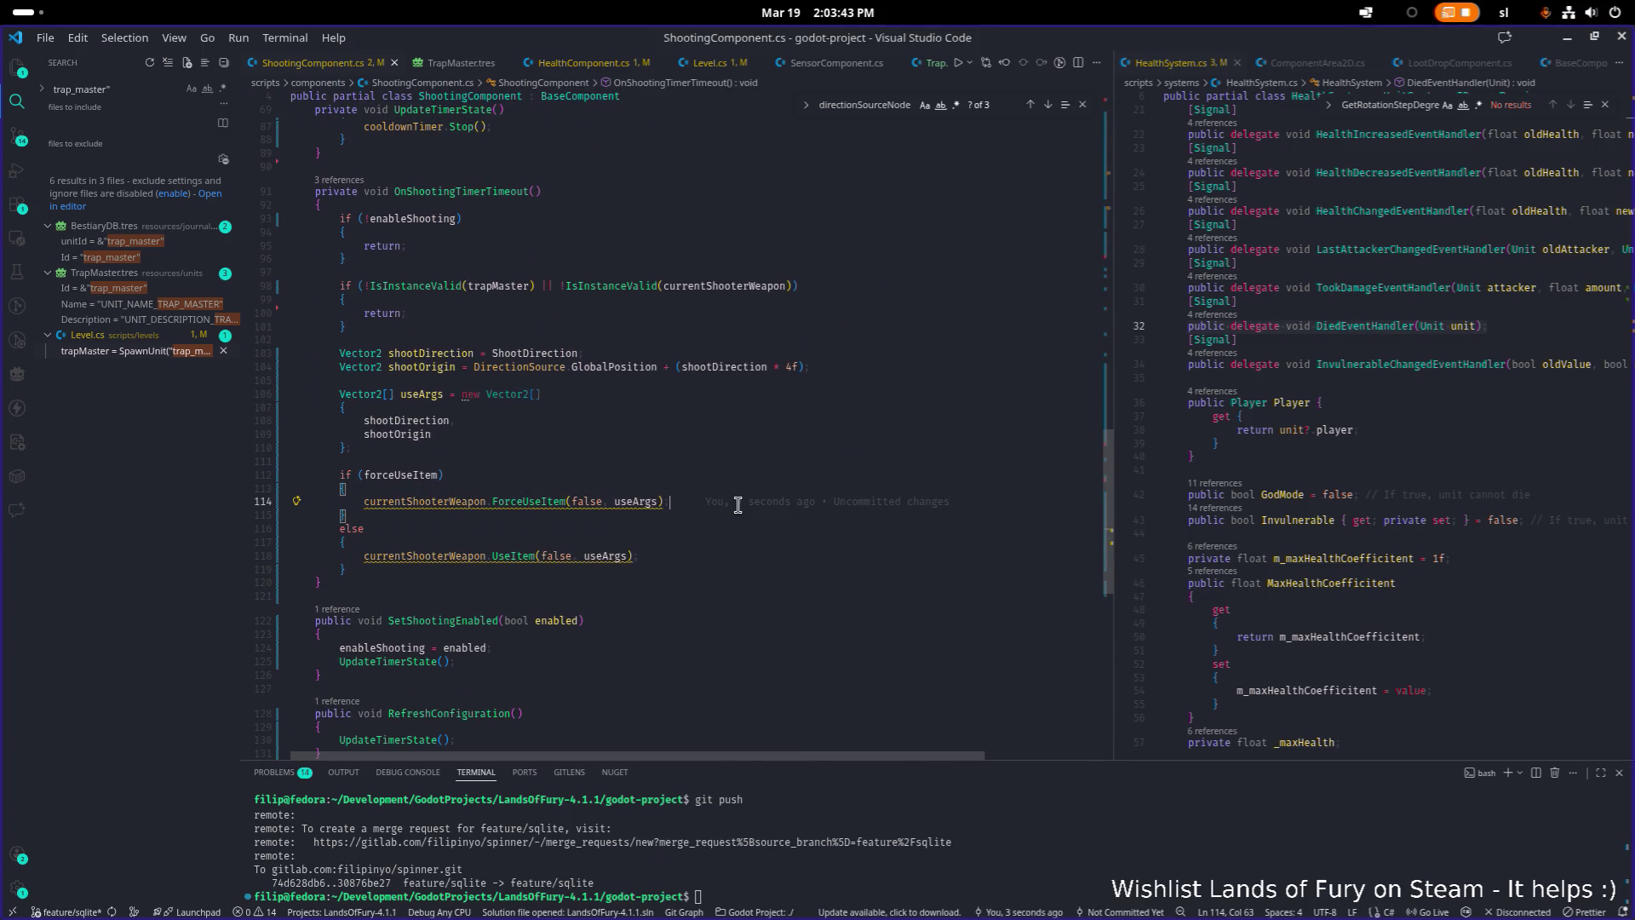
click(715, 566)
key(Return)
key(Return)
text(StartingToShoot)
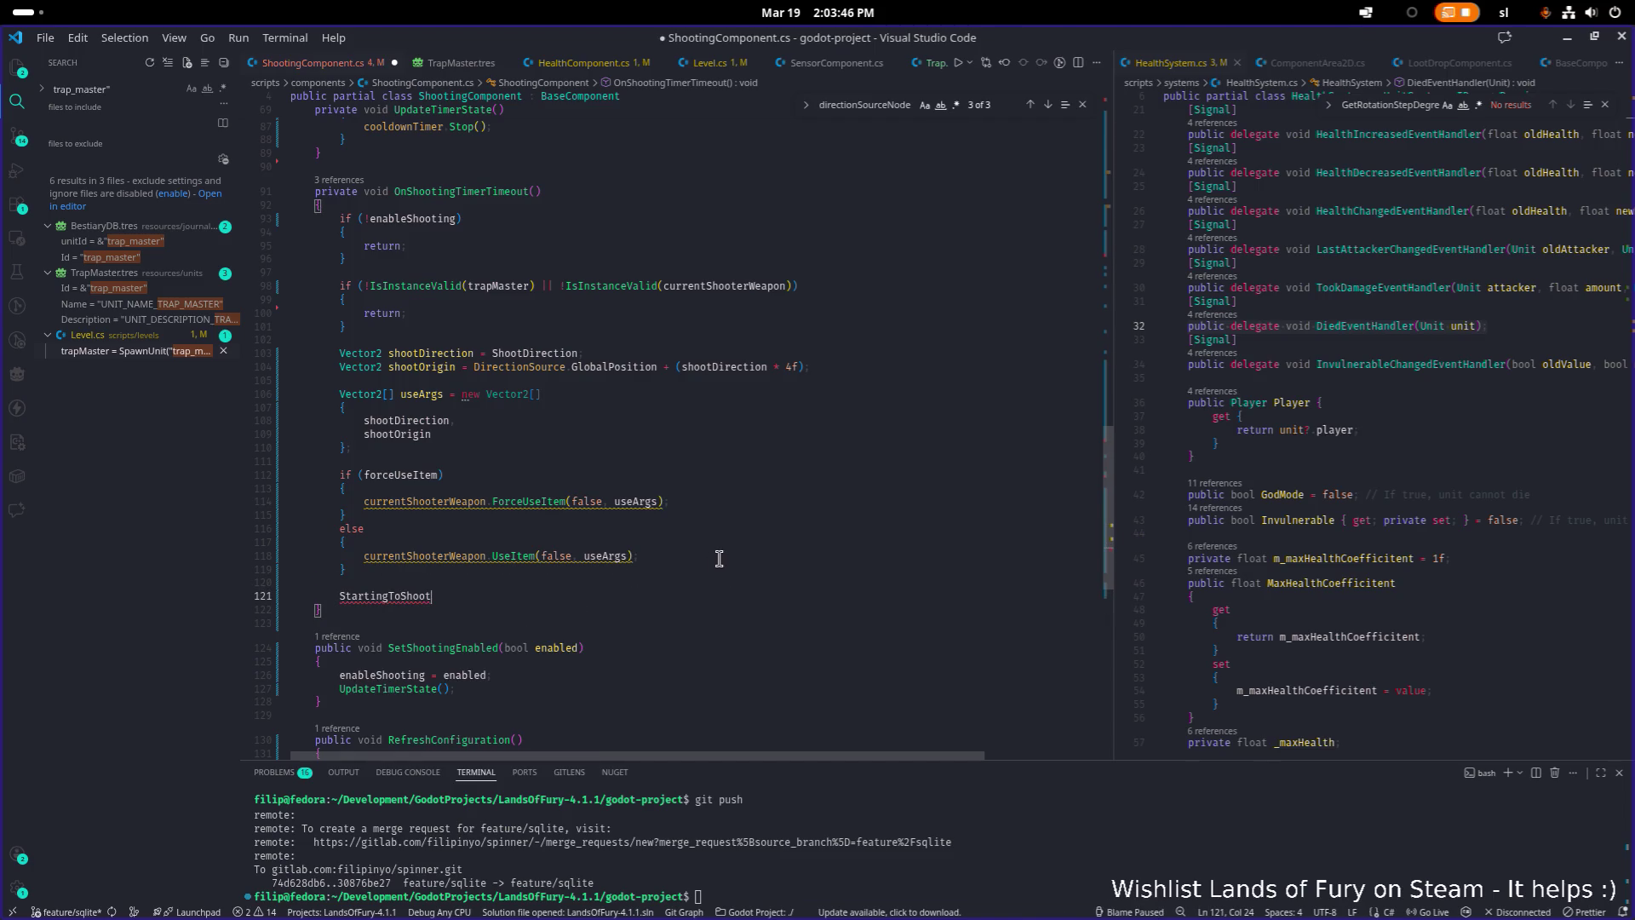
key(Return)
Write EmitSignal(SignalName.StartingToShoot); at the end of OnShootingTimerTimeout
text(EmitSignal()
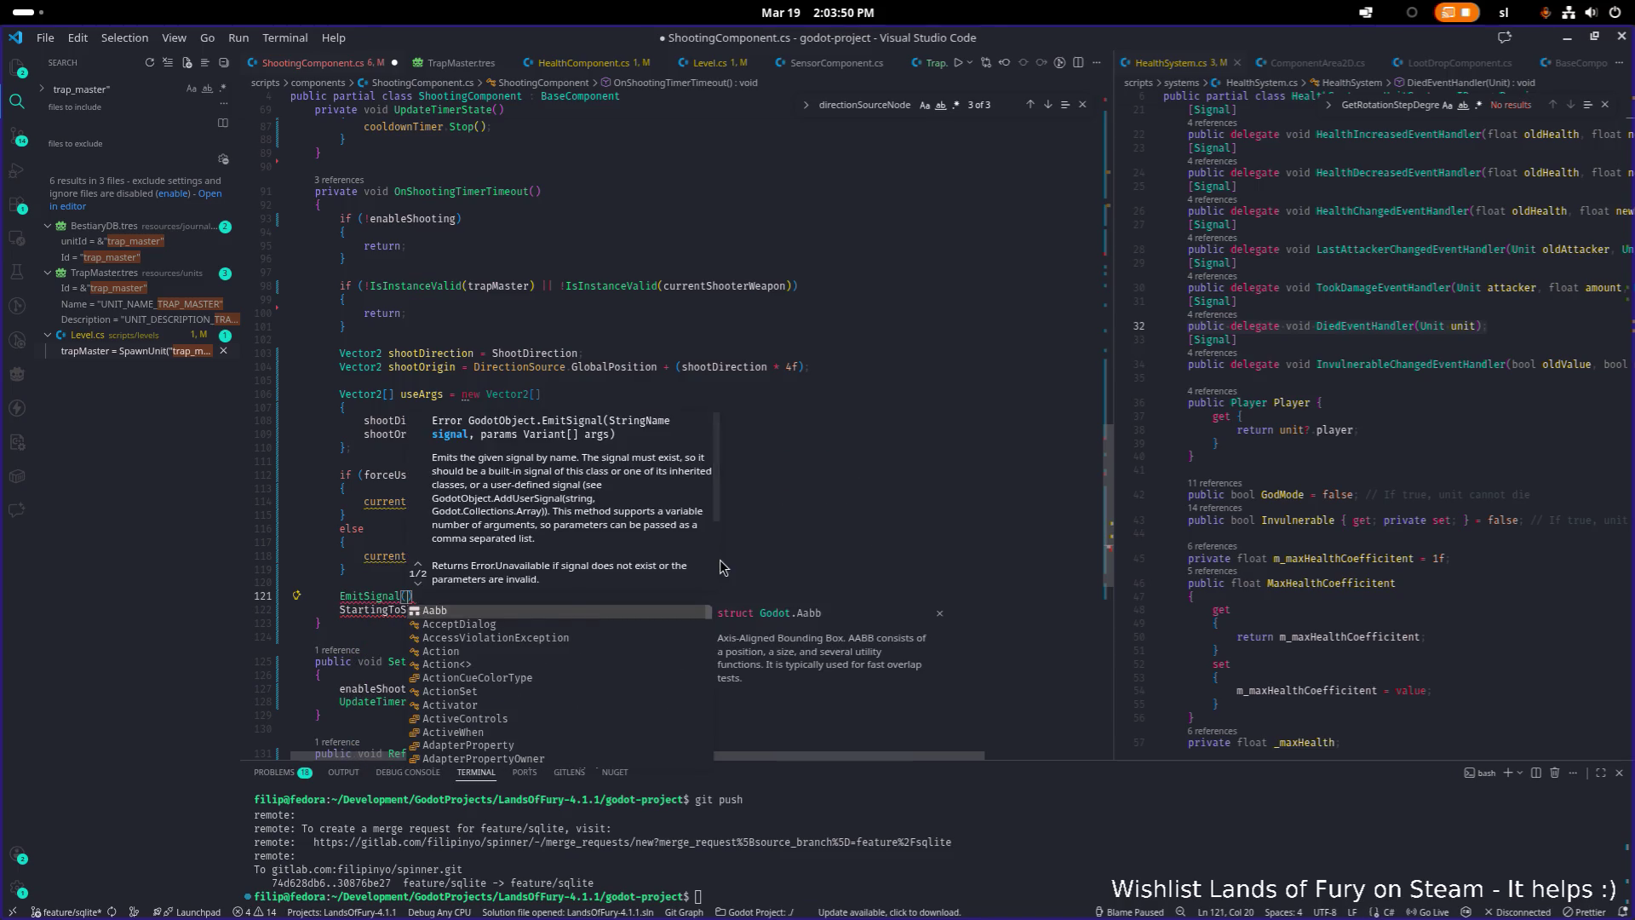
text(Sing)
key(BackSpace)
key(BackSpace)
text(gnal.)
key(BackSpace)
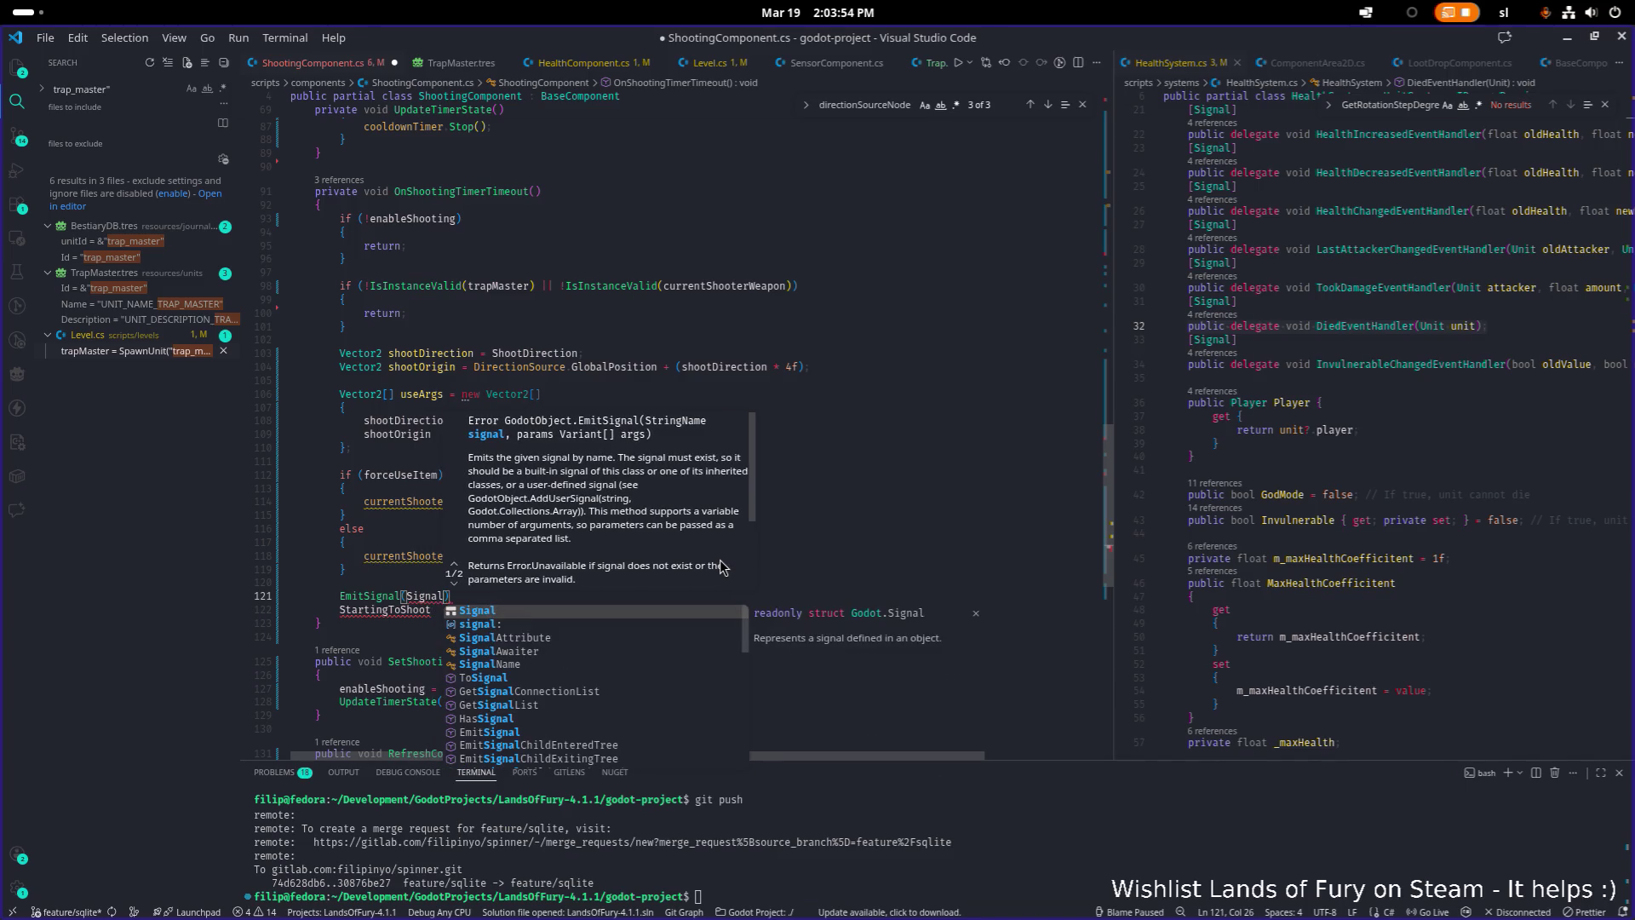
key(Tab)
text(.Star)
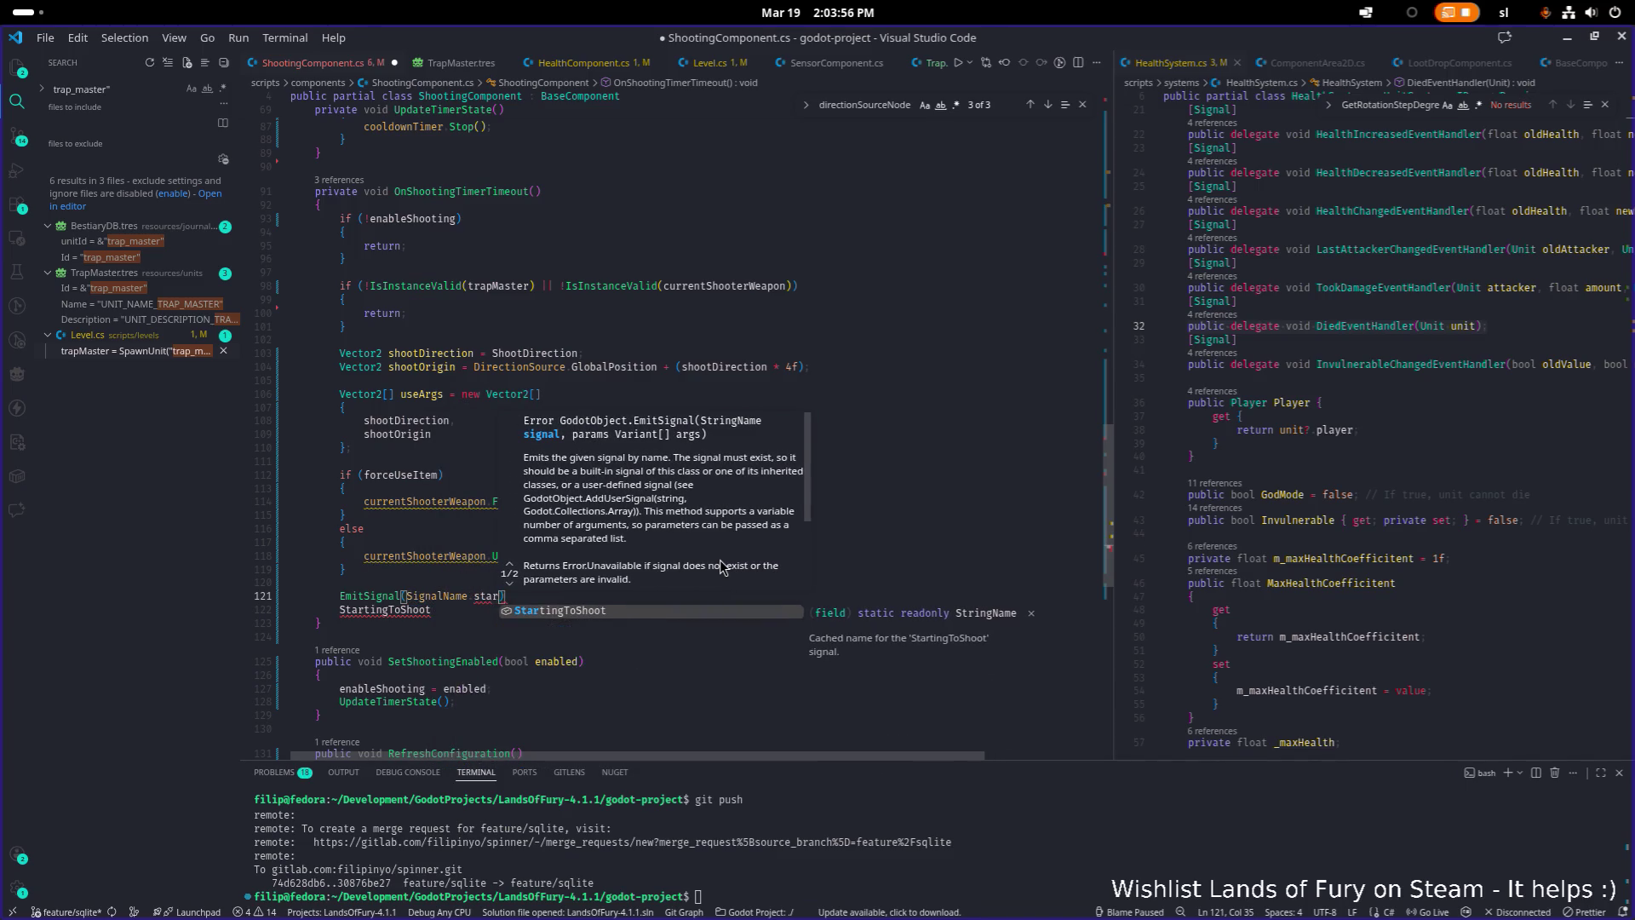
key(Tab)
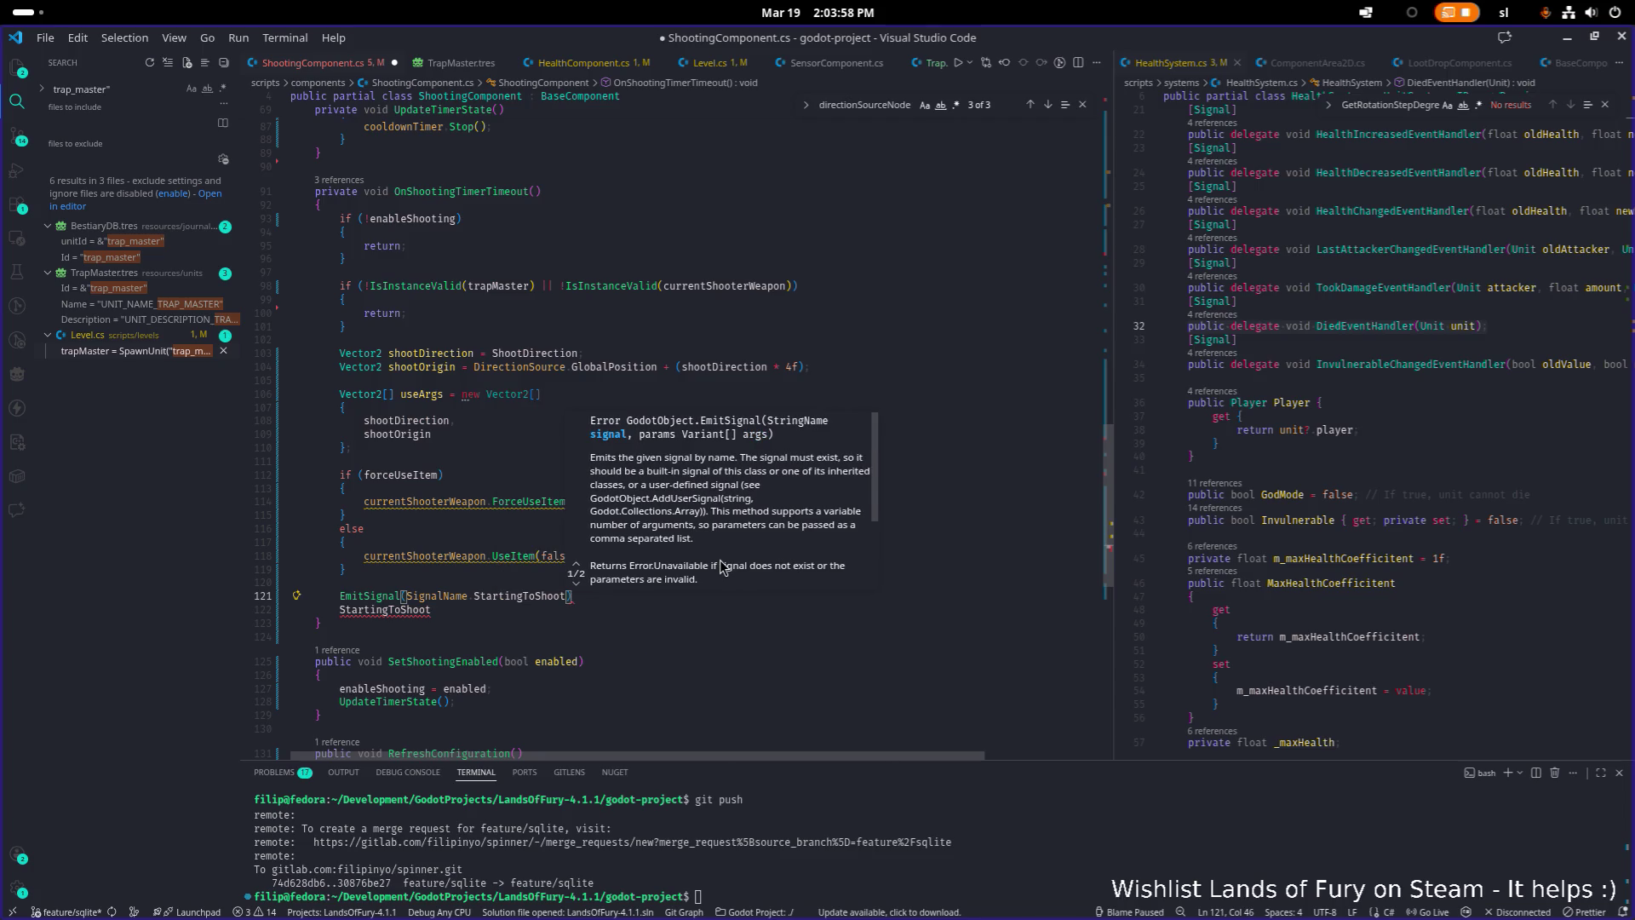
text();)
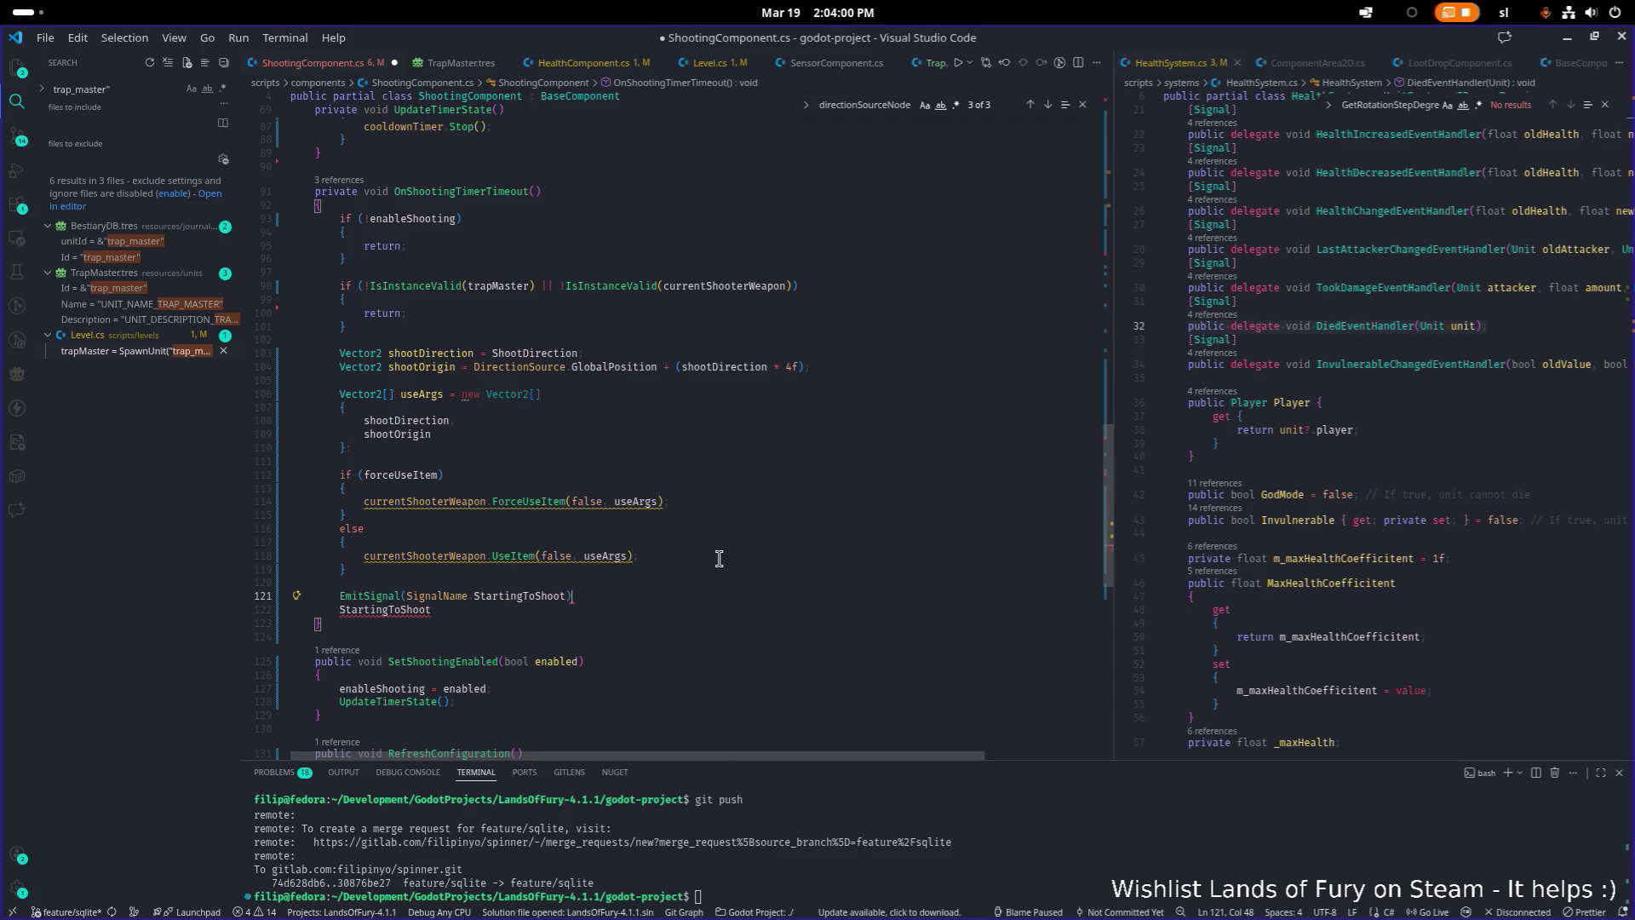
Delete the stray StartingToShoot line, save ShootingComponent.cs, and switch back to Godot
key(shift+Down)
key(BackSpace)
key(ctrl+s)
click(869, 464)
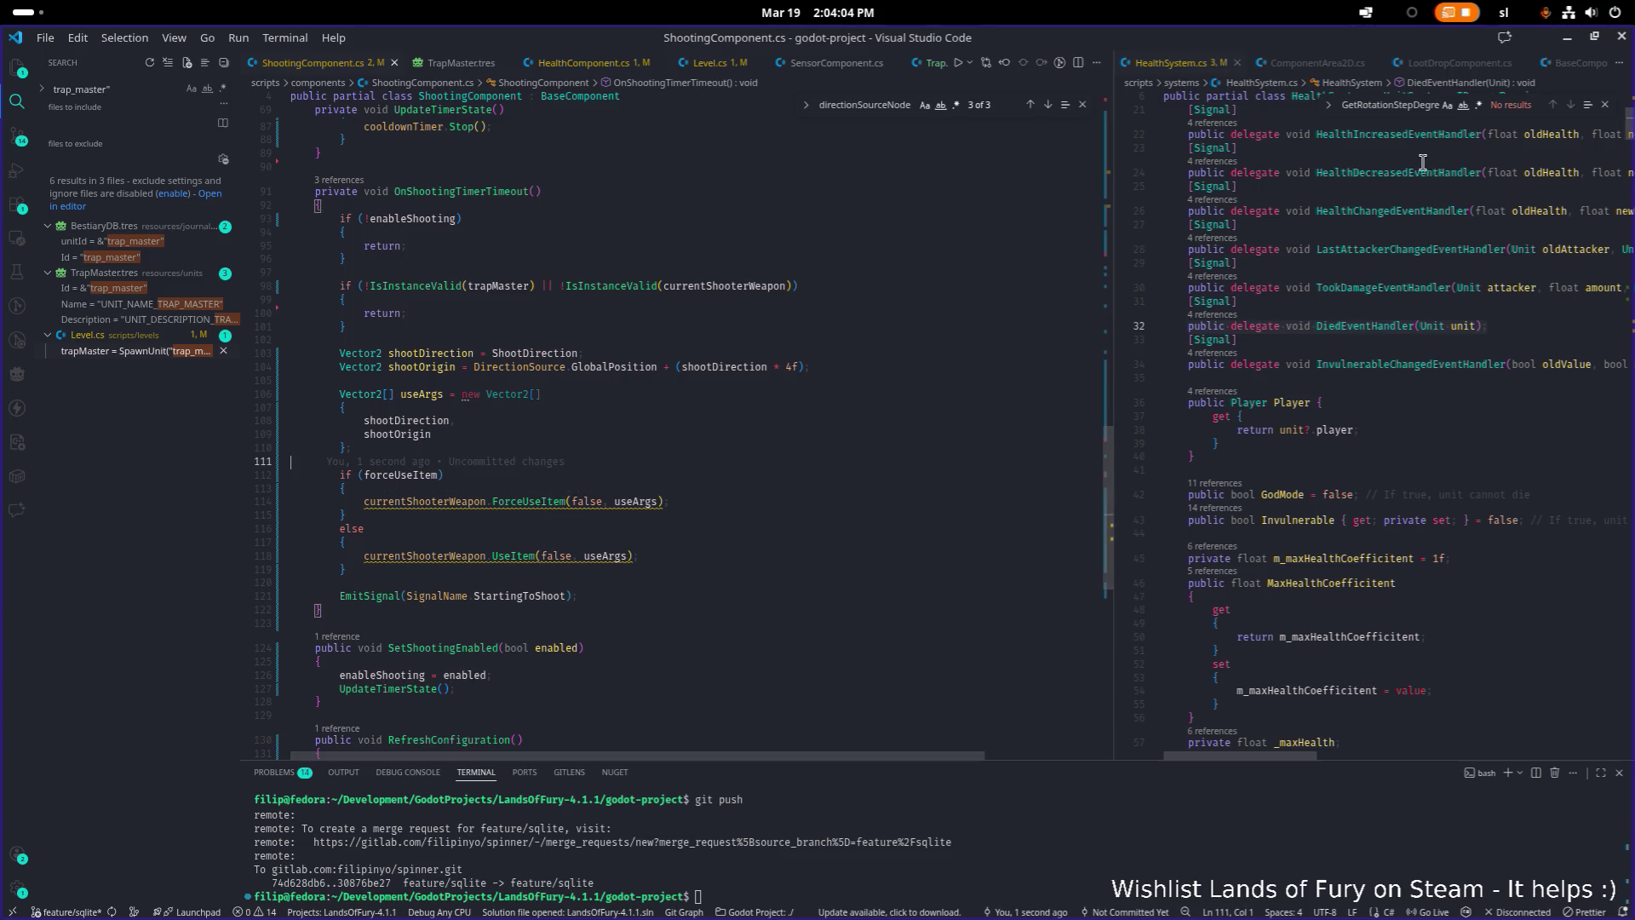
key(alt+Tab)
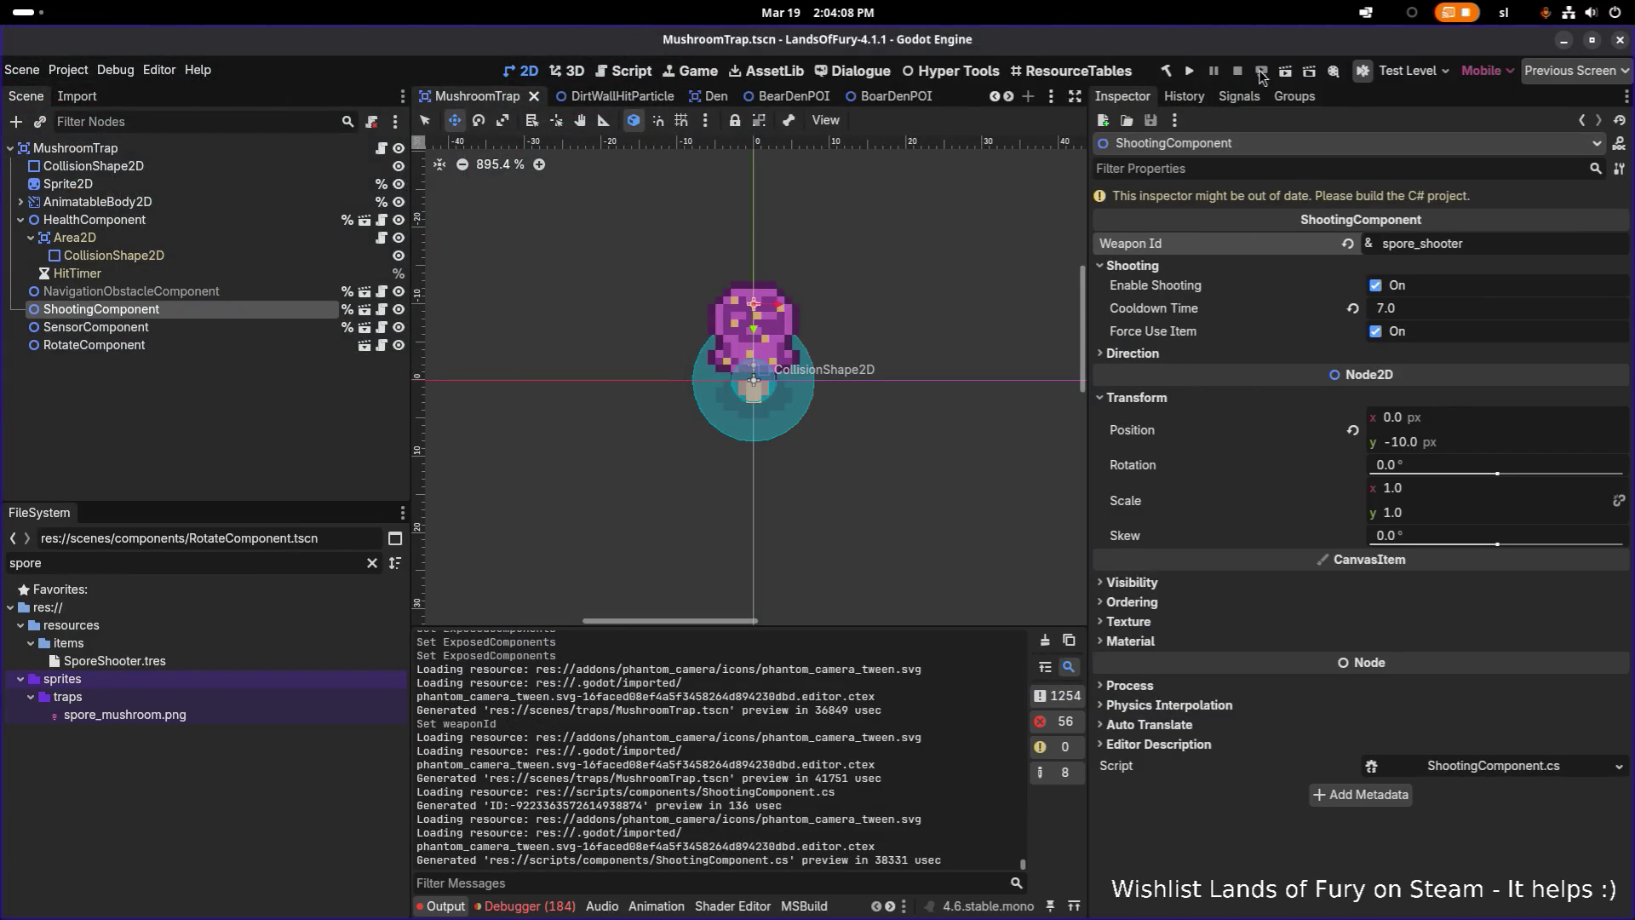
Rebuild the C# project and launch Lands of Fury from the Run Project button
click(1189, 72)
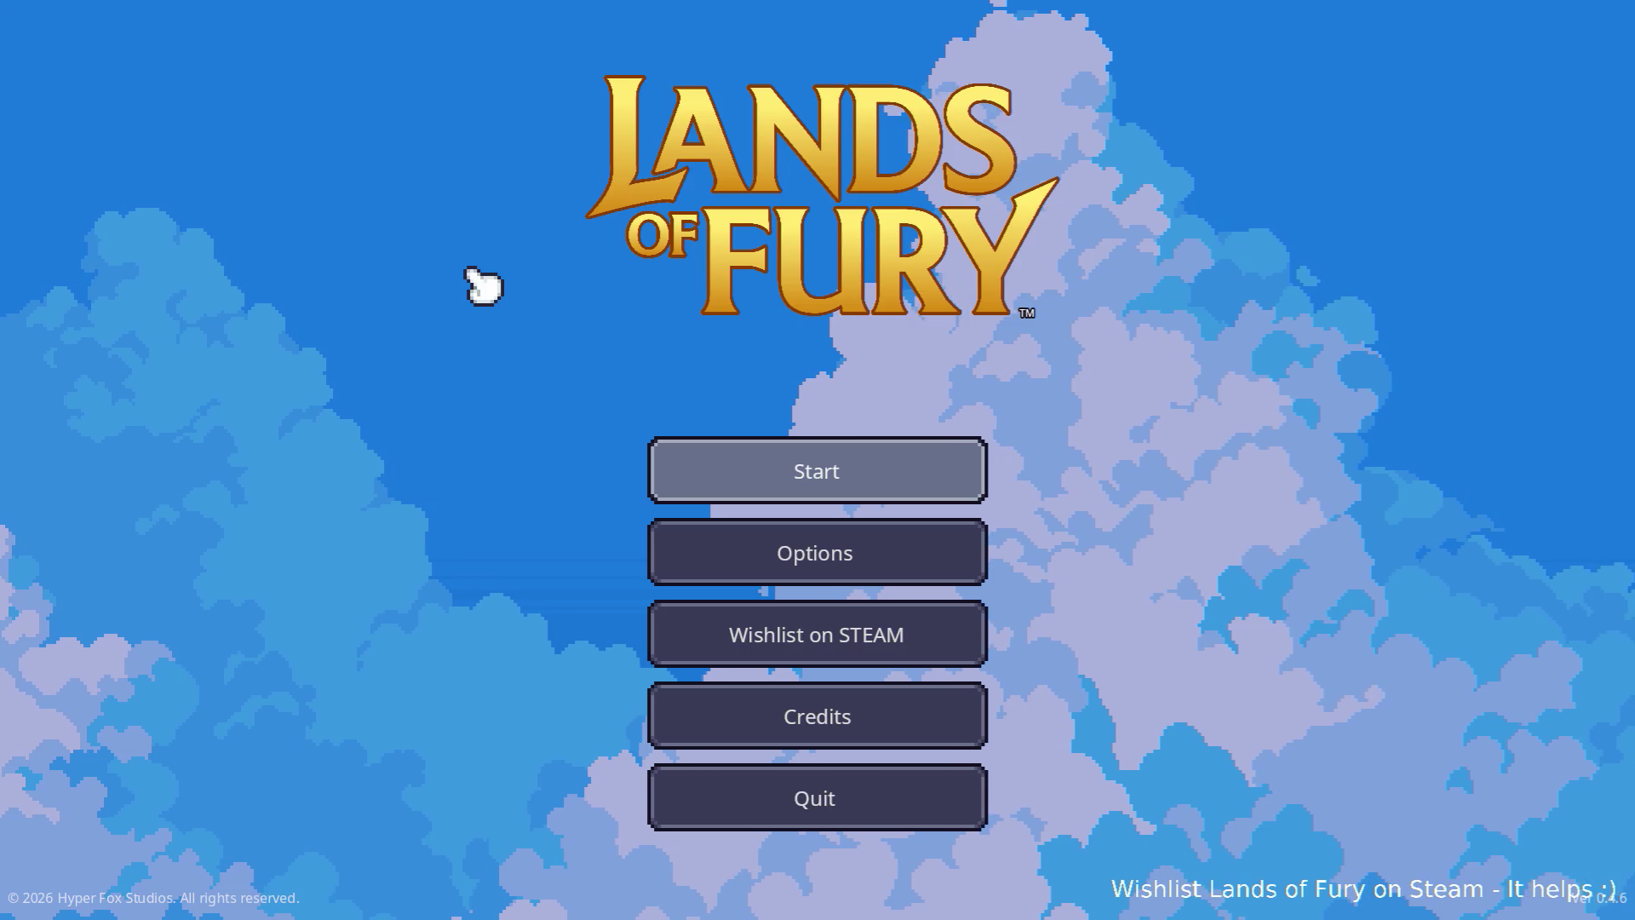
Load the first save profile and walk the hero toward the mushroom trap
click(814, 436)
click(817, 447)
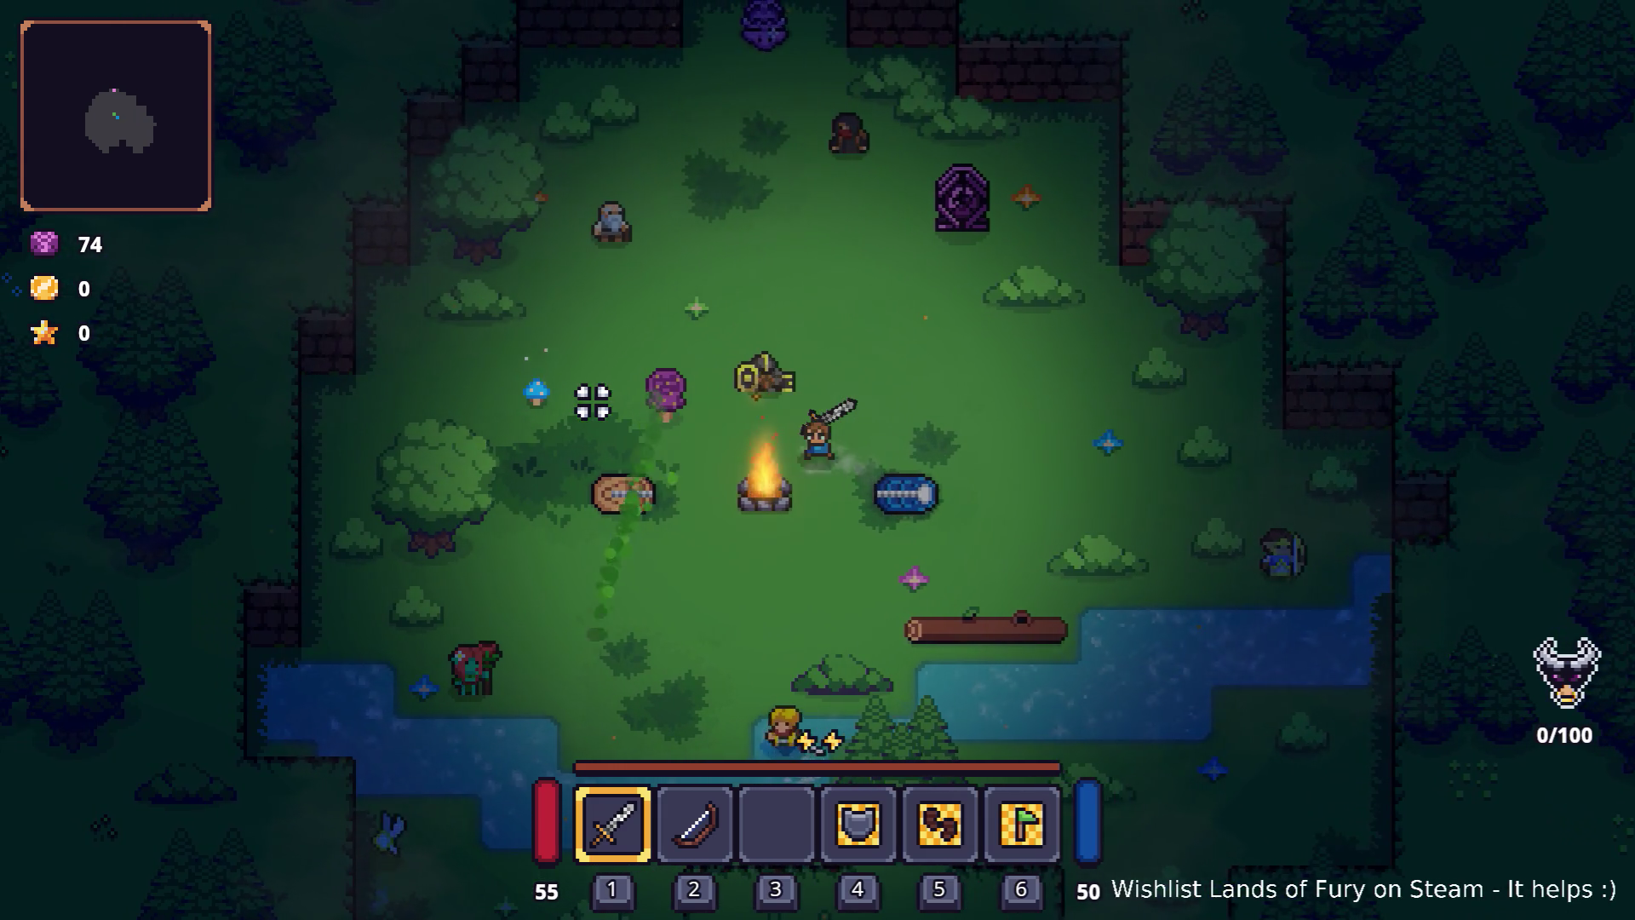
key(a)
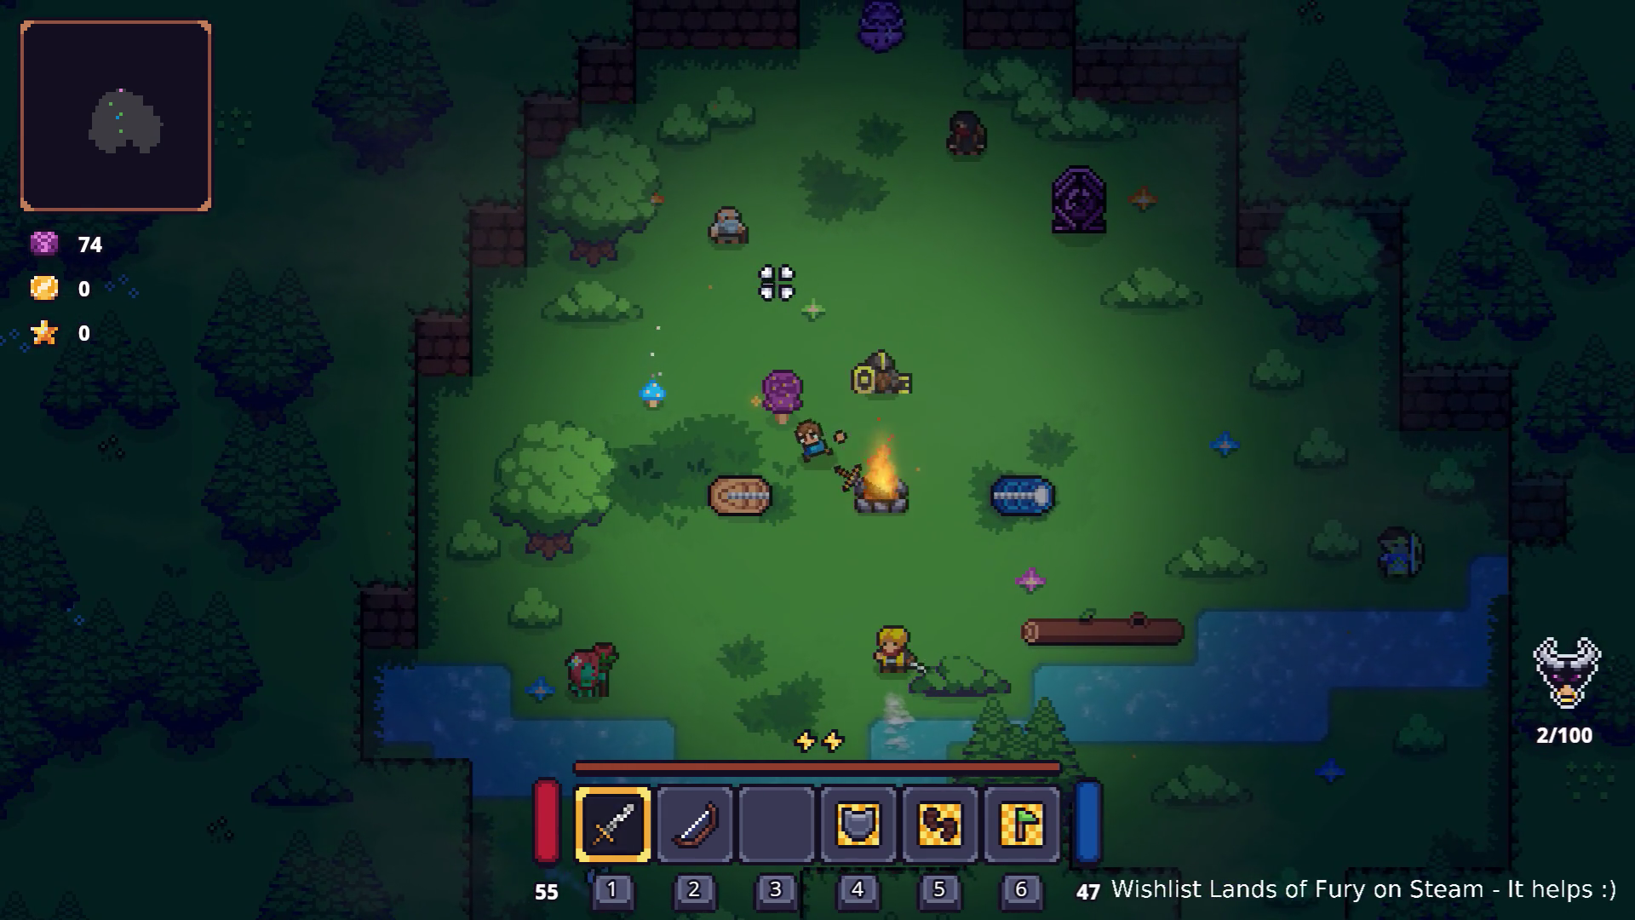
key(a)
key(s)
Attack near the mushroom, walk around the campfire, then quit to desktop
click(1072, 382)
key(w)
key(d)
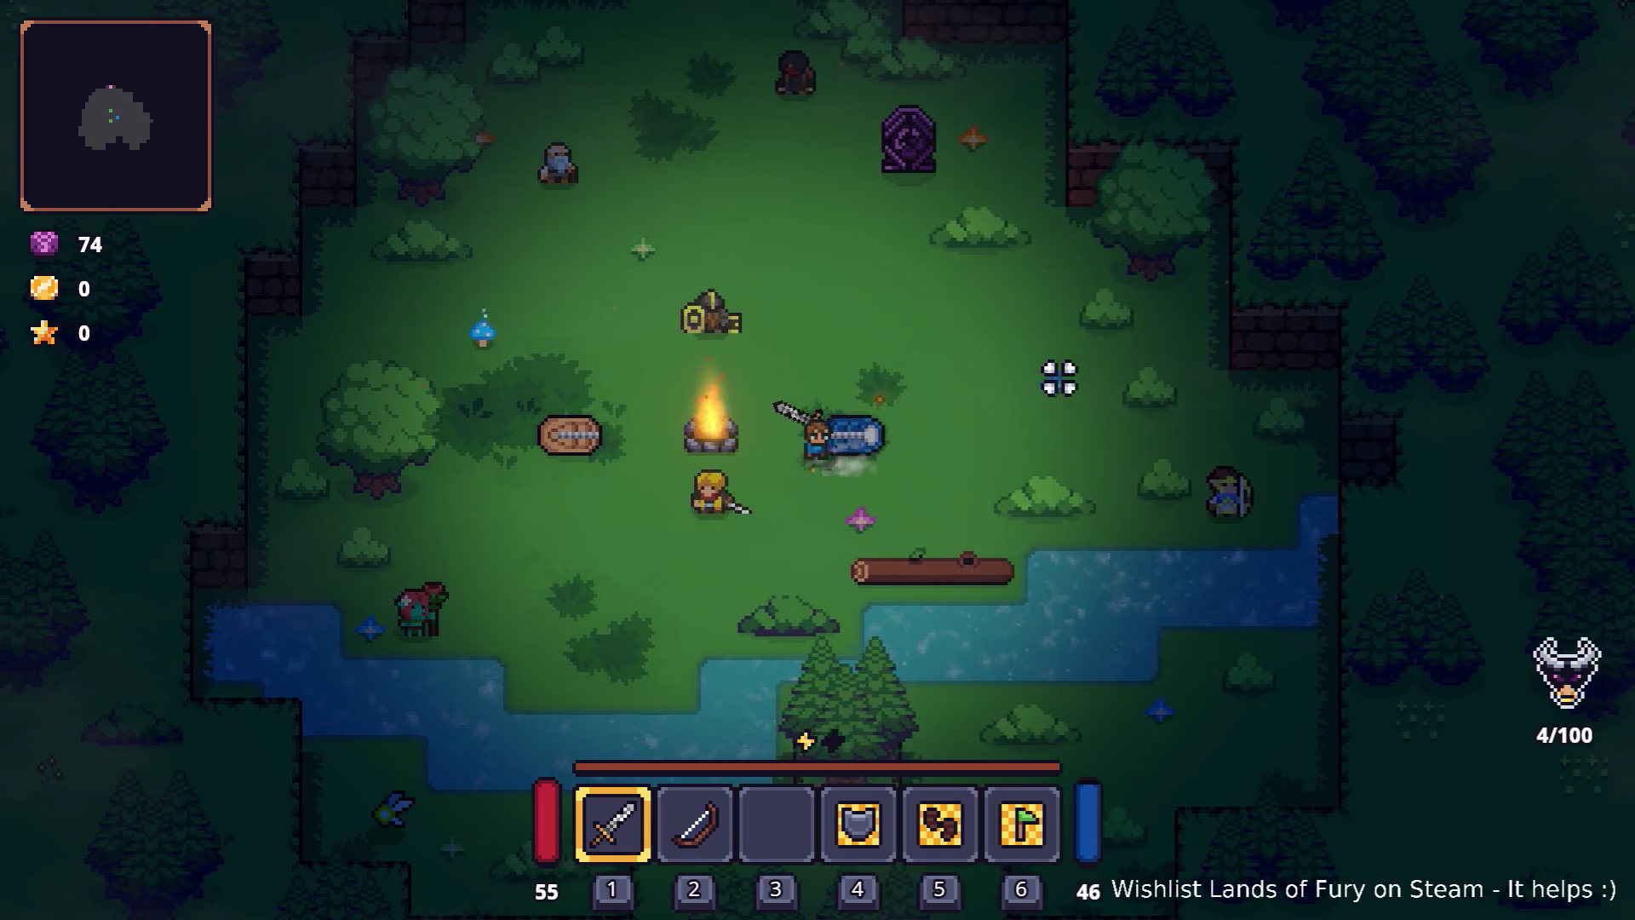
key(a)
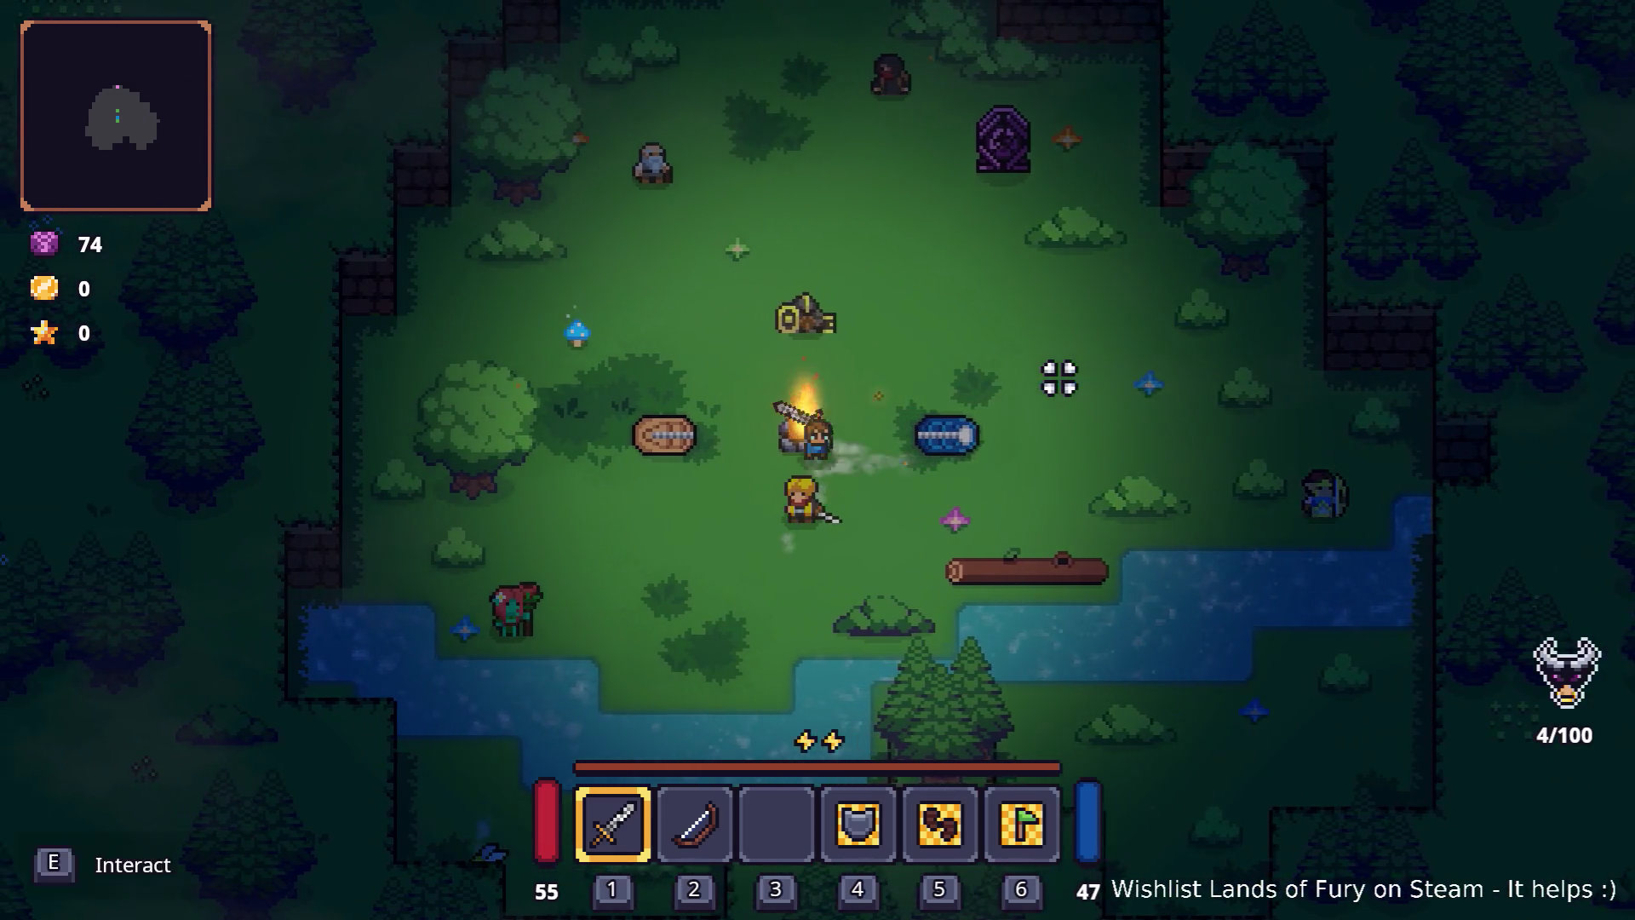
key(w)
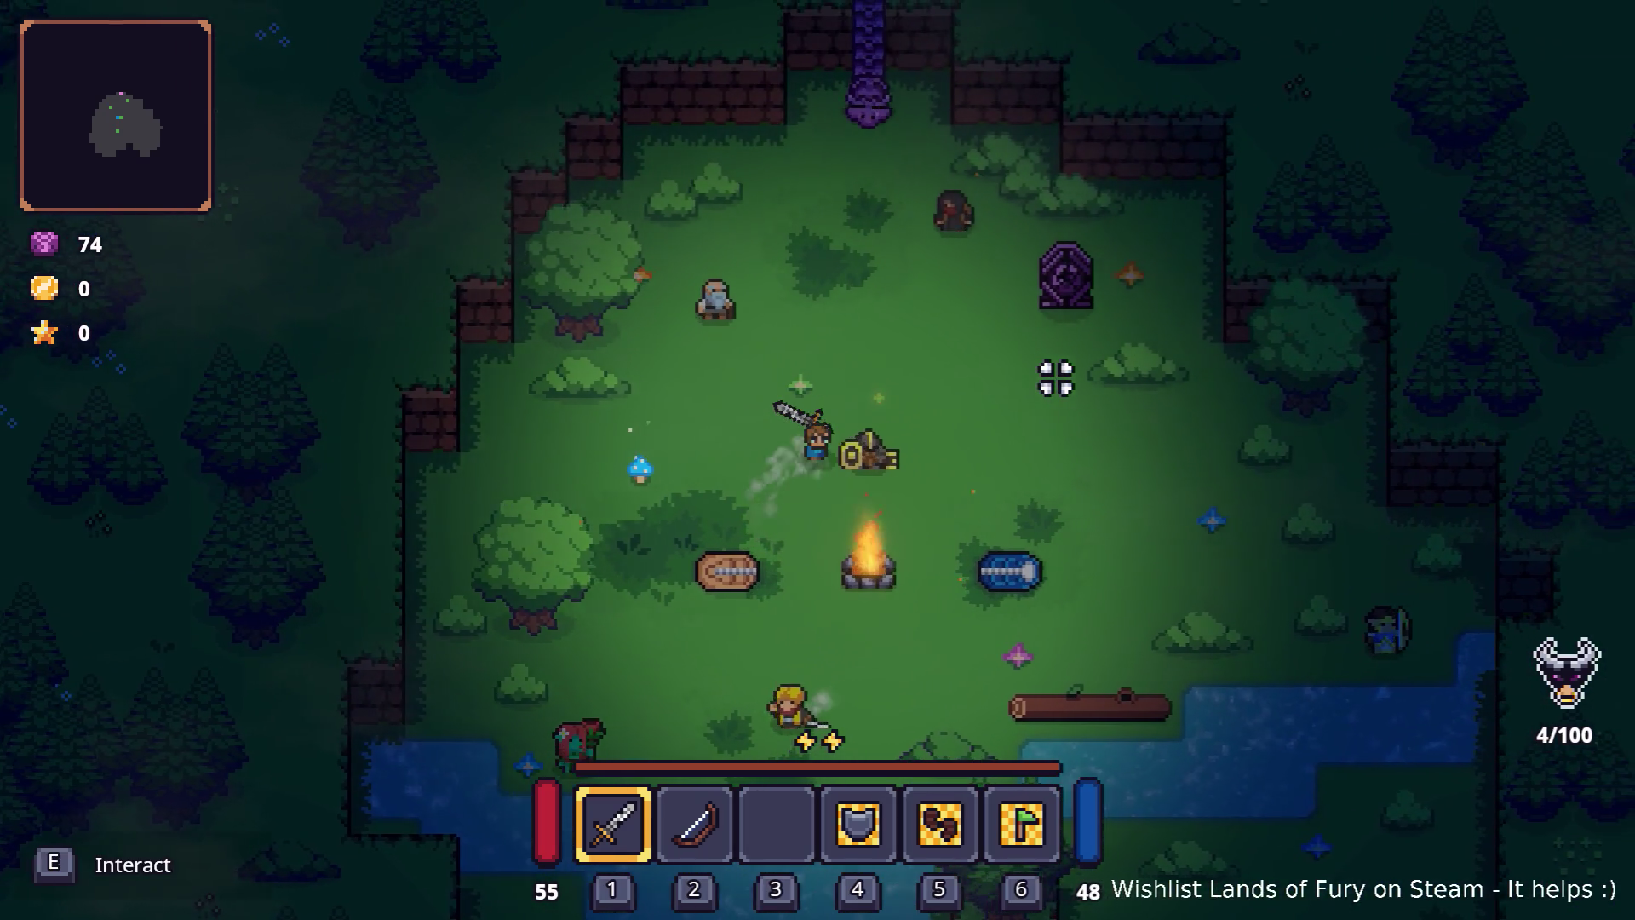
key(Escape)
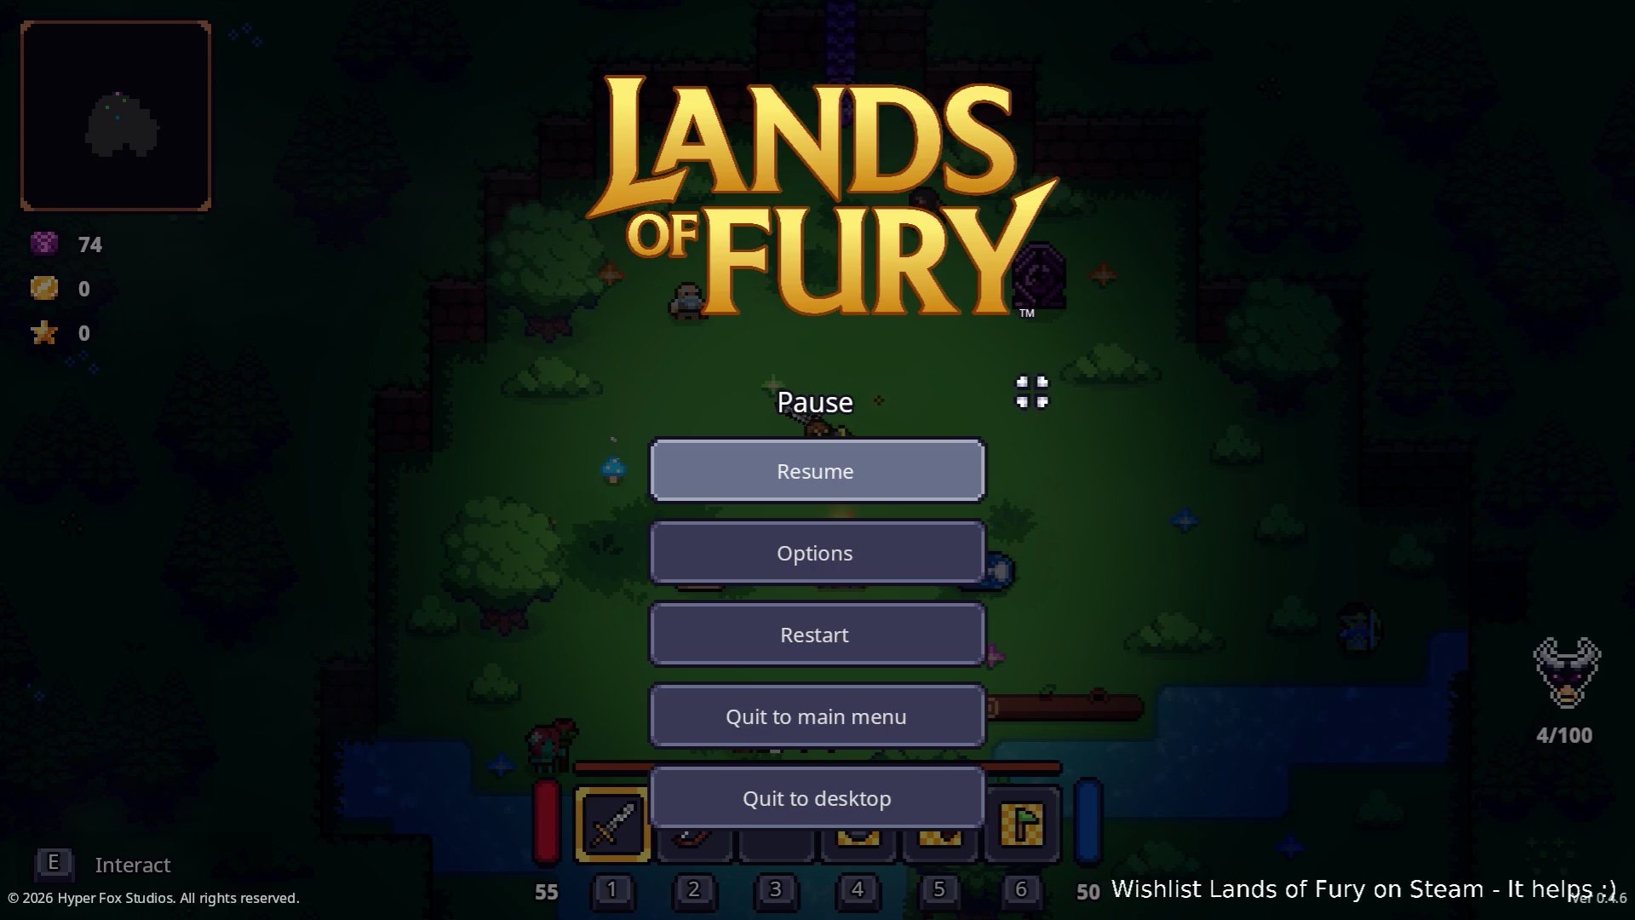
click(892, 778)
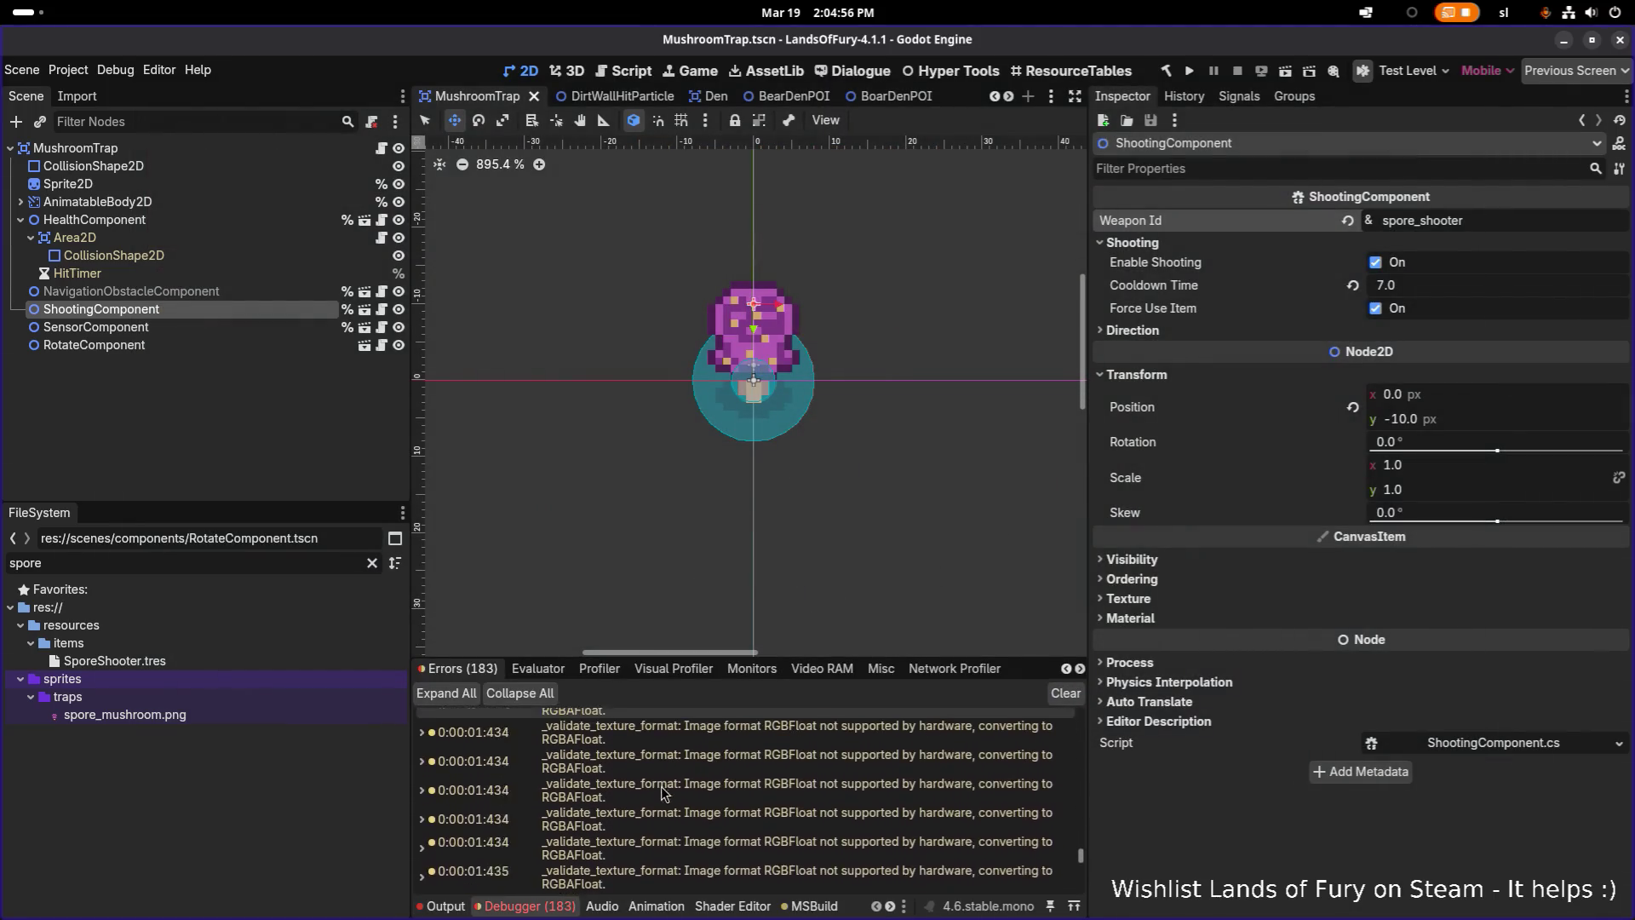
Expand the NullReferenceException stack trace and jump to its Weapon.cs:415 source in DealDamage
double_click(423, 839)
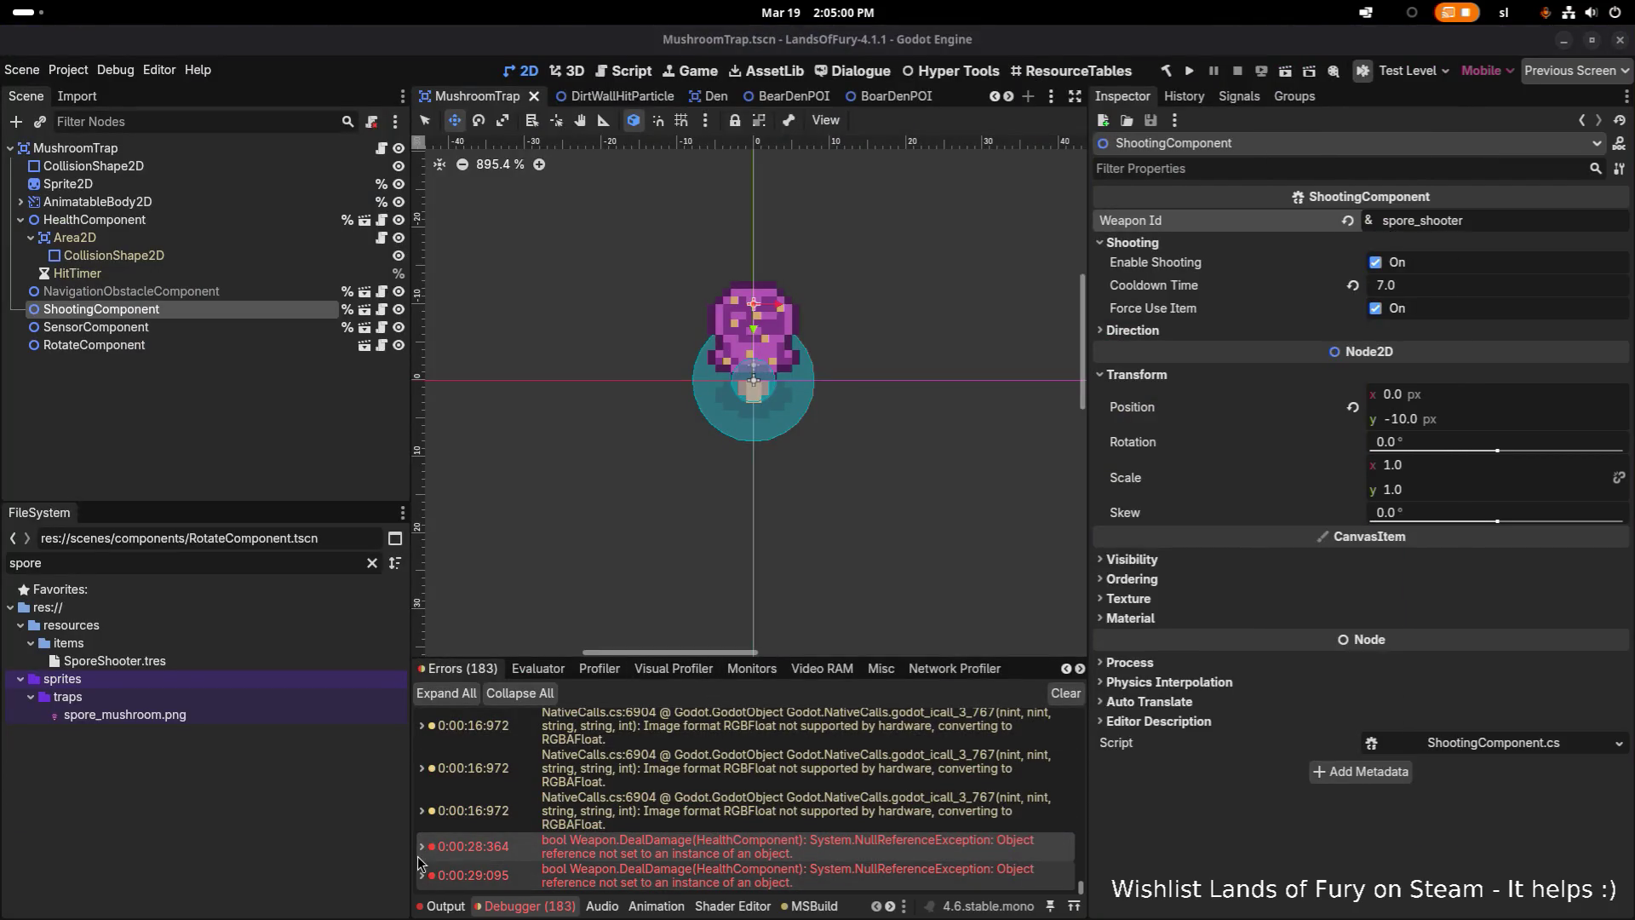
double_click(517, 839)
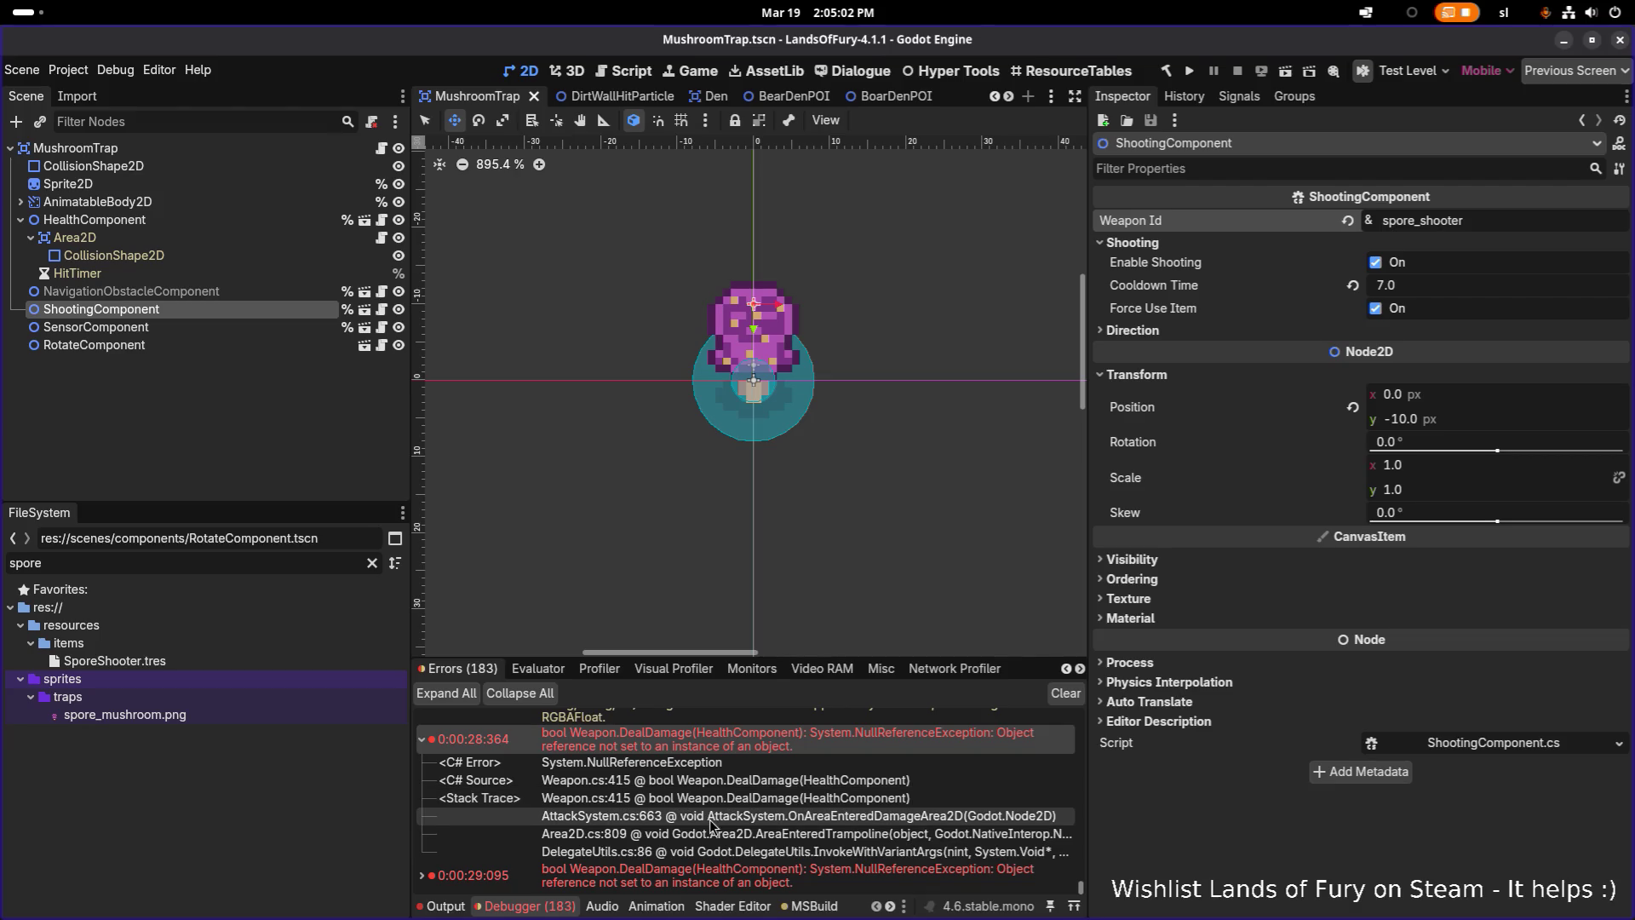
click(728, 782)
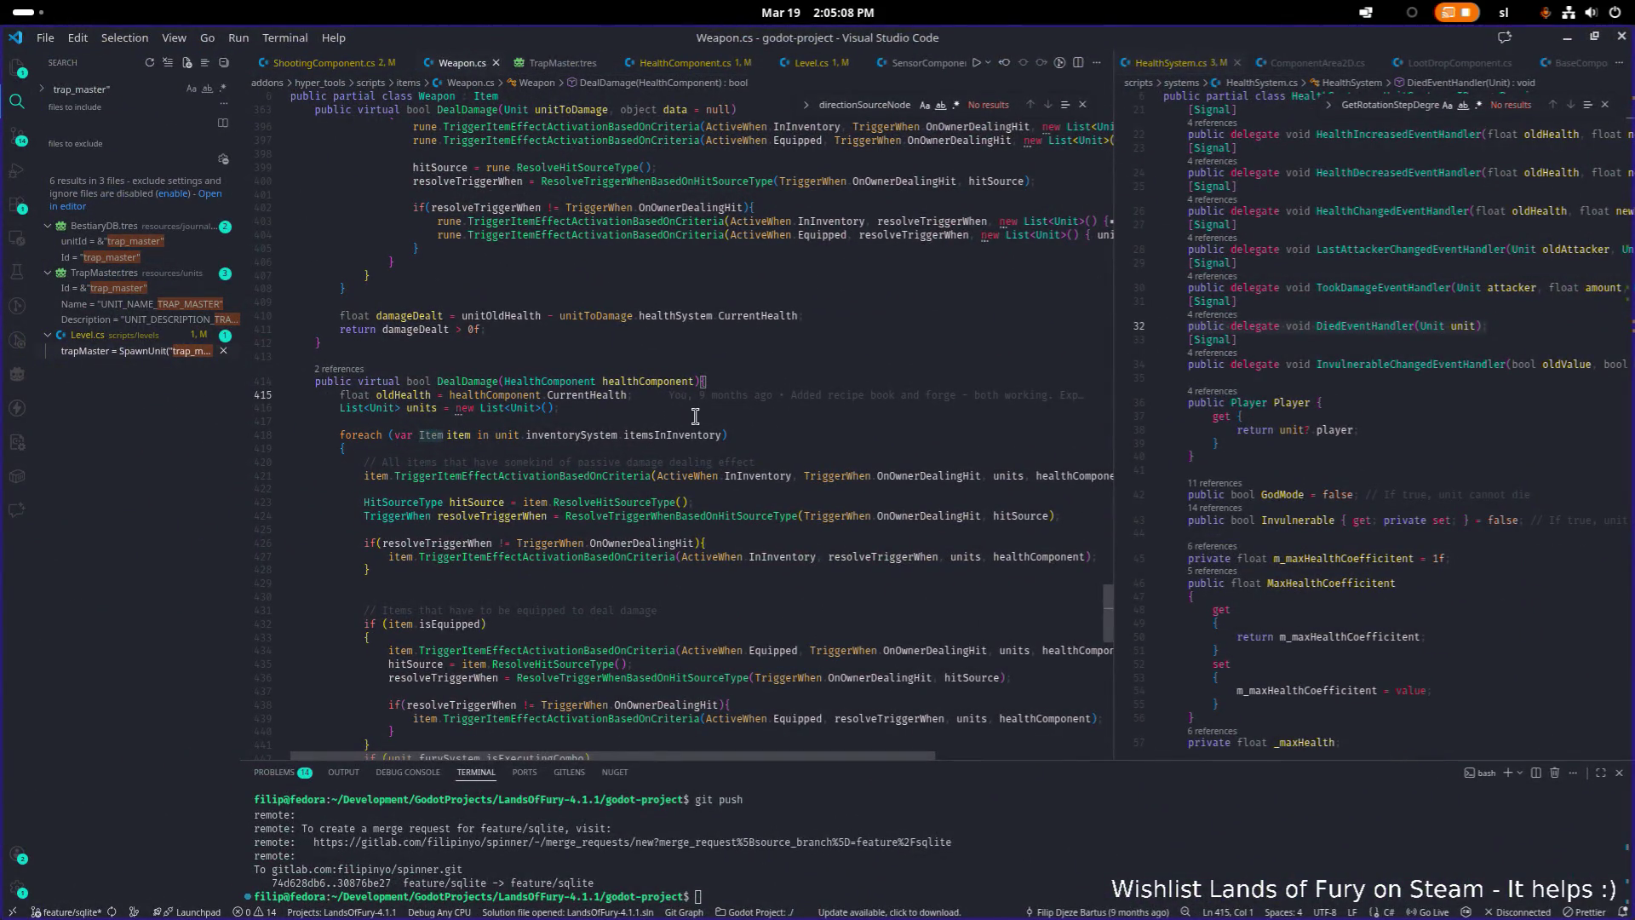
Select healthComponent on line 415 and rearrange the code window next to Godot
click(531, 396)
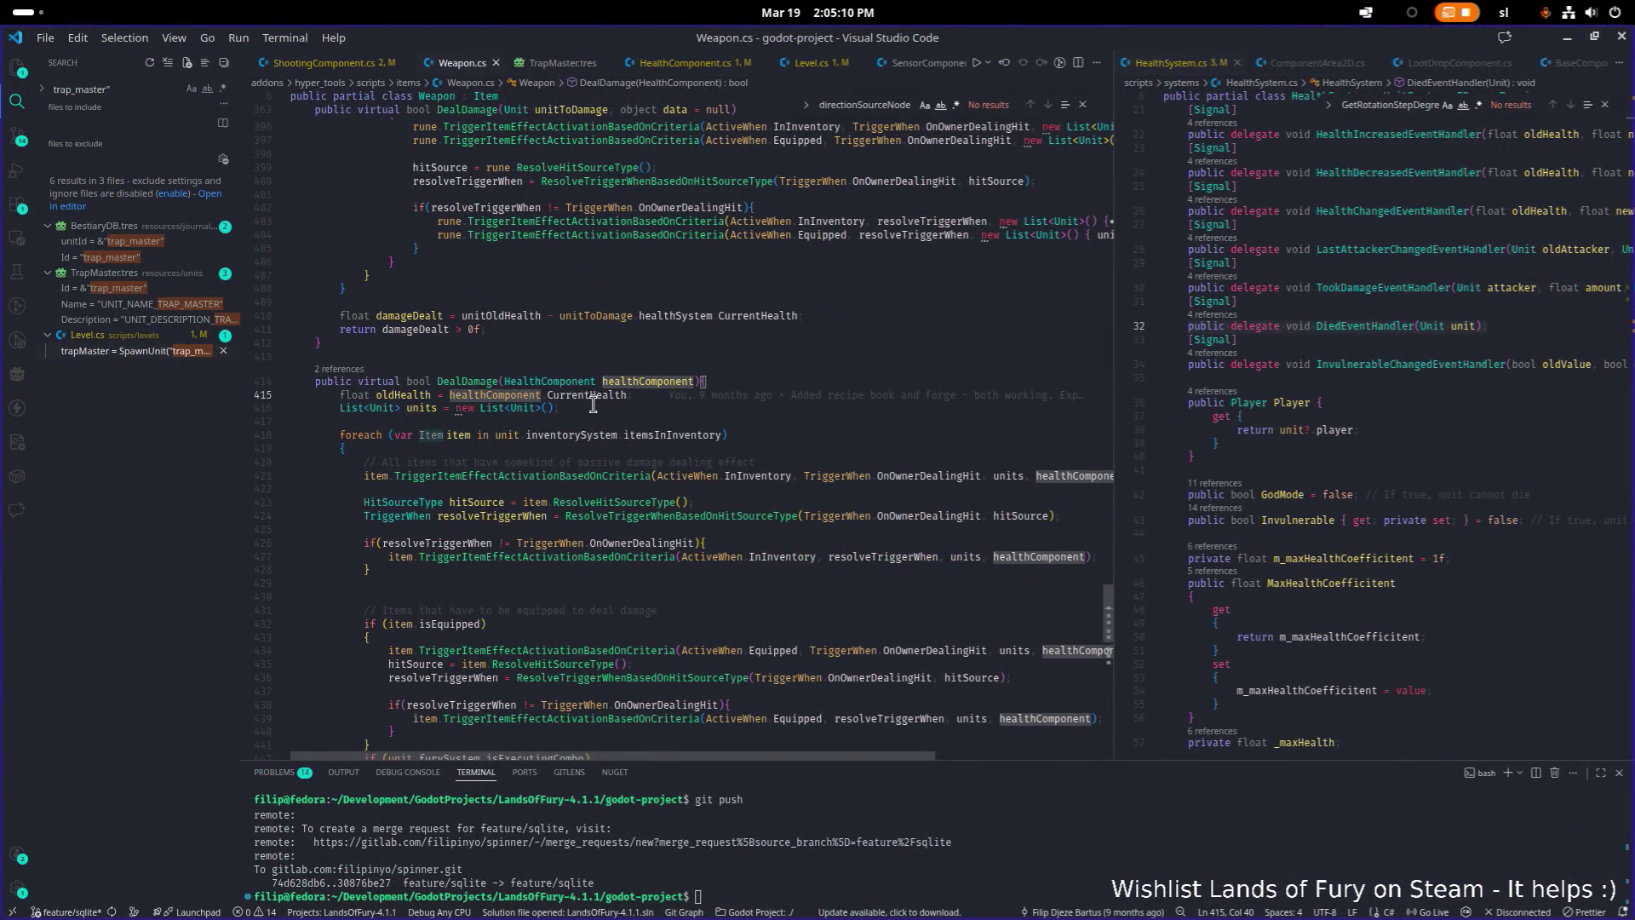
double_click(515, 397)
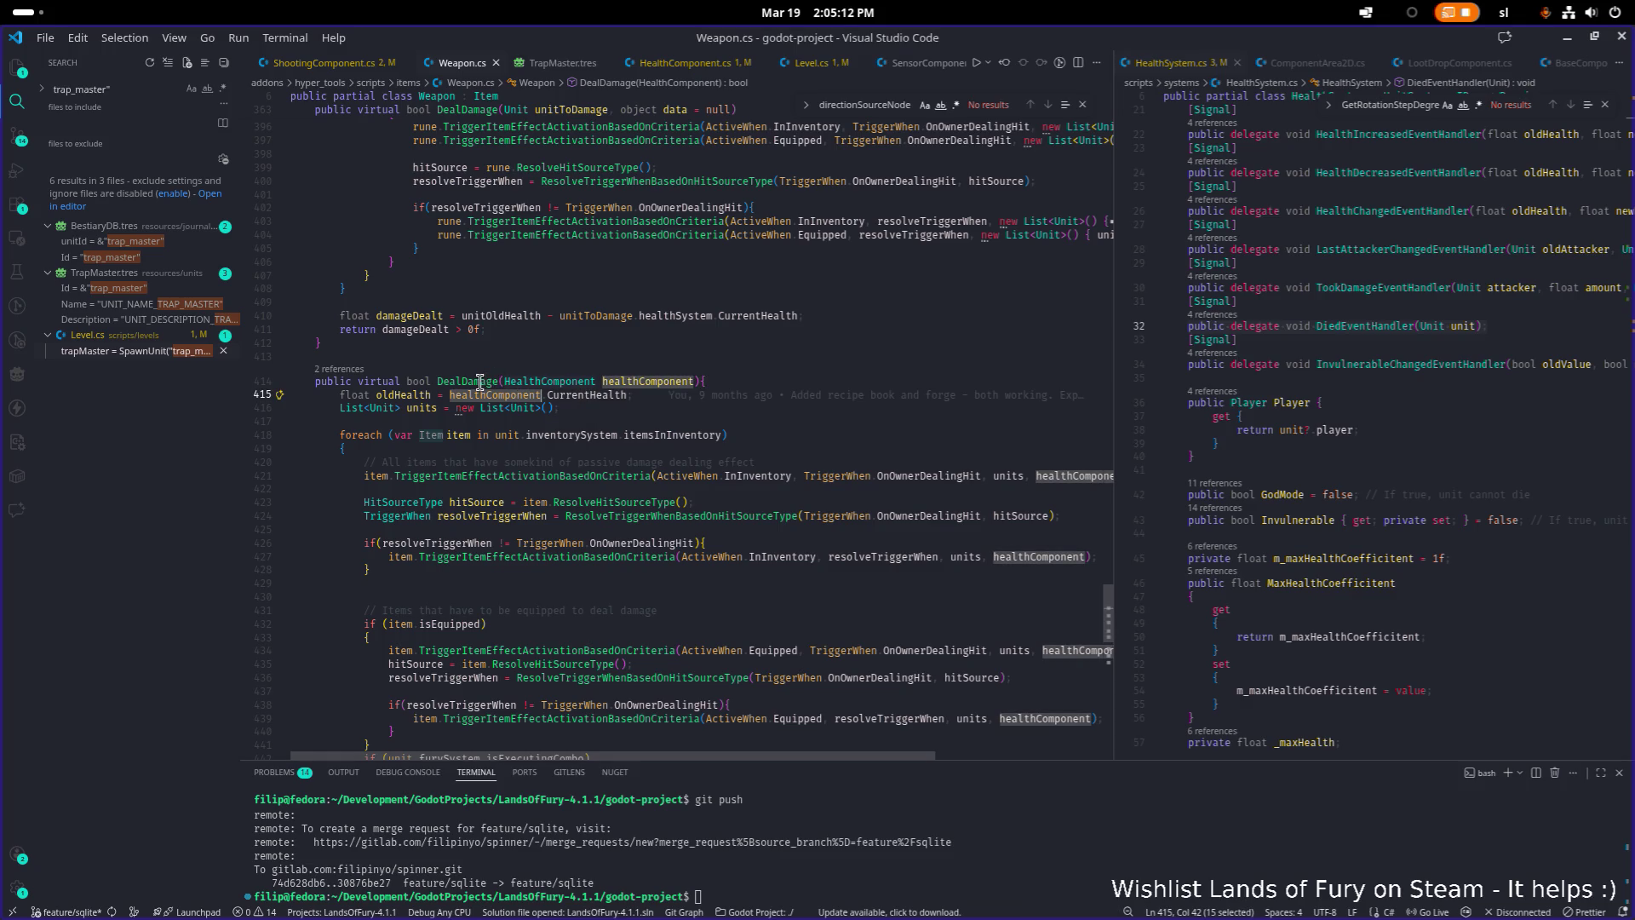
mouse_move(1008, 46)
mouse_down()
mouse_move(649, 146)
mouse_move(648, 8)
mouse_up()
click(792, 381)
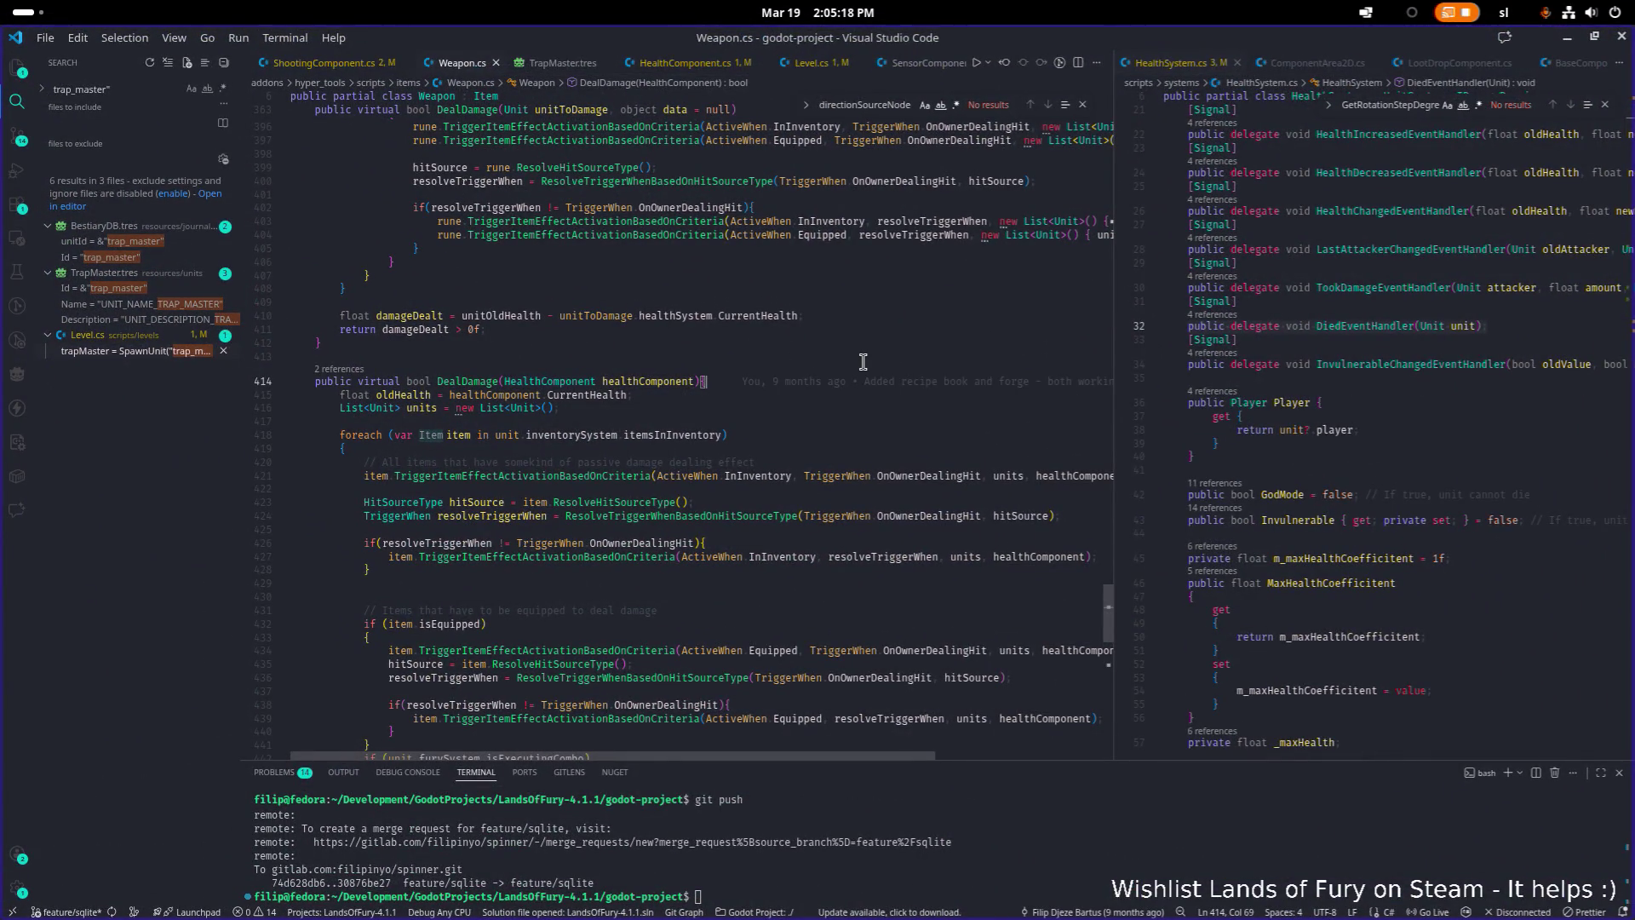
Add an 'if(IsInstanceValid(healthComponent) == false) { return; }' guard at the top of DealDamage
key(Return)
key(Return)
key(Return)
key(Up)
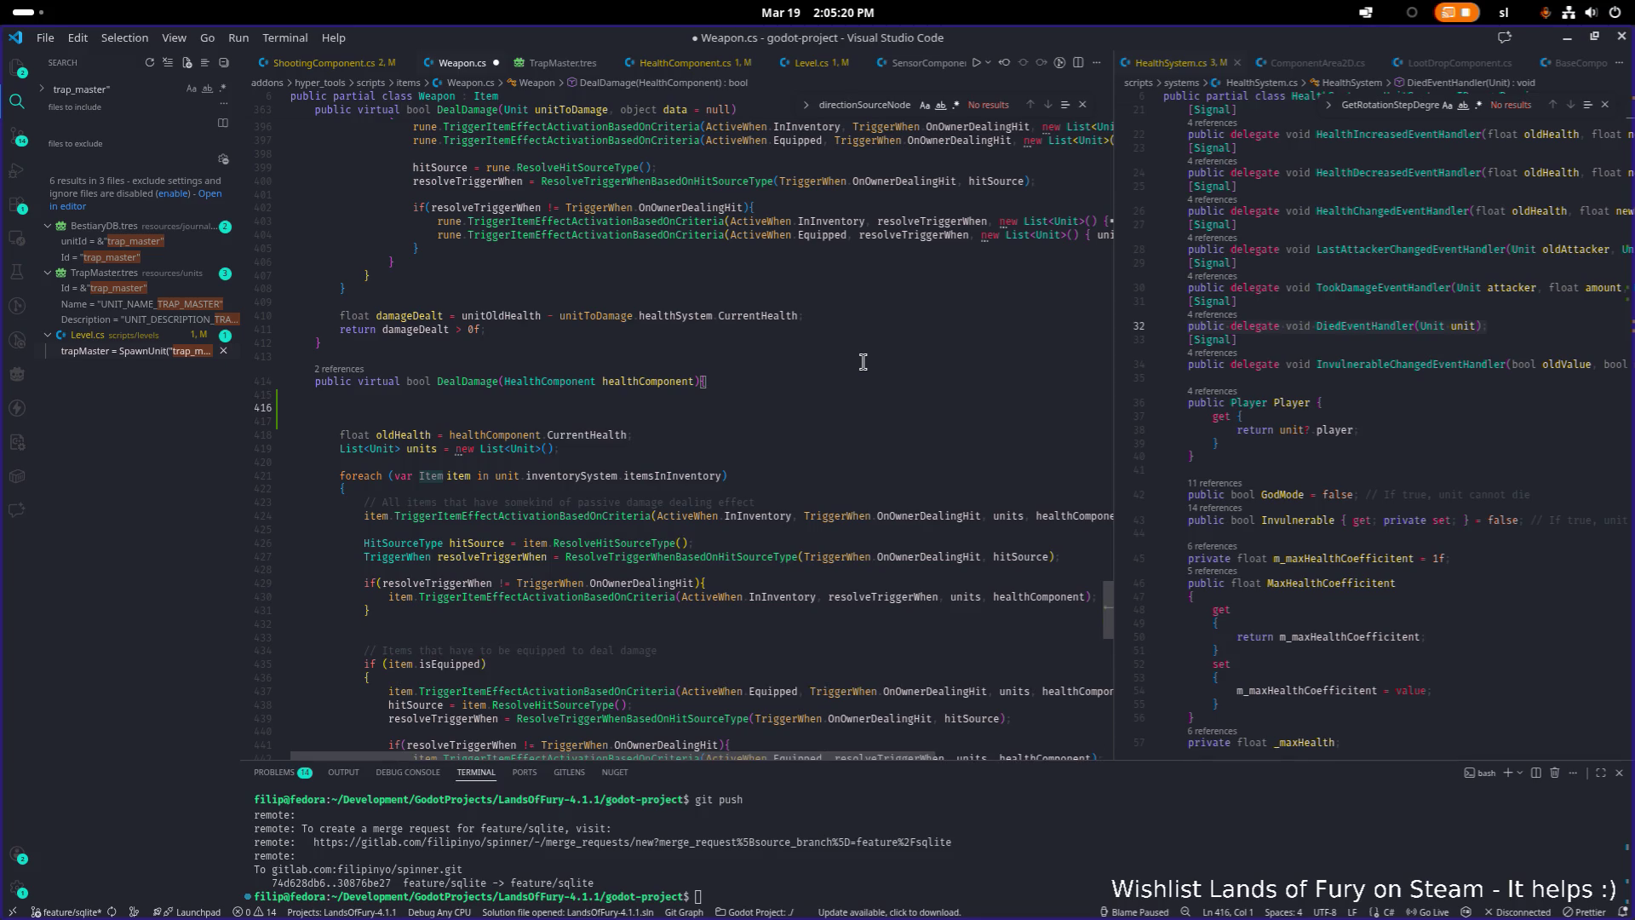
text(if()
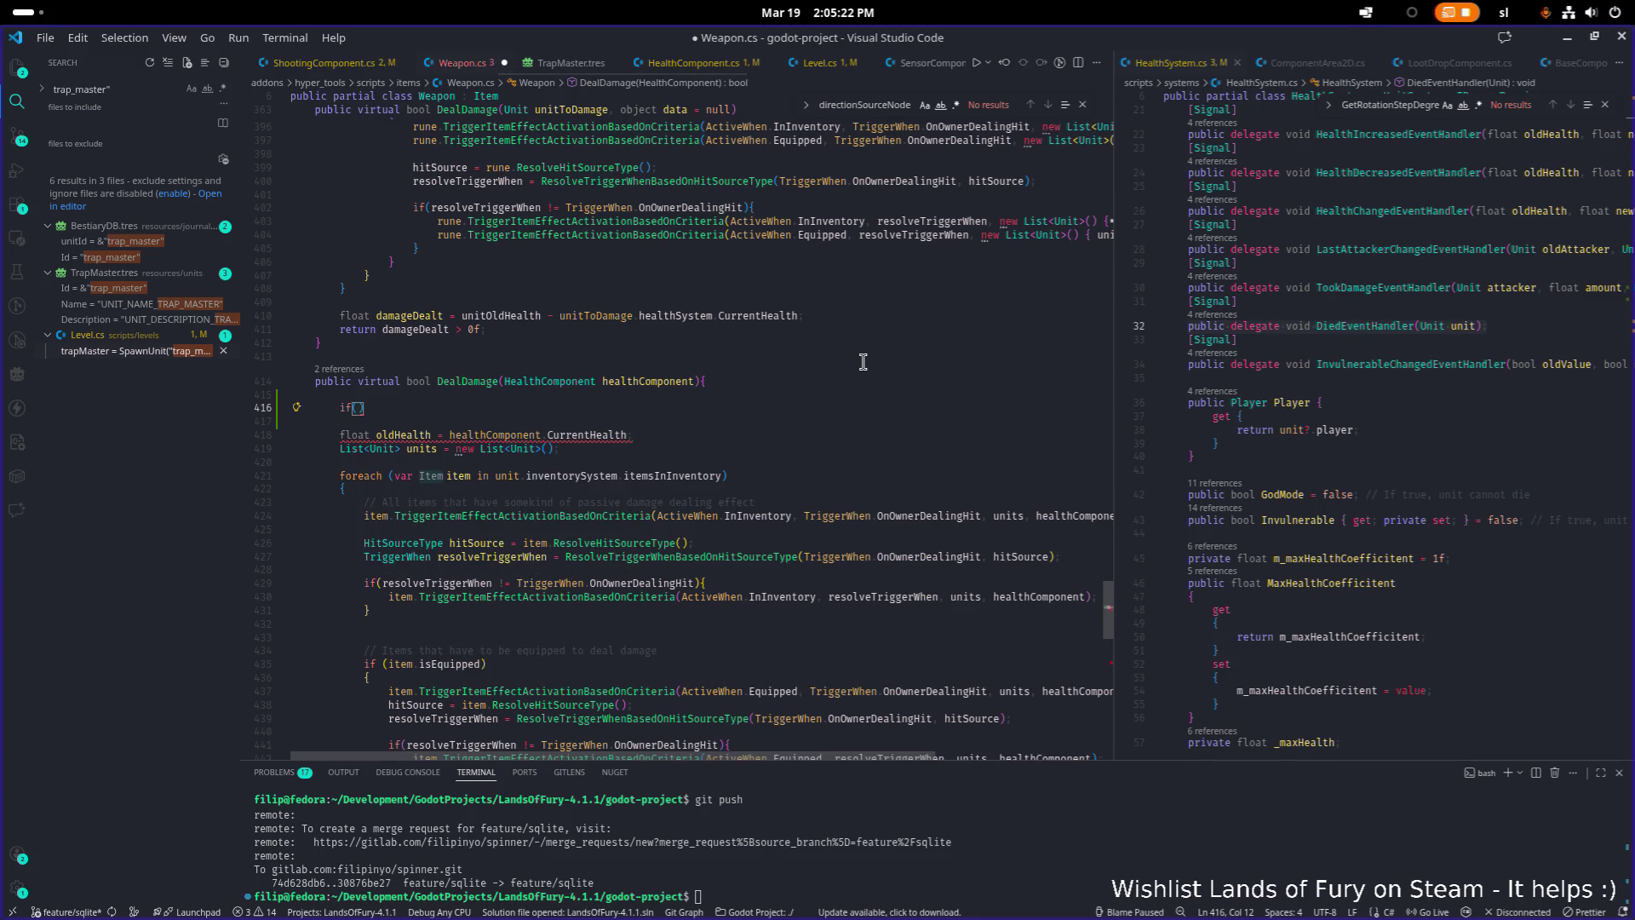
text(Isin)
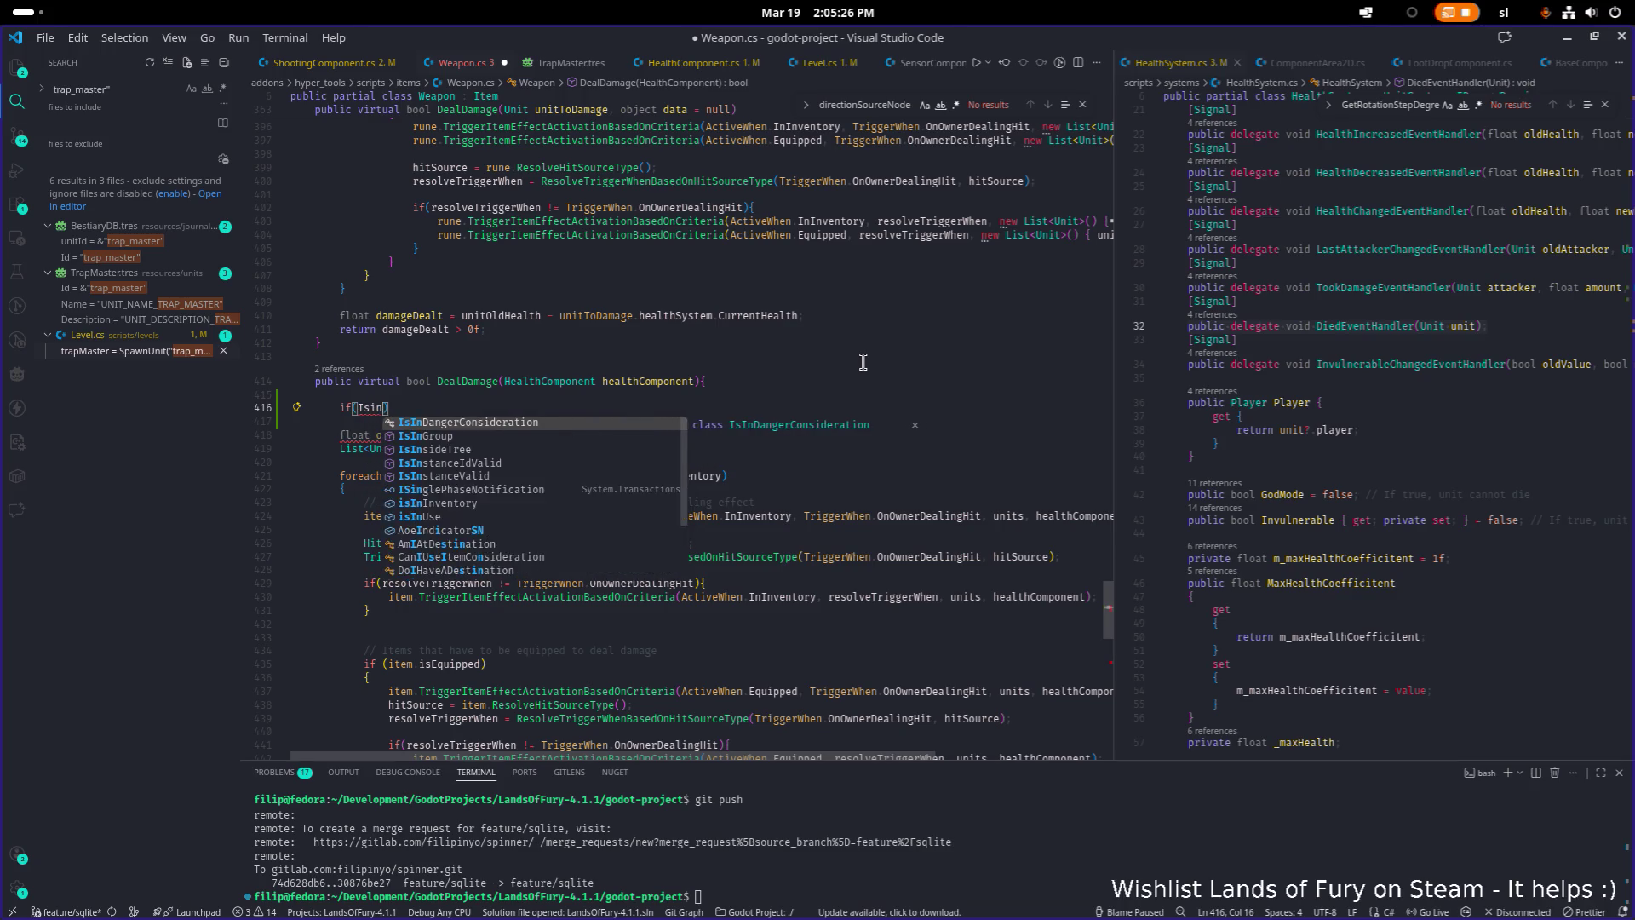
text(stan)
key(Return)
text((heal)
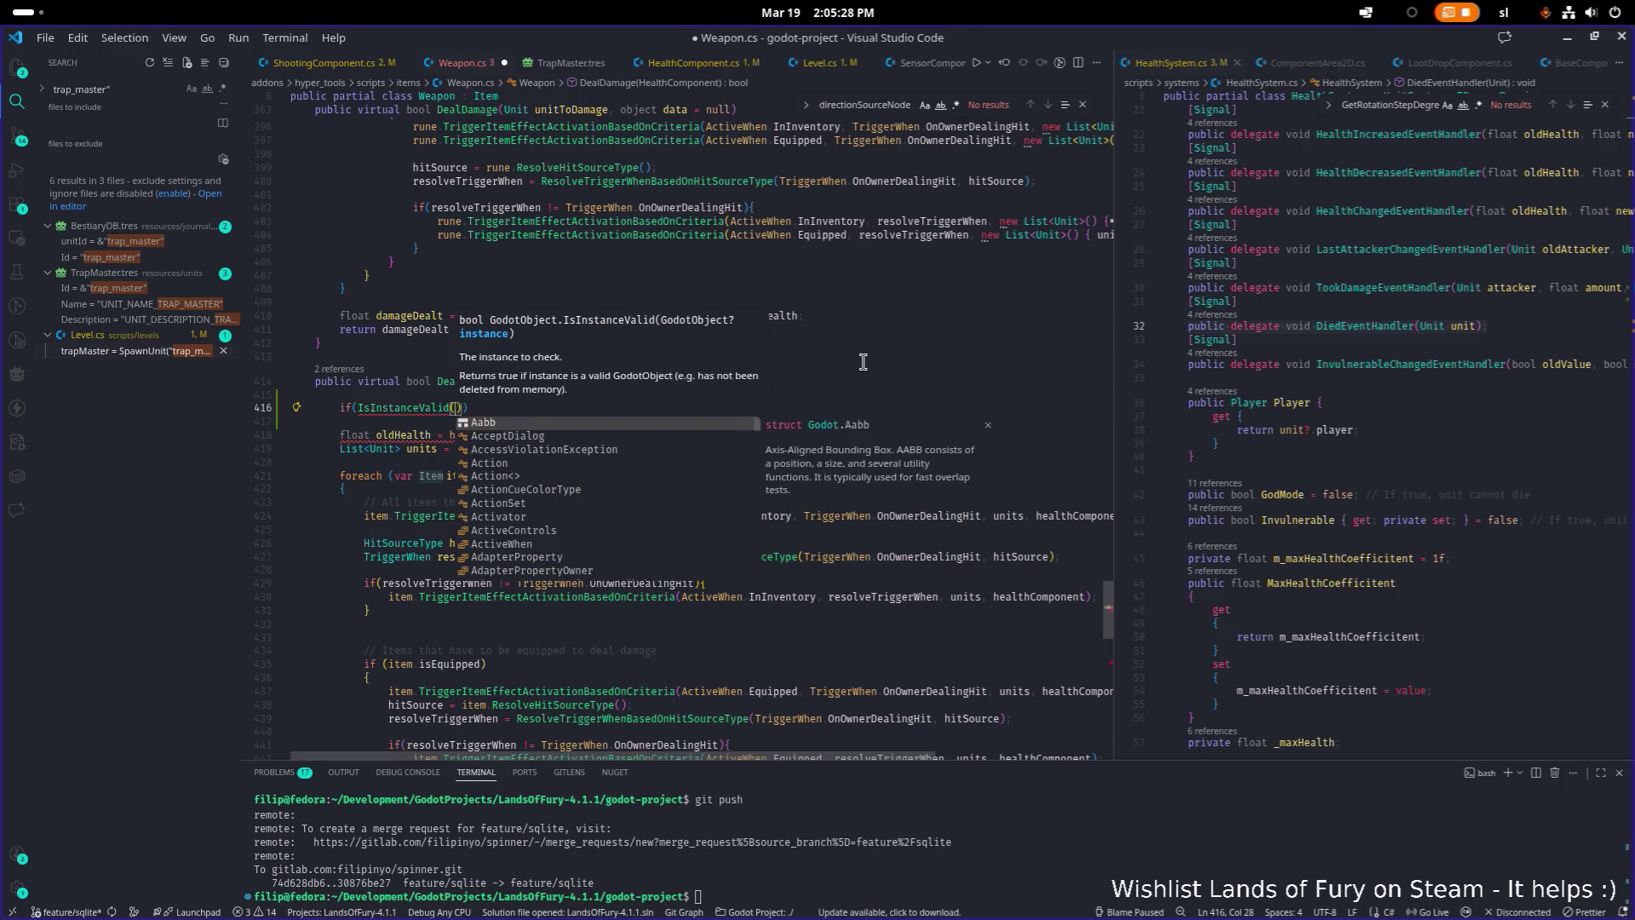
key(Return)
text()) =)
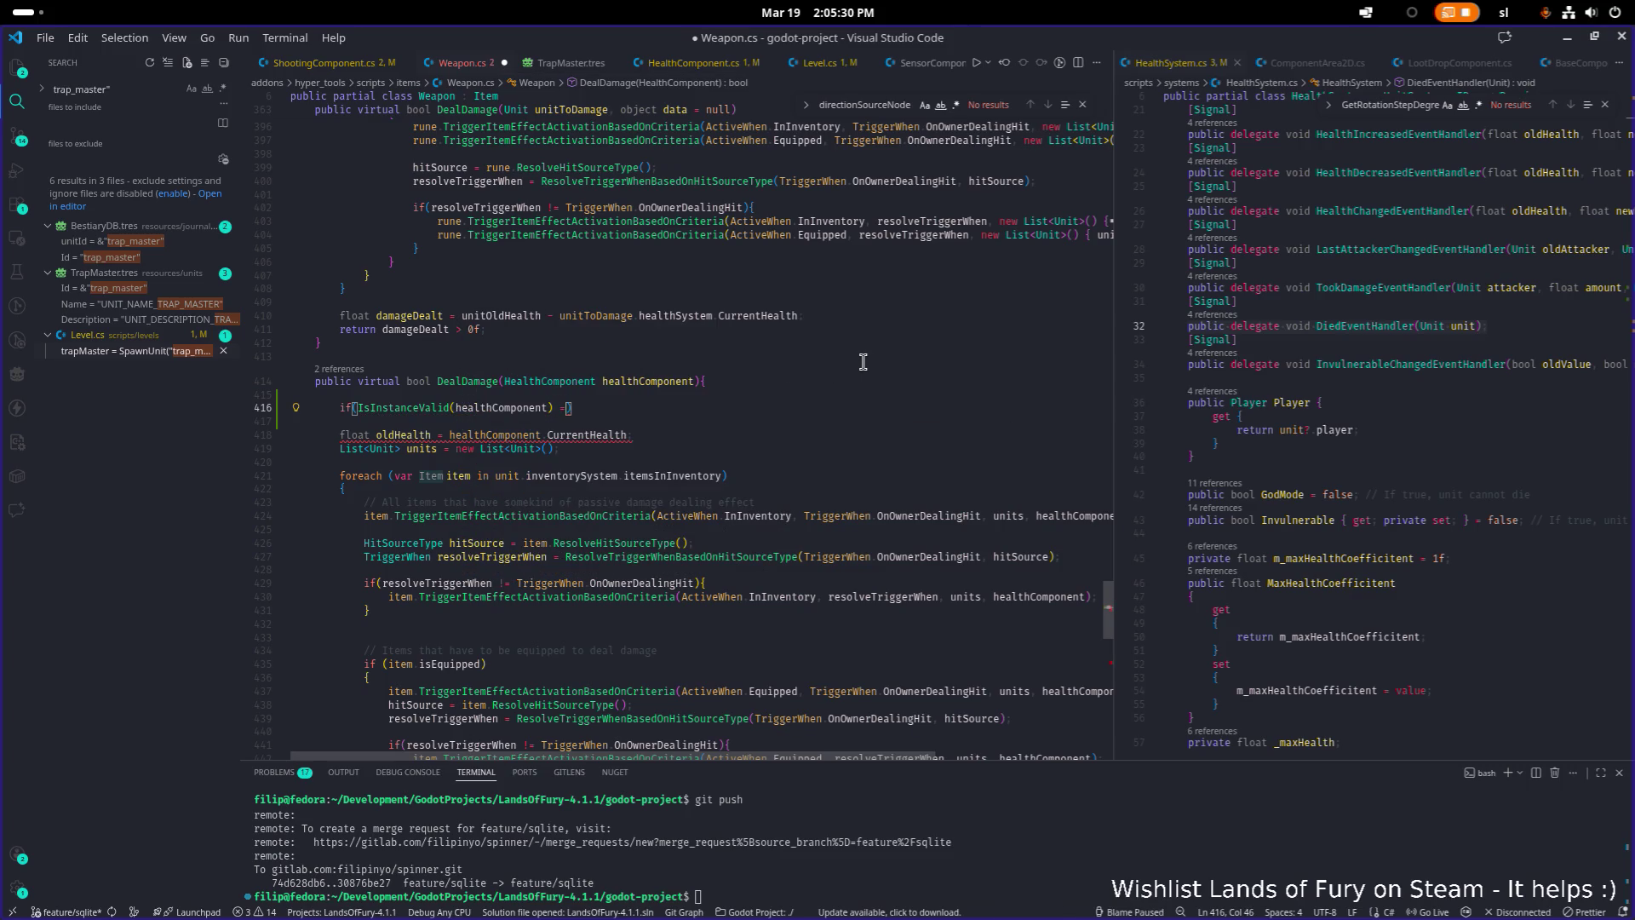
text(false)
key(End)
key(Return)
text({)
key(Return)
text(ret)
key(Return)
text(;)
Make the guard return false, save Weapon.cs, and switch back to Godot
key(ctrl+s)
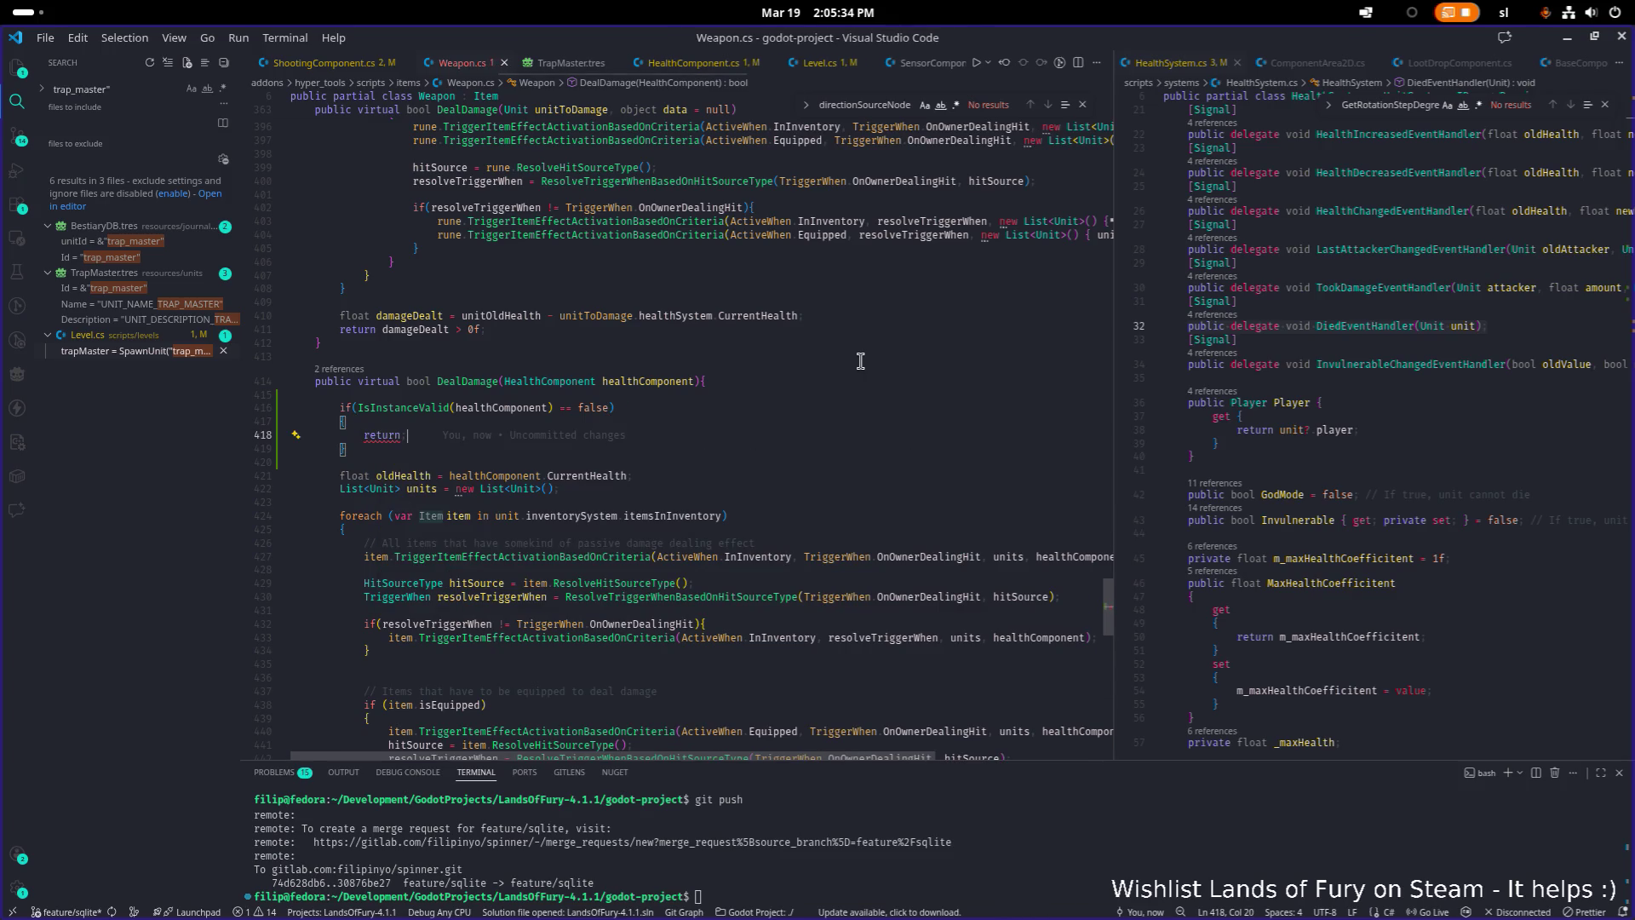
key(Left)
text(false)
key(ctrl+s)
click(616, 418)
click(1569, 42)
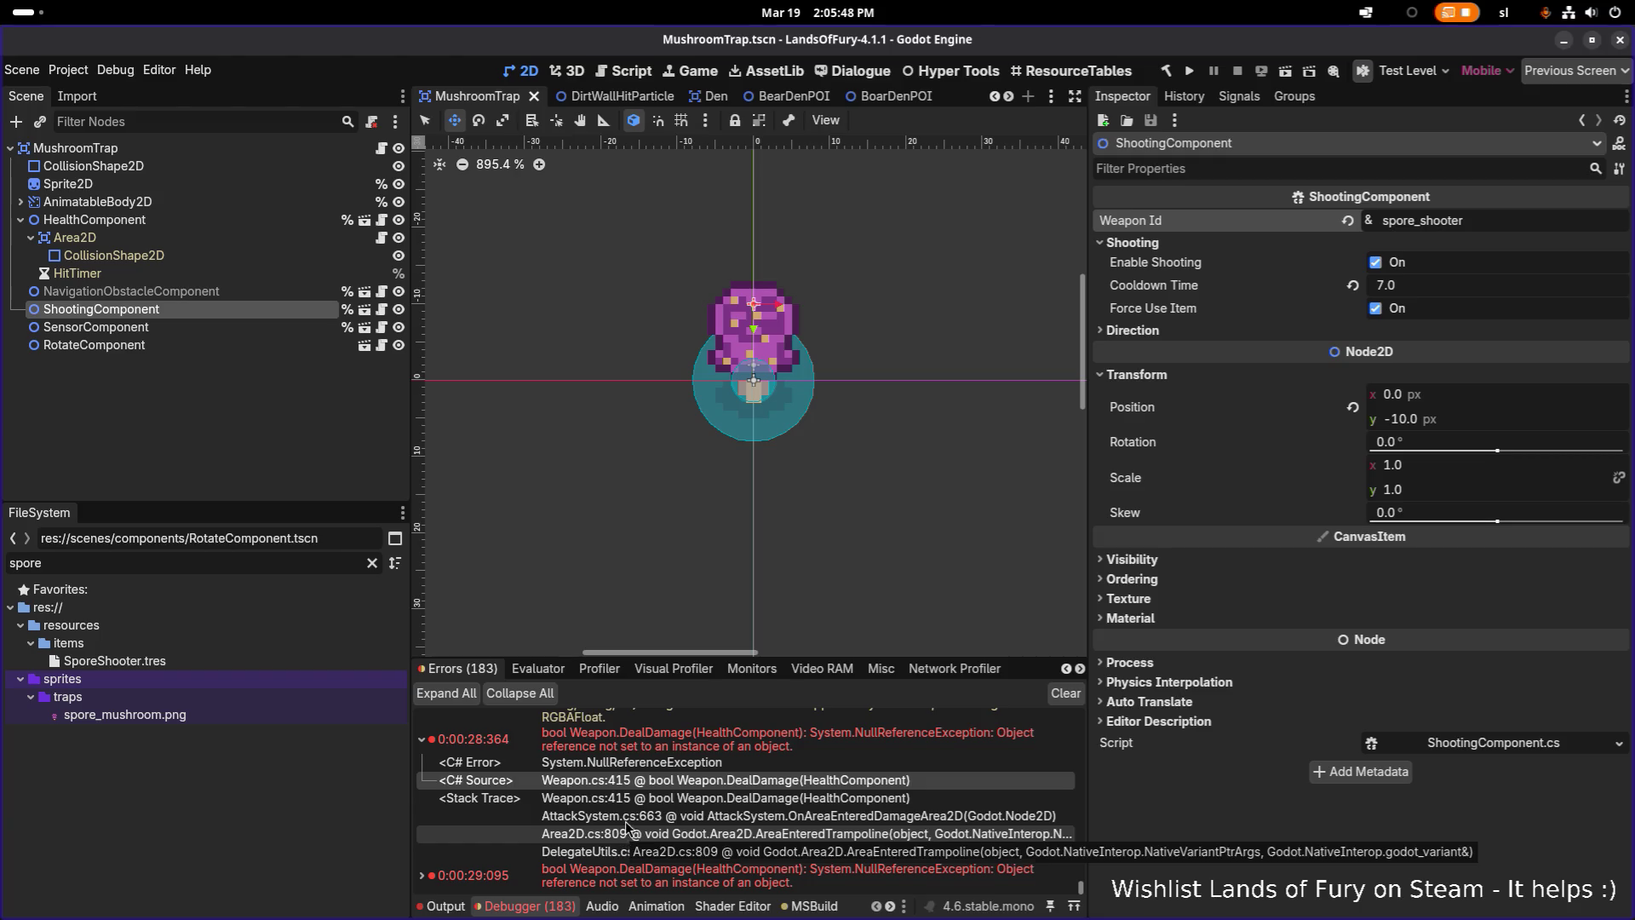
Rebuild and run the game, then walk the hero around the mushroom trap
click(1189, 71)
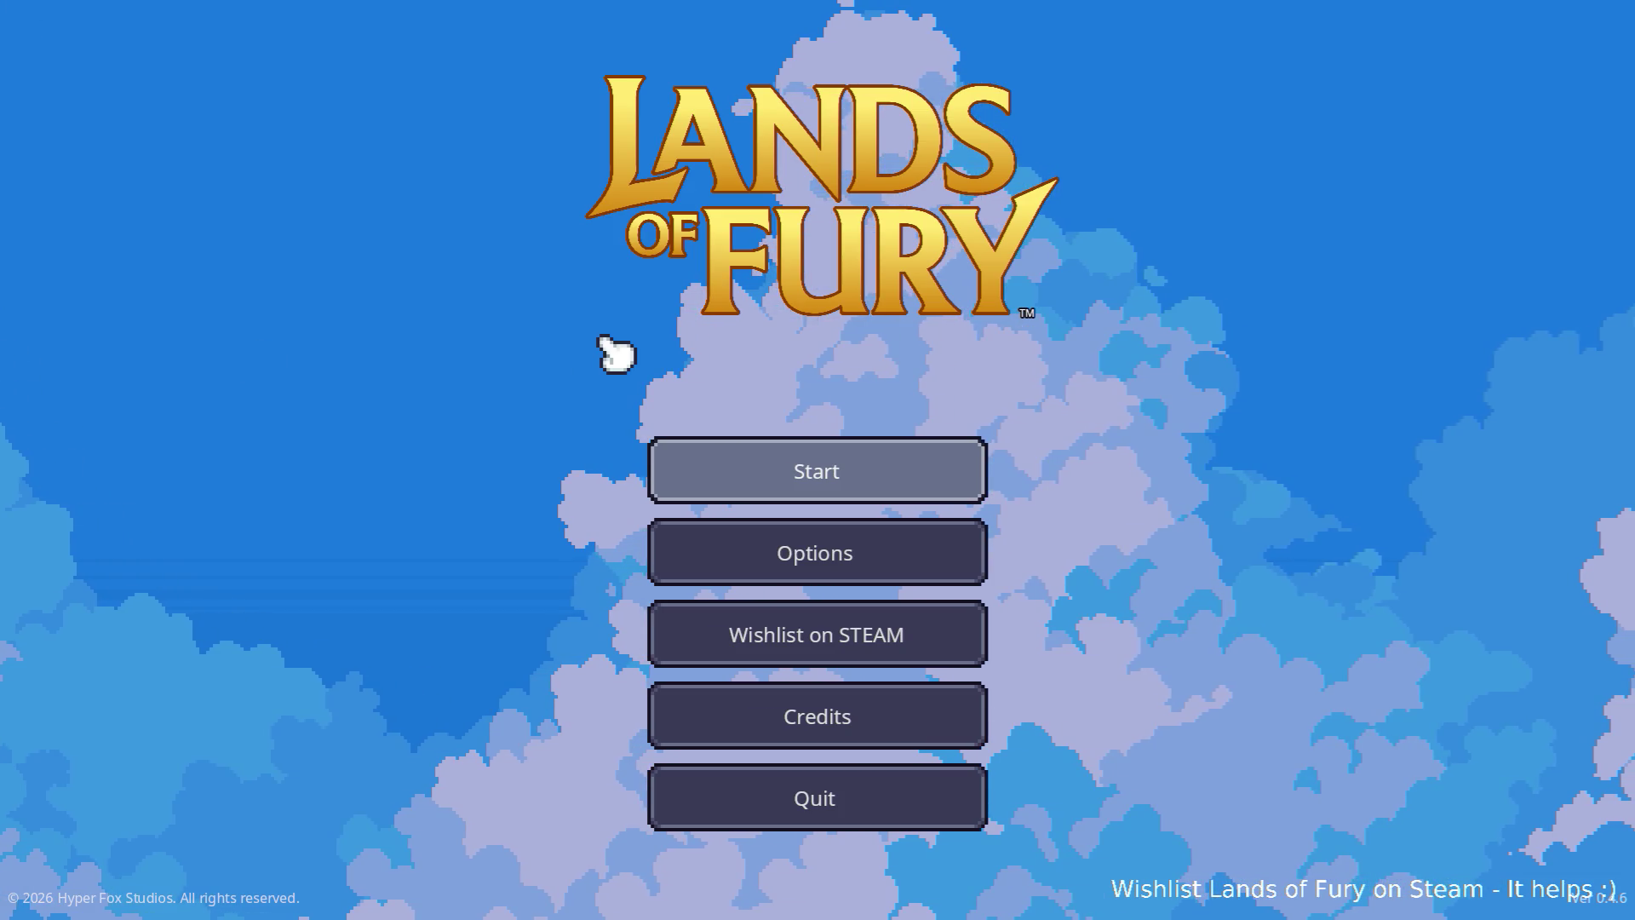
key(Return)
key(Return)
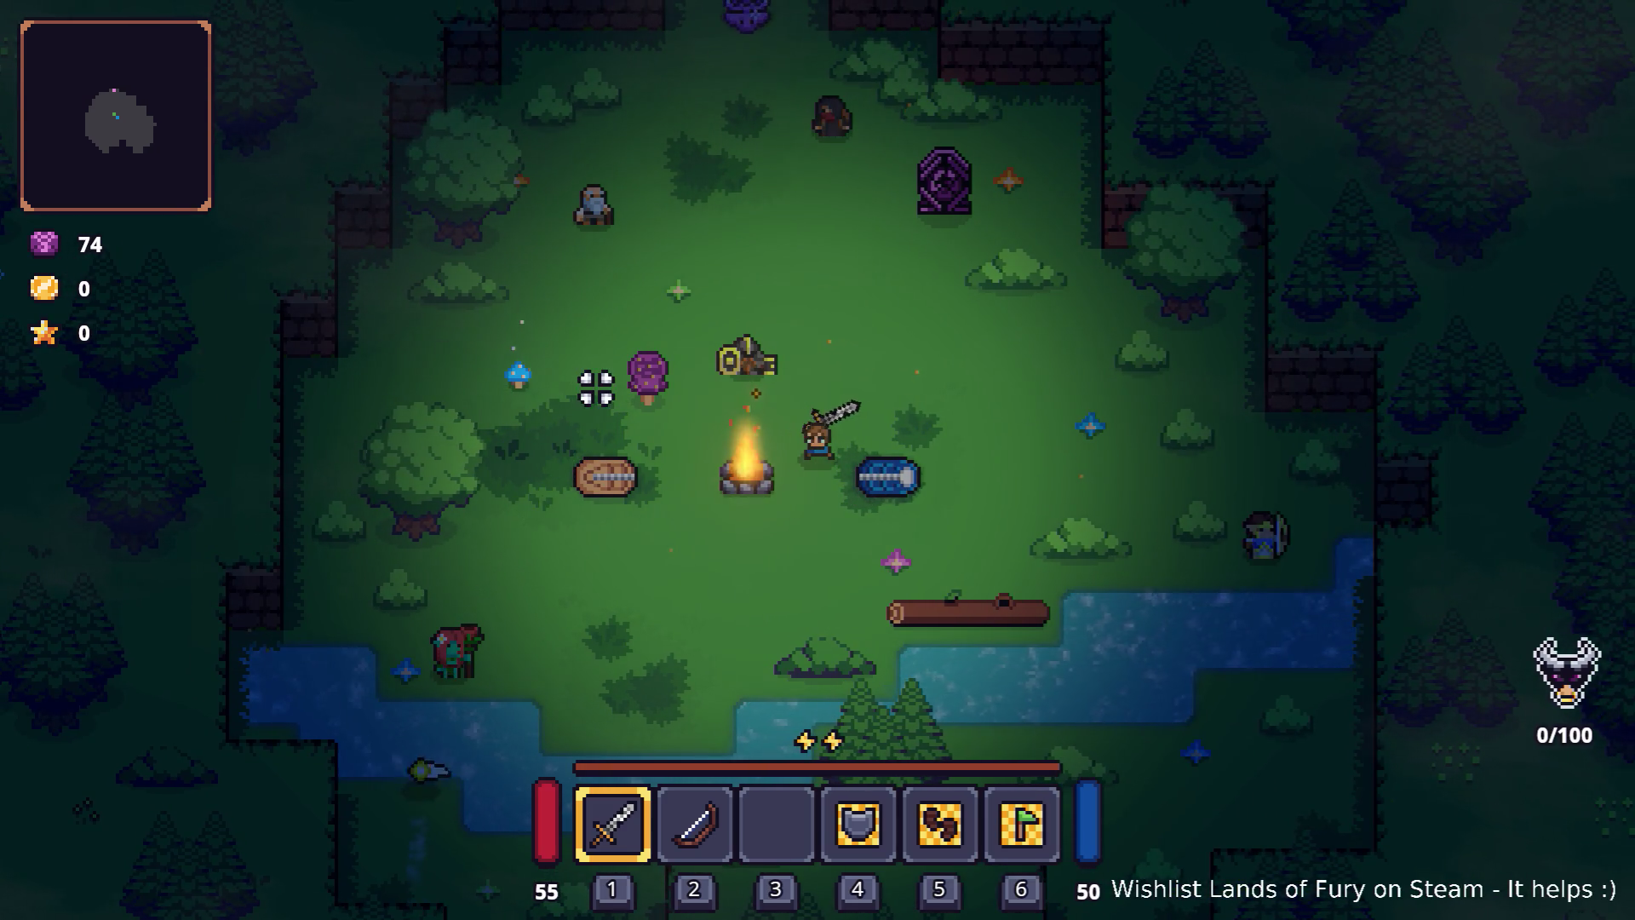
key(a)
key(space)
key(a)
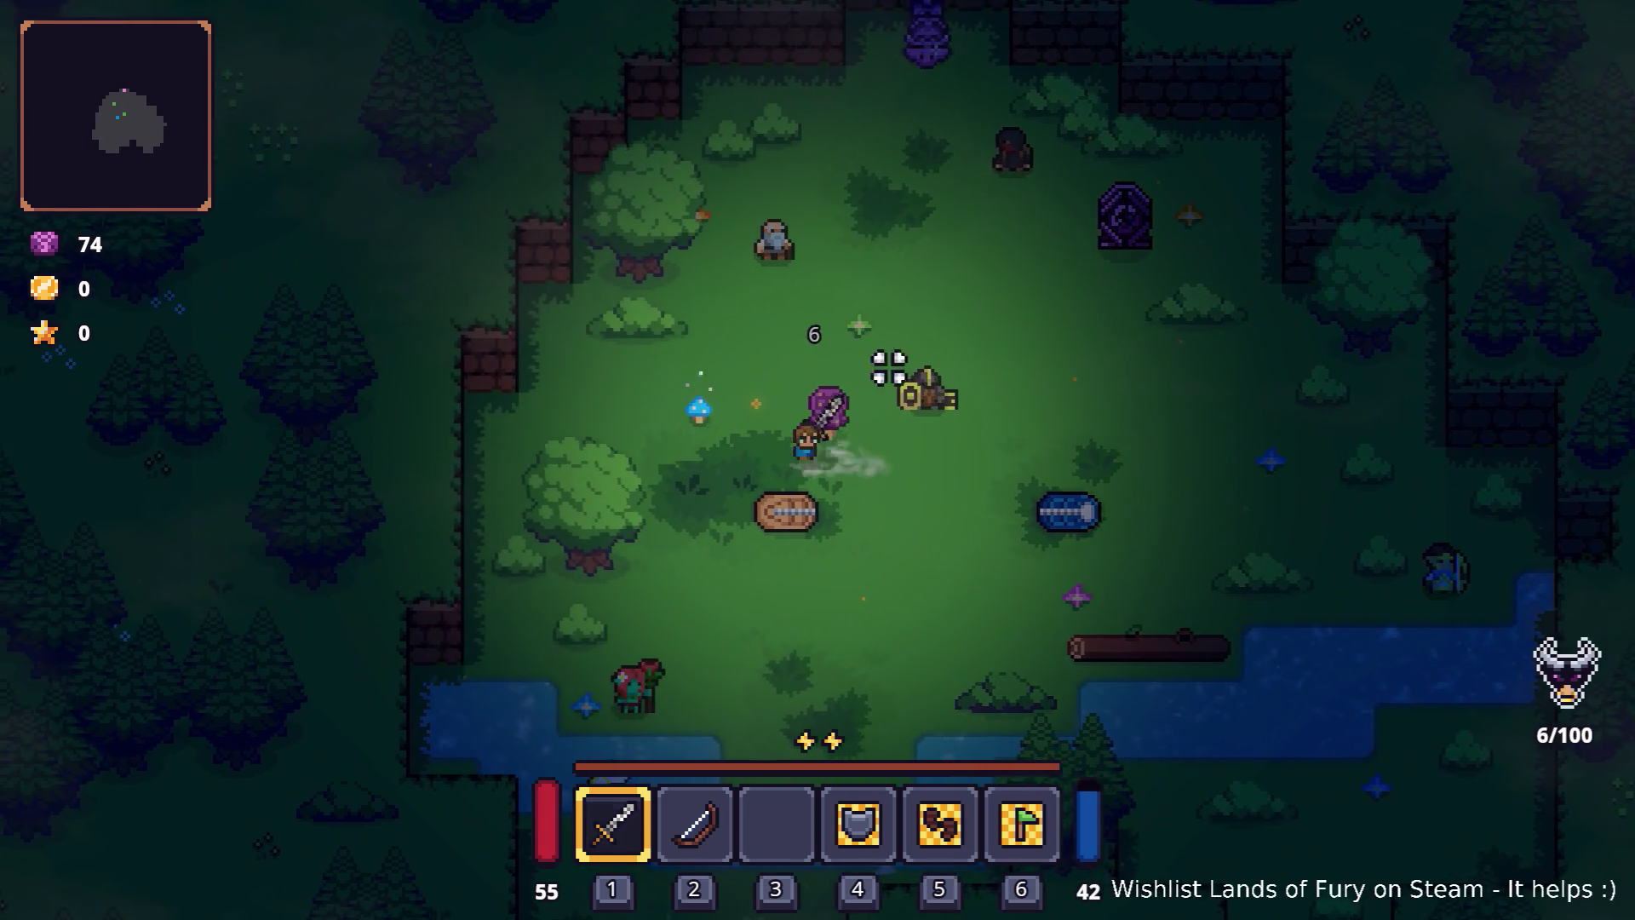
key(w)
key(s)
key(d)
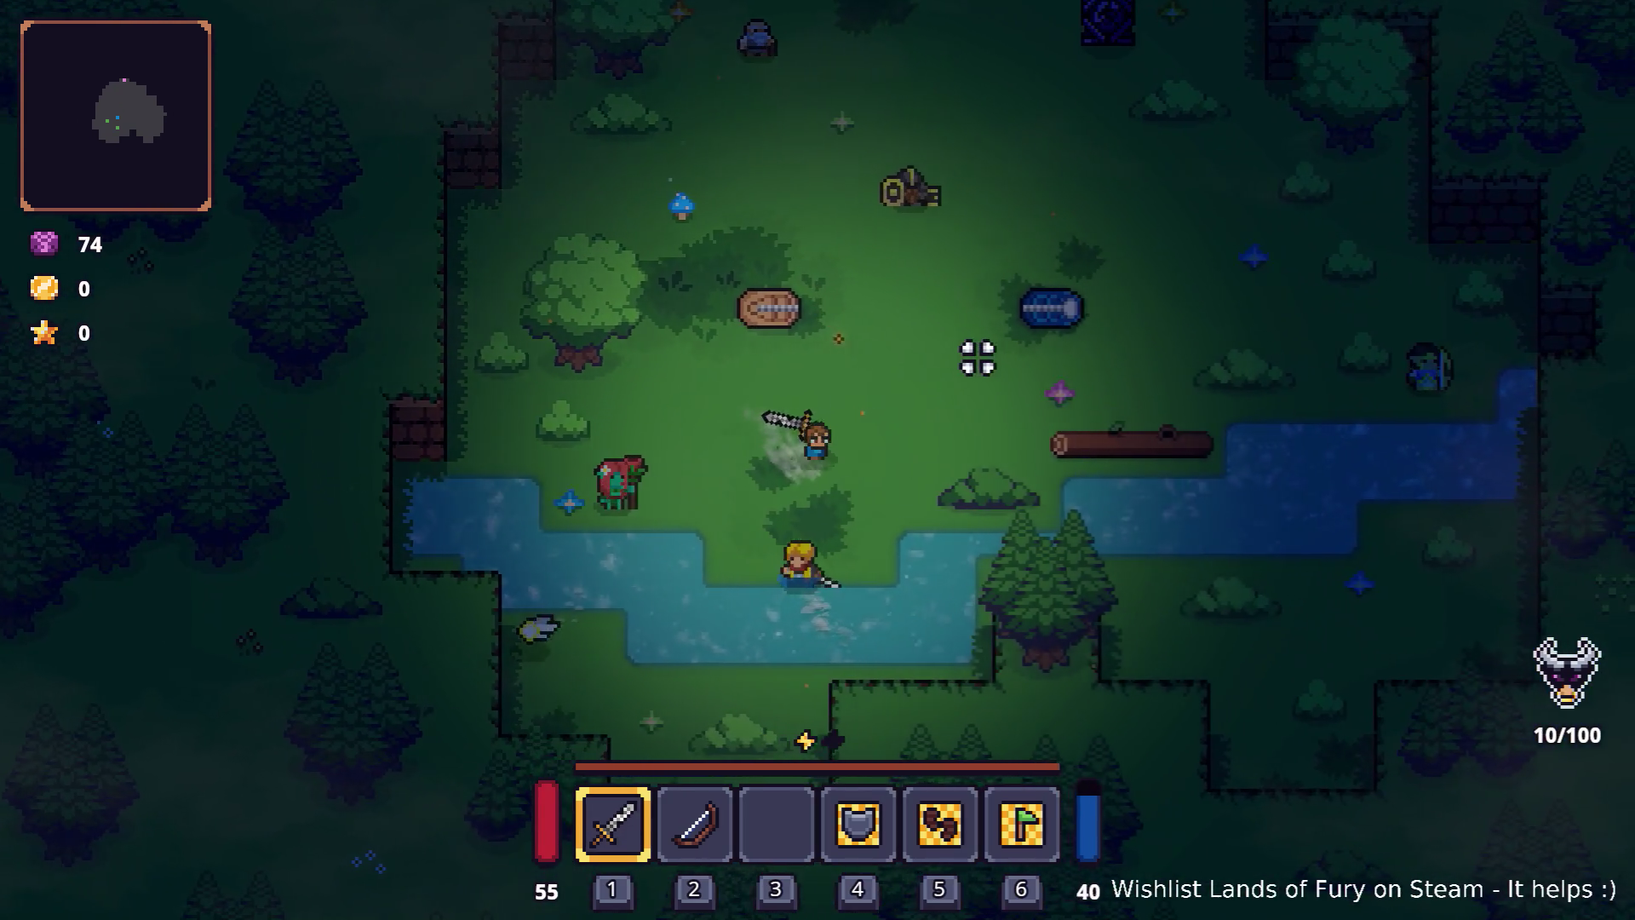
Swing the sword toward the tree, then quit to the editor from the pause menu
click(894, 355)
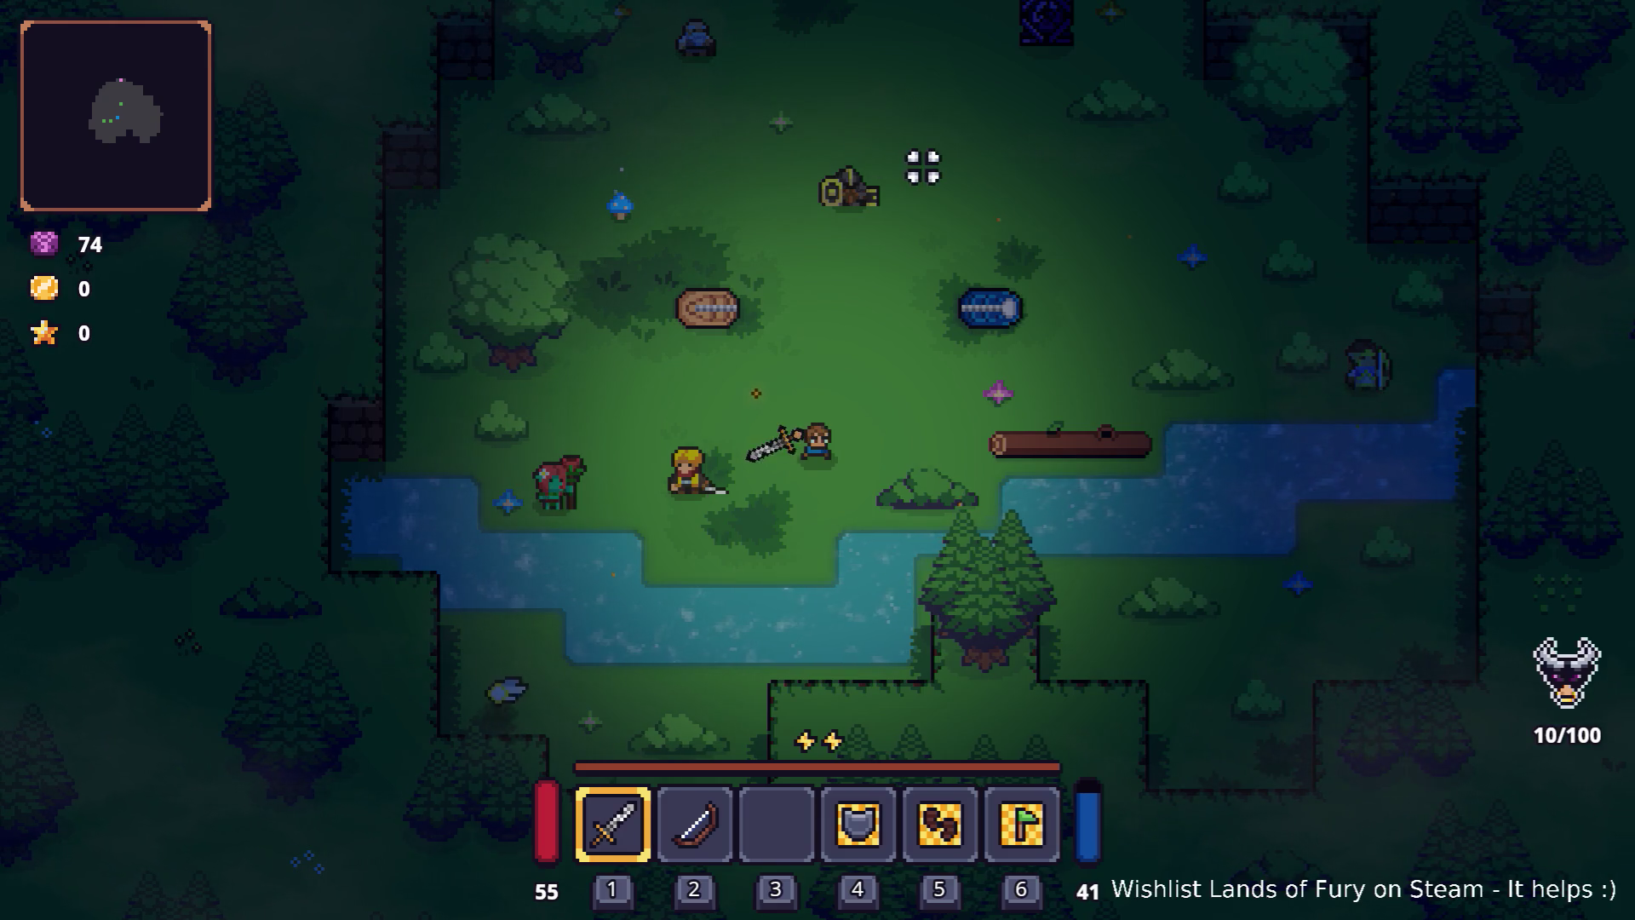
click(932, 167)
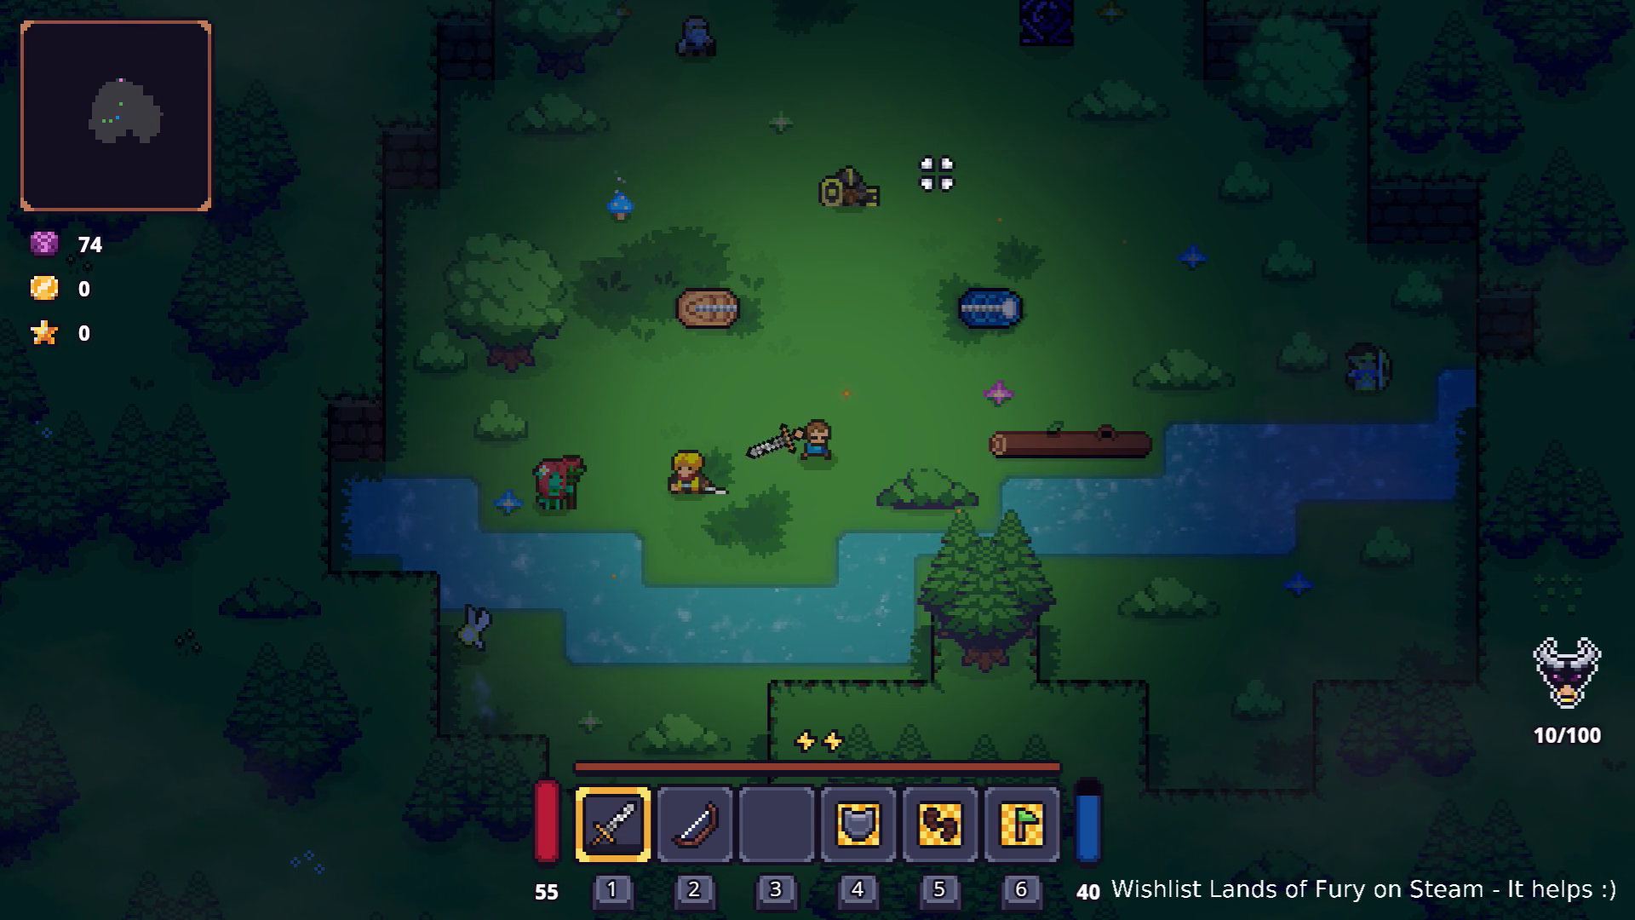
key(Escape)
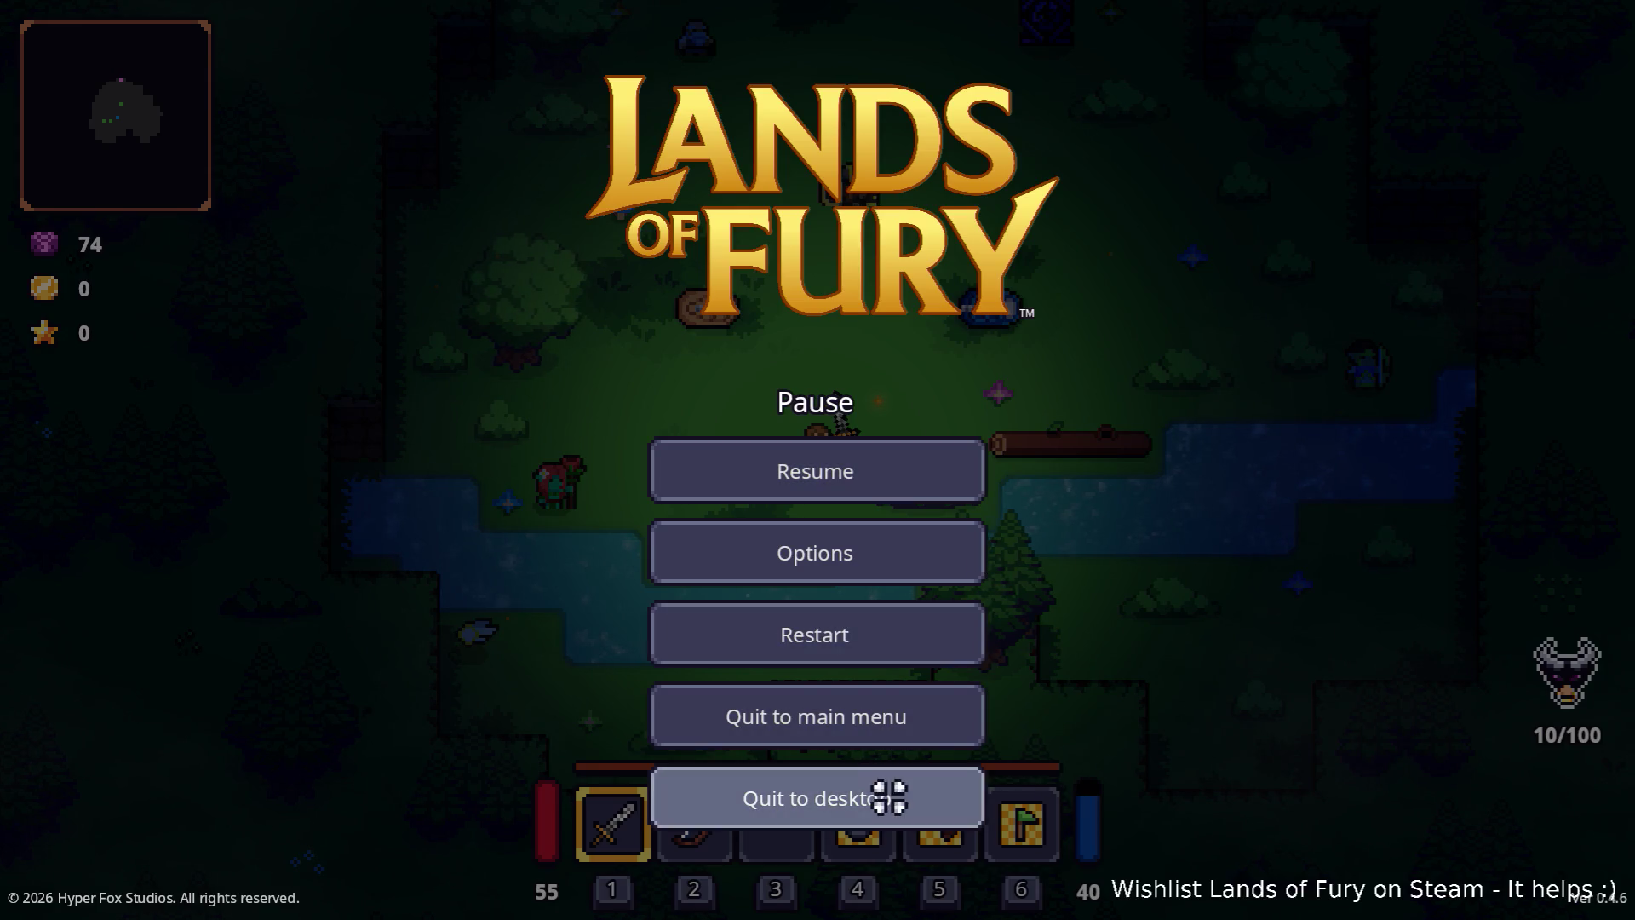
click(890, 792)
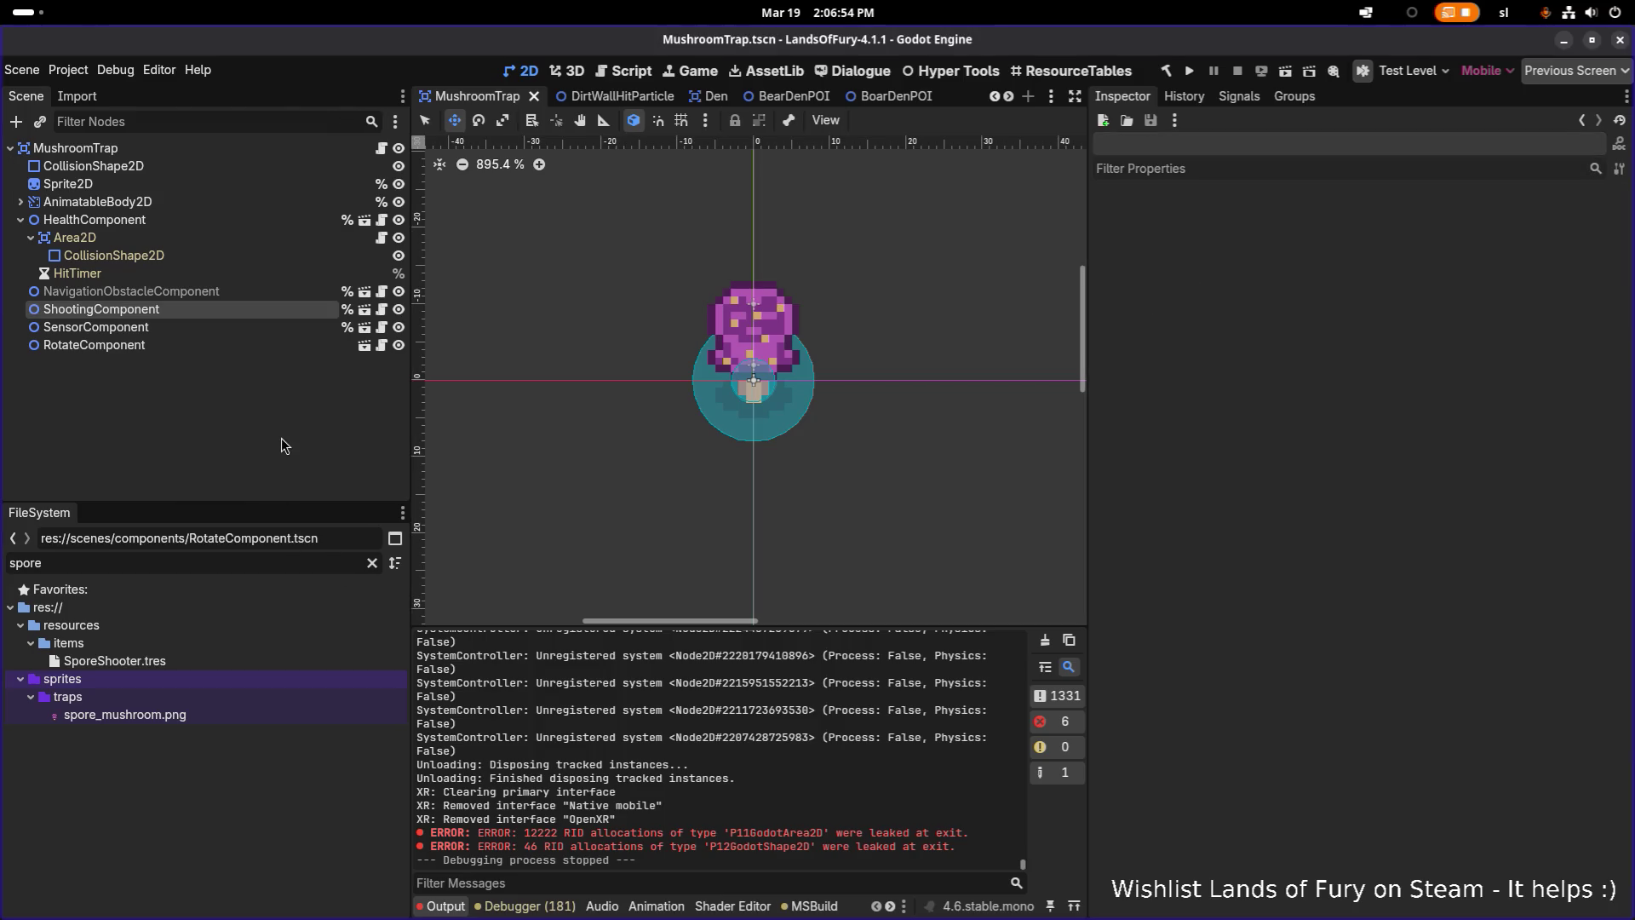
Reveal SporeShooter's SpawnProjectile data, GooProjectile.tres, in the FileSystem
click(235, 662)
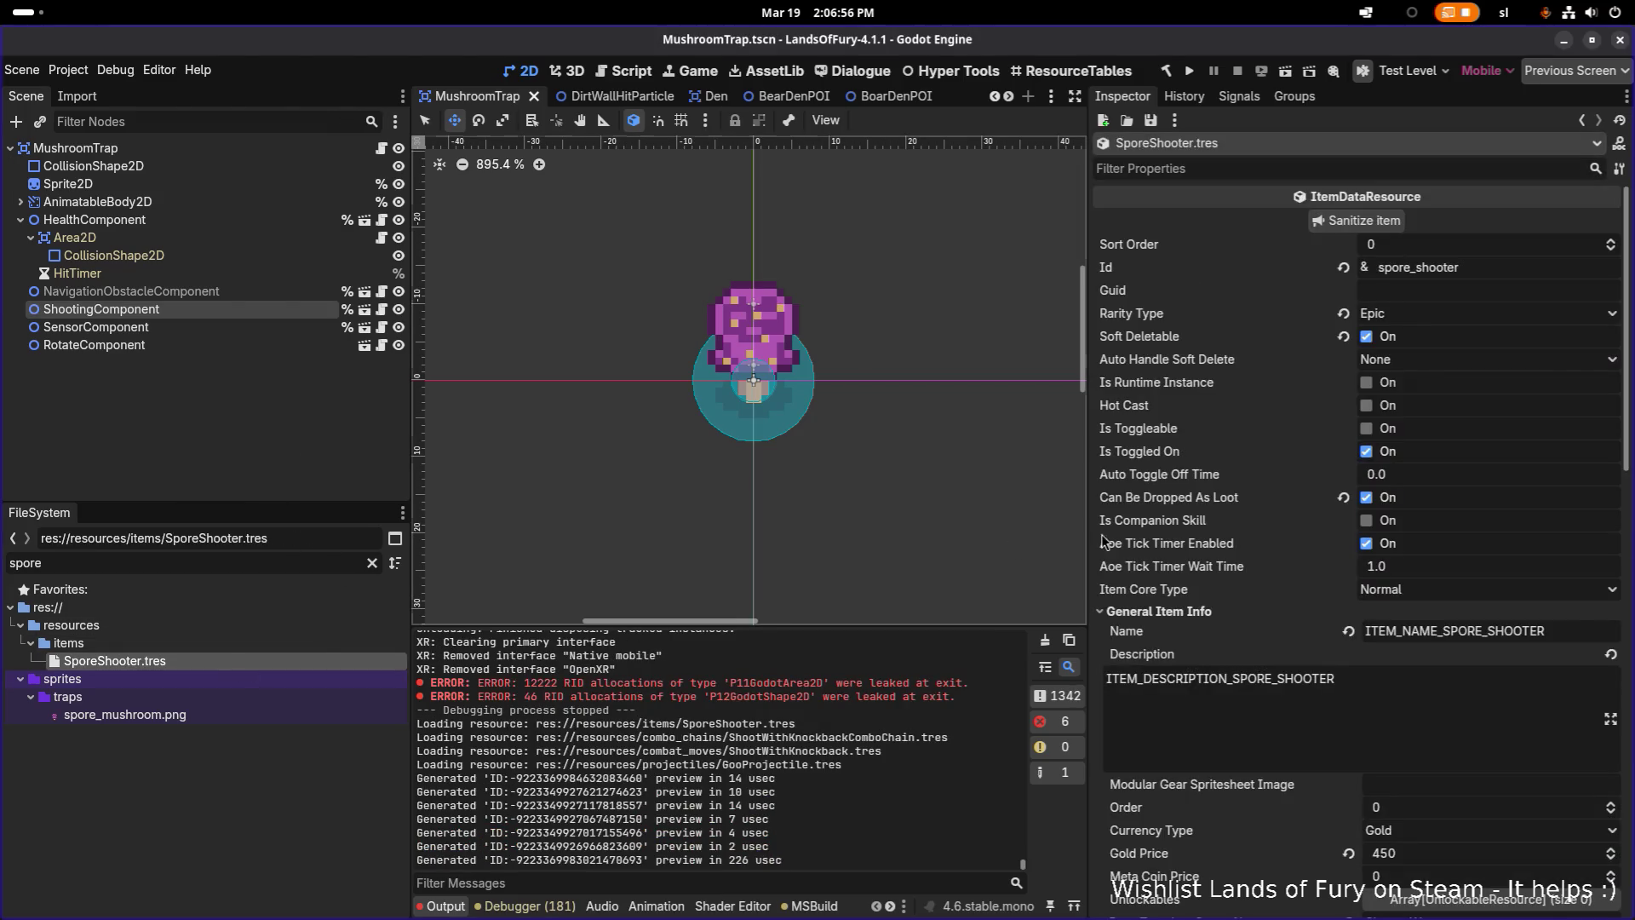
scroll(1255, 530, down, 10)
scroll(1448, 634, down, 5)
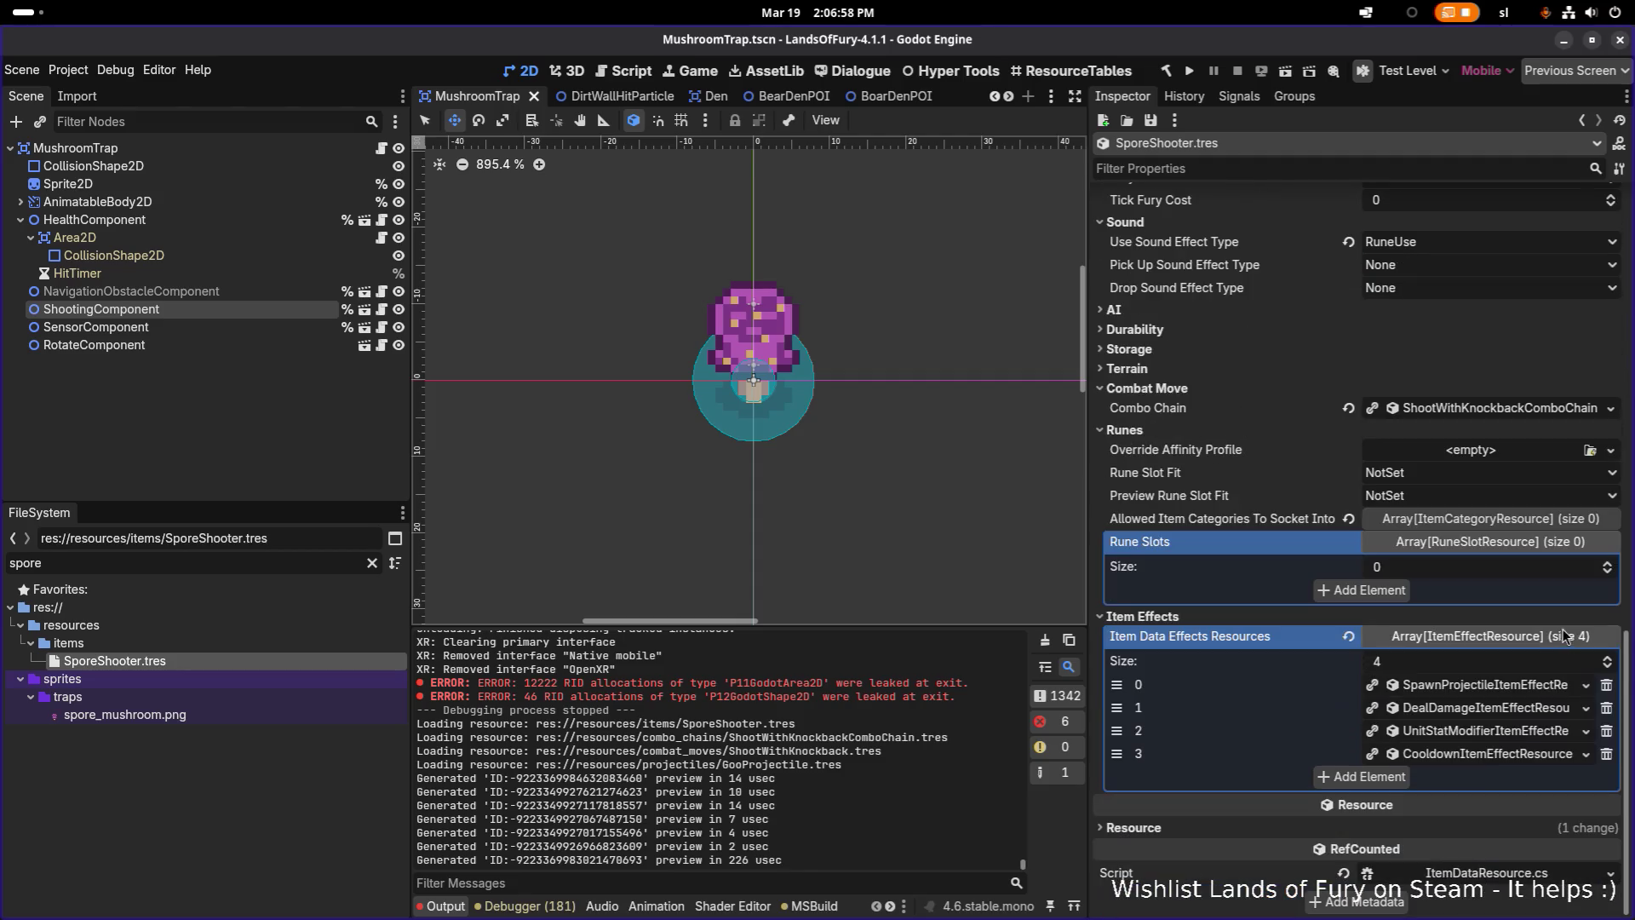
click(1517, 681)
scroll(1520, 673, down, 4)
scroll(1520, 659, down, 5)
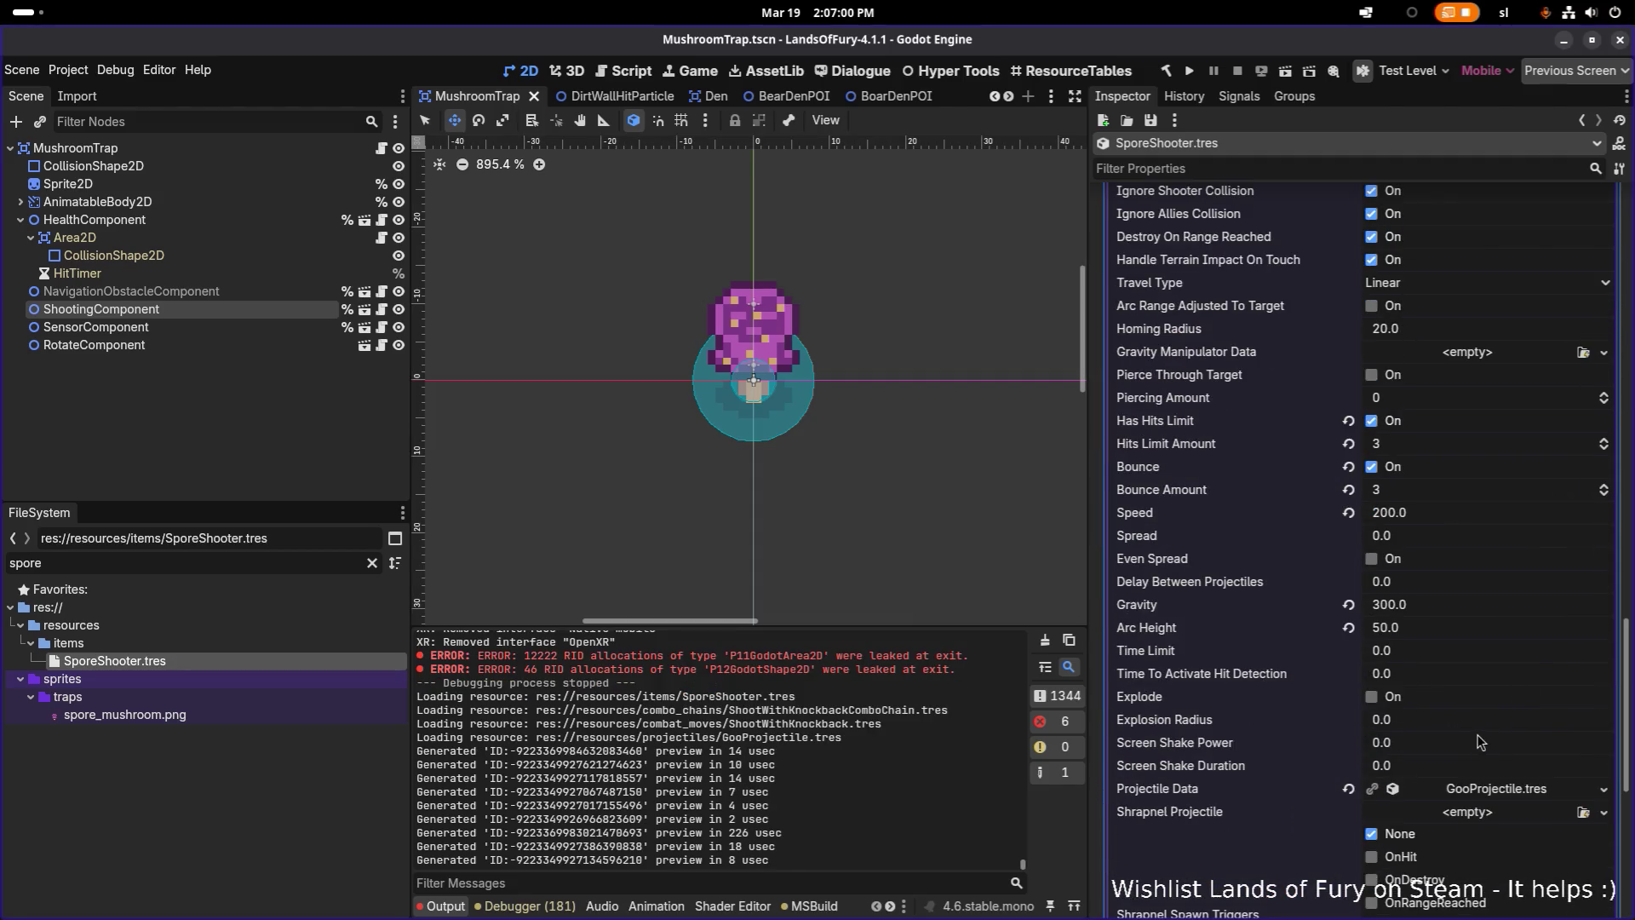
right_click(1489, 701)
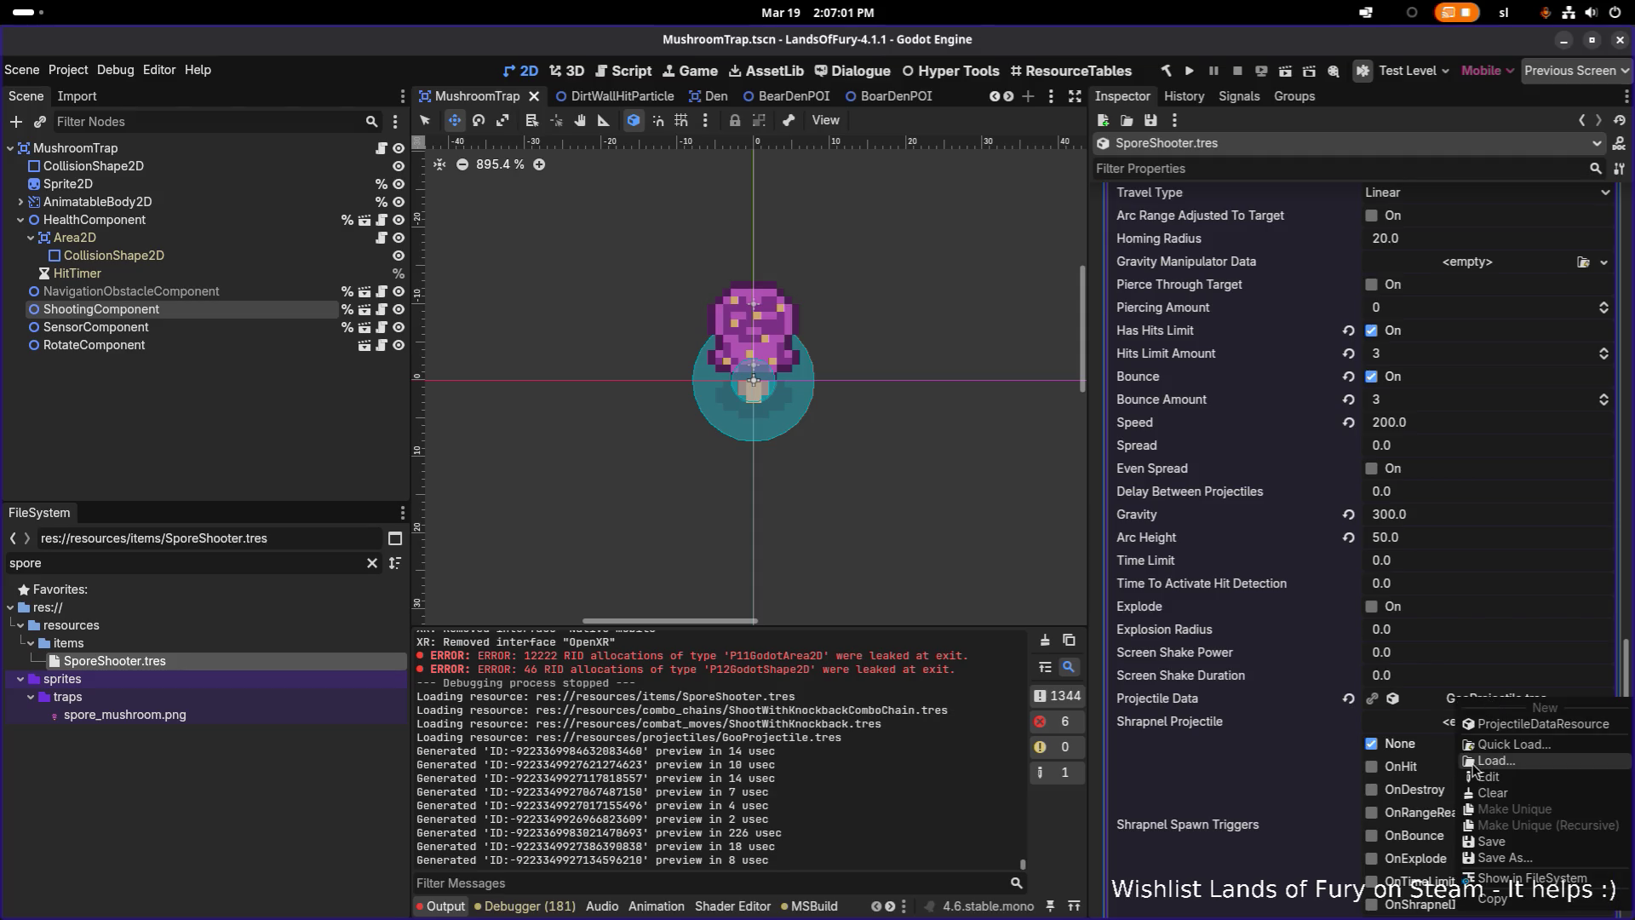
click(1514, 879)
Look through the FrozenOrb and Fireball projectile files
scroll(289, 802, down, 3)
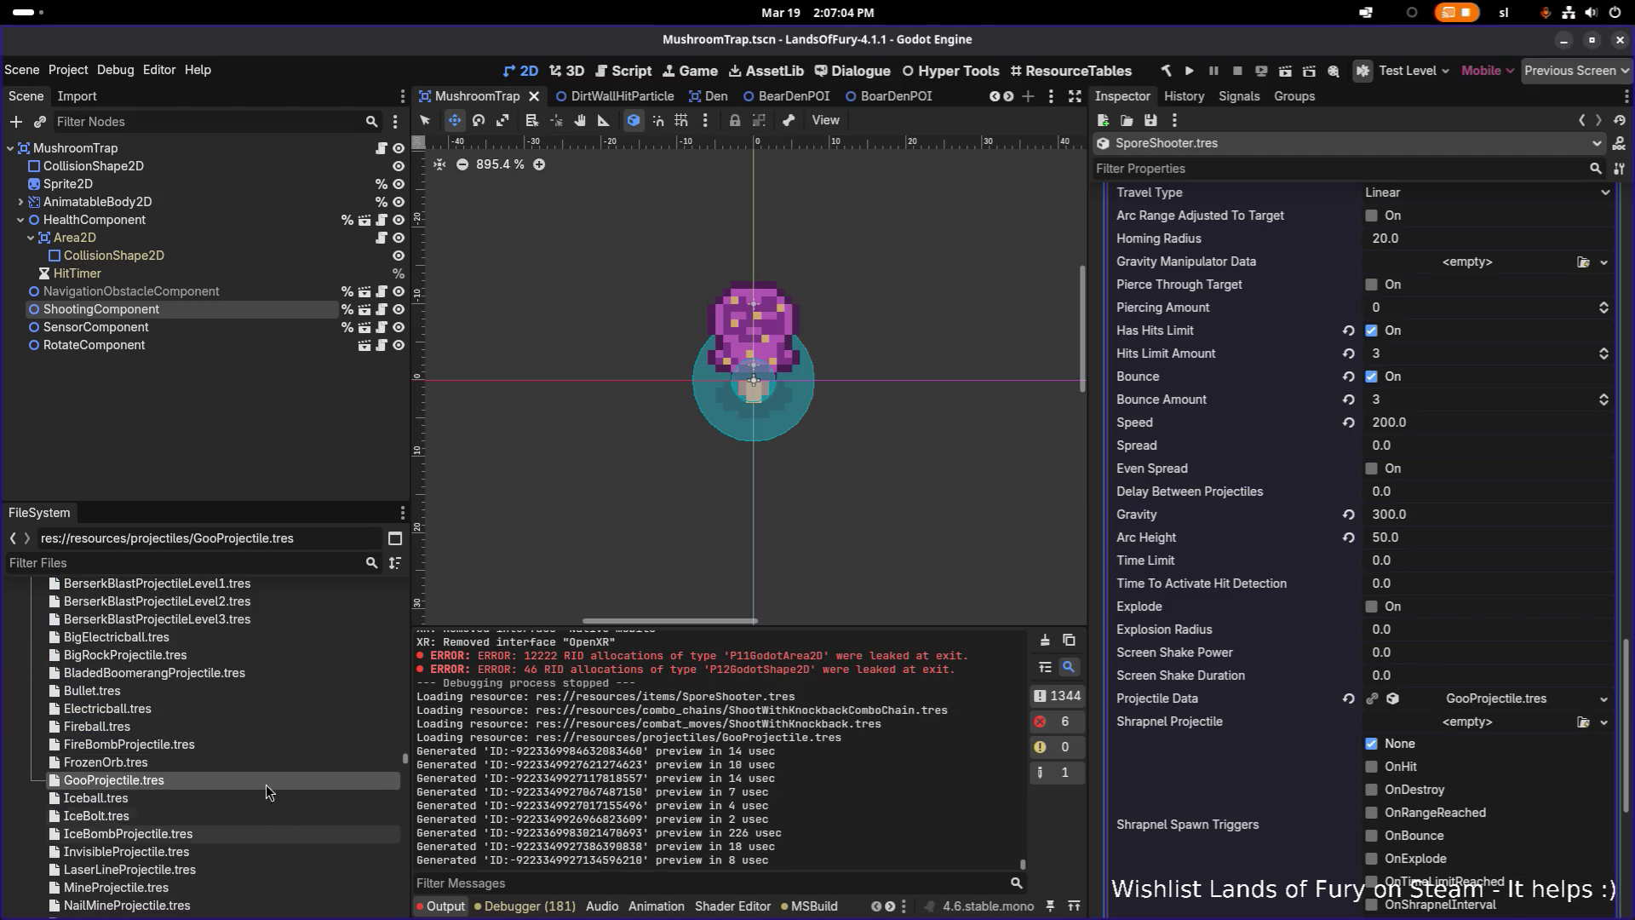
click(247, 764)
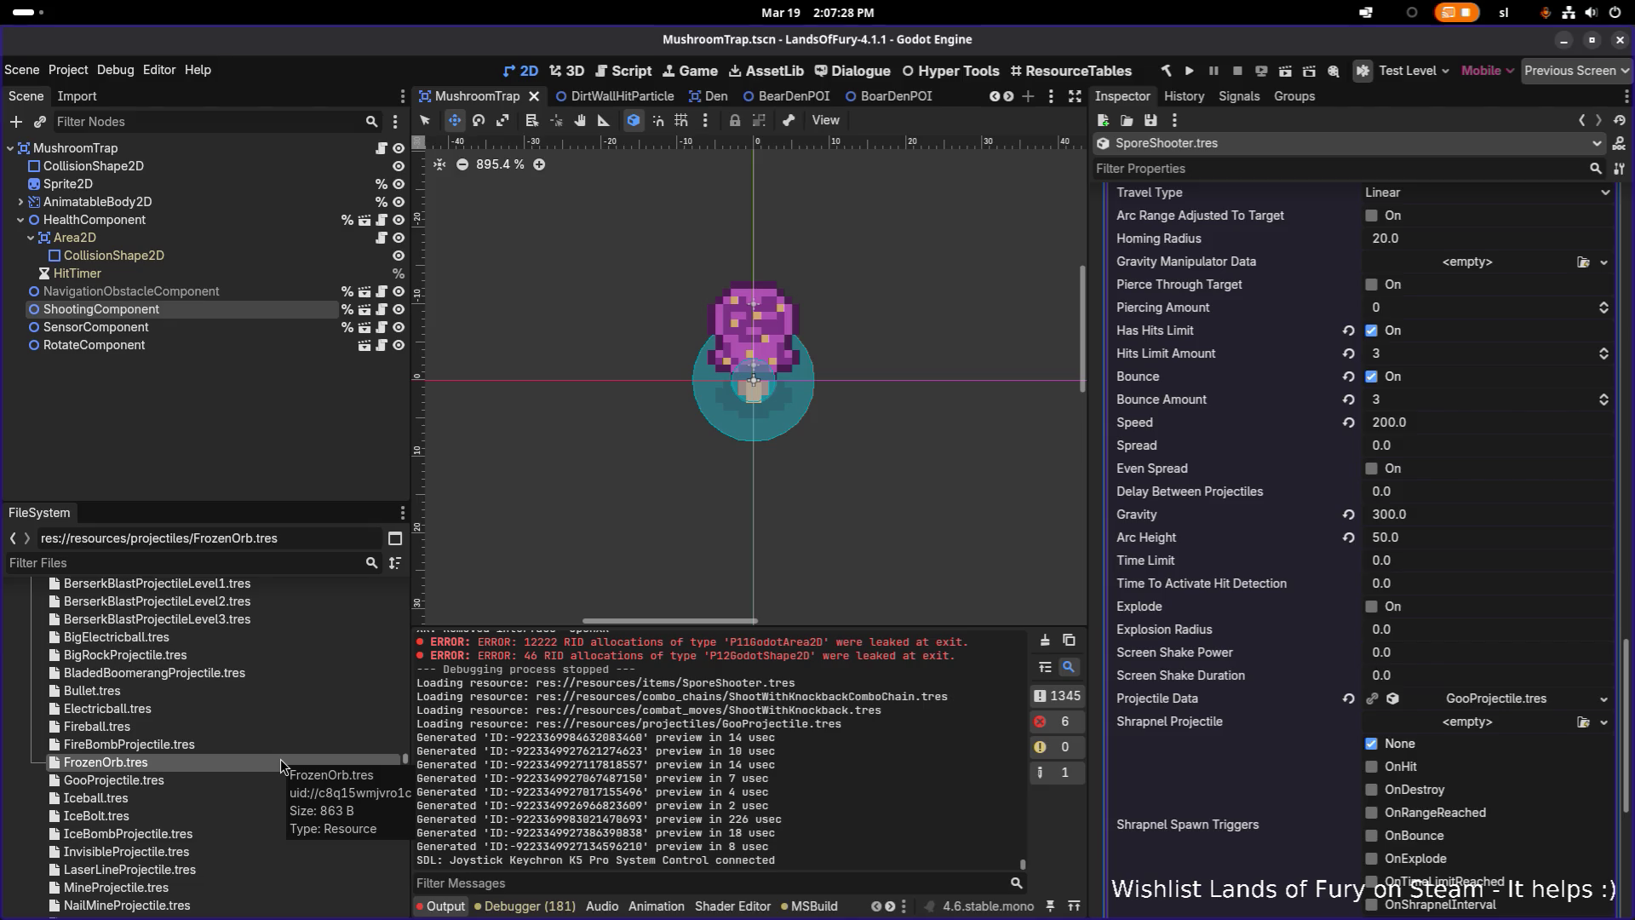
click(277, 727)
Duplicate GooProjectile.tres as SporeProjectile.tres
click(281, 780)
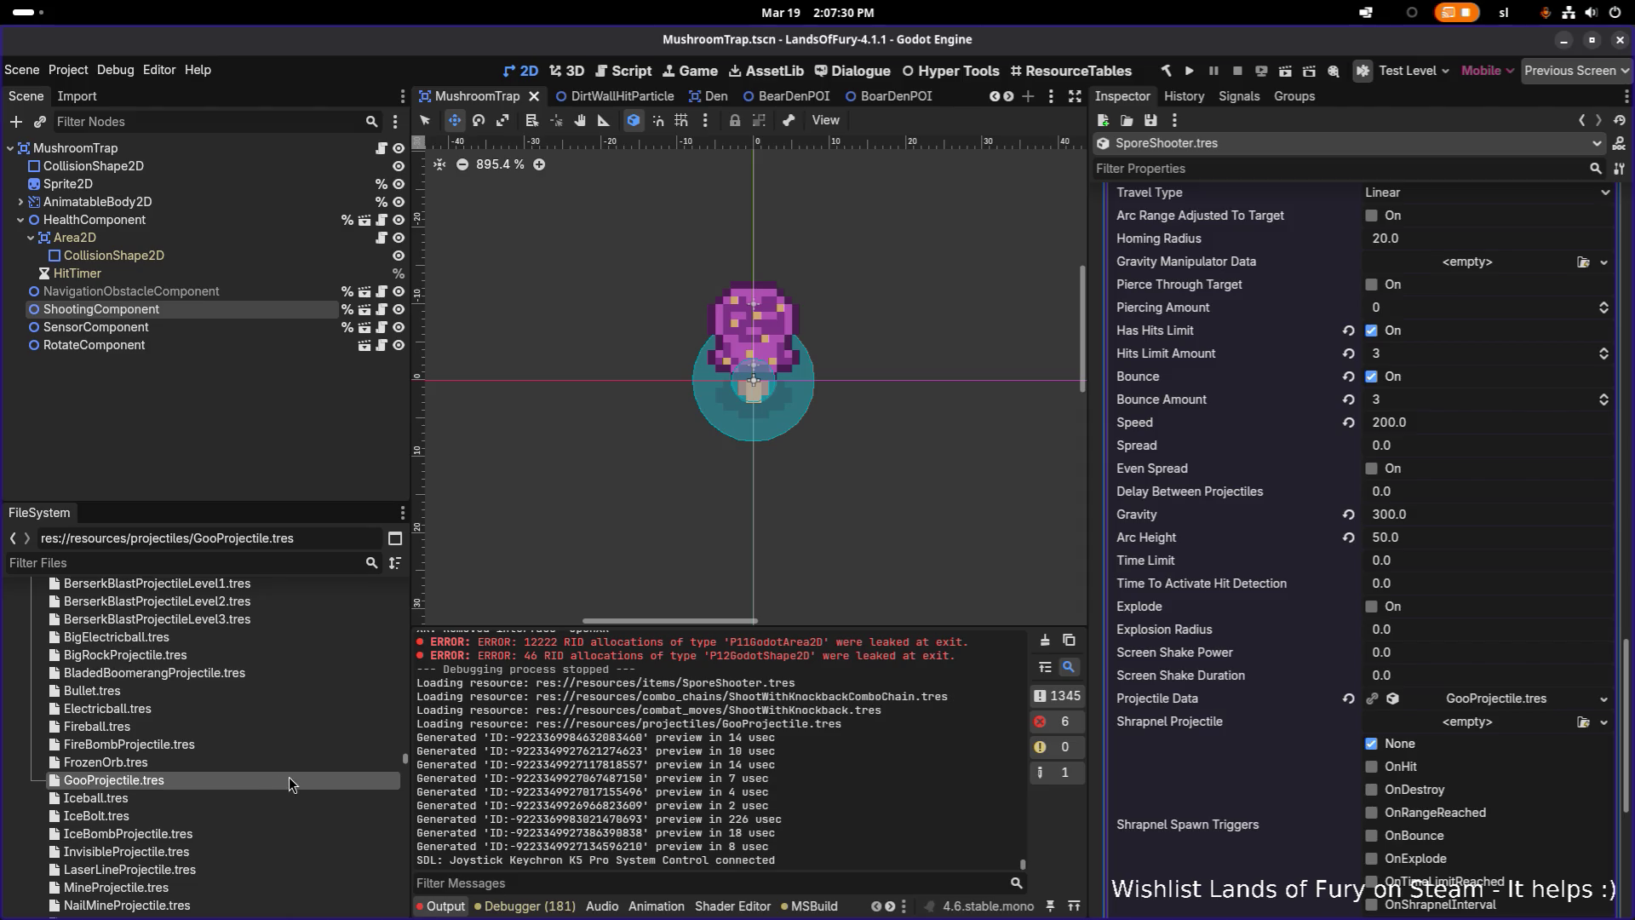
key(ctrl+d)
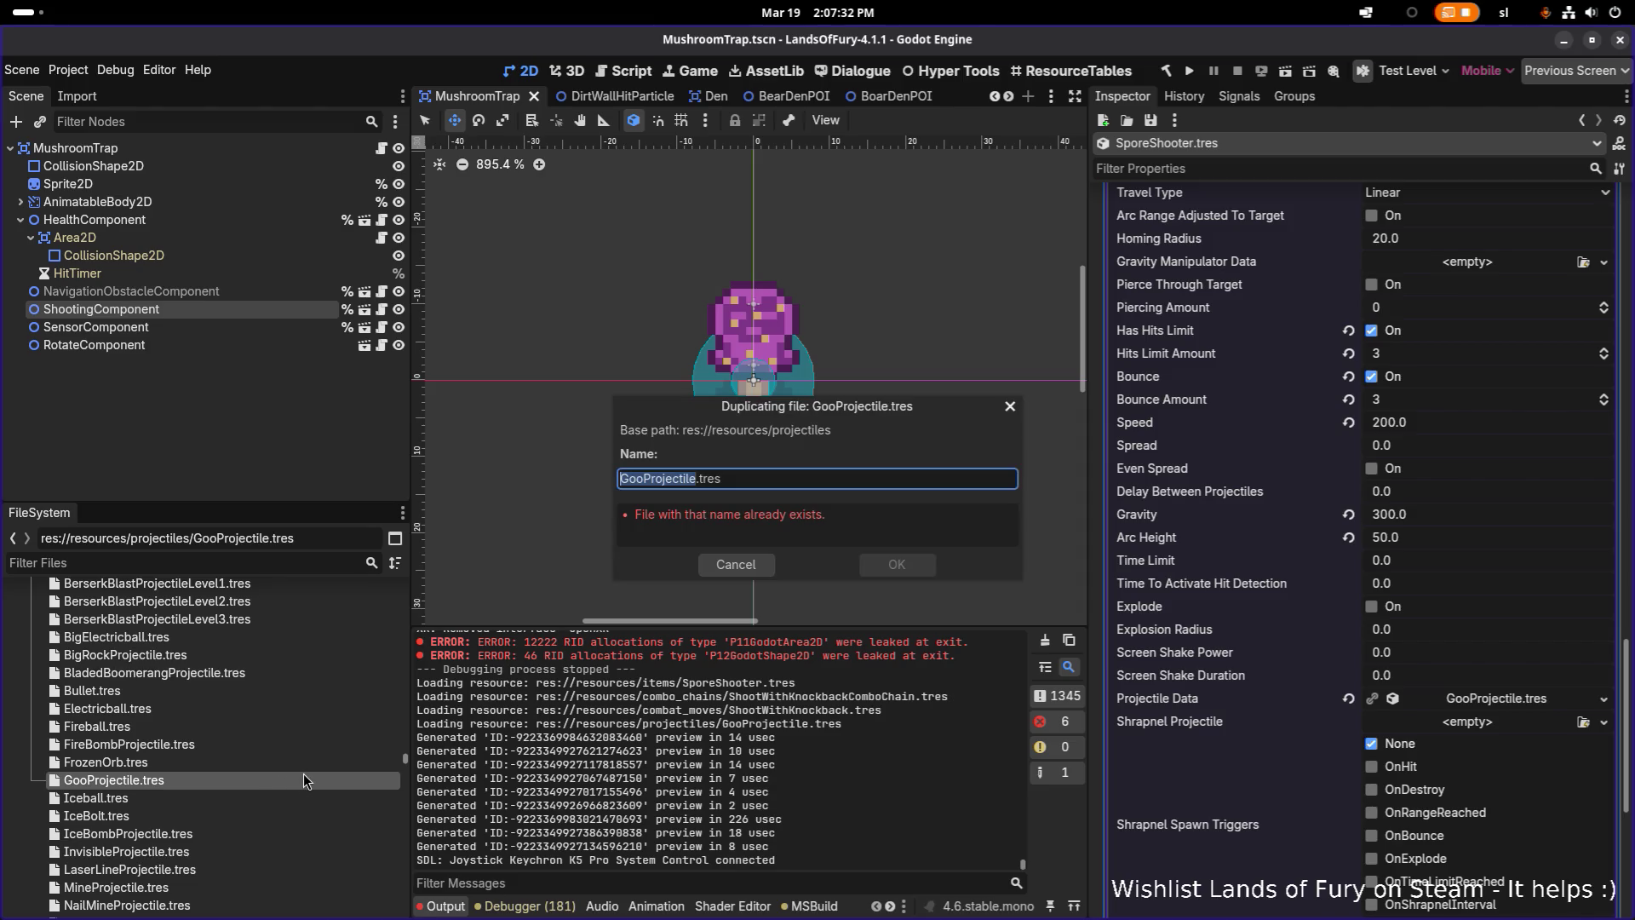
key(Right)
key(shift+Home)
key(BackSpace)
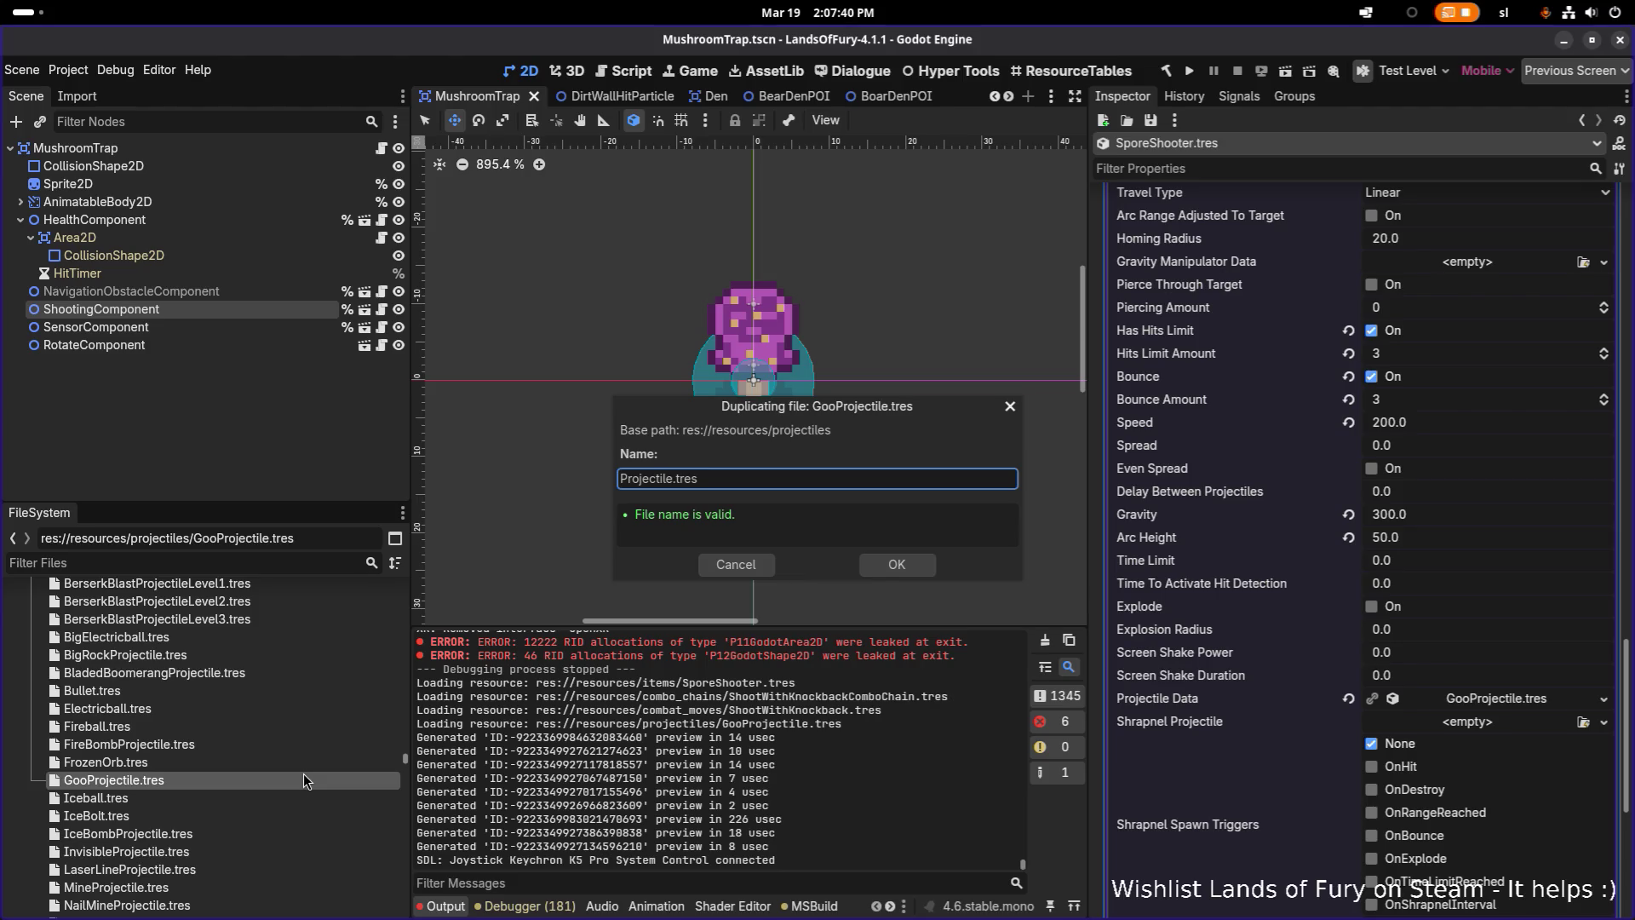
text(Spore)
key(Return)
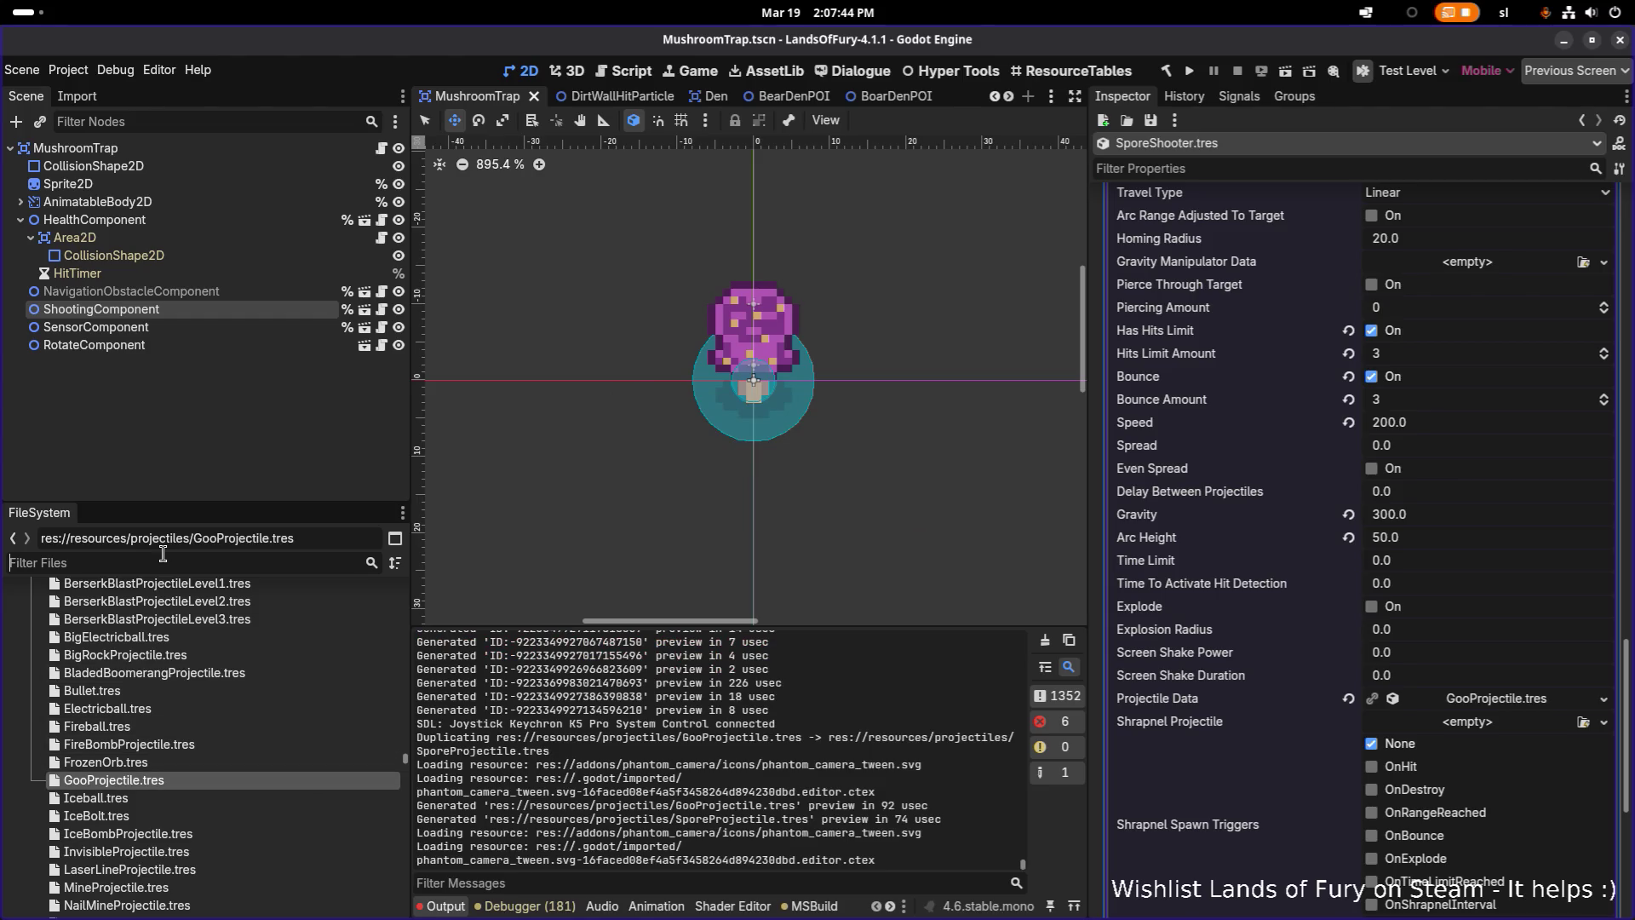
Give SporeProjectile.tres Id spore_projectile and Name Spore Projectile, then select its SlimeMuzzleFlash id
text(sporep)
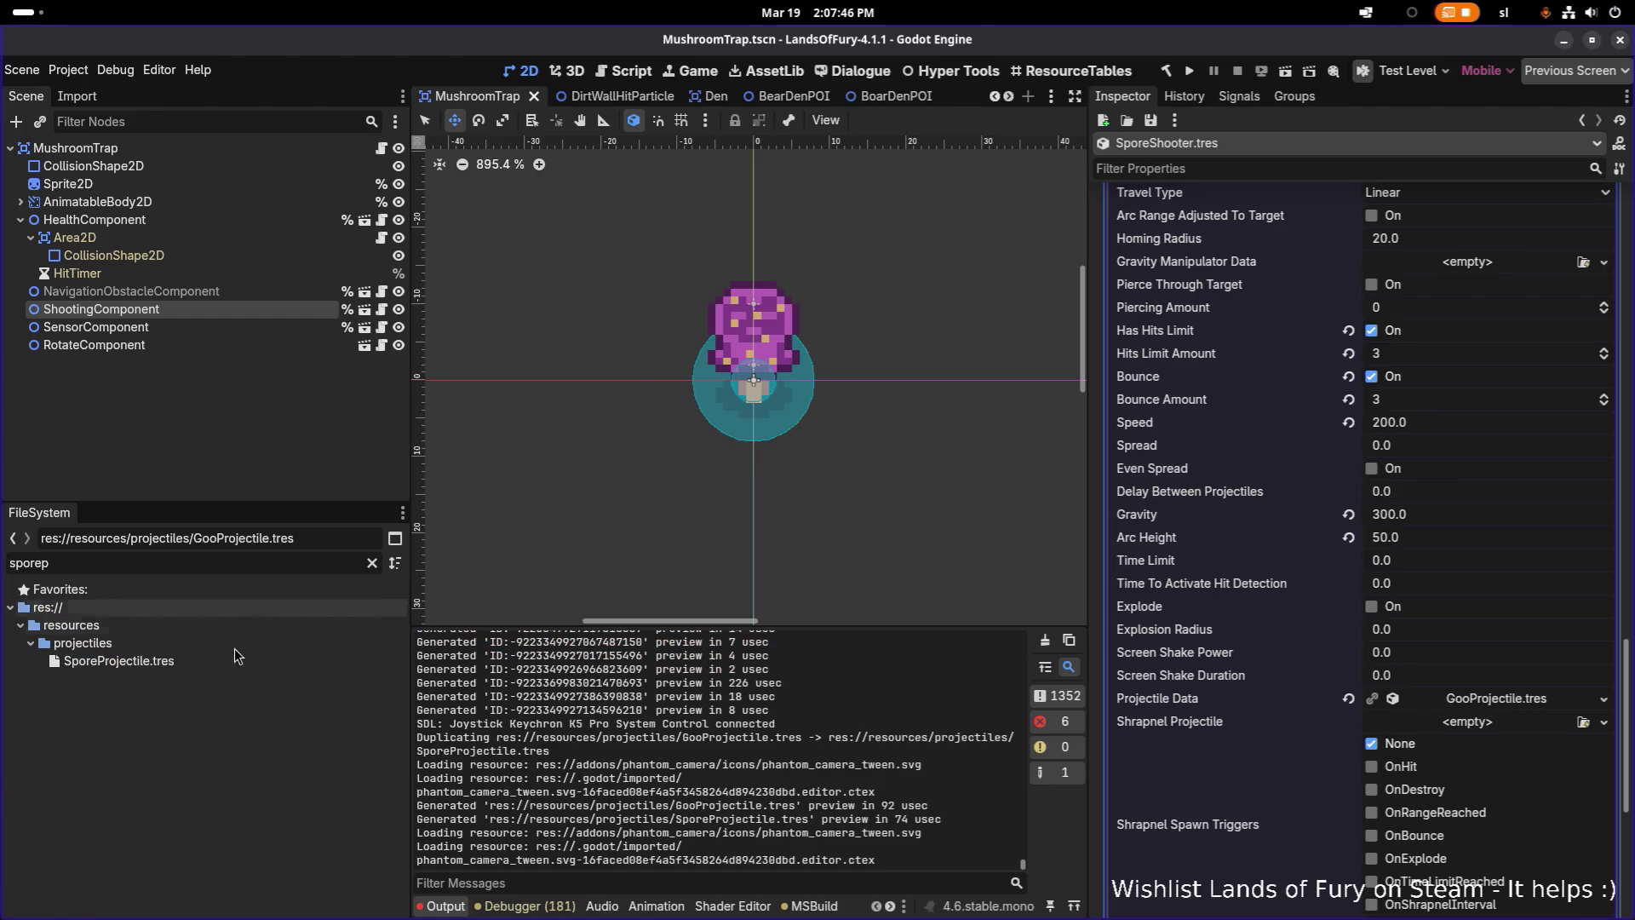
click(235, 661)
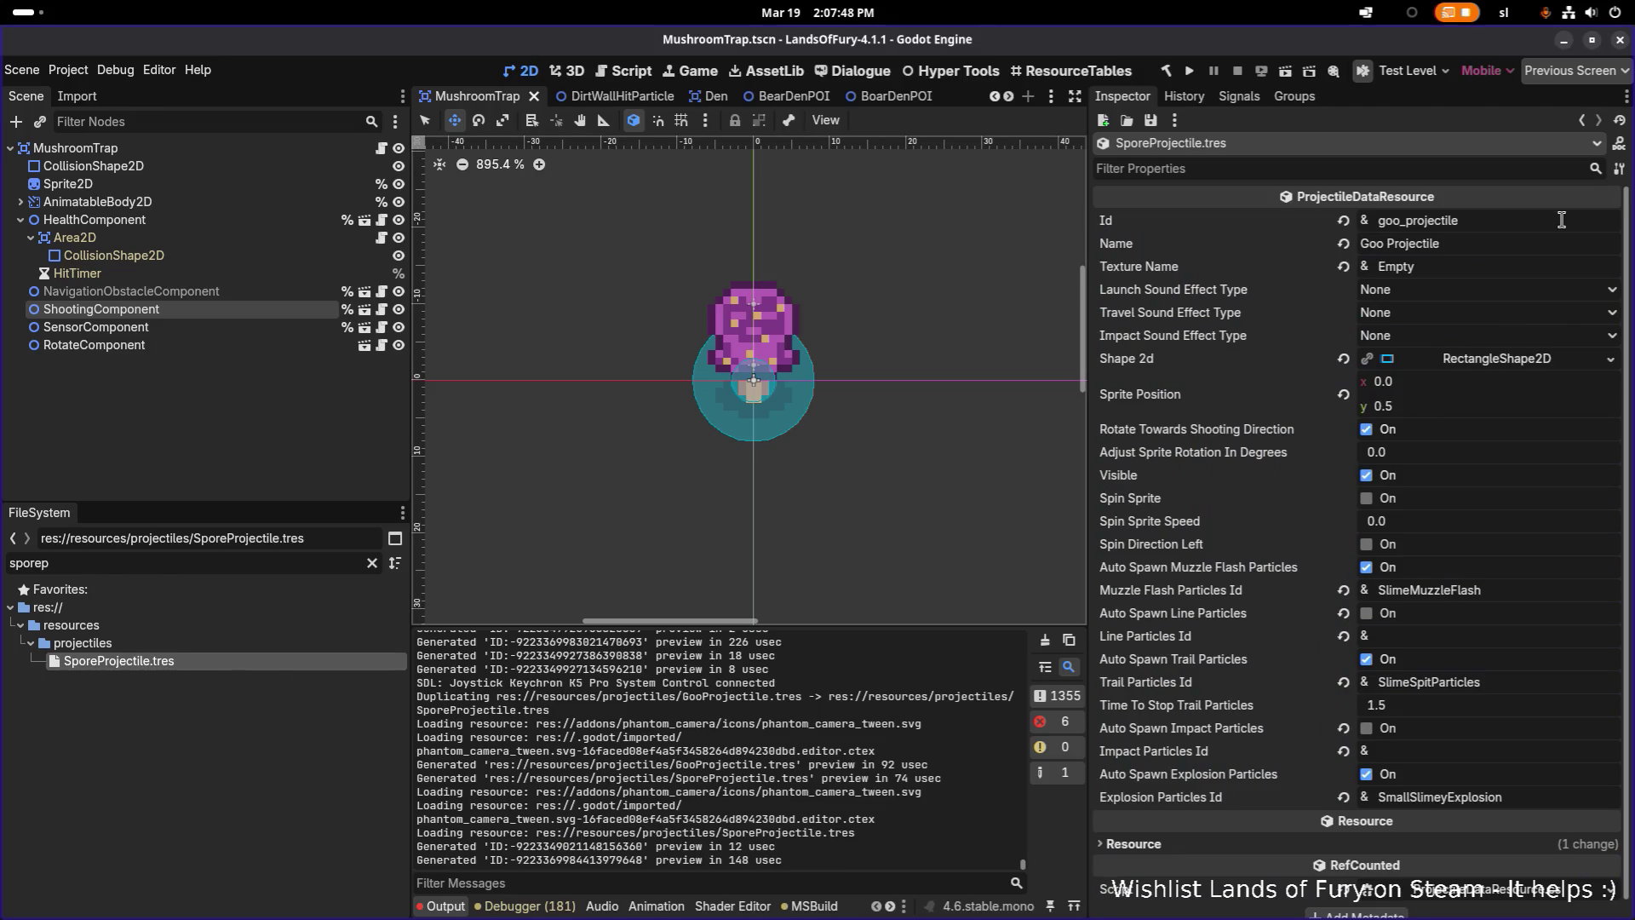
click(1532, 220)
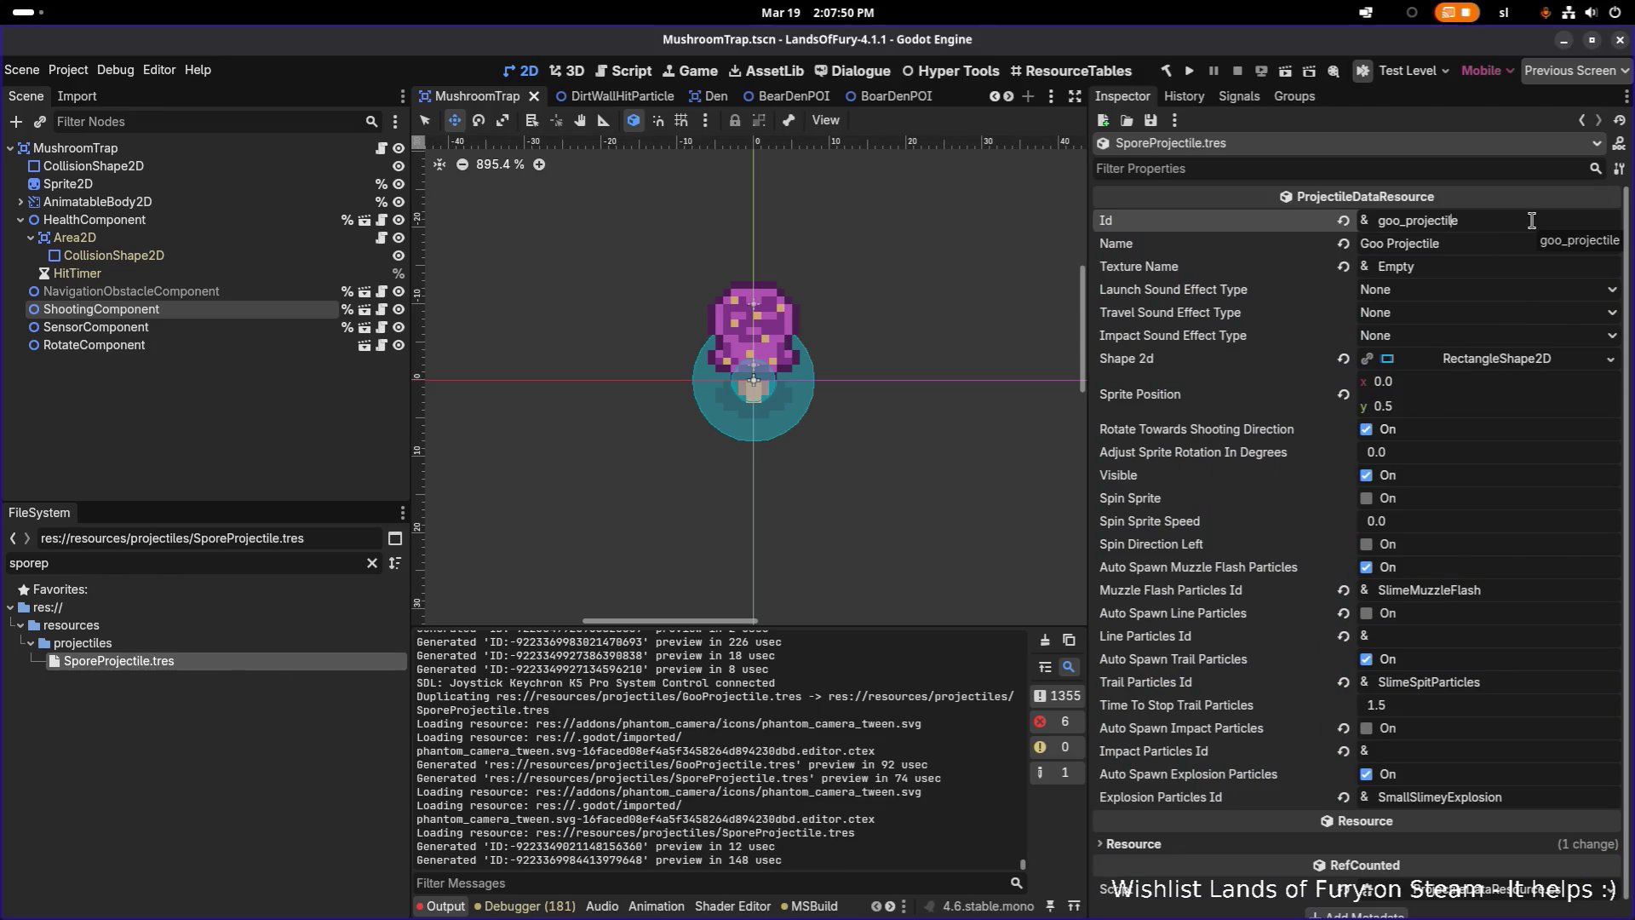
key(BackSpace)
key(BackSpace)
key(BackSpace)
text(spore)
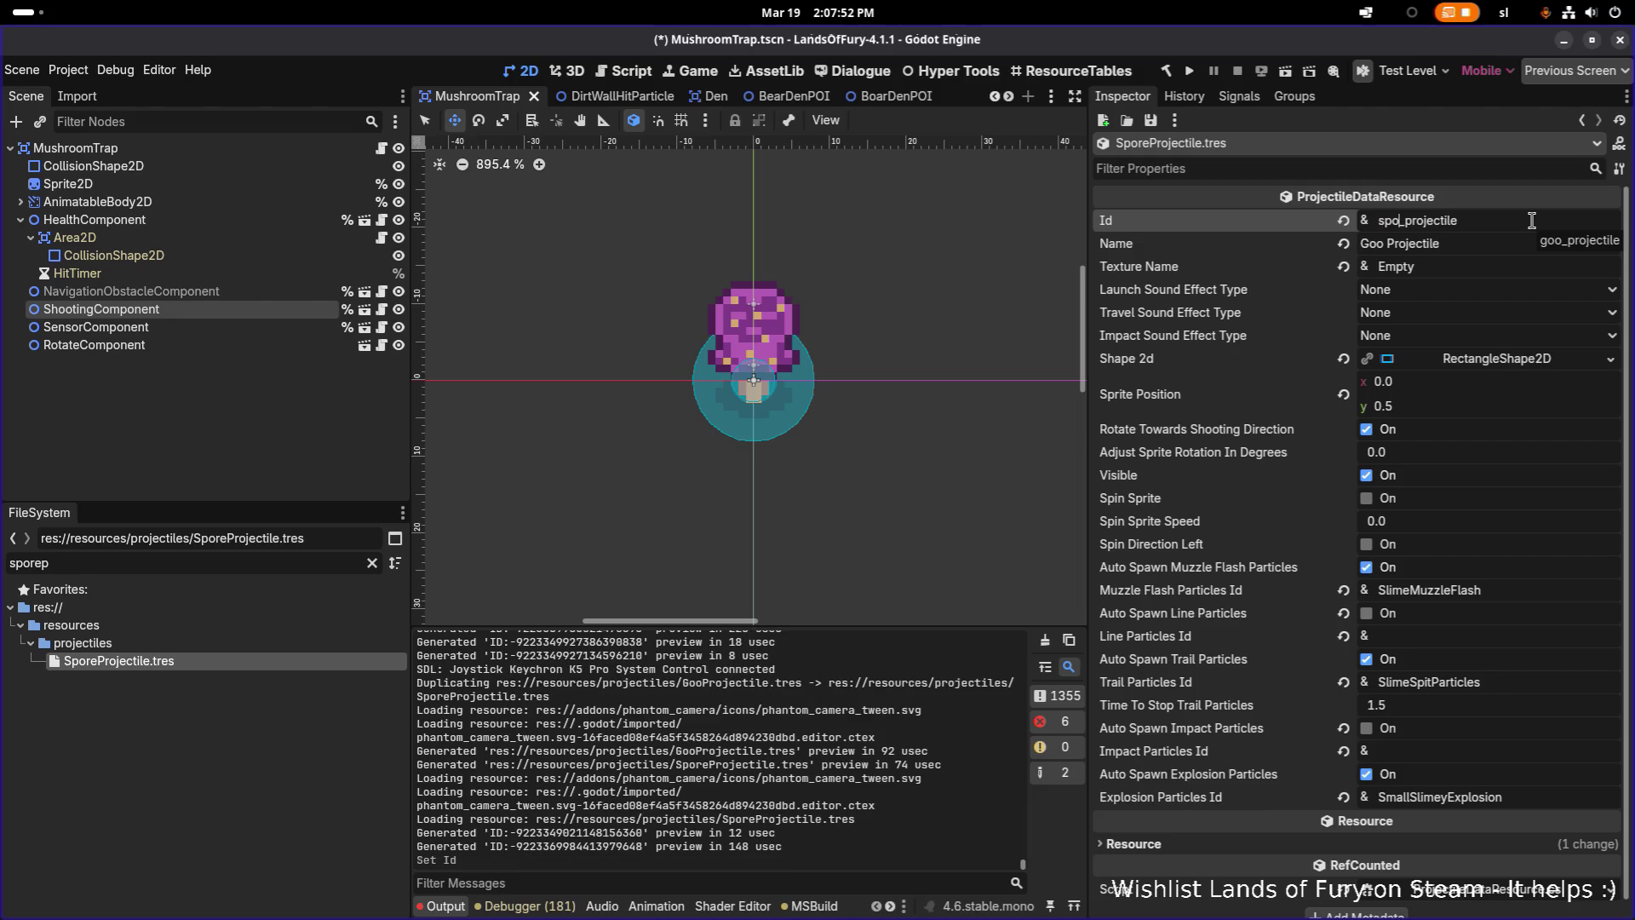
key(Tab)
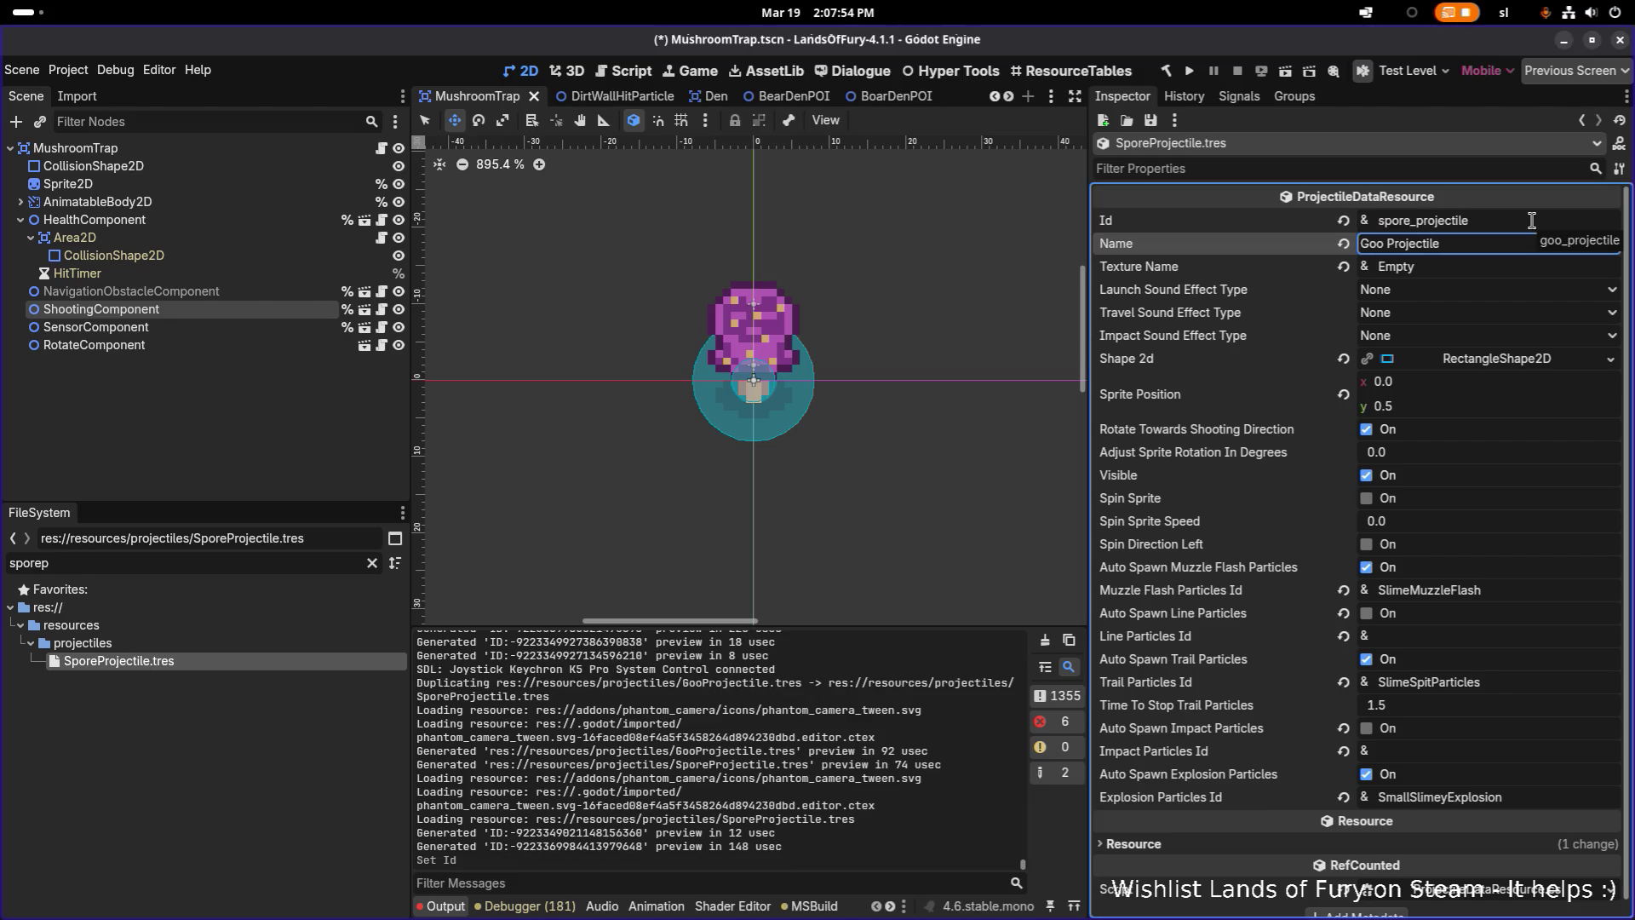
key(ctrl+shift+Right)
text(Spore)
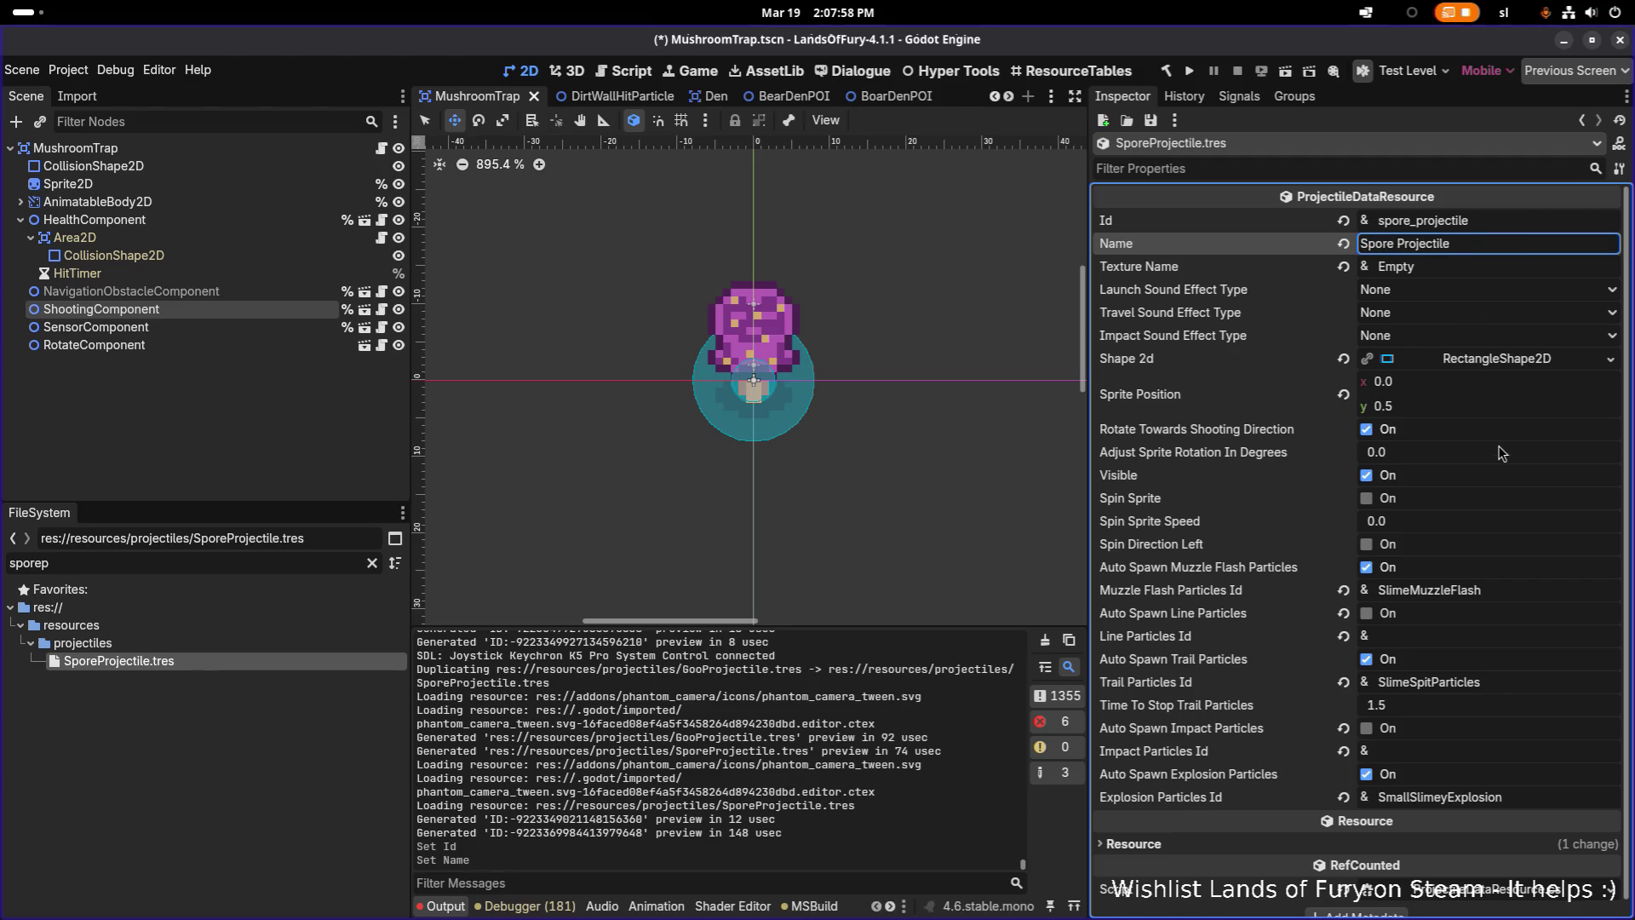
click(1518, 594)
double_click(1517, 595)
key(ctrl+c)
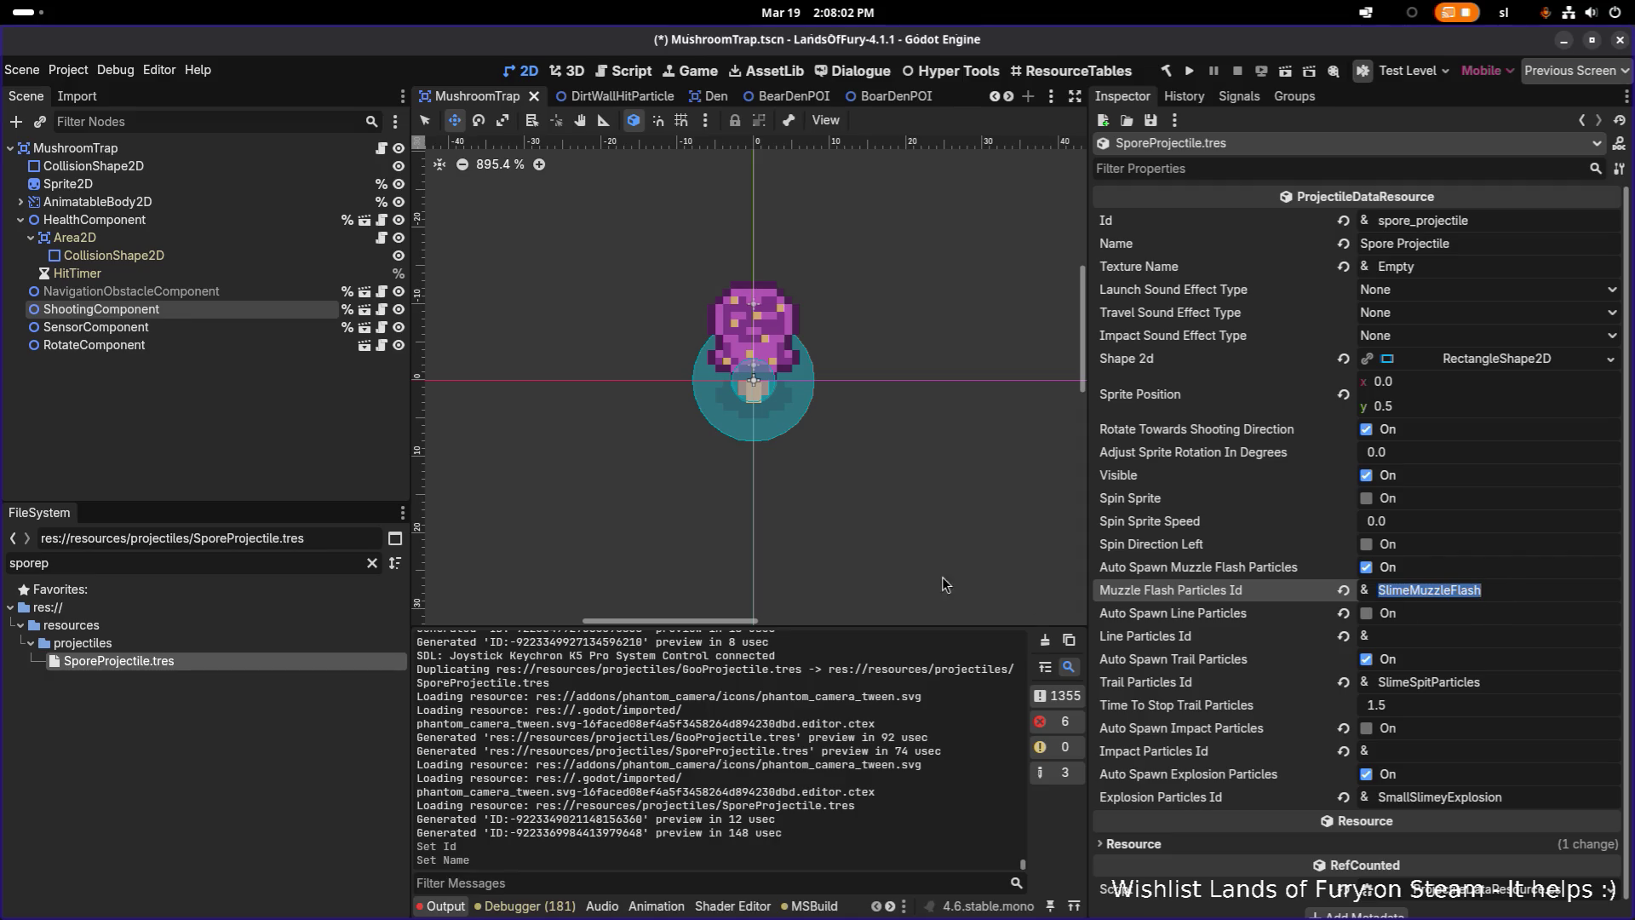
Duplicate SlimeMuzzleFlash.tscn as SporeMuzzleFlash.tscn
click(273, 565)
key(ctrl+a)
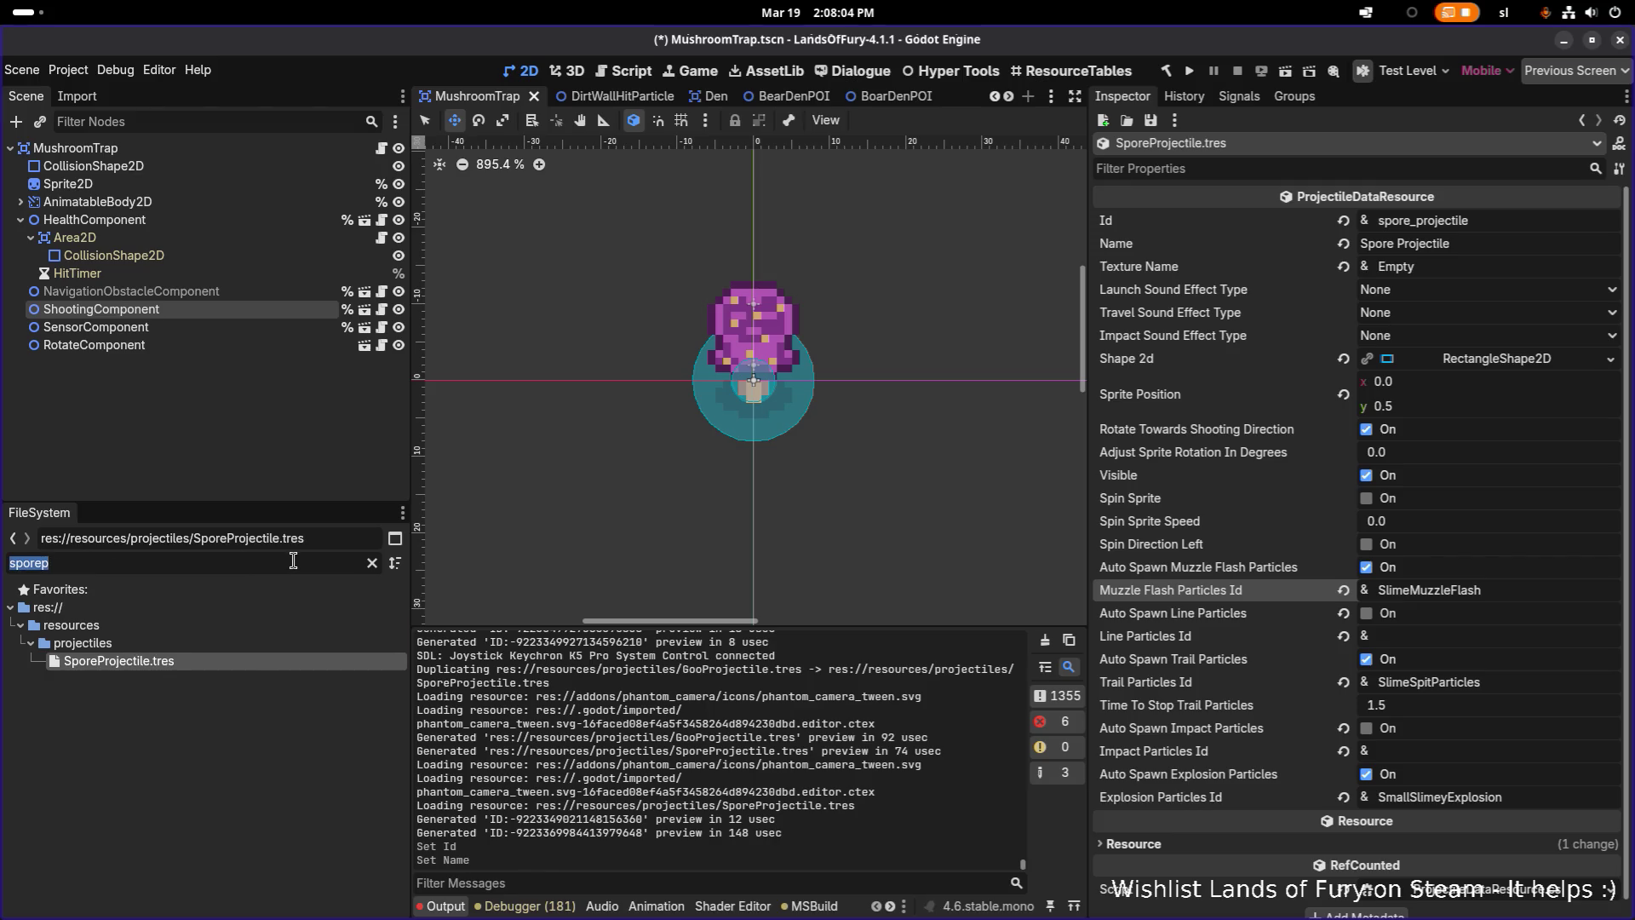
key(ctrl+v)
click(254, 657)
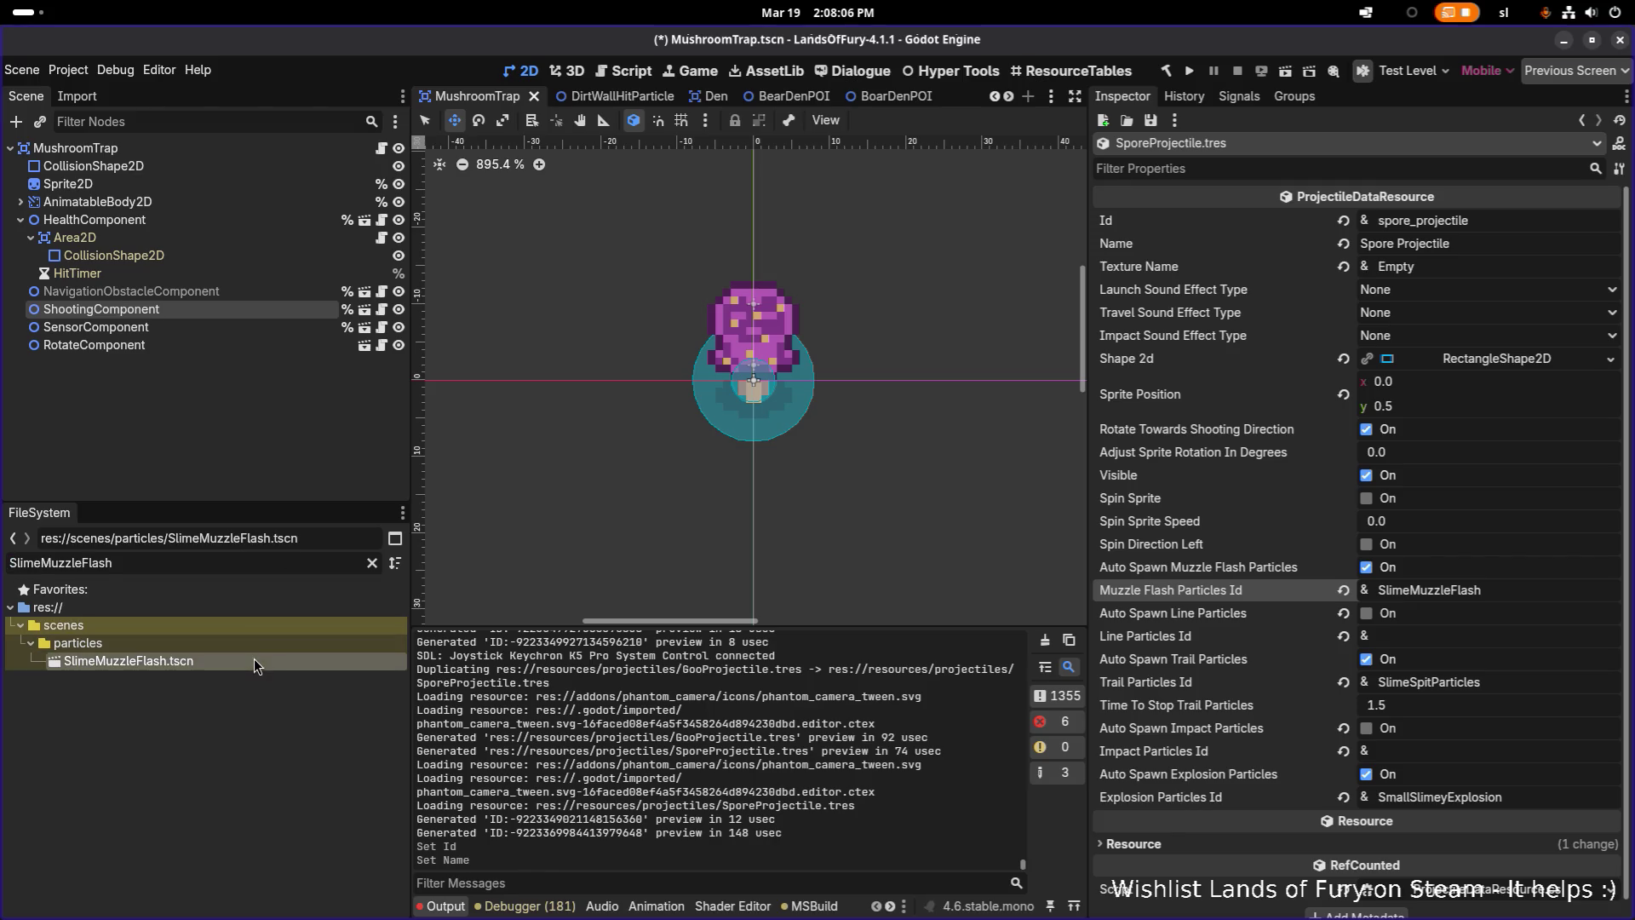
key(ctrl+d)
key(Left)
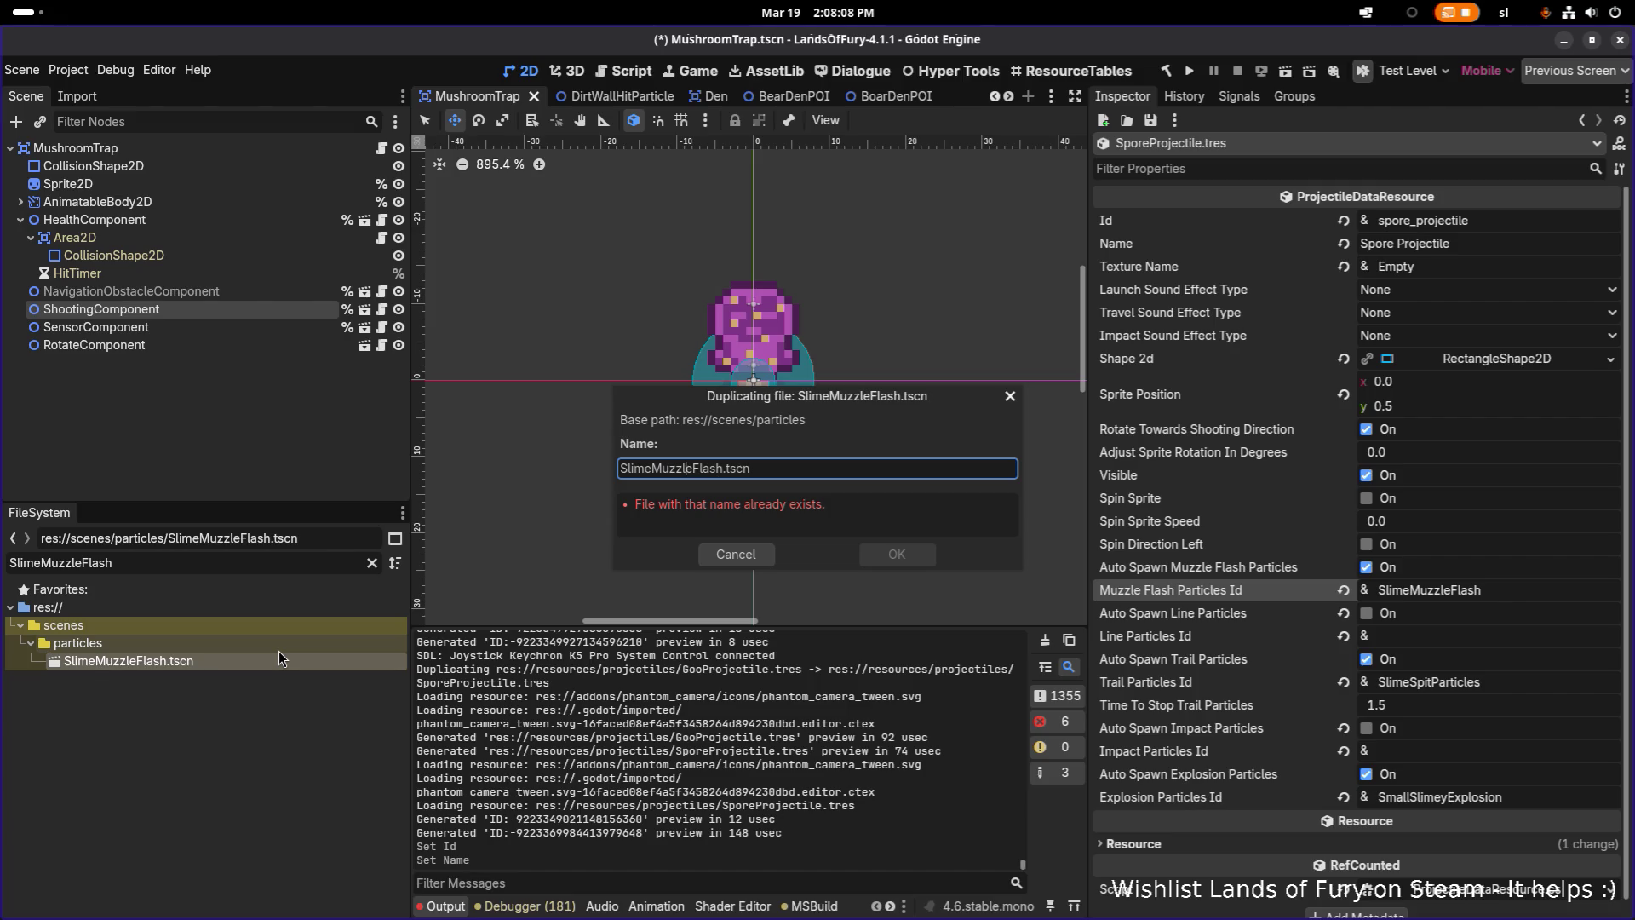
key(ctrl+shift+Left)
text(Spore)
key(Return)
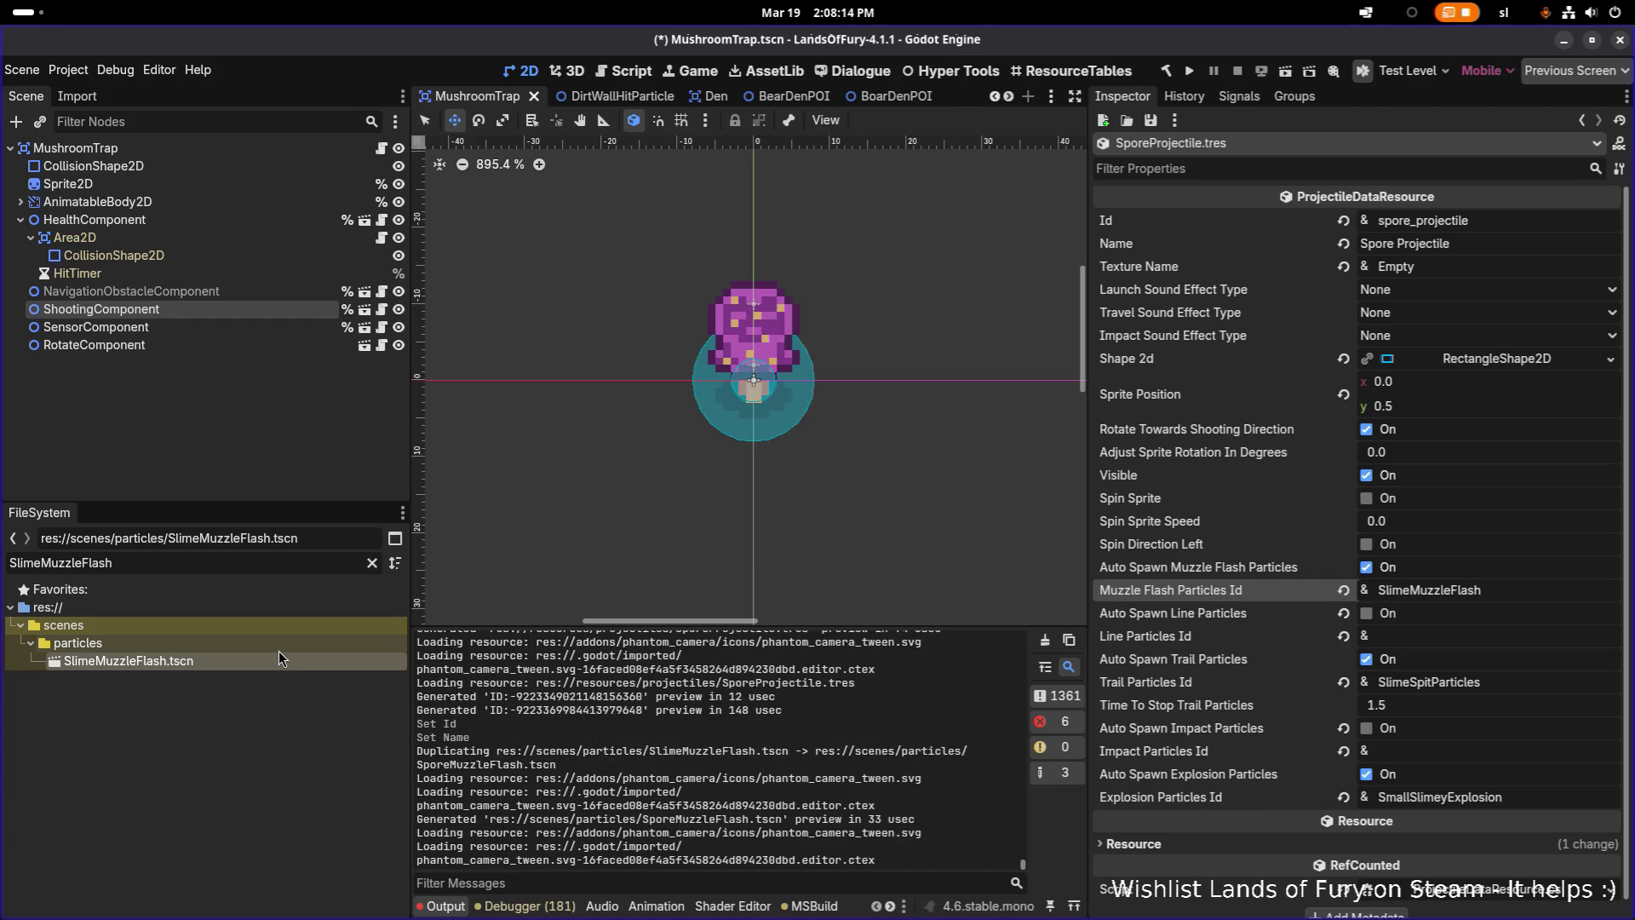
Set Muzzle Flash Particles Id to SporeMuzzleFlash and save
click(1410, 590)
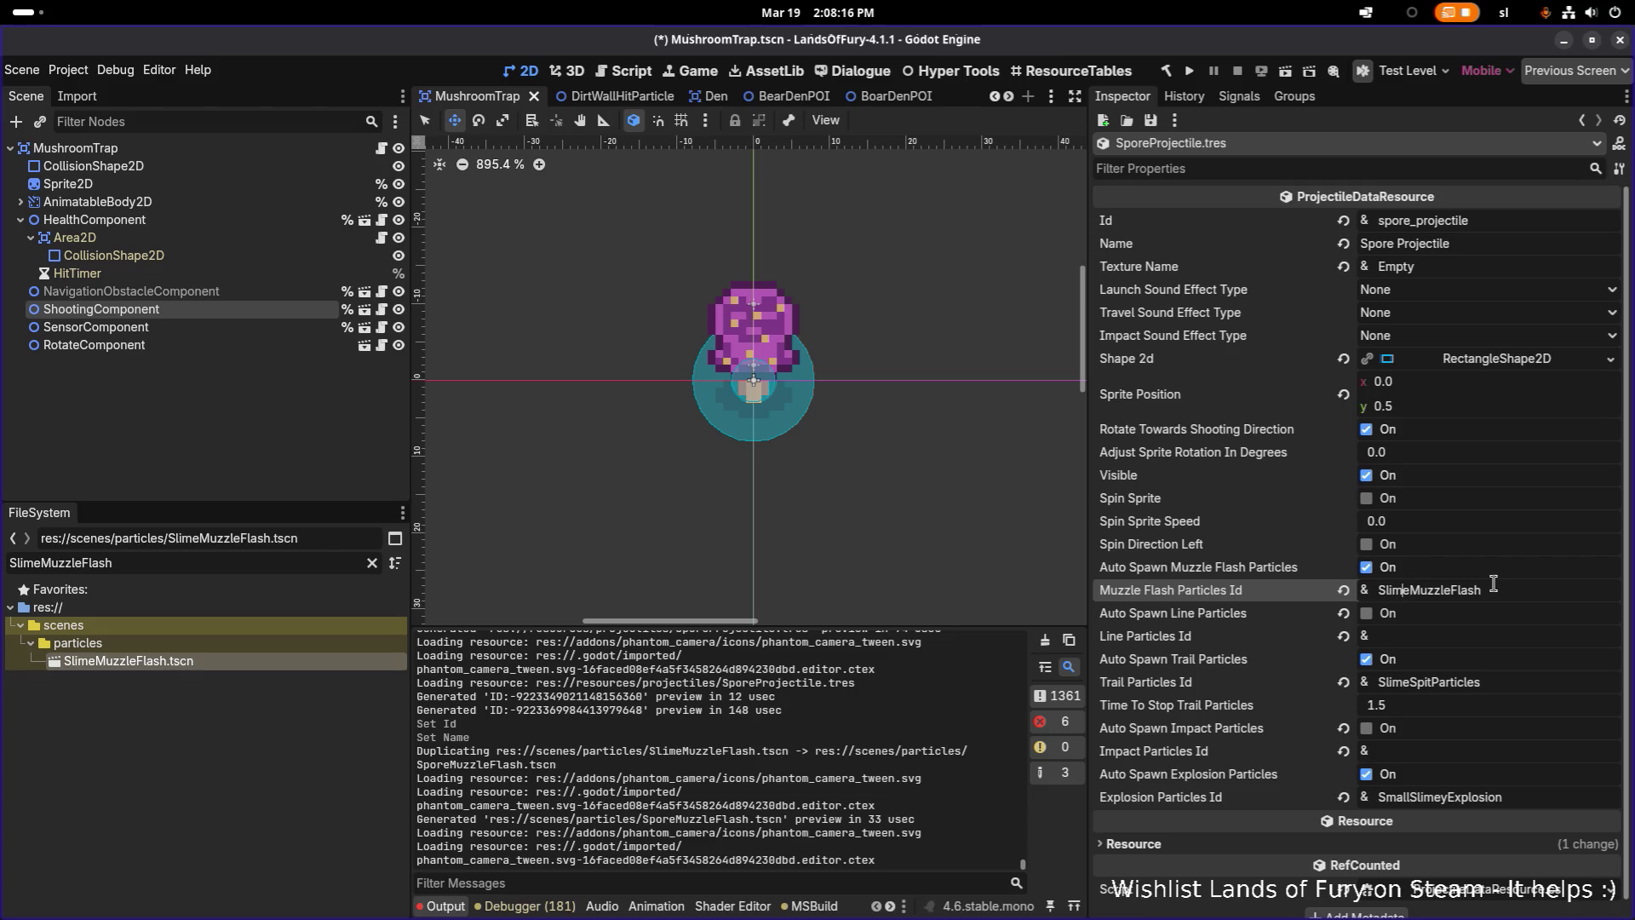
key(ctrl+shift+Left)
text(Spore)
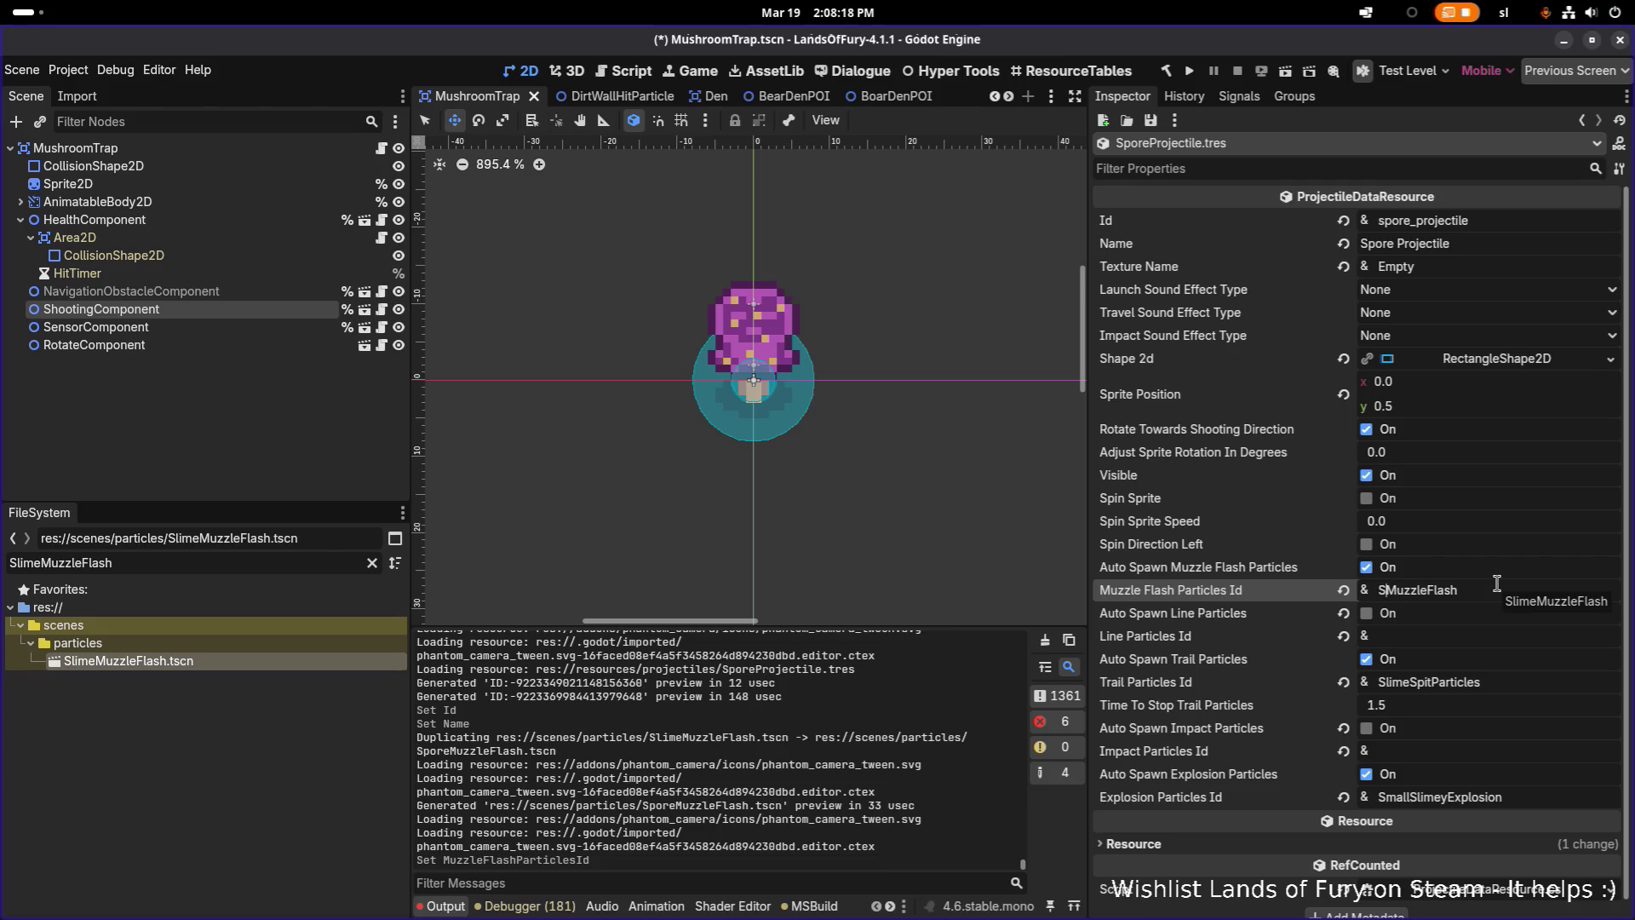
key(ctrl+s)
Filter the FileSystem for the SlimeSpitParticles scene and select it
double_click(1486, 682)
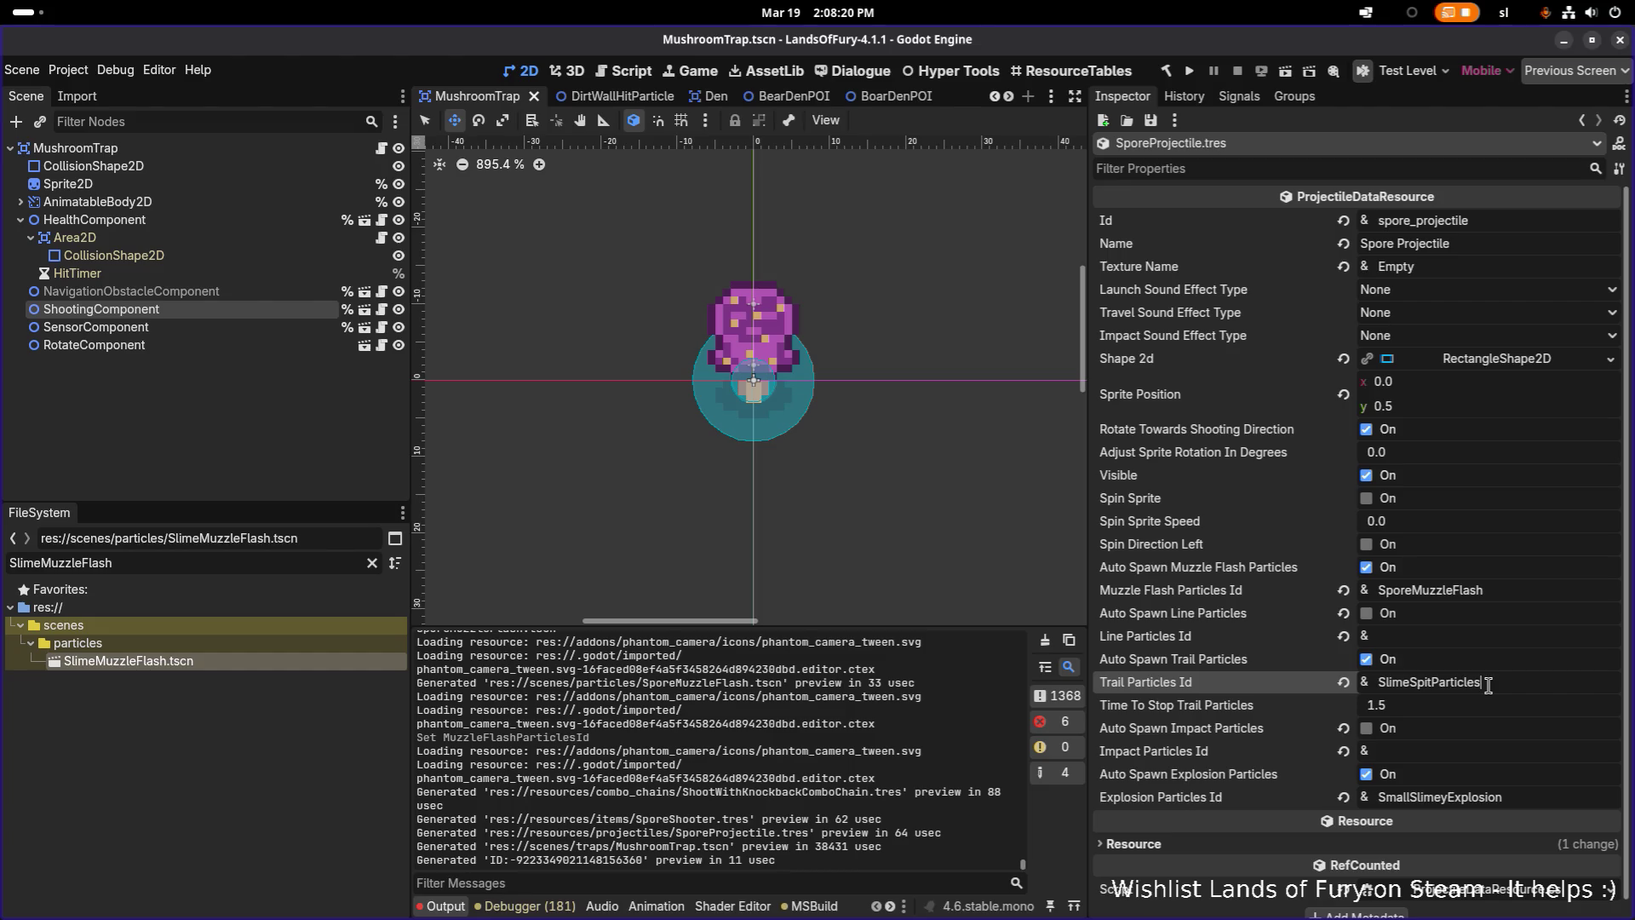
key(ctrl+c)
double_click(252, 563)
key(ctrl+v)
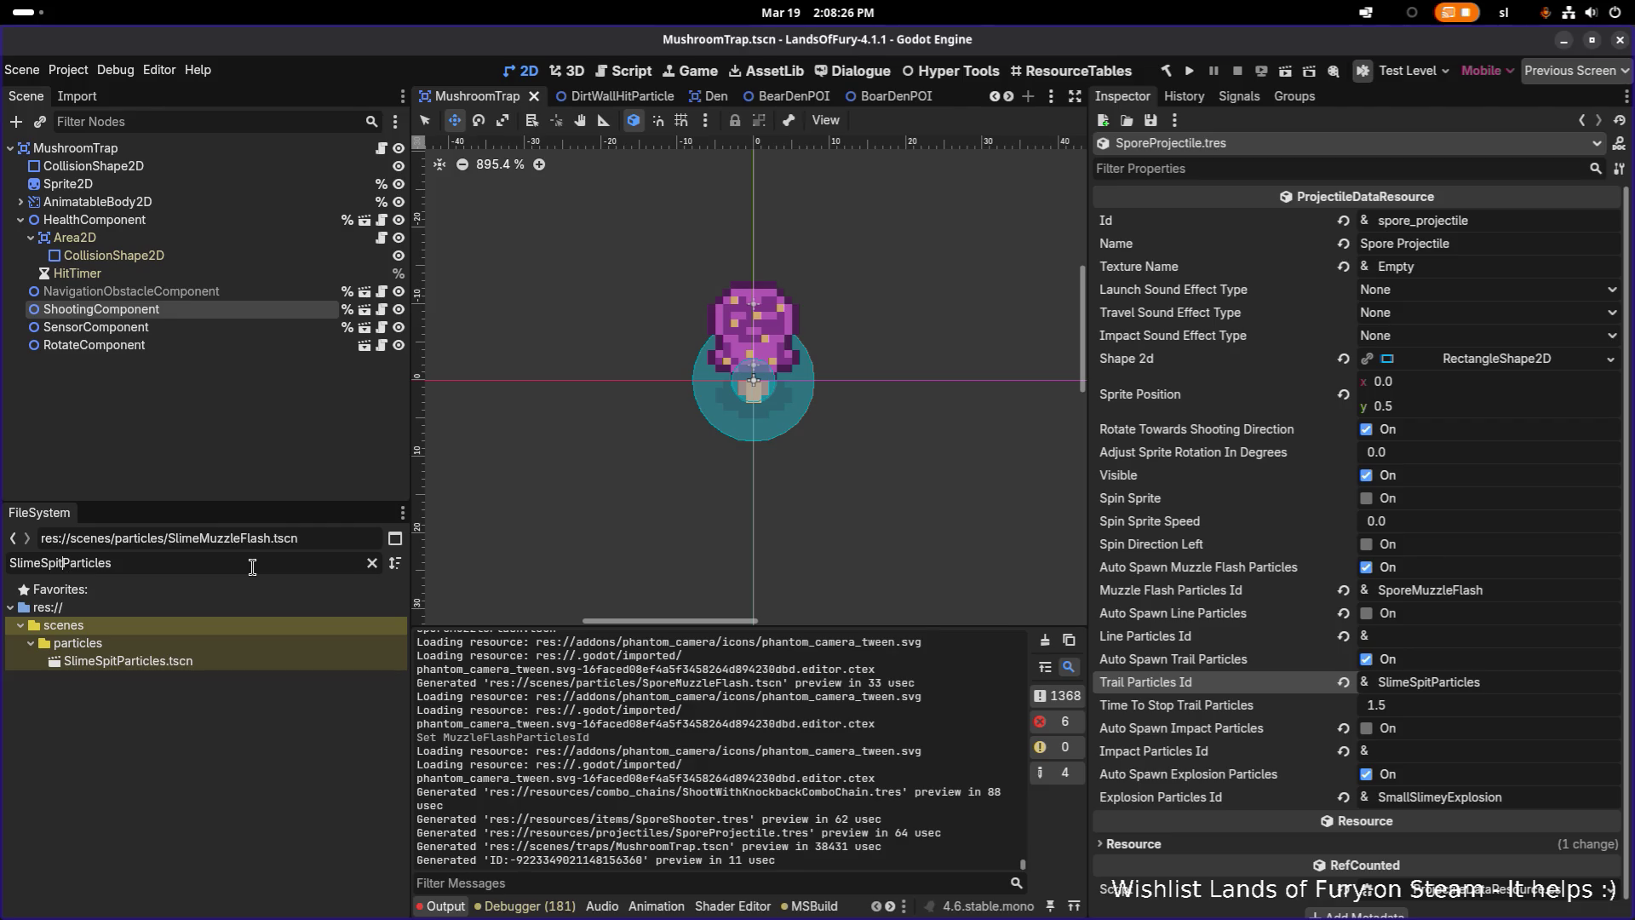
key(shift+Home)
text(Spore)
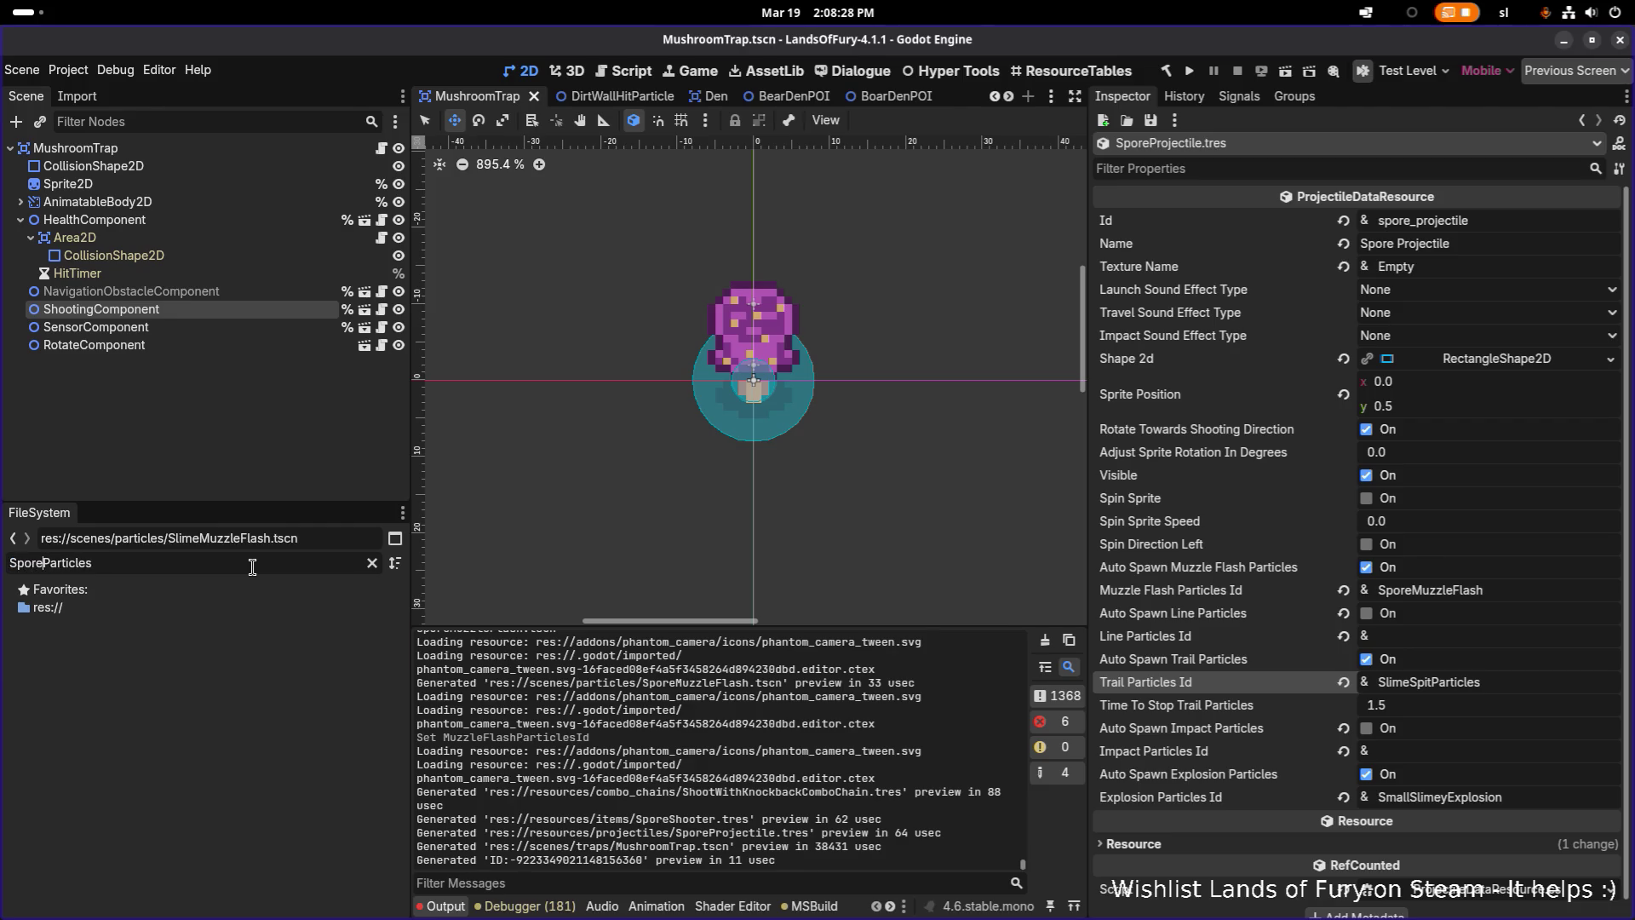
text(Spite)
key(shift+Home)
text(Sli)
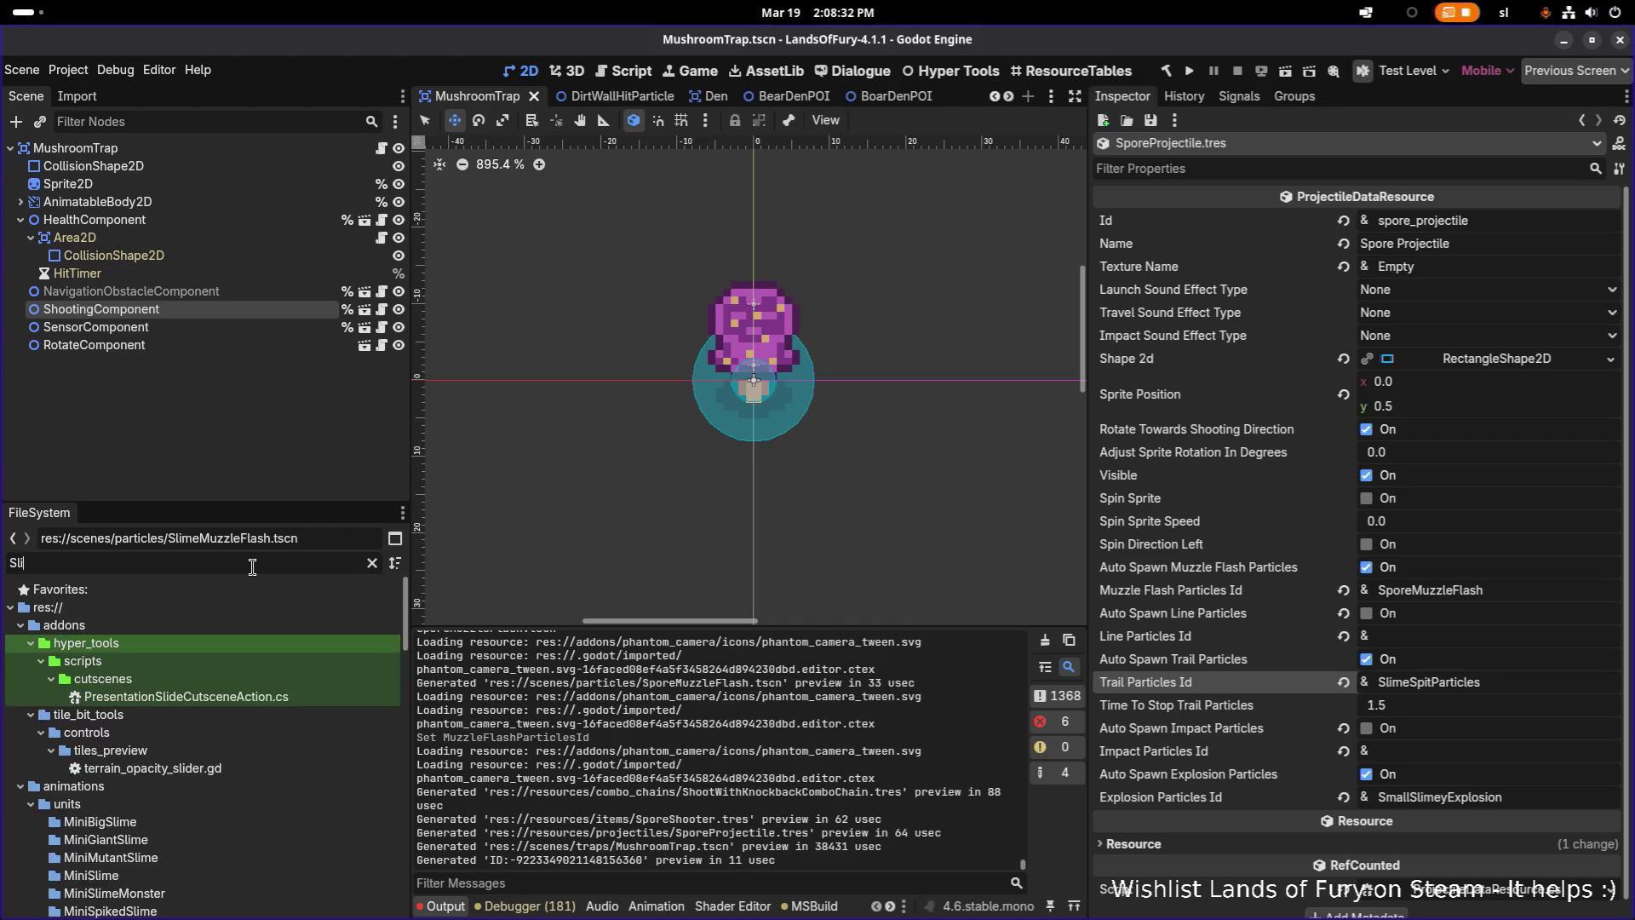
text(mespi)
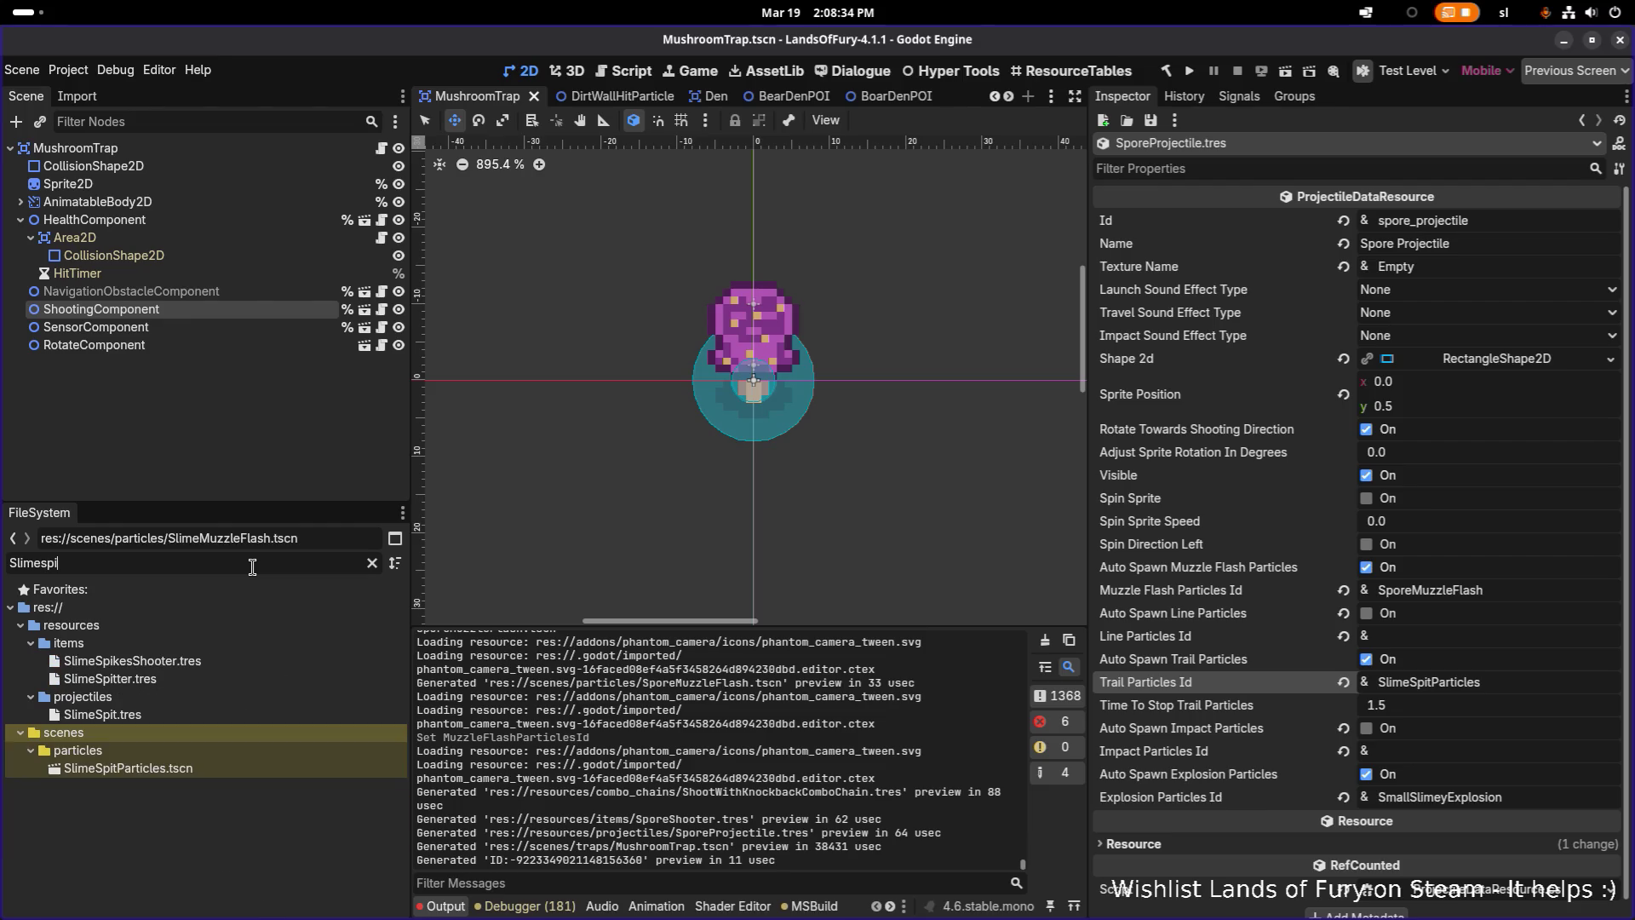
click(191, 767)
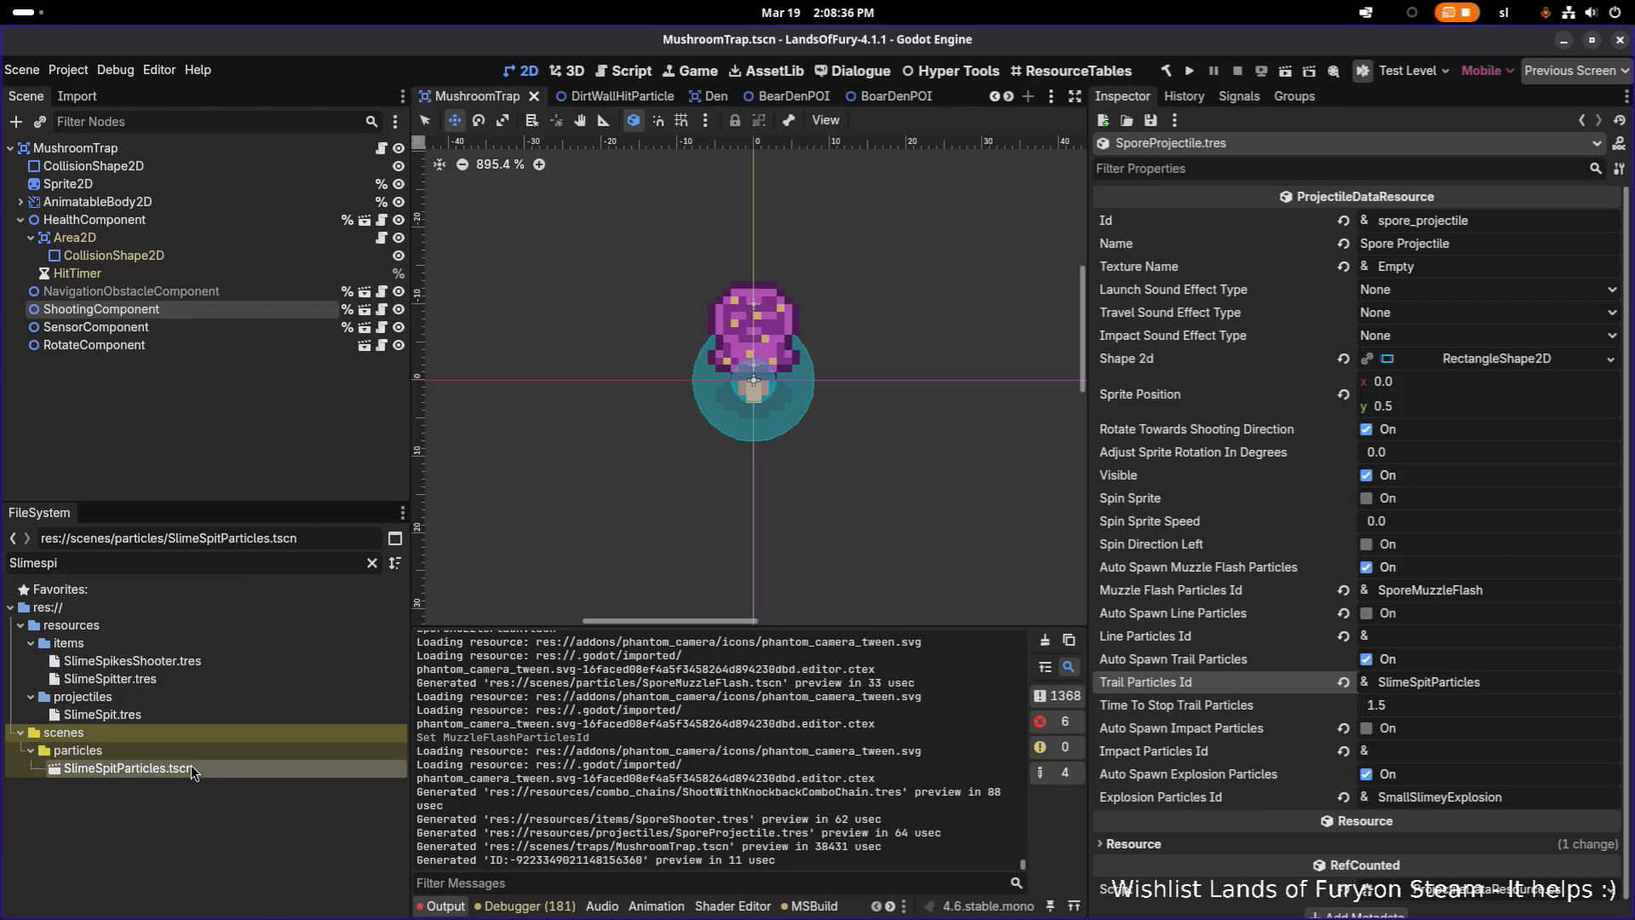
Duplicate SlimeSpitParticles.tscn as SporeSpitParticles and set Trail Particles Id to SporeSpitParticles
key(ctrl+d)
key(Right)
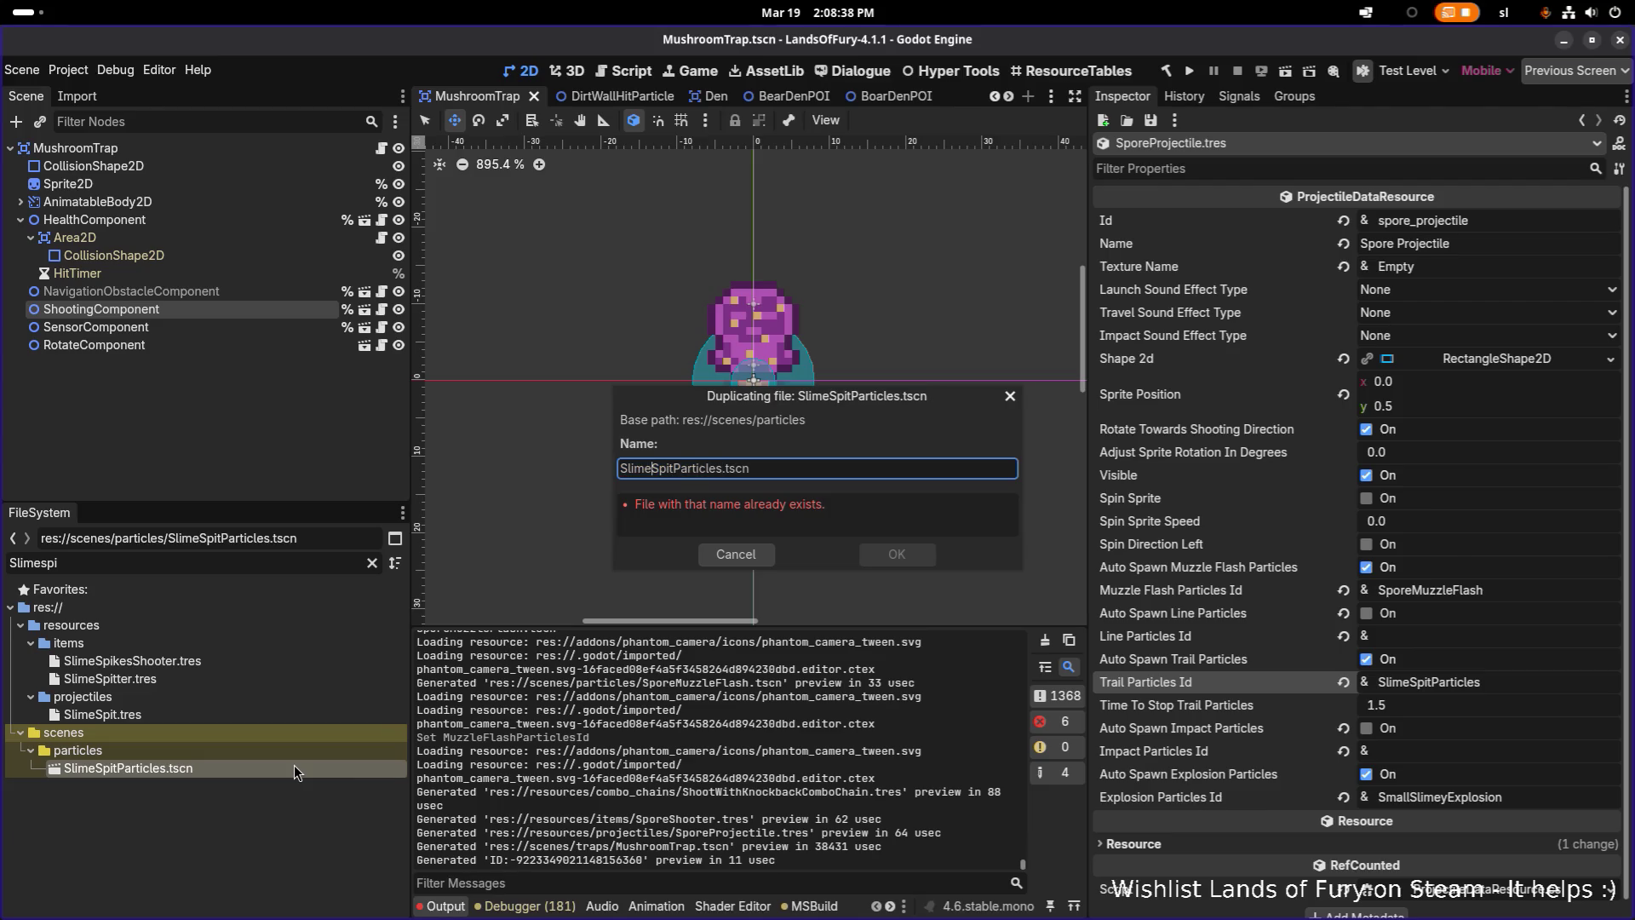
key(shift+Home)
text(Spore)
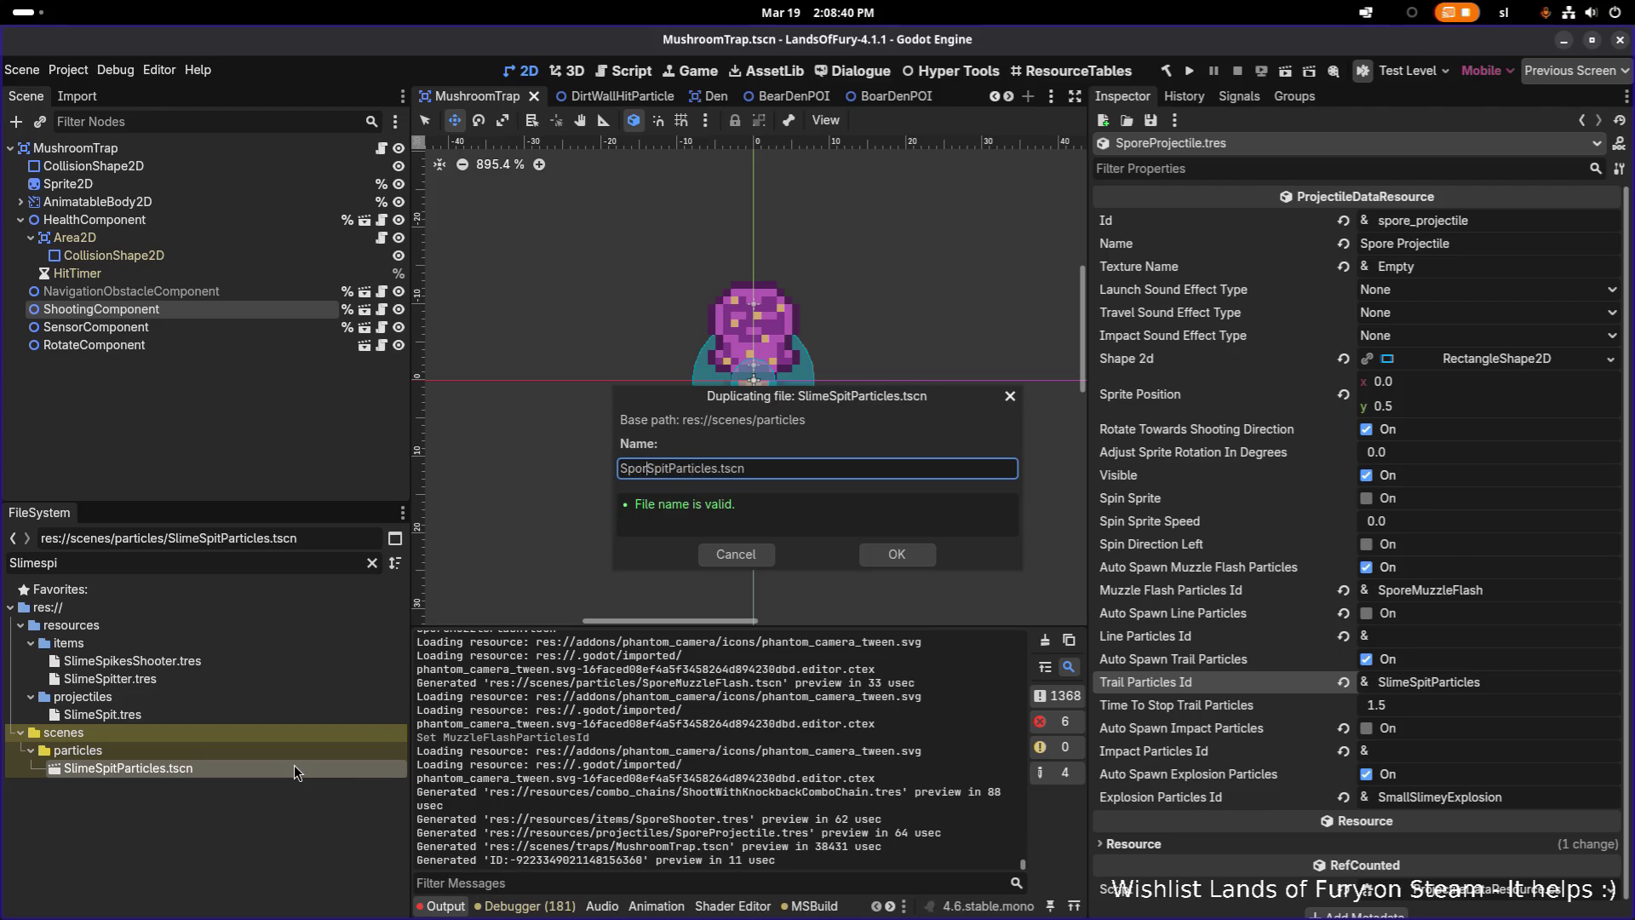
key(Return)
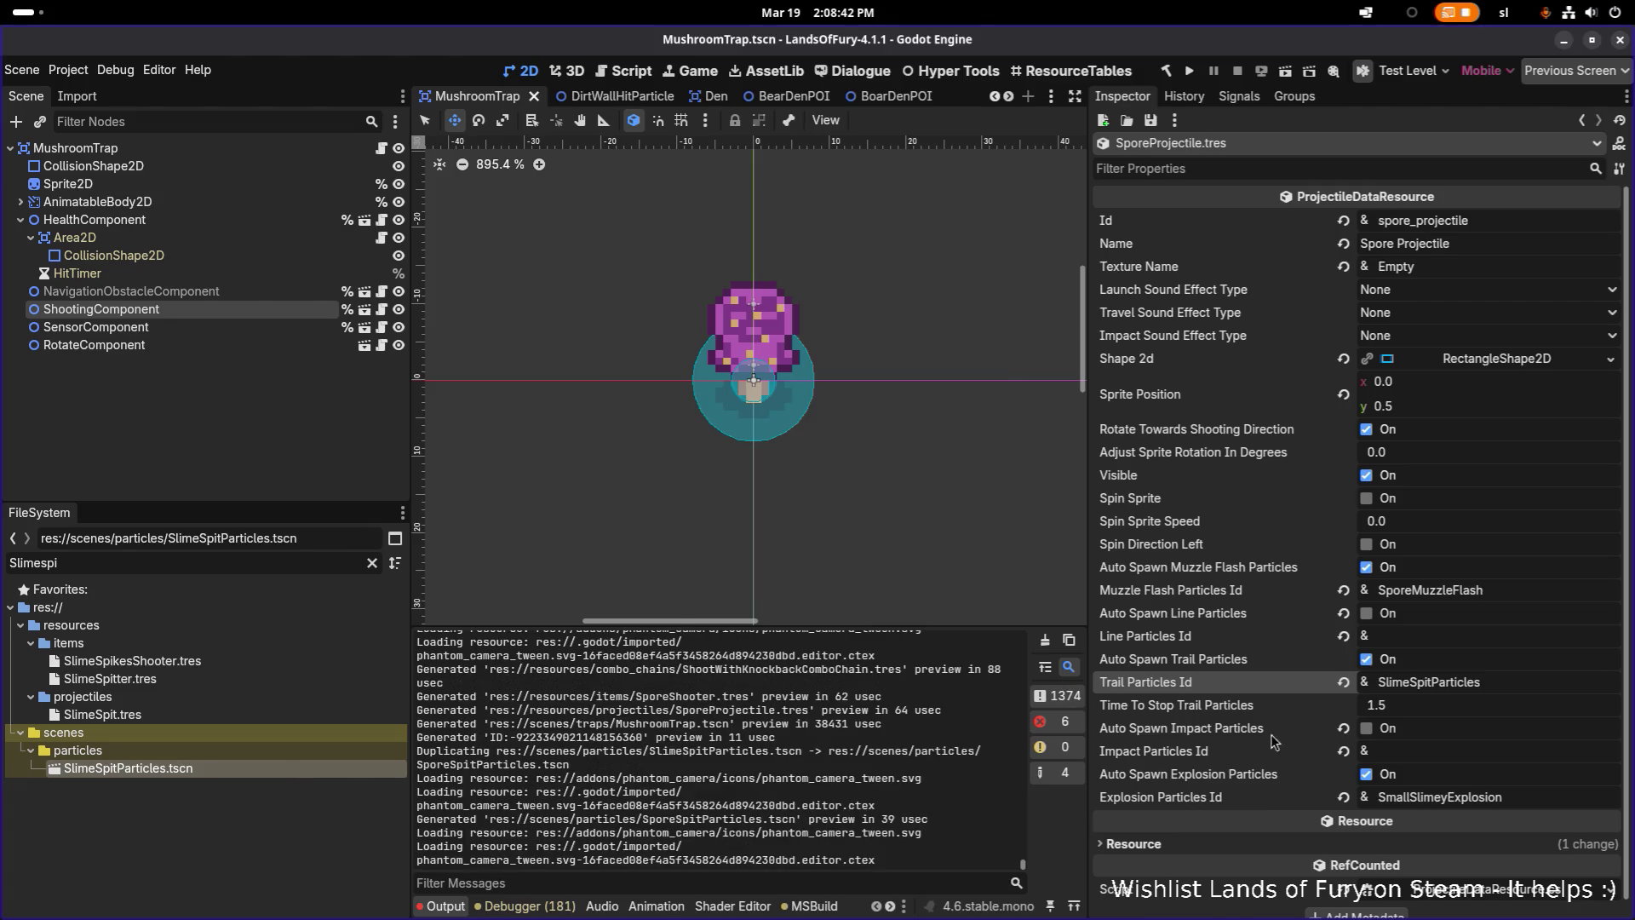
drag(1376, 681, 1410, 681)
text(Spore)
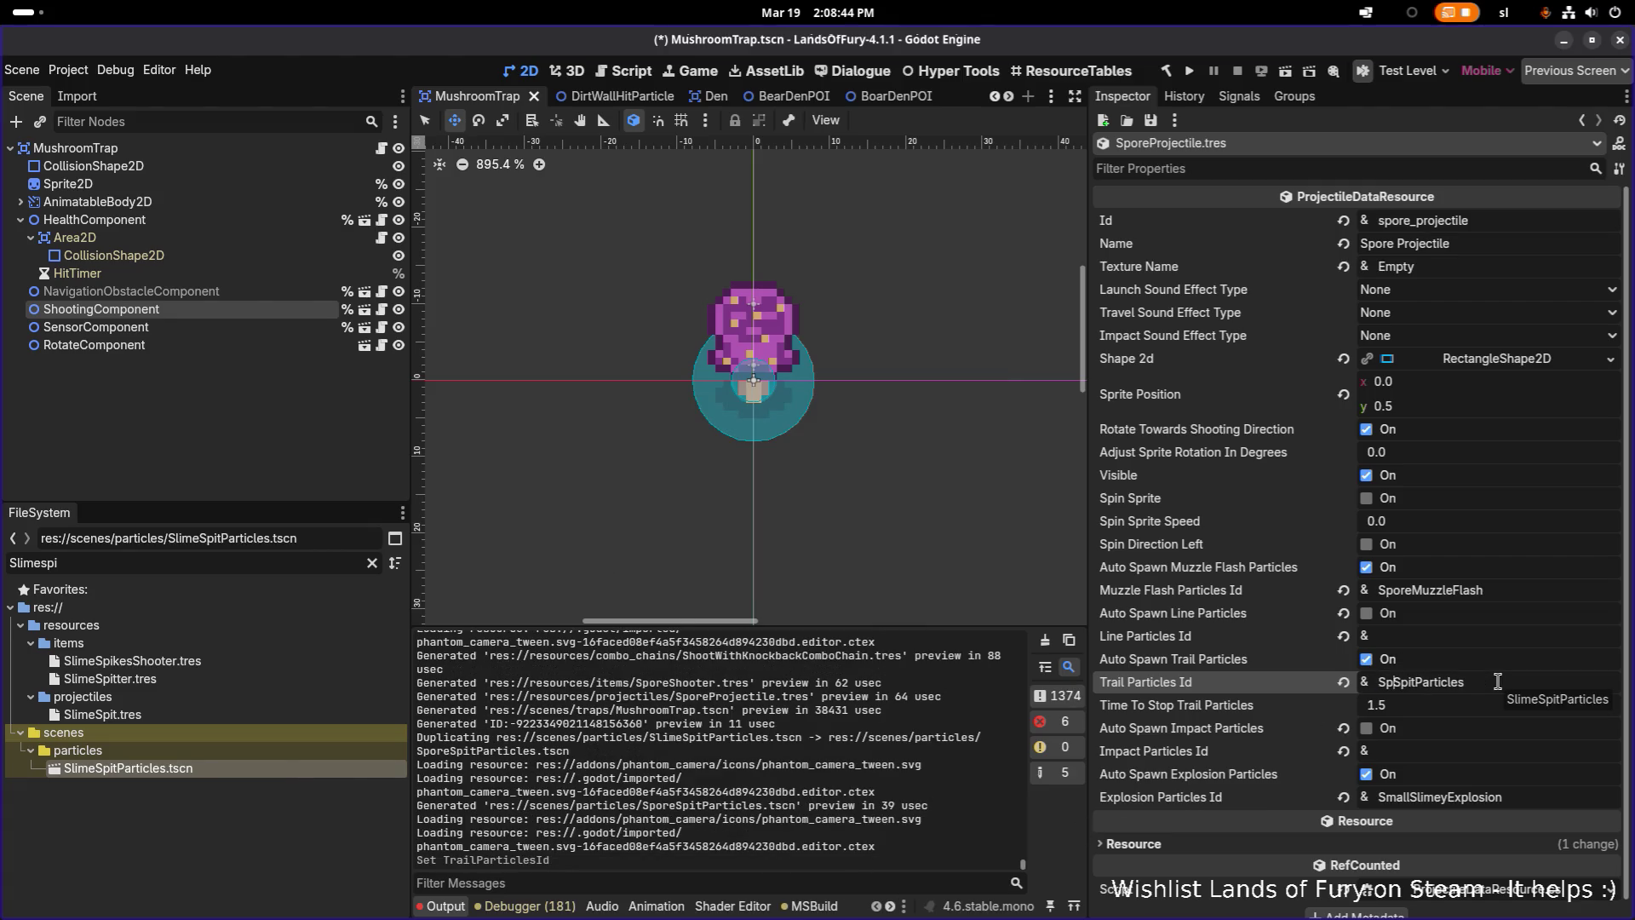
Duplicate SmallSlimeyExplosion.tscn as SmallSporeExplosion.tscn
double_click(1503, 803)
key(ctrl+c)
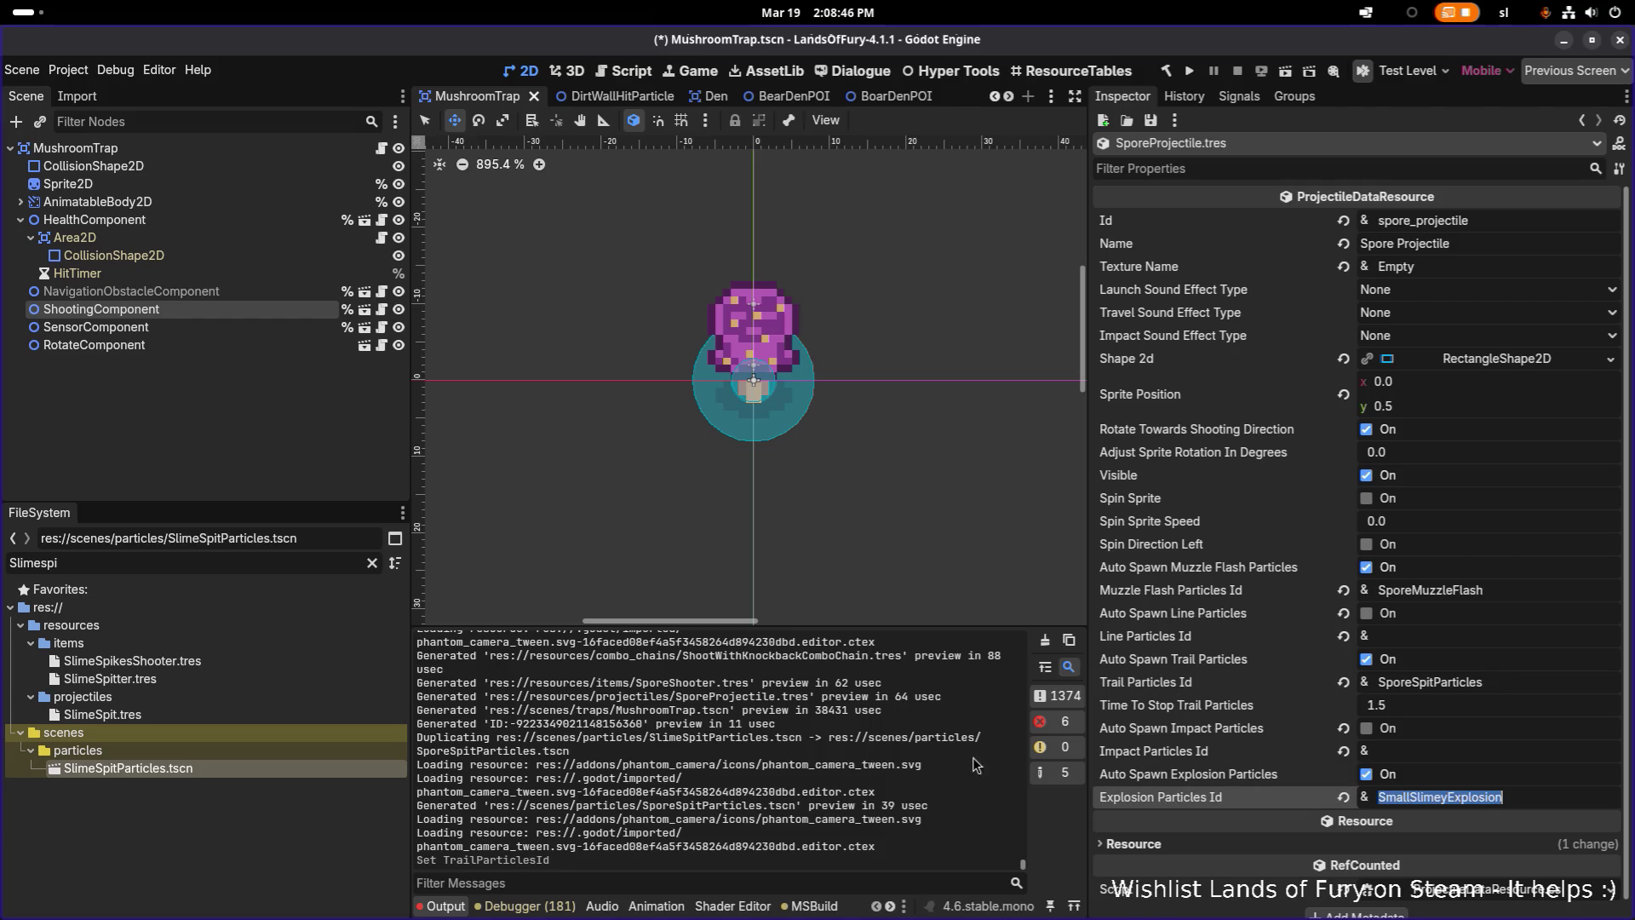
click(175, 563)
double_click(249, 561)
key(ctrl+v)
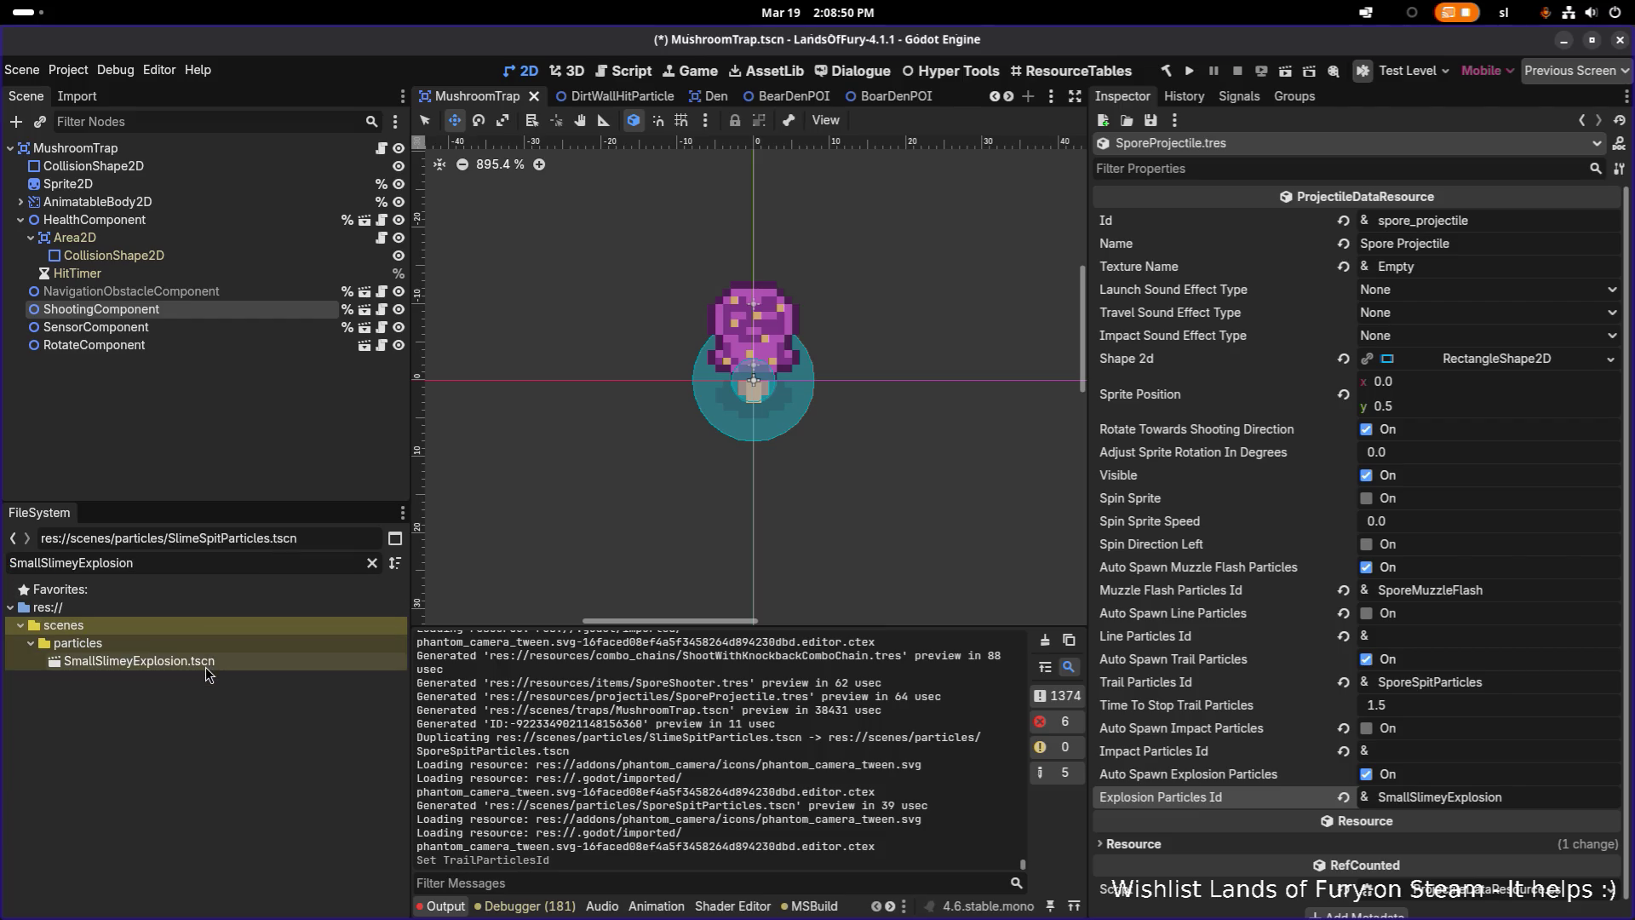
key(ctrl+d)
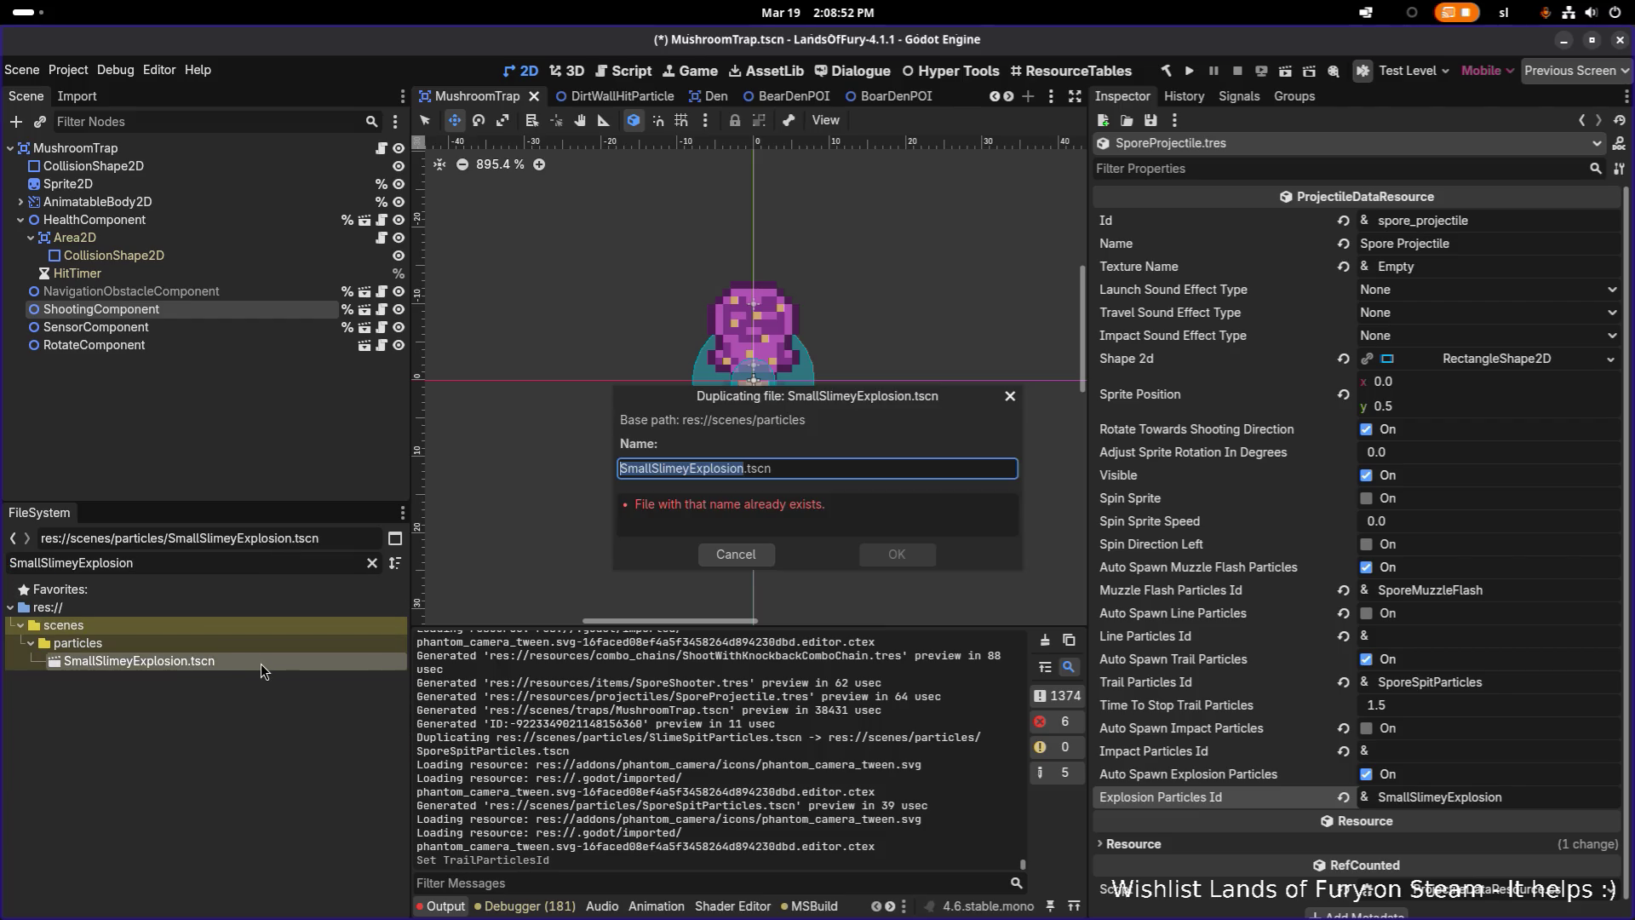
key(Left)
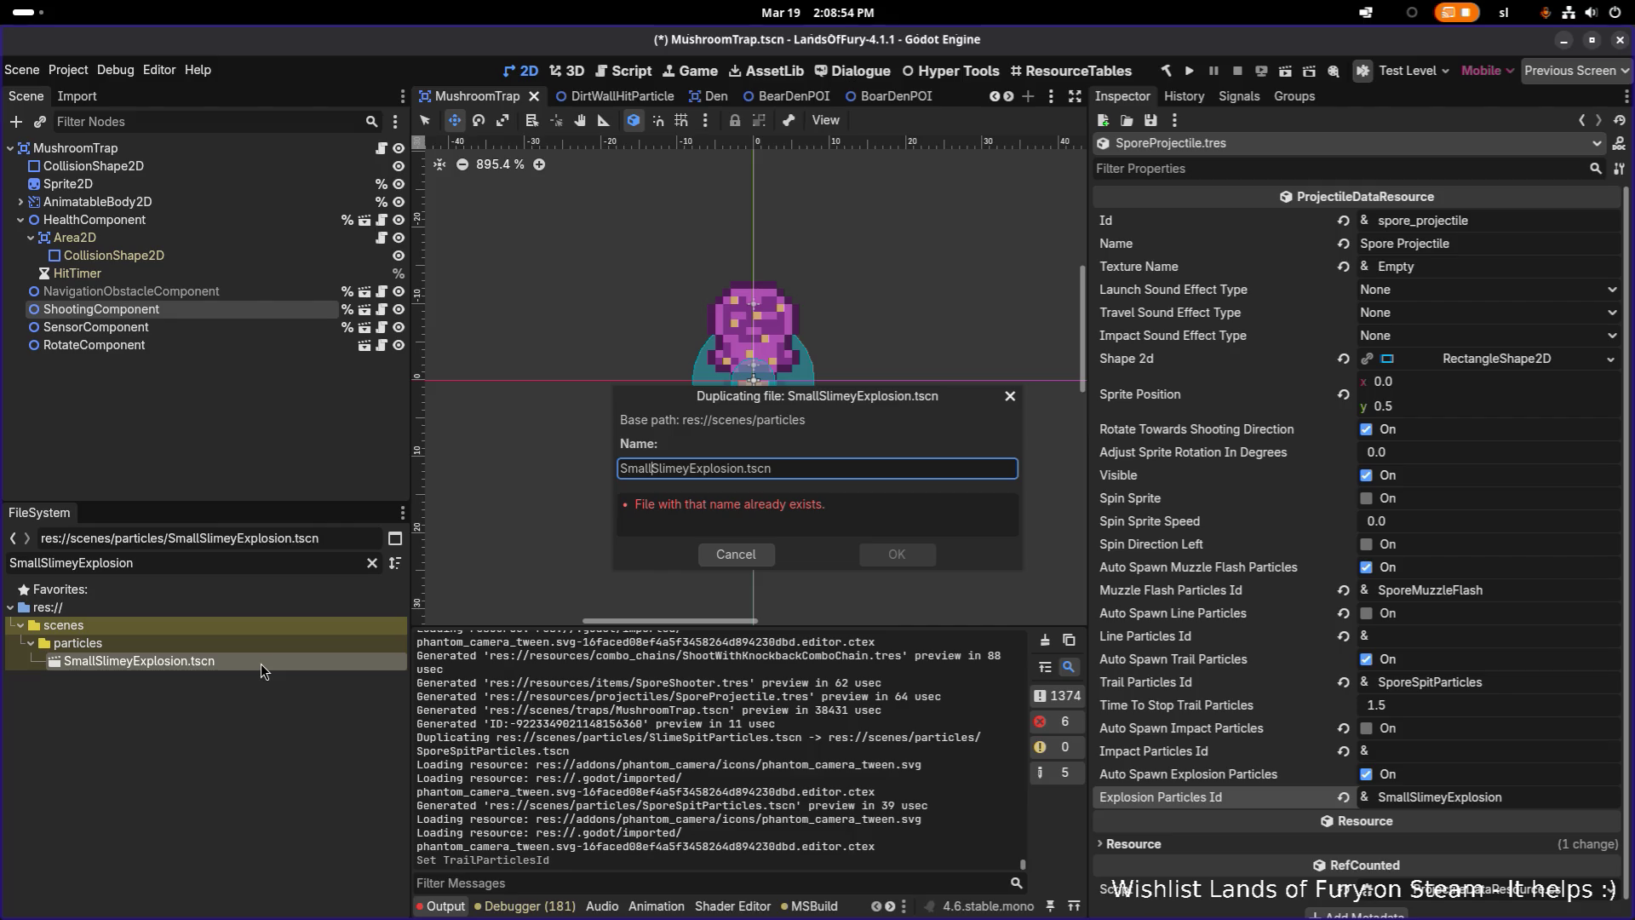
key(shift+Home)
text(Spore)
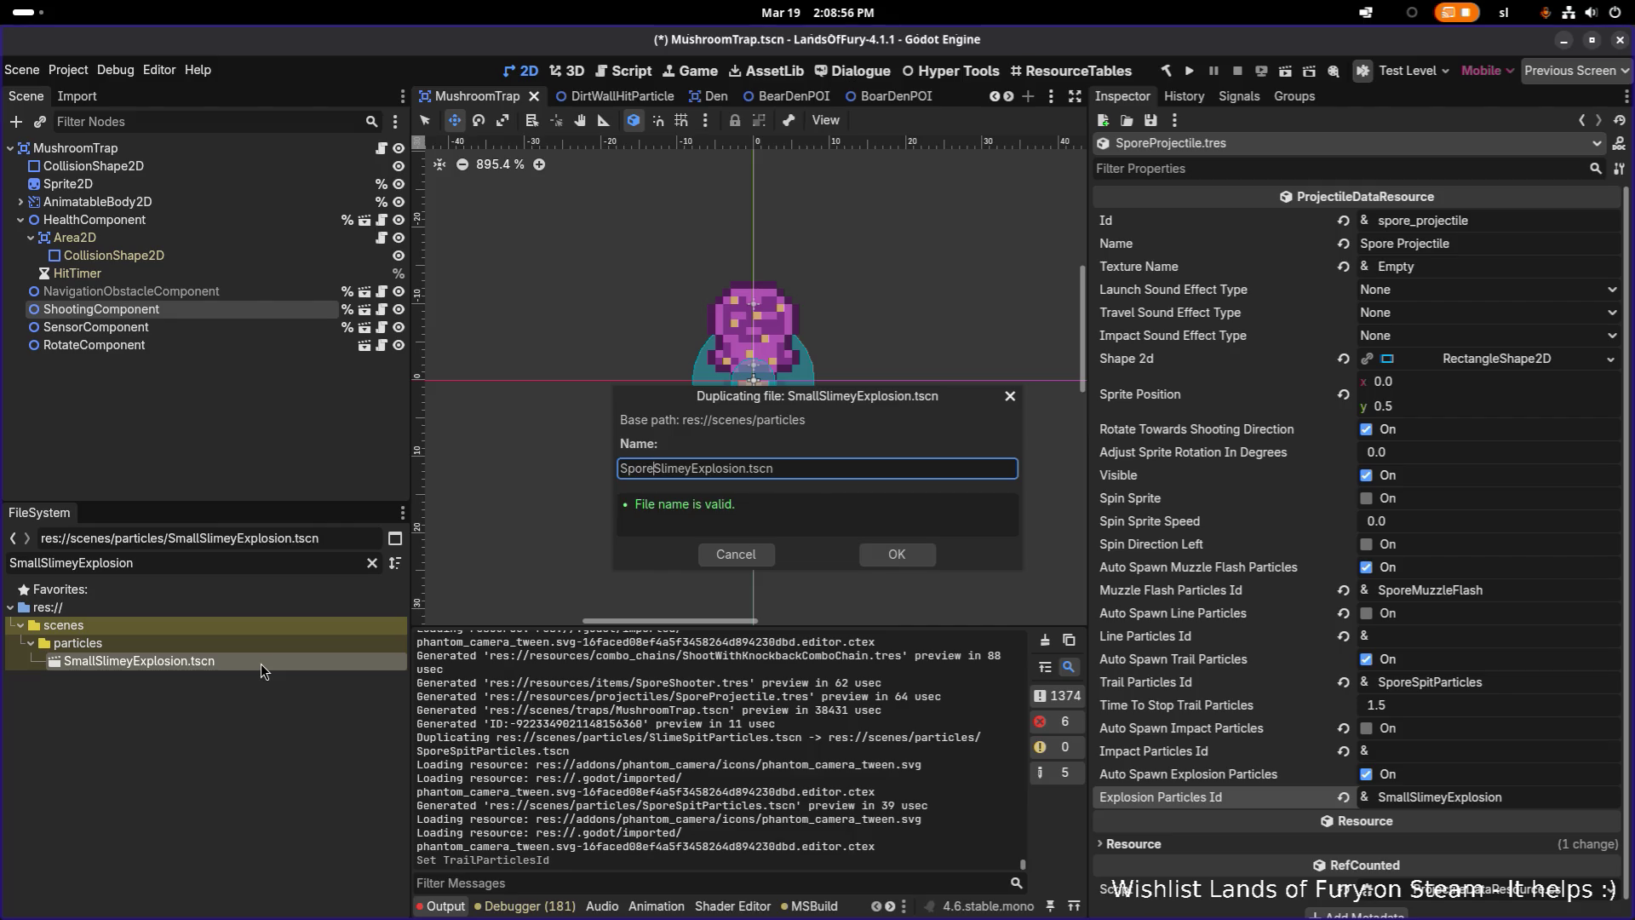
key(shift+Home)
text(Small)
key(shift+Right)
key(shift+Right)
key(shift+Right)
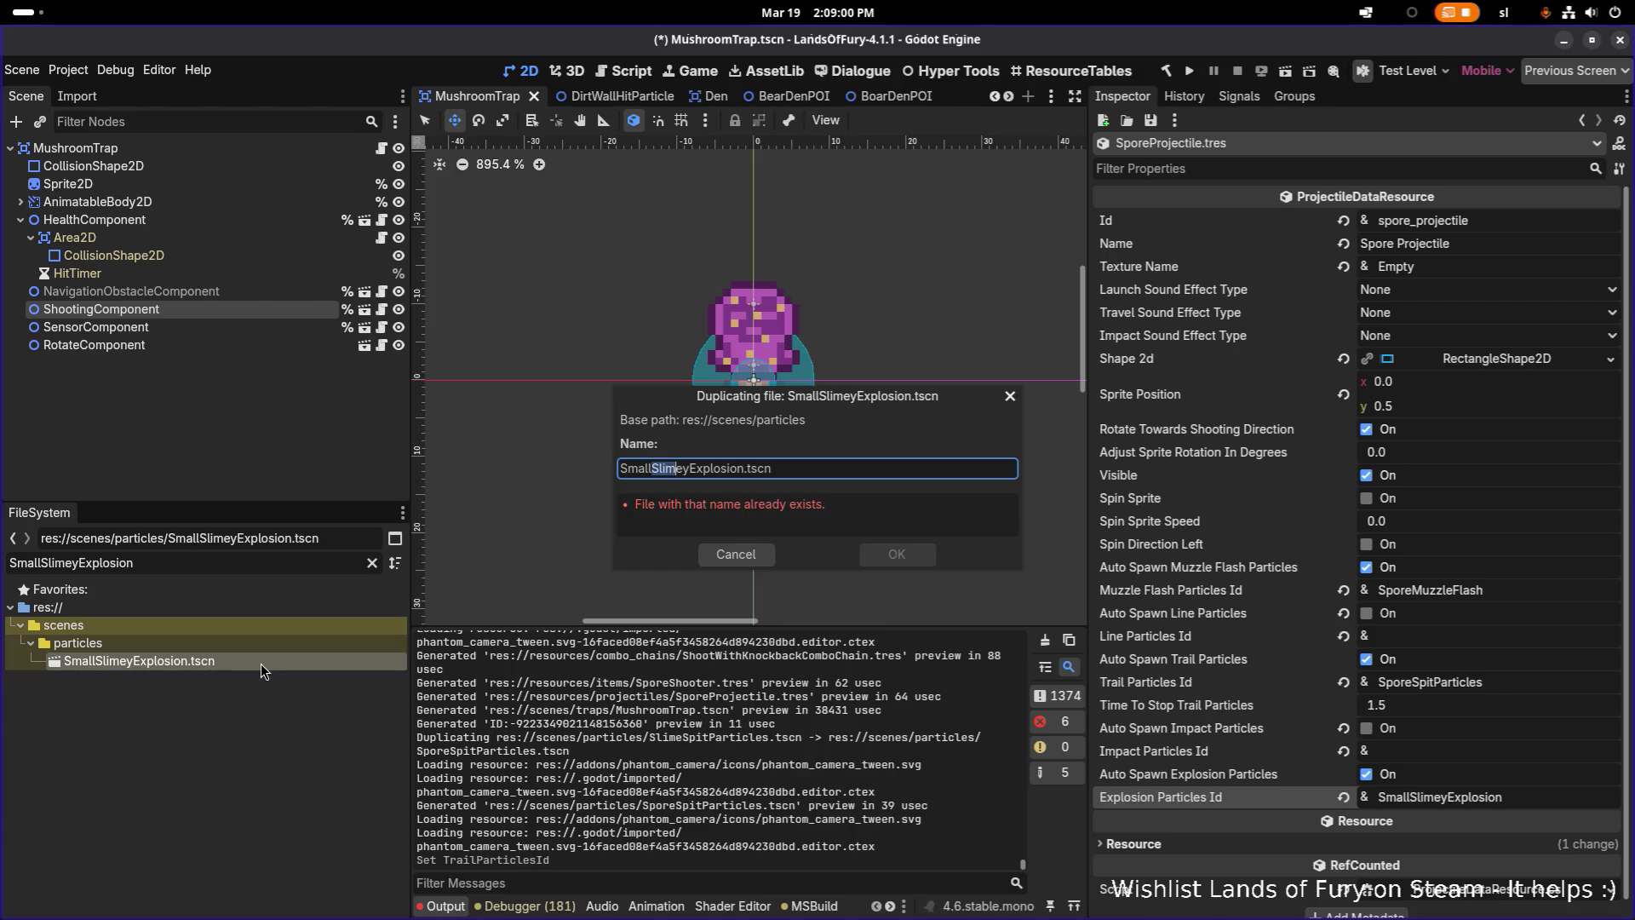
text(Spore)
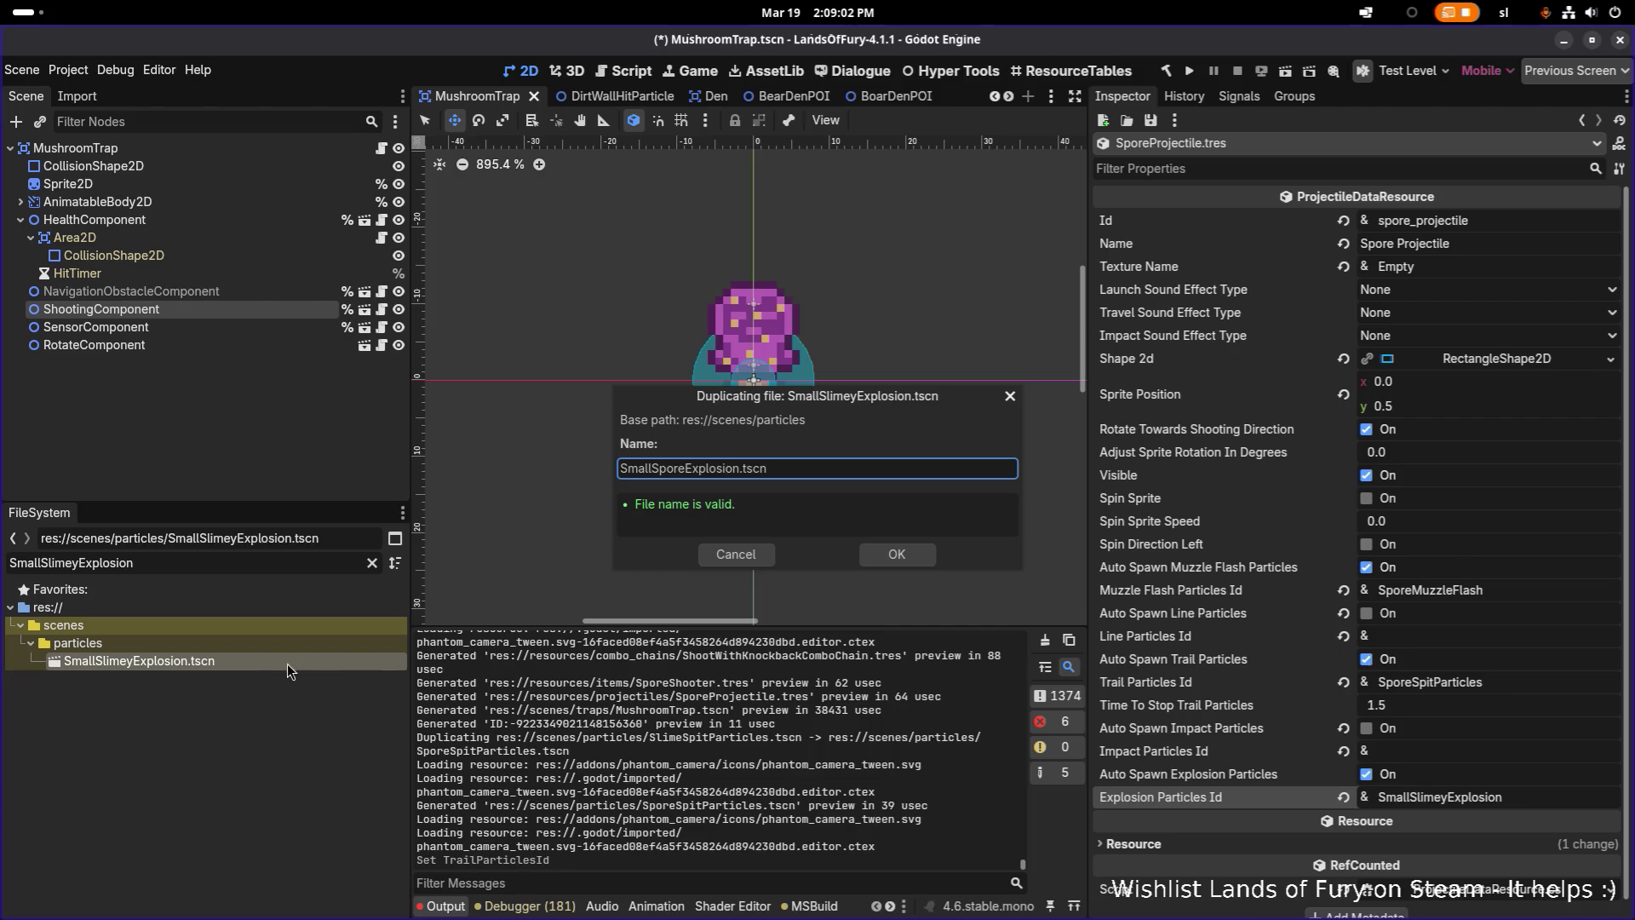
click(911, 555)
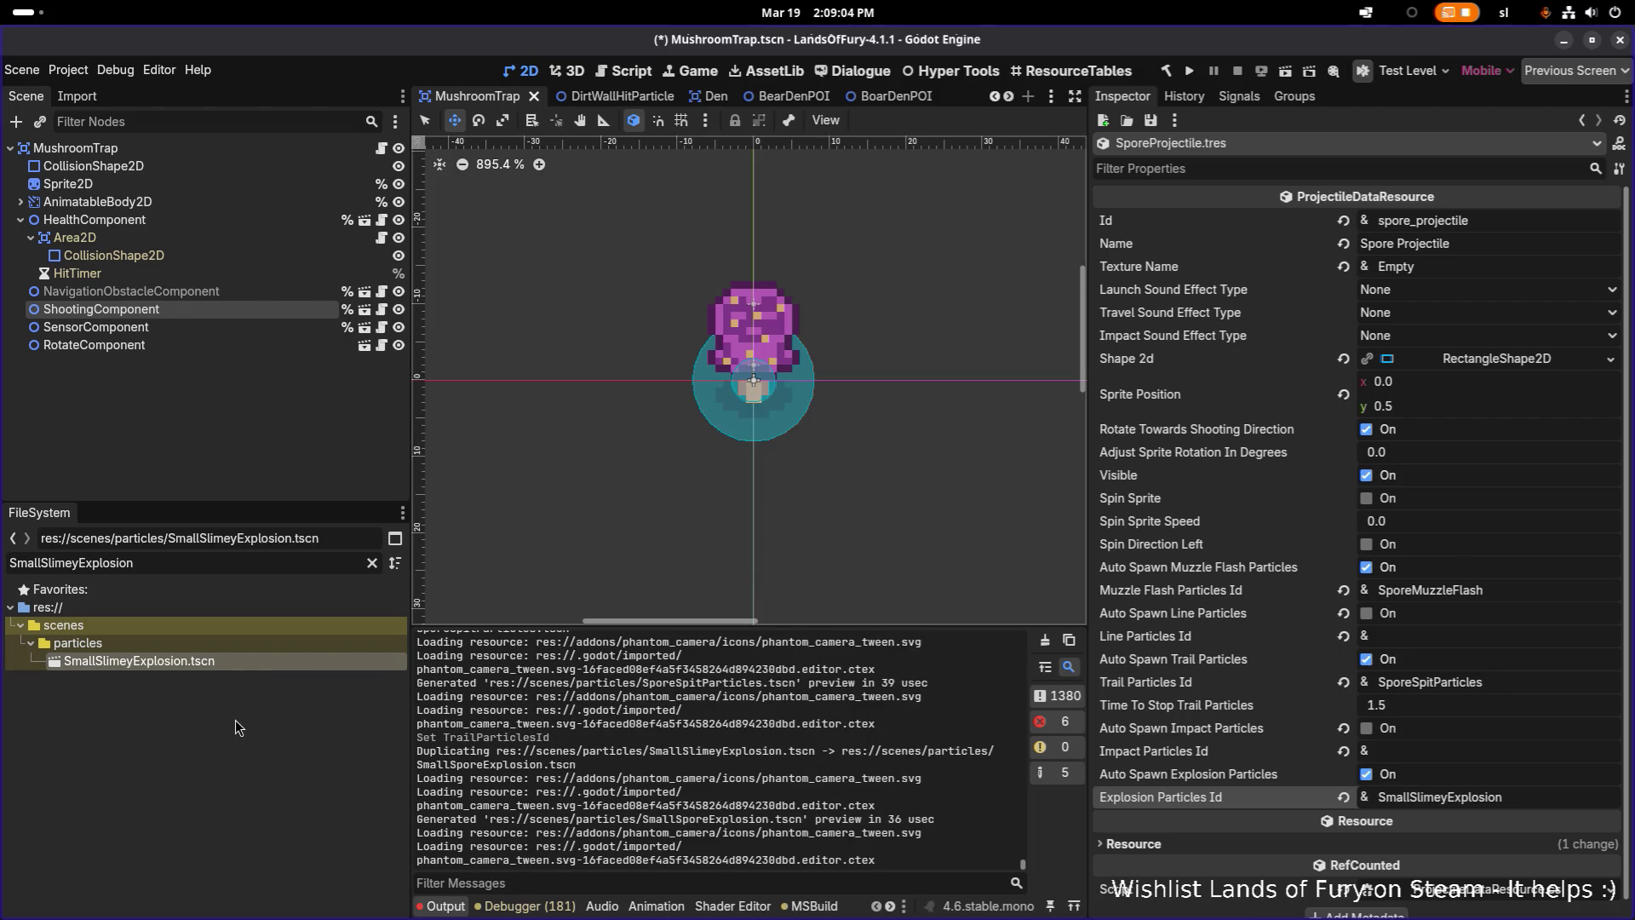
Set Explosion Particles Id to SmallSporeExplosion, save, and open the SmallSporeExplosion scene
click(253, 560)
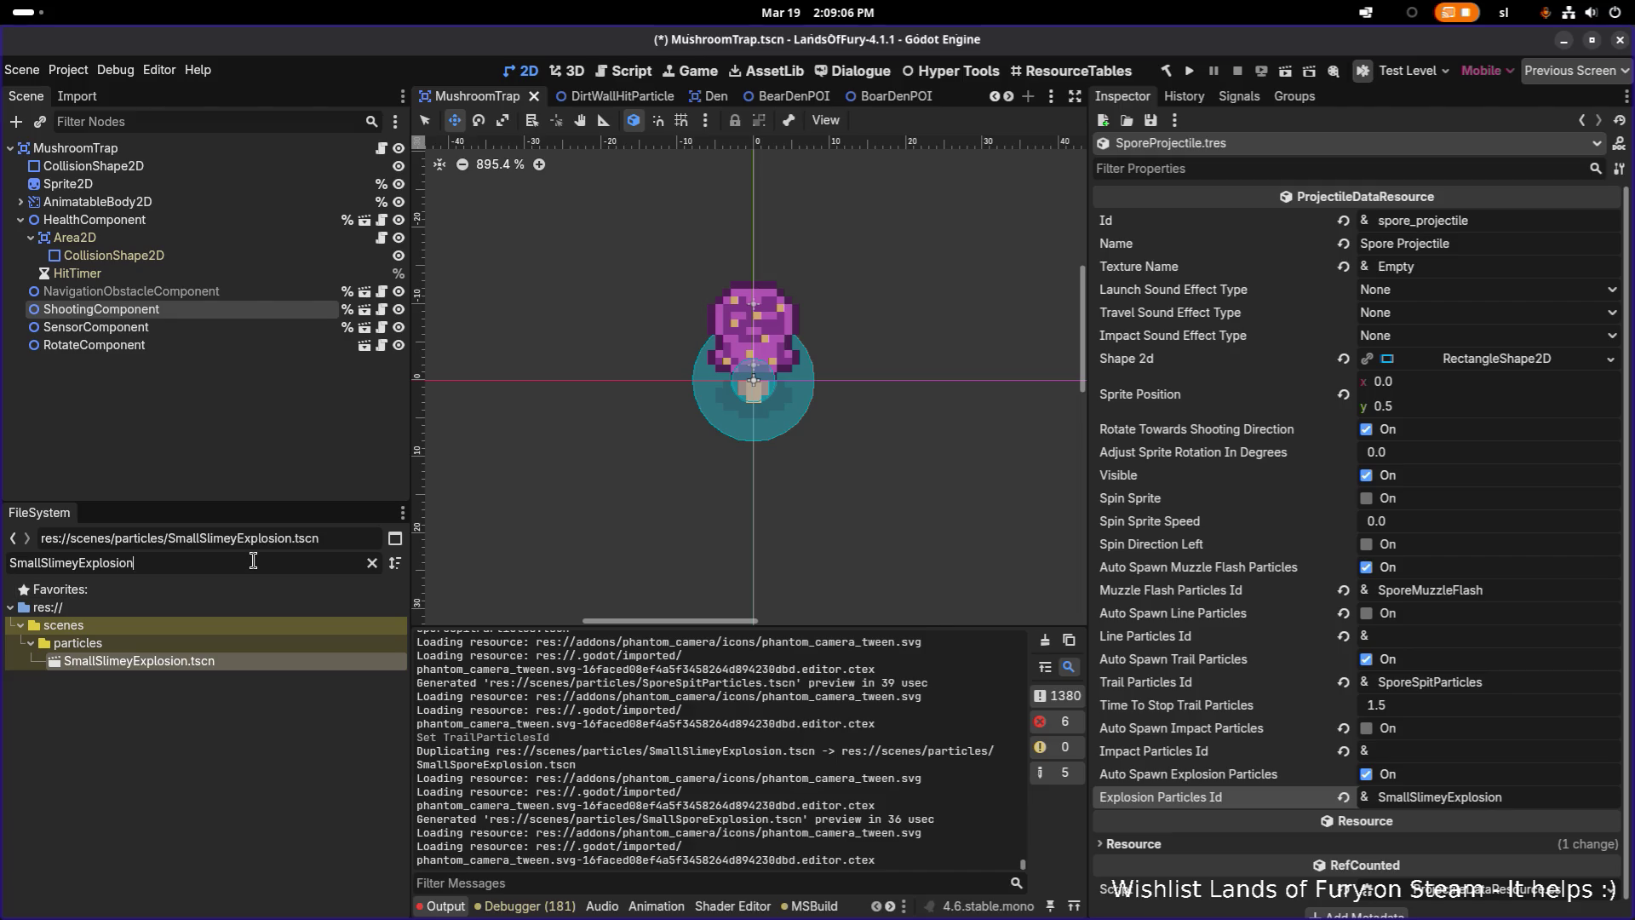
double_click(253, 561)
text(spore)
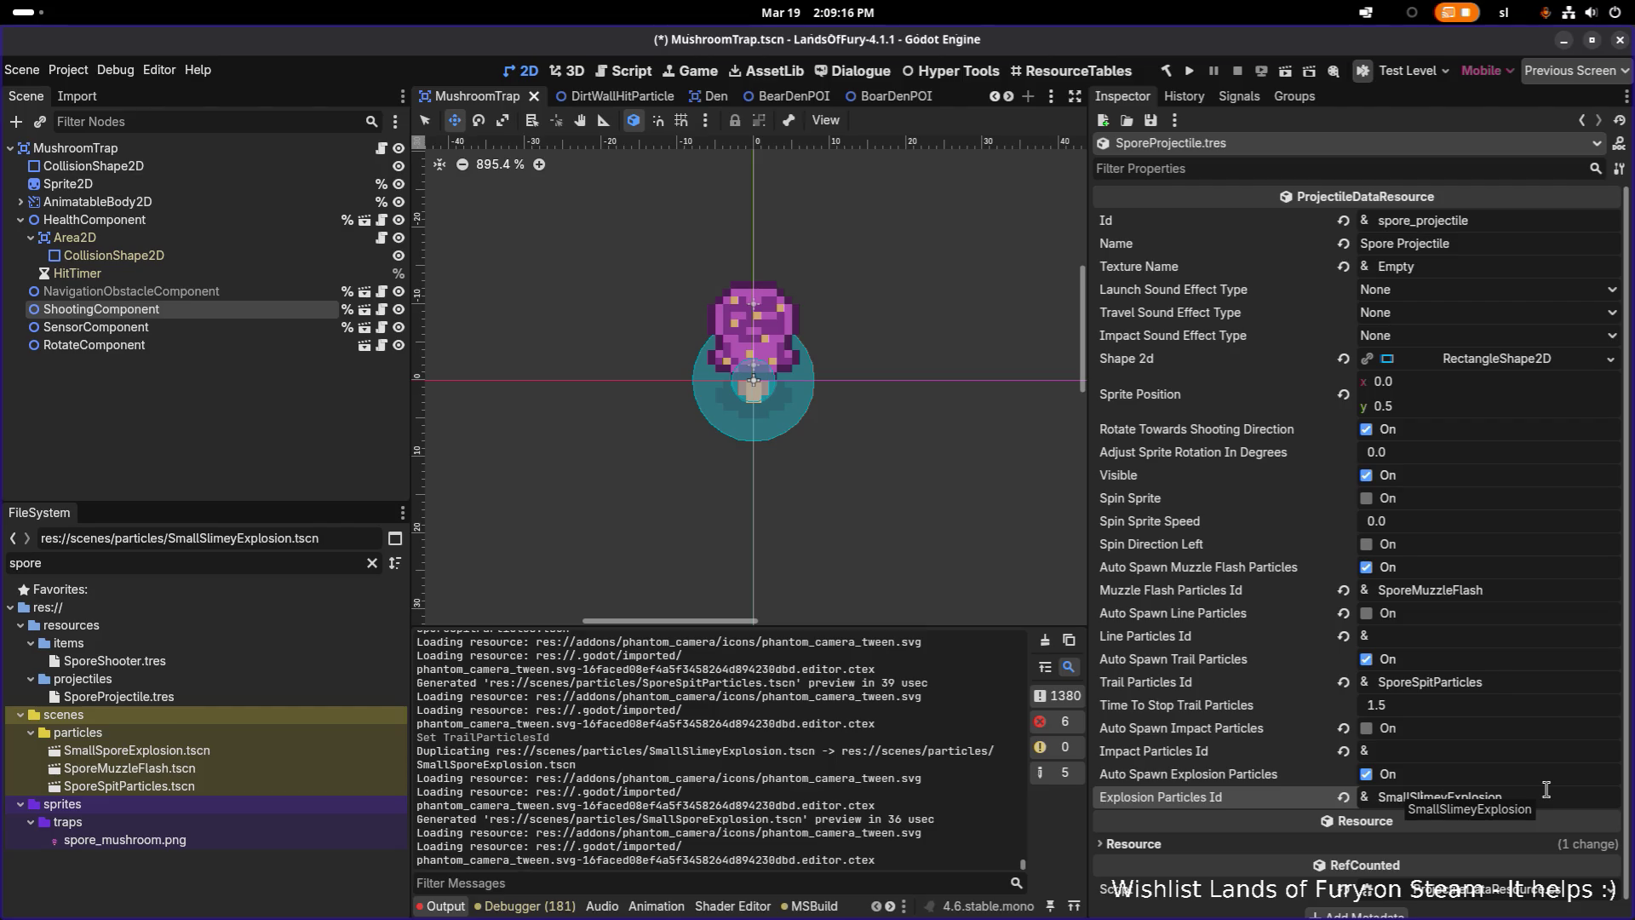
key(shift+Right)
key(shift+Right)
key(shift+Right)
text(Spore)
key(Return)
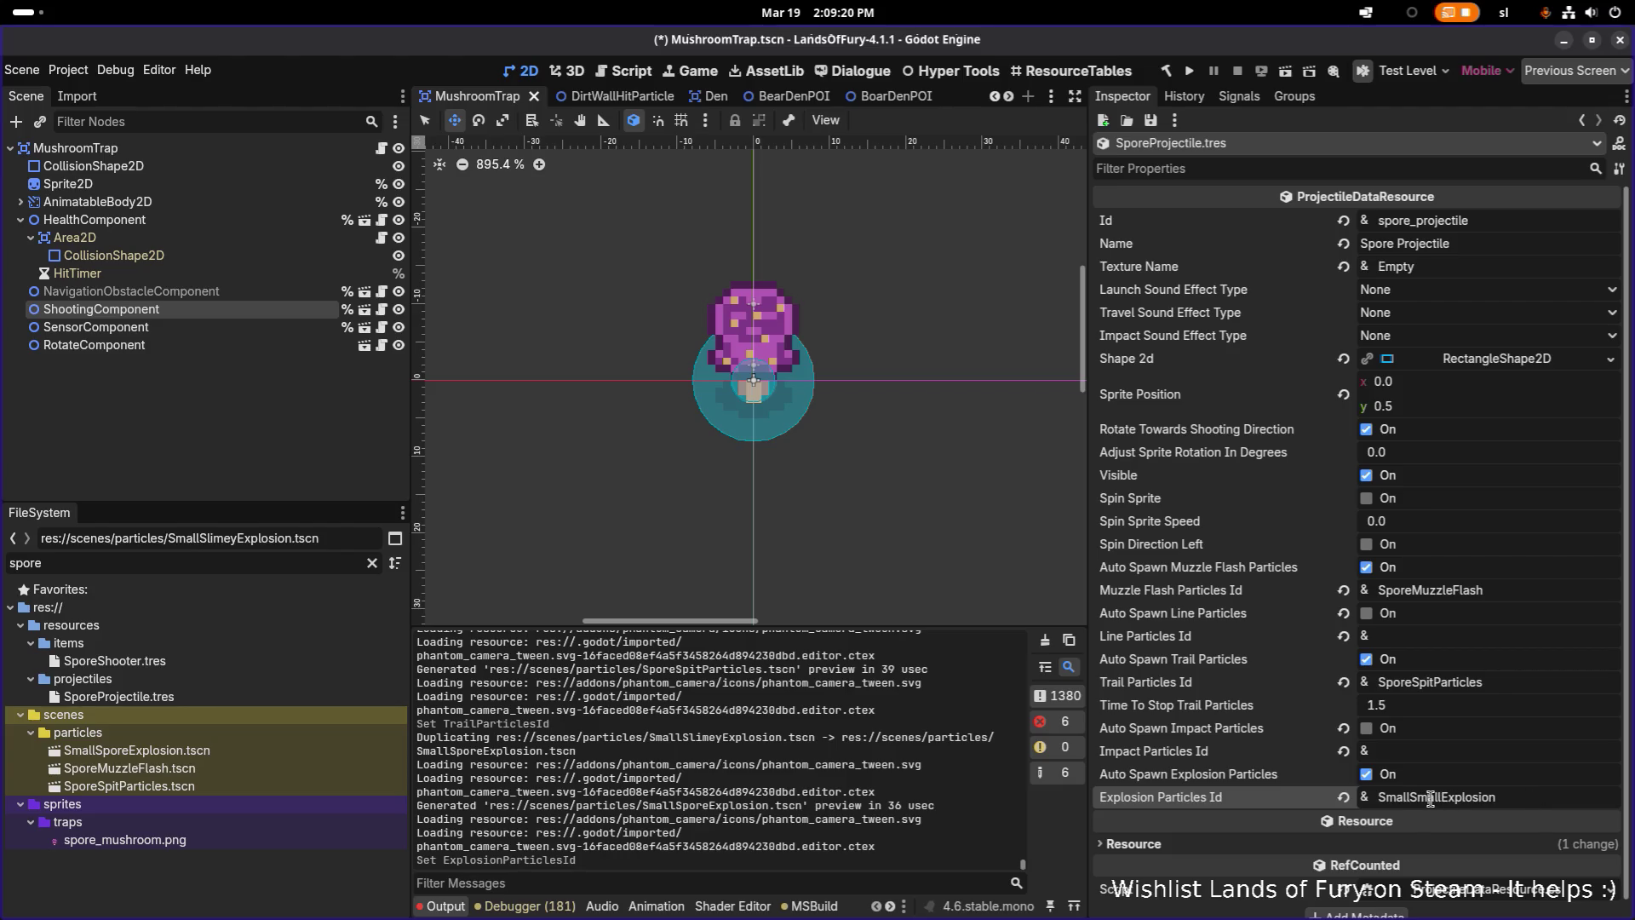
key(BackSpace)
key(BackSpace)
key(BackSpace)
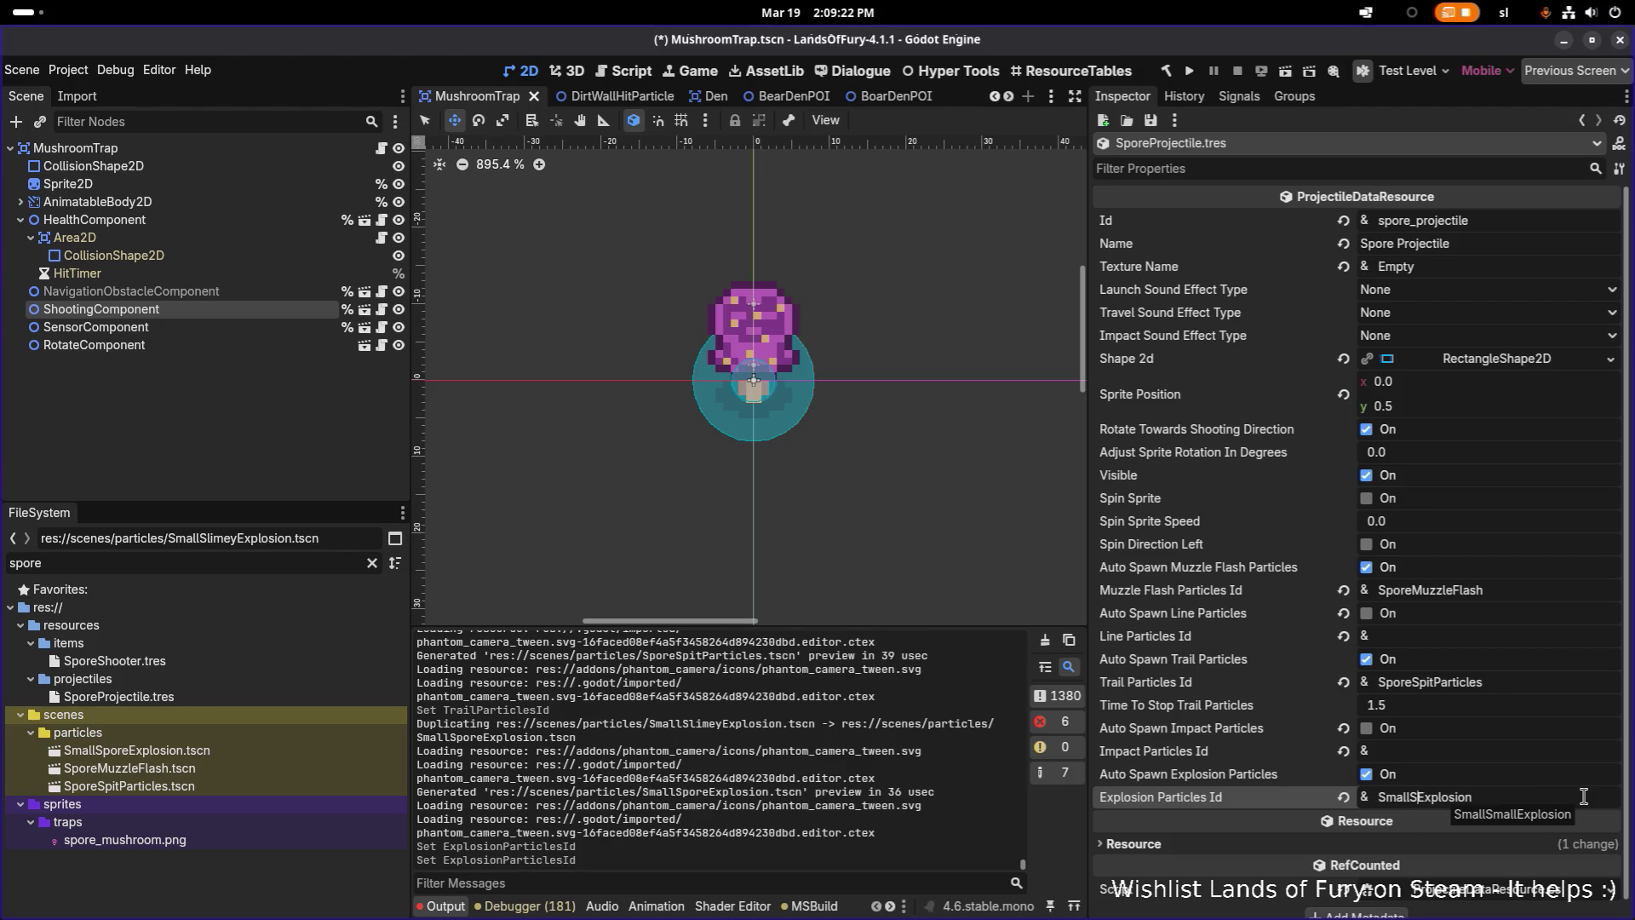
text(pore)
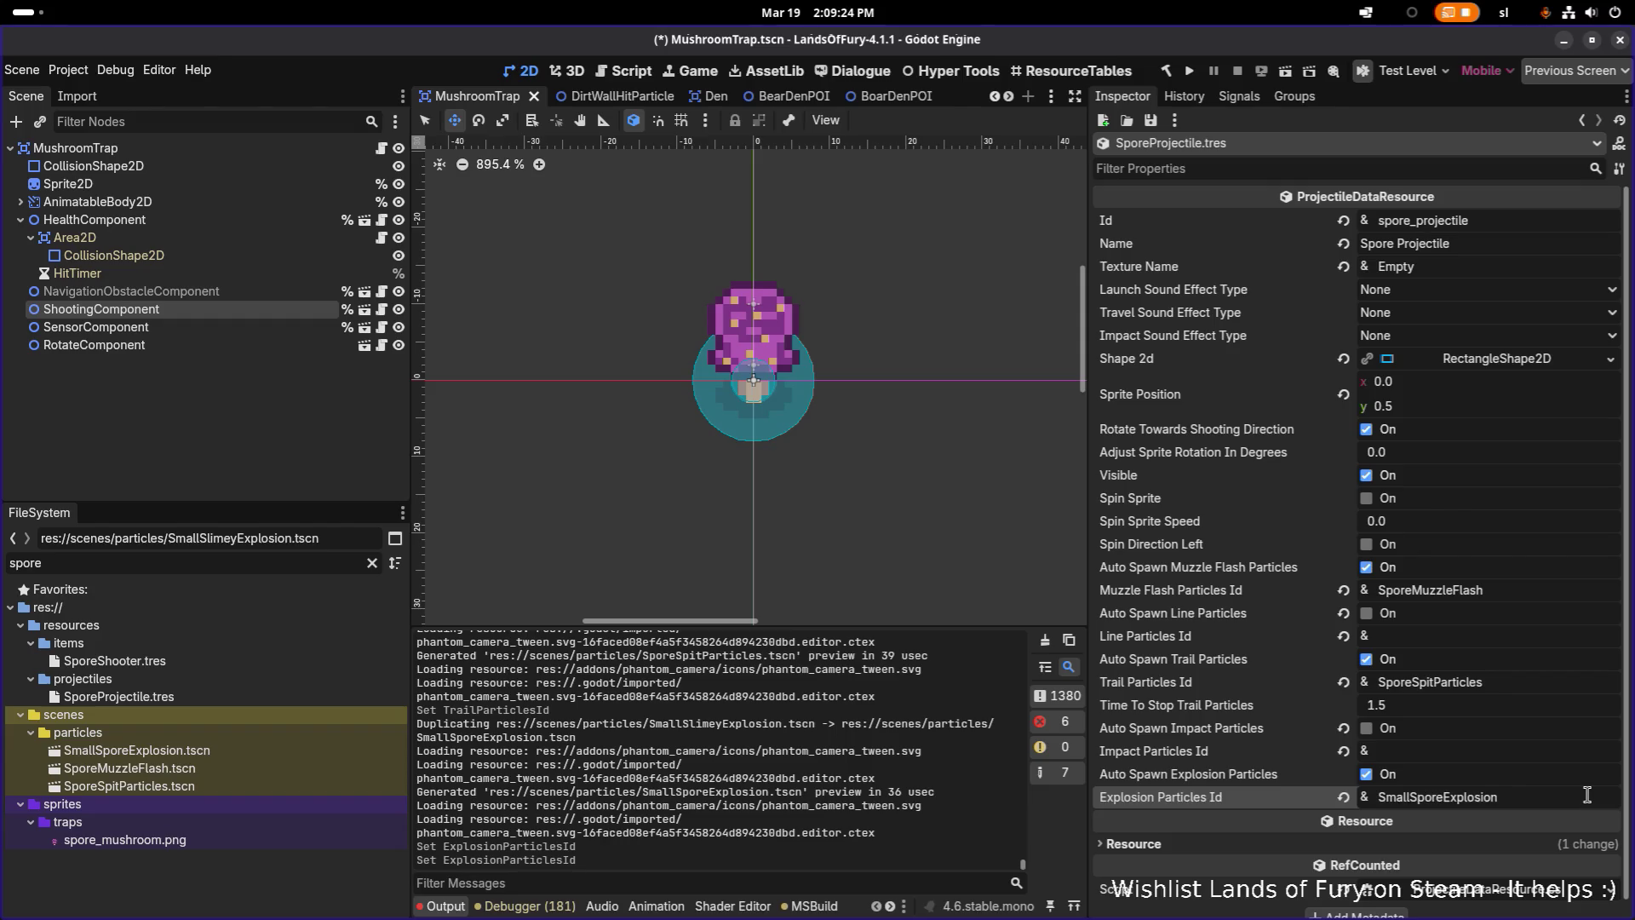
key(ctrl+s)
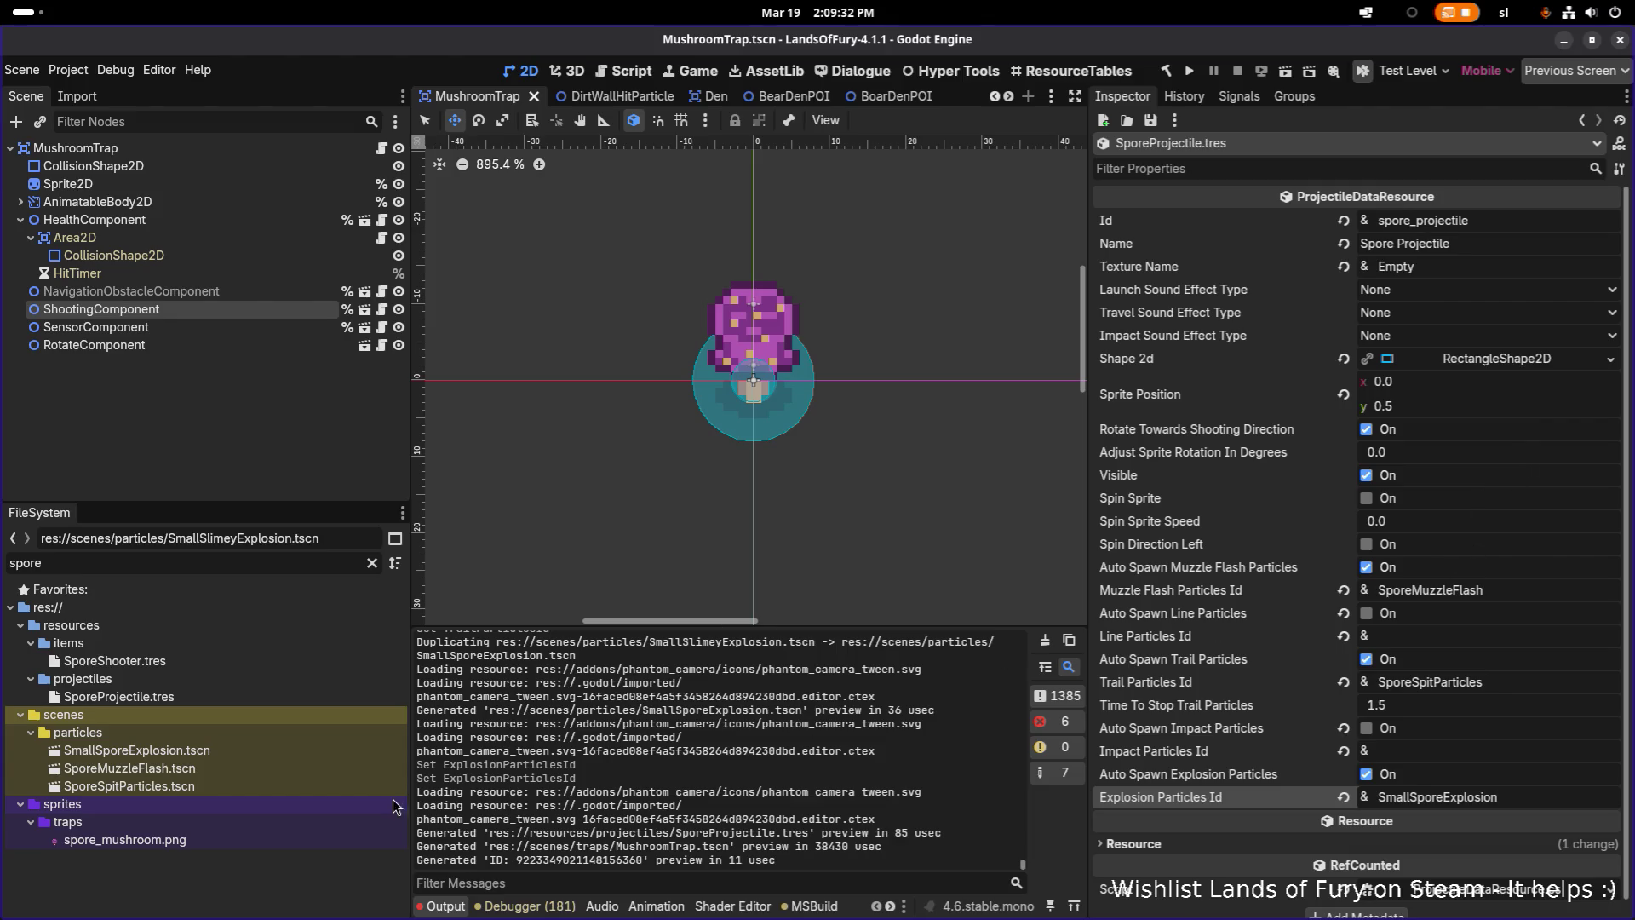
double_click(269, 749)
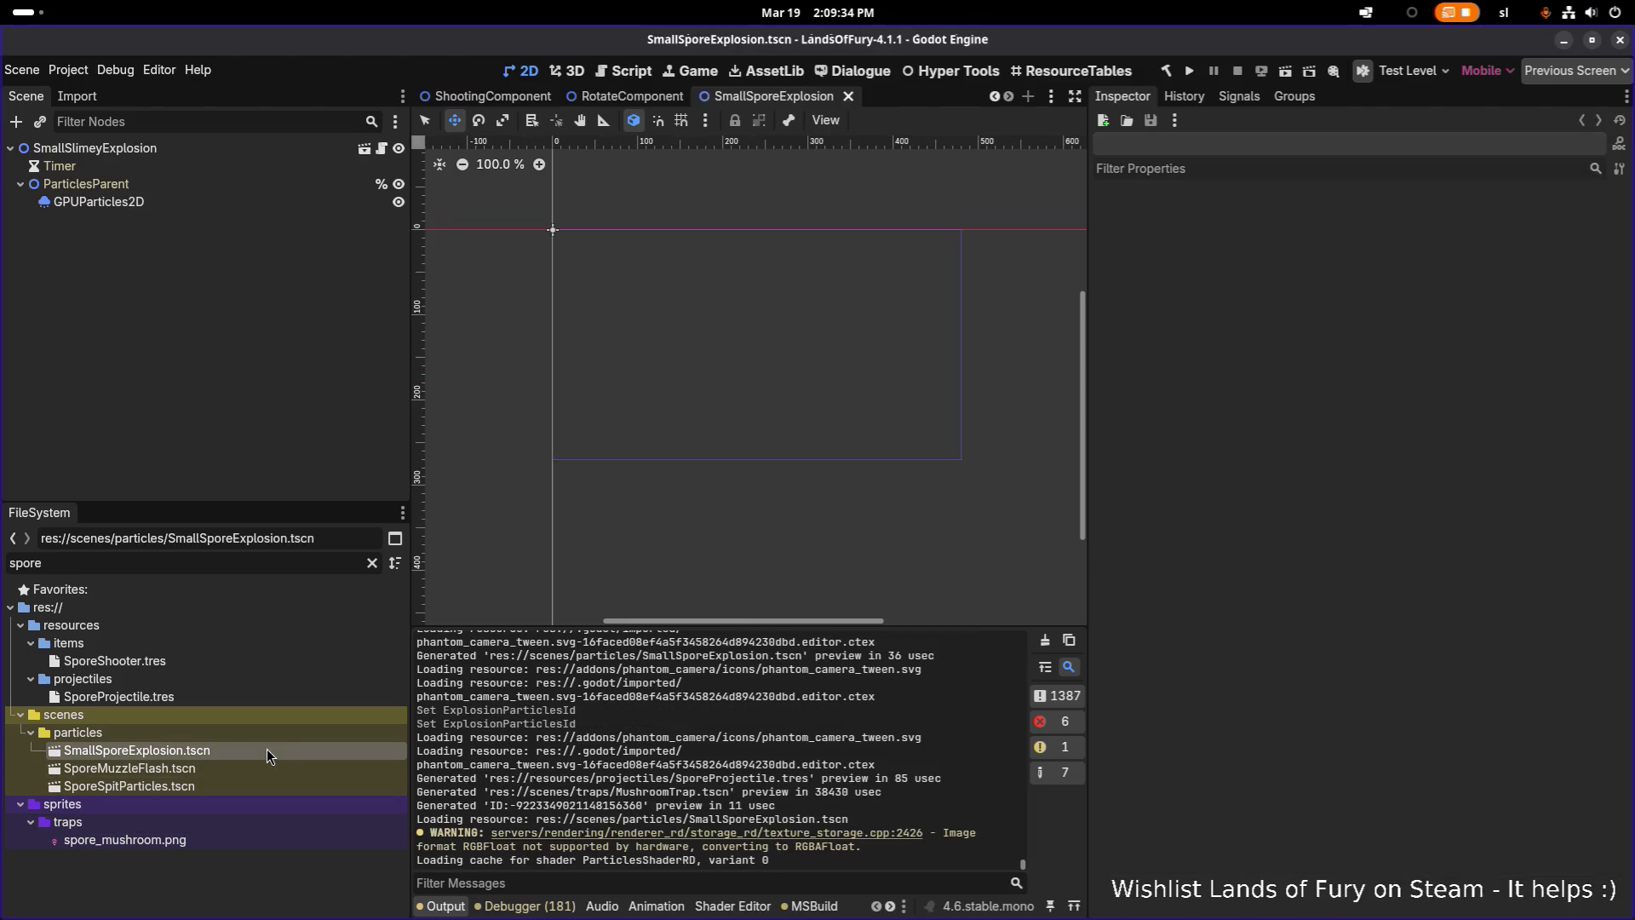
Stop SmallSporeExplosion's GPUParticles2D emitting, make its sub-resources unique, and save the scene
scroll(553, 238, up, 15)
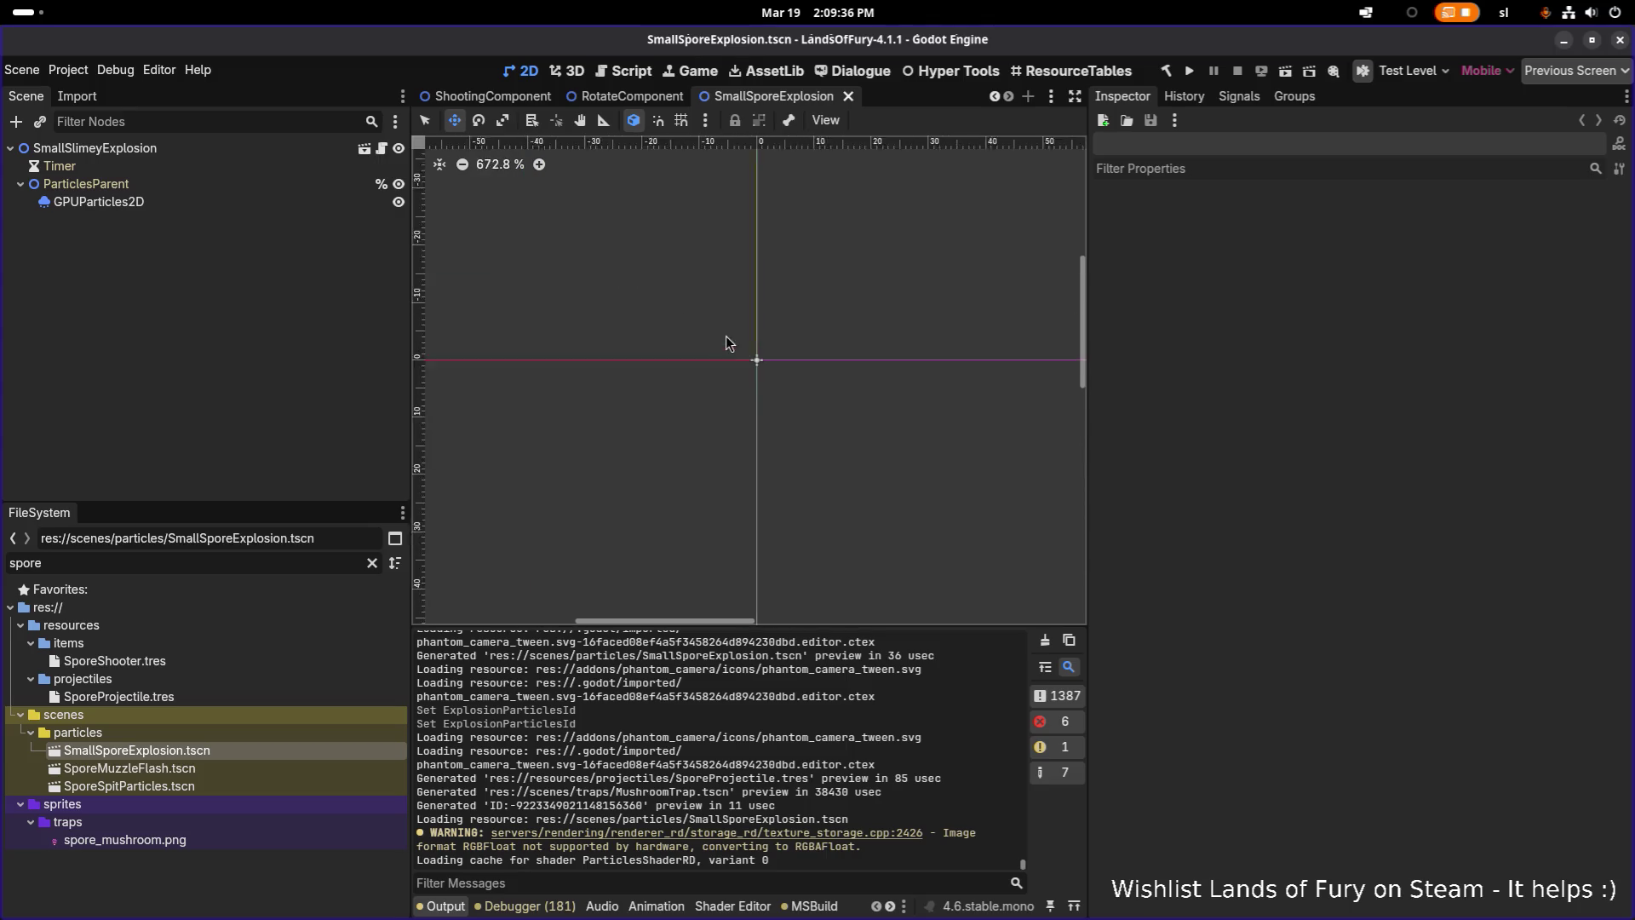
click(284, 203)
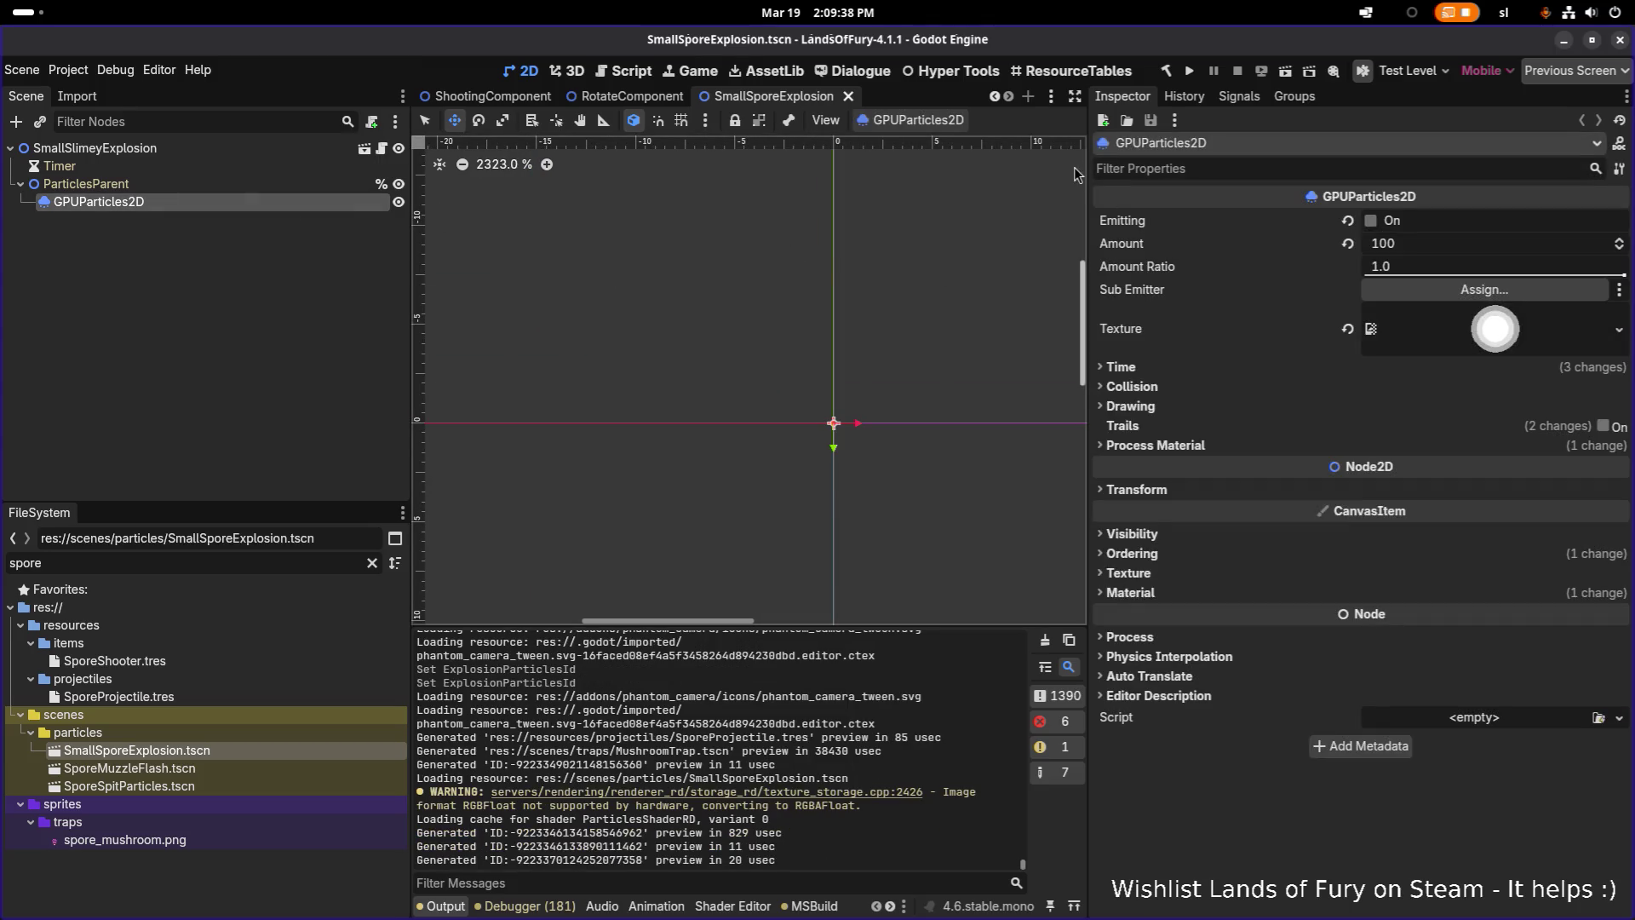
click(1371, 221)
scroll(855, 376, down, 8)
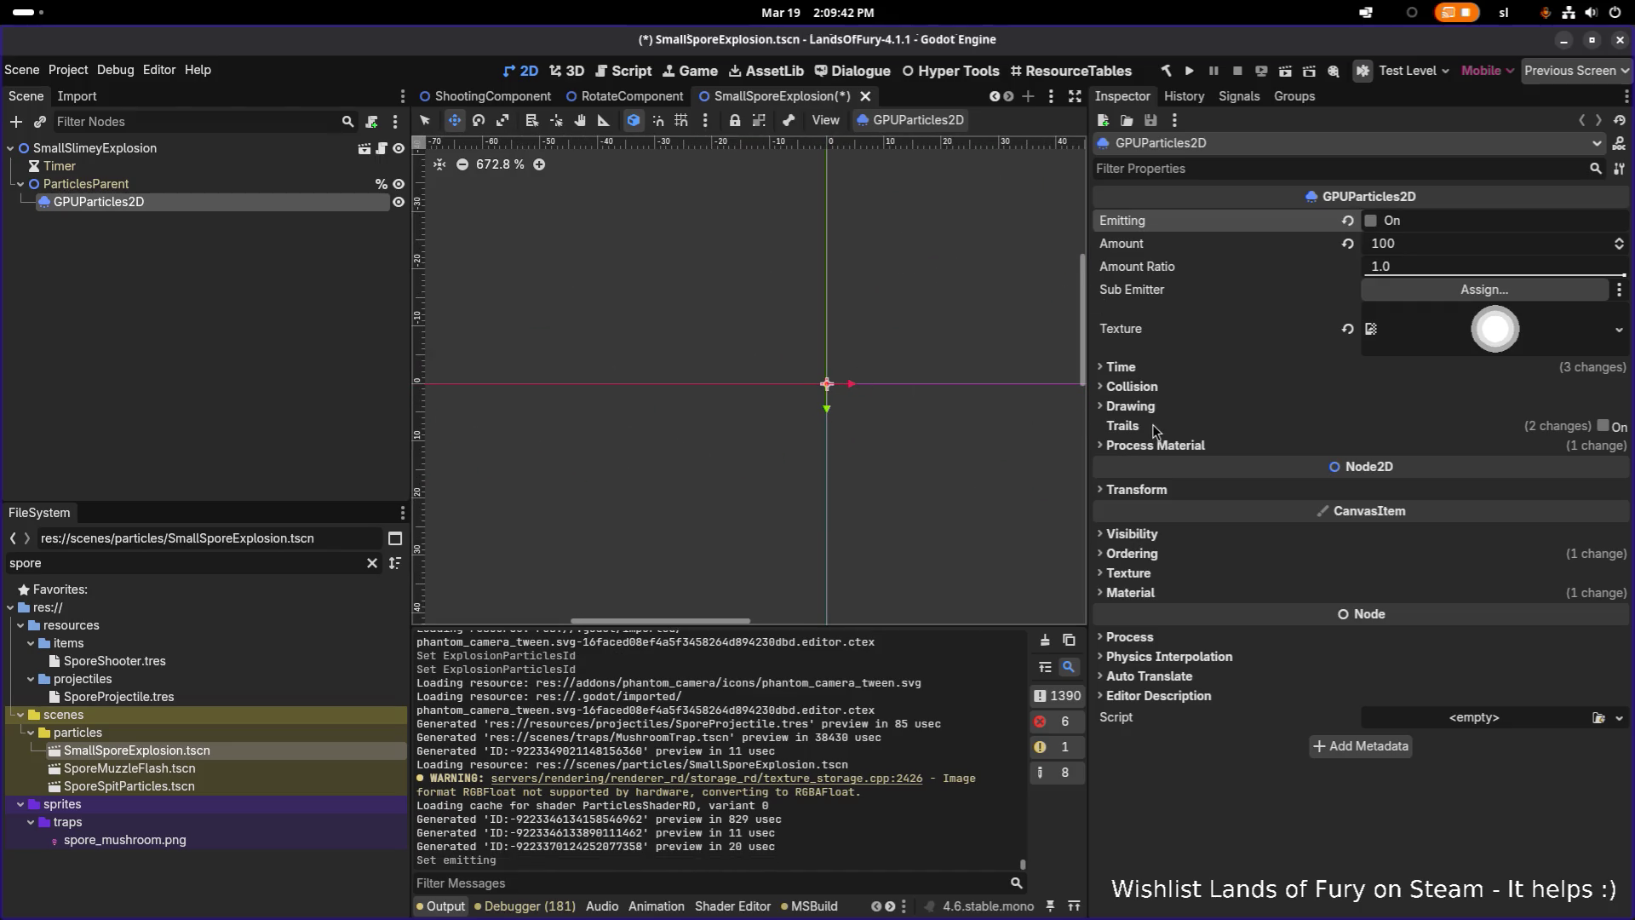
mouse_move(1155, 430)
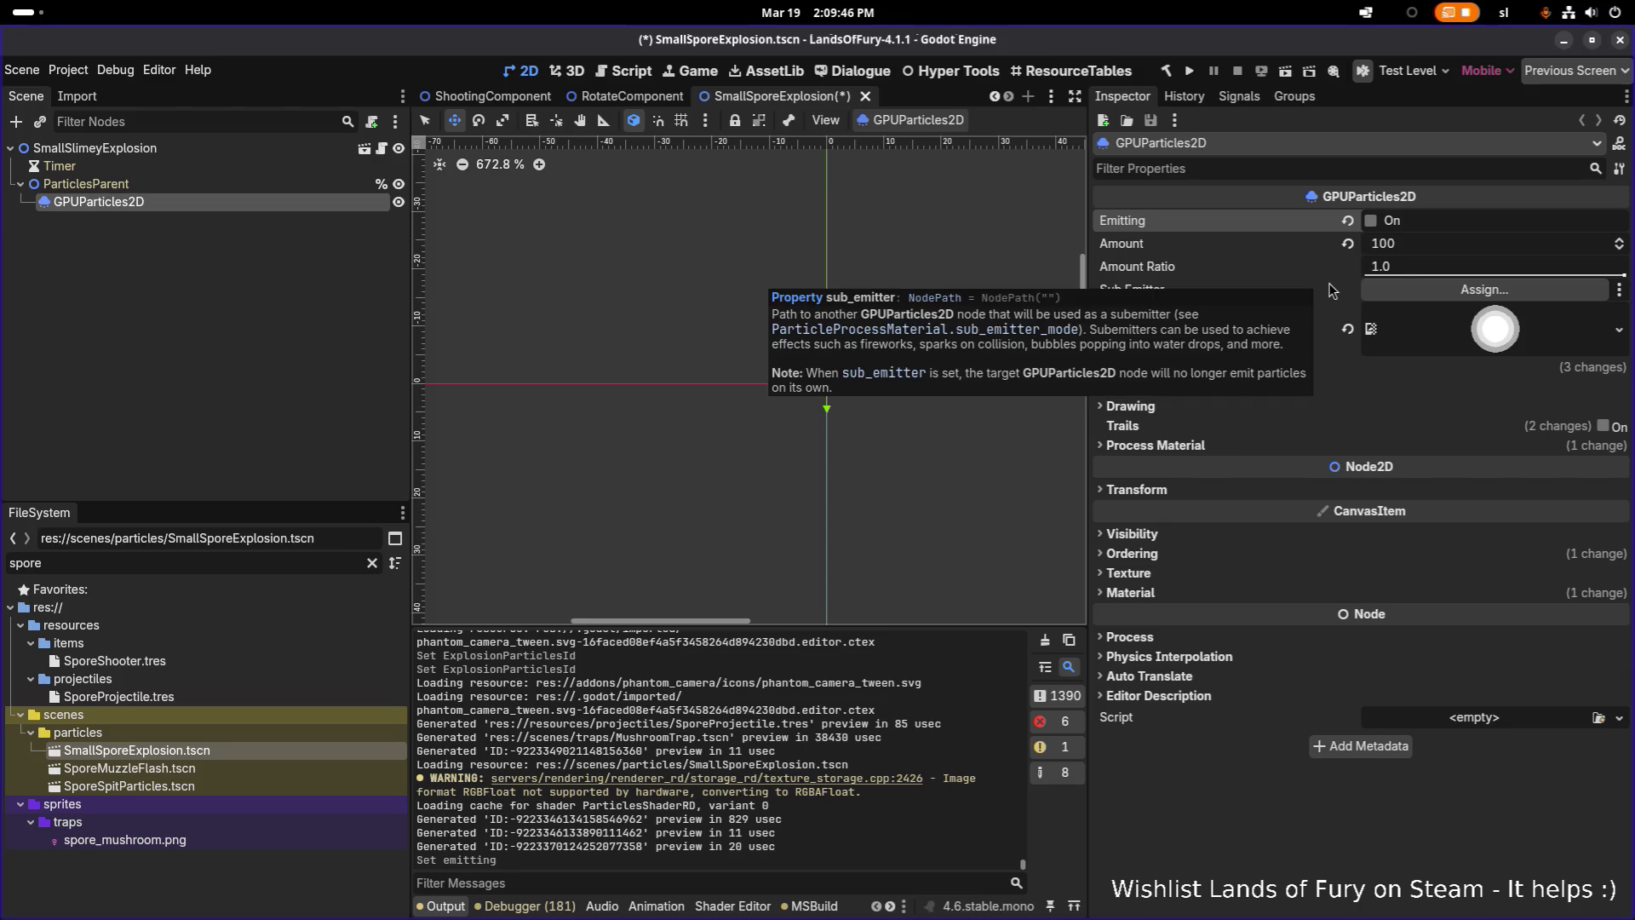
click(1619, 170)
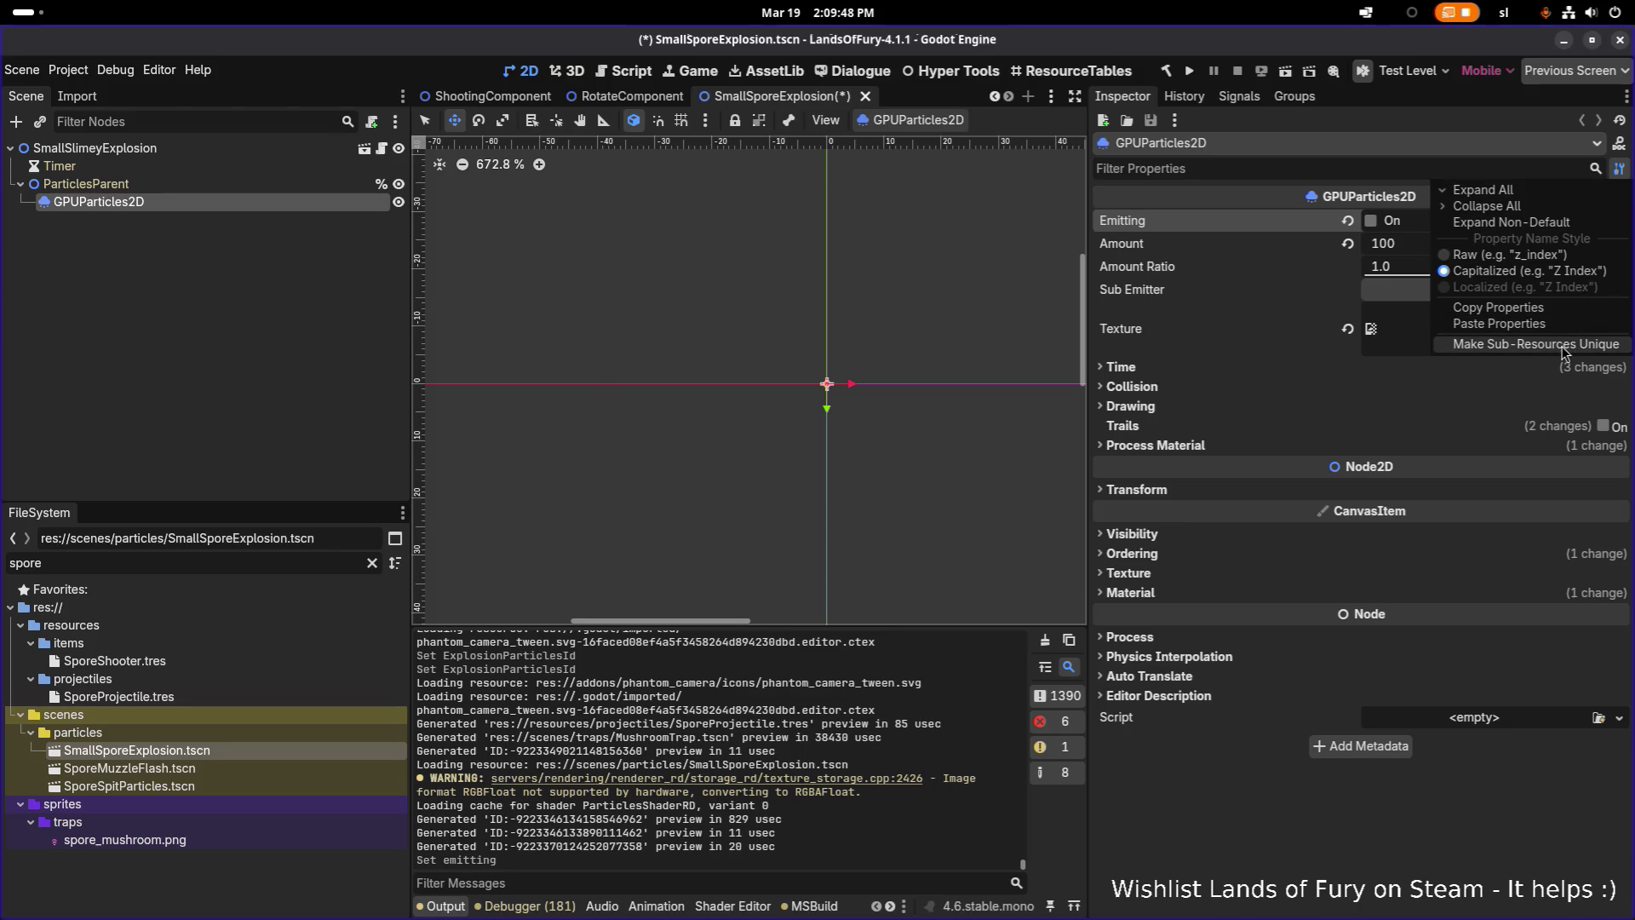
click(1563, 355)
click(930, 605)
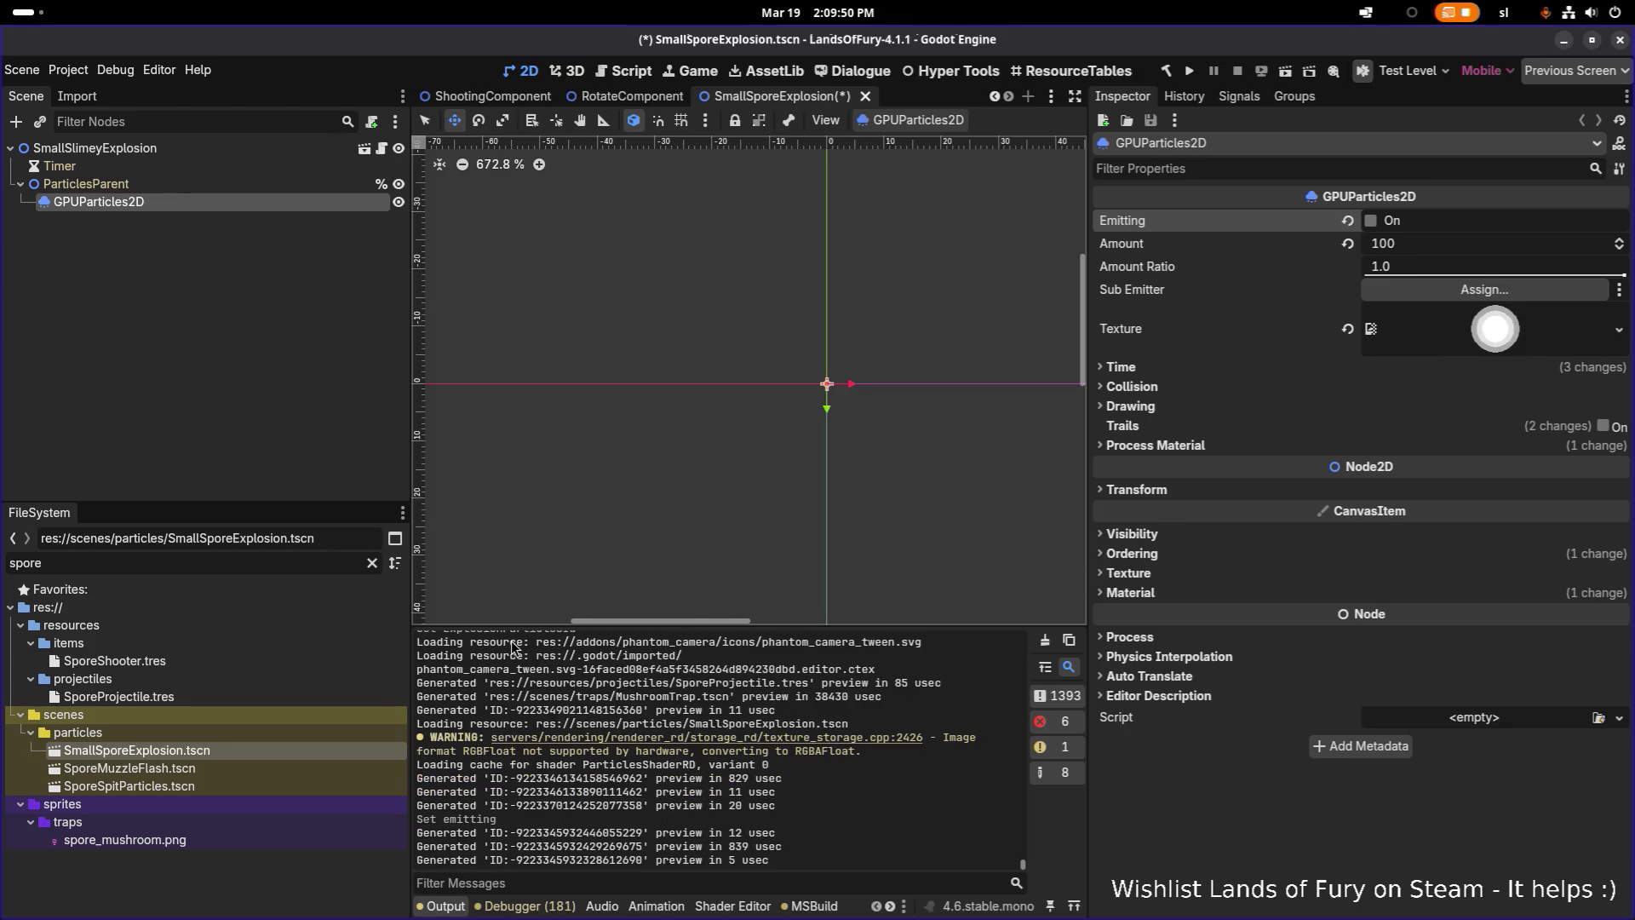
key(ctrl+s)
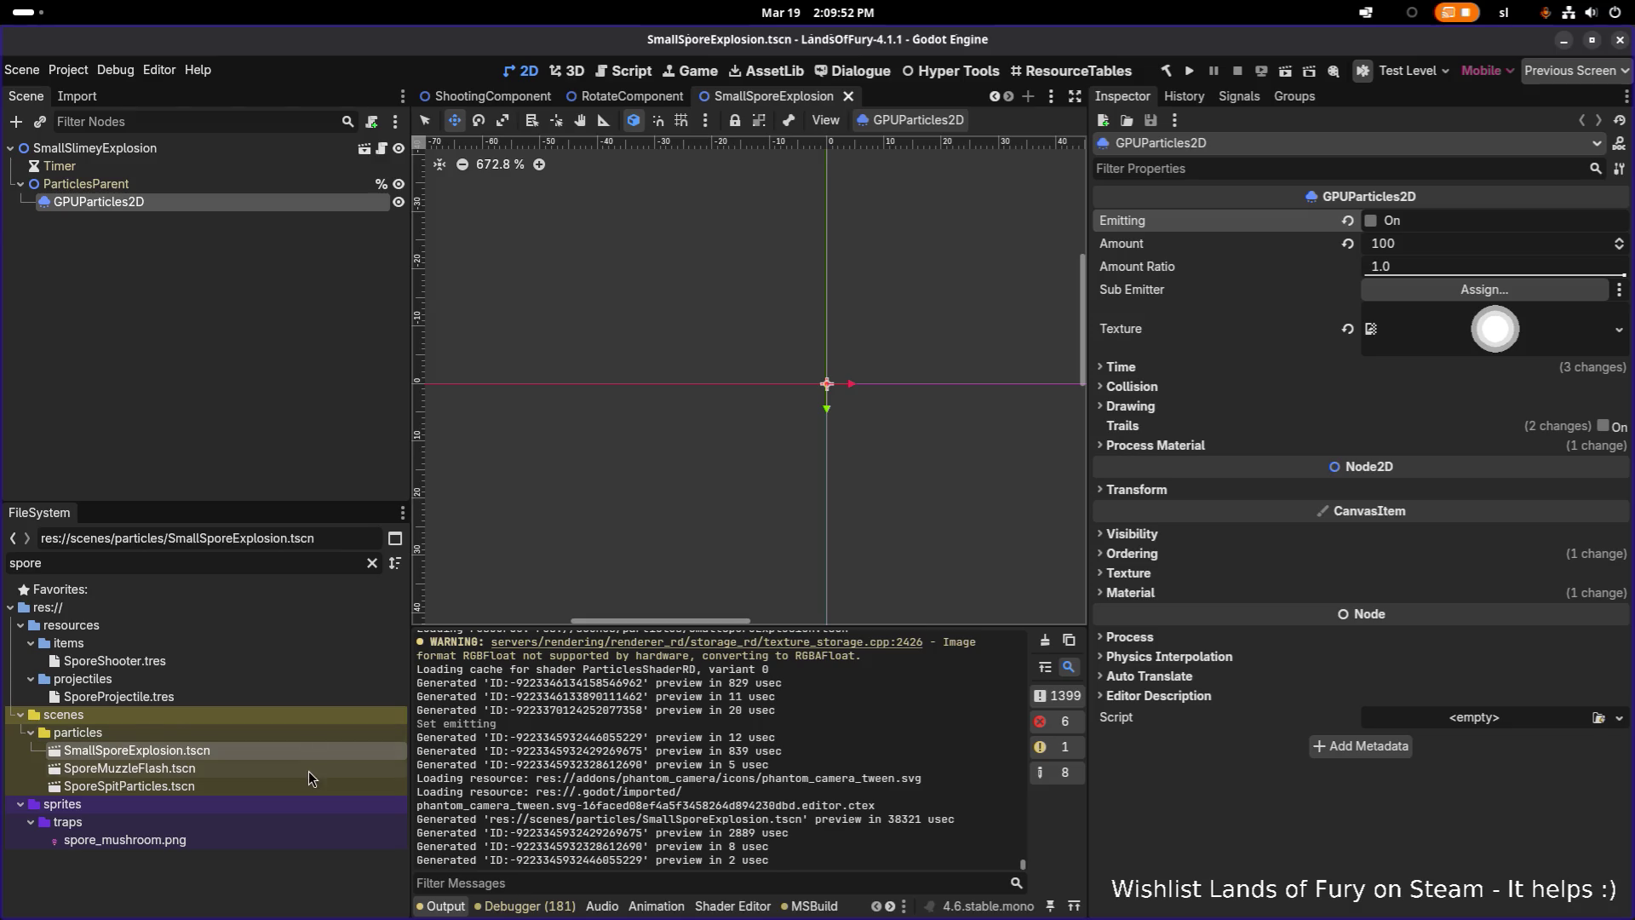
Make the SporeMuzzleFlash GPUParticles2D sub-resources unique and save SporeMuzzleFlash
double_click(309, 770)
click(323, 202)
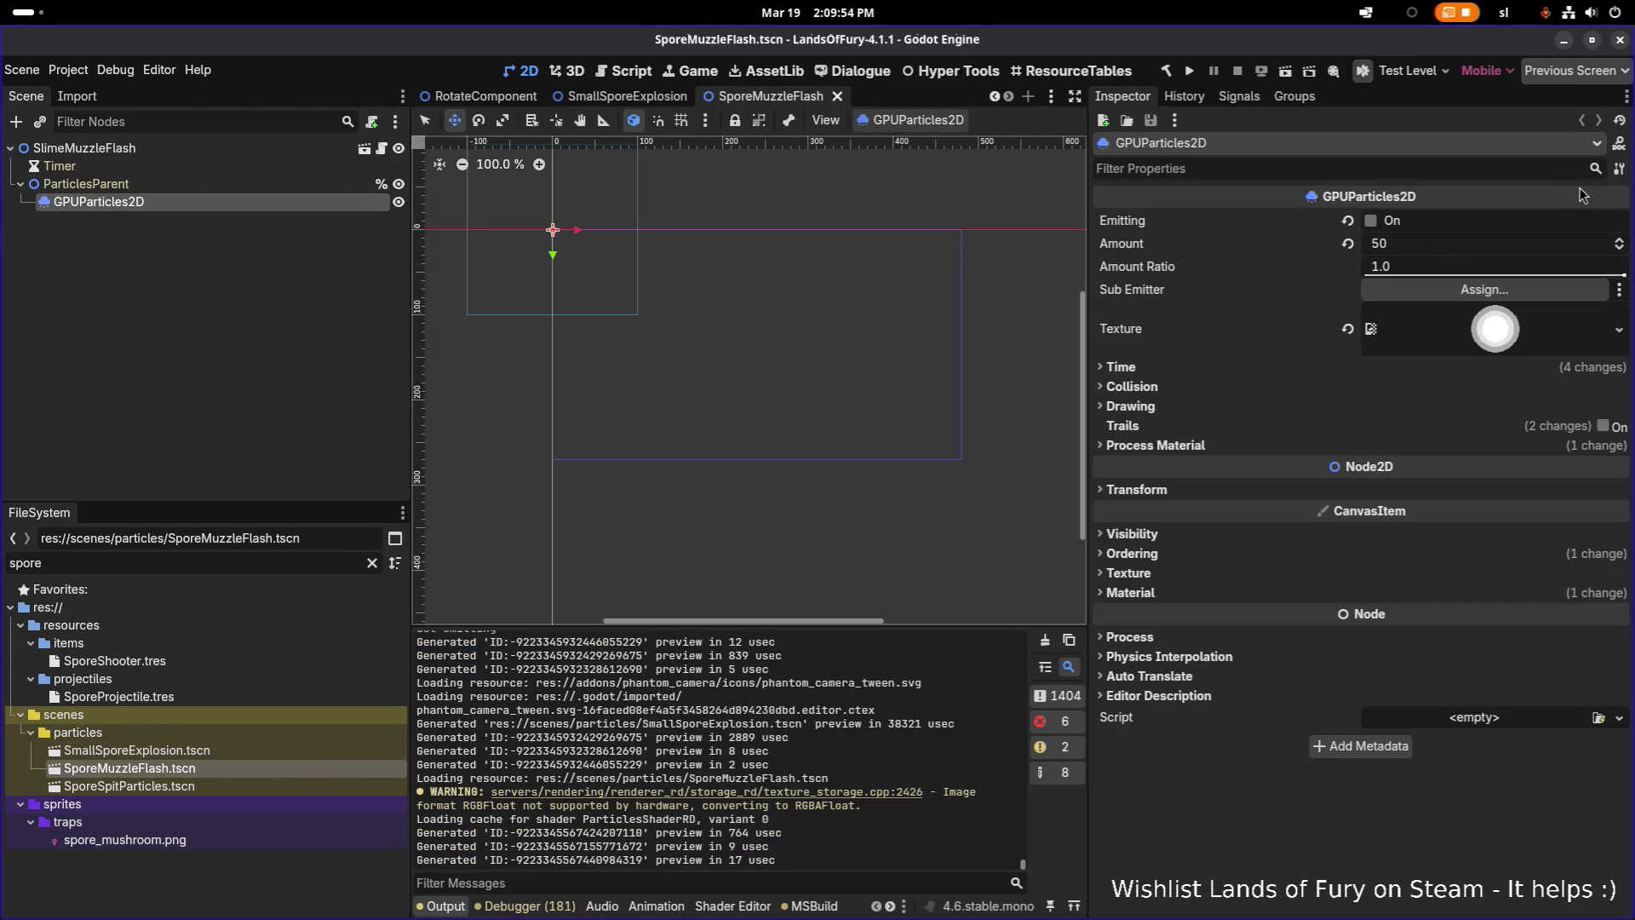
click(1622, 169)
click(1576, 351)
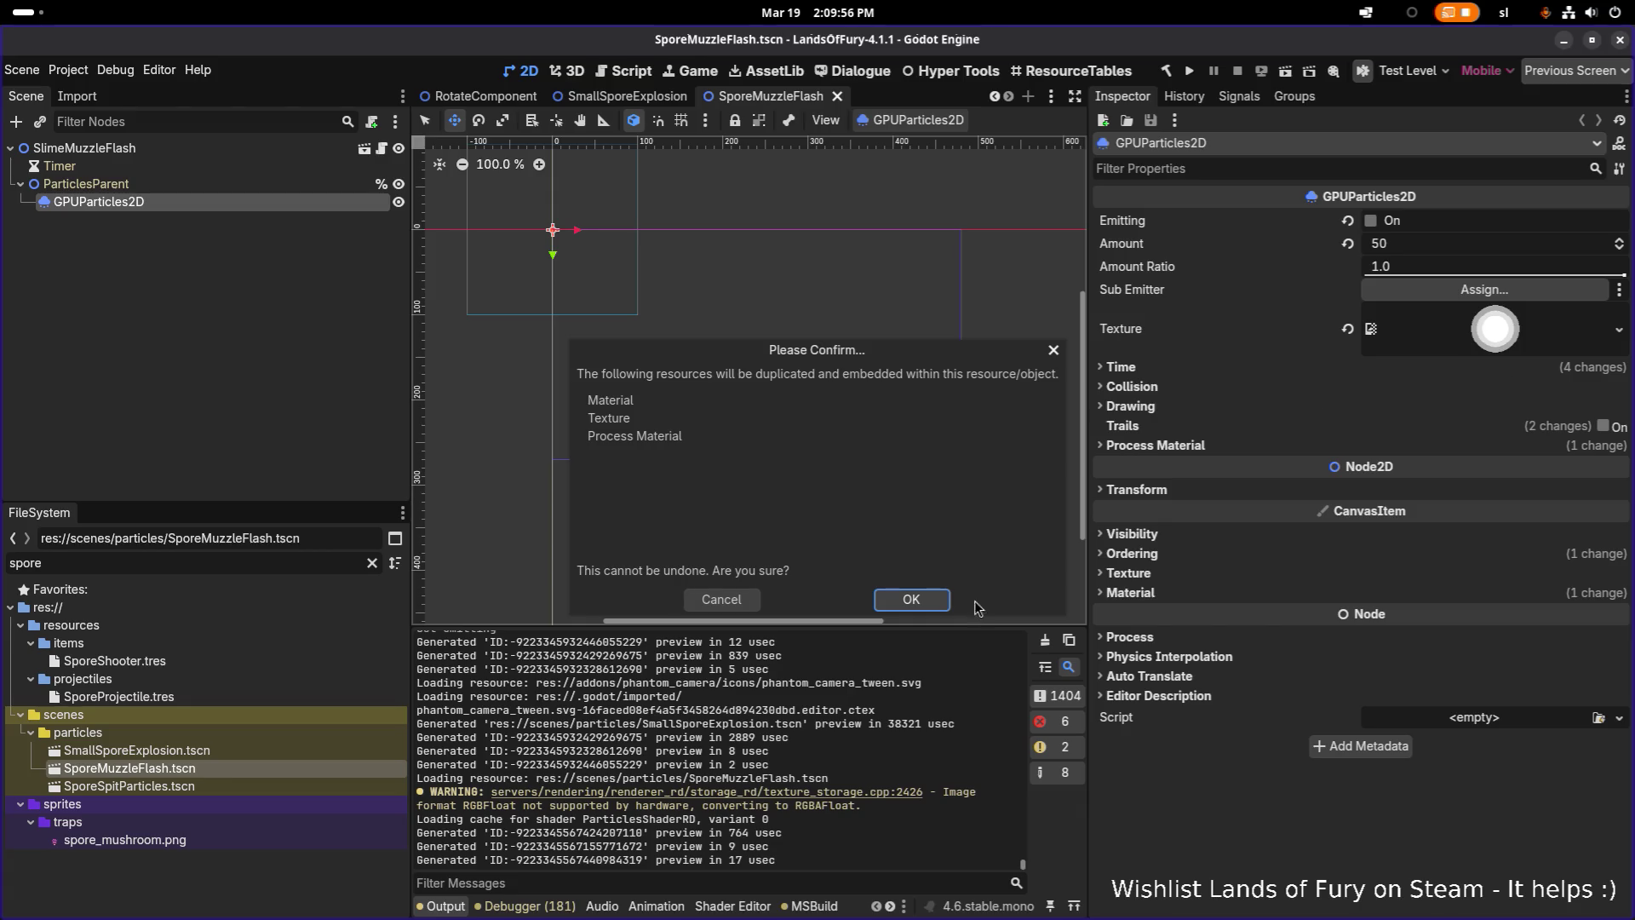
click(930, 605)
key(ctrl+s)
In SporeSpitParticles, make the GPUParticles2D3 emitter's sub-resources unique
double_click(341, 785)
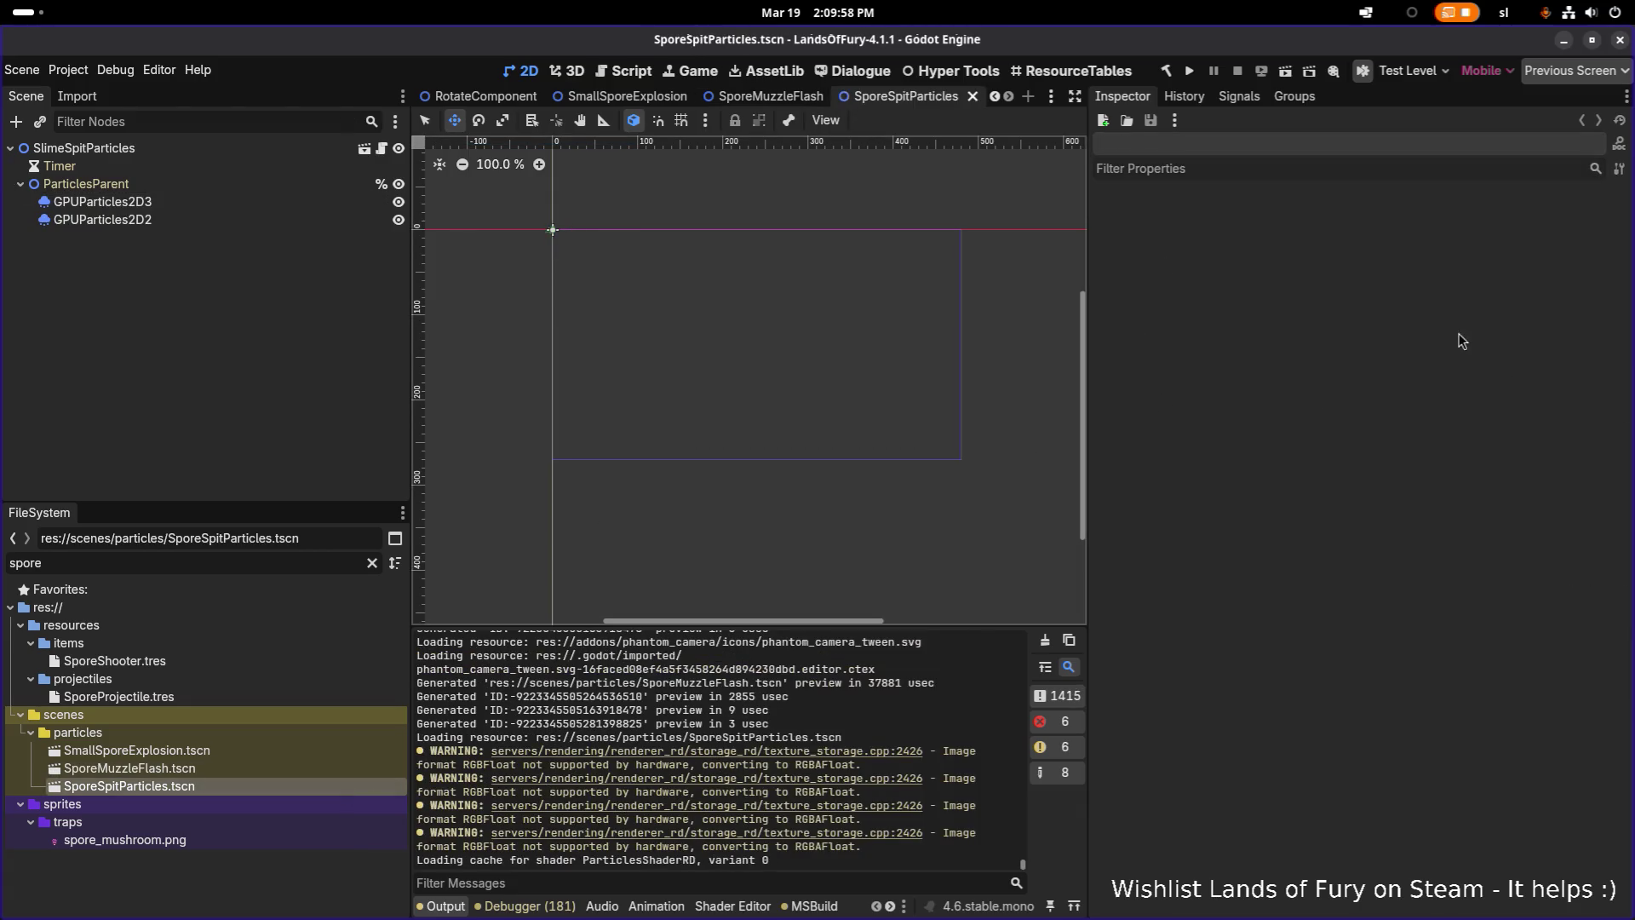
click(299, 205)
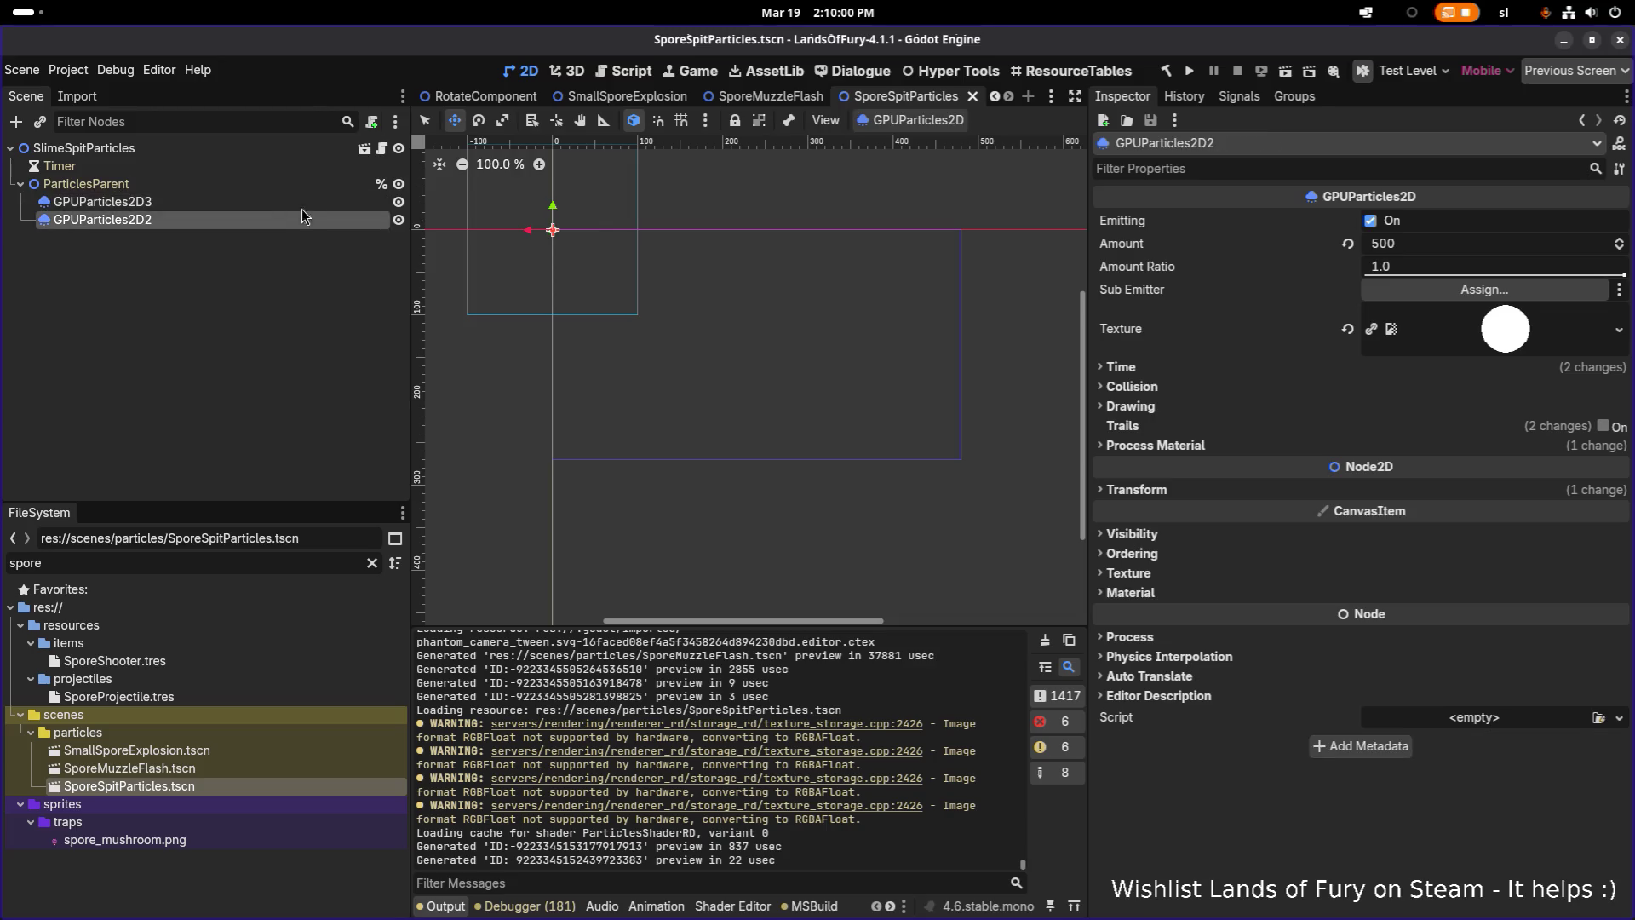
click(1619, 168)
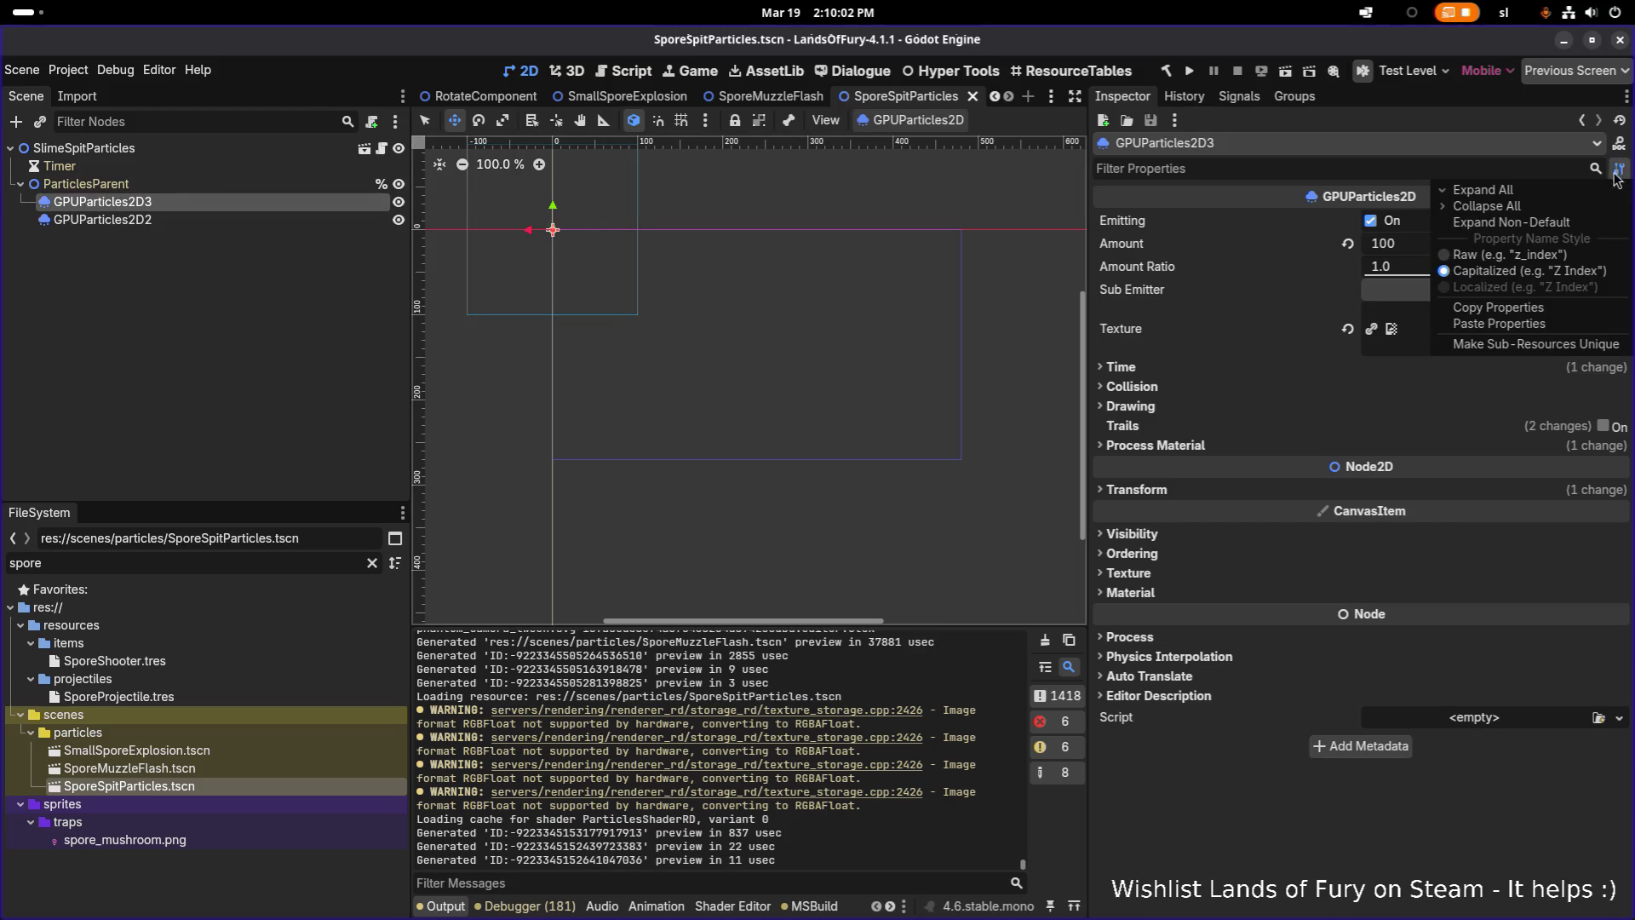
click(1499, 350)
click(910, 599)
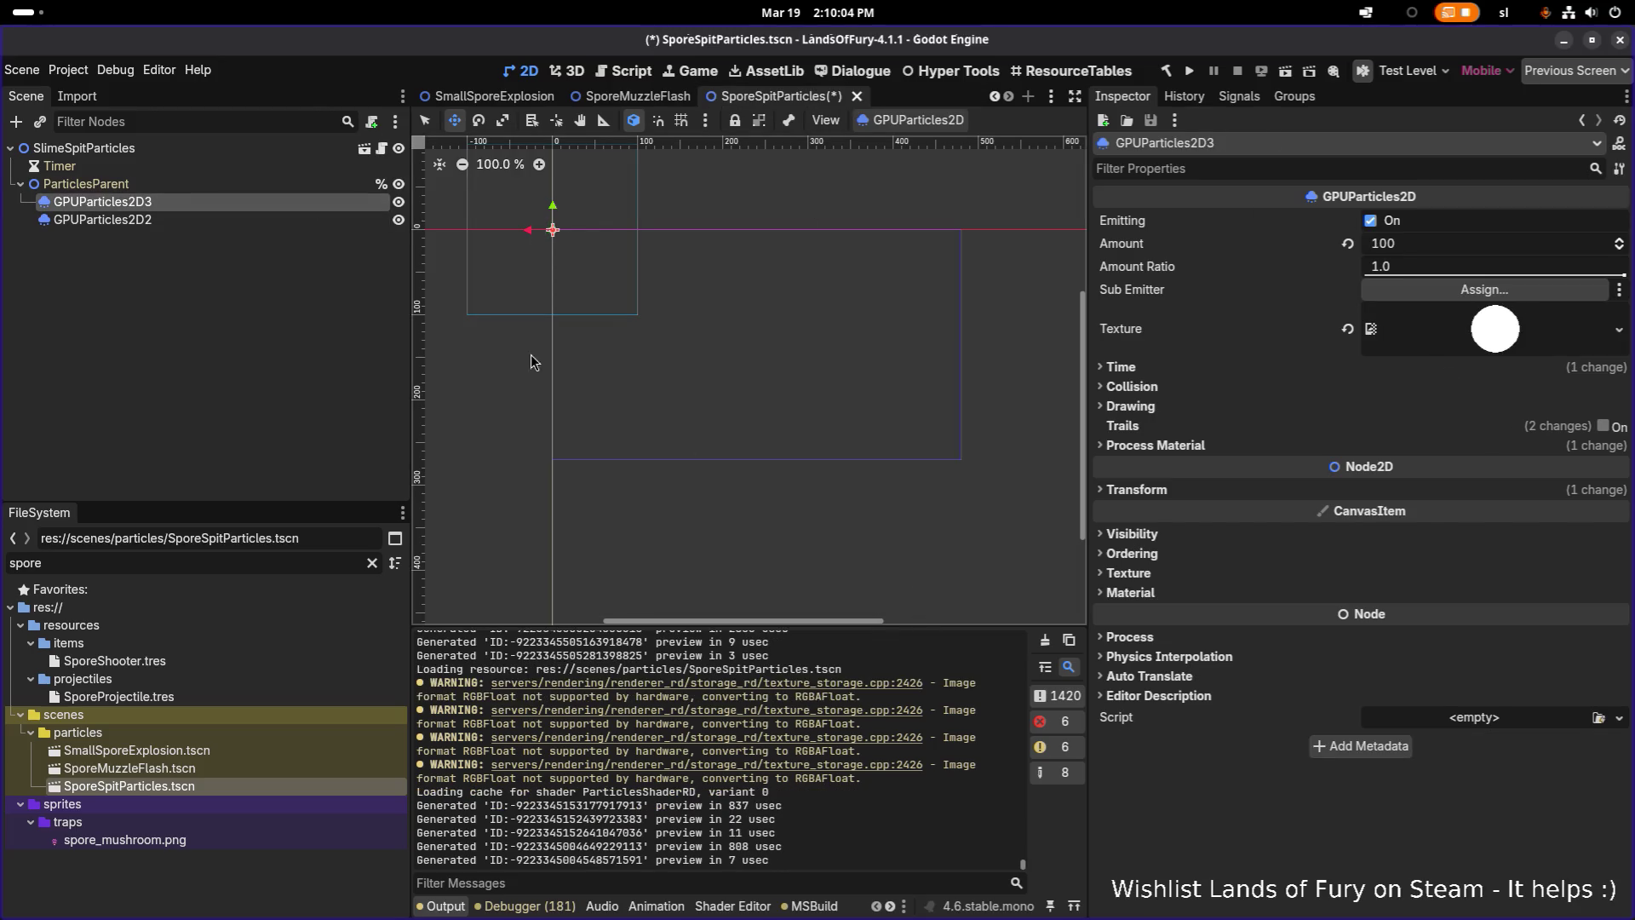
Make GPUParticles2D2's sub-resources unique, save SporeSpitParticles, and reopen SmallSporeExplosion
click(238, 218)
click(1619, 167)
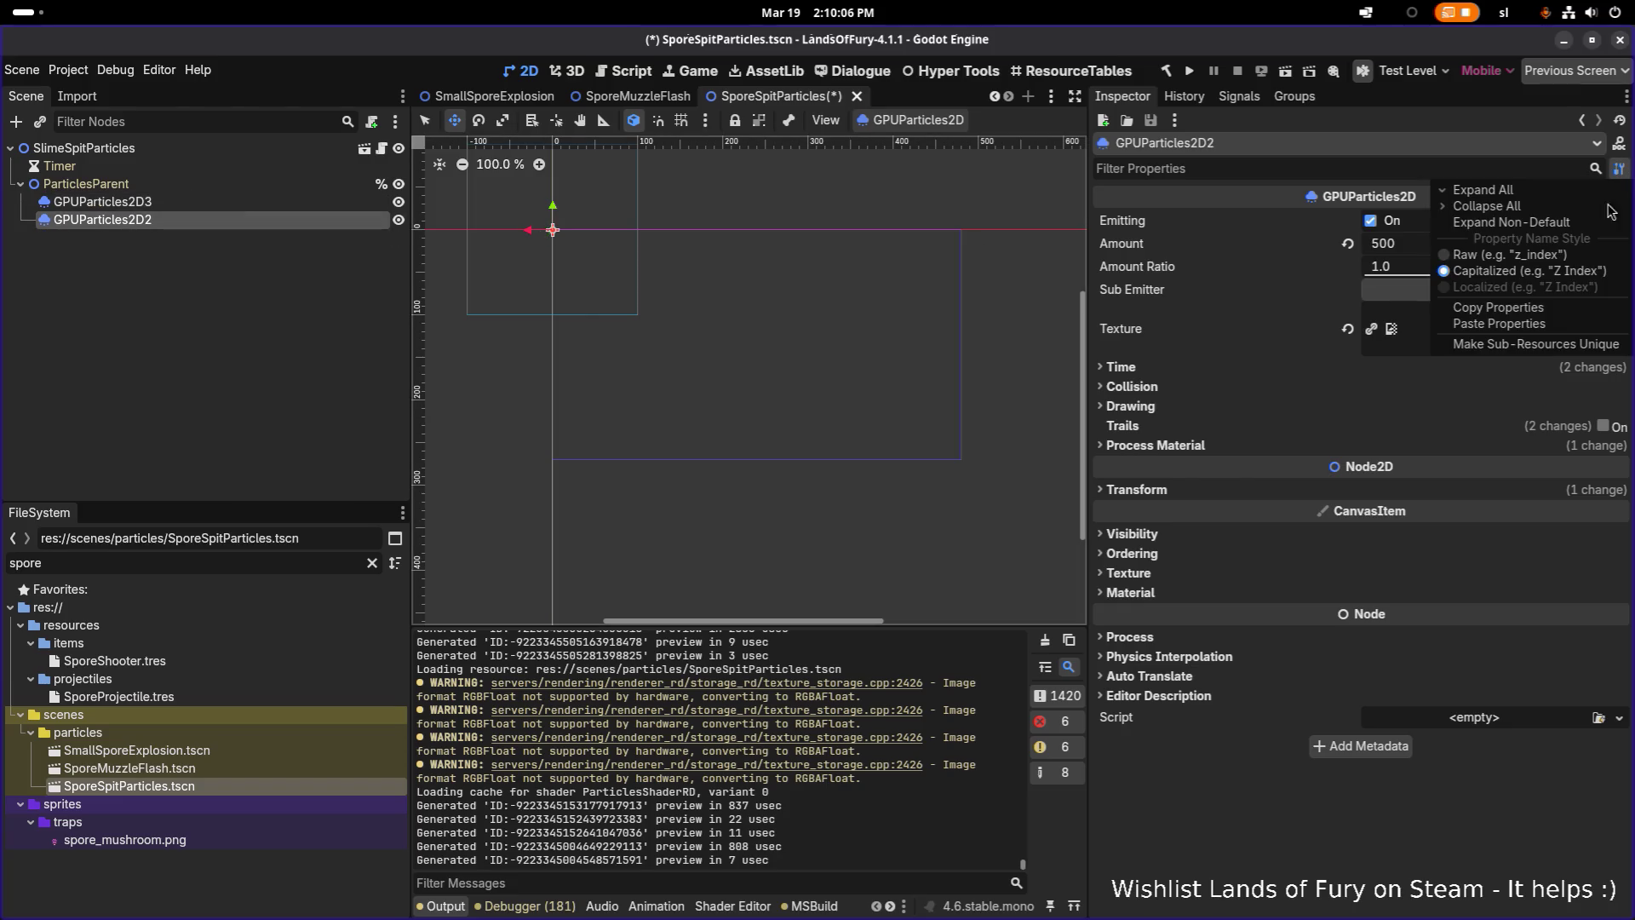
click(1499, 350)
click(910, 599)
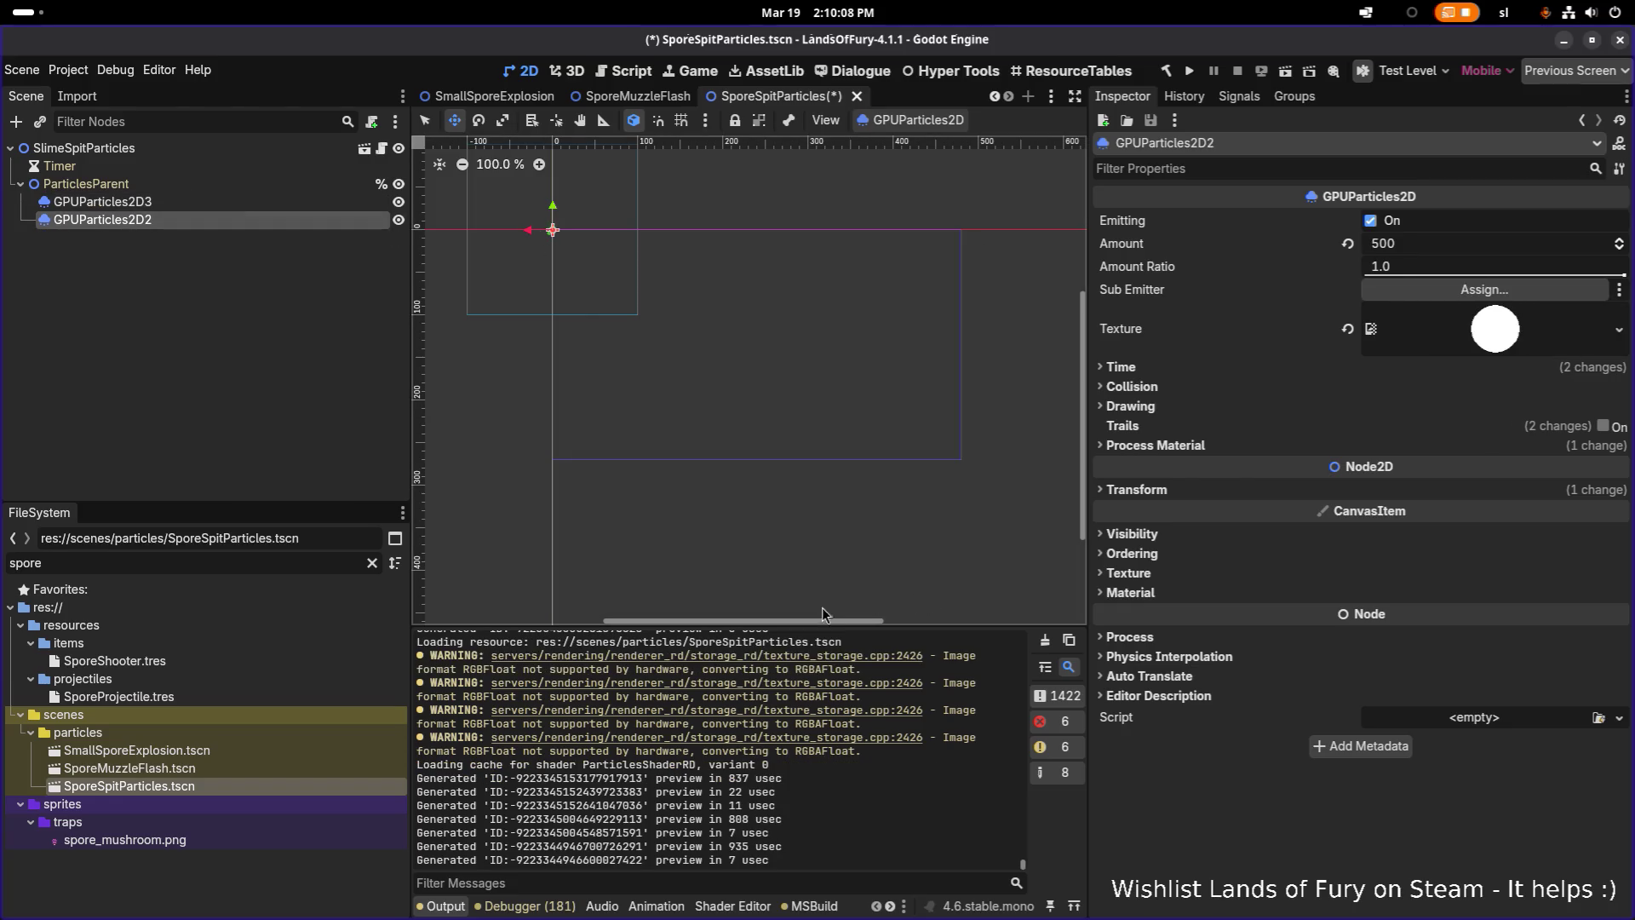
key(ctrl+s)
double_click(298, 769)
double_click(308, 754)
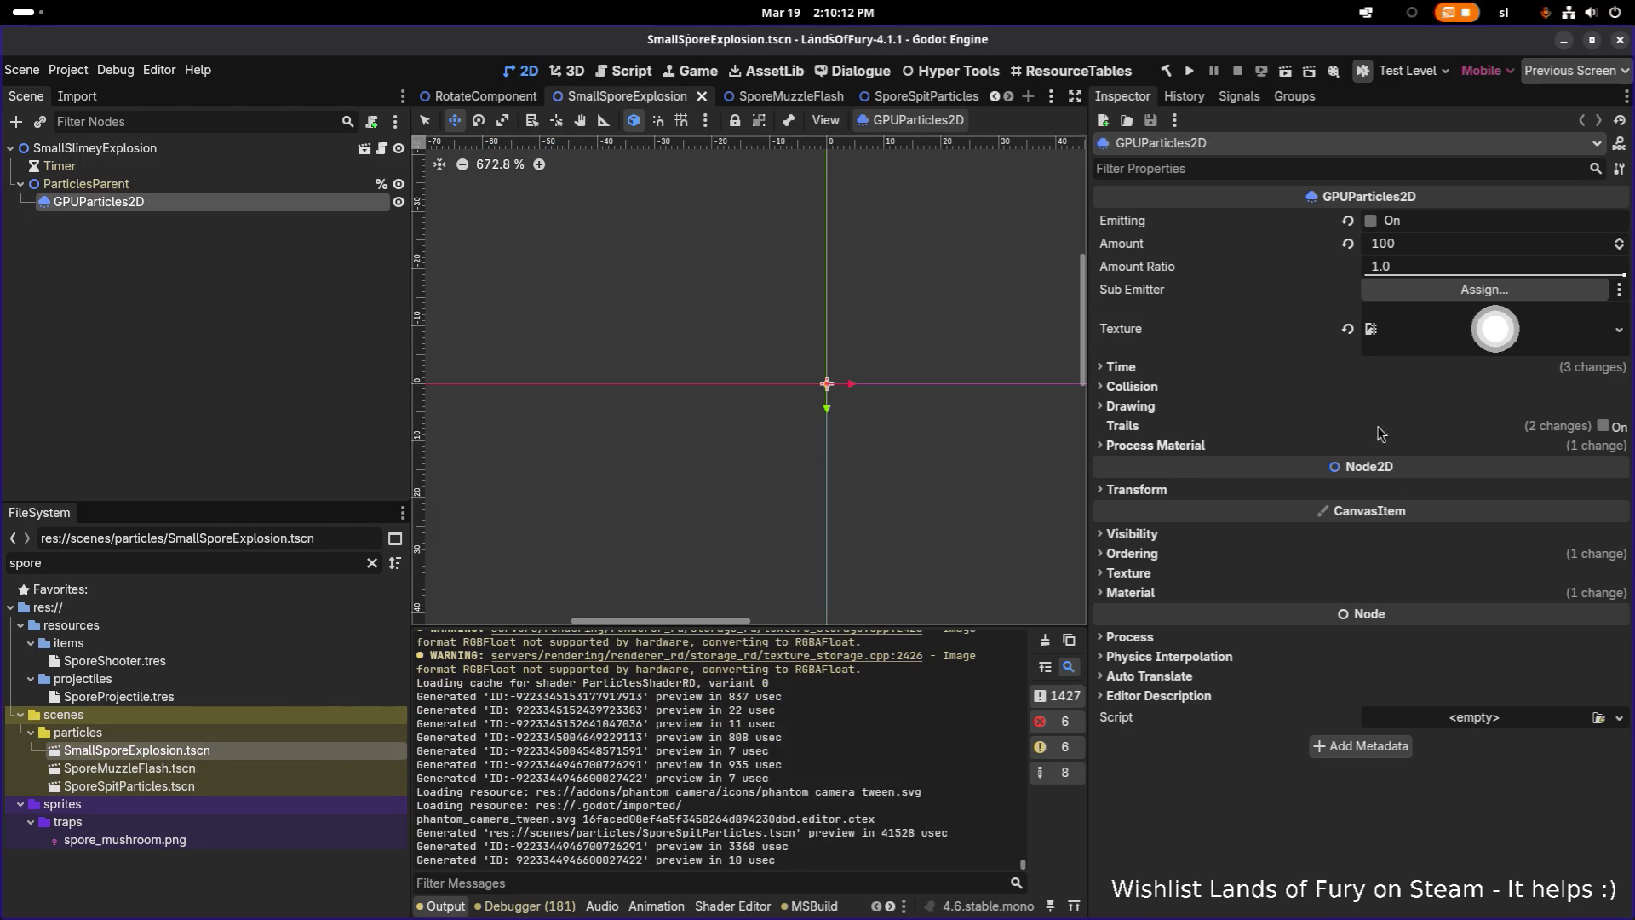
Expand SmallSporeExplosion's ParticleProcessMaterial down to Display > Color Curves, then switch to Aseprite
click(1312, 451)
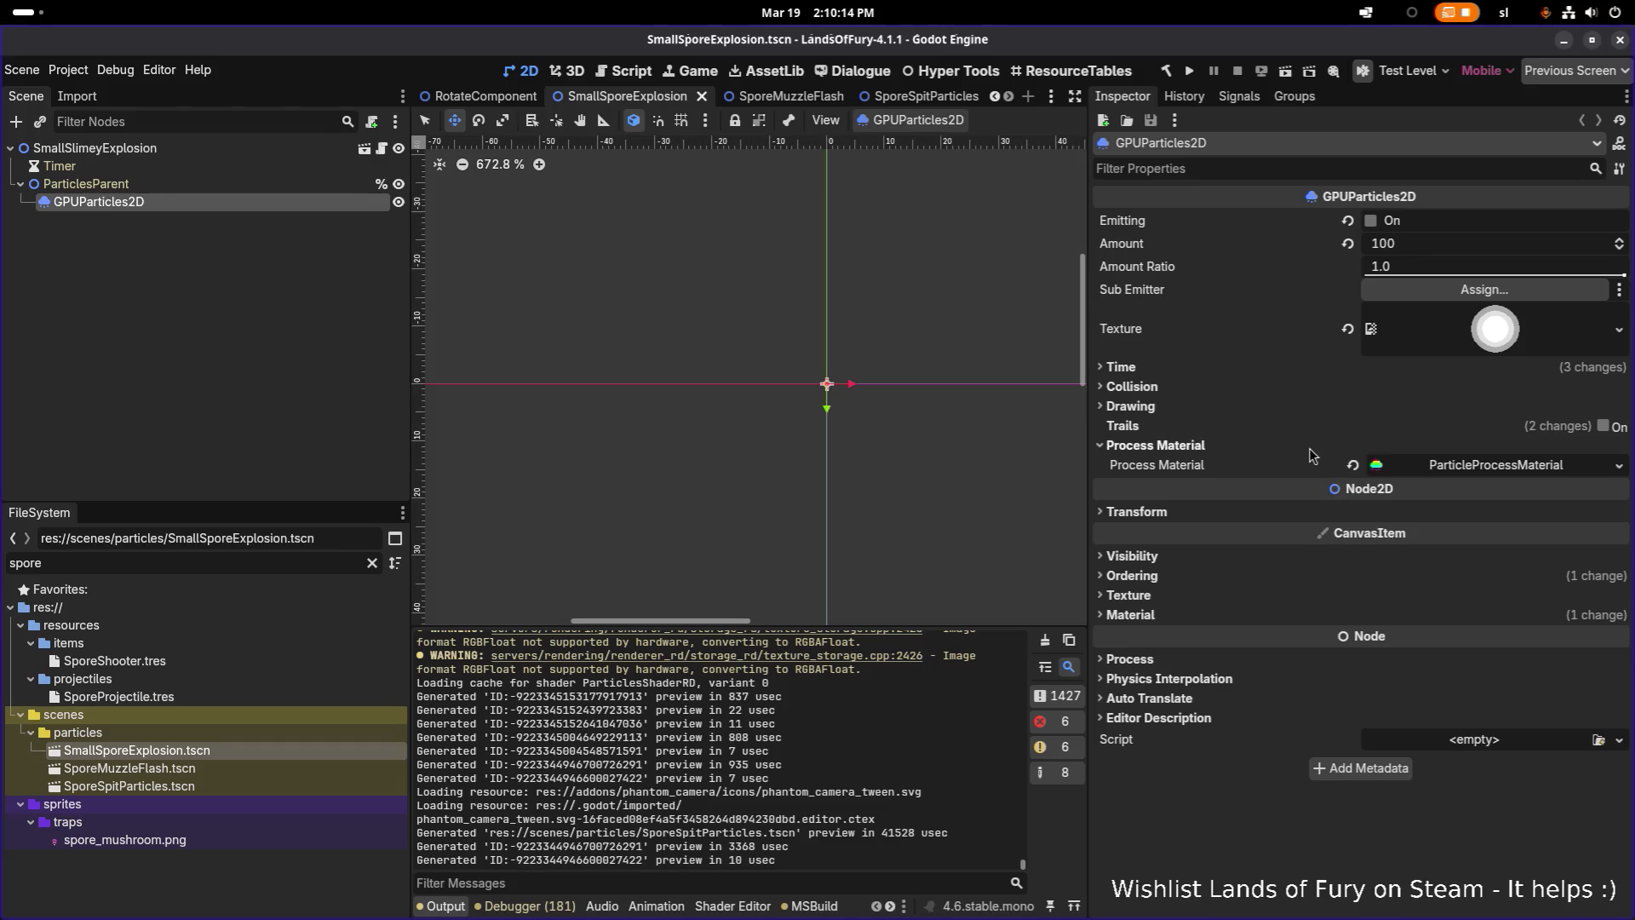
right_click(1504, 468)
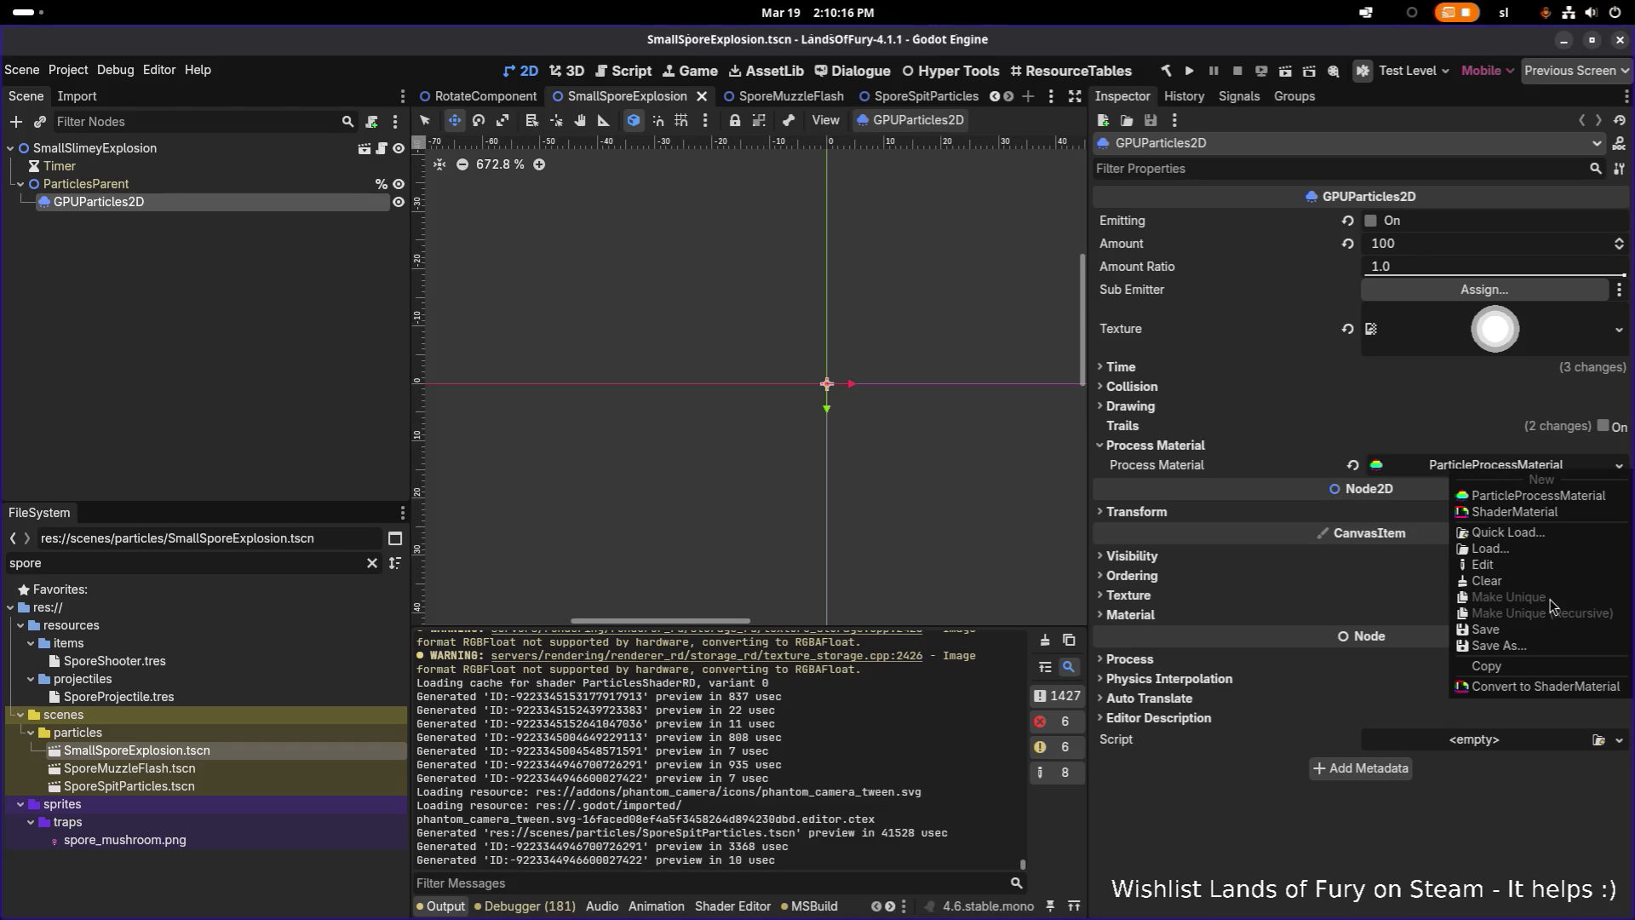
click(1439, 468)
click(1441, 467)
scroll(1445, 483, down, 2)
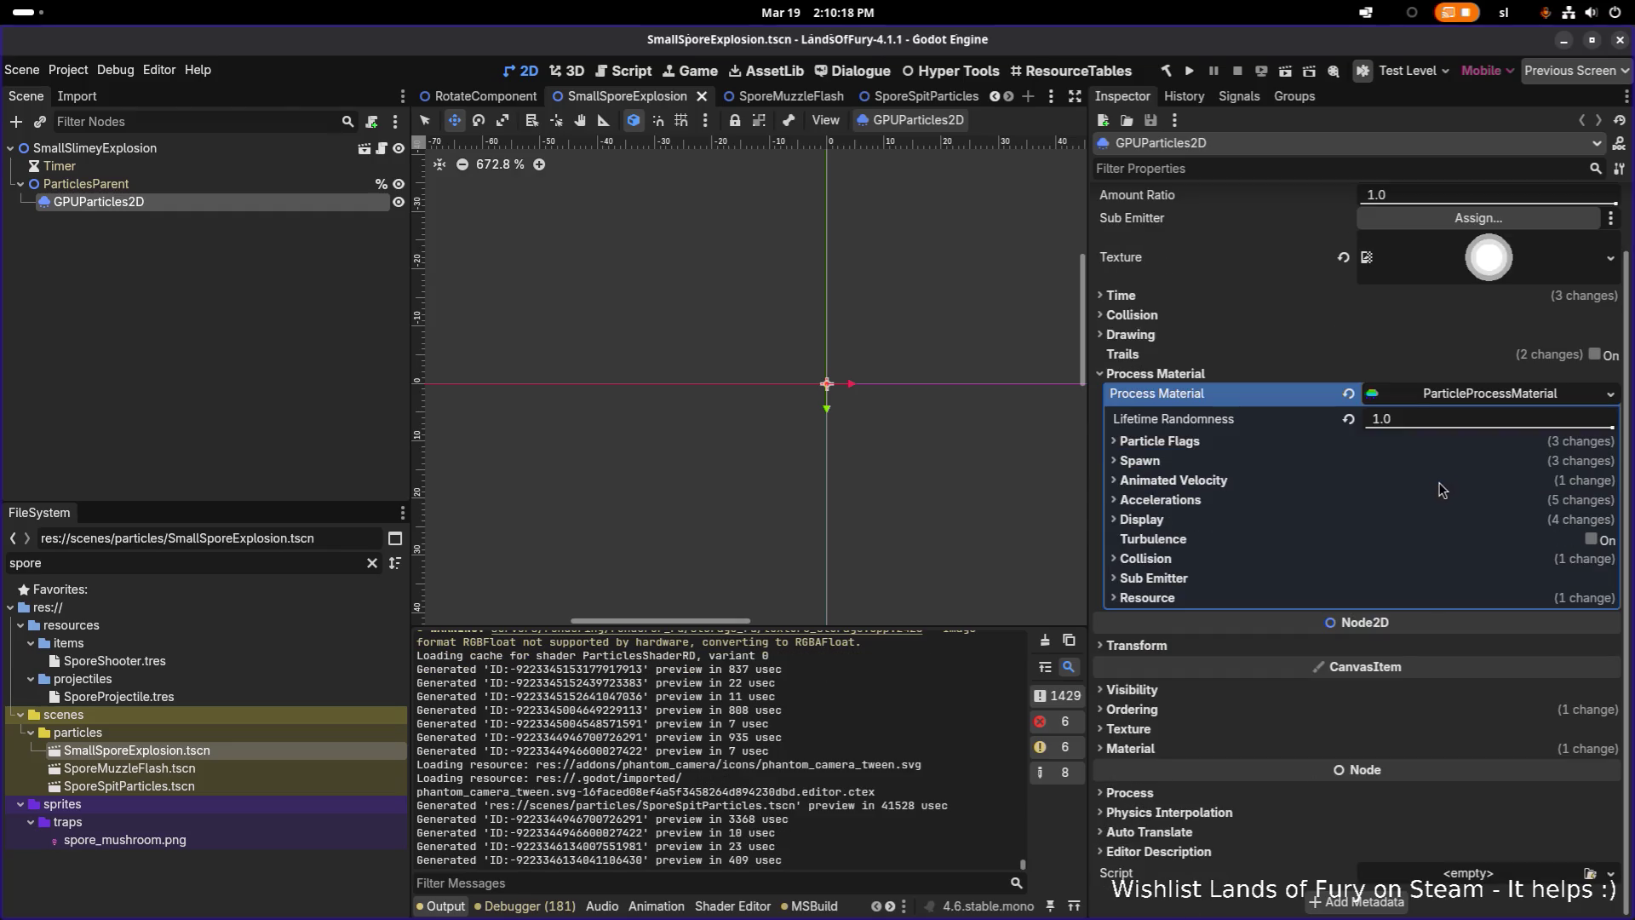
click(1248, 521)
click(1223, 579)
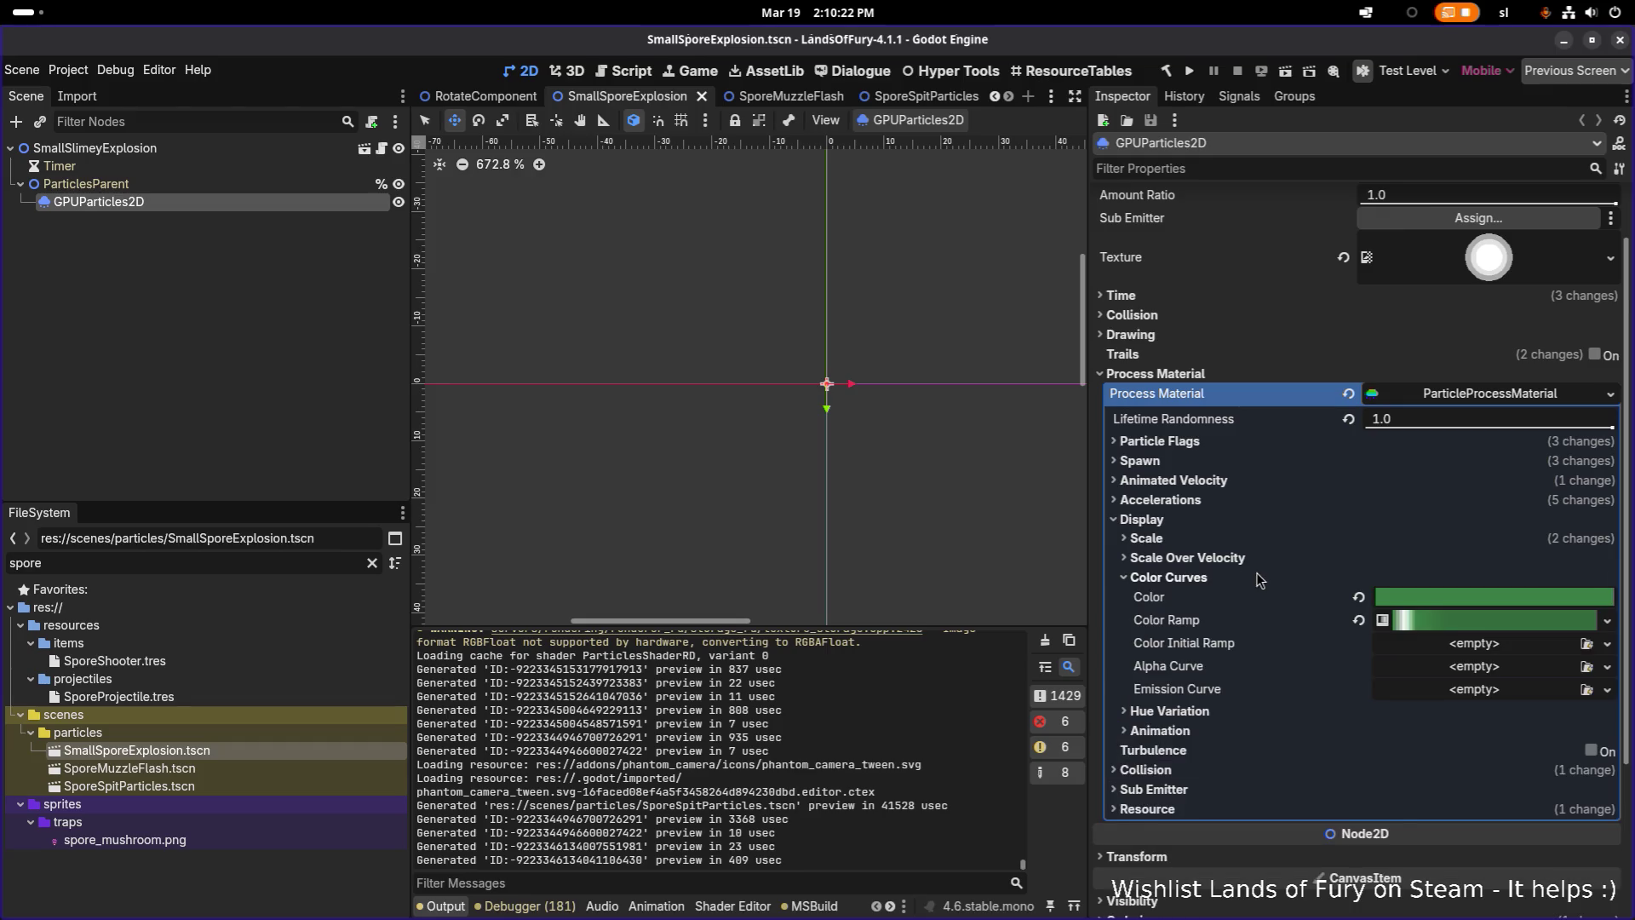
scroll(1259, 579, down, 5)
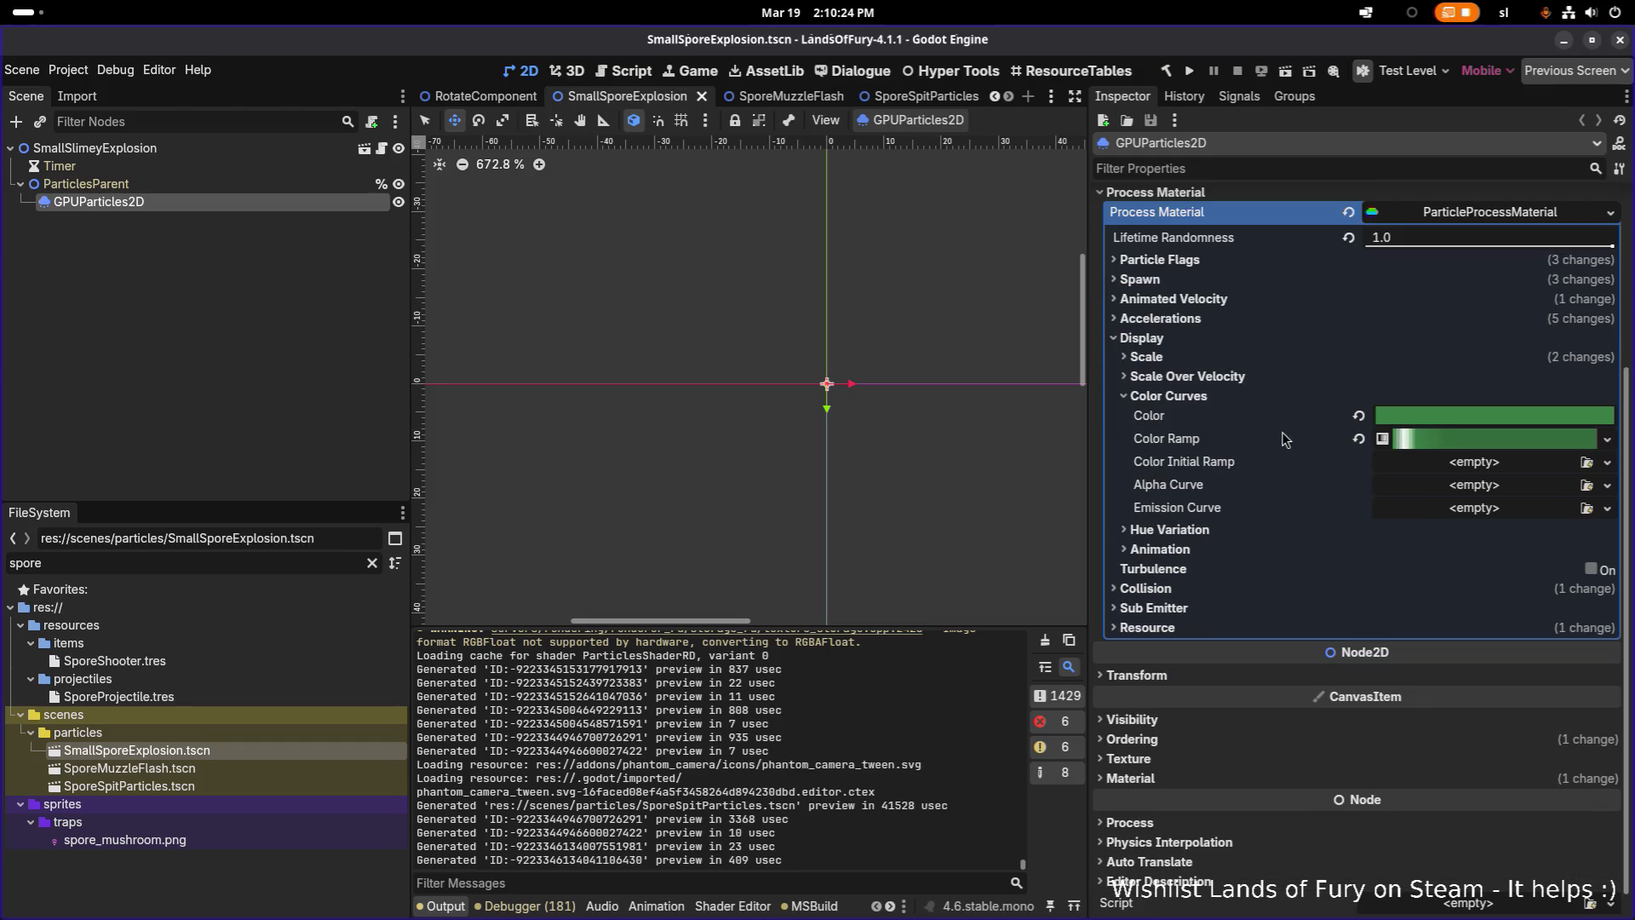
key(alt+Tab)
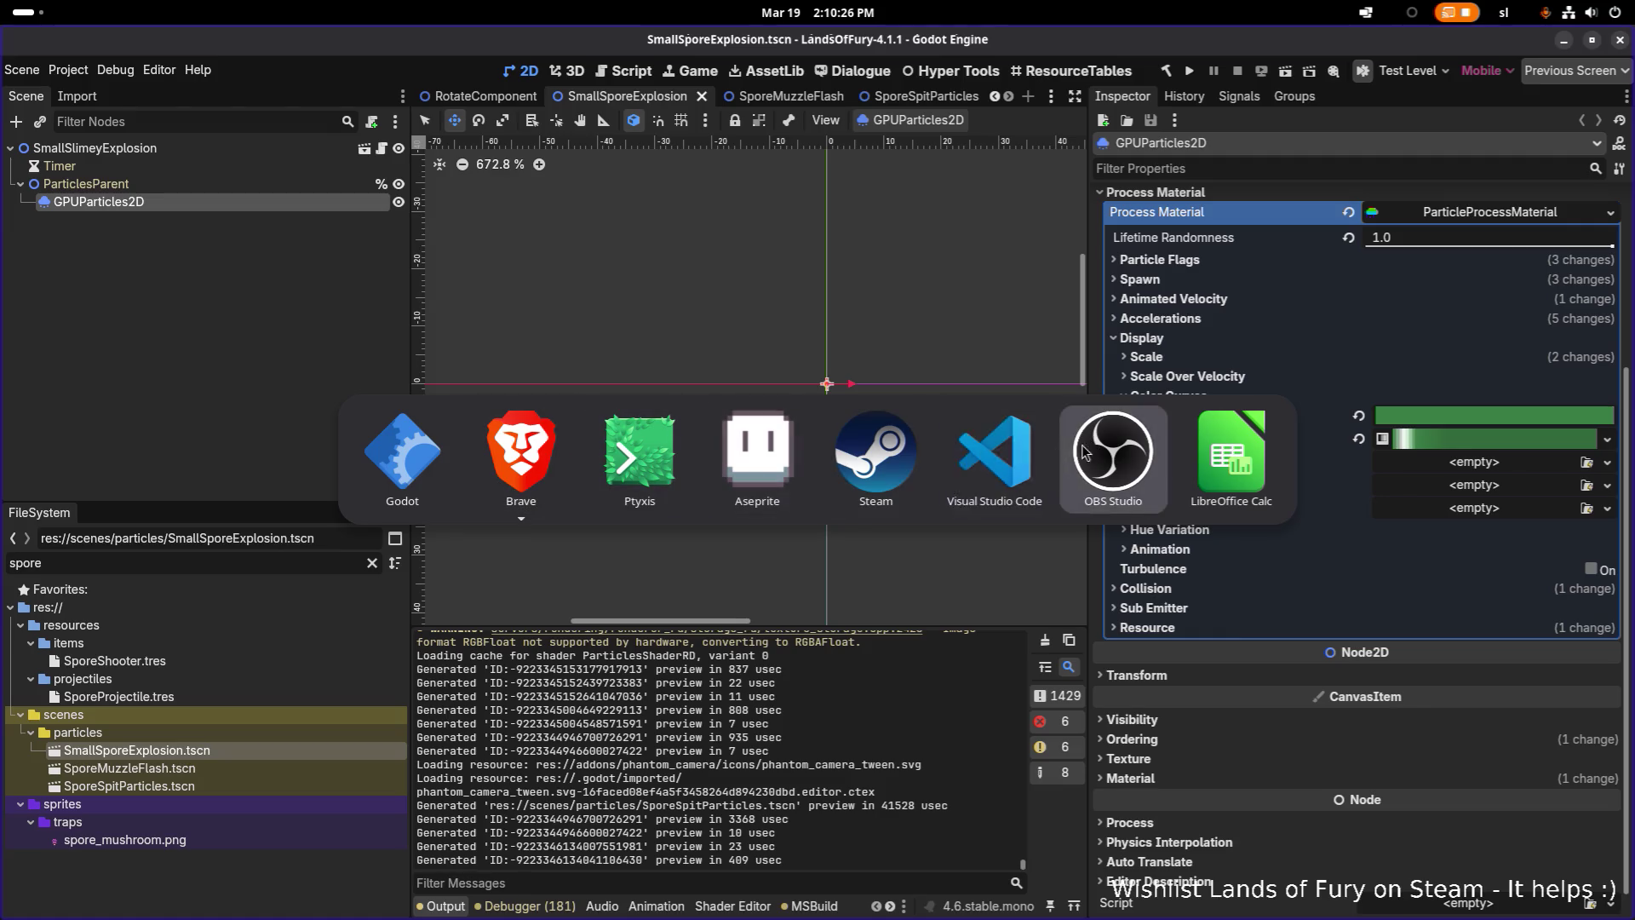
click(778, 492)
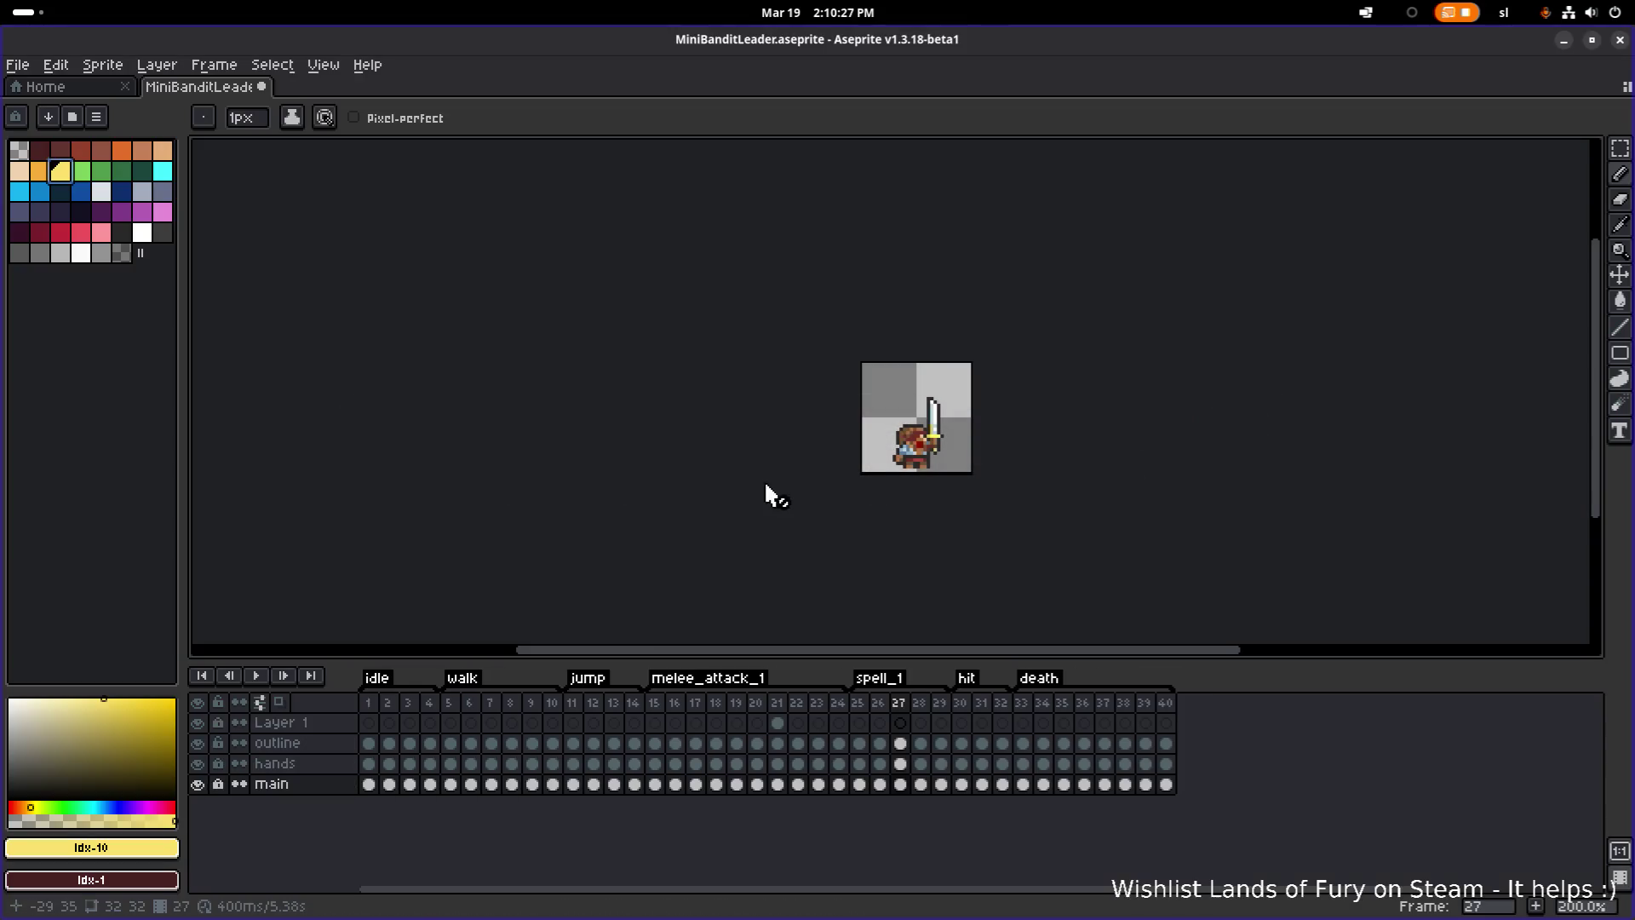
Pick the purple Idx-29 swatch in Aseprite, check its value in the colour editor, then return to Godot
click(142, 218)
mouse_move(784, 40)
mouse_down()
mouse_move(75, 325)
mouse_move(485, 109)
mouse_move(608, 14)
mouse_up()
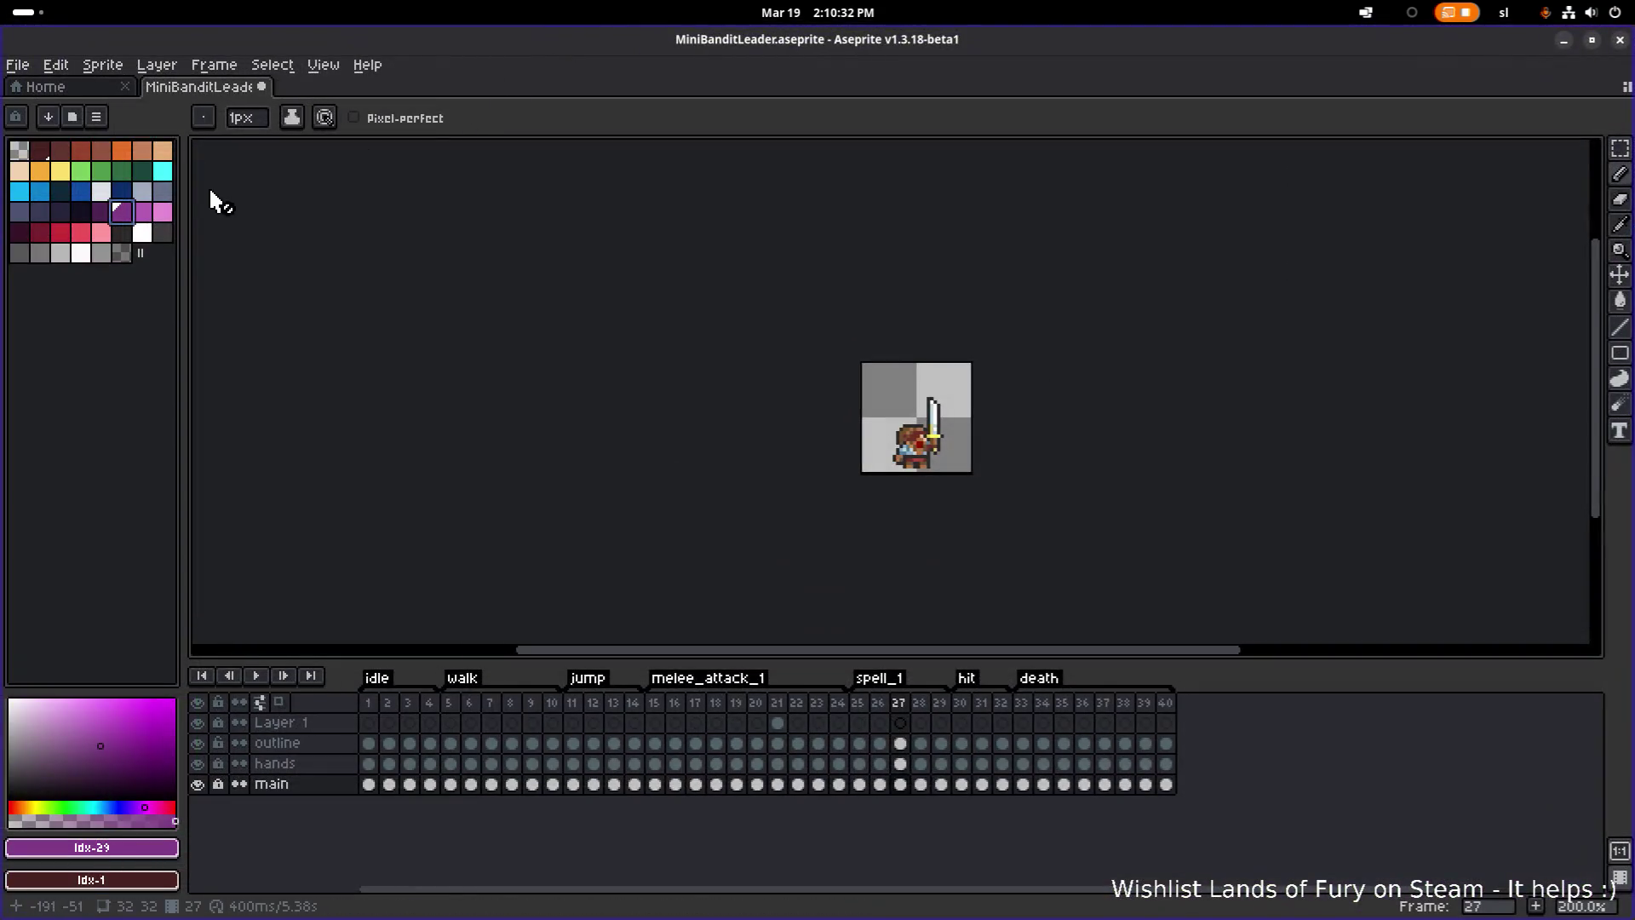
click(108, 218)
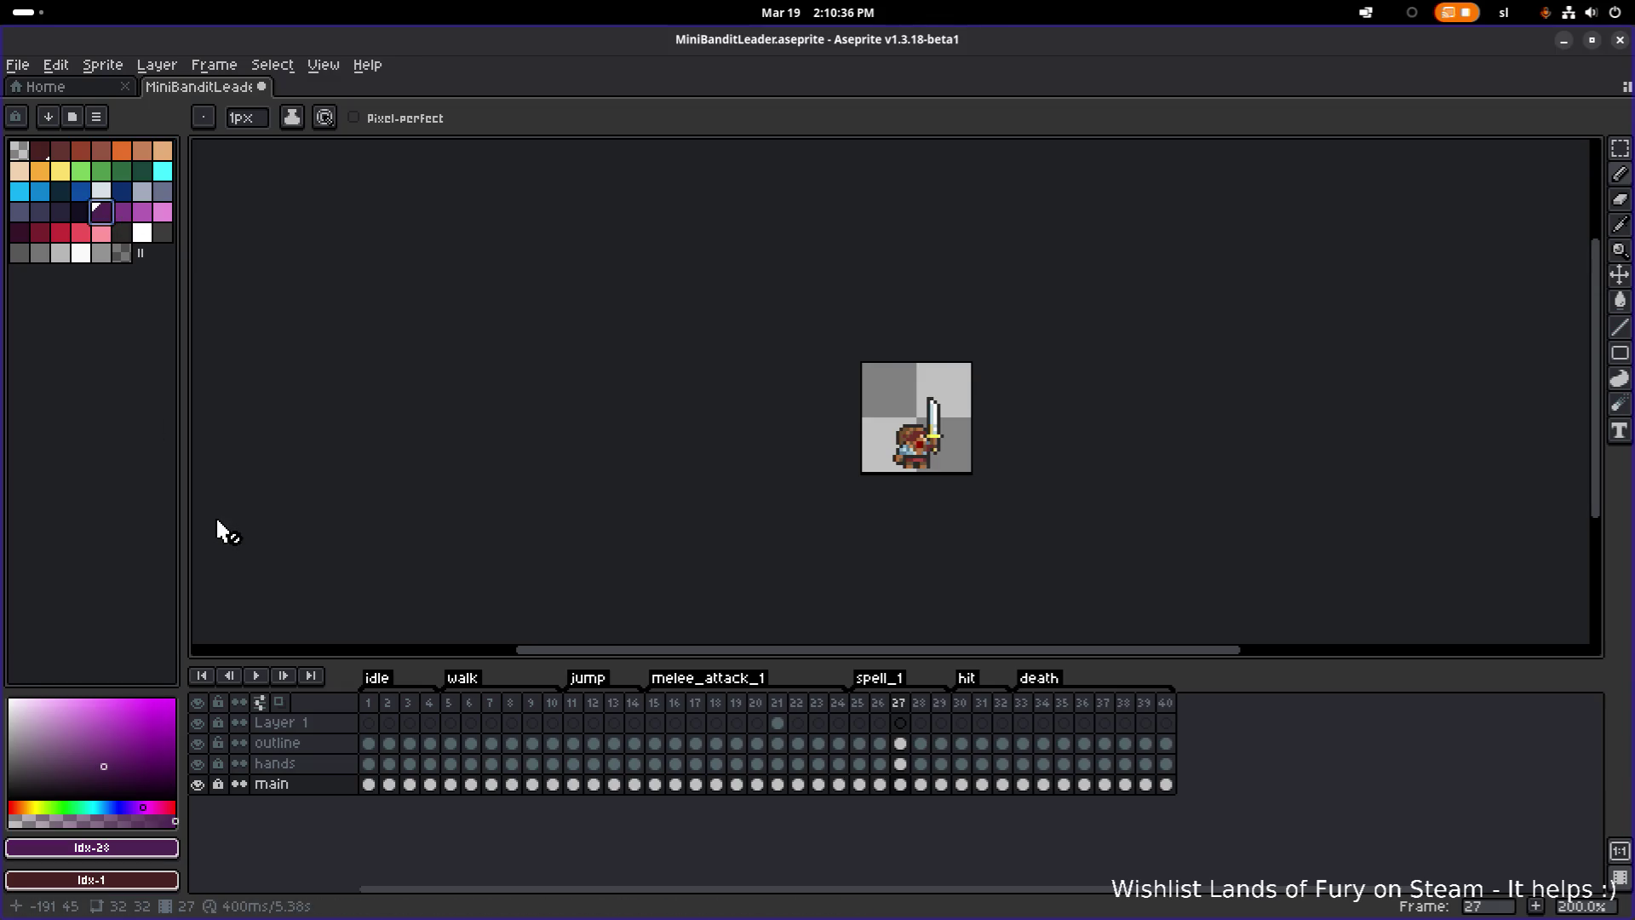
click(123, 214)
click(91, 848)
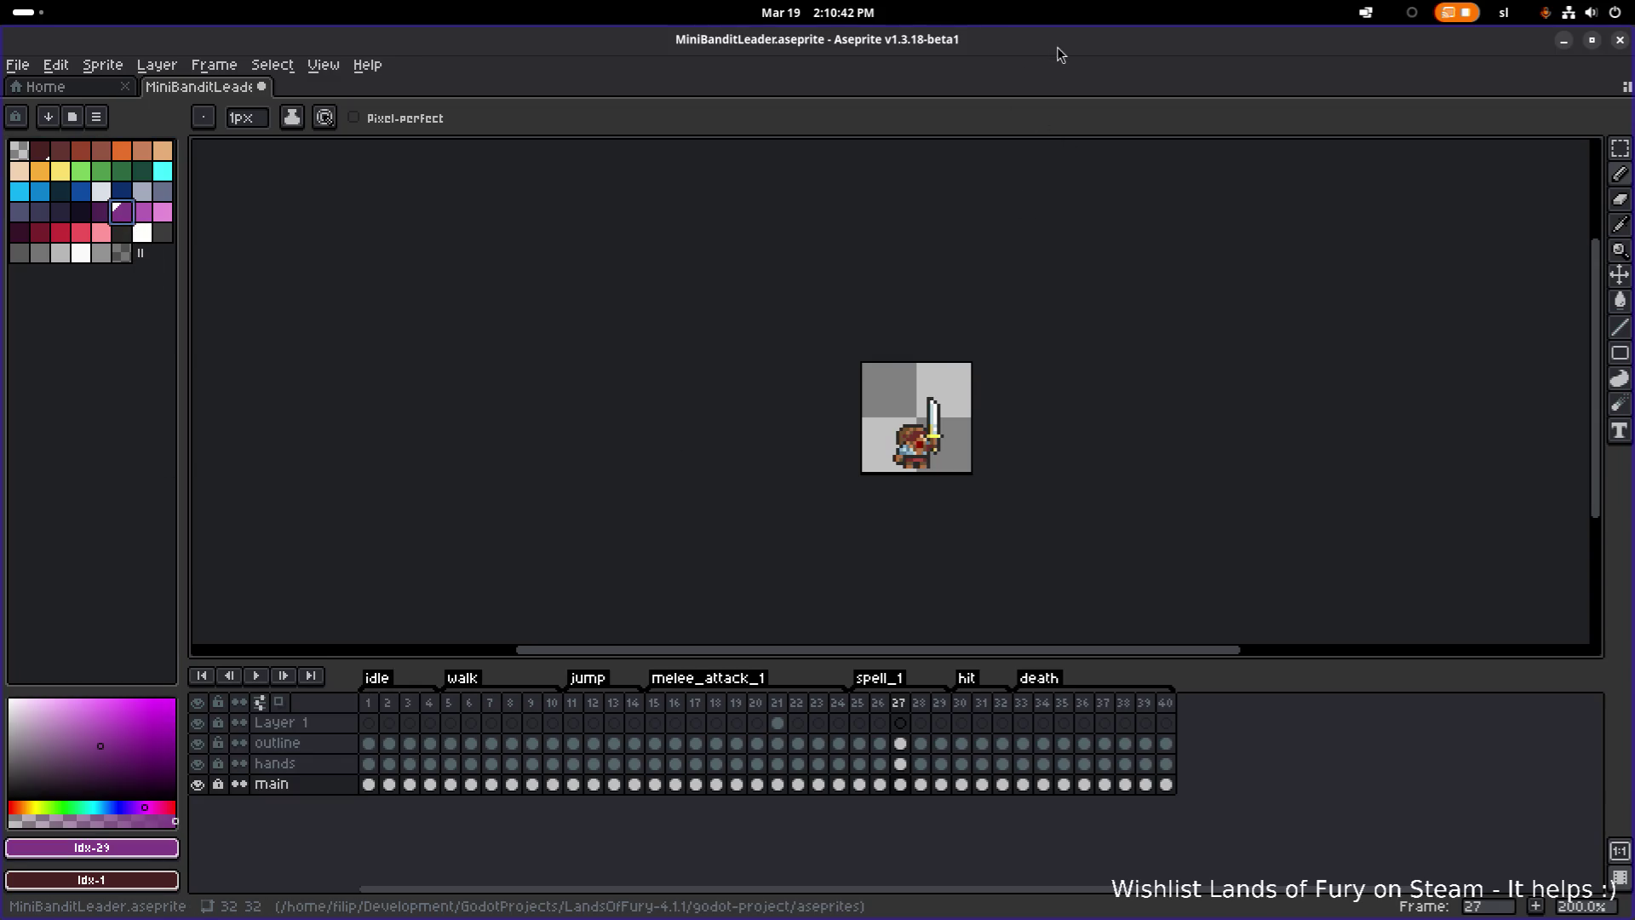
drag(1059, 51, 679, 326)
click(1118, 314)
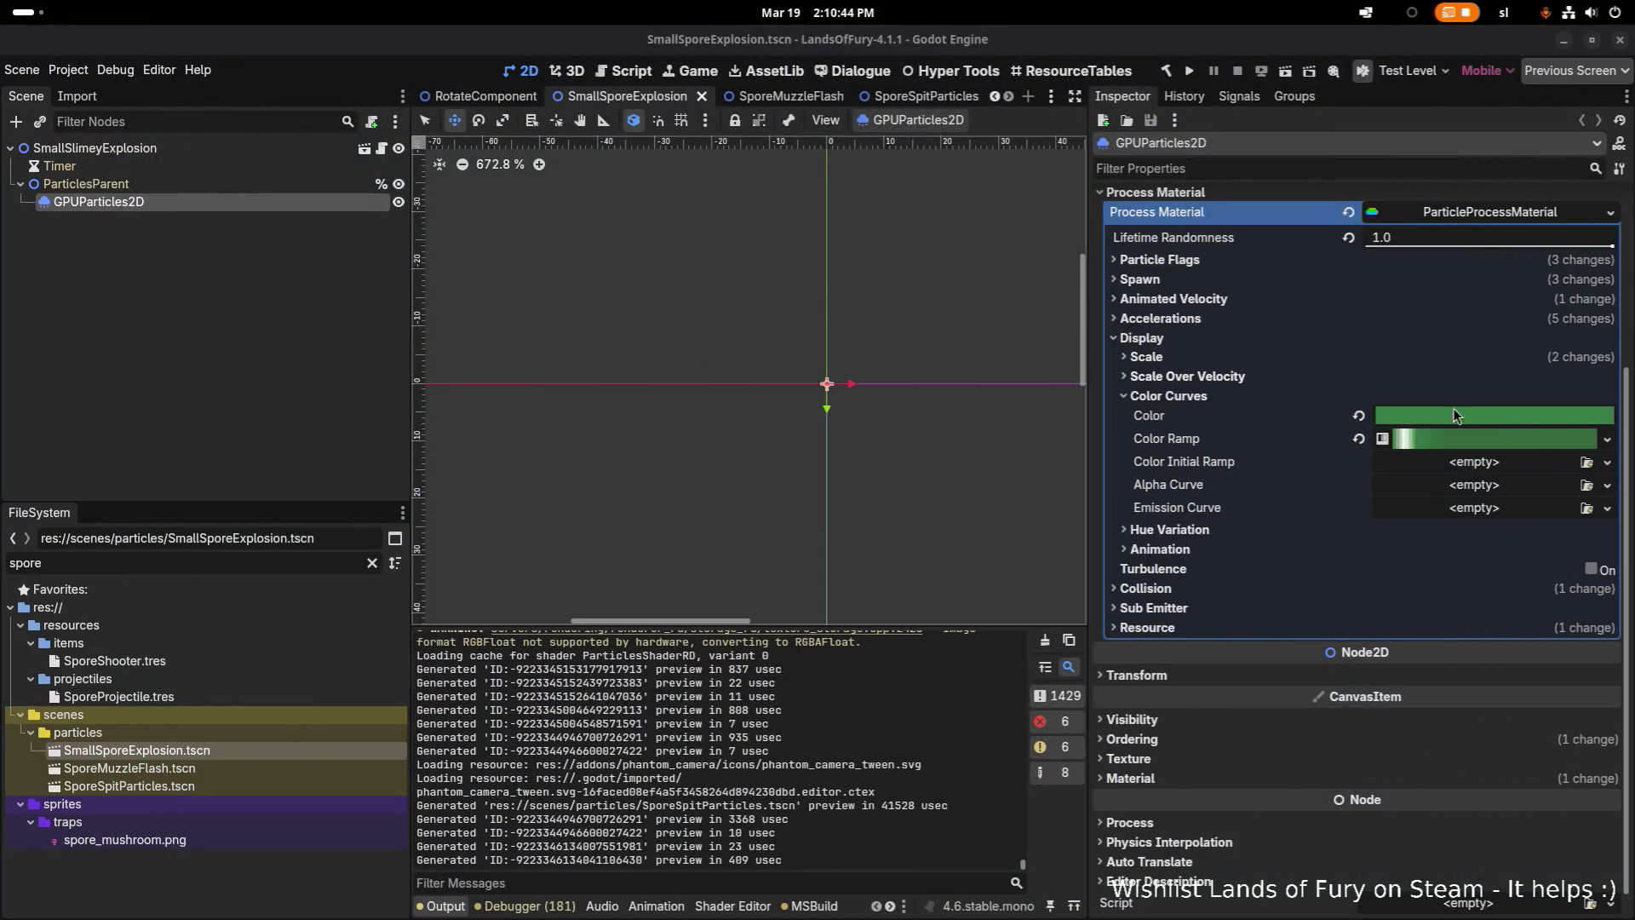
Set SmallSporeExplosion's particle Color to 7f3b86, preview the emission, and save the scene
click(1478, 417)
text(7f3b86)
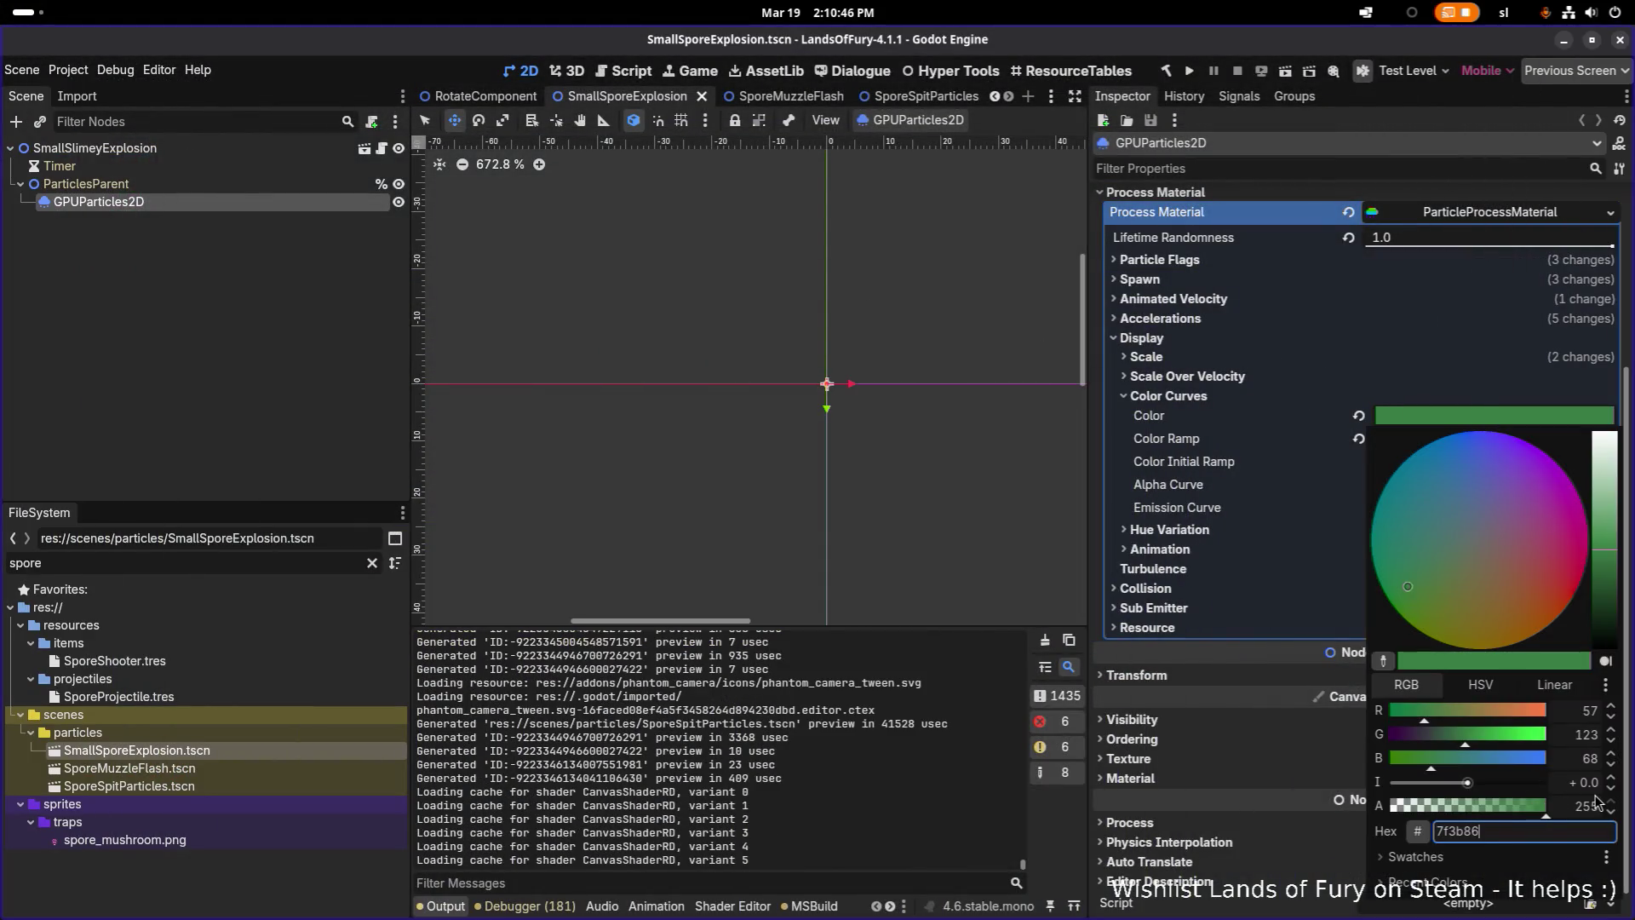
key(Return)
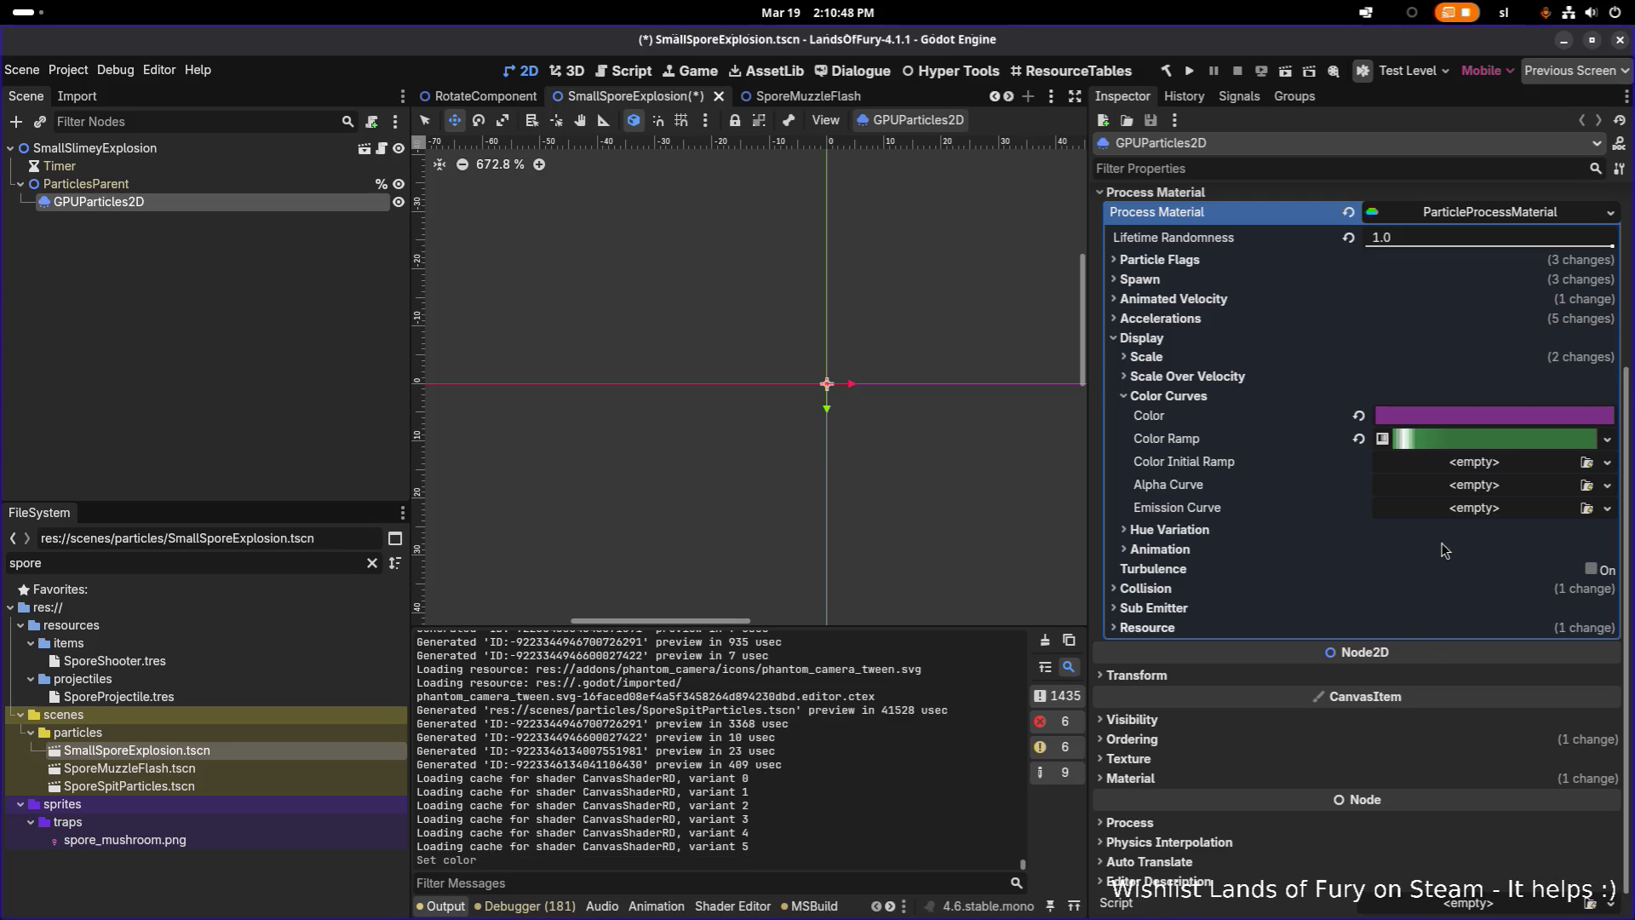
scroll(1323, 418, up, 3)
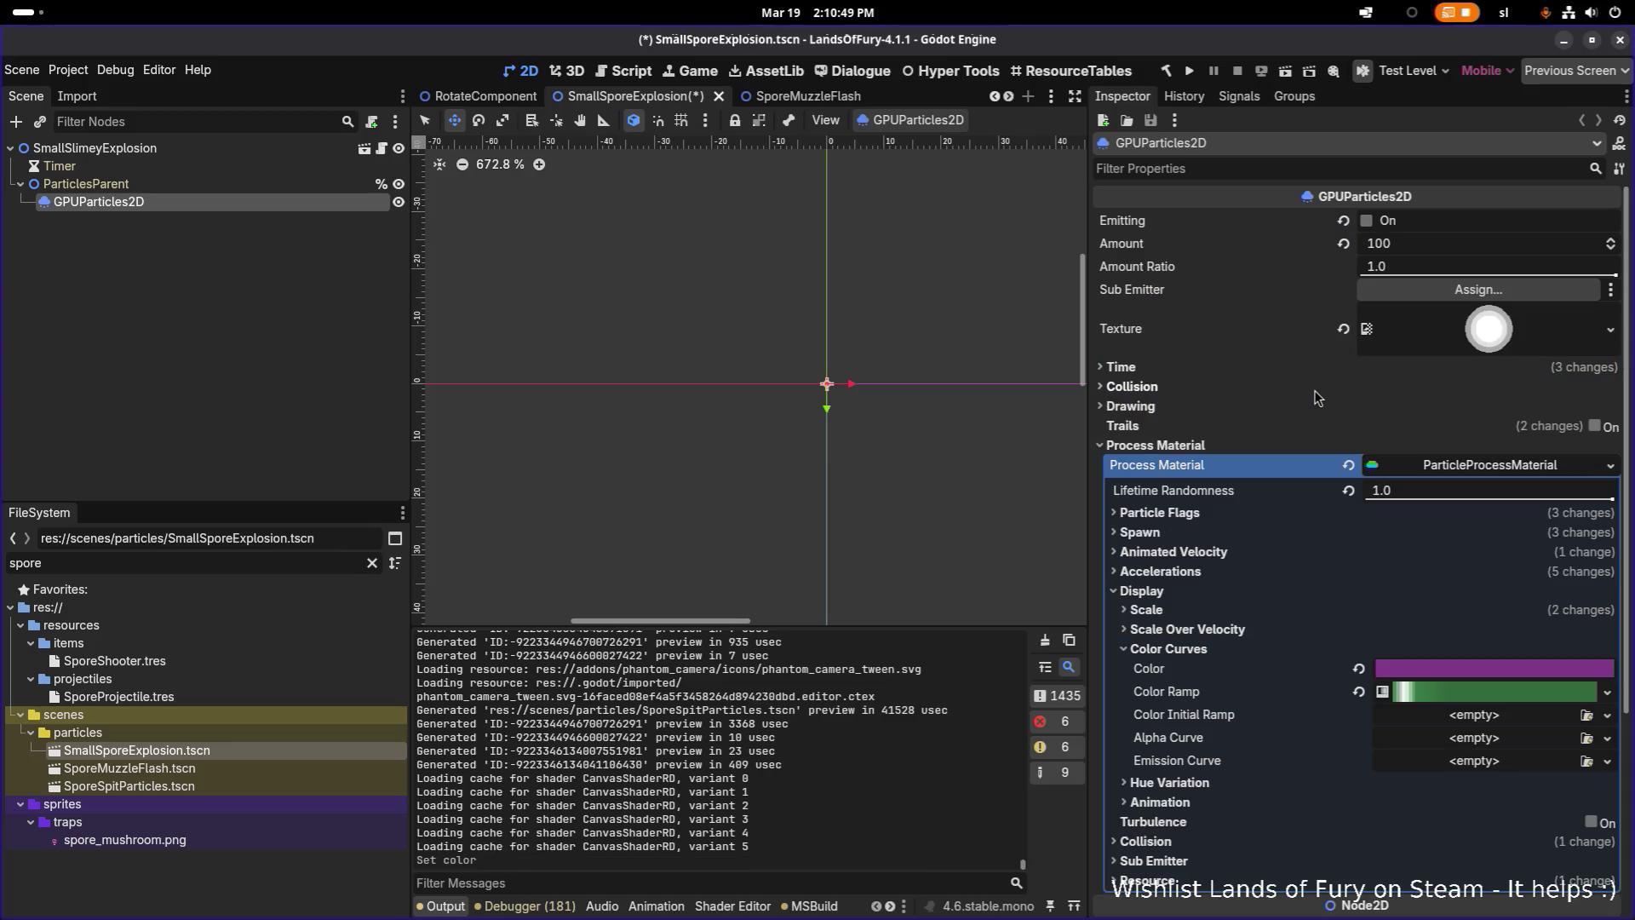
click(1367, 223)
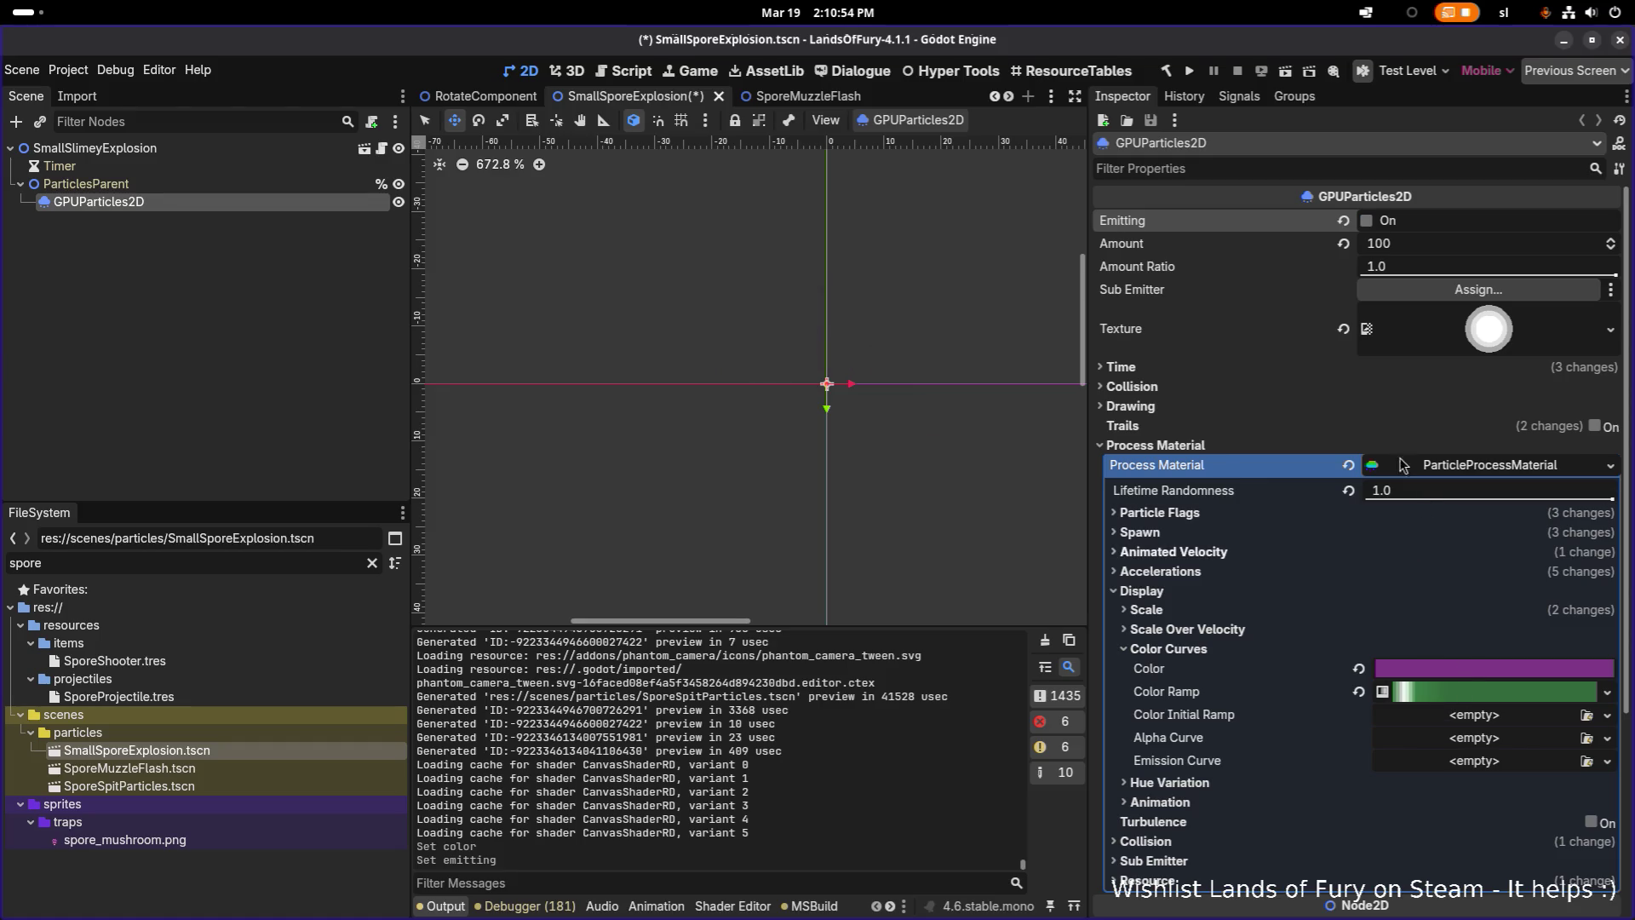
click(1367, 222)
key(ctrl+s)
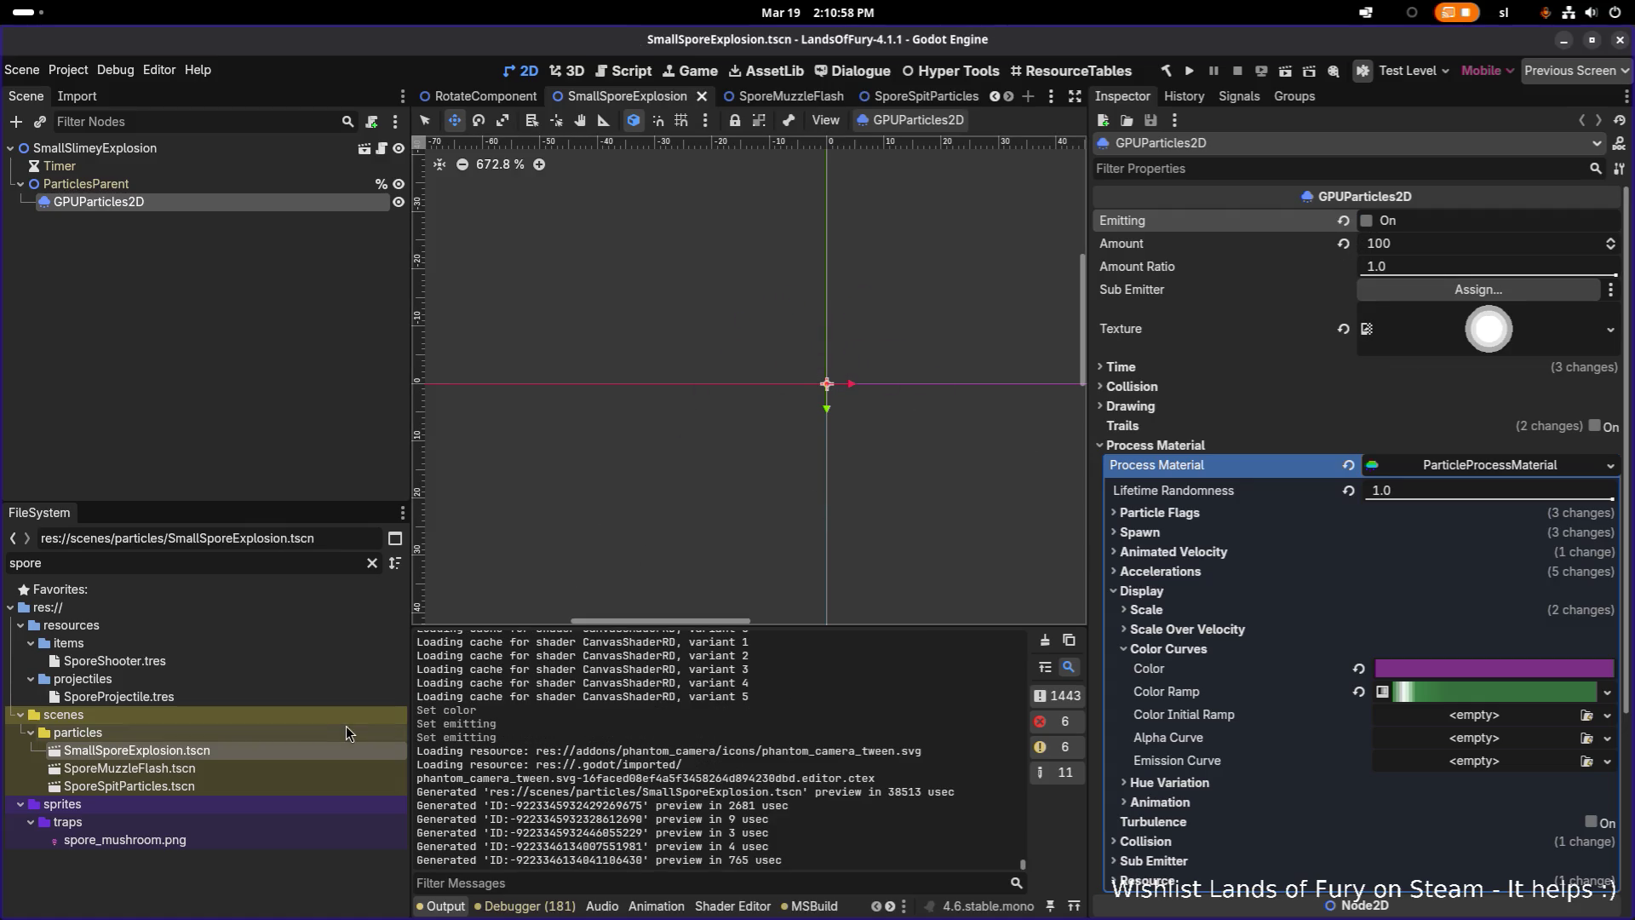
Open SporeMuzzleFlash and expand its GPUParticles2D Process Material
double_click(269, 768)
click(264, 189)
click(258, 203)
click(1208, 447)
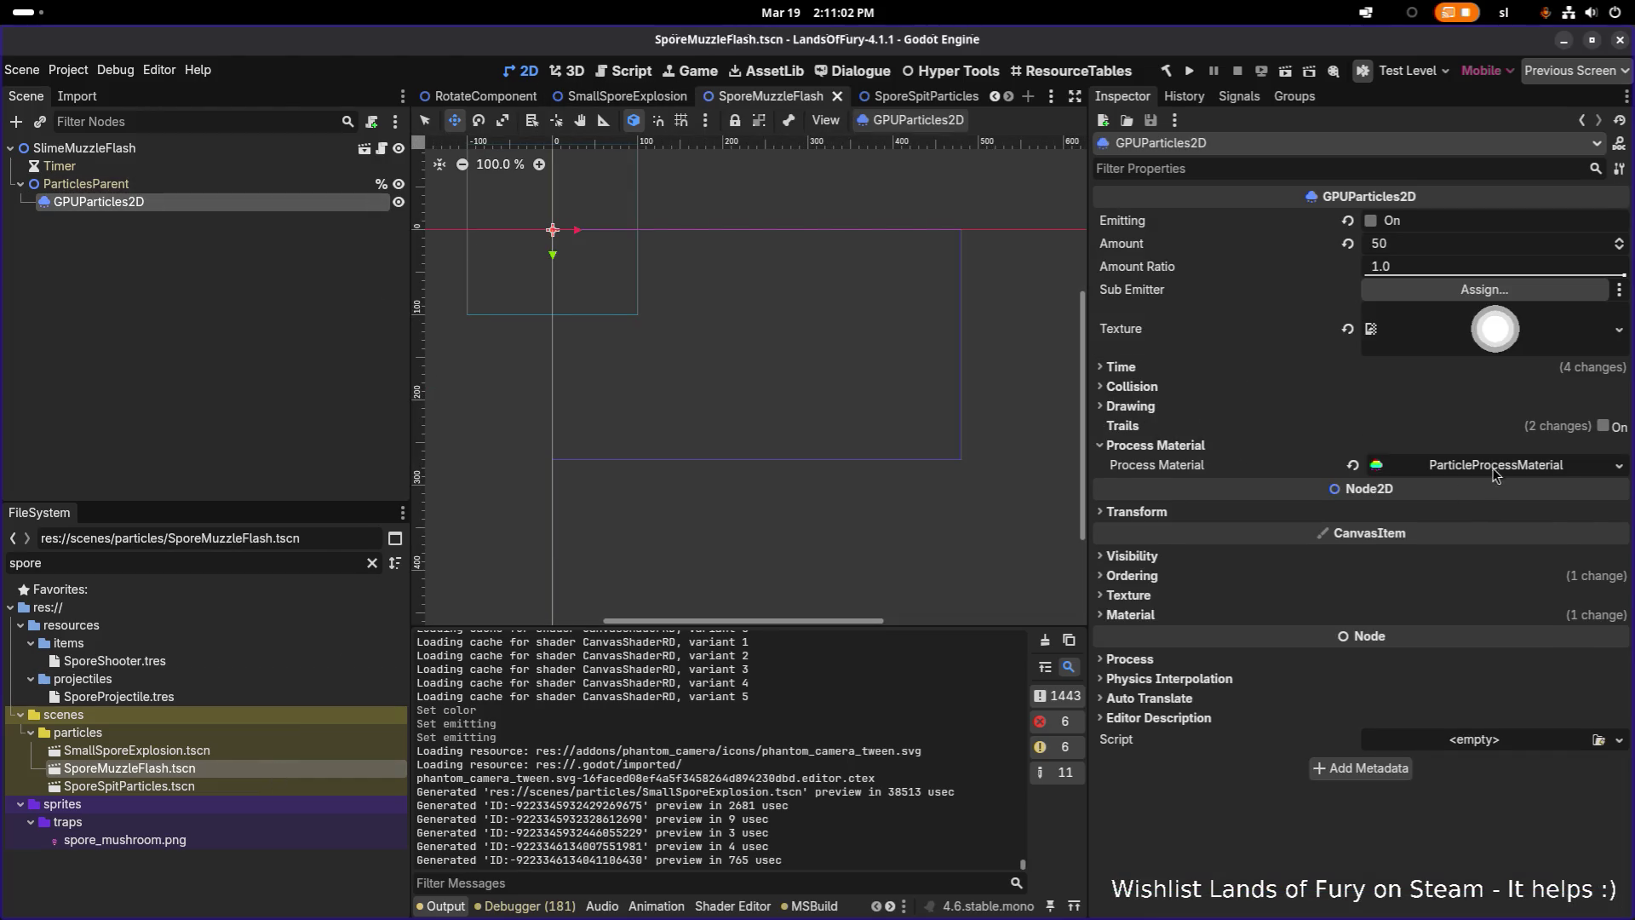
Set SporeMuzzleFlash's Display > Color Curves Color to purple 7f3b86
click(1491, 468)
click(1265, 592)
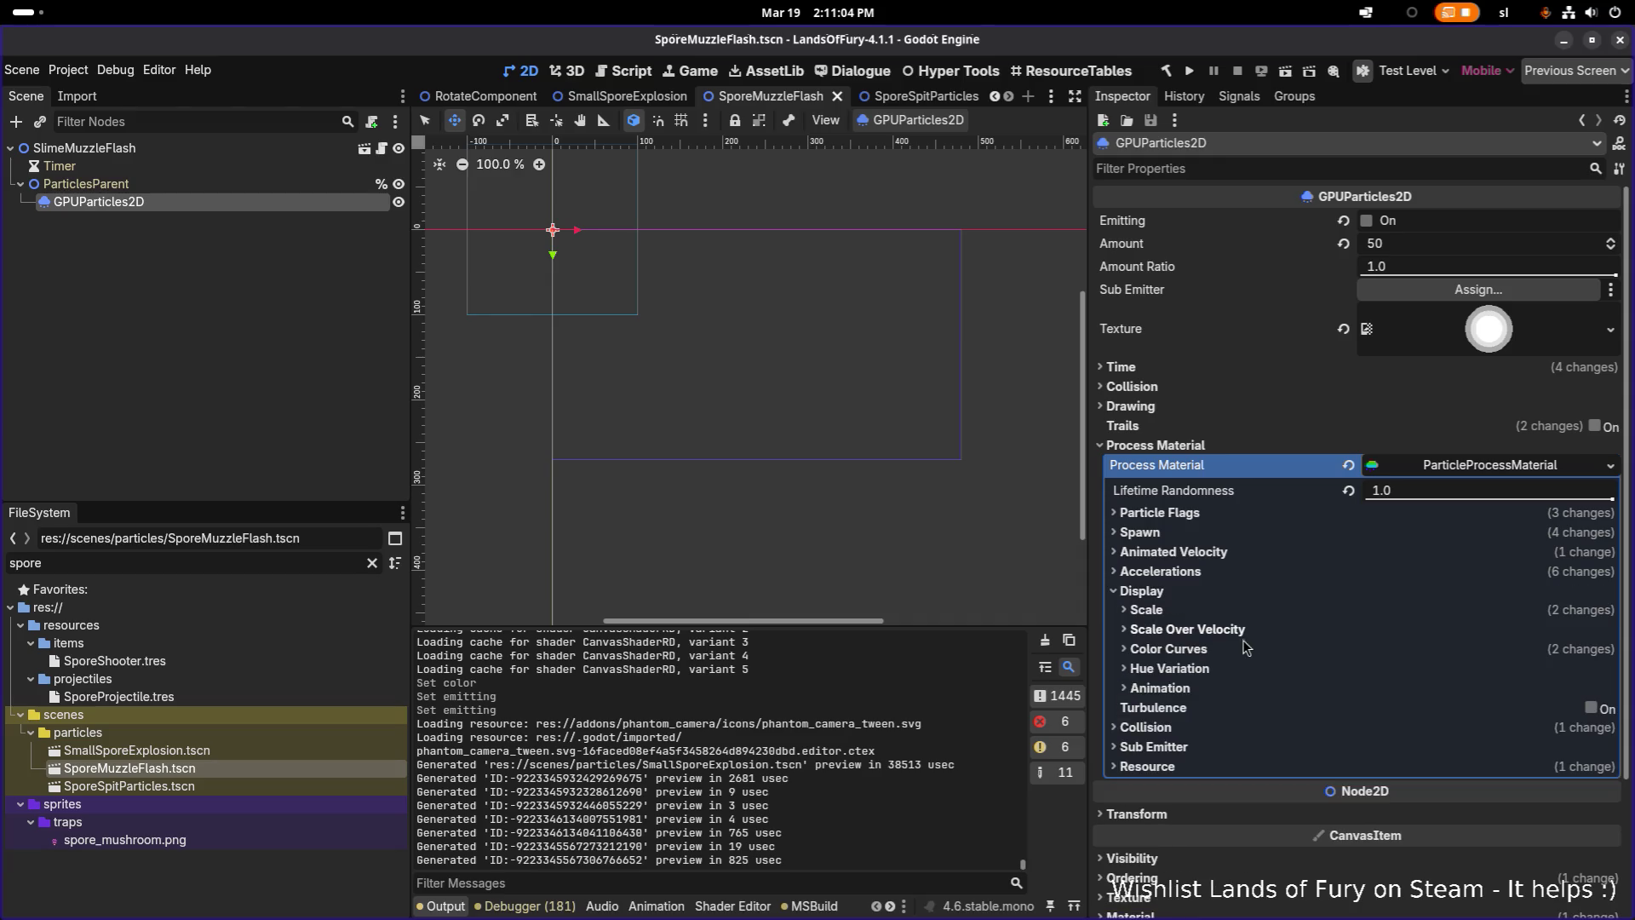
click(1210, 648)
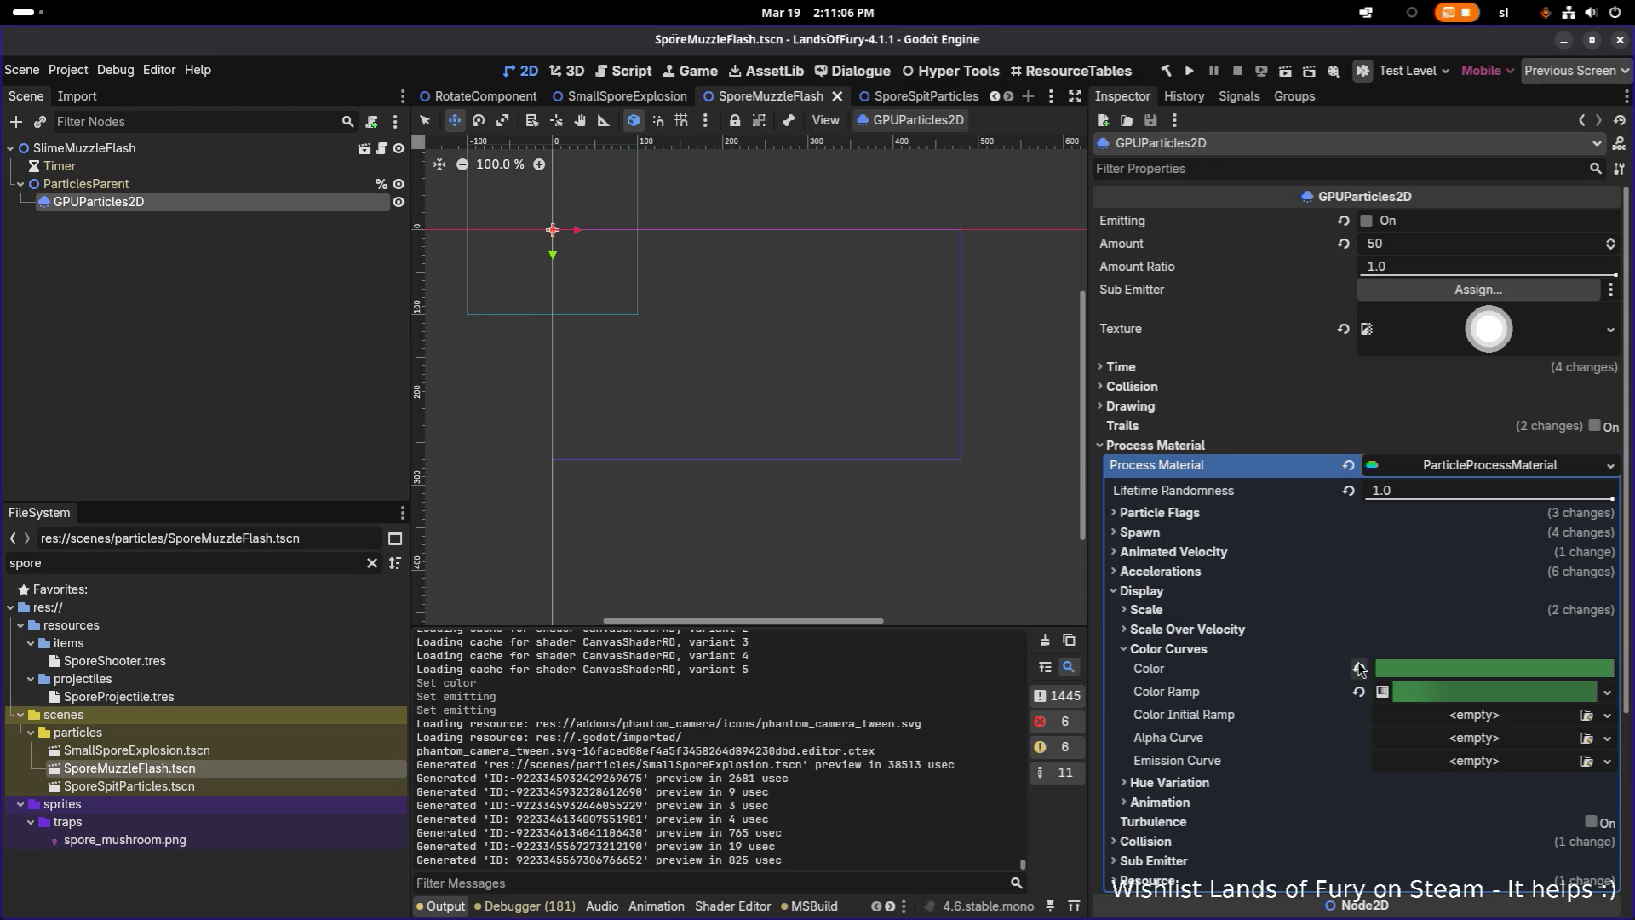
right_click(1198, 673)
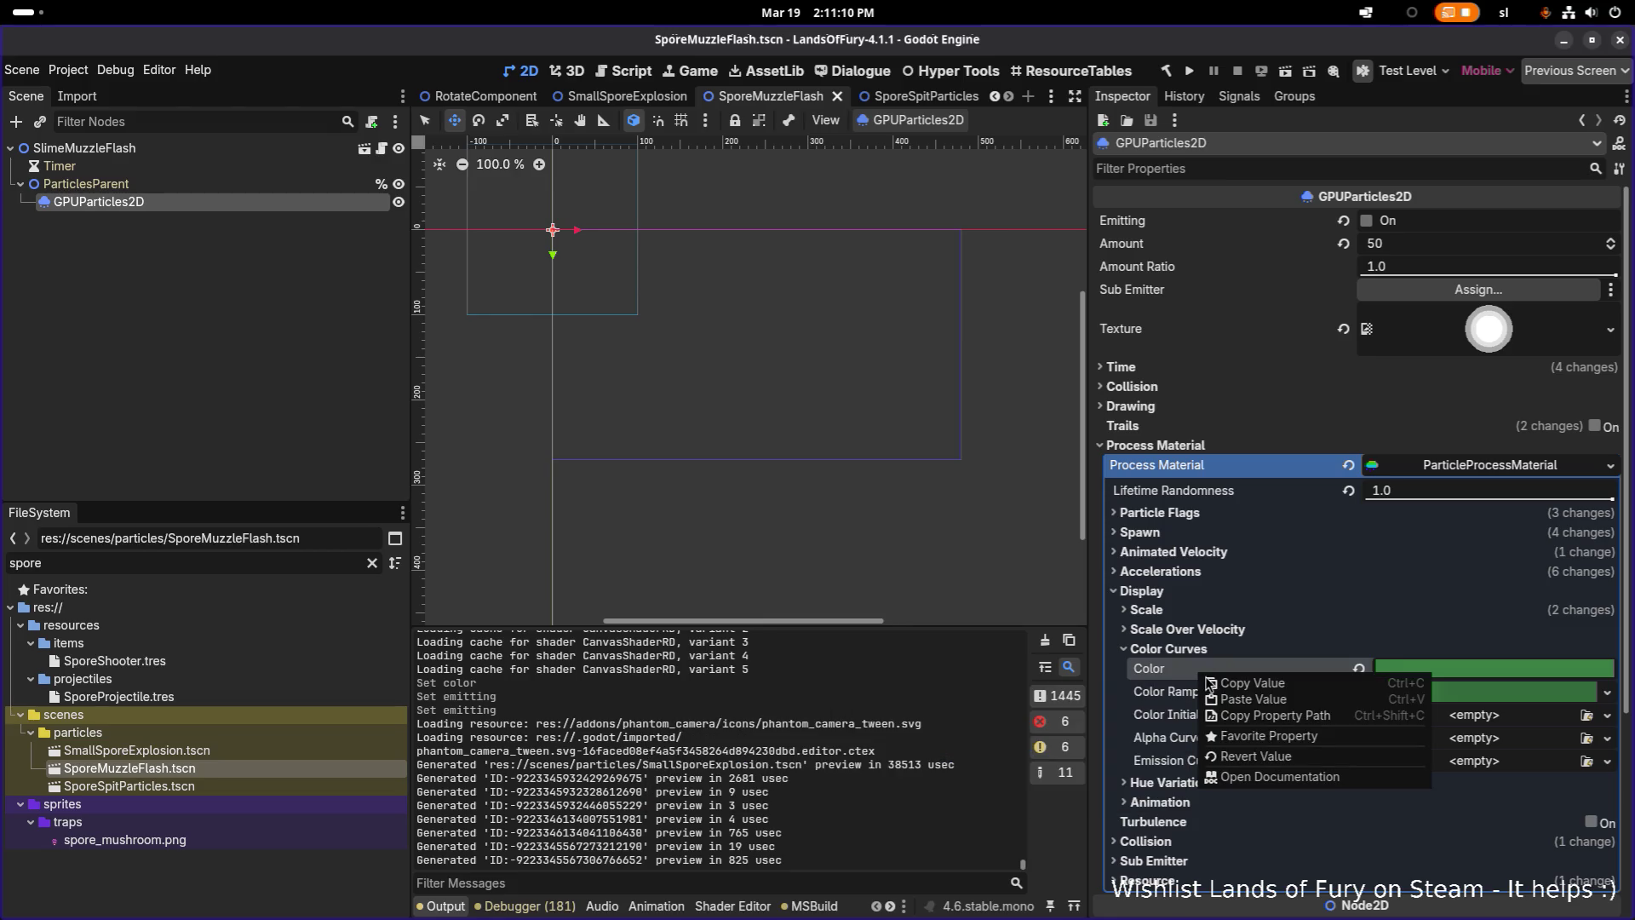
click(1252, 696)
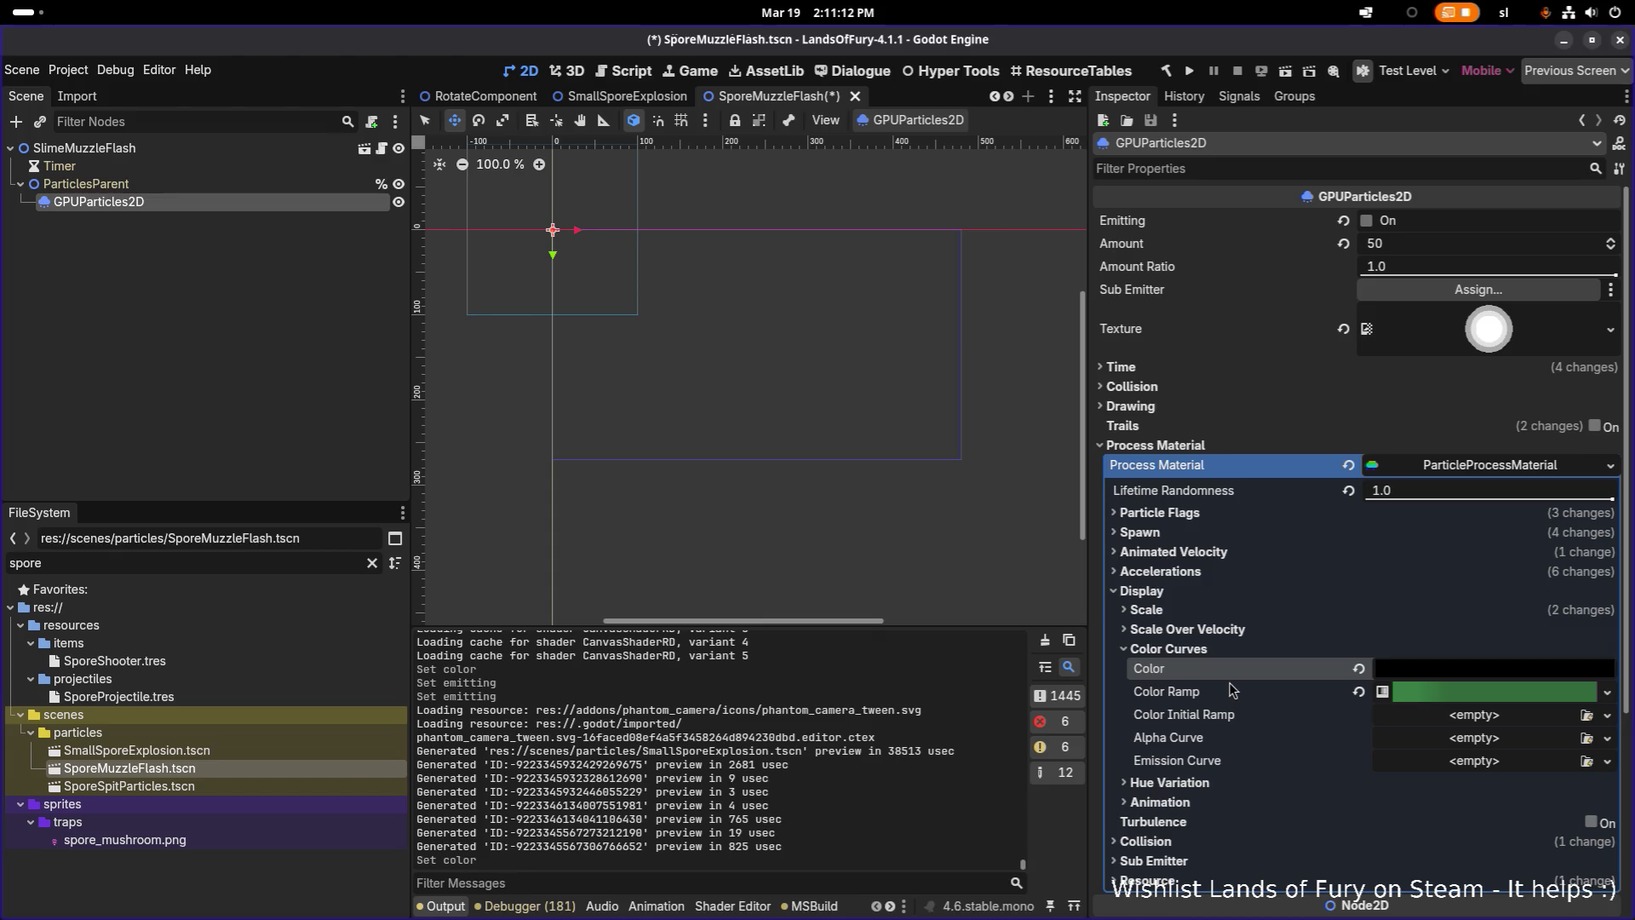
key(ctrl+z)
click(1403, 671)
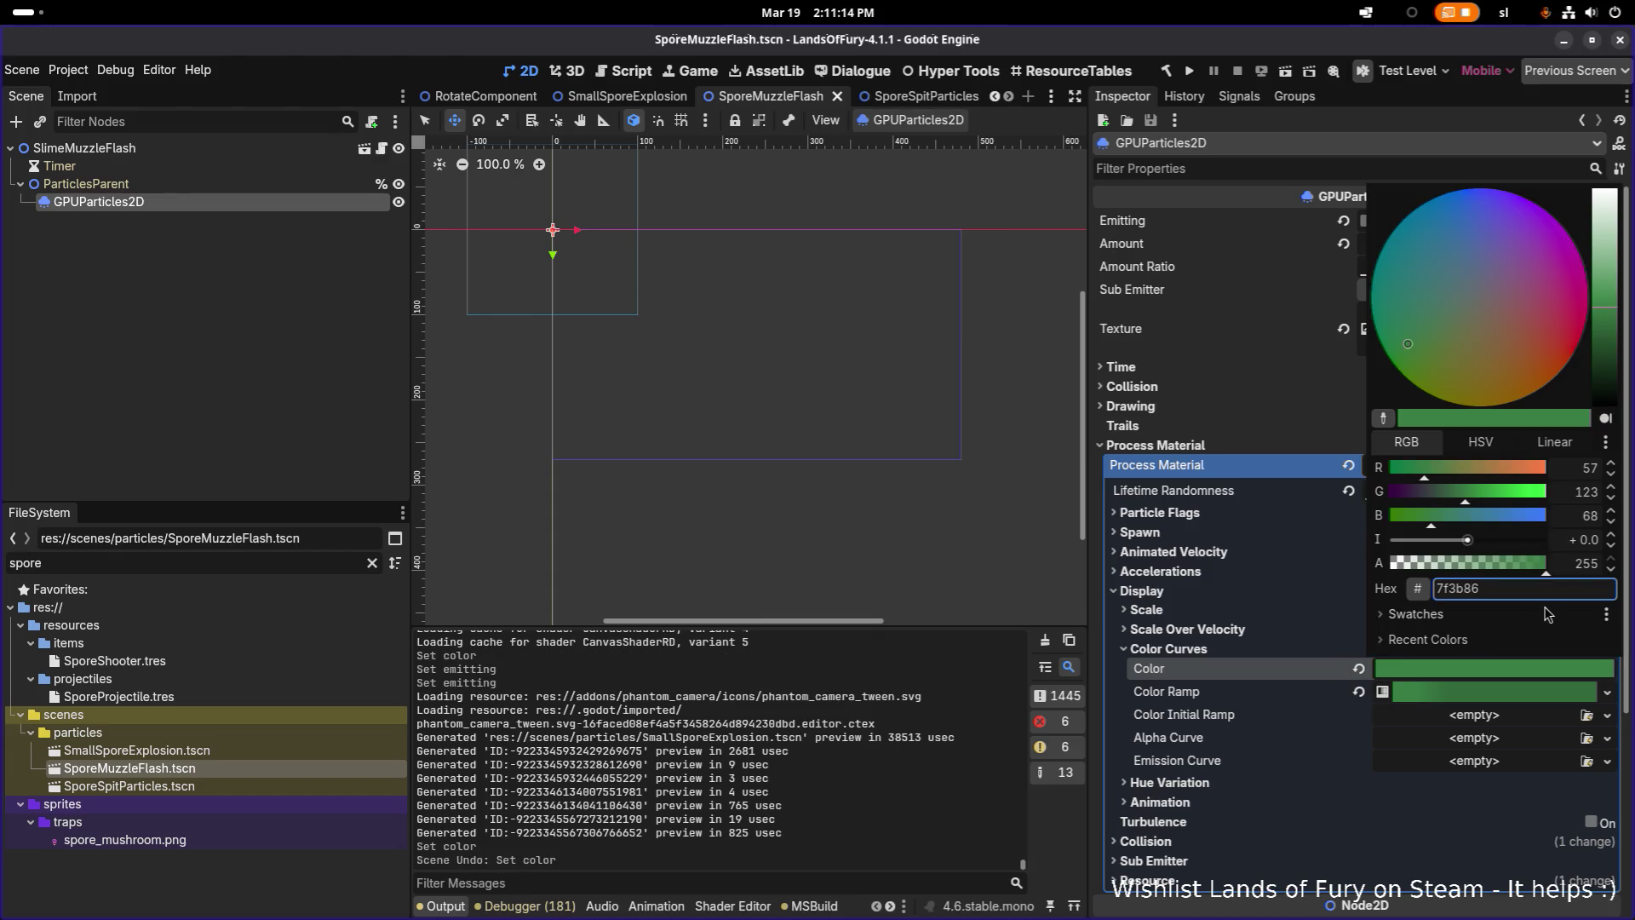
key(Return)
Save SporeMuzzleFlash, preview the muzzle flash, and open SporeSpitParticles
key(ctrl+s)
scroll(670, 230, up, 8)
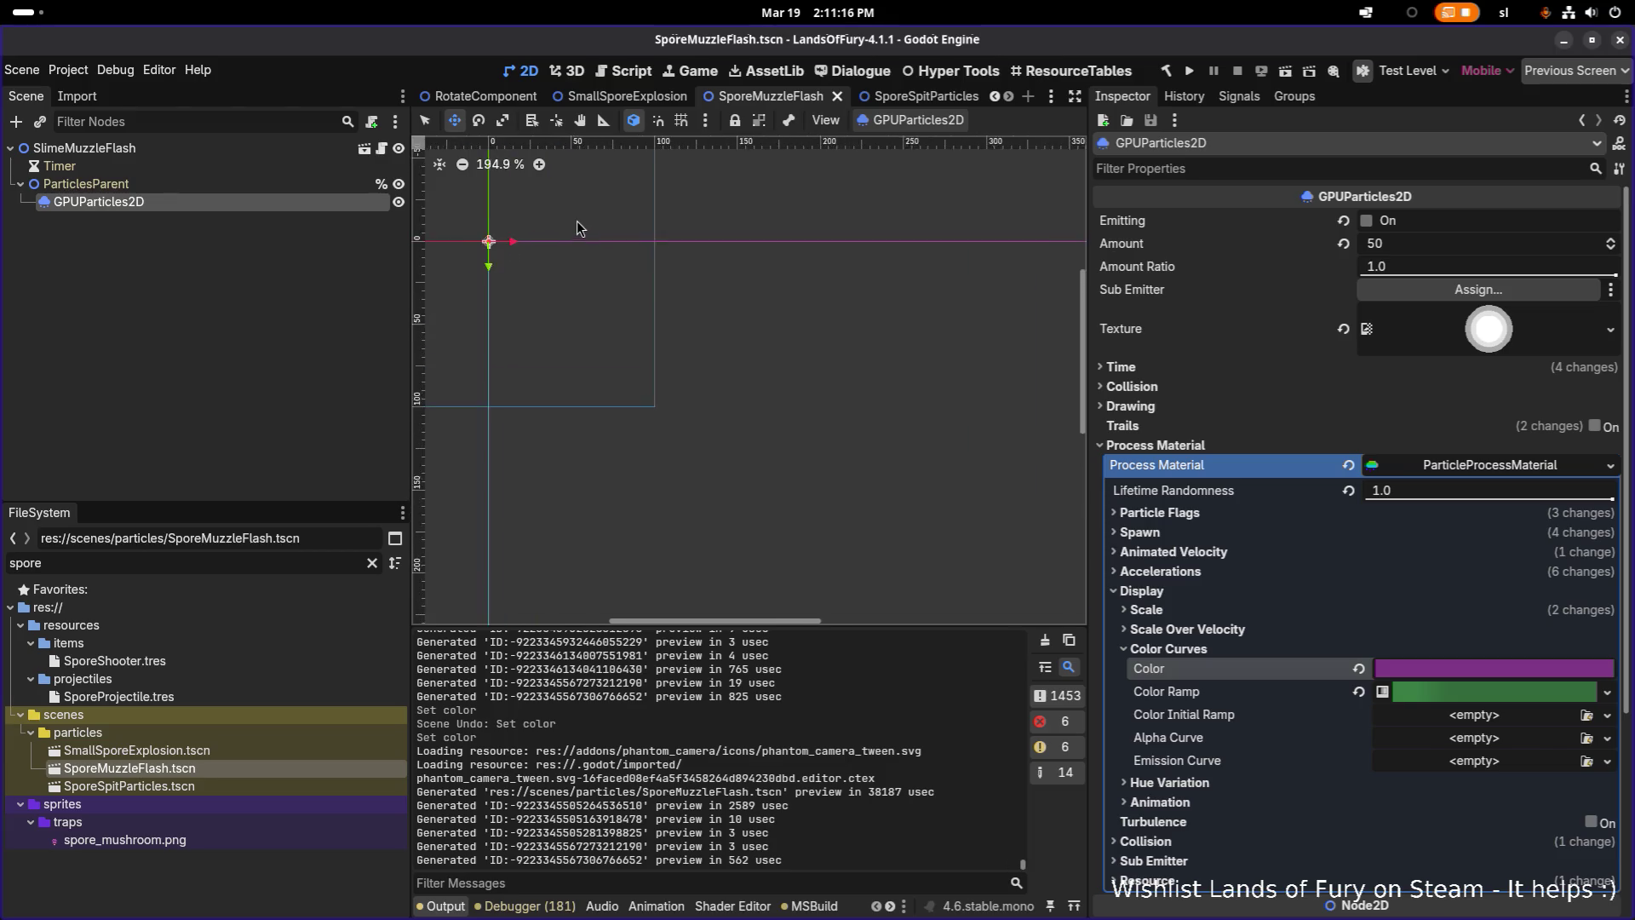
click(1368, 221)
scroll(804, 349, up, 19)
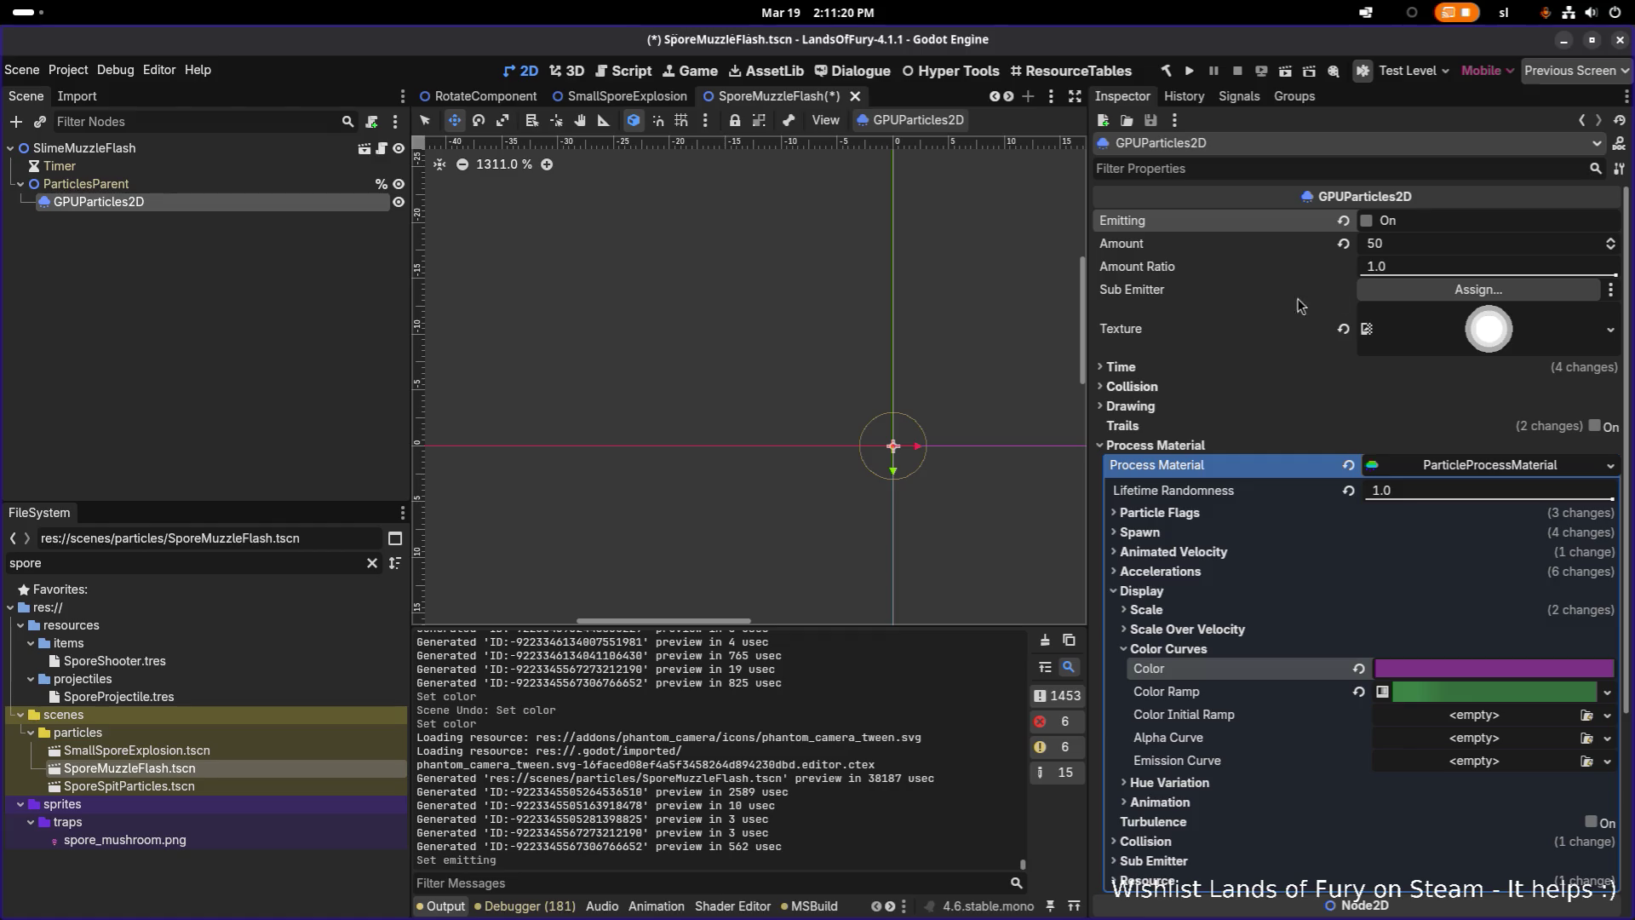
click(1378, 226)
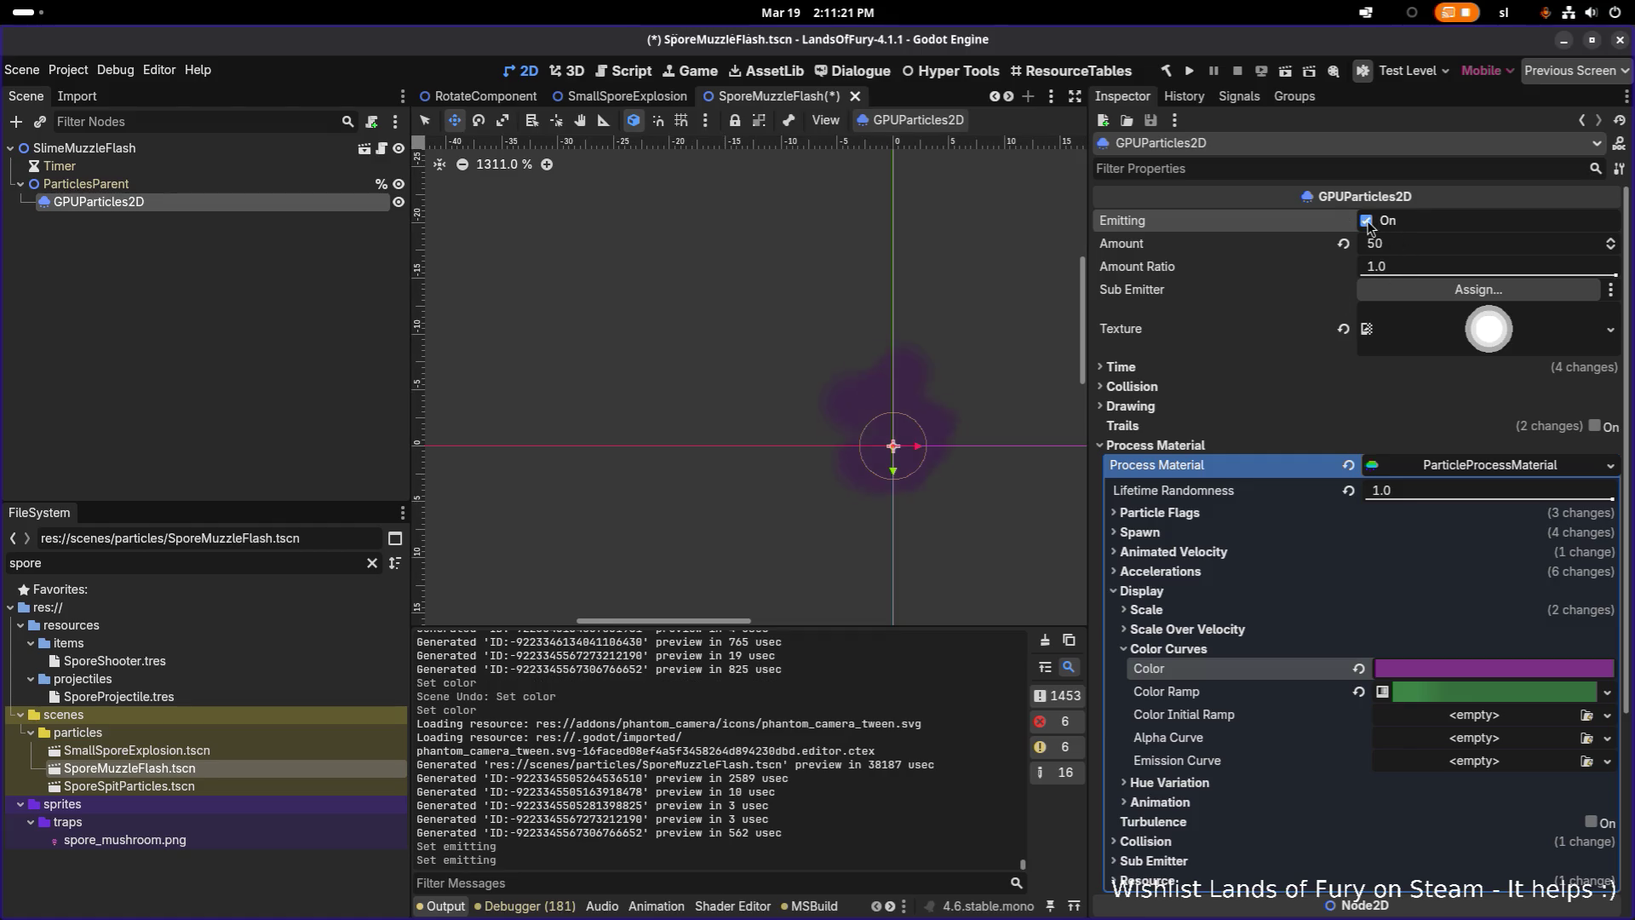
double_click(247, 789)
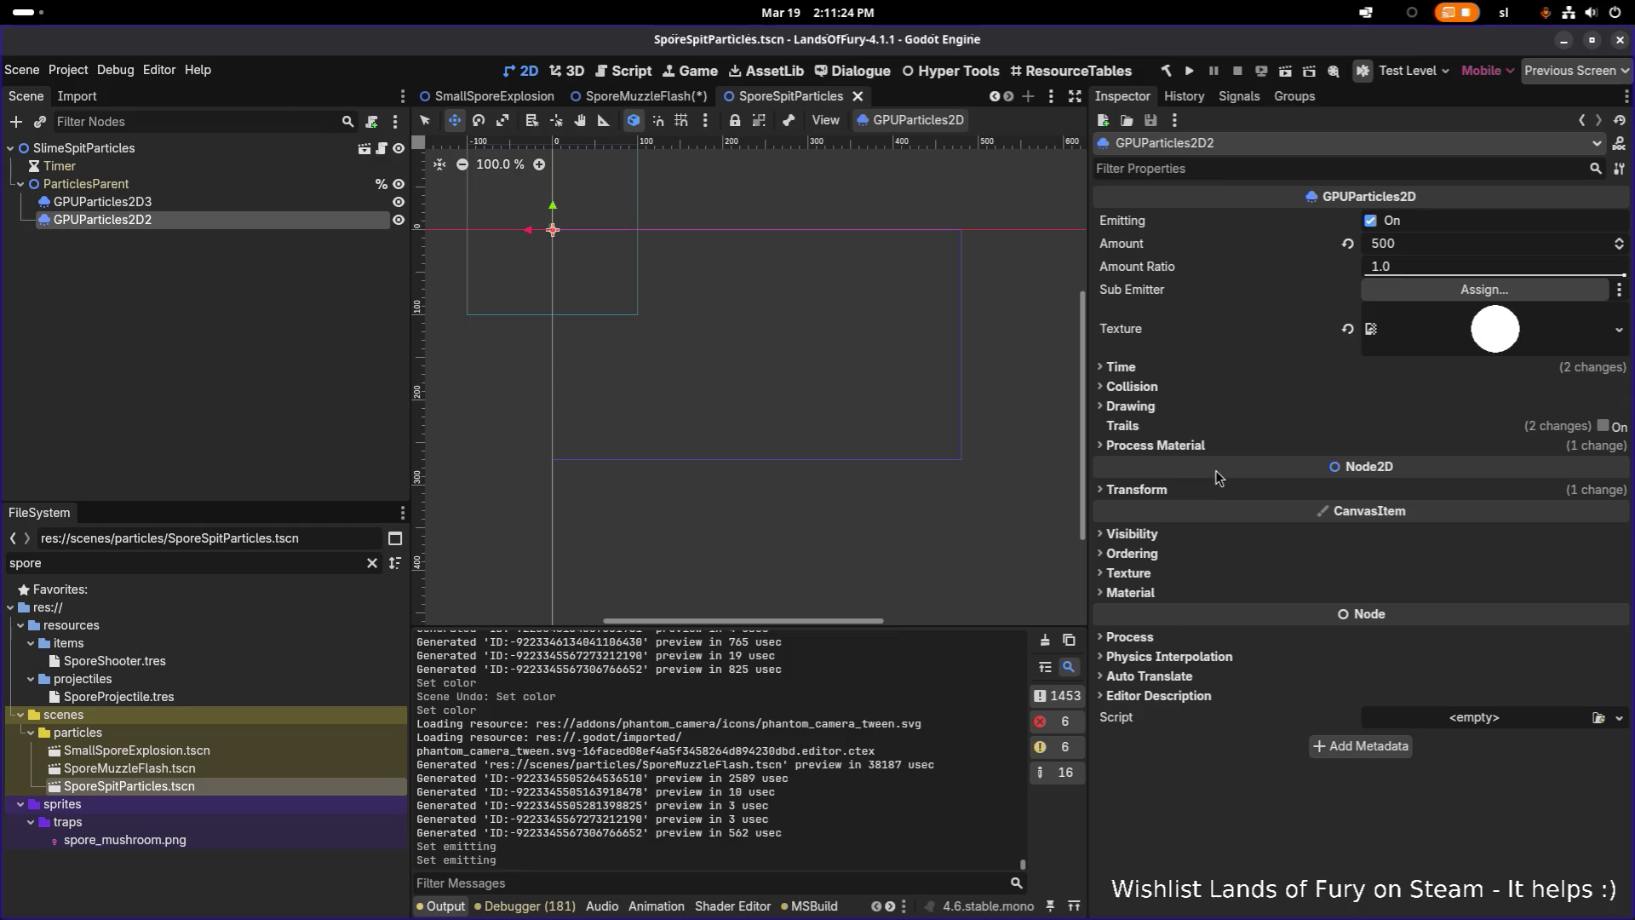
Select GPUParticles2D3 and expand its Process Material down to Display > Color Curves
click(1192, 445)
click(1449, 469)
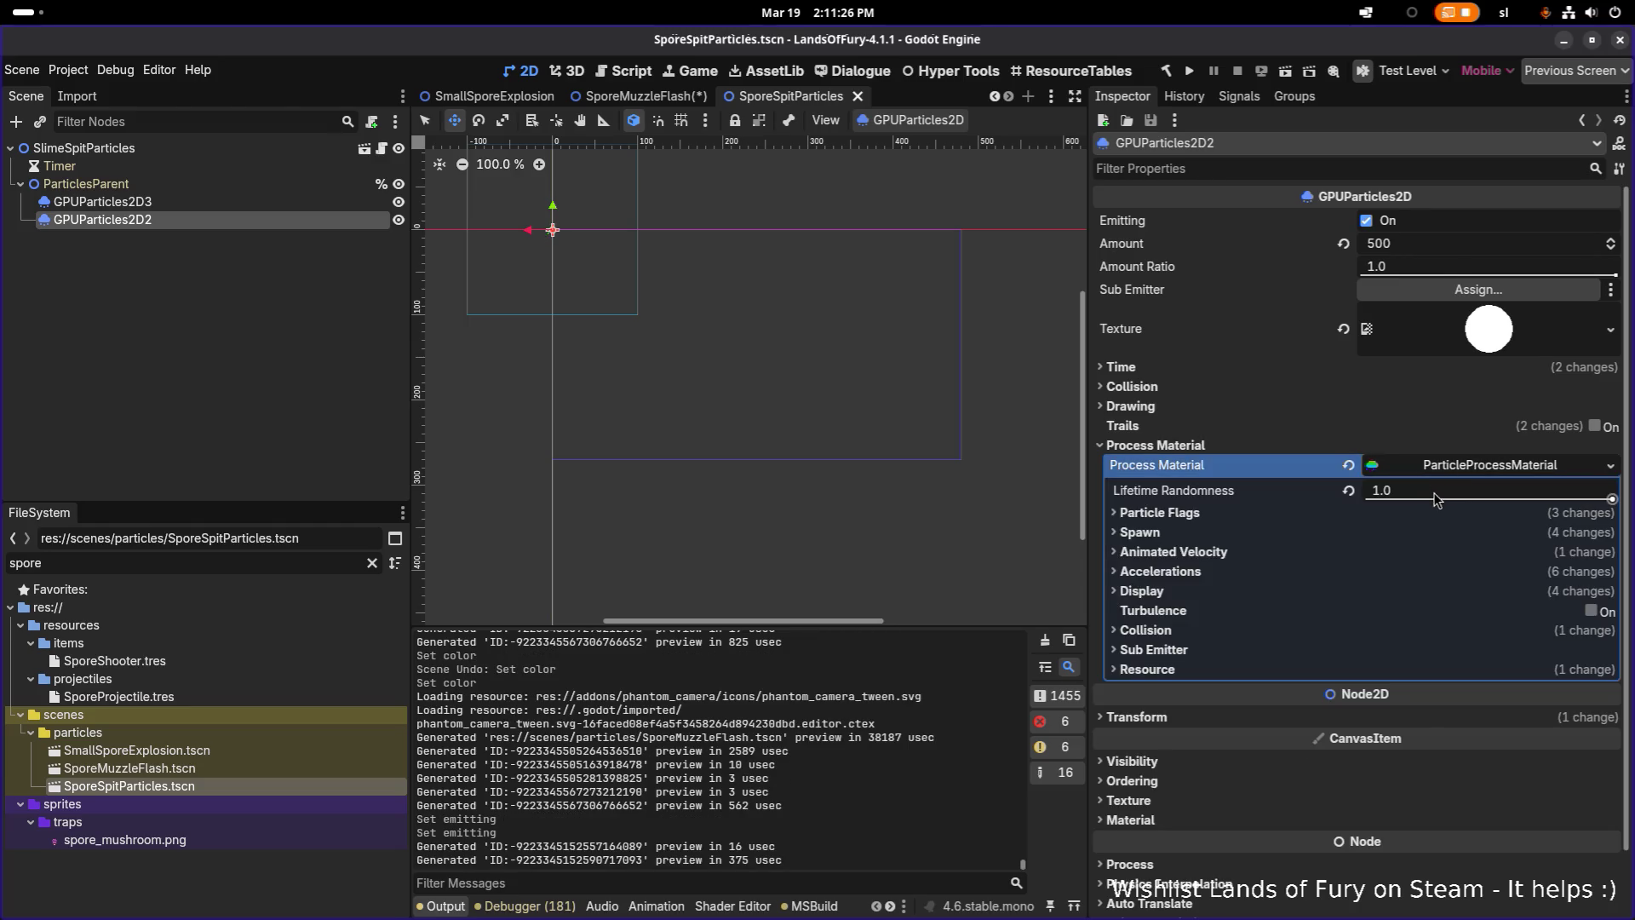
scroll(613, 269, up, 8)
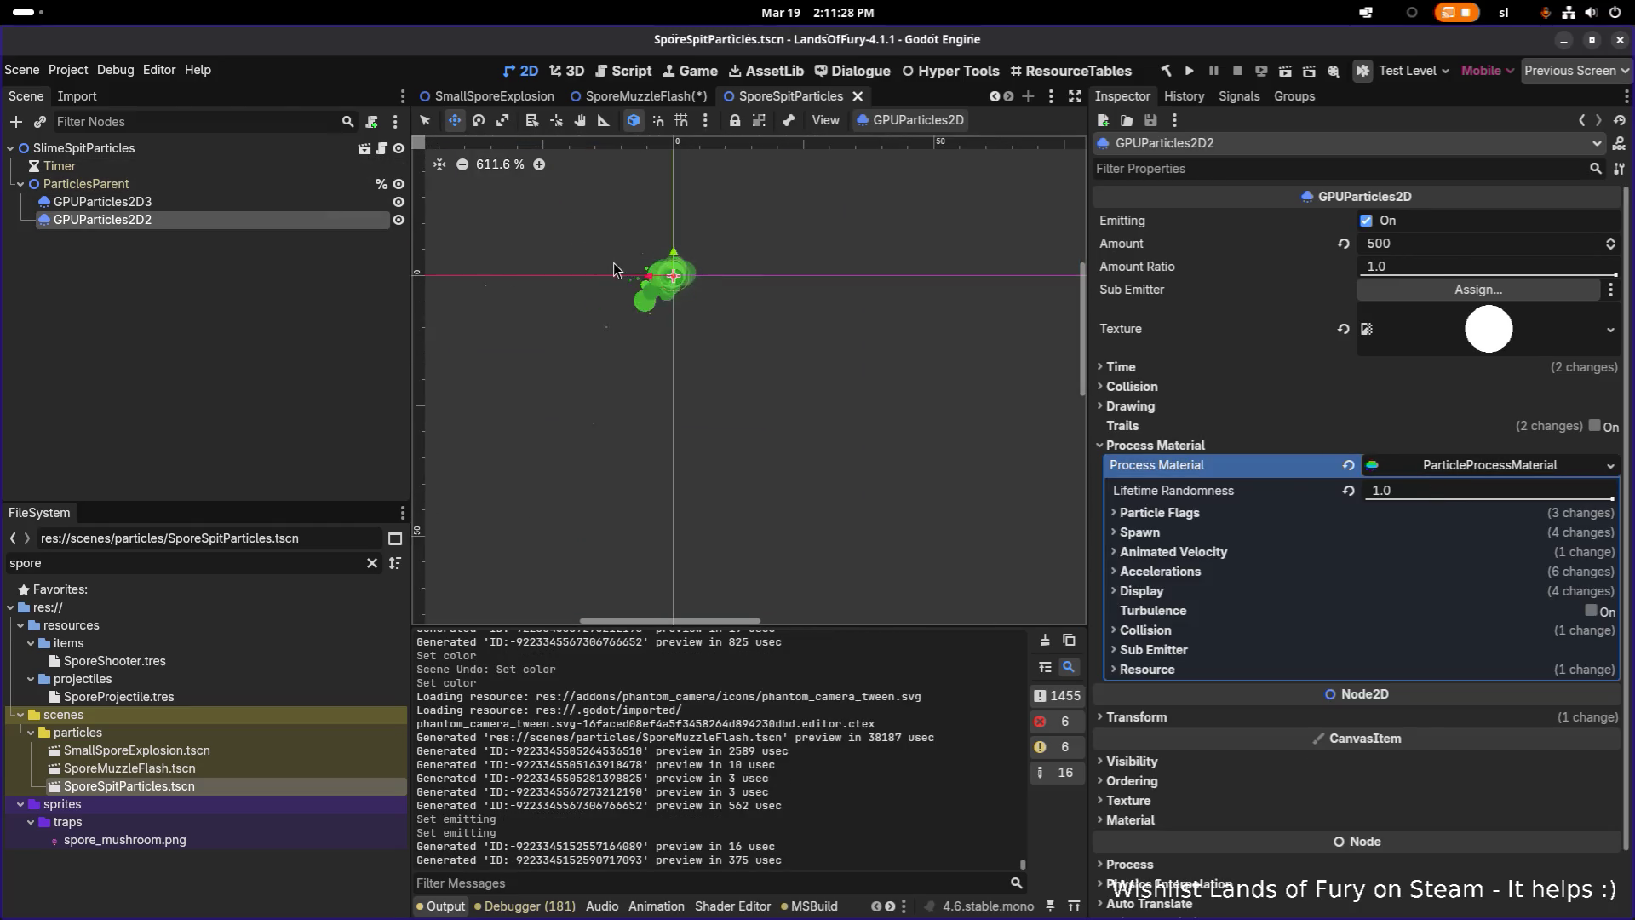
click(279, 203)
click(301, 206)
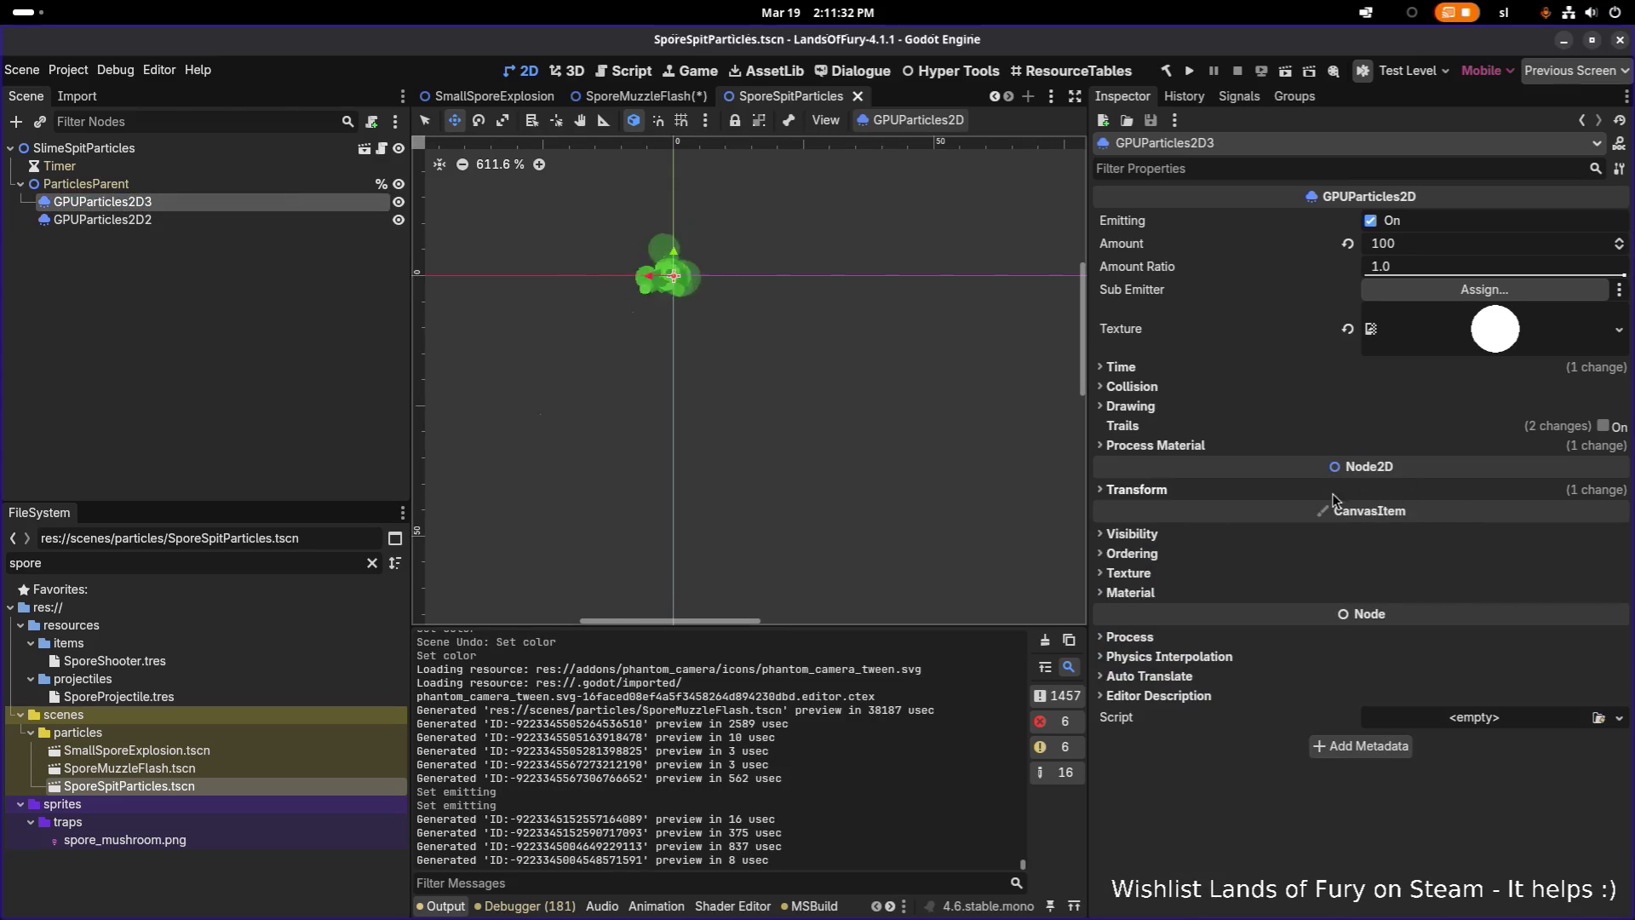
click(1279, 443)
click(1447, 464)
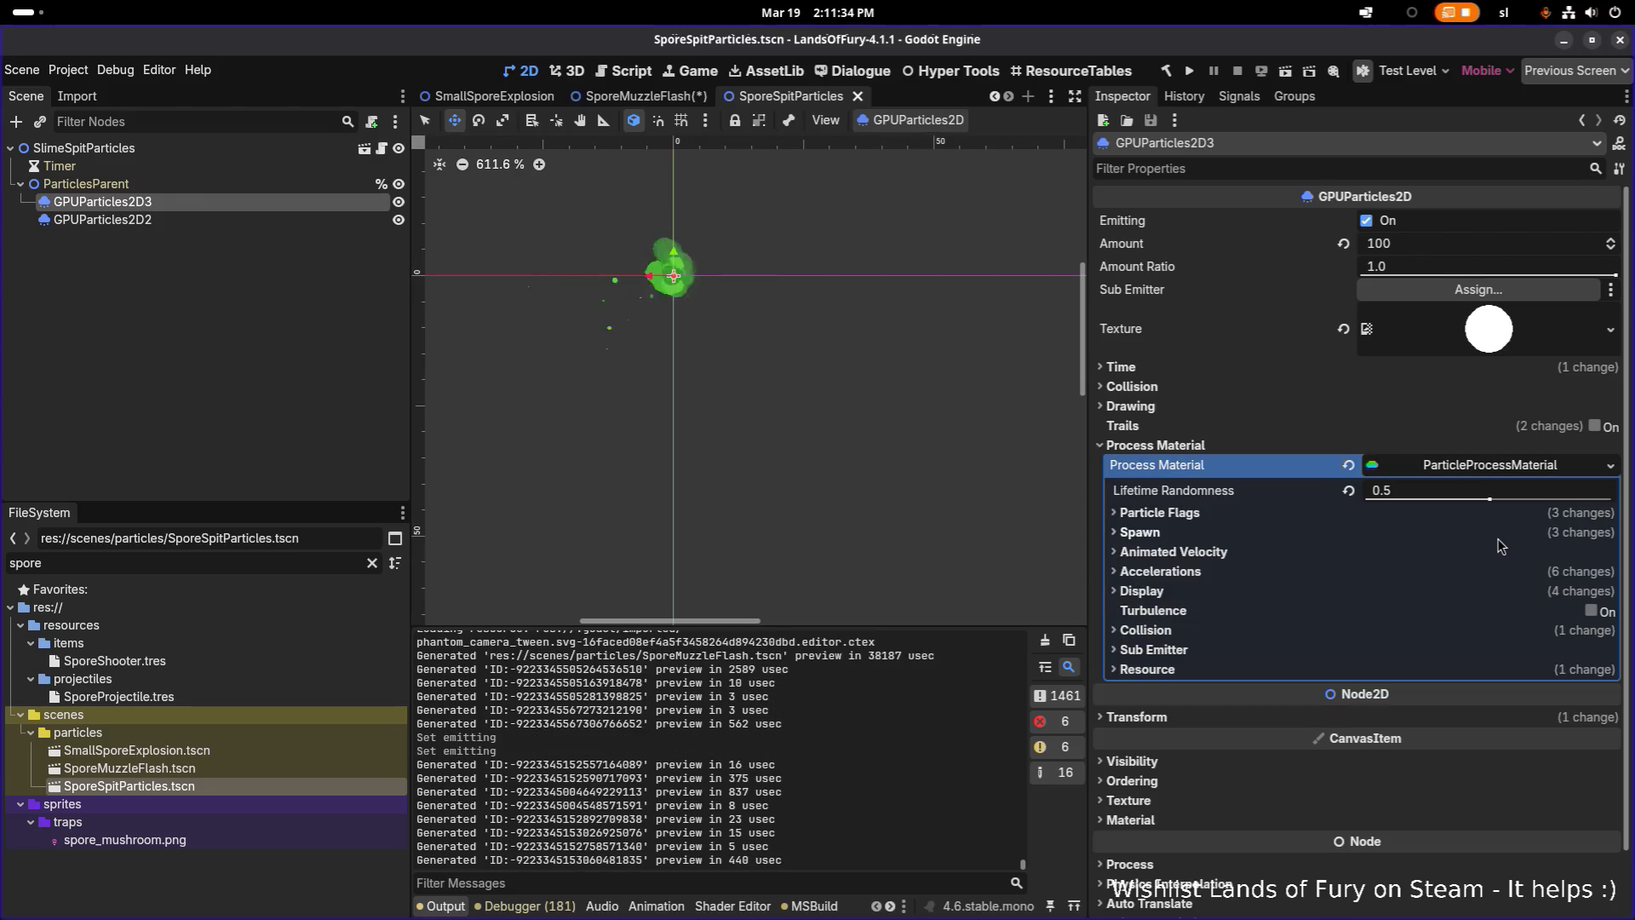
click(1354, 590)
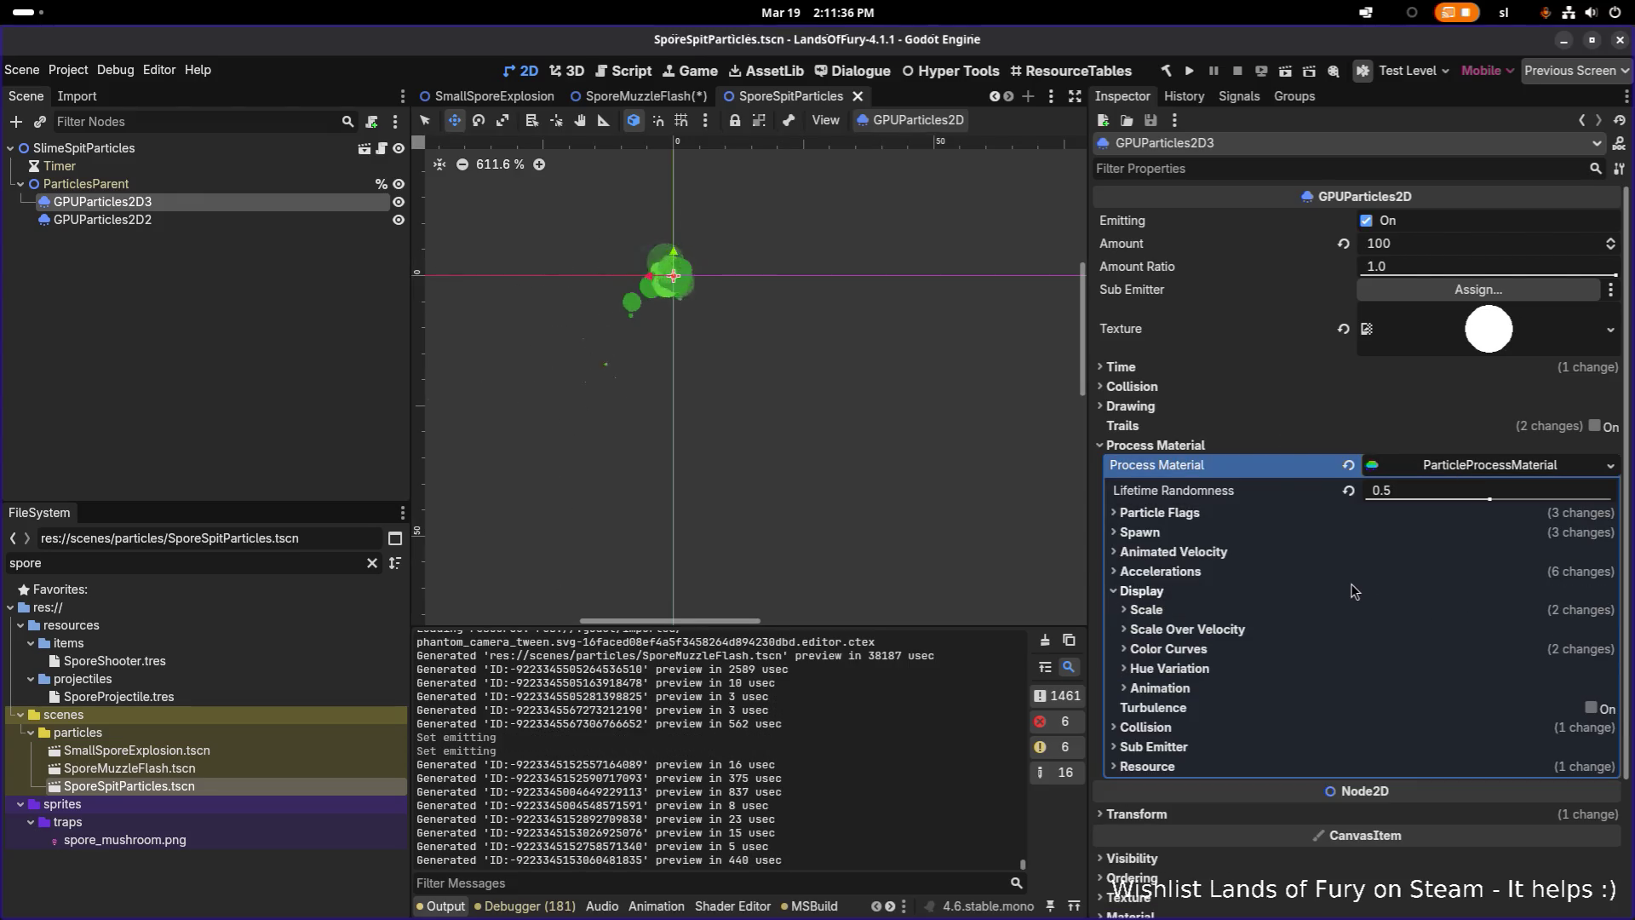
click(1318, 651)
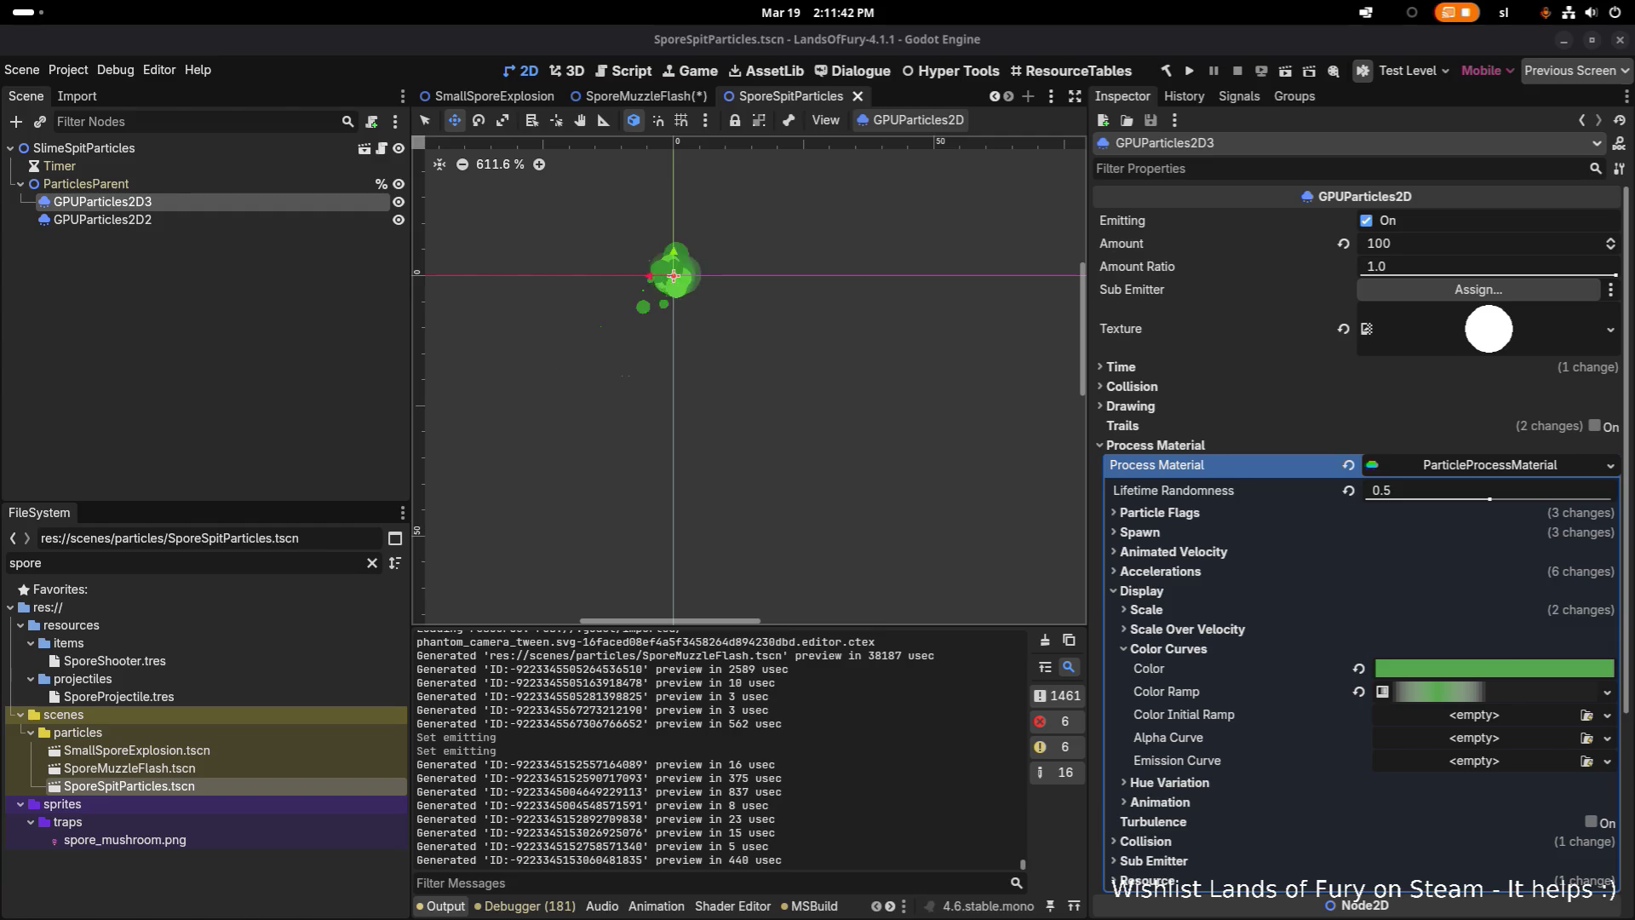
Set GPUParticles2D3's particle Color to a84cb4 and save SporeSpitParticles
click(1428, 668)
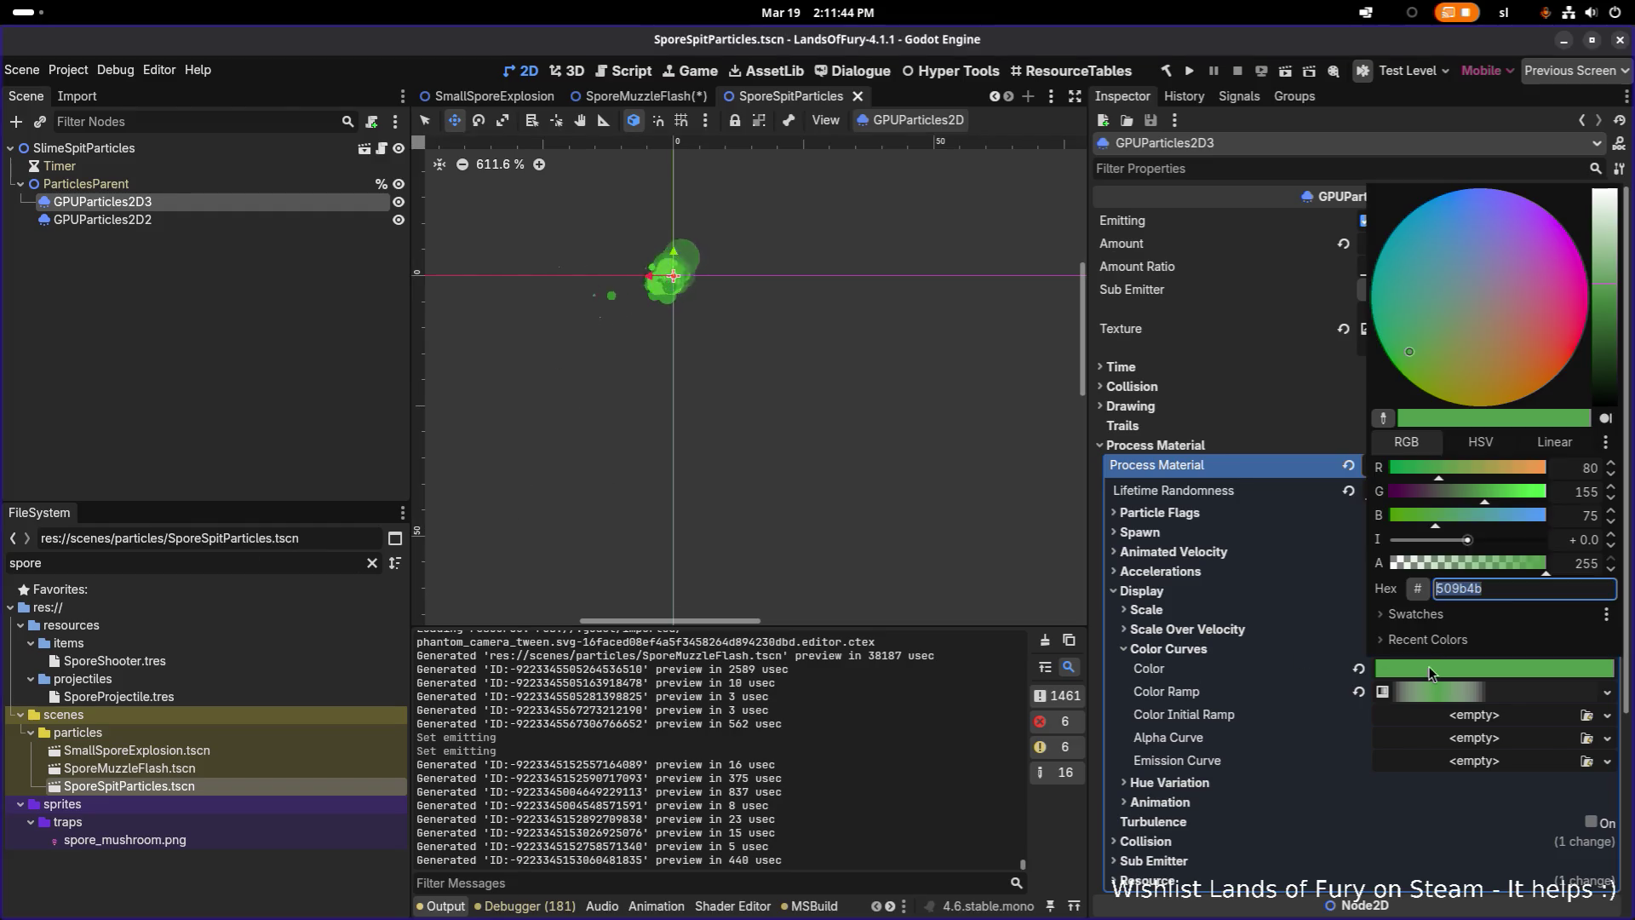
text(a84cb4)
key(Return)
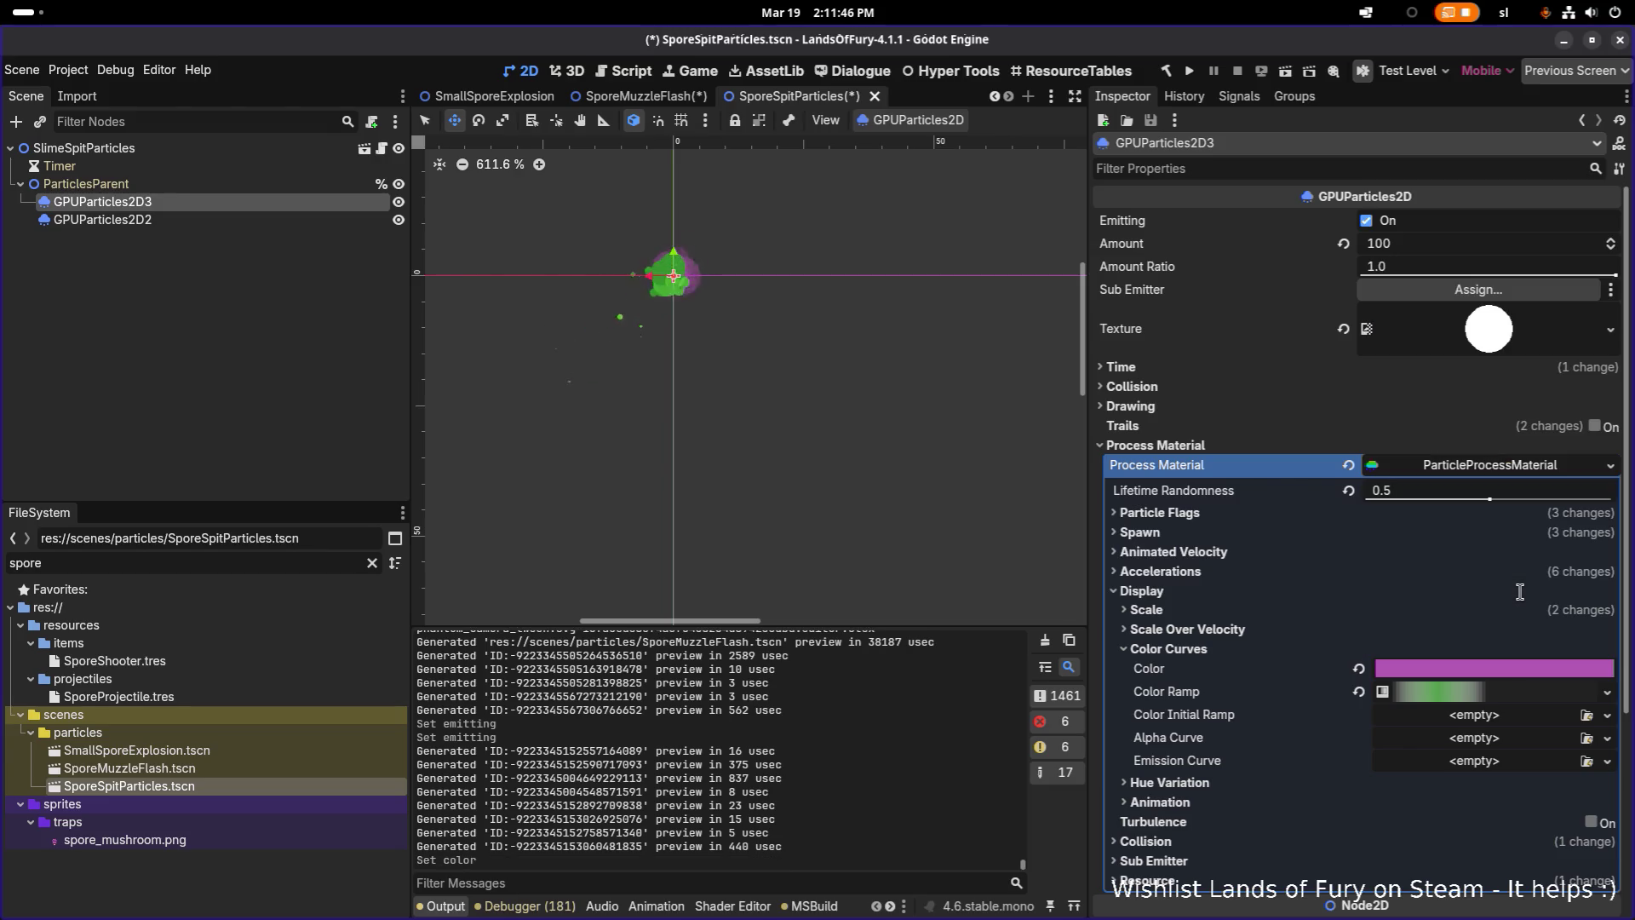
key(ctrl+s)
click(141, 220)
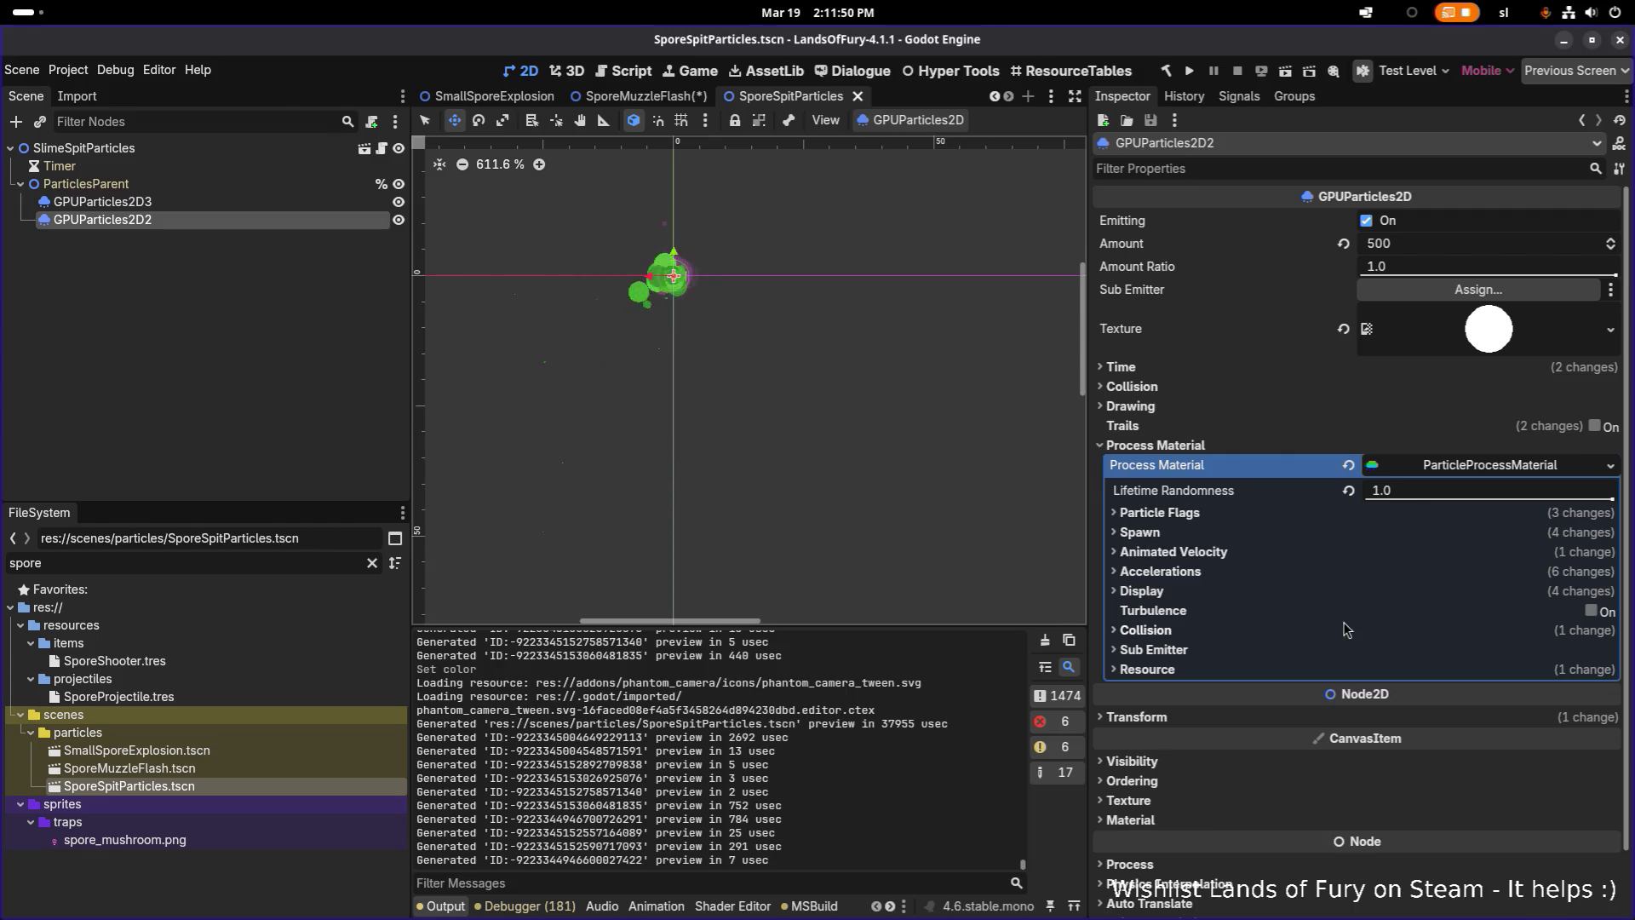
Paste a pink hex value into GPUParticles2D2's Display > Color Curves Color
click(1179, 591)
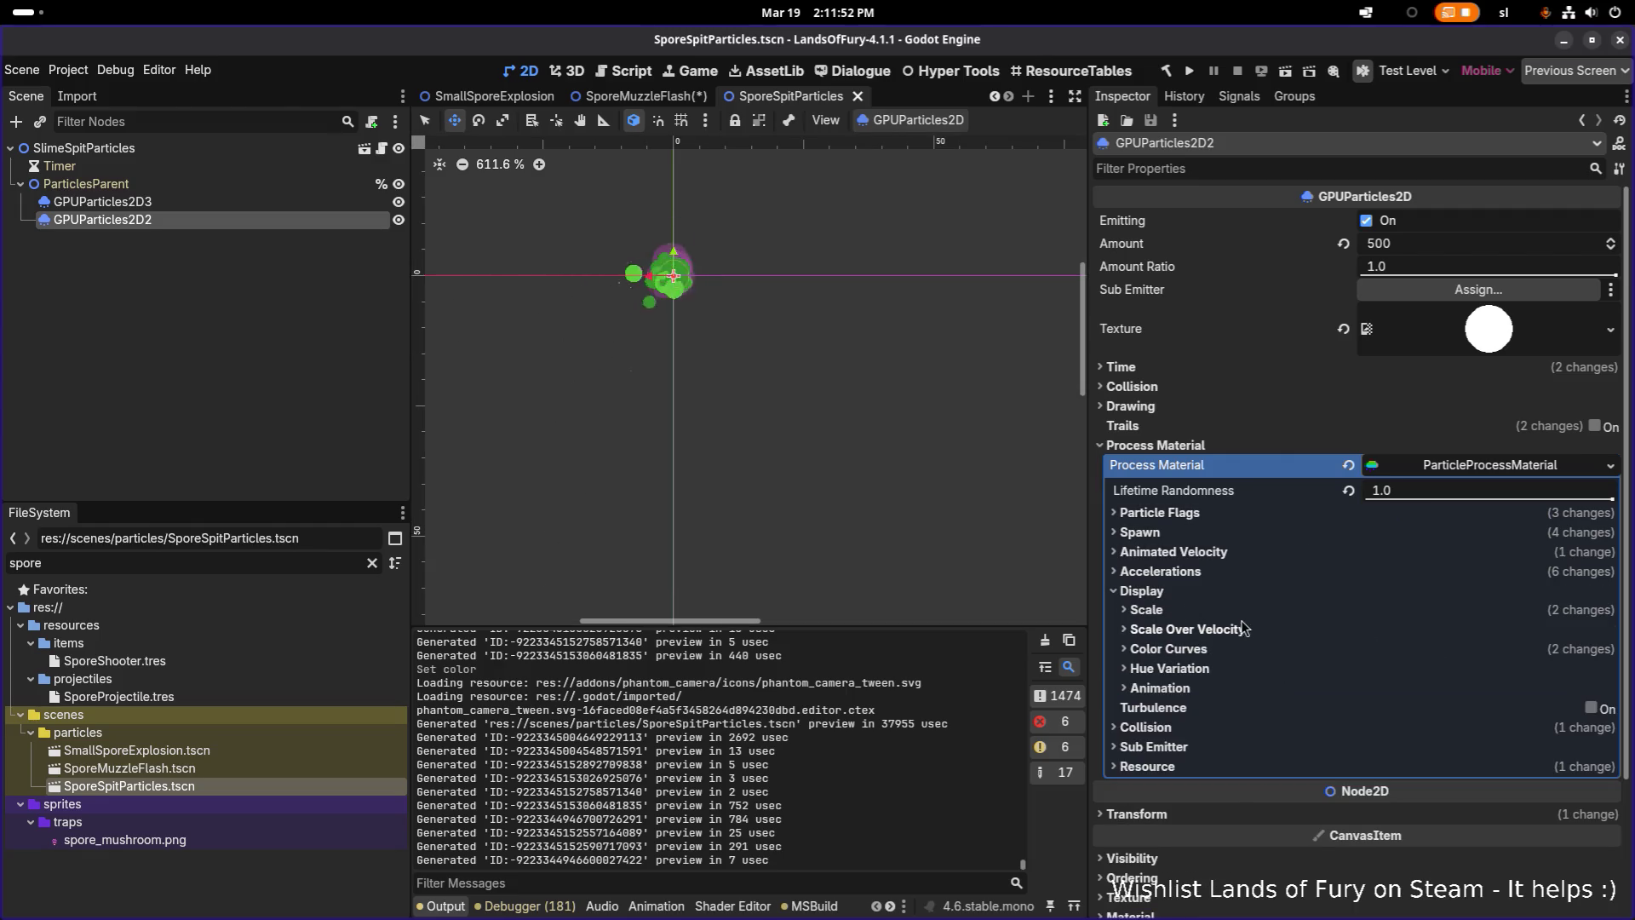
click(1225, 647)
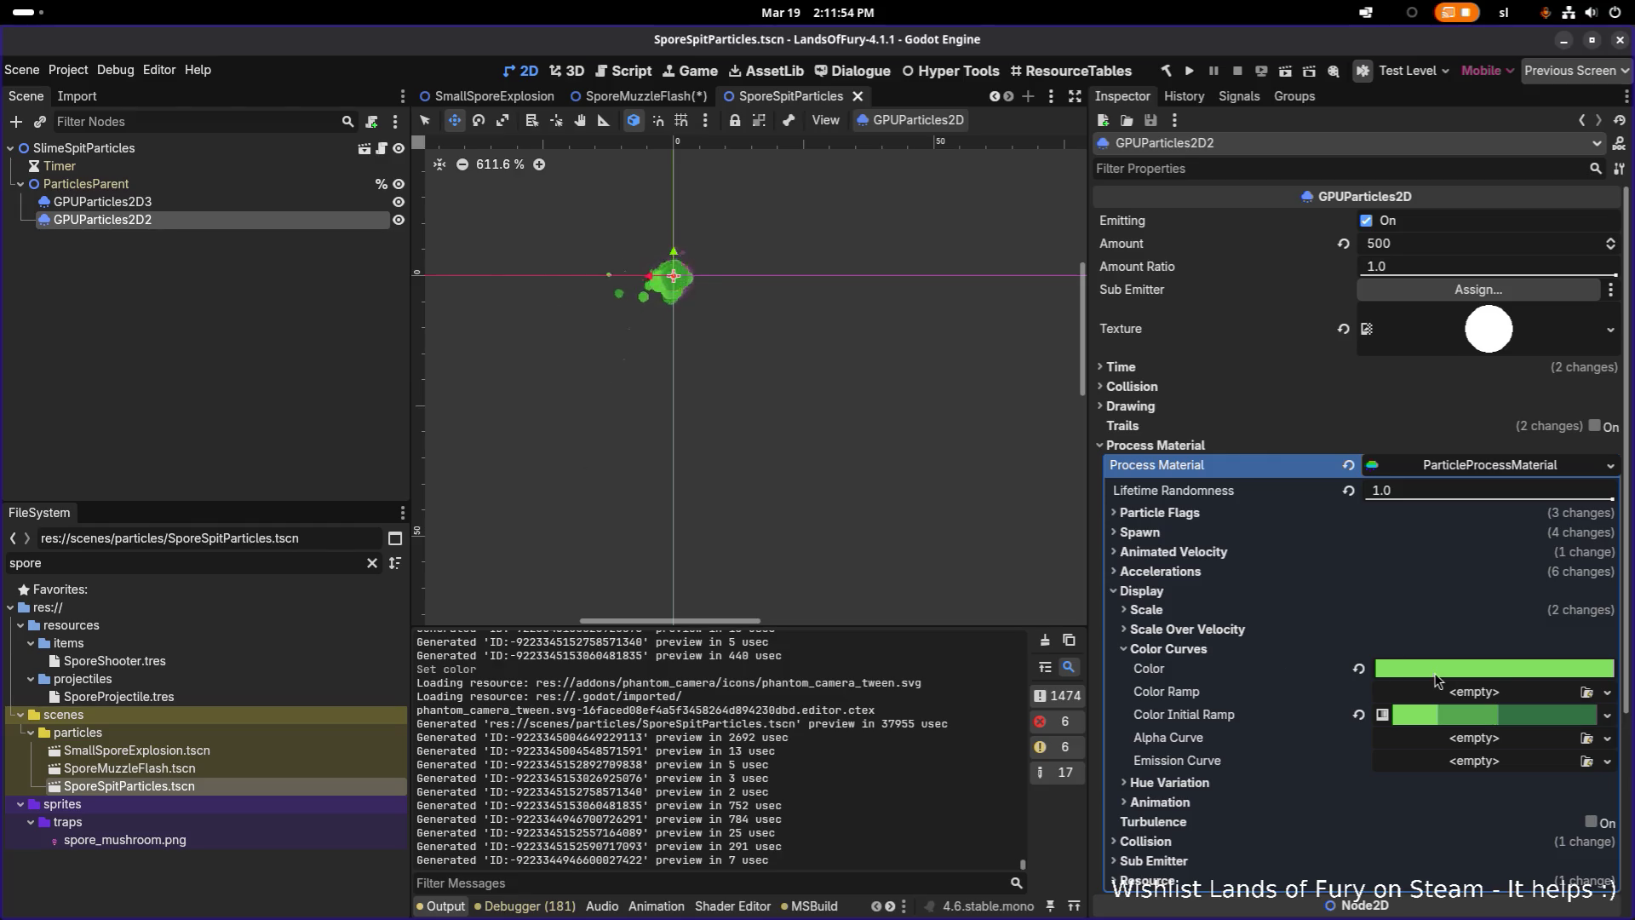
scroll(448, 593, down, 1)
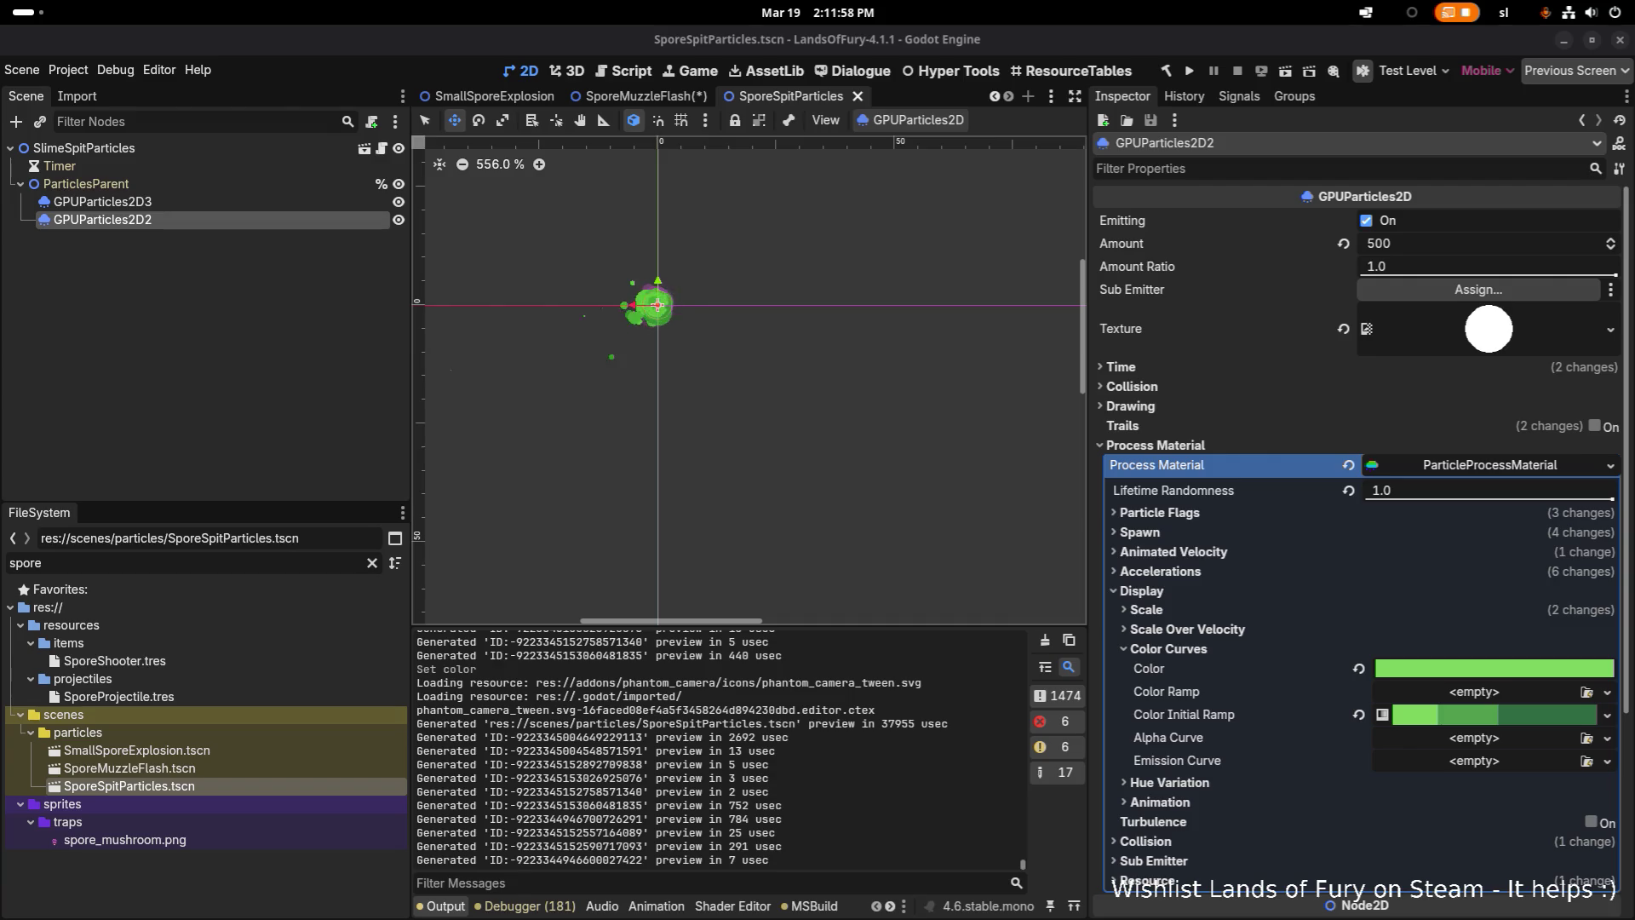
click(1474, 669)
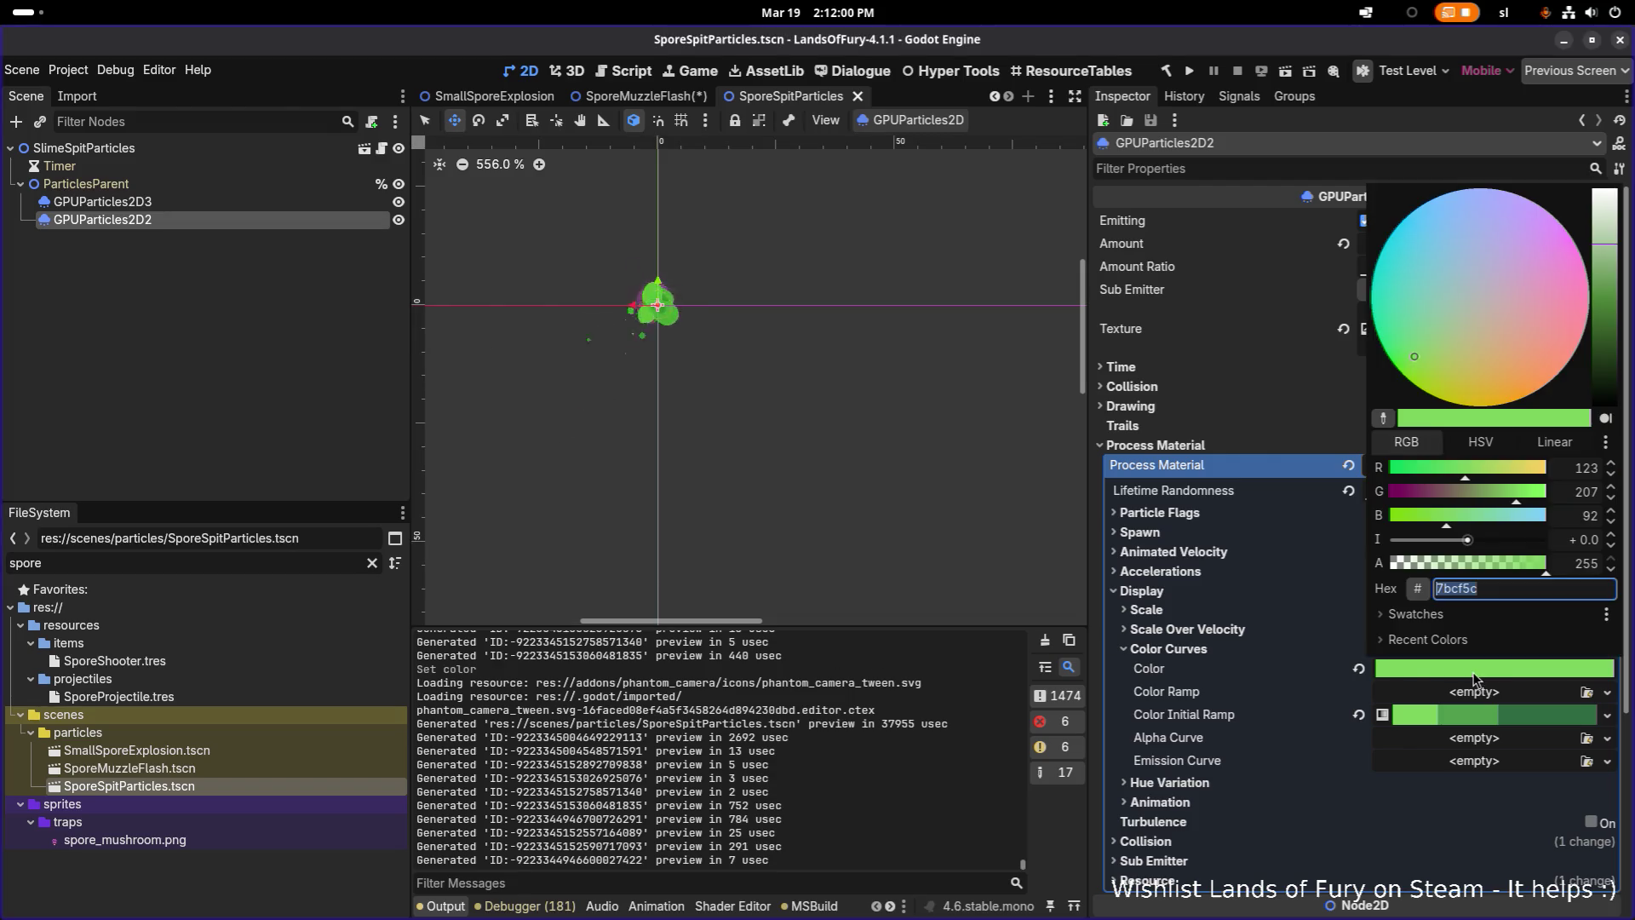
double_click(1521, 589)
text(#e38dd6)
key(Return)
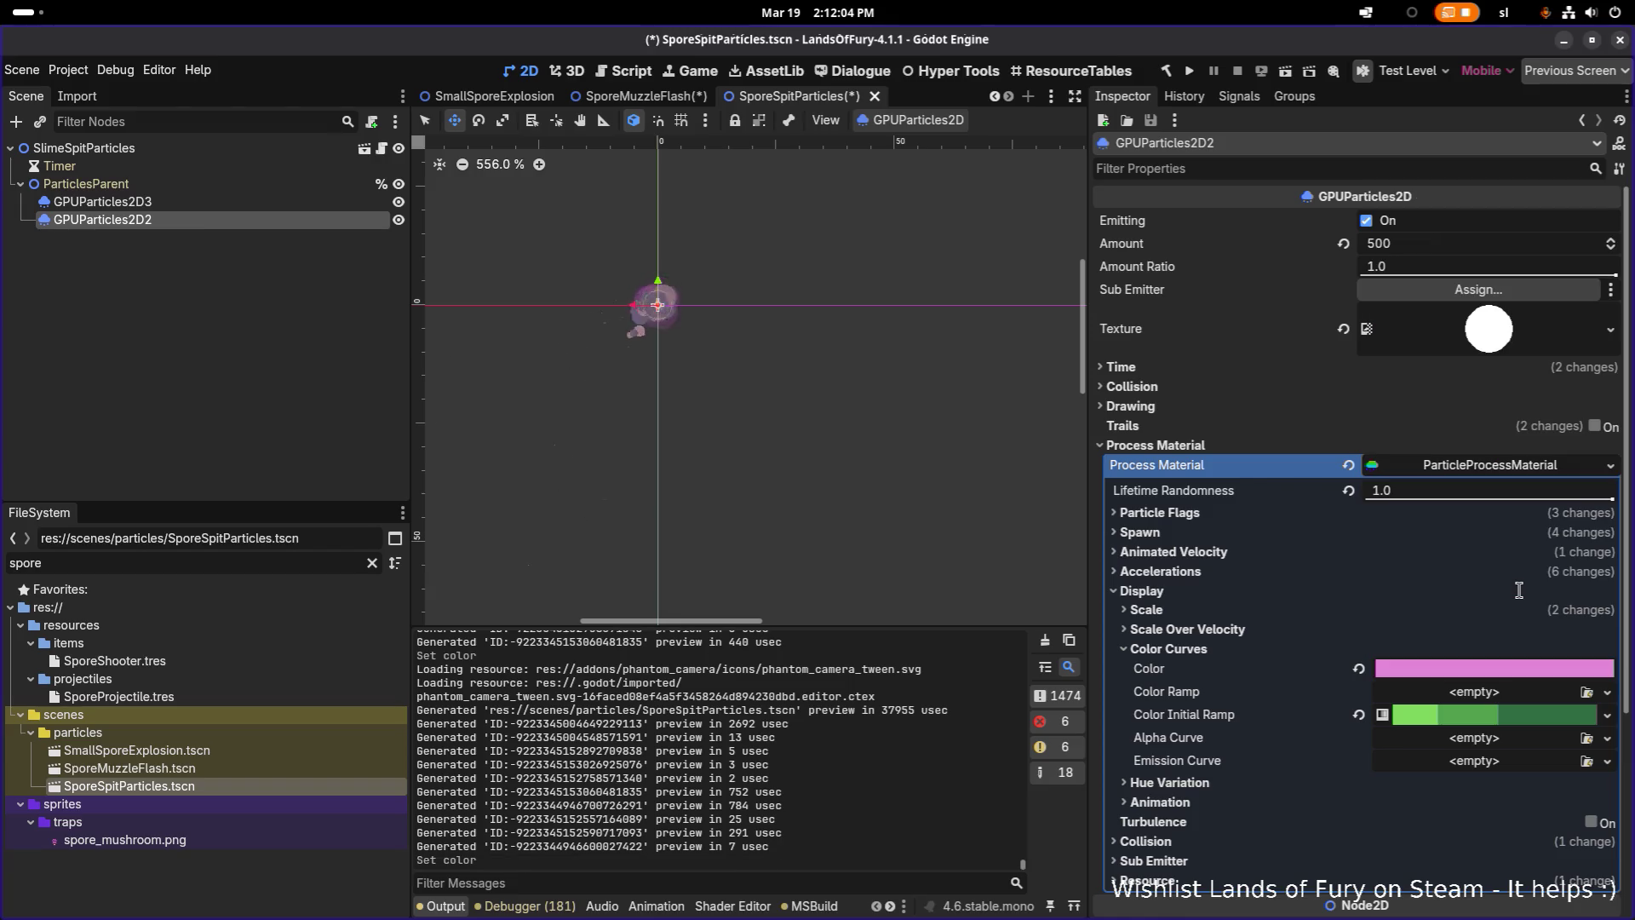
scroll(670, 314, up, 5)
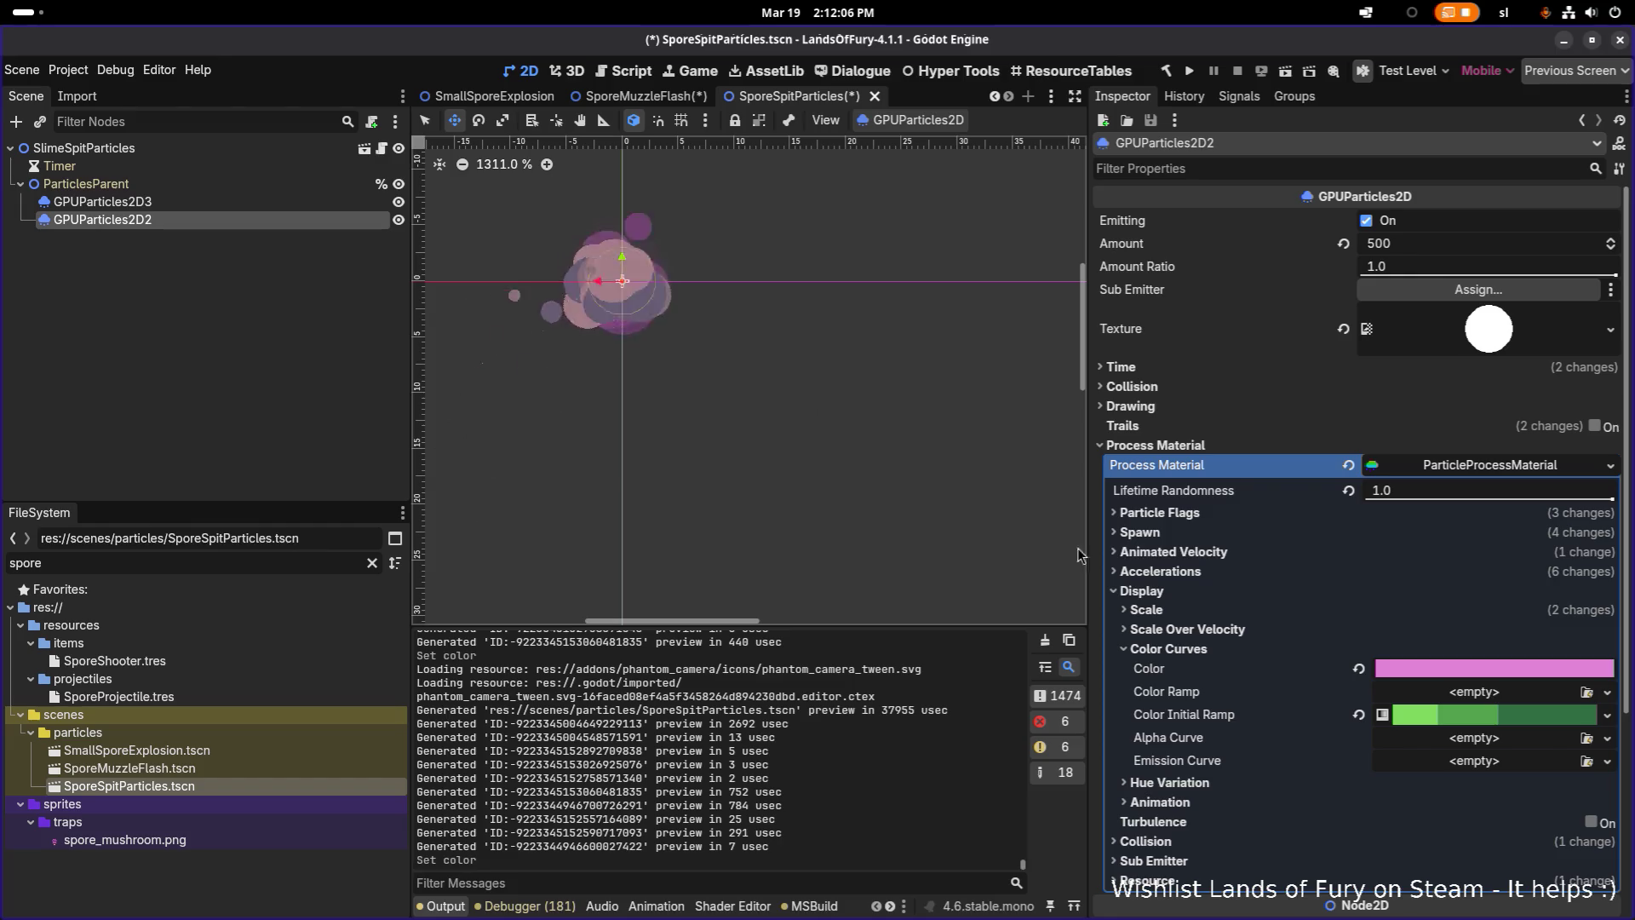
click(1456, 723)
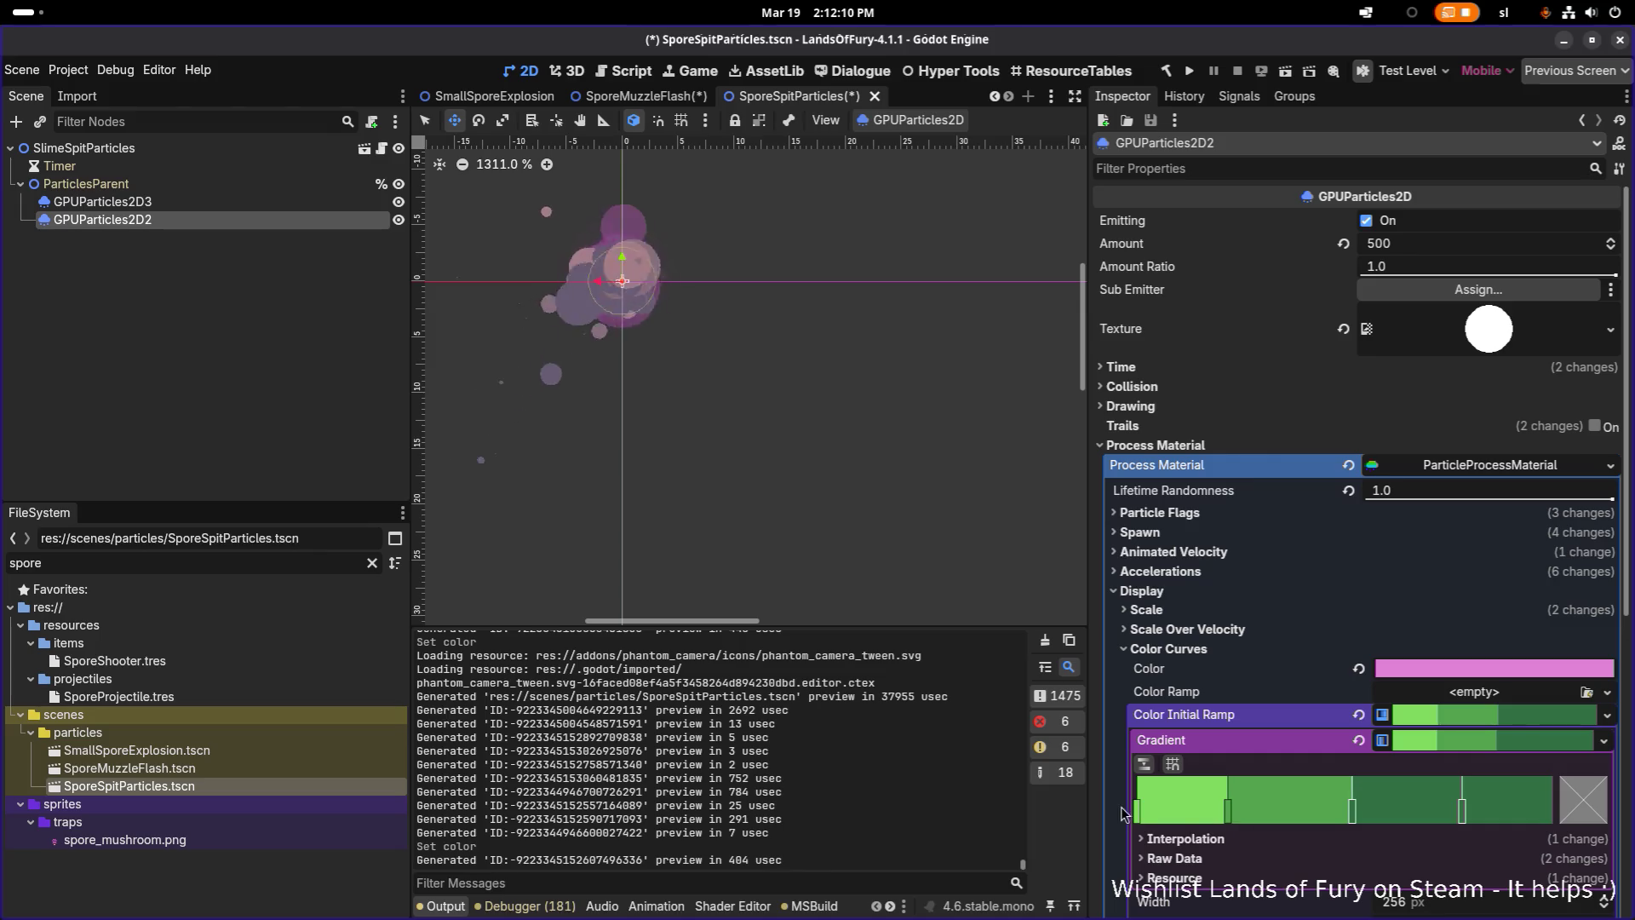
Set the first Color Initial Ramp stop to pink e38dd6
click(1138, 811)
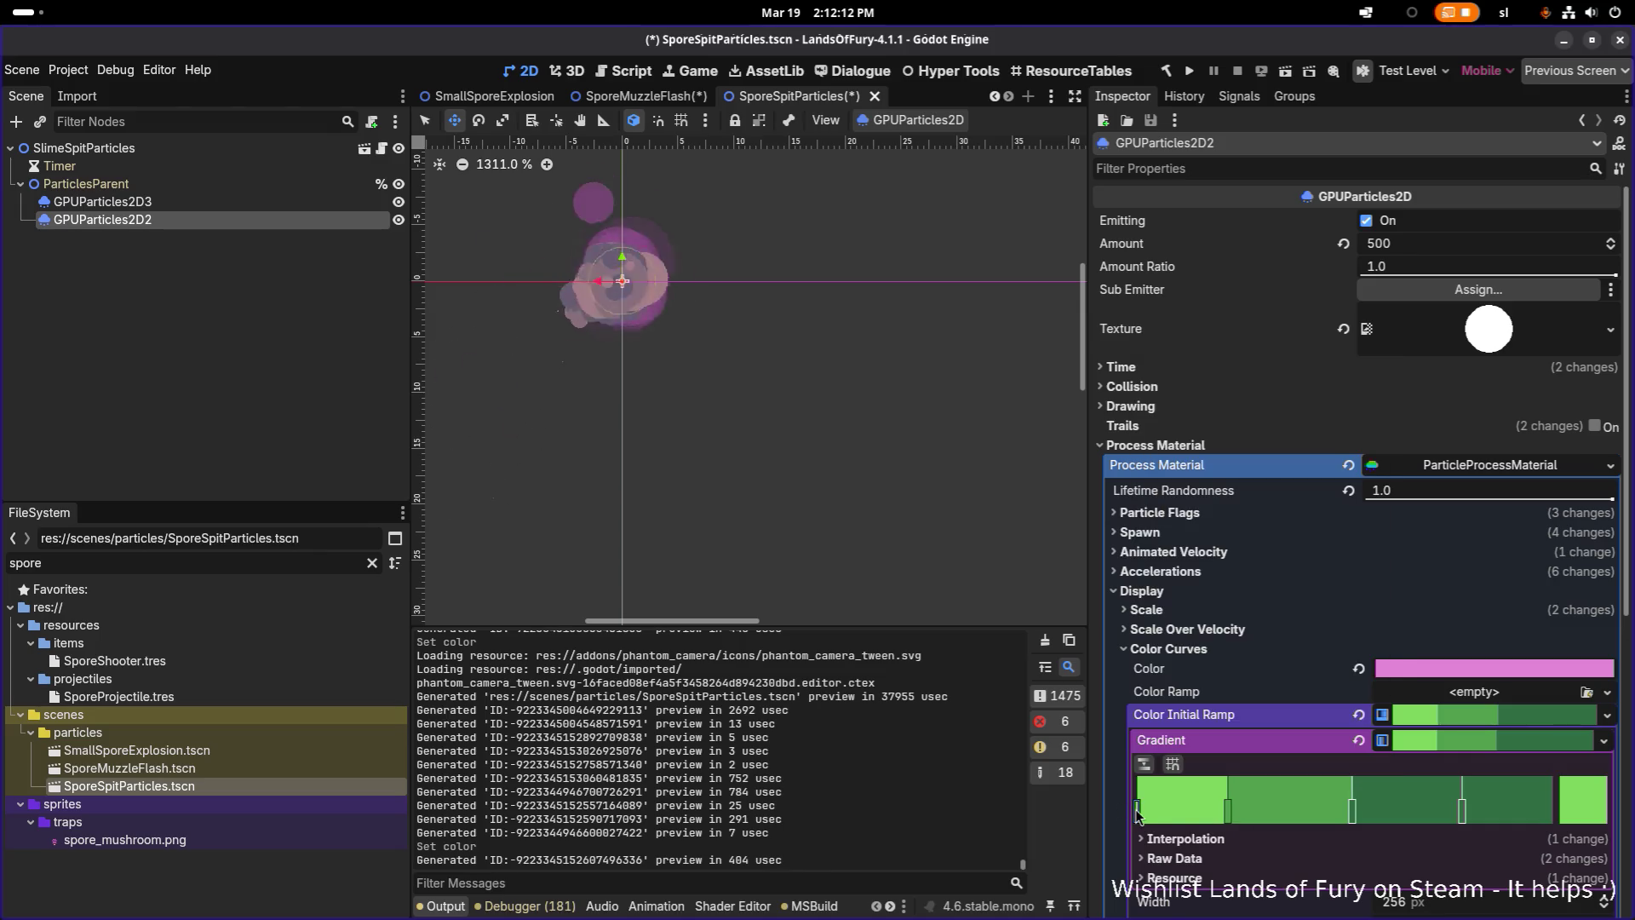
double_click(1136, 809)
click(1333, 706)
text(#e38dd6)
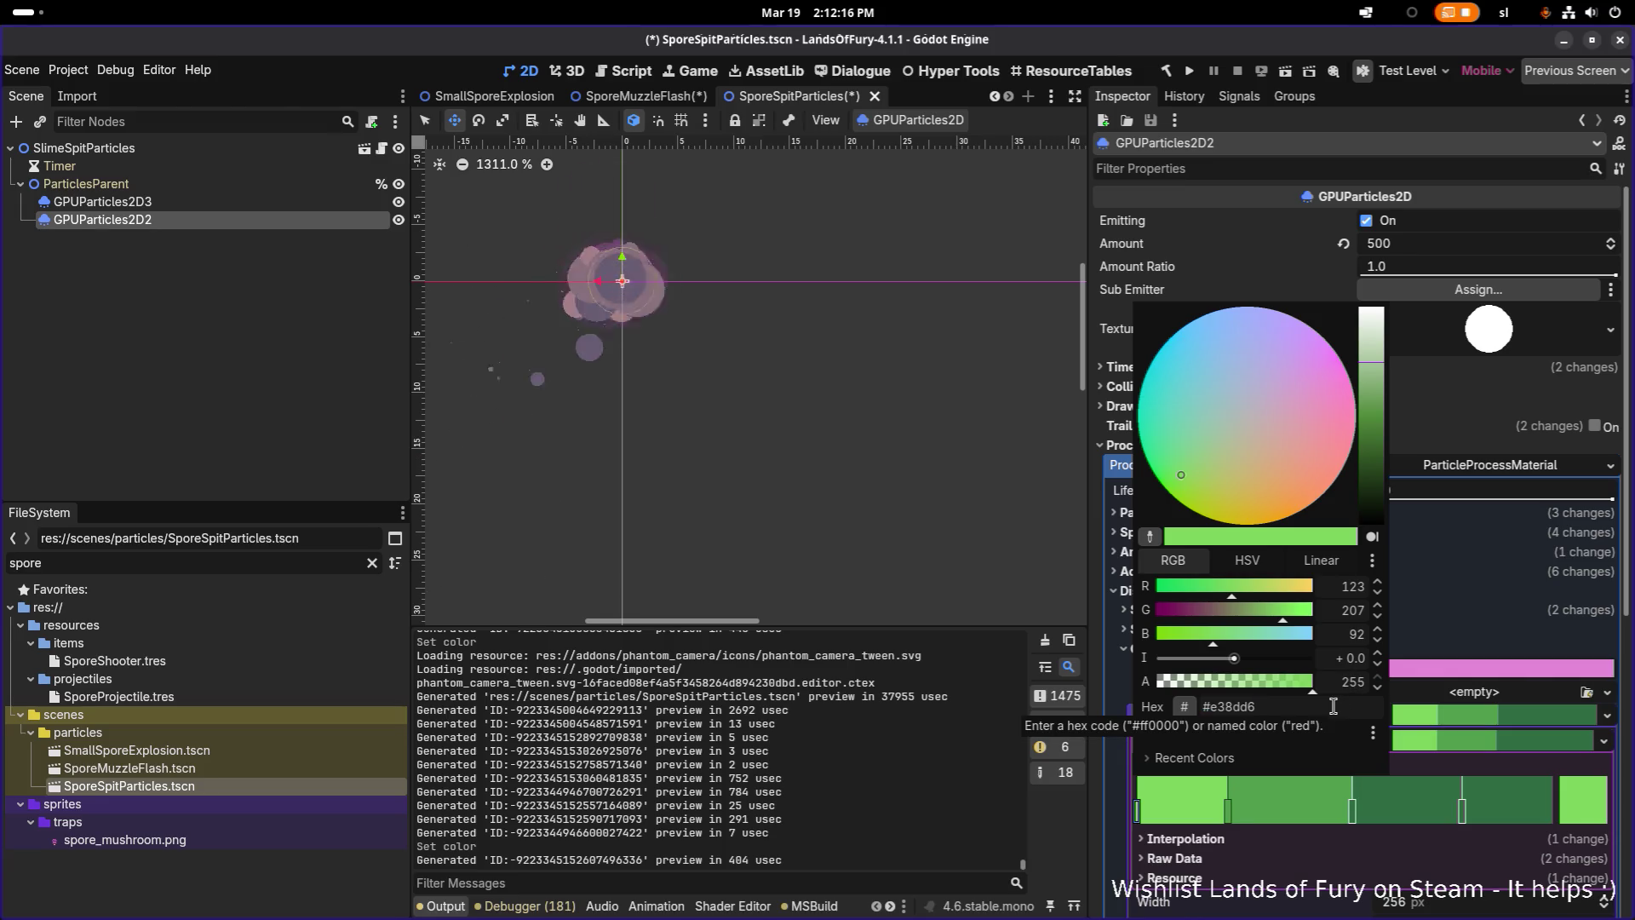
key(Return)
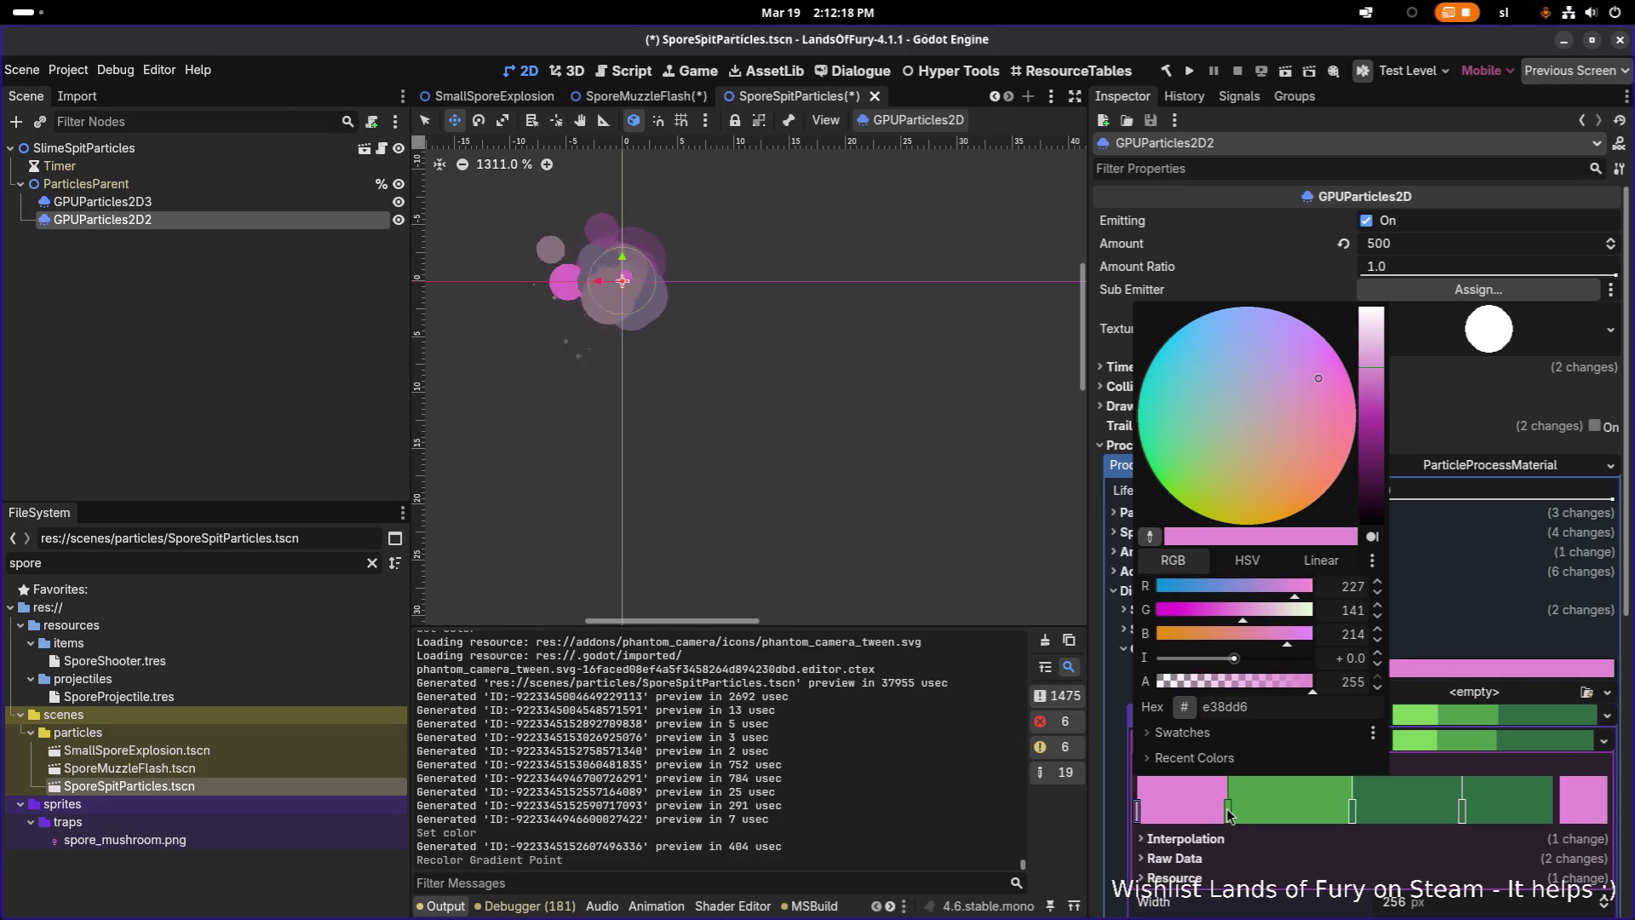
Set the second gradient stop to purple-pink b45eb2
double_click(1227, 809)
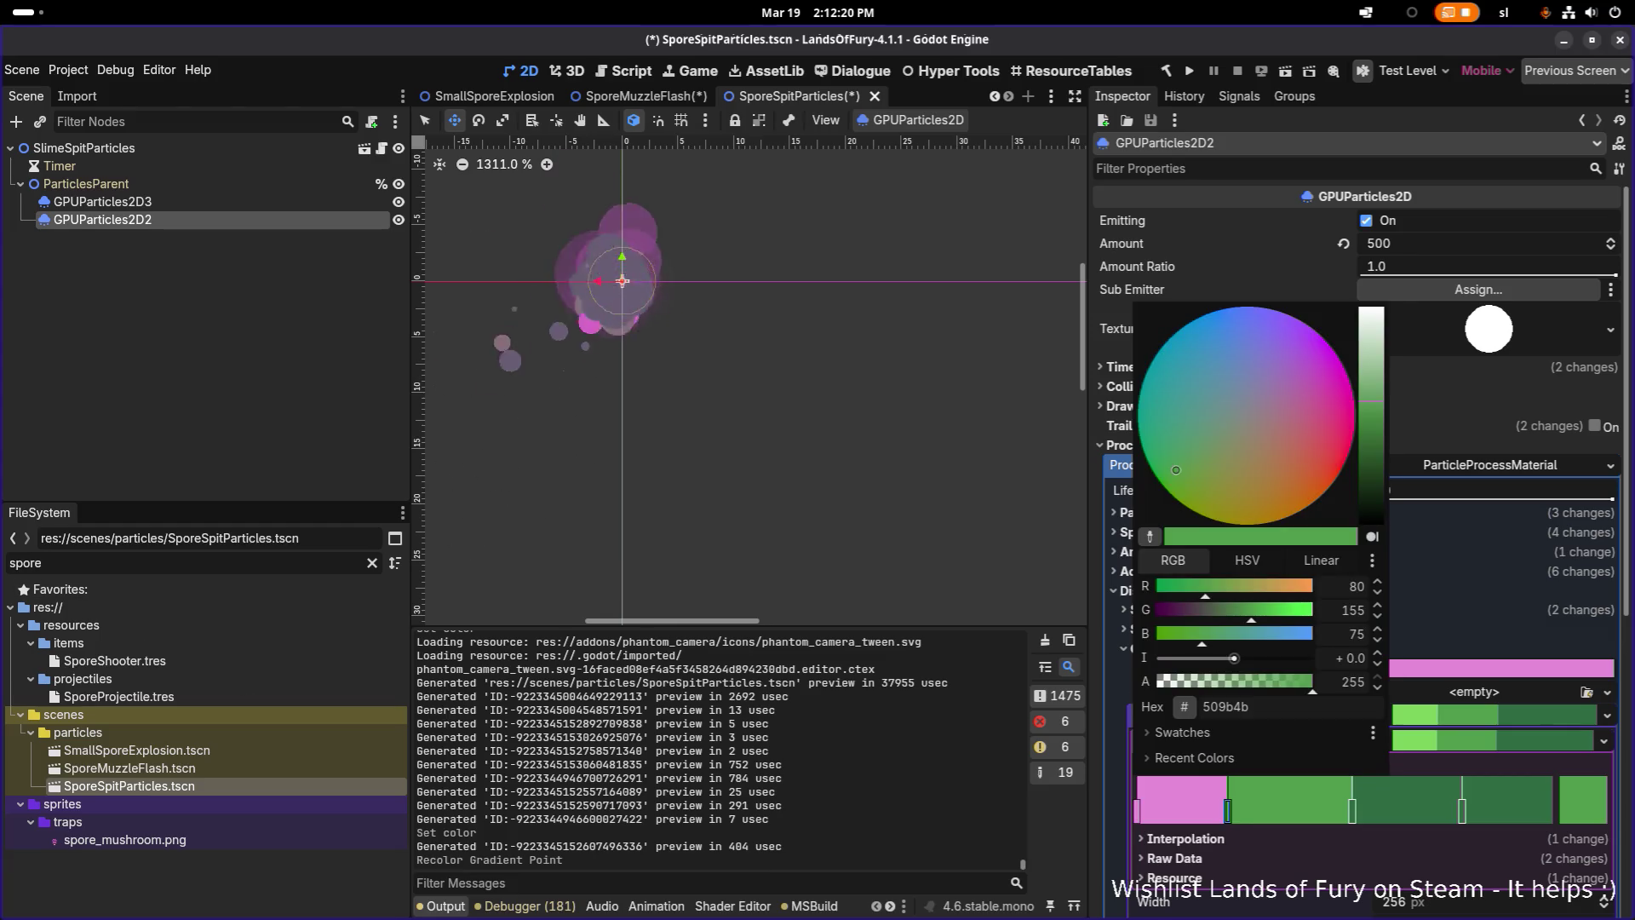
key(Escape)
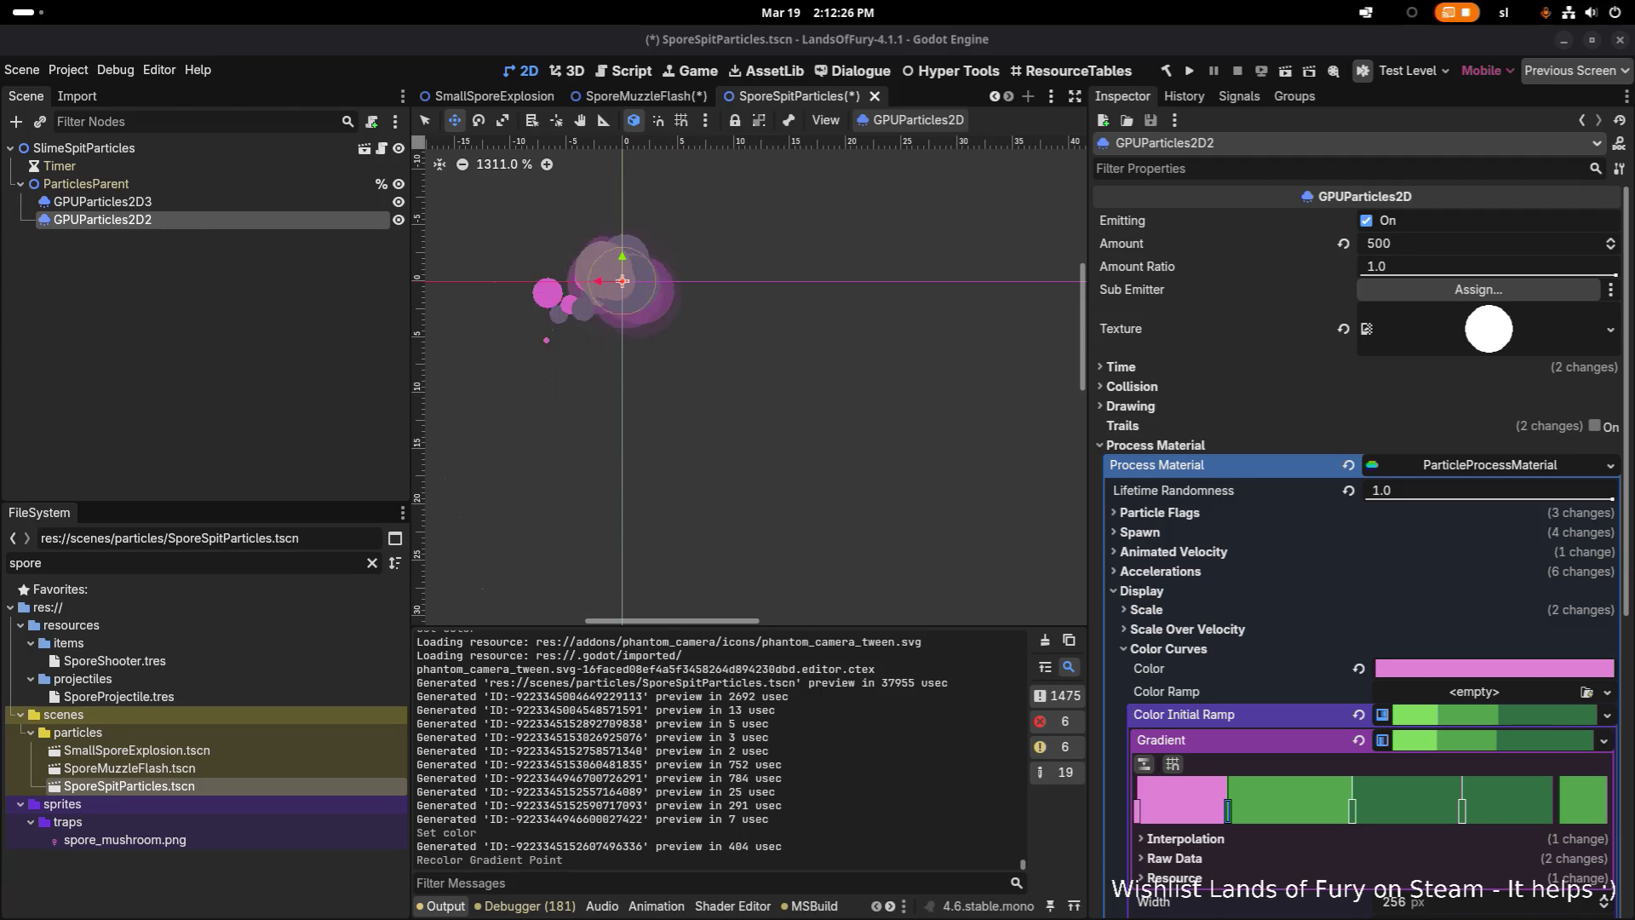
double_click(1228, 815)
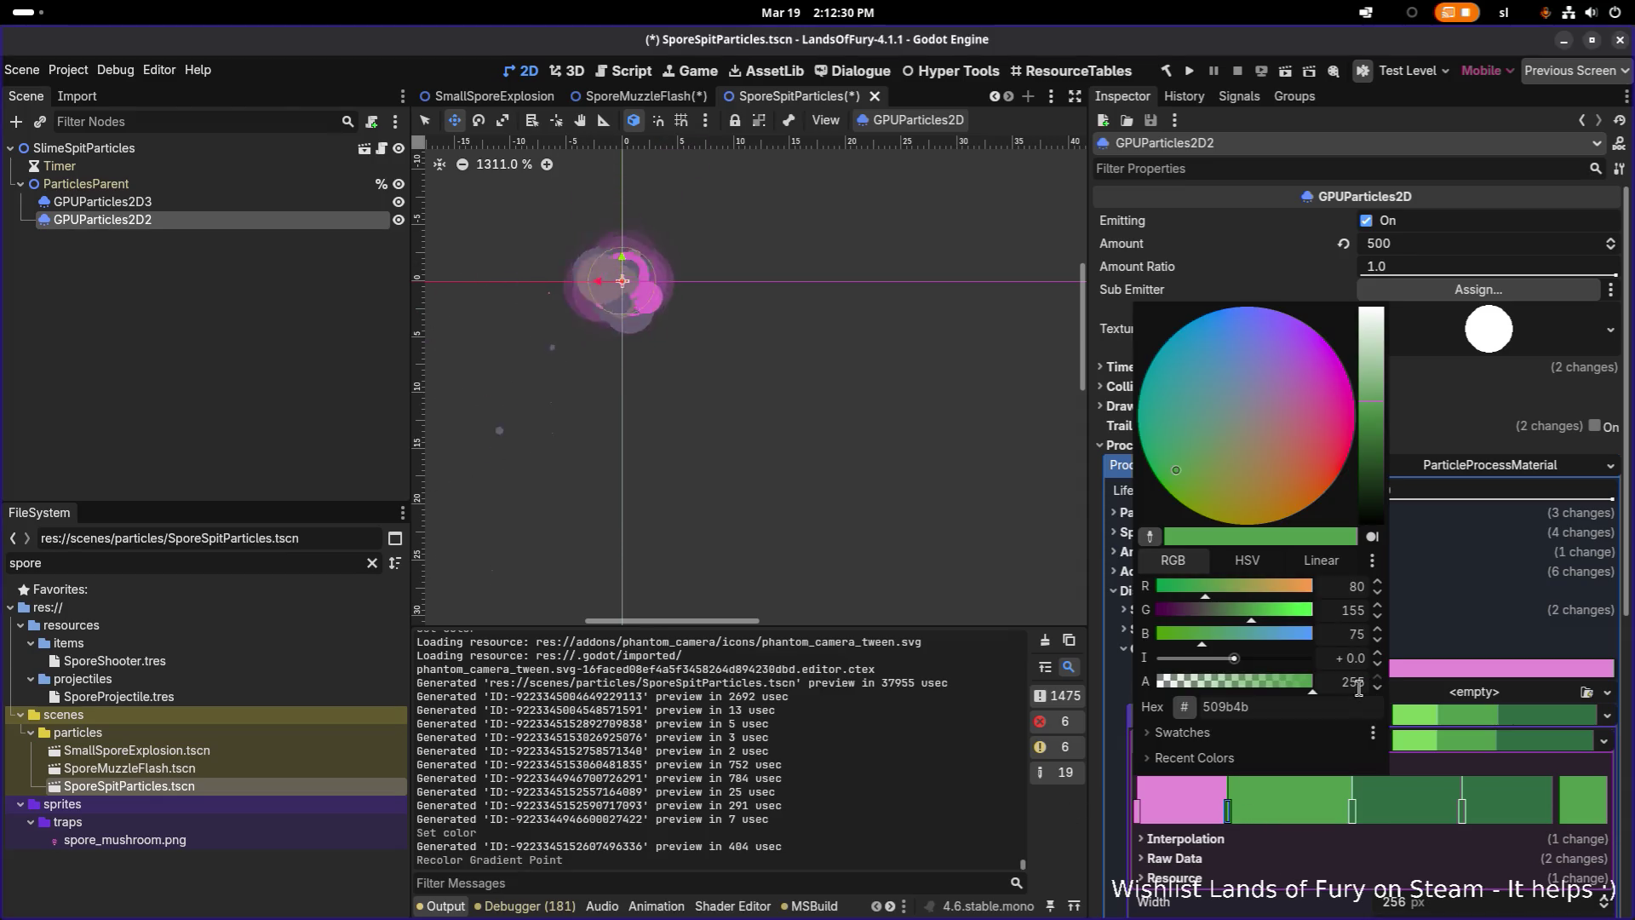
key(Return)
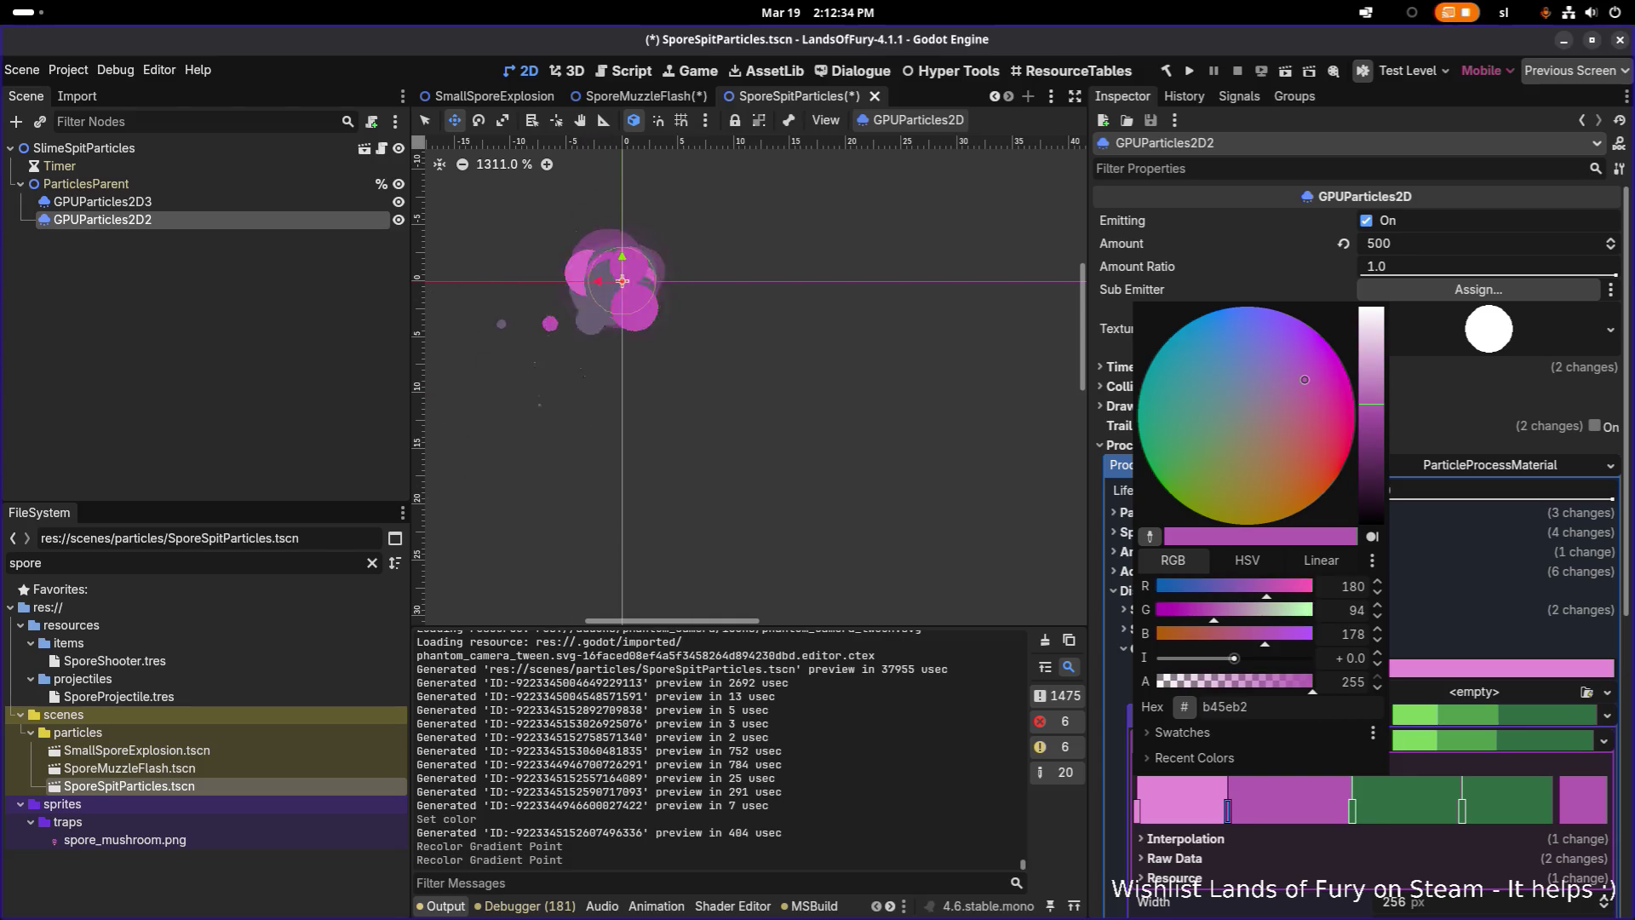
key(Escape)
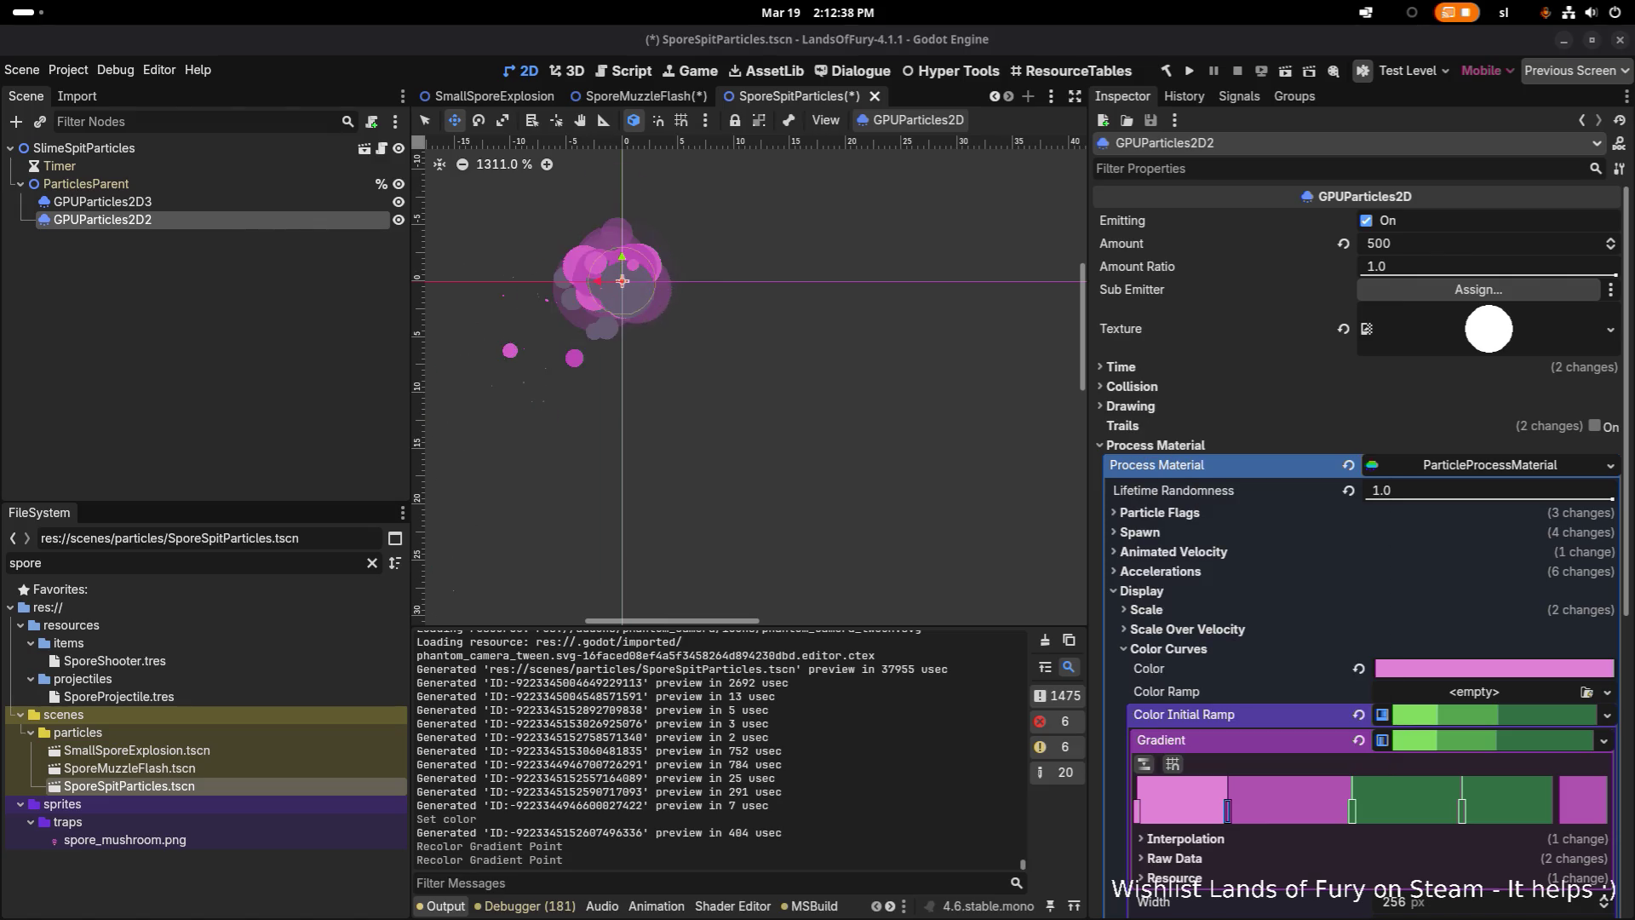
Set the third gradient stop to dark purple 803b86
click(1354, 813)
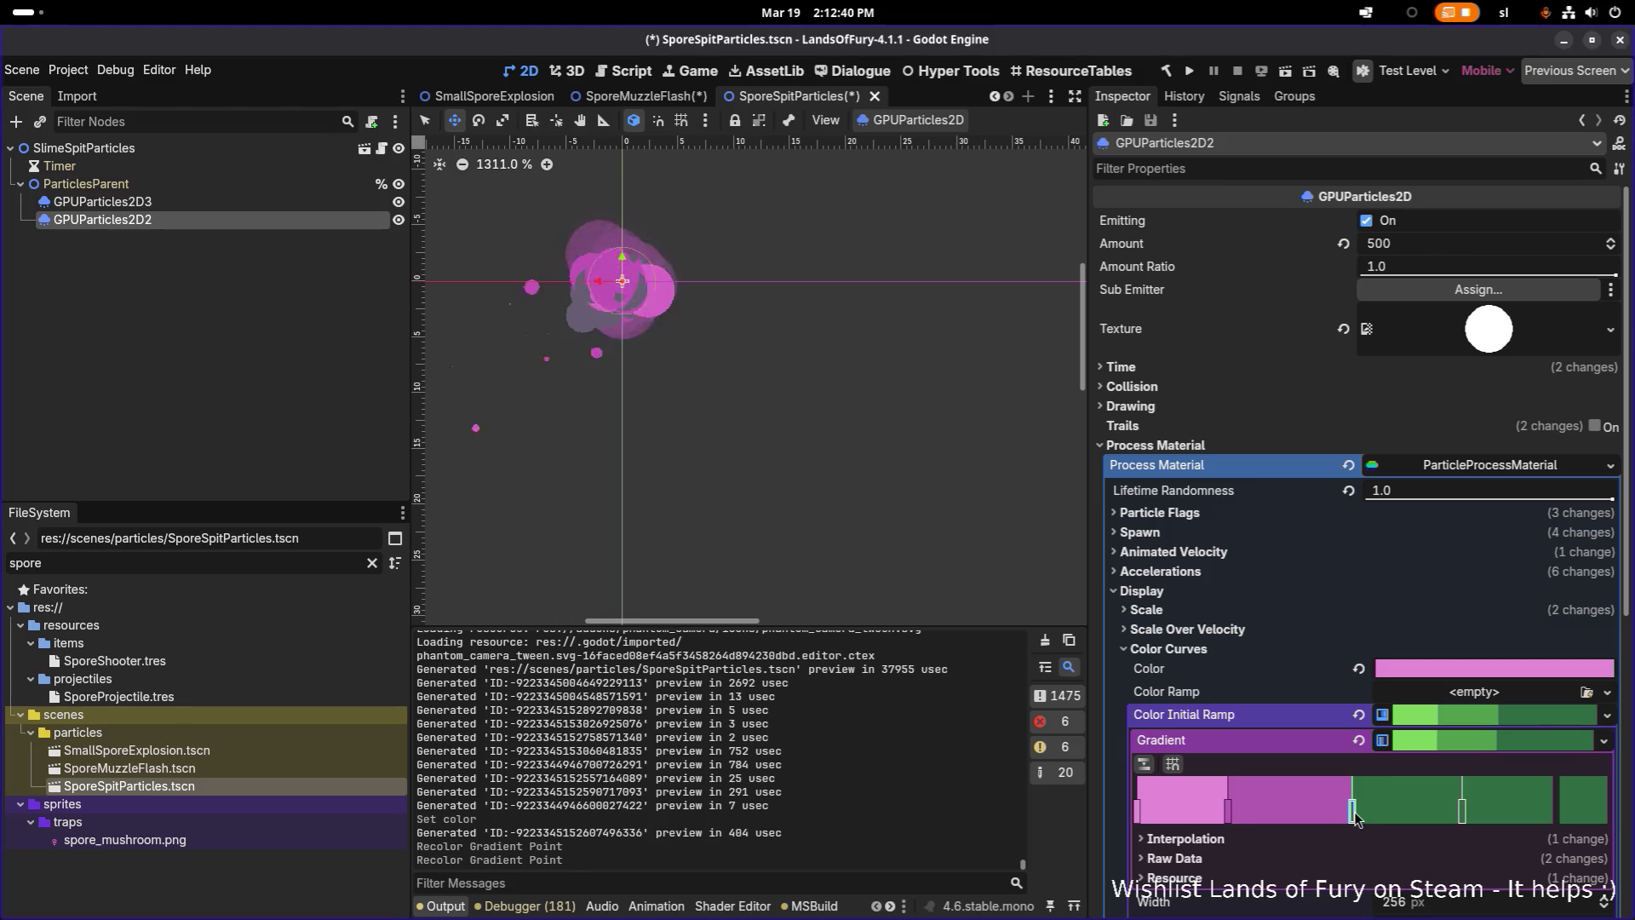
double_click(1354, 815)
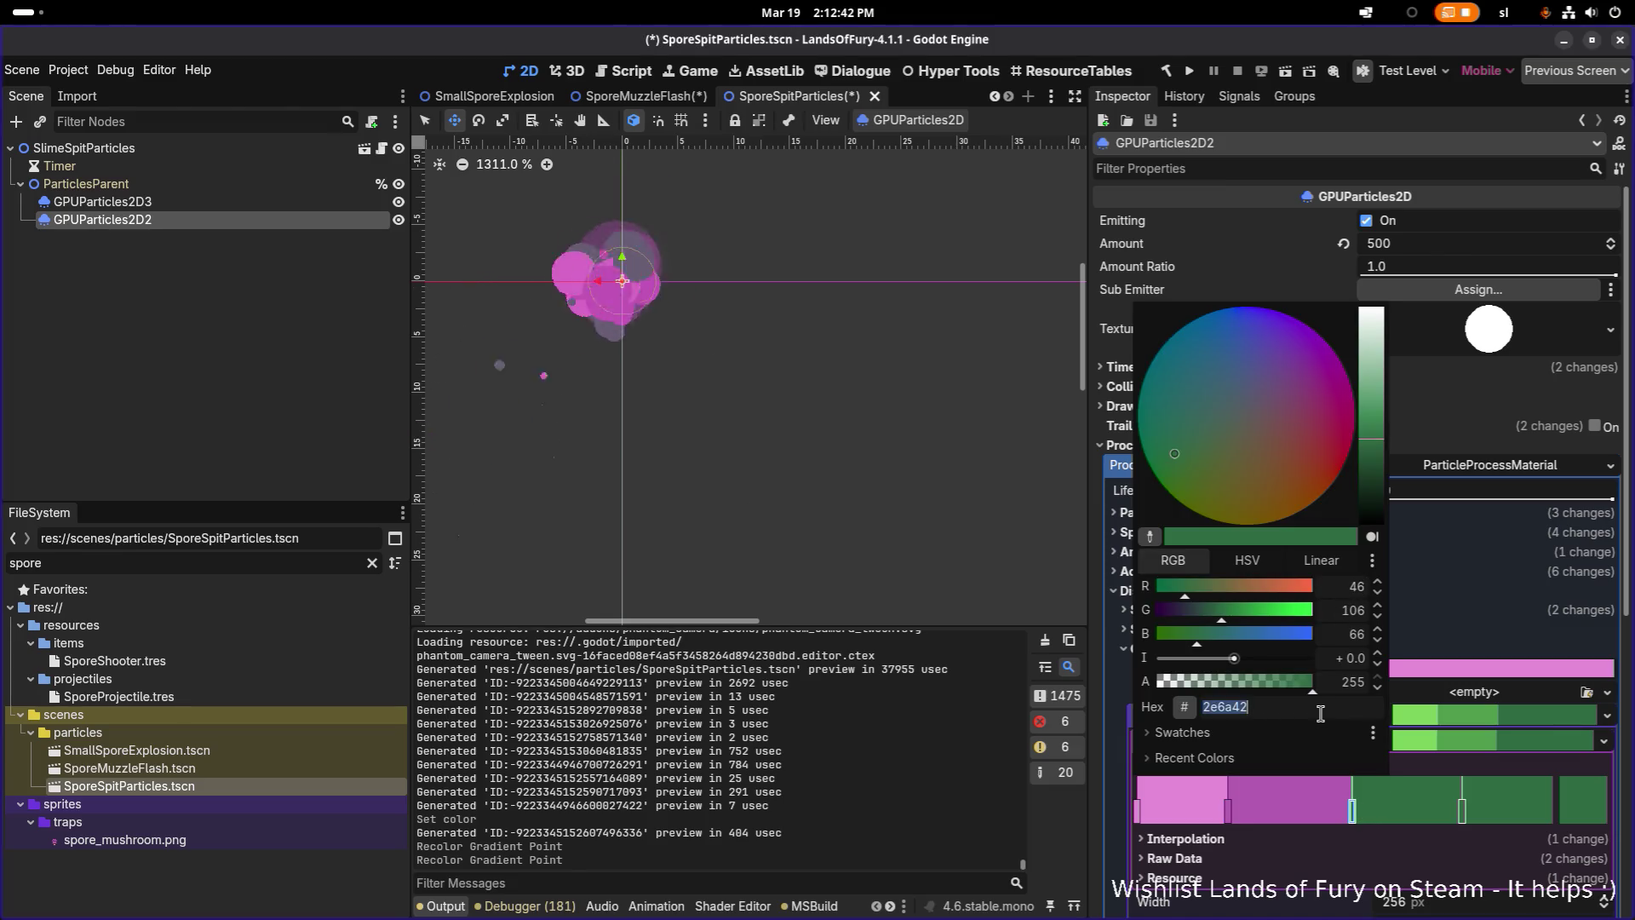
key(Return)
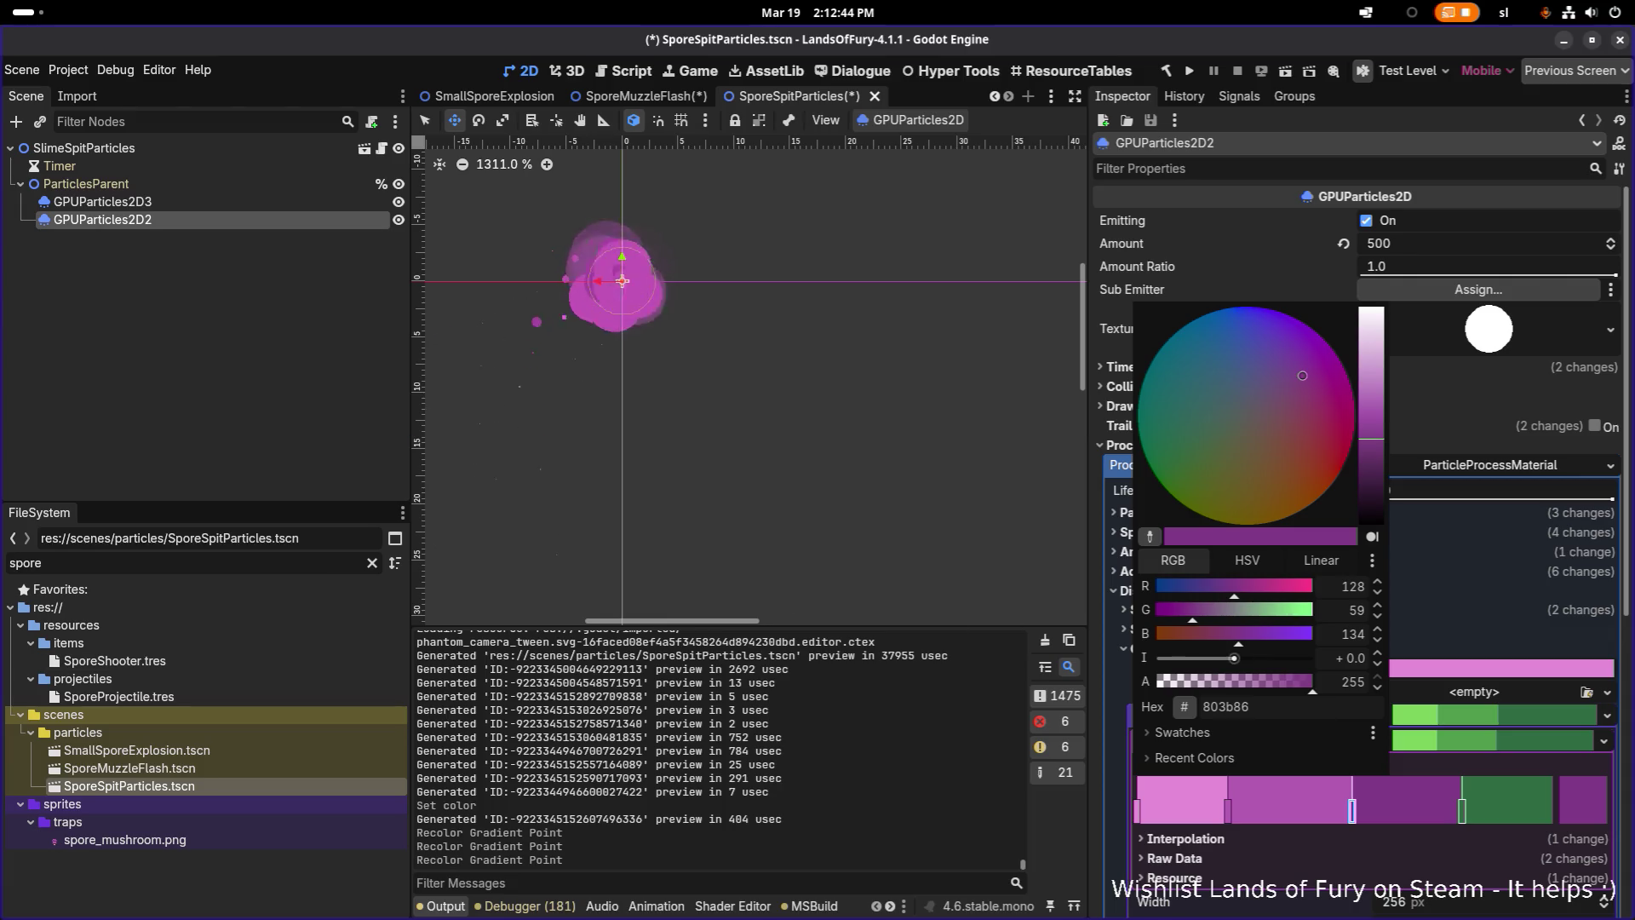
key(Escape)
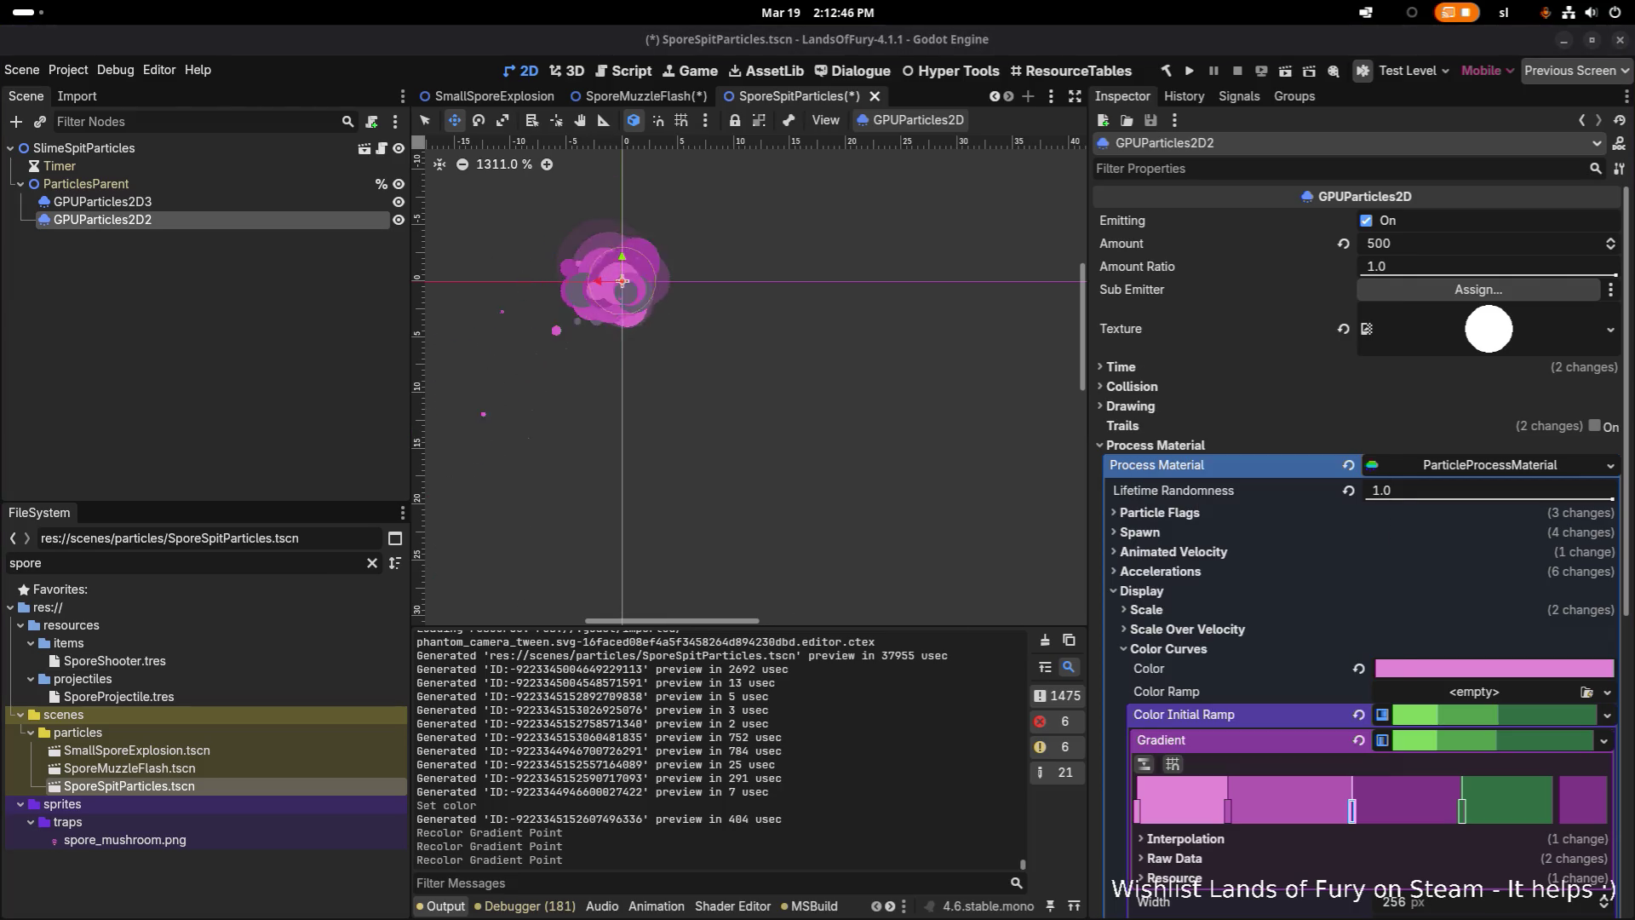
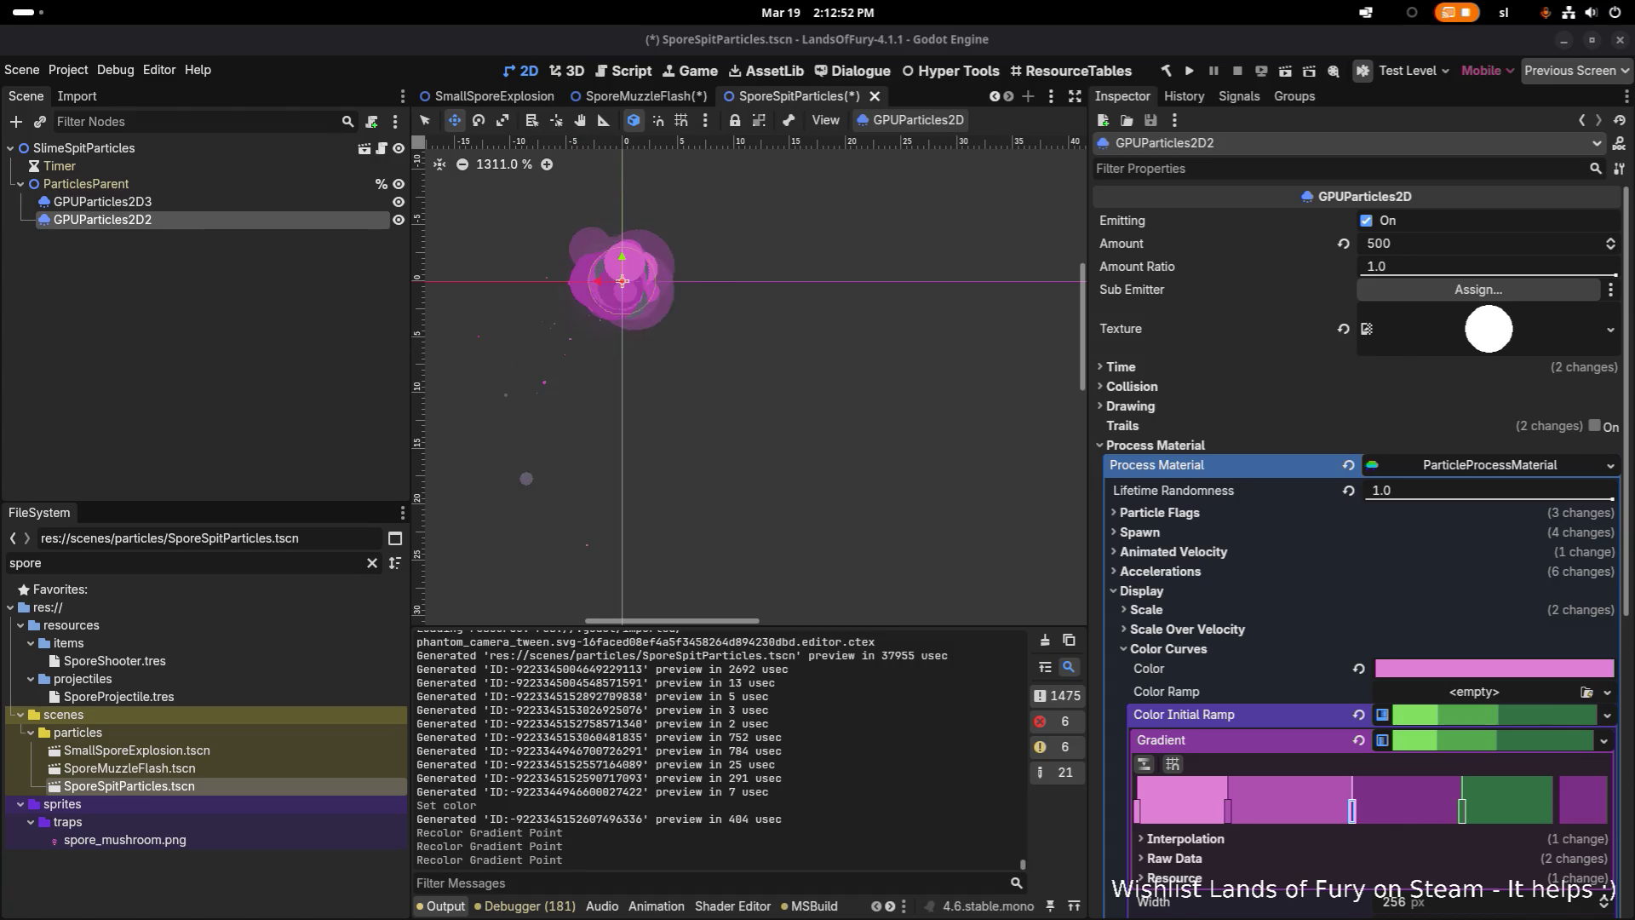
Recolour the SporeSpitParticles green gradient stop to purple 4d2352 and save the scene
double_click(1464, 815)
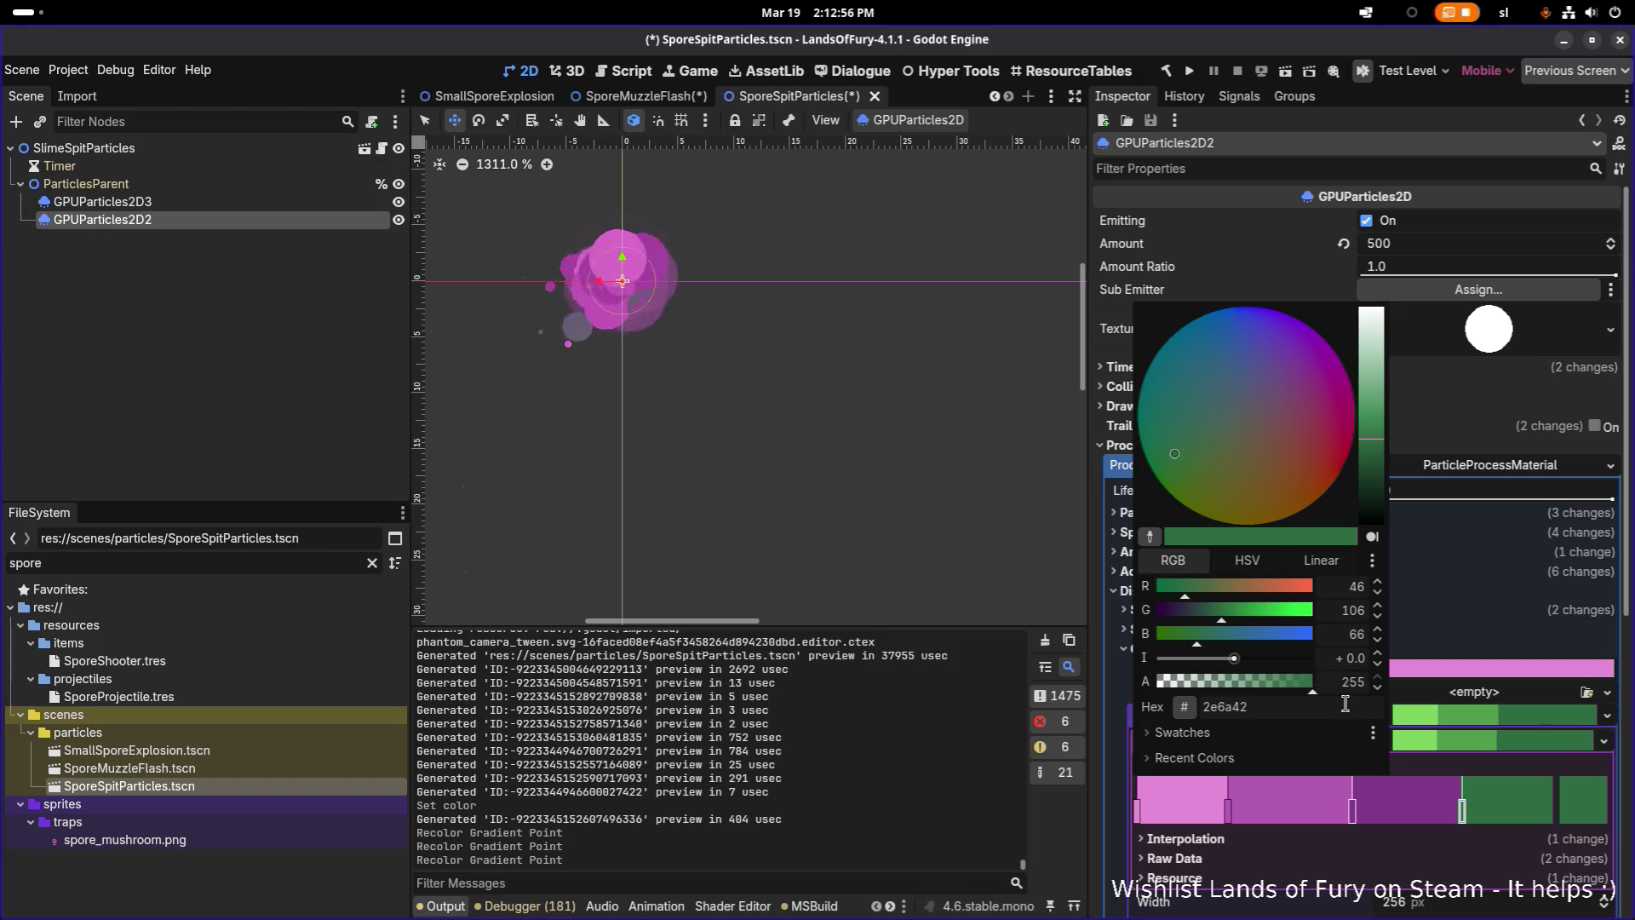
text(4d2352)
key(Return)
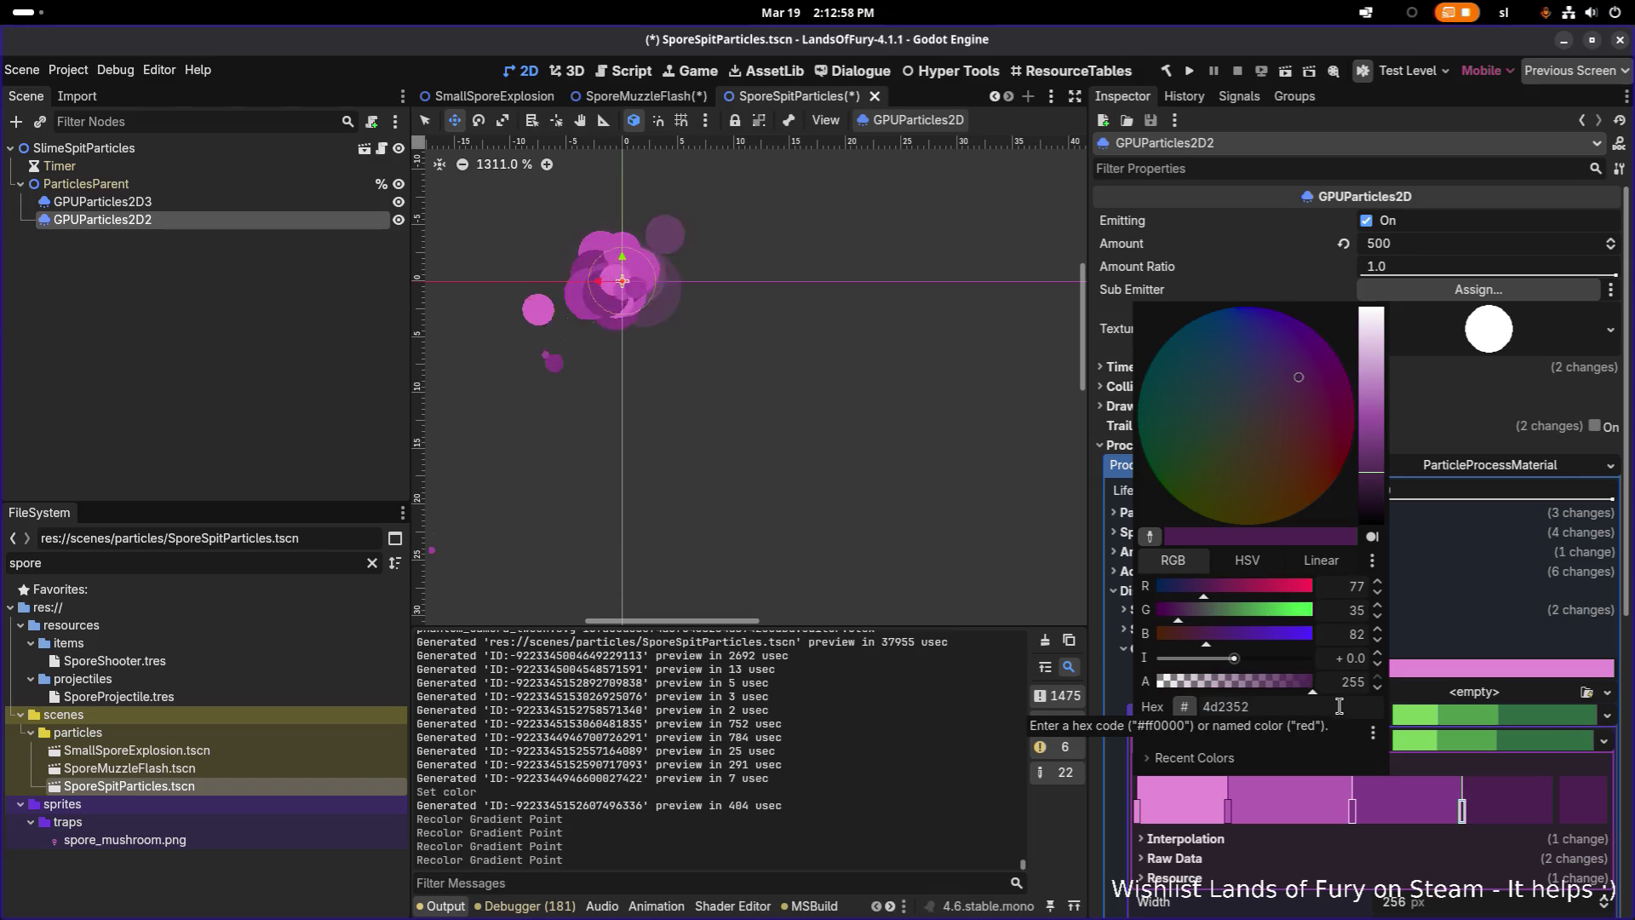
key(ctrl+s)
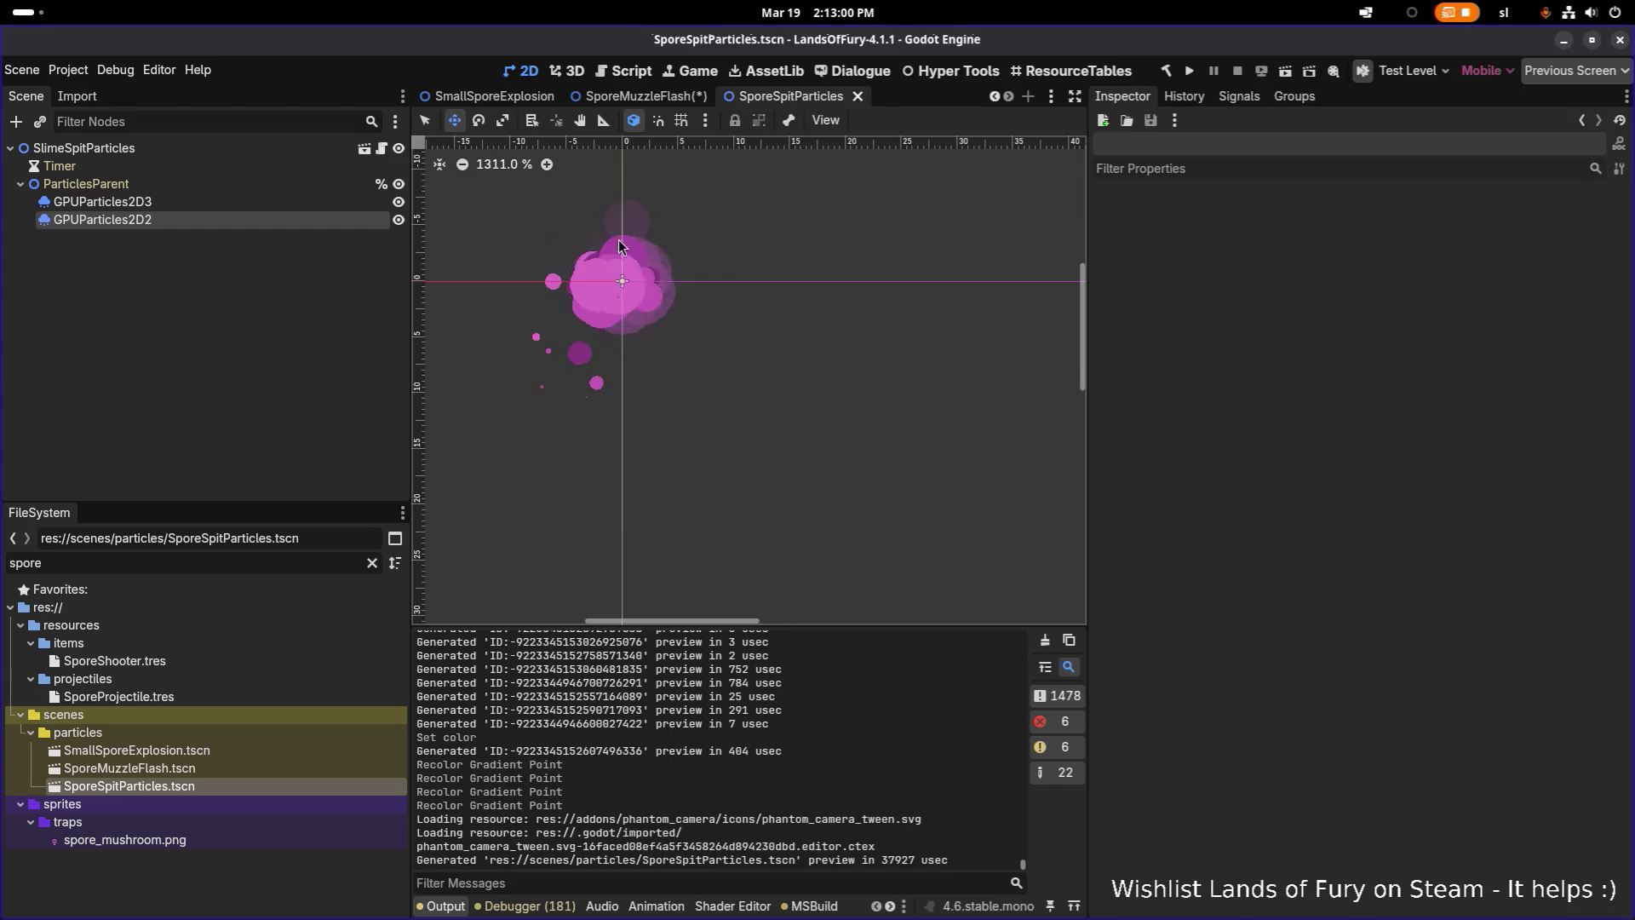
Open SporeMuzzleFlash.tscn from the FileSystem dock
scroll(588, 256, up, 7)
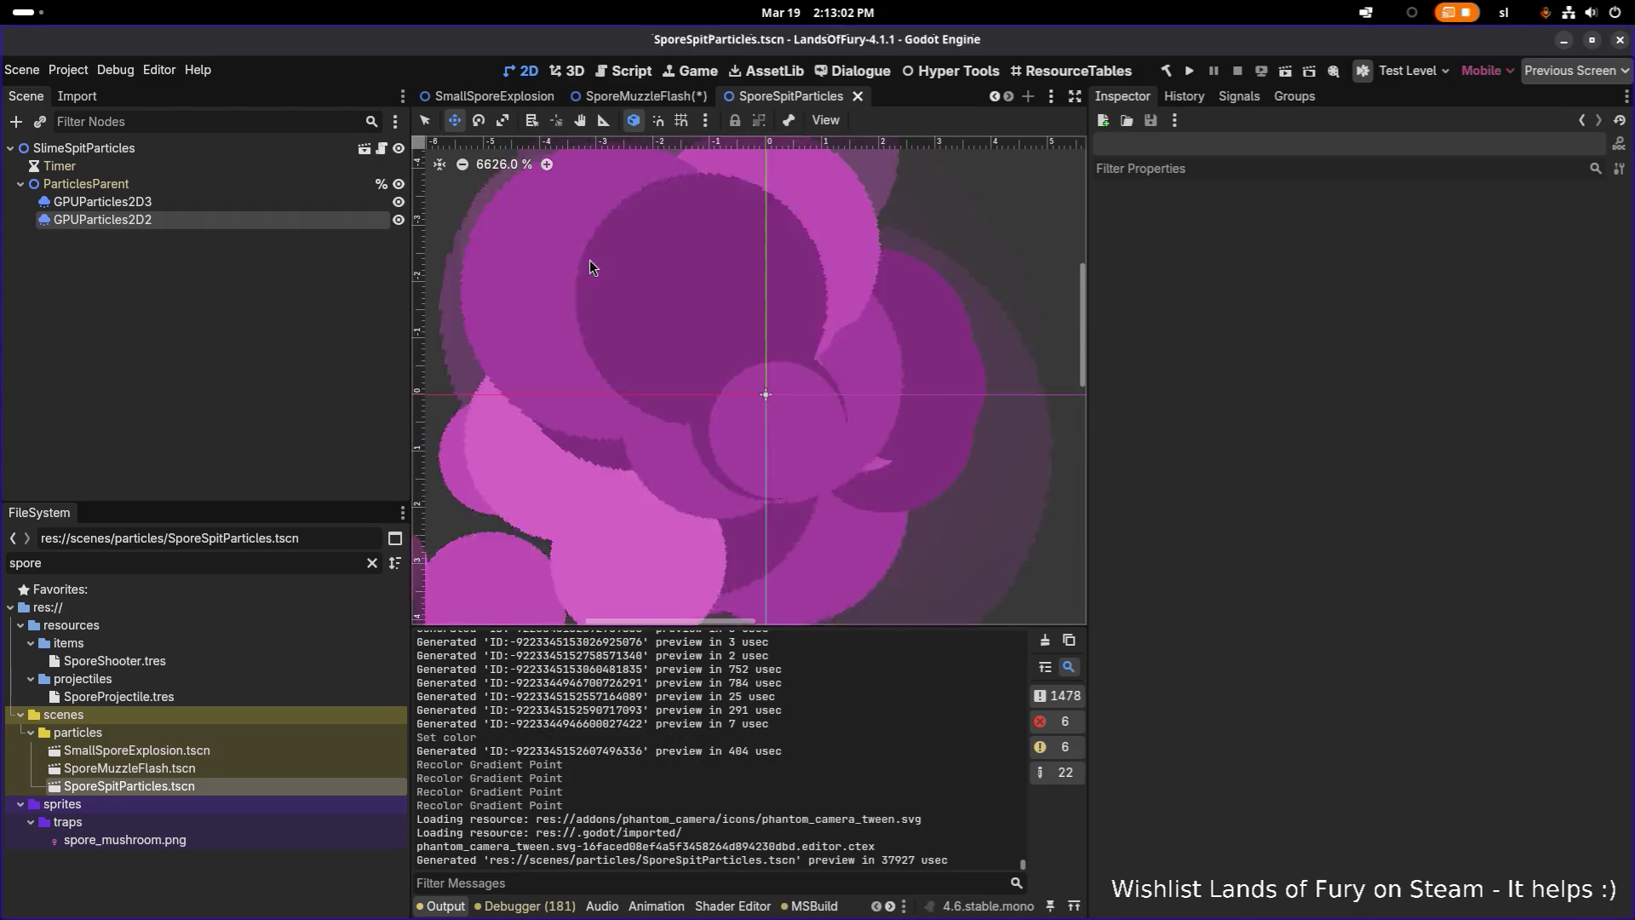
scroll(590, 266, down, 10)
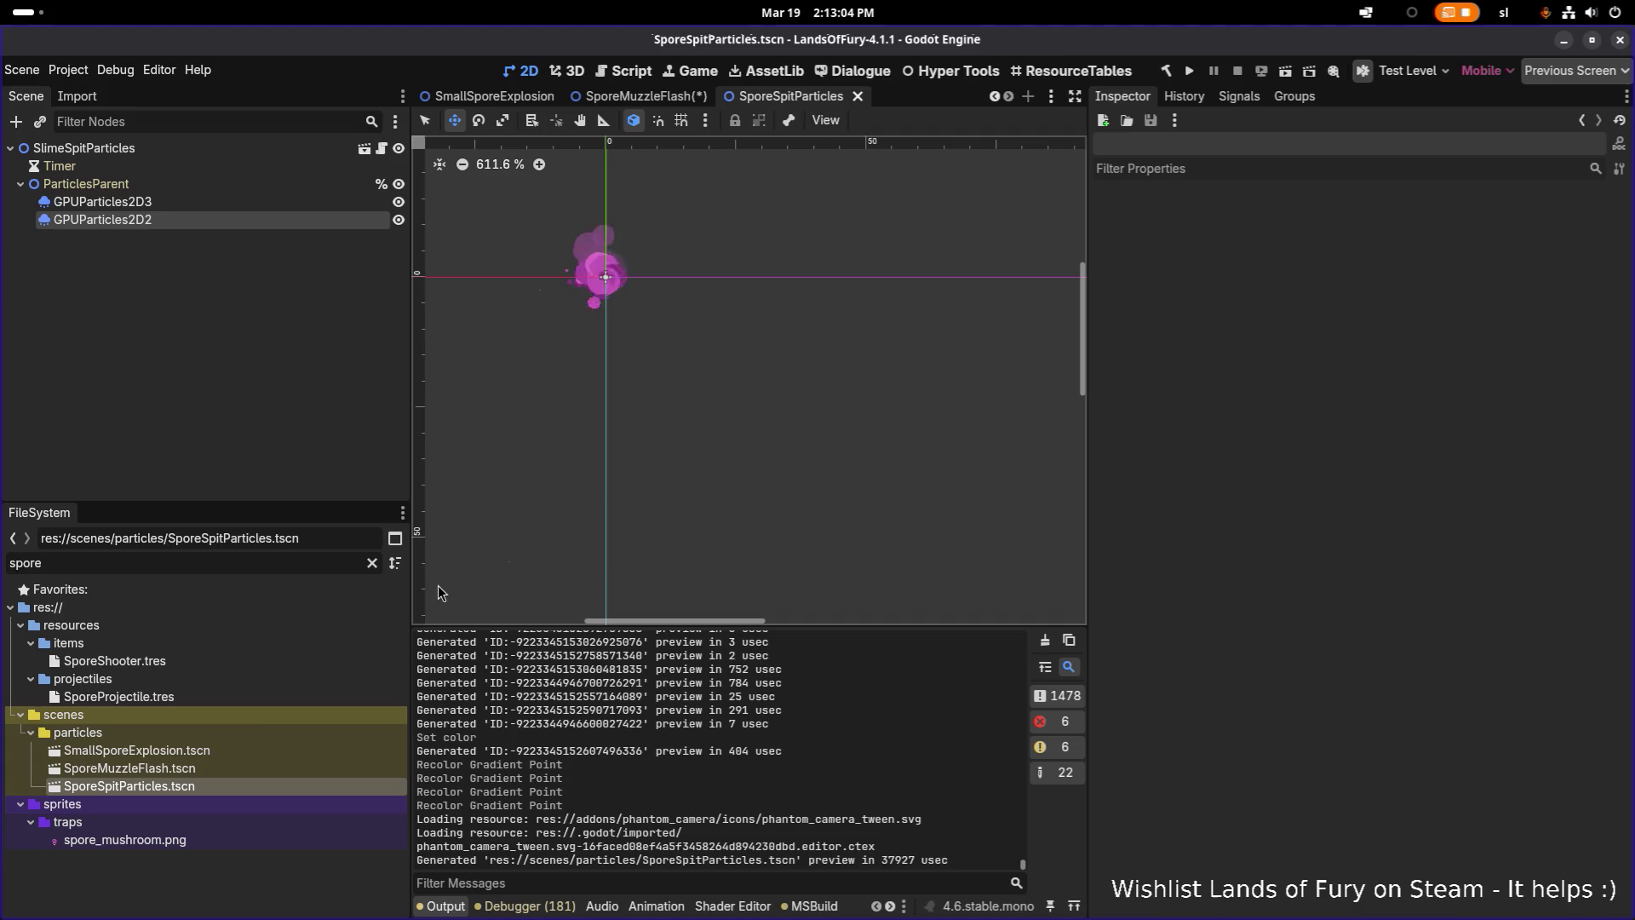
double_click(218, 769)
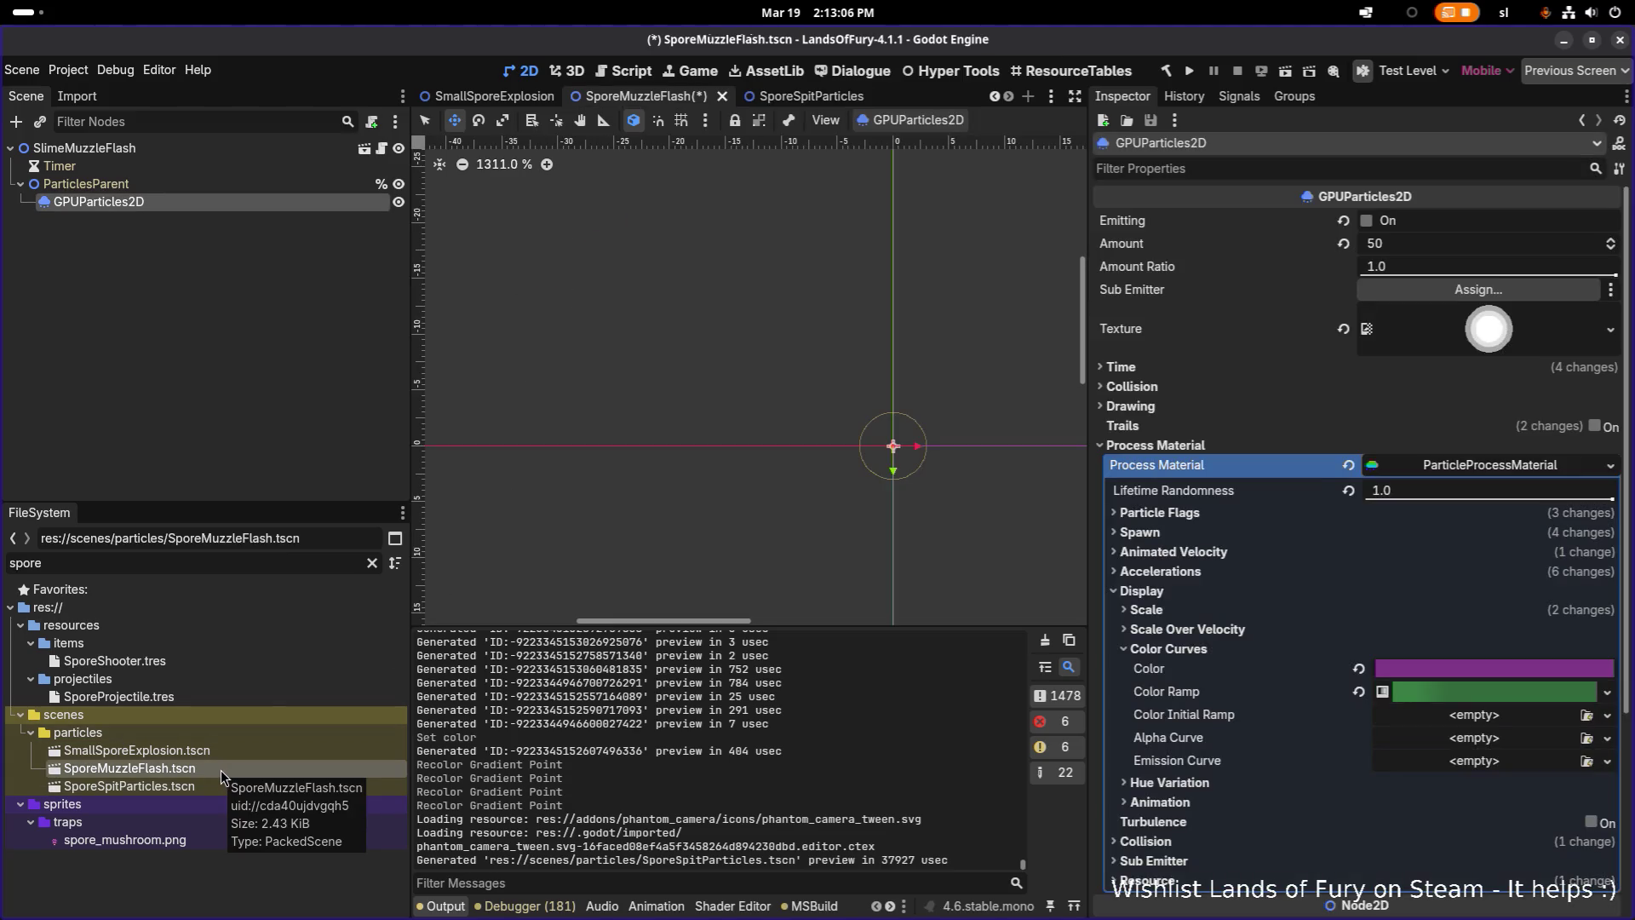
Expand the Color Ramp gradient and set its left stop to purple 4d2352
click(1462, 694)
click(1465, 717)
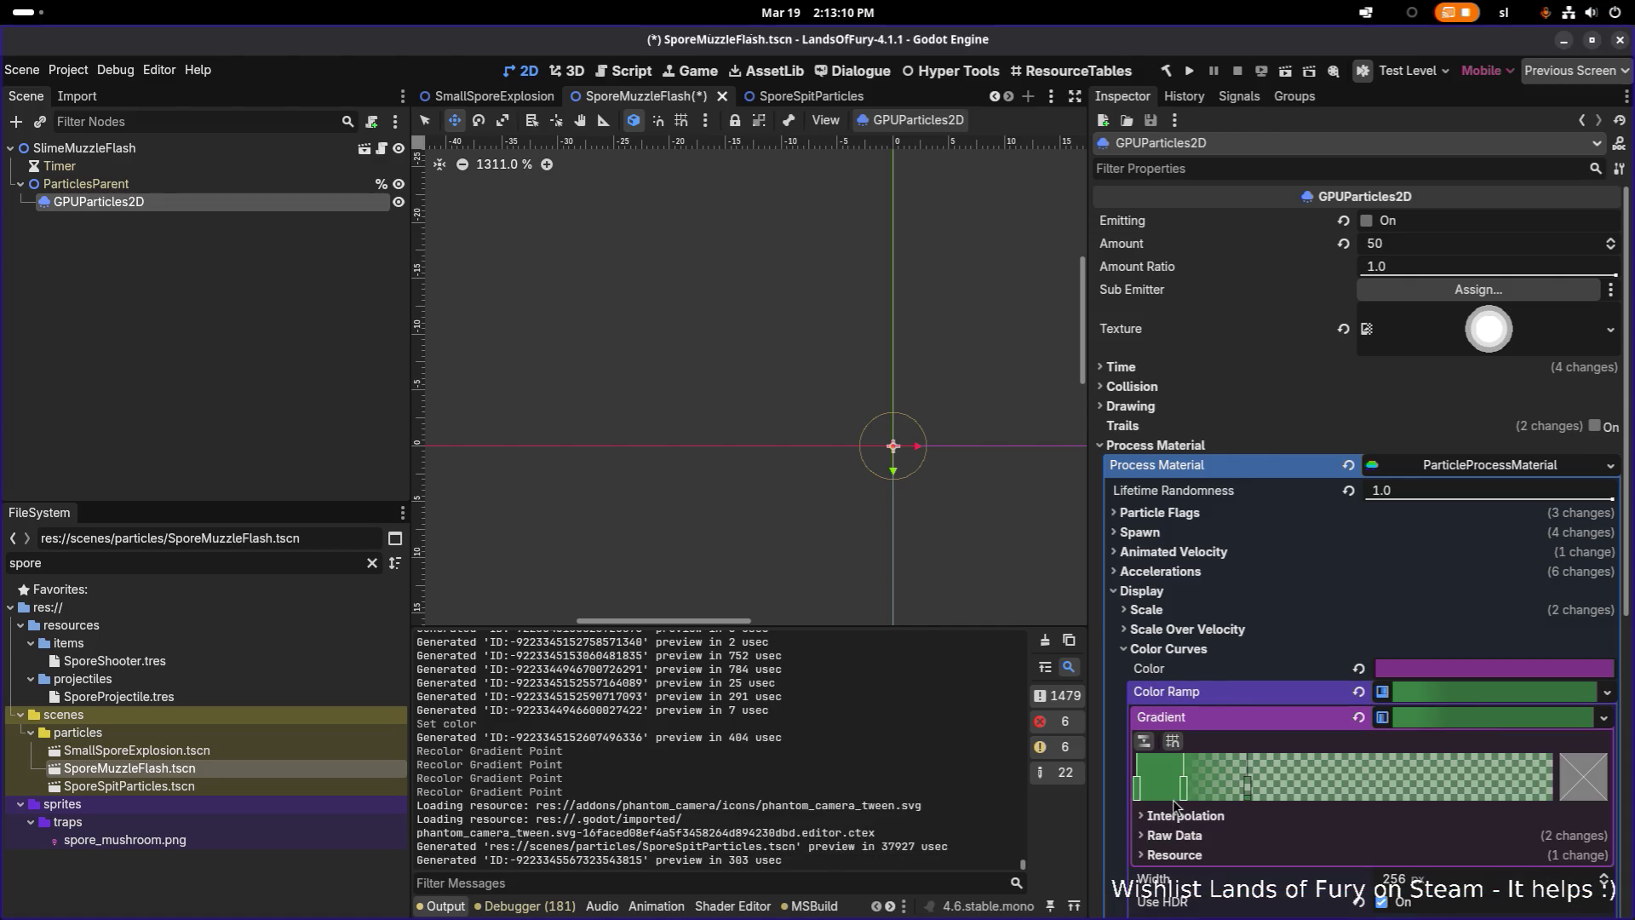
double_click(1141, 789)
click(1304, 684)
text(4d2352)
key(Return)
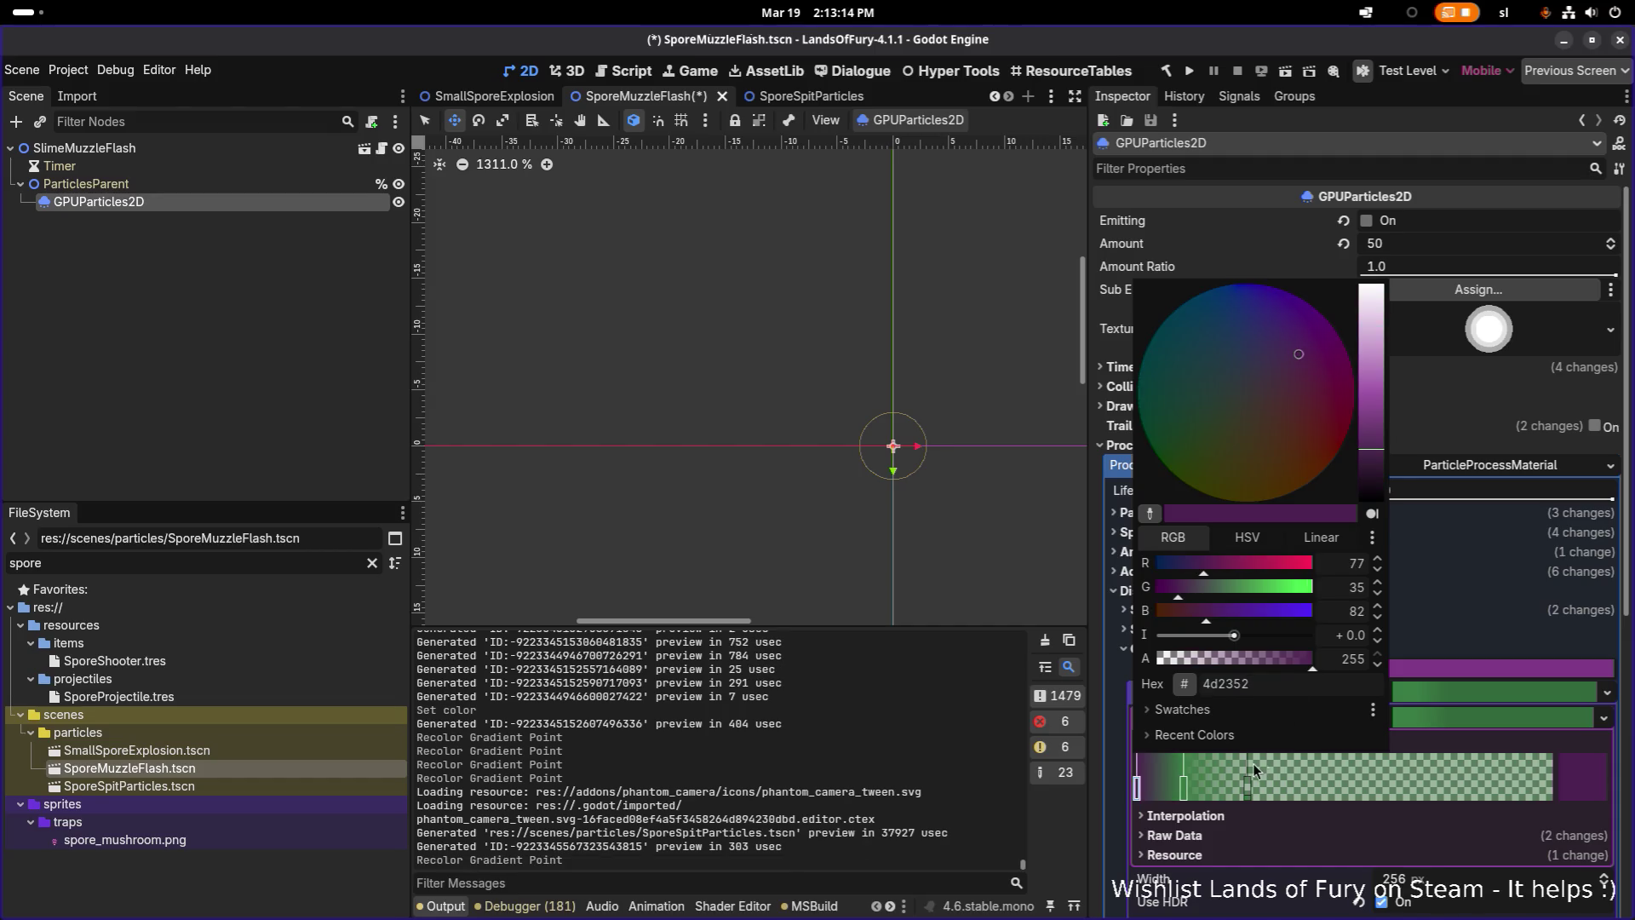
Set the second and third gradient stops to purple 4d2352 as well
double_click(1185, 786)
click(1288, 684)
text(4d2352)
key(Return)
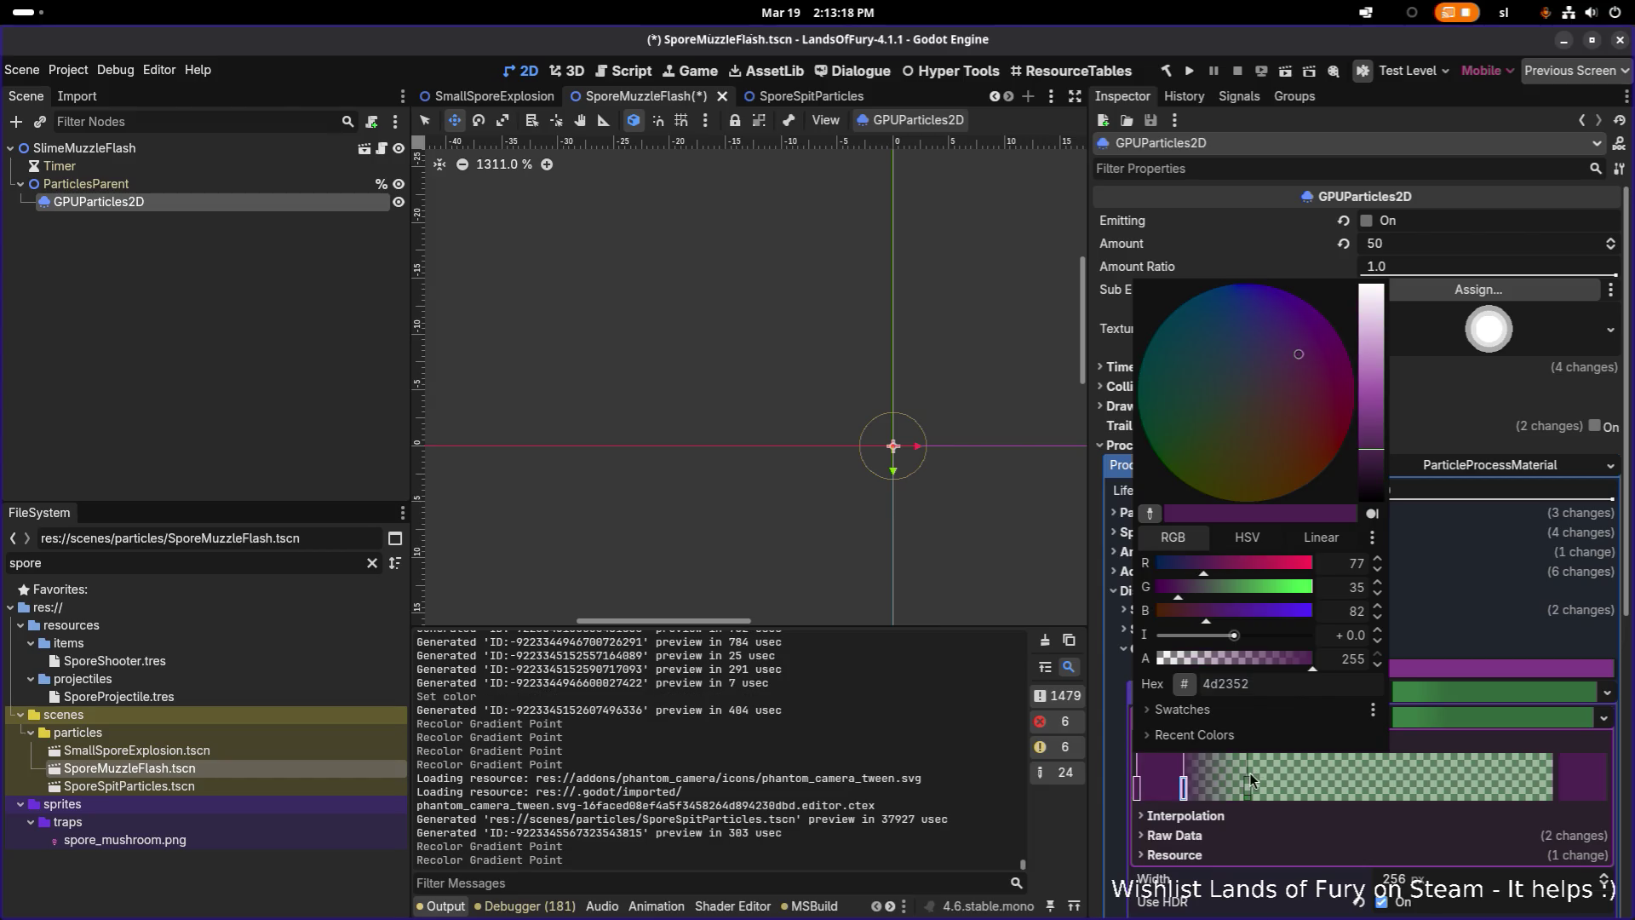
click(1248, 781)
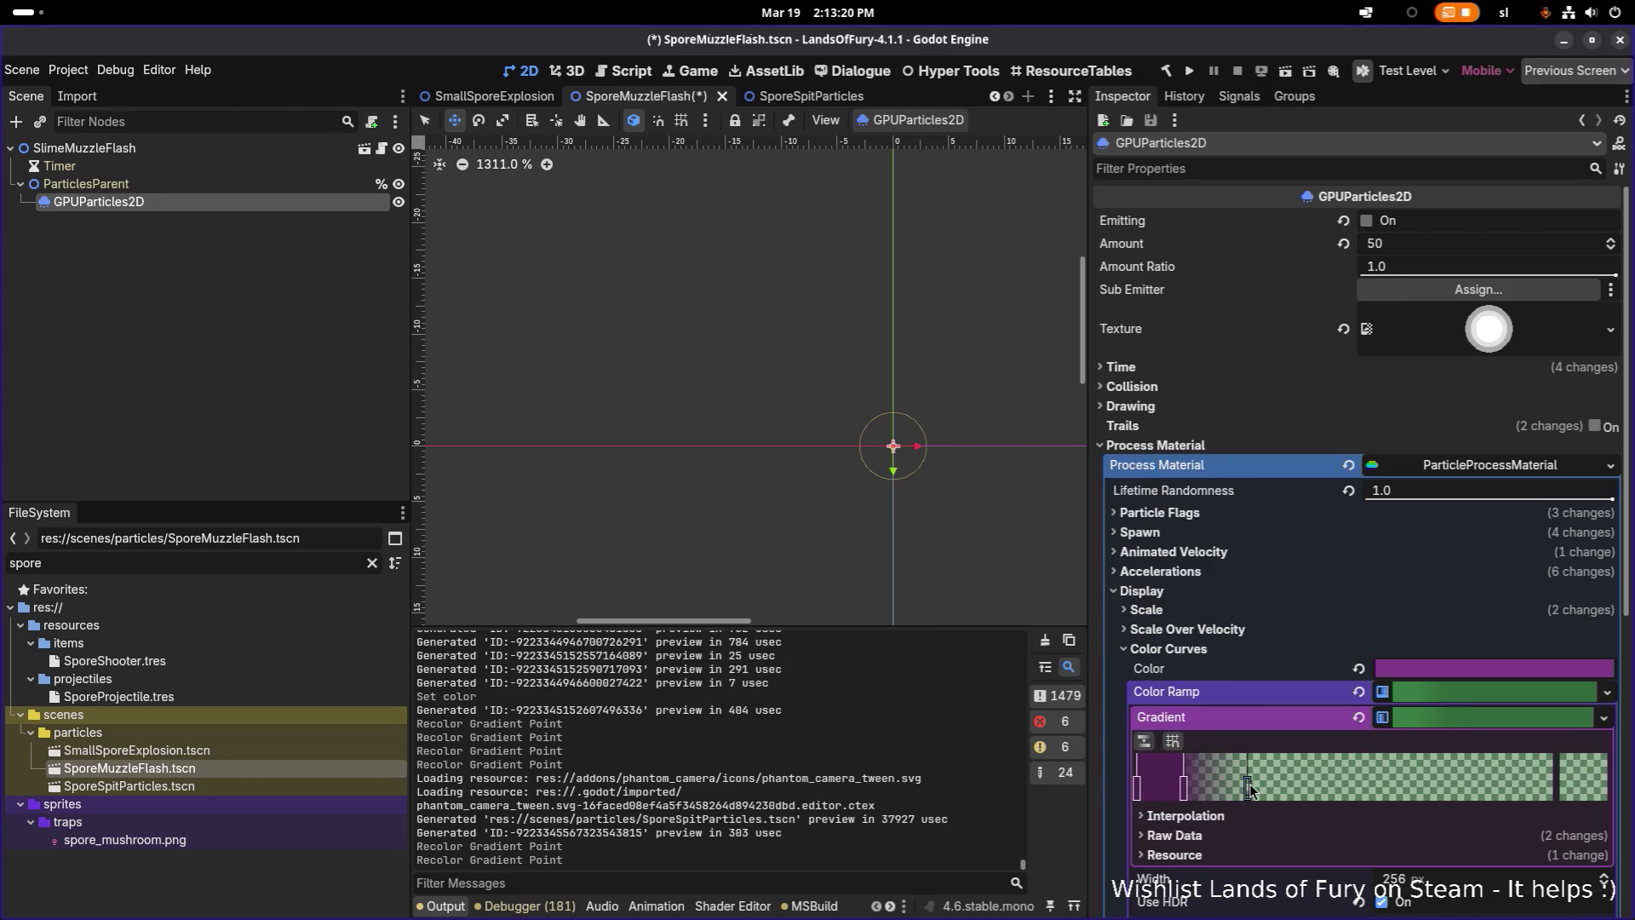
double_click(1249, 784)
click(1315, 688)
text(4d2352)
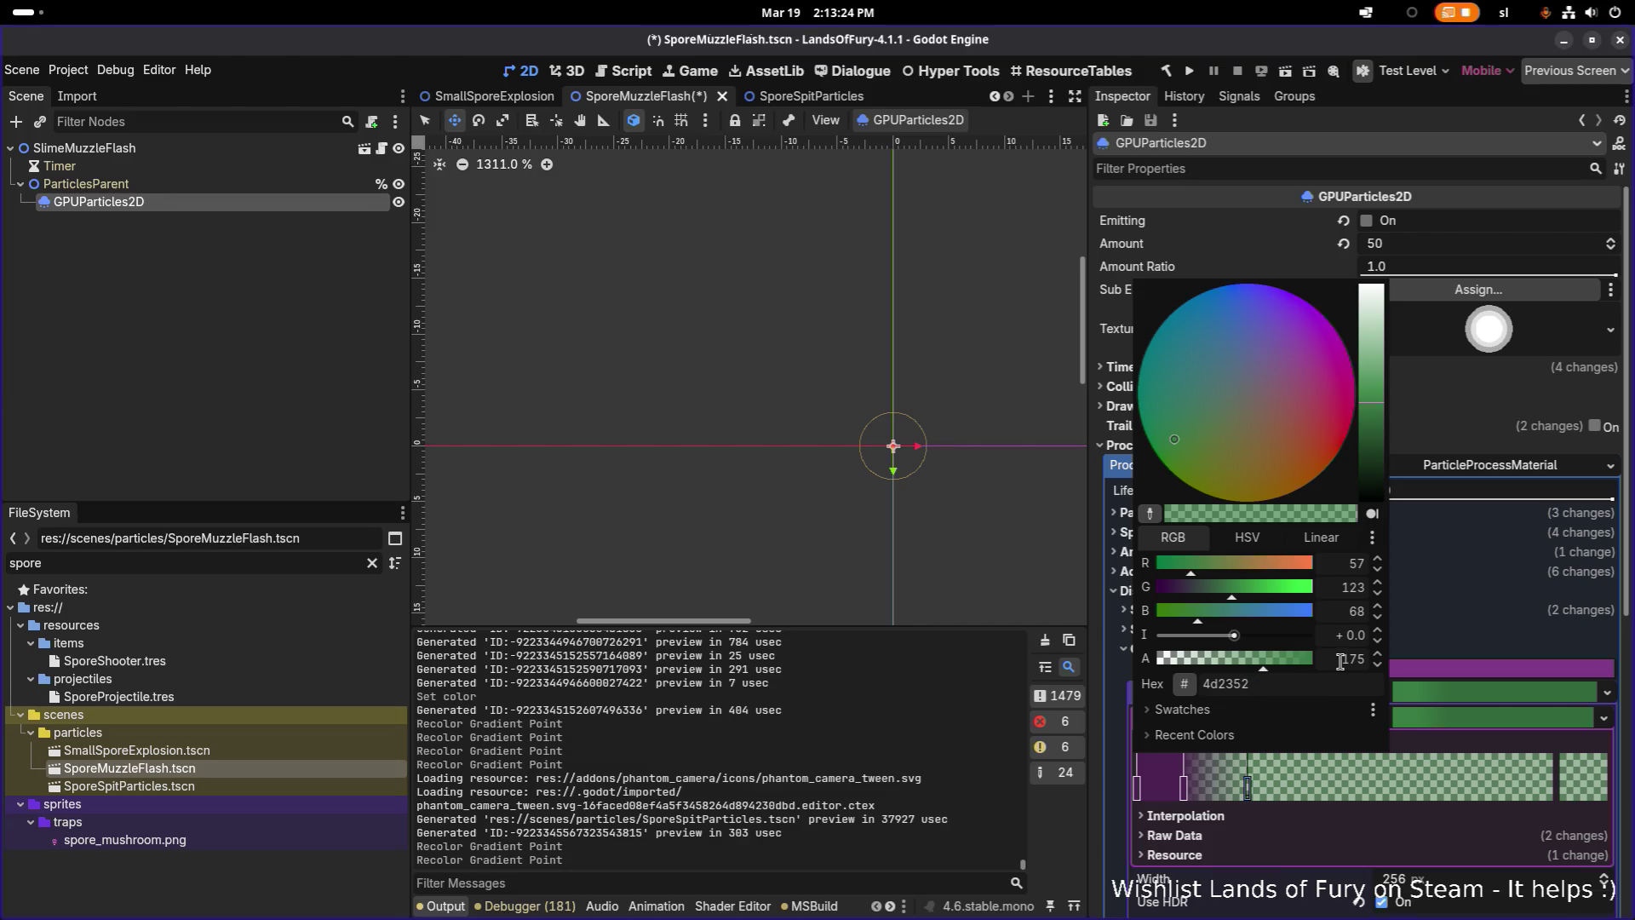
key(Return)
Set the third stop's alpha to 1, save the scene, and open SmallSporeExplosion.tscn
double_click(1353, 661)
text(1)
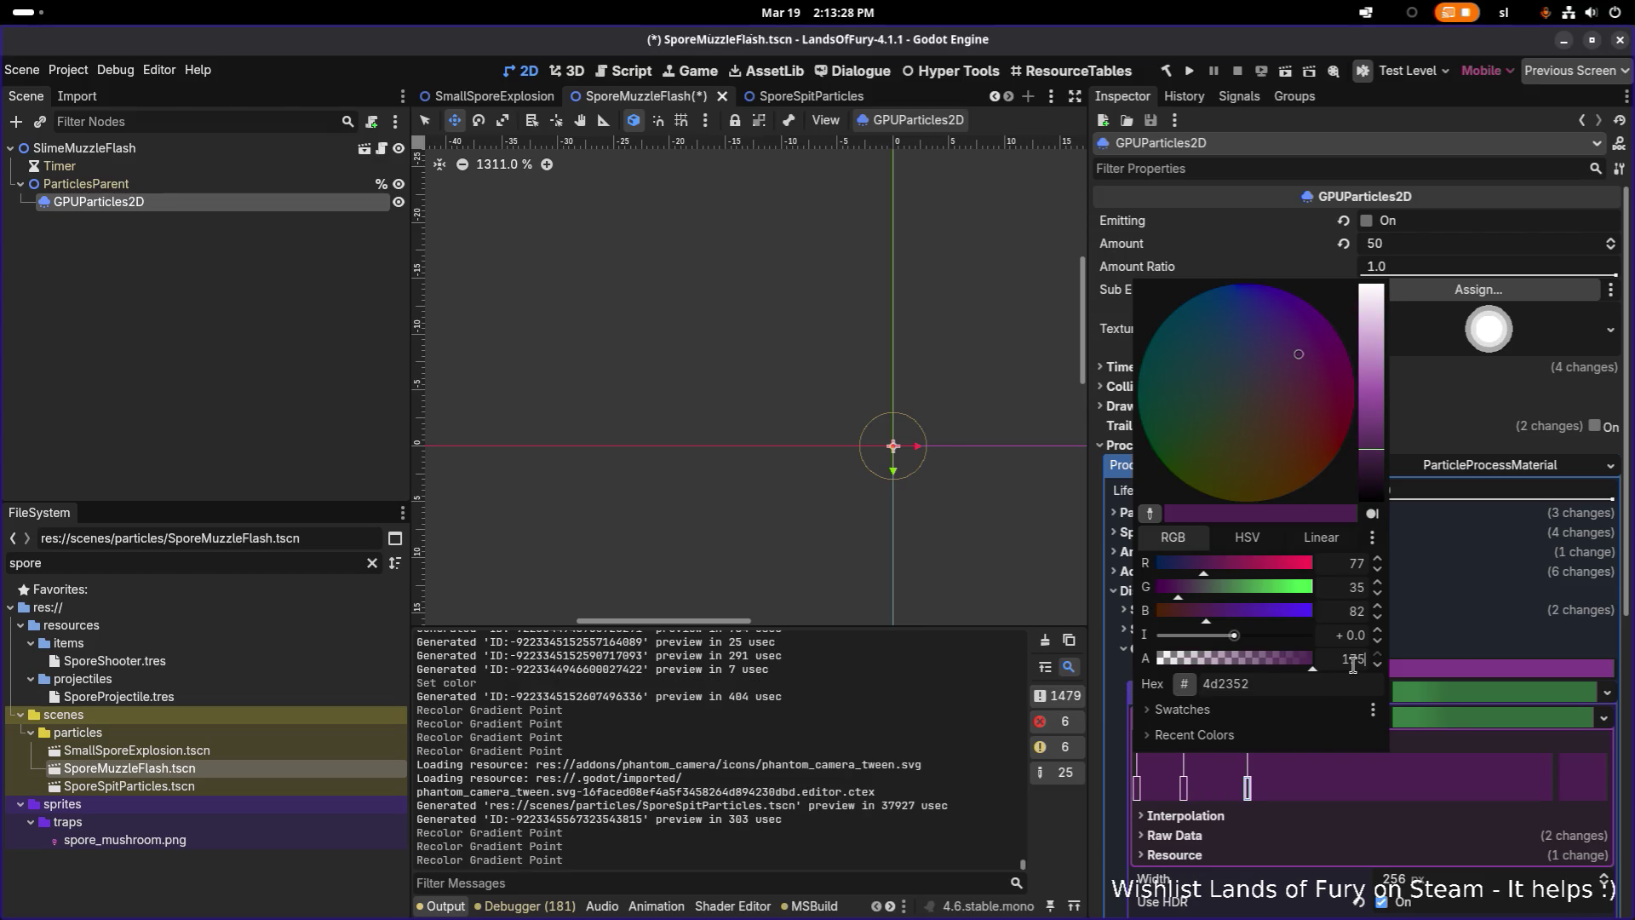
key(ctrl+s)
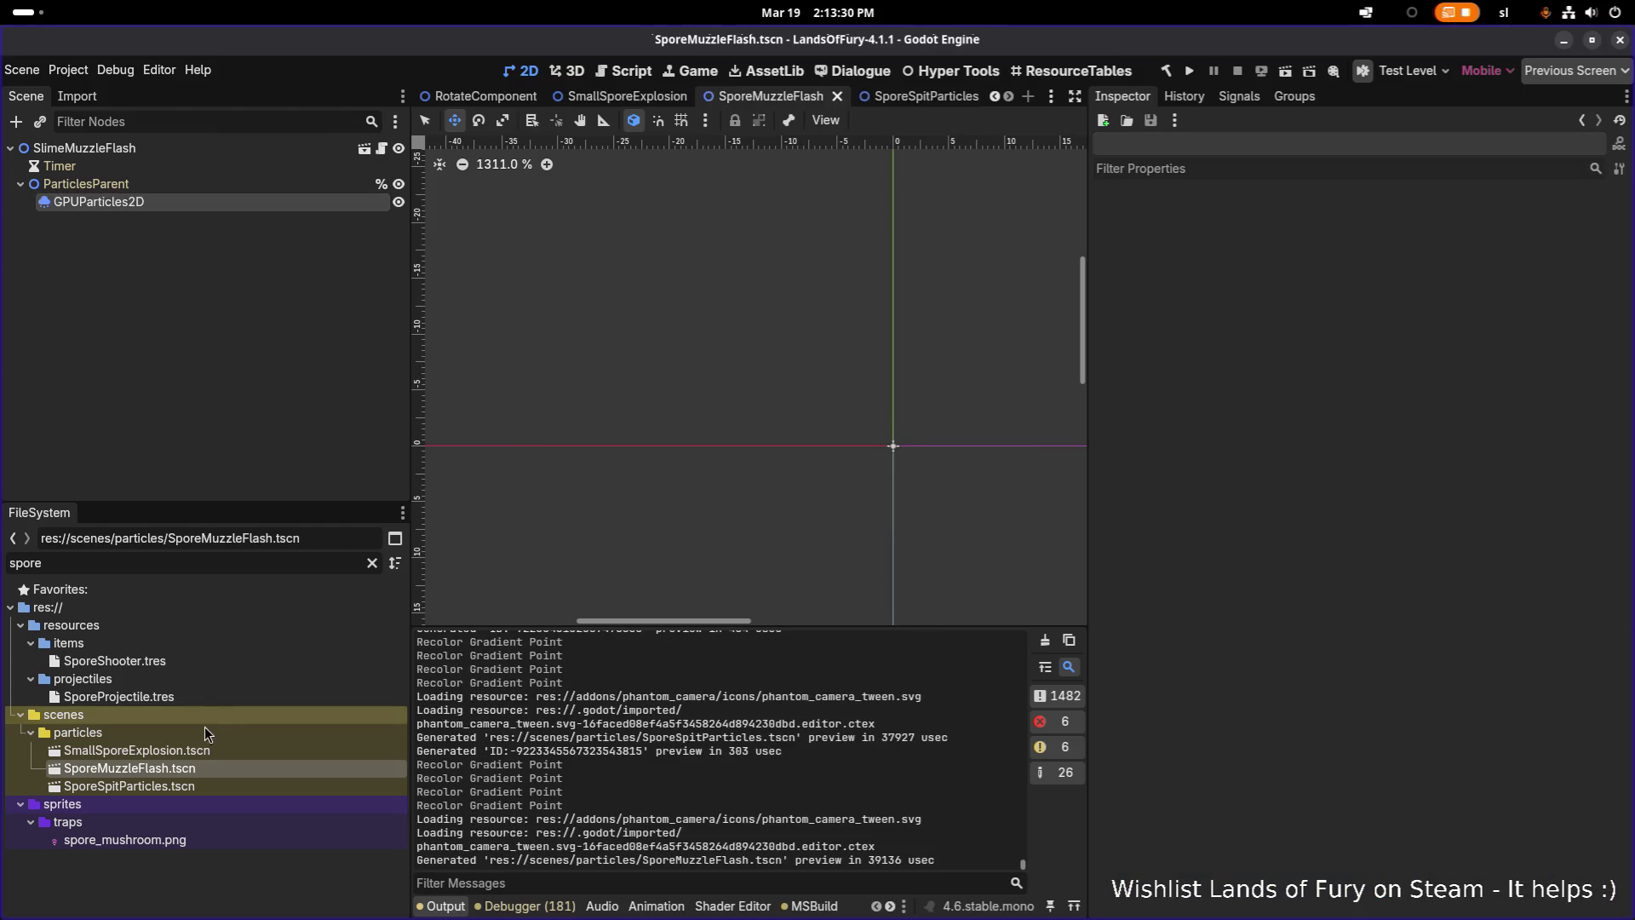
double_click(202, 750)
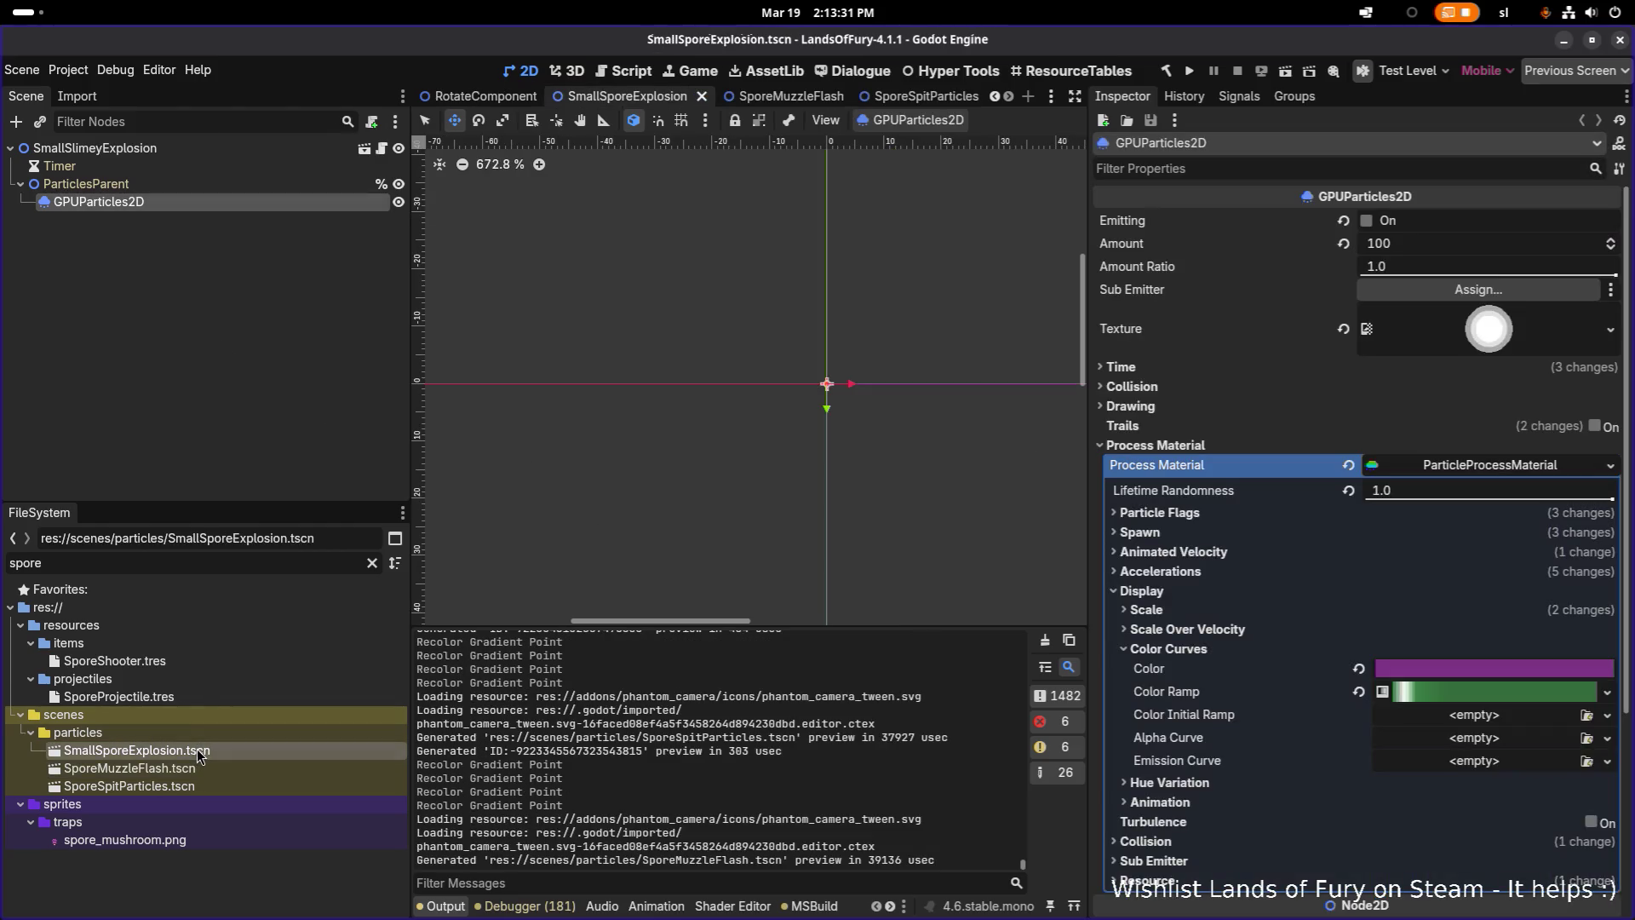
Expand the Color Ramp gradient and set the leftmost stop to purple 4d2352
click(1437, 691)
click(1441, 717)
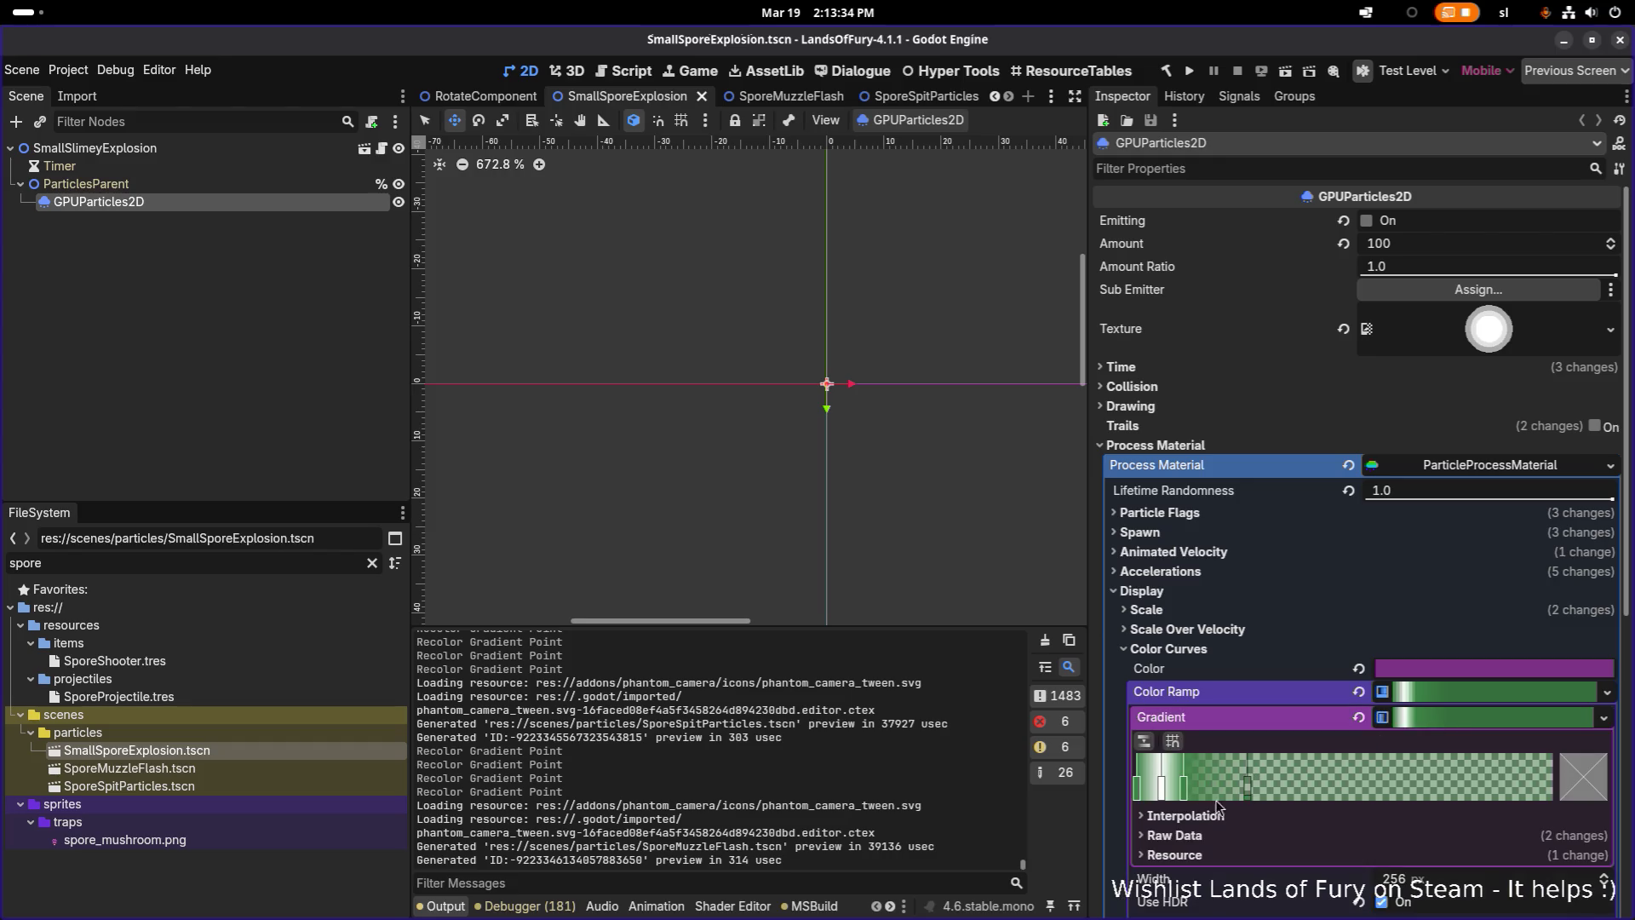
click(1137, 789)
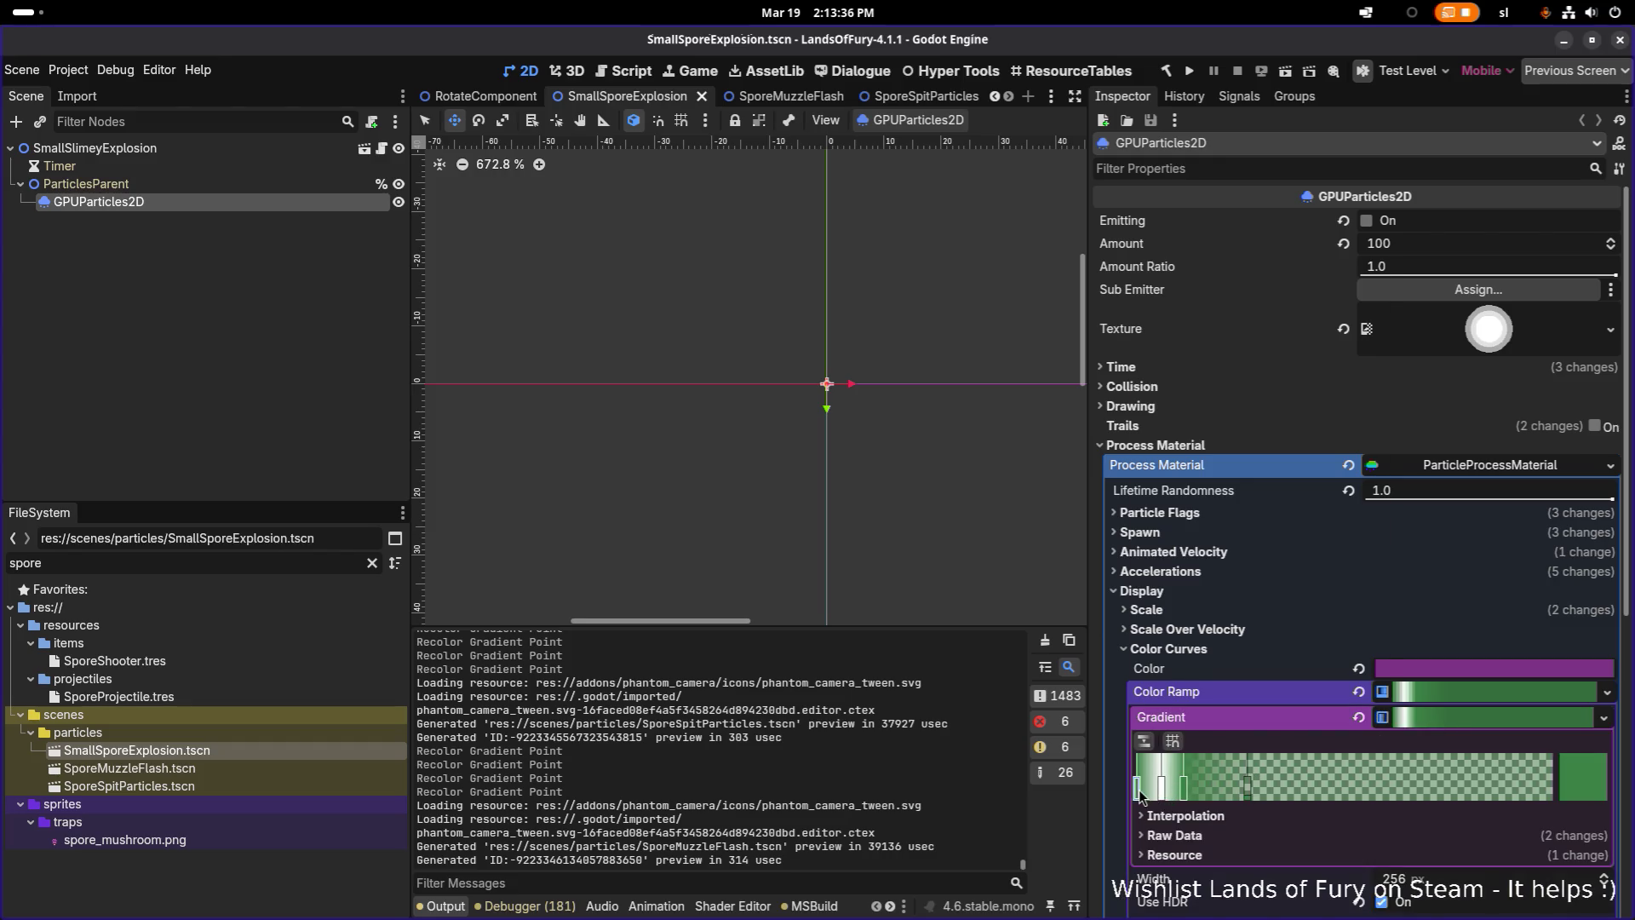
double_click(1138, 789)
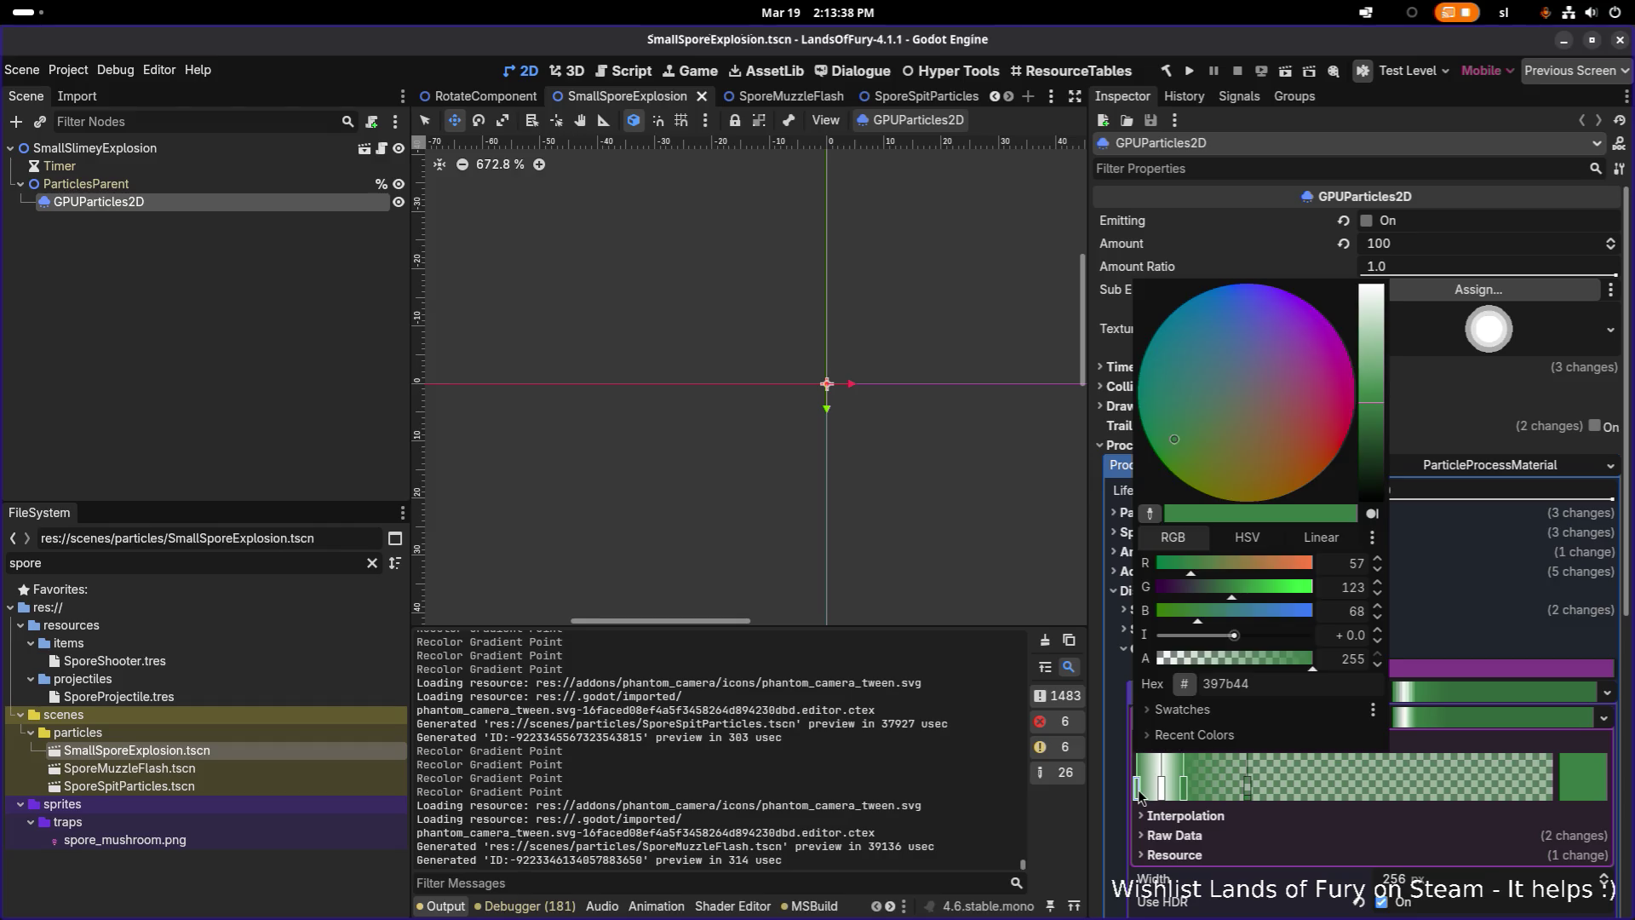
click(1354, 659)
text(4d2352)
key(Return)
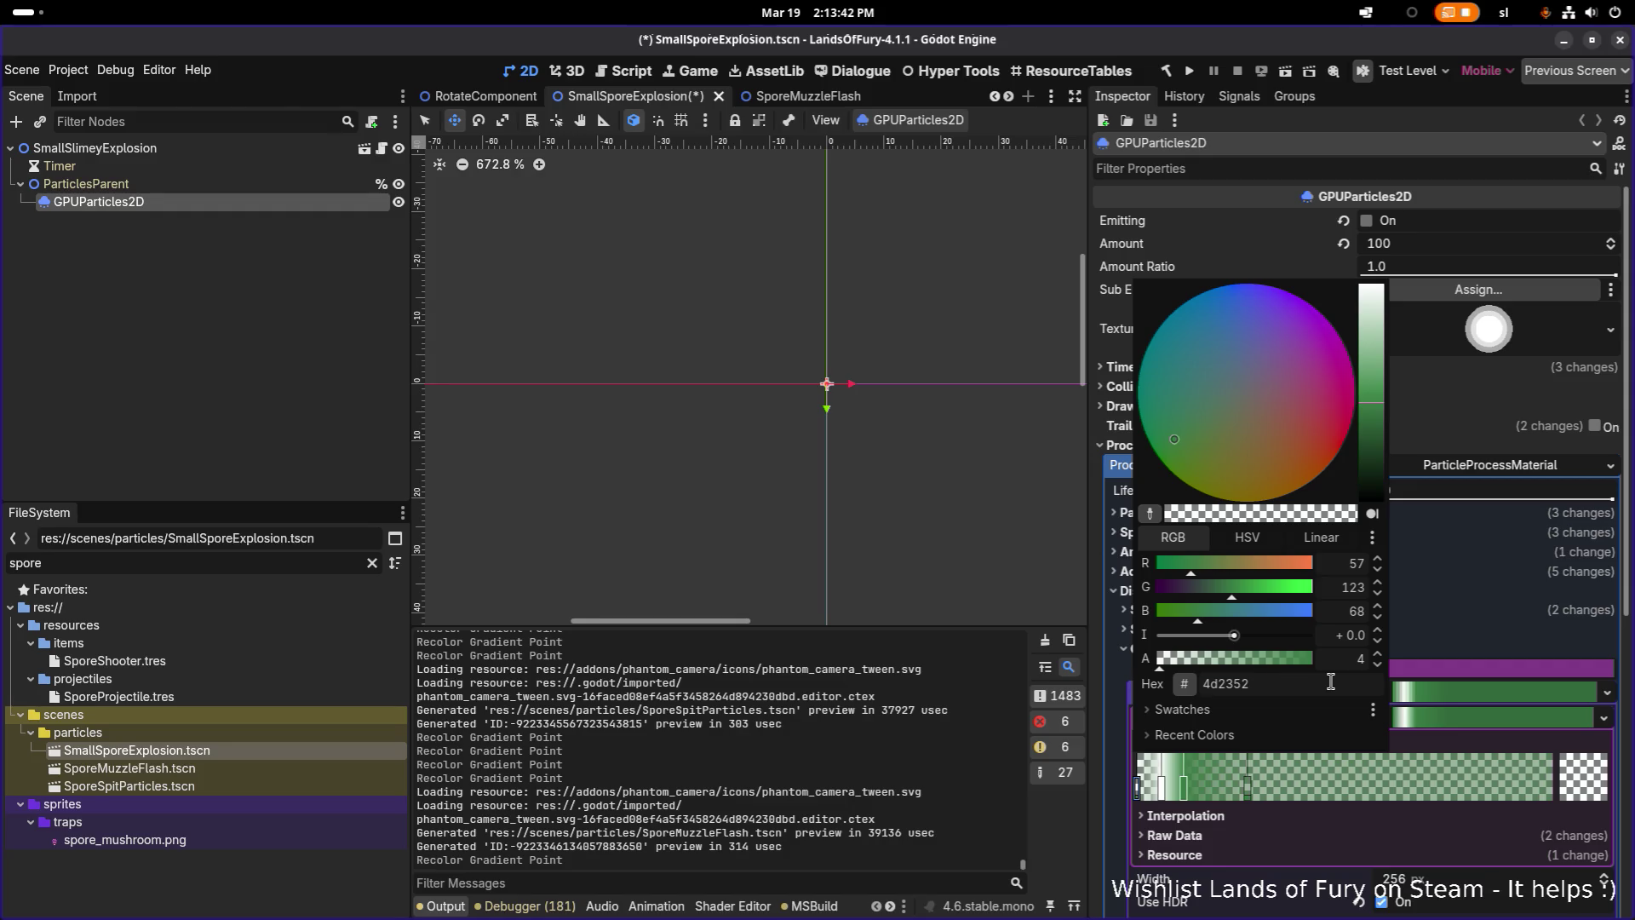
Paste purple 4d2352 onto the next two green gradient stops
click(1184, 788)
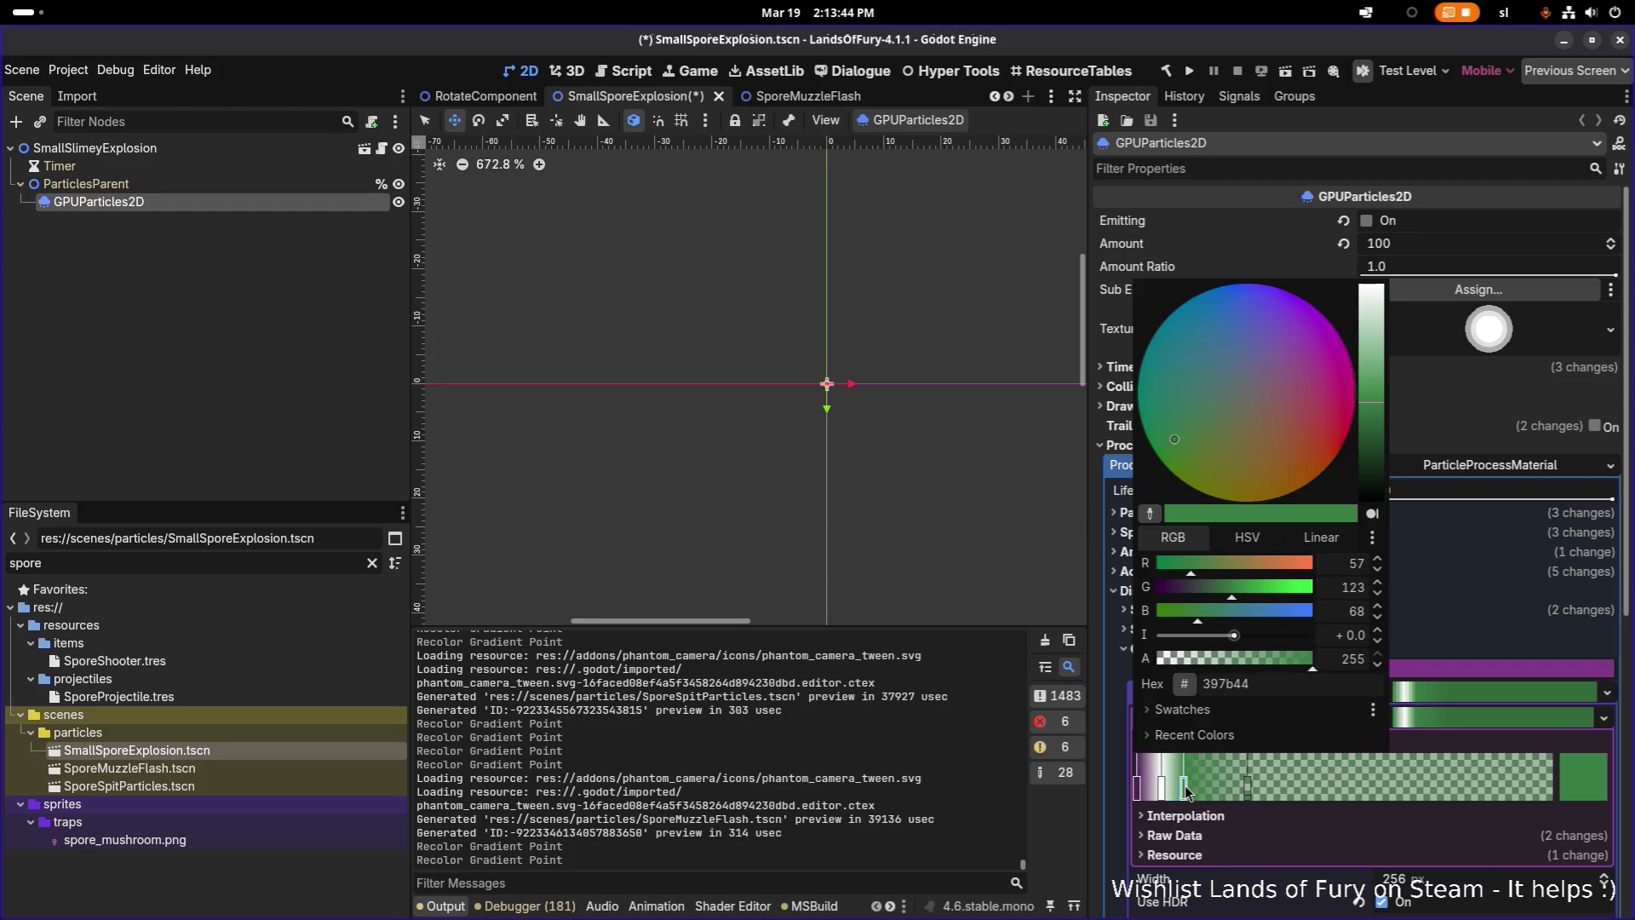
click(1350, 688)
text(4d2352)
key(Return)
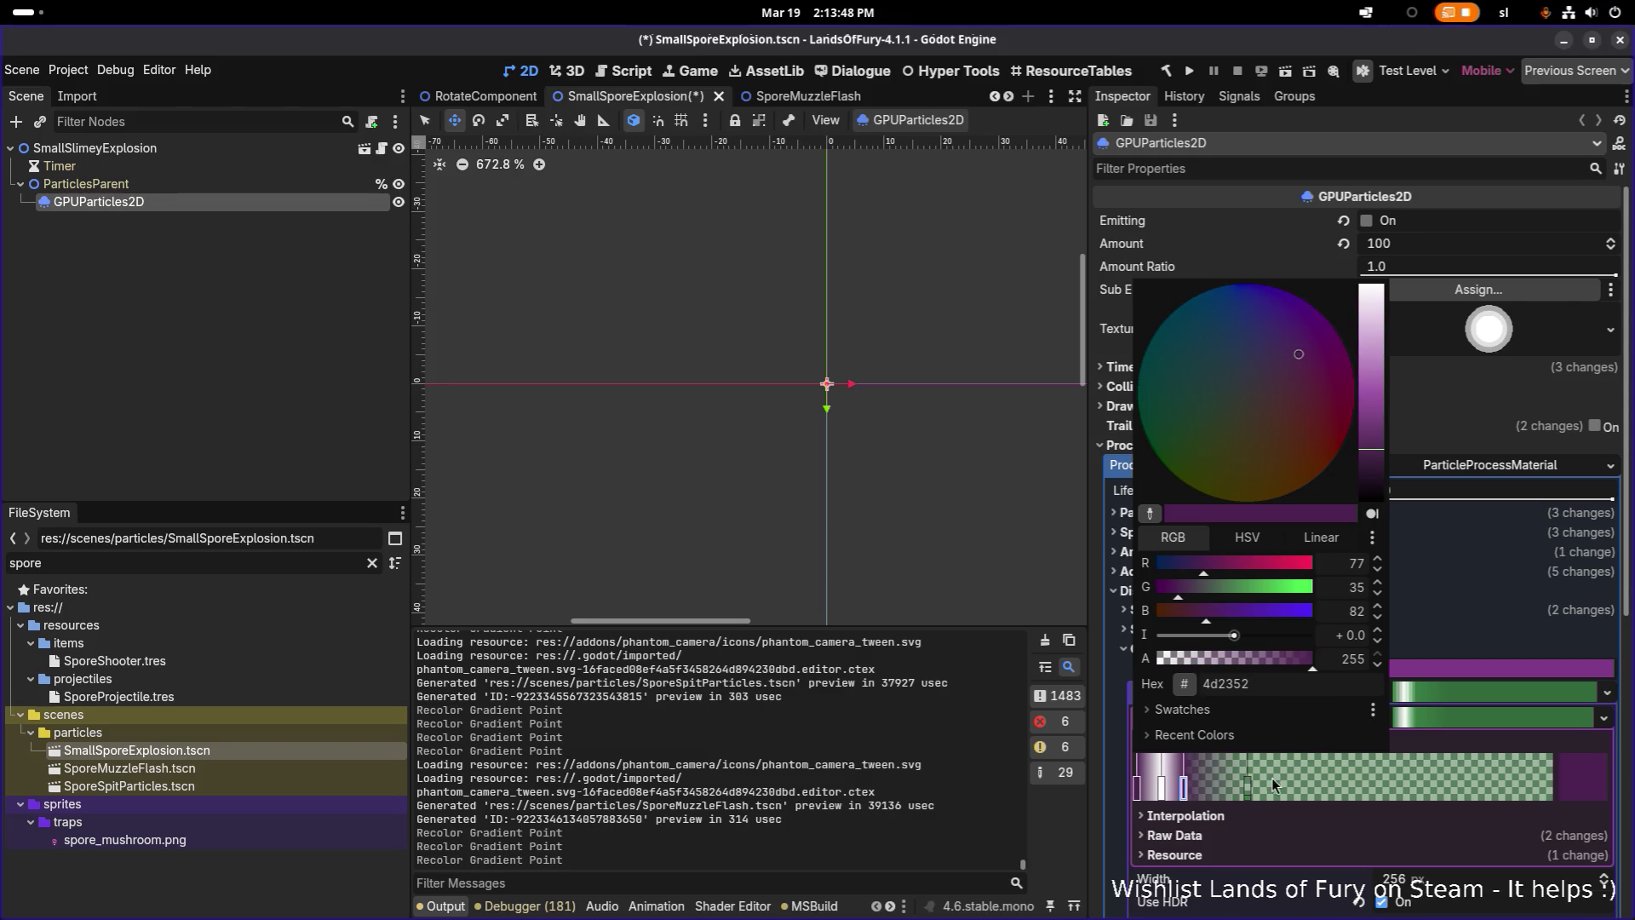
click(1247, 783)
double_click(1248, 784)
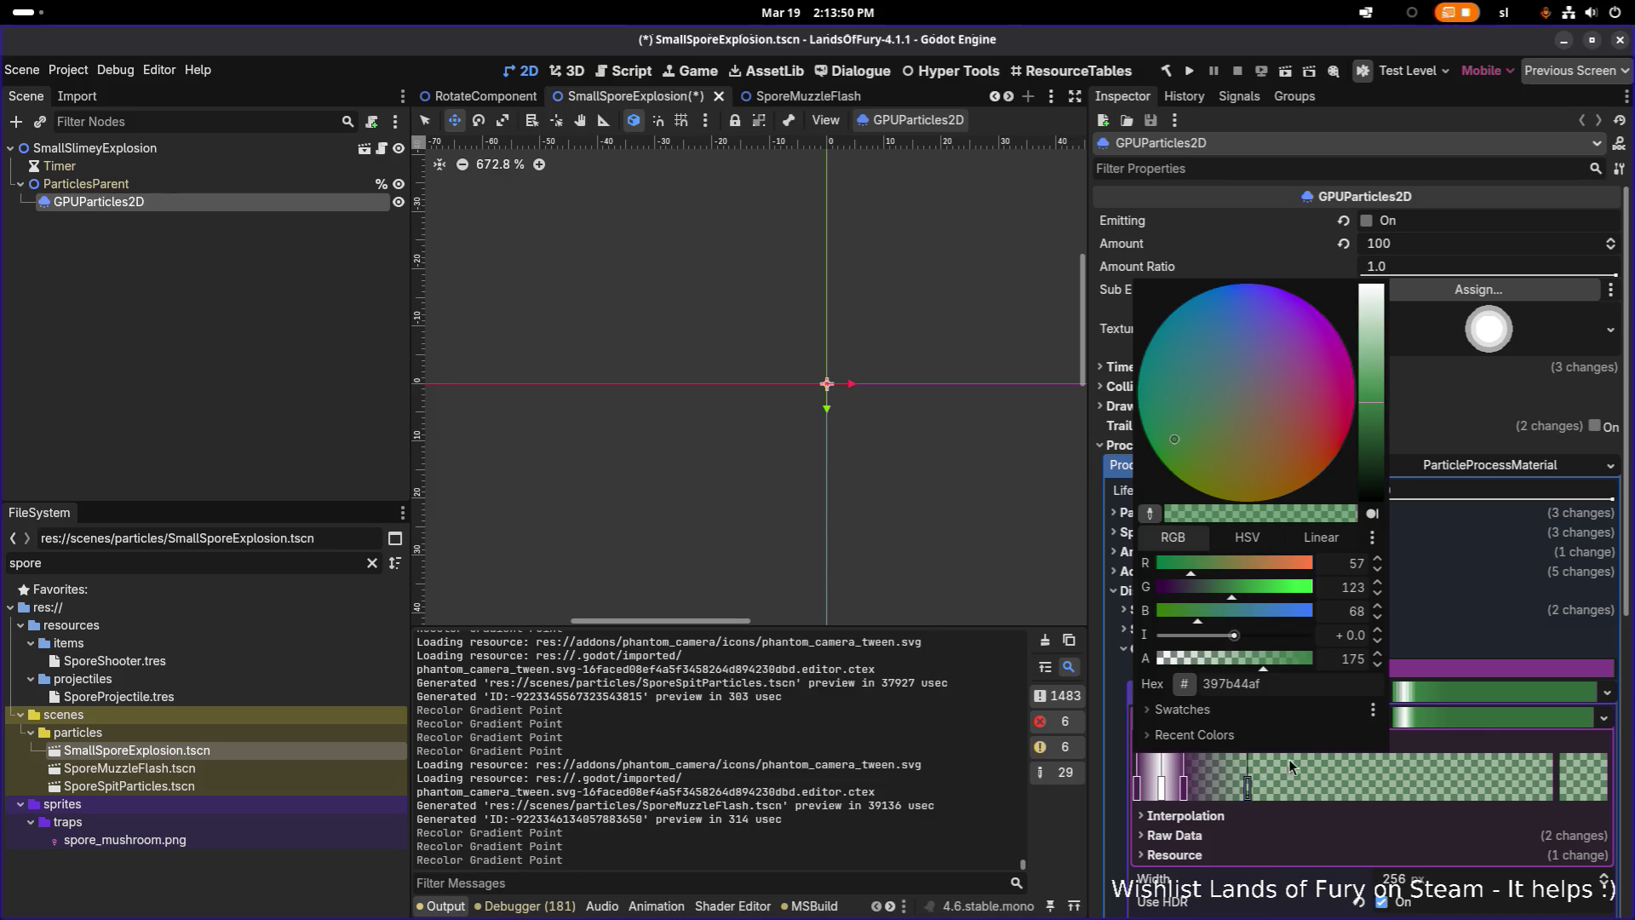
click(1351, 684)
text(4d2352)
key(Return)
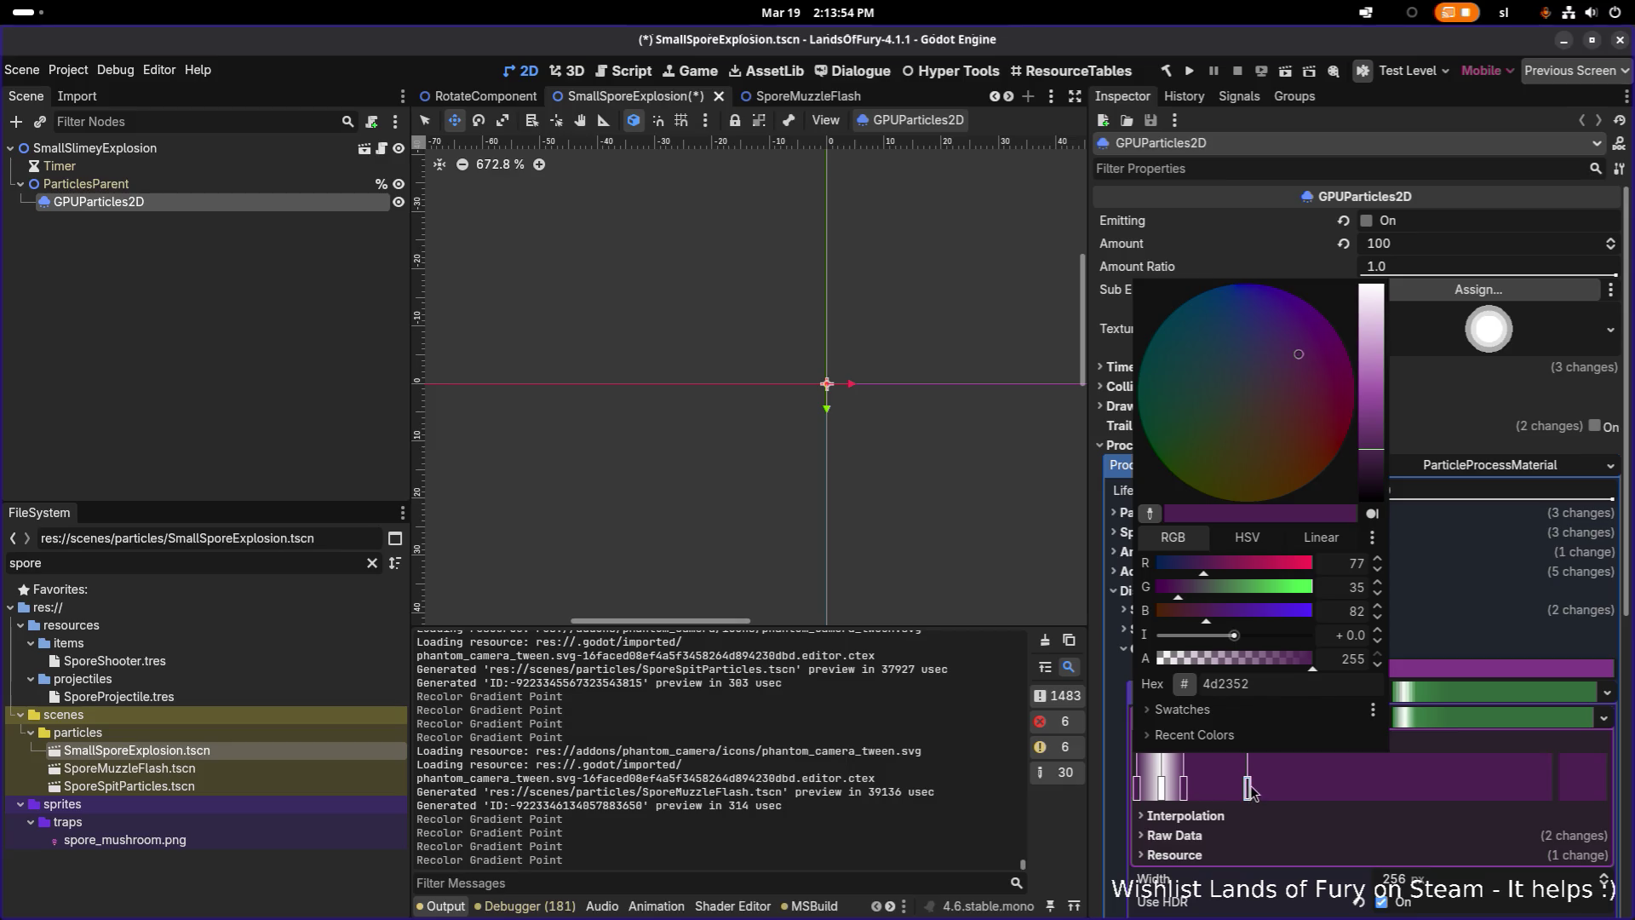
Give that stop alpha 175 and save the SmallSporeExplosion scene
click(1355, 658)
text(175)
key(Return)
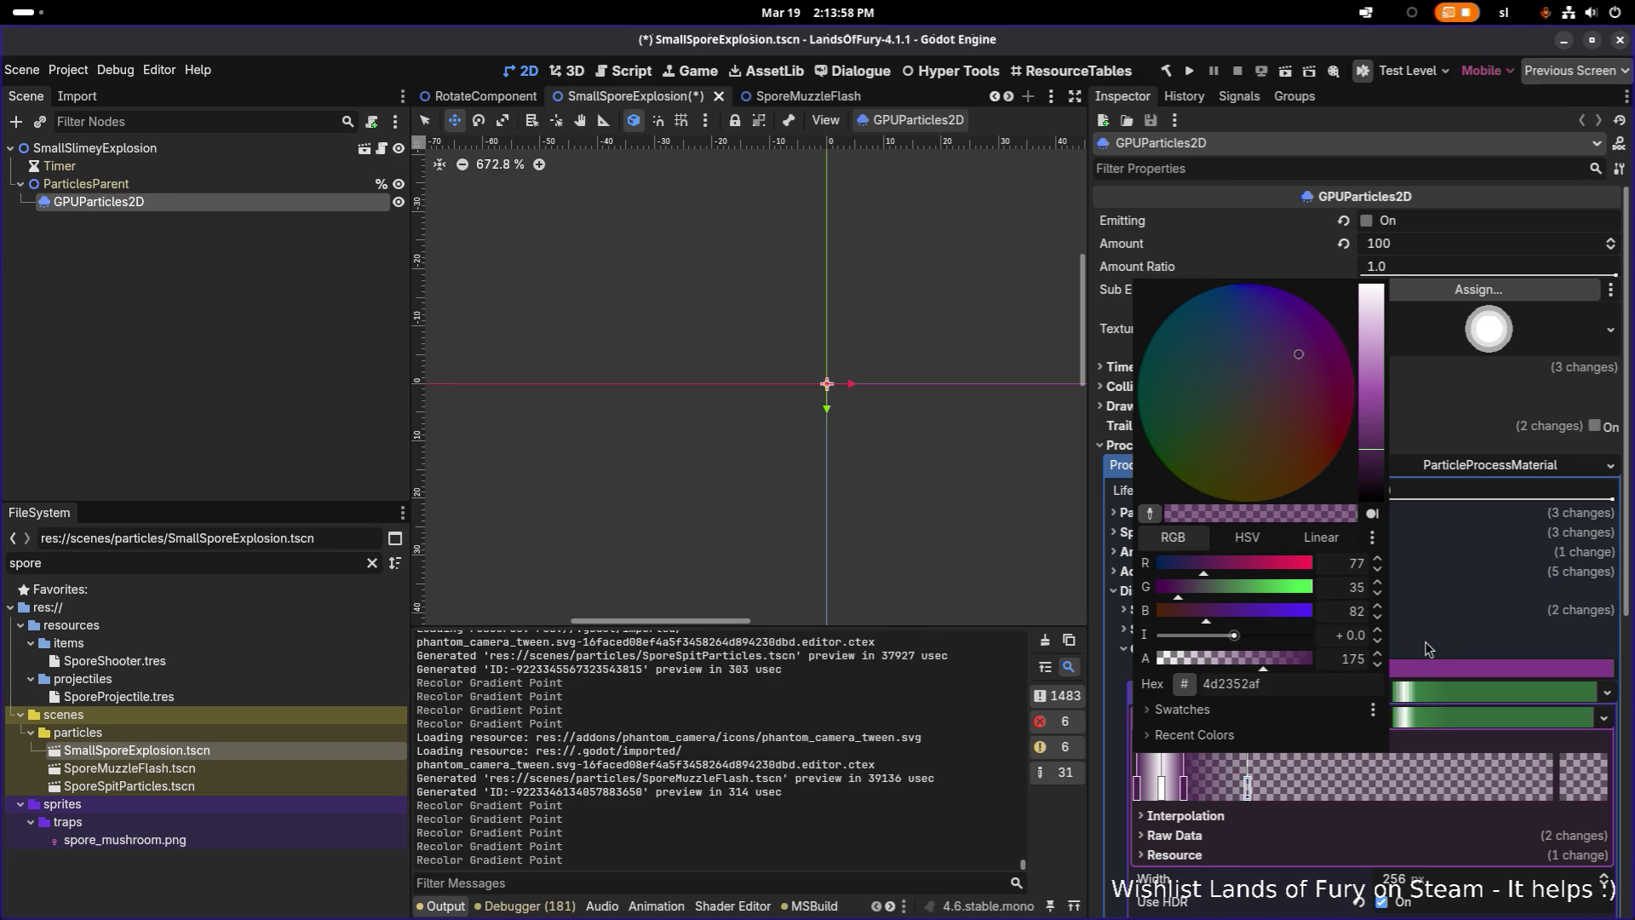
key(ctrl+s)
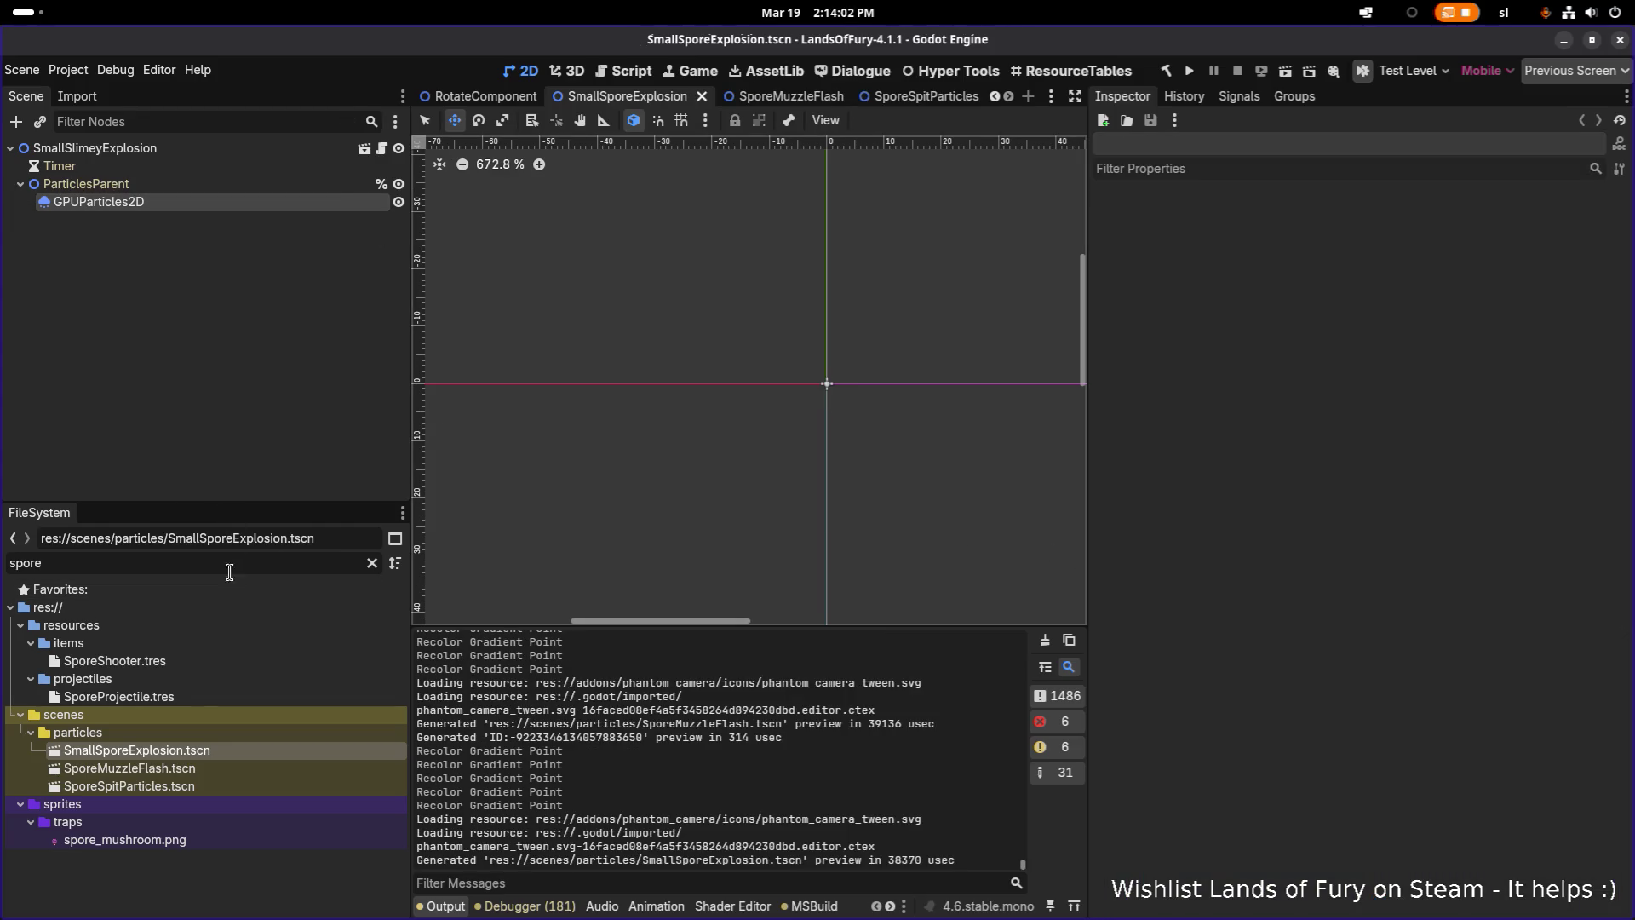
Replace SporeShooter's Projectile Data GooProjectile.tres with SporeProjectile.tres via Quick Load and save
double_click(188, 700)
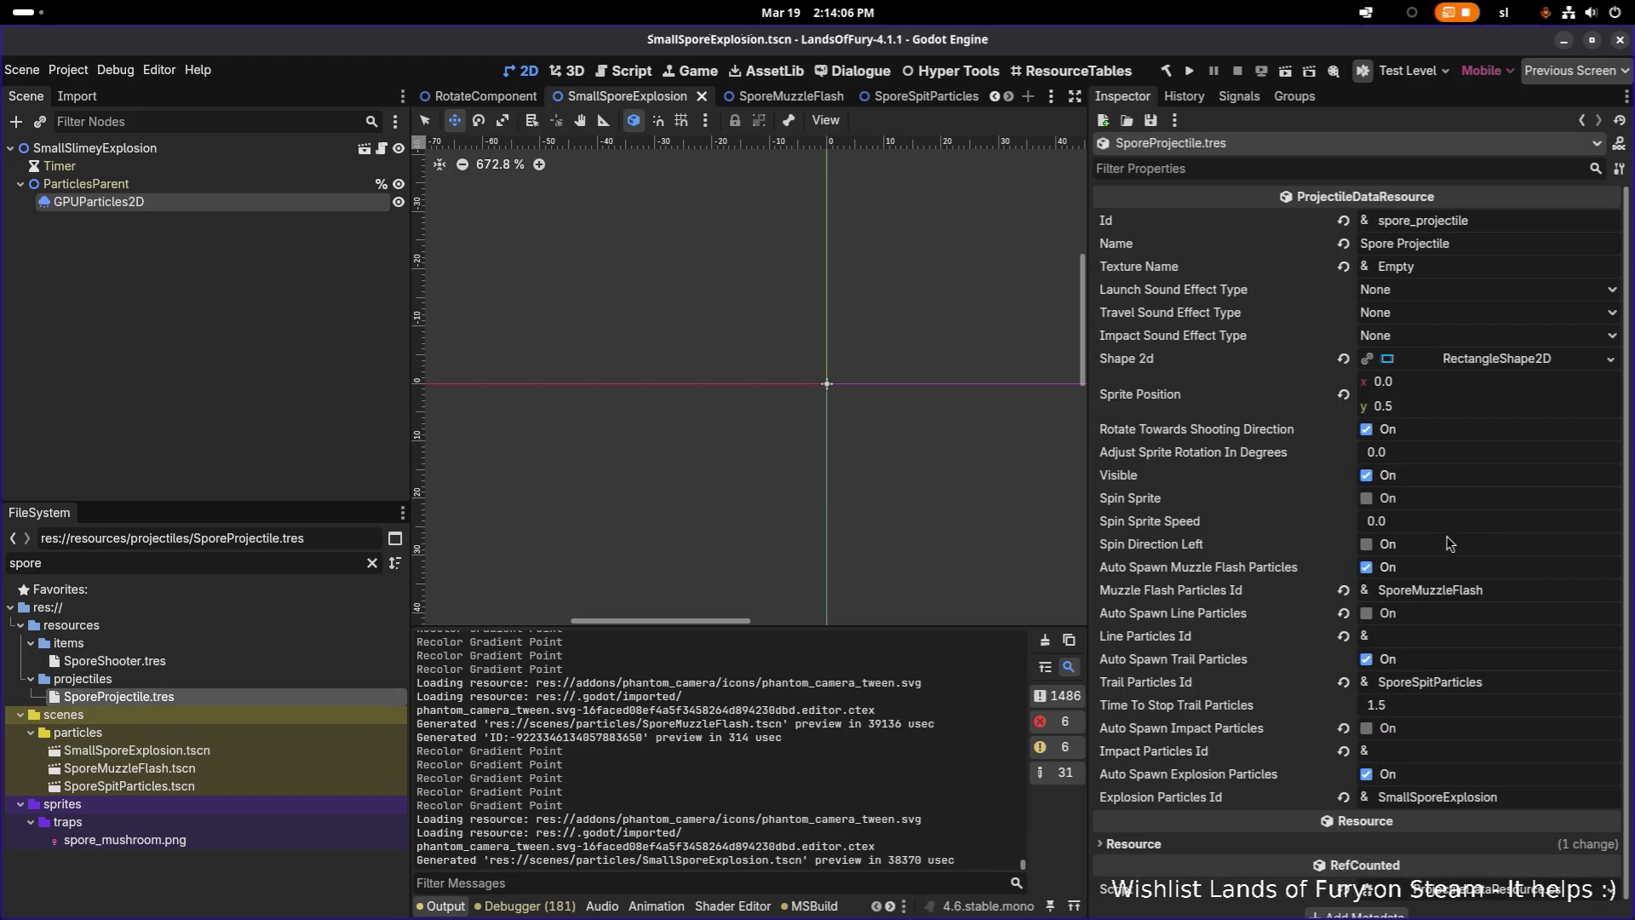
double_click(213, 662)
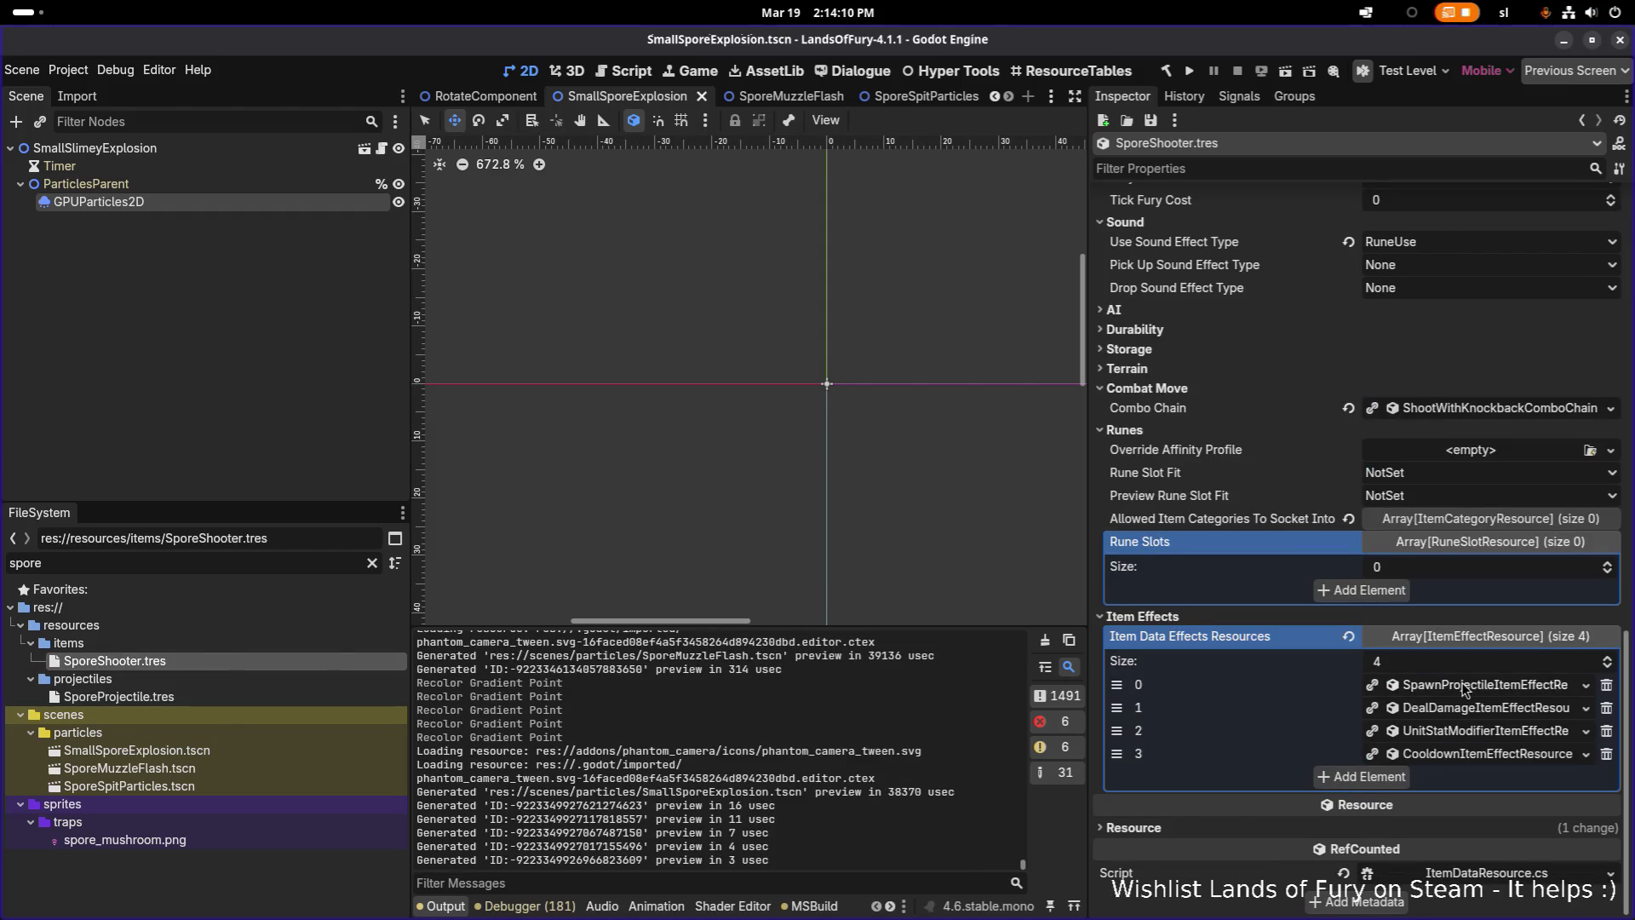
click(1463, 688)
scroll(1452, 721, down, 5)
scroll(1452, 721, down, 3)
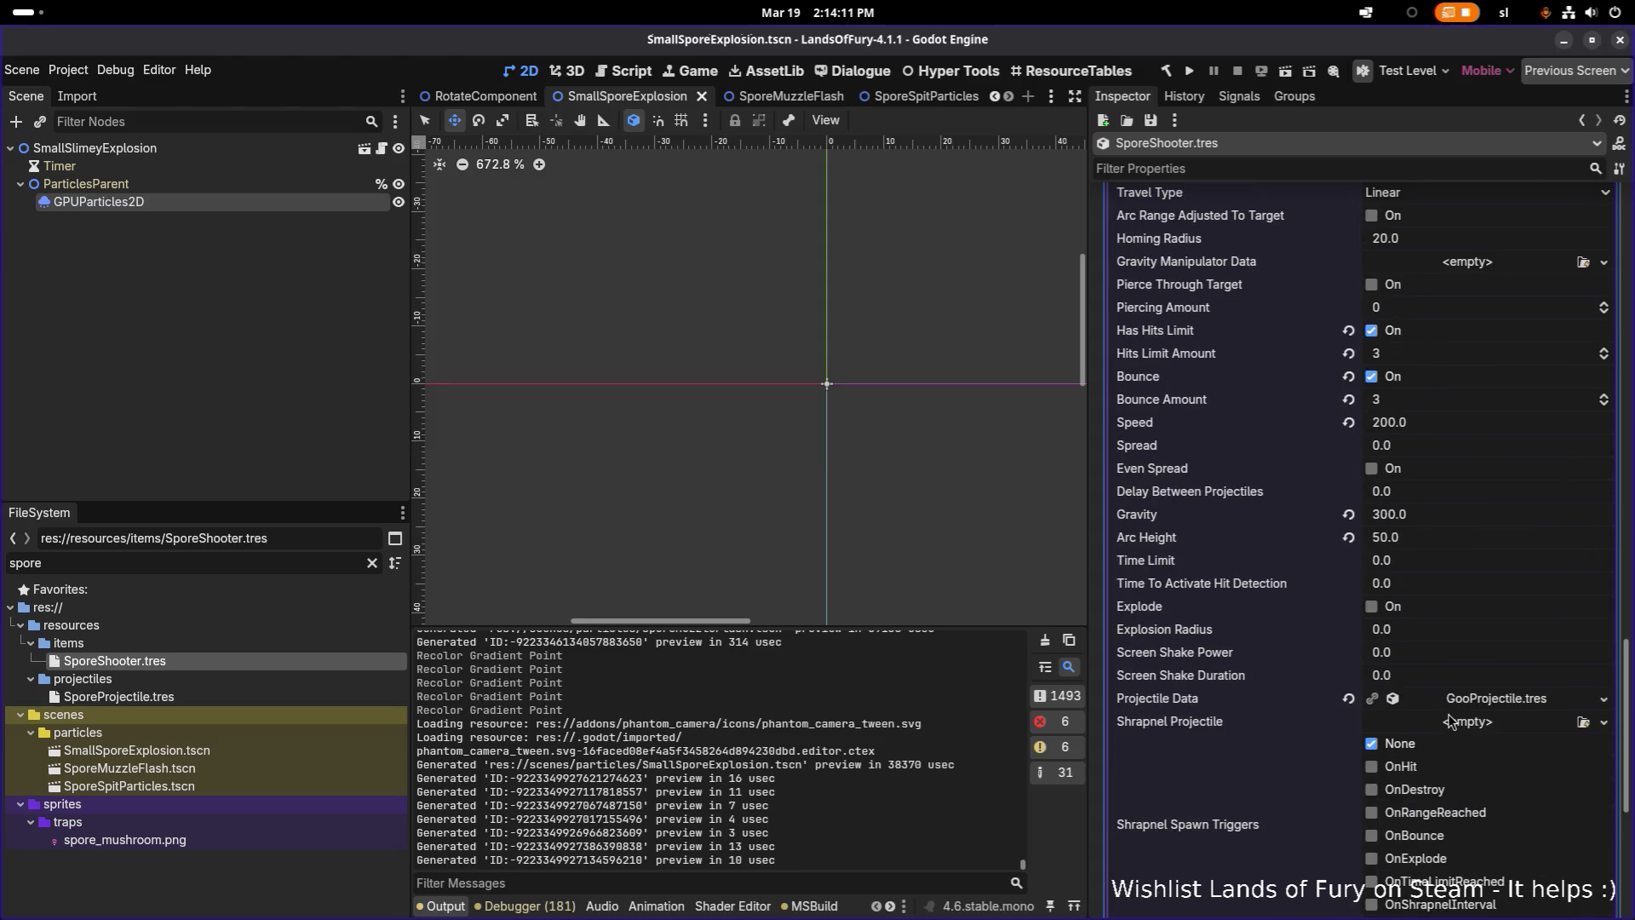
click(1603, 698)
click(1524, 755)
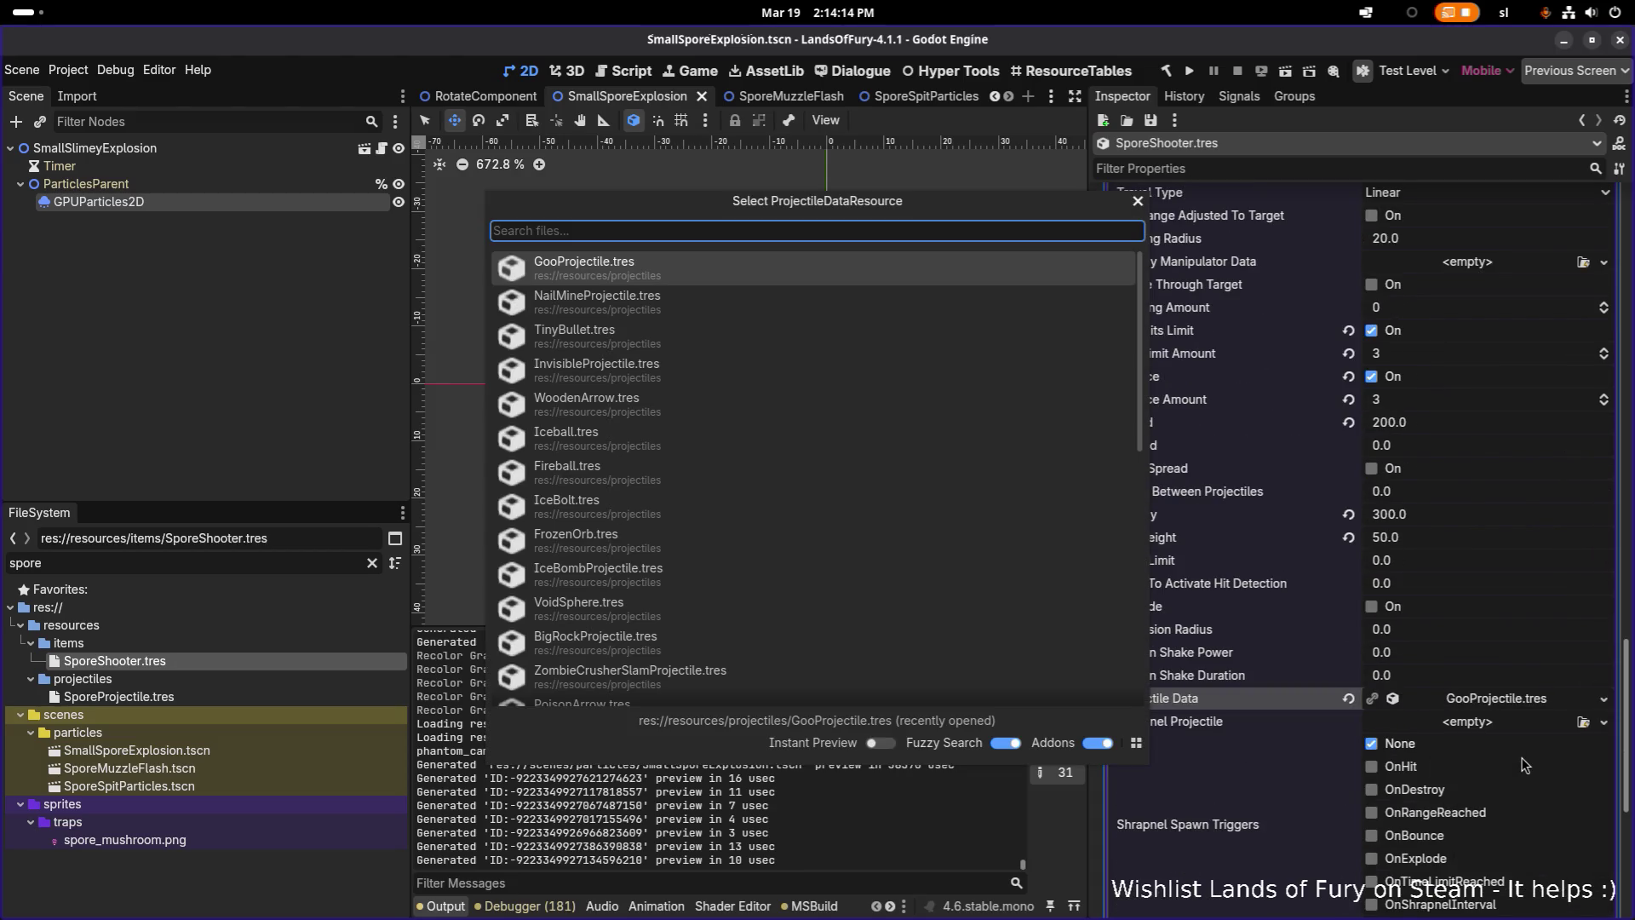
text(spore)
key(Return)
key(ctrl+s)
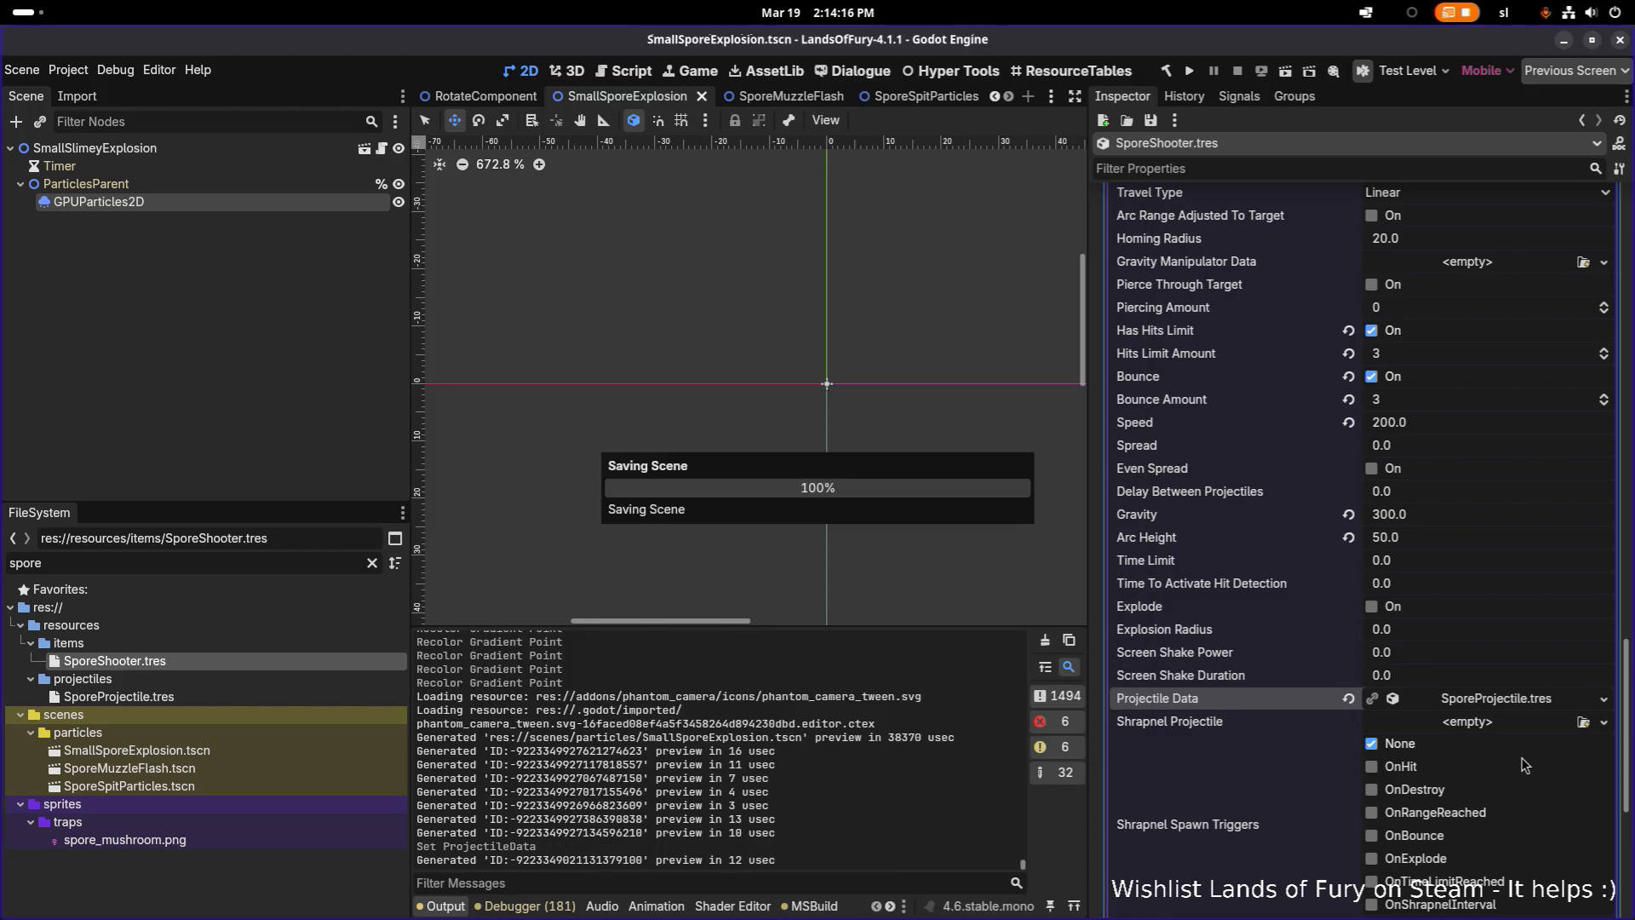
scroll(1517, 514, up, 5)
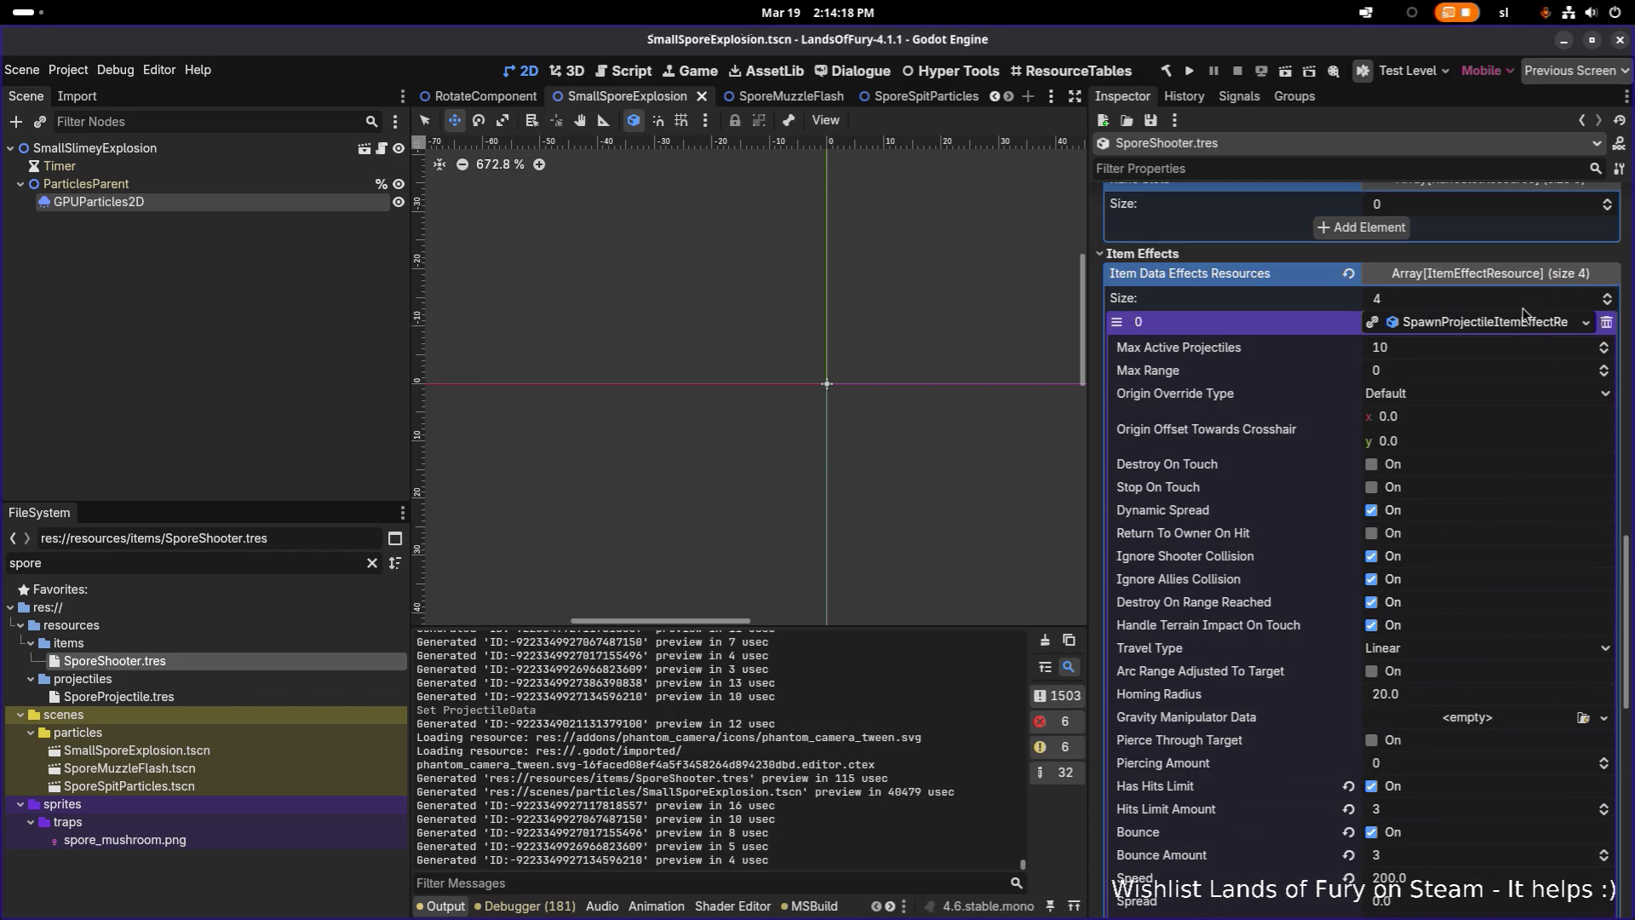
Delete the UnitStatModifier (MaxMovementSpeed) effect from SporeShooter's item effects
click(1520, 324)
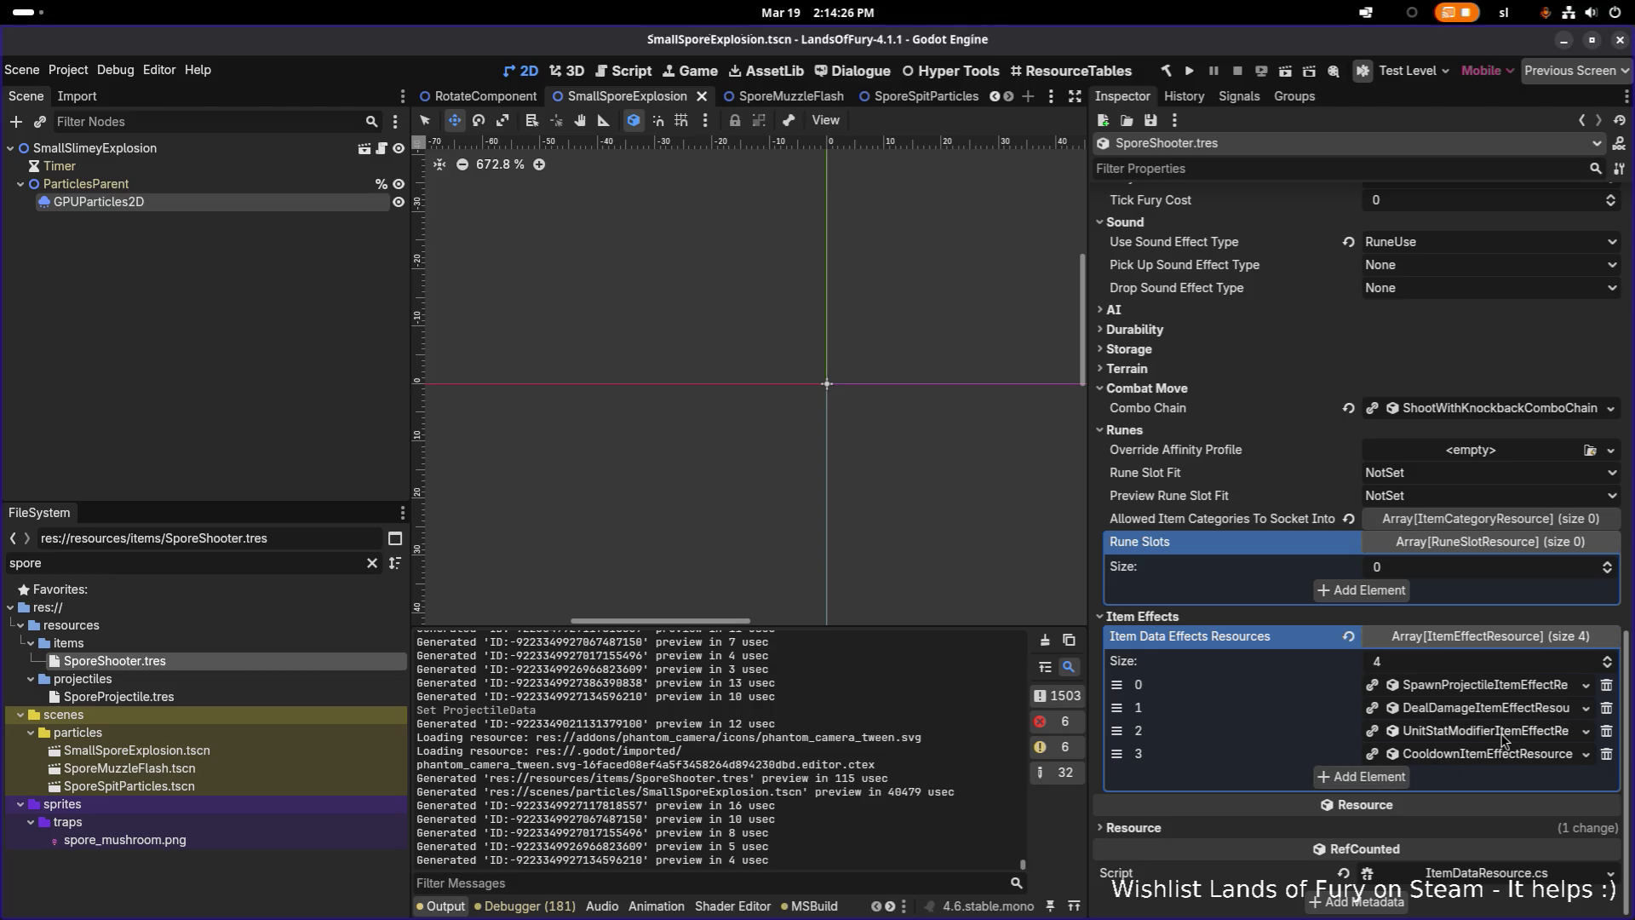
click(1524, 732)
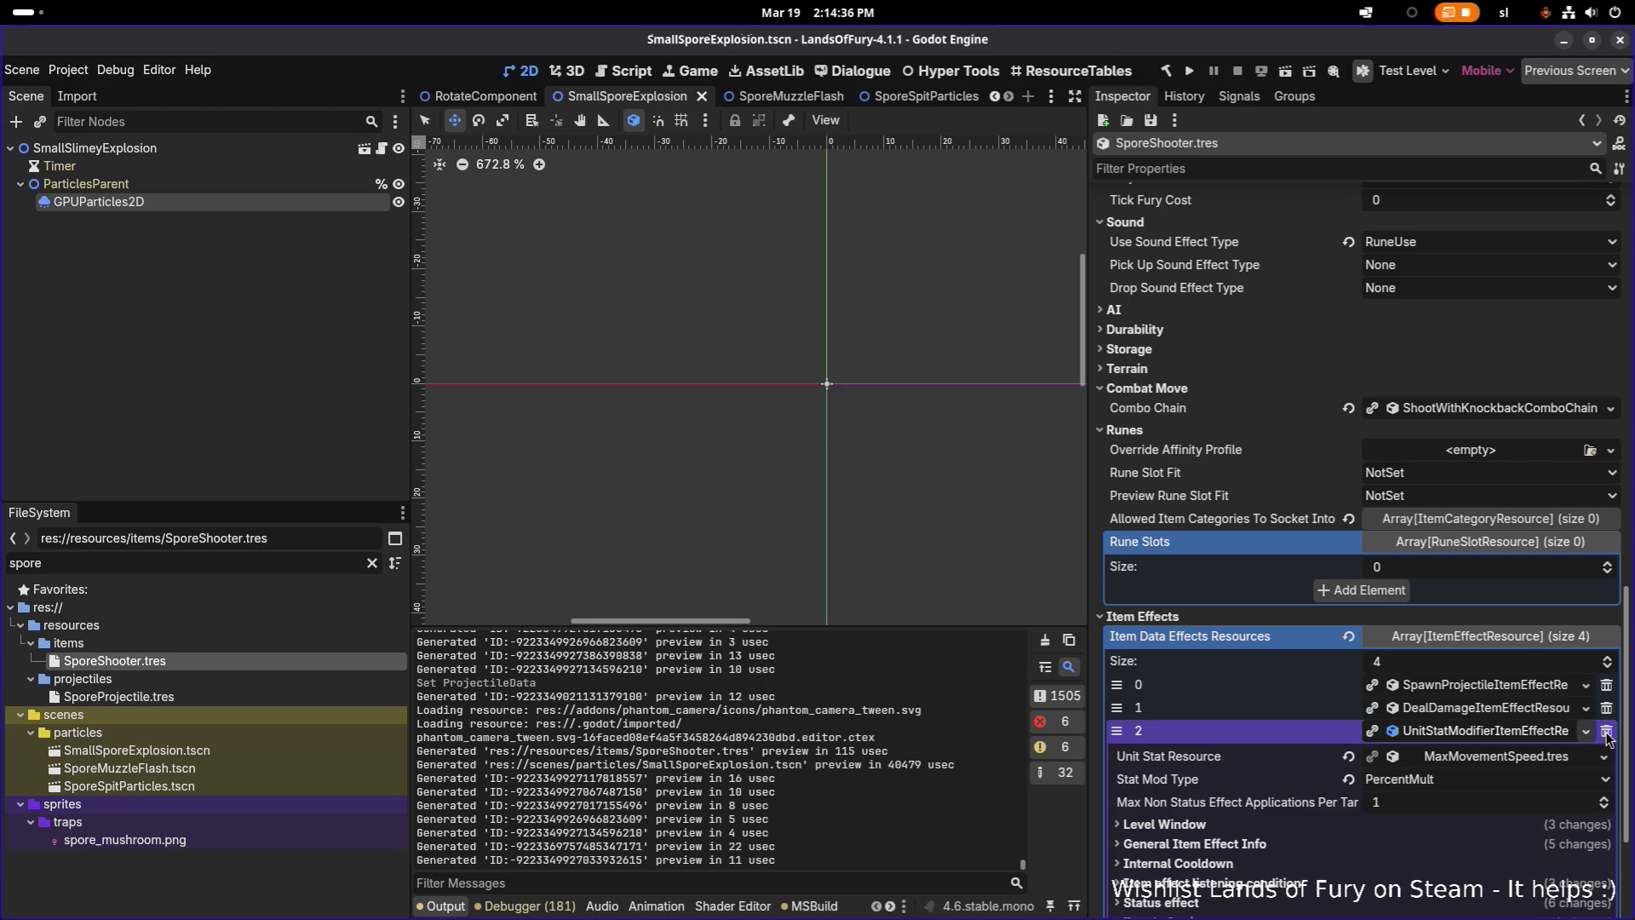
click(1606, 731)
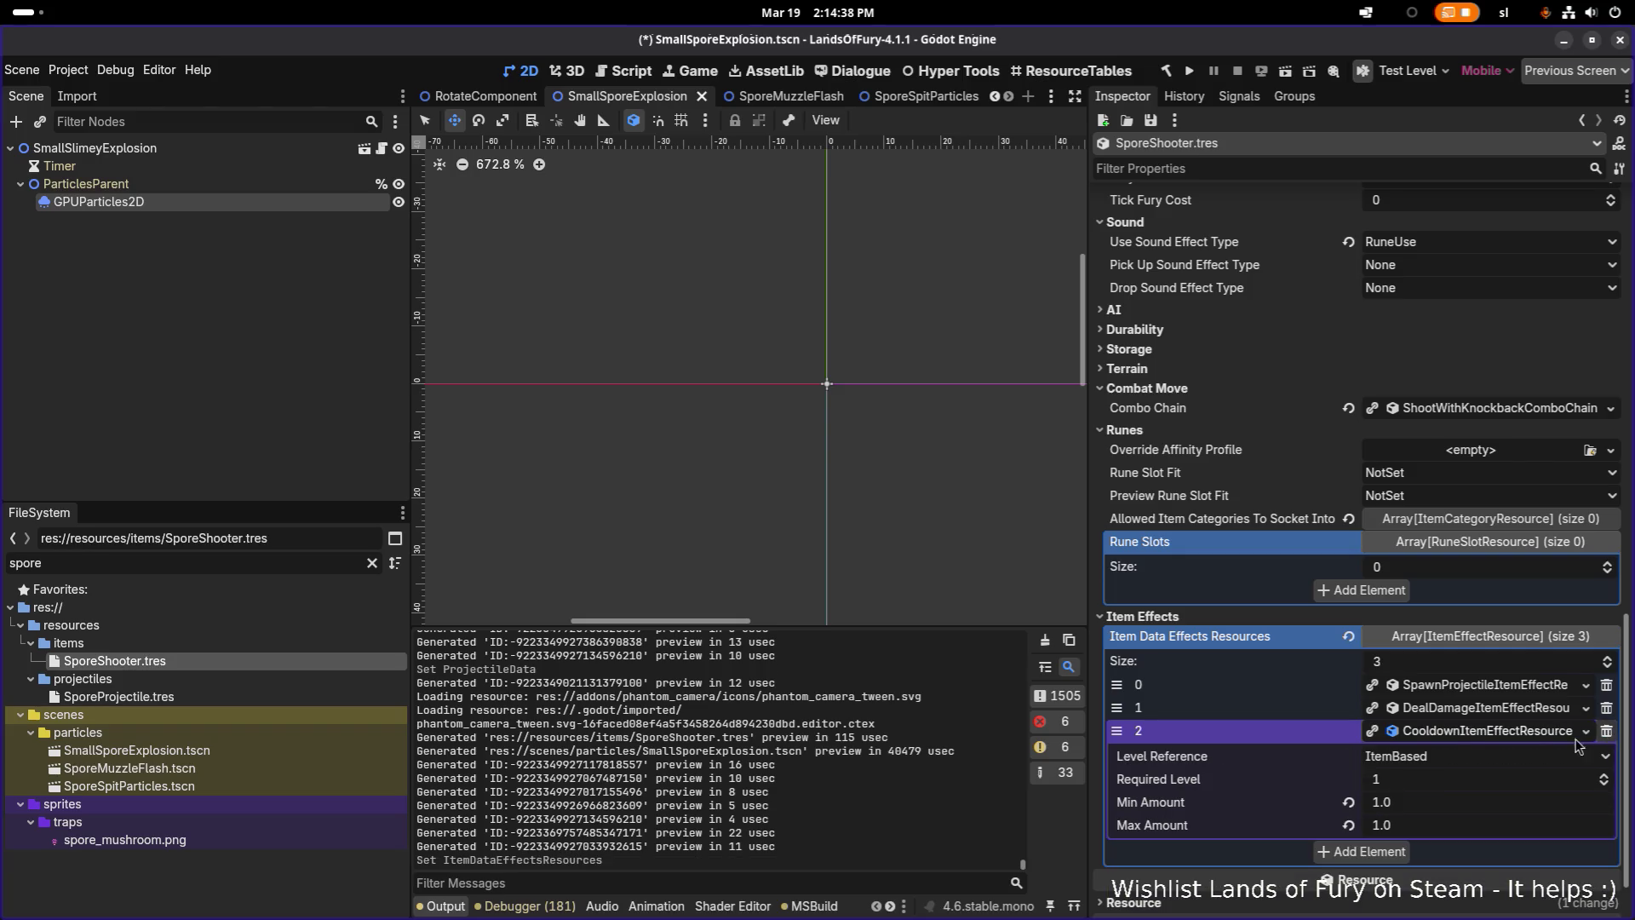
Clear the 'spore' filter in the FileSystem dock to show all files
click(258, 561)
key(ctrl+a)
key(BackSpace)
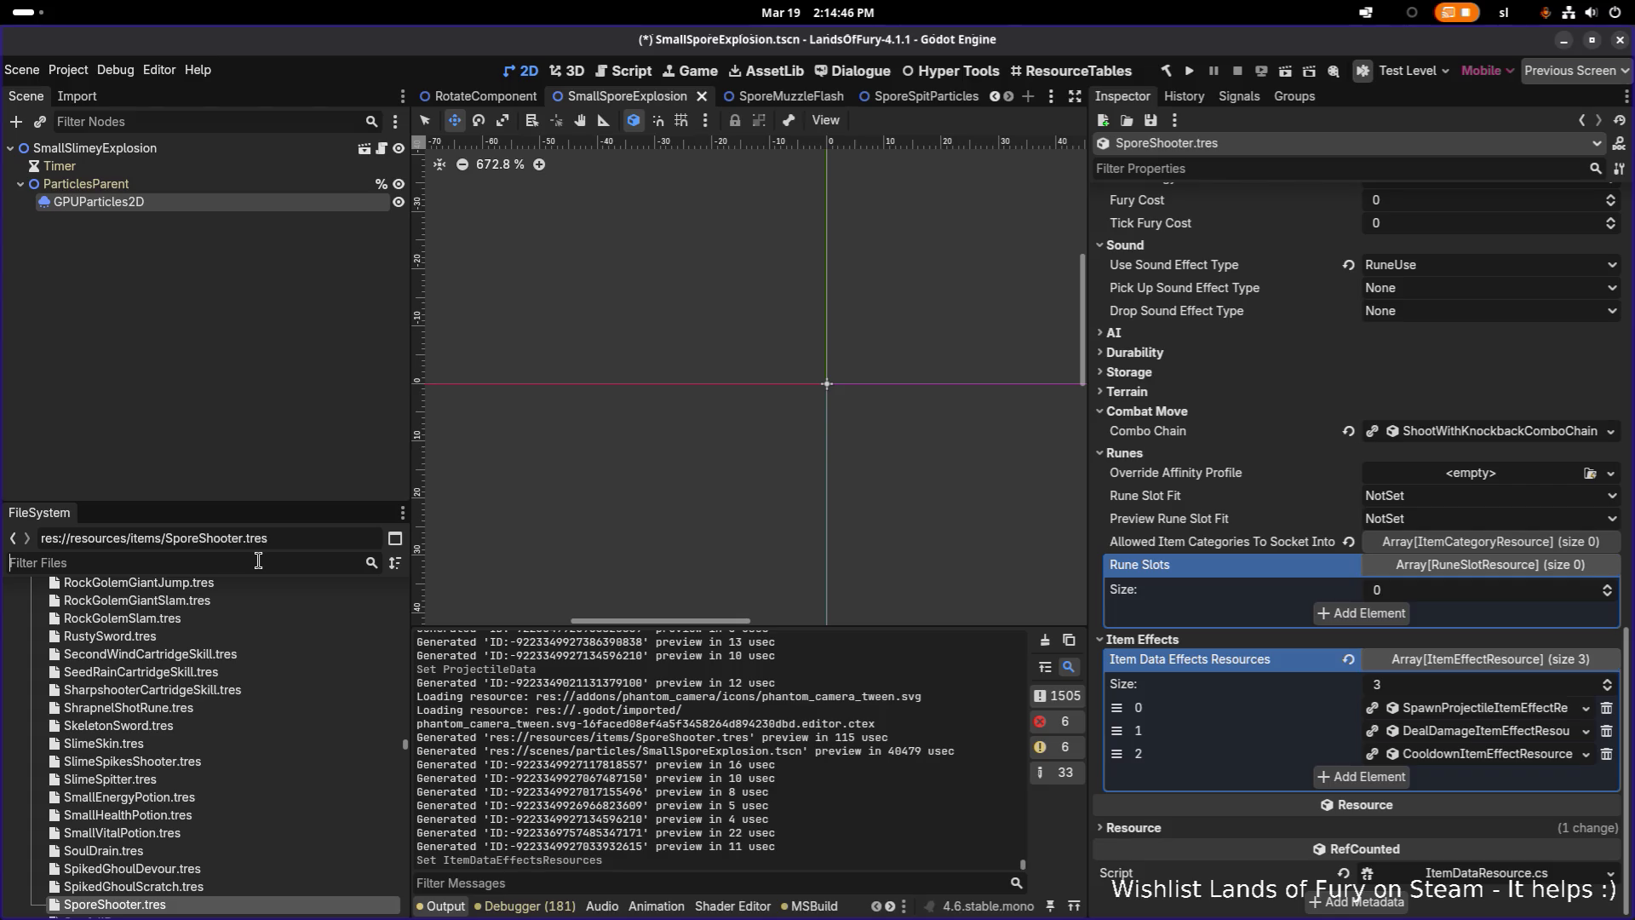
Filter for 'poisonm', open PoisonMine.tres and copy its DealDamage item effect
text(pšo)
key(BackSpace)
text(oi)
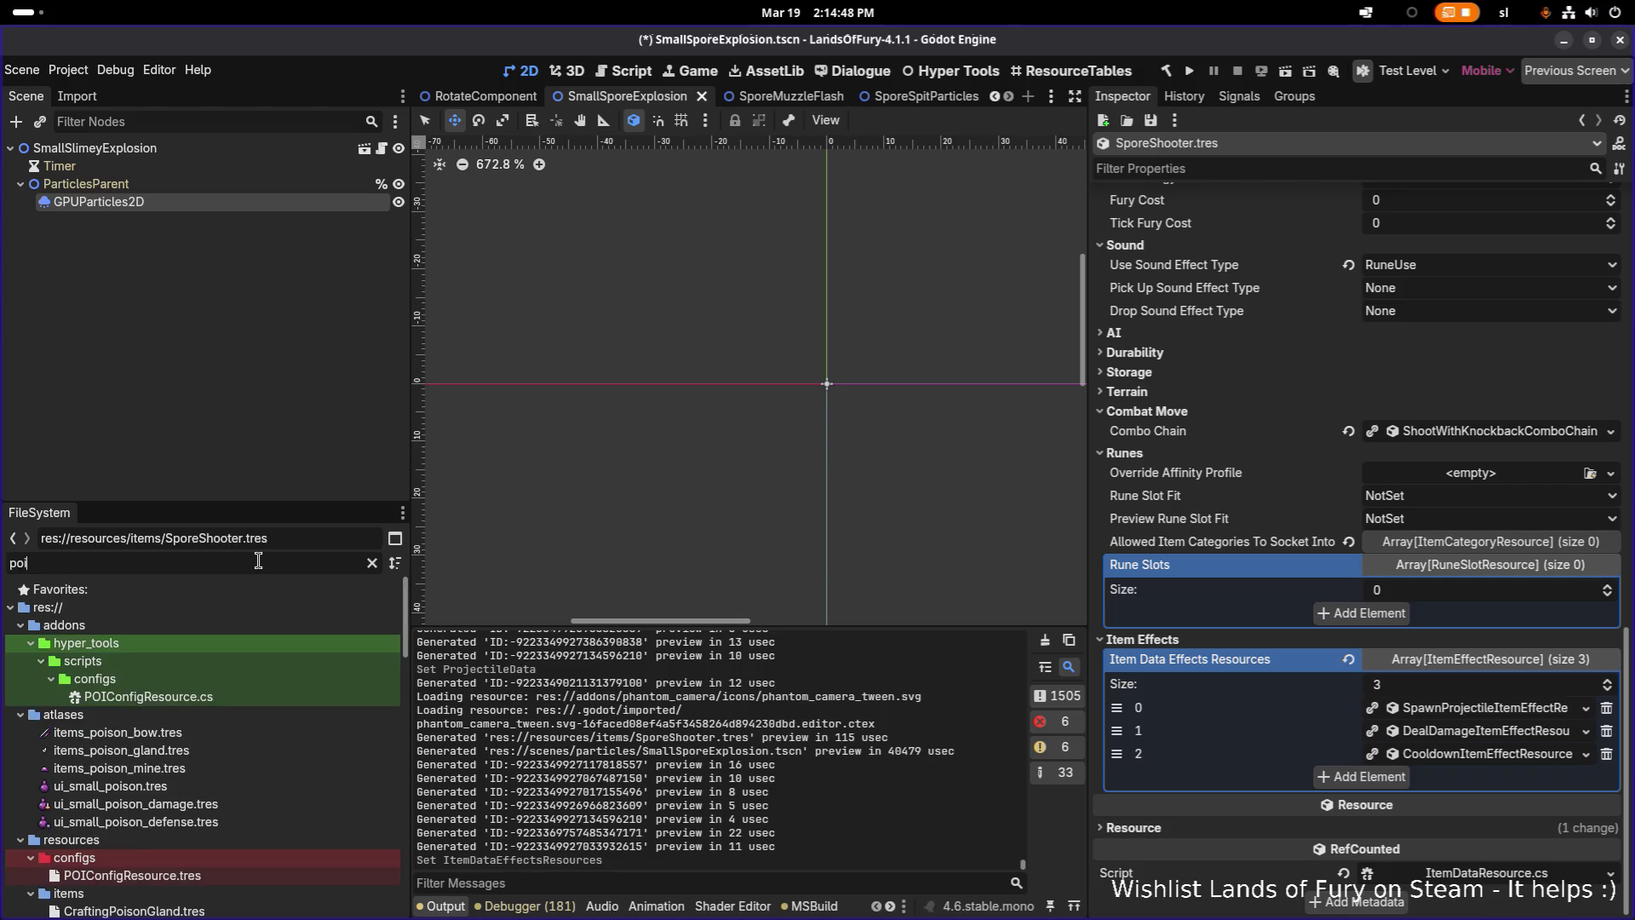
text(sonm)
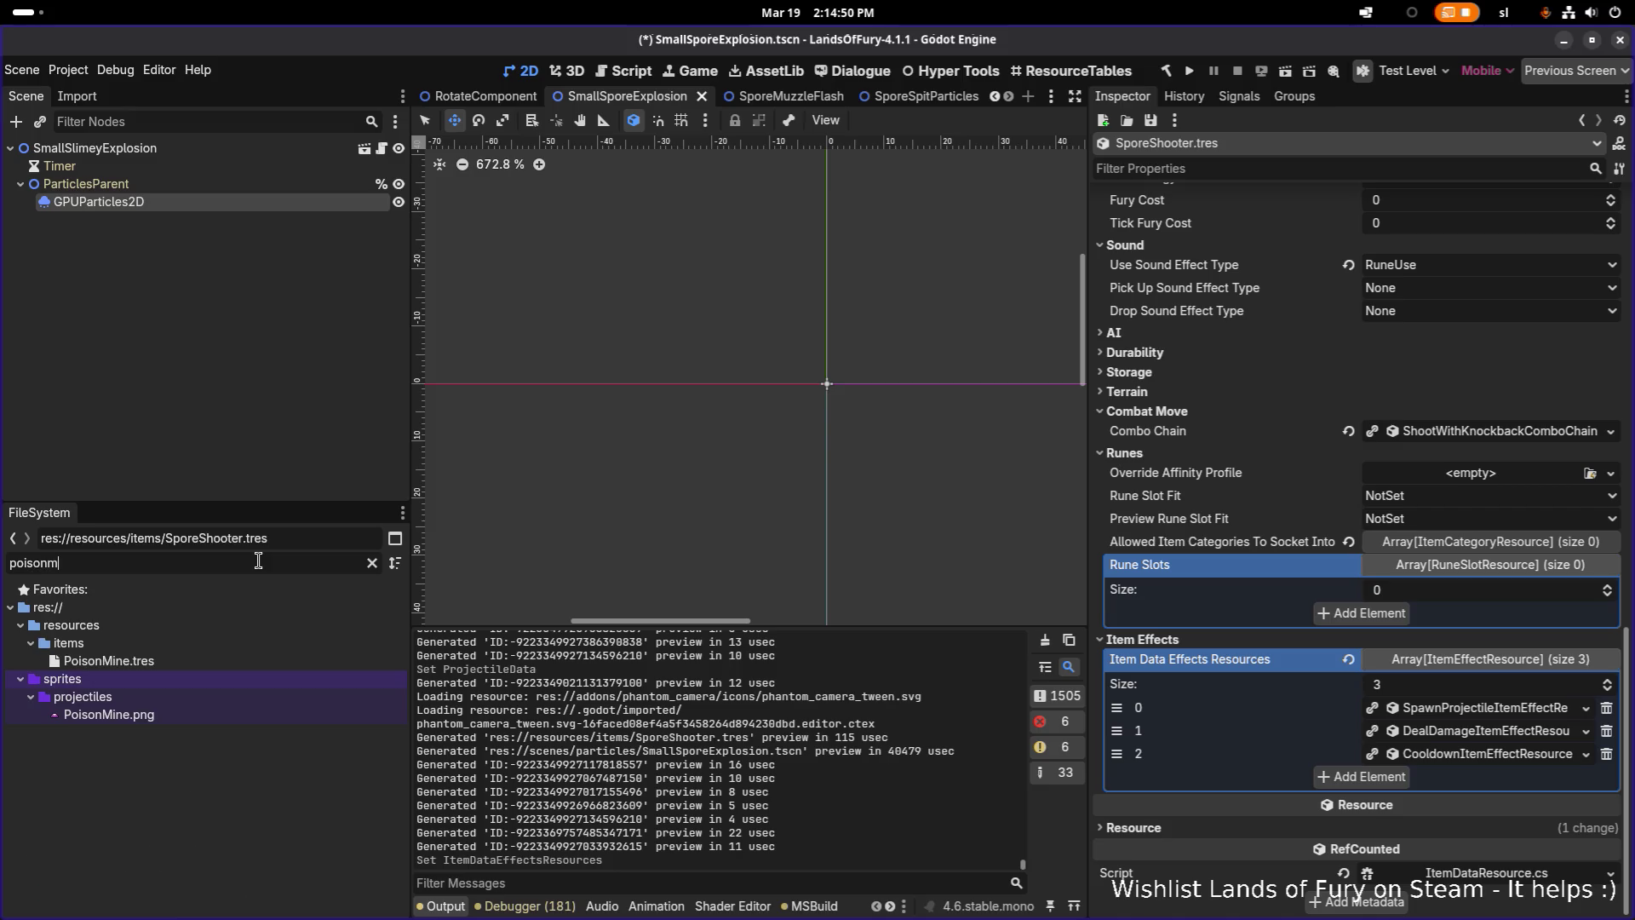
click(218, 663)
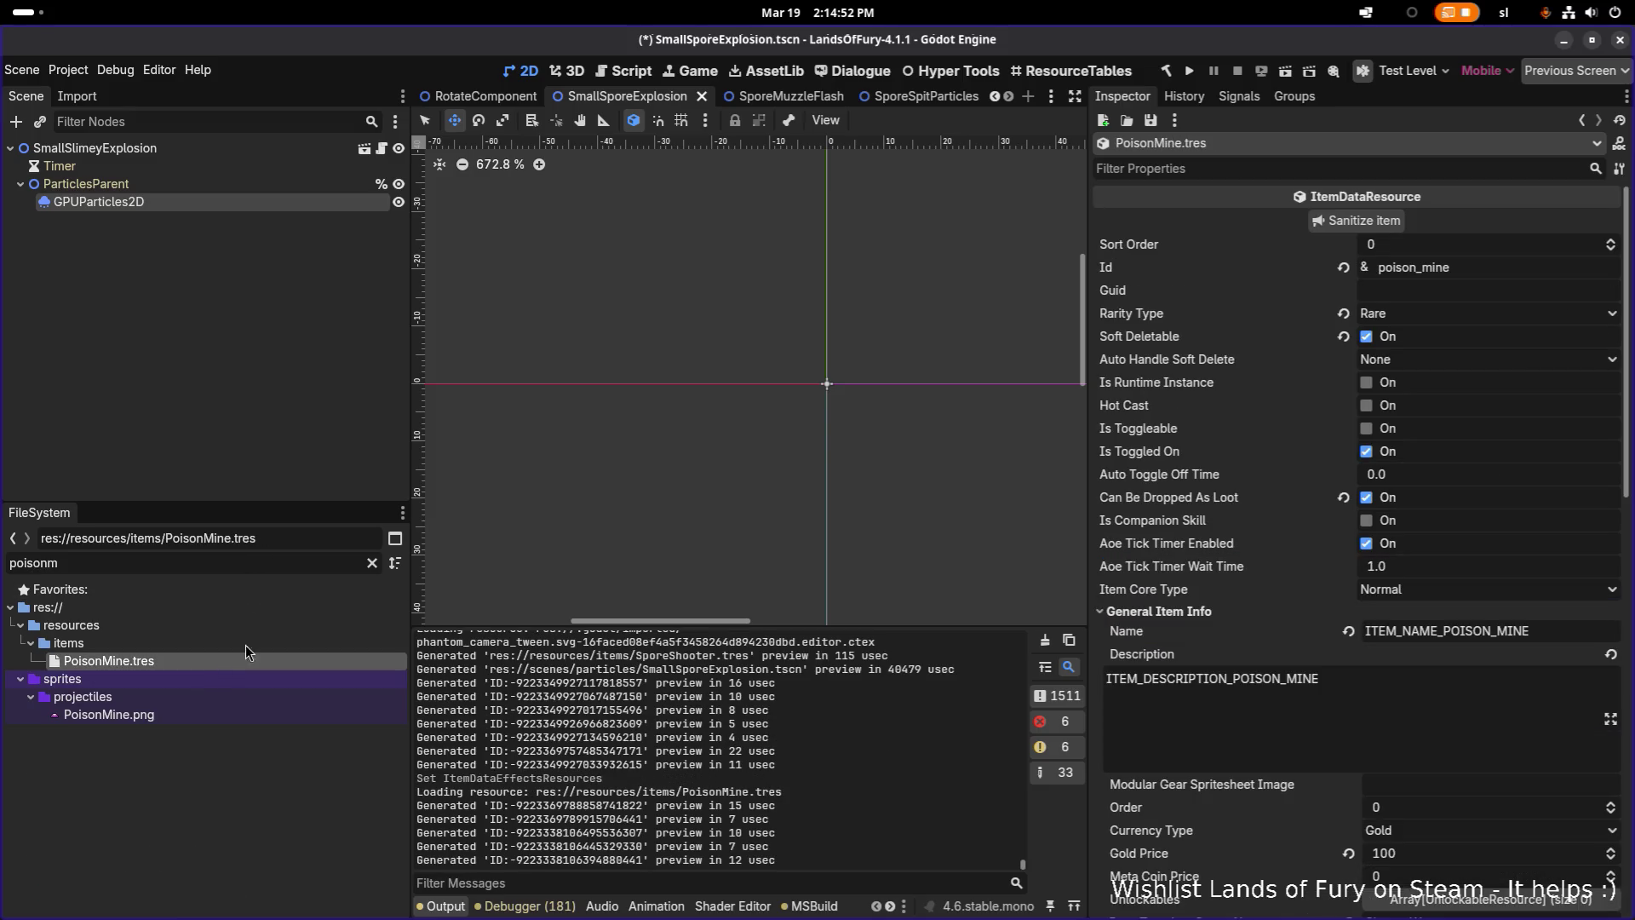
scroll(1371, 600, down, 3)
scroll(1363, 600, down, 5)
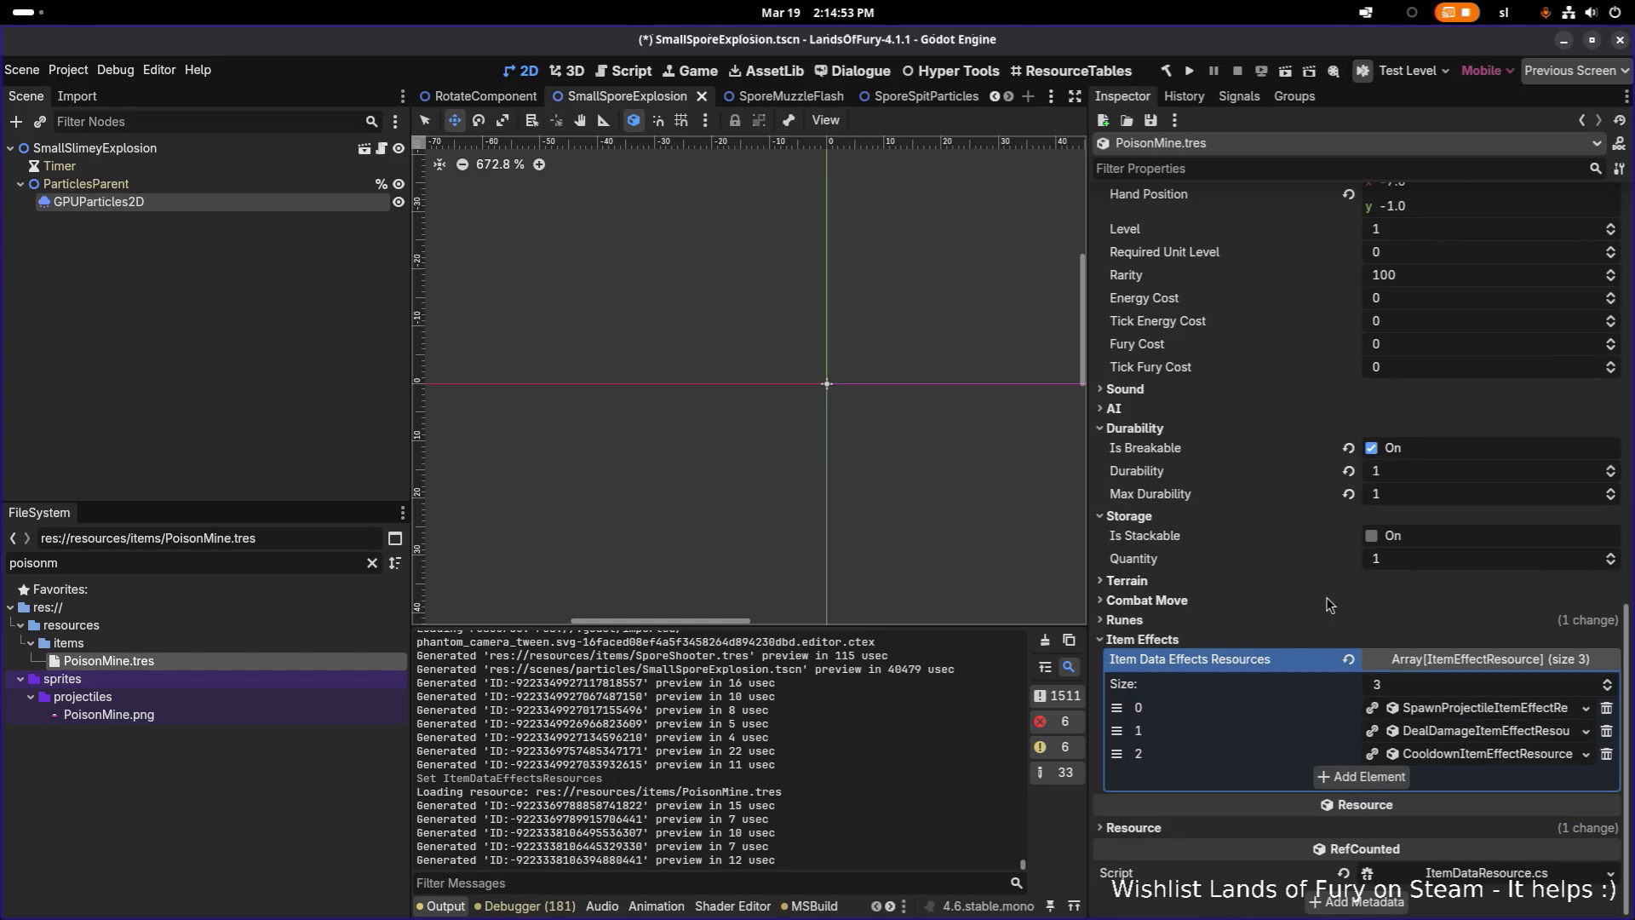
right_click(1483, 737)
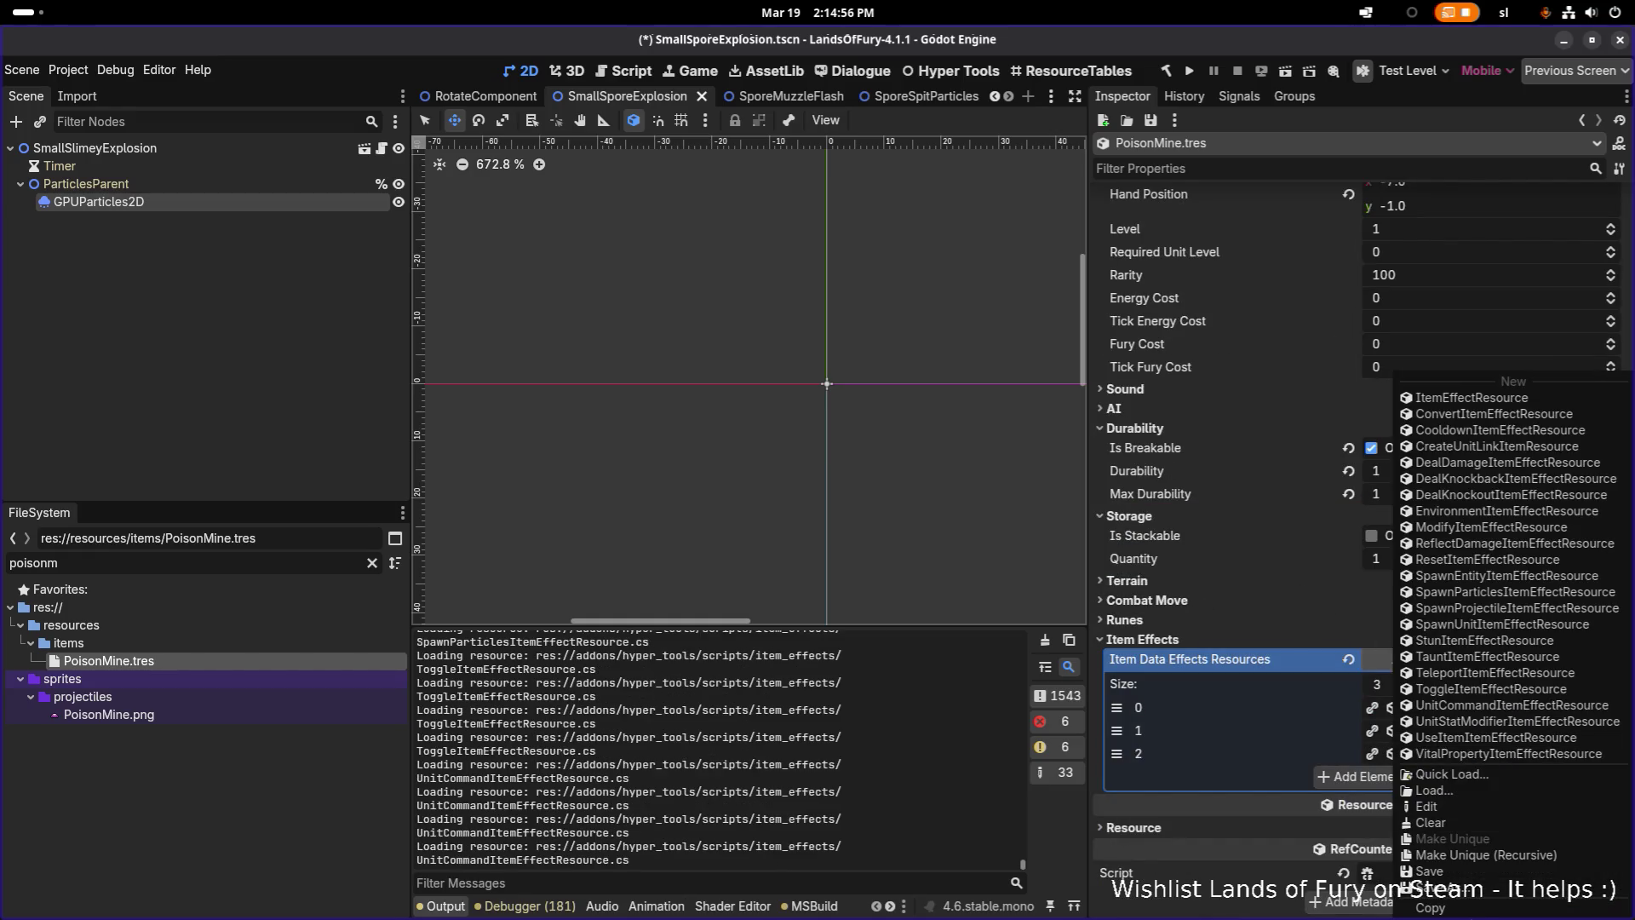
click(1467, 911)
Filter for 'spore' and reopen SporeShooter.tres
double_click(247, 558)
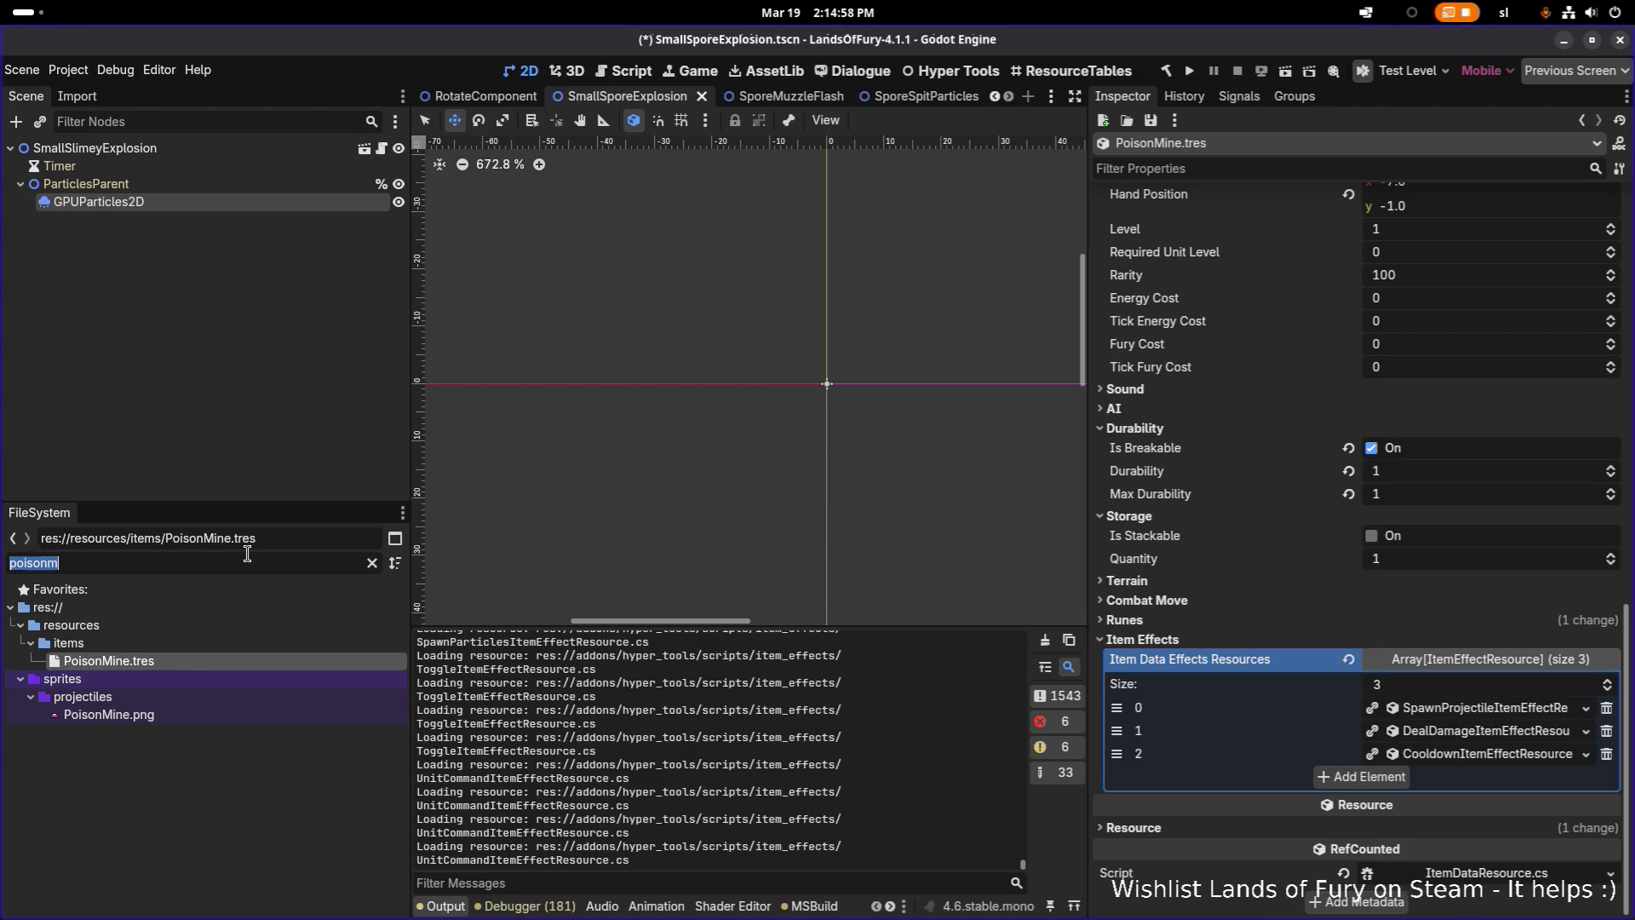
text(spore)
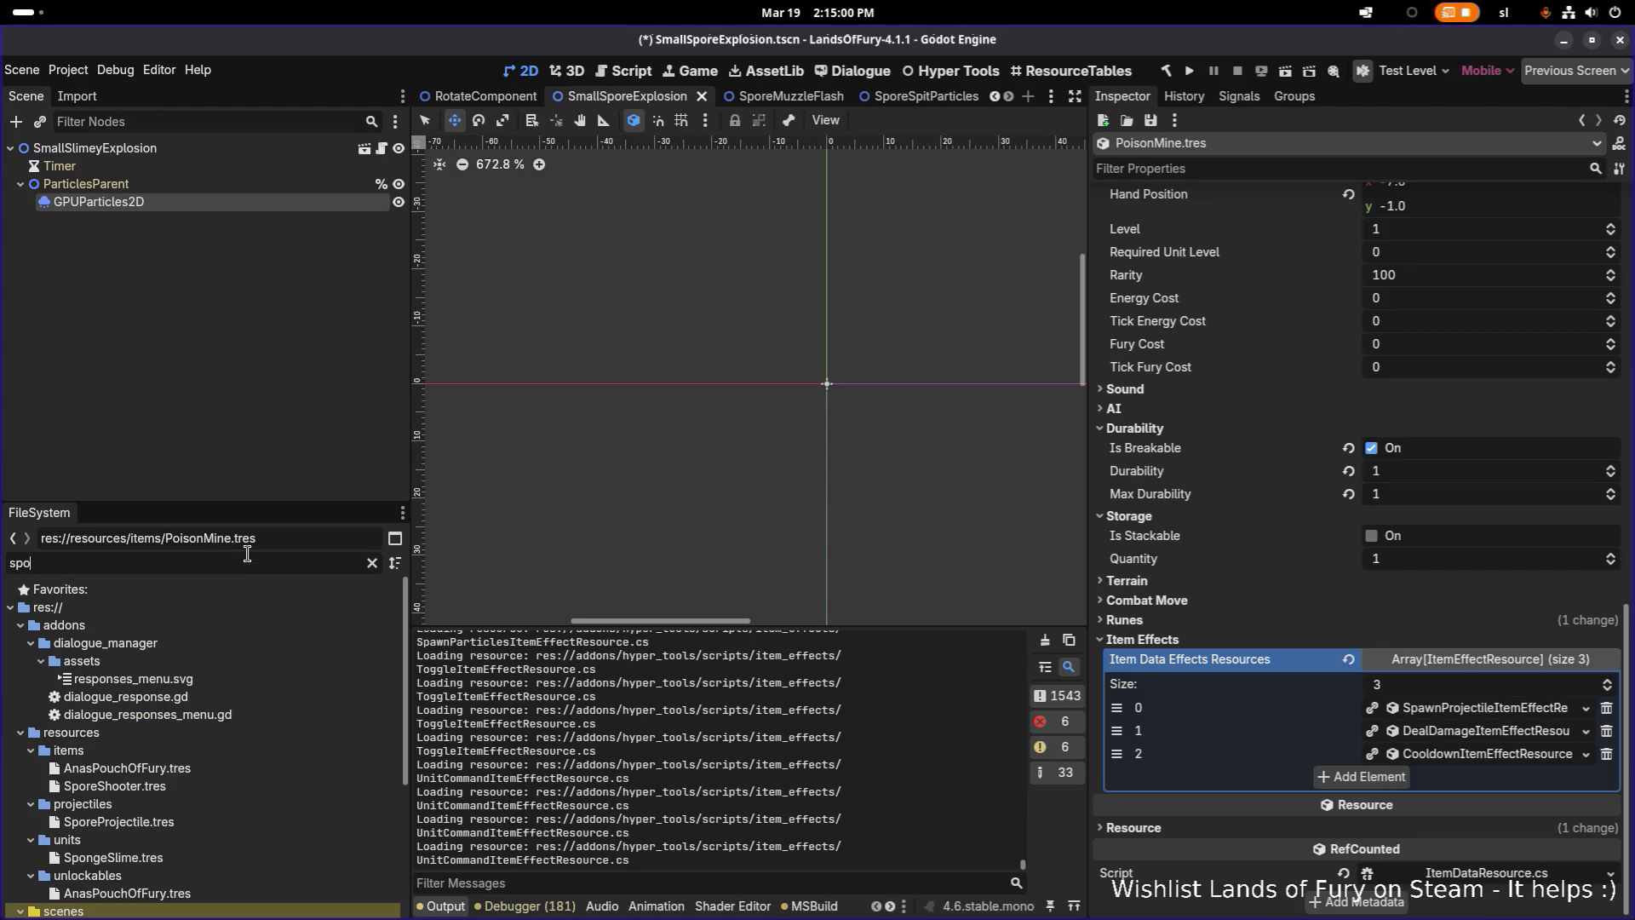
click(216, 661)
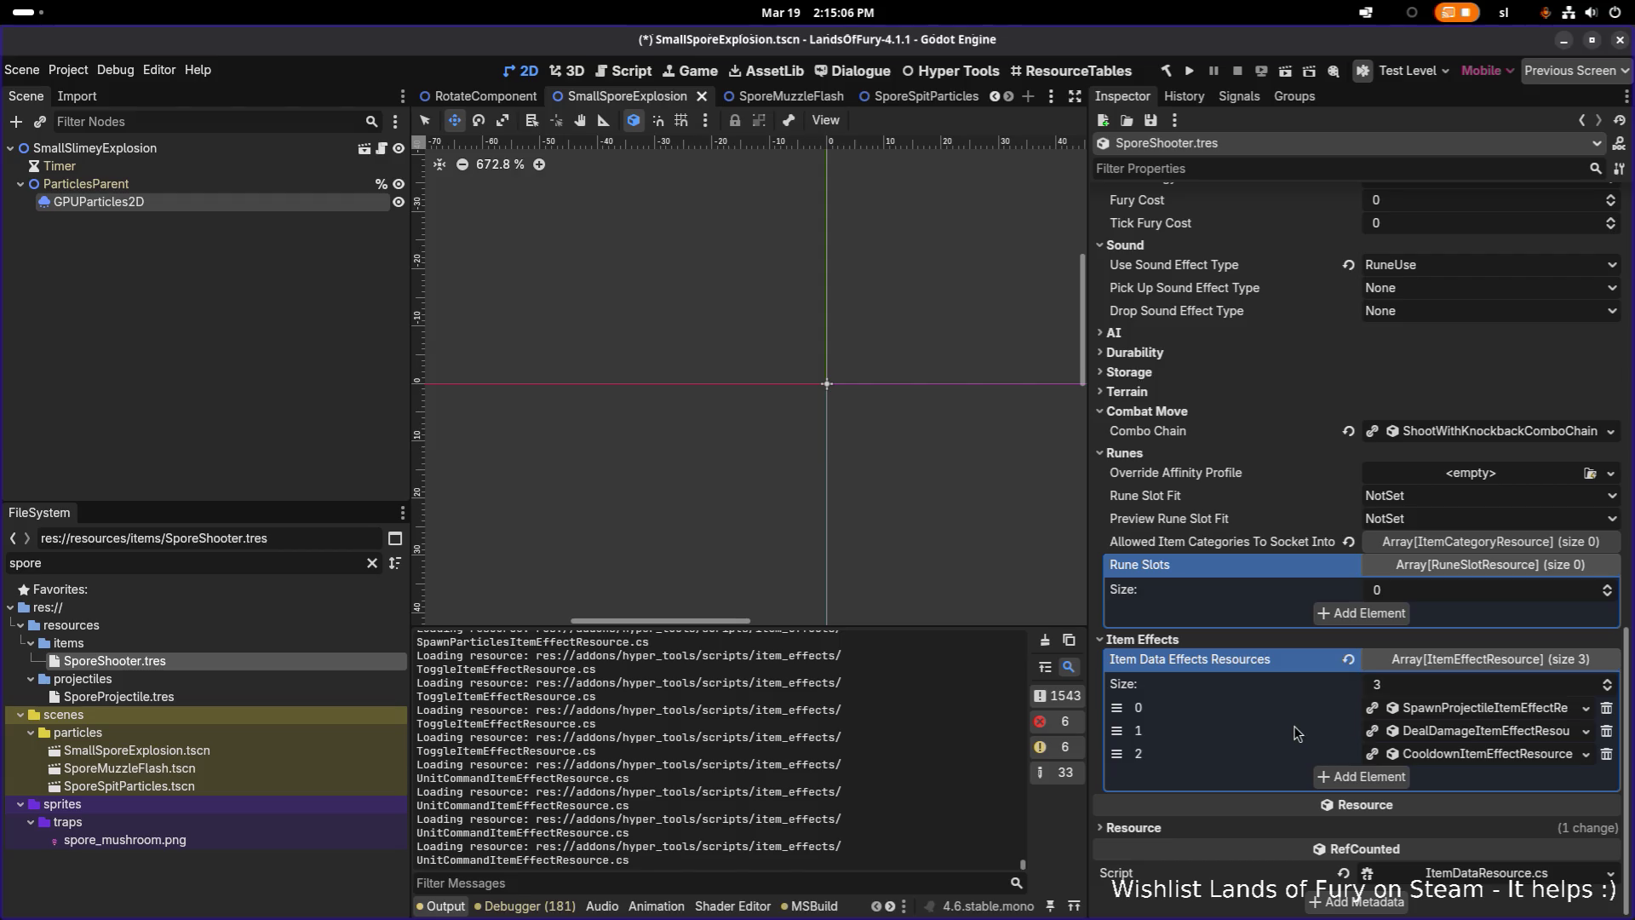
Paste the copied PoisonDamage effect into a new slot, make it unique except DealDamageUnitStatResource, and move it above Cooldown
click(1464, 734)
click(1453, 732)
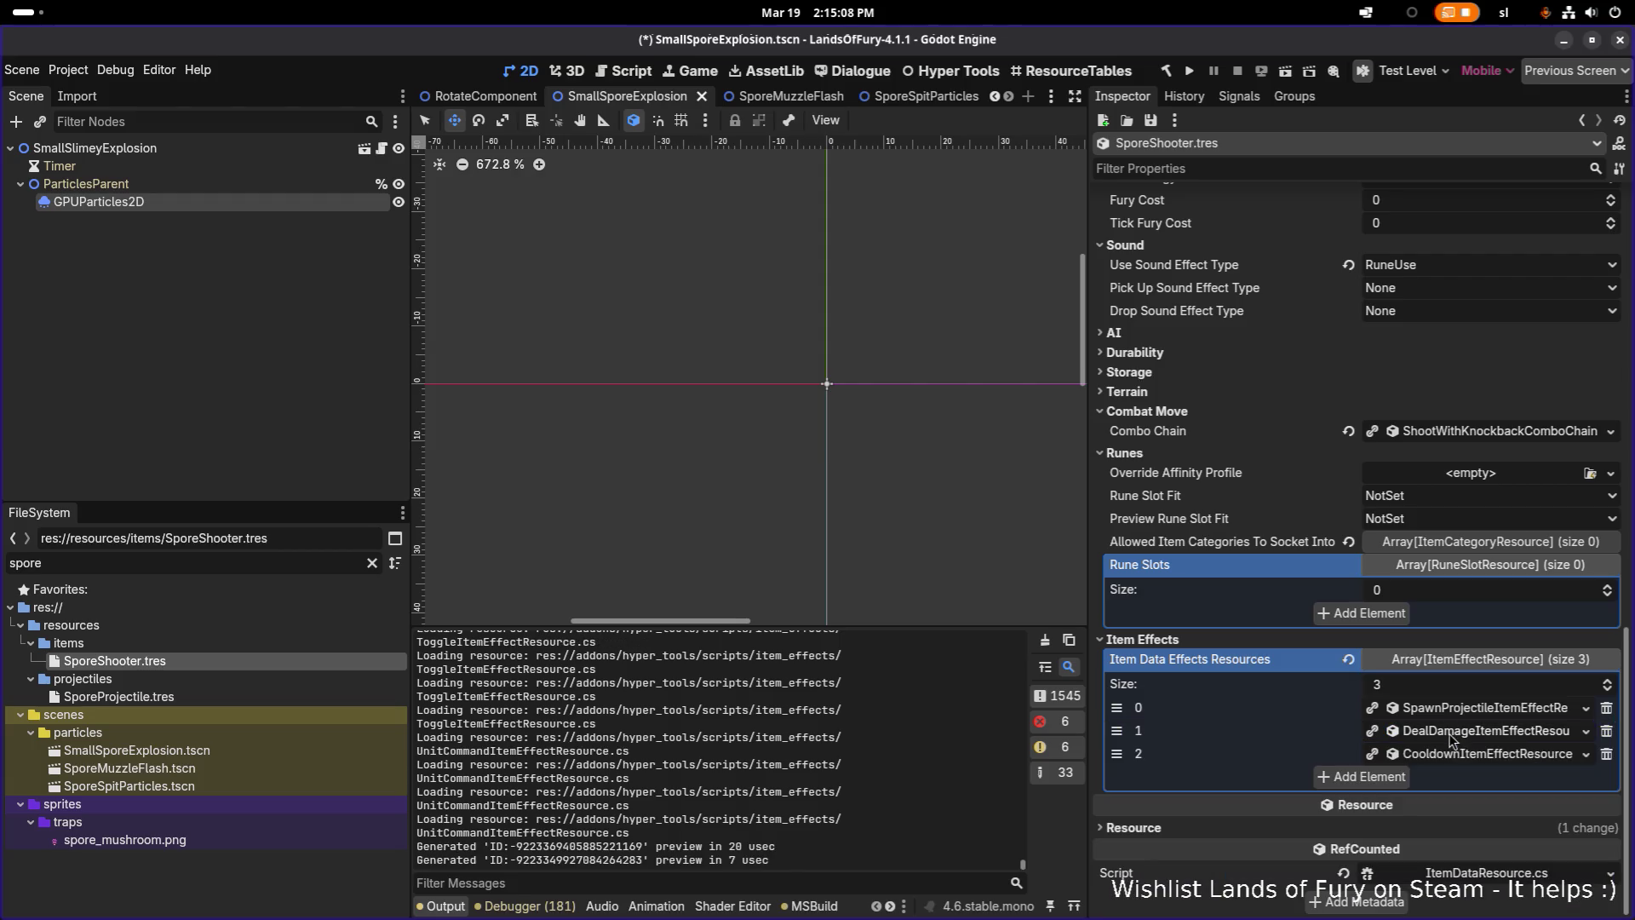
click(1365, 779)
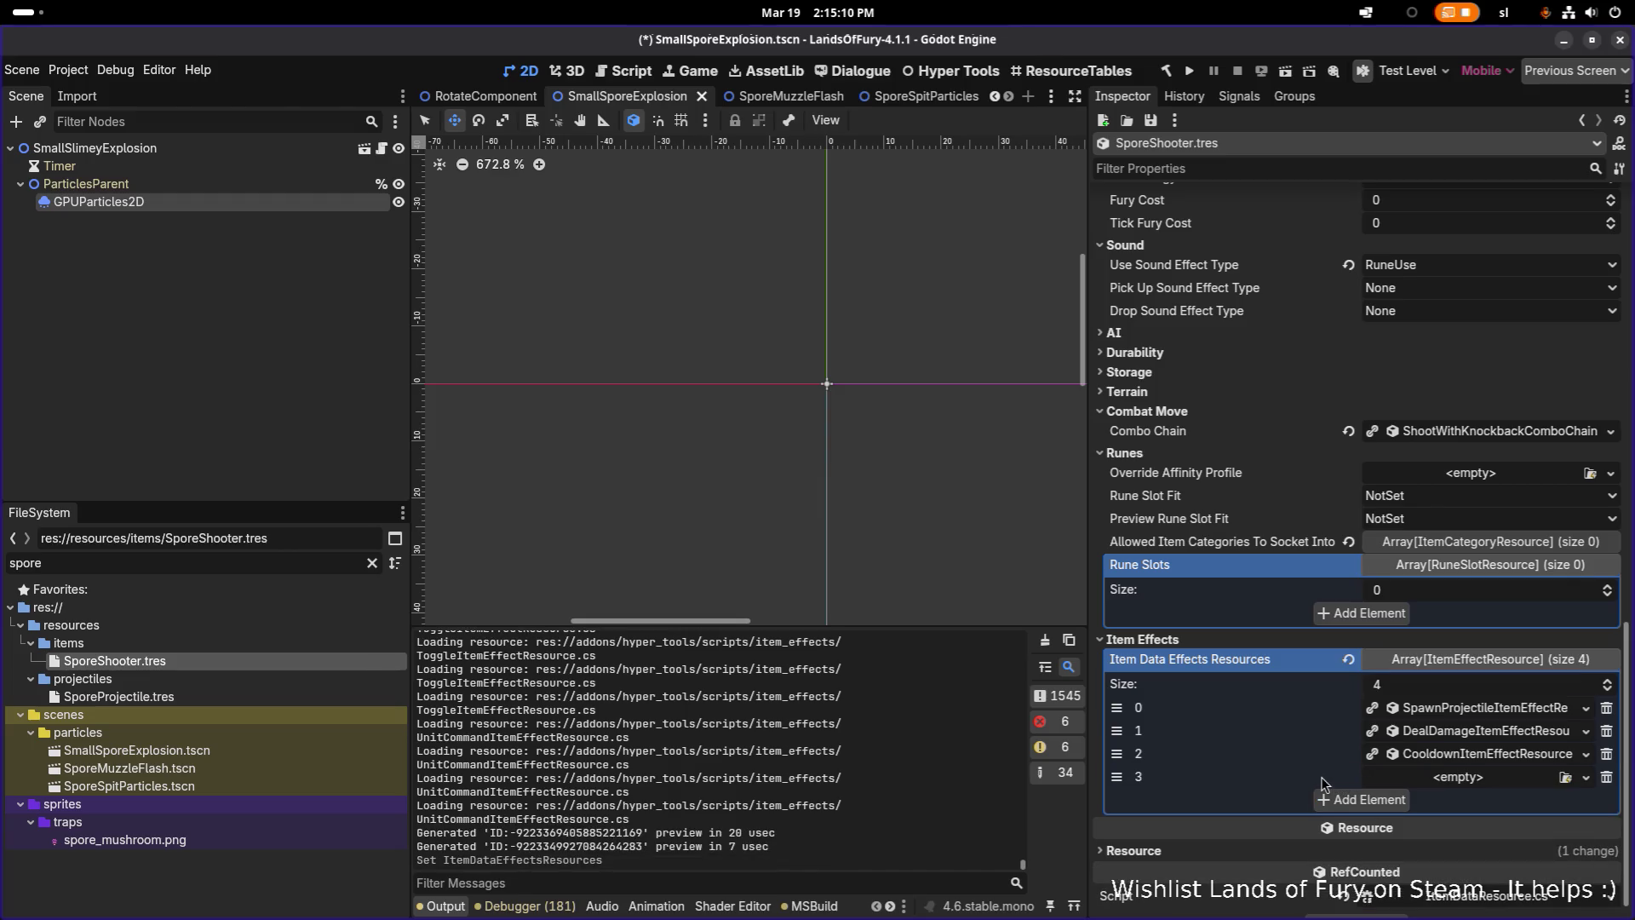
click(1452, 776)
click(1459, 910)
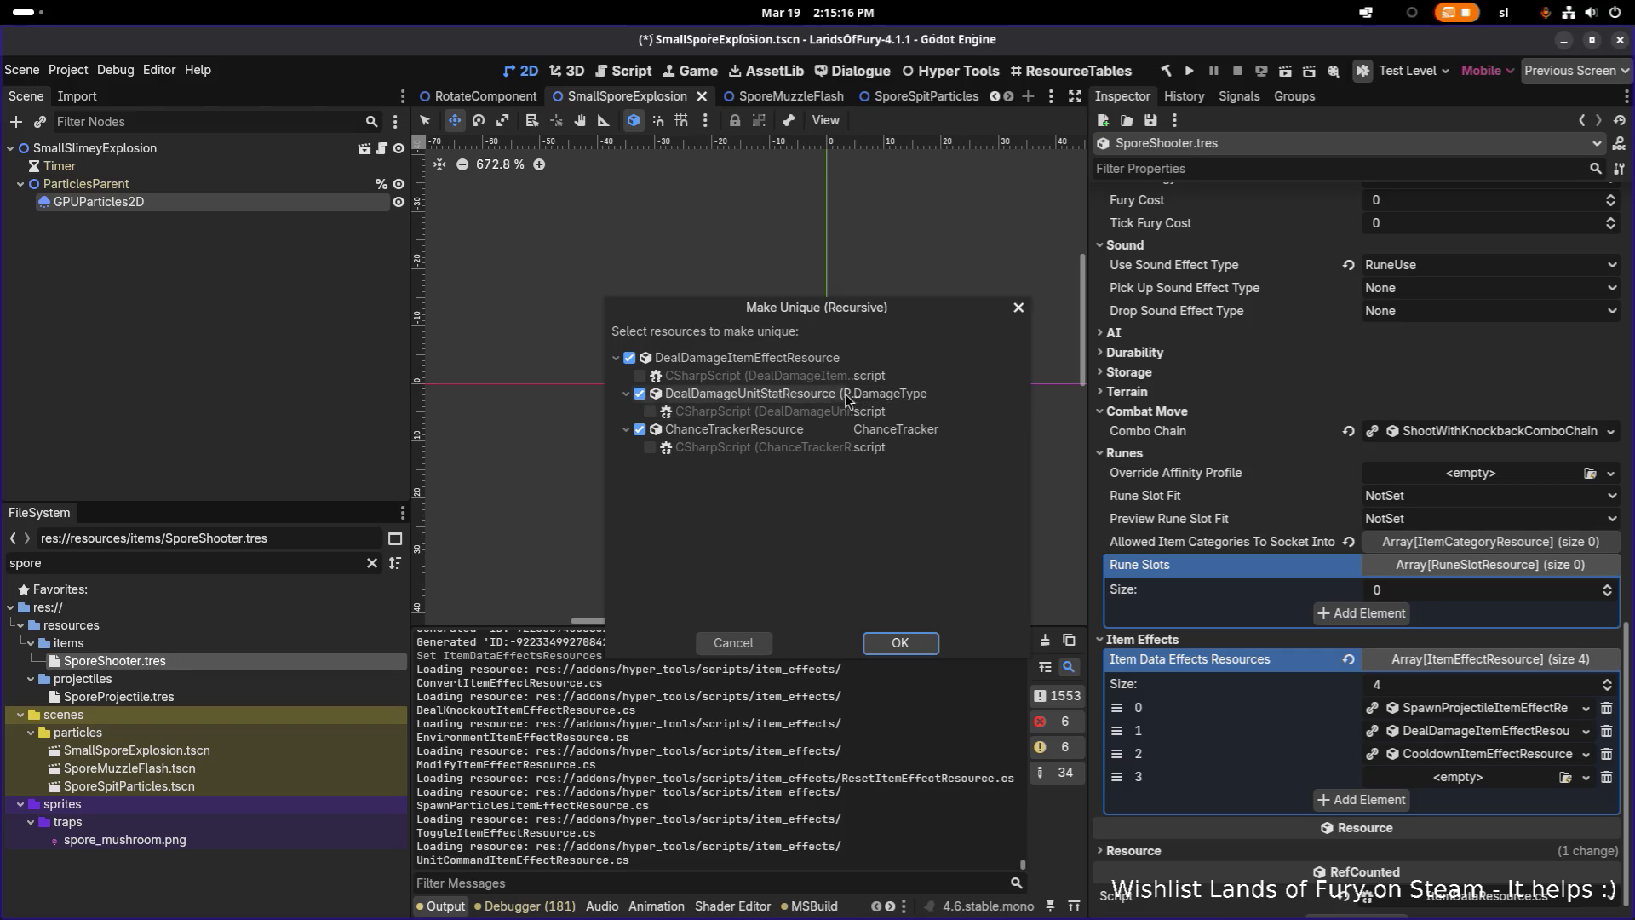
click(640, 396)
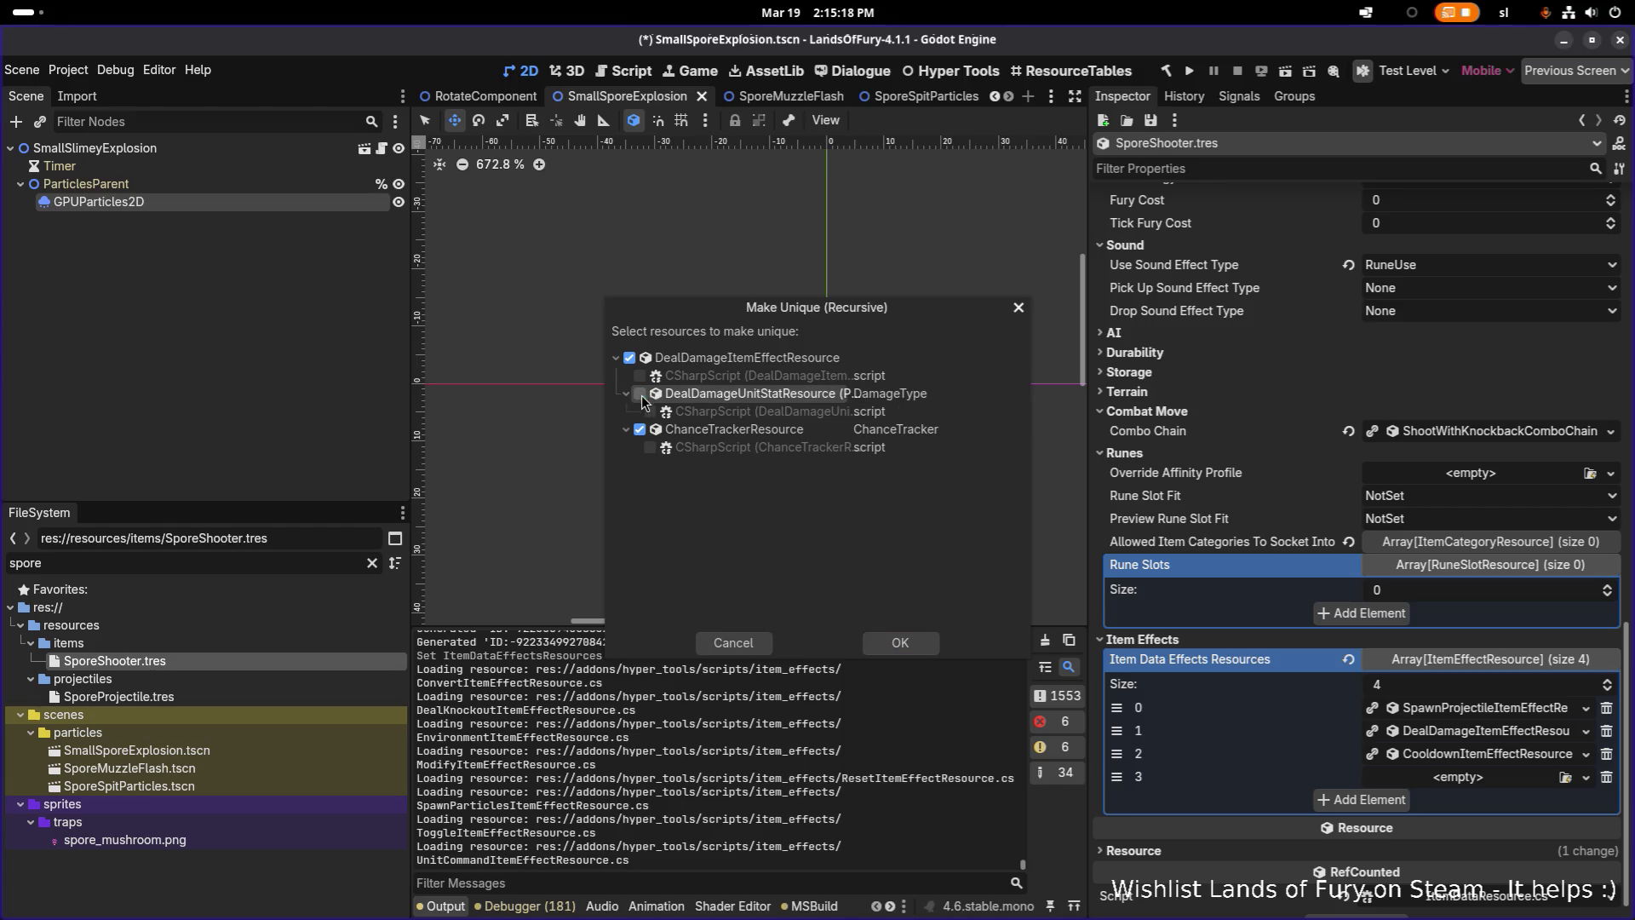
click(922, 641)
drag(1117, 776, 1116, 753)
Compare the two damage effects and delete the MagicDamage effect in slot 1
click(1478, 753)
scroll(1337, 651, down, 4)
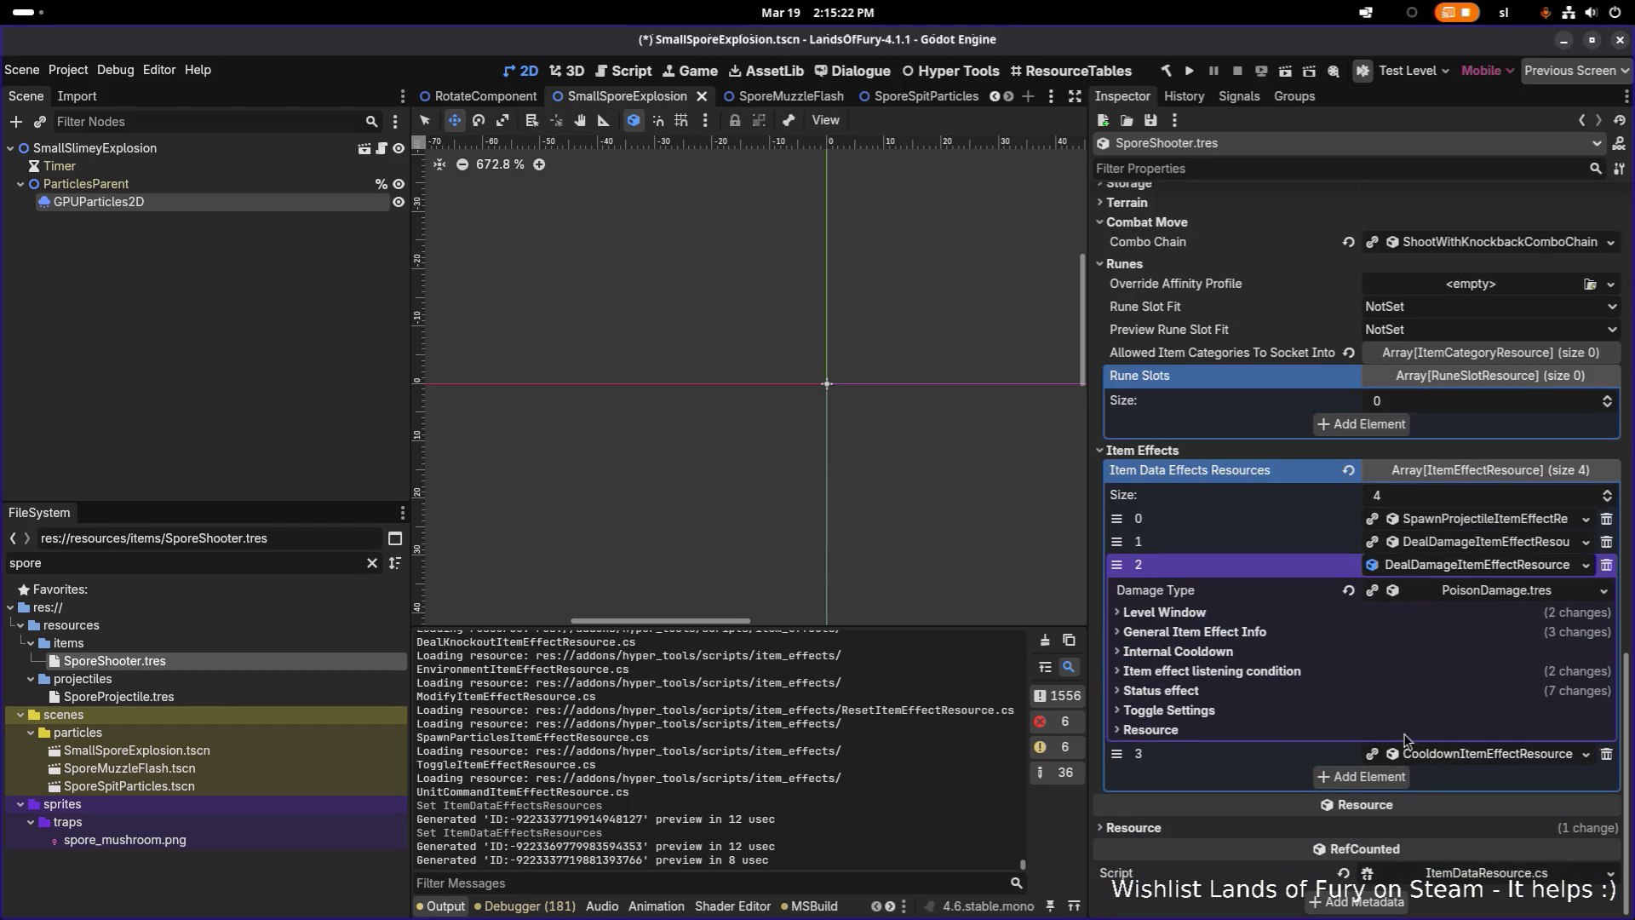
click(1331, 637)
click(1330, 632)
click(1455, 542)
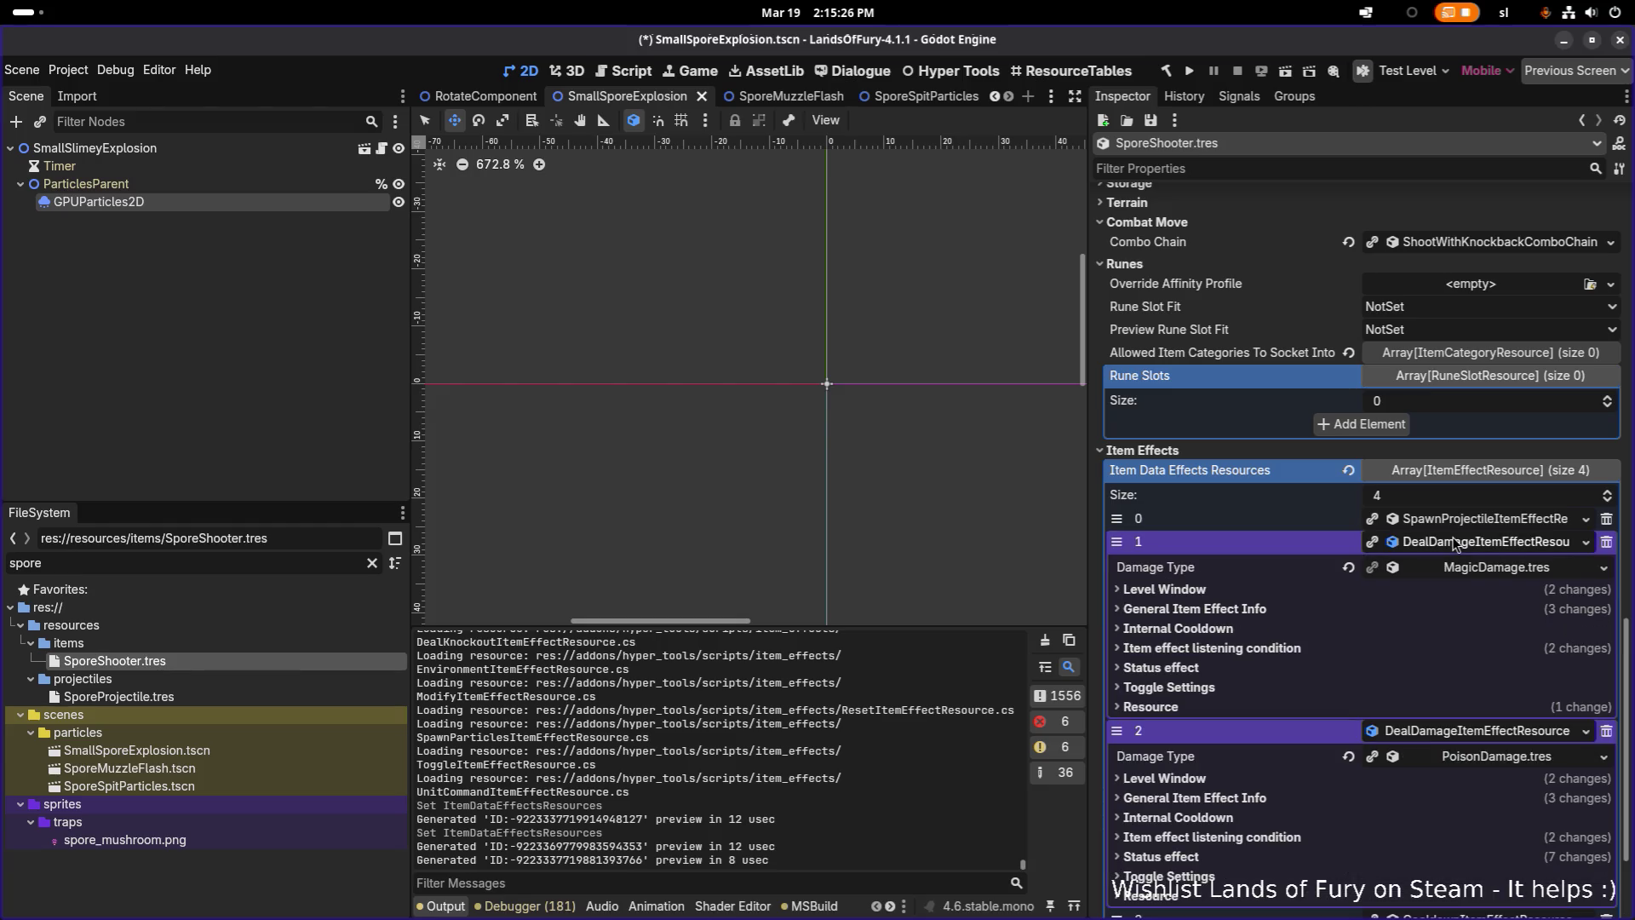
click(1250, 610)
click(1250, 610)
click(1444, 545)
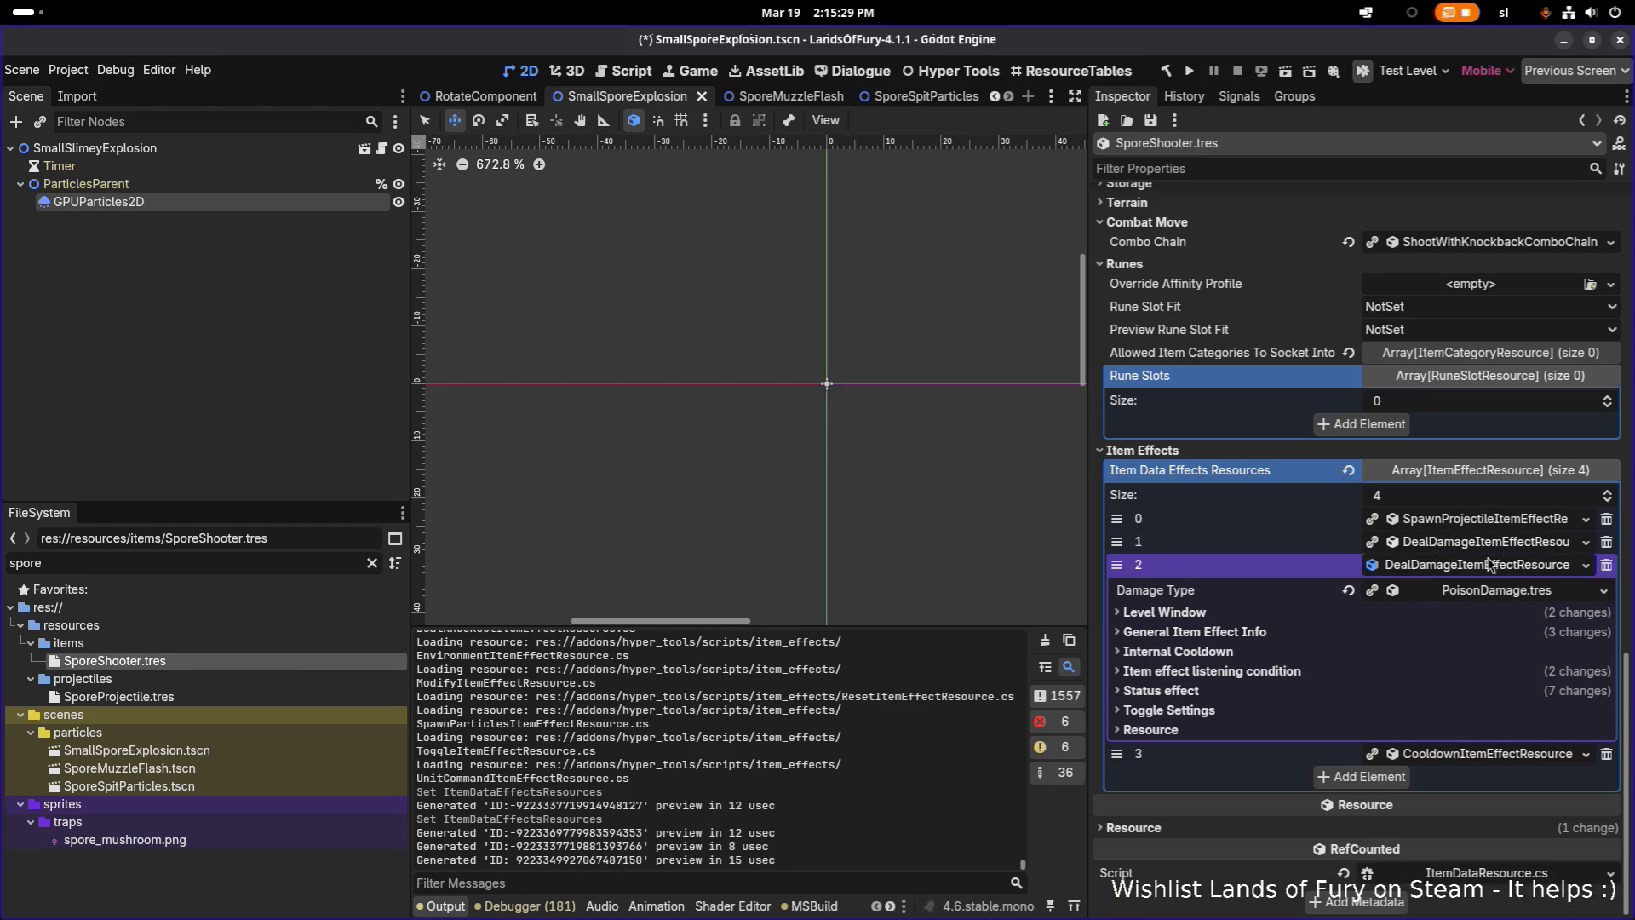
click(1607, 542)
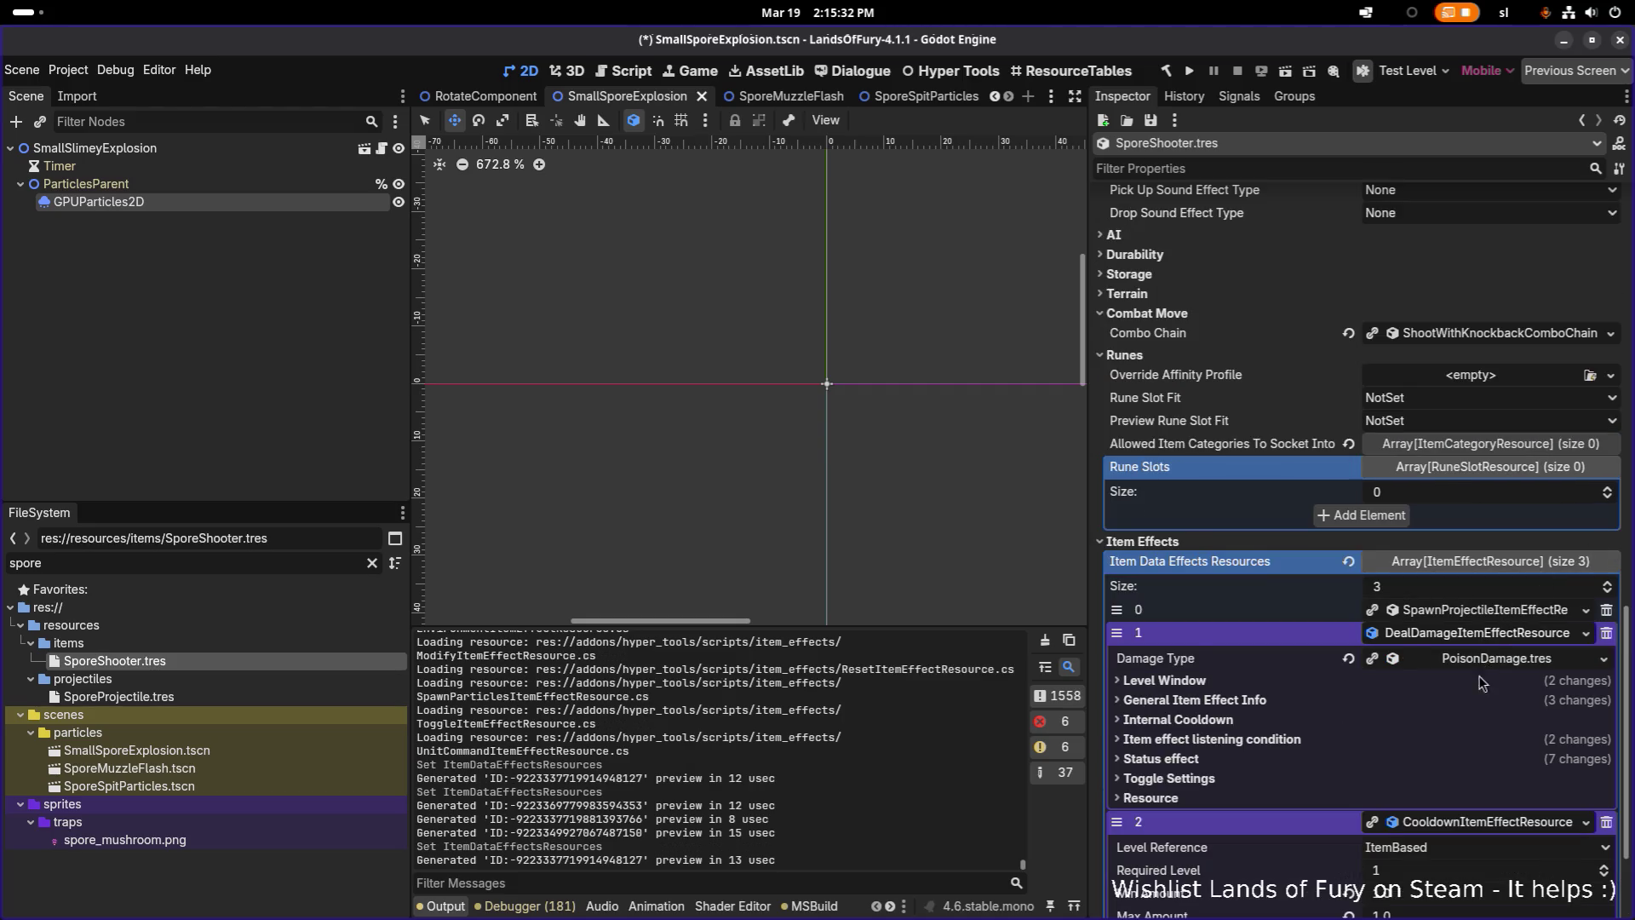
Inspect the poison effect's Status, General Item Effect Info and listening condition settings
click(1243, 592)
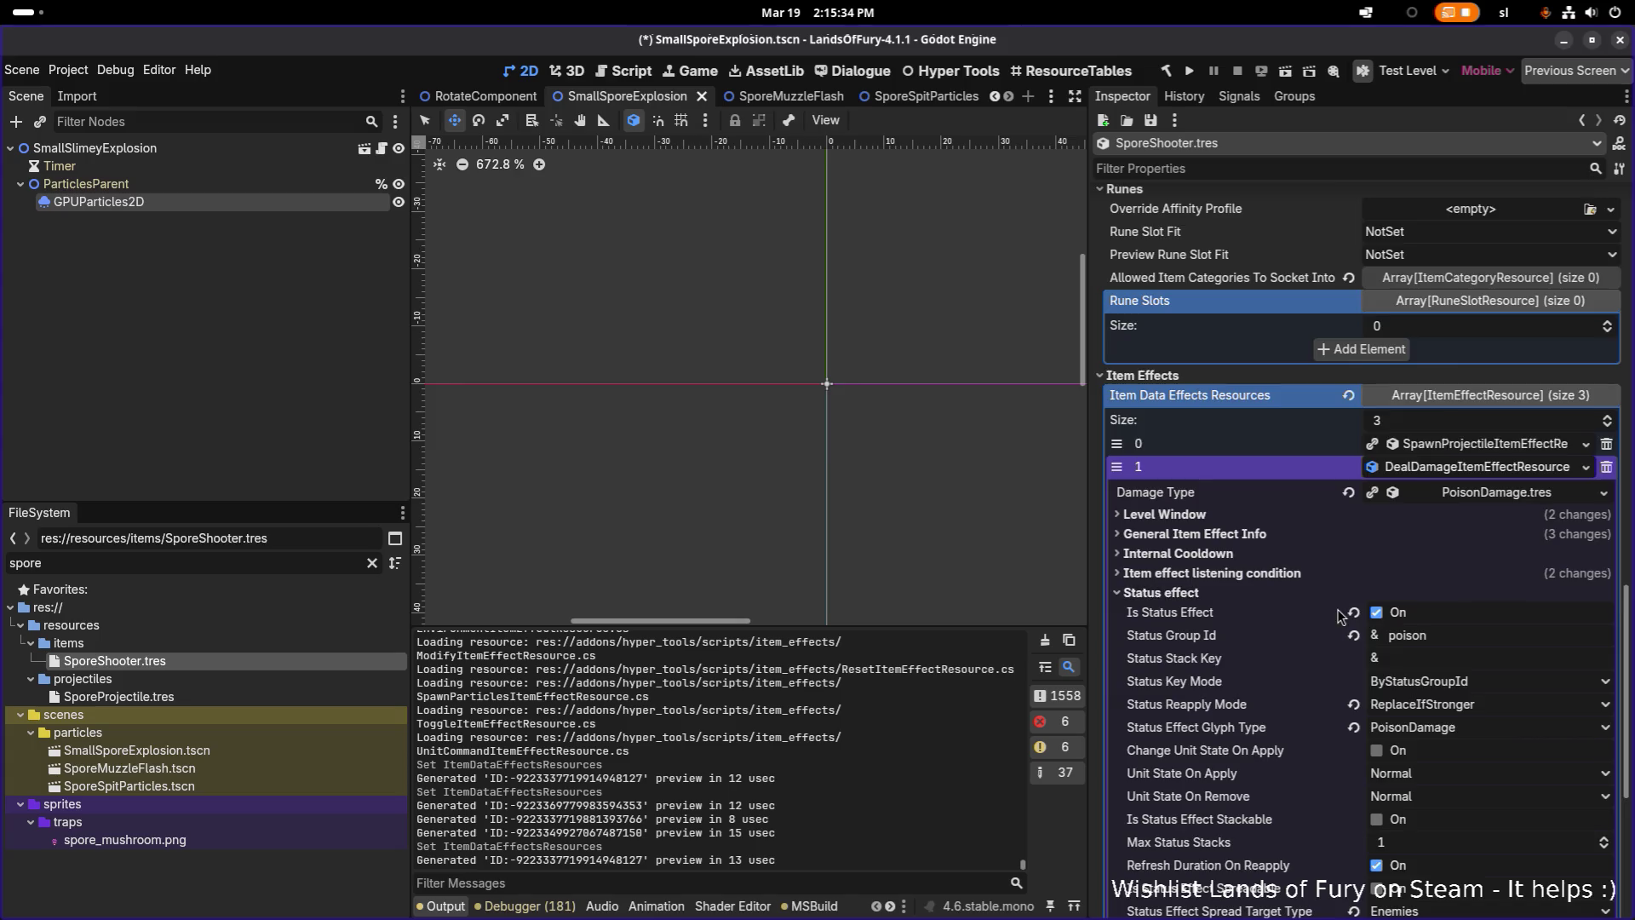
scroll(1339, 615, down, 3)
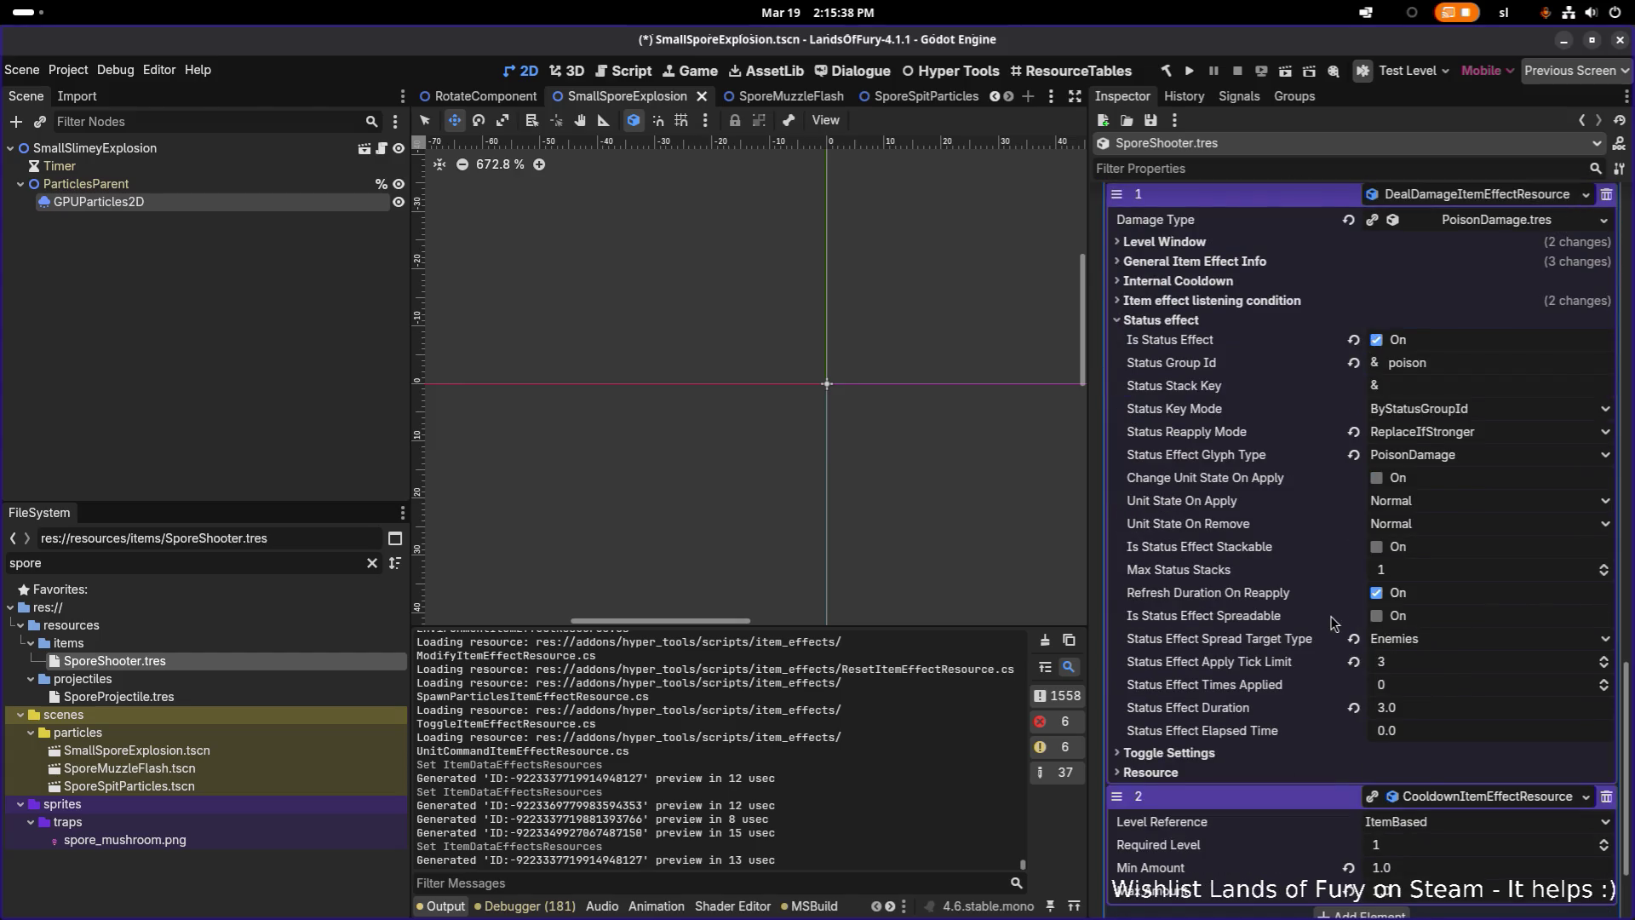
click(1264, 261)
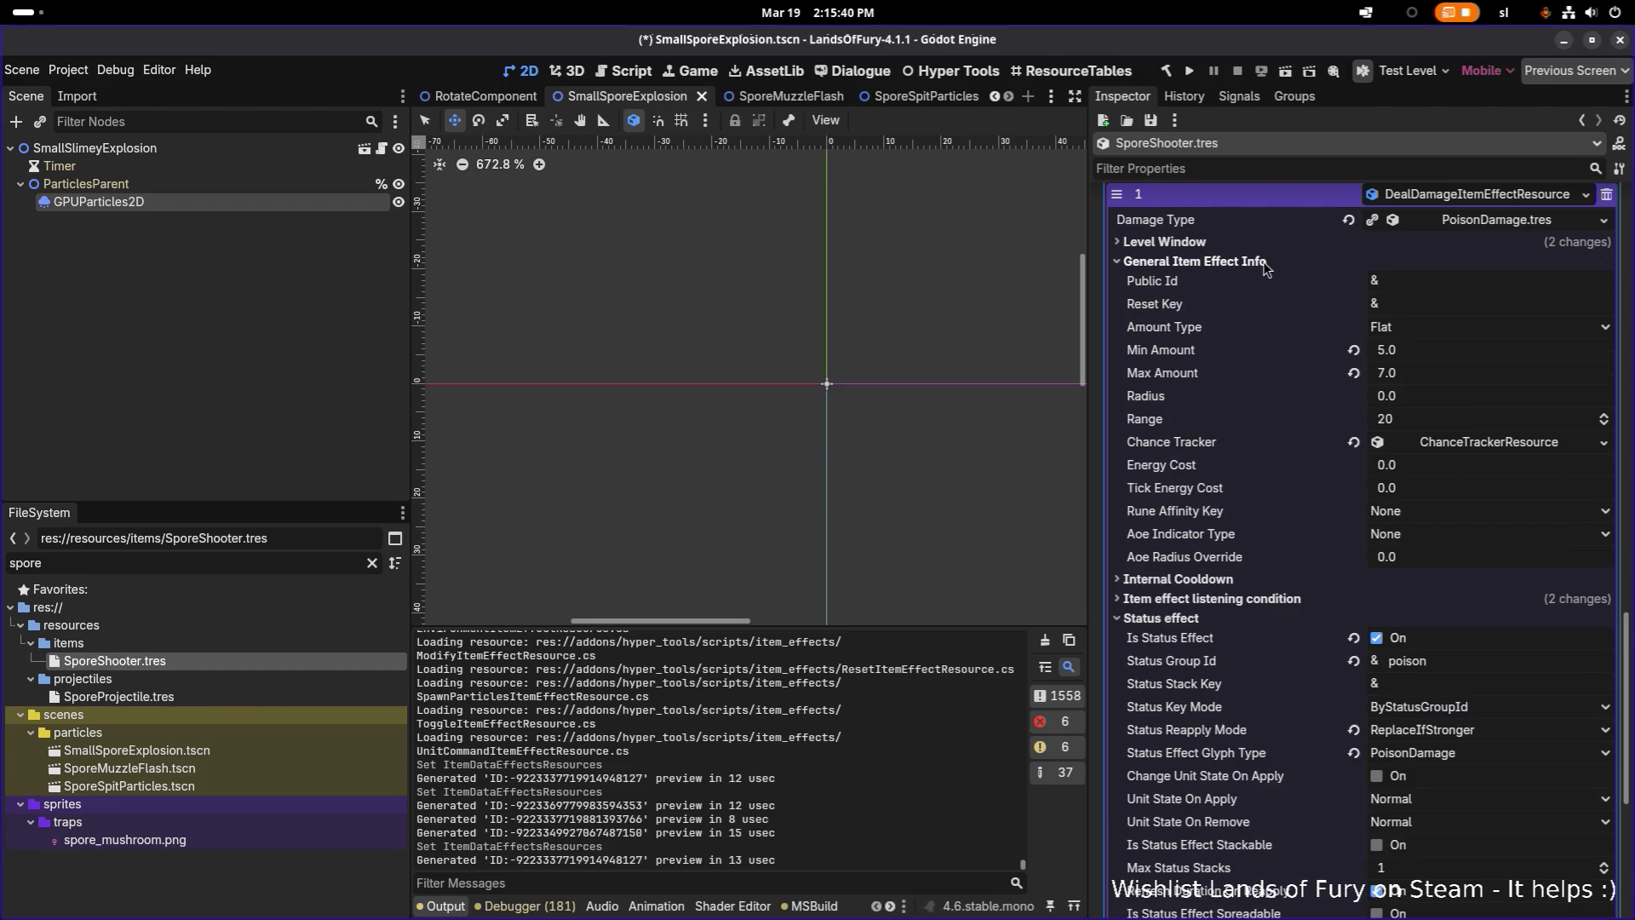
click(1490, 349)
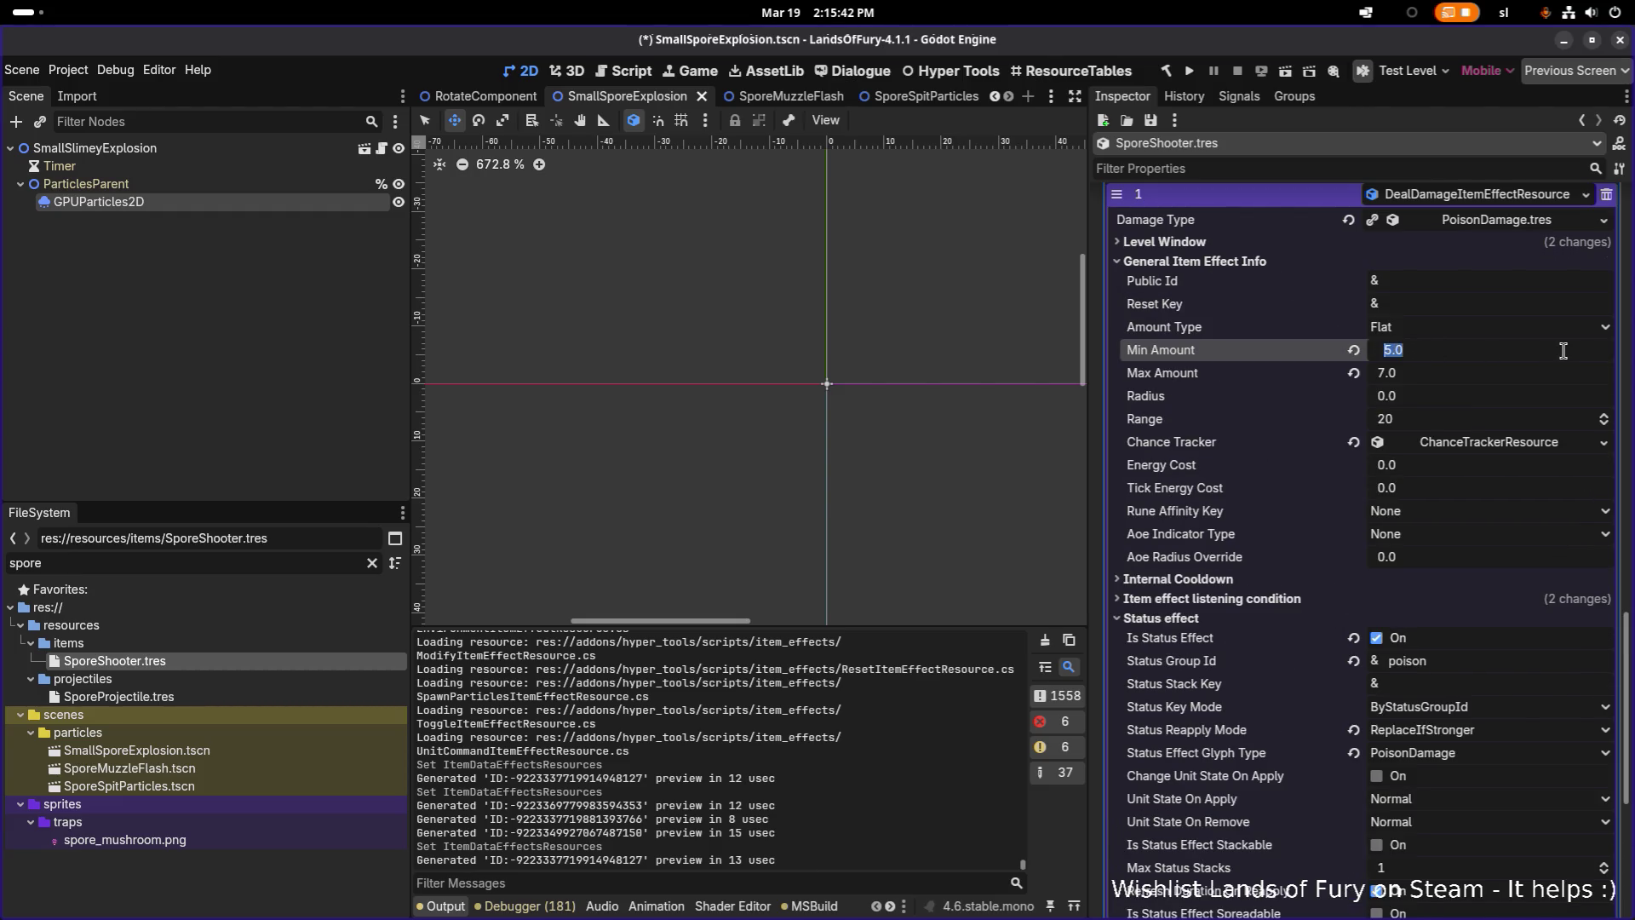
scroll(1524, 380, down, 1)
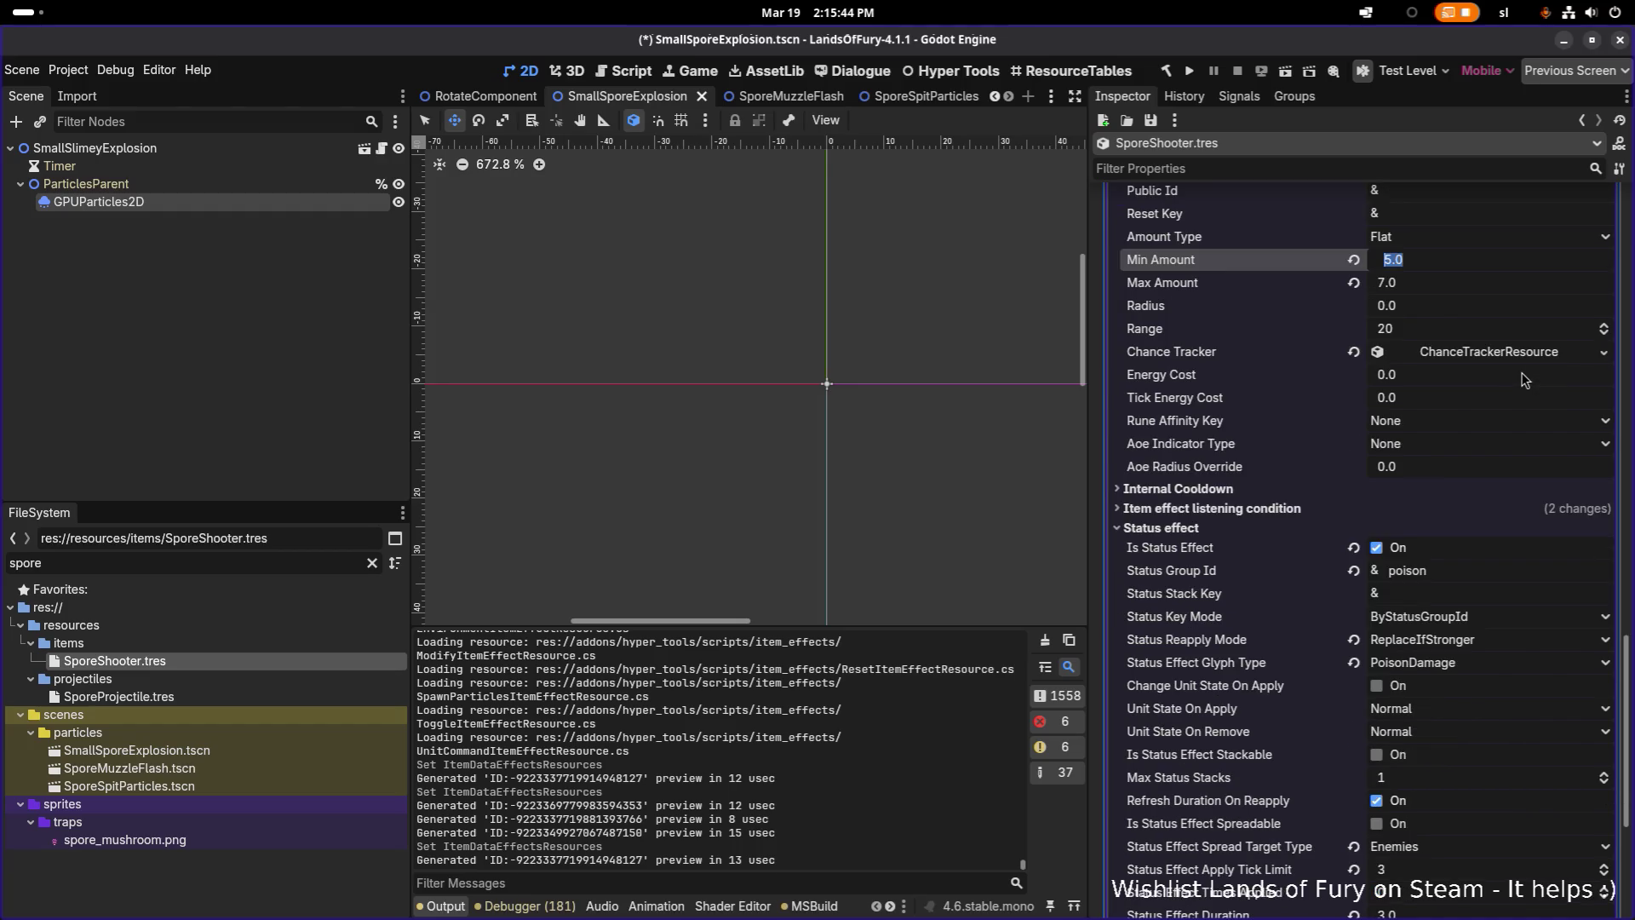
scroll(1524, 379, up, 2)
scroll(1524, 380, down, 4)
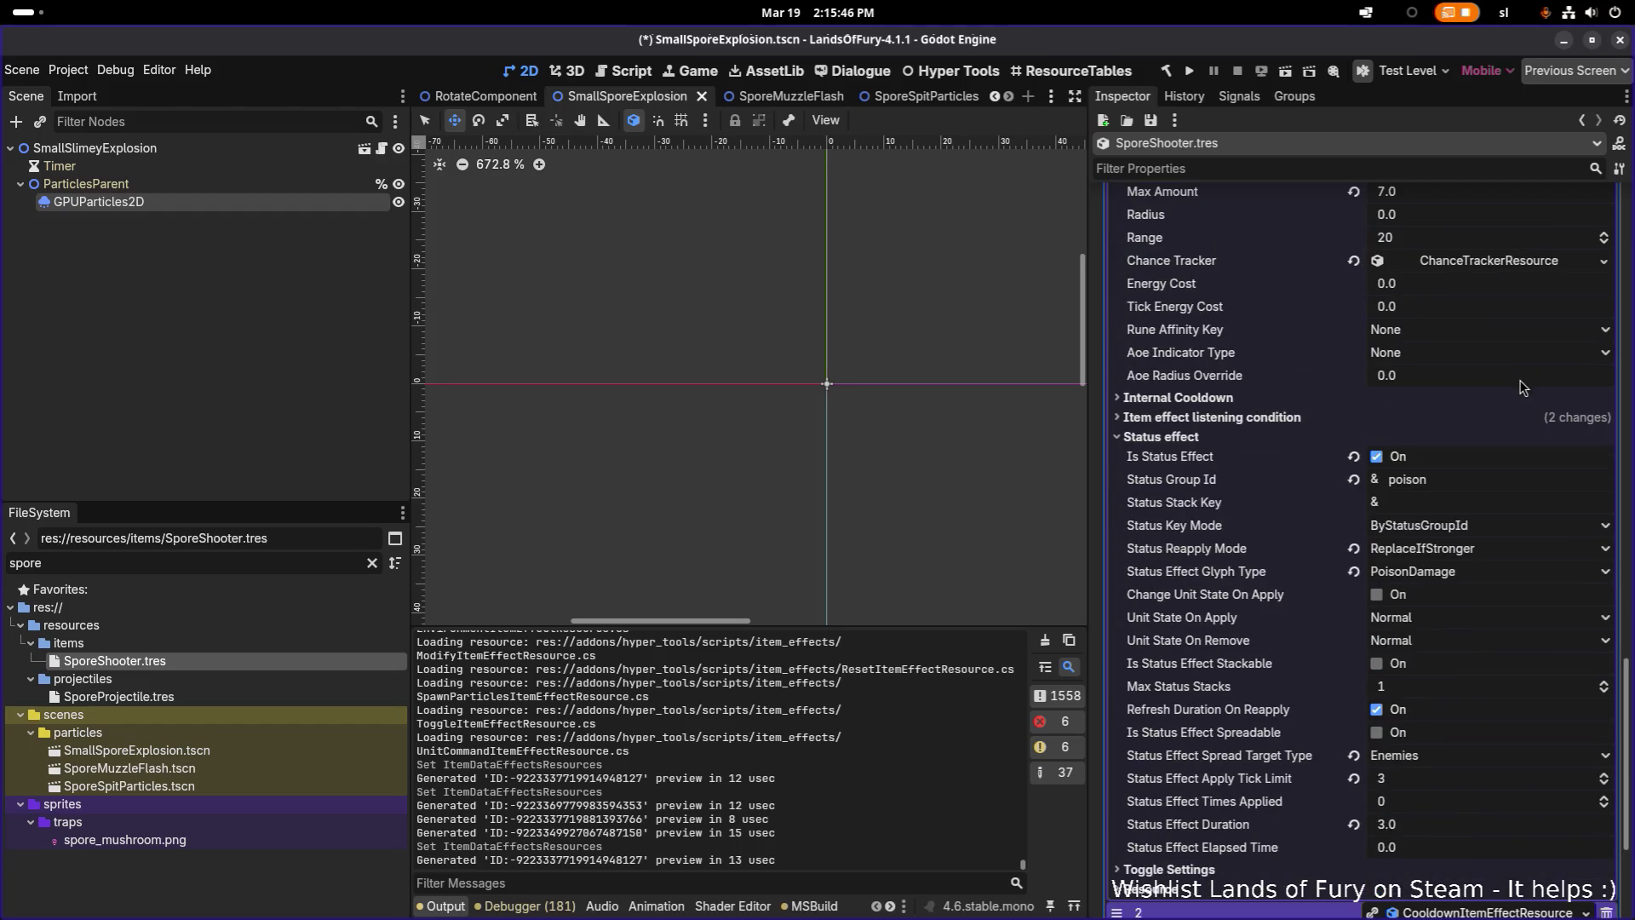
scroll(1505, 497, down, 2)
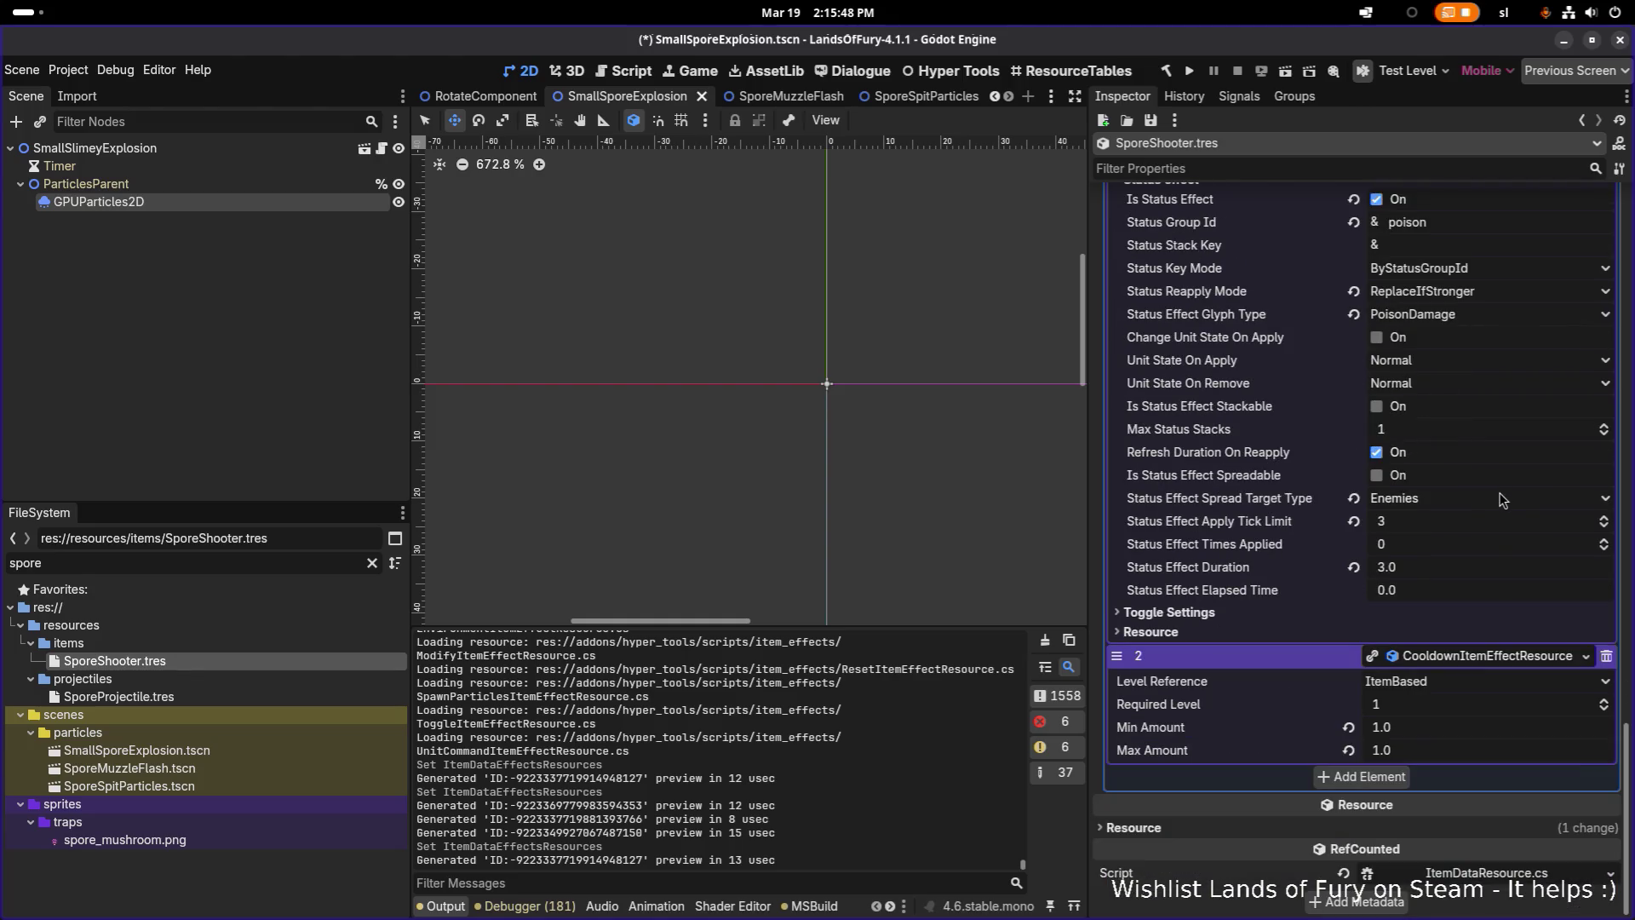
scroll(1501, 500, up, 1)
scroll(1501, 500, up, 2)
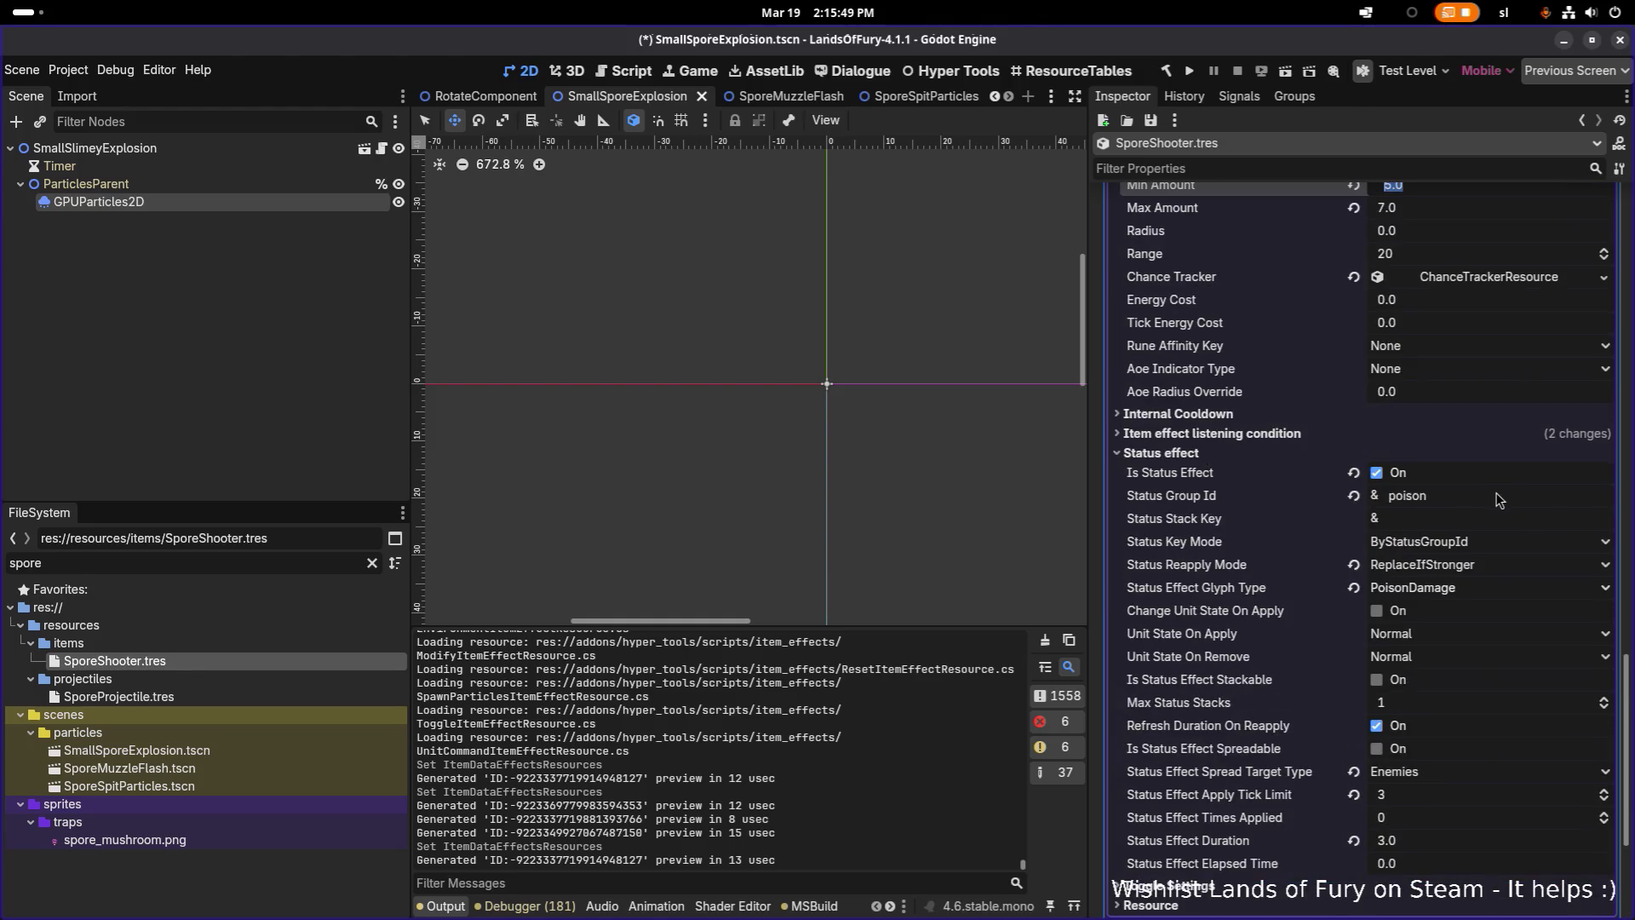
click(1228, 431)
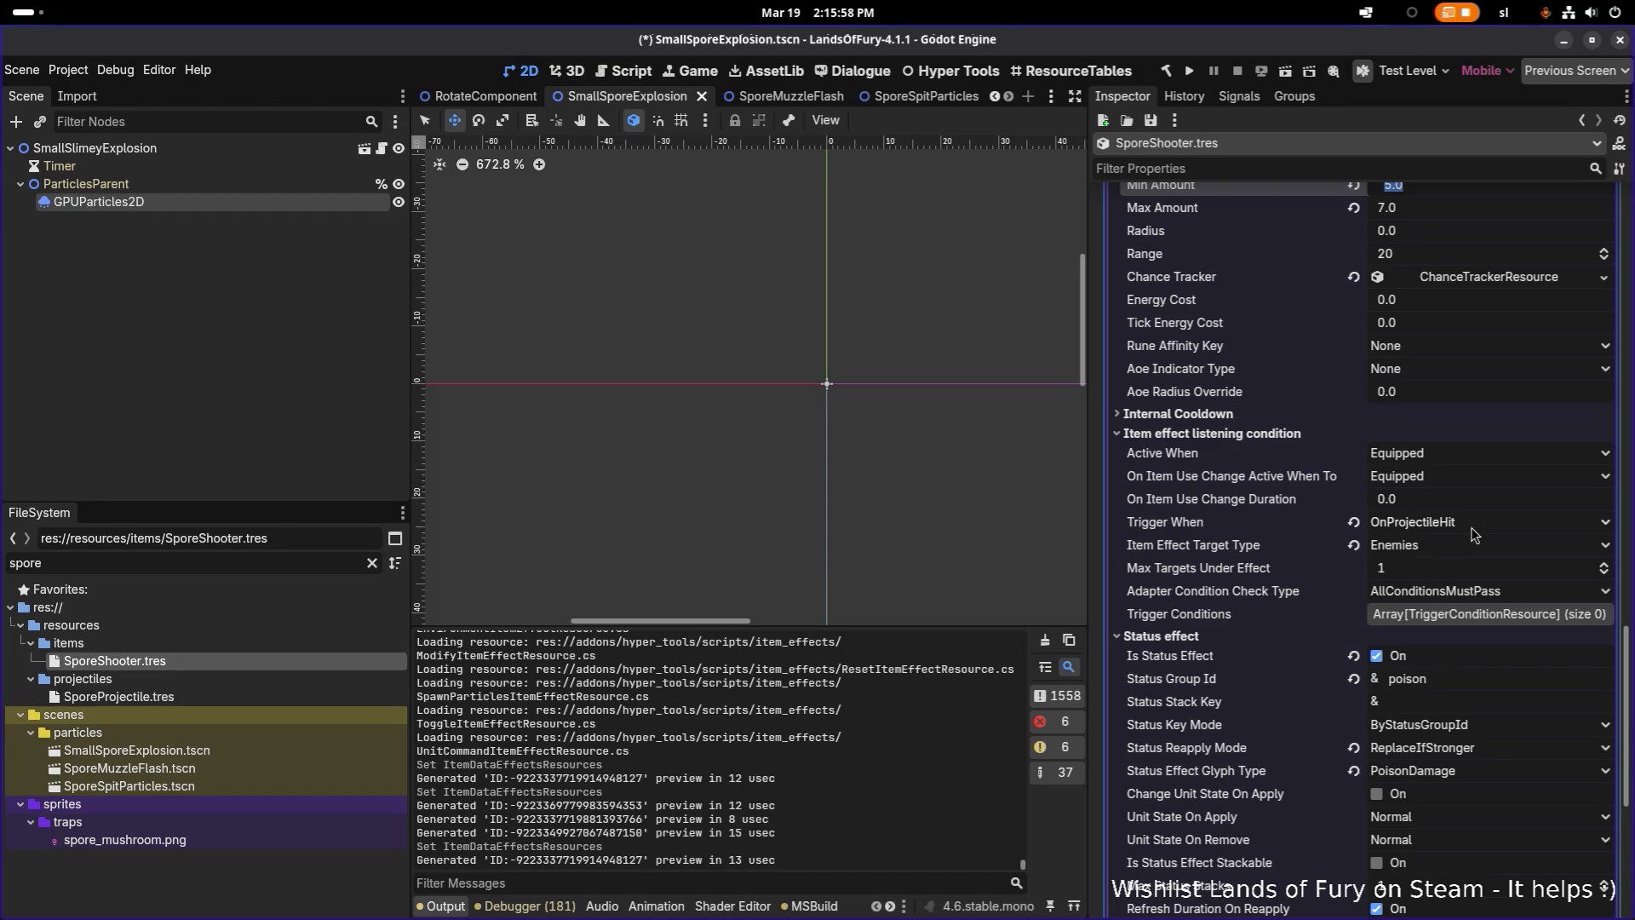
scroll(1491, 650, down, 2)
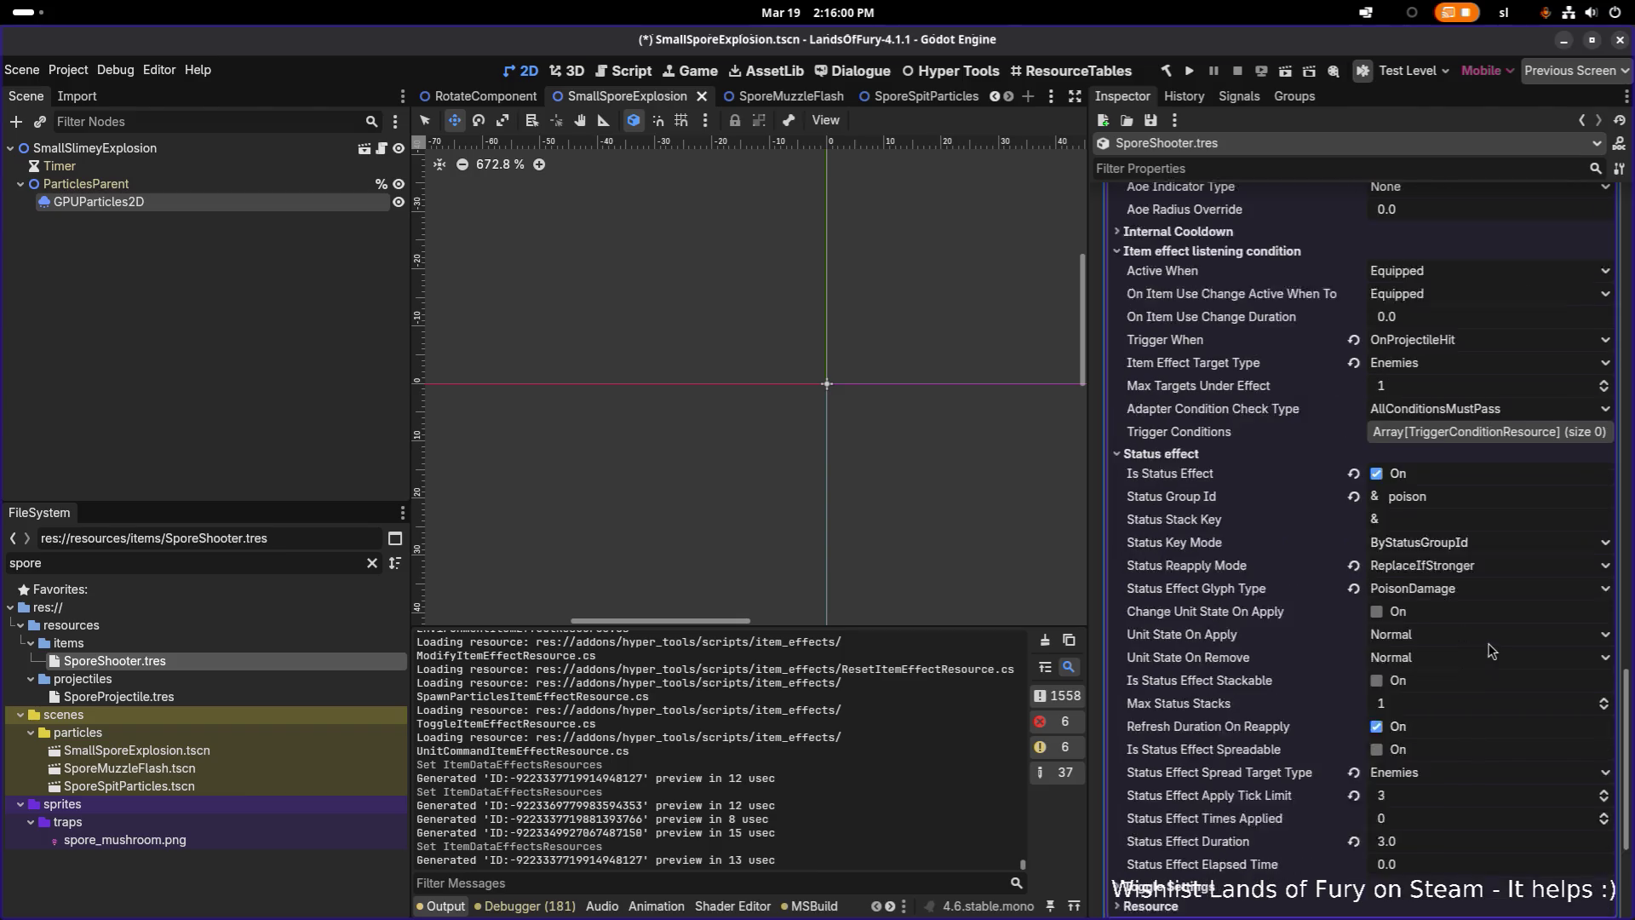
scroll(1489, 652, up, 6)
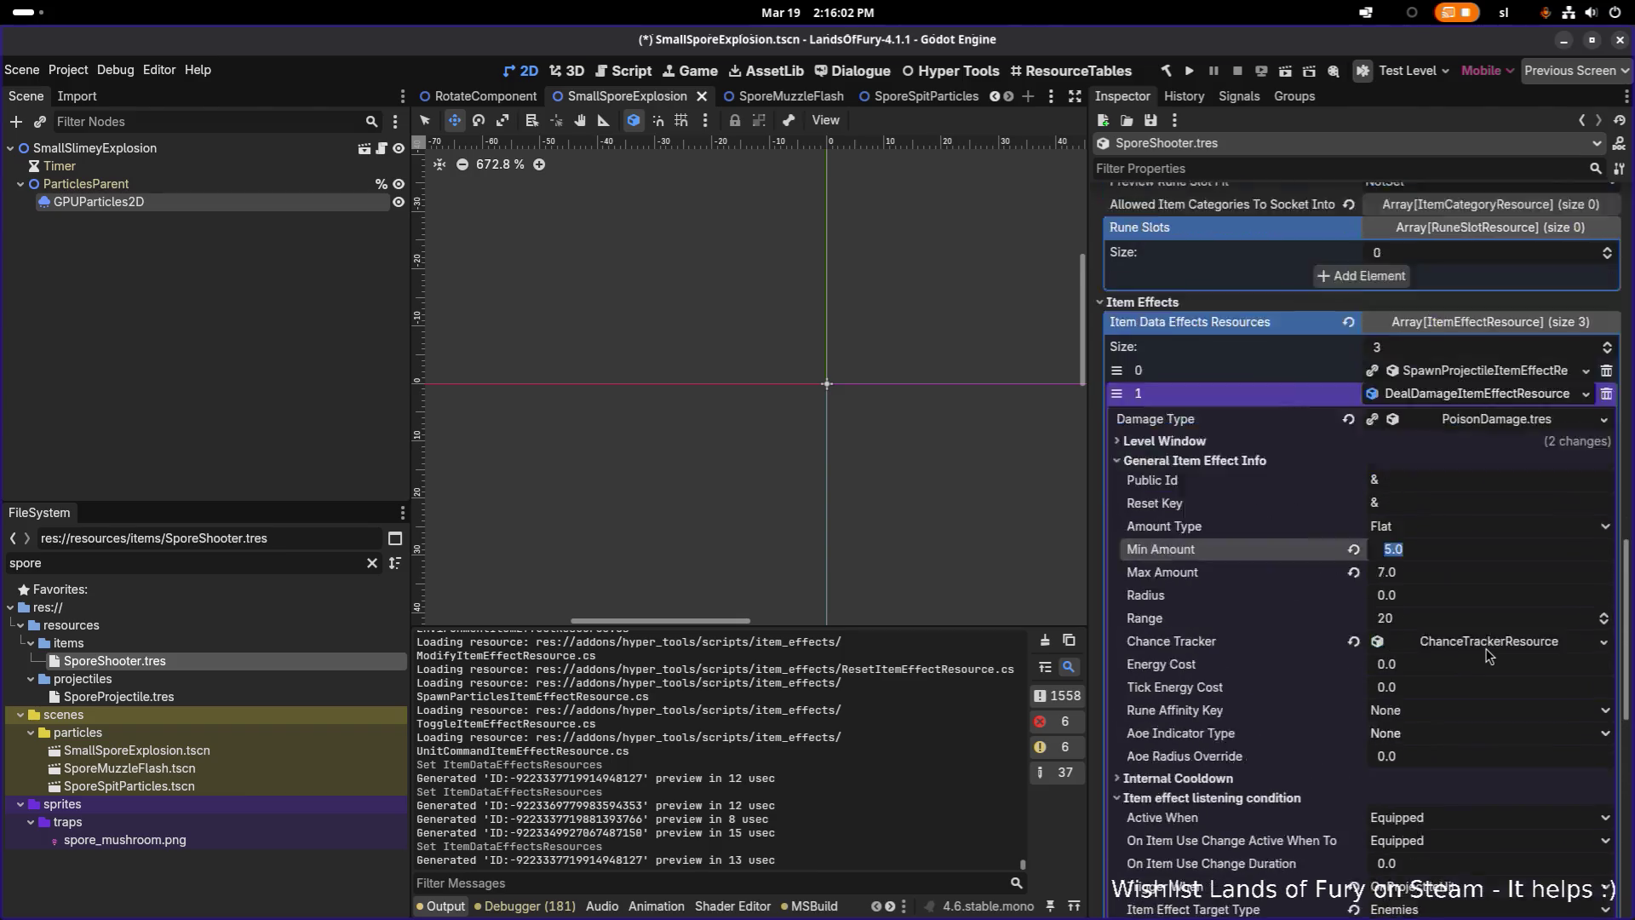
scroll(1489, 656, up, 2)
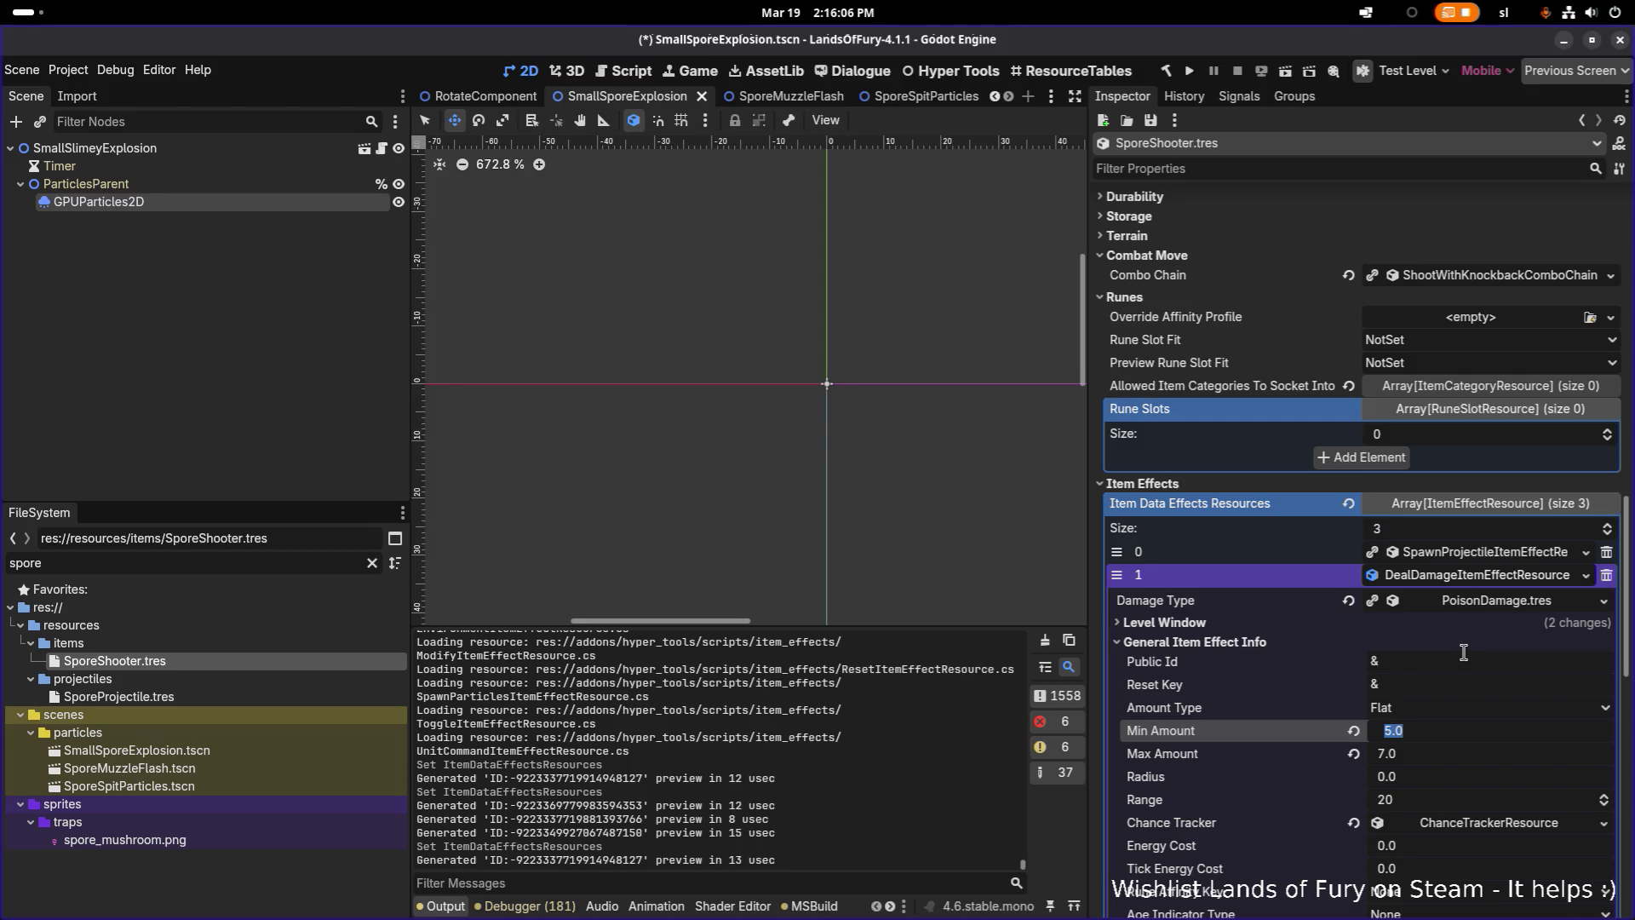
Set the poison damage Min Amount to 3 and Max Amount to 6, then save
double_click(1471, 729)
text(3)
key(ctrl+a)
text(3)
key(Tab)
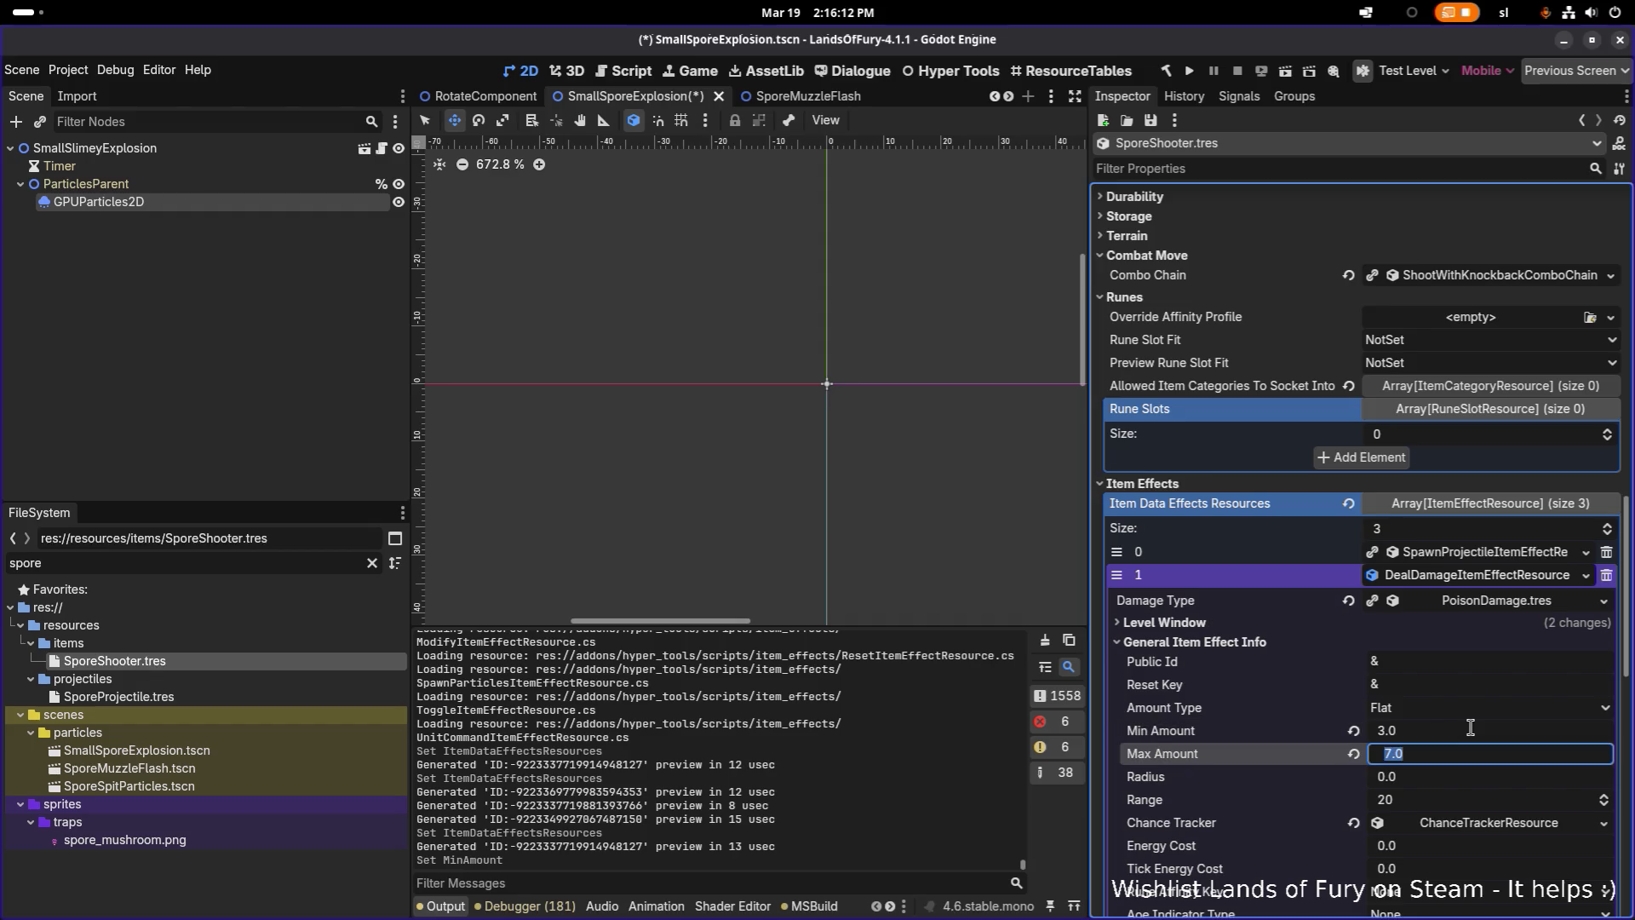
text(6)
key(Return)
key(ctrl+s)
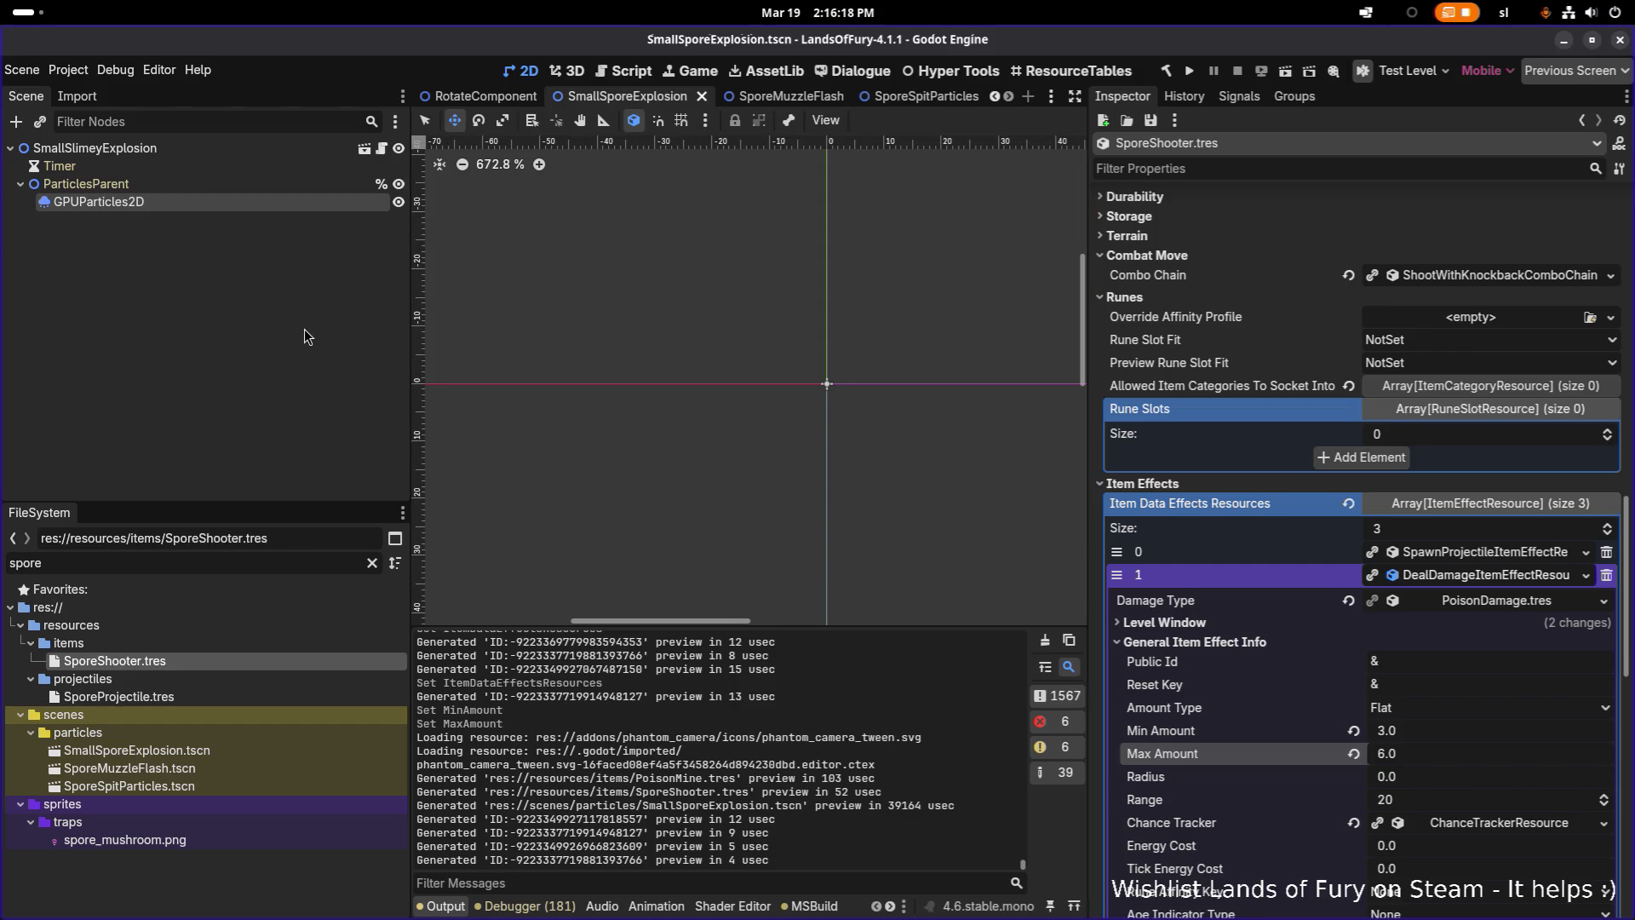
Quick-open TestLevel.tscn by searching 'testle', then close the browser that popped up
key(ctrl+shift+o)
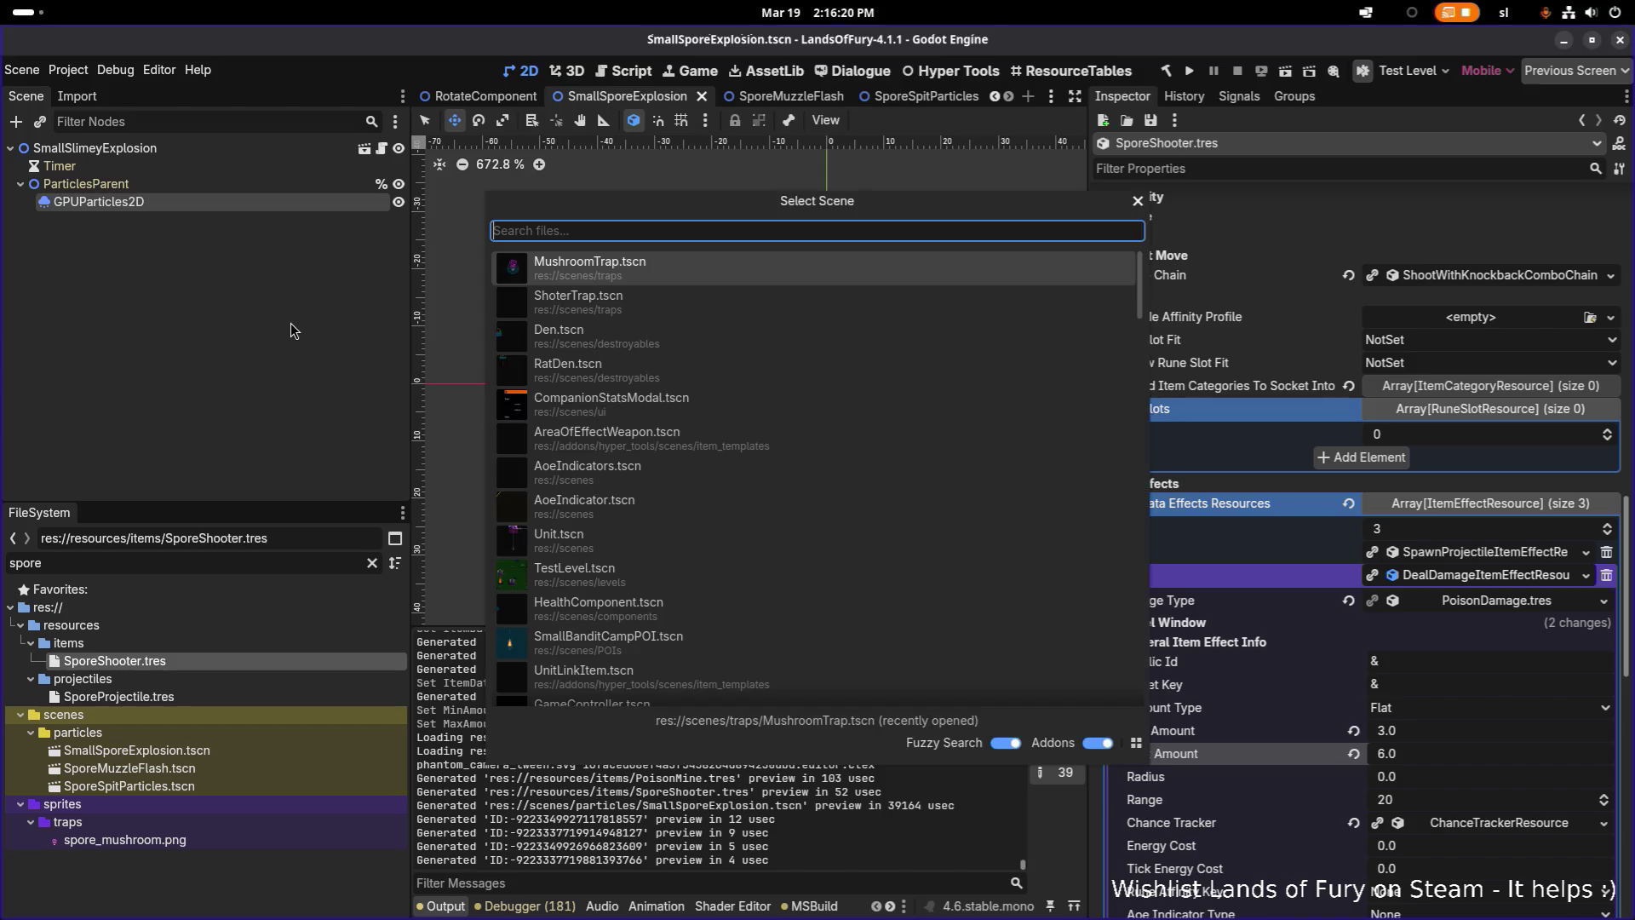
text(testle)
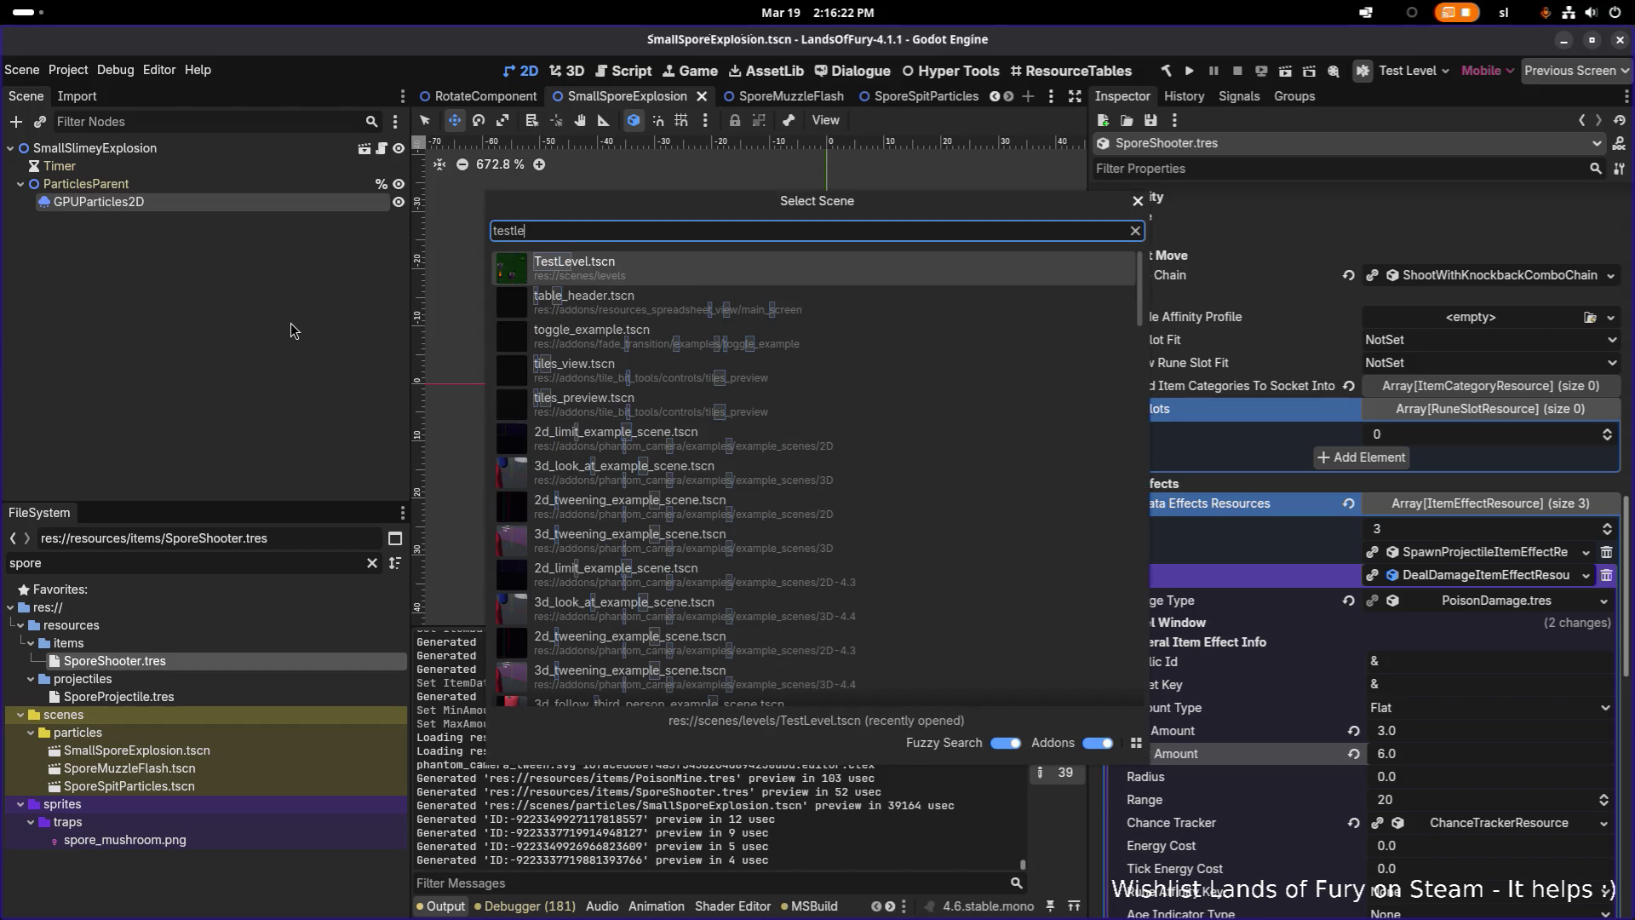
key(alt+Tab)
key(alt+Tab)
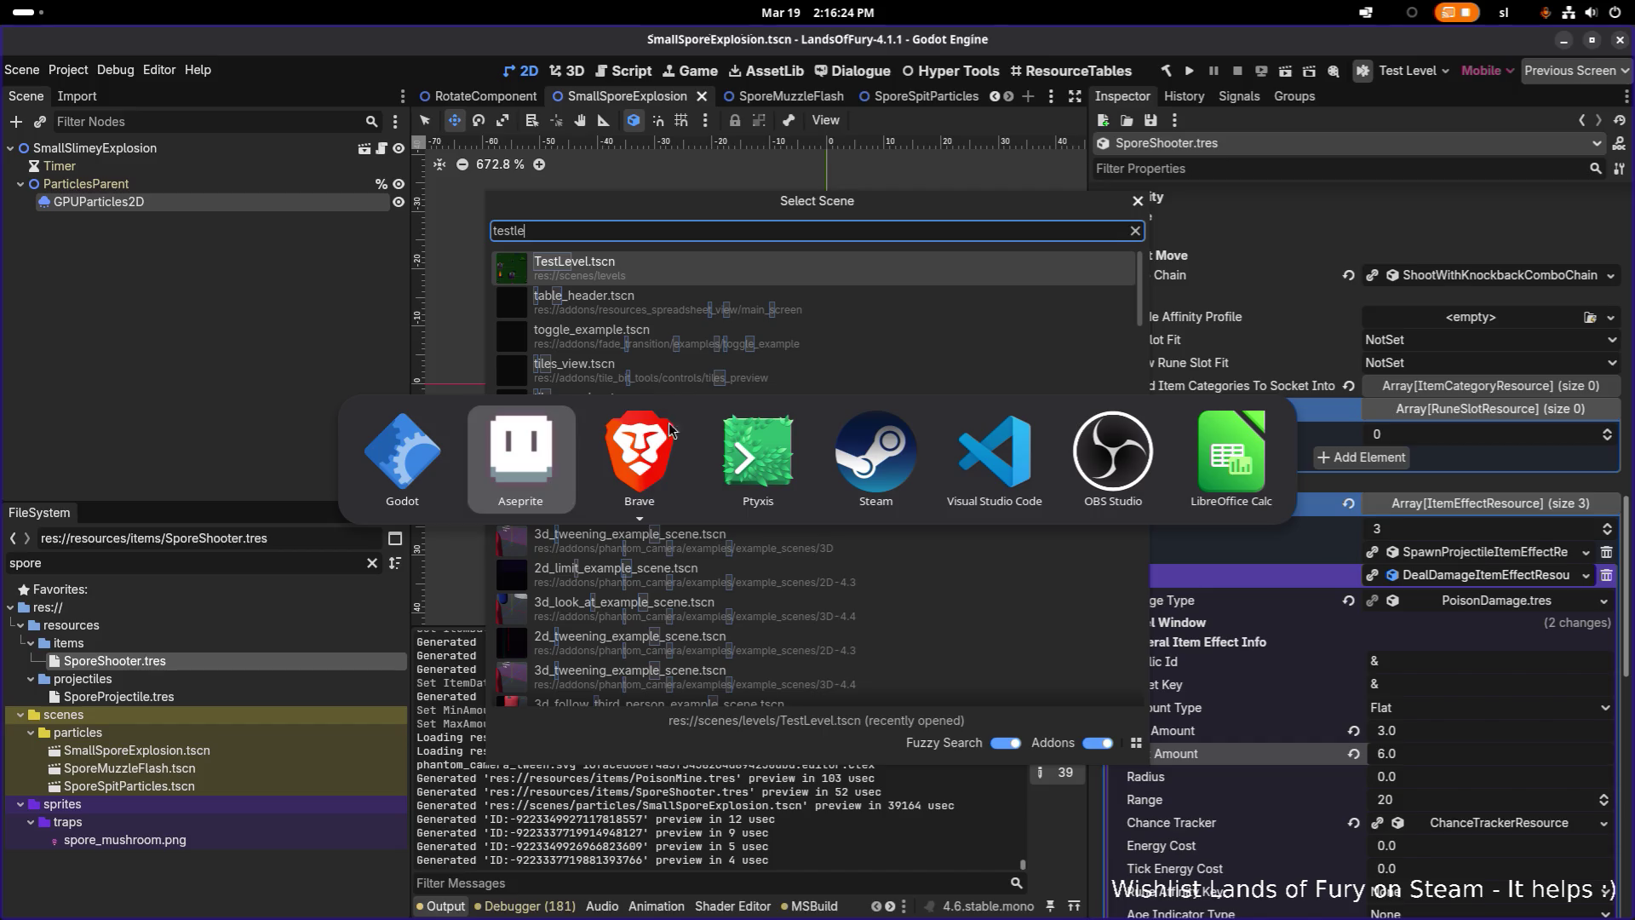
scroll(635, 474, down, 1)
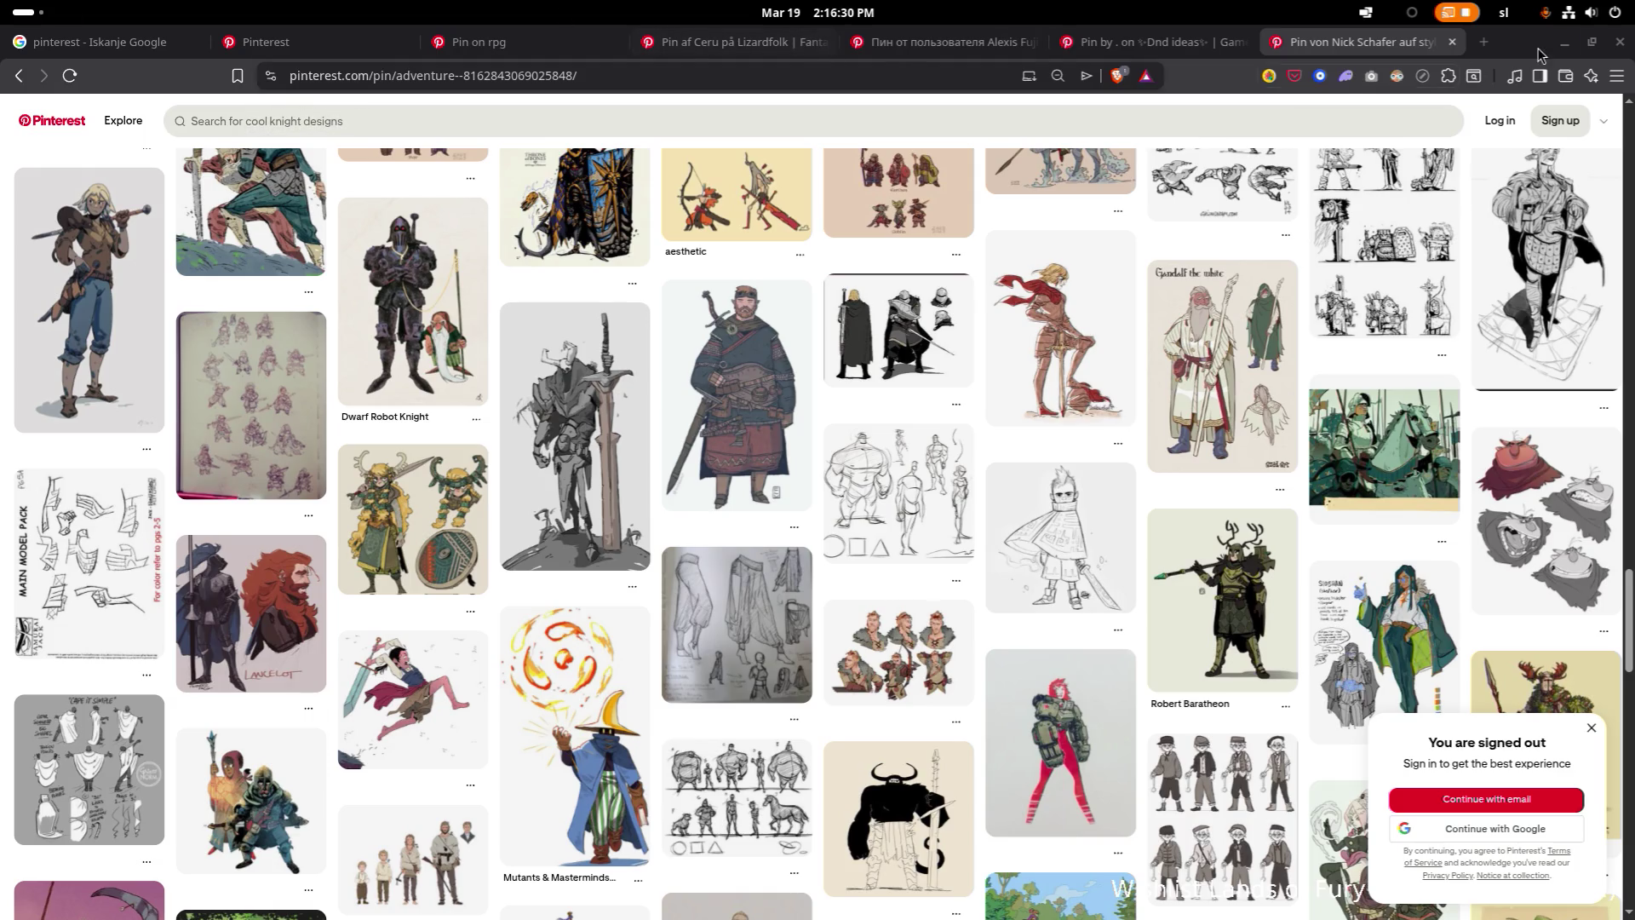
click(1589, 47)
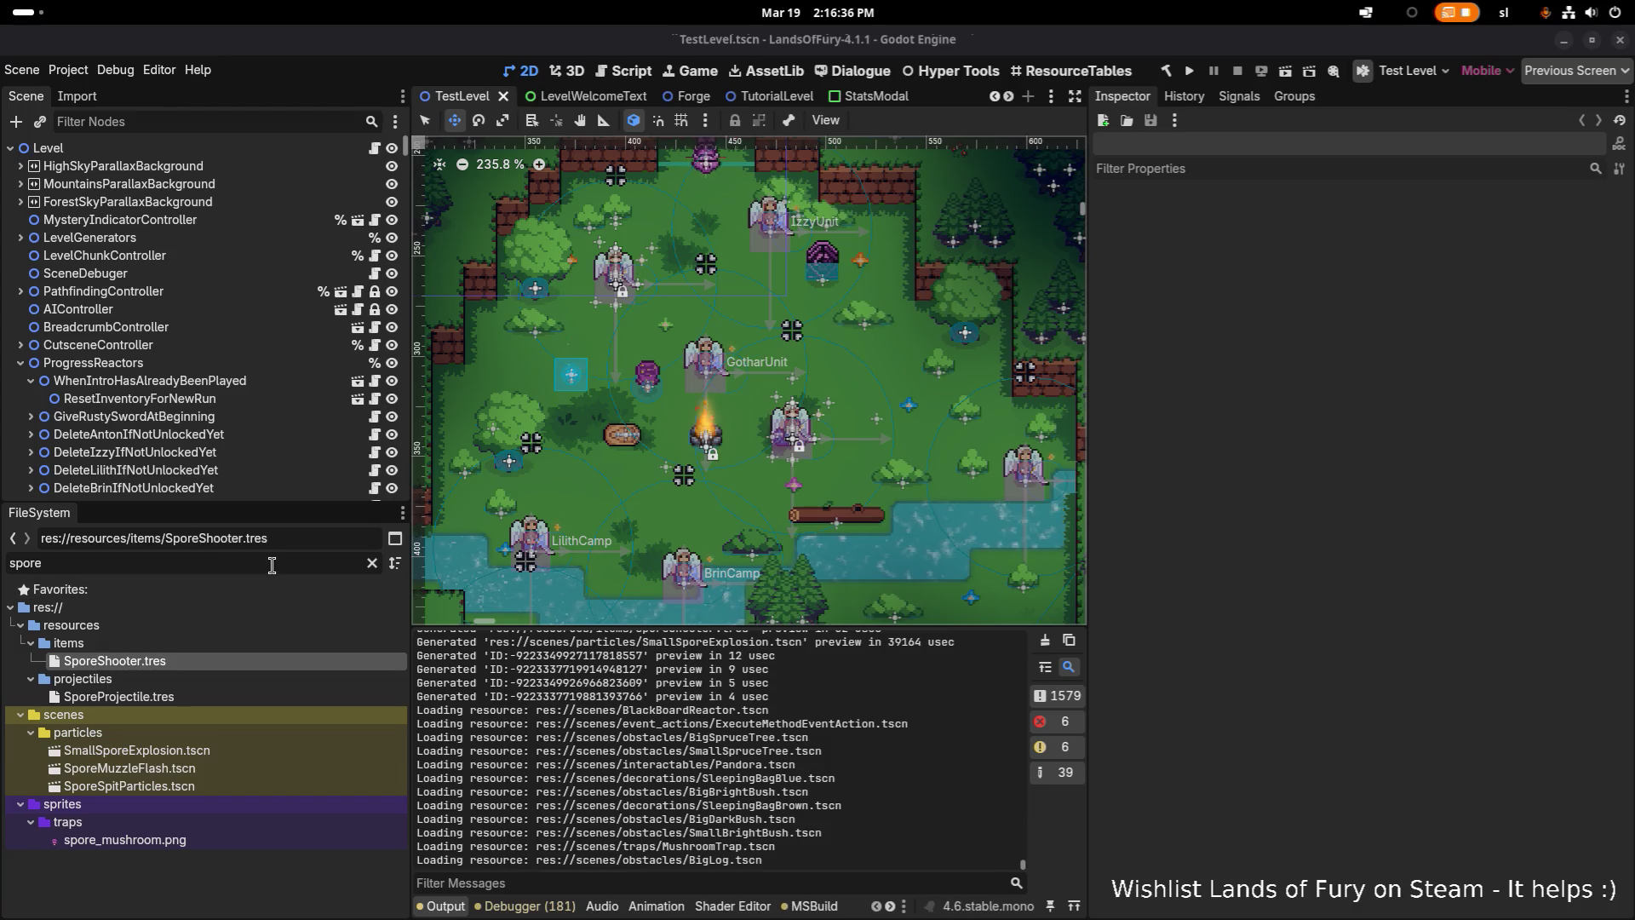
Select the MushroomTrap node and duplicate it twice
click(647, 377)
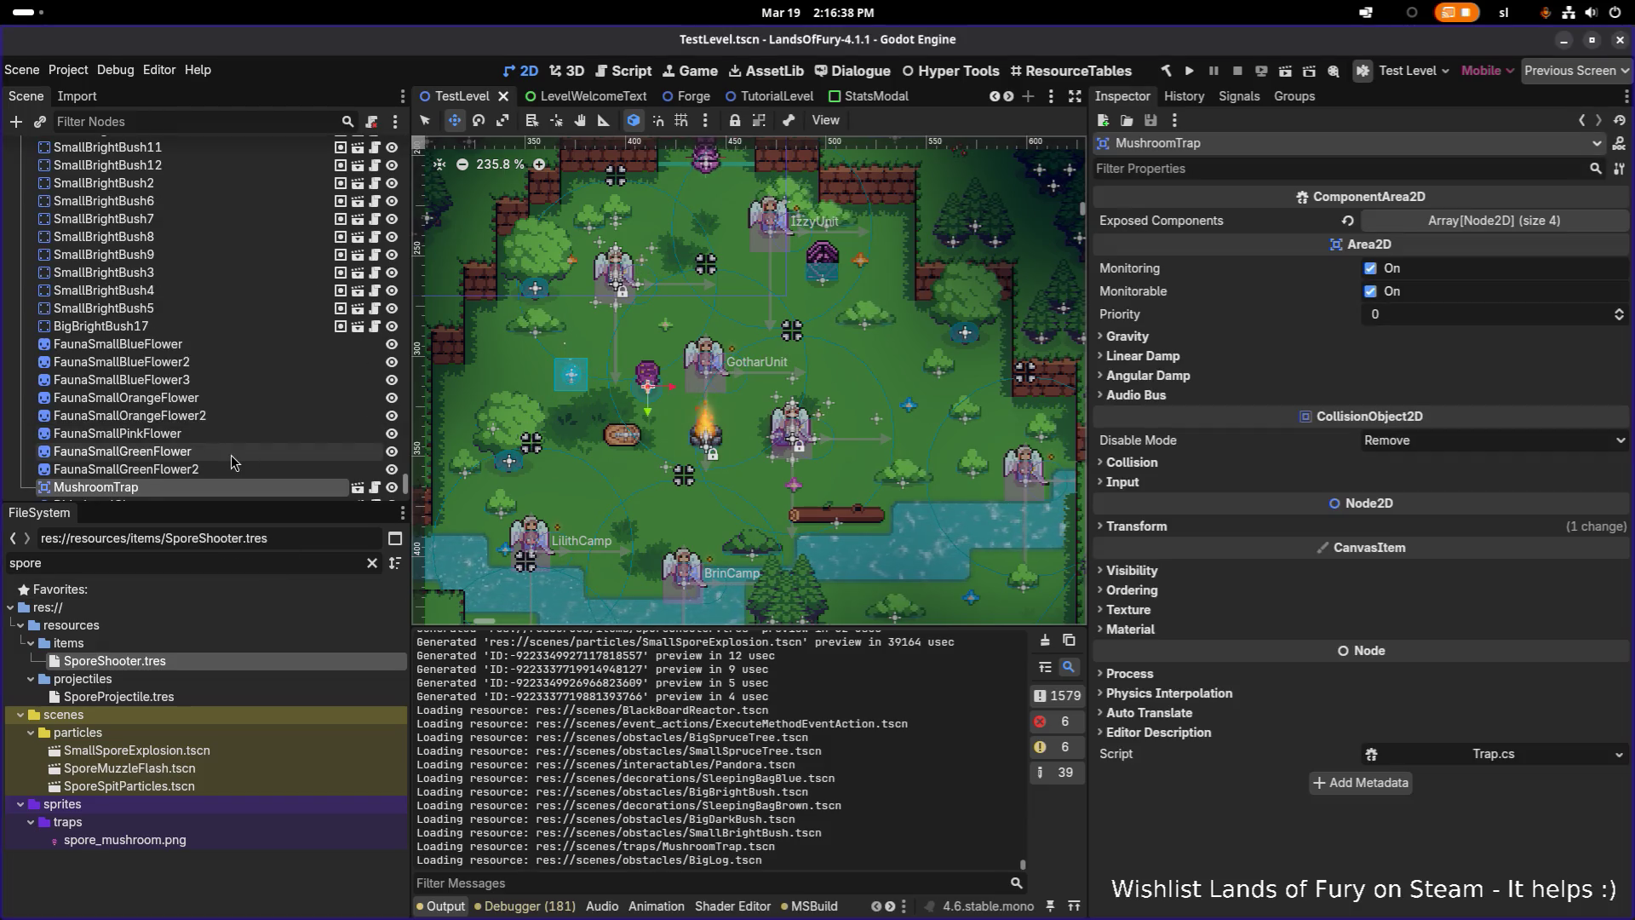
scroll(239, 442, down, 3)
click(252, 340)
click(238, 356)
key(ctrl+d)
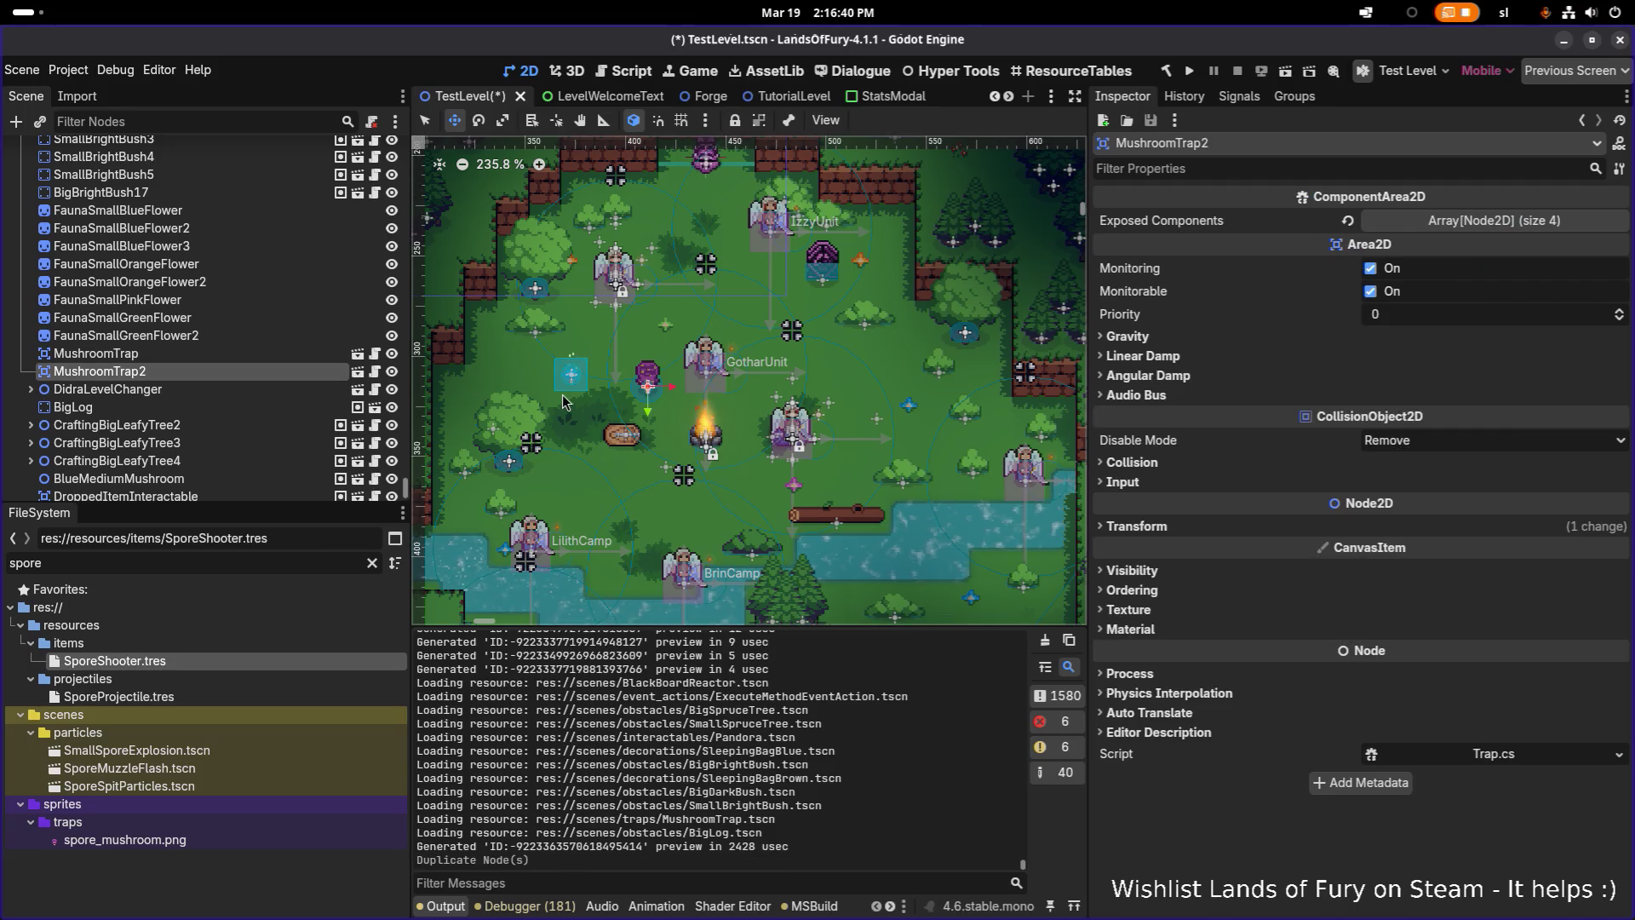
key(ctrl+d)
Move MushroomTrap3 right and MushroomTrap2 down near the river, save, and run the game
drag(752, 413, 995, 424)
click(647, 379)
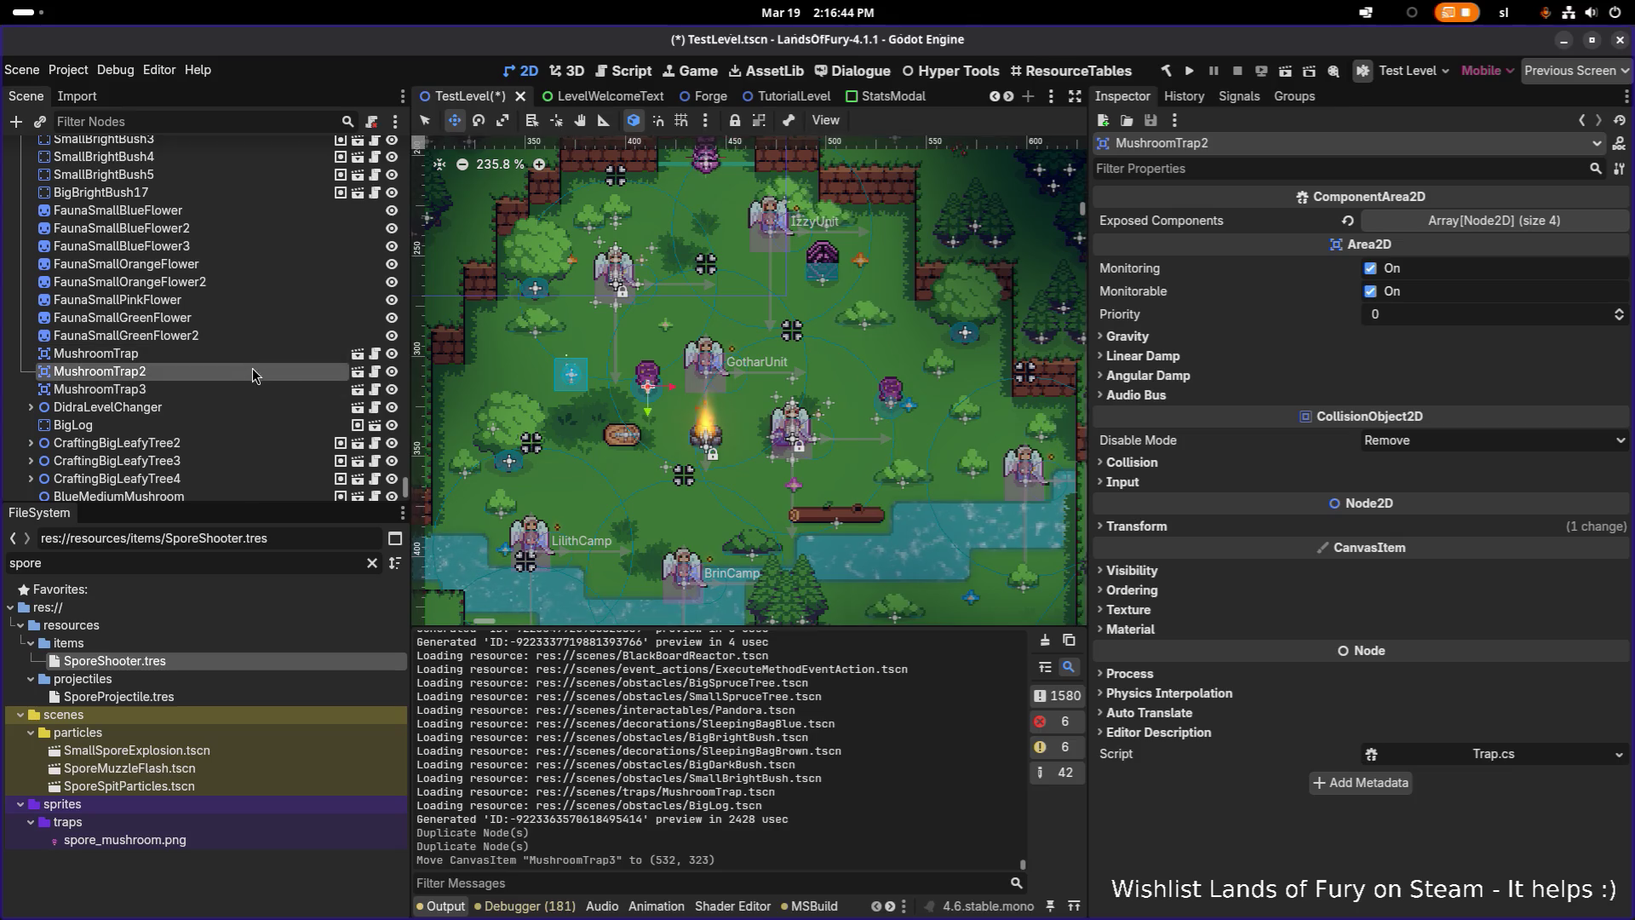
drag(647, 379, 630, 514)
key(ctrl+s)
click(1192, 73)
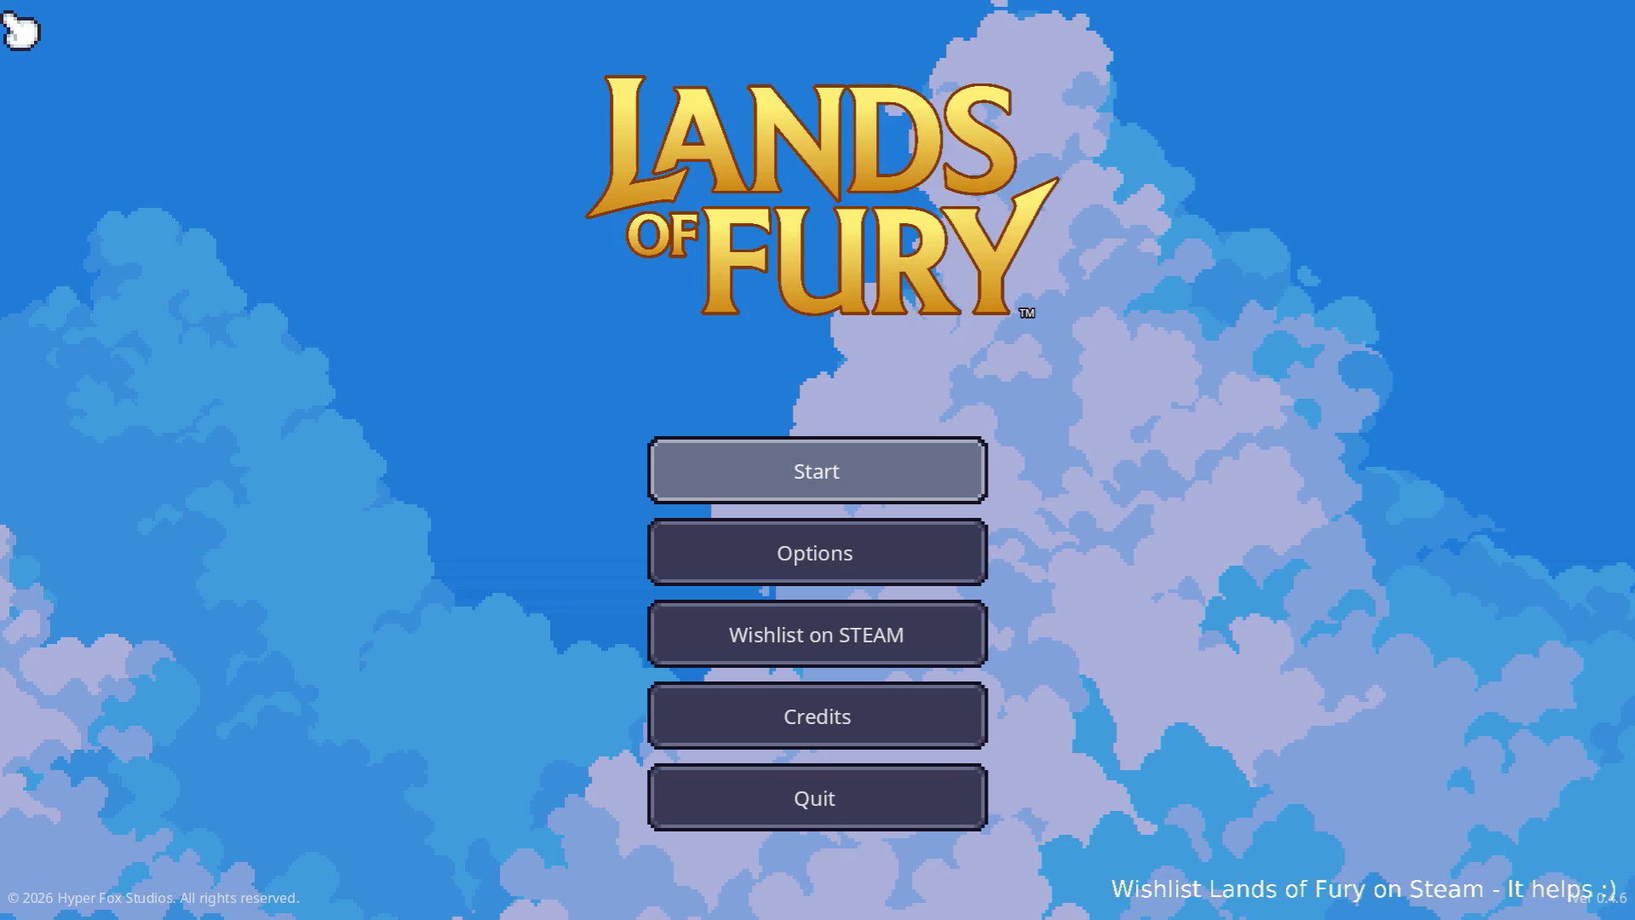
Start a game from the main menu, briefly play The Glade, then pause and quit the test run
key(Return)
key(Return)
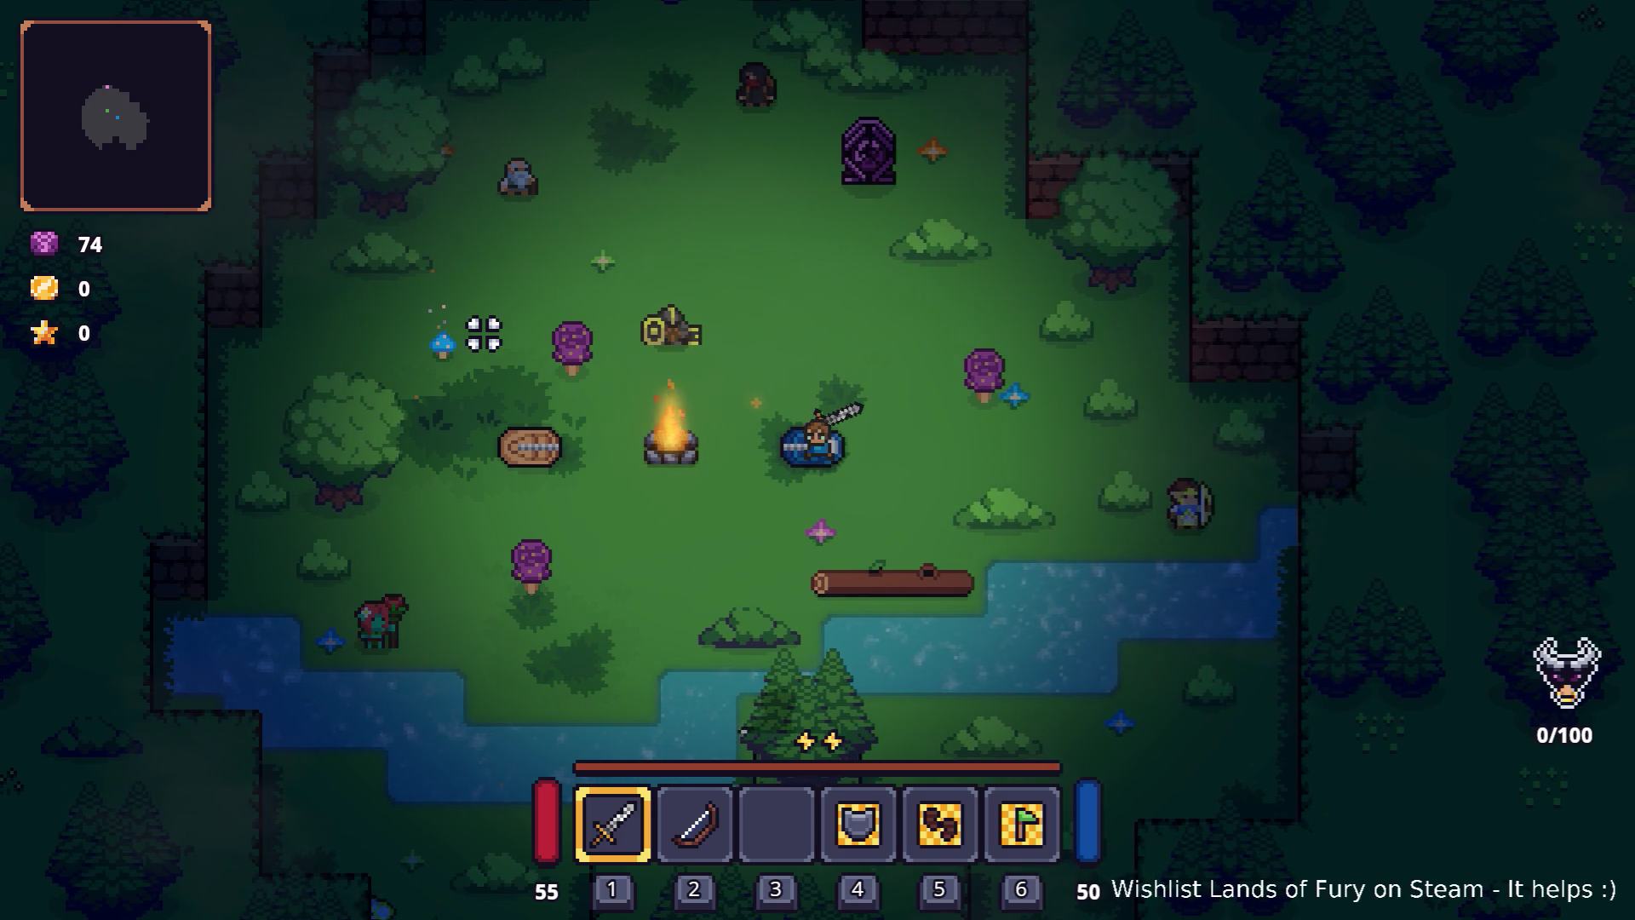
key(Escape)
click(899, 796)
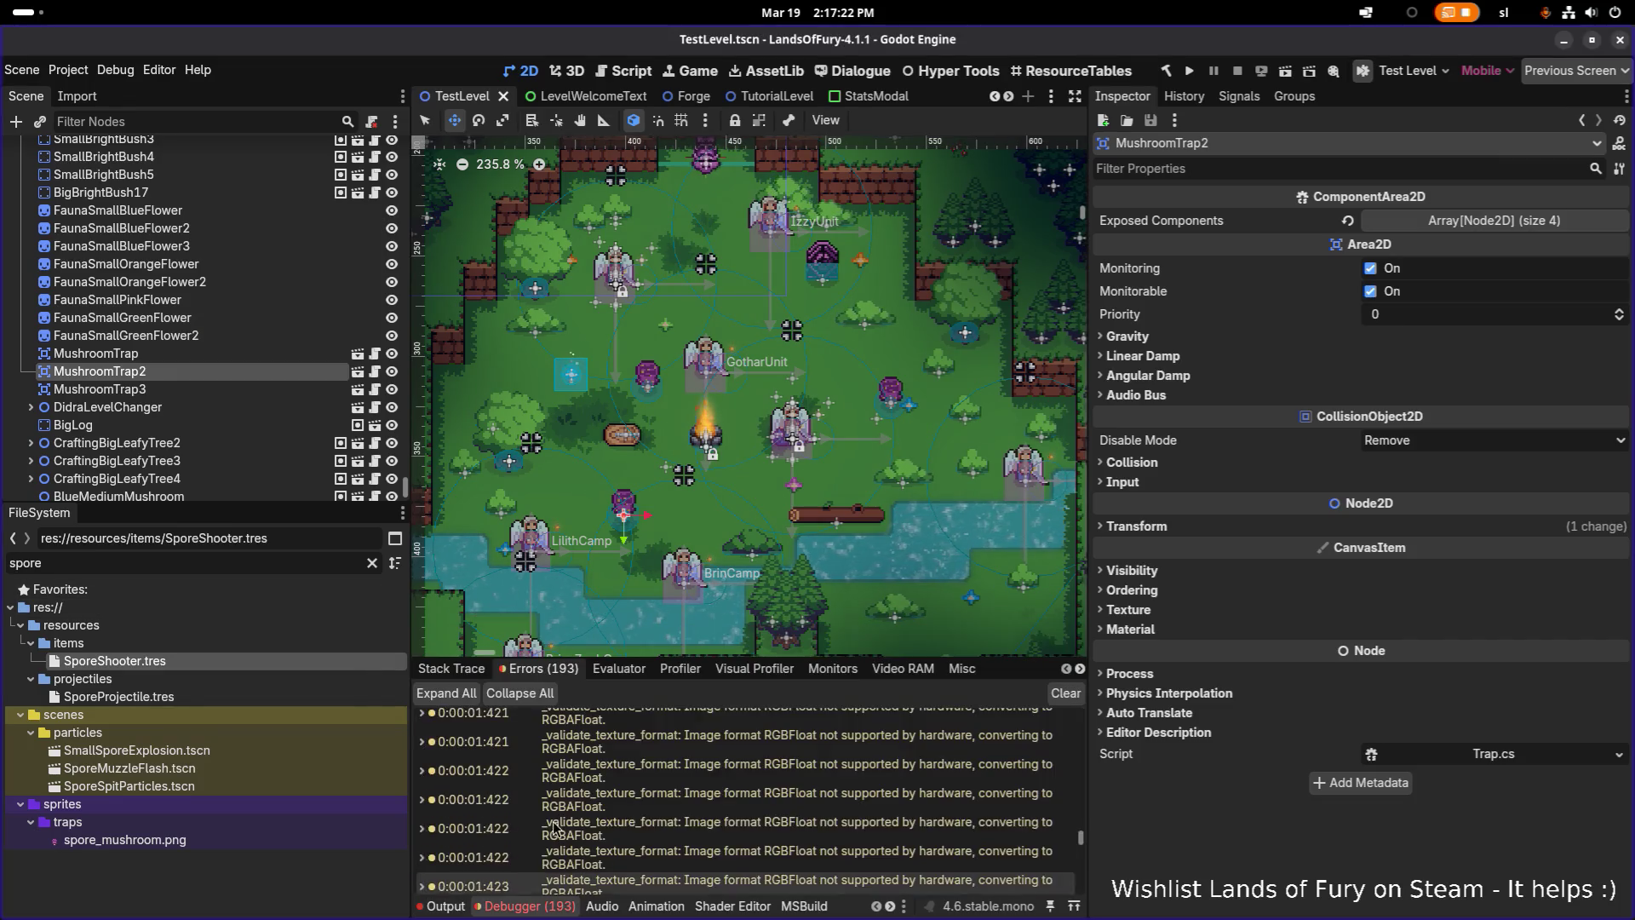
Filter the FileSystem by 'particl' and open ParticlesResource.tres
scroll(559, 815, up, 3)
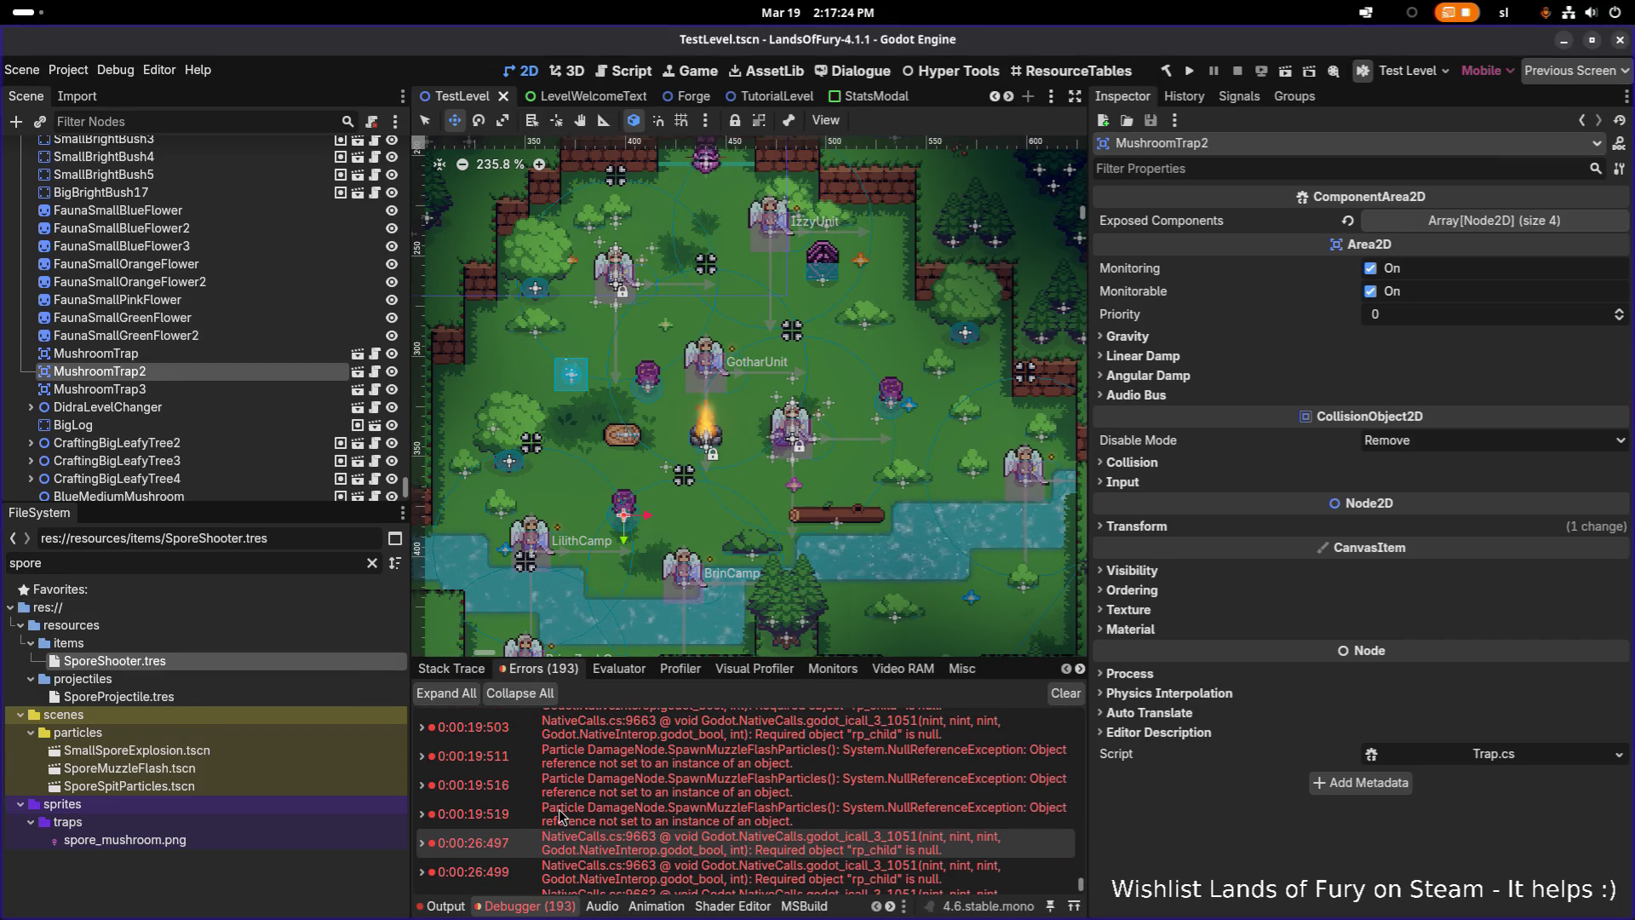
scroll(559, 813, up, 1)
scroll(560, 815, up, 2)
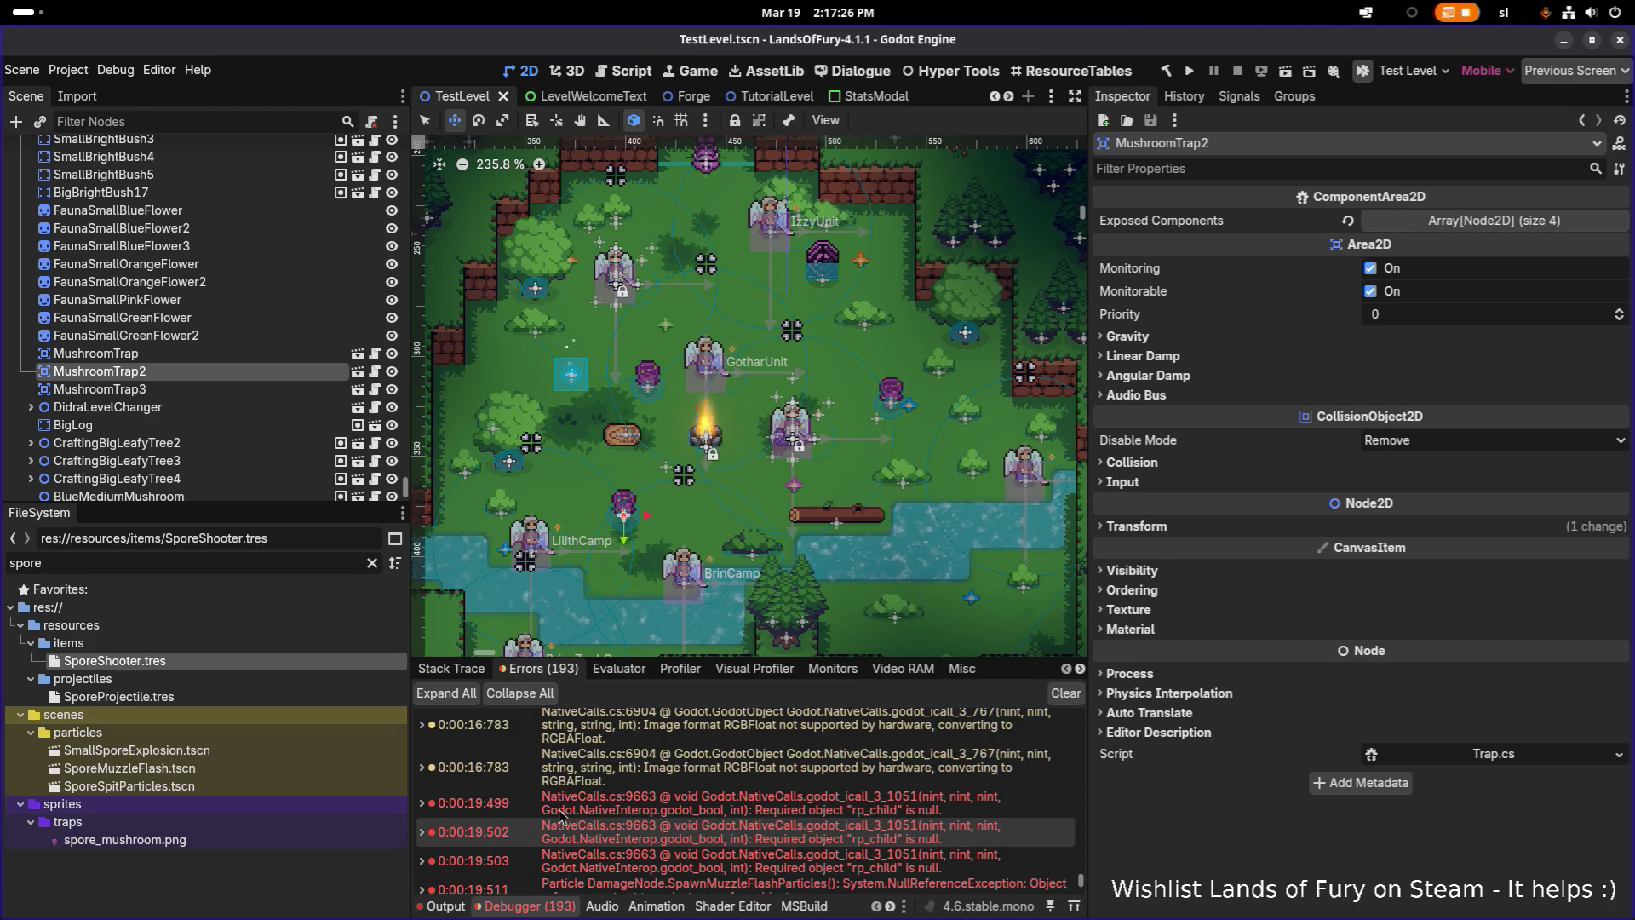
double_click(237, 565)
text(particl)
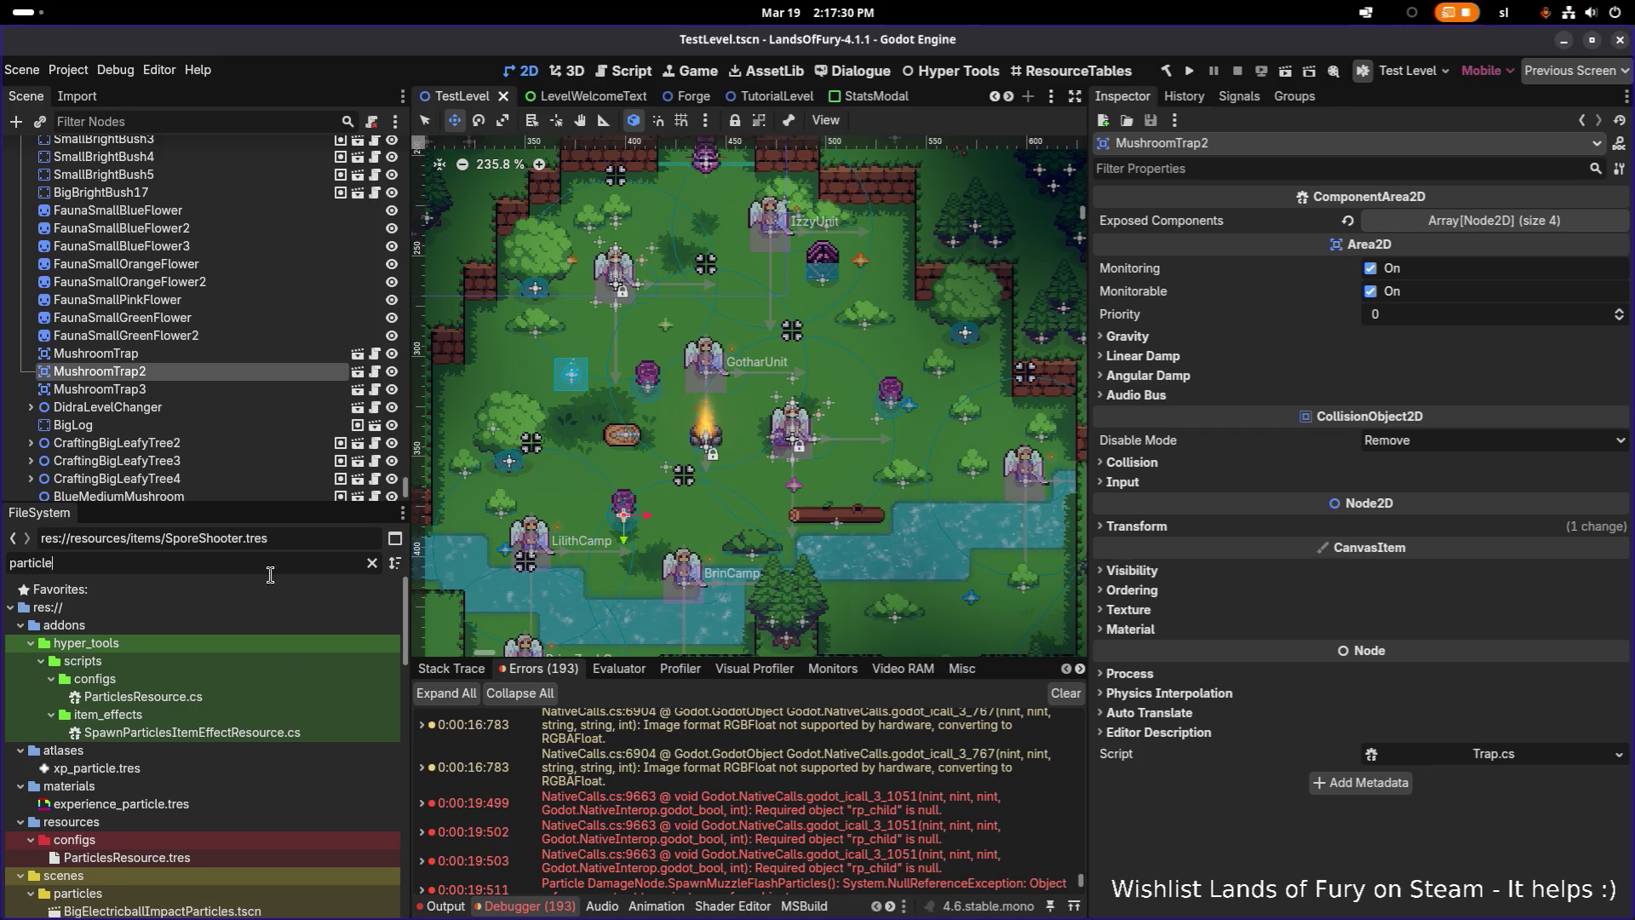
click(247, 854)
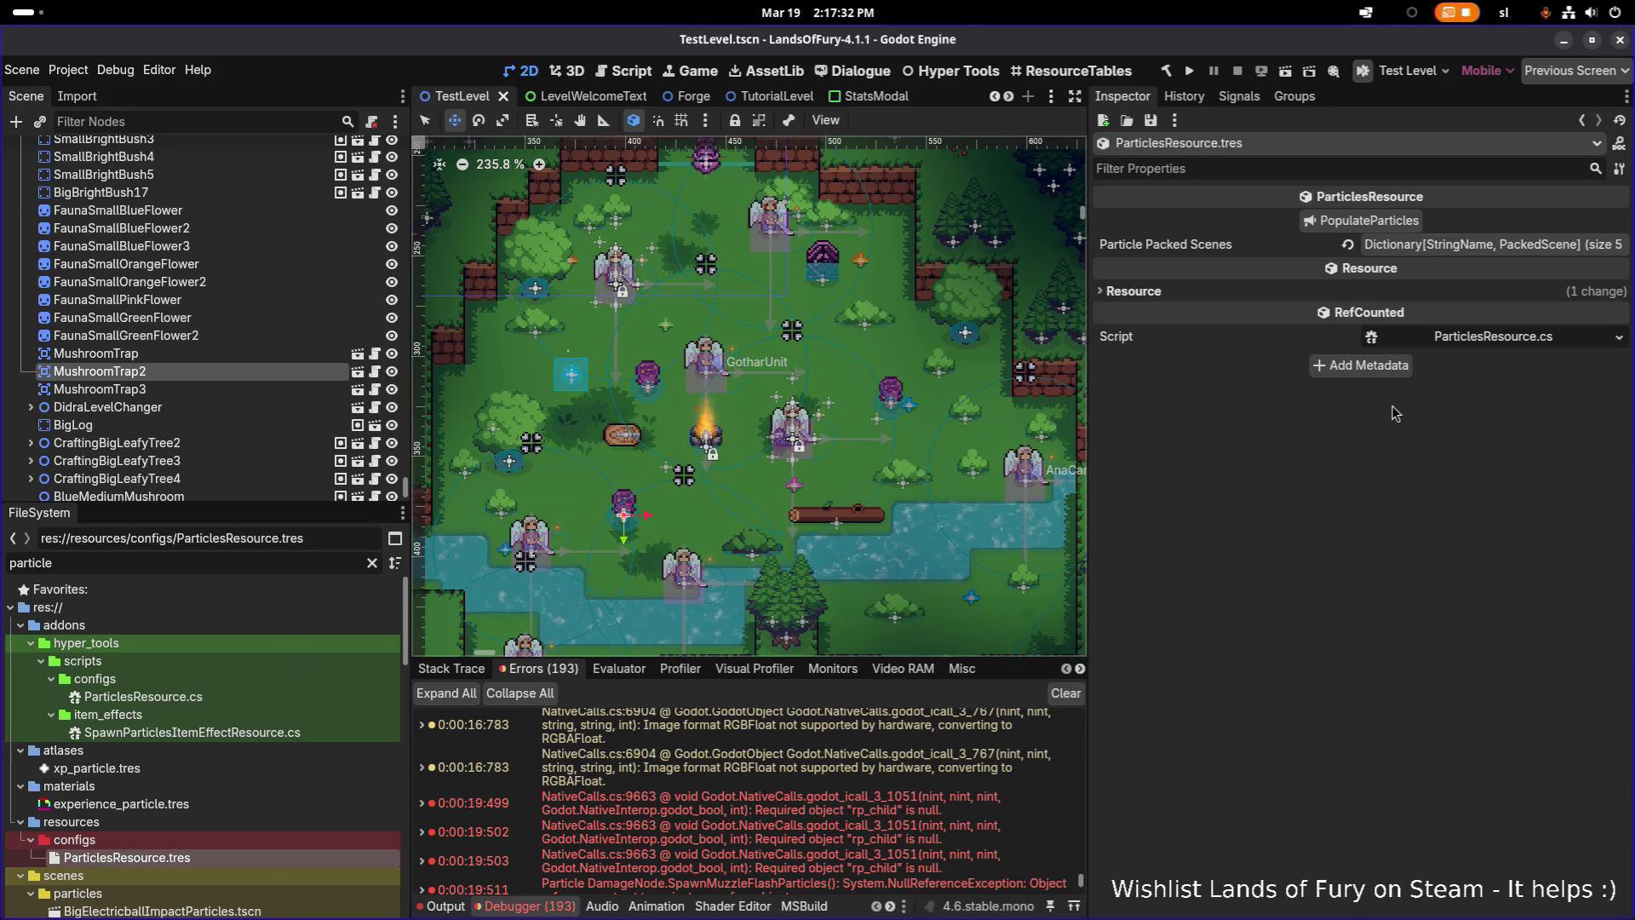
Run PopulateParticles so Particle Packed Scenes grows to 61 entries, then relaunch the game
click(1465, 247)
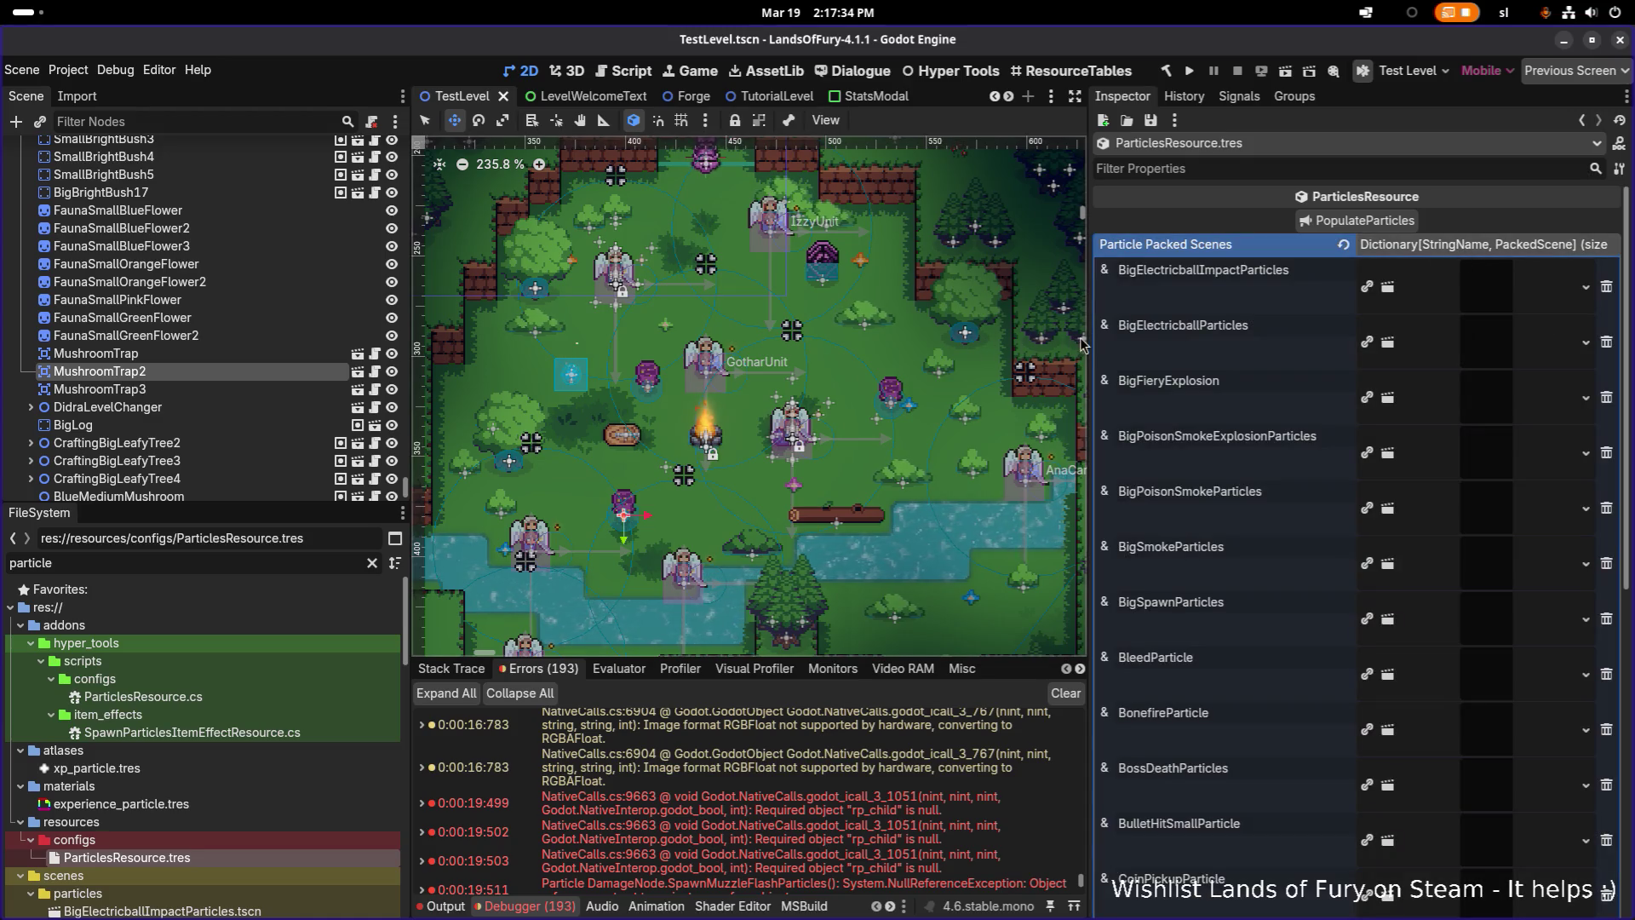
drag(1090, 339, 924, 322)
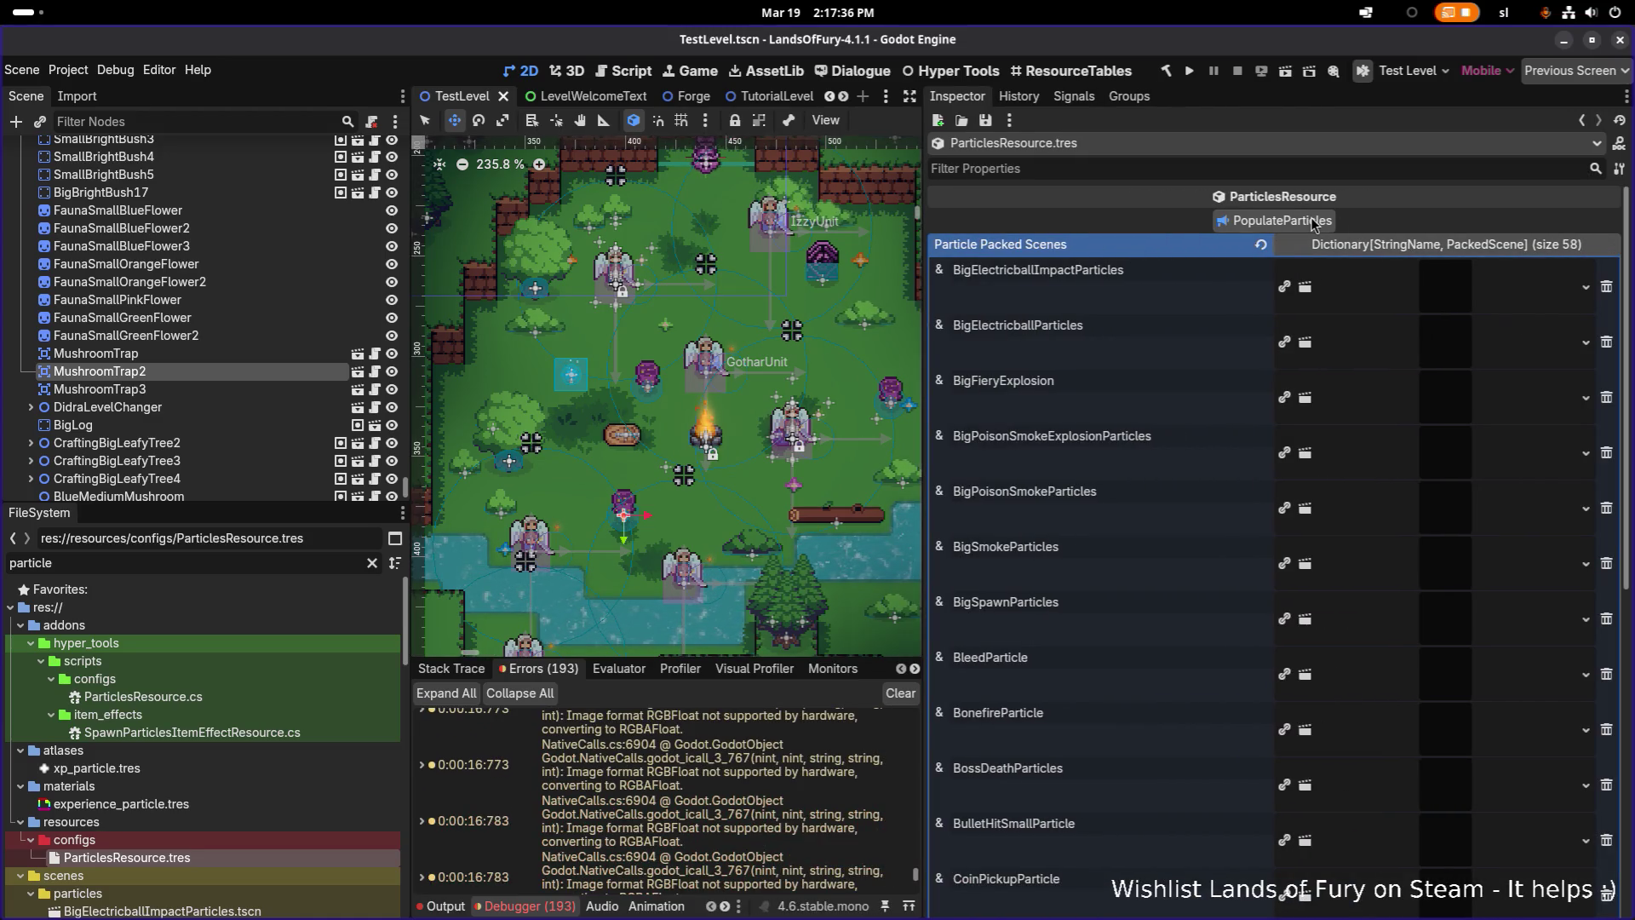
click(1282, 225)
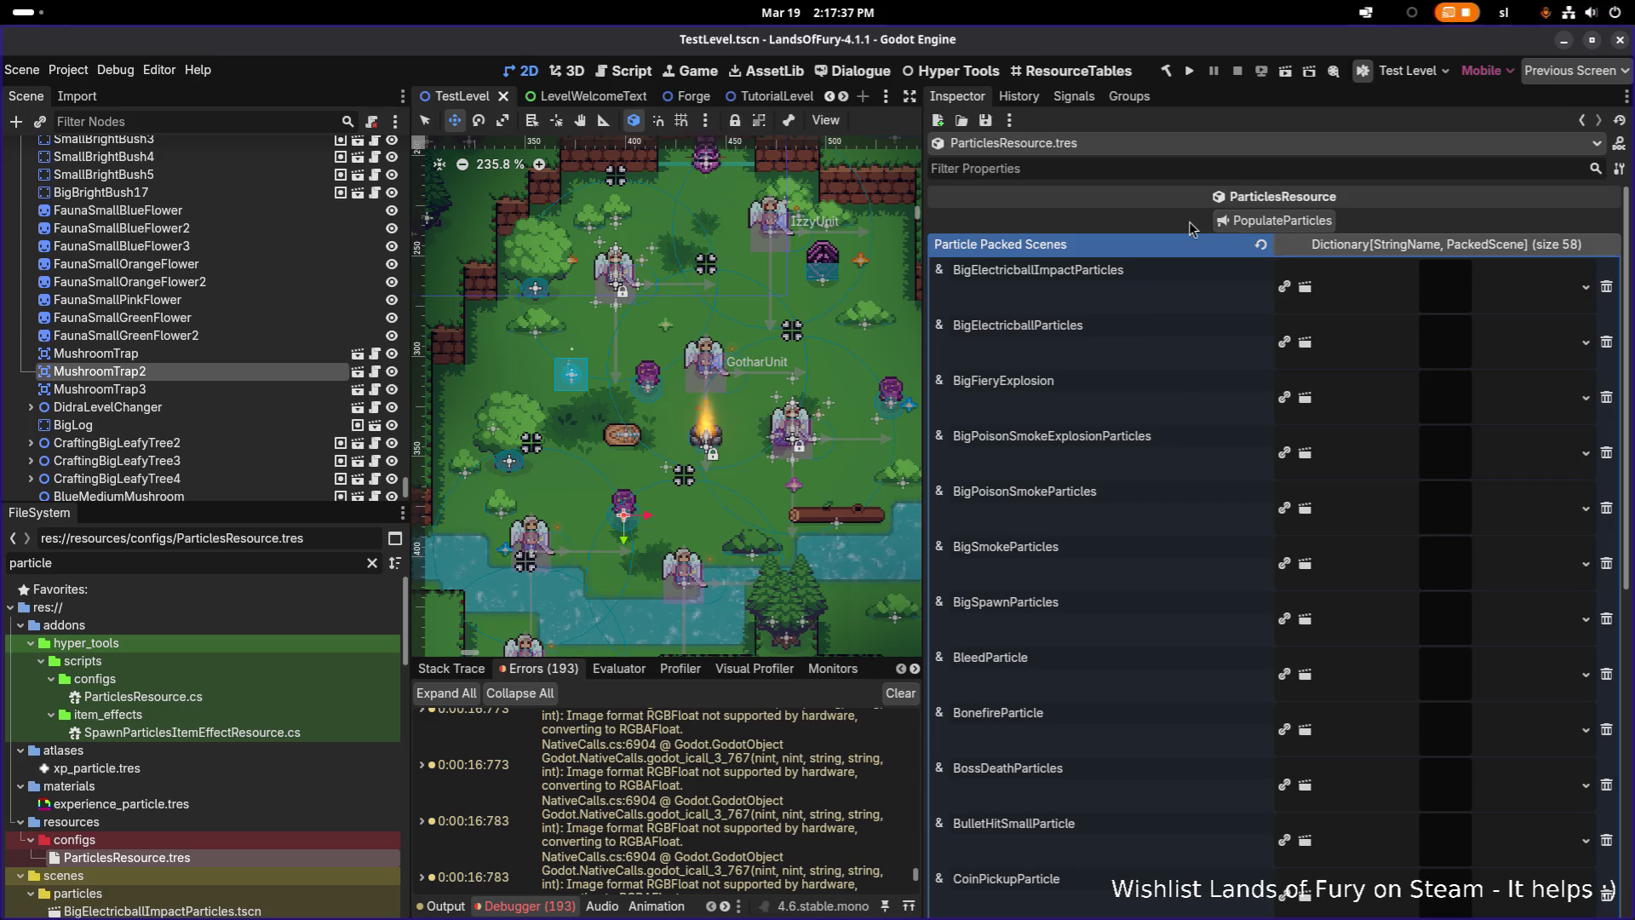
click(1284, 225)
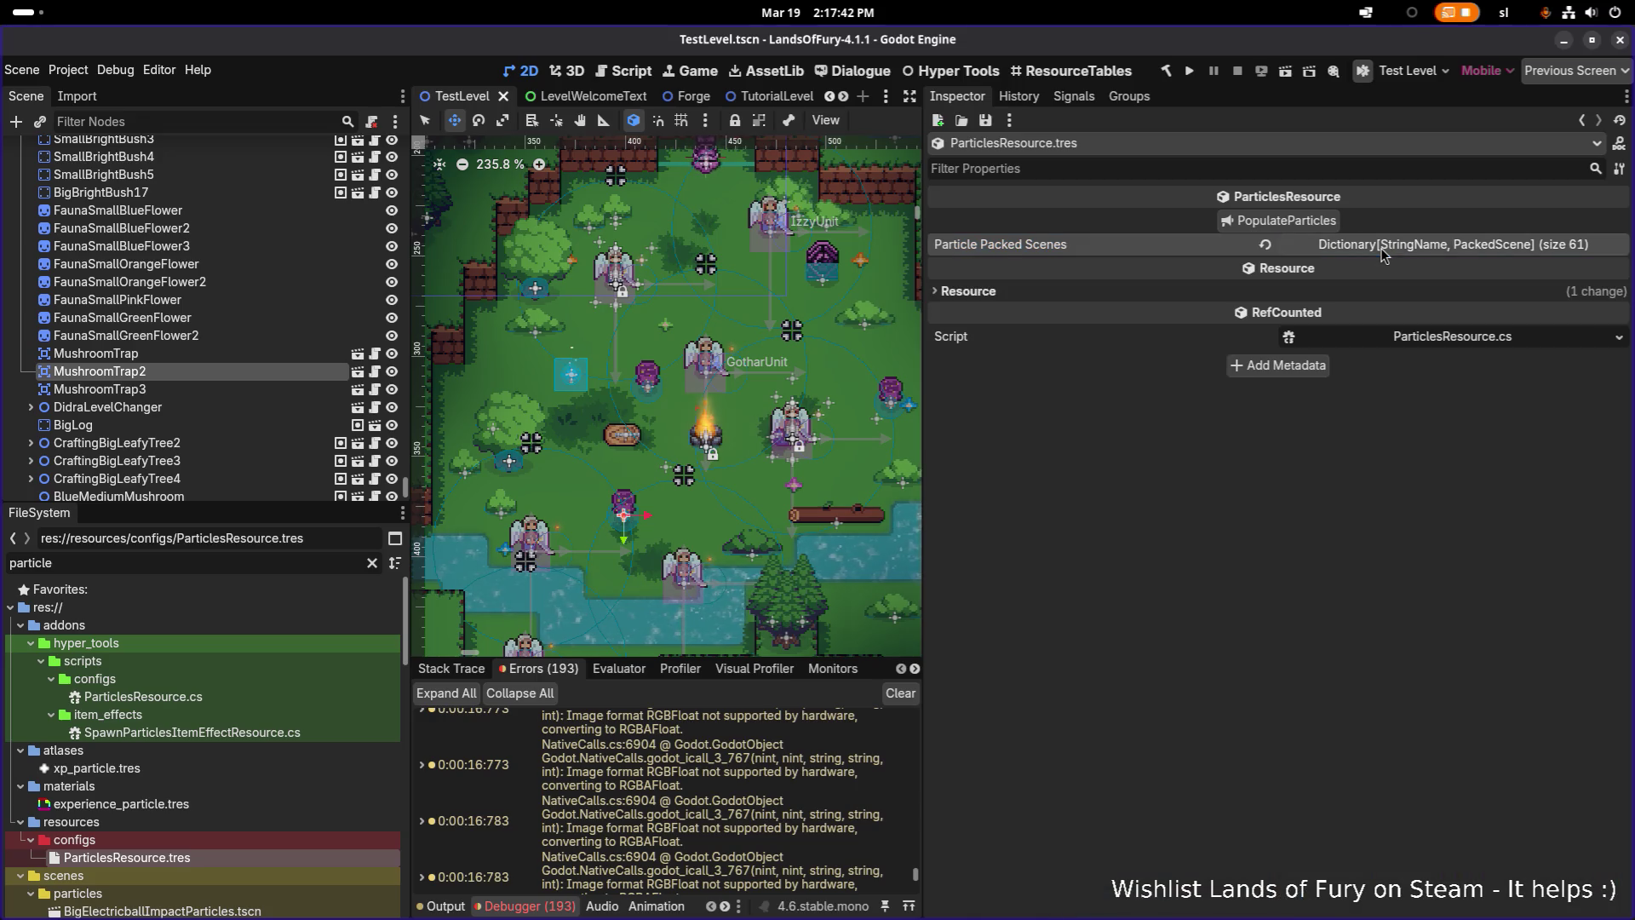
click(1192, 71)
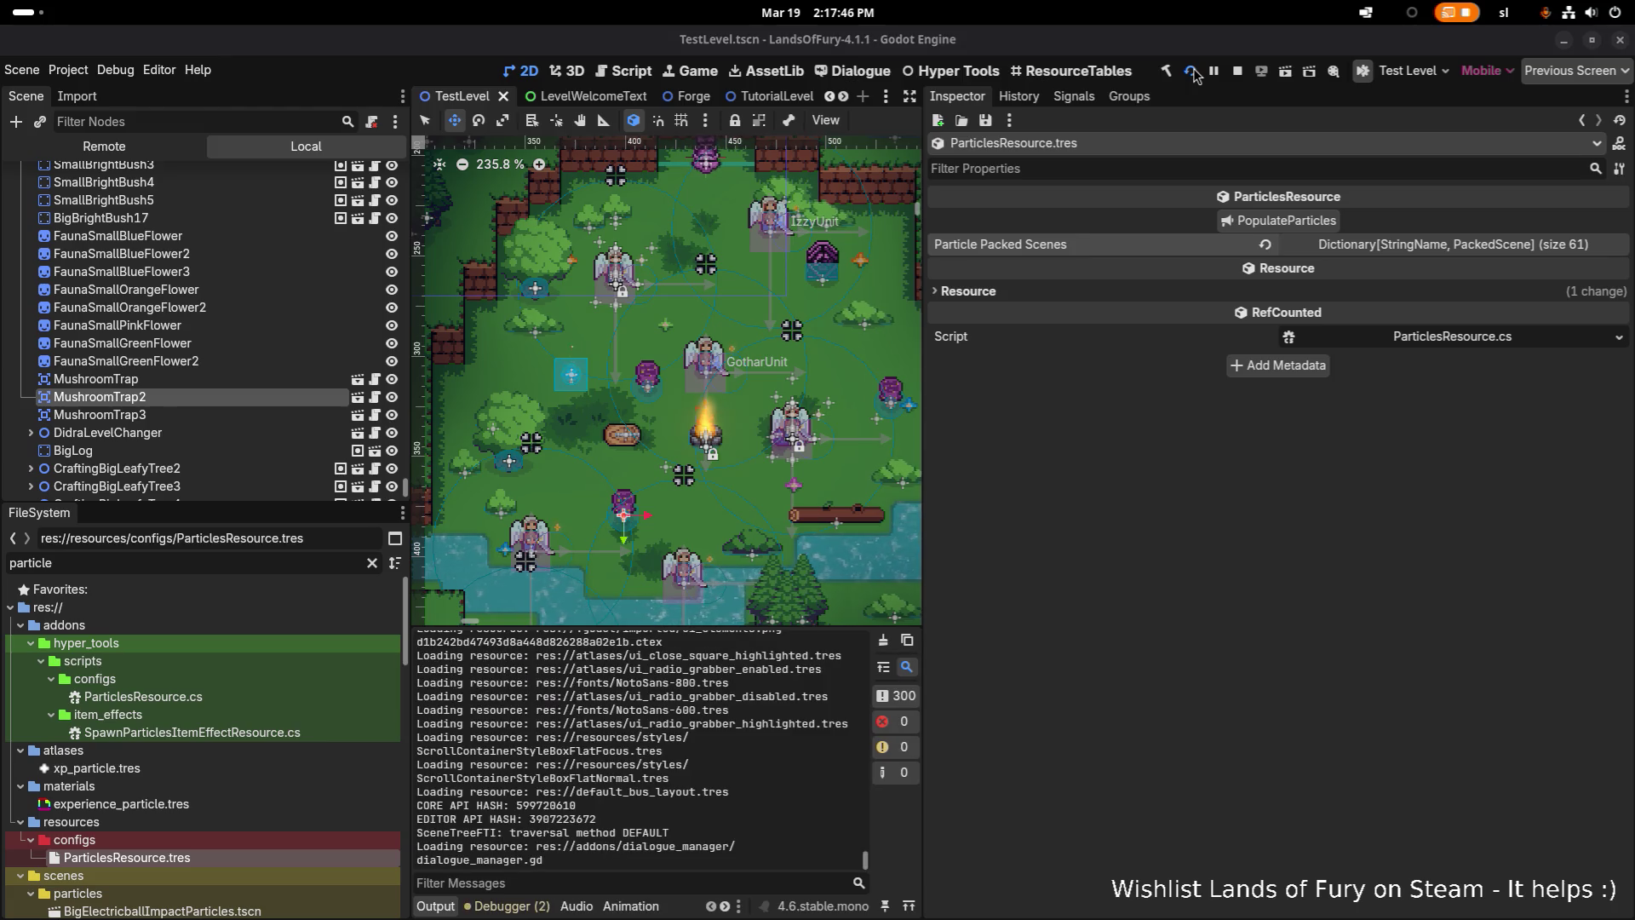
scroll(875, 167, down, 1)
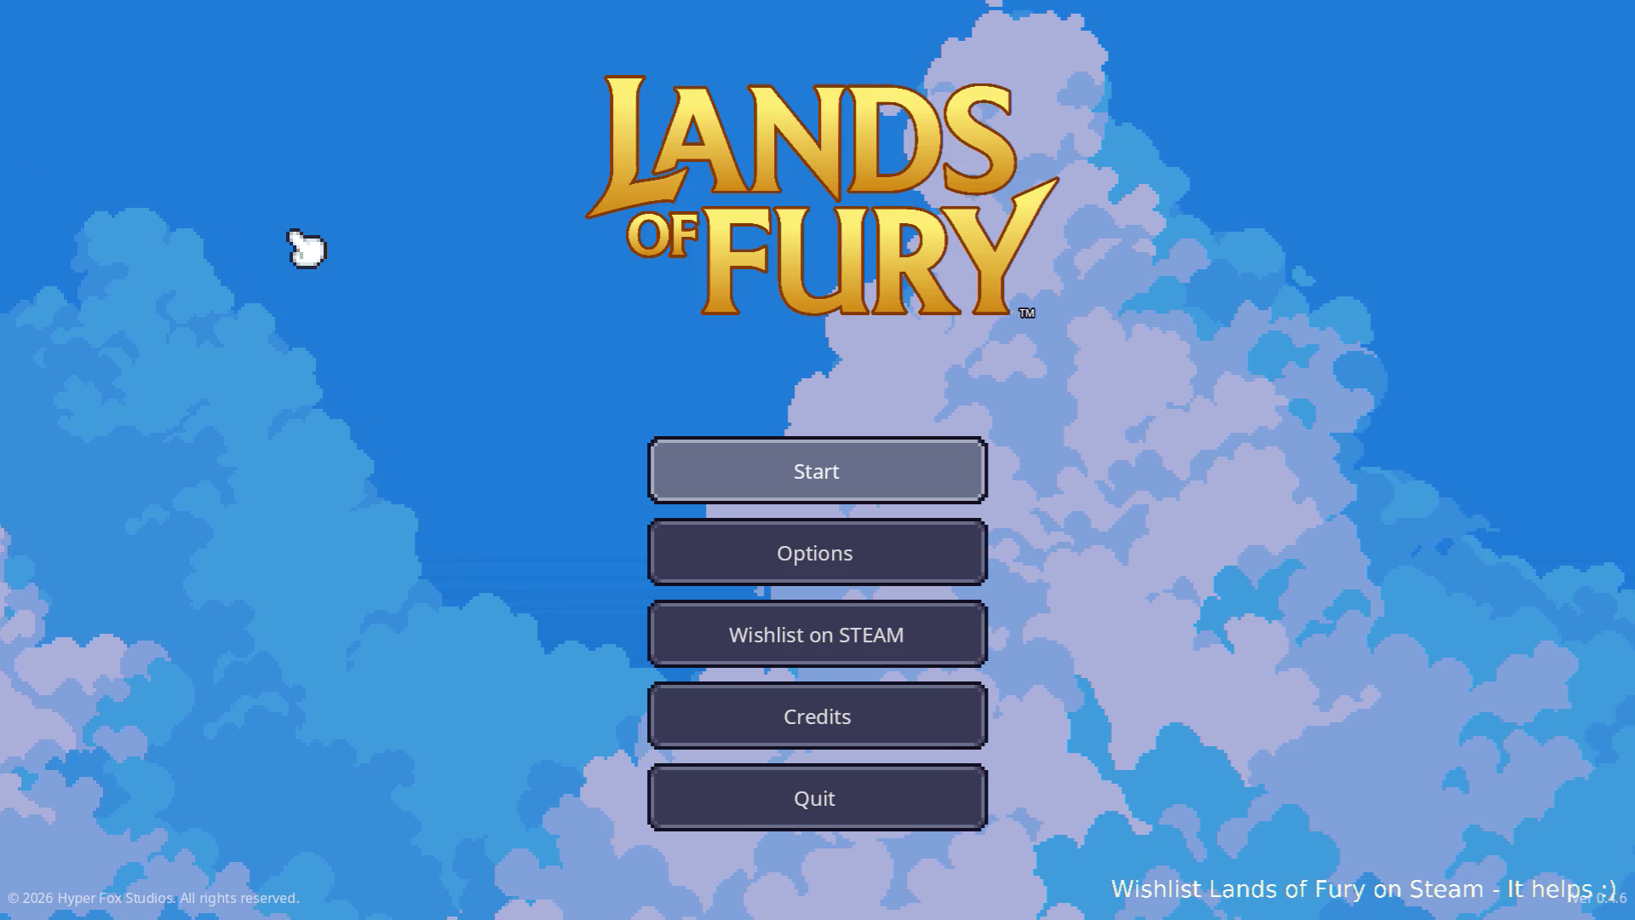
Start a game and walk the hero around the campfire, bushes and river in The Glade
key(Return)
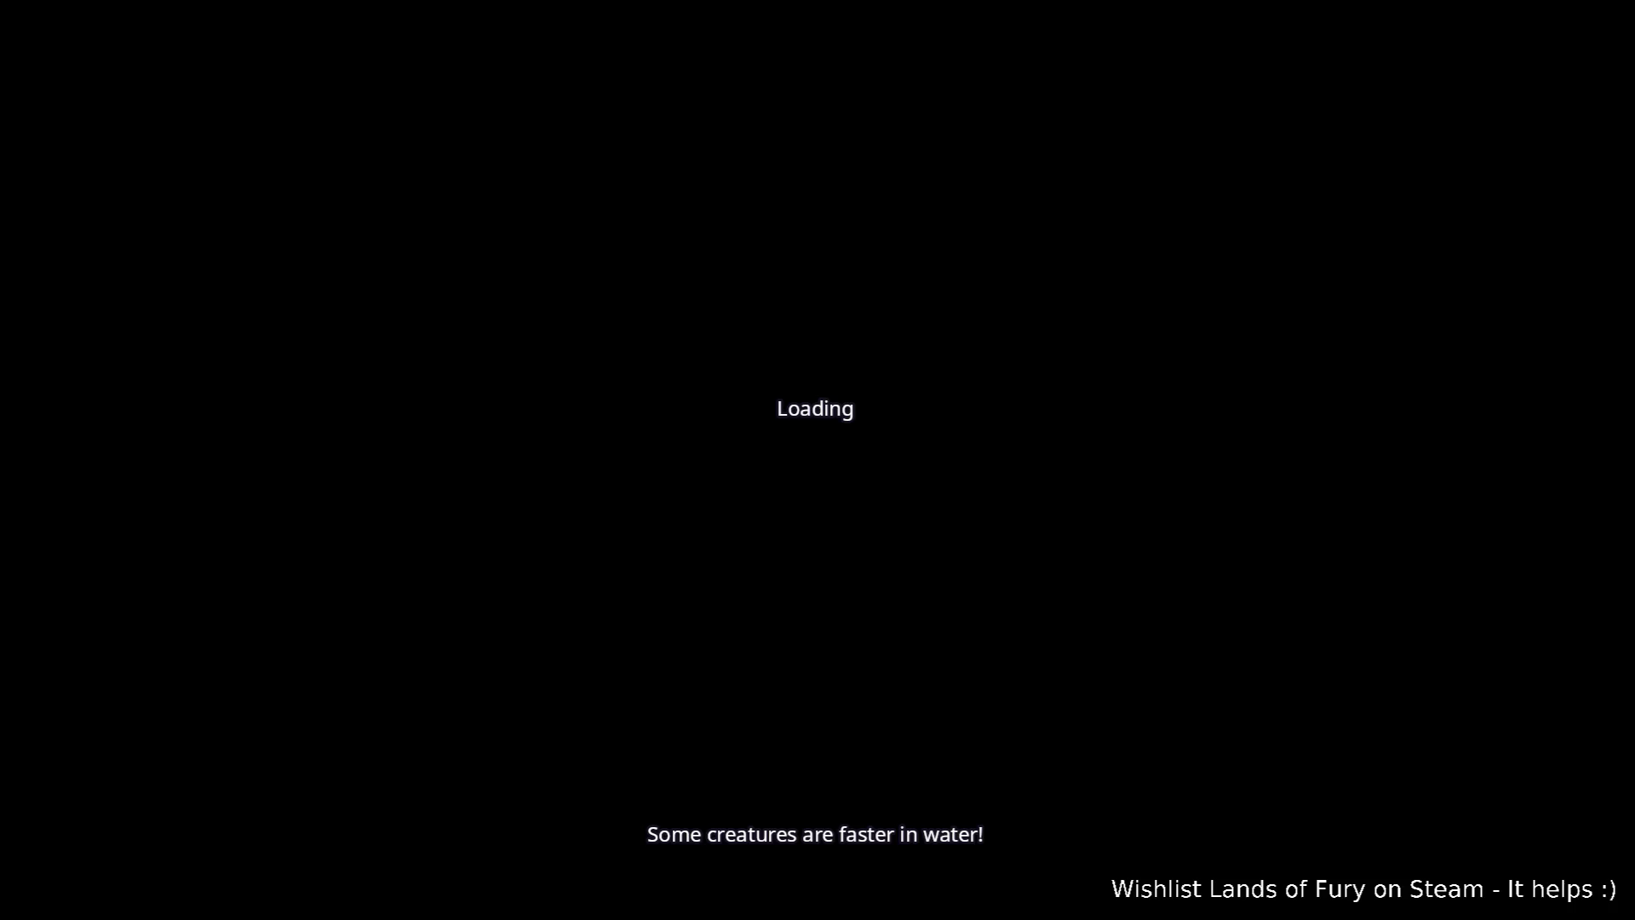
key(w)
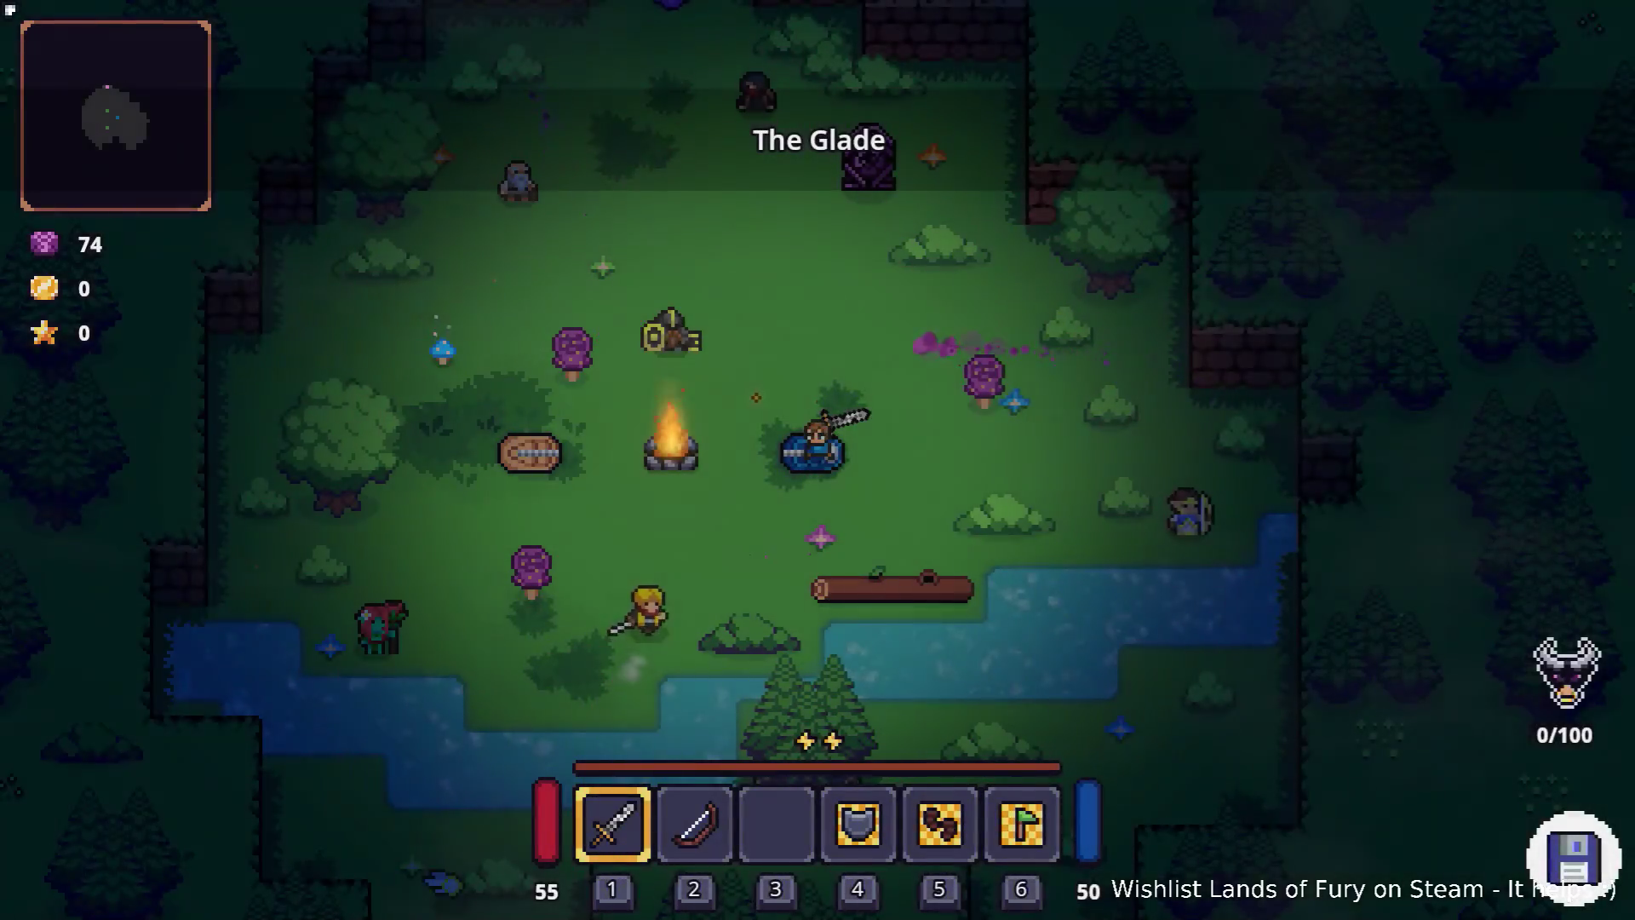
key(w)
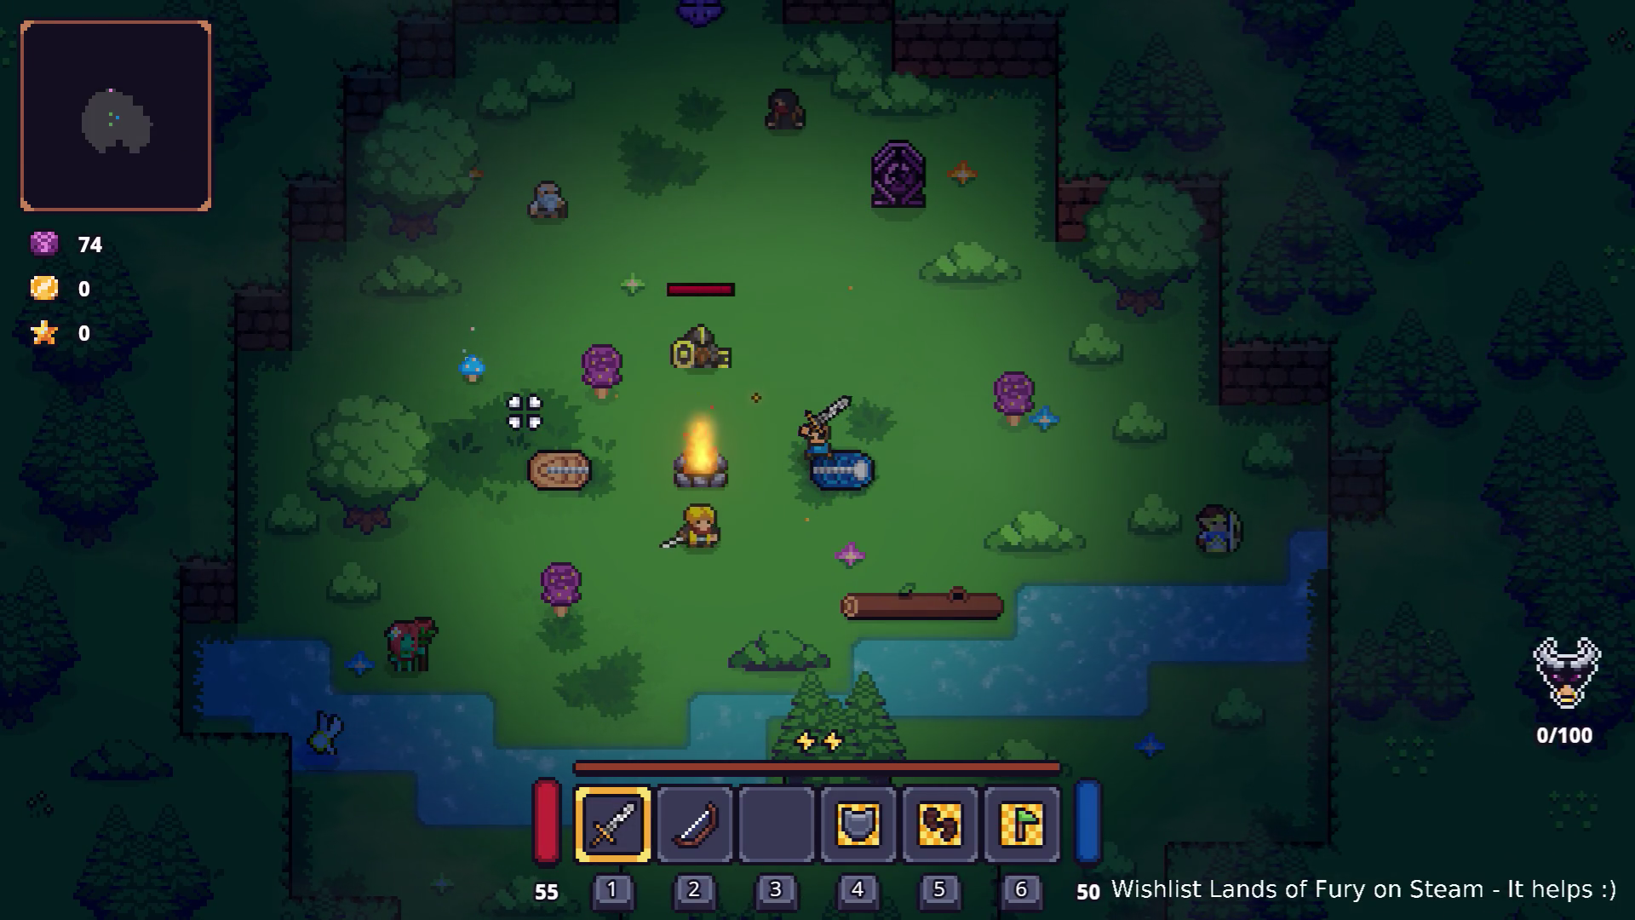
key(s)
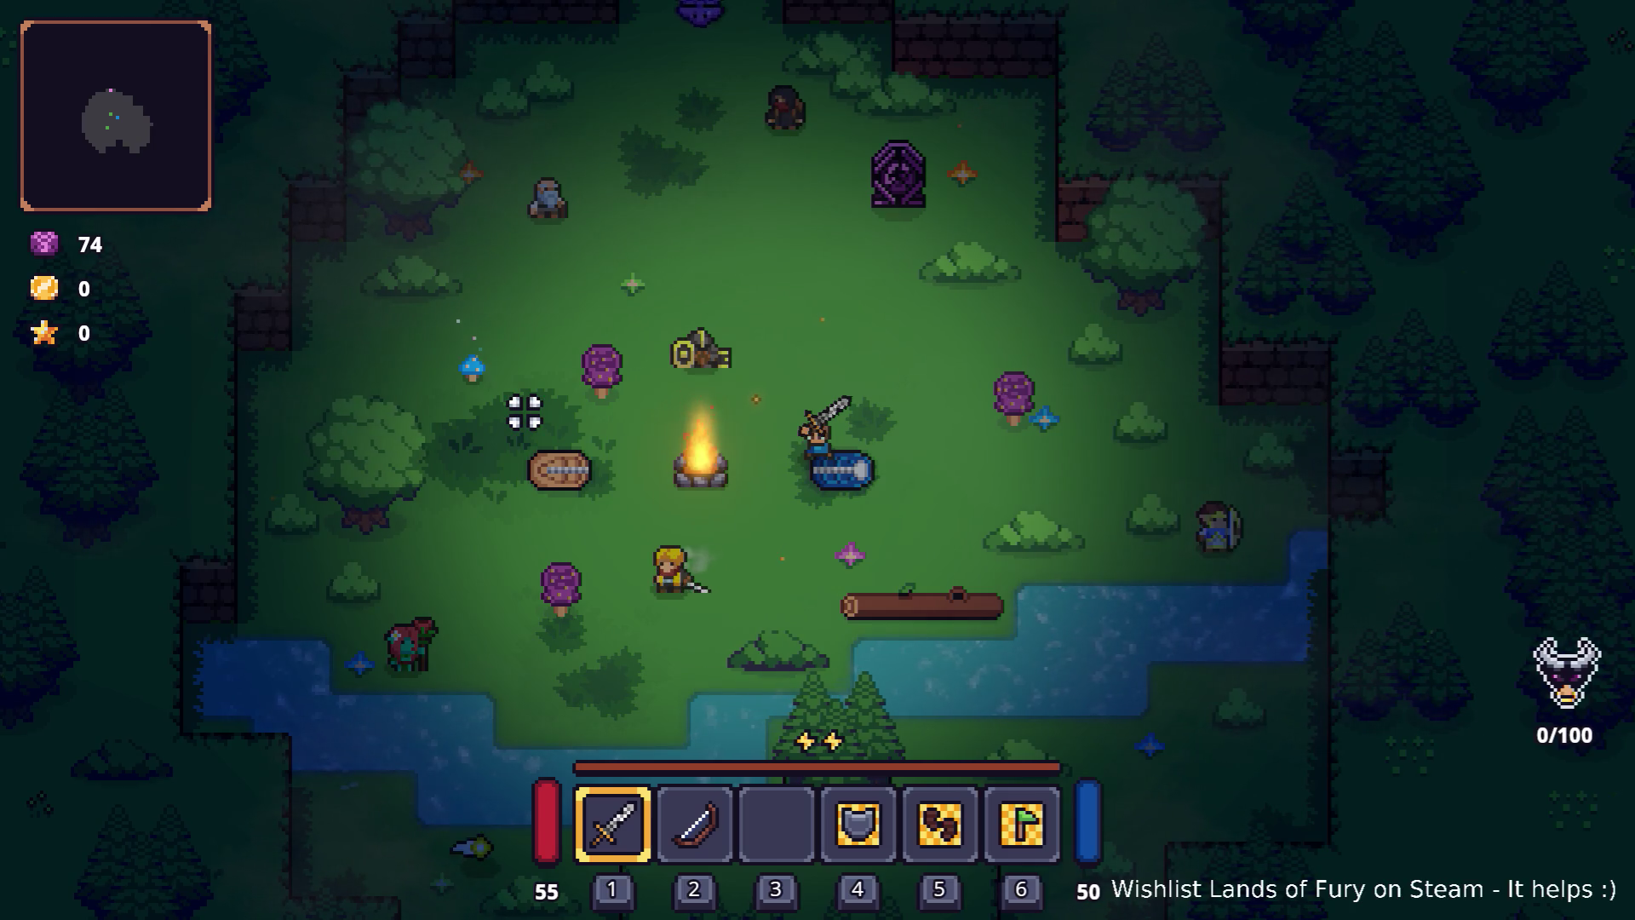
key(s)
key(a)
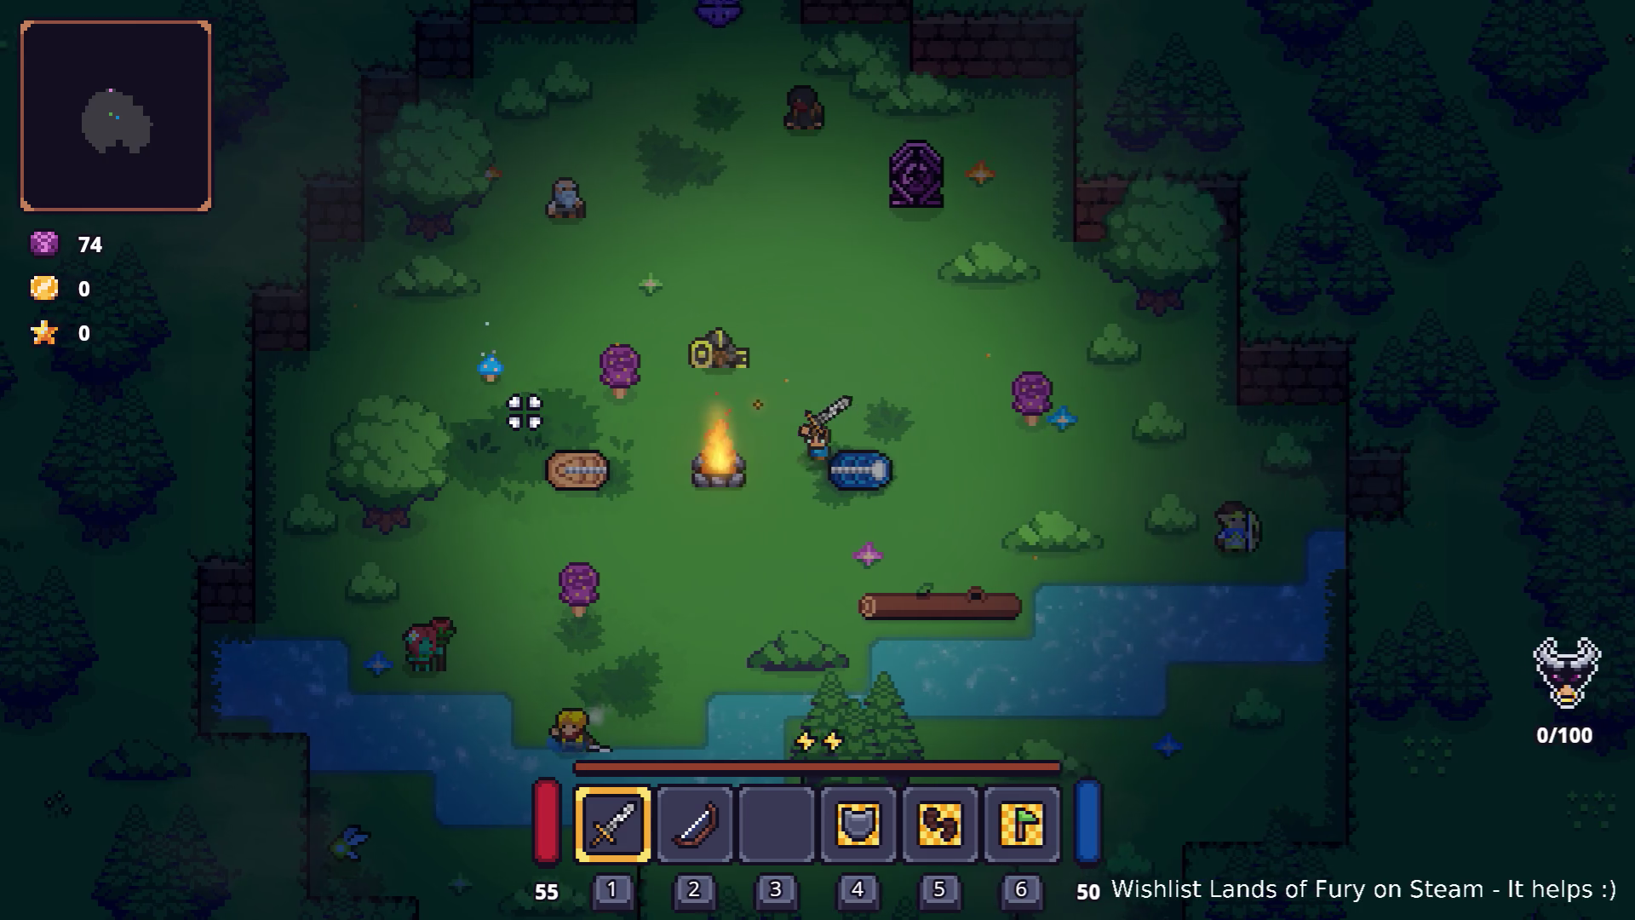
key(a)
key(d)
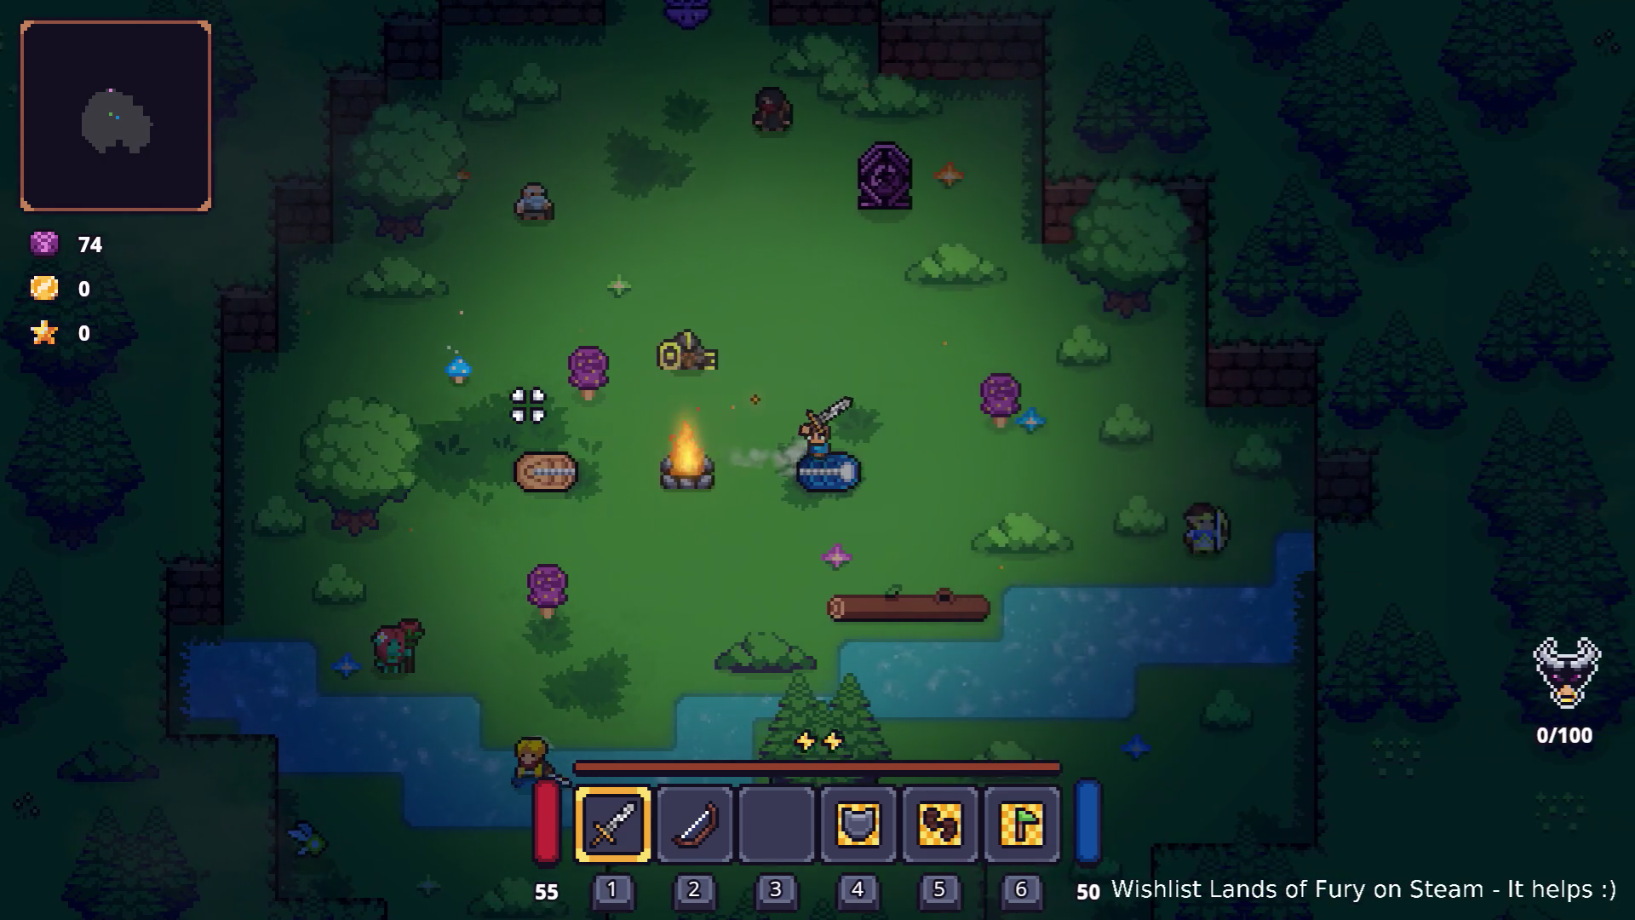
key(a)
key(a)
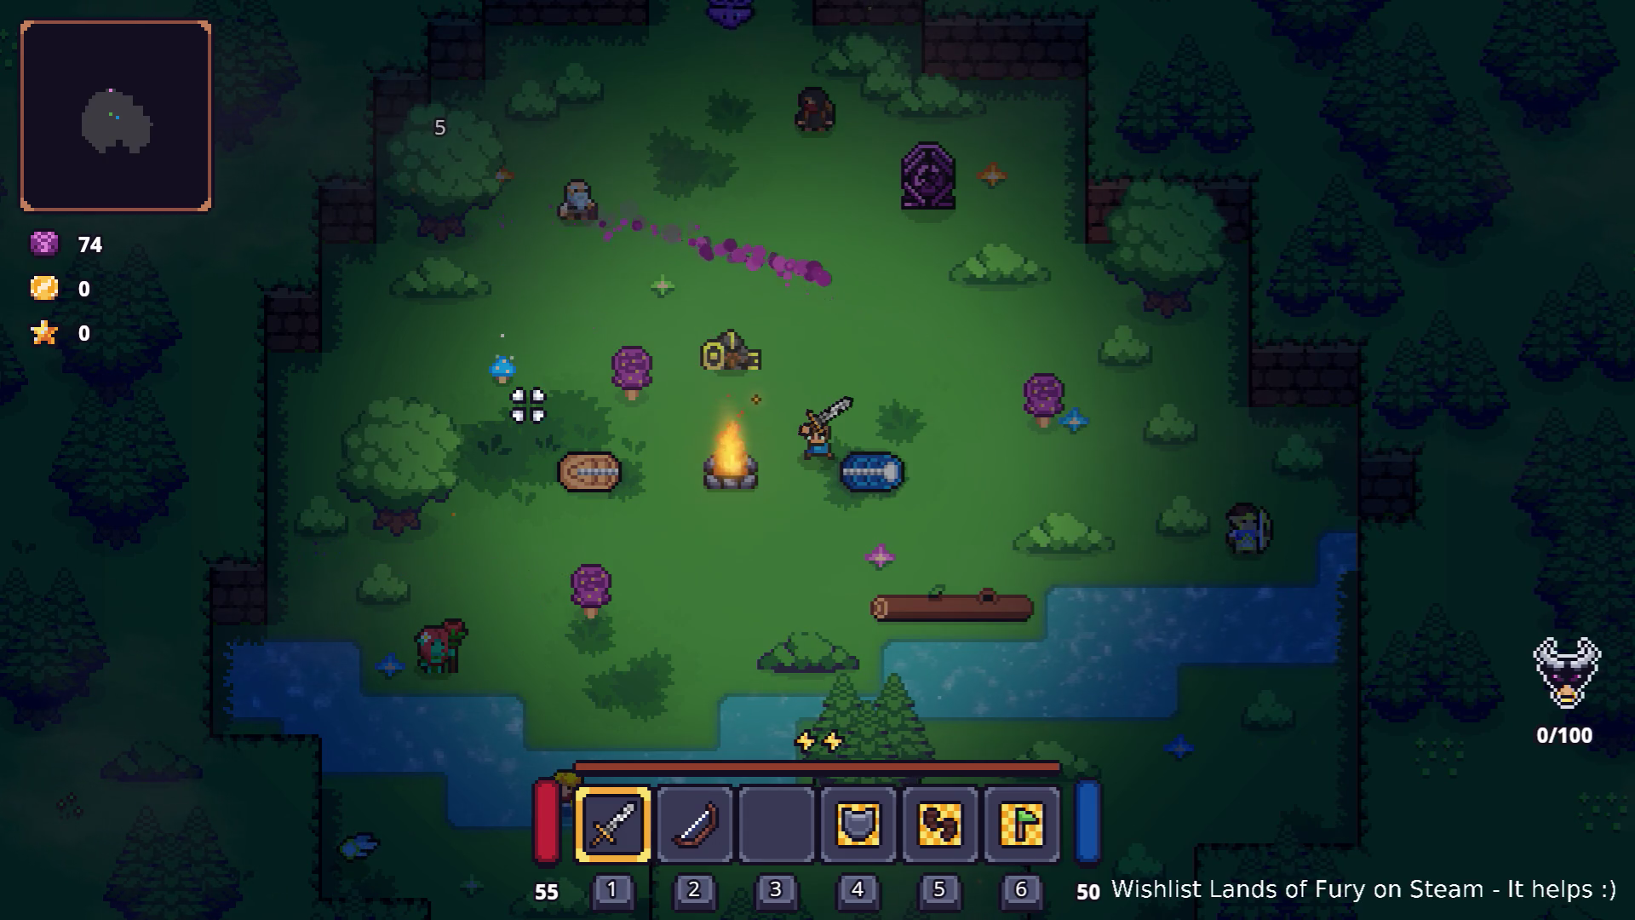
key(a)
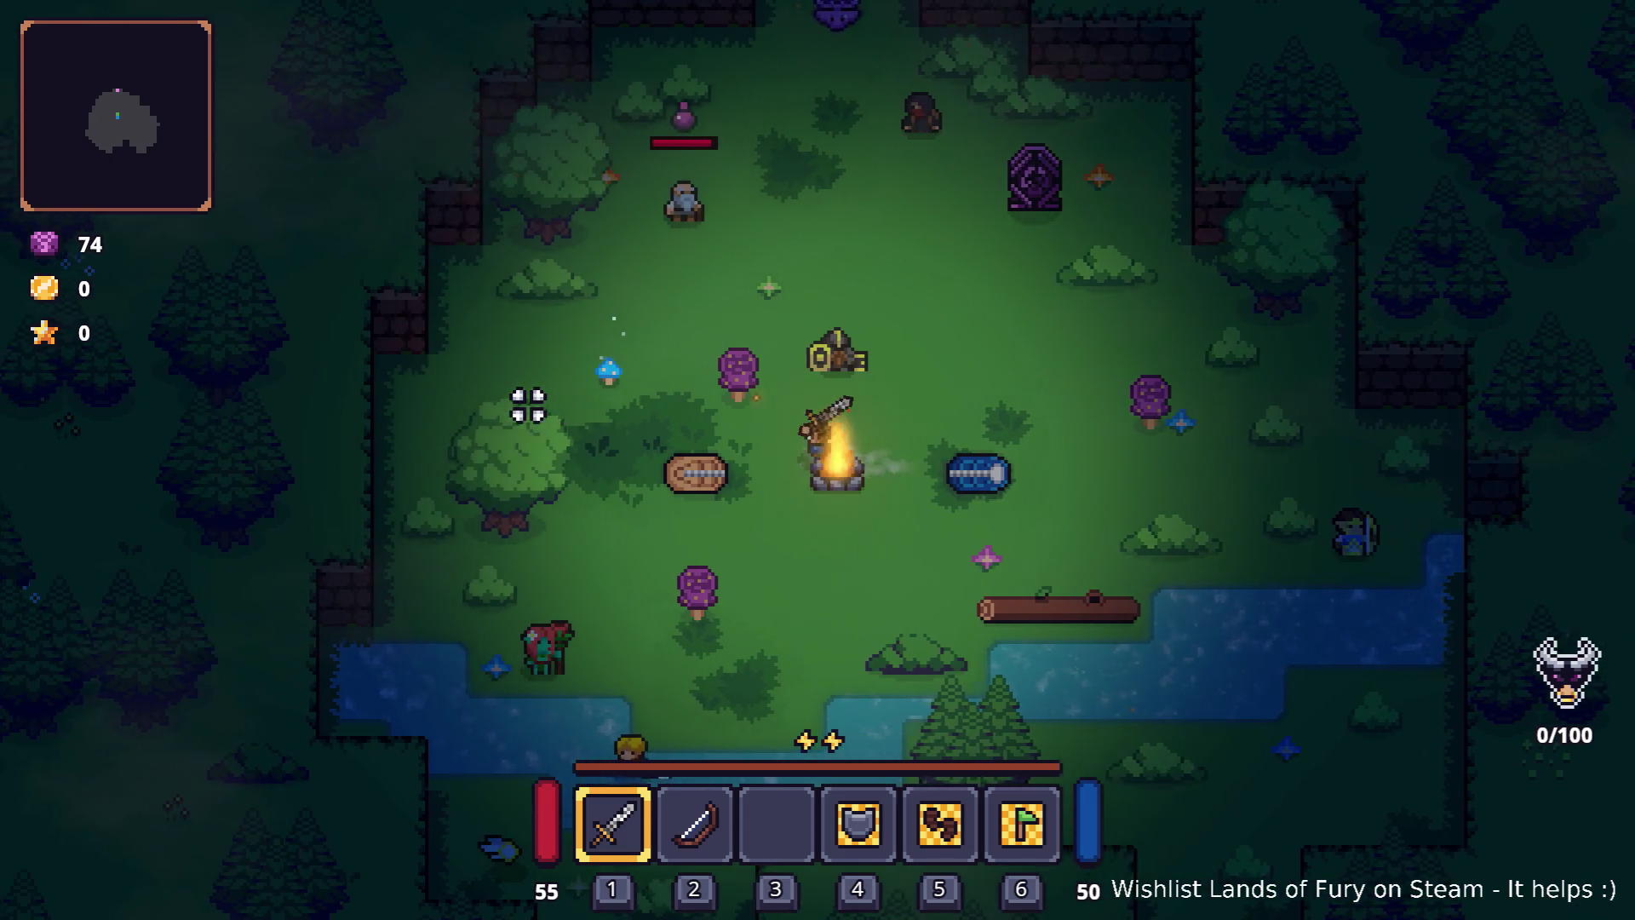
key(w)
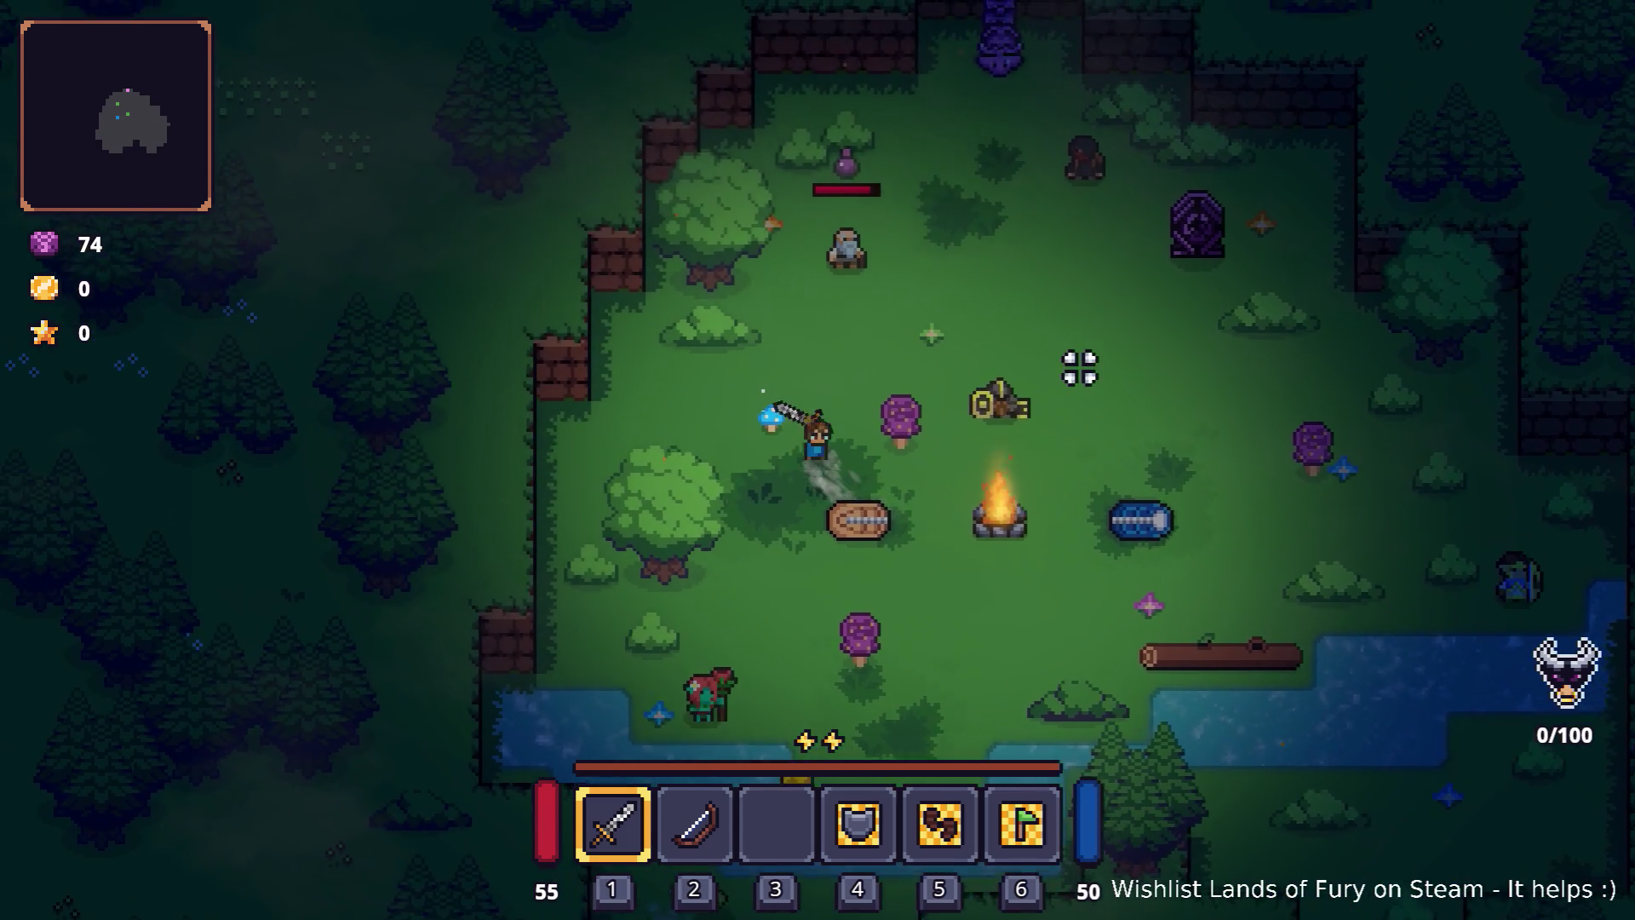
key(d)
key(w)
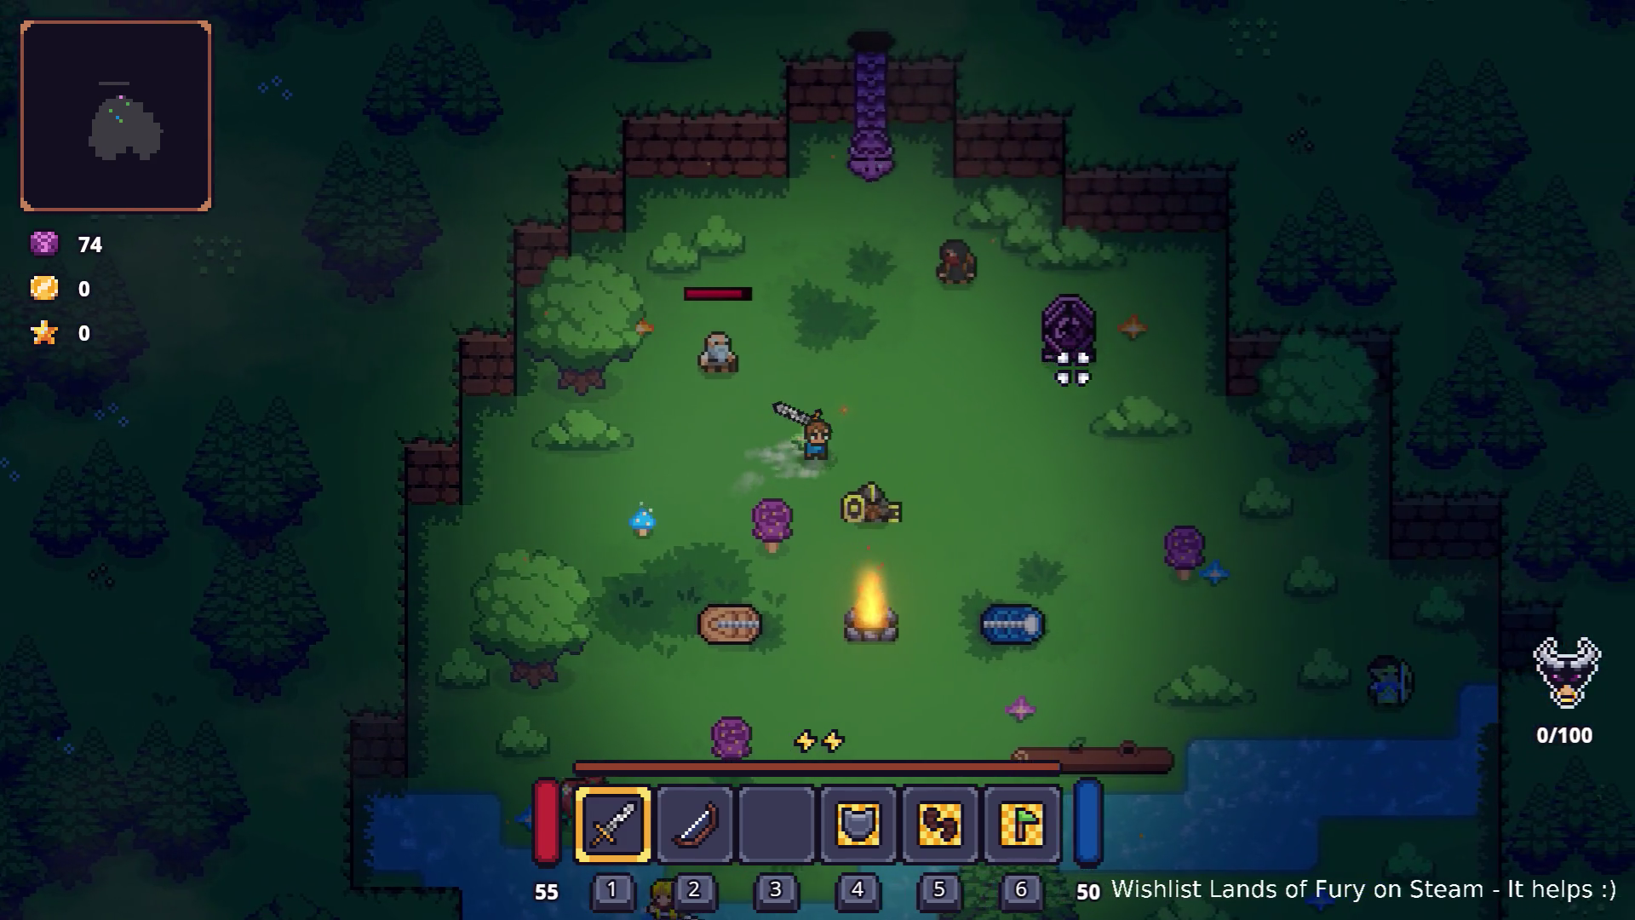
key(d)
key(s)
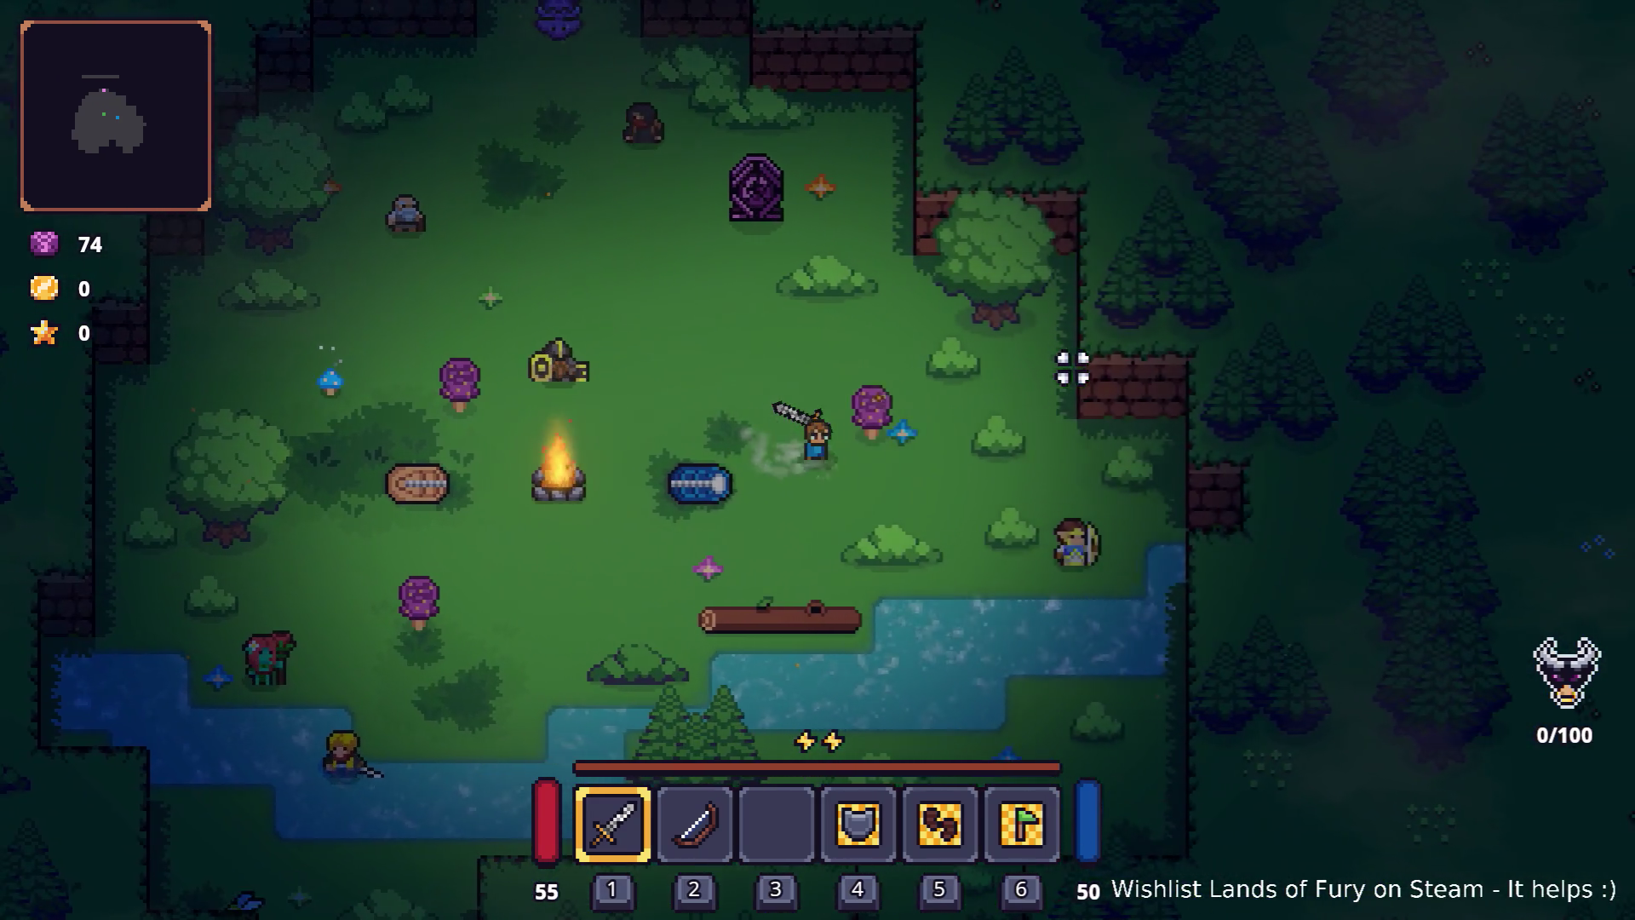
key(w)
key(a)
key(w)
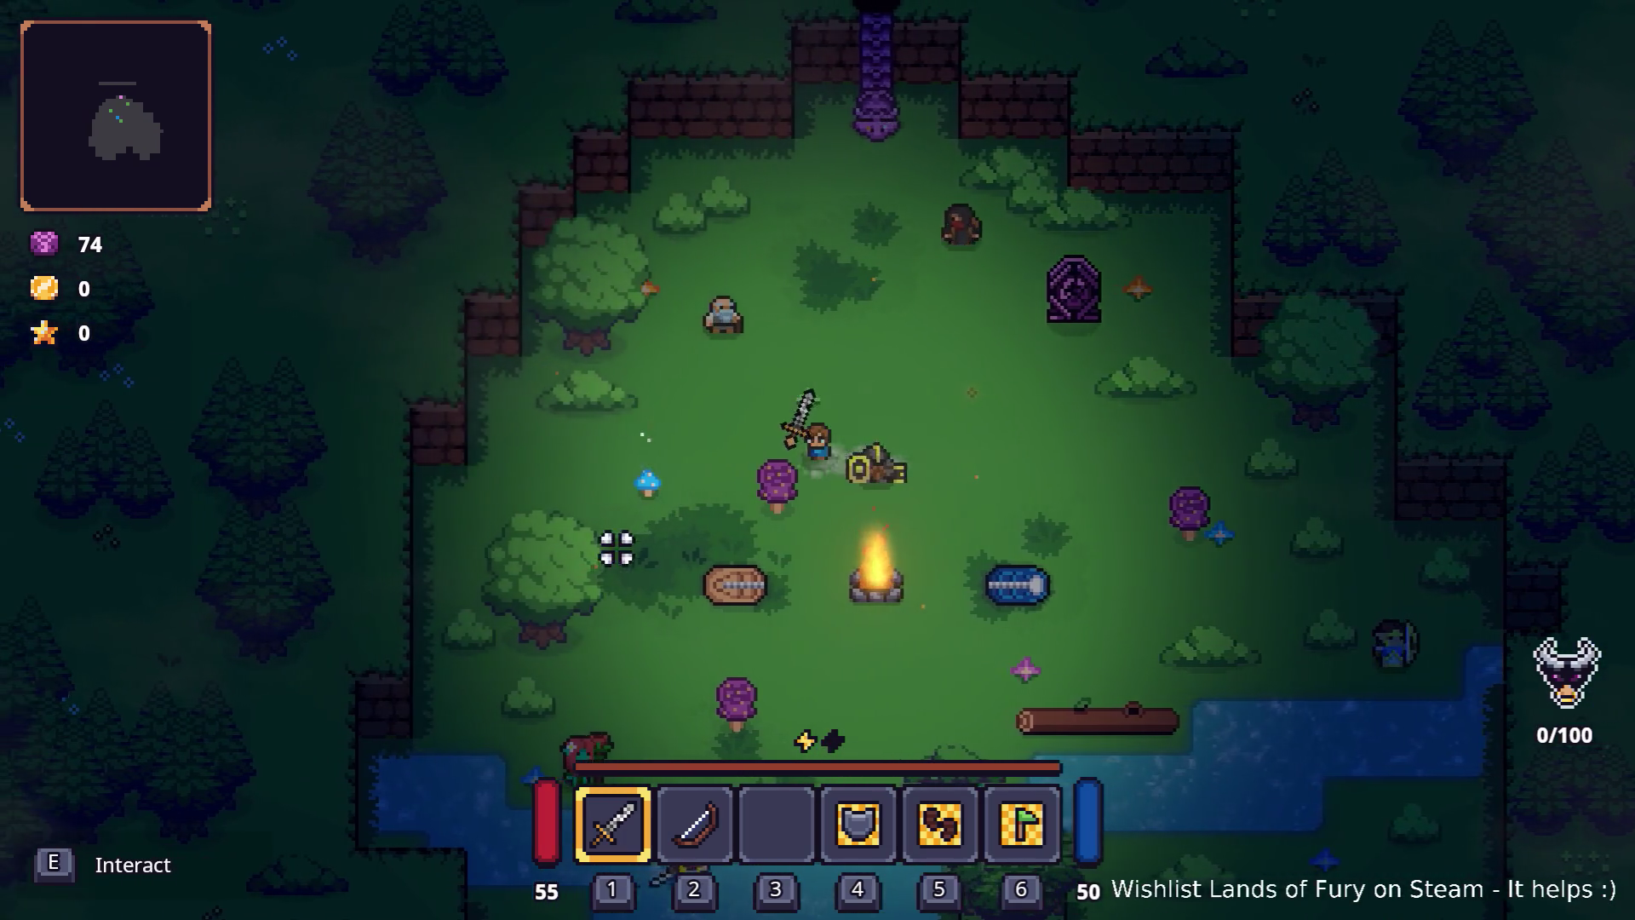
key(a)
Dash and attack enemies around the campfire up to 16 kills, then pause and stop the run
key(s)
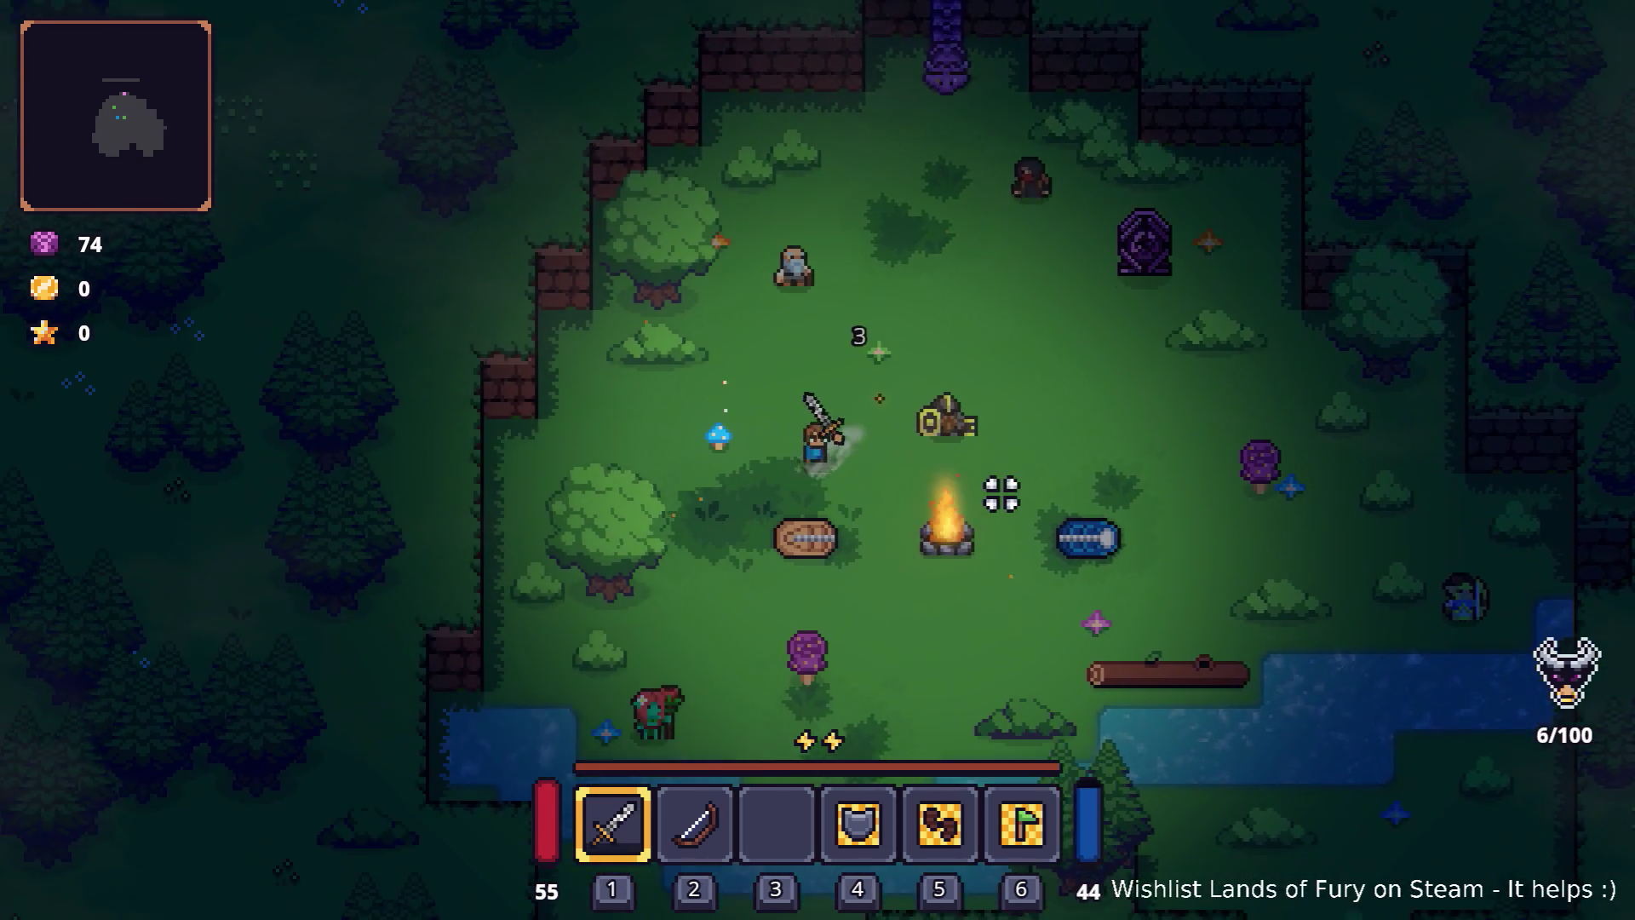
key(d)
key(space)
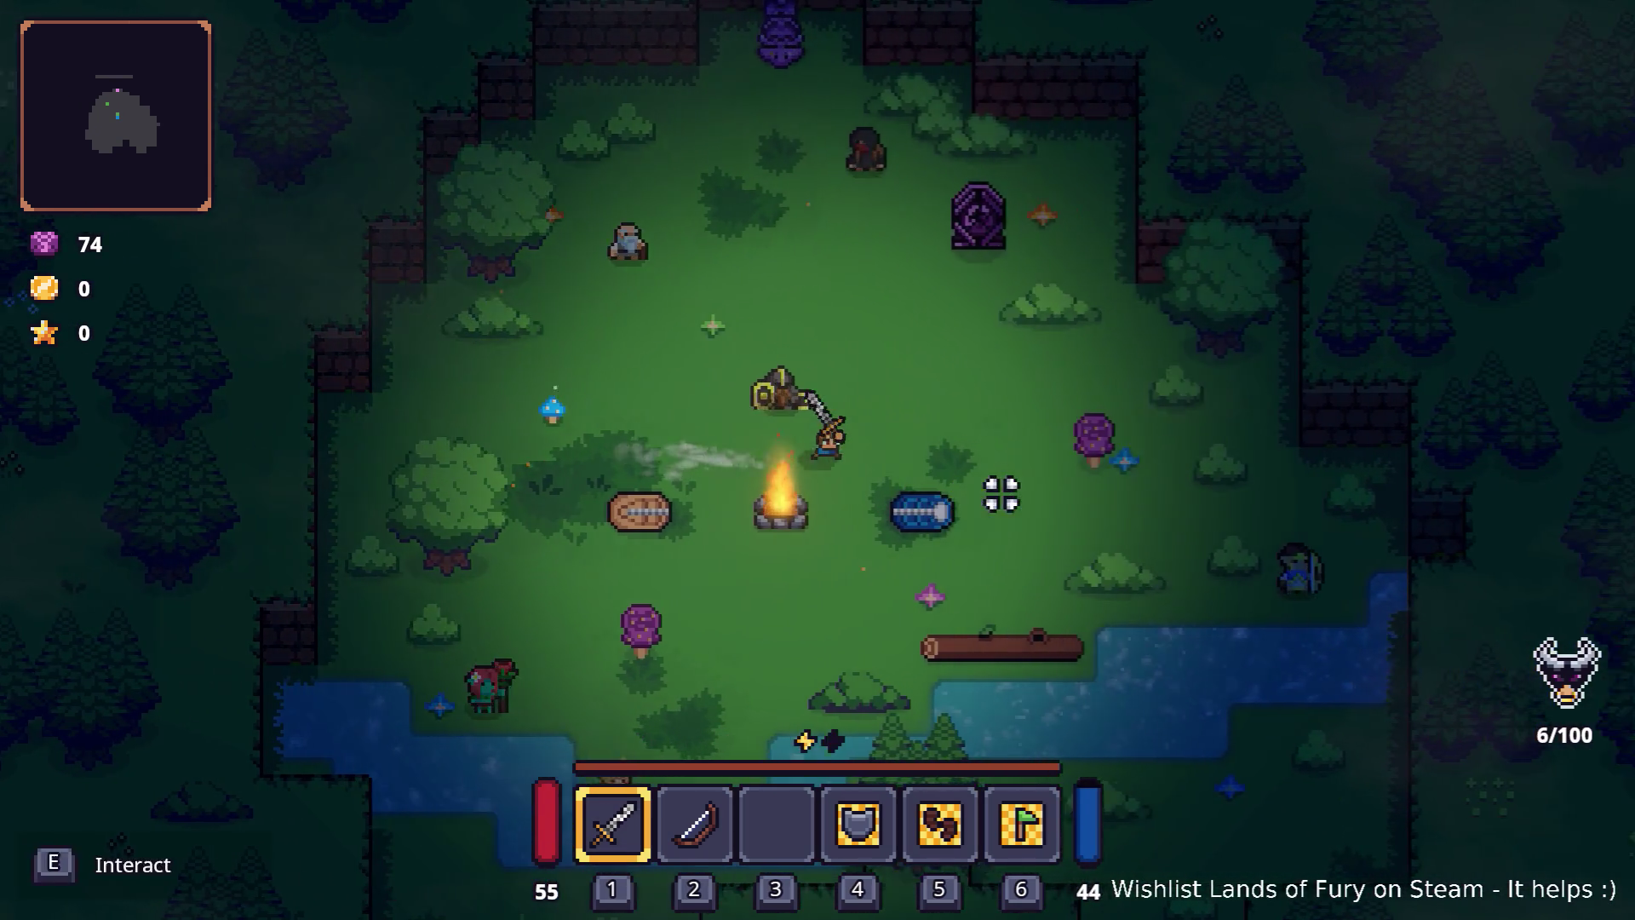
key(d)
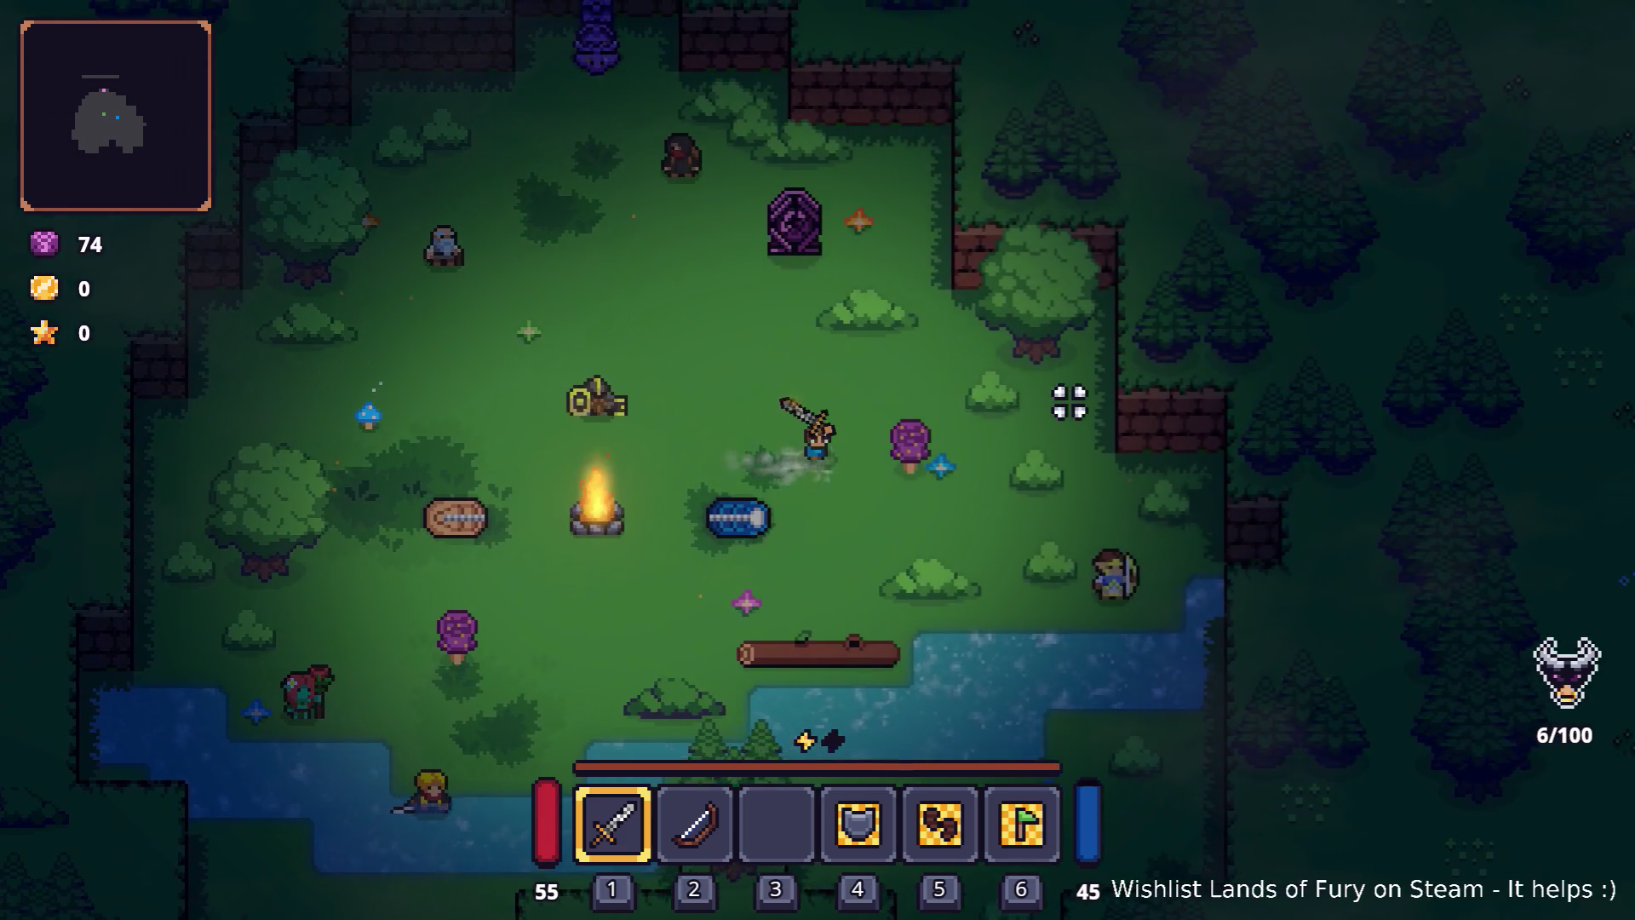
key(w)
key(a)
key(s)
key(space)
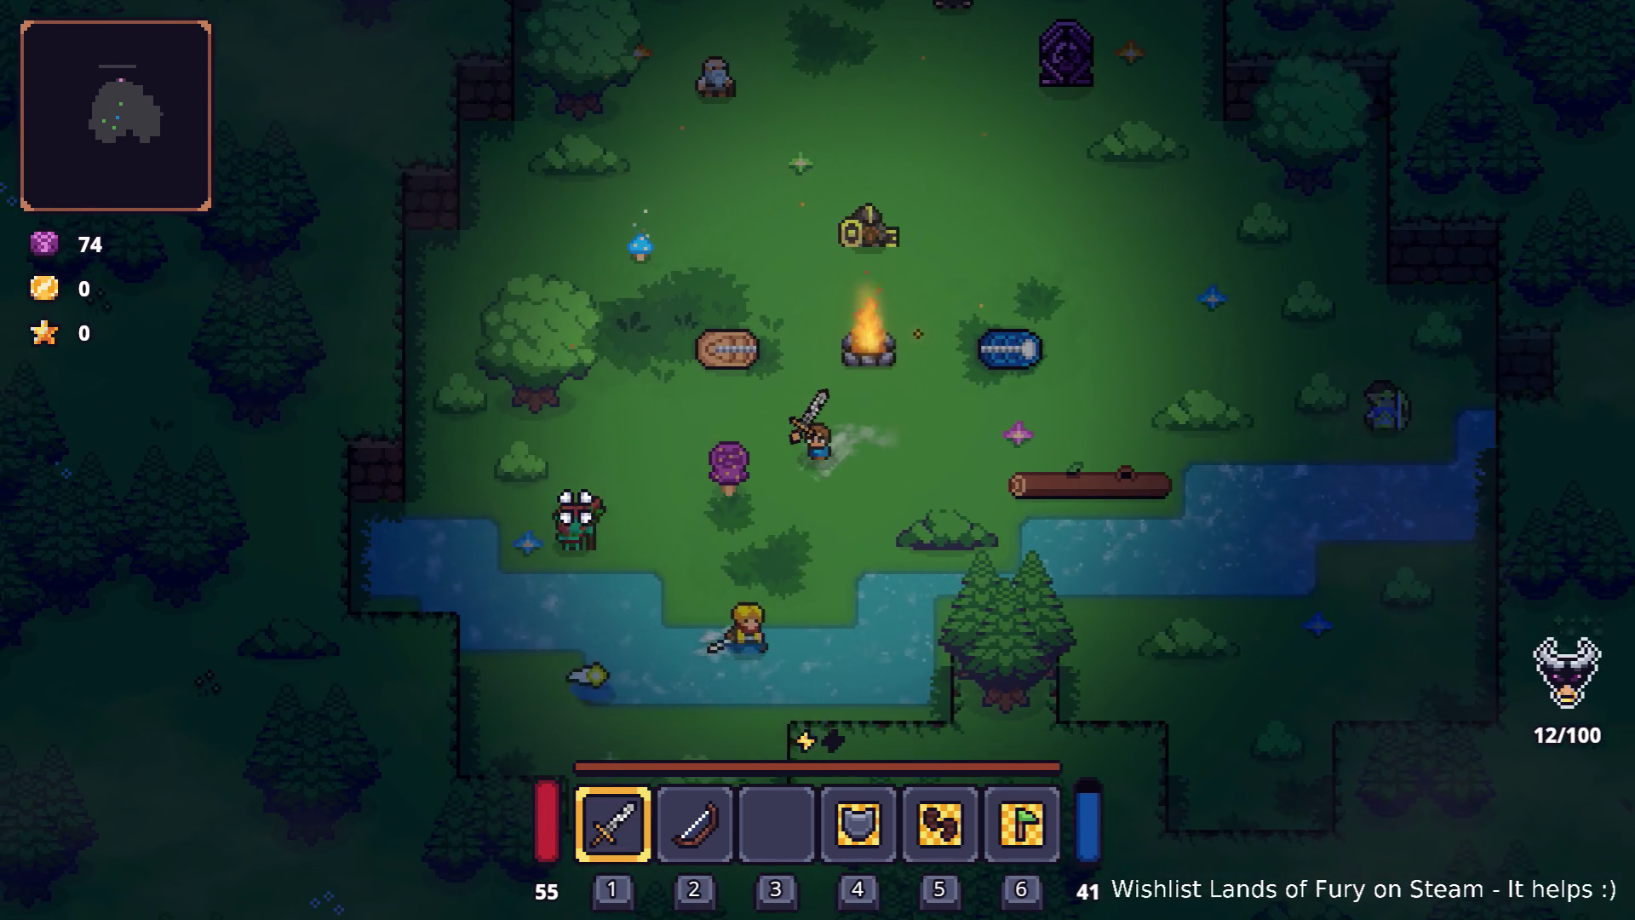
key(a)
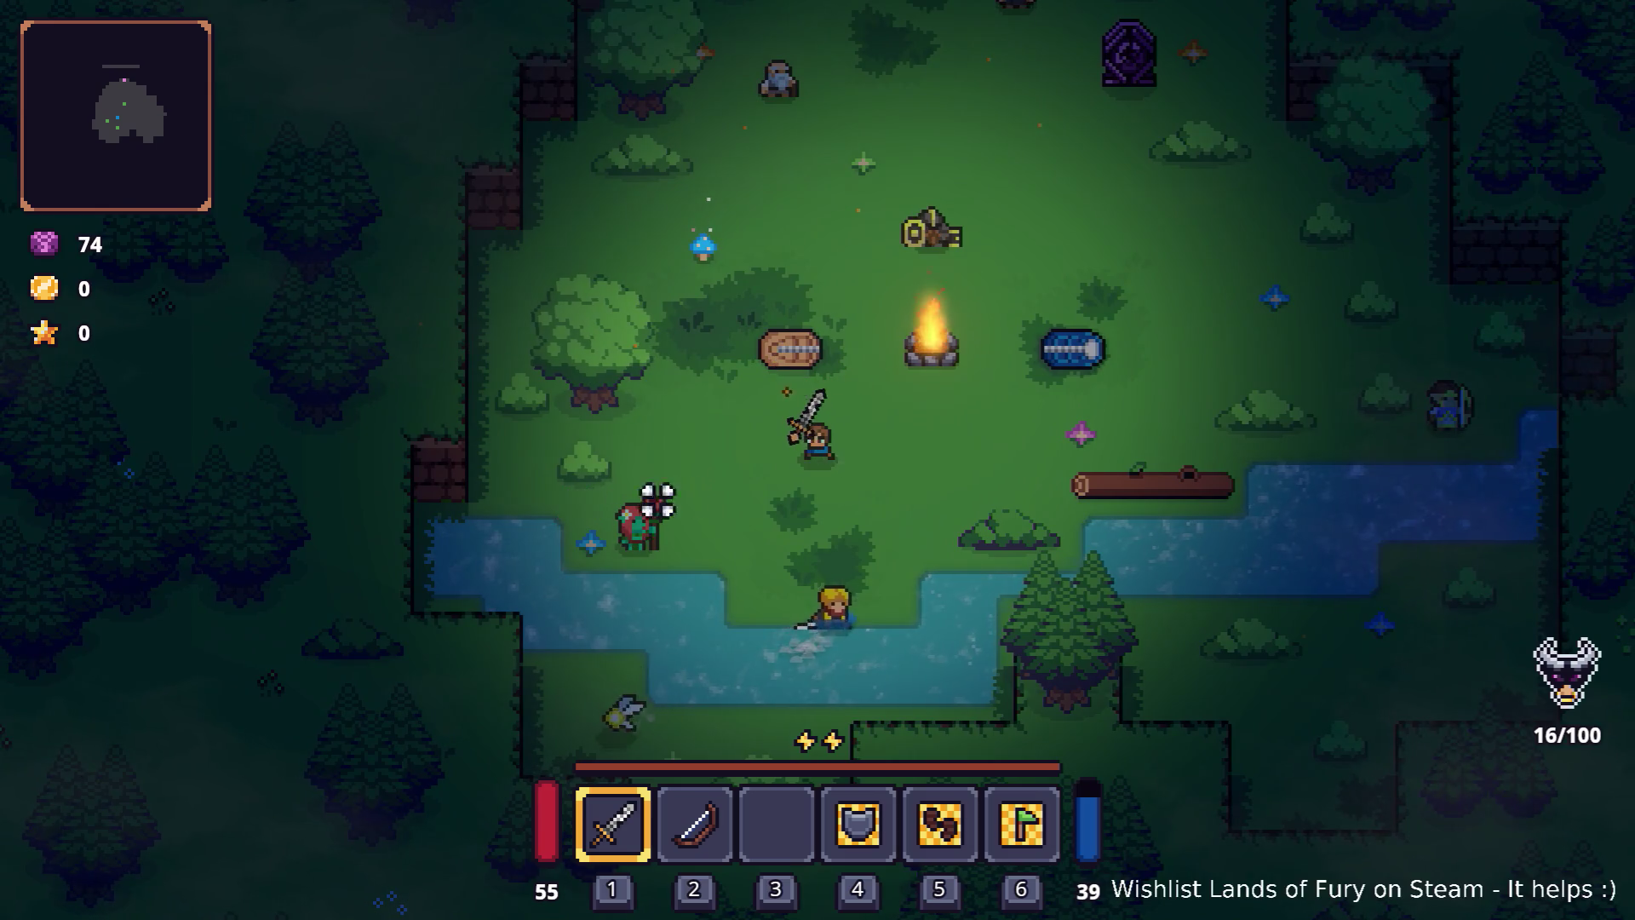
key(Escape)
click(916, 771)
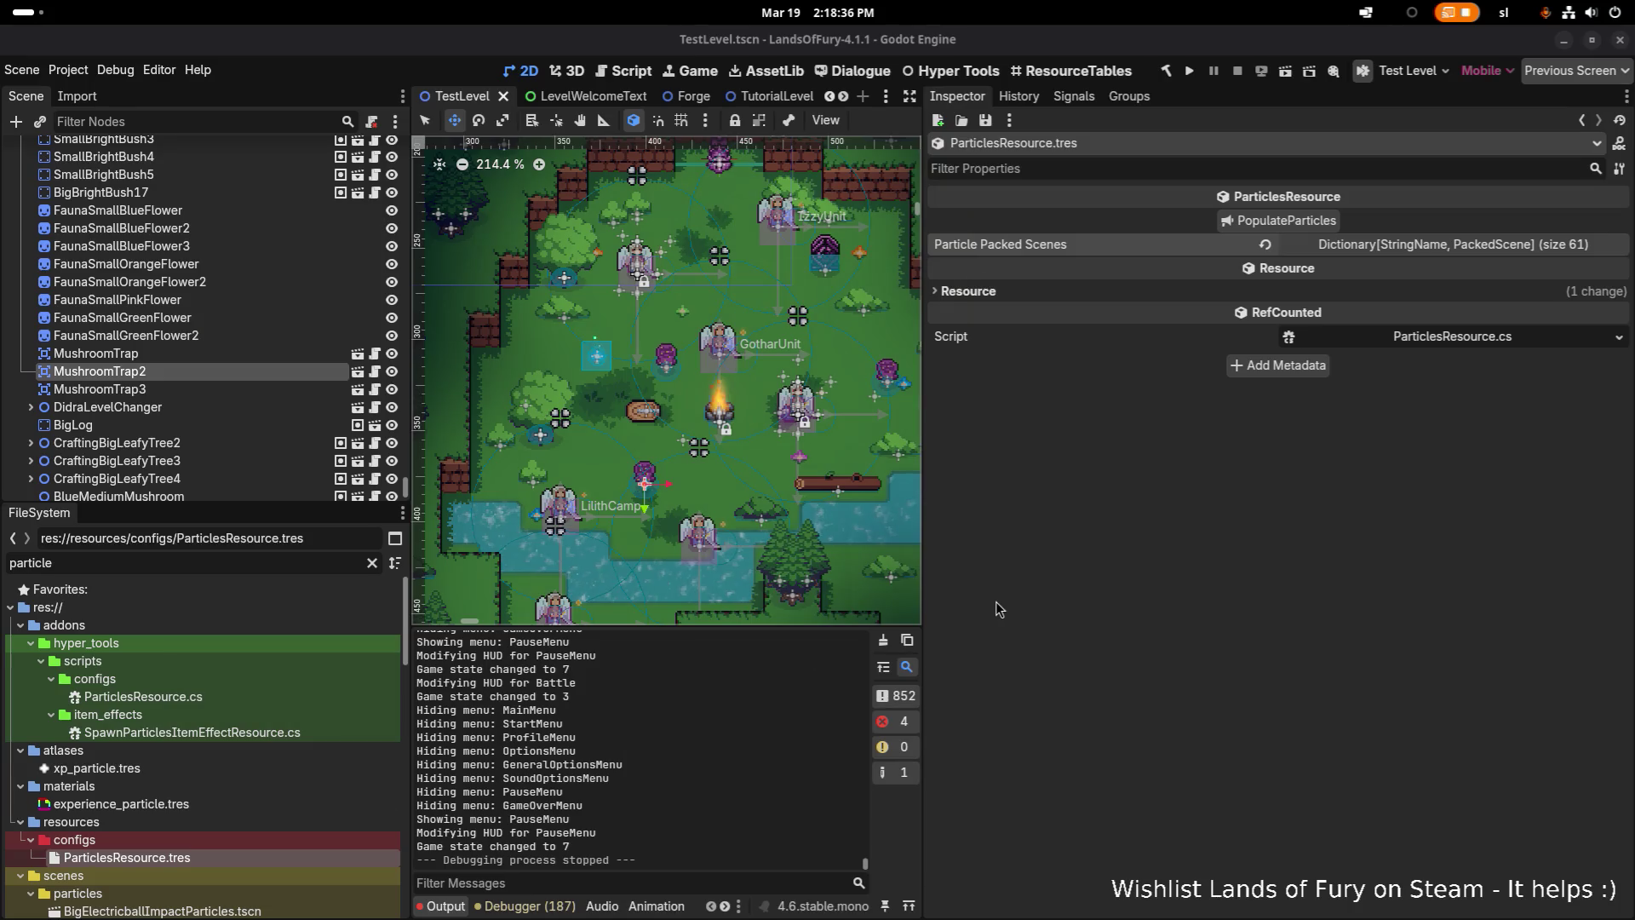
Open MushroomTrap.tscn and inspect its HealthComponent (15 max health, team 666), Area2D and root's exposed components
click(238, 354)
click(358, 354)
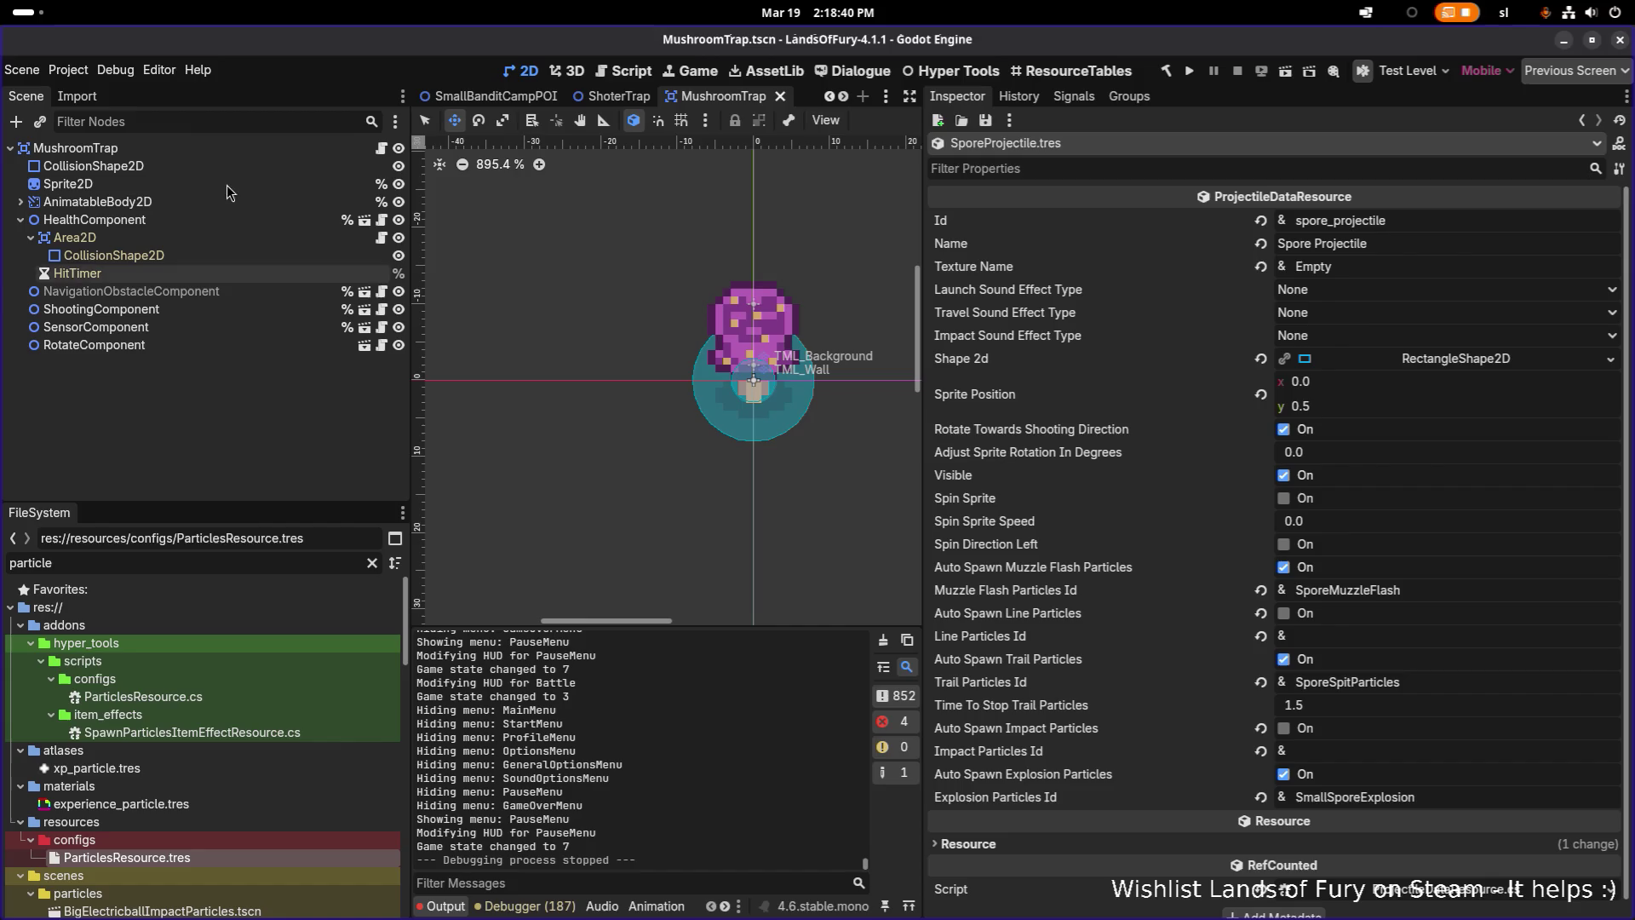
click(195, 223)
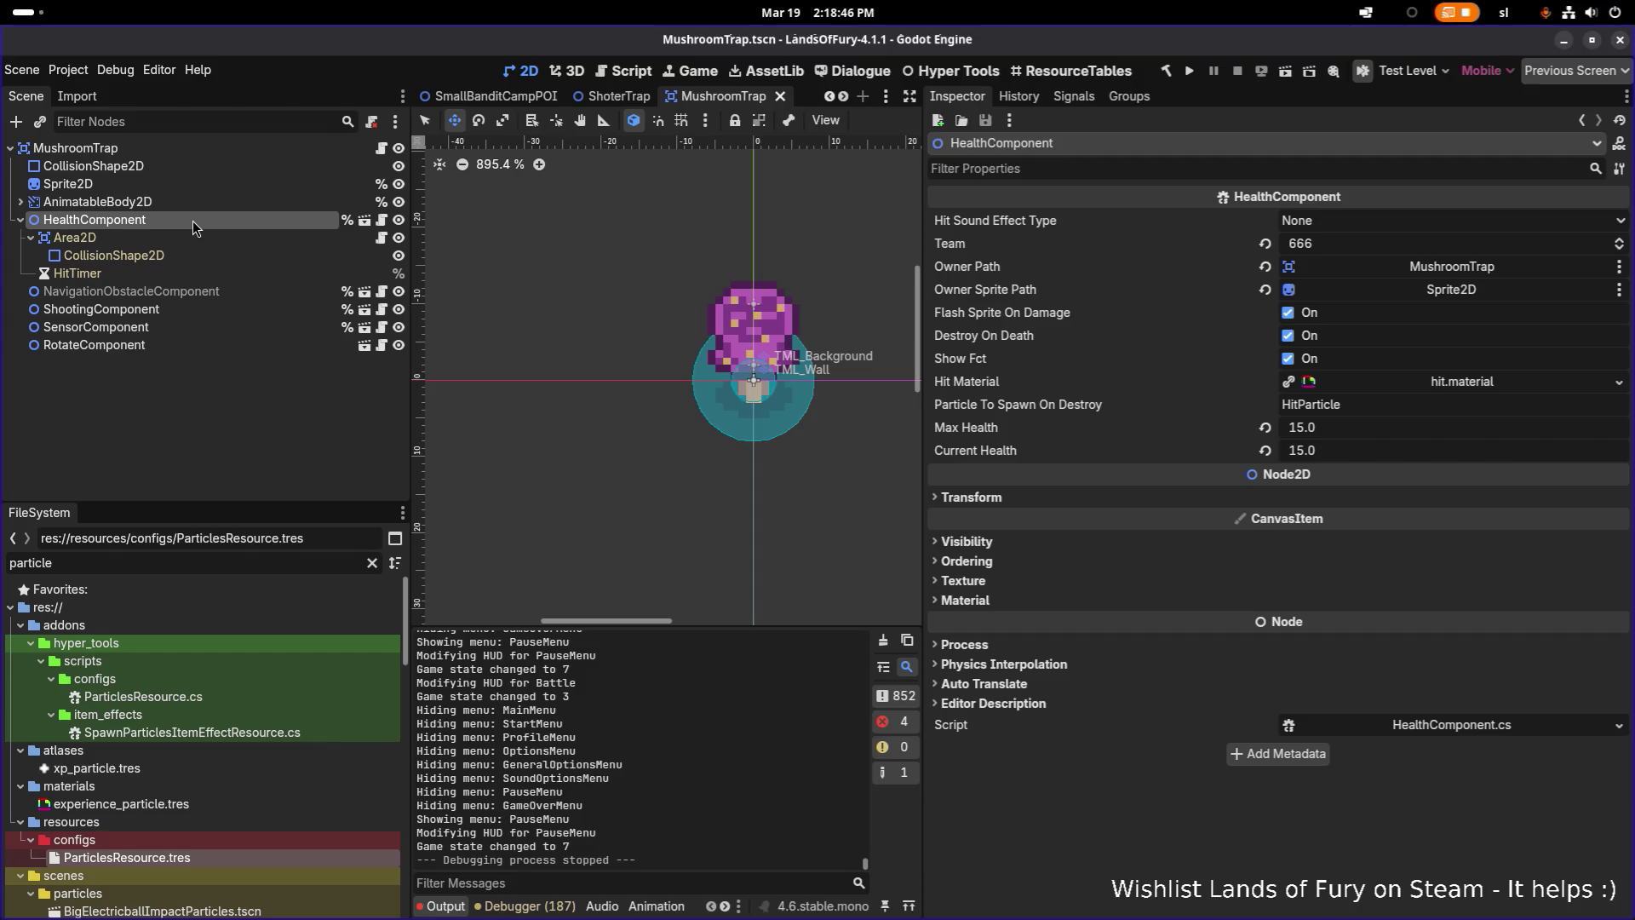
click(195, 240)
click(195, 223)
click(201, 151)
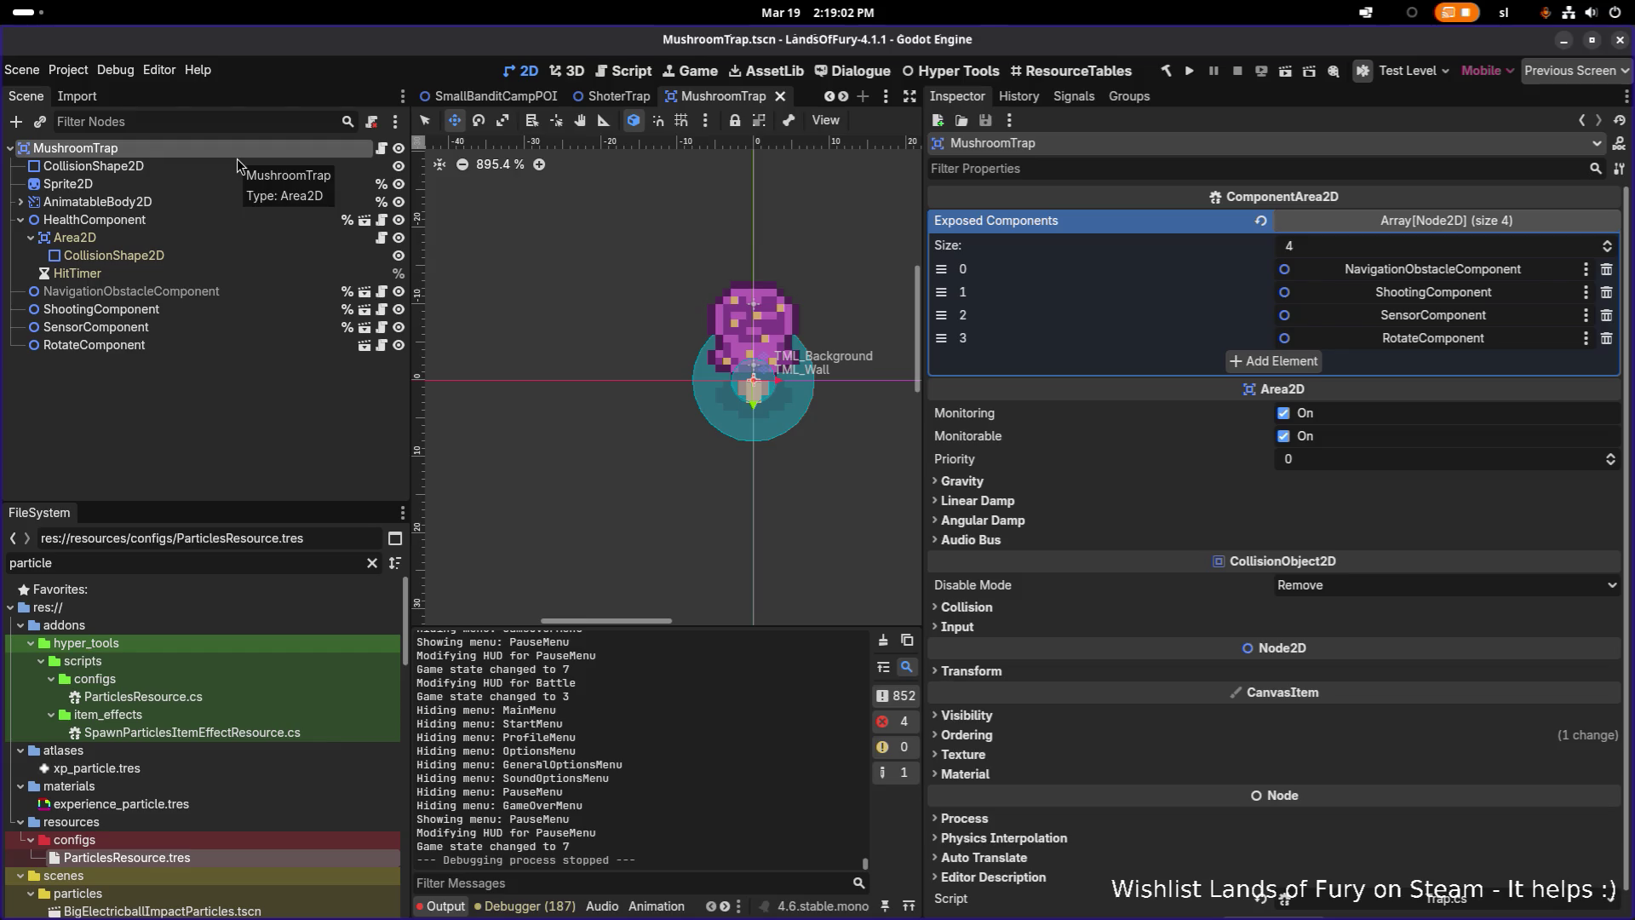
click(207, 224)
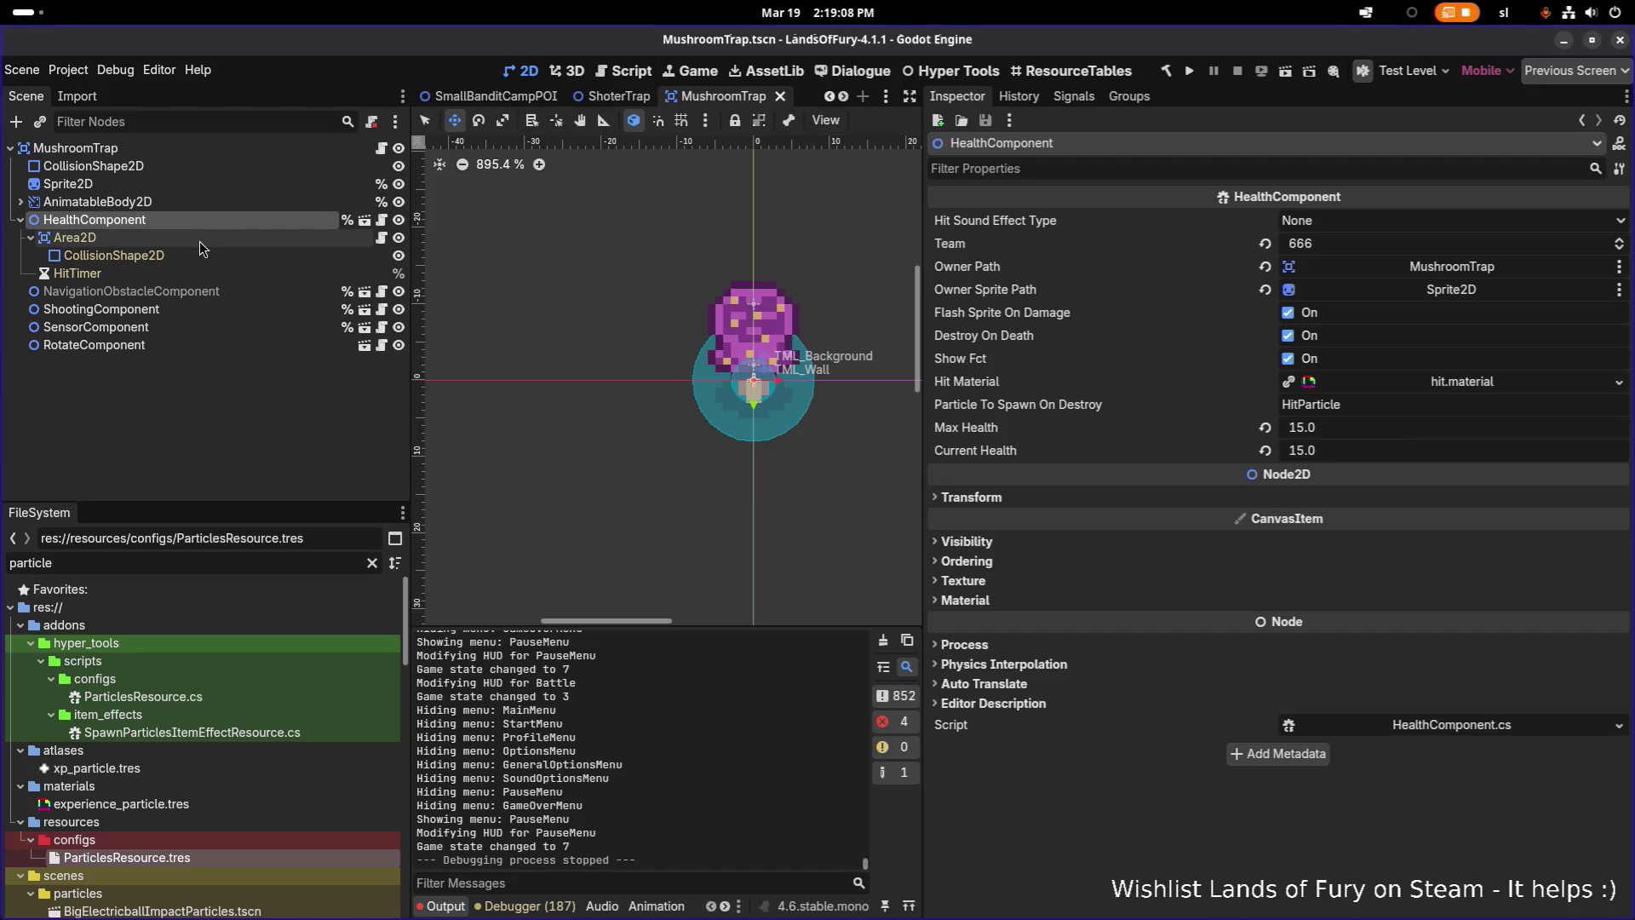
key(Up)
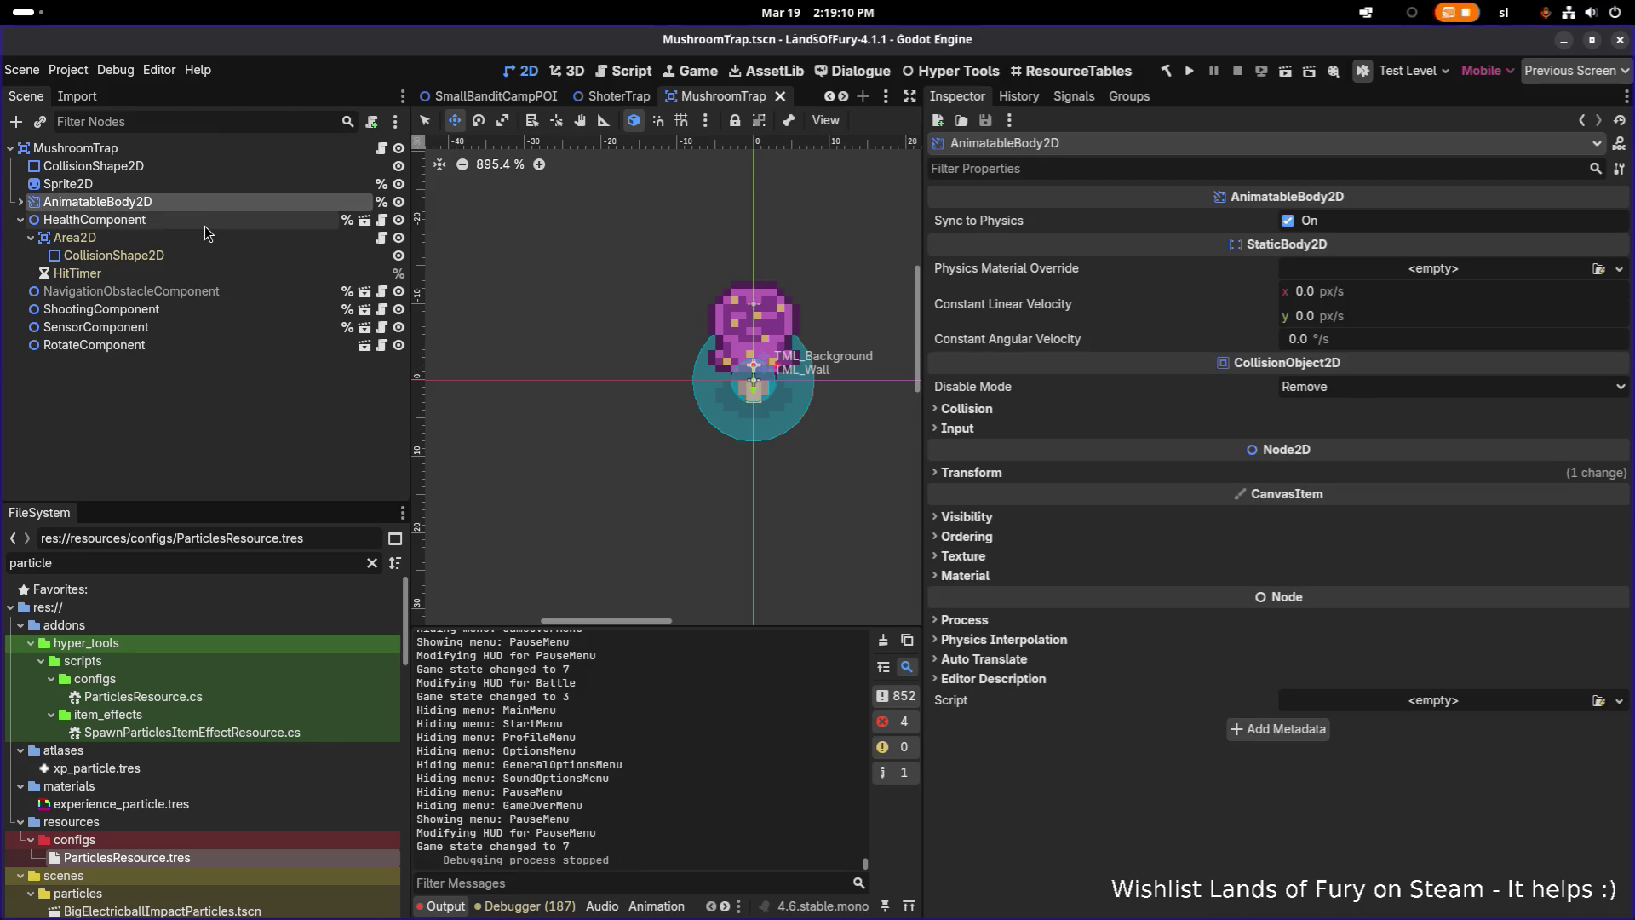
key(Down)
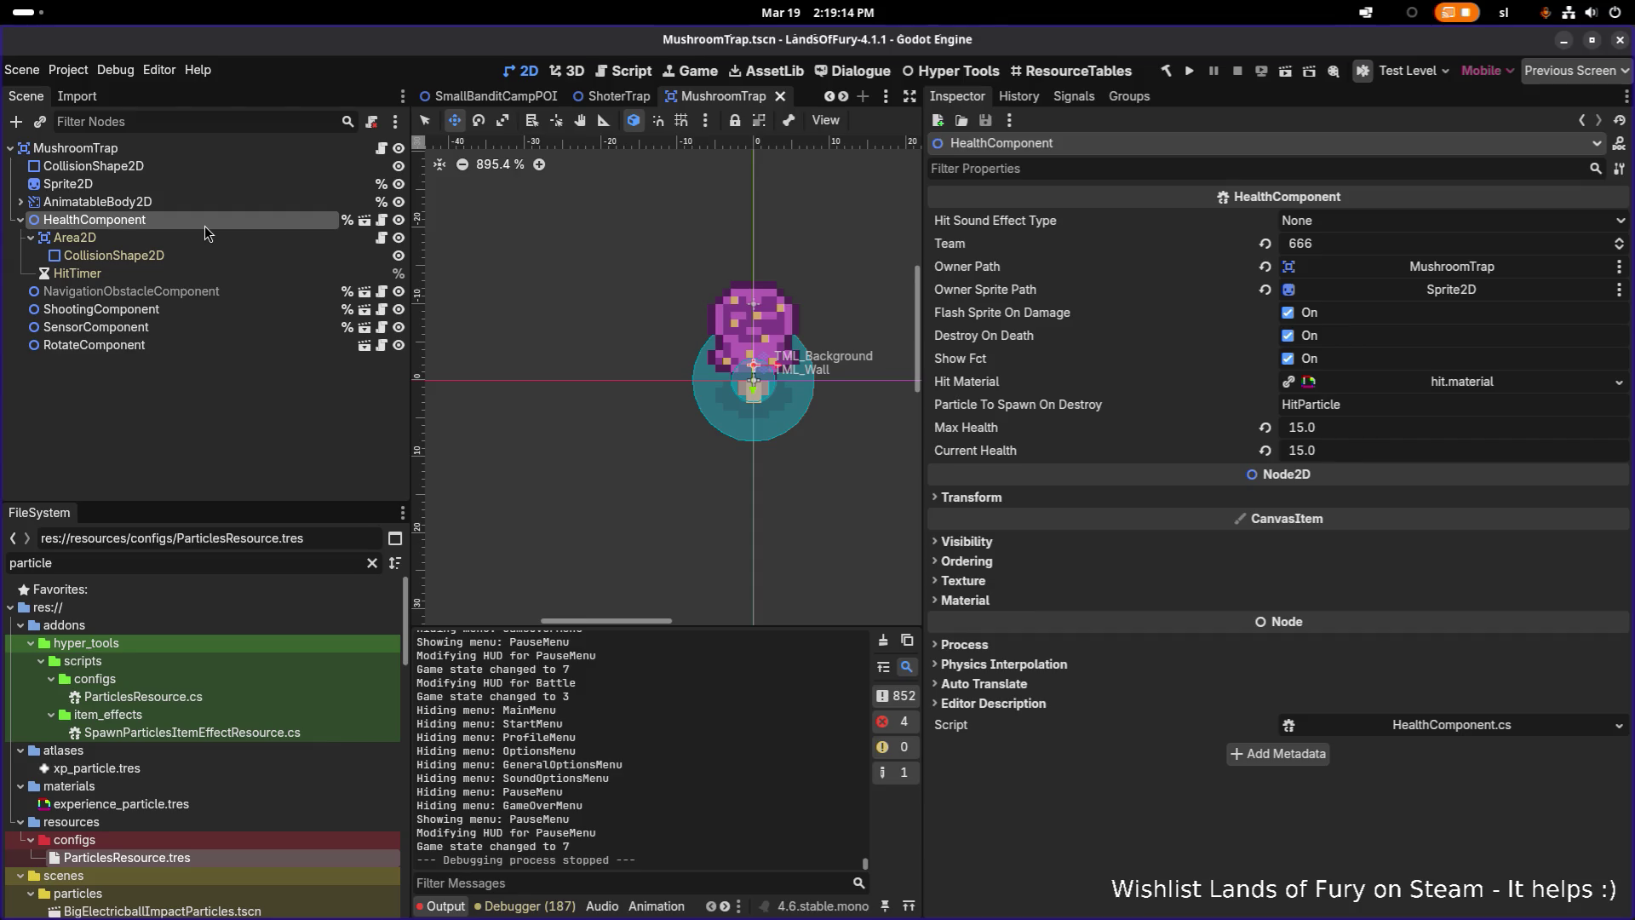
Inspect the NavigationObstacle, Shooting, Sensor, Rotate and Health components, then the AnimatableBody2D
click(200, 291)
click(200, 309)
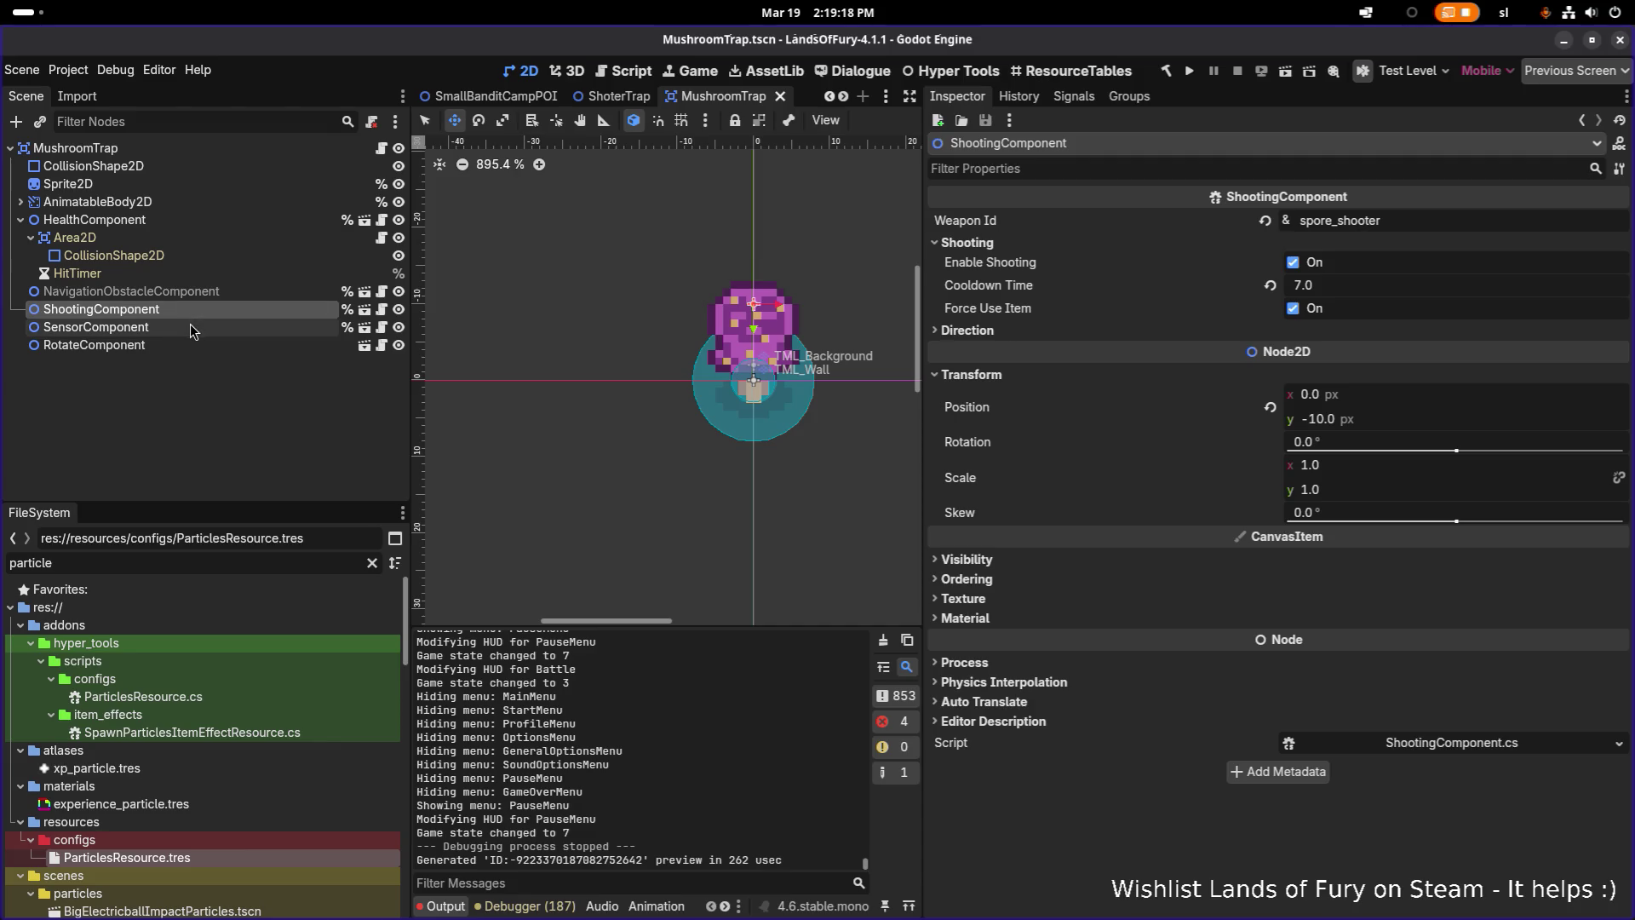
click(192, 329)
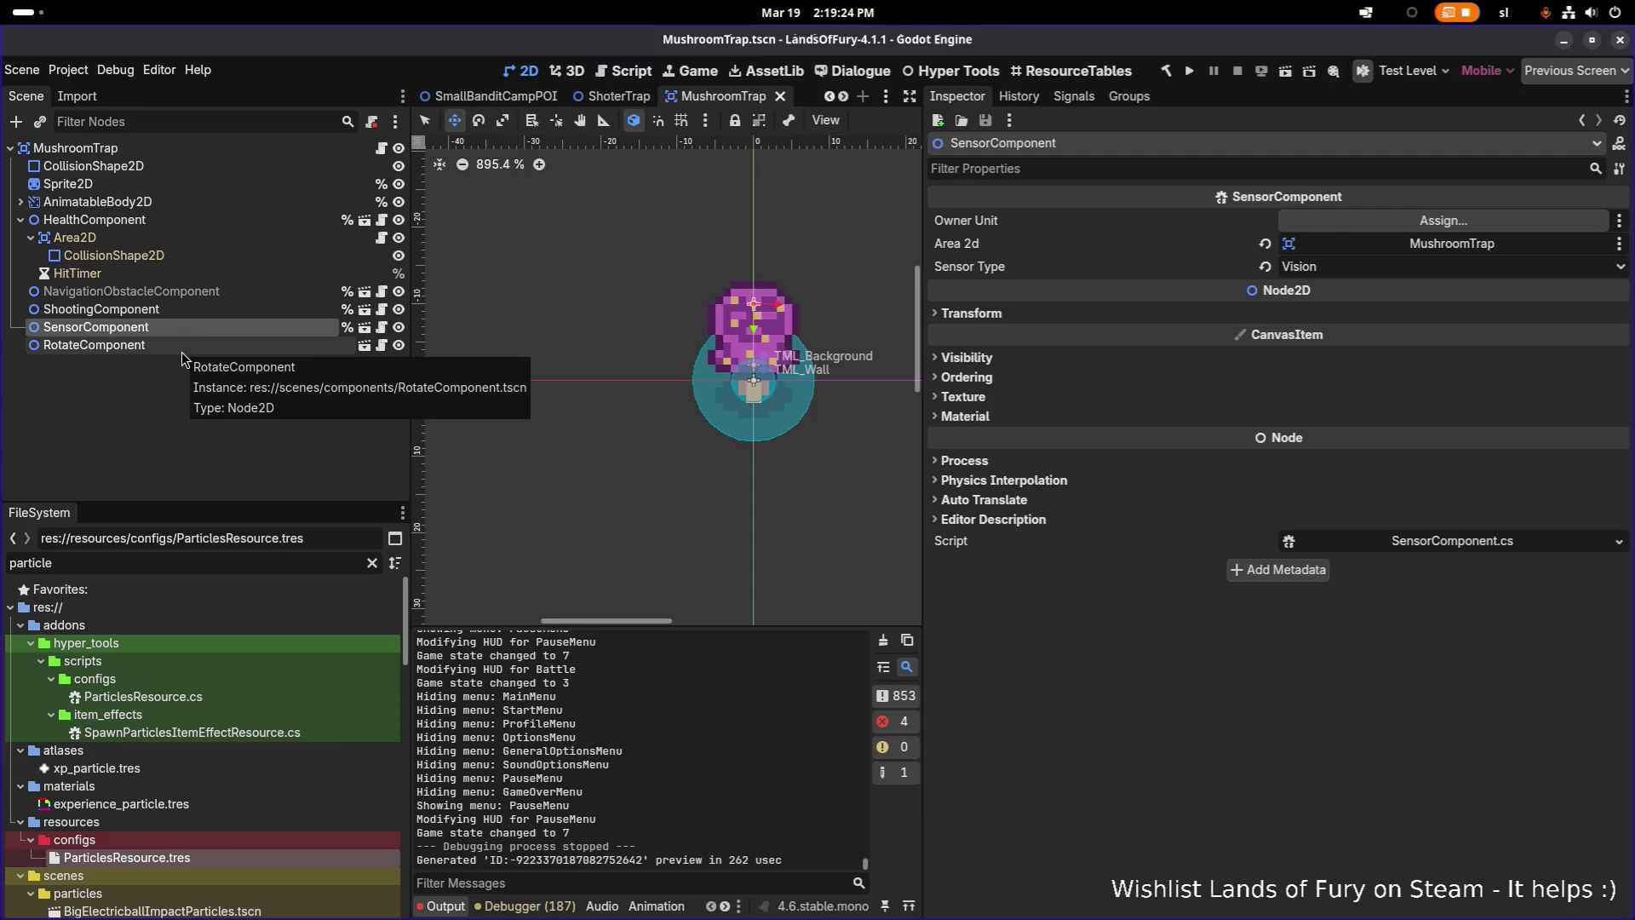
click(182, 349)
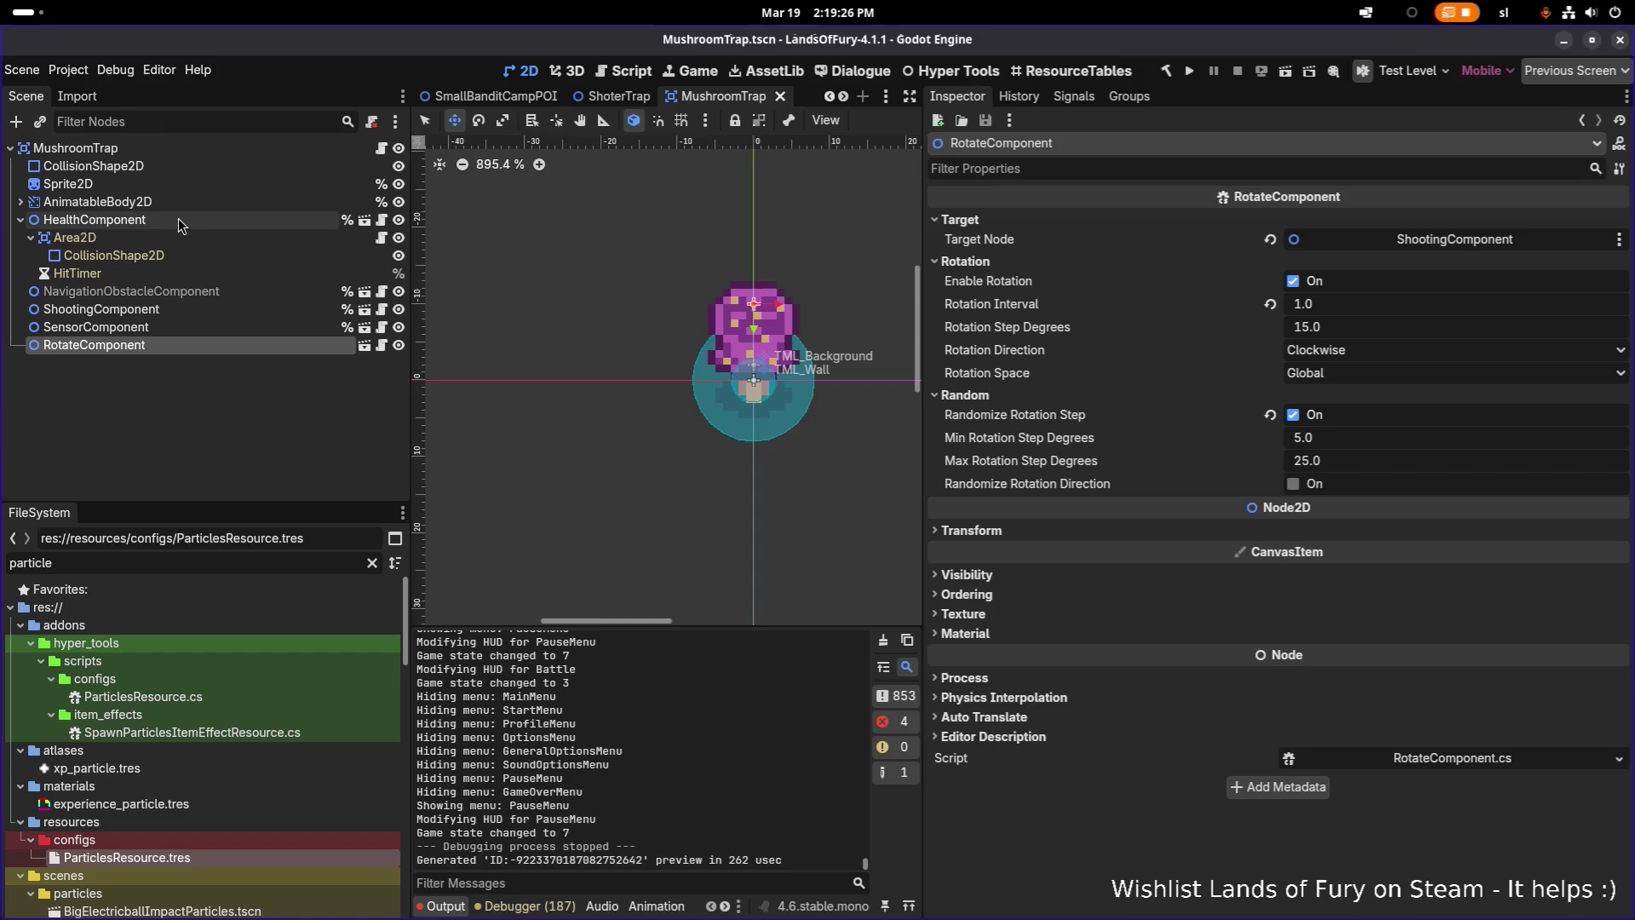
click(178, 223)
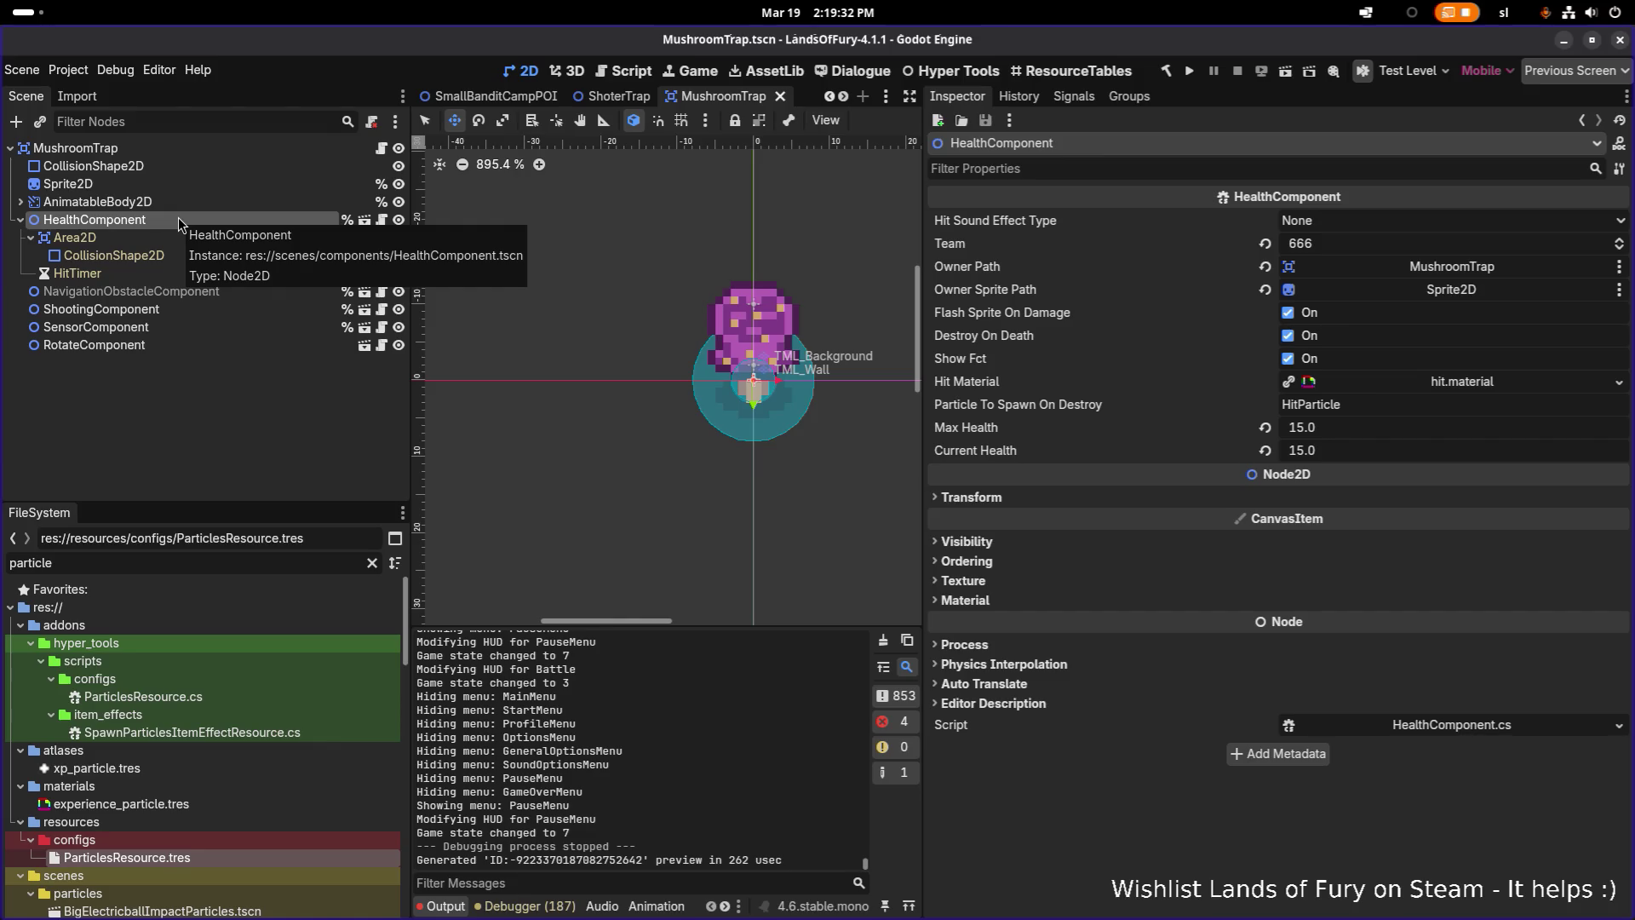
click(166, 204)
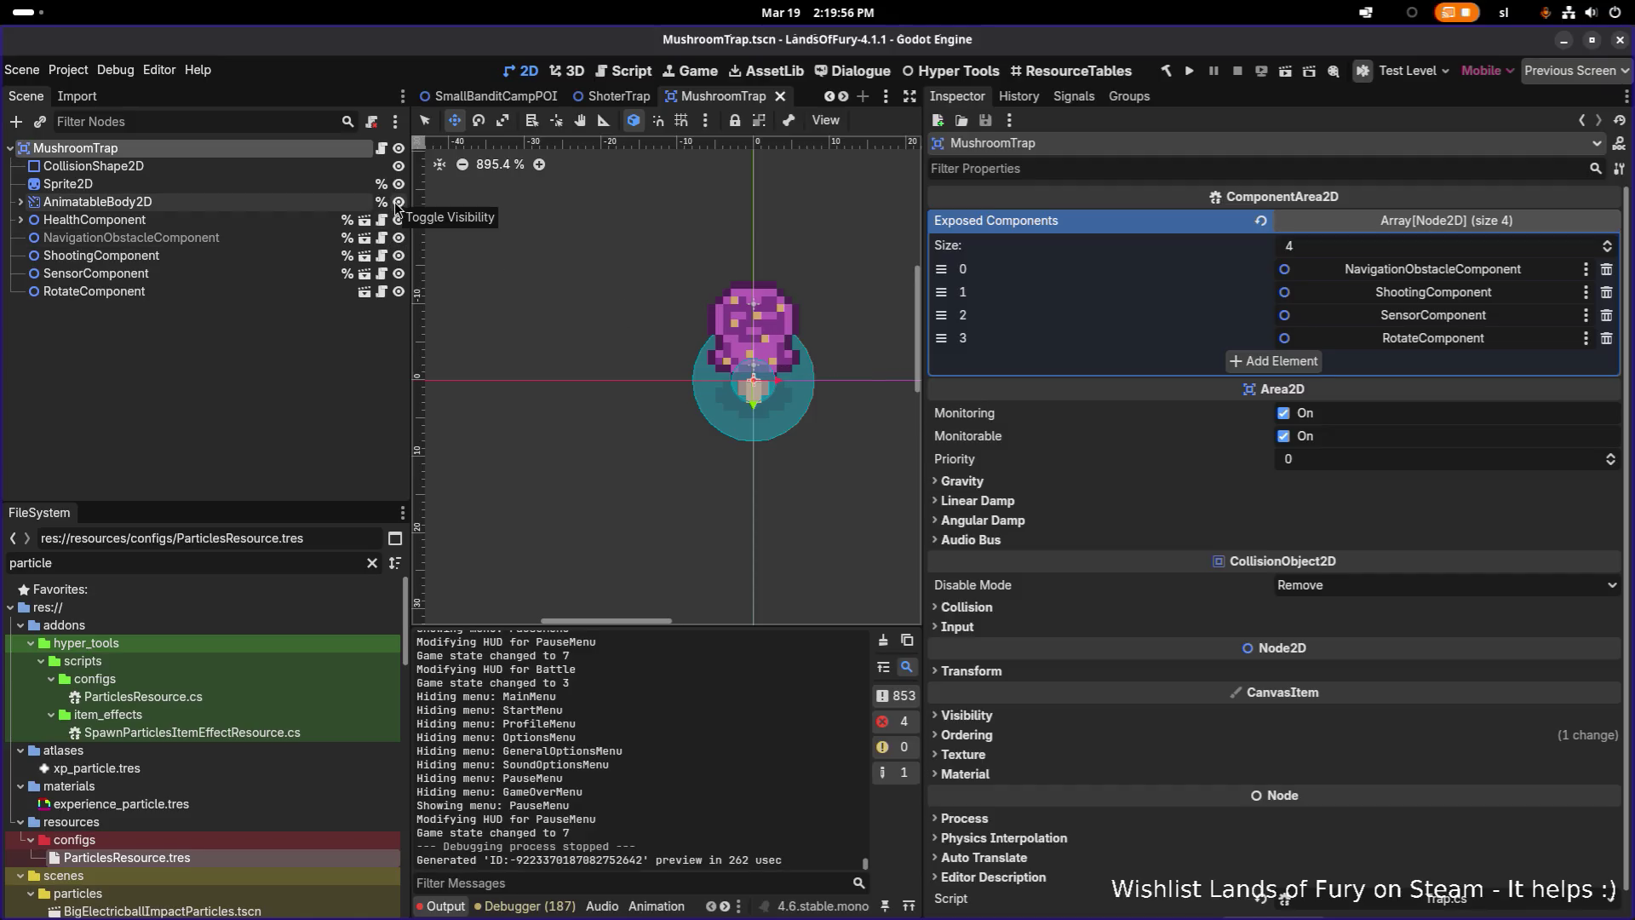
Peek at HealthComponent and AnimatableBody2D children, review the root's four exposed components, then switch to Weapon.cs in VS Code
click(20, 219)
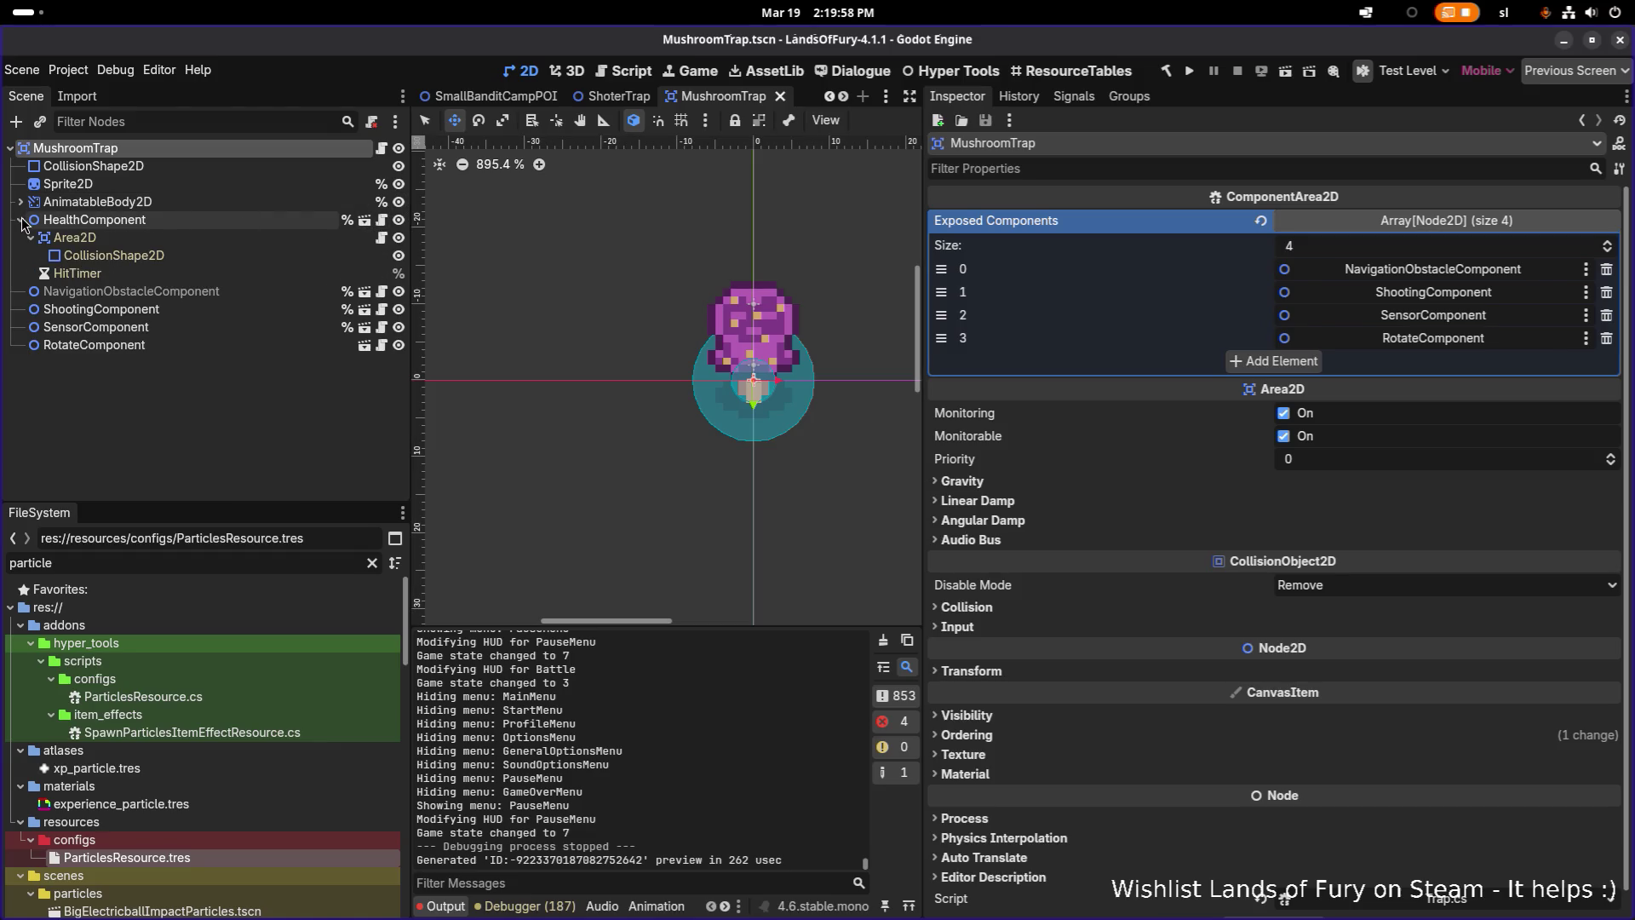
click(20, 220)
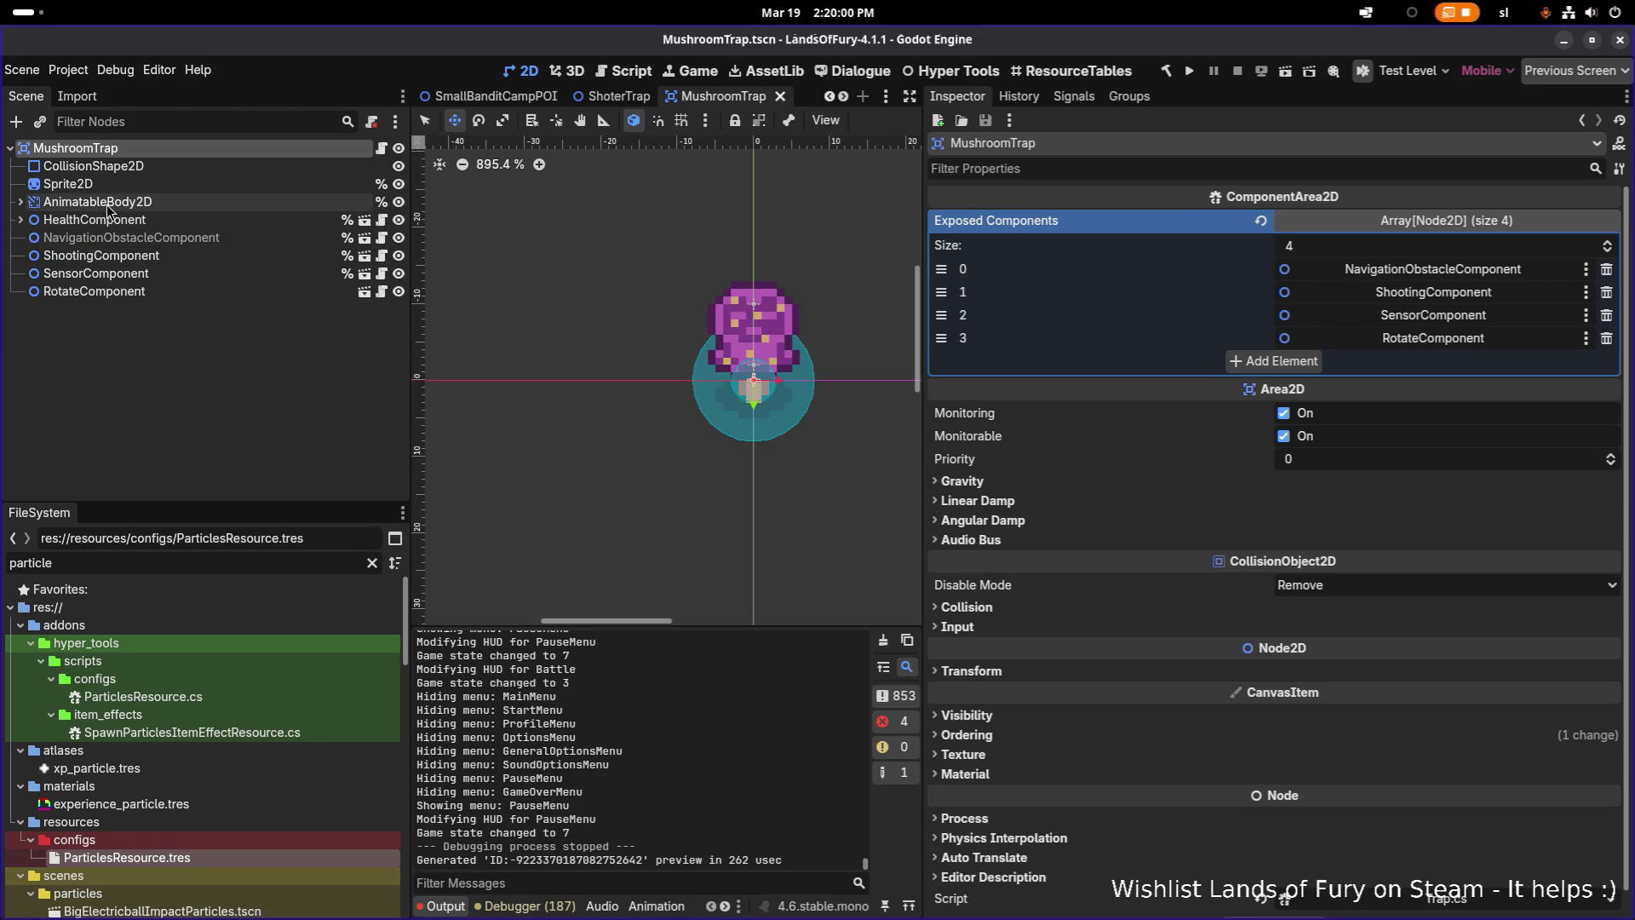
click(103, 206)
click(21, 202)
click(21, 202)
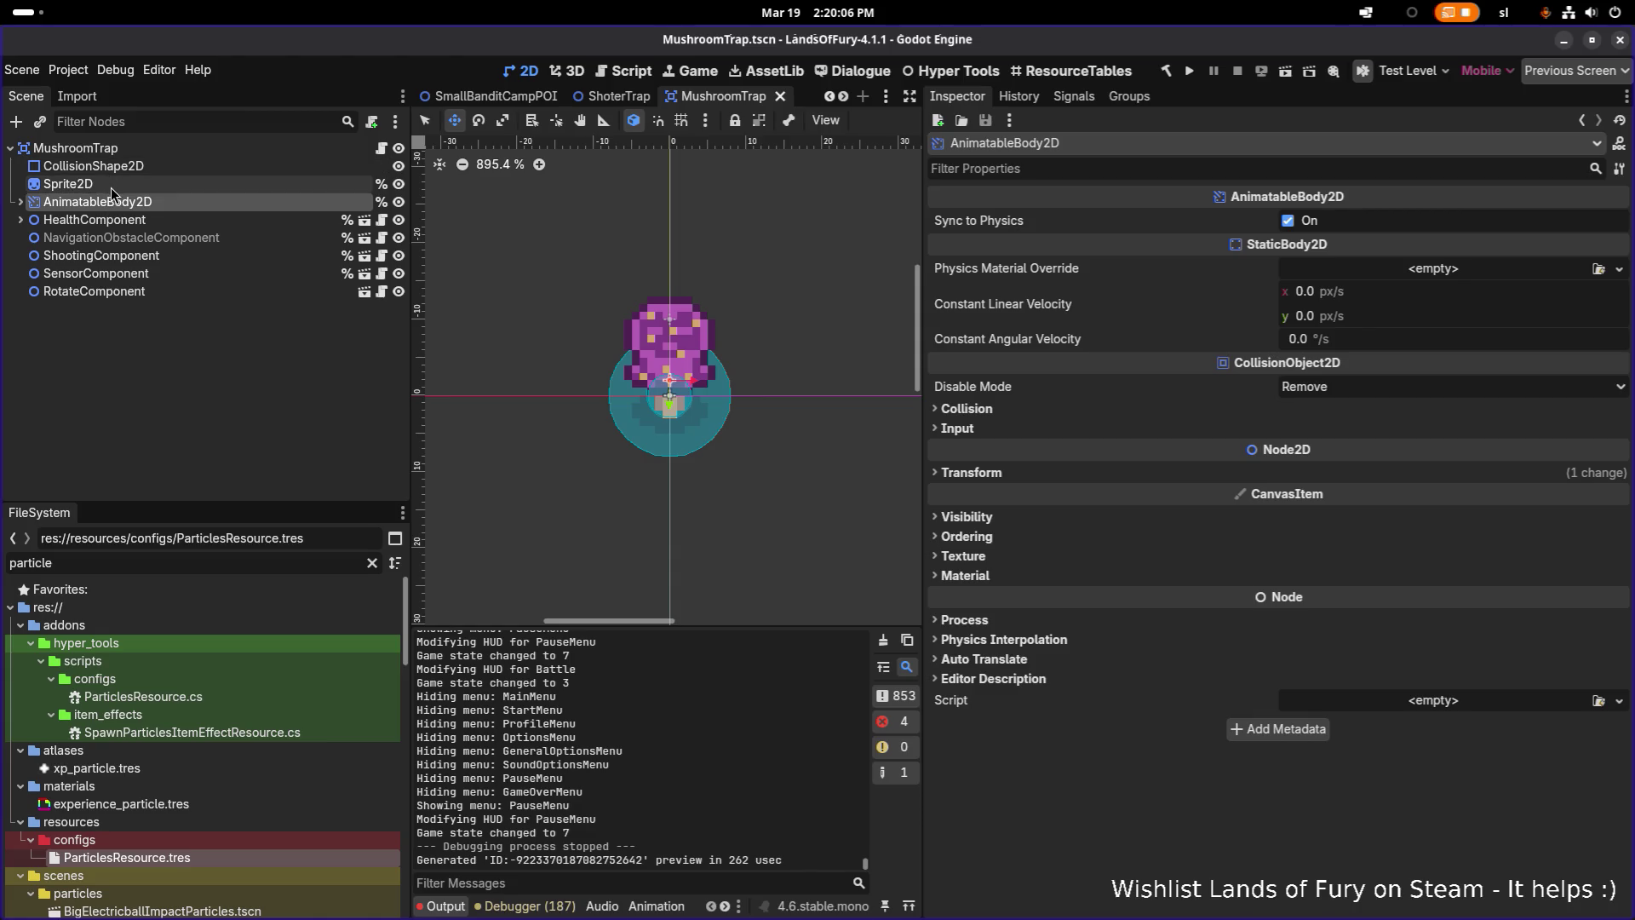
click(119, 152)
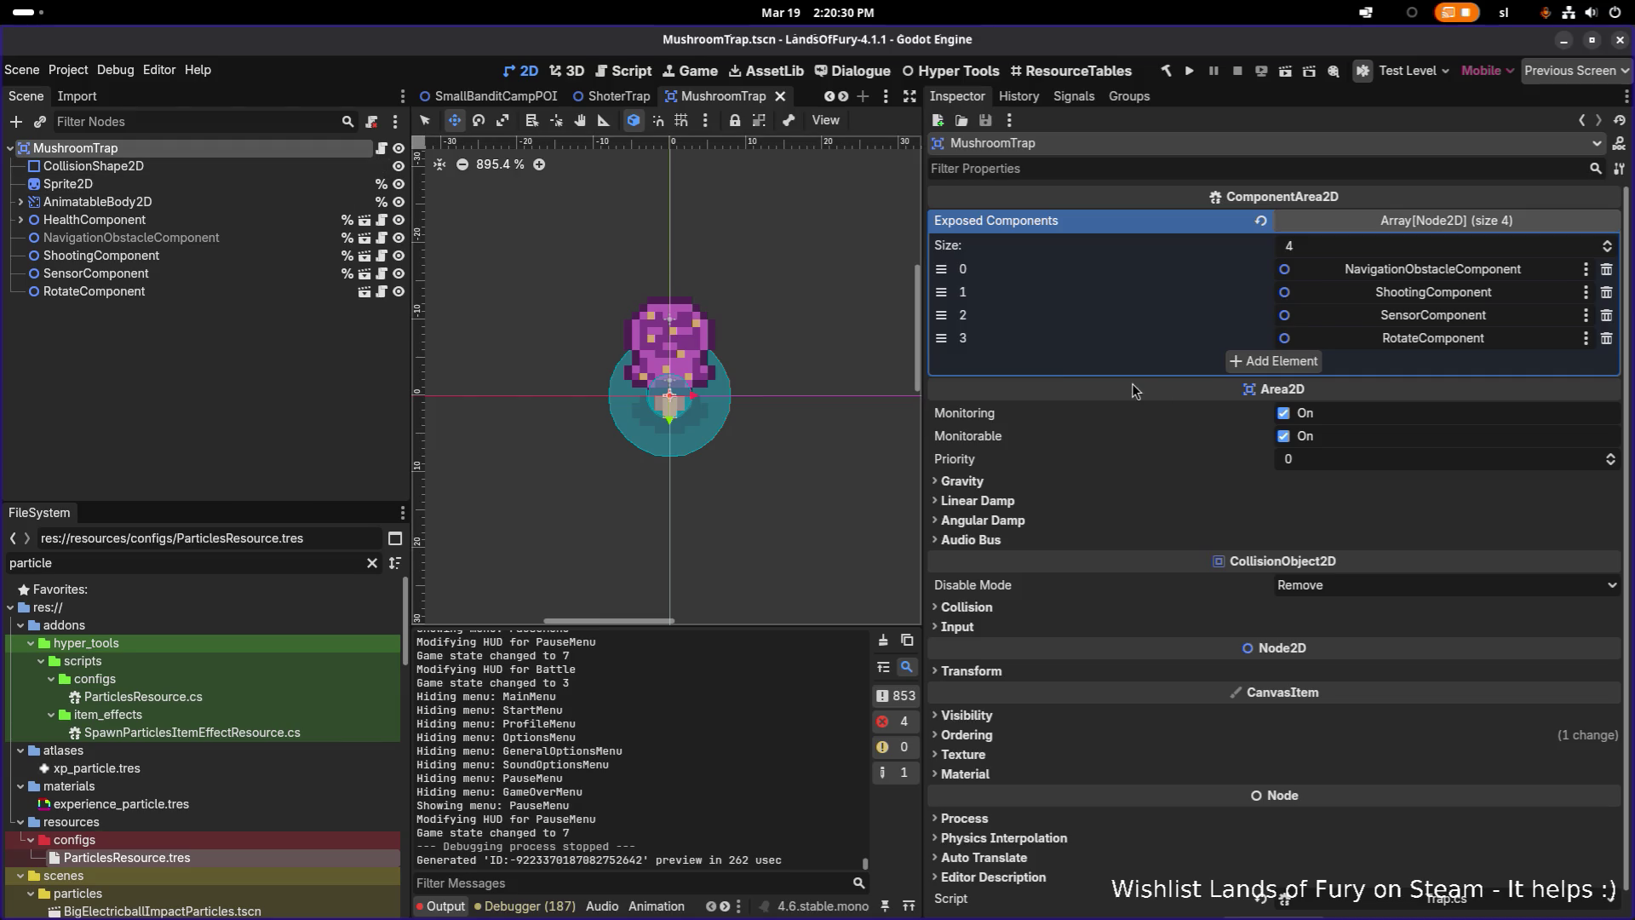
key(alt+Tab)
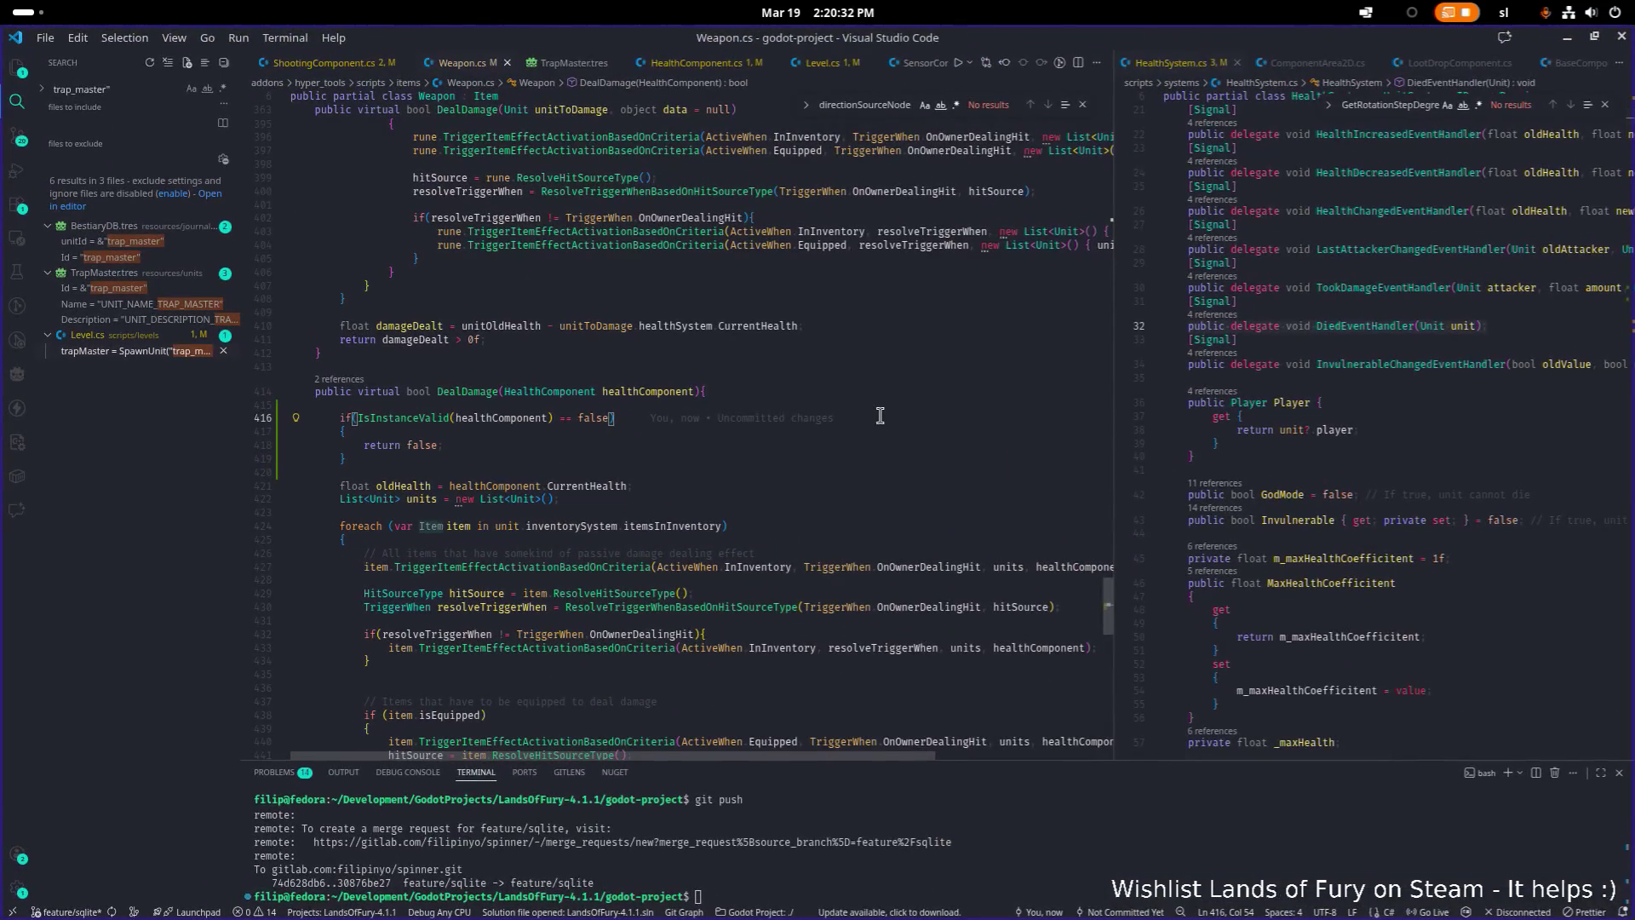
Open IExposeComponents.cs, search the project for IExposeComponents (8 results in 7 files), and open Destroyable.cs
key(ctrl+p)
text(expose)
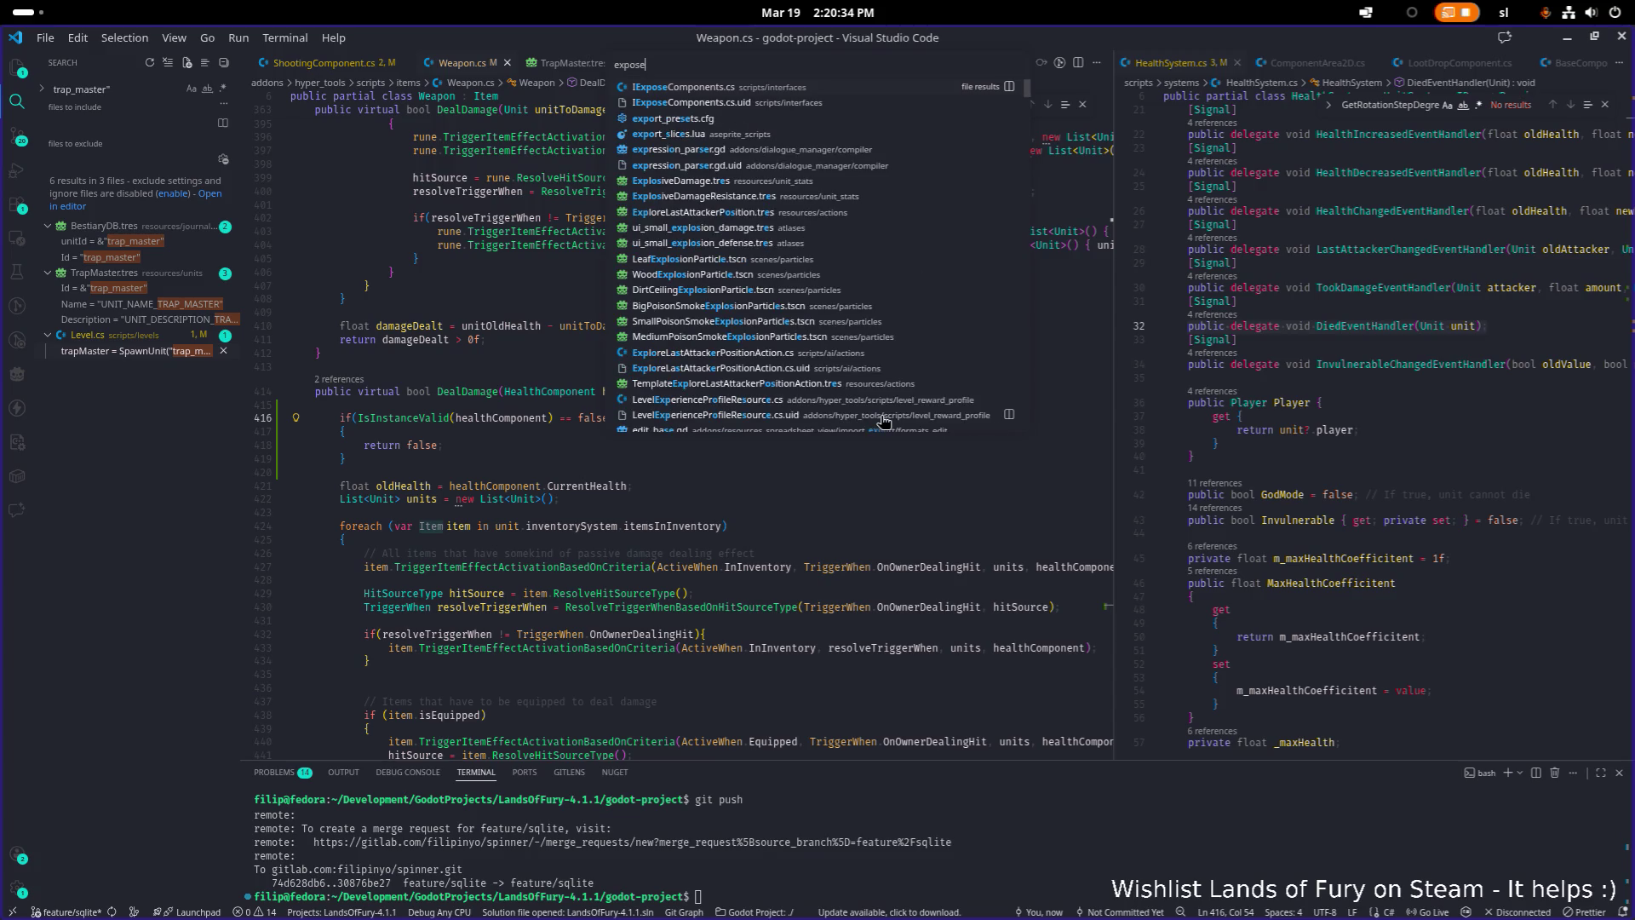
key(Return)
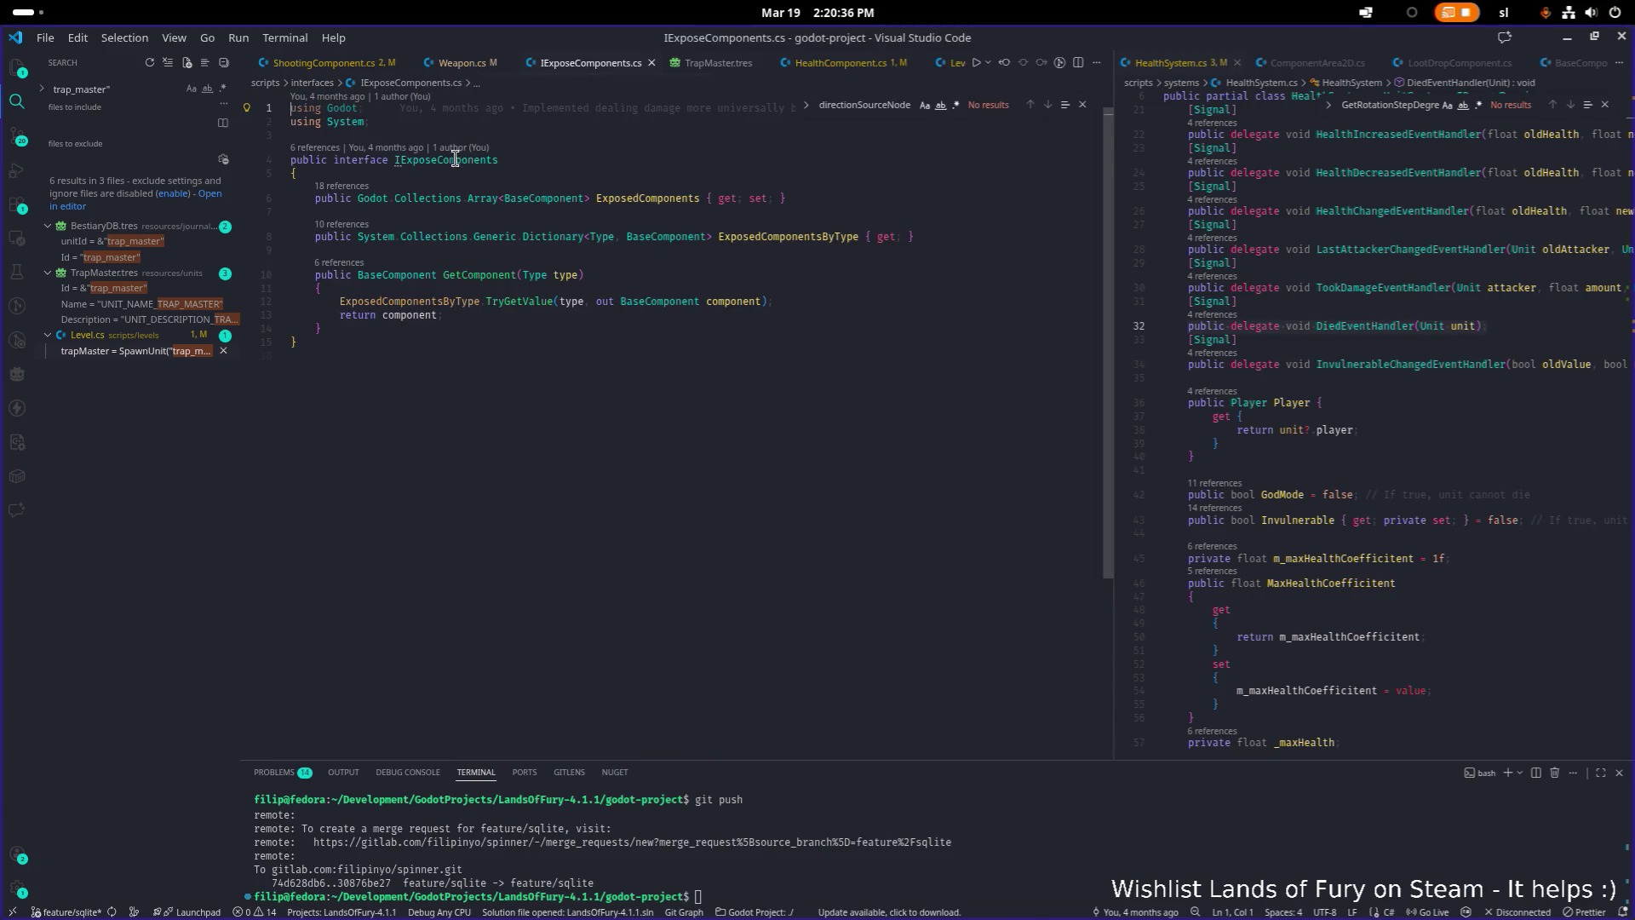
double_click(449, 160)
key(ctrl+shift+f)
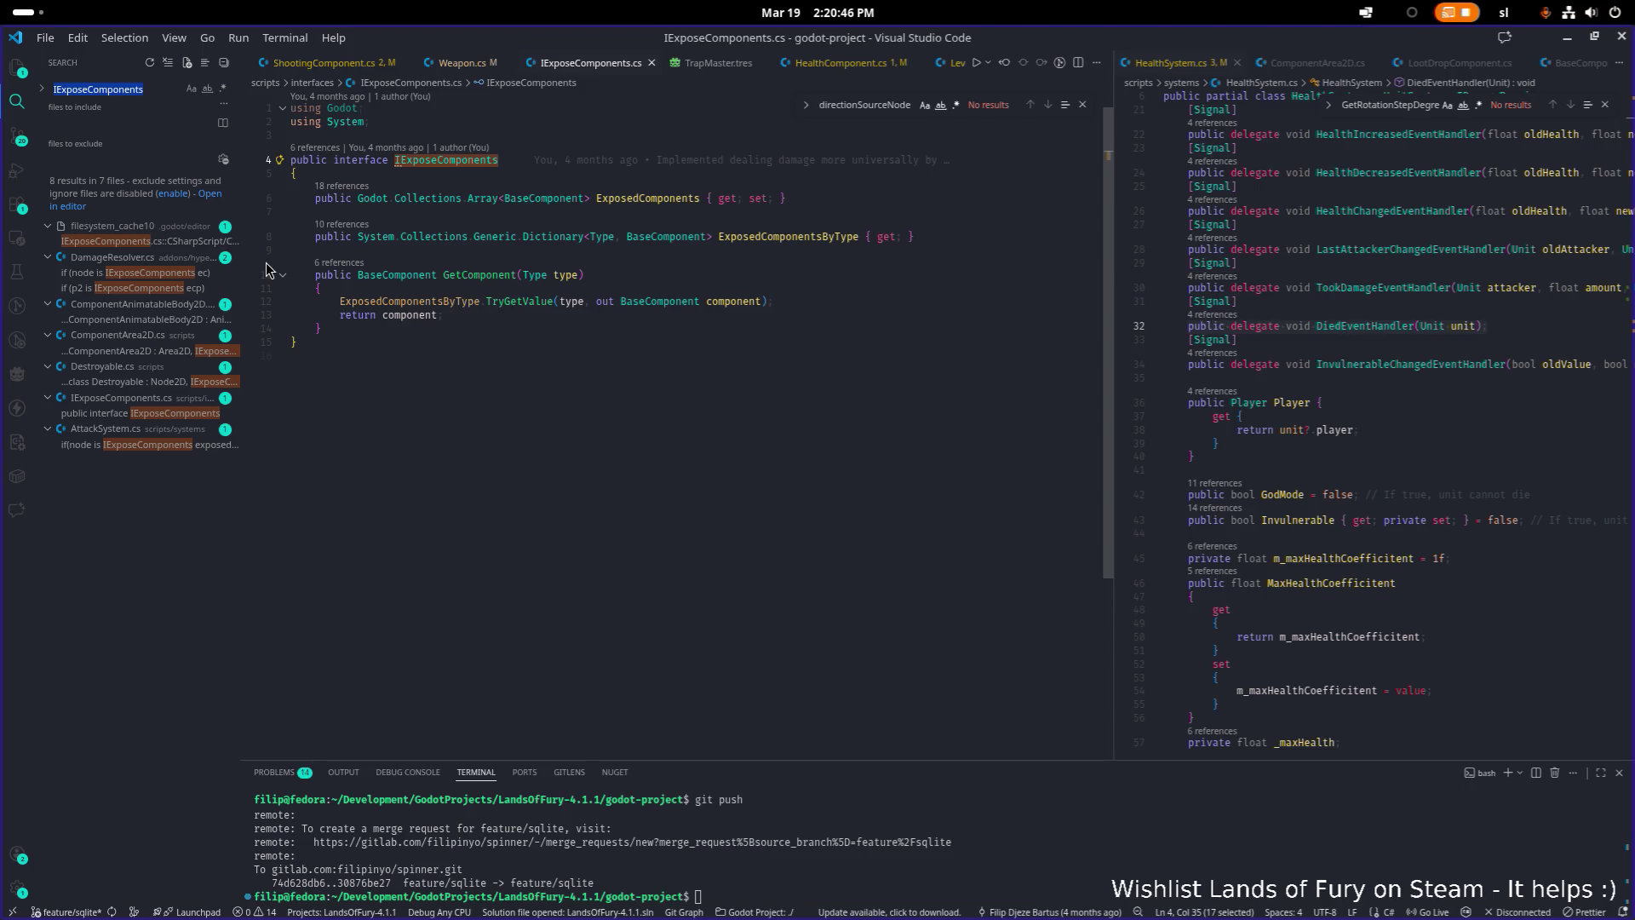
click(140, 381)
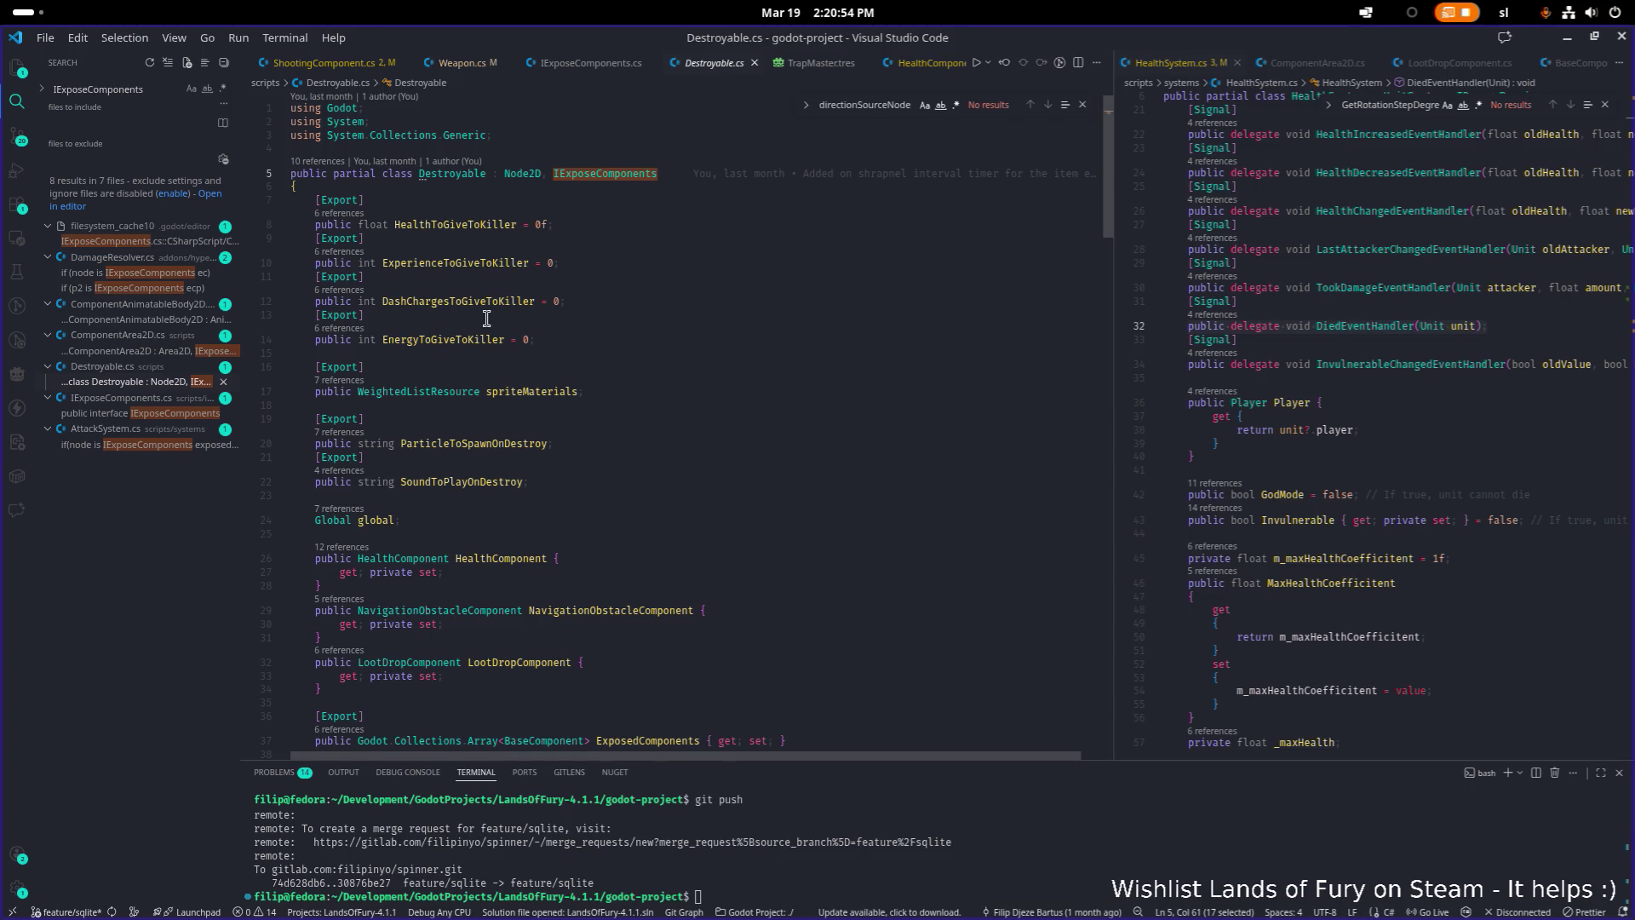
Find the uses of spriteMaterials in Destroyable.cs, including line 143 and its declaration
scroll(487, 319, down, 3)
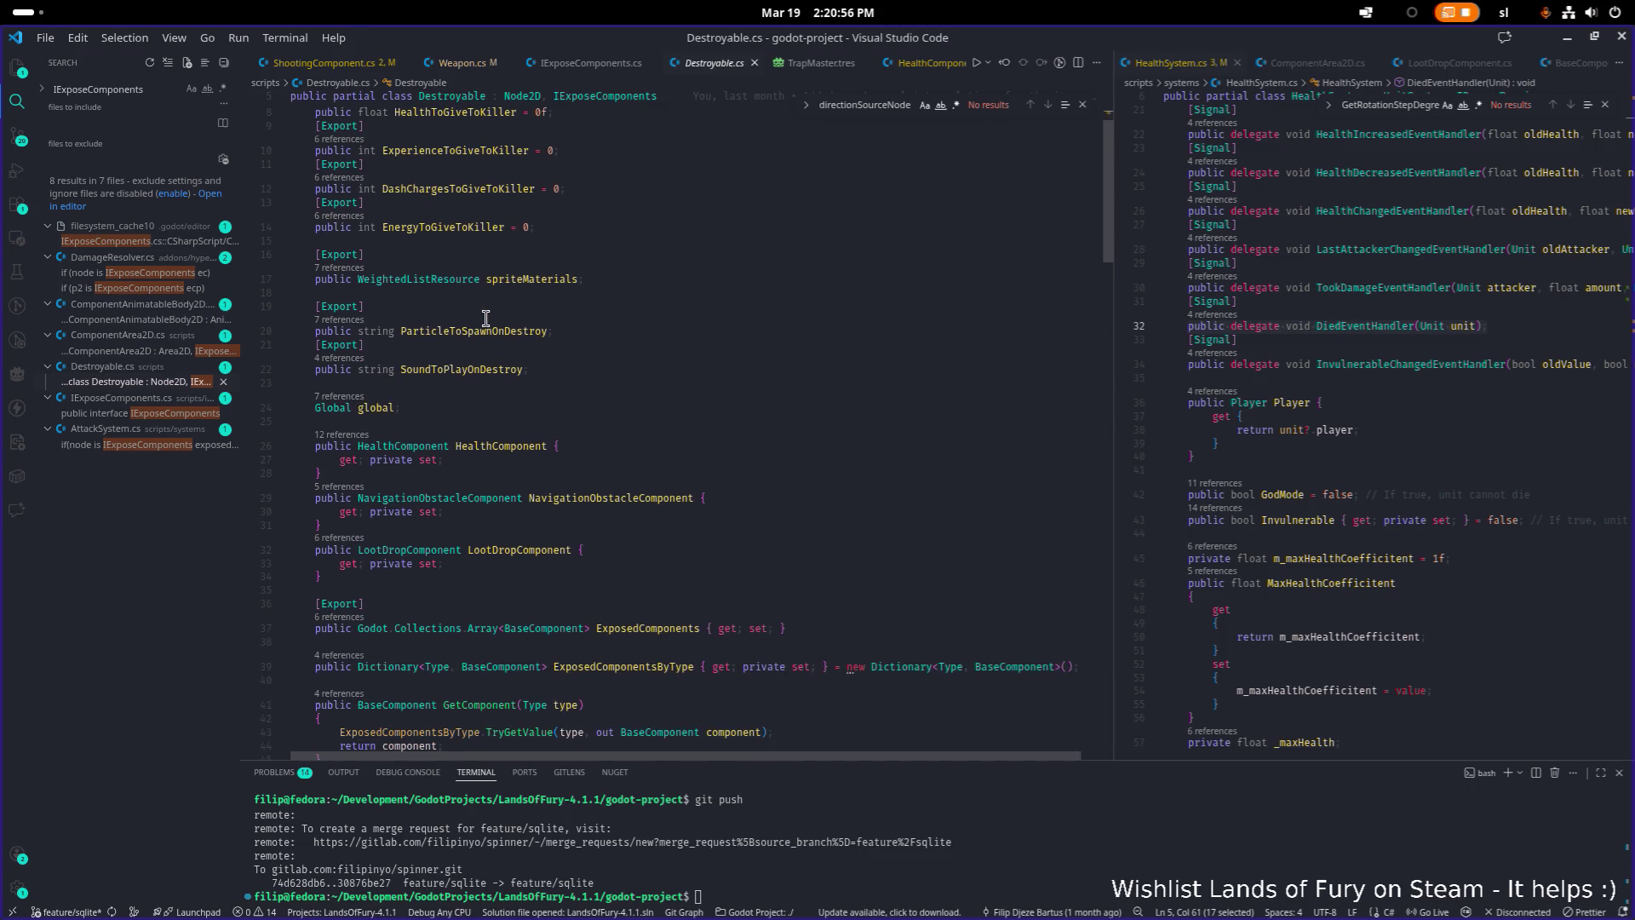
double_click(516, 279)
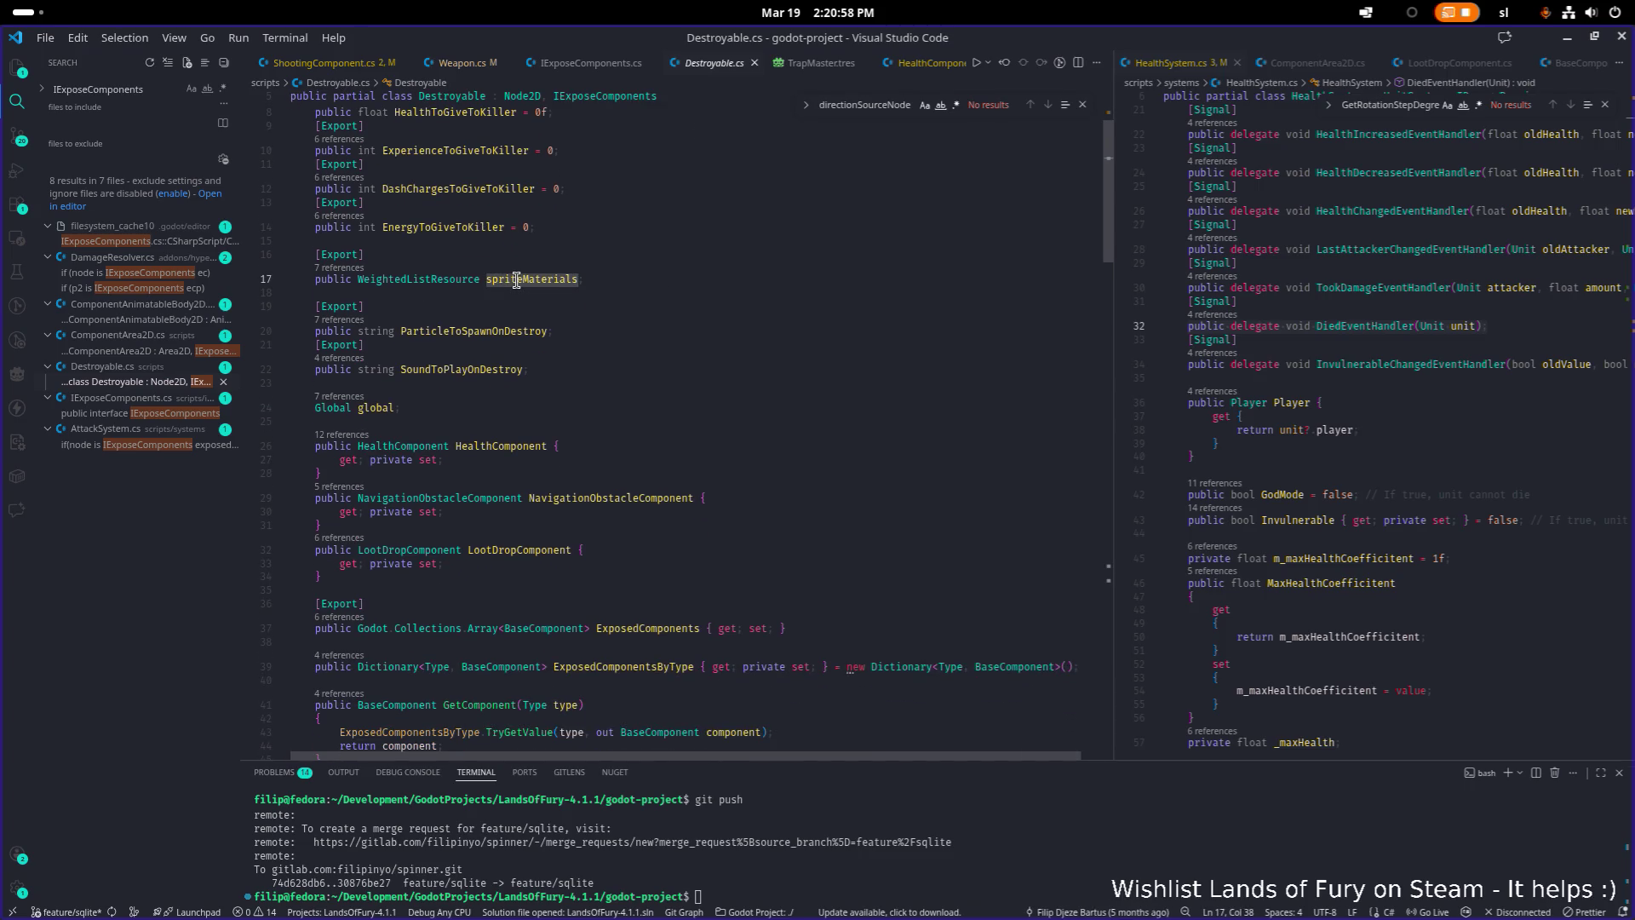
key(ctrl+f)
key(Return)
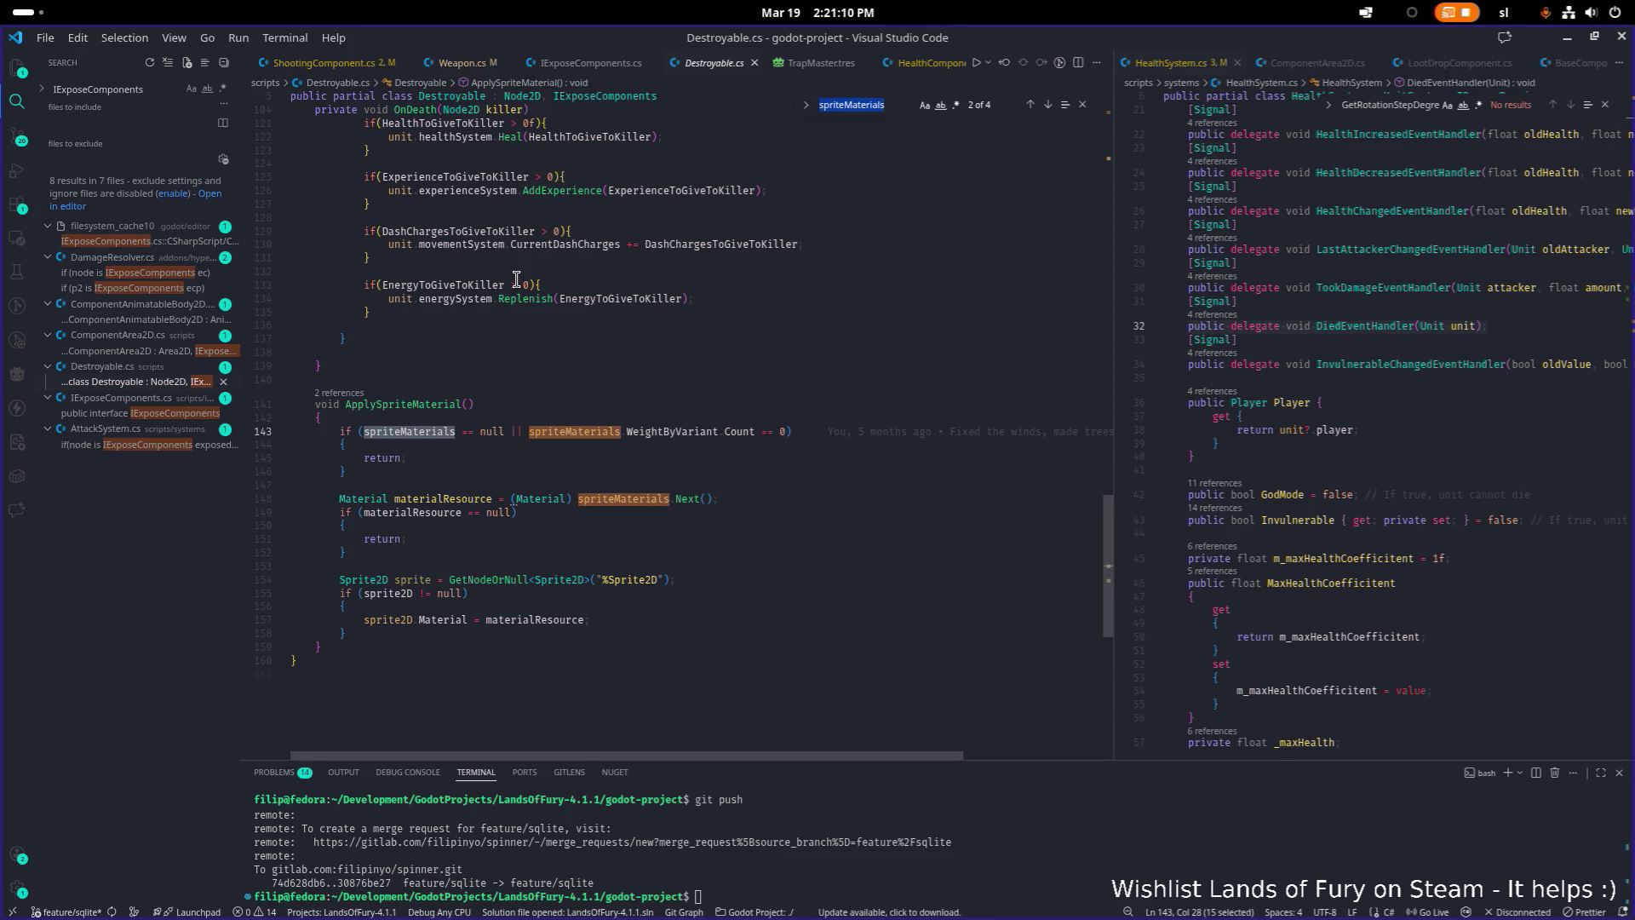
key(shift+Return)
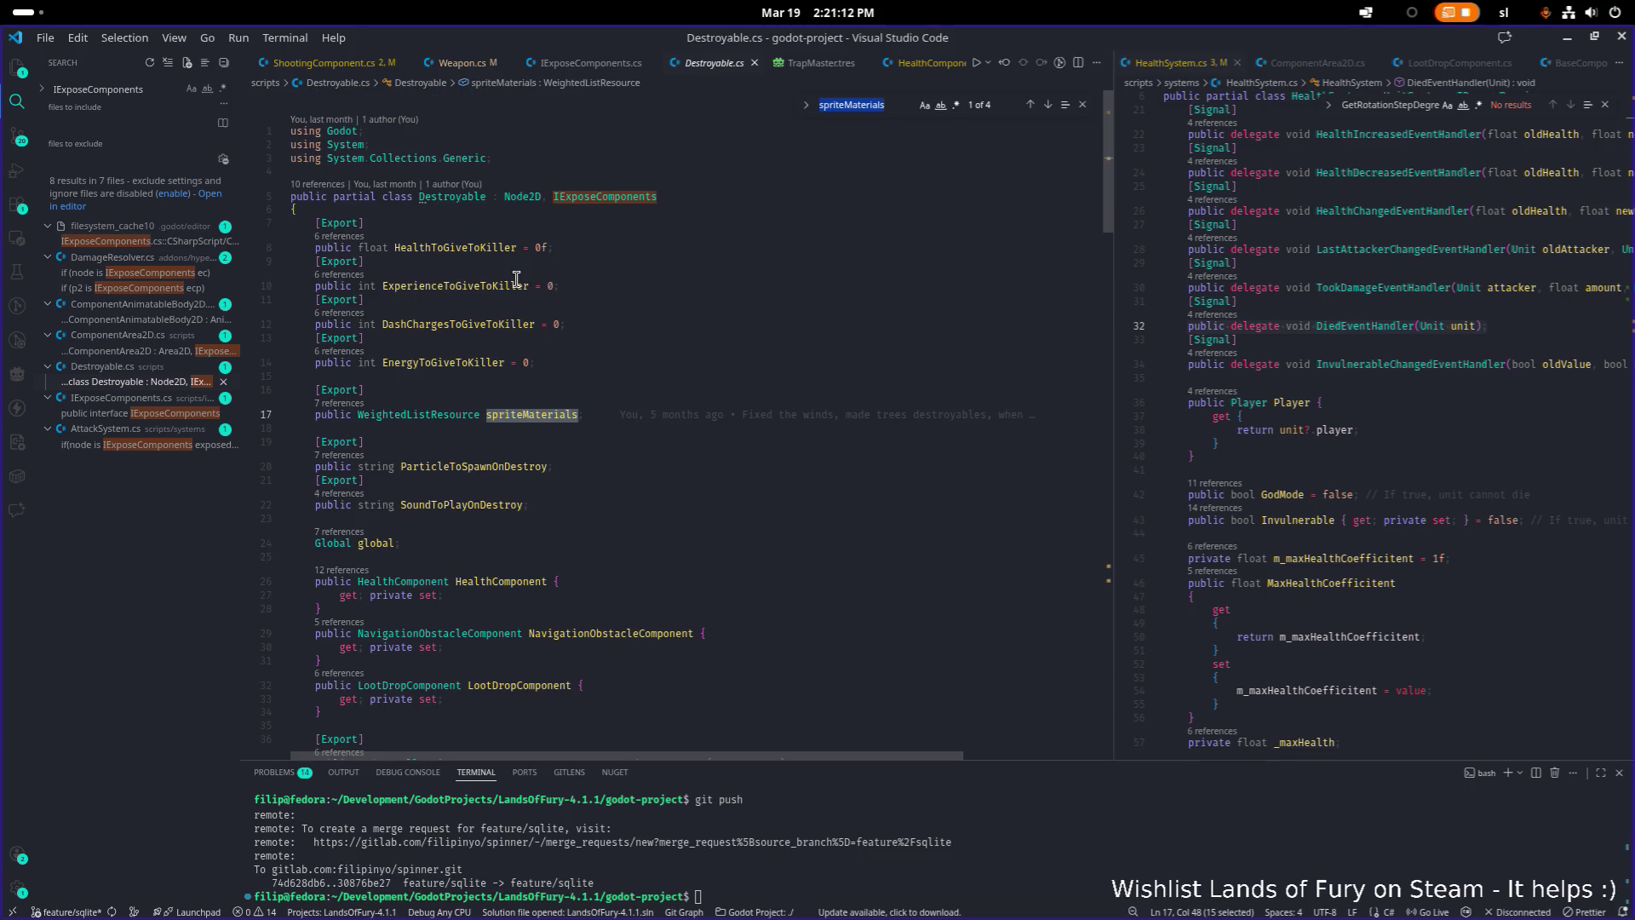
Read through _Ready and InitComponents to see how exposed components are filled, then return to Godot
scroll(517, 281, down, 2)
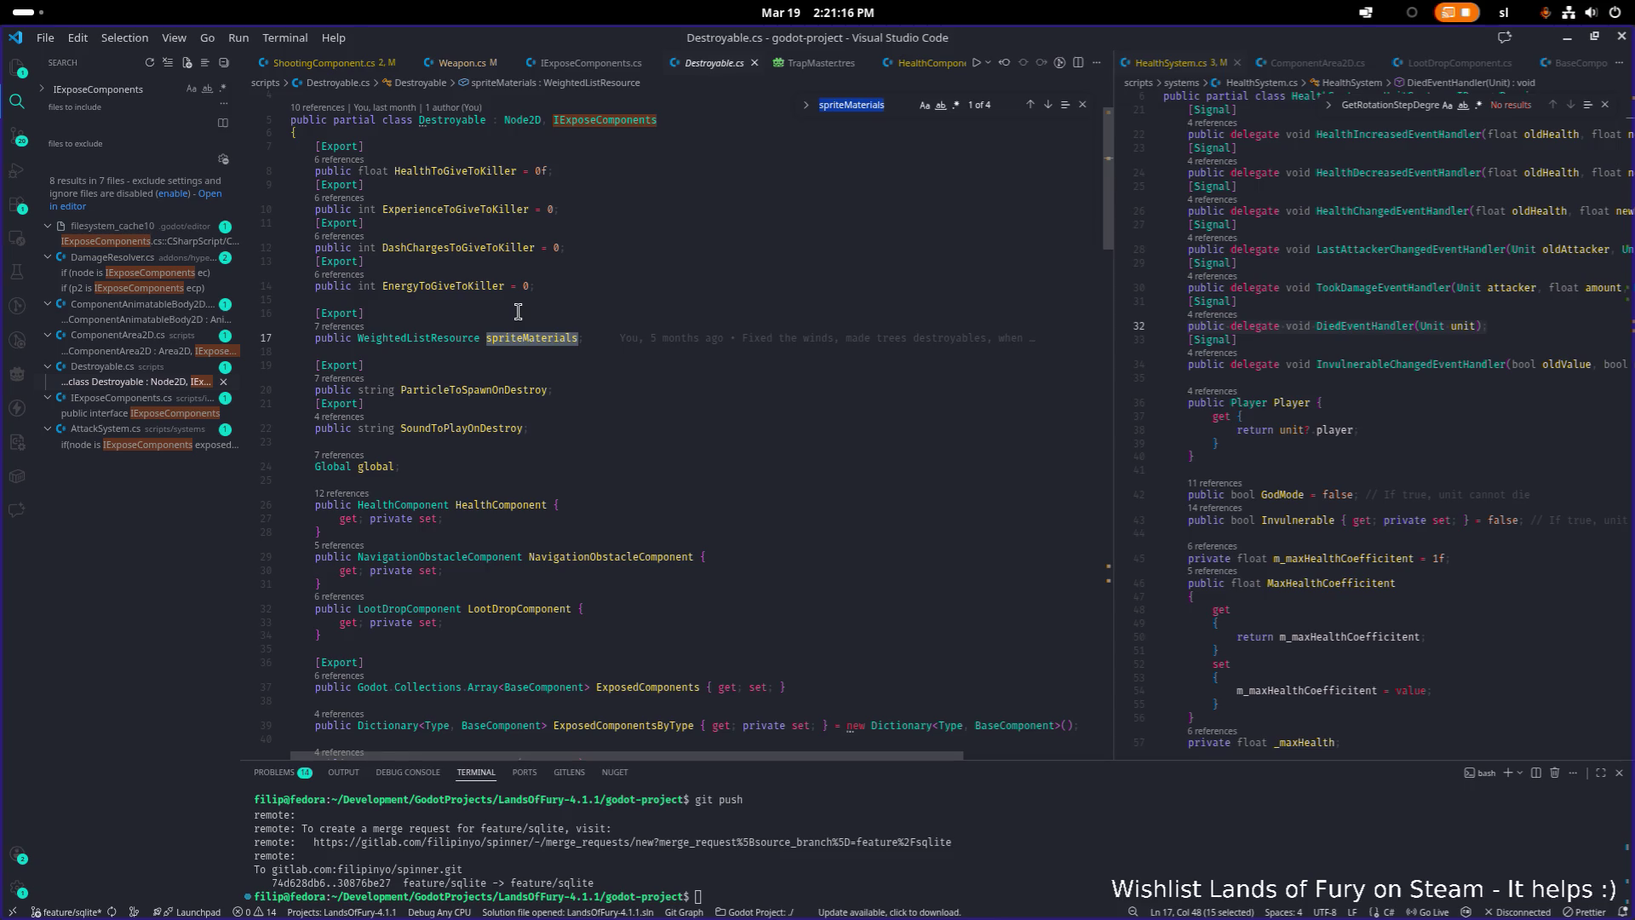
scroll(518, 312, down, 4)
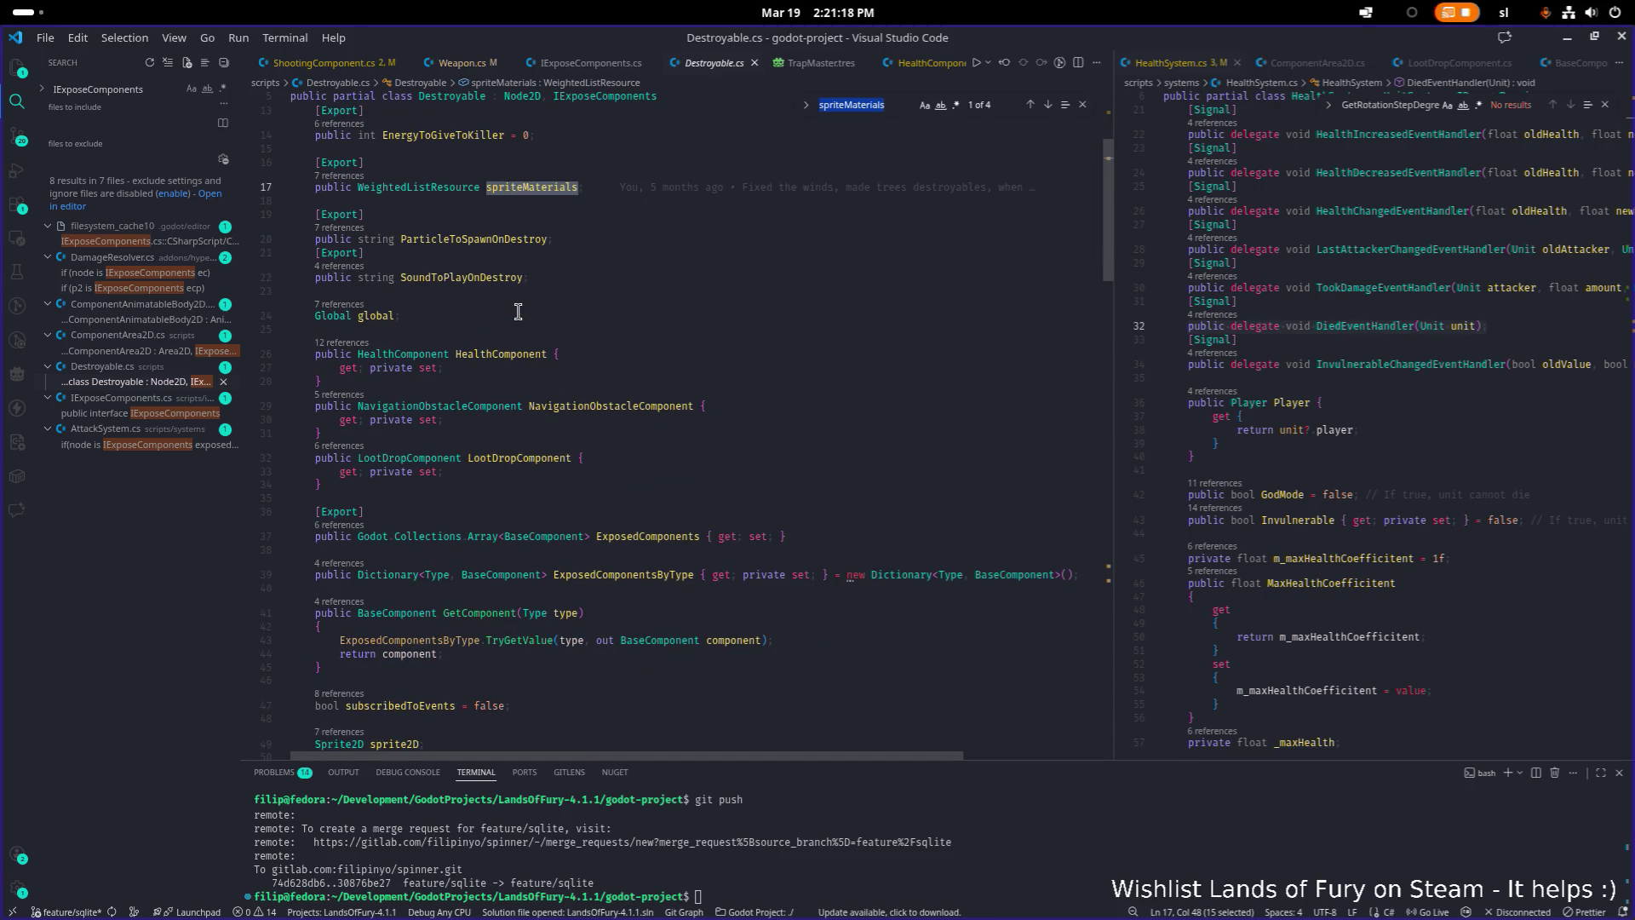
scroll(517, 312, down, 5)
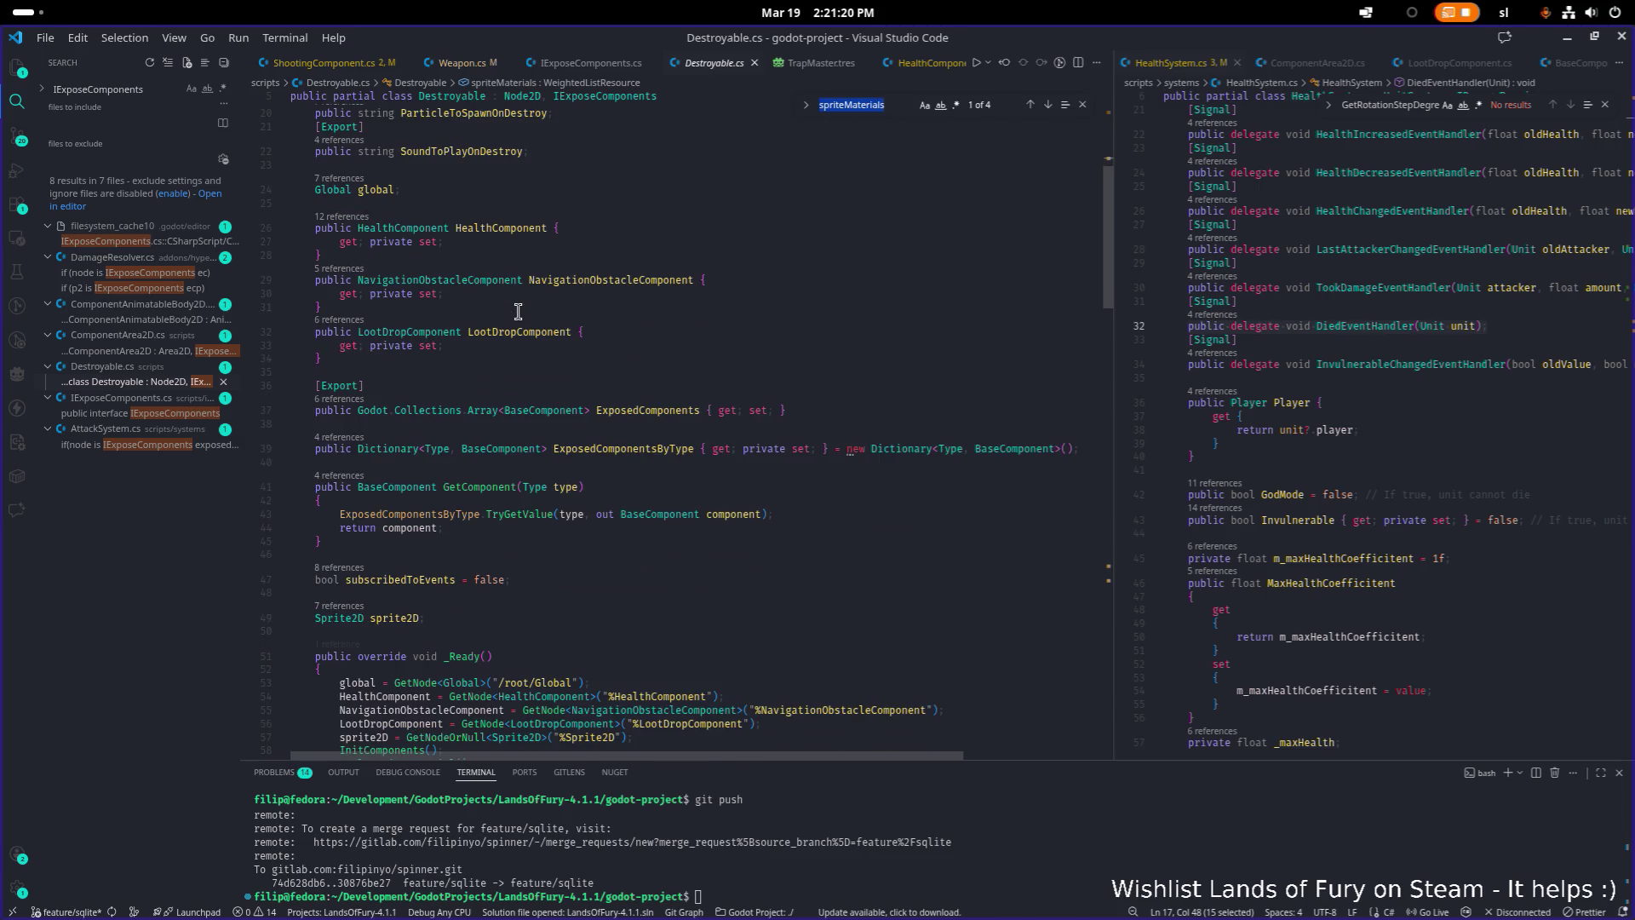
scroll(518, 312, down, 1)
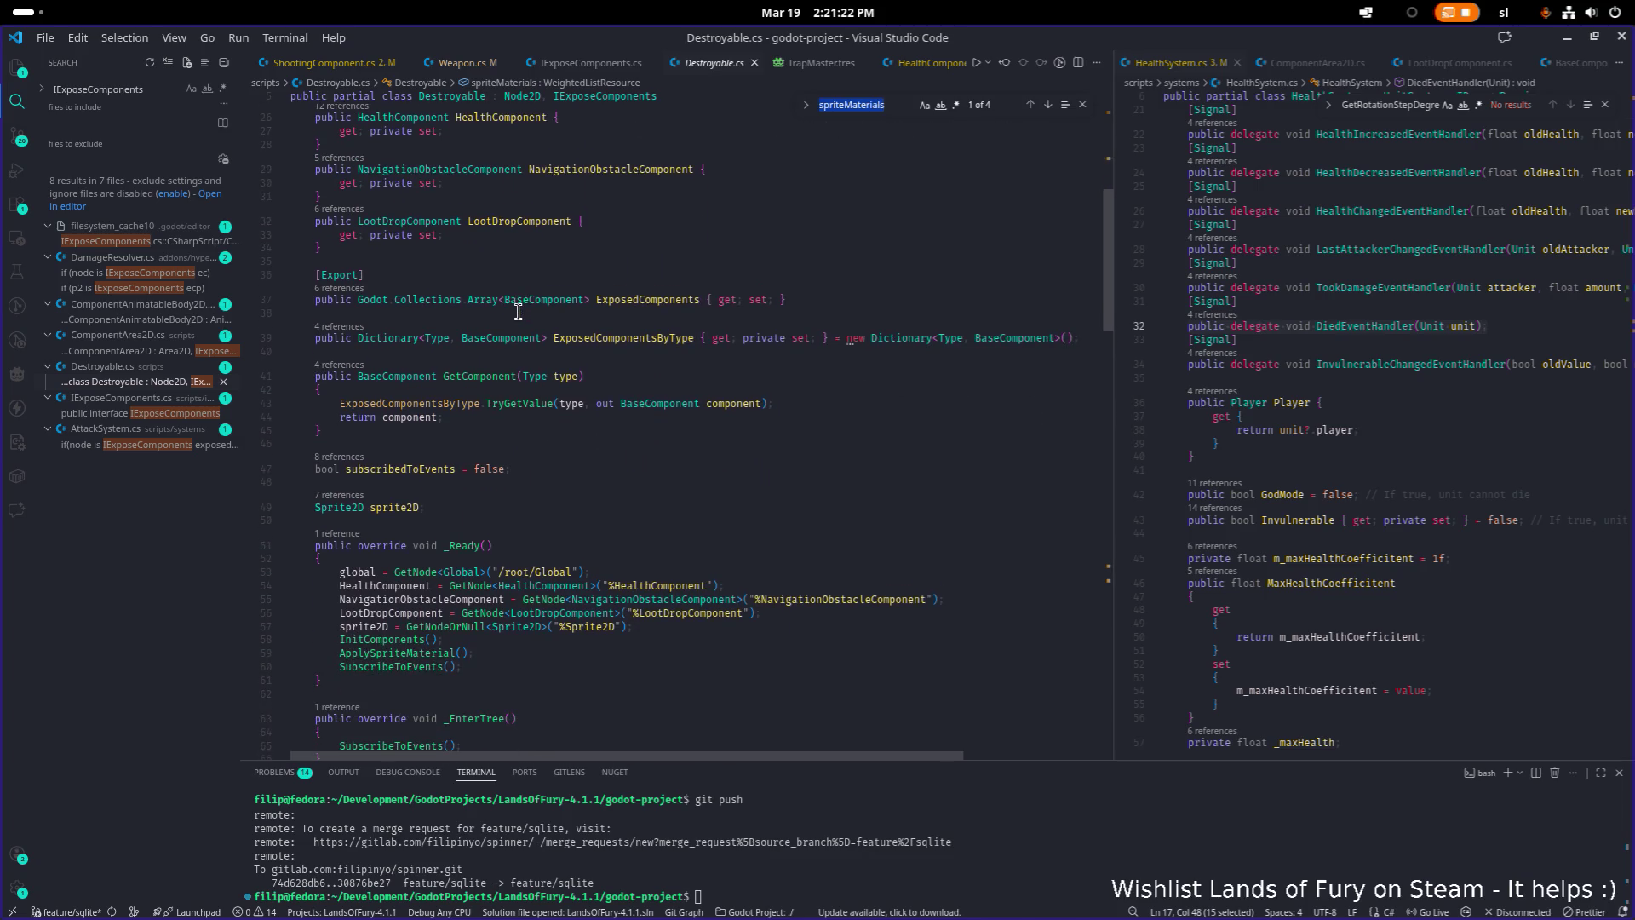
scroll(517, 311, down, 8)
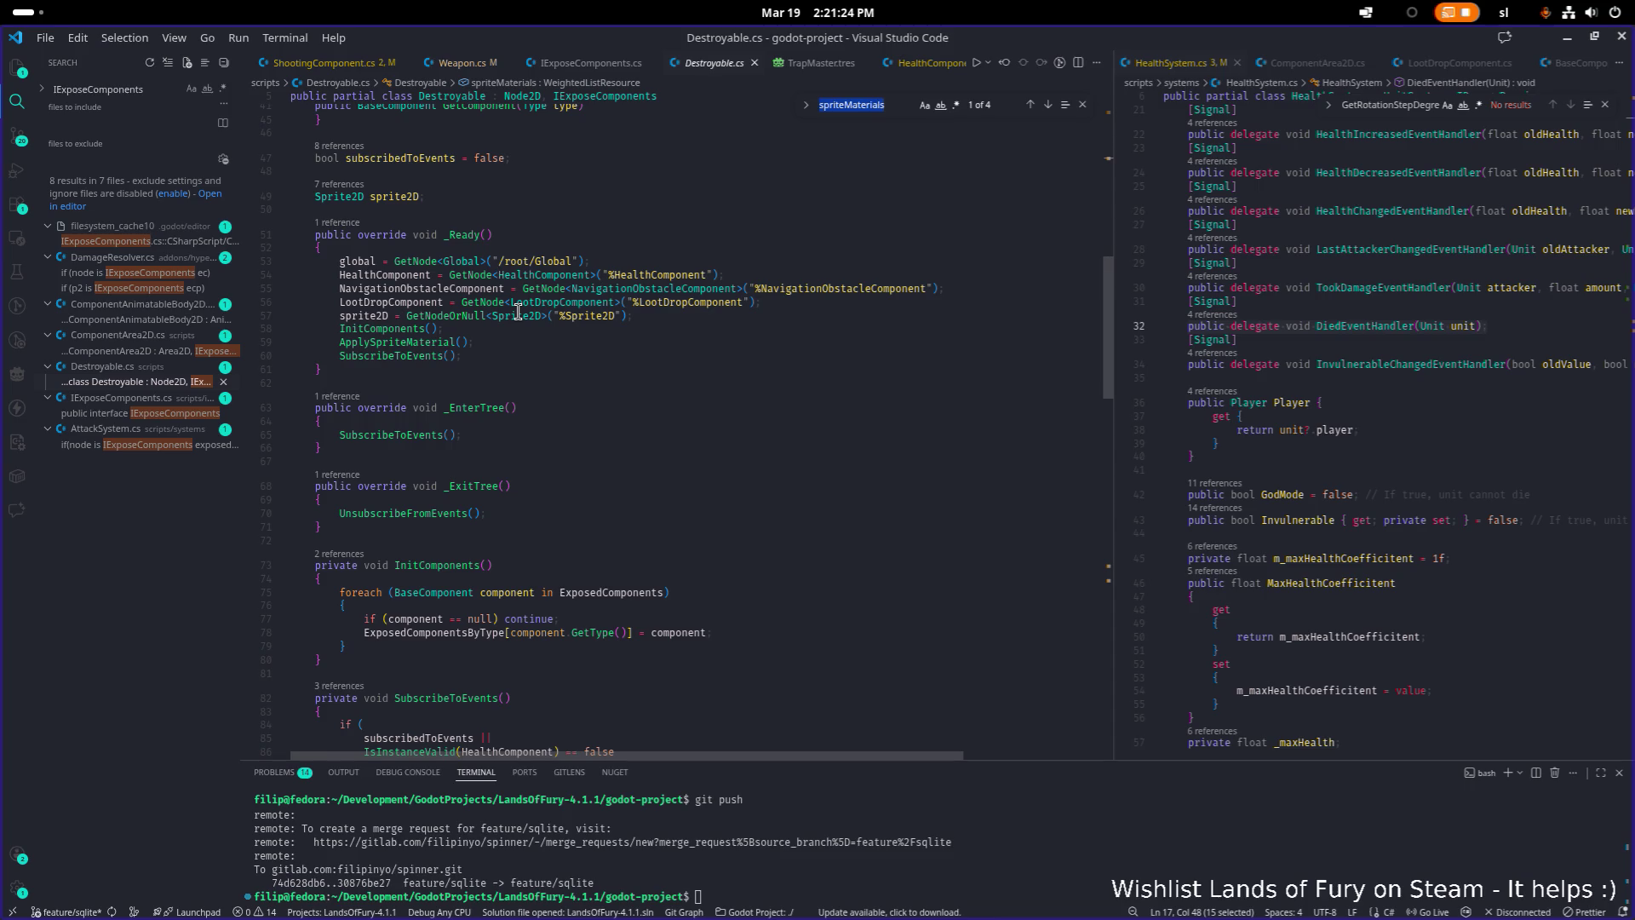
scroll(517, 312, up, 6)
scroll(517, 312, up, 4)
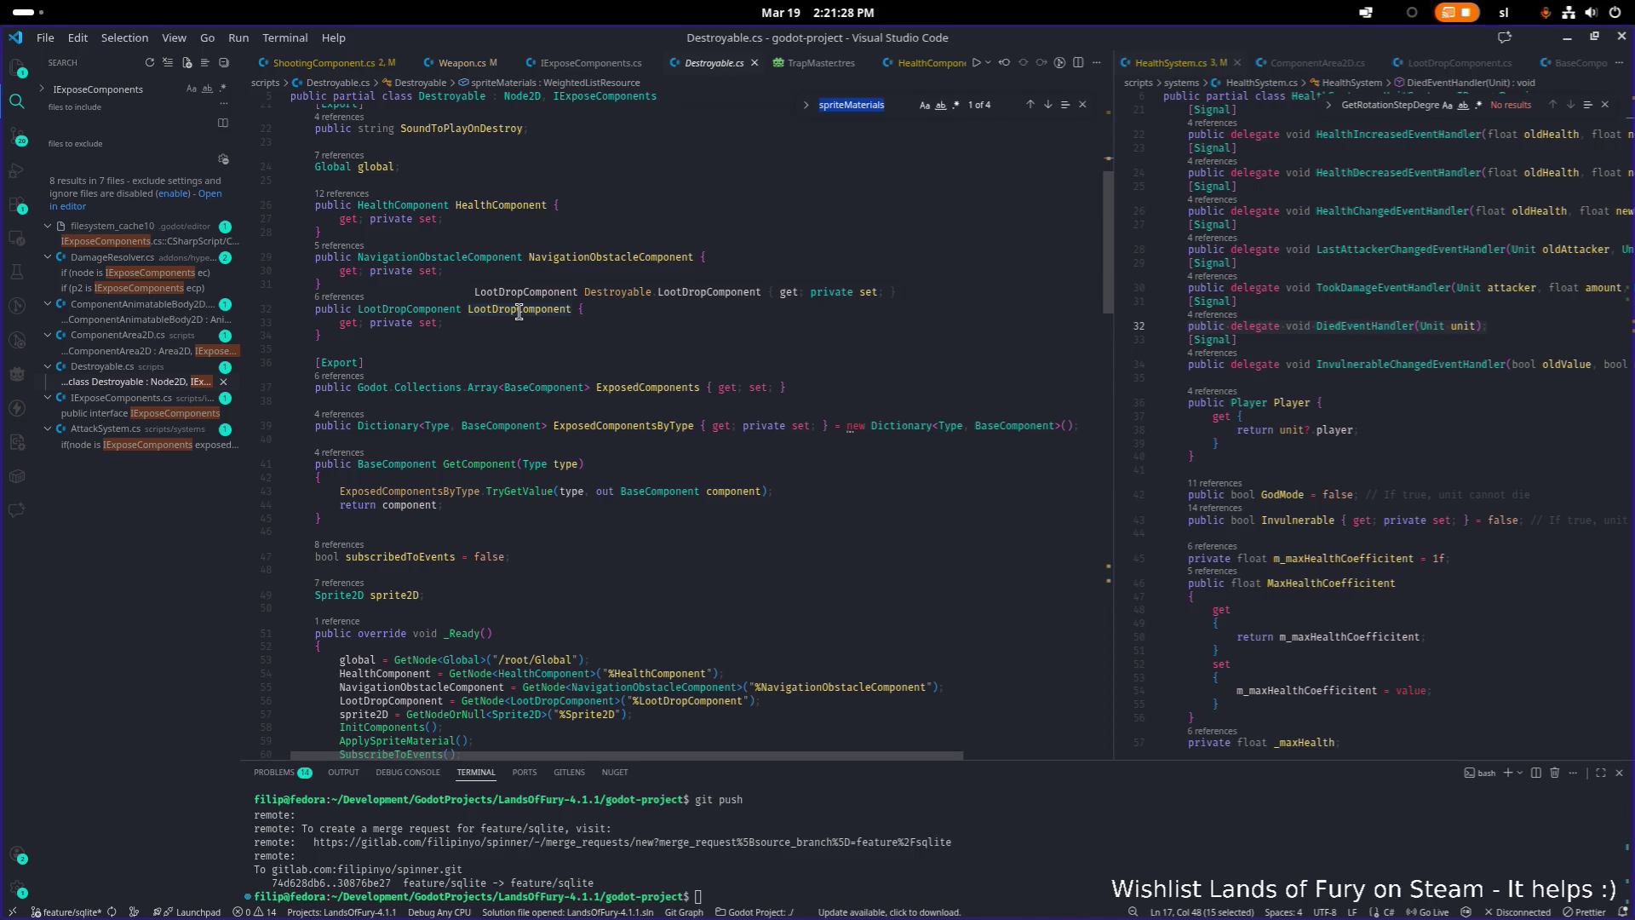
scroll(518, 312, down, 9)
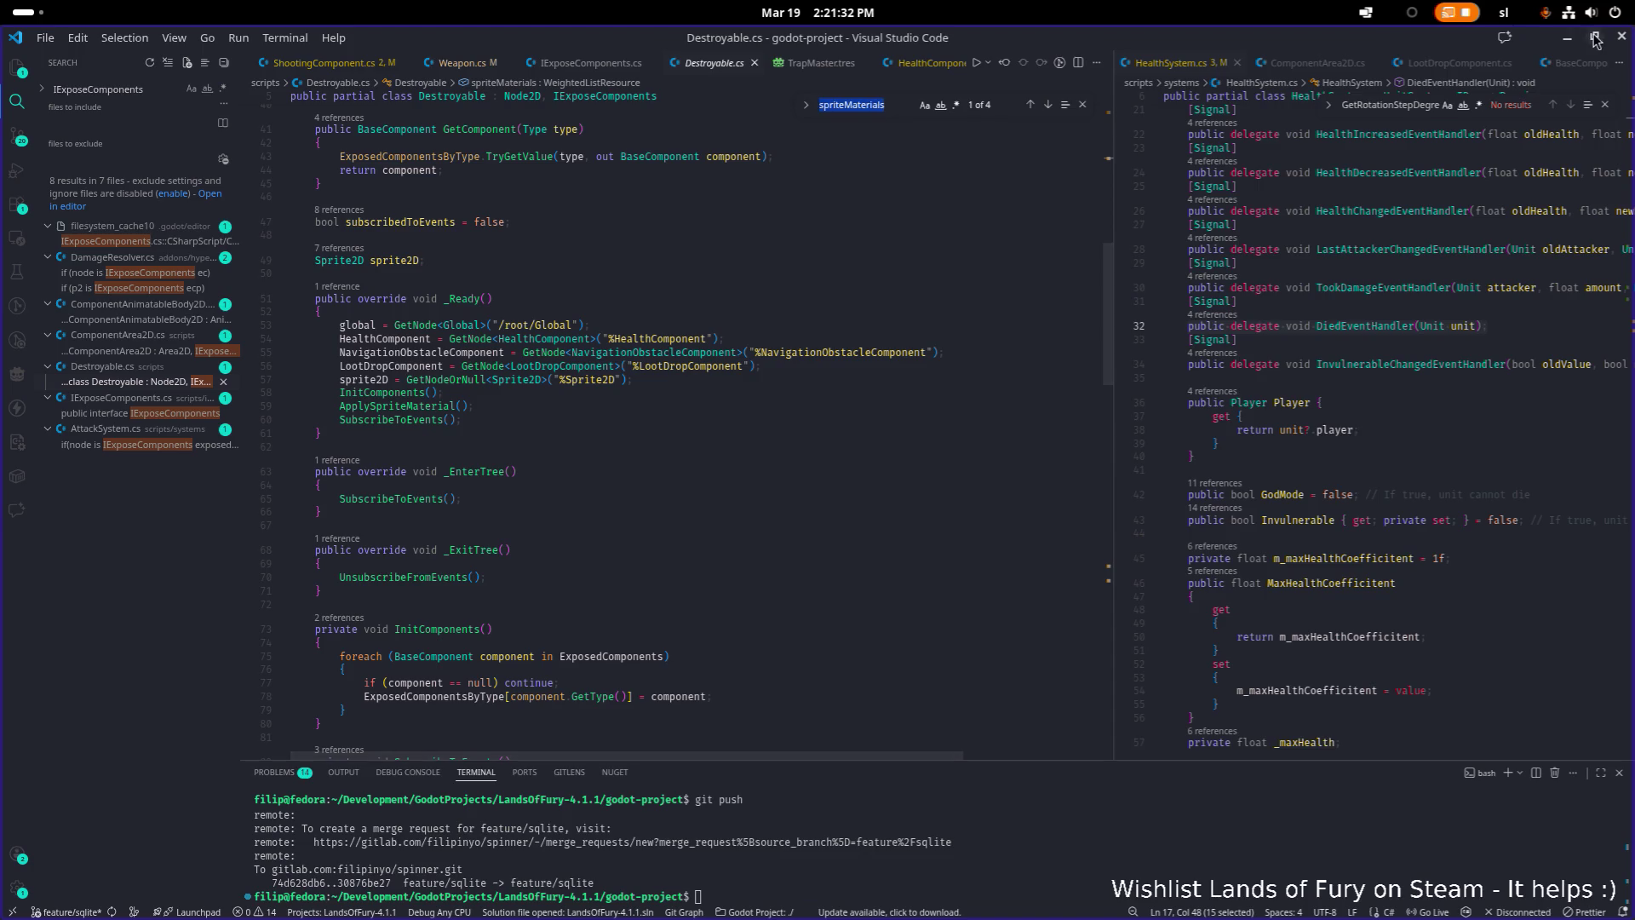
click(1566, 38)
Filter the project files by 'destroya' to list the destroyable atlas resources
click(252, 561)
key(ctrl+a)
text(des)
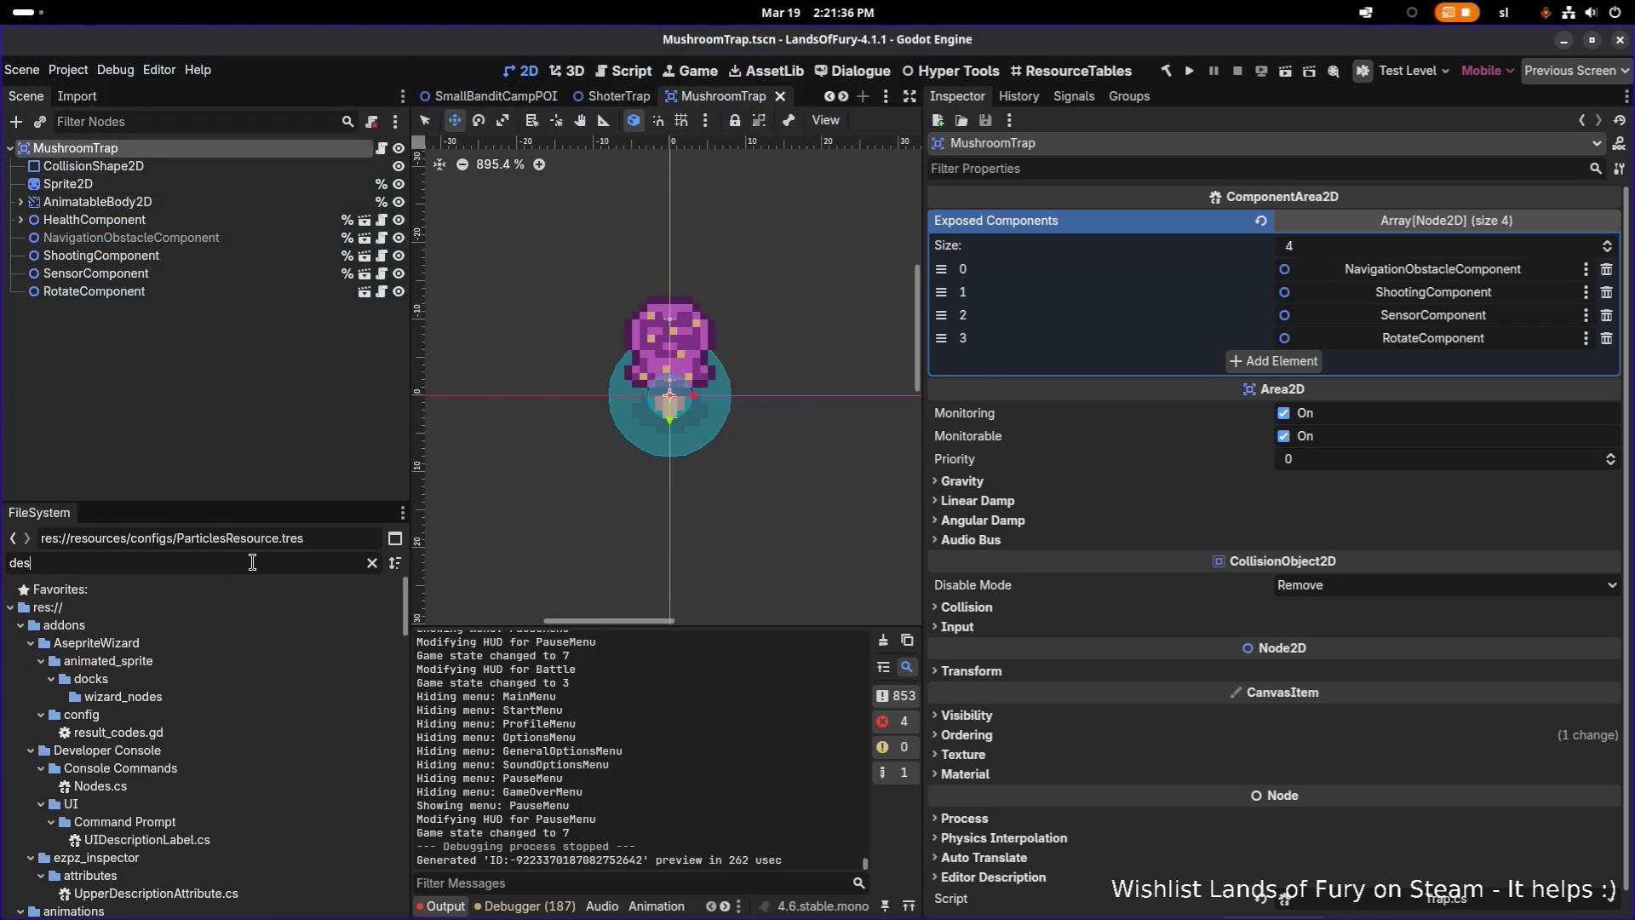
text(tro)
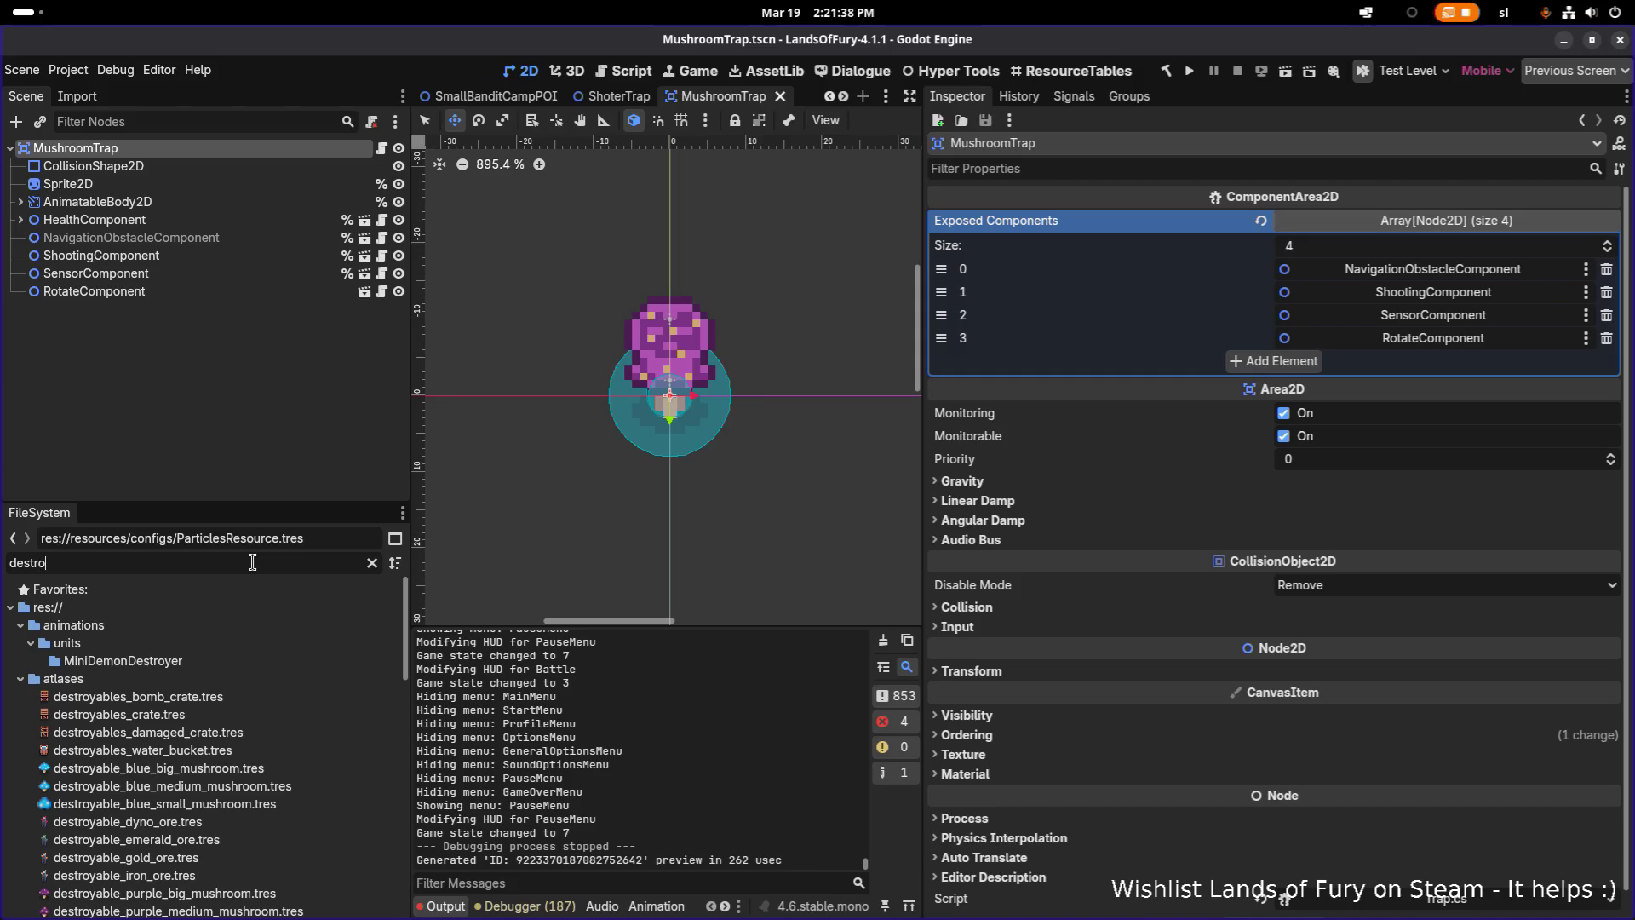
text(ya)
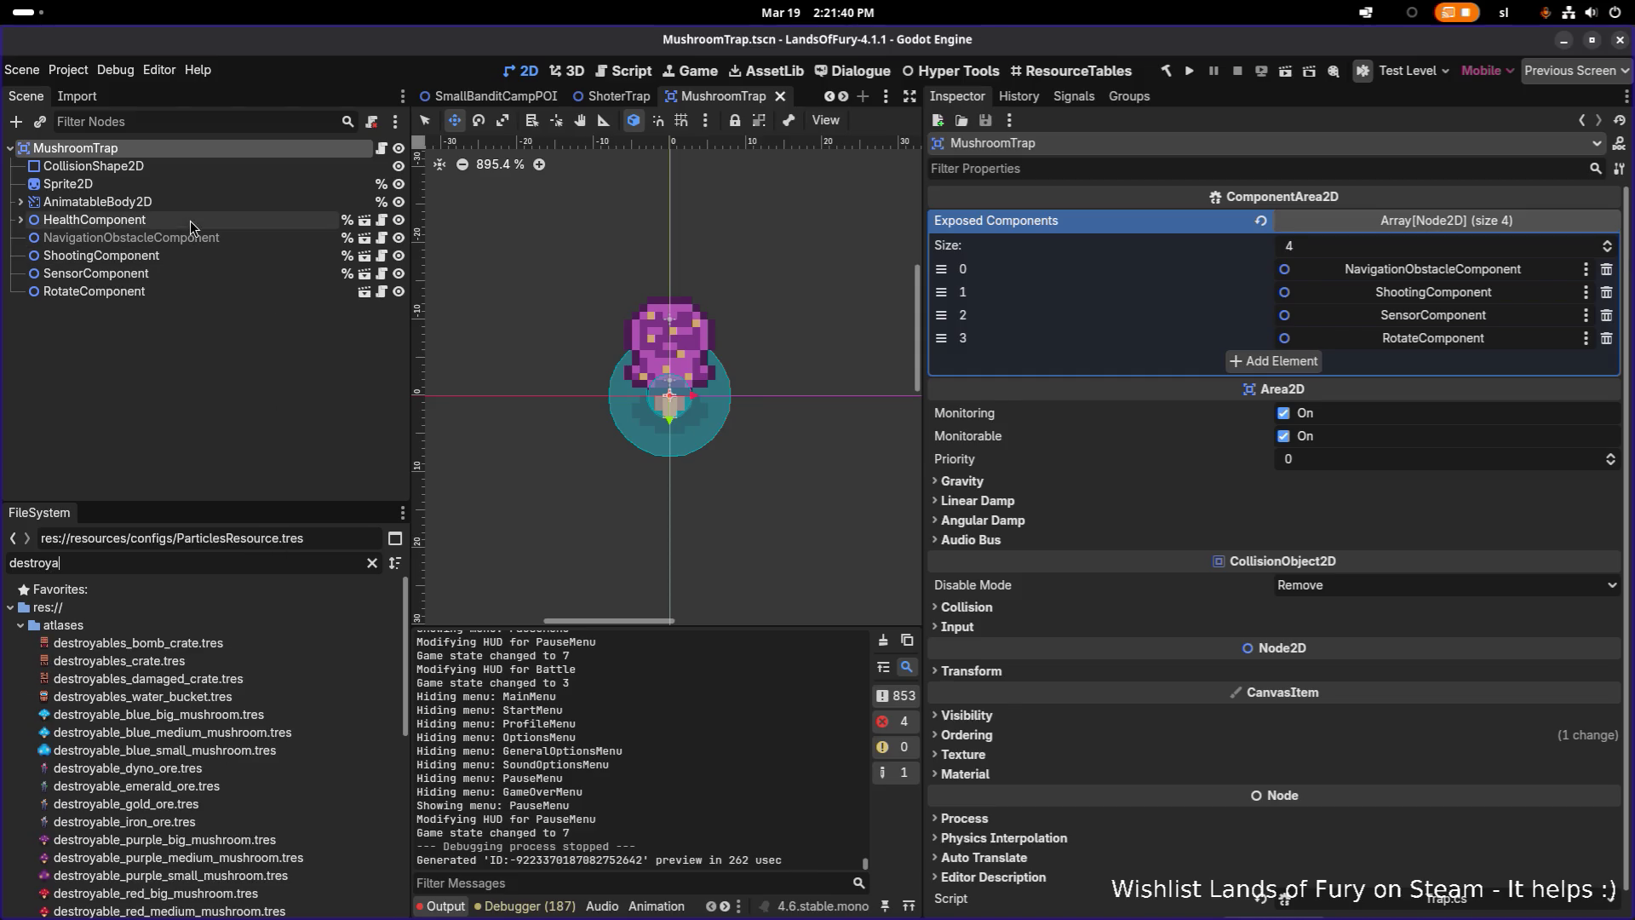
Inspect the HealthComponent, MushroomTrap root and AnimatableBody2D nodes, ending on HealthComponent
click(190, 221)
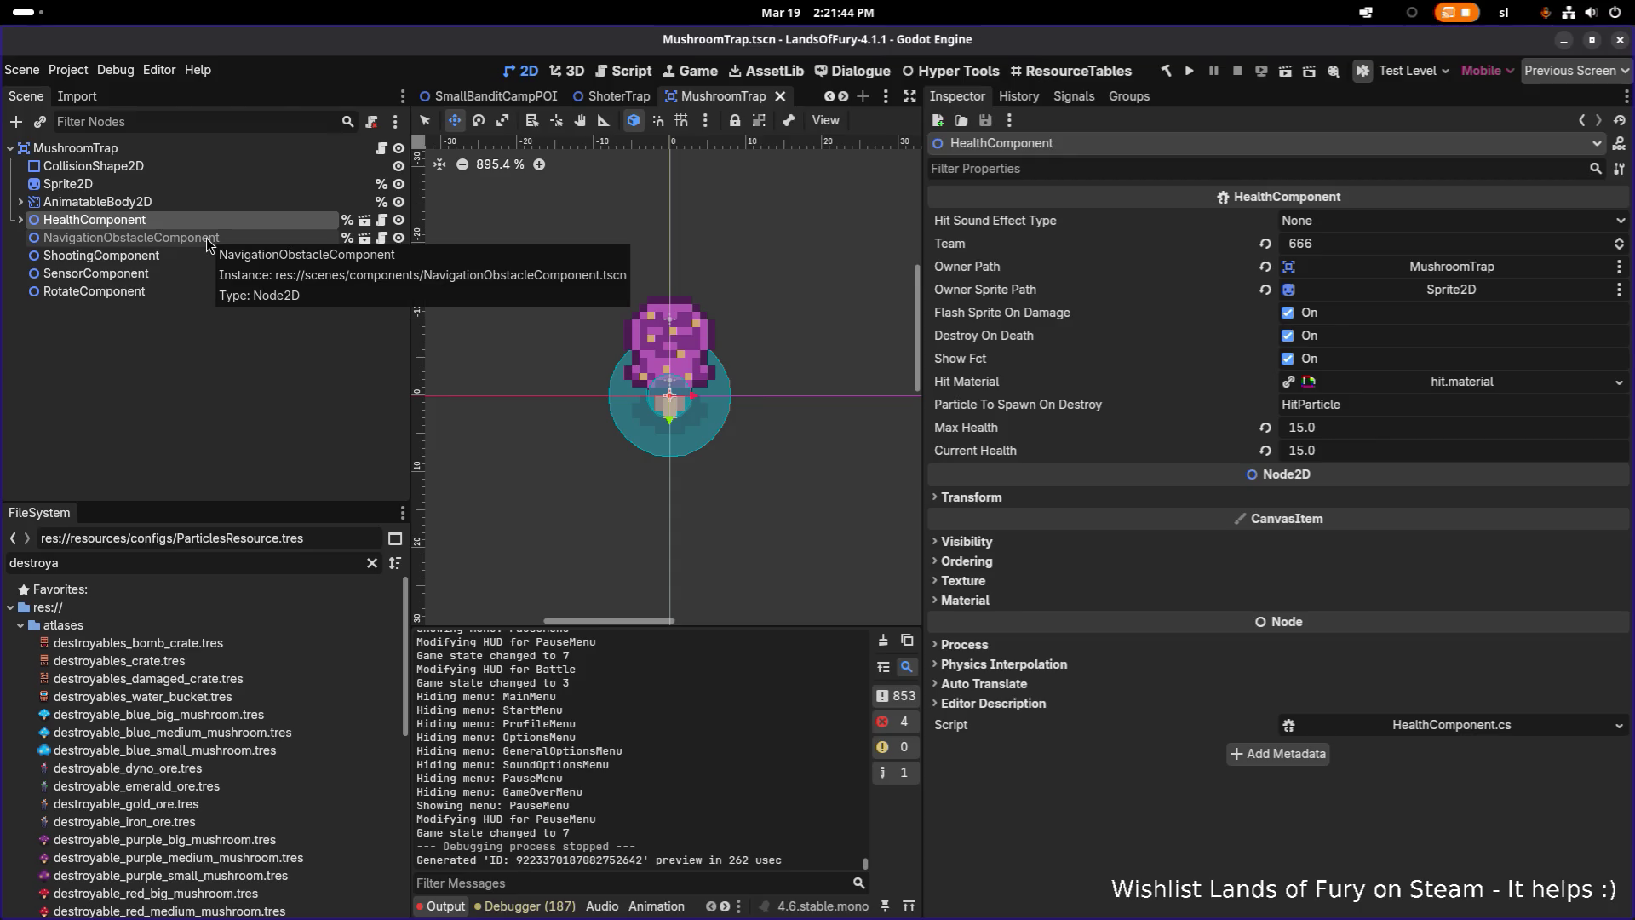
click(188, 147)
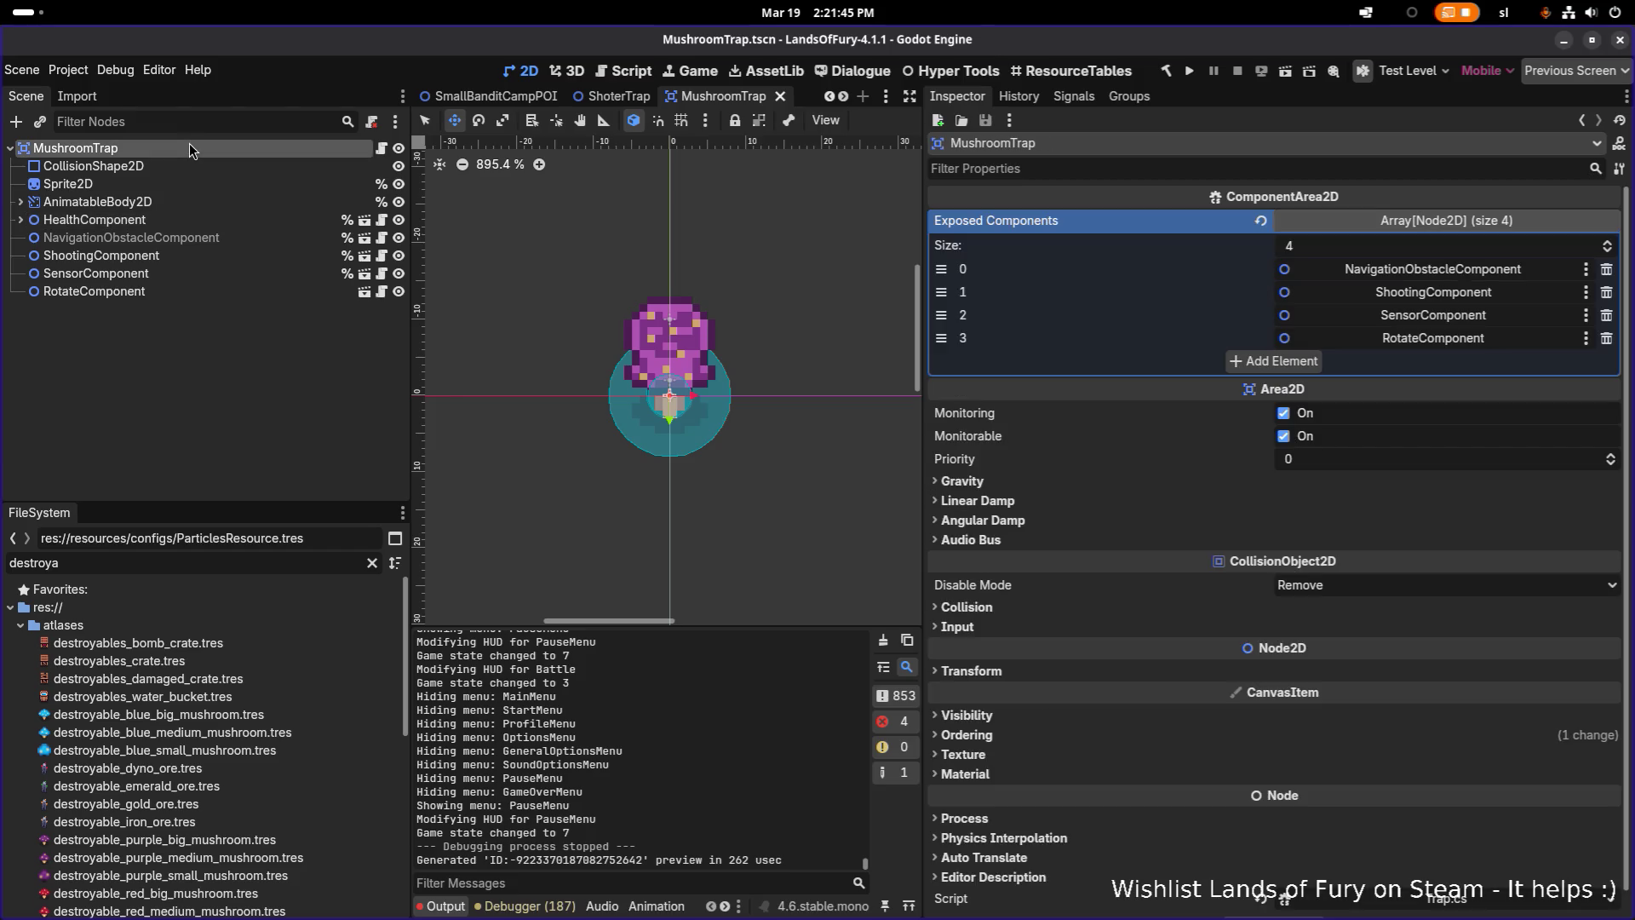
click(190, 207)
click(181, 219)
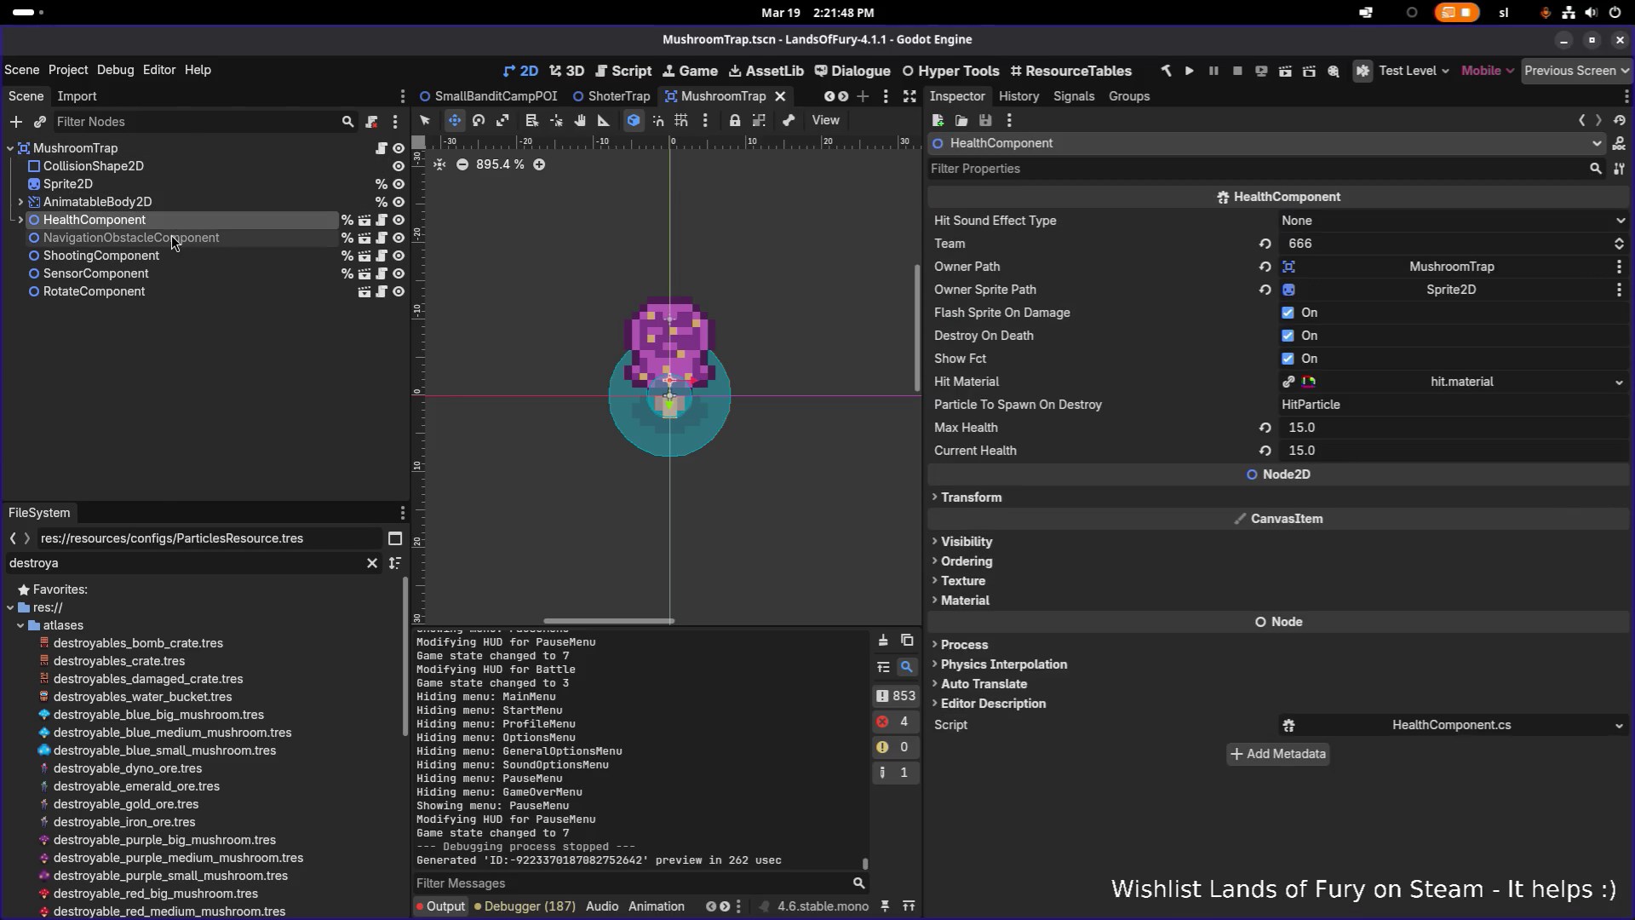
Show that HealthComponent's Area2D exposes only HealthComponent, versus MushroomTrap's four exposed components
click(20, 220)
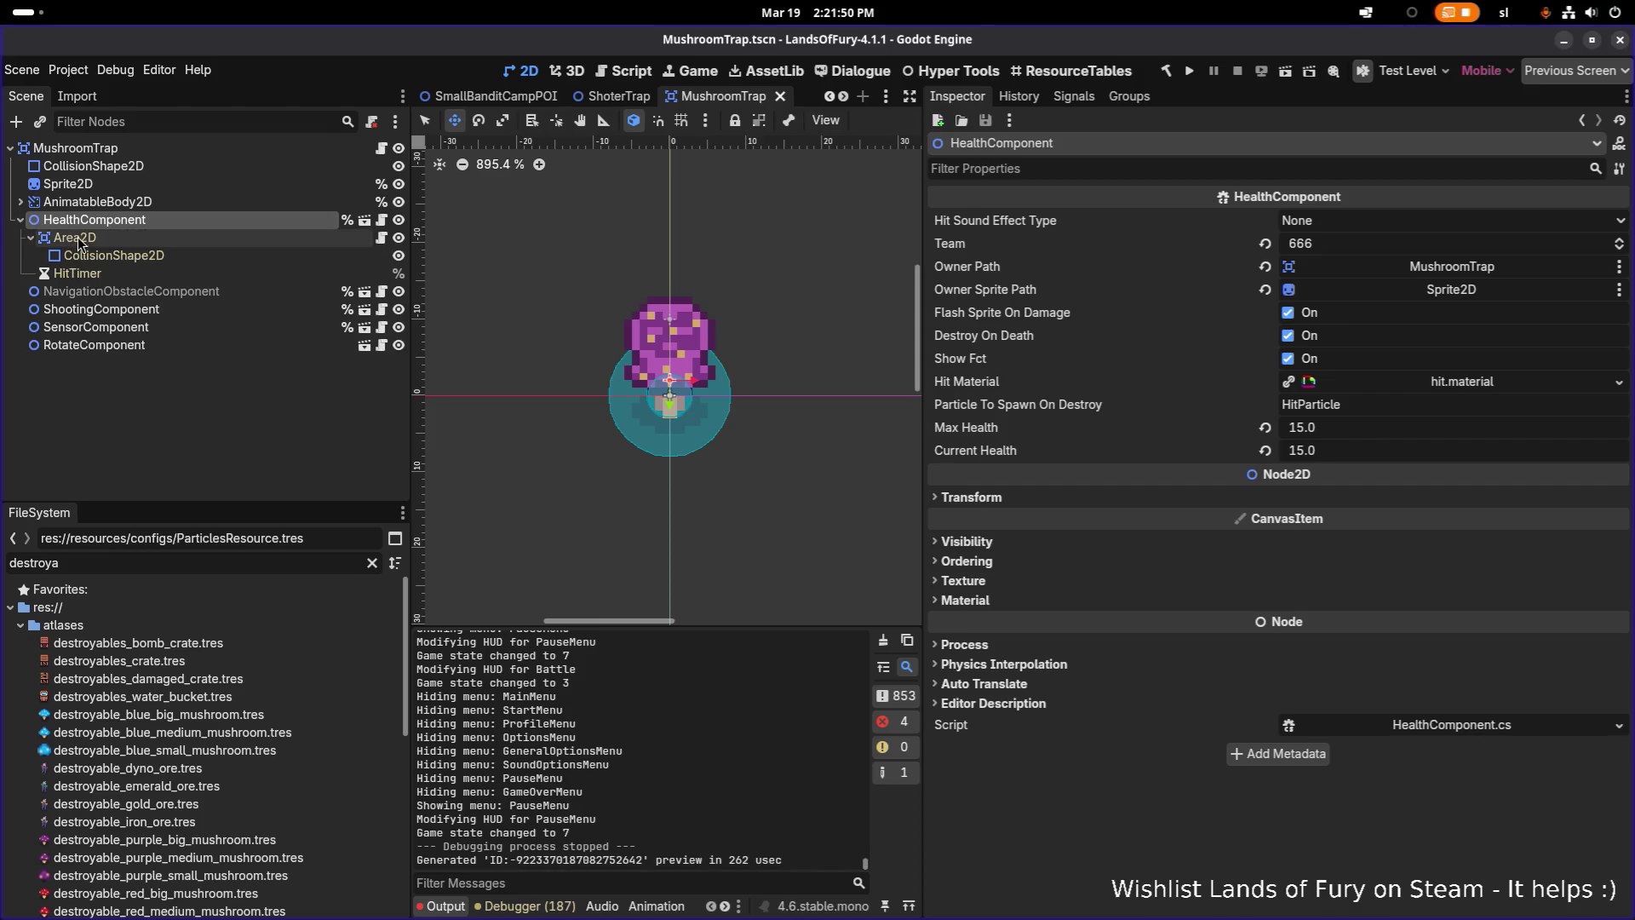
click(81, 238)
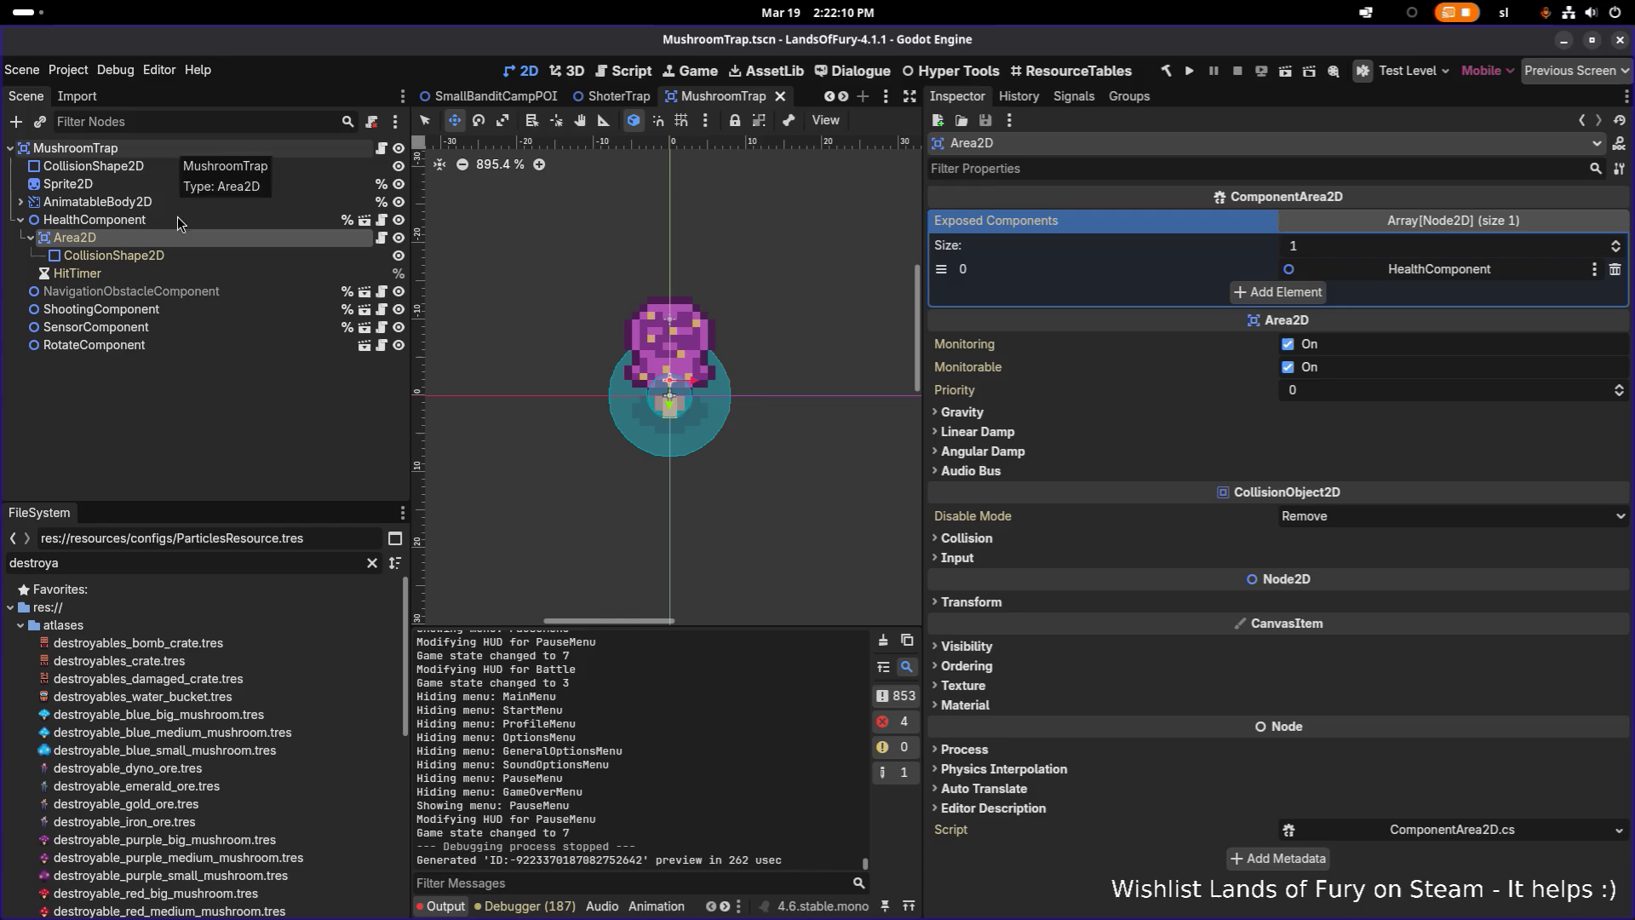
click(199, 150)
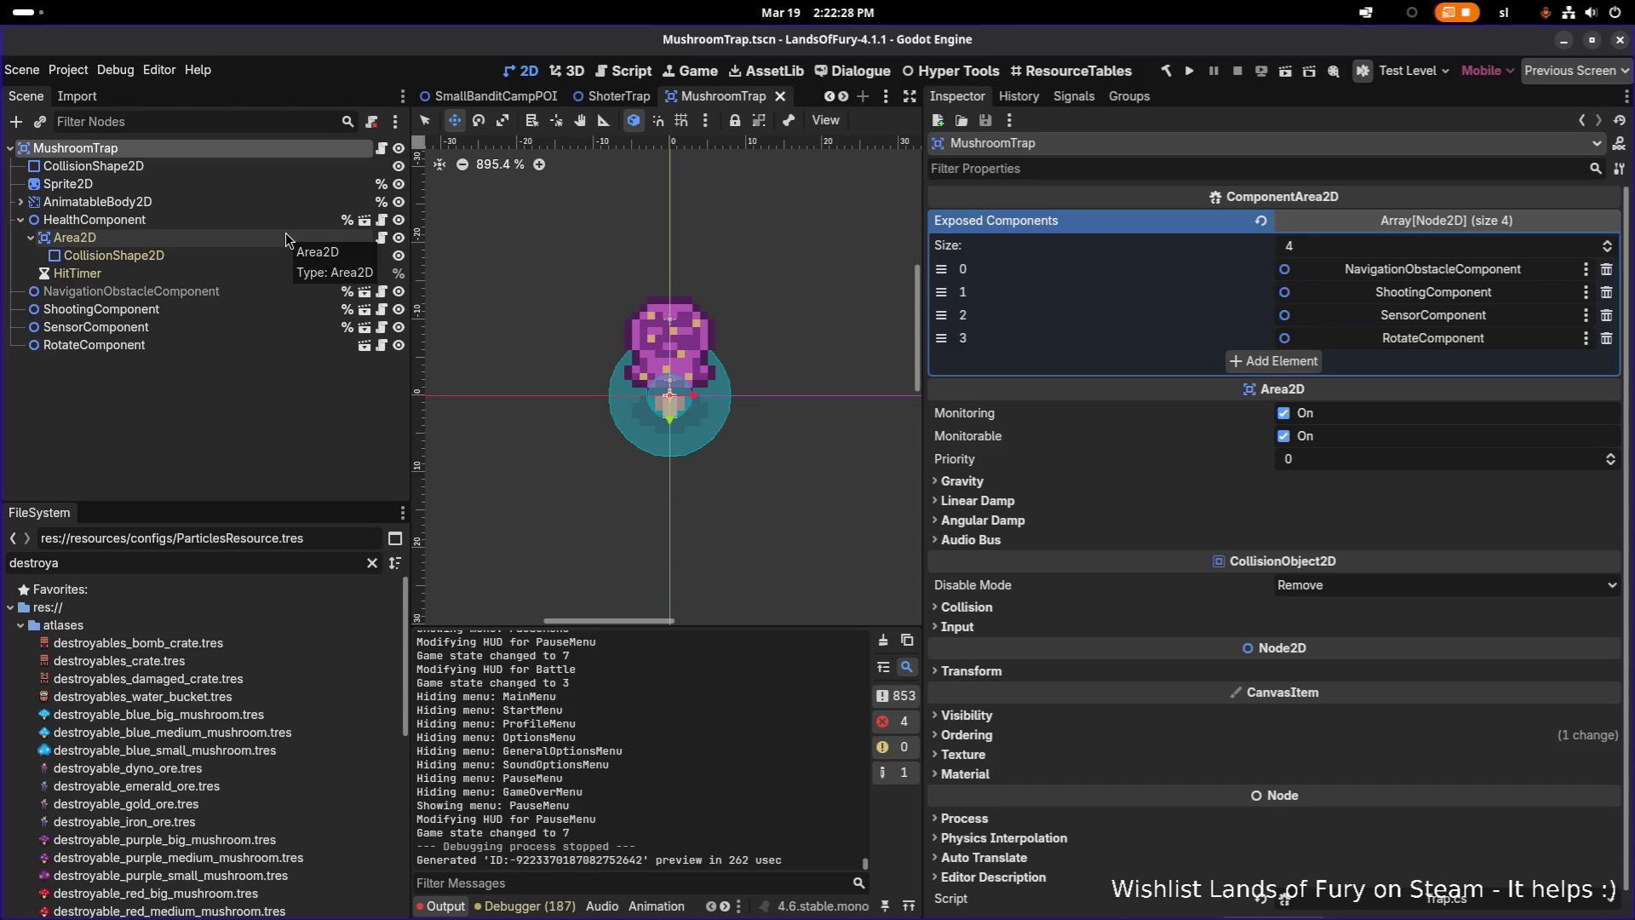
Change the MushroomTrap root node's type to a plain Node2D
right_click(294, 144)
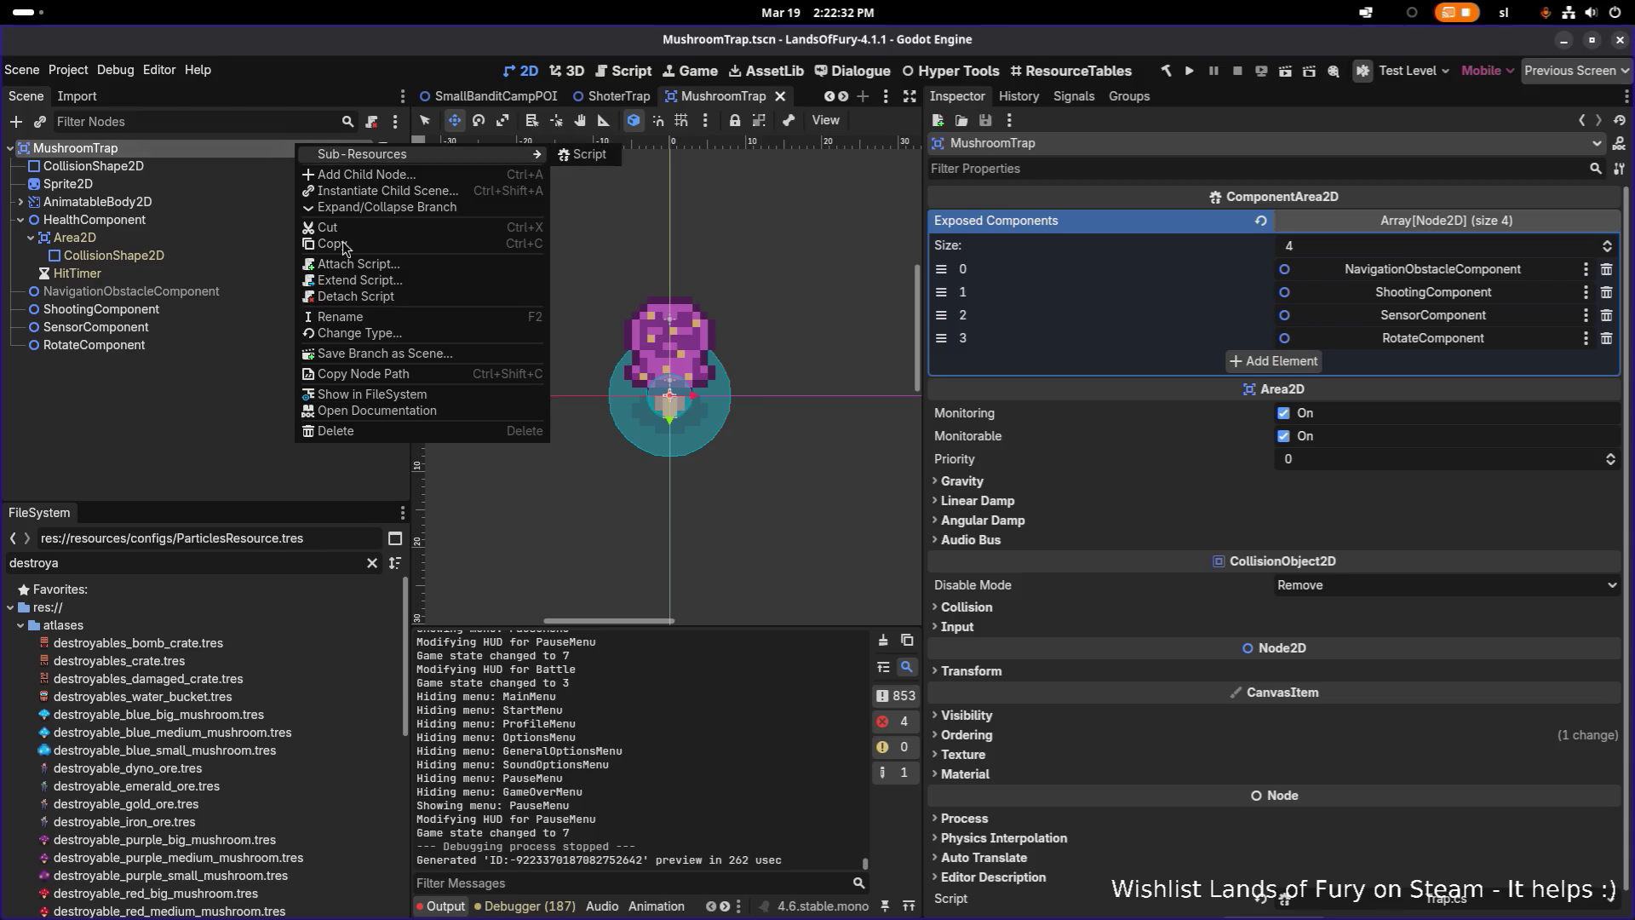
click(388, 333)
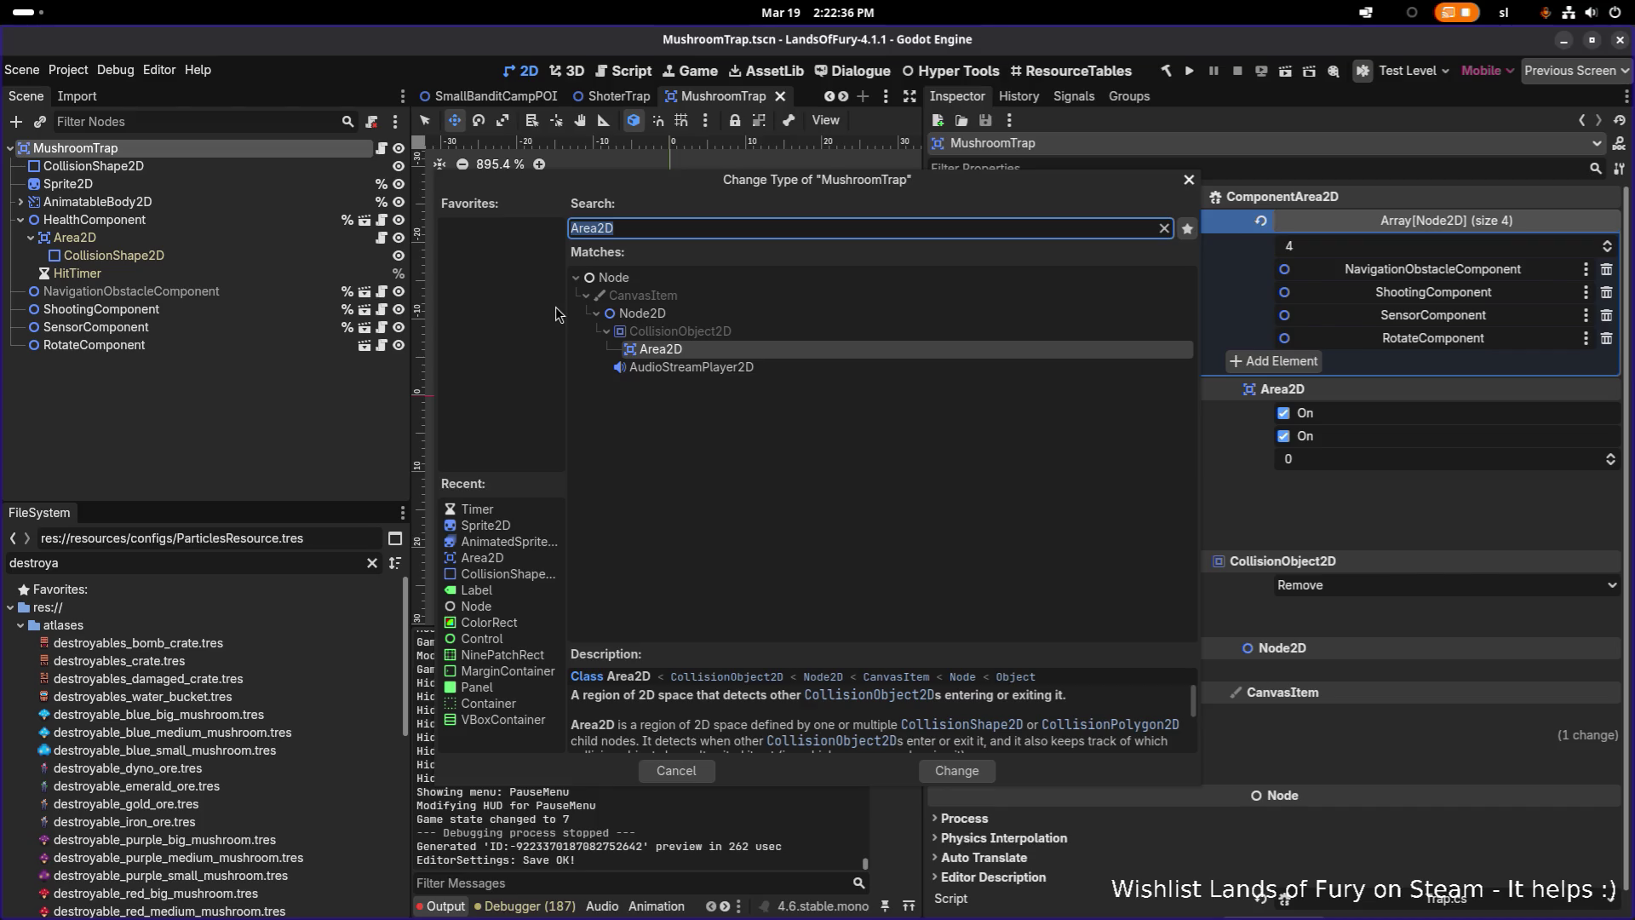
double_click(642, 312)
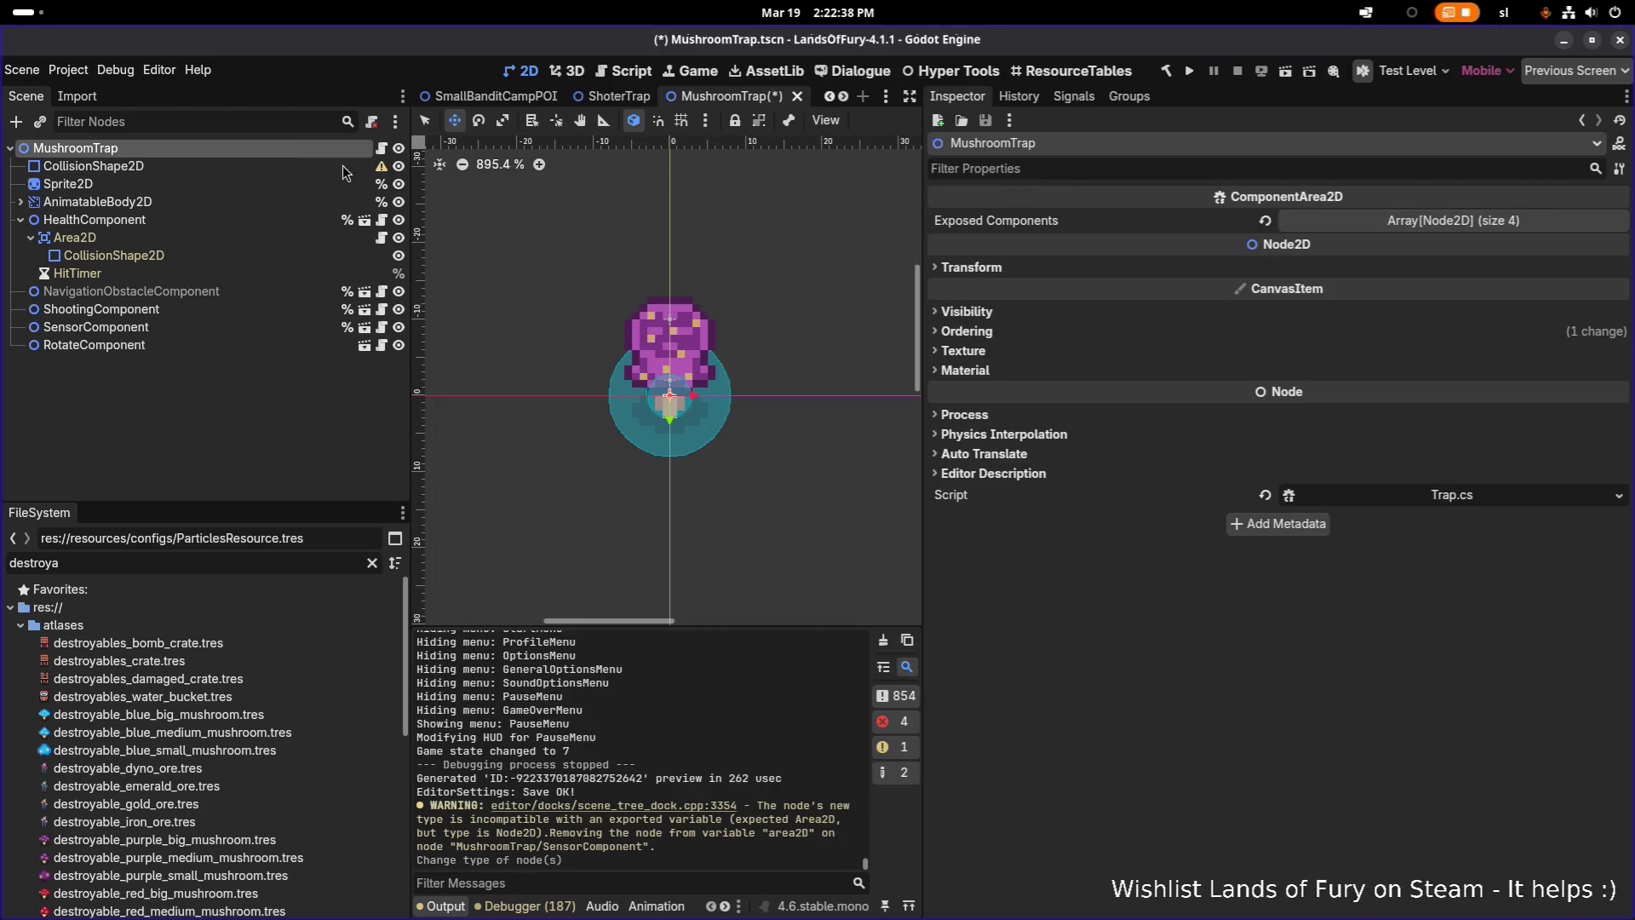
Assign the Area2D node to the SensorComponent's Area 2d property
click(332, 167)
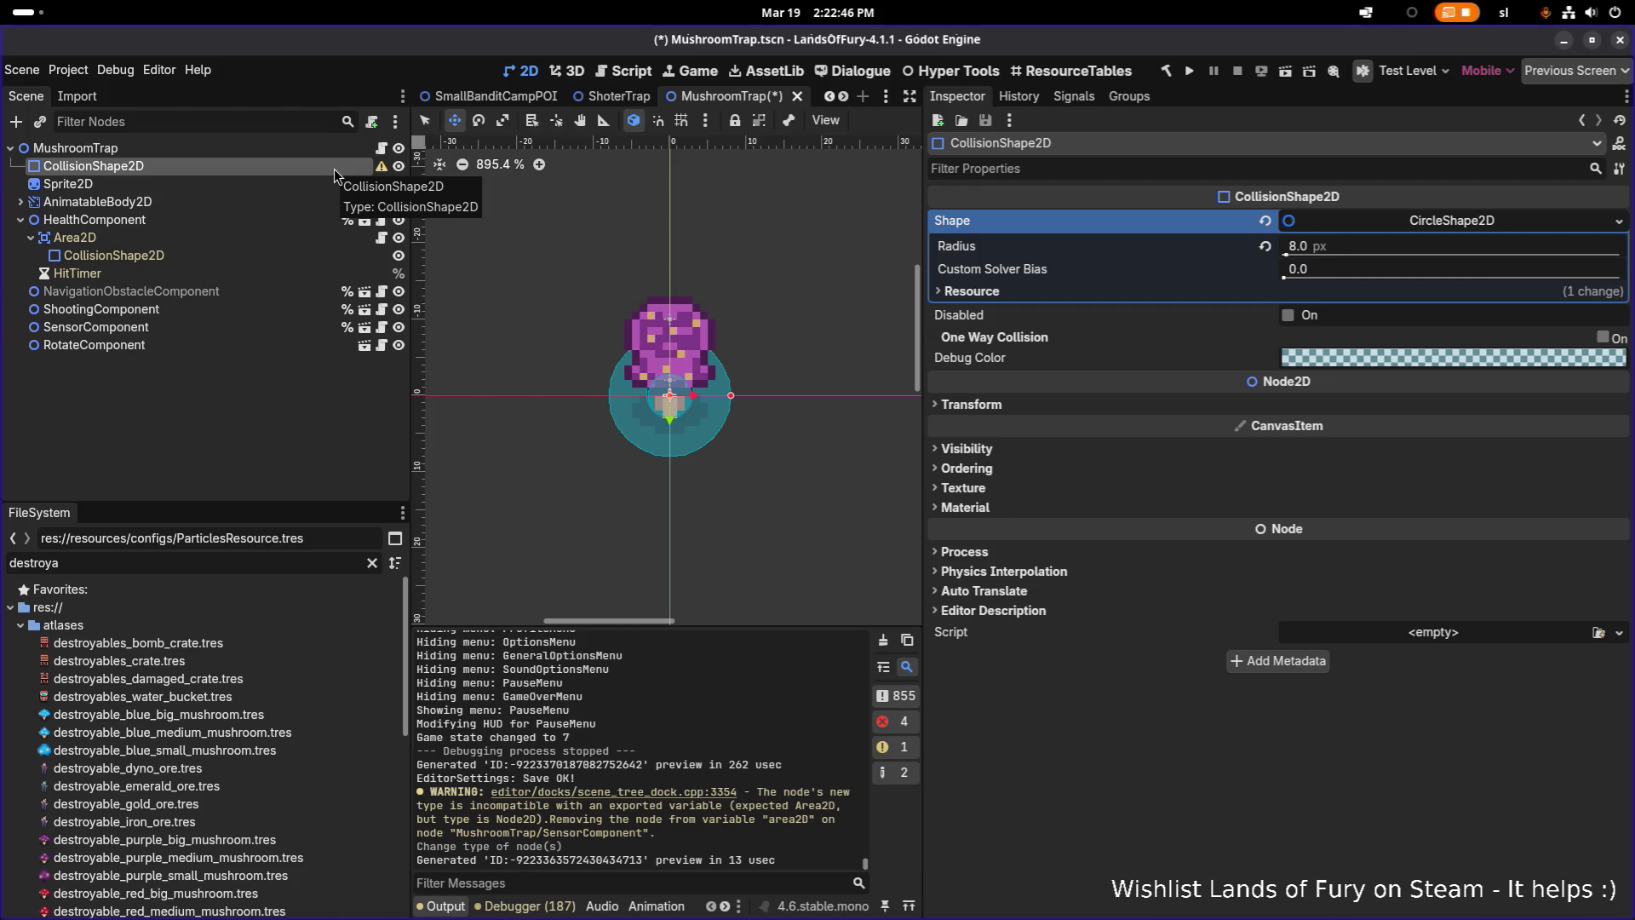
click(218, 328)
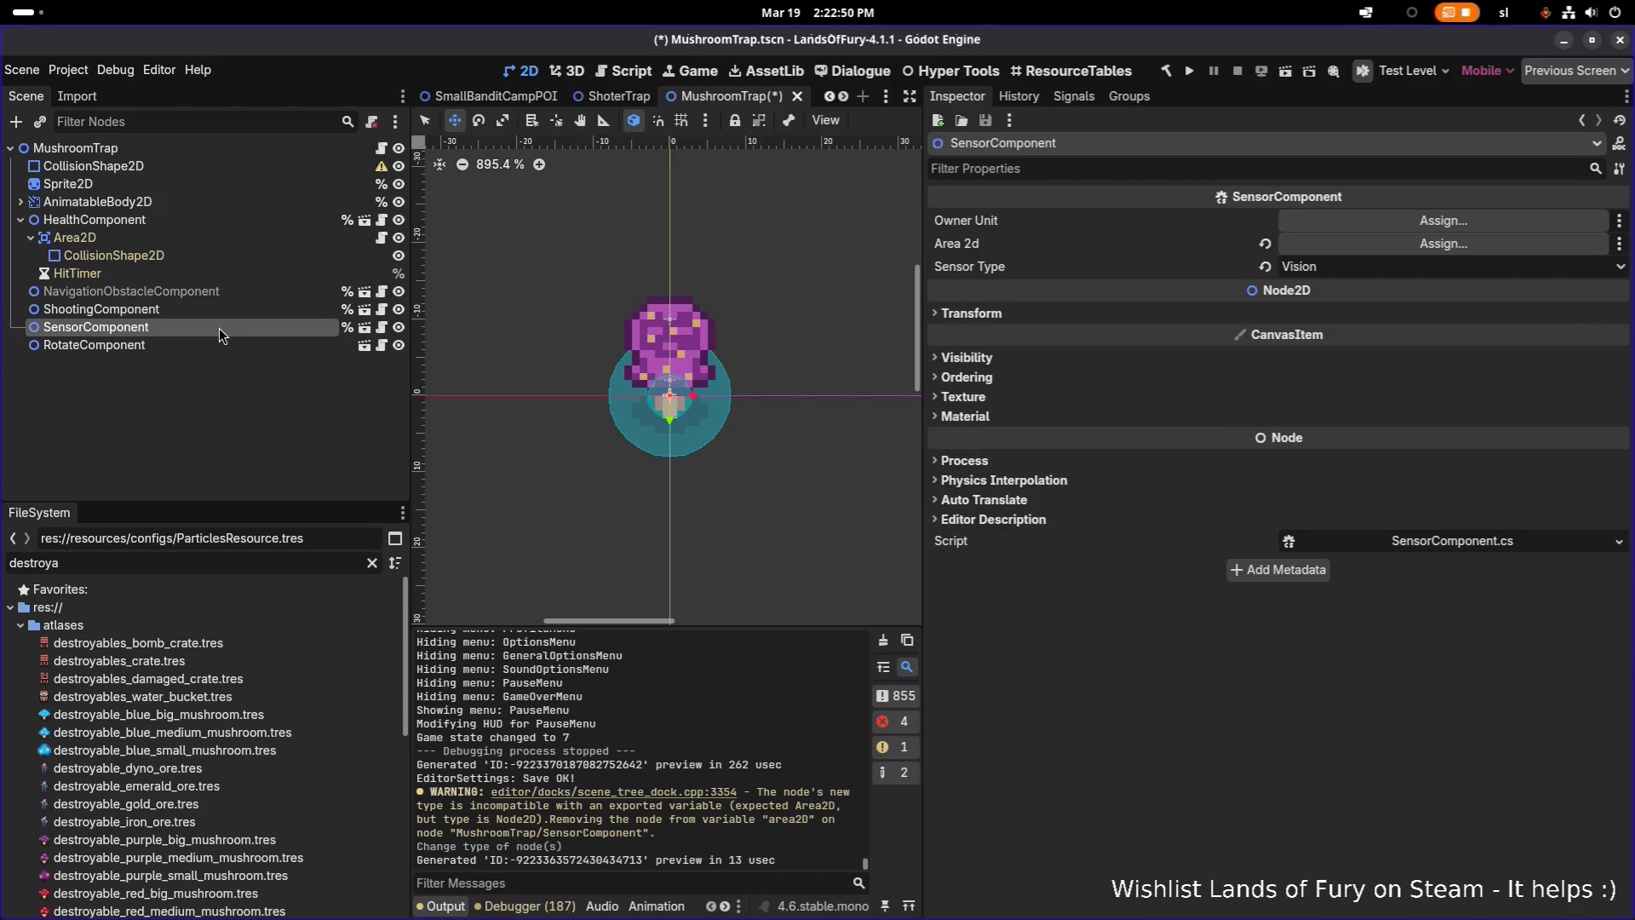
drag(221, 237, 1230, 244)
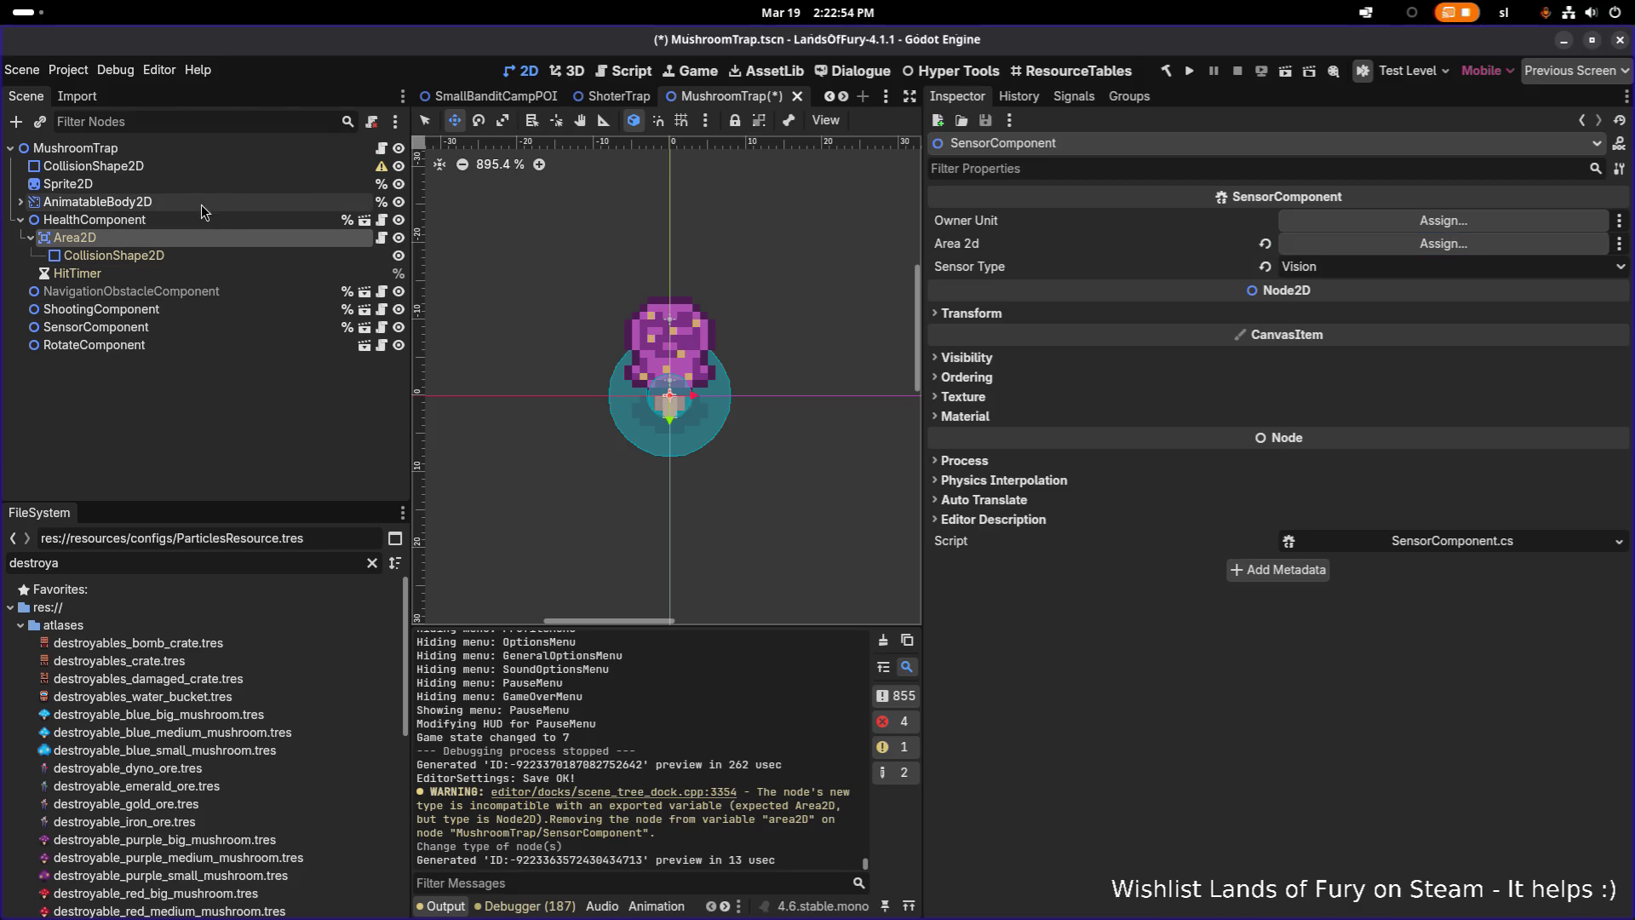
Delete the top-level CollisionShape2D, collapse HealthComponent, and save MushroomTrap.tscn
click(181, 165)
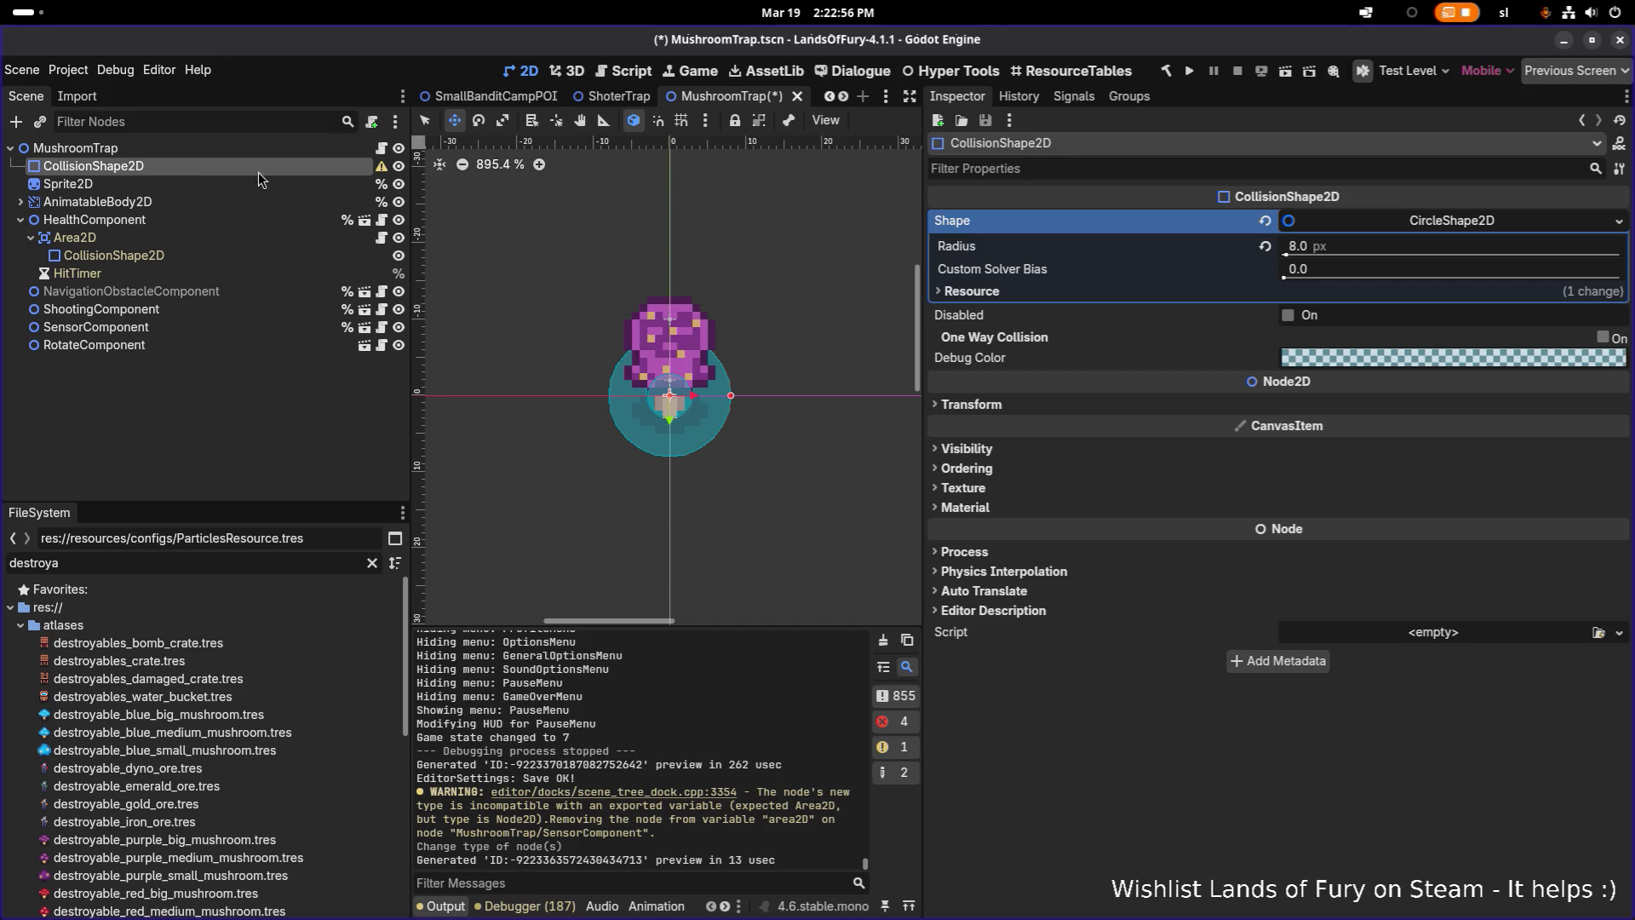
key(Delete)
key(Return)
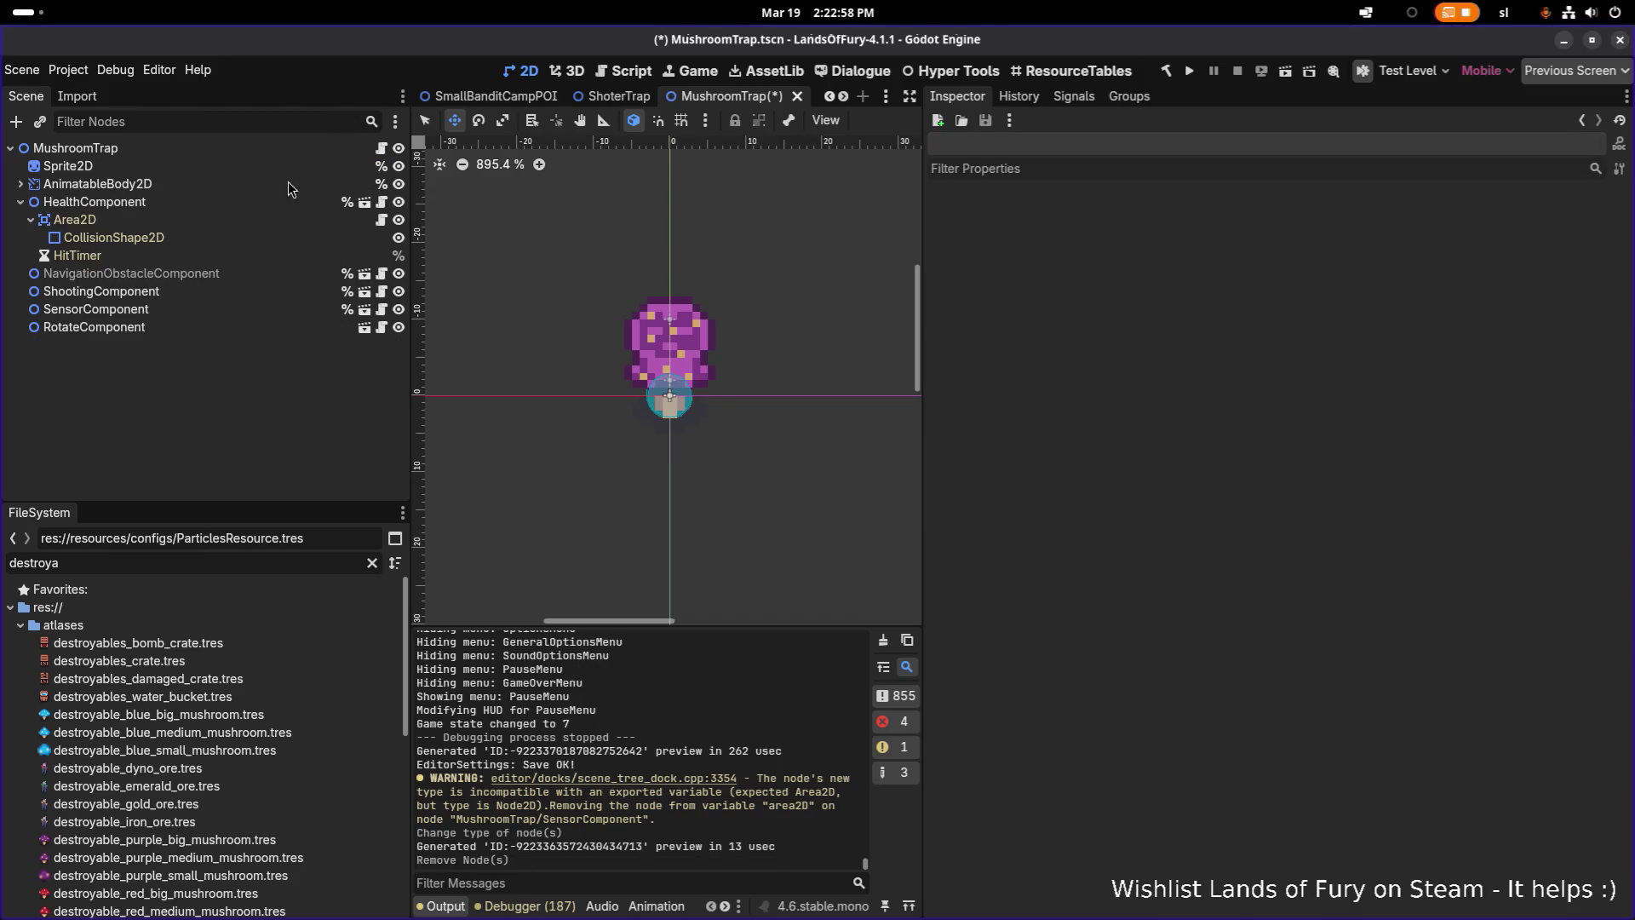
click(21, 202)
key(ctrl+s)
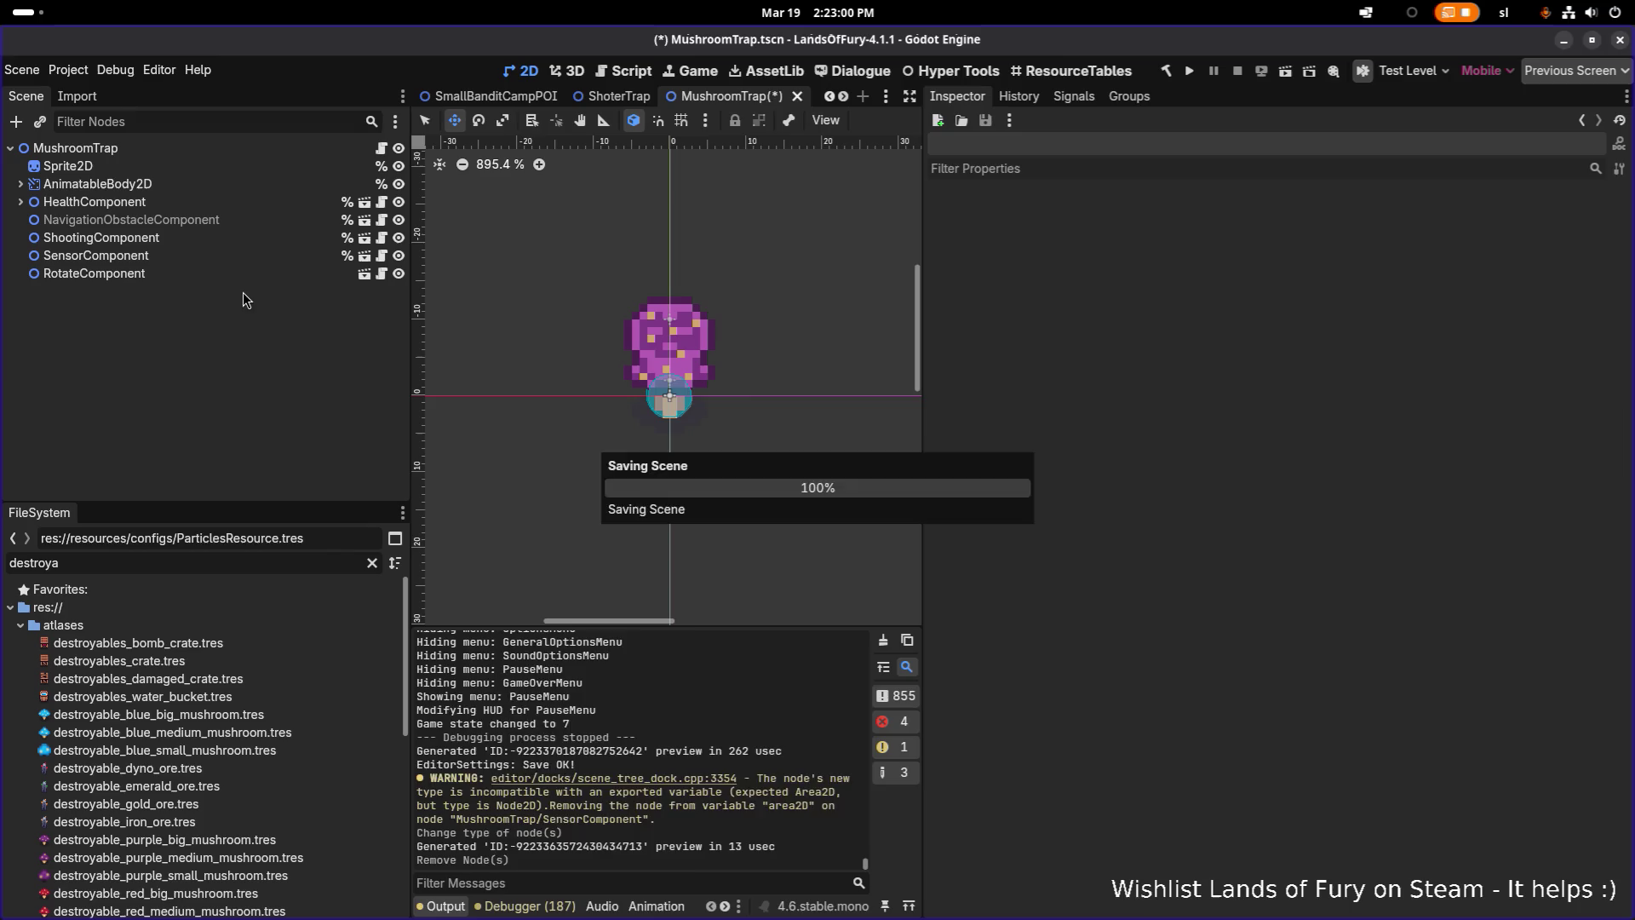
key(alt+Tab)
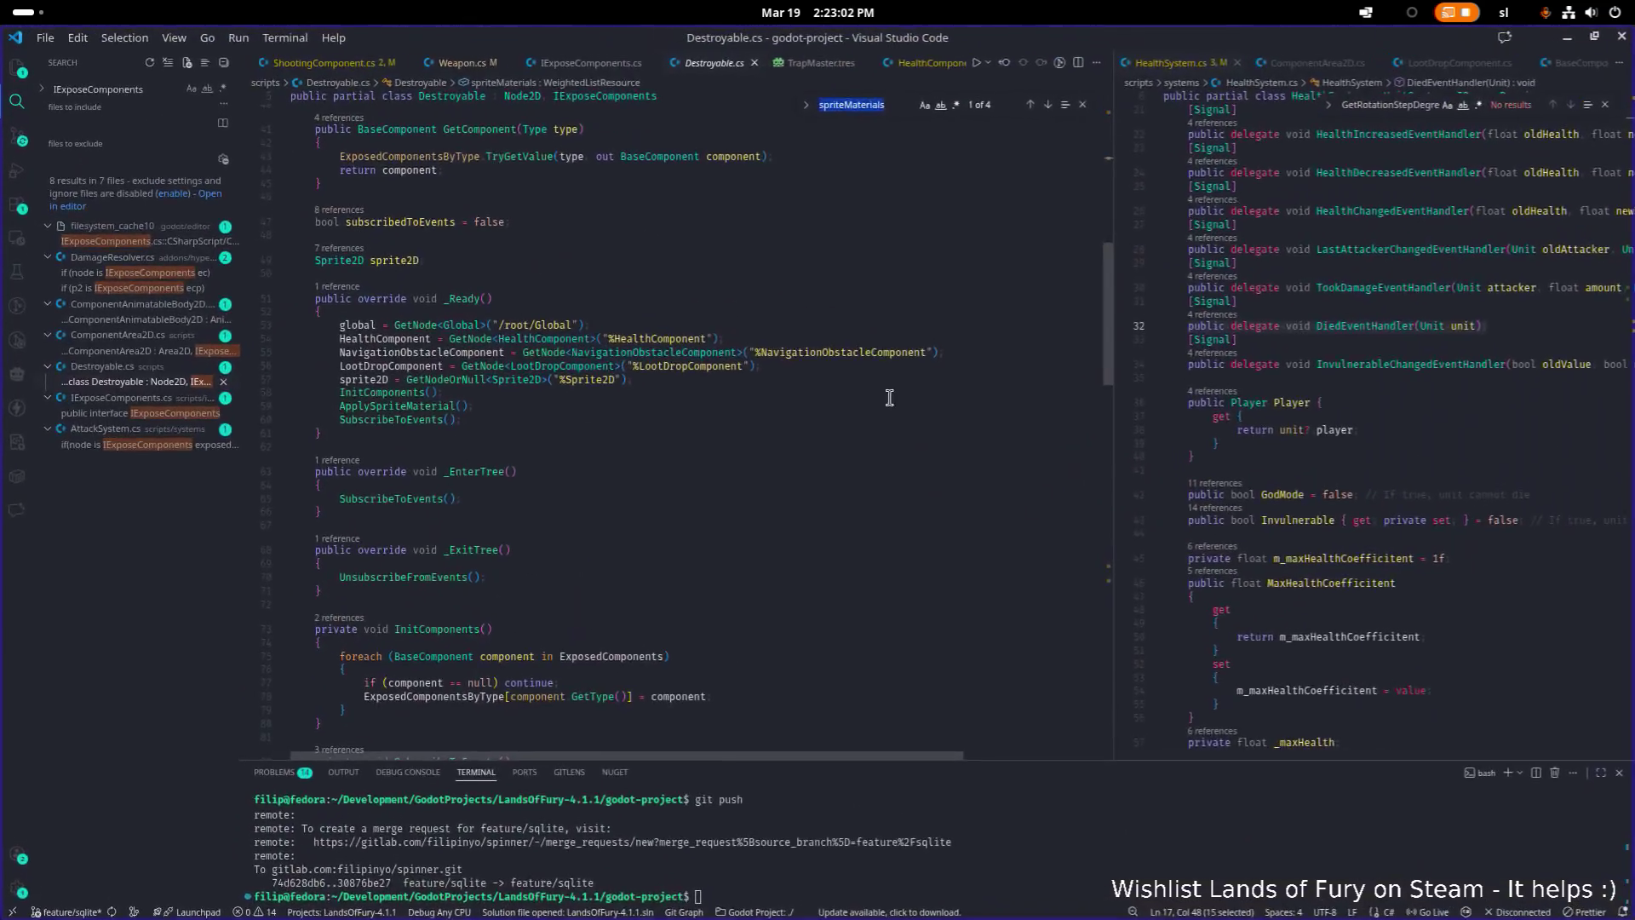
In Trap.cs, replace the ComponentArea2D base class on line 4 with Node2D and save
key(ctrl+p)
text(tra)
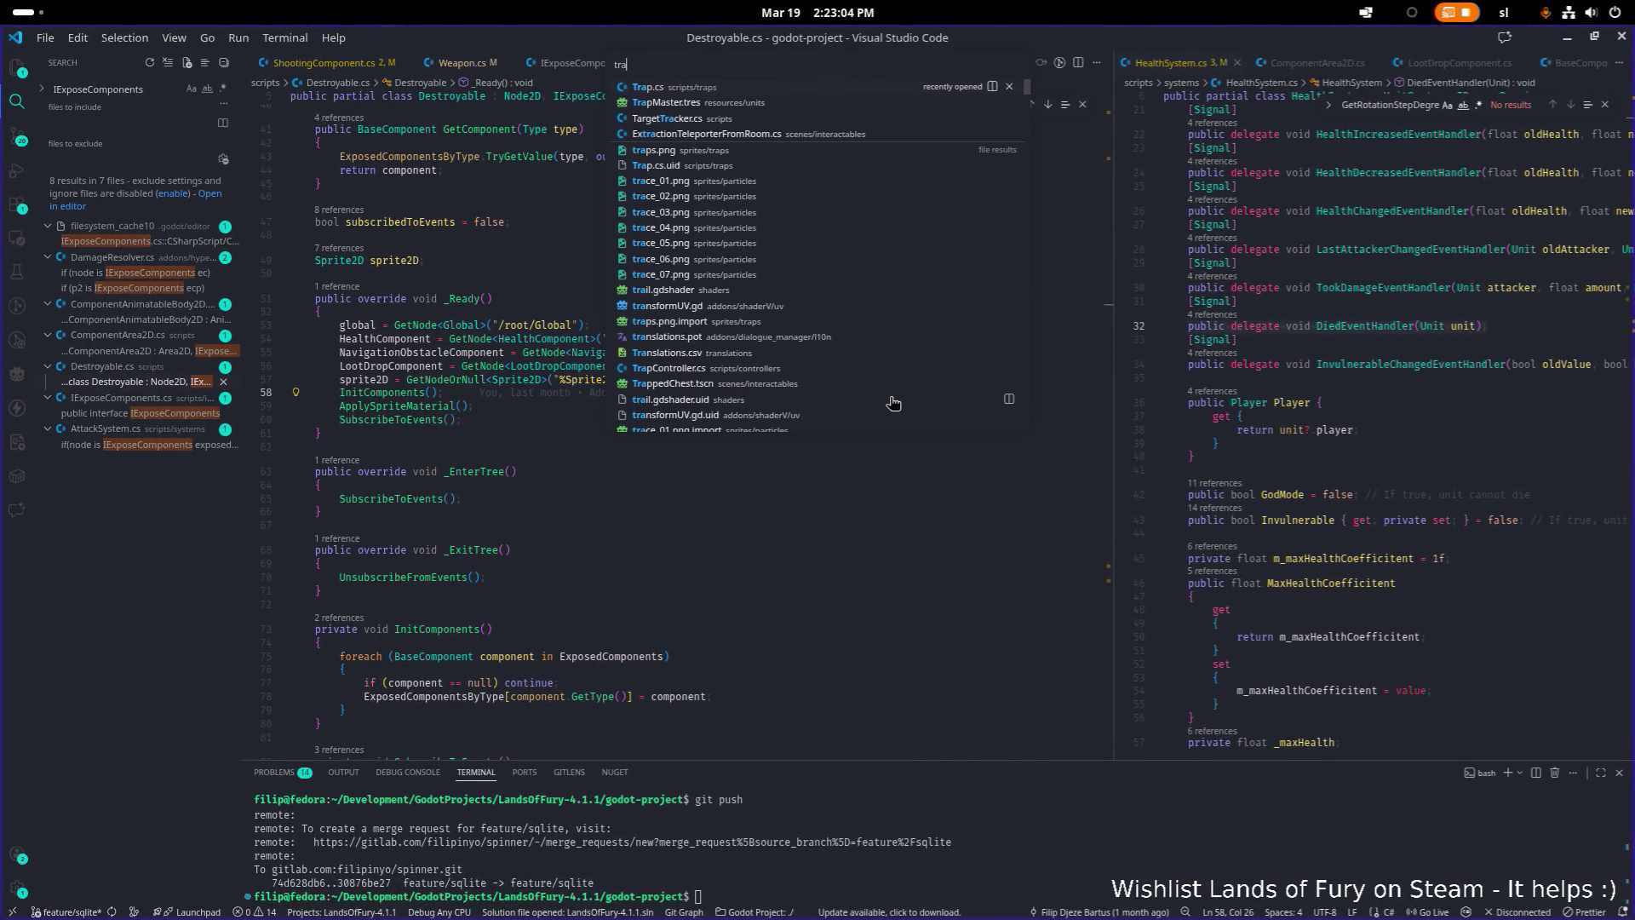
key(Return)
double_click(547, 165)
key(BackSpace)
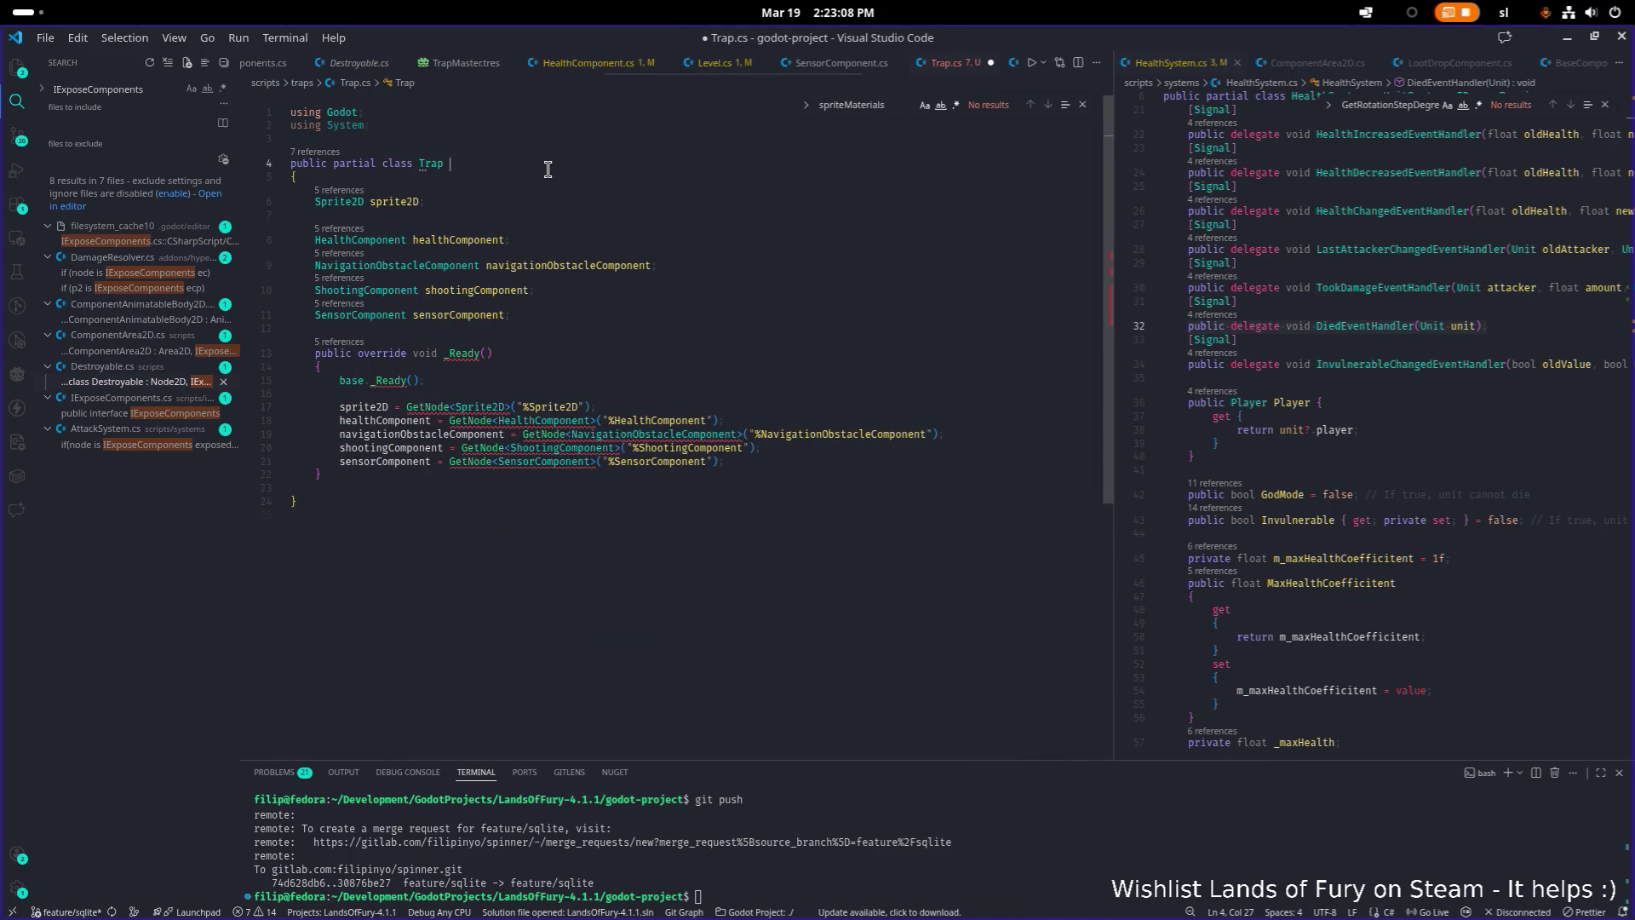
text(: Node2D)
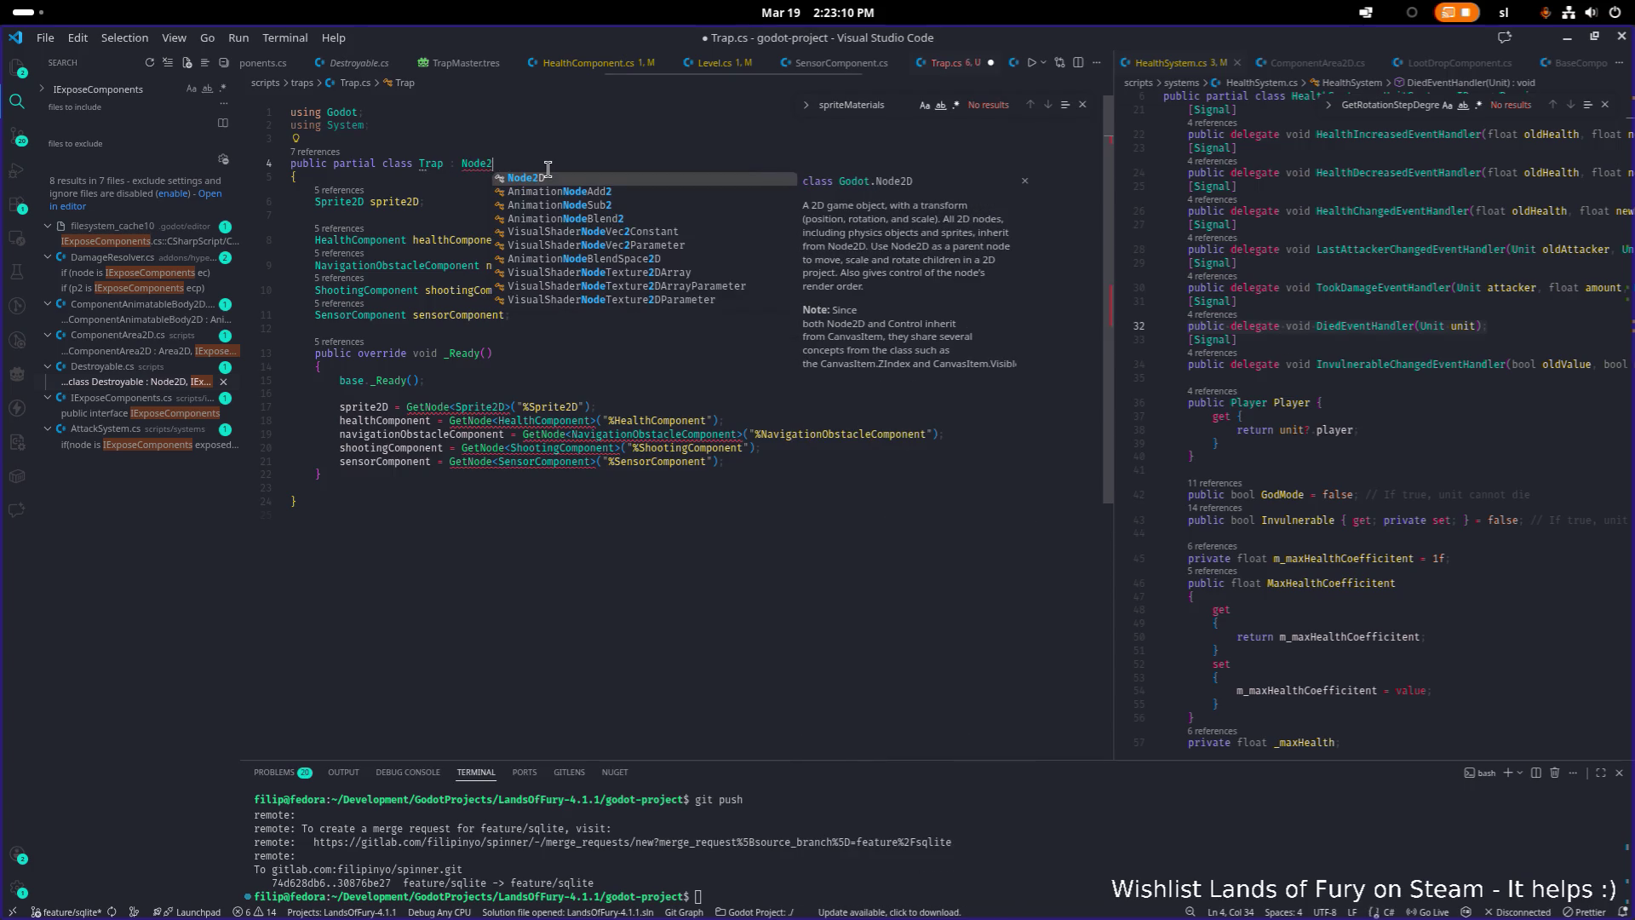
key(ctrl+s)
click(667, 248)
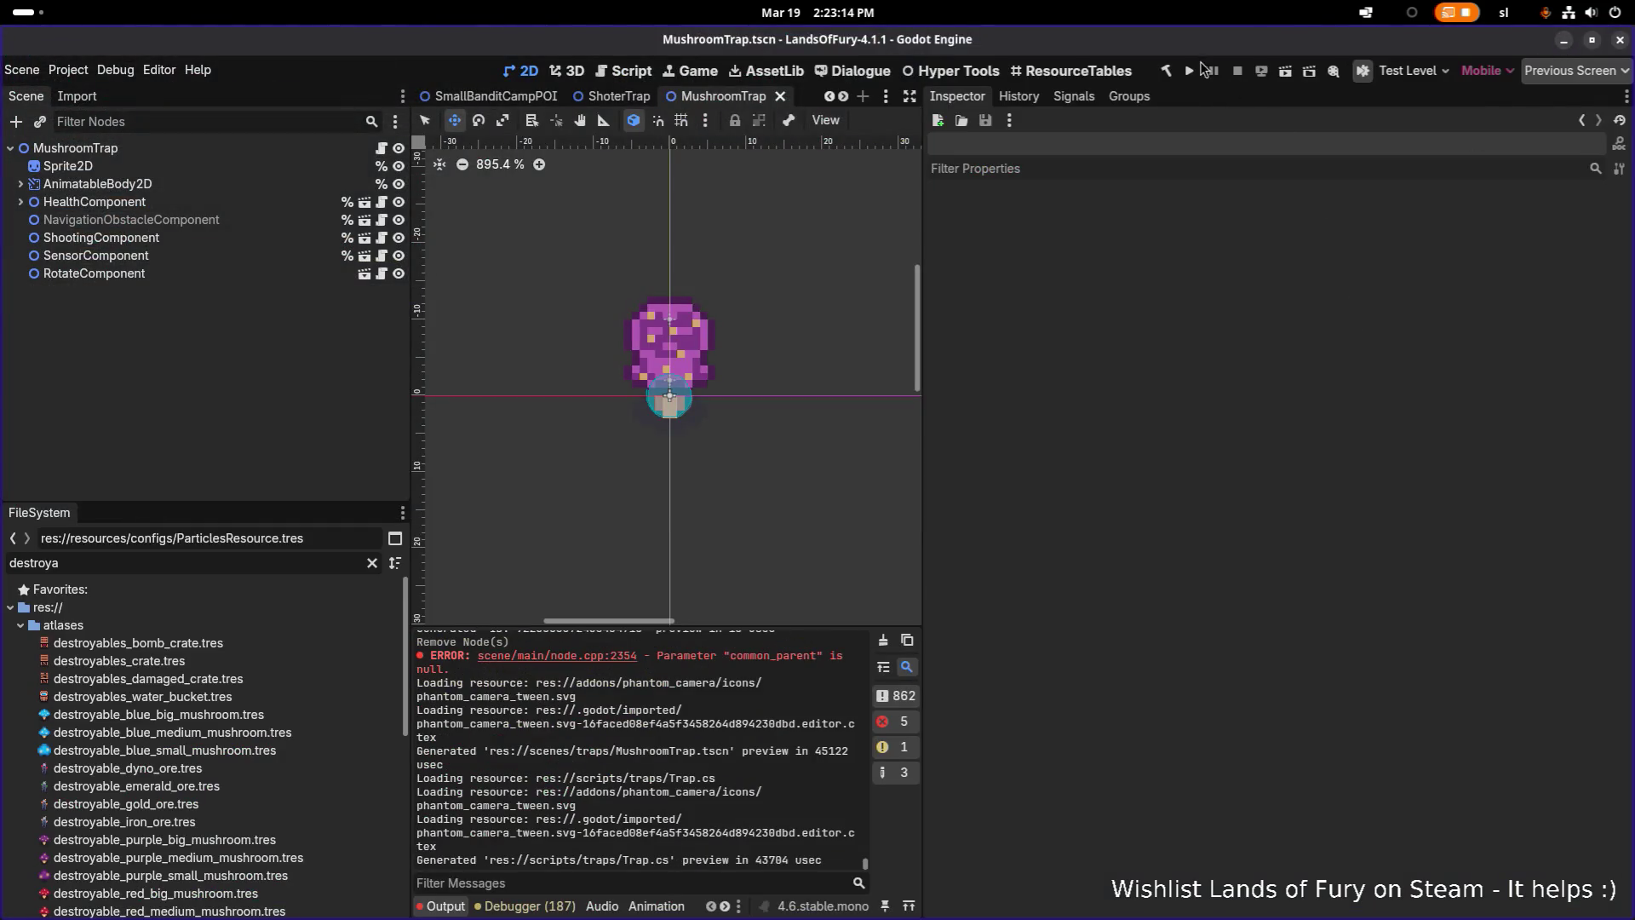
Build and run Lands of Fury, then start playing with the first save profile
click(1196, 77)
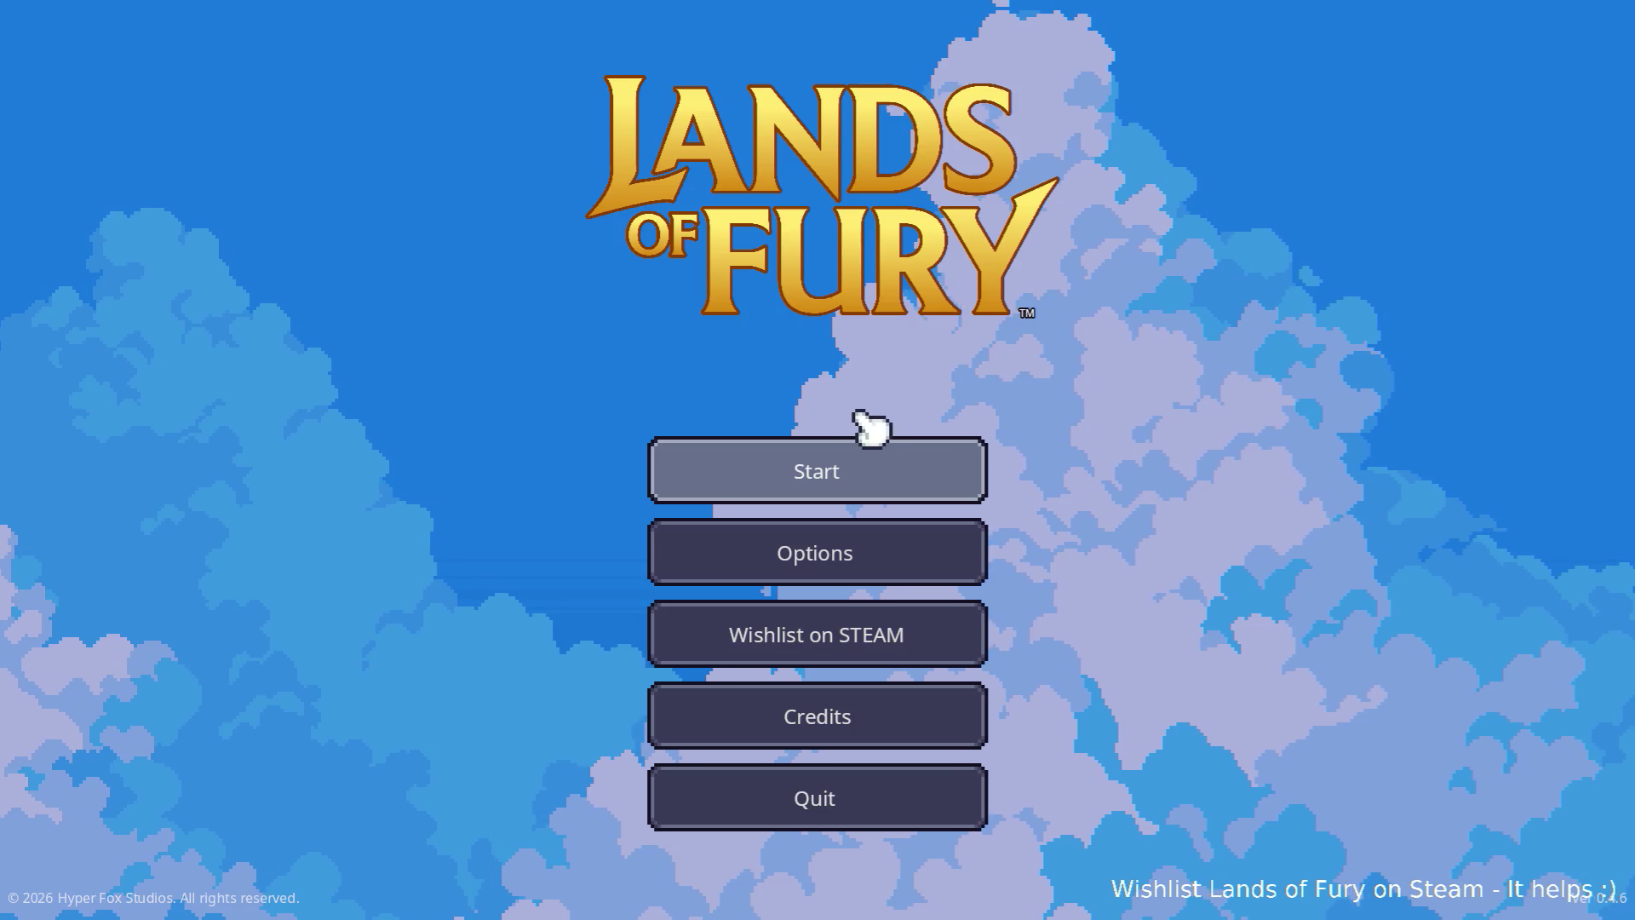
click(790, 452)
click(792, 453)
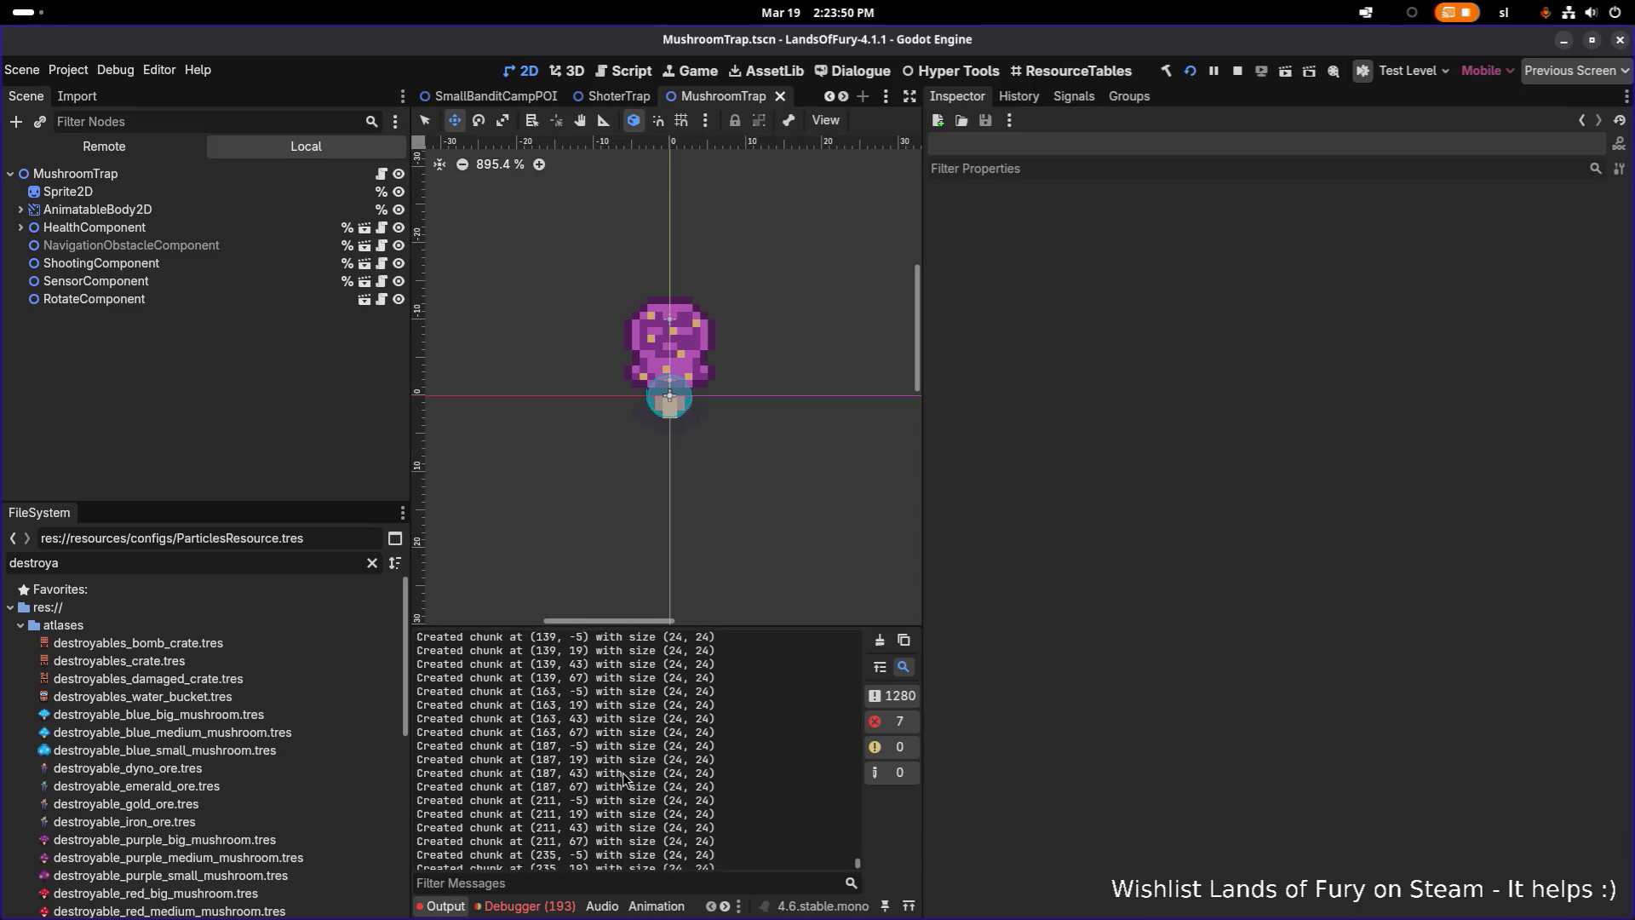
Read the MushroomTrap 'ExposedComponents' error stack traces in the Debugger Errors tab, then stop the game
click(562, 907)
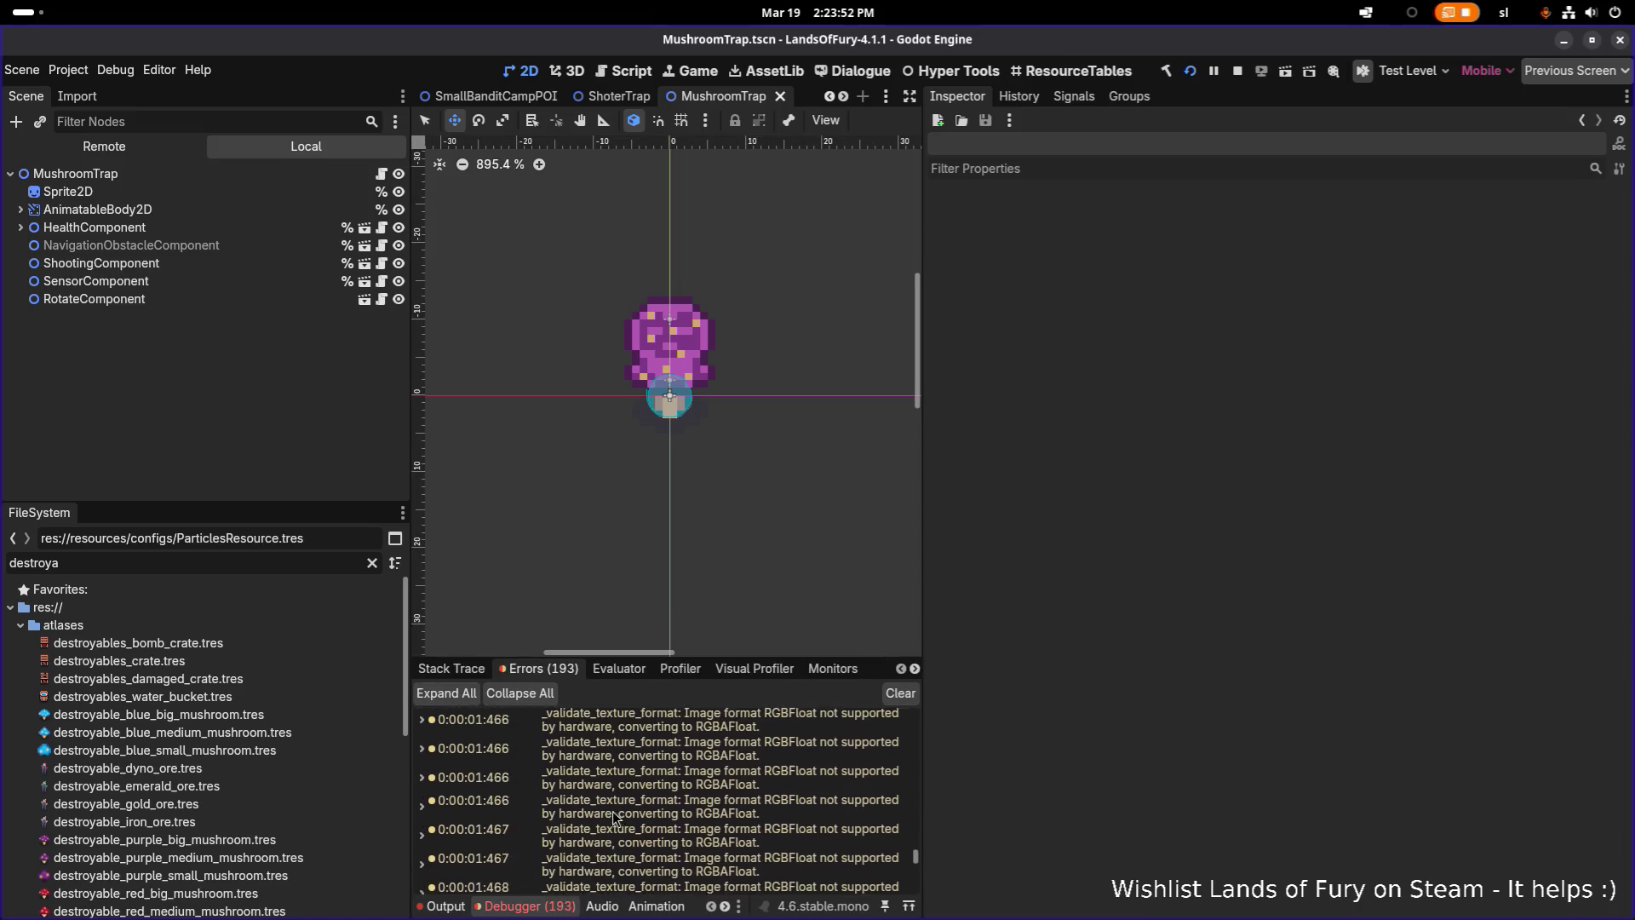
mouse_move(620, 806)
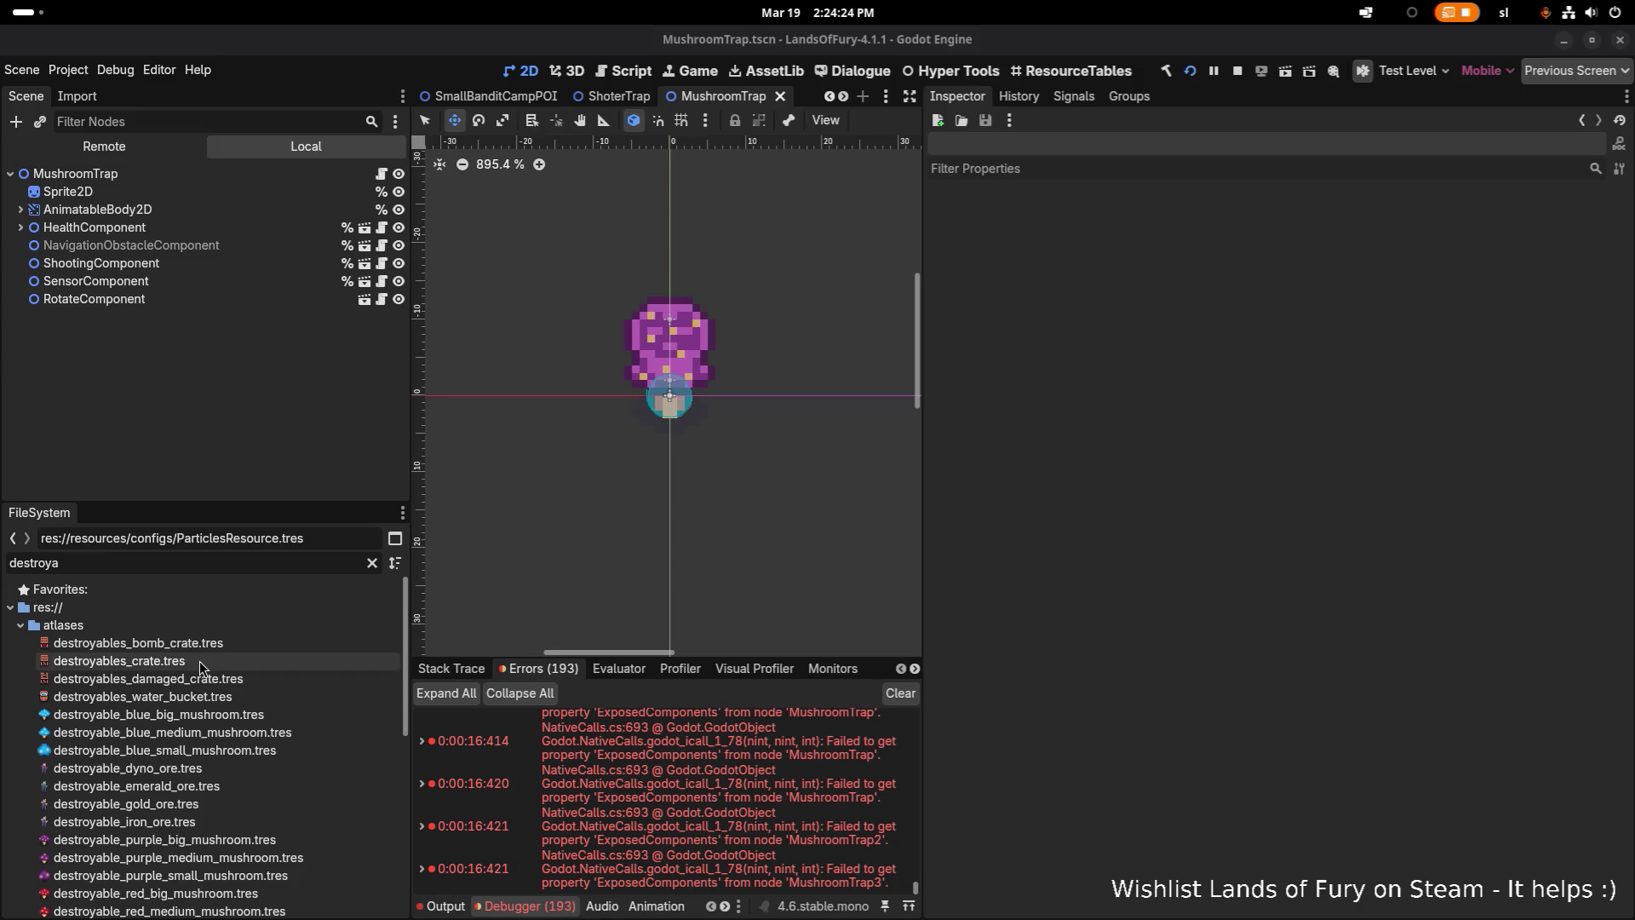
mouse_move(743, 780)
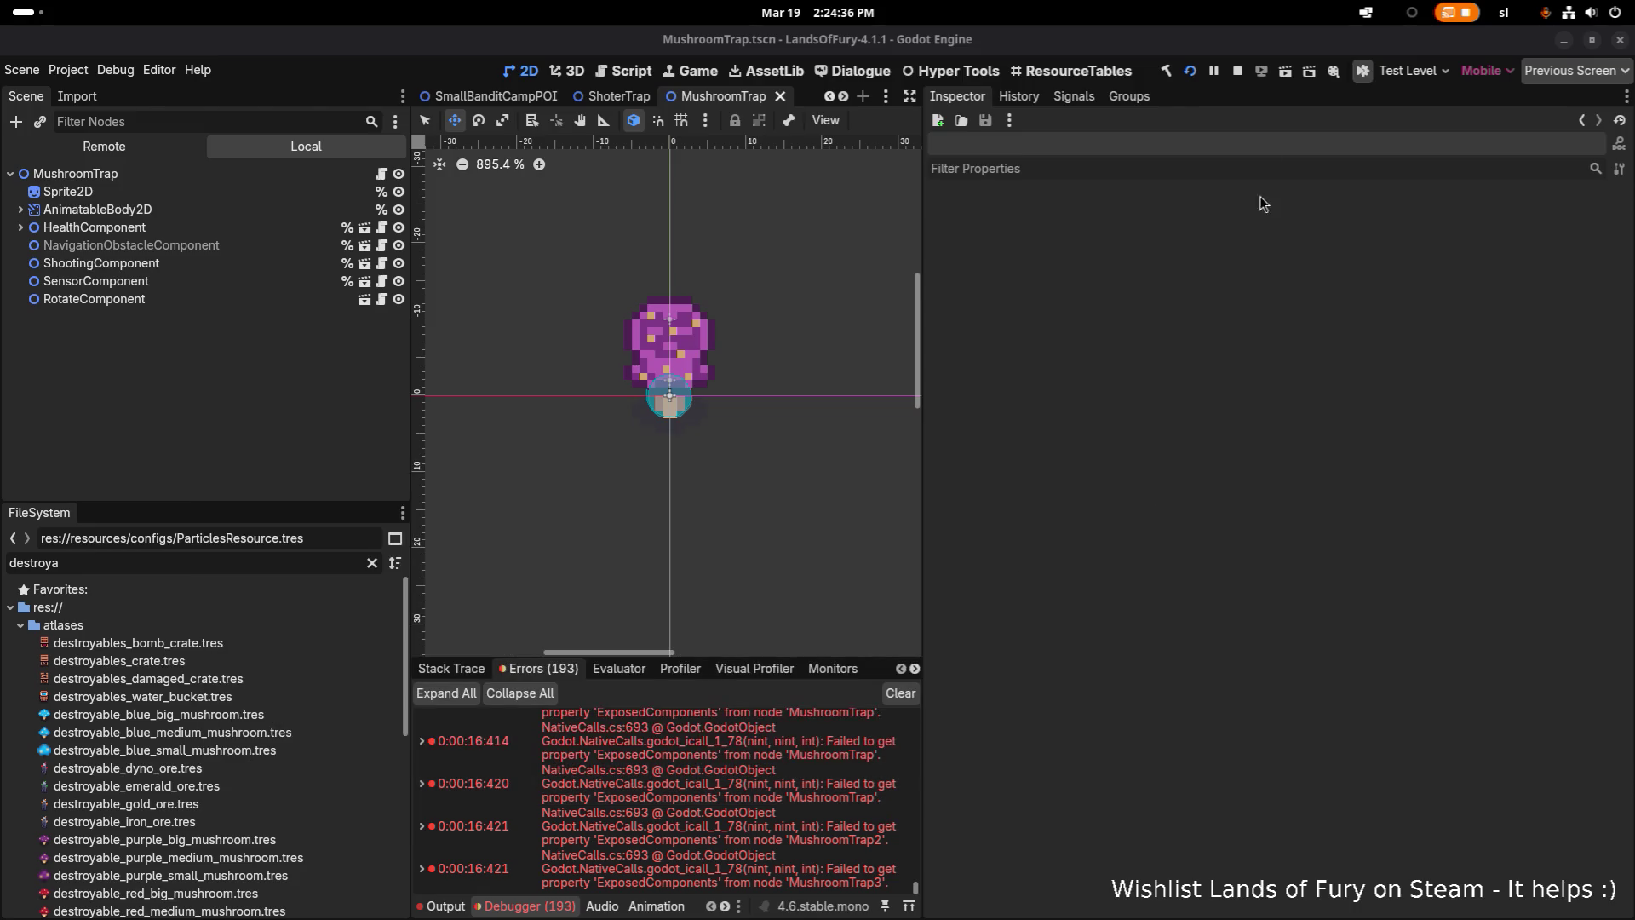
click(1244, 75)
key(alt+Tab)
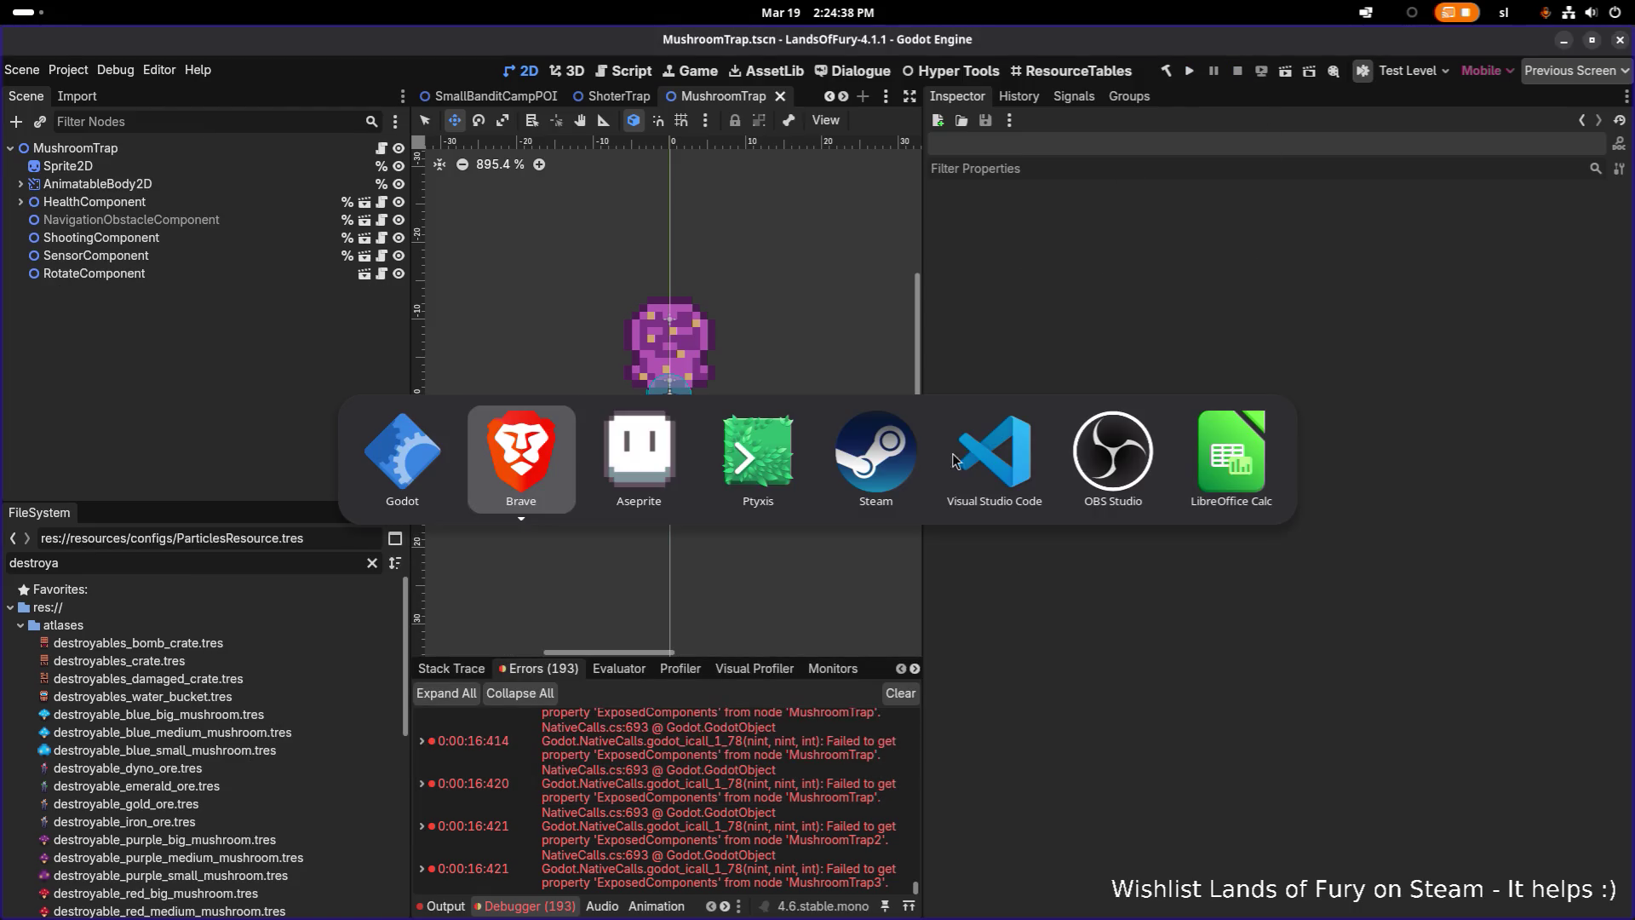
Open LevelController.cs and trace how OnLevelSceneLoaded uses levelResource to instantiate the level
click(960, 442)
click(878, 435)
key(ctrl+p)
text(levelcon)
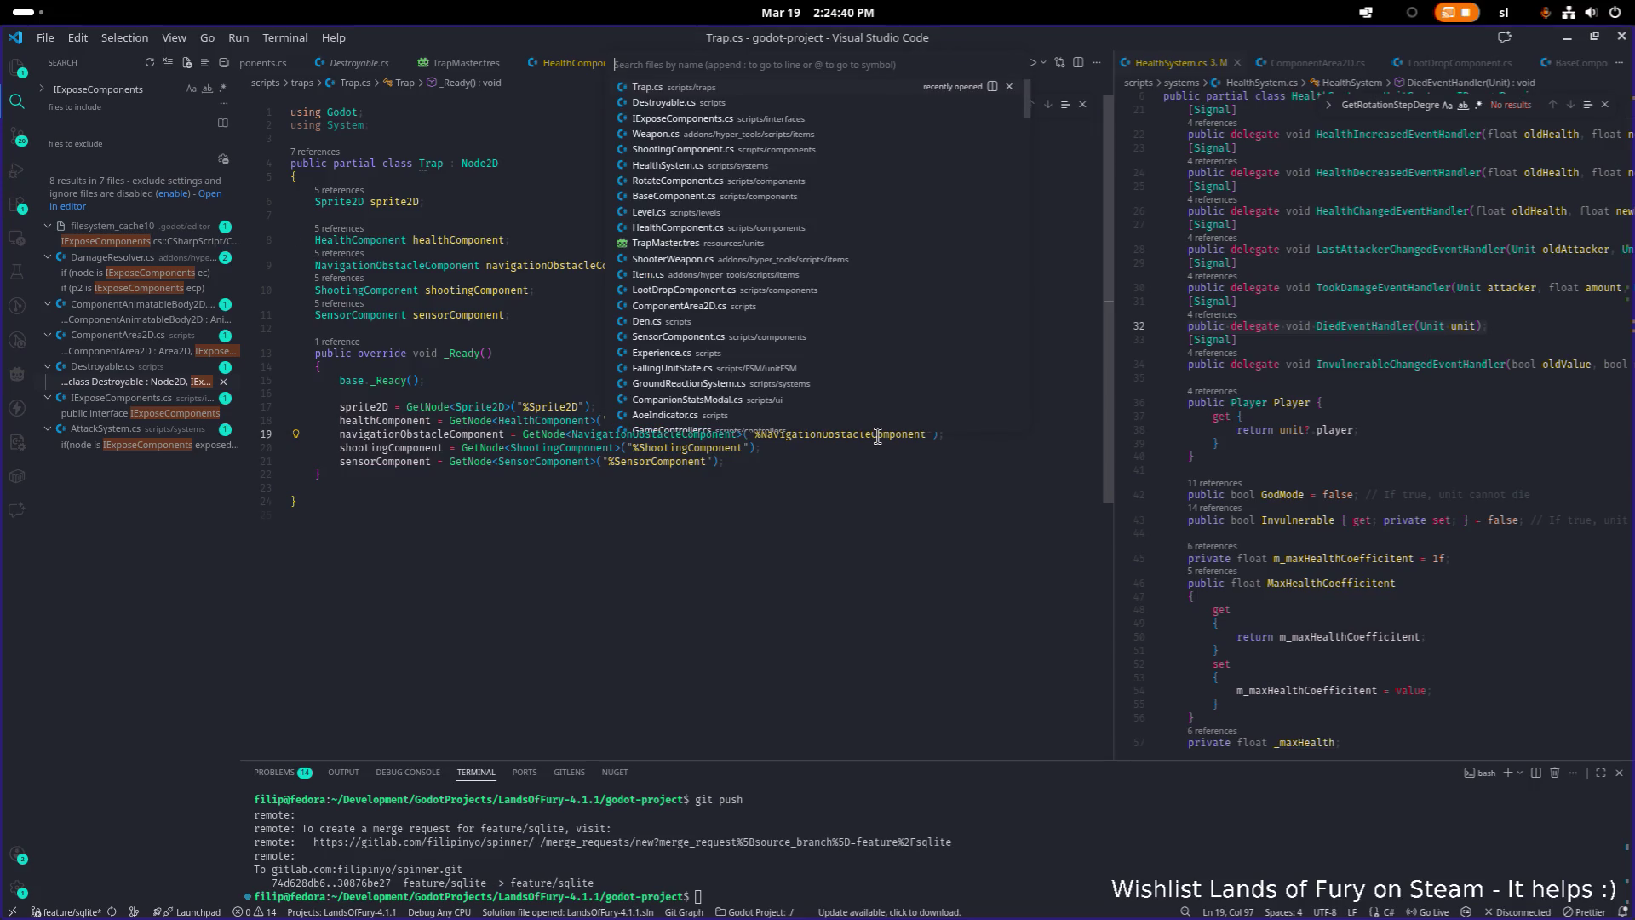
key(Return)
scroll(870, 435, down, 20)
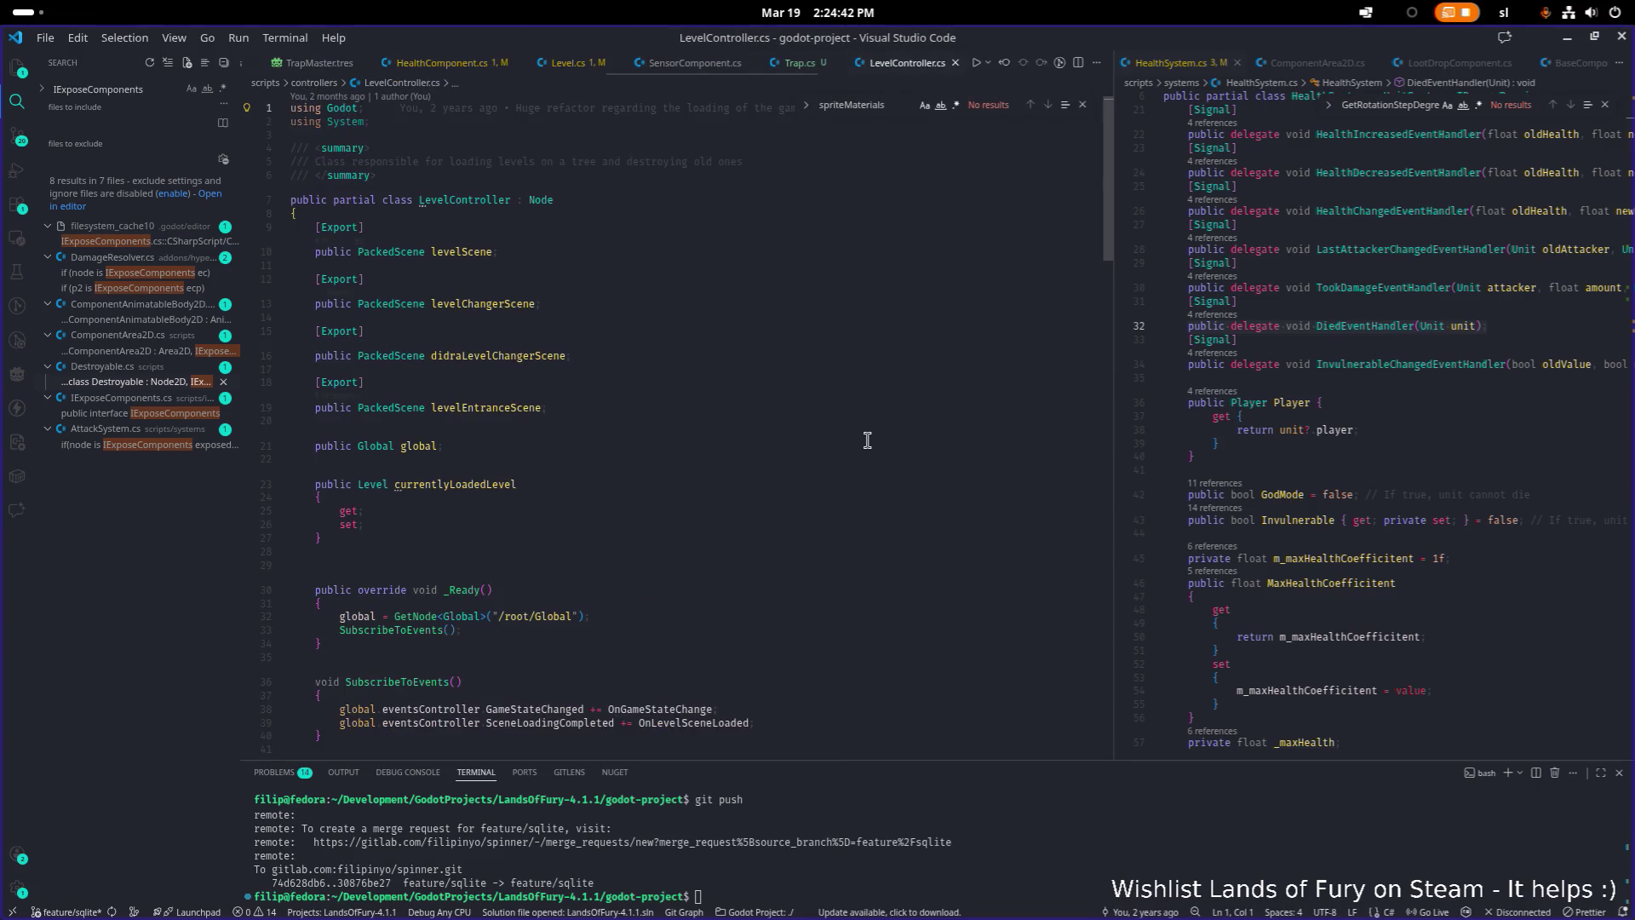
scroll(817, 443, up, 16)
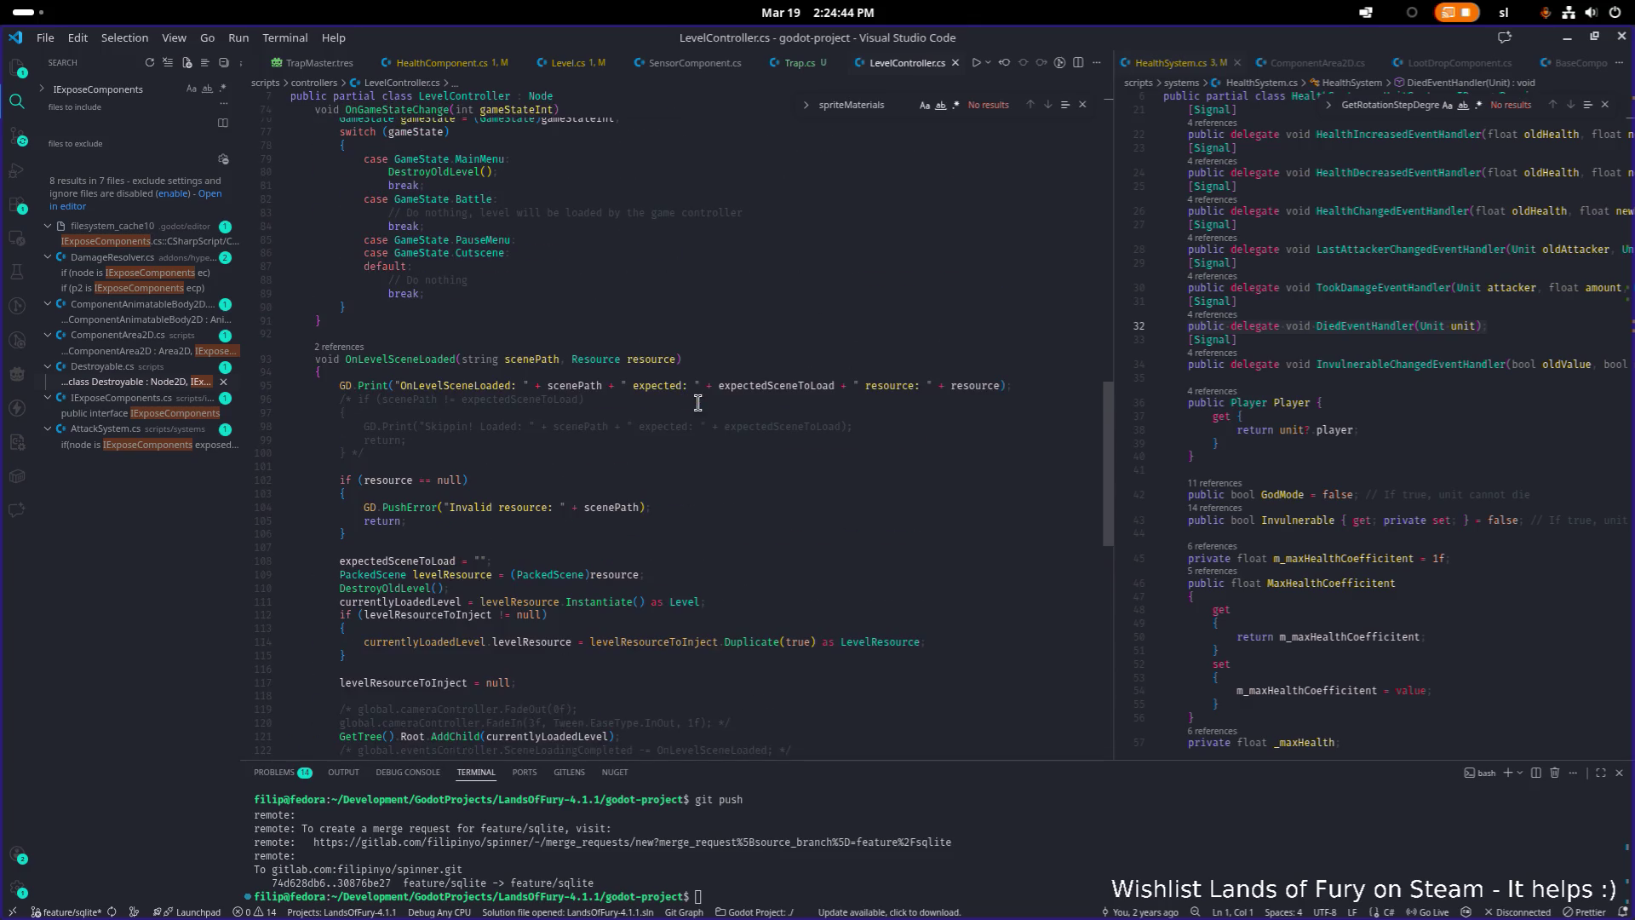
click(600, 573)
click(558, 602)
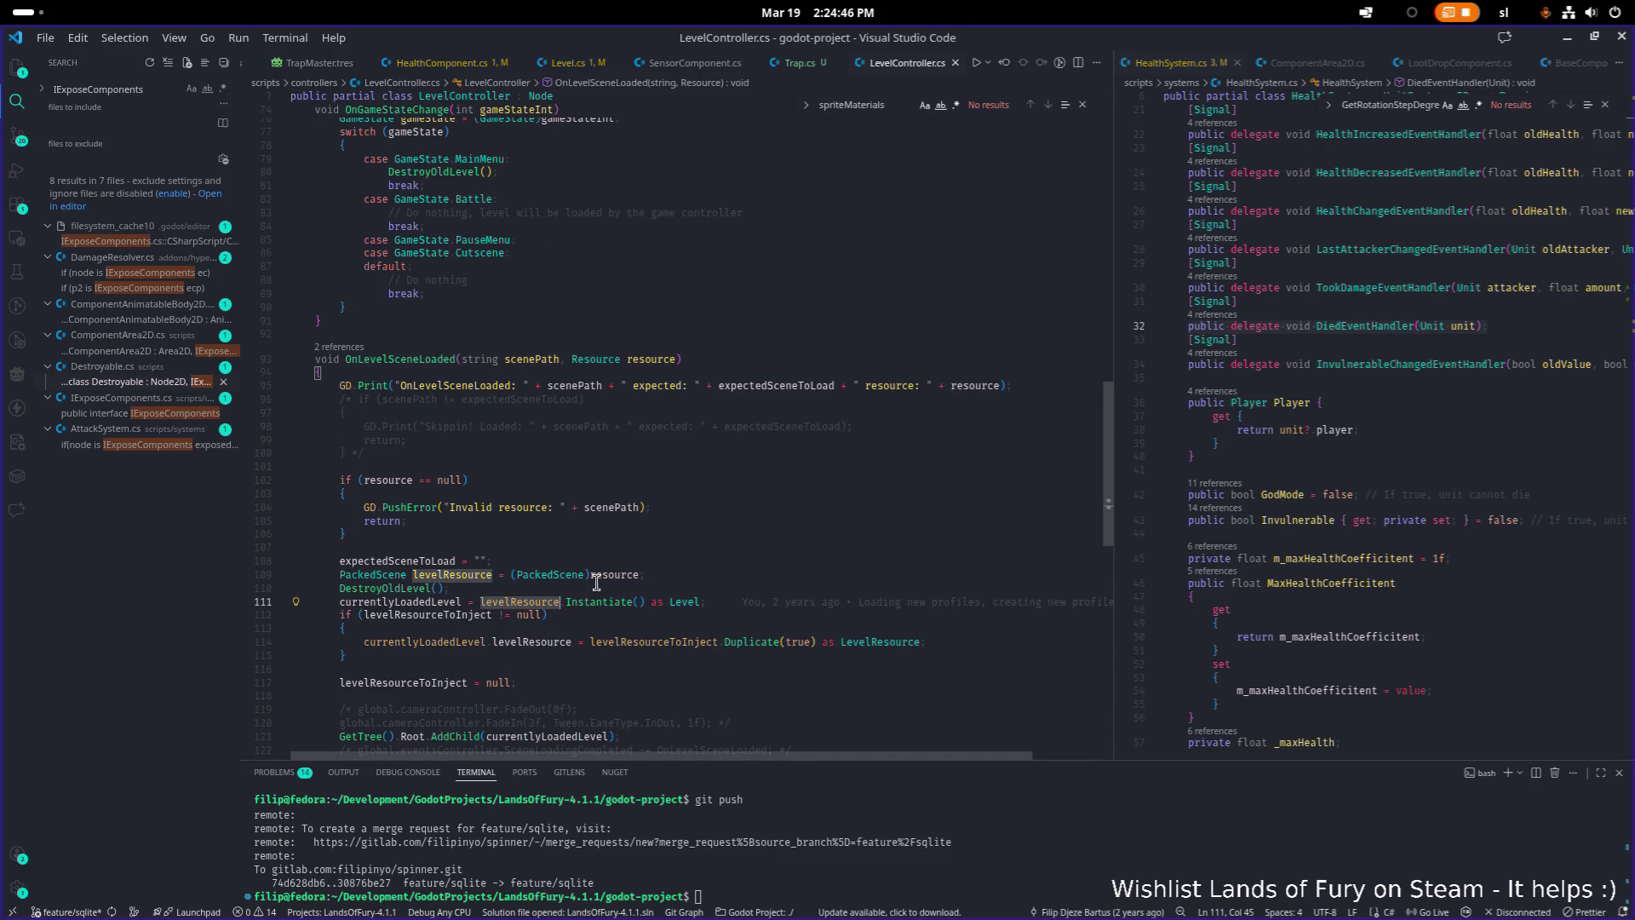
mouse_move(553, 572)
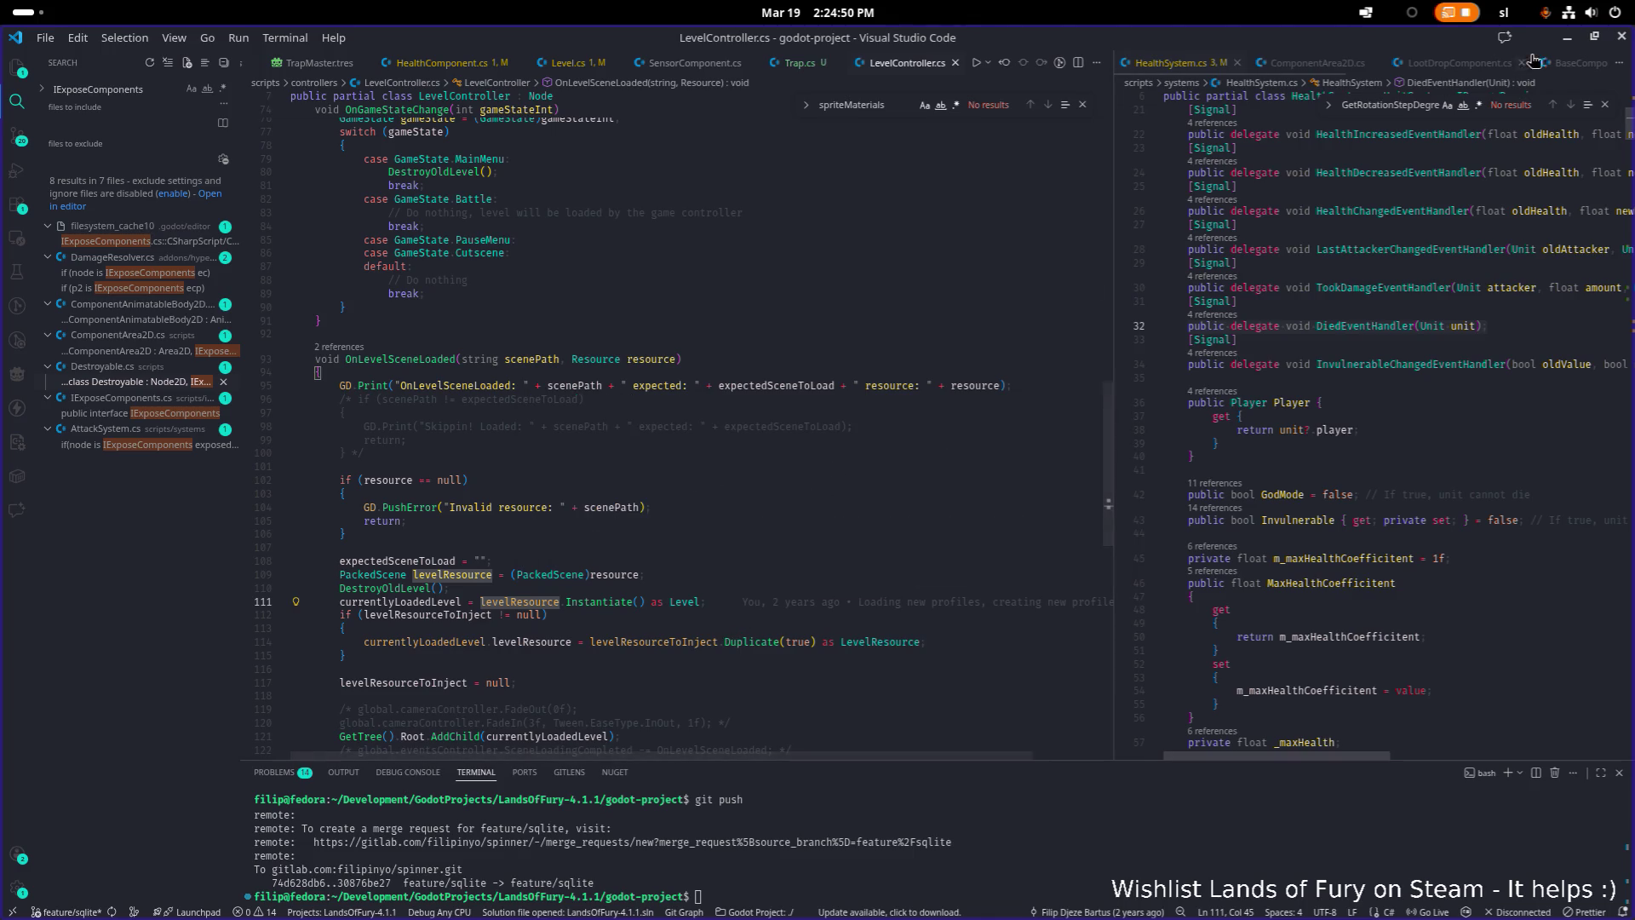
key(alt+Tab)
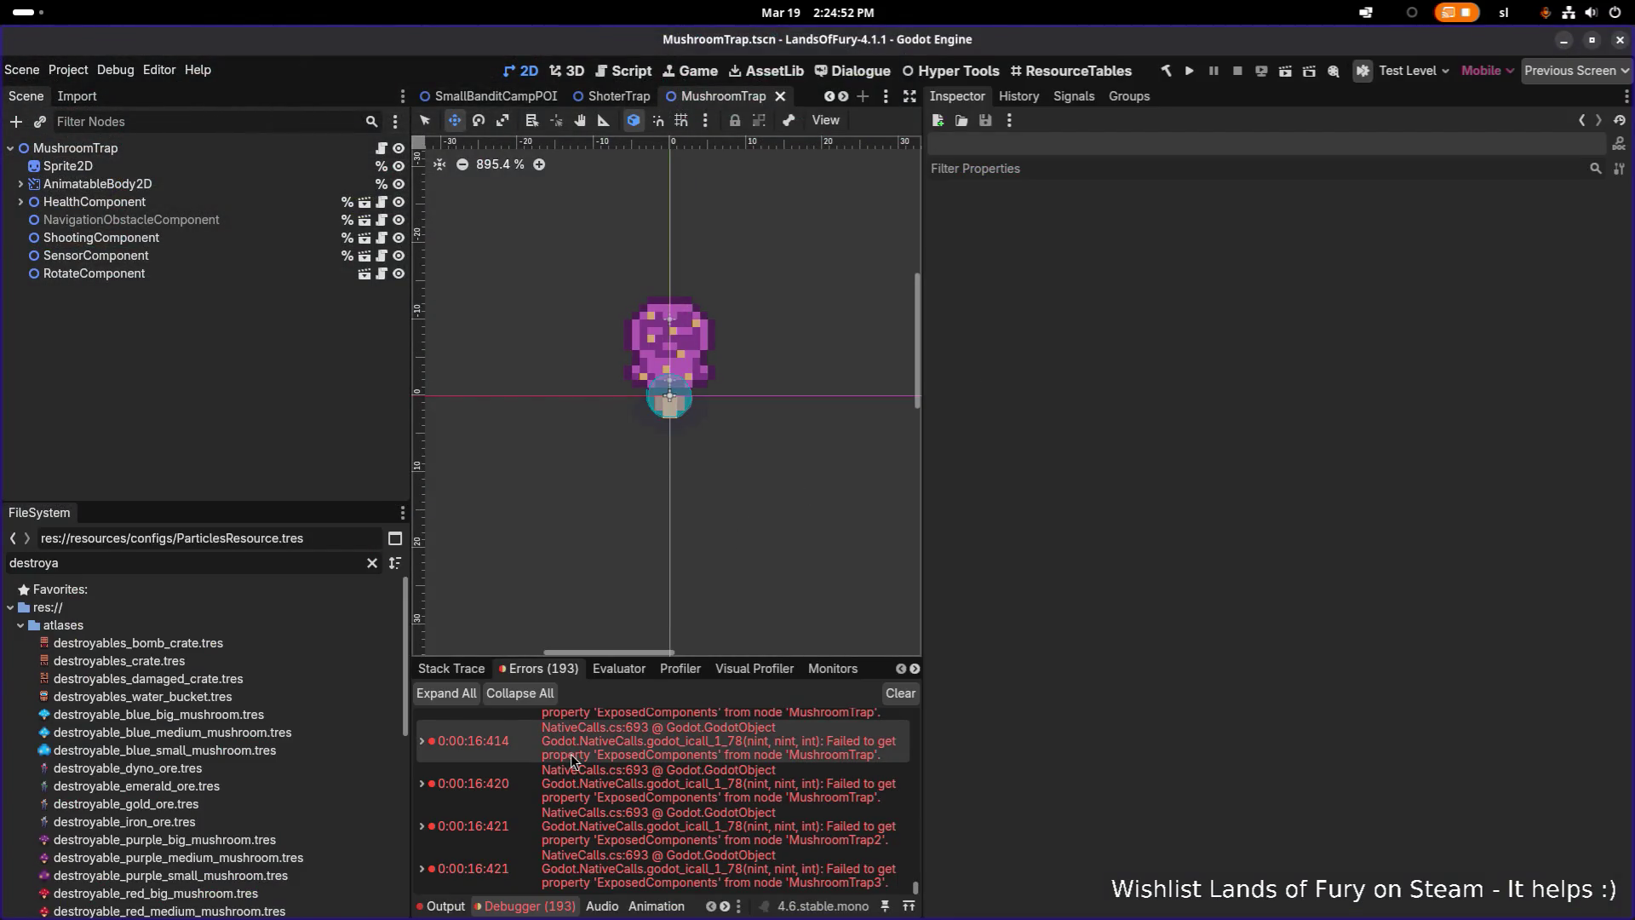
Read the 16:414 error's stack trace, then bring up the quick scene picker
mouse_move(573, 761)
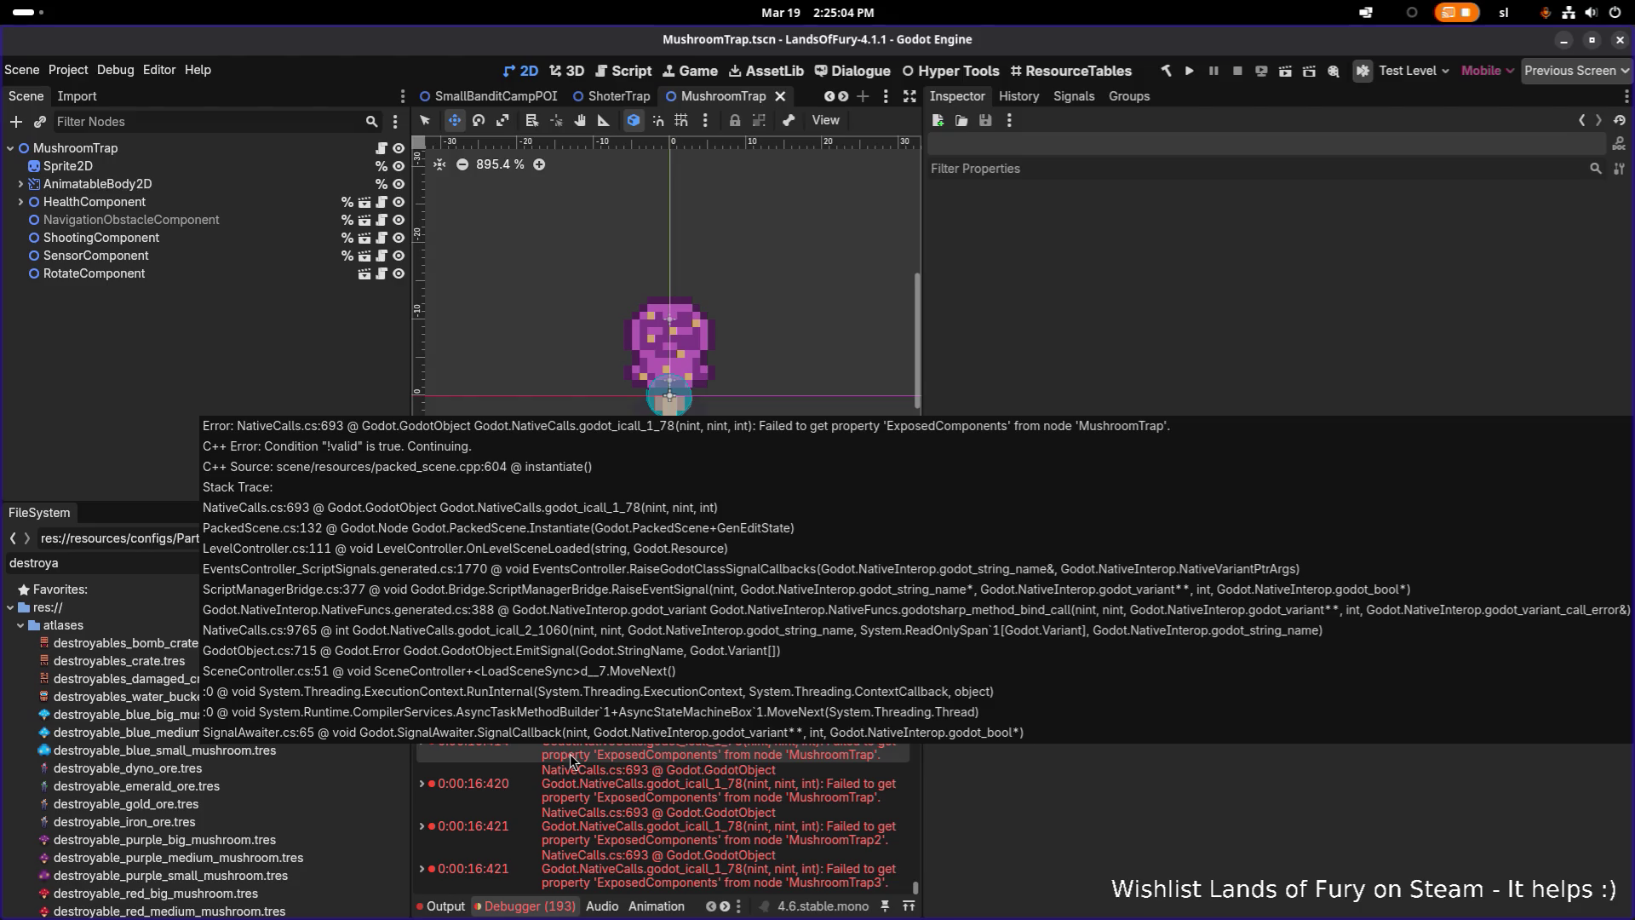
scroll(572, 760, up, 1)
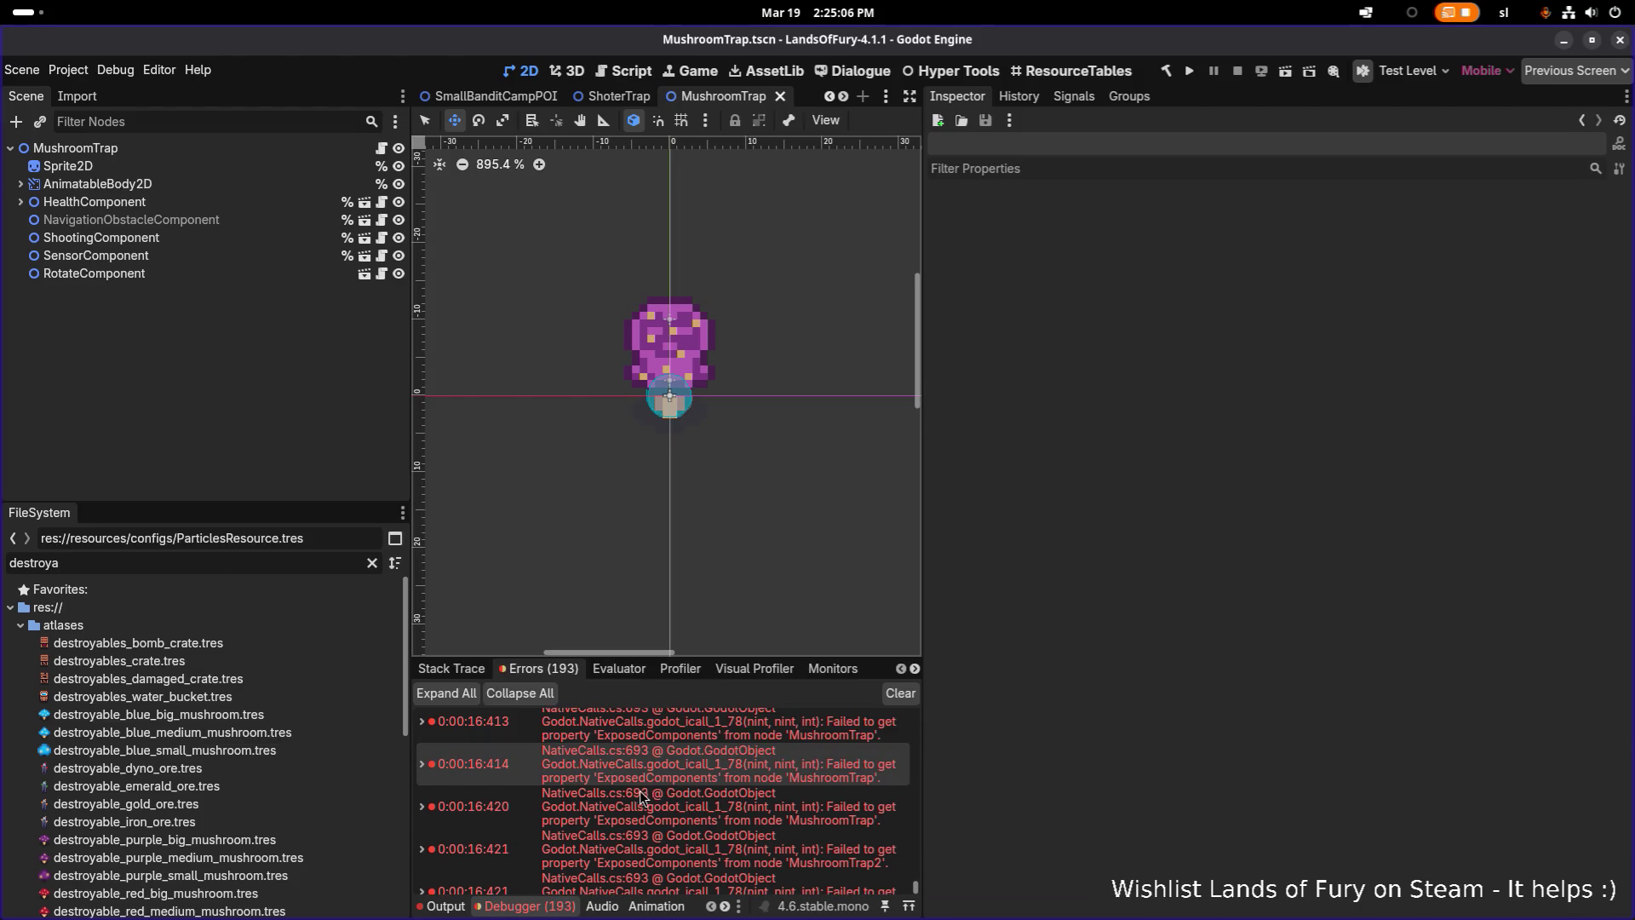
mouse_move(640, 776)
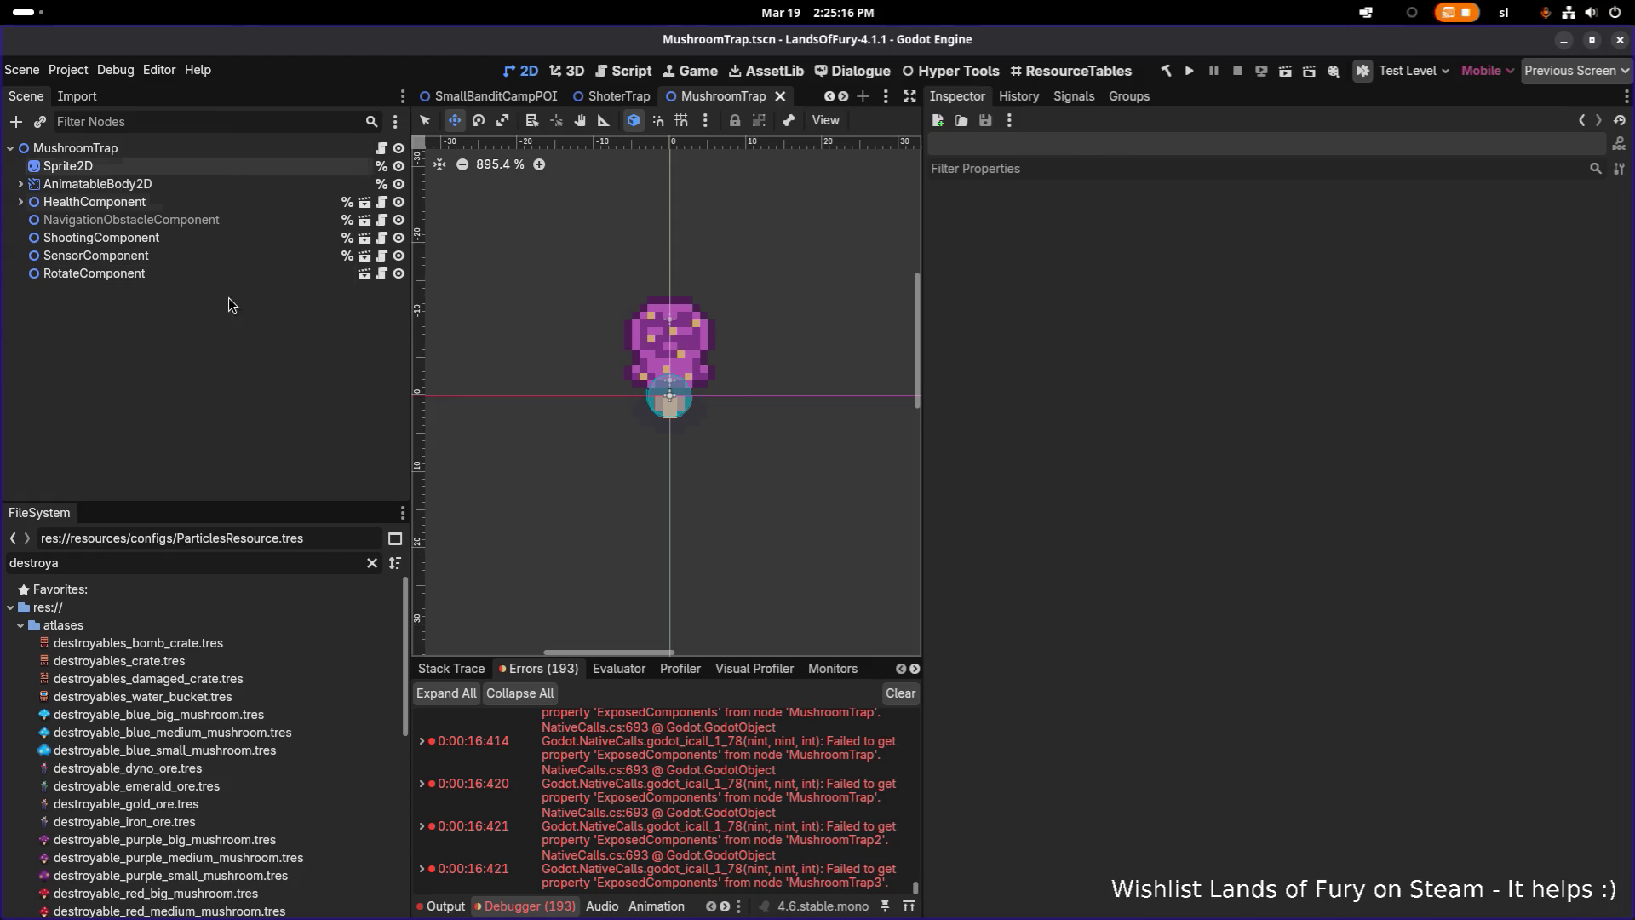
key(ctrl+shift+o)
Open TestLevel.tscn and check its MushroomTrap, MushroomTrap2 and MushroomTrap3 instances
text(testle)
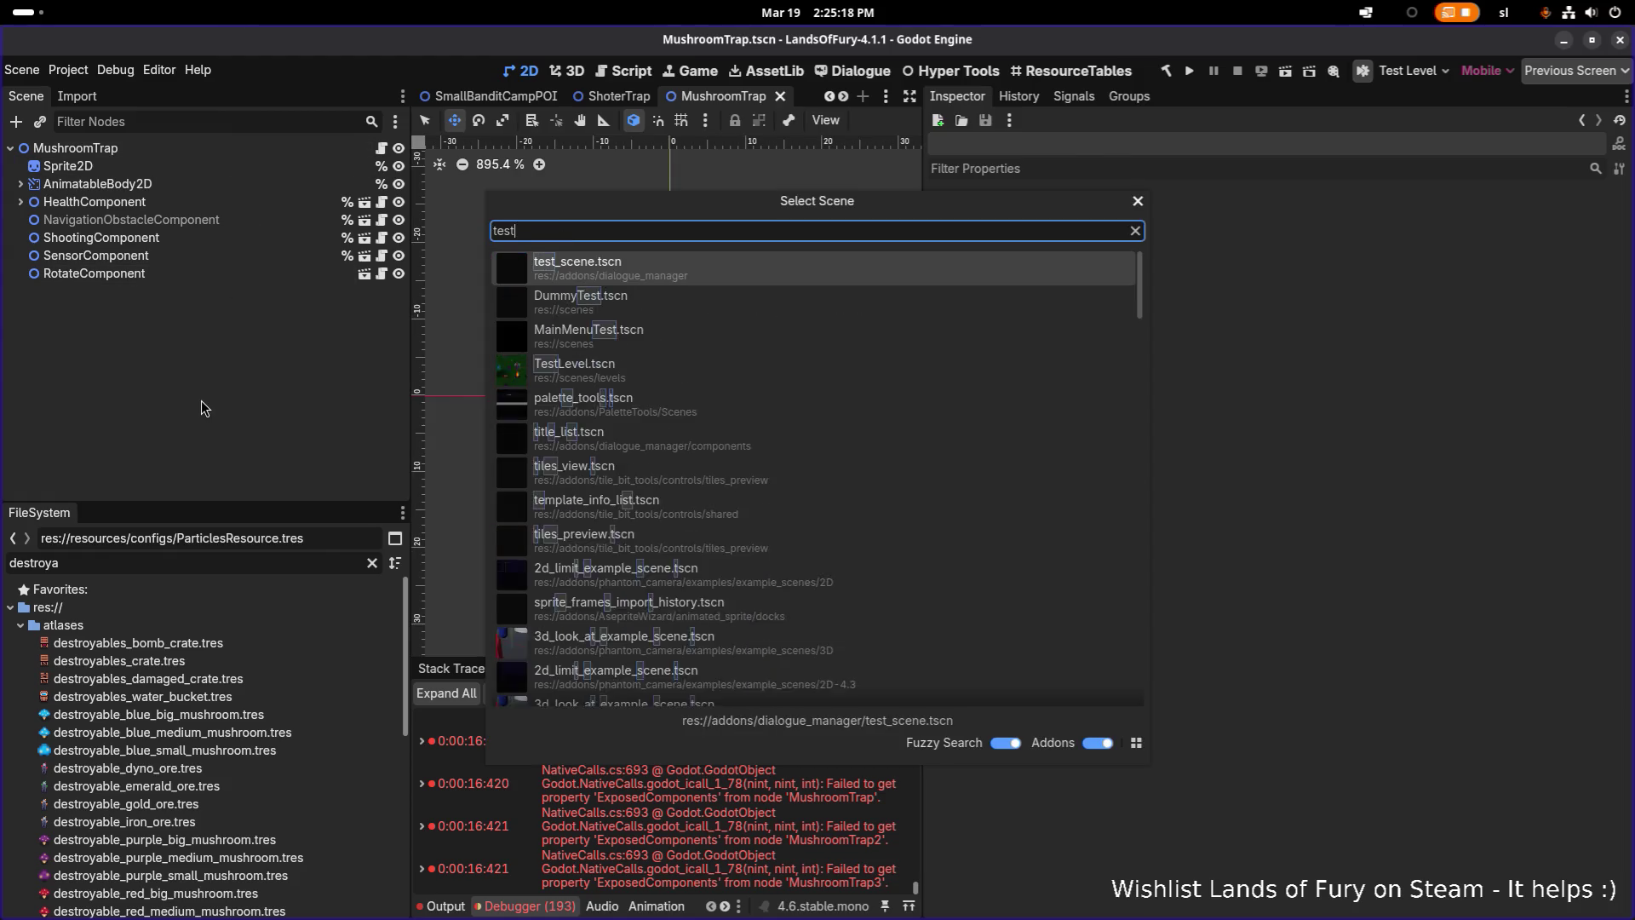
key(Return)
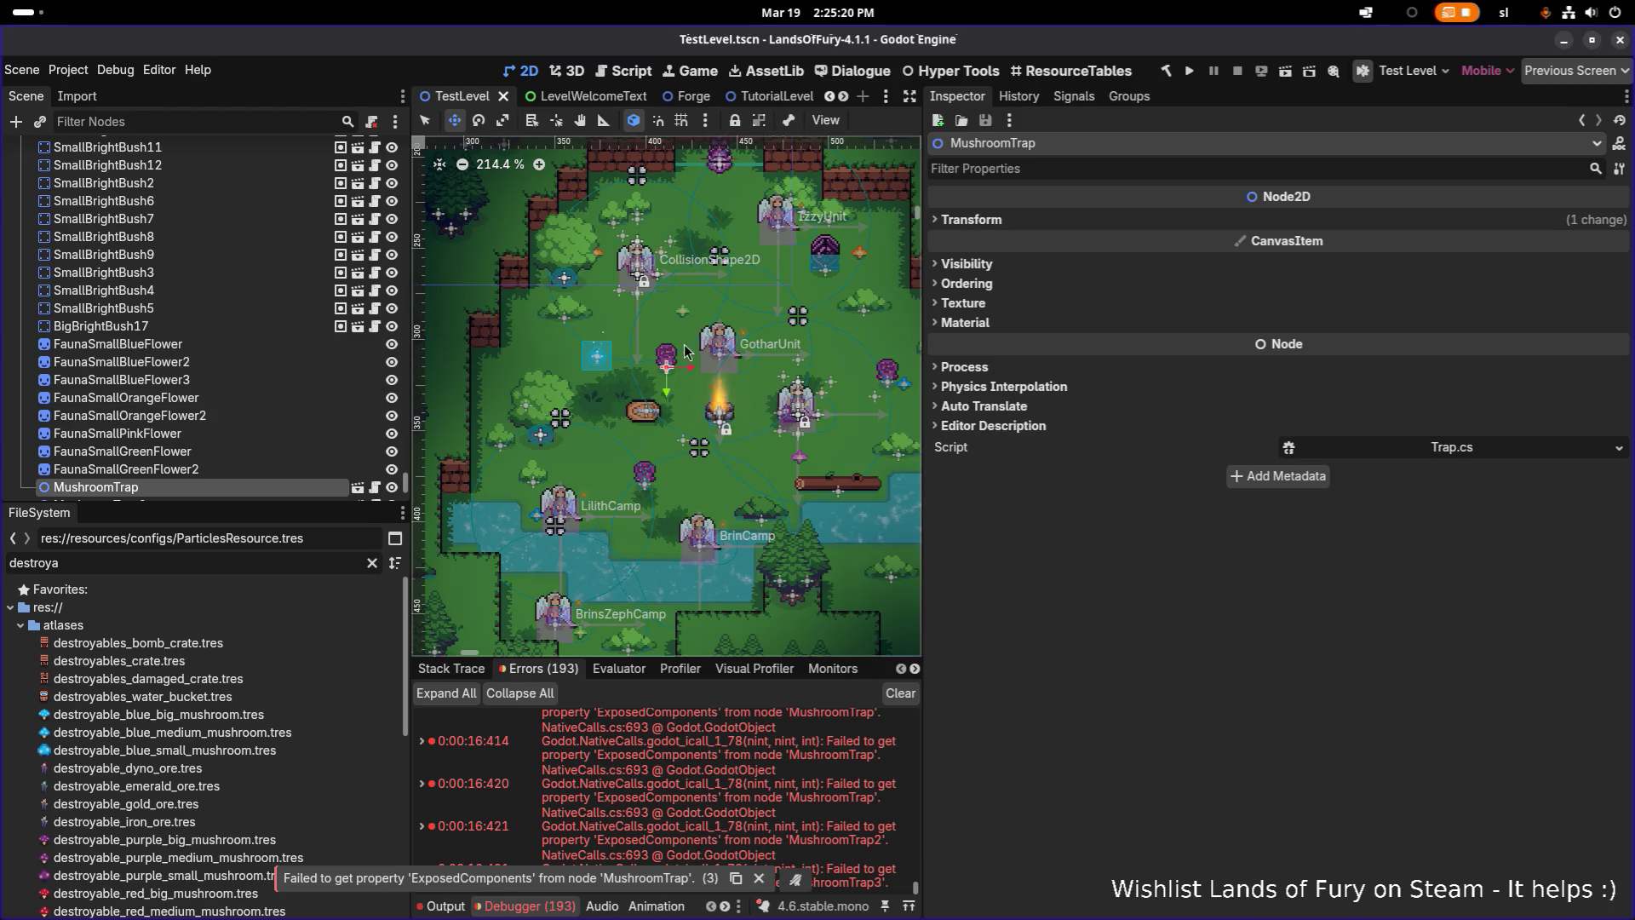
click(237, 468)
scroll(242, 443, down, 2)
click(258, 400)
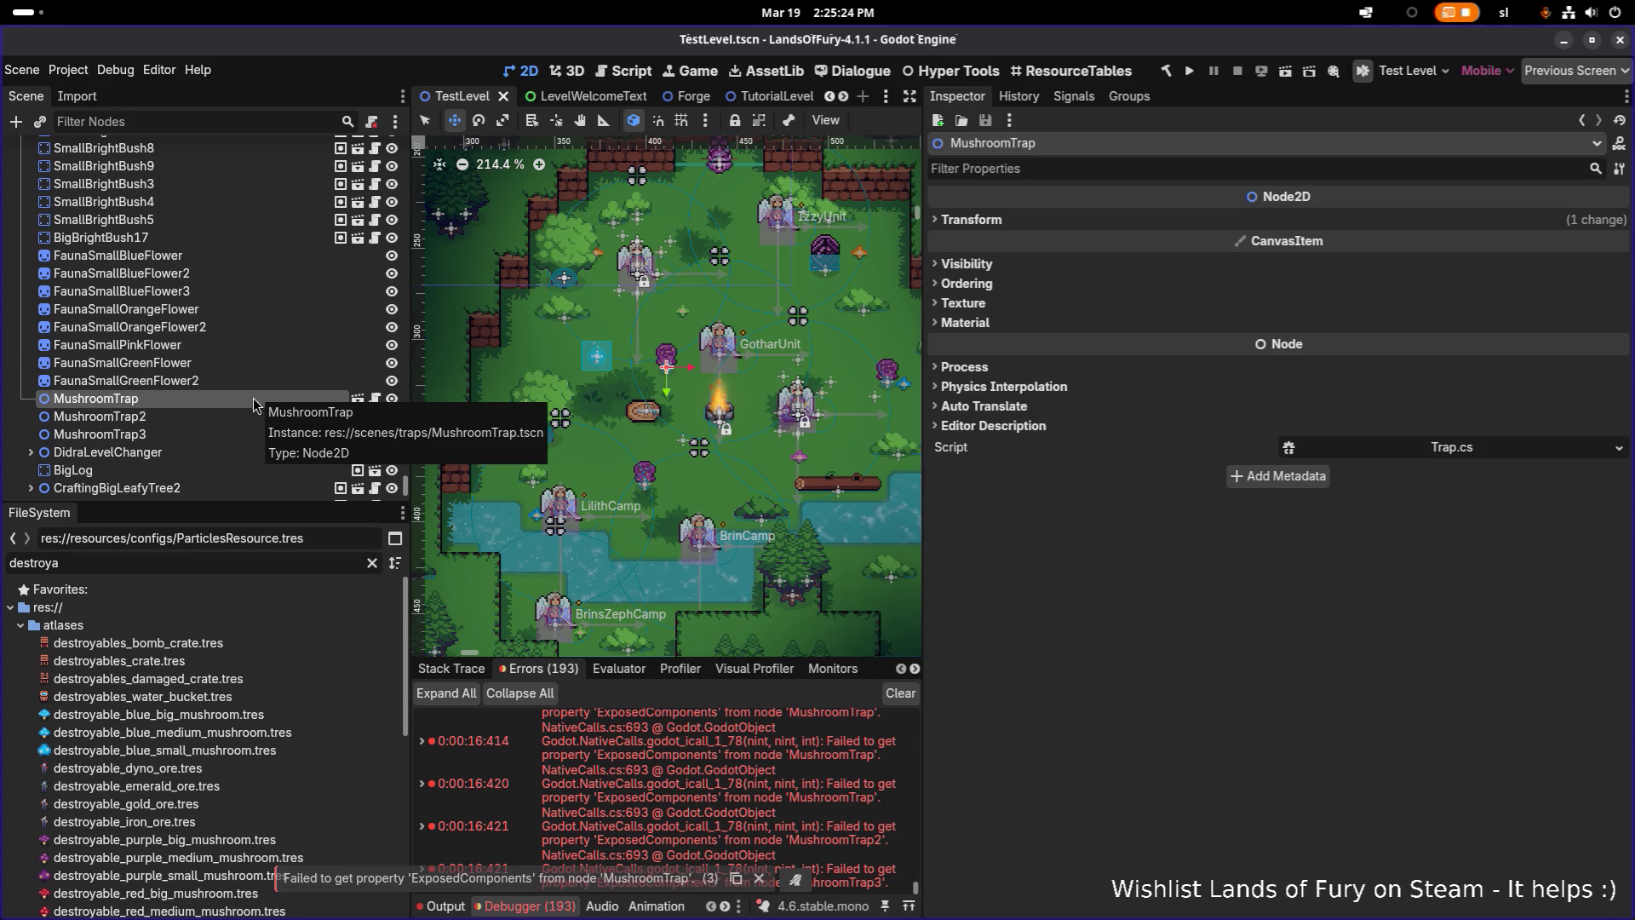
click(162, 419)
click(189, 438)
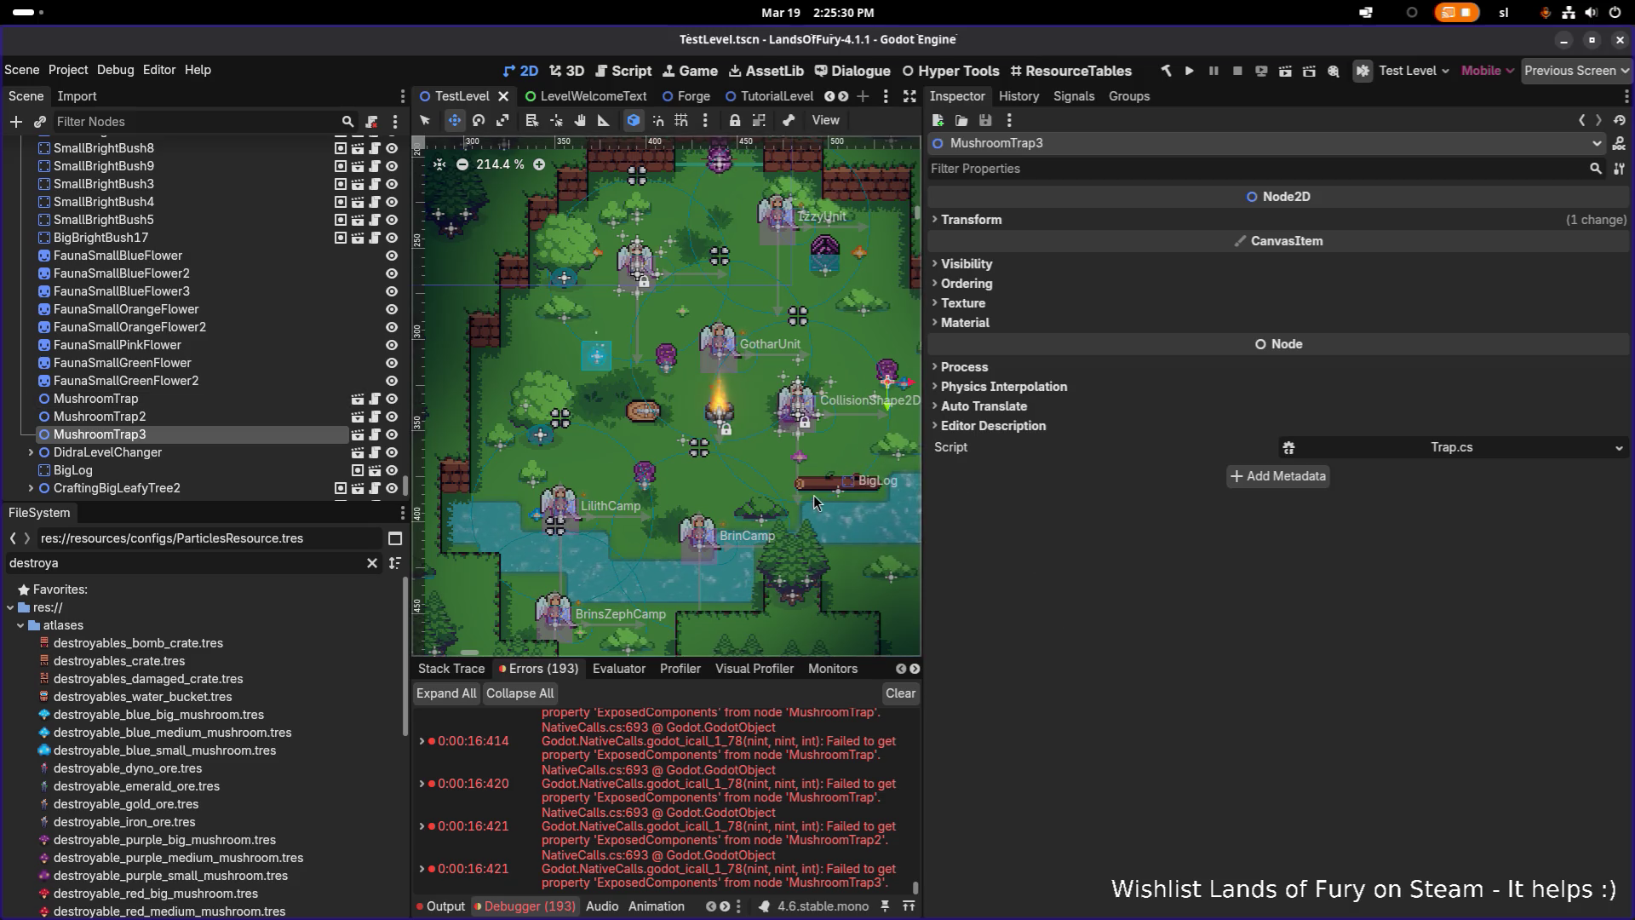
Pan the level view, re-inspect MushroomTrap2 and MushroomTrap3, and run the project with F5
drag(819, 374, 610, 373)
click(248, 415)
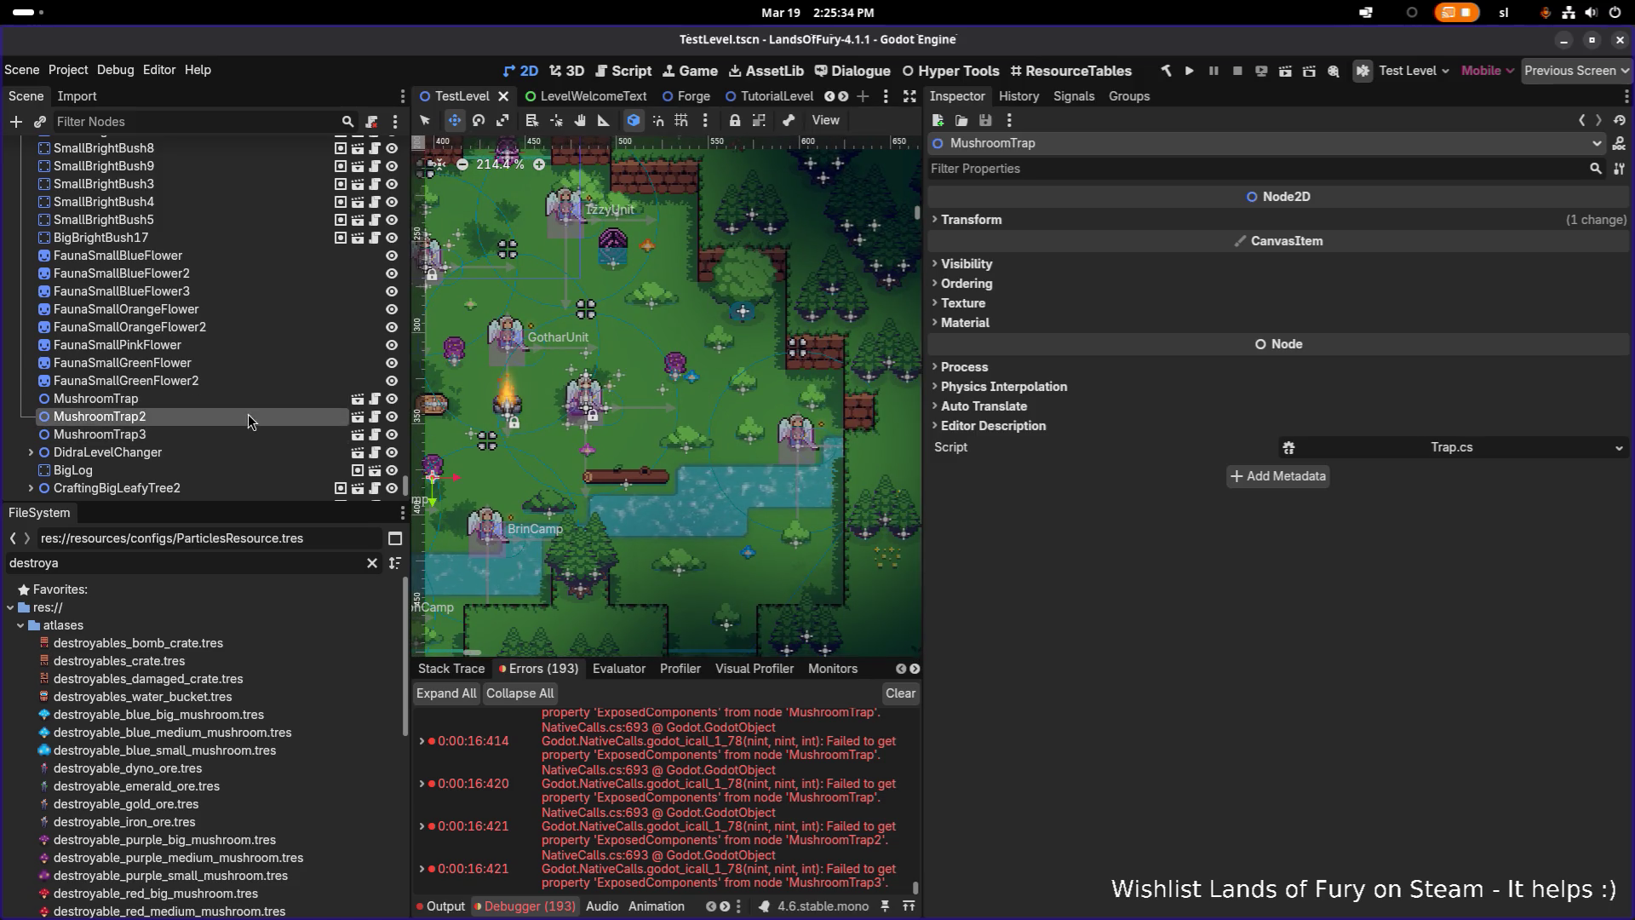
click(247, 433)
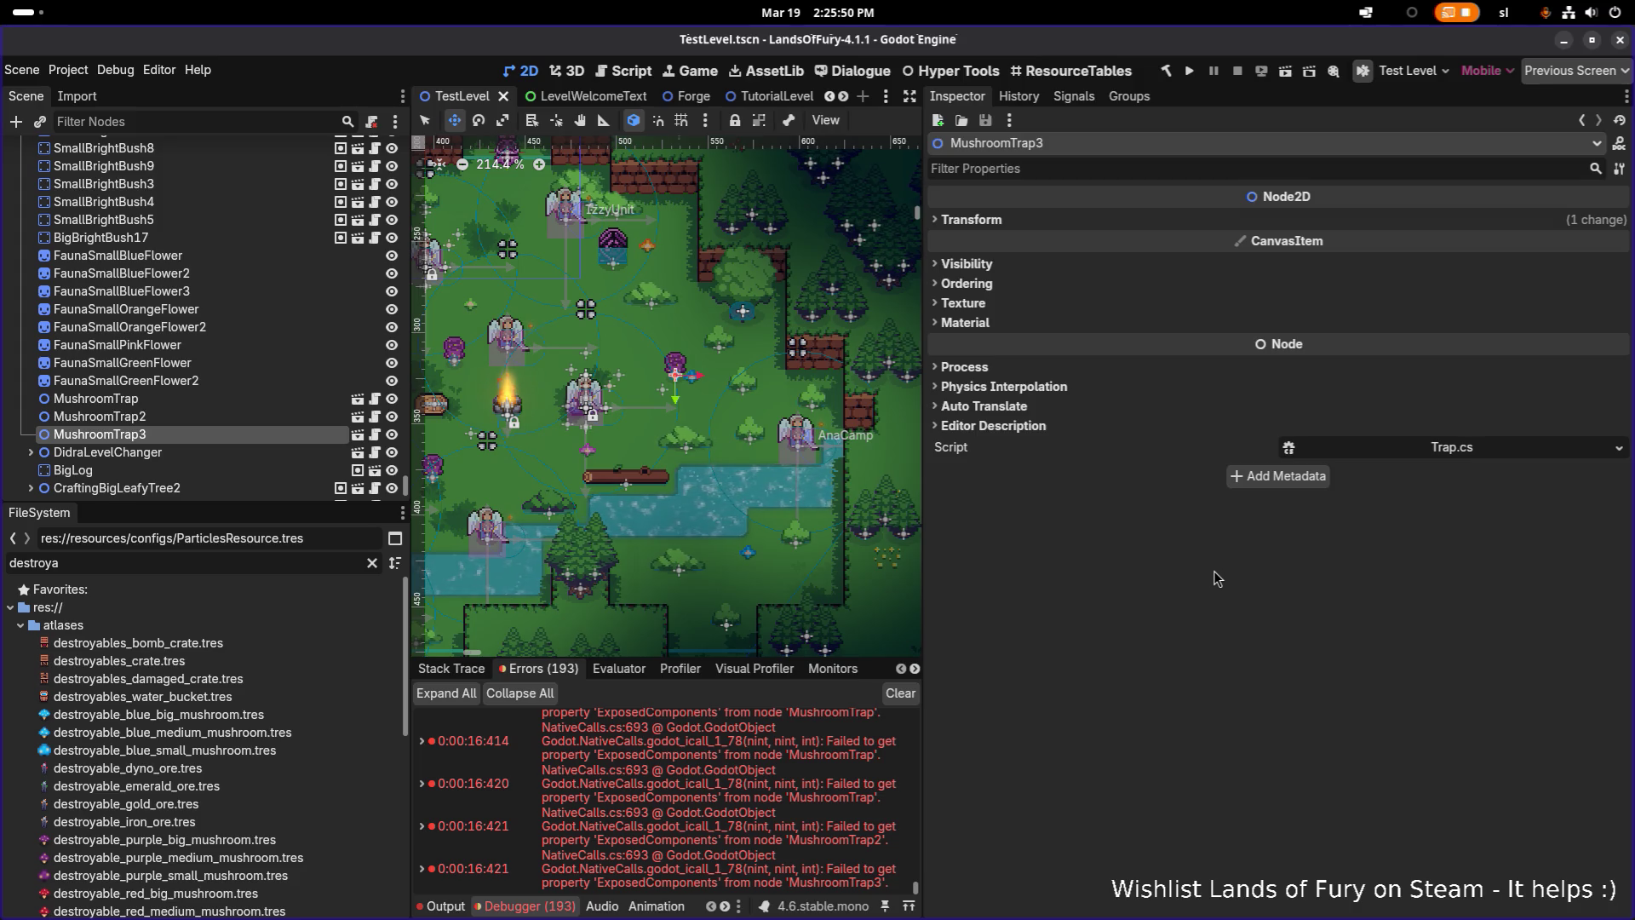
key(F5)
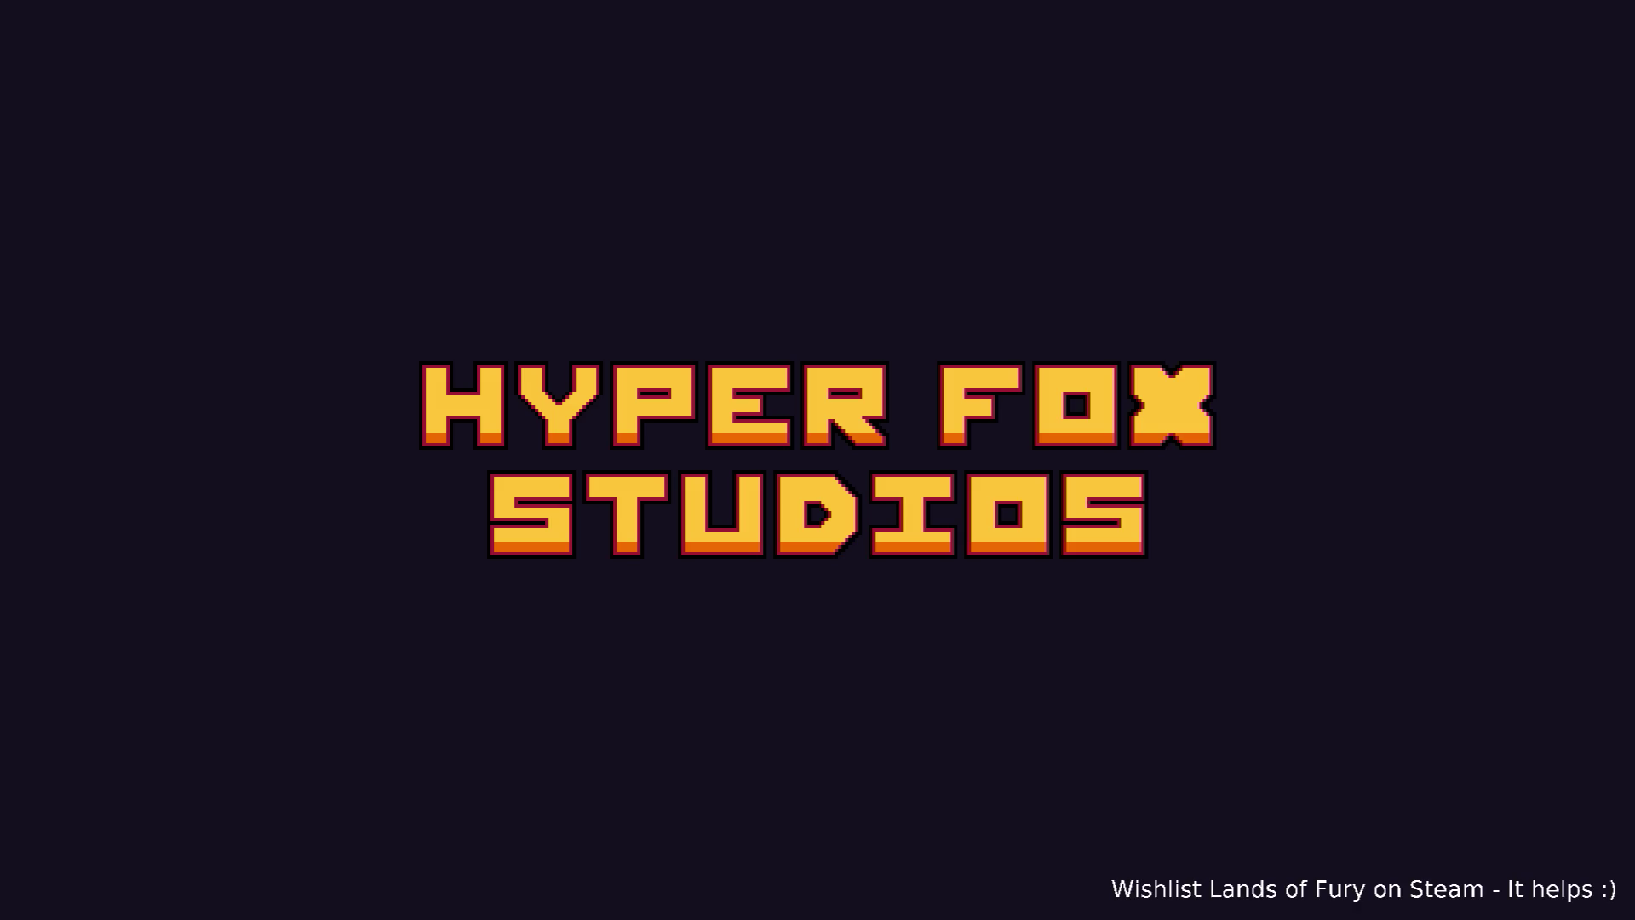
Load into The Glade, show the runtime errors list, and dash and run left and right
key(Return)
key(Return)
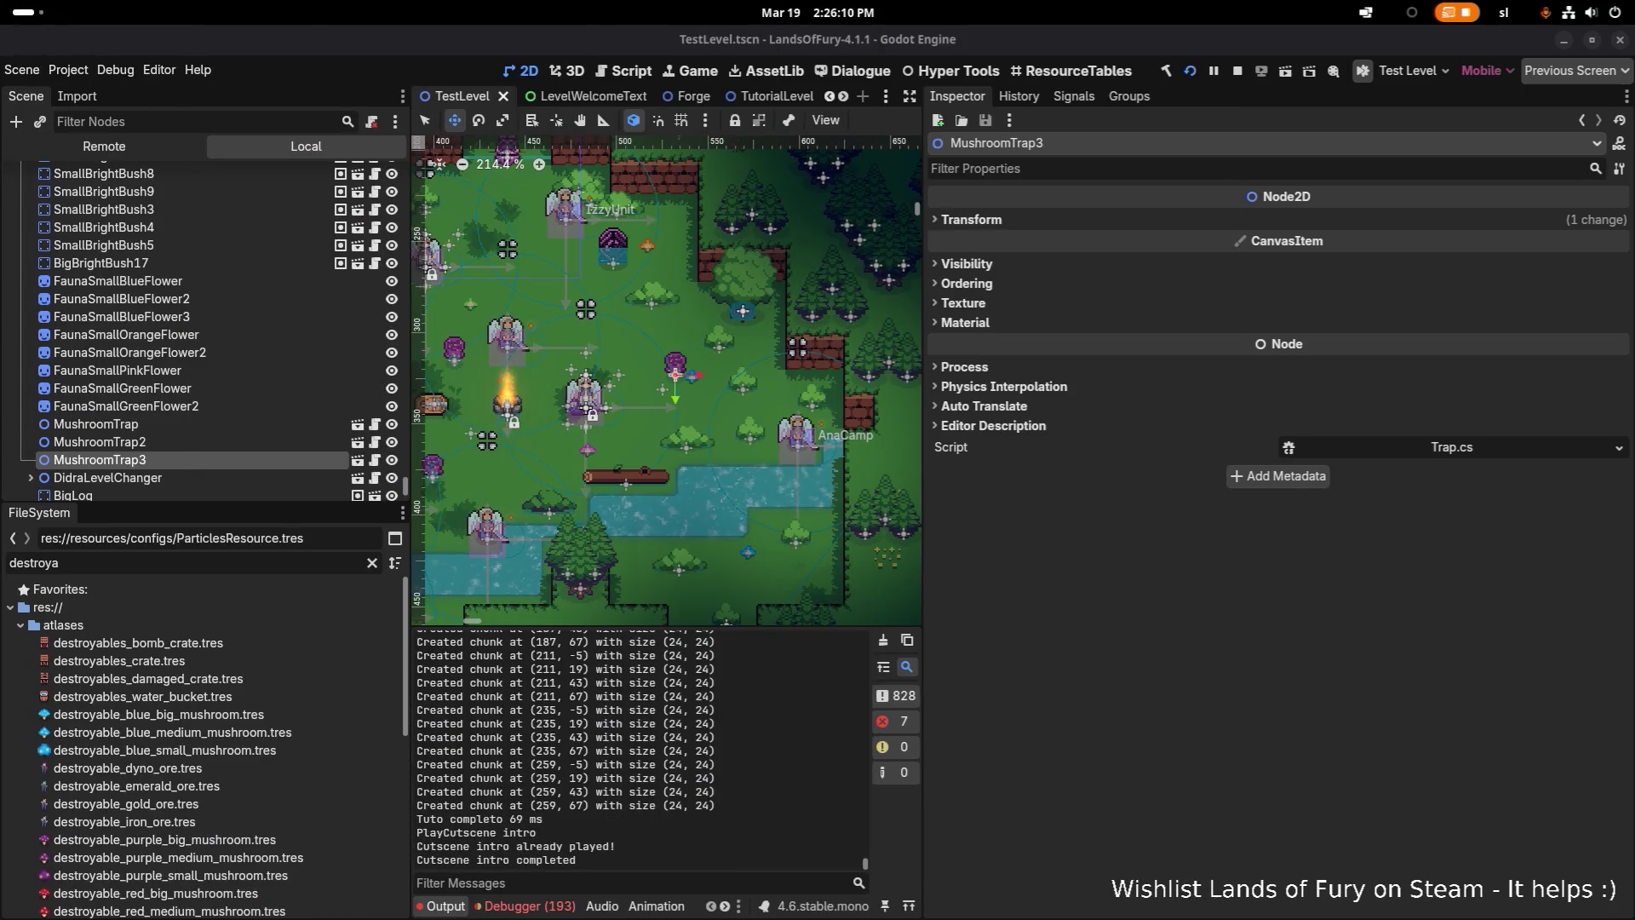
click(544, 906)
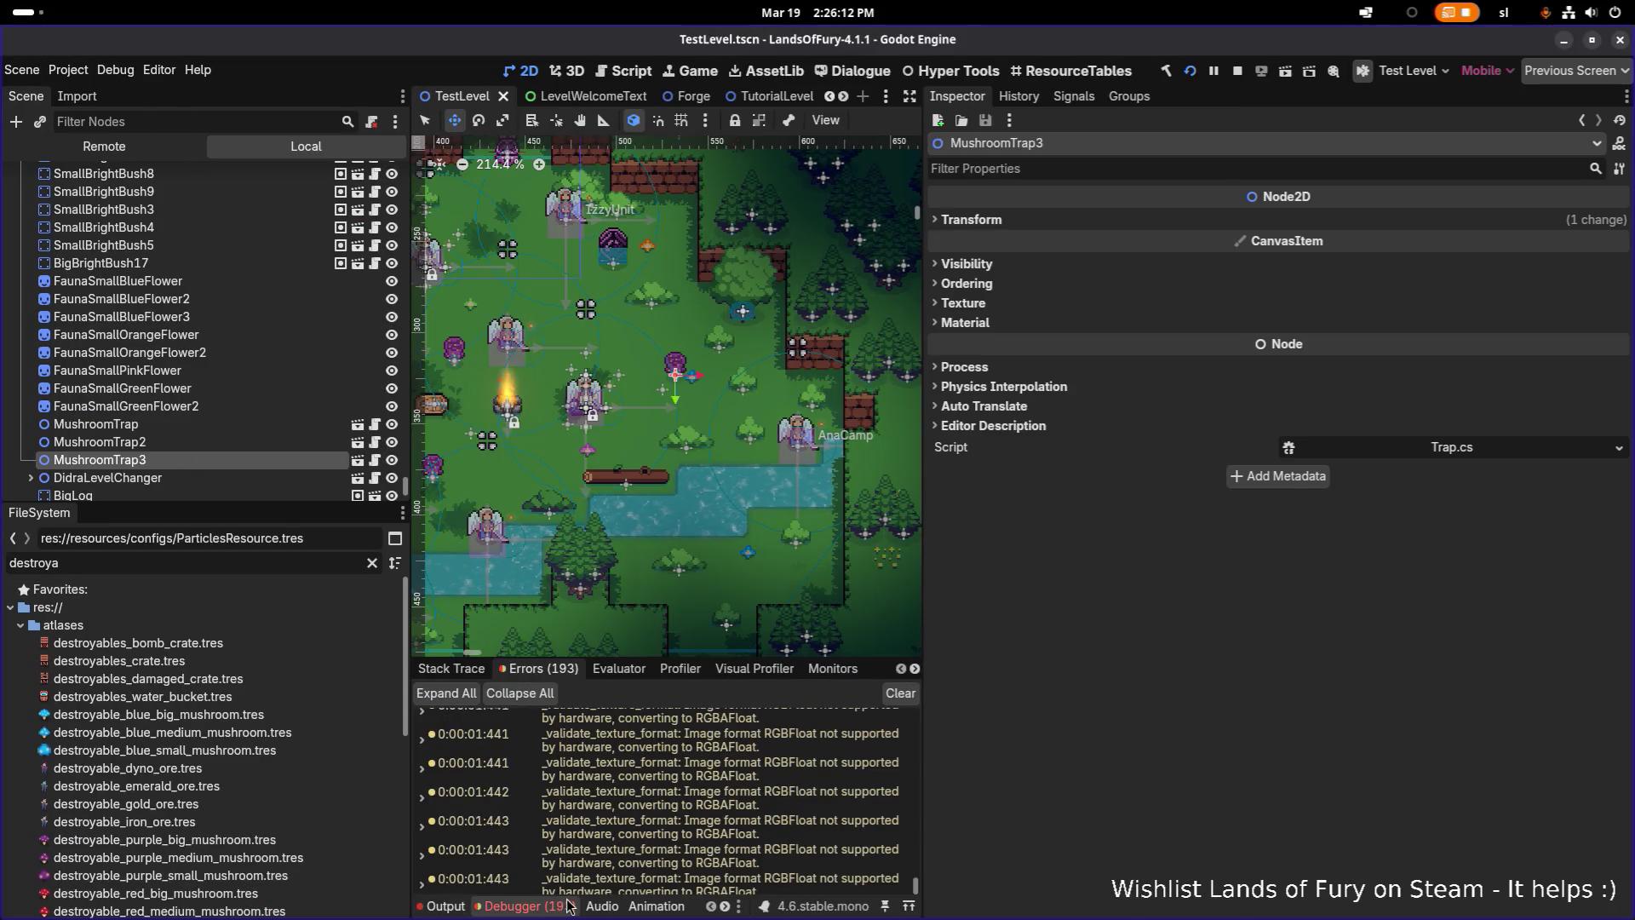
scroll(596, 842, down, 15)
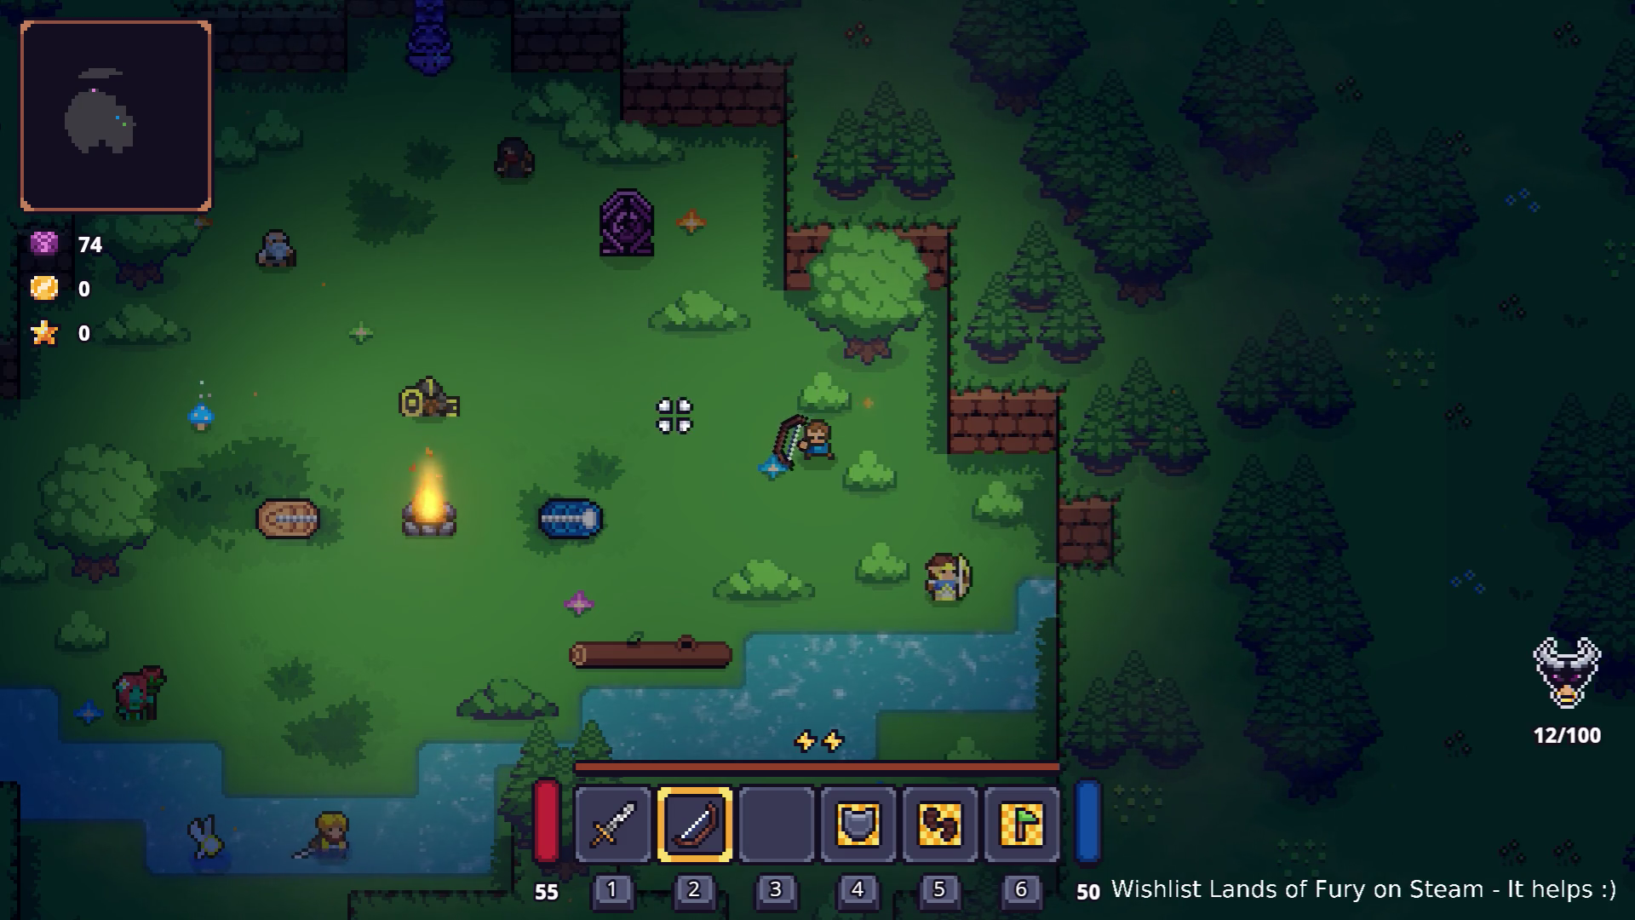
key(space)
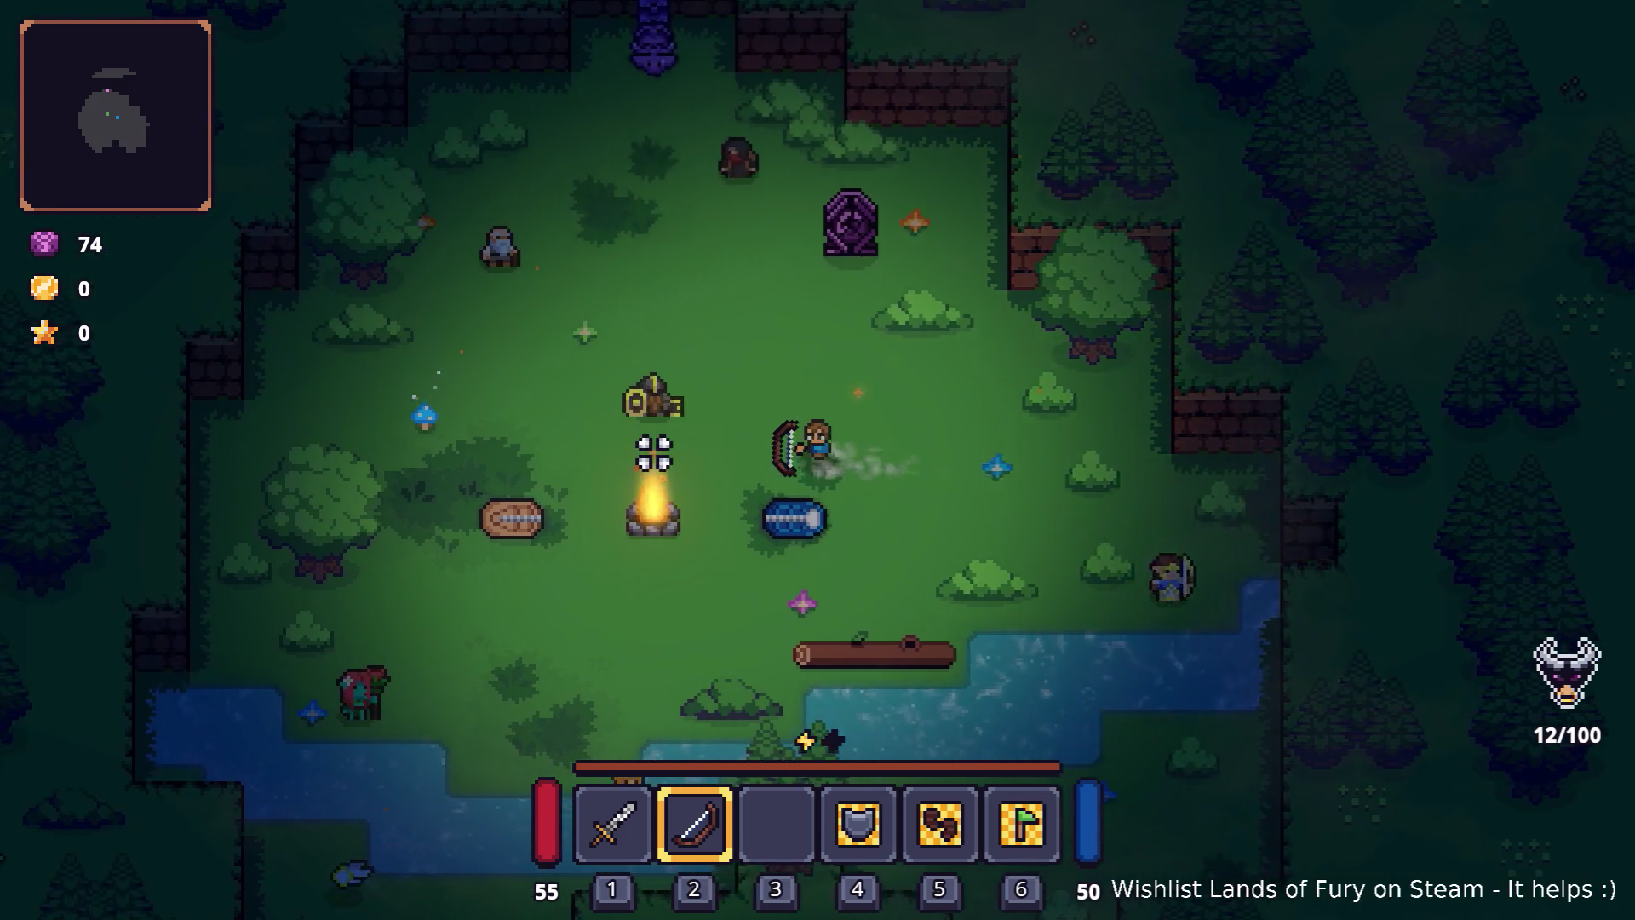
key(a)
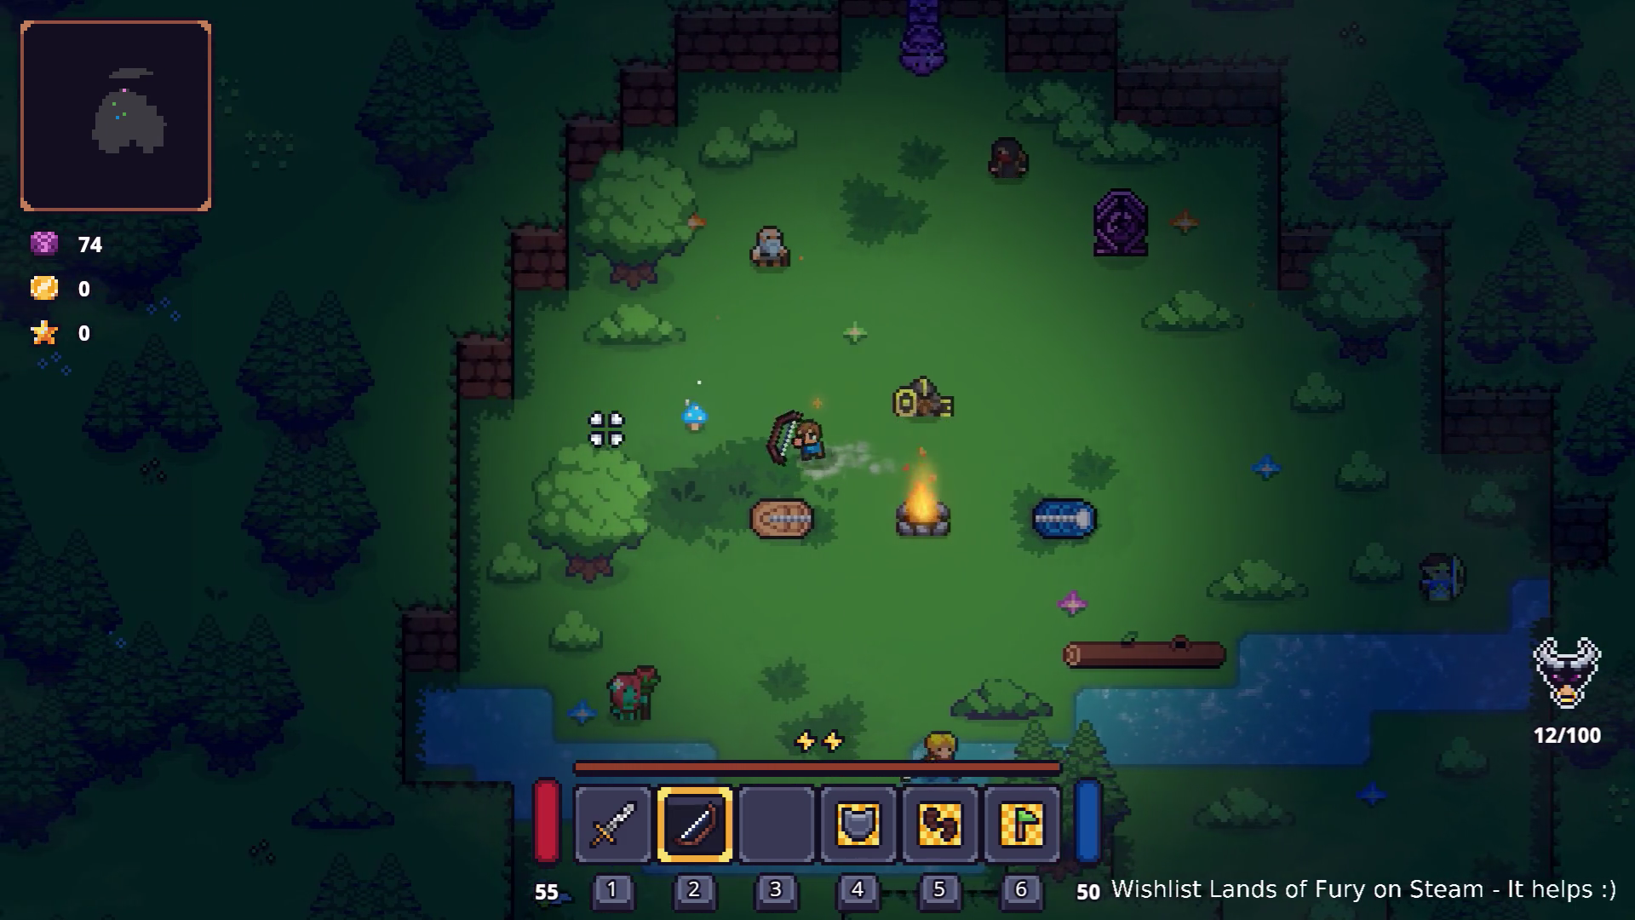
key(d)
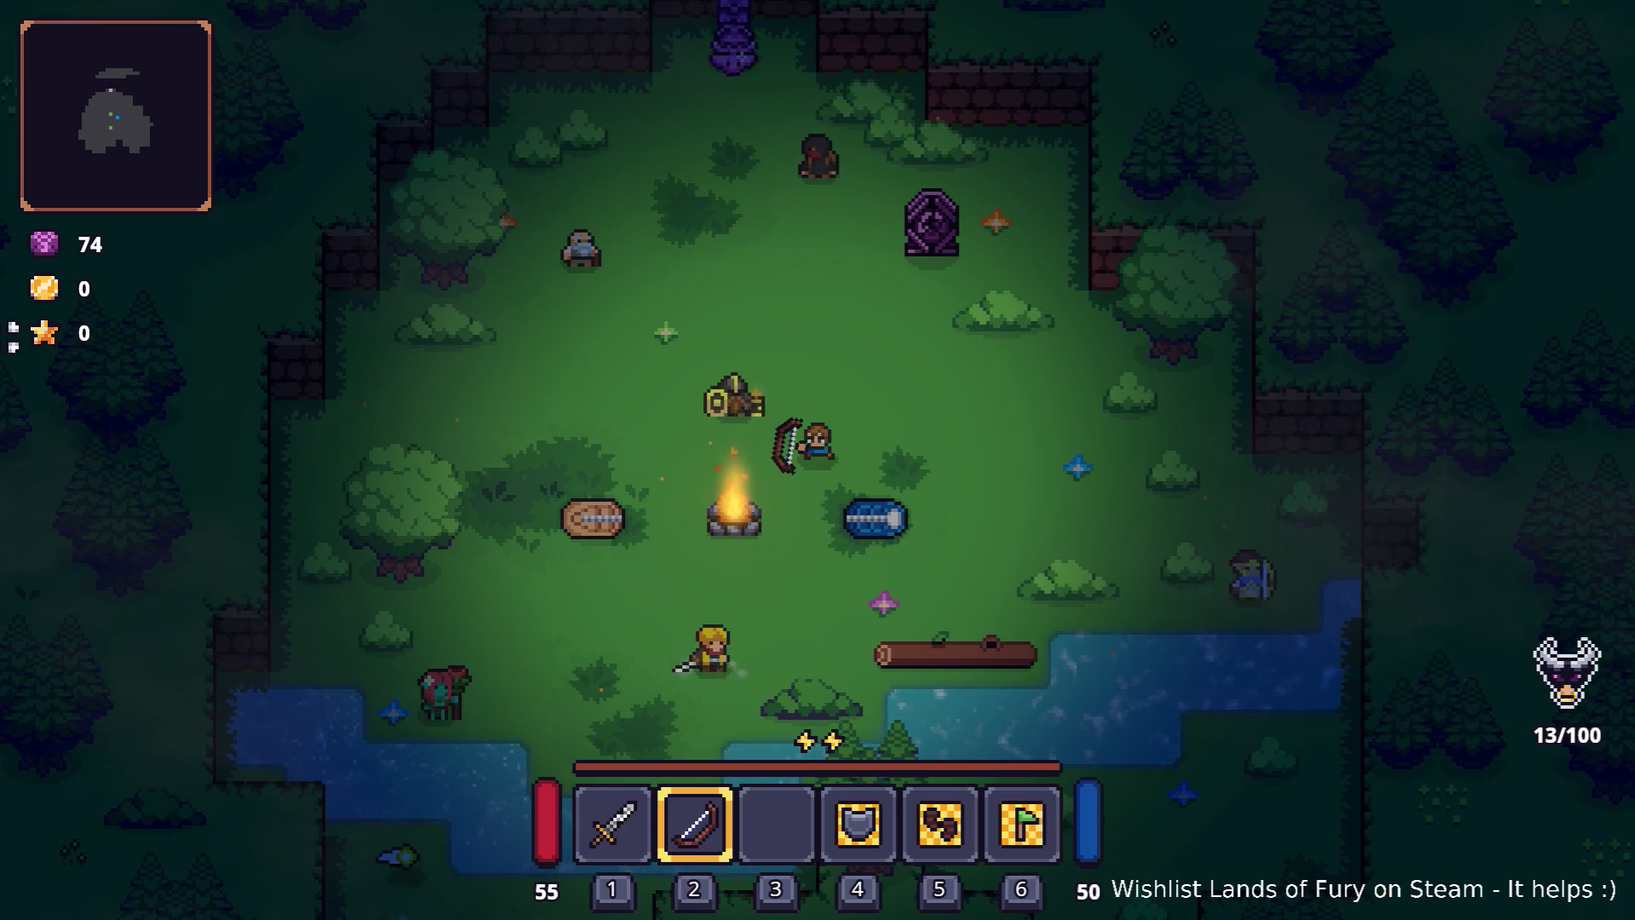
key(d)
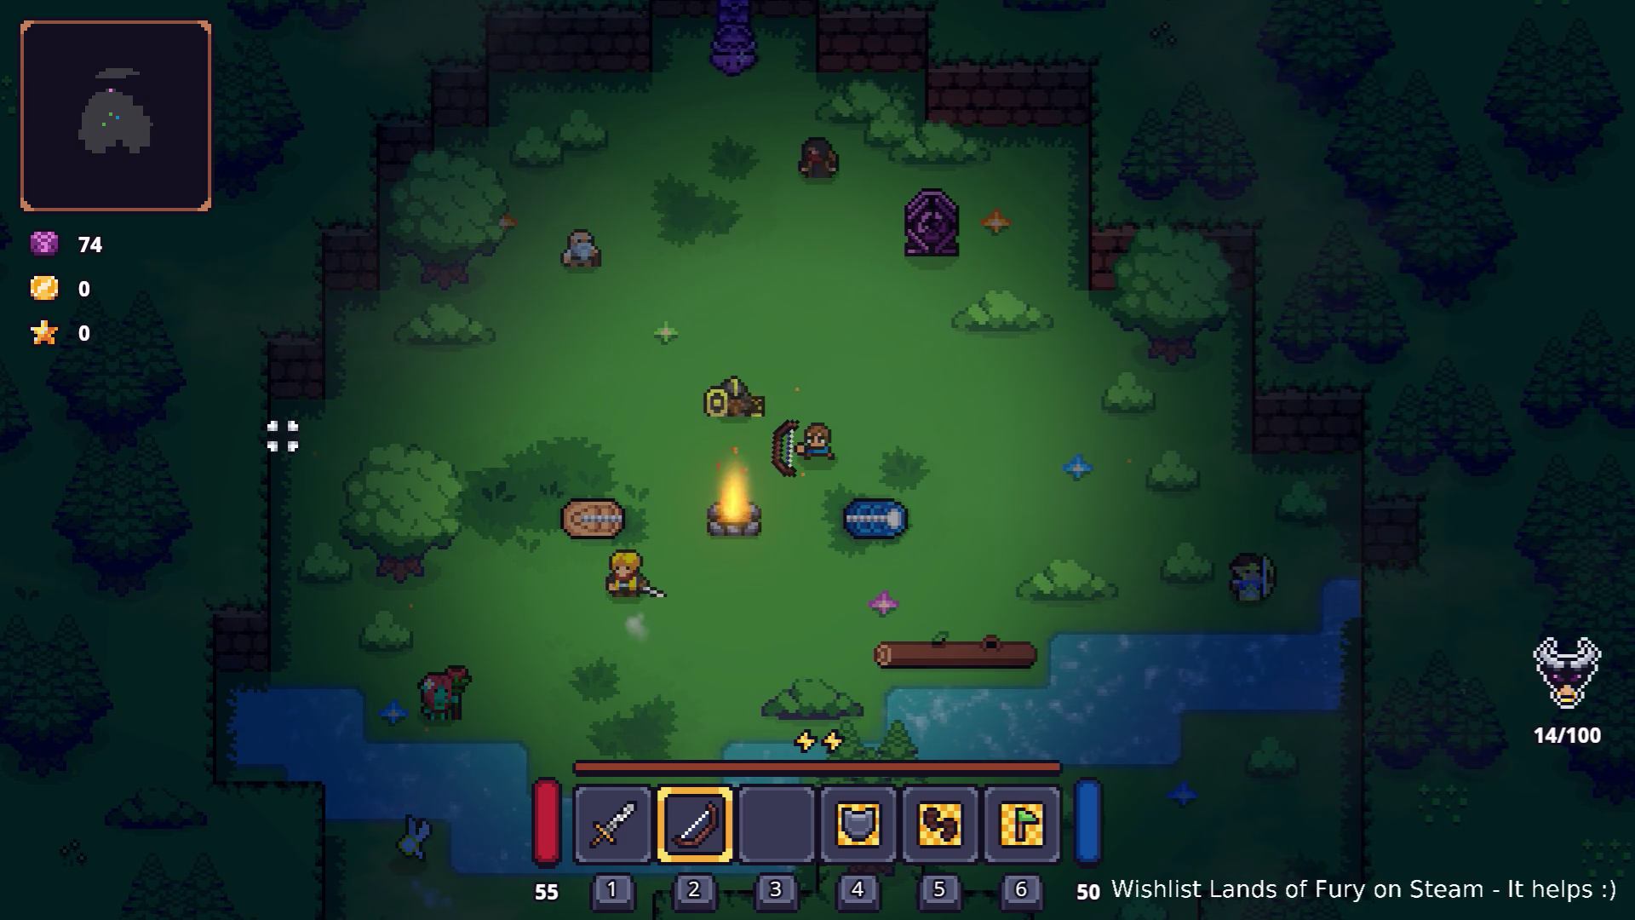
Shoot two arrows toward the upper-left tree, dash toward the brick wall, and quit with F8
click(694, 394)
click(686, 394)
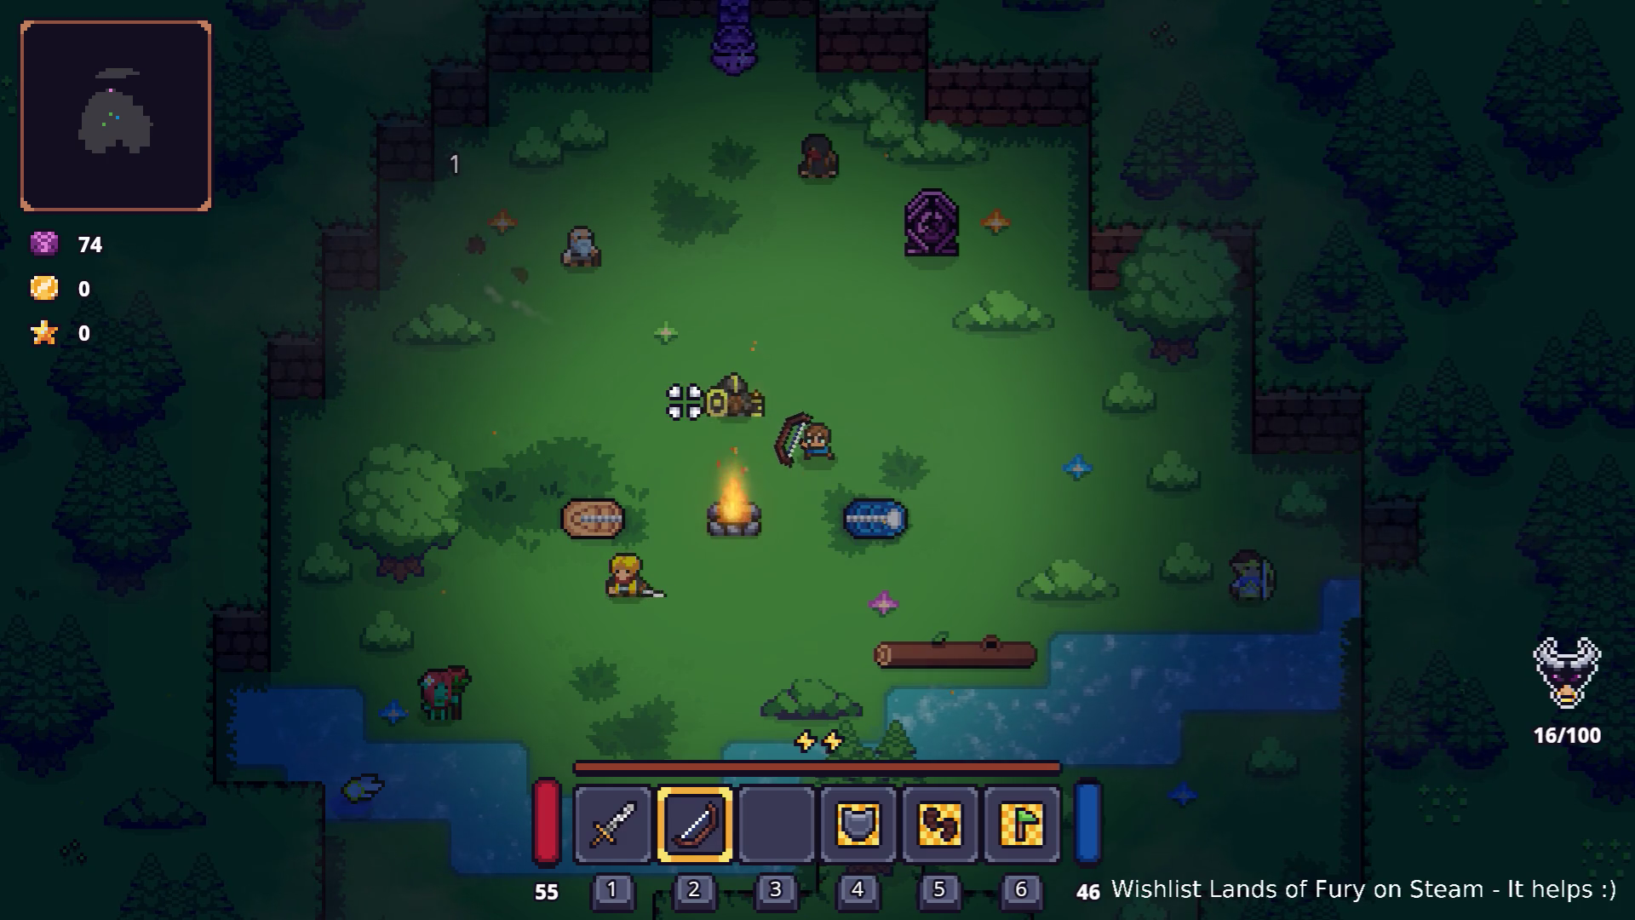
key(d)
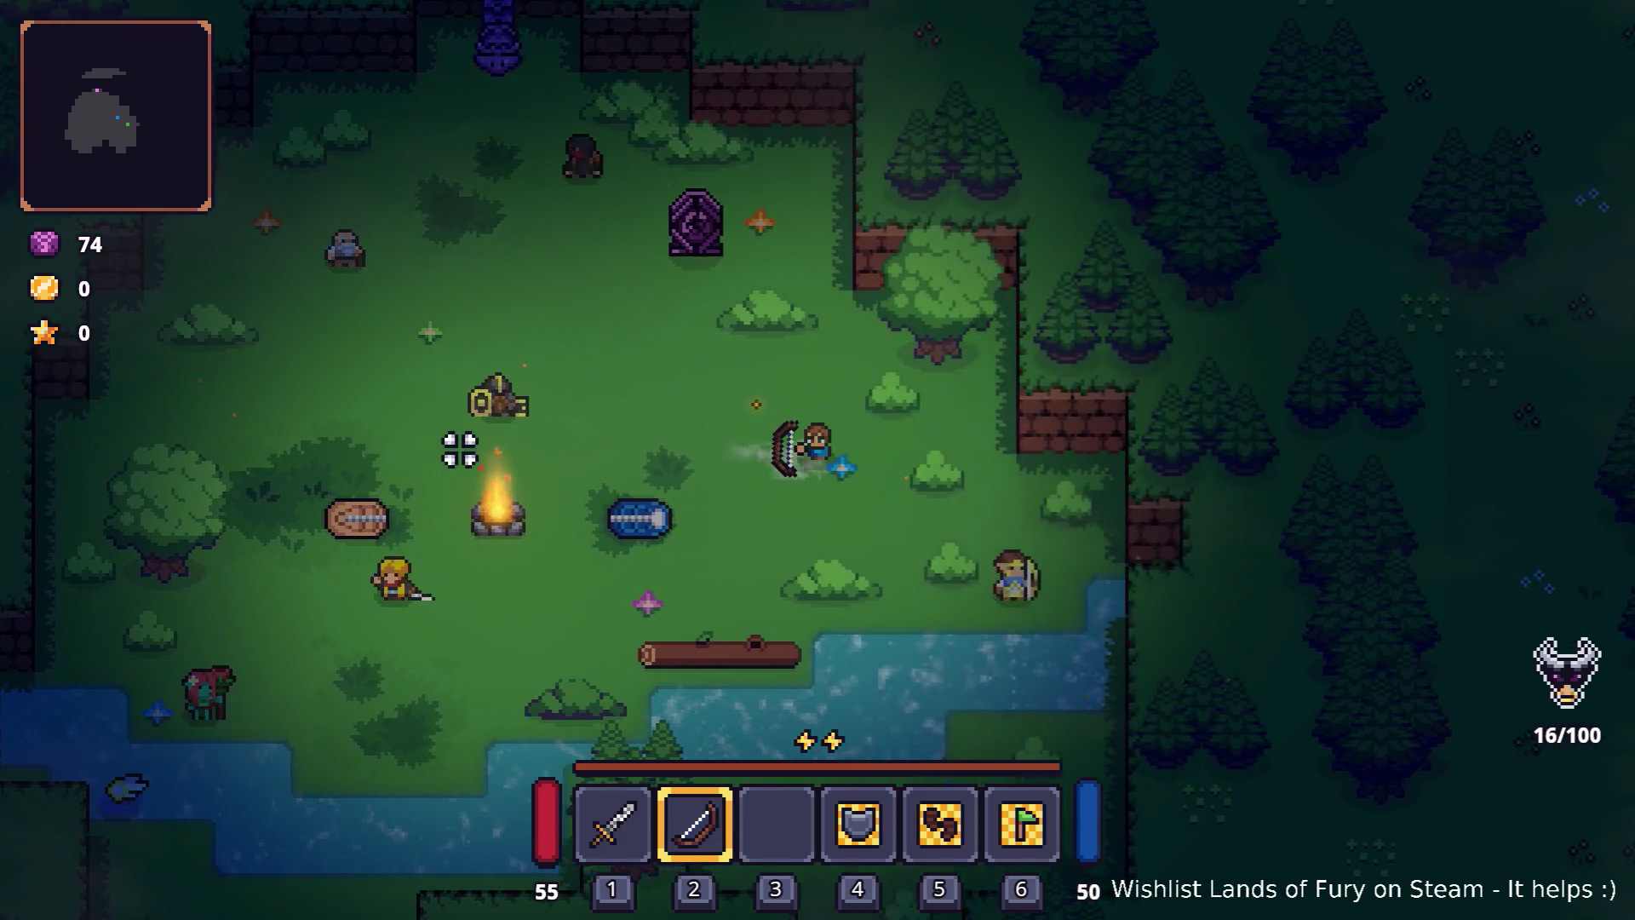
key(w)
key(space)
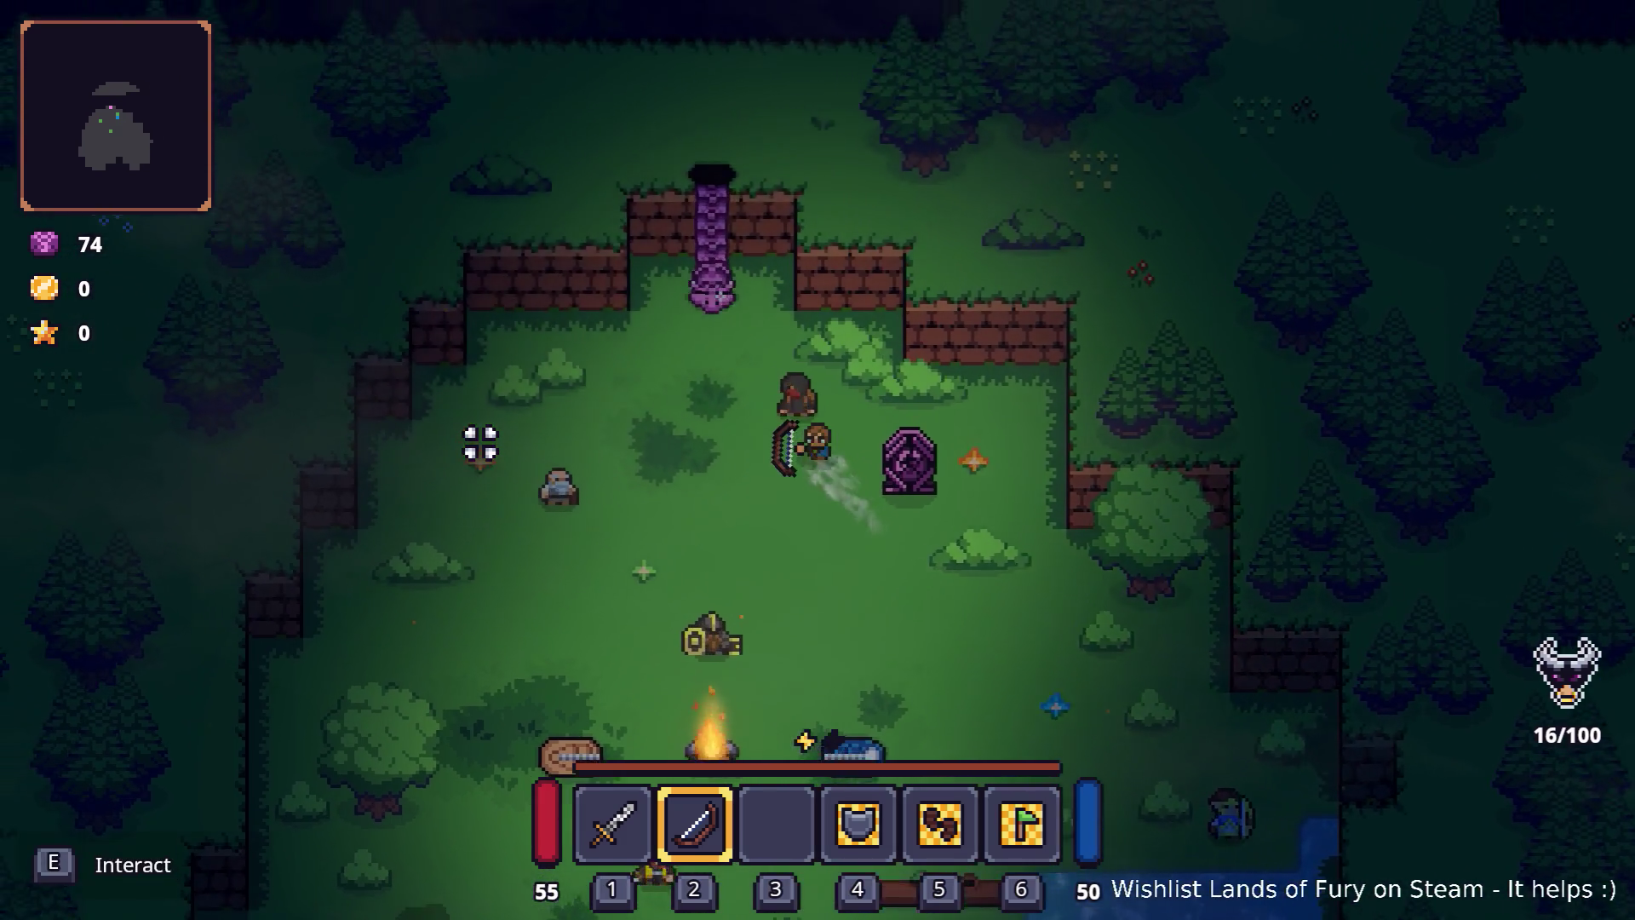
key(s)
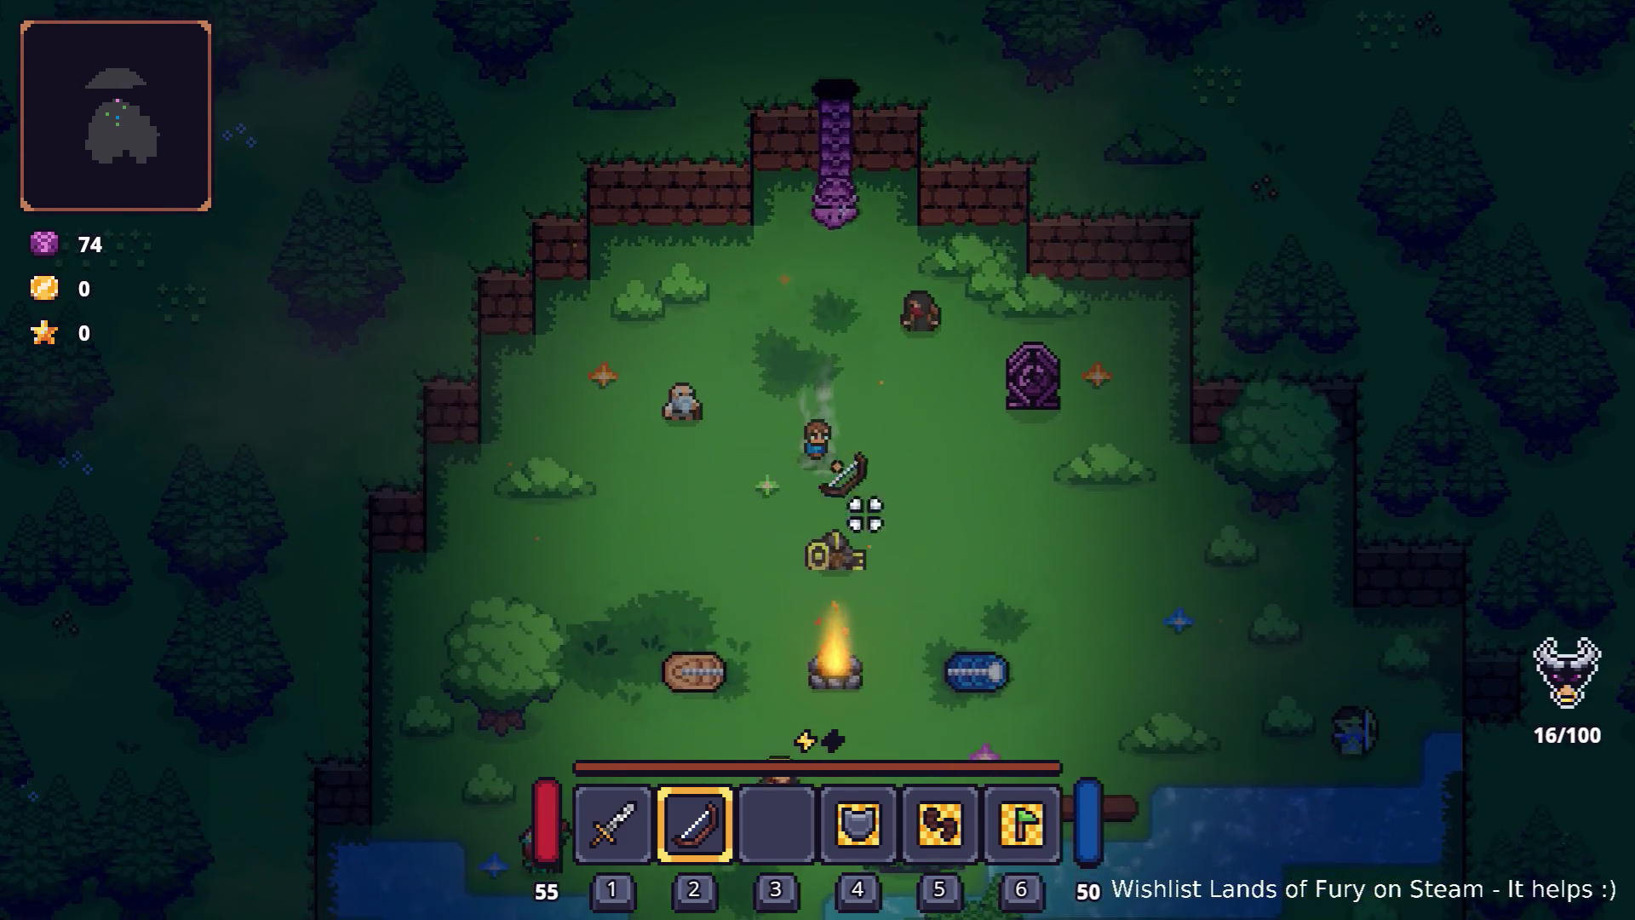
key(F8)
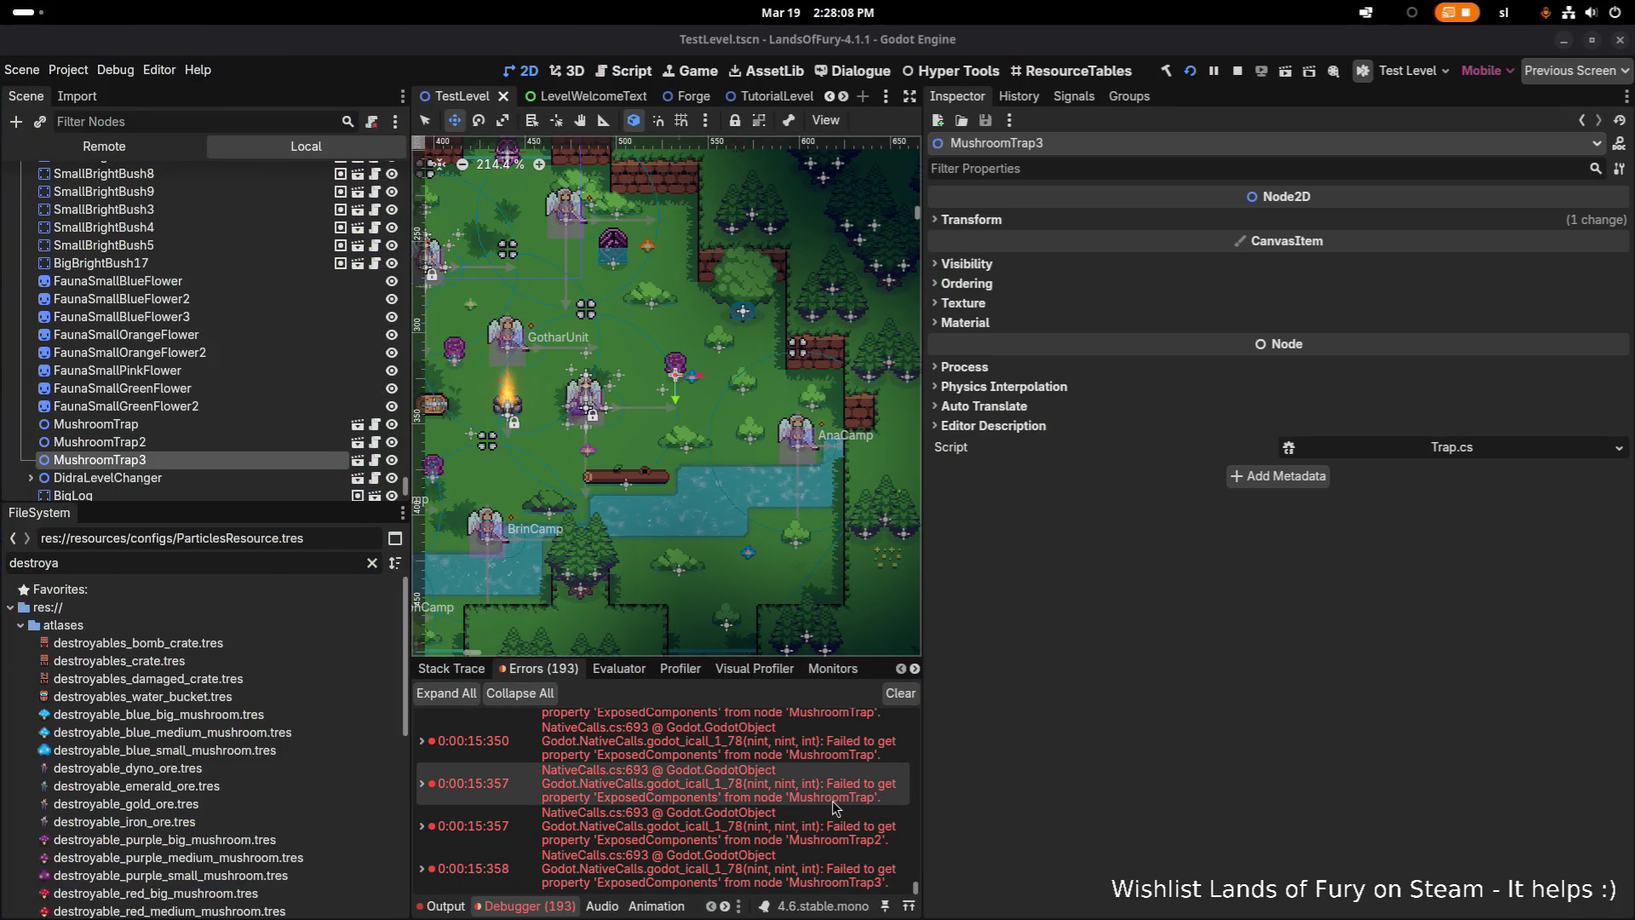
Read the MushroomTrap 'ExposedComponents' error's stack trace, then switch to Visual Studio Code
mouse_move(831, 800)
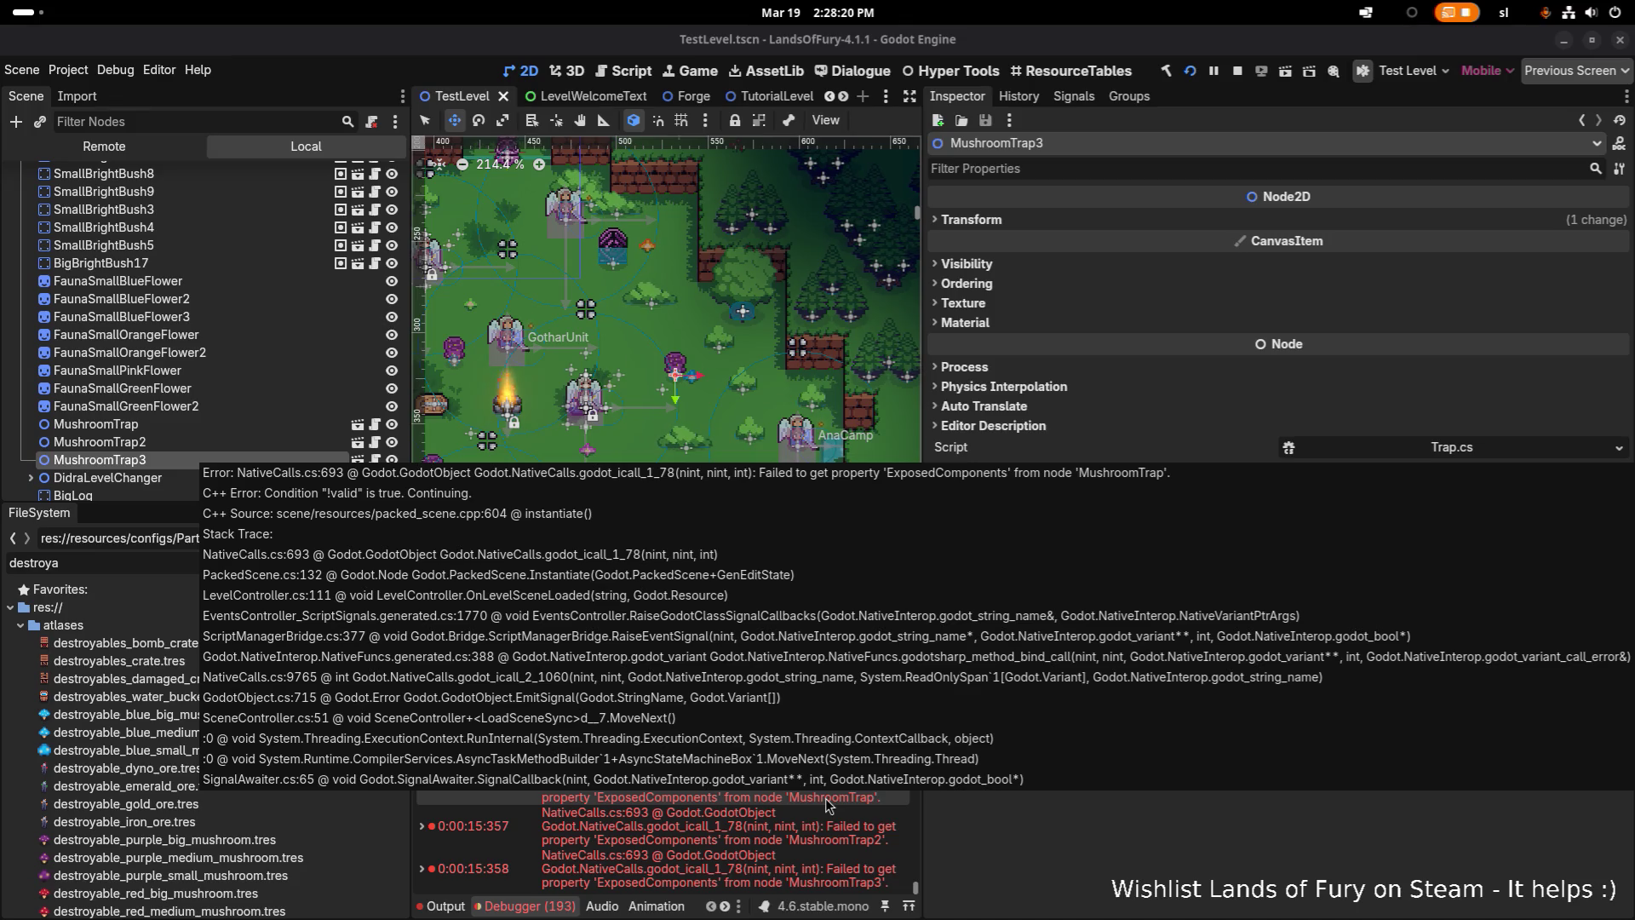
key(alt+Tab)
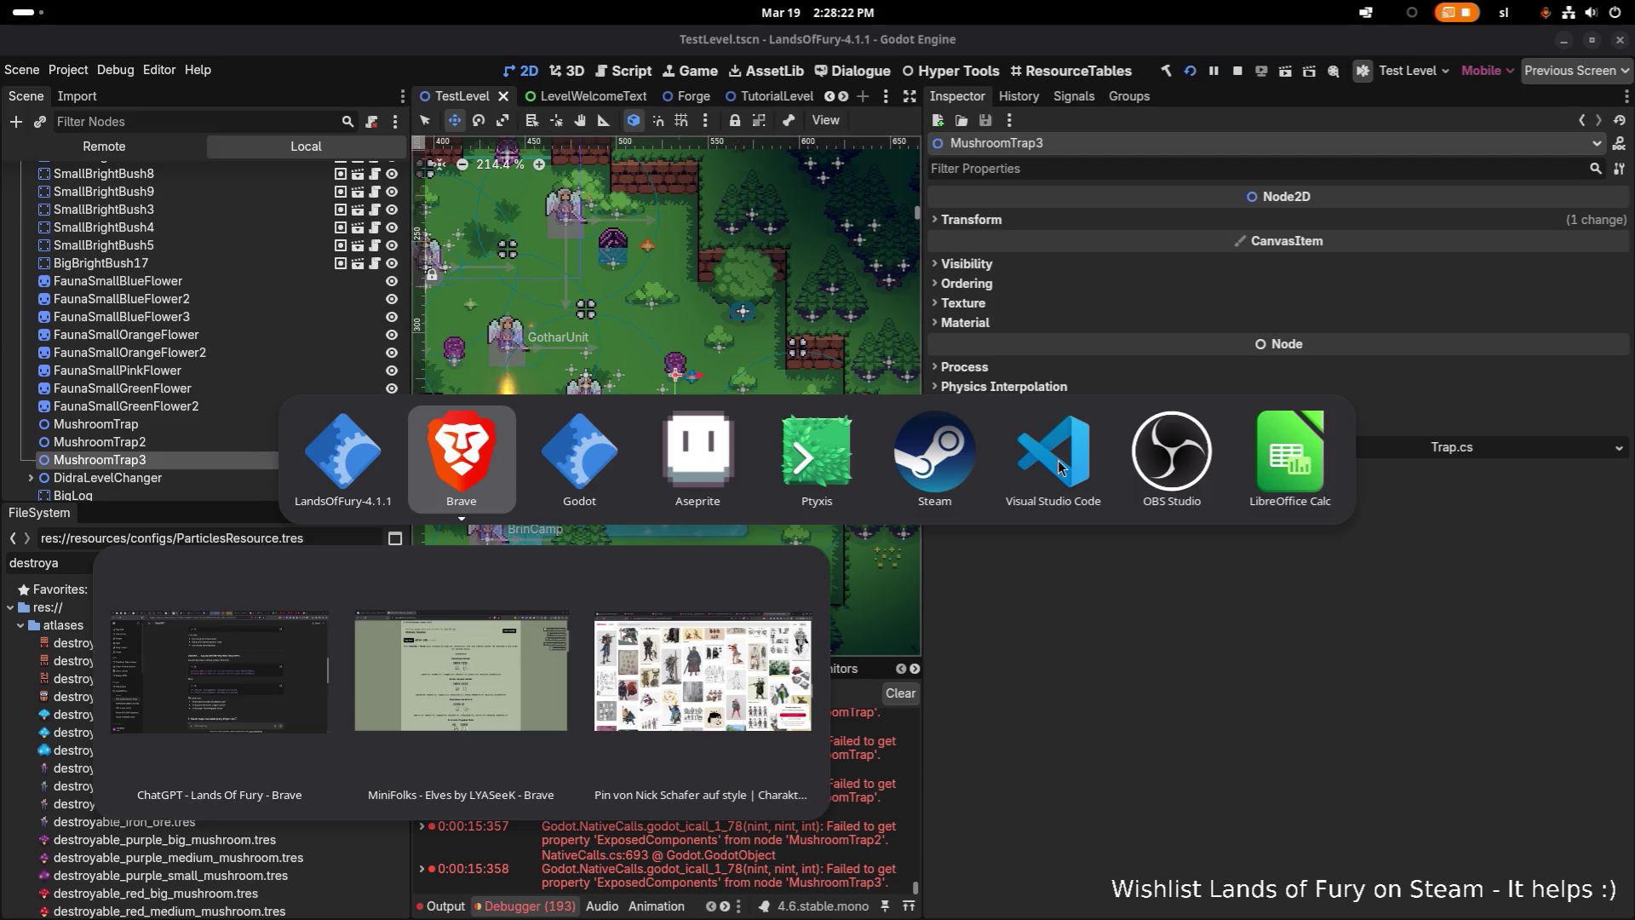
click(1055, 461)
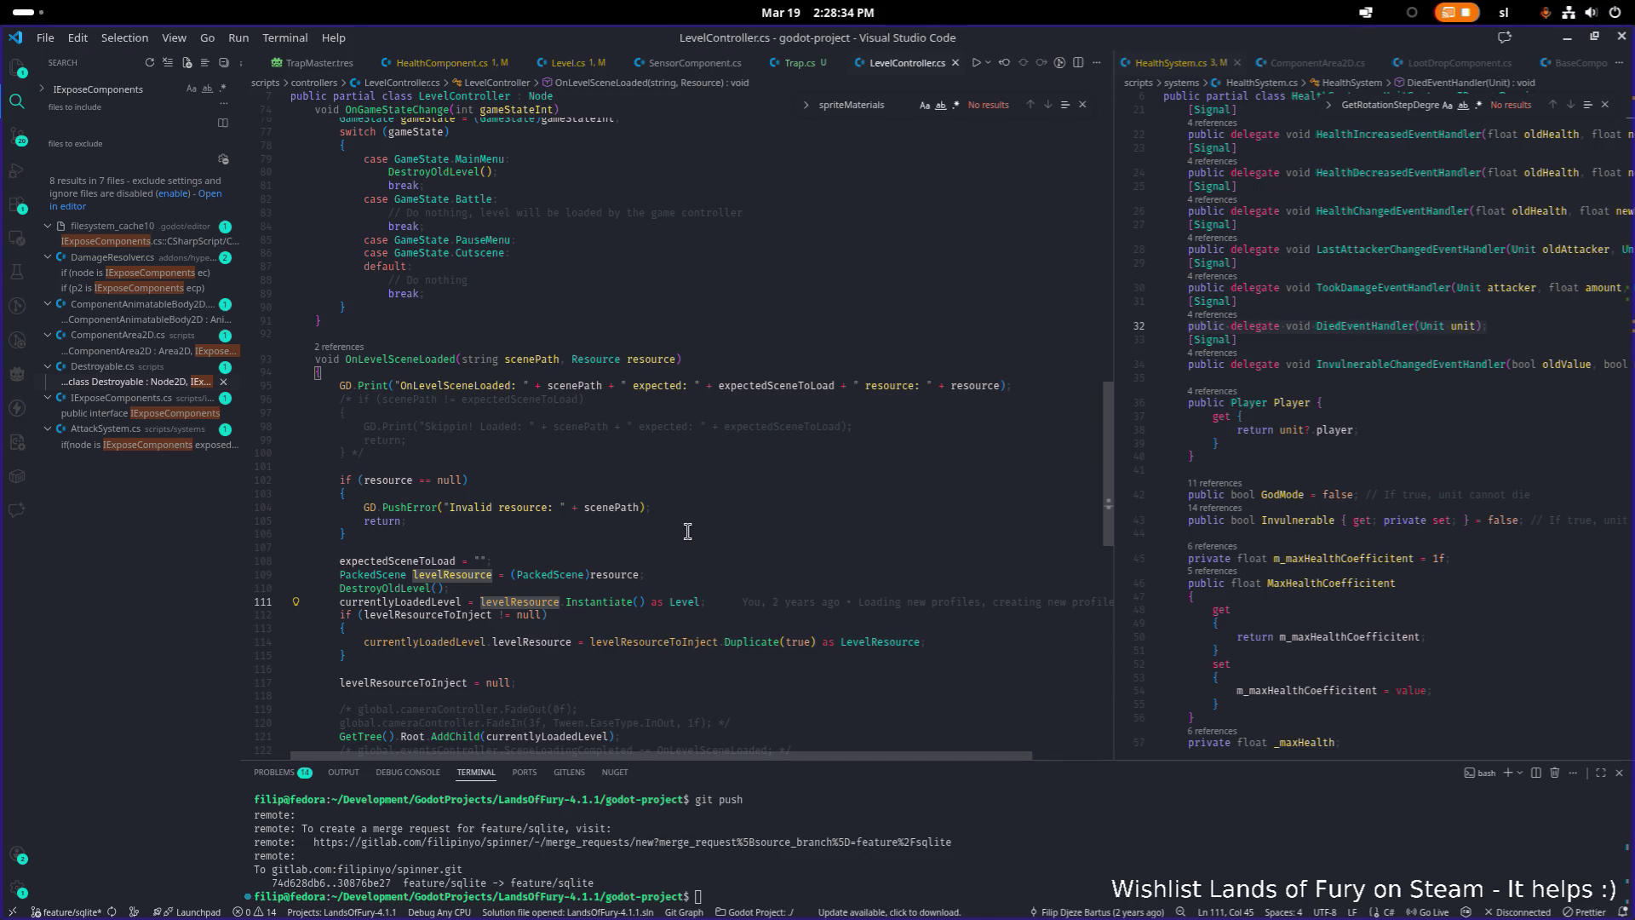
Open the MushroomTrap scene from TestLevel and review Trap.cs's component field declarations
click(1567, 38)
click(279, 425)
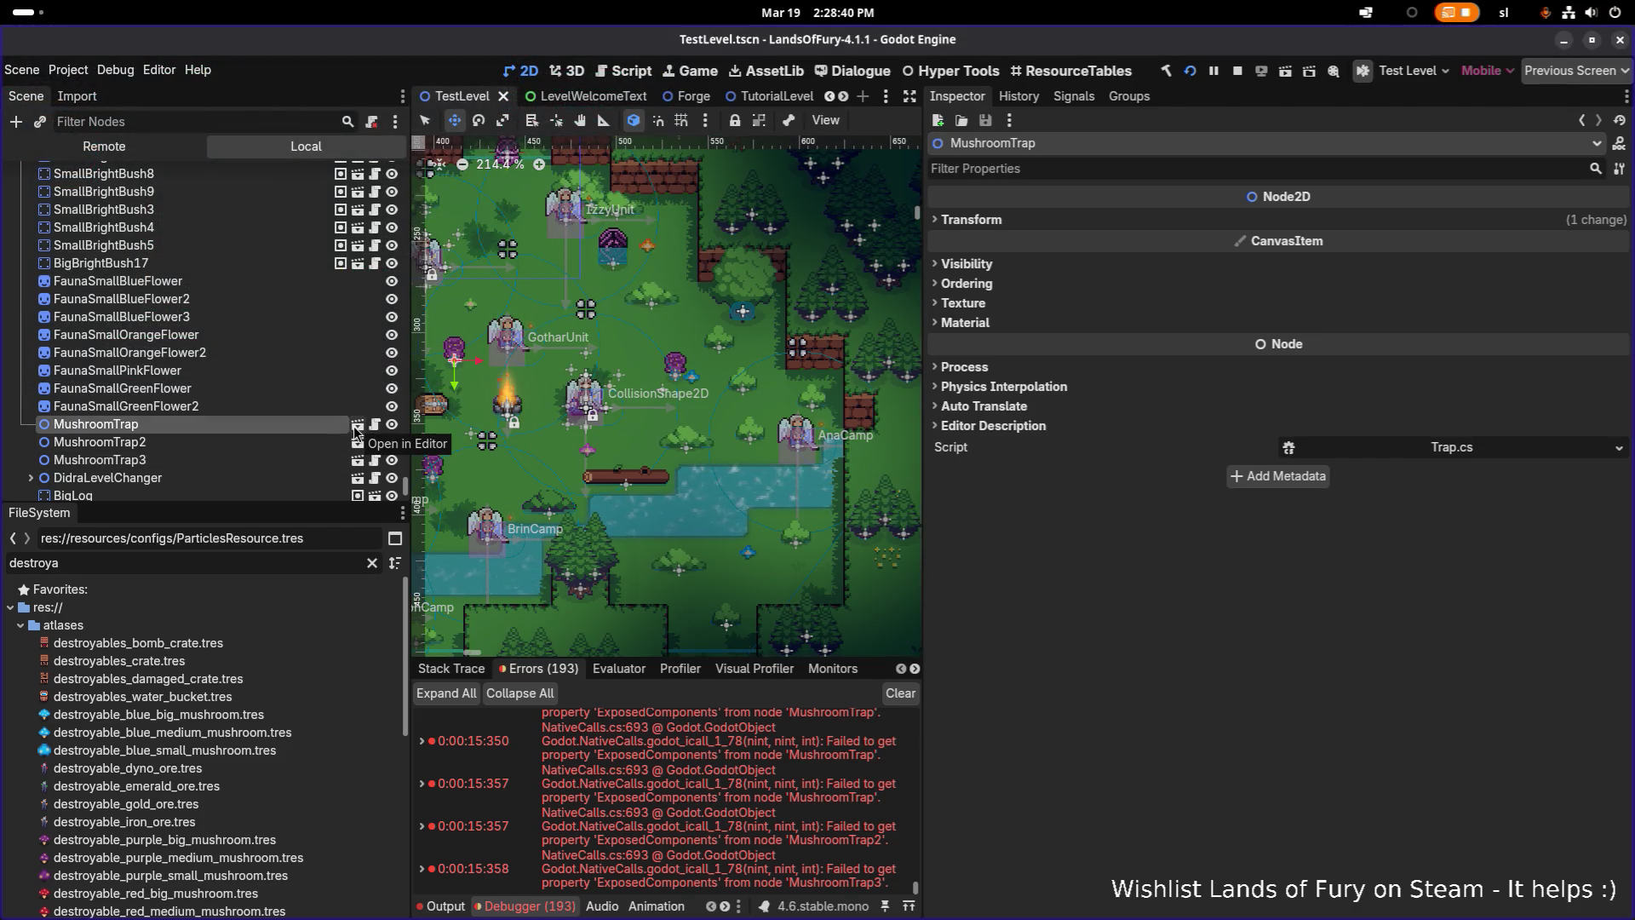
click(358, 424)
click(362, 173)
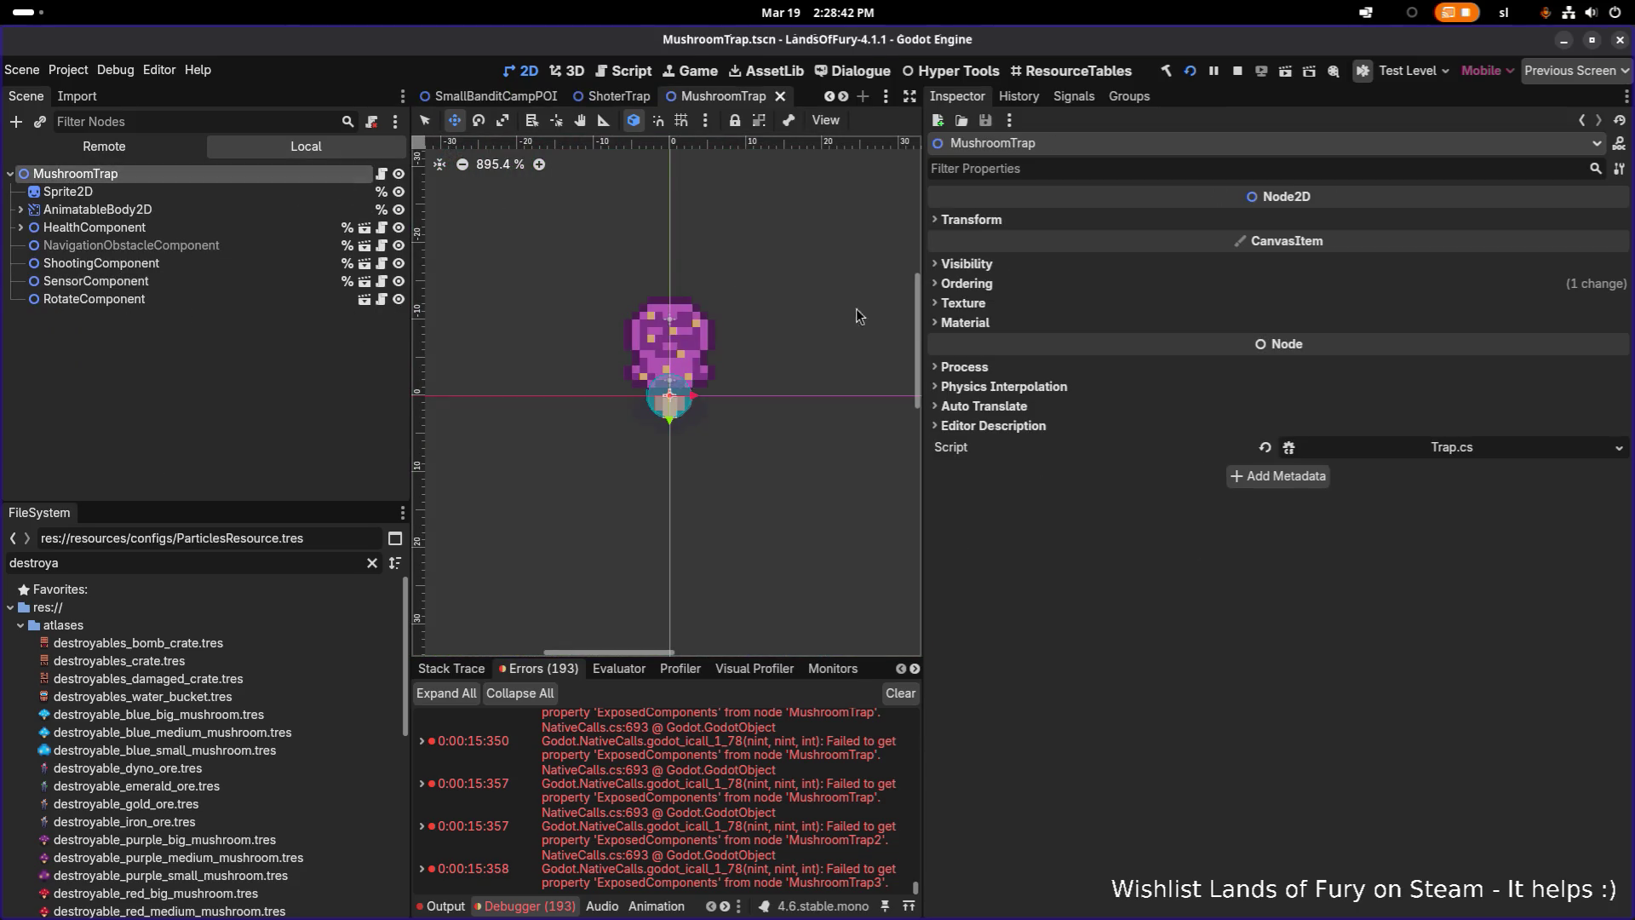
click(1286, 449)
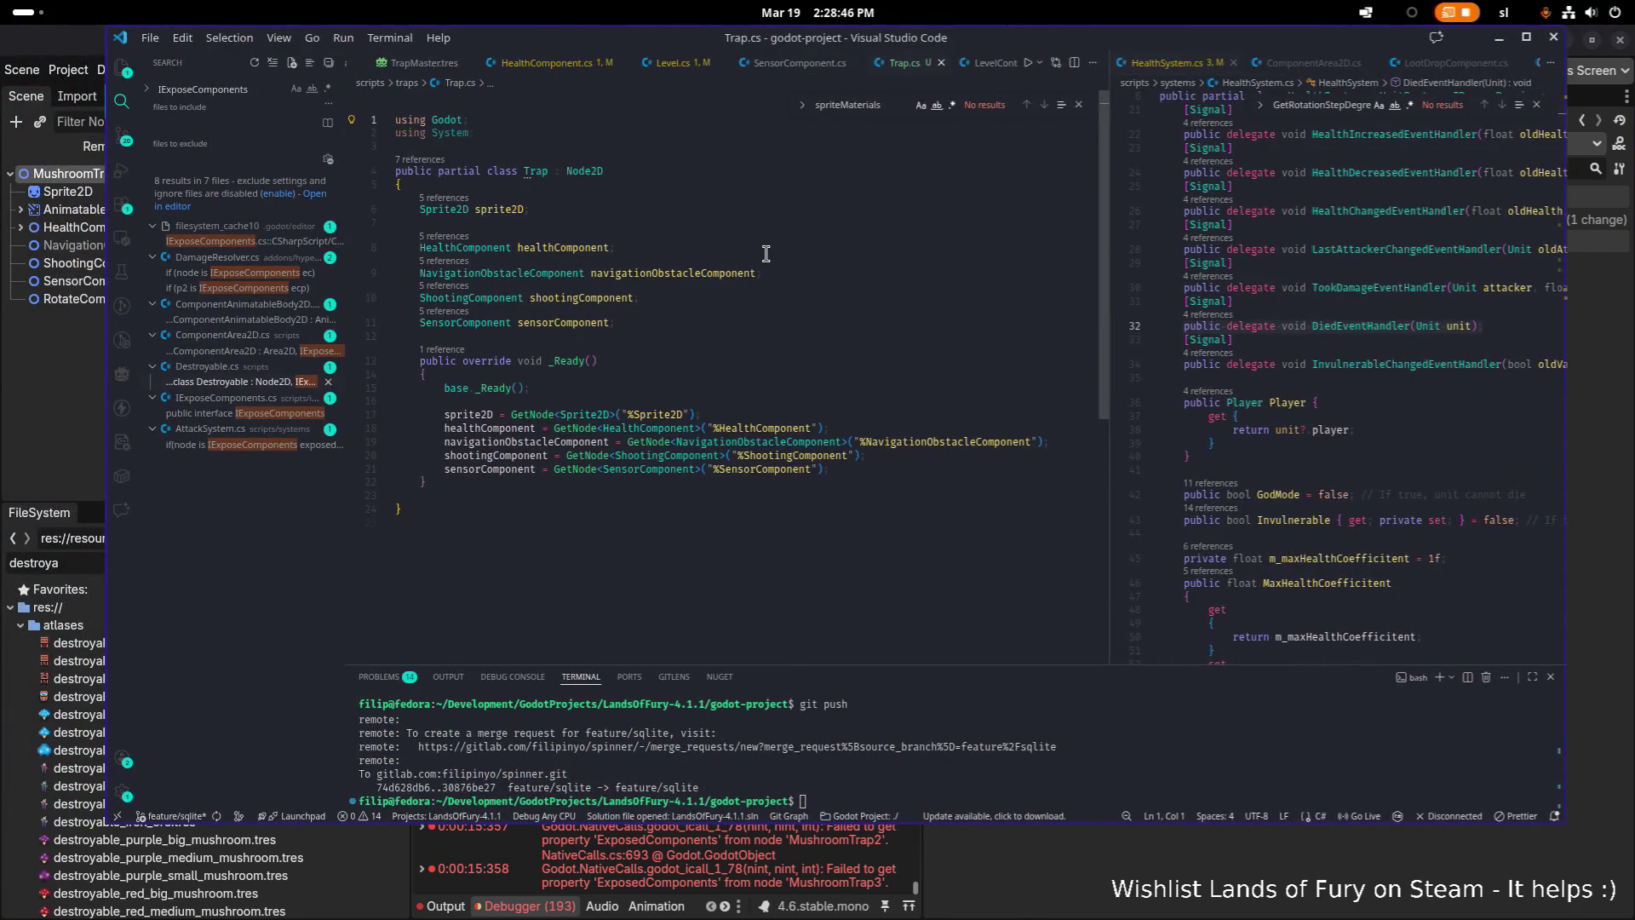
click(766, 252)
Close the MushroomTrap scene in Godot and open the quick scene search
key(alt+Tab)
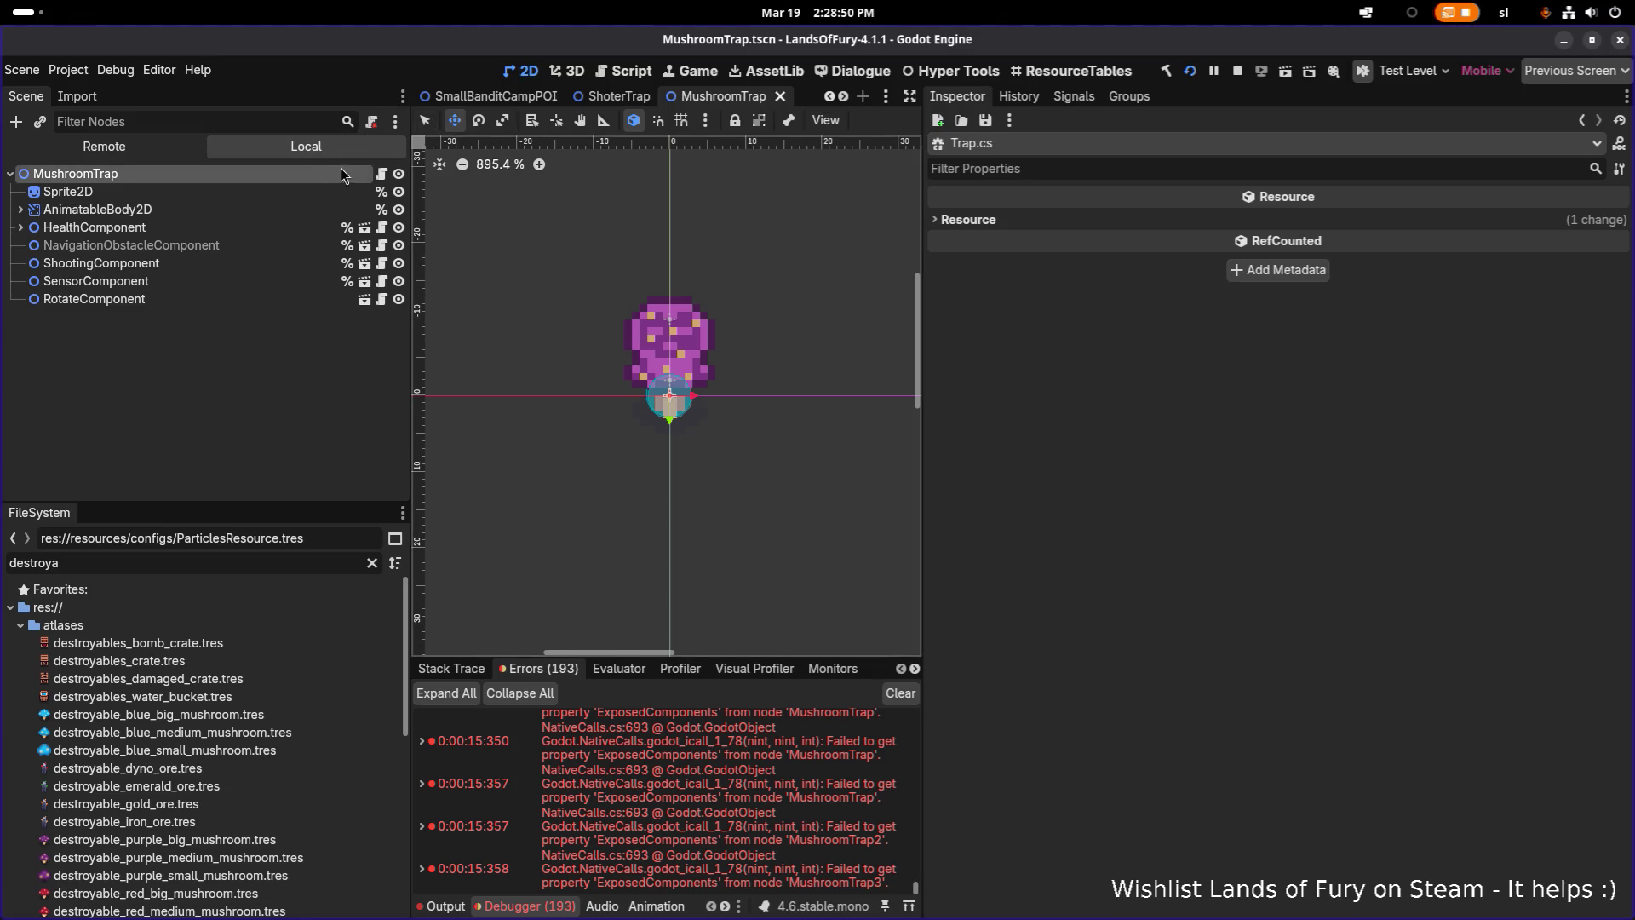
click(780, 96)
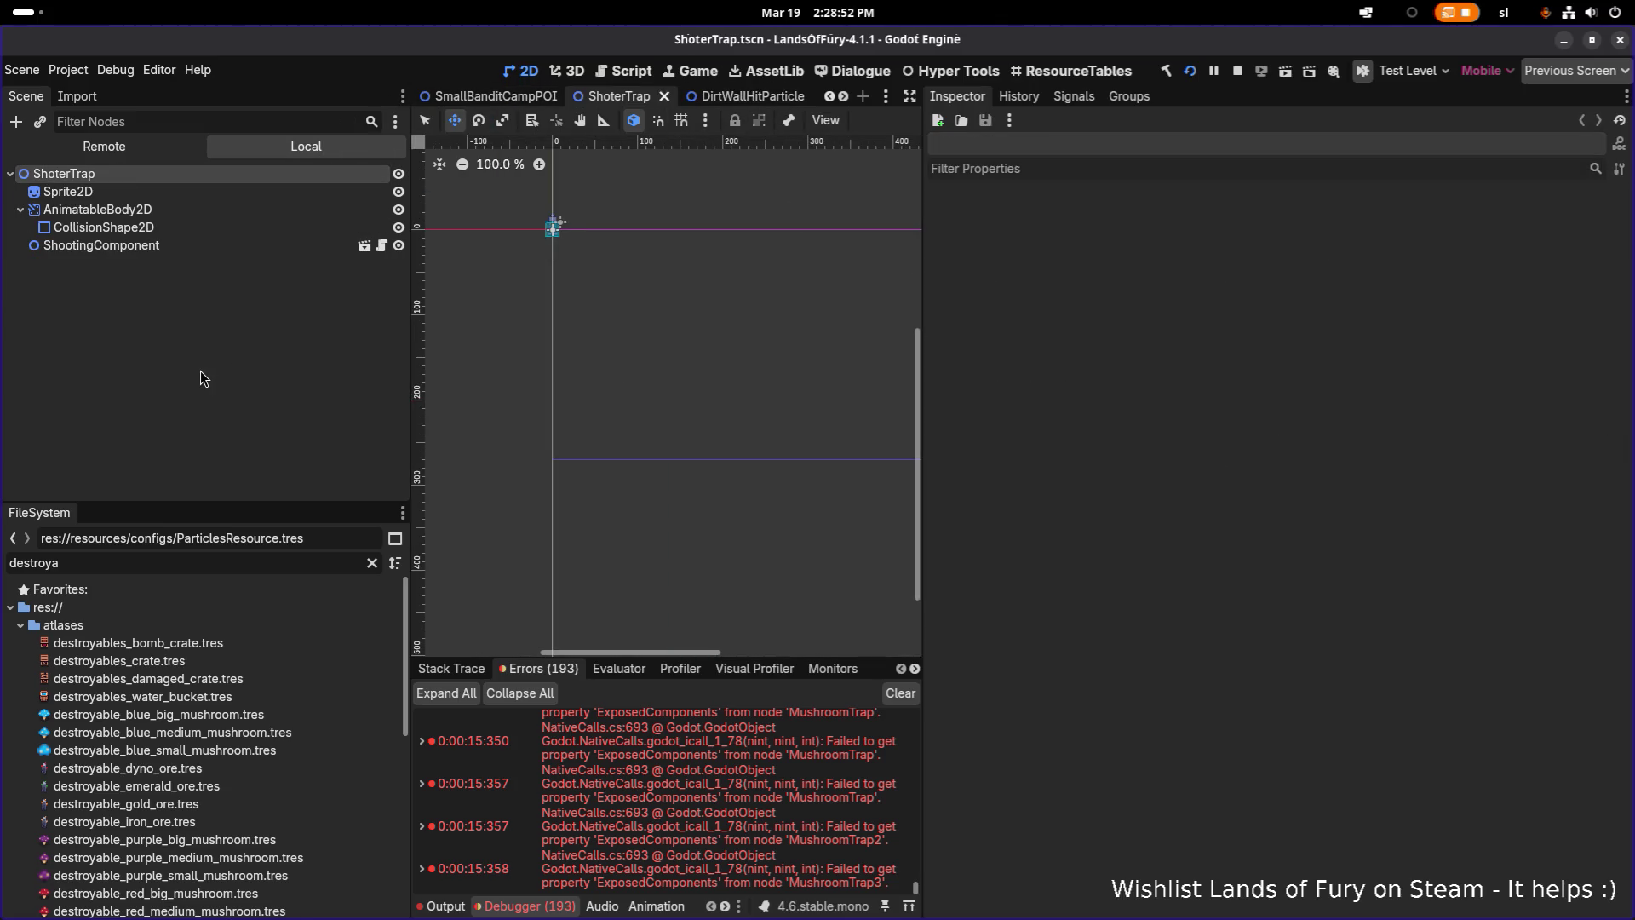
key(ctrl+shift+o)
Open TestLevel, delete its three MushroomTrap nodes and save the scene
text(testl)
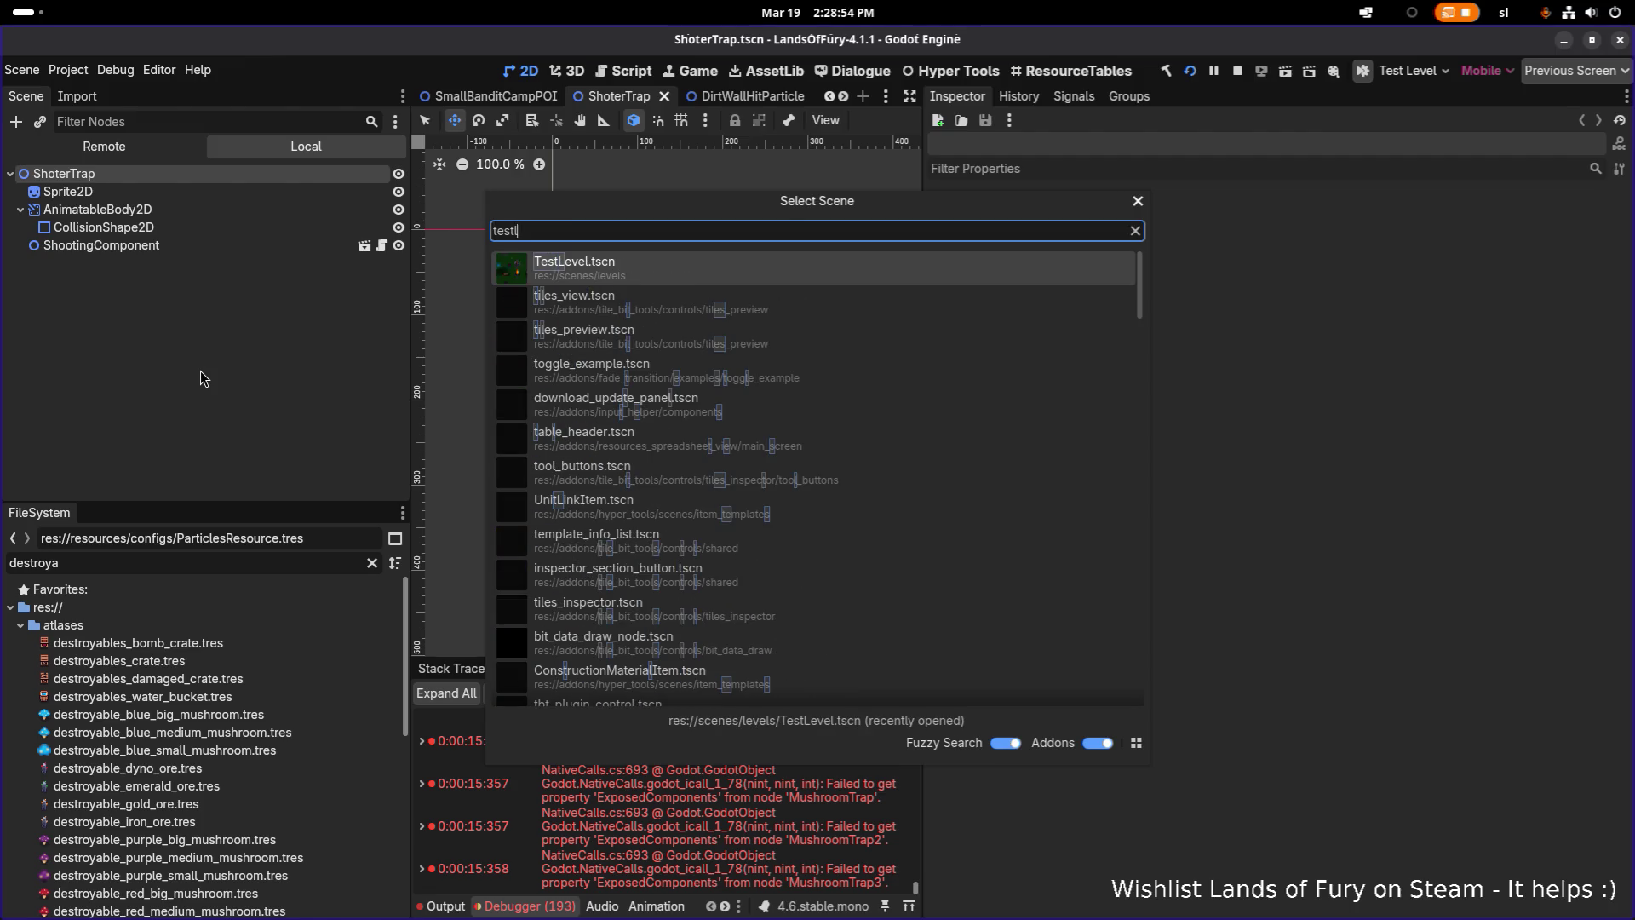
key(Return)
shift+click(211, 460)
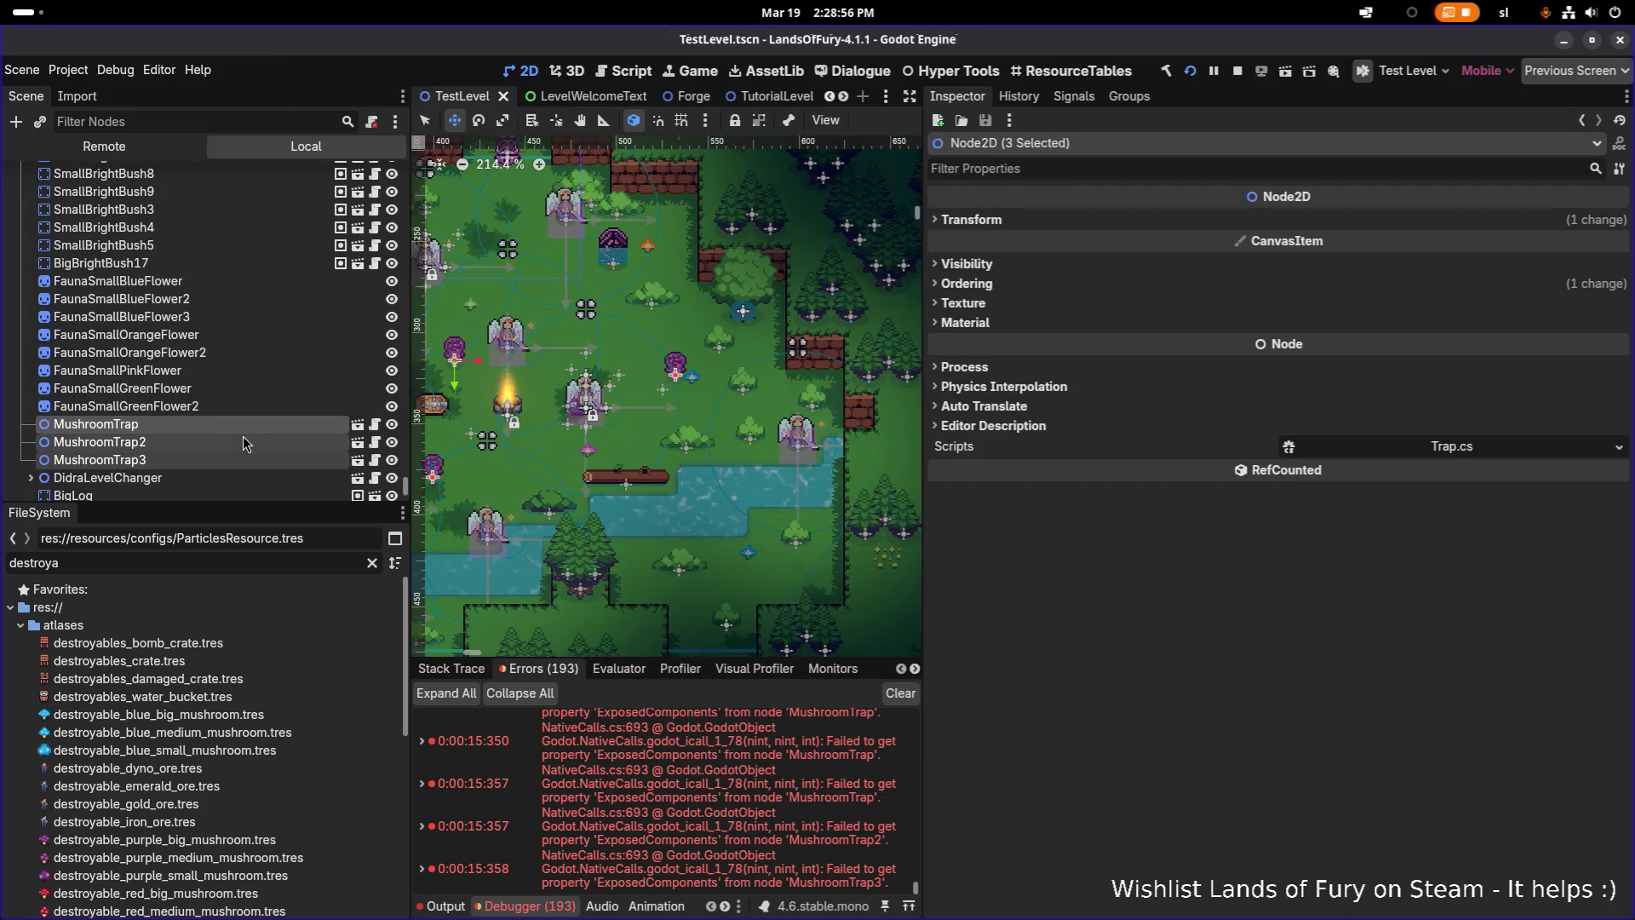
key(Delete)
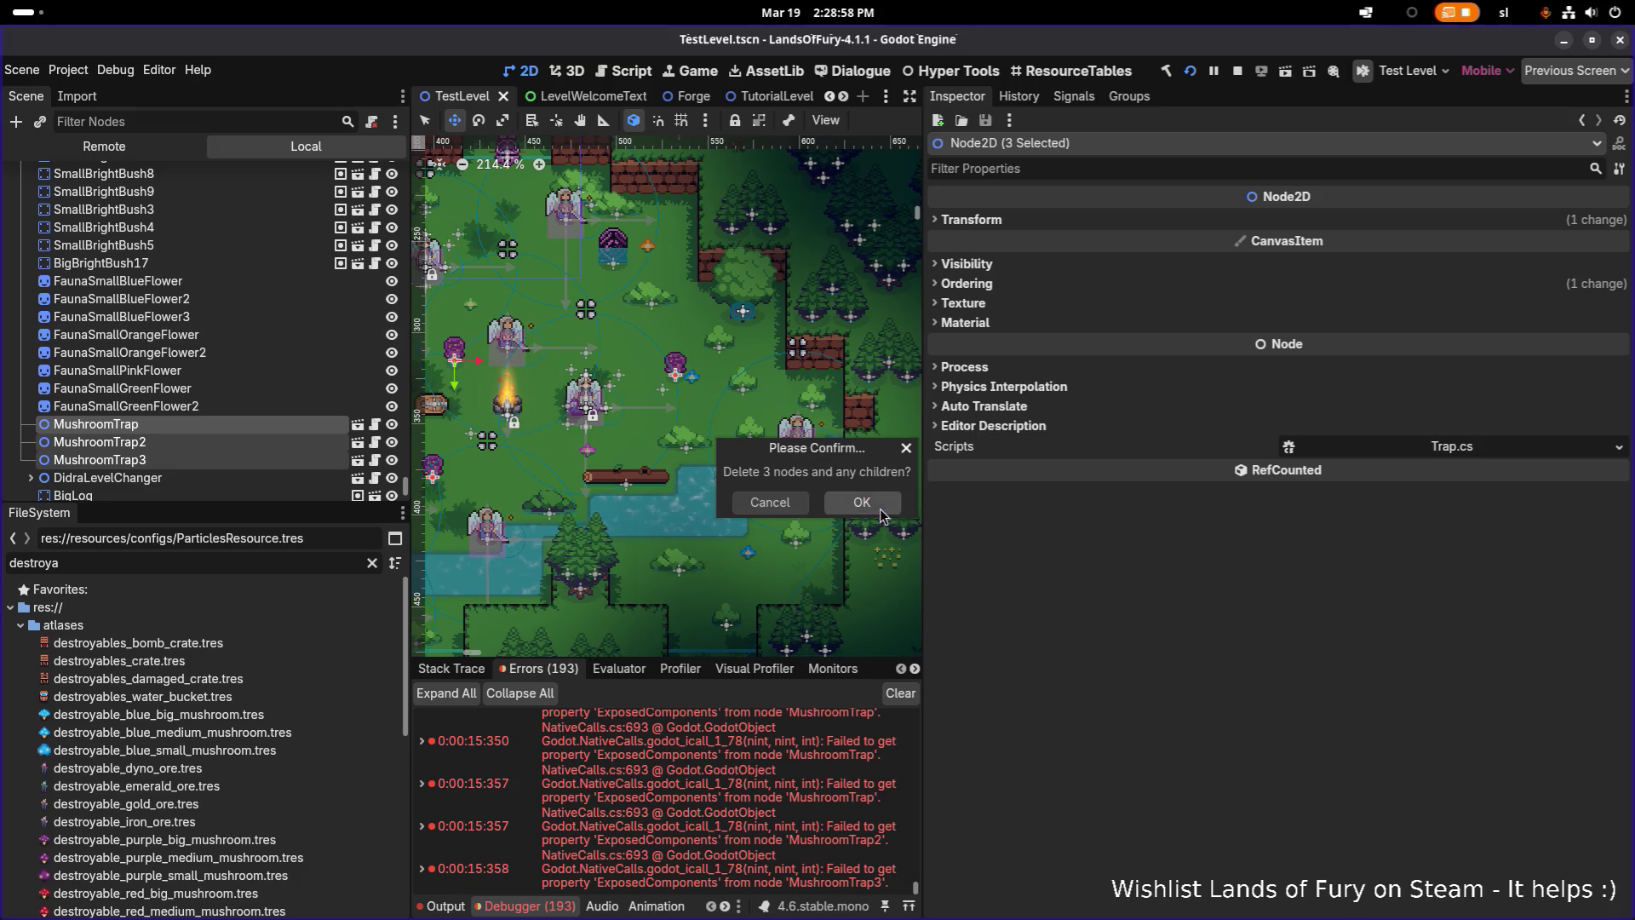
click(880, 509)
key(ctrl+s)
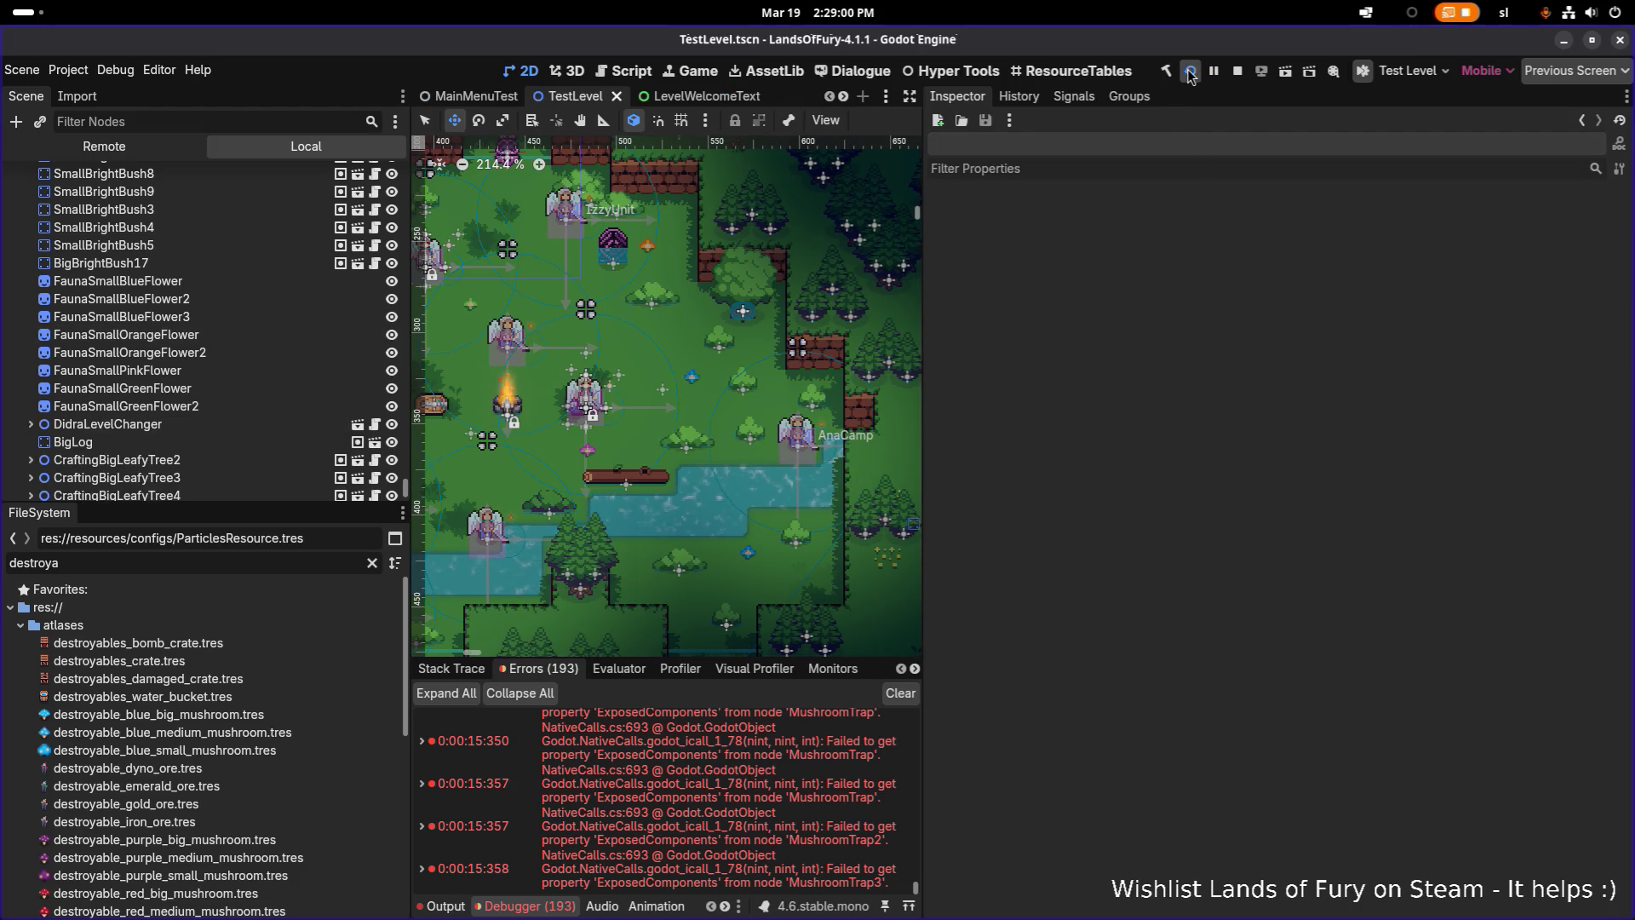
Run the project again, then switch from the game back to the editor
click(1190, 73)
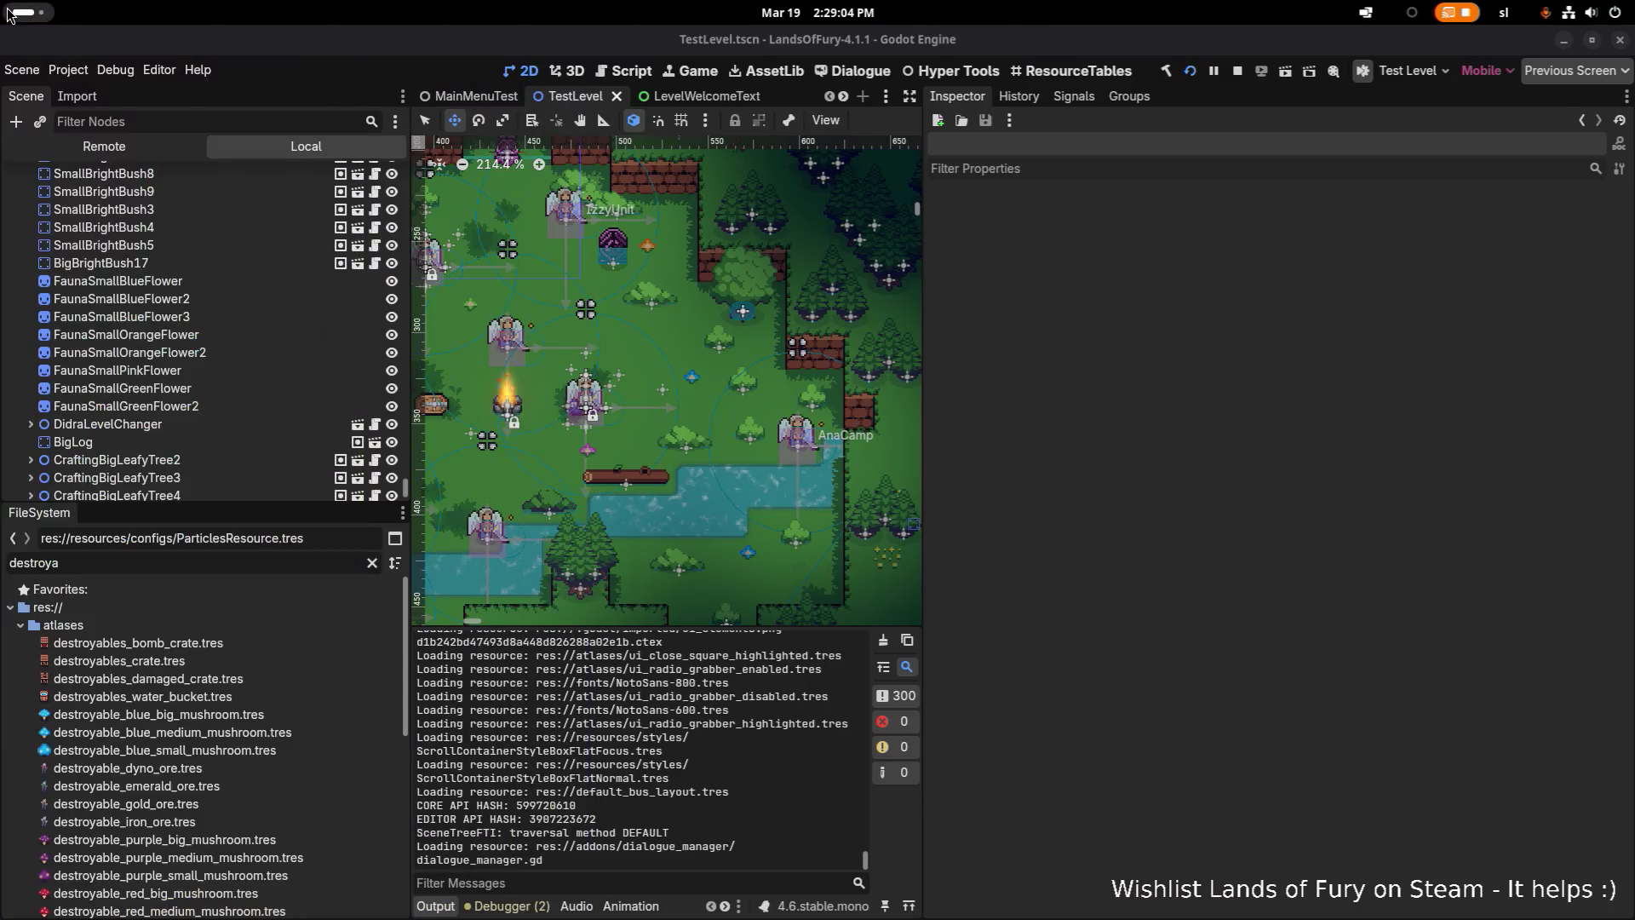
key(alt+Tab)
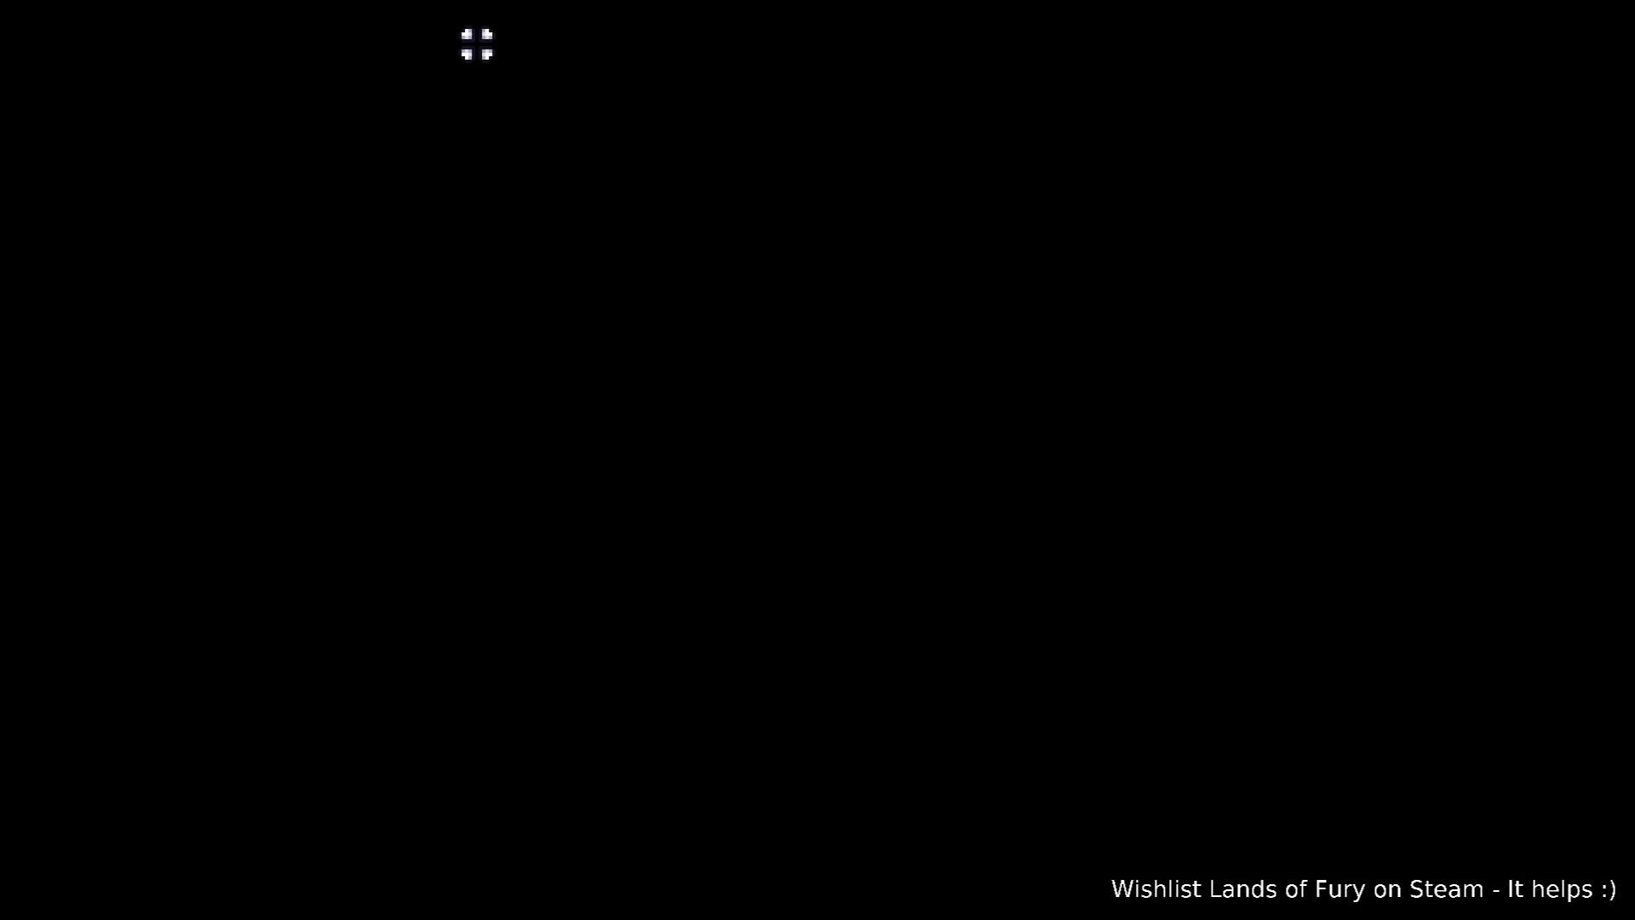
key(alt+Tab)
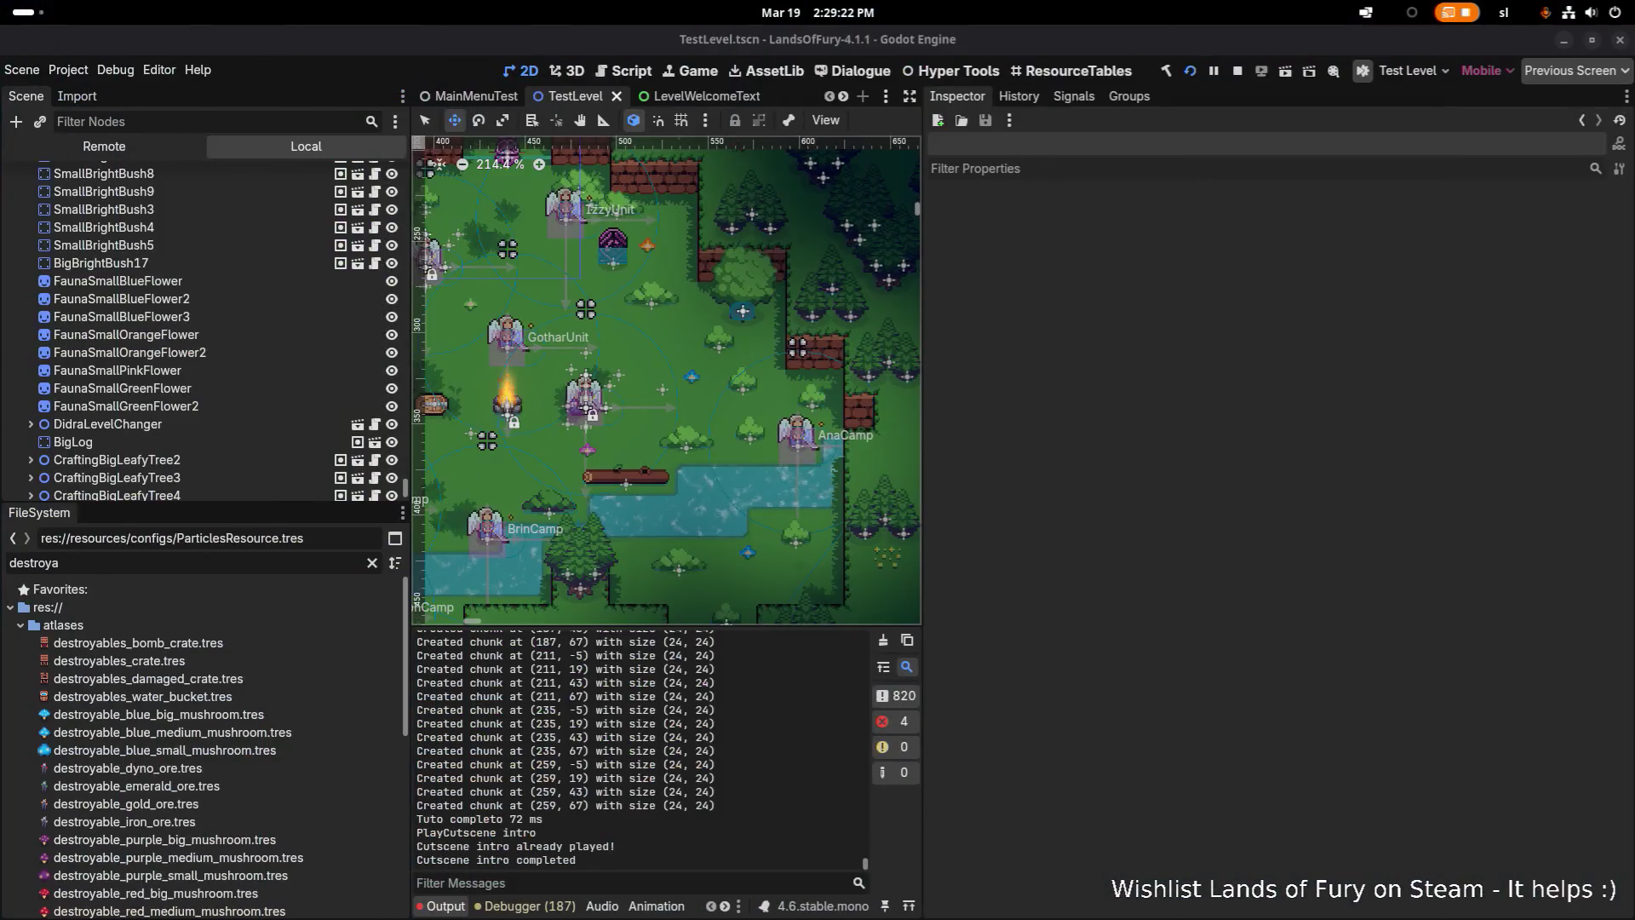
Stop the game and drag MushroomTrap.tscn, filtered by 'mushroomtr', into TestLevel's scene tree
click(1237, 71)
double_click(257, 560)
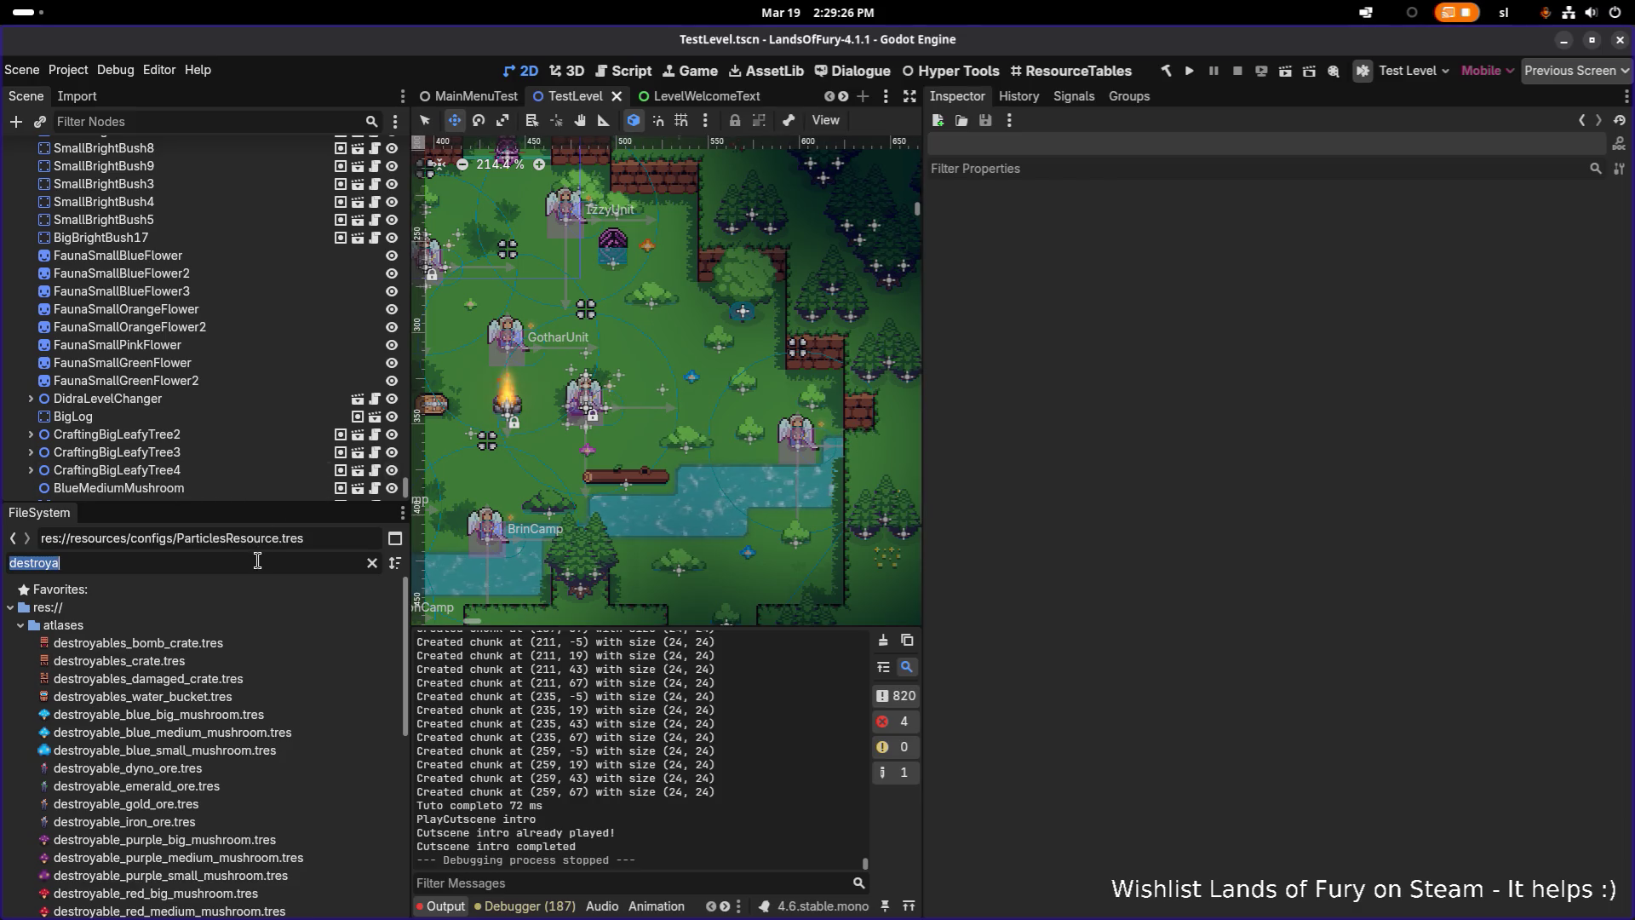
text(mus)
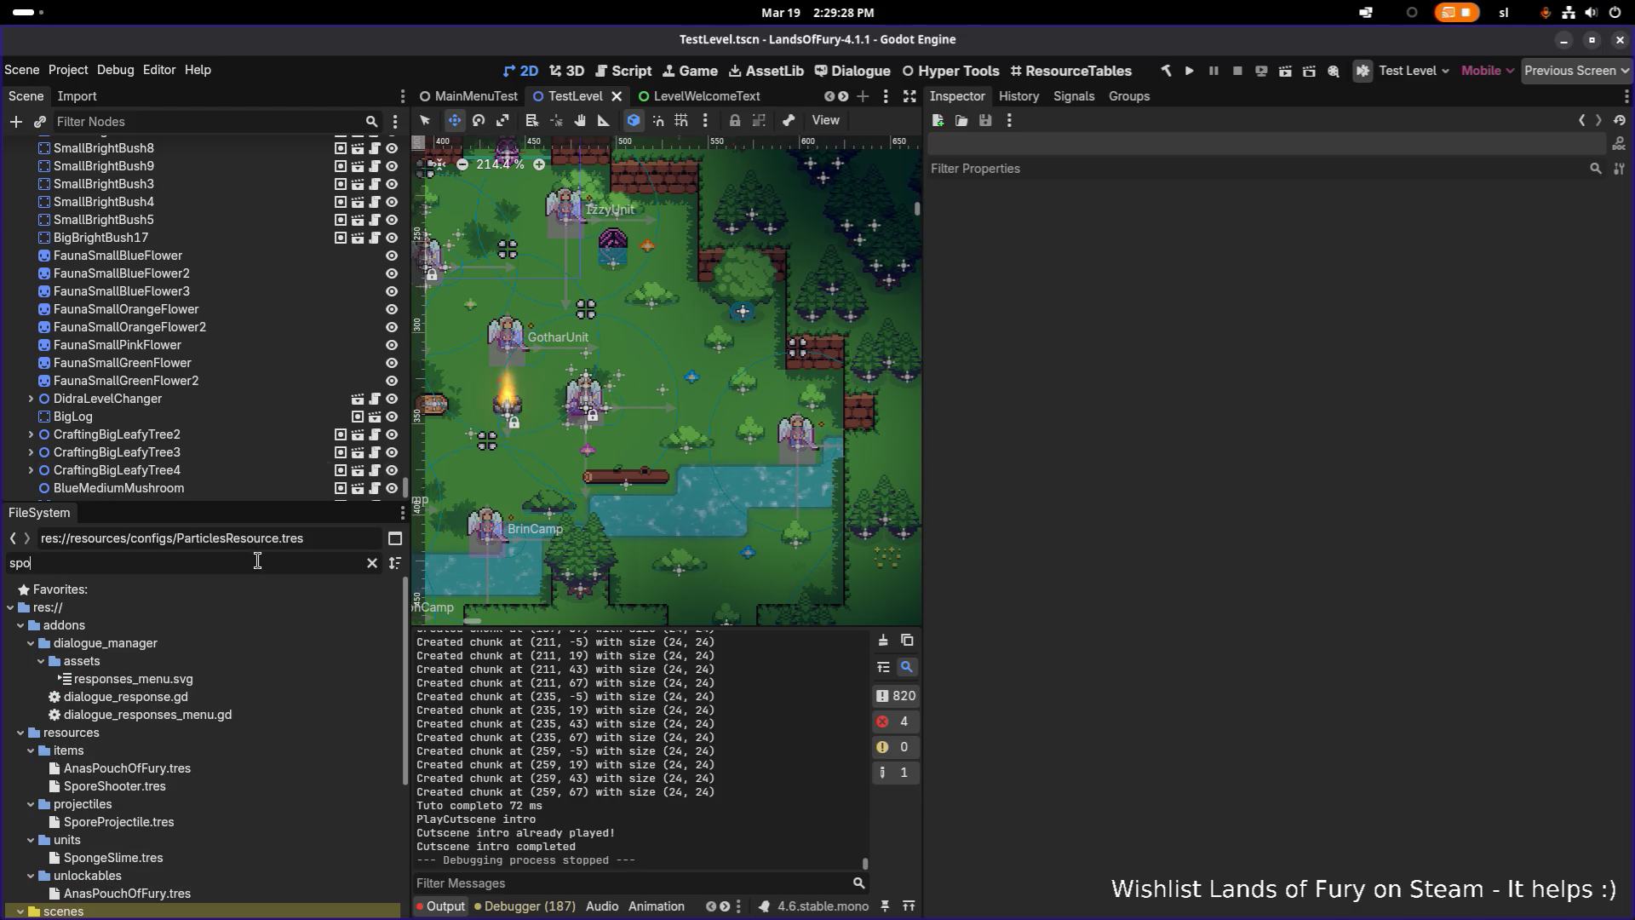
text(hroomtra)
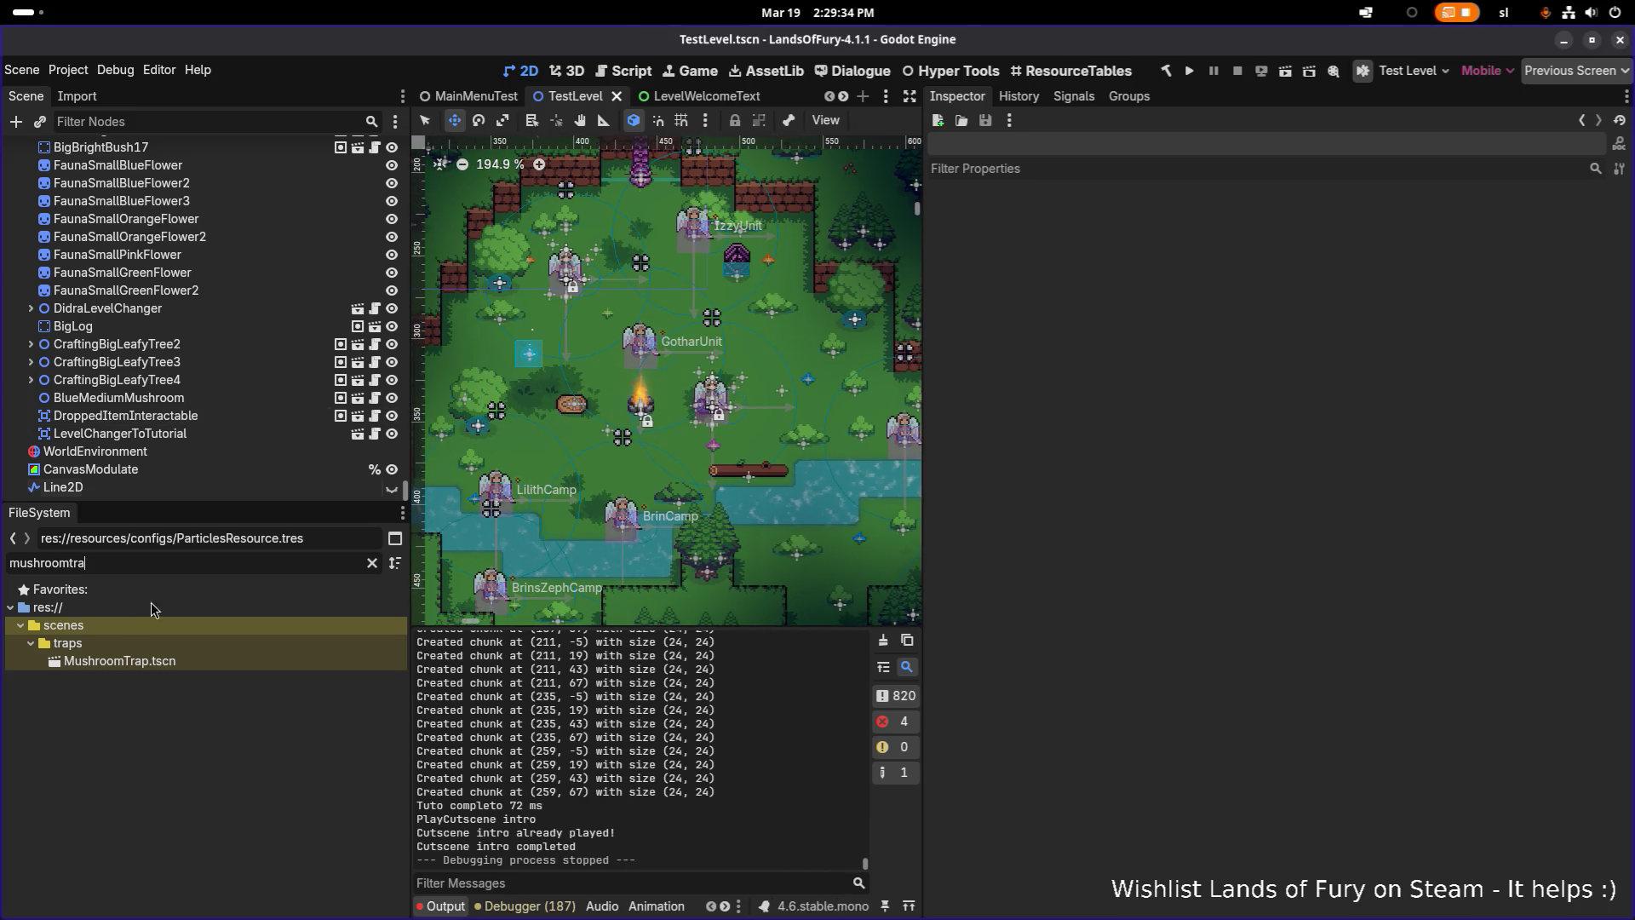
drag(119, 661, 273, 393)
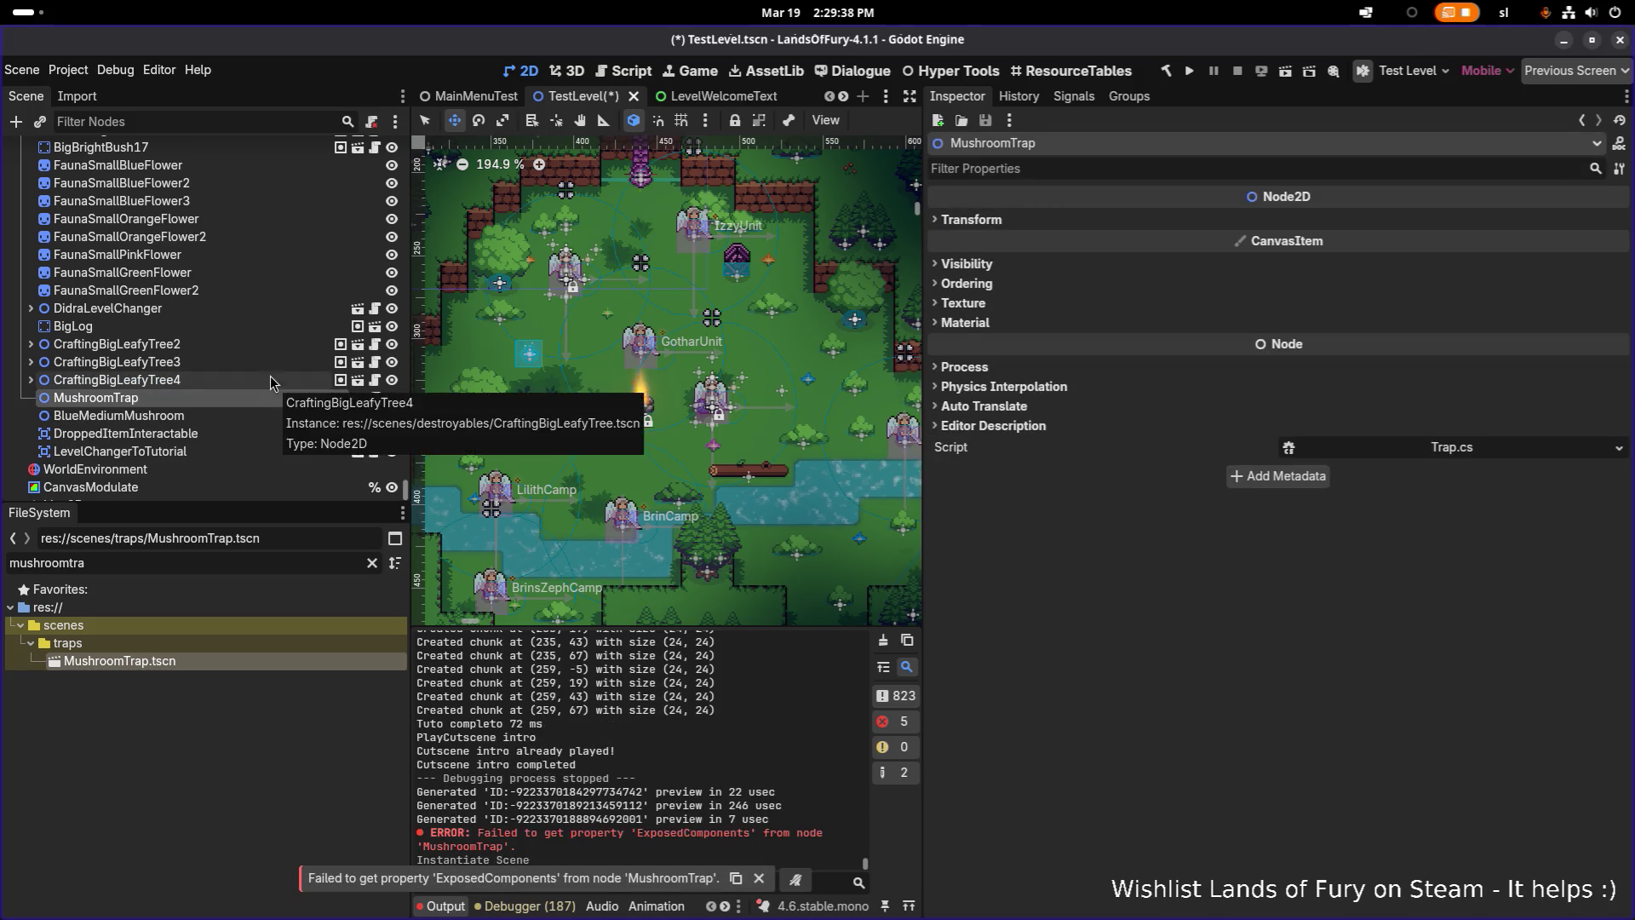
Move the new MushroomTrap from the origin to beside the campfire, then save and run with F5
click(270, 380)
click(249, 398)
scroll(569, 370, down, 5)
scroll(522, 392, down, 2)
drag(451, 262, 596, 382)
scroll(597, 382, up, 10)
drag(652, 455, 643, 400)
key(F5)
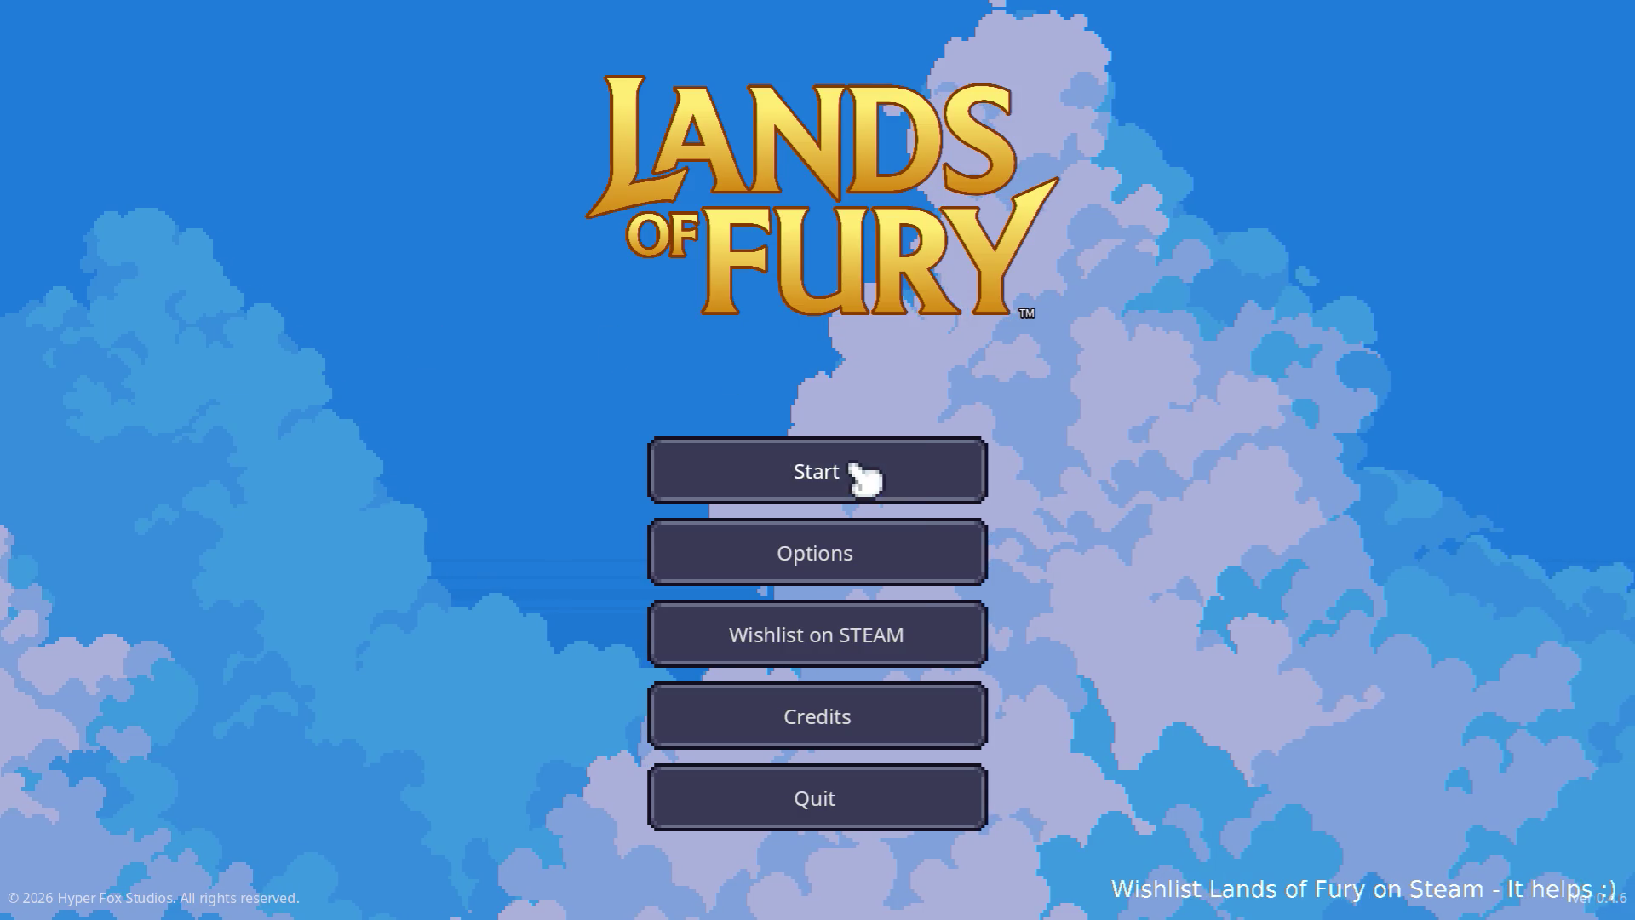
Load the first save profile, walk the player to the campfire trap, and quit the game
click(758, 477)
click(781, 463)
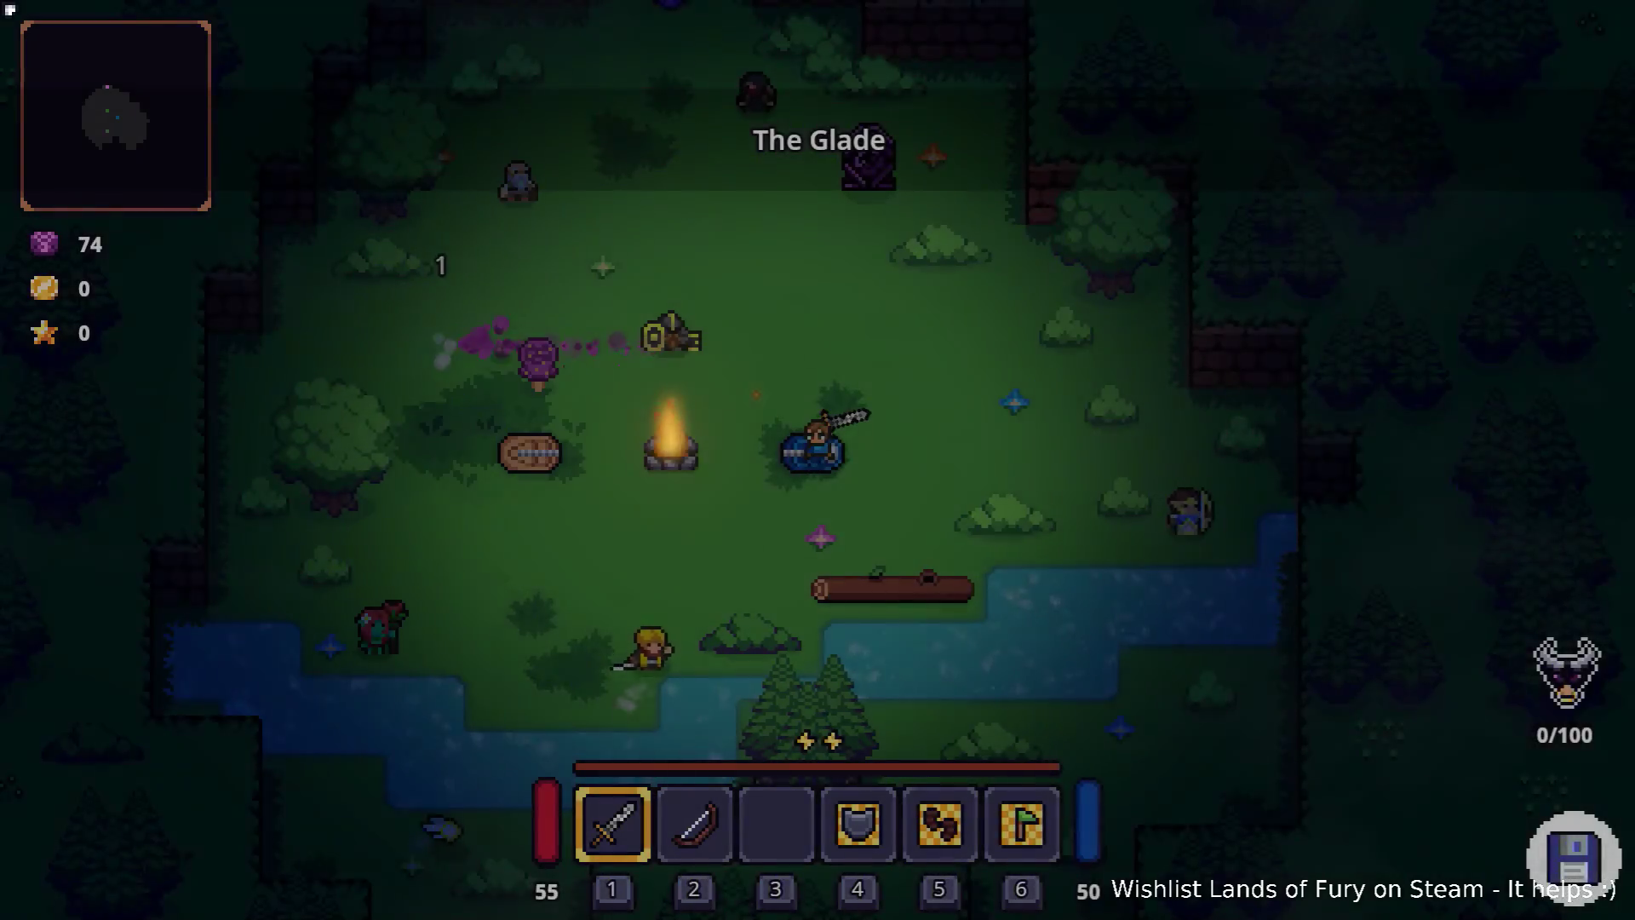
key(w)
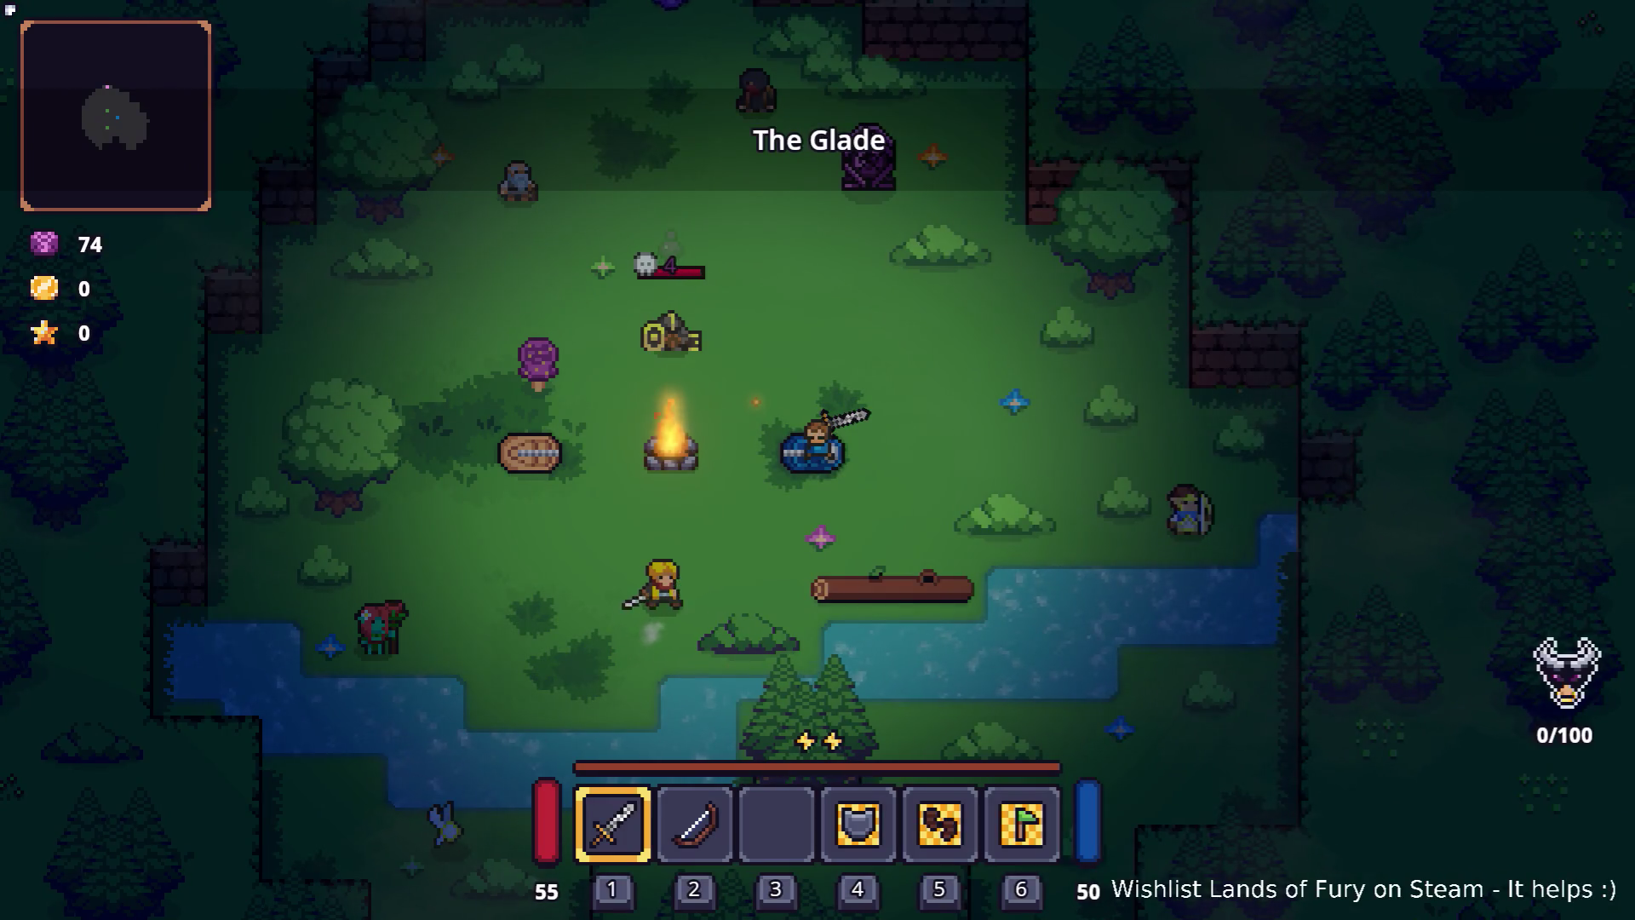
key(a)
key(w)
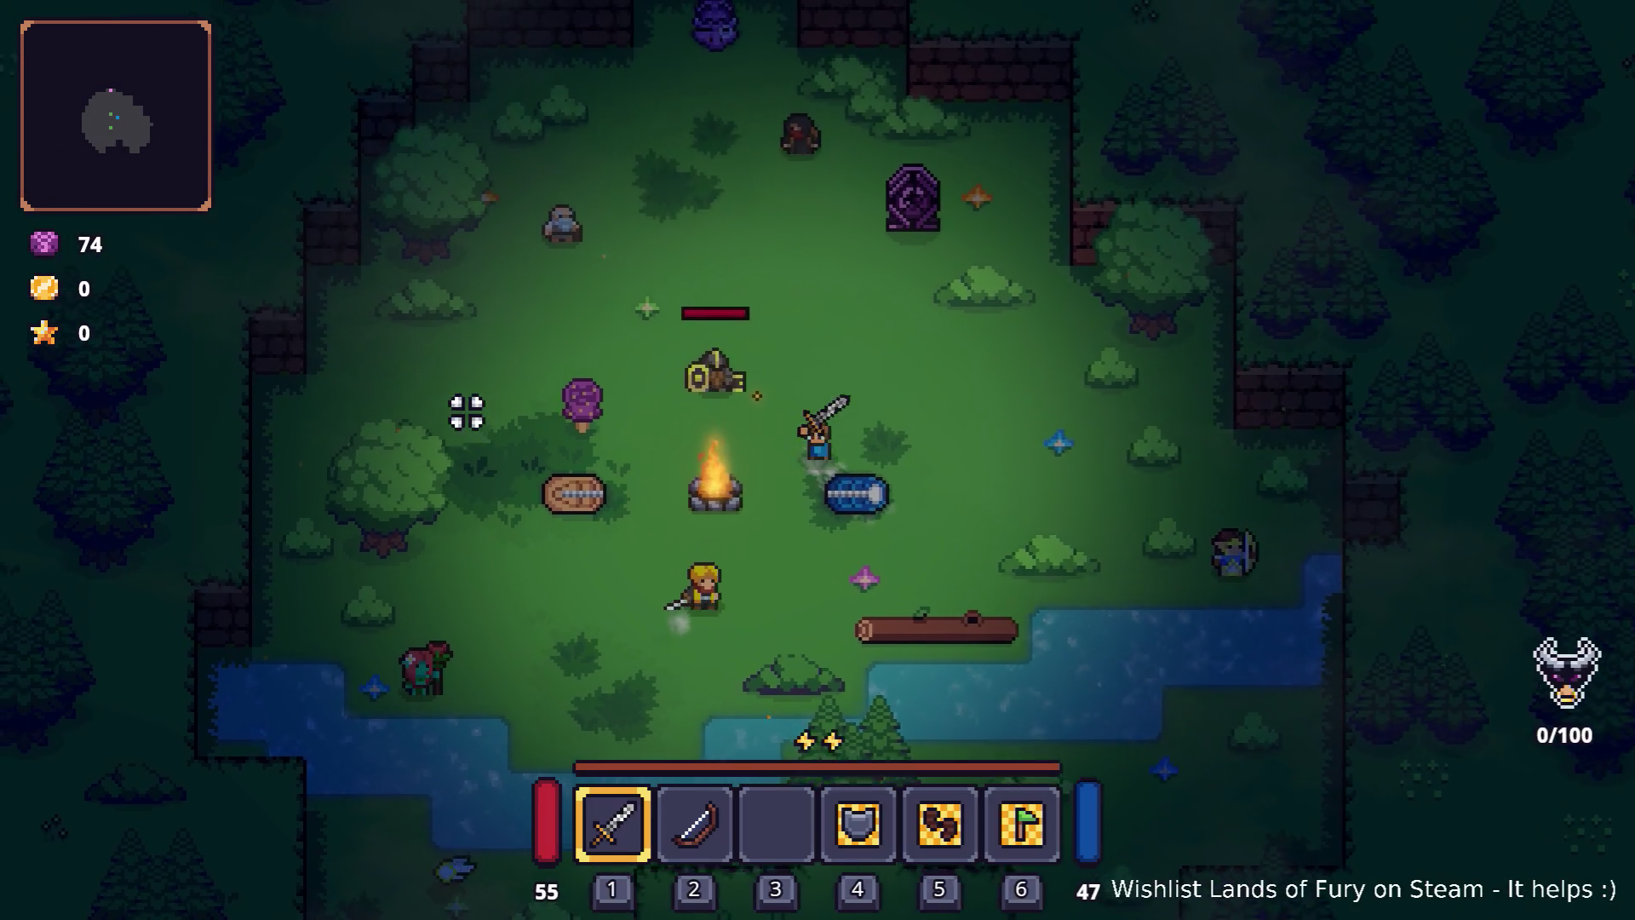
key(F8)
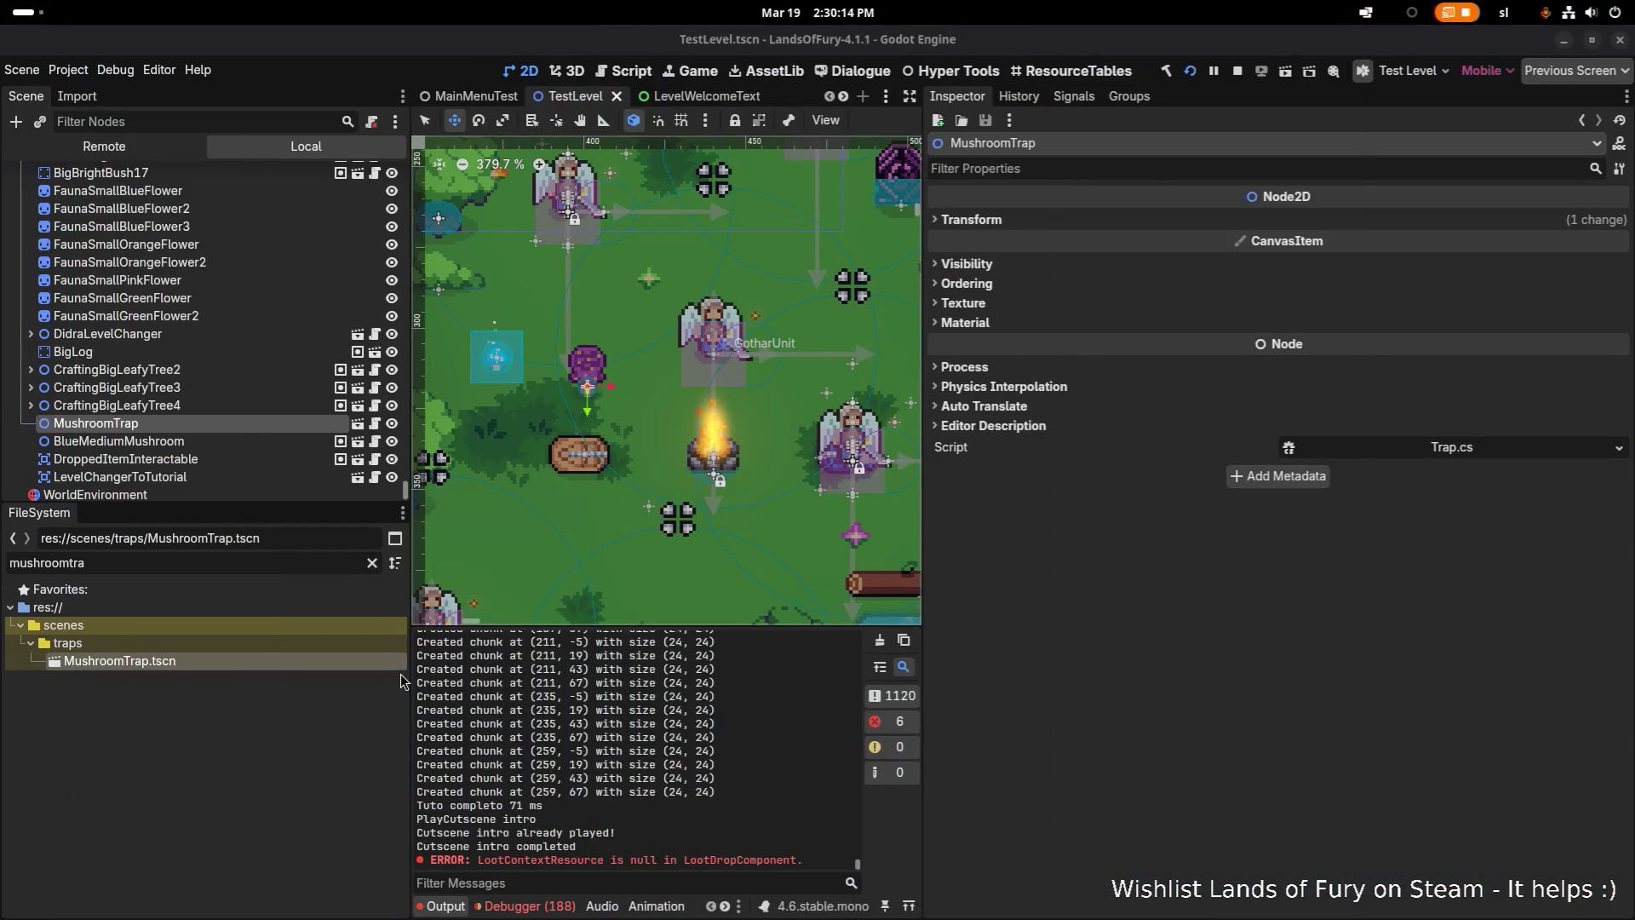
Show the debugger's Errors list and the last error's stack trace for the ExposedComponents failure
click(545, 905)
scroll(619, 824, down, 5)
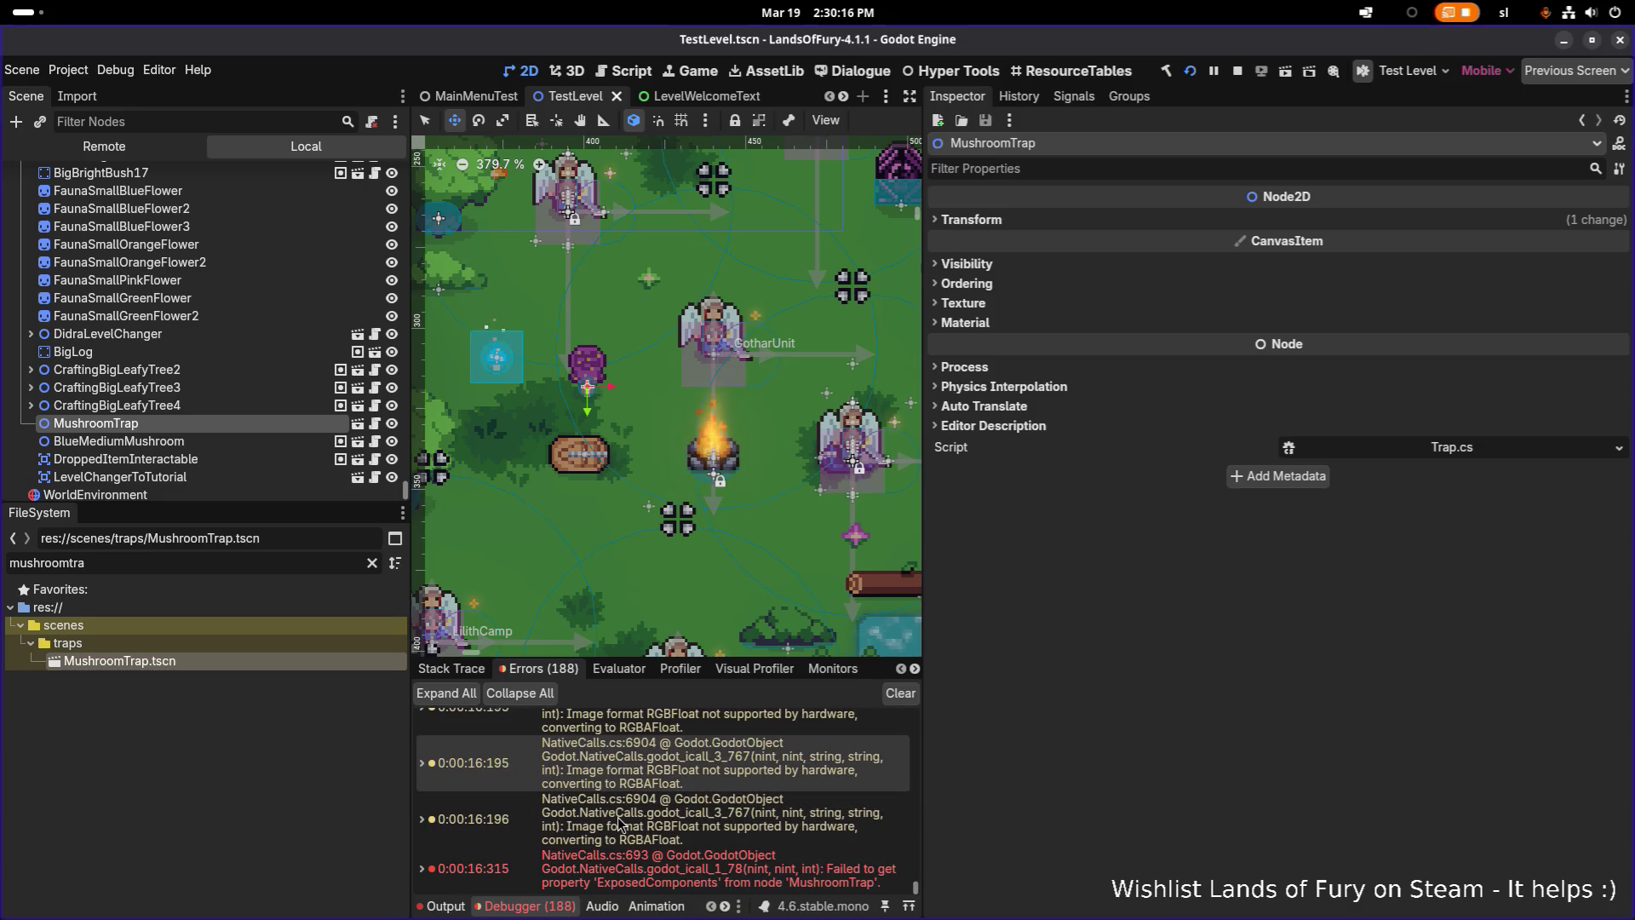
mouse_move(669, 869)
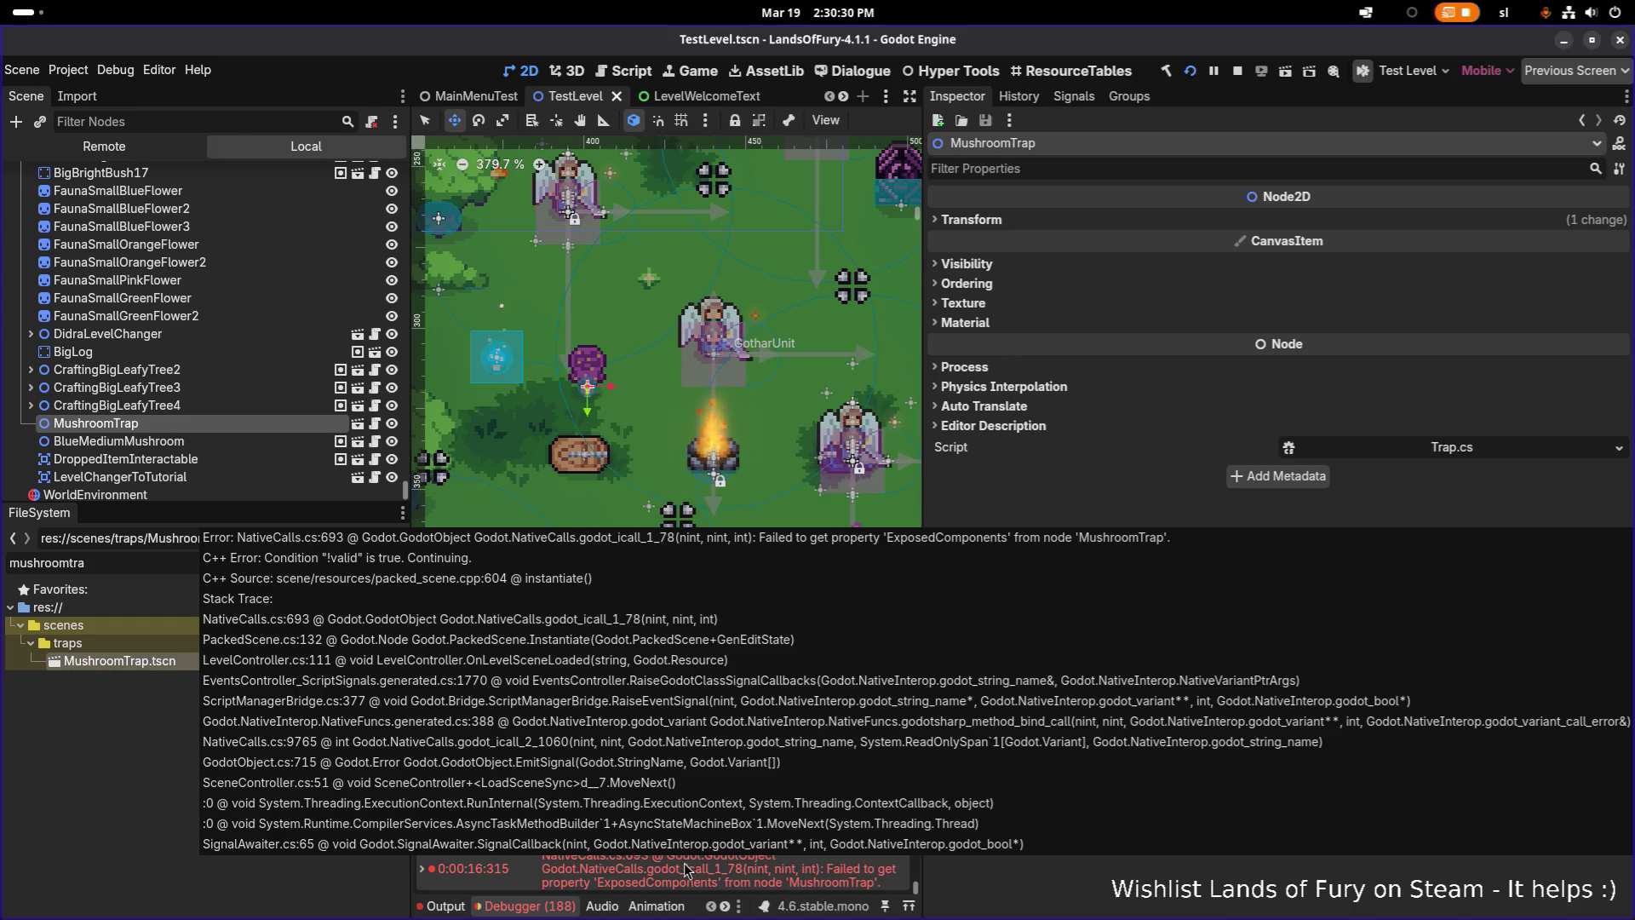
key(alt+Tab)
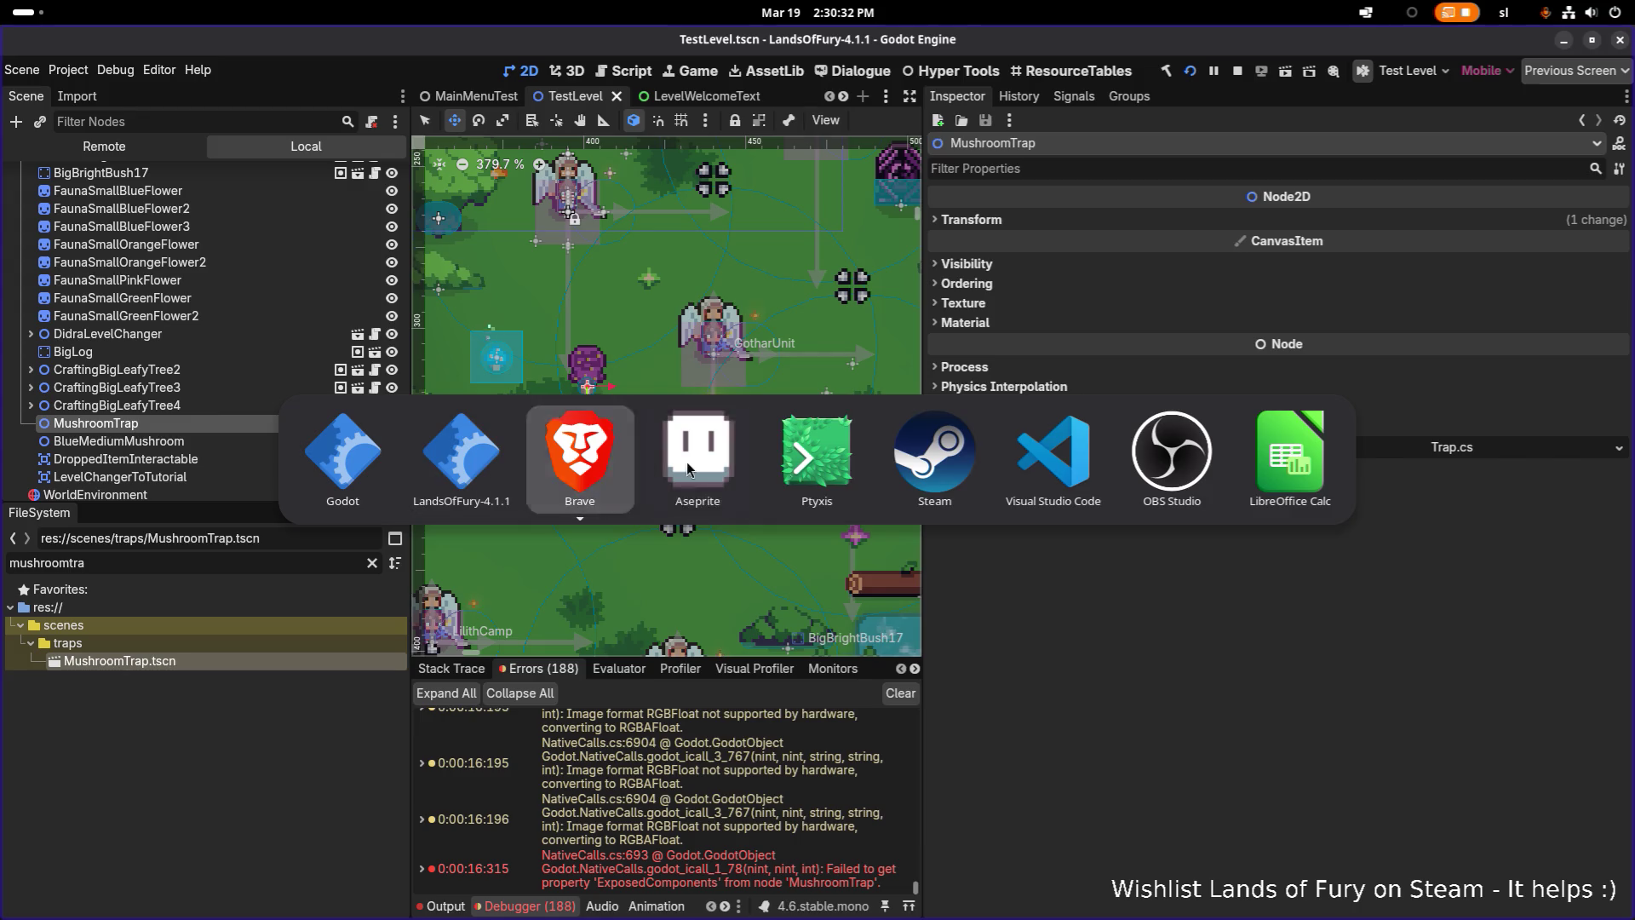
Search the VS Code project for 'failed to get', then clear the query
click(1042, 472)
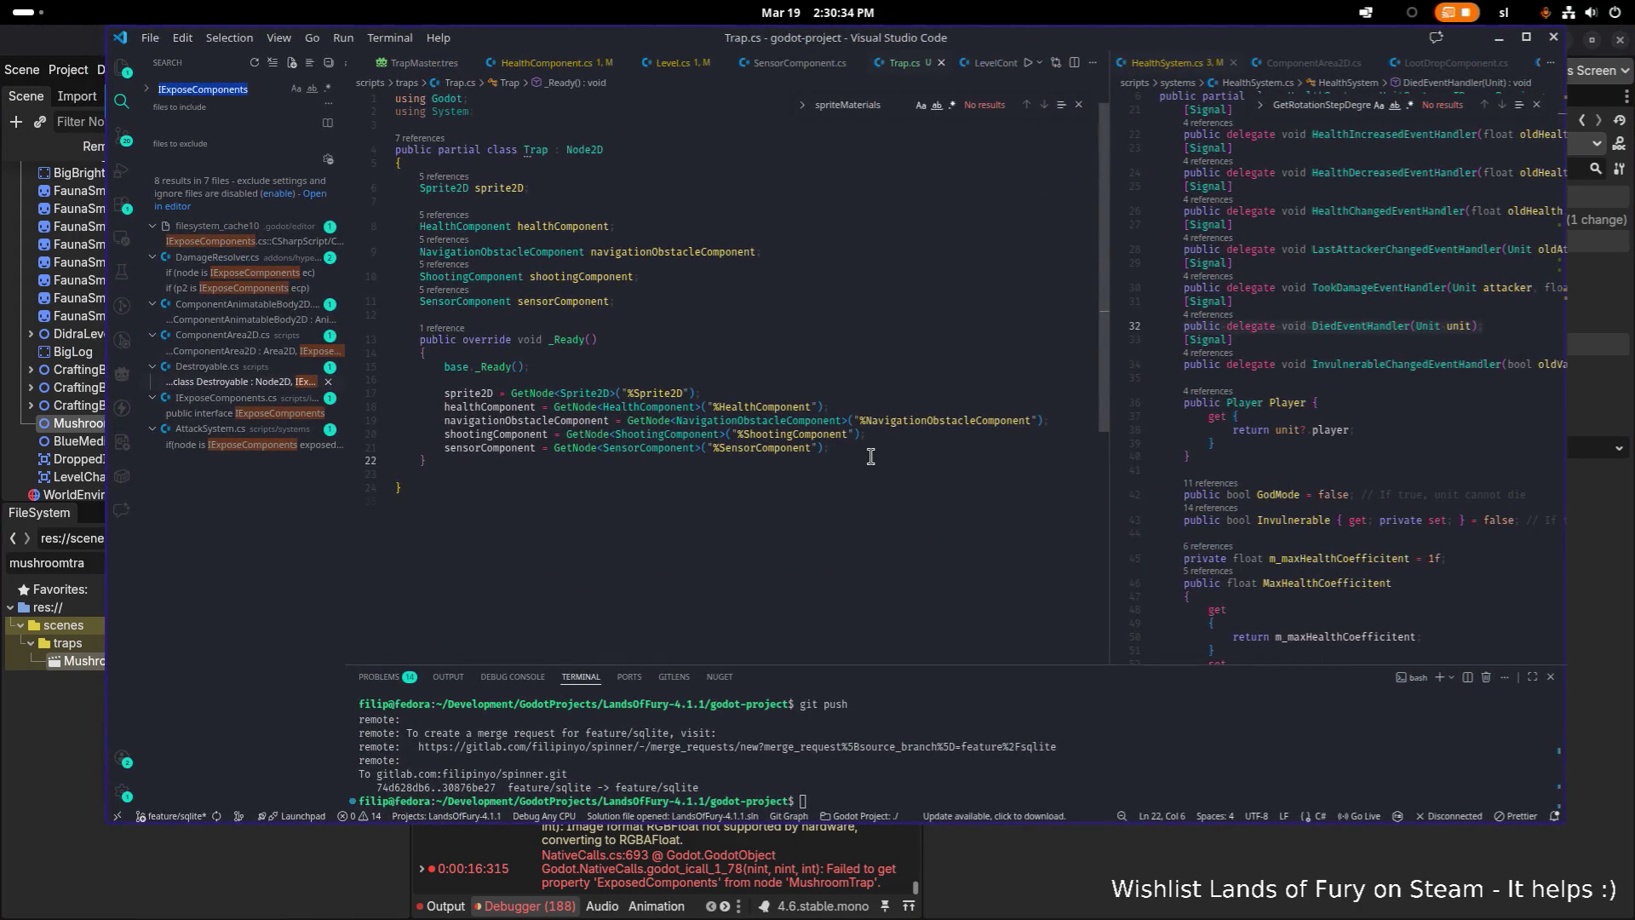
text(failed to)
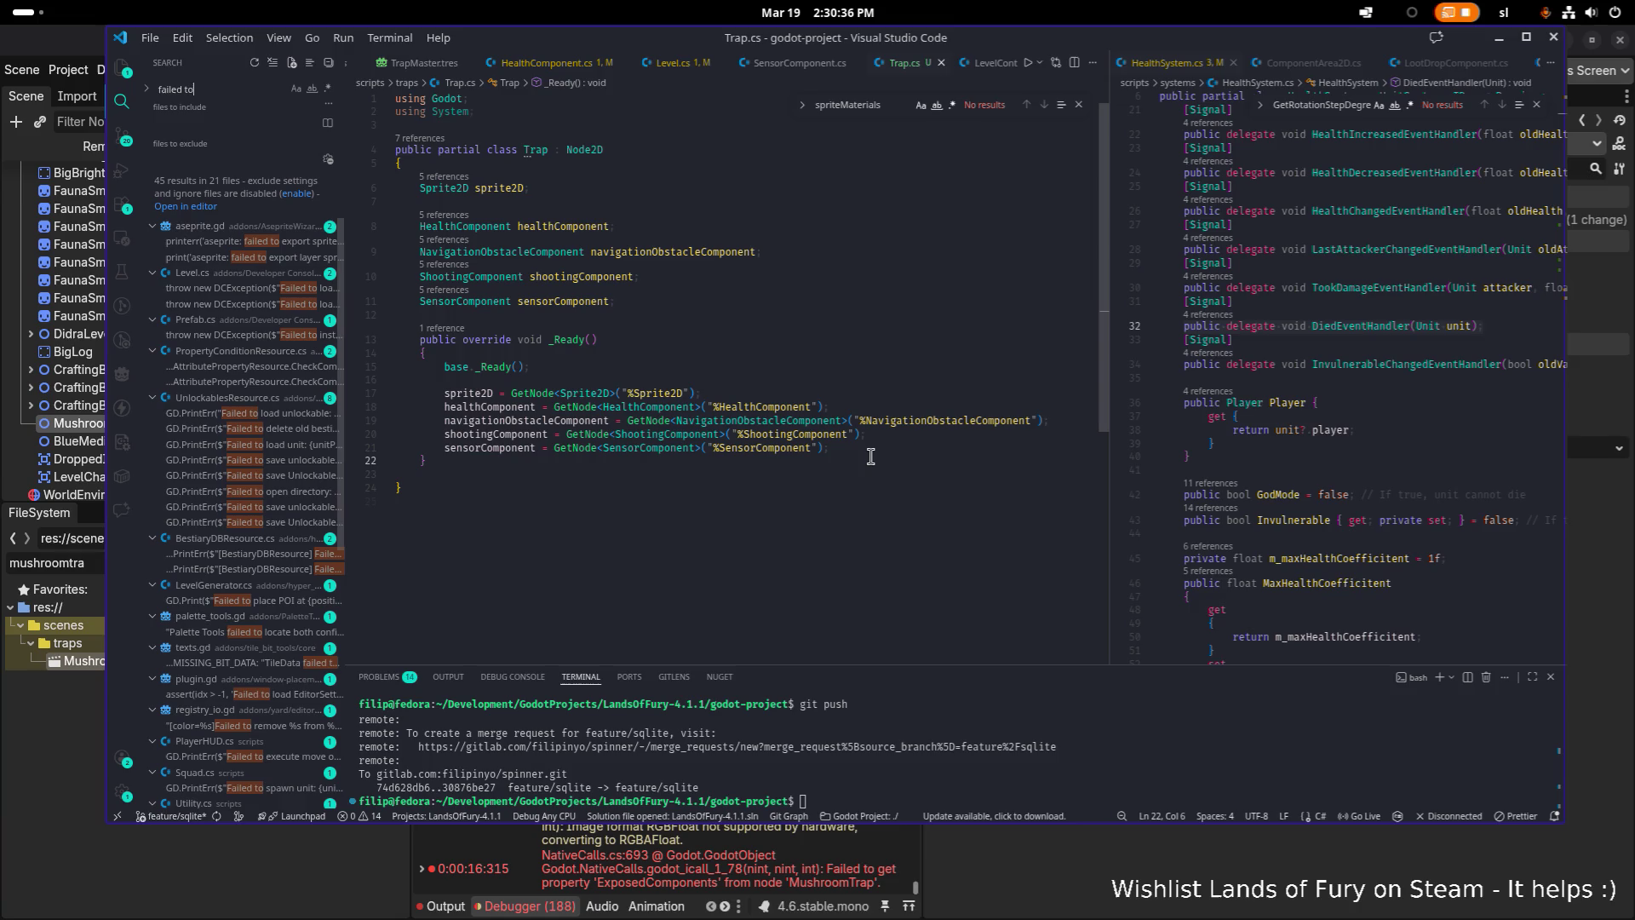
text( get)
key(ctrl+a)
key(BackSpace)
Review Trap.cs's _Ready method and its base._Ready() call, then return to the Godot editor
click(849, 460)
click(855, 487)
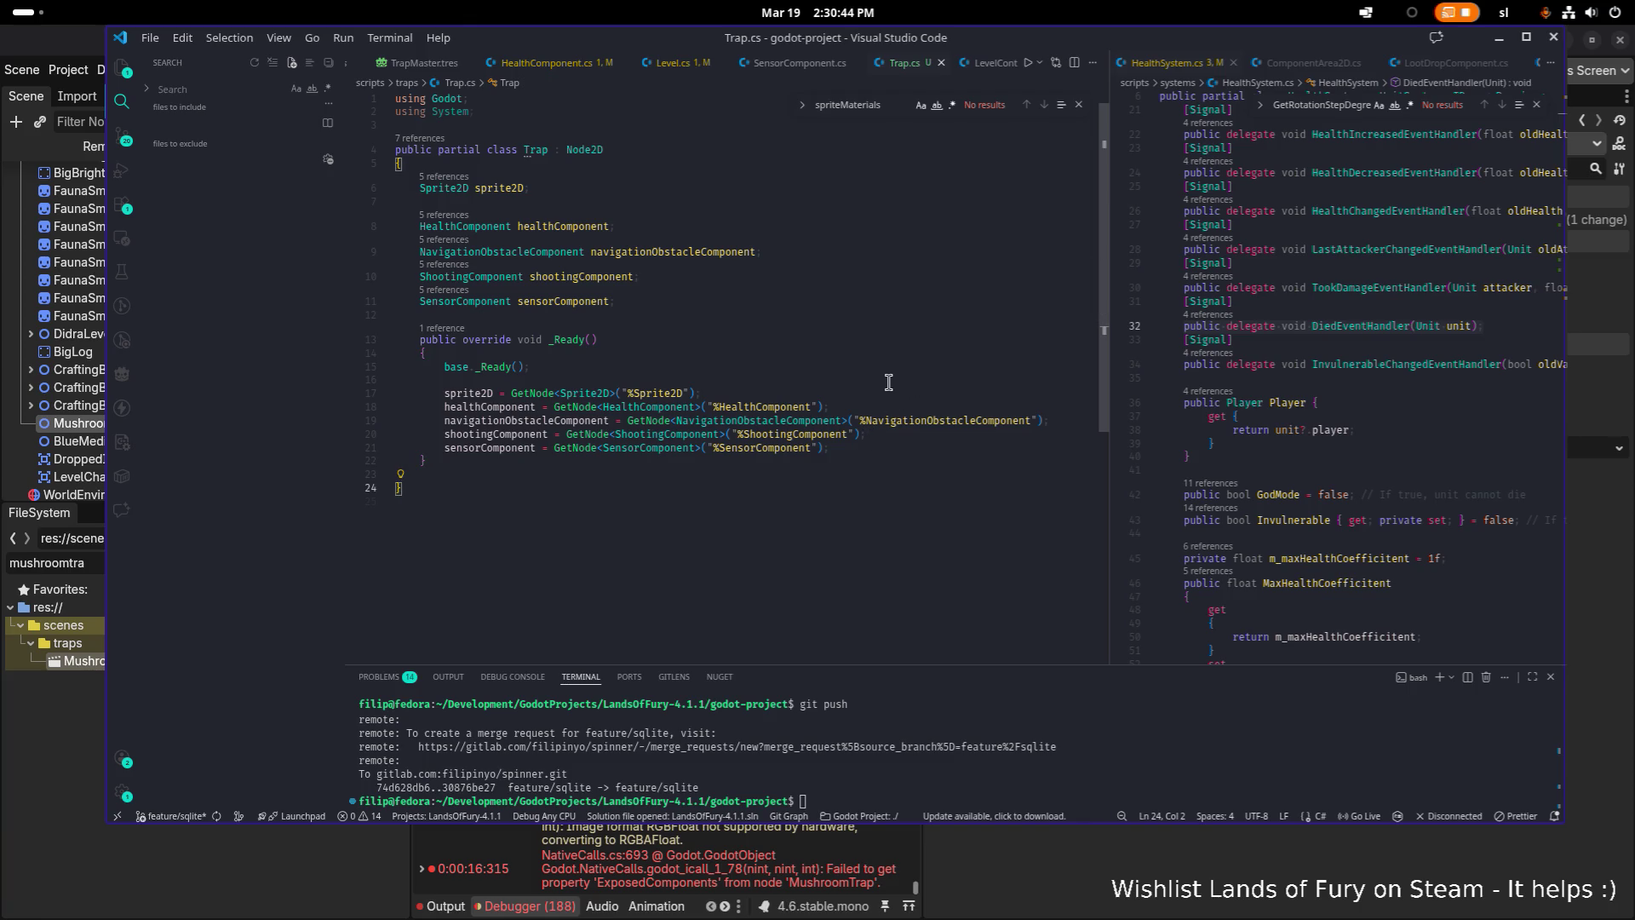
click(847, 369)
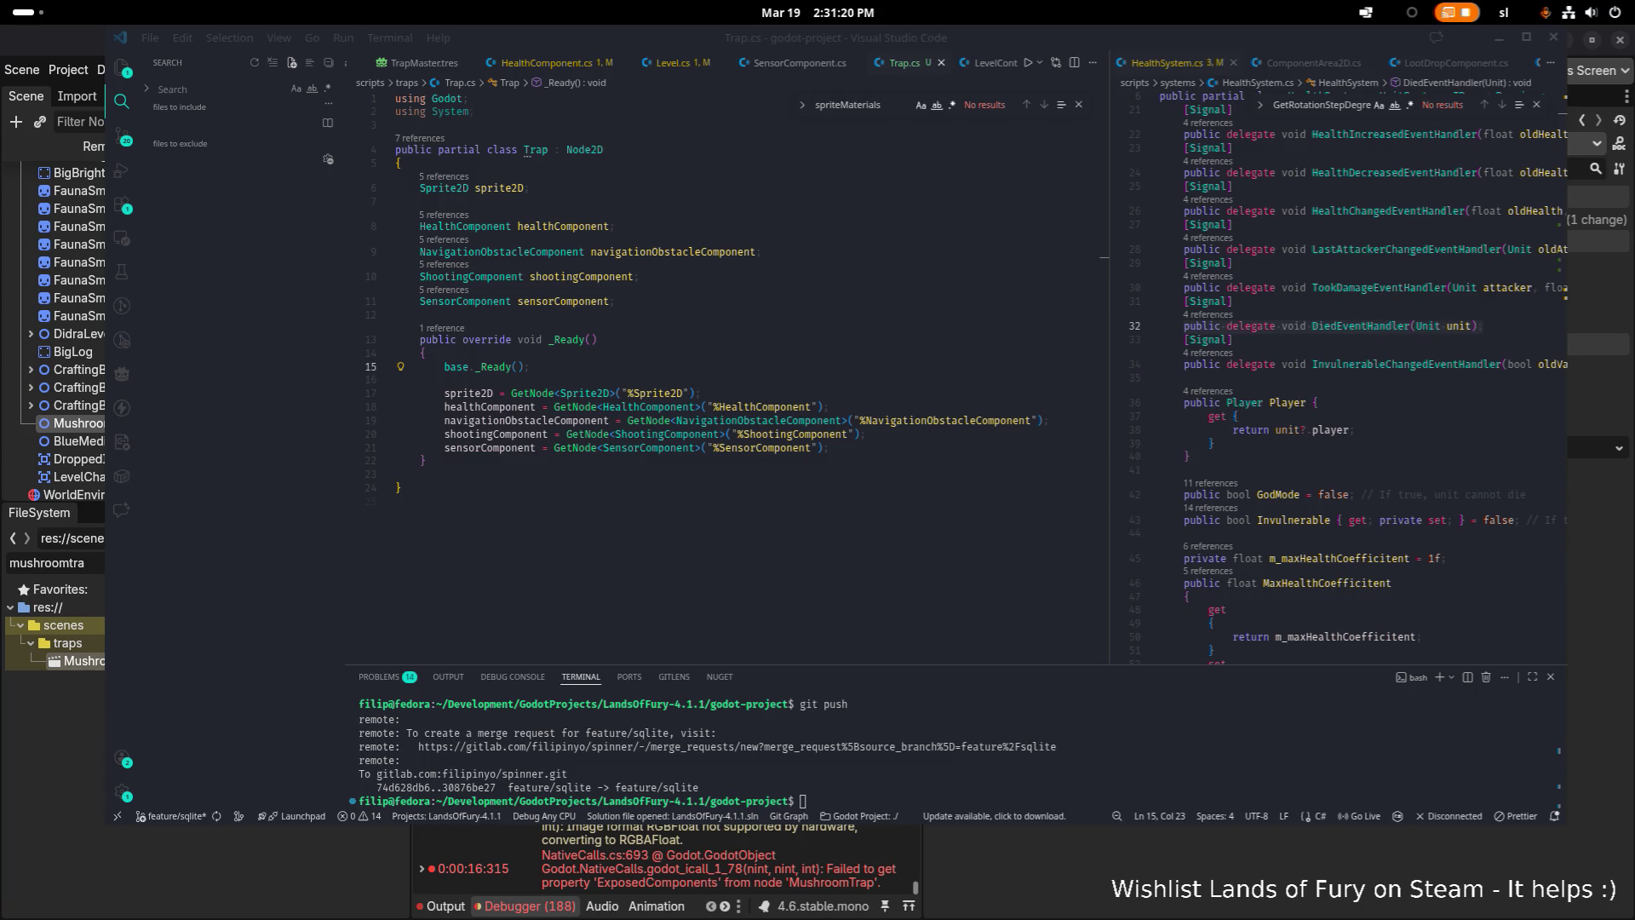
key(alt+Tab)
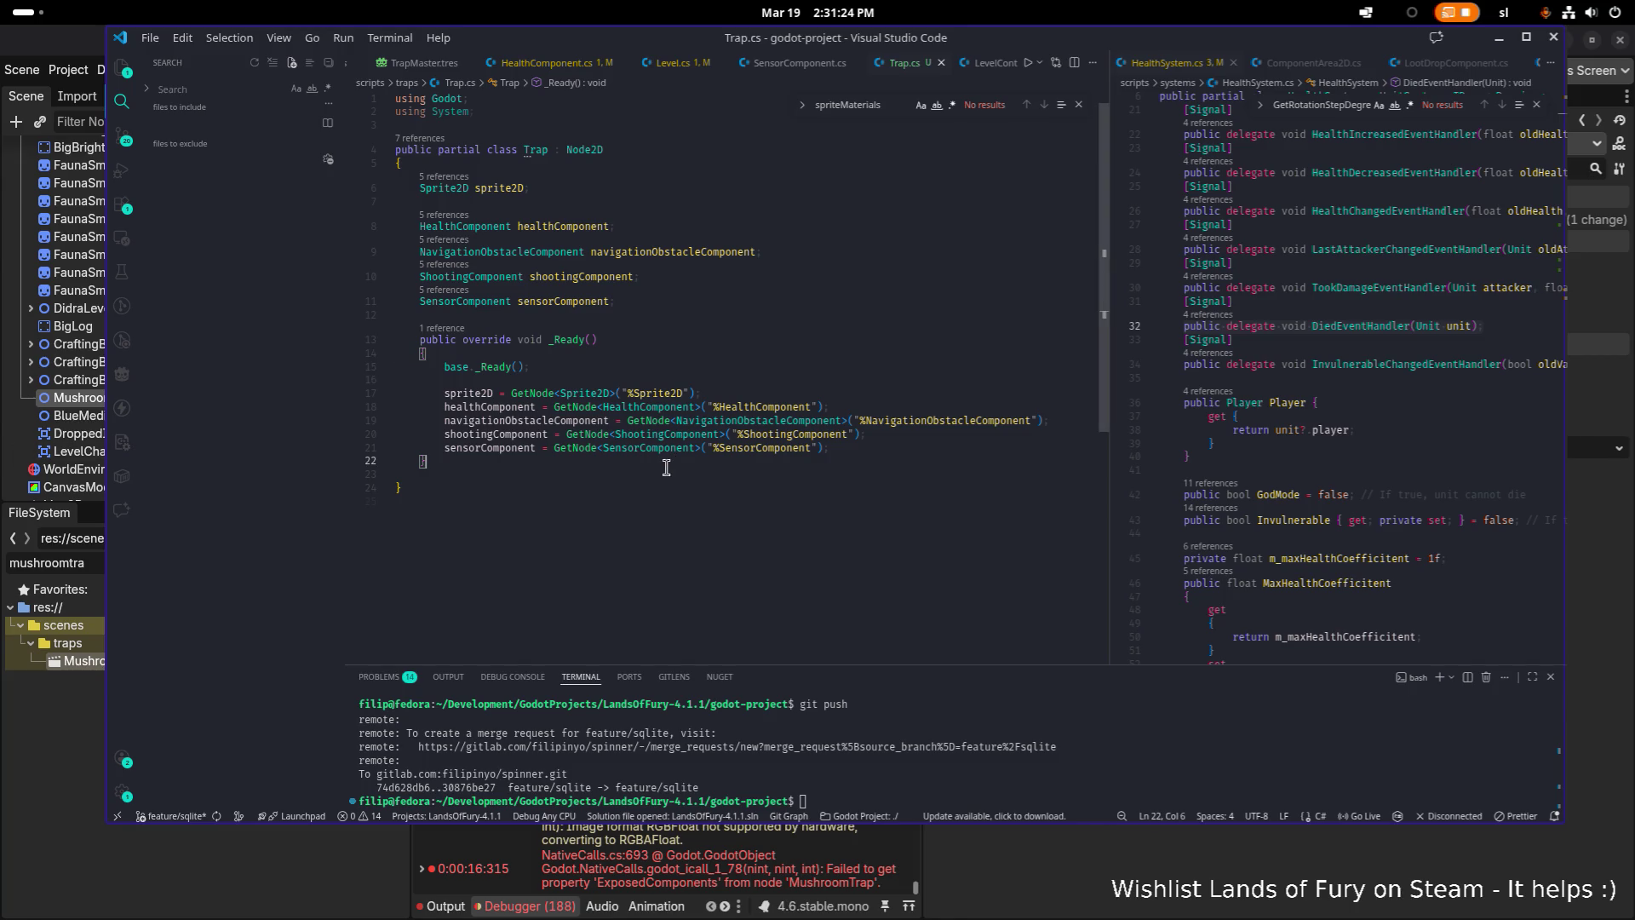
drag(1091, 37, 406, 325)
click(779, 853)
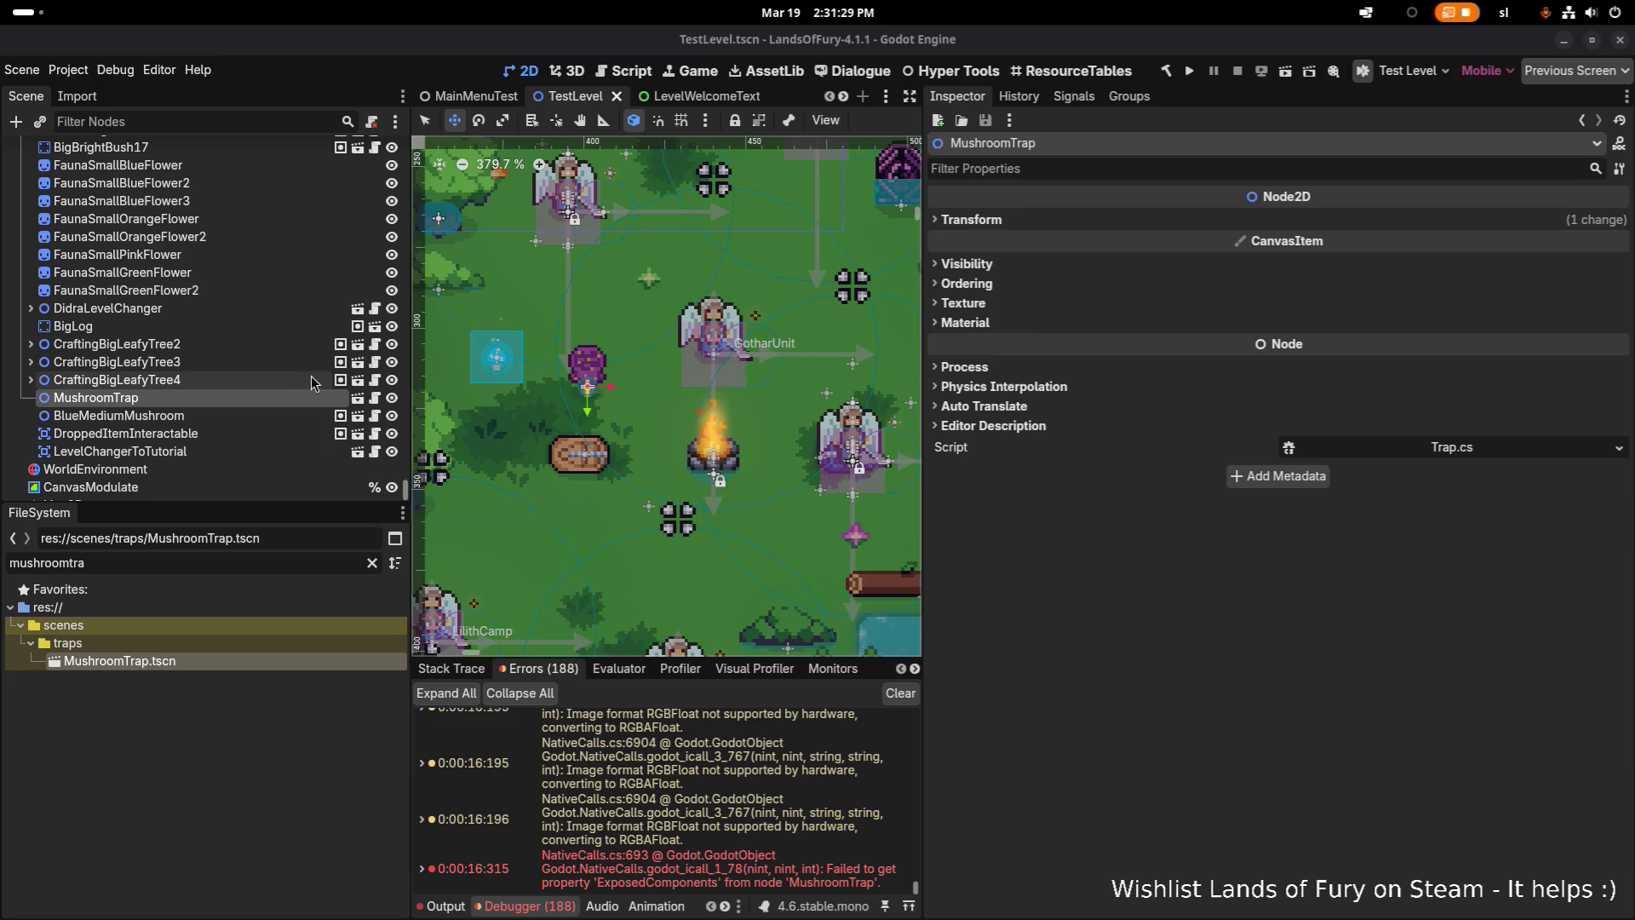
Open the MushroomTrap instance's scene in the editor
click(311, 381)
click(341, 398)
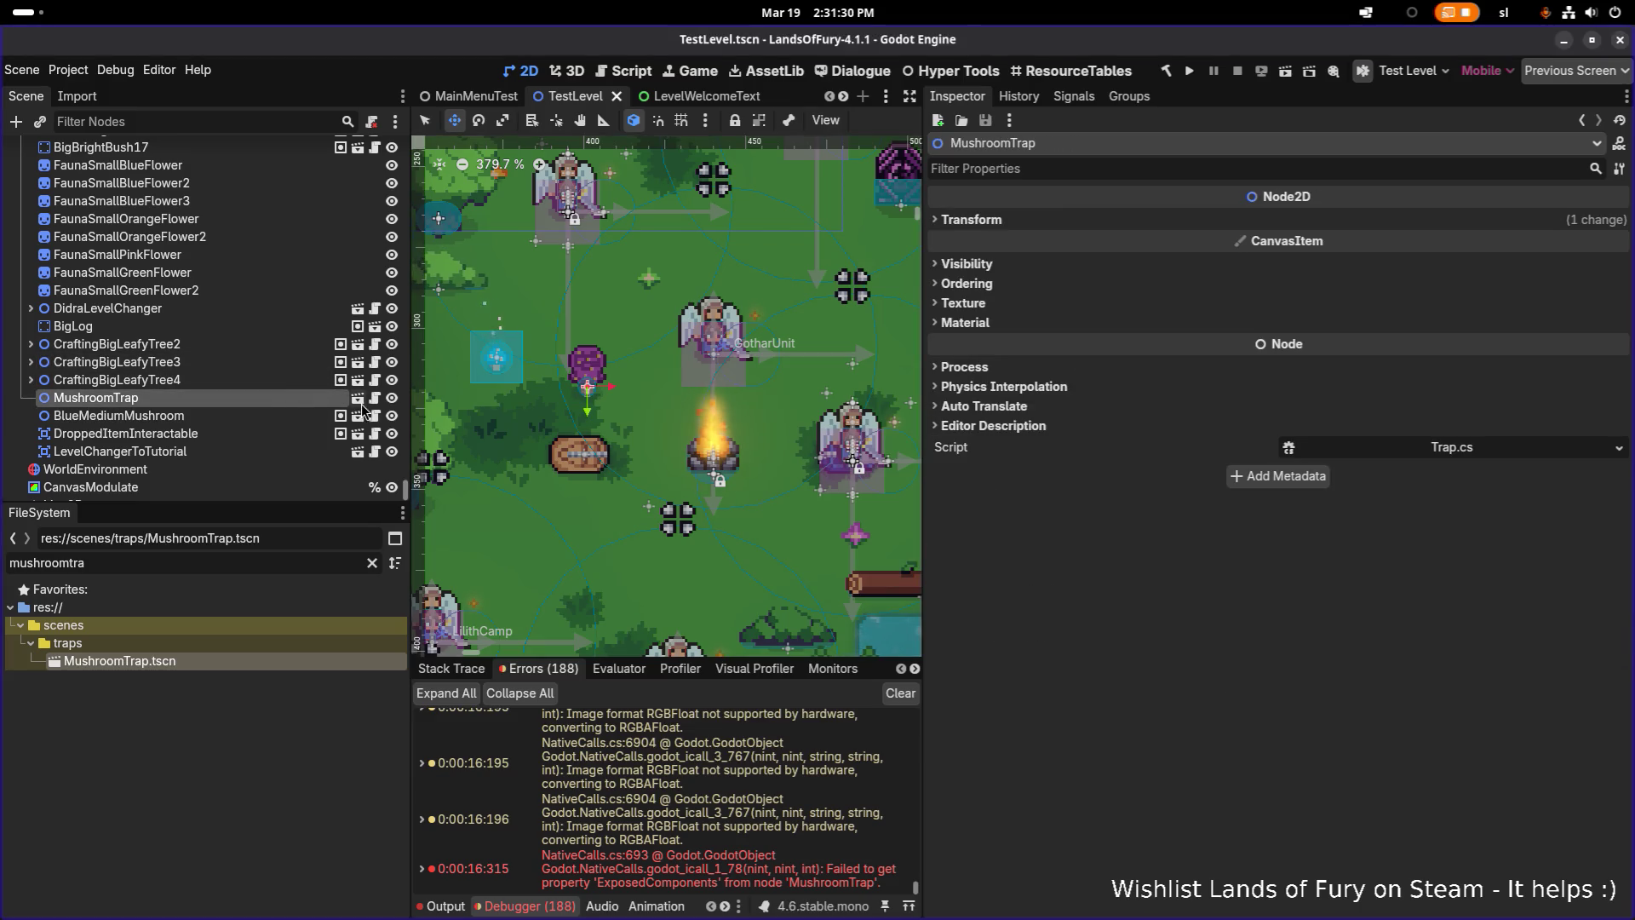
click(359, 402)
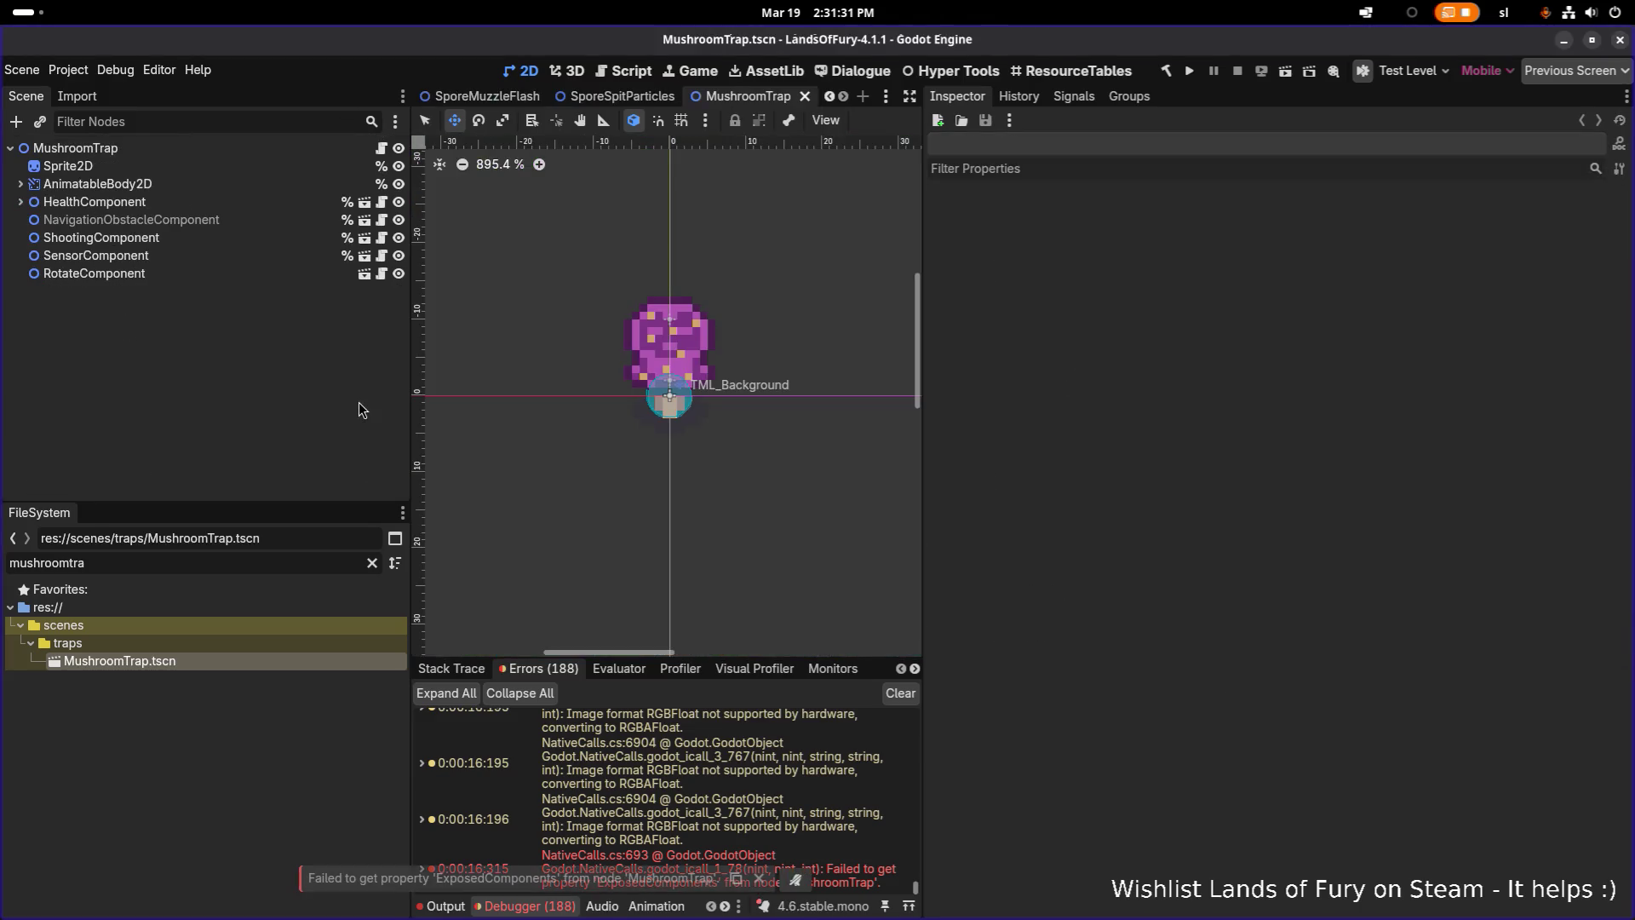
Inspect MushroomTrap's nodes, ending on HealthComponent's Area2D, which exposes HealthComponent
click(227, 156)
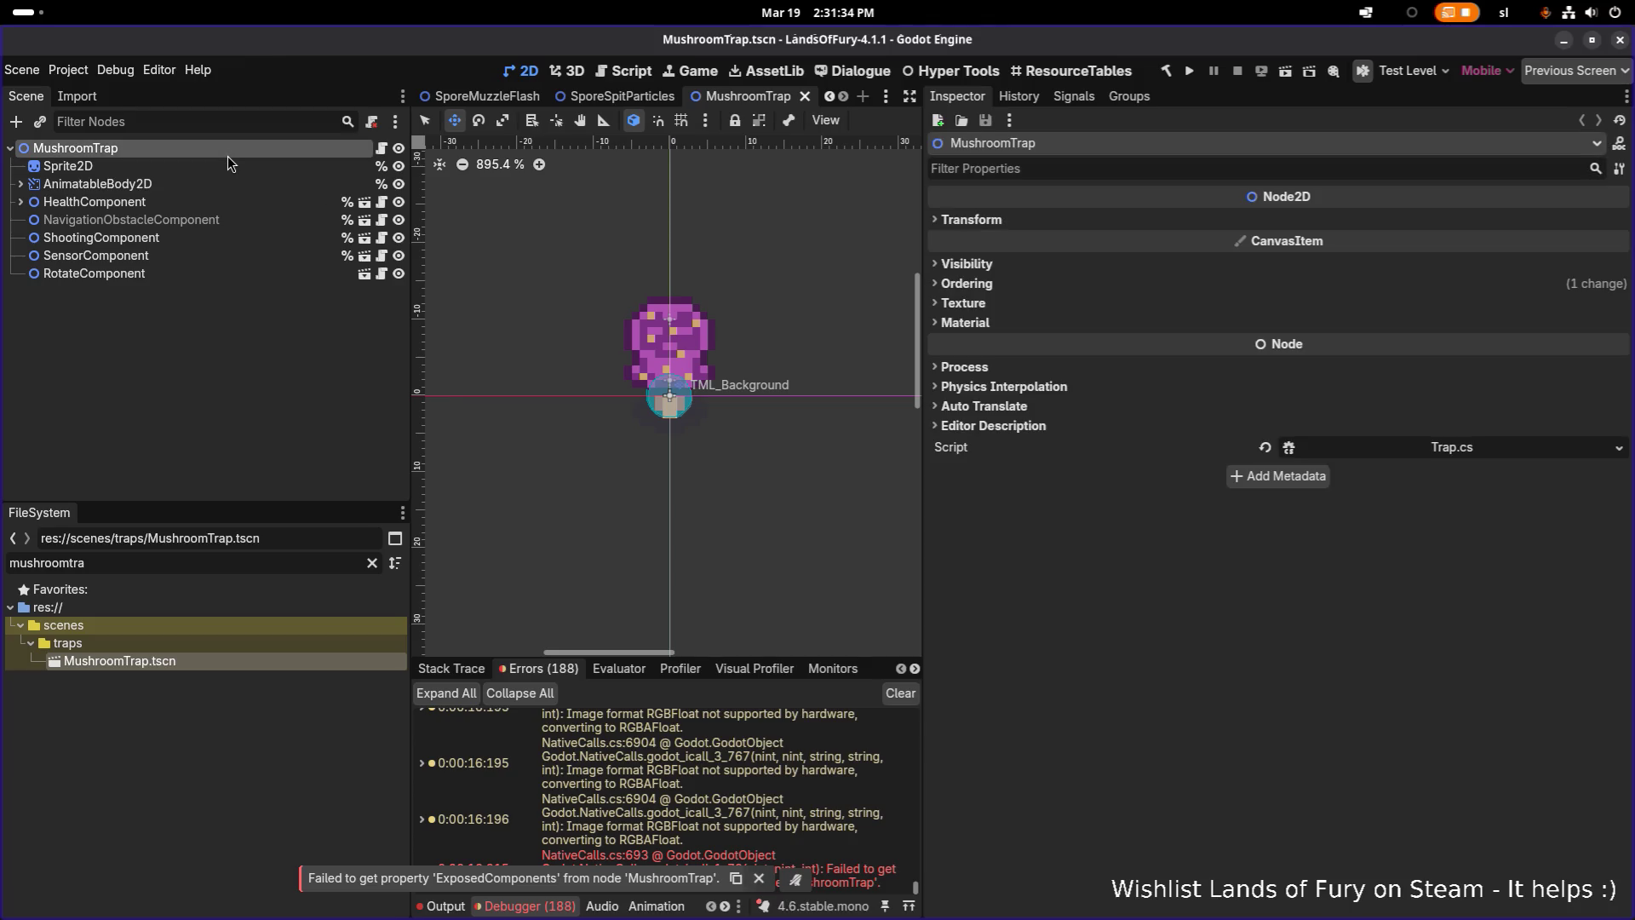
click(268, 171)
click(264, 184)
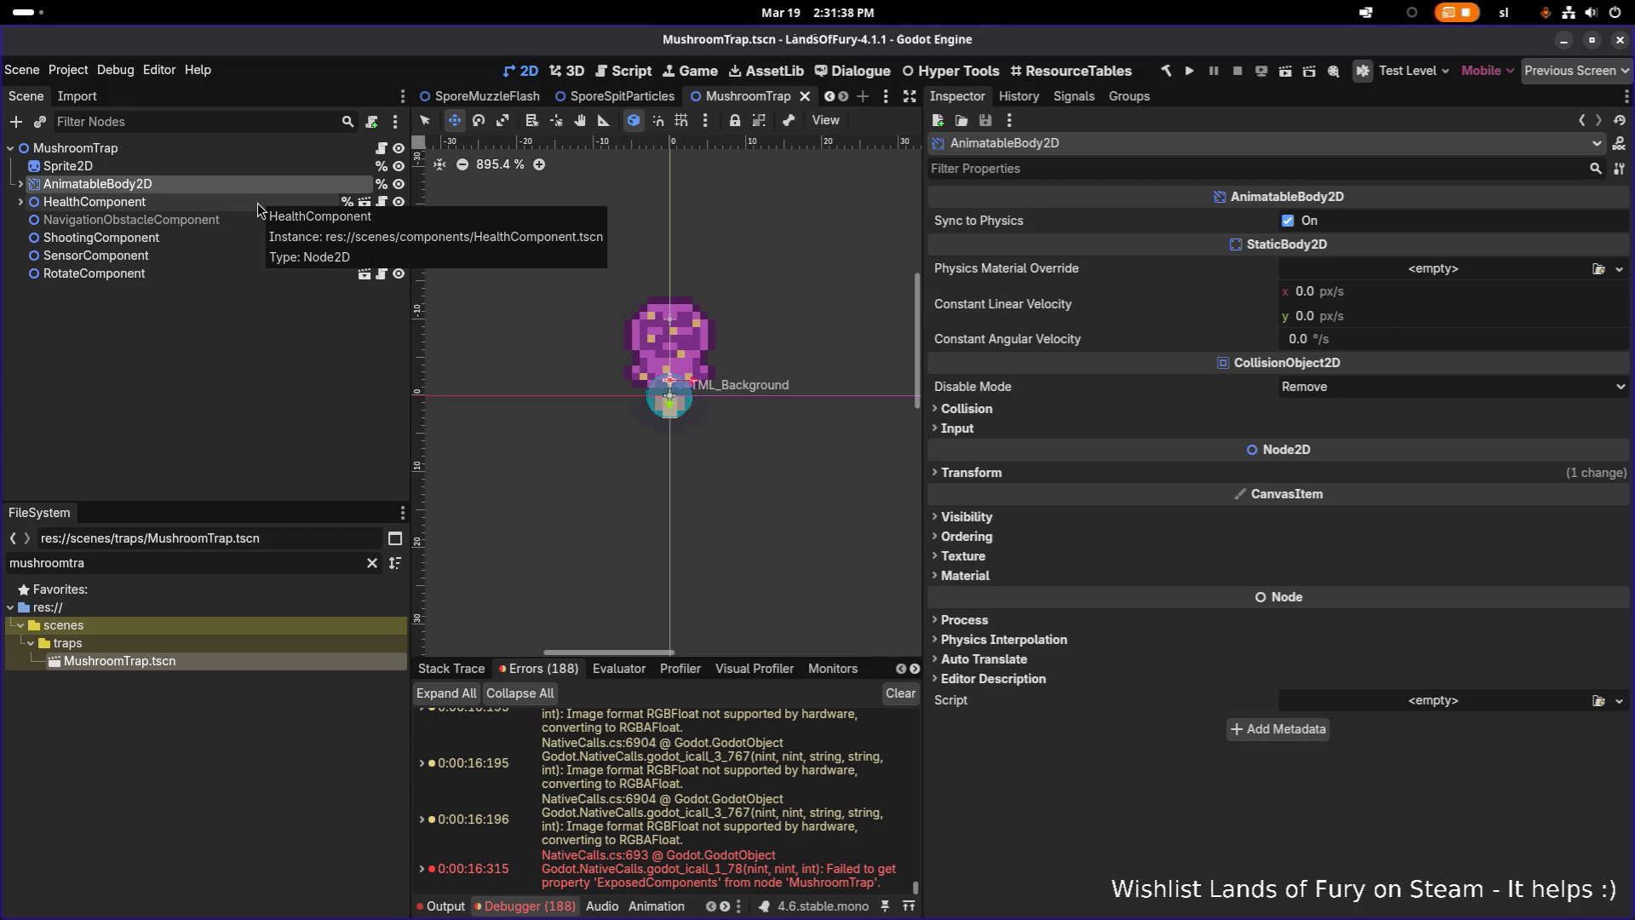
click(257, 203)
click(20, 202)
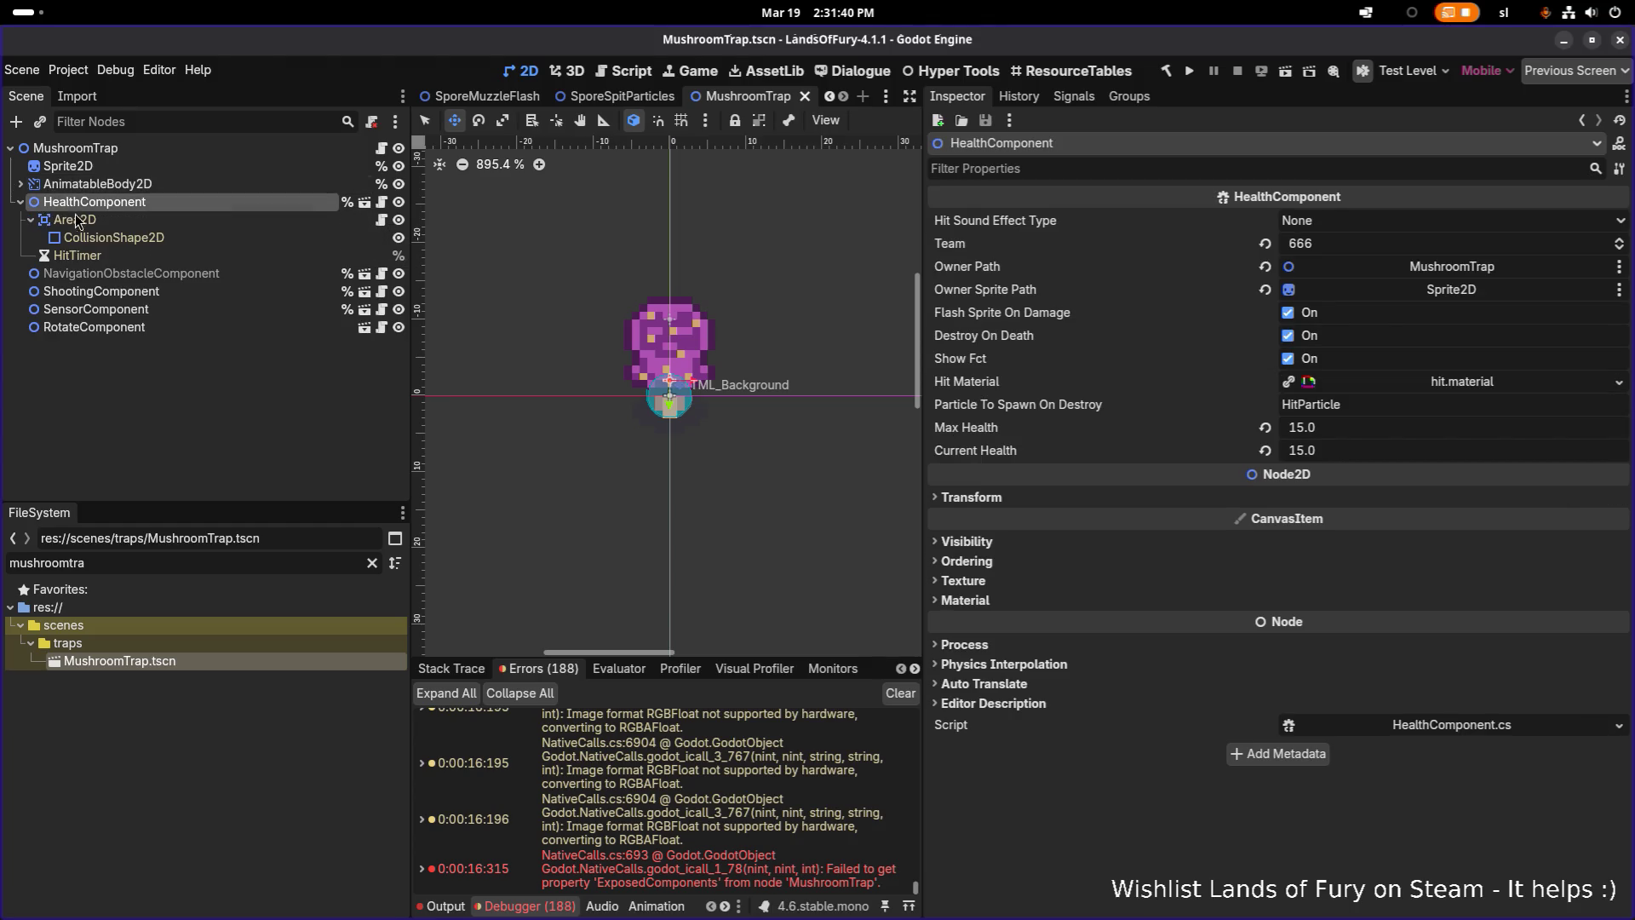
click(126, 220)
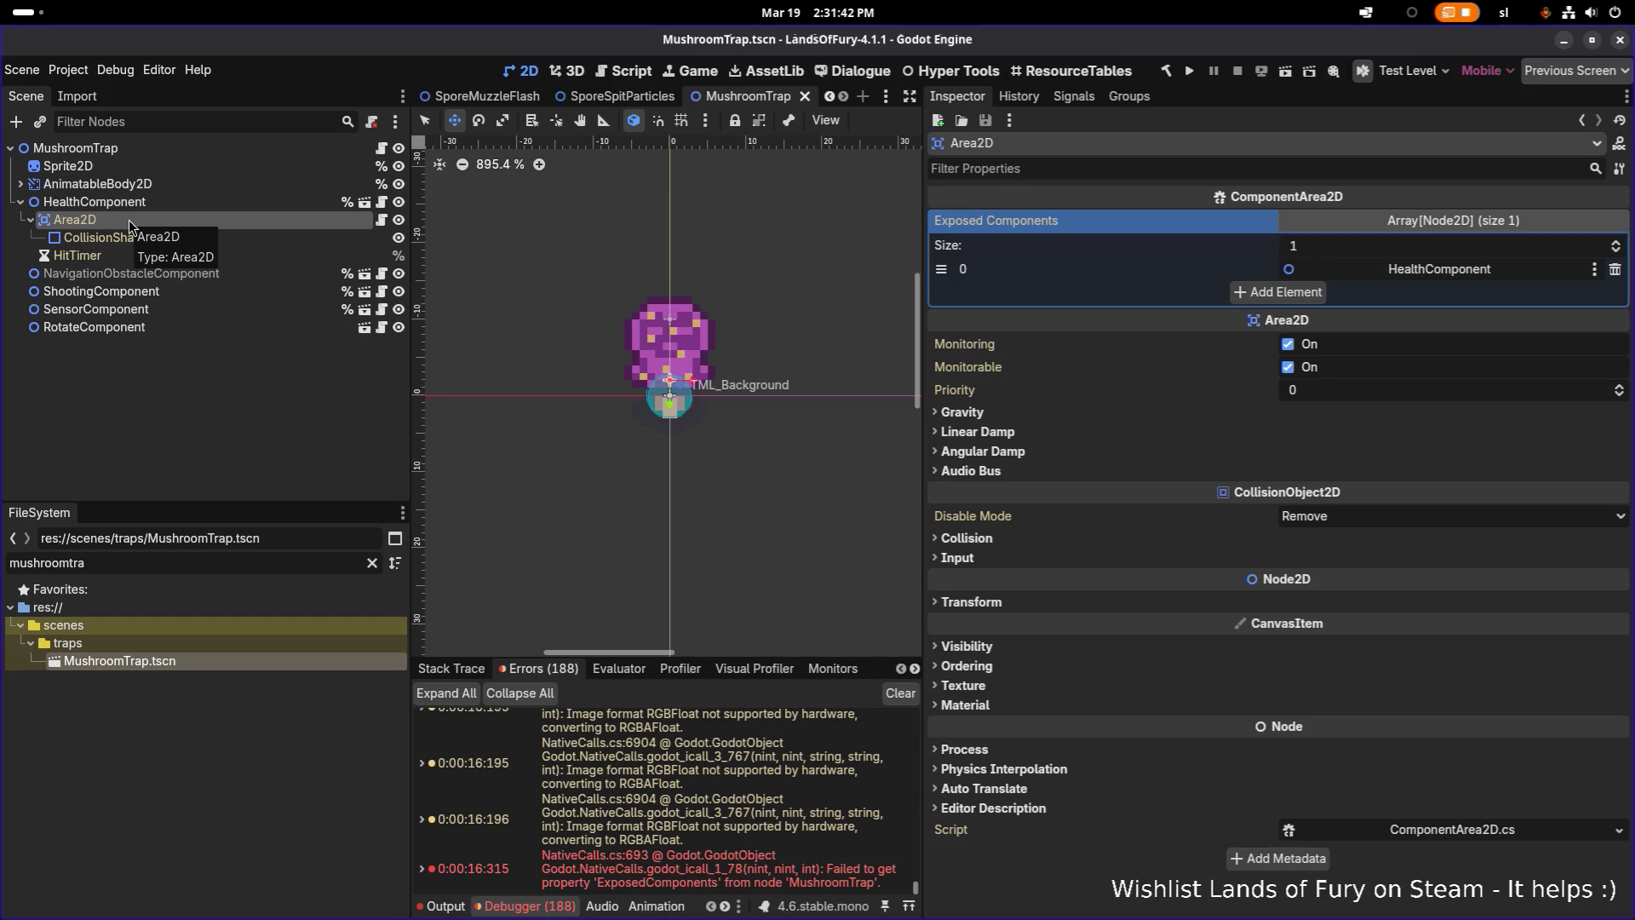